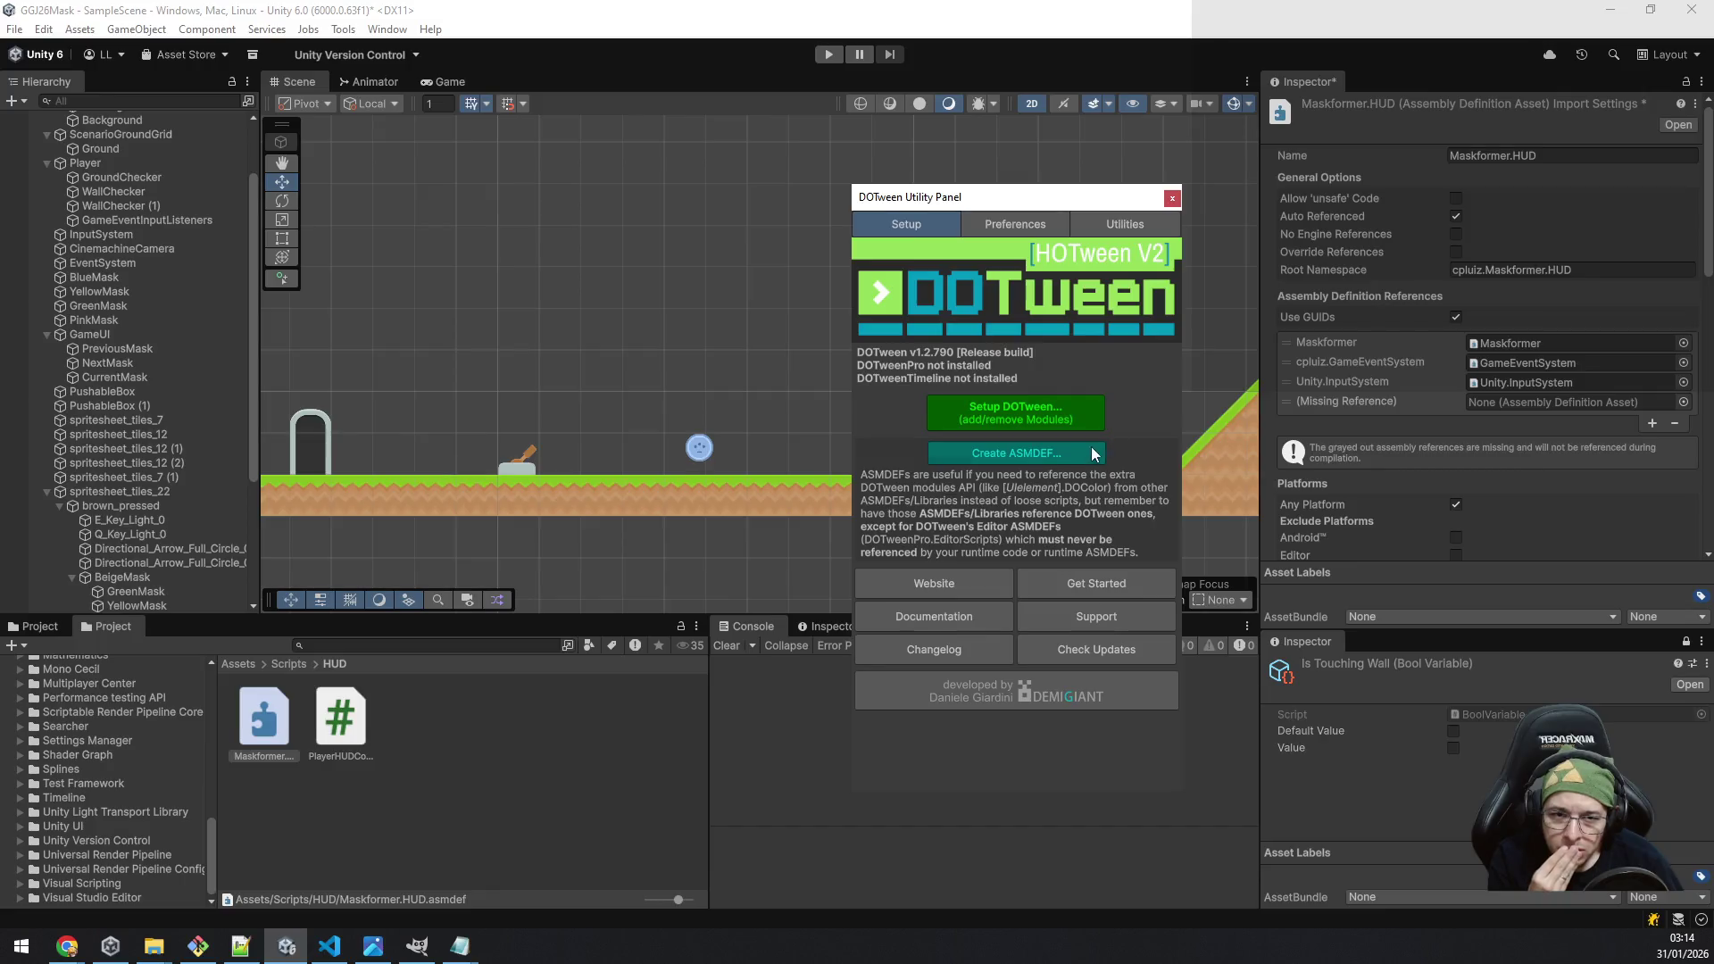
# Step: Create and confirm the DOTween.Modules assembly definition, then close the DOTween Utility Panel
pyautogui.click(1036, 454)
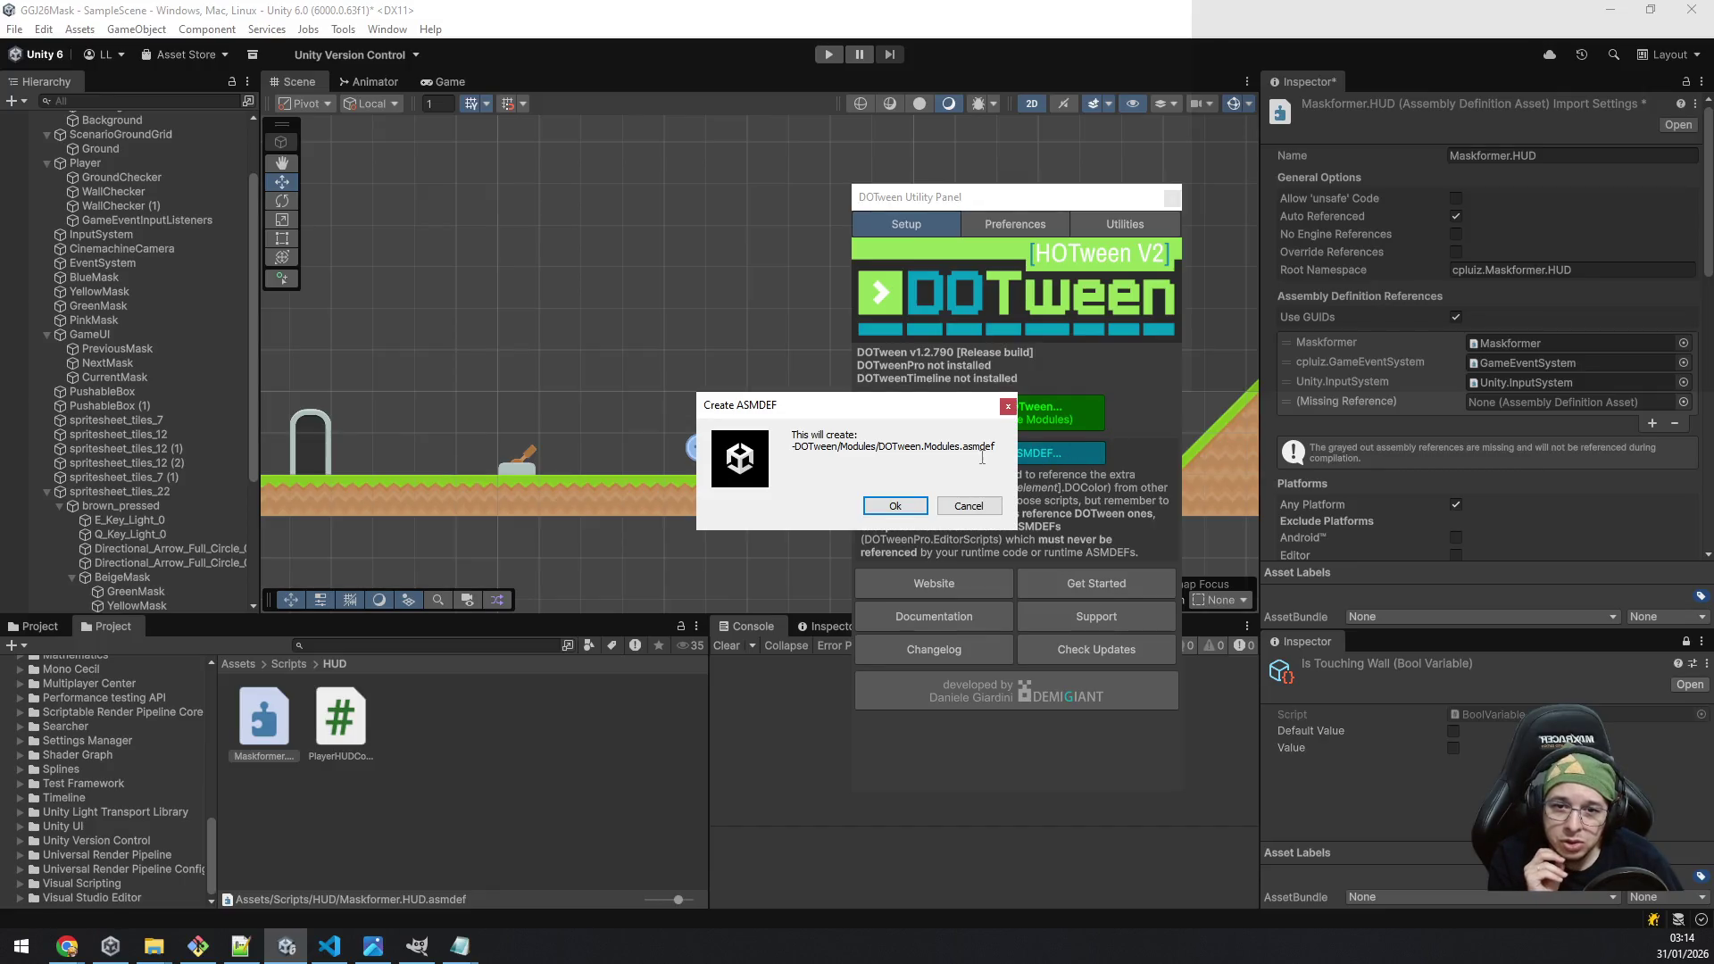
pyautogui.click(895, 504)
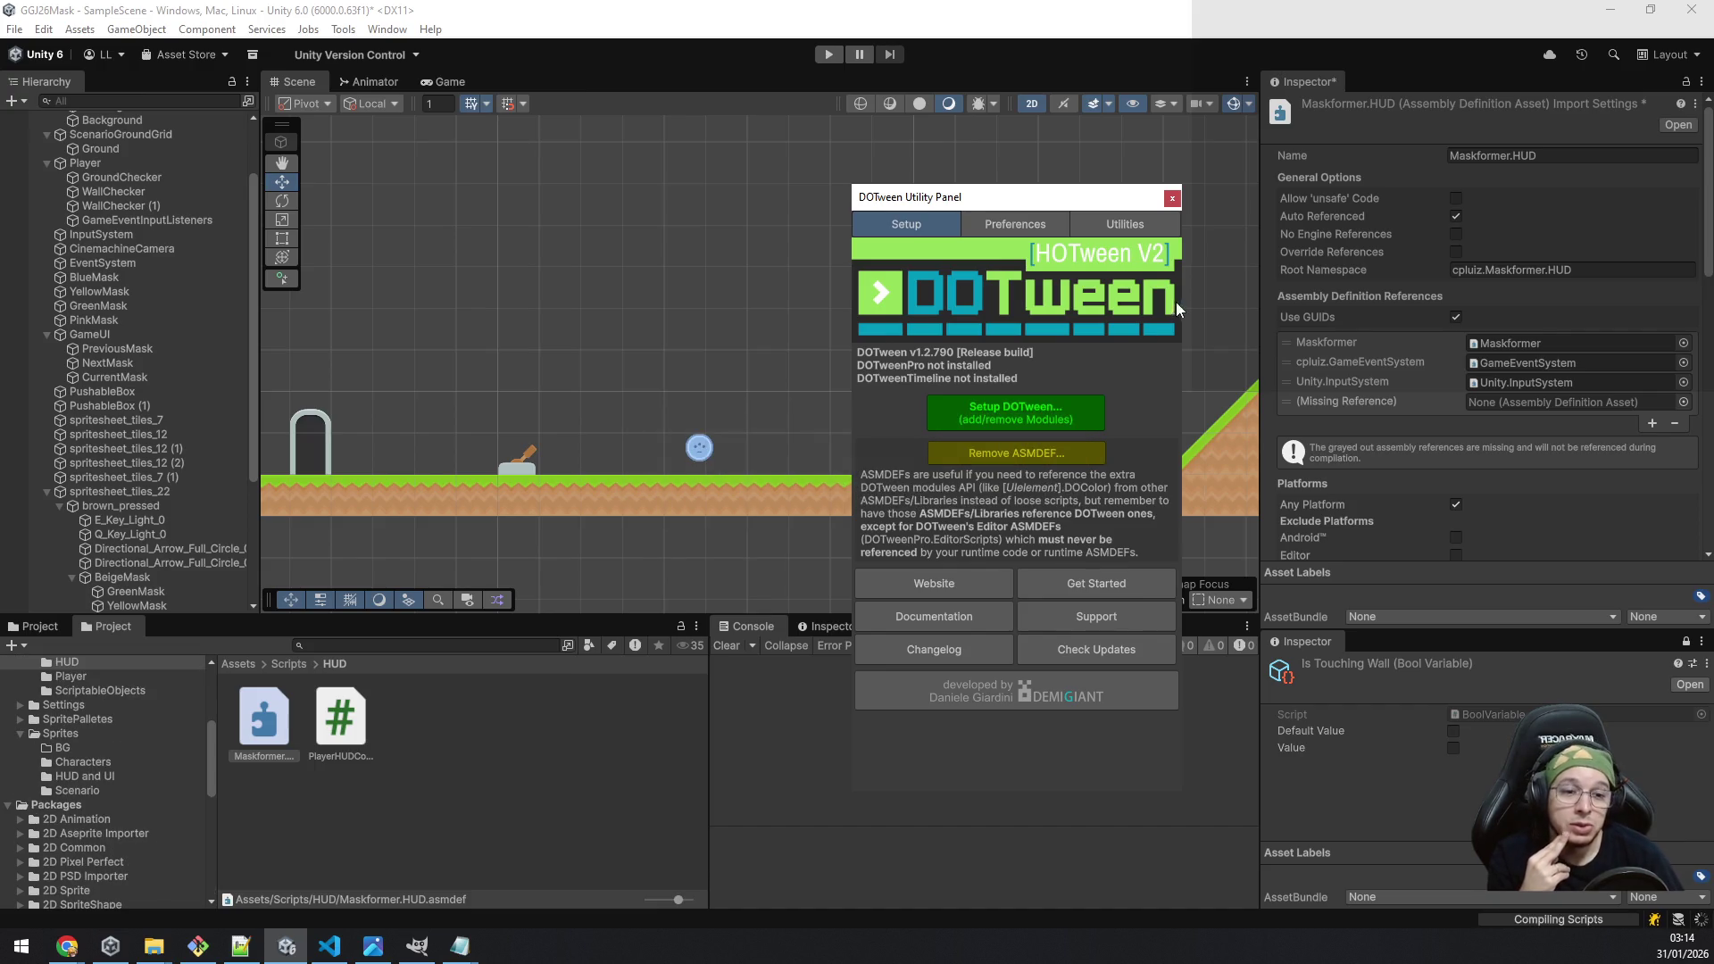
pyautogui.click(1172, 198)
pyautogui.click(1683, 402)
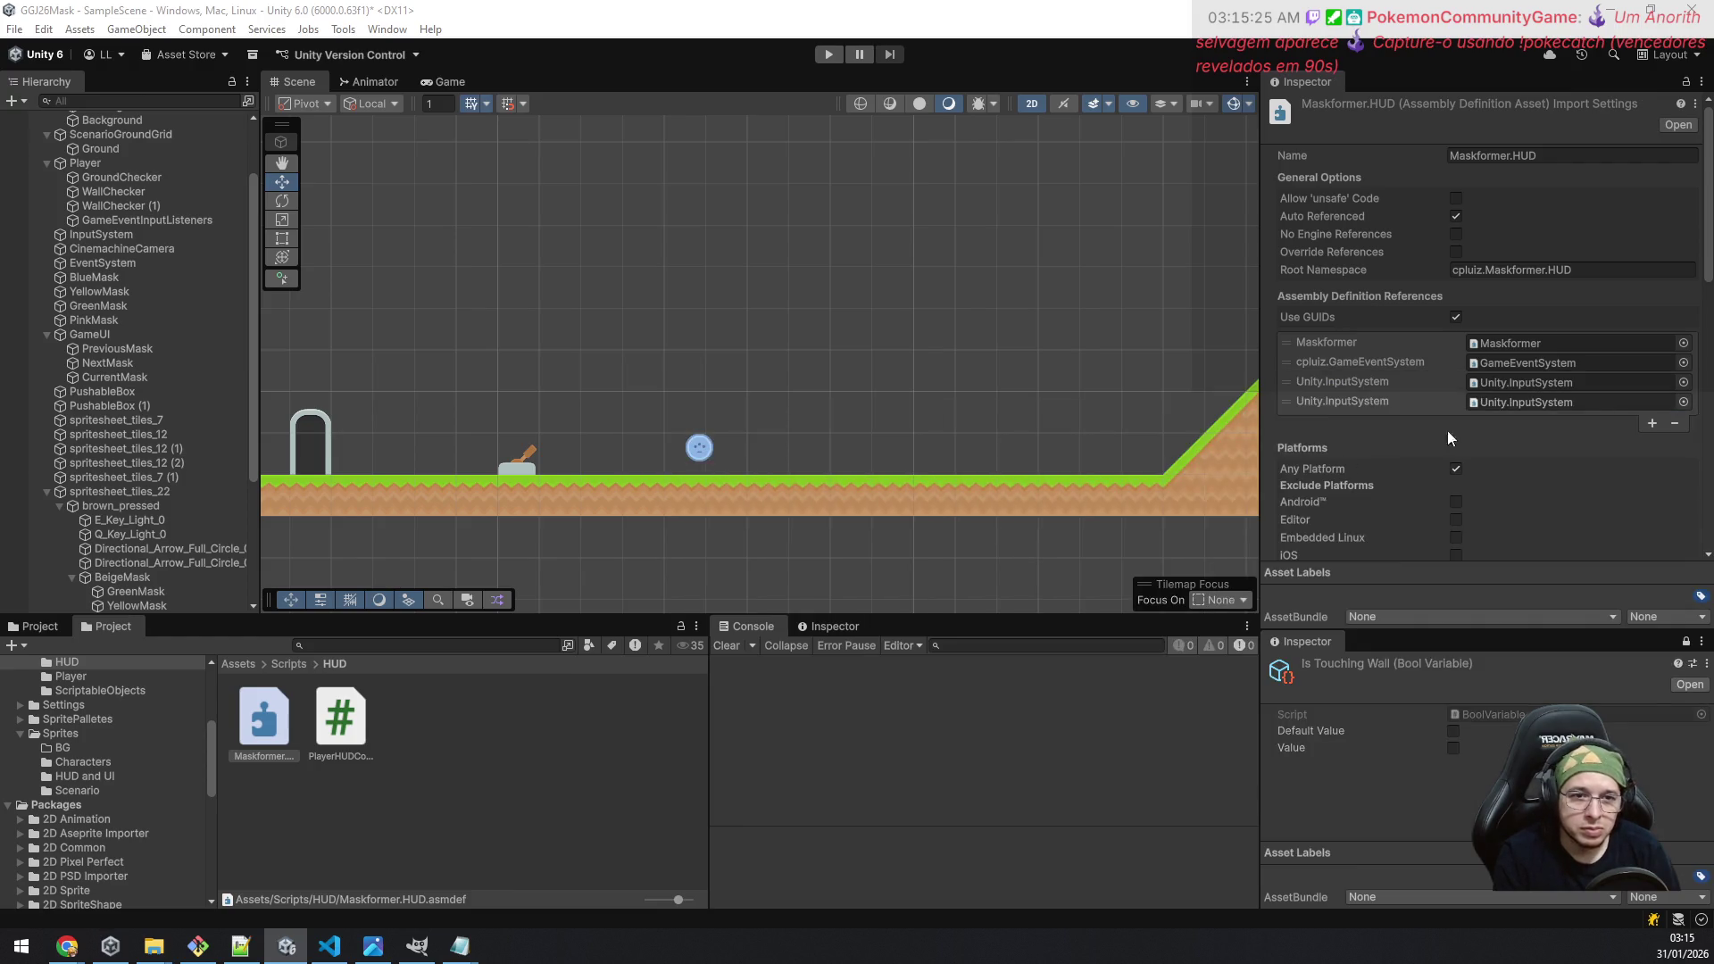
# Step: Replace Maskformer.HUD's duplicate fourth reference with DOTween.Modules and save the import settings
pyautogui.click(1683, 401)
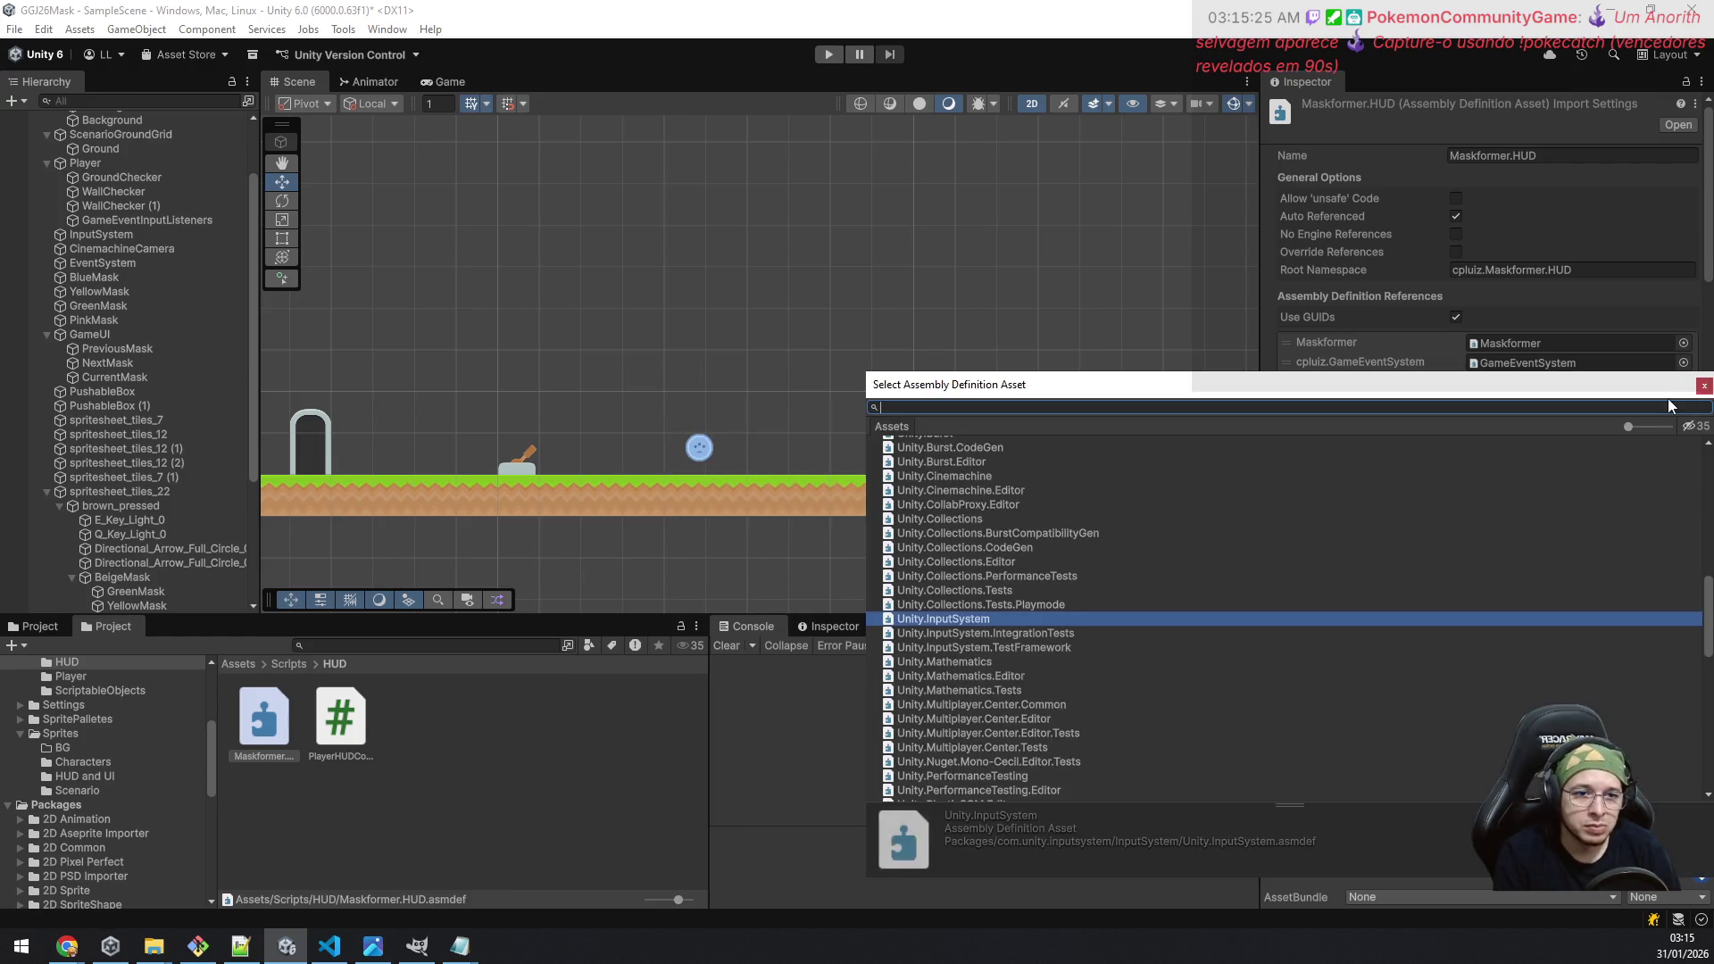
pyautogui.write('dotw')
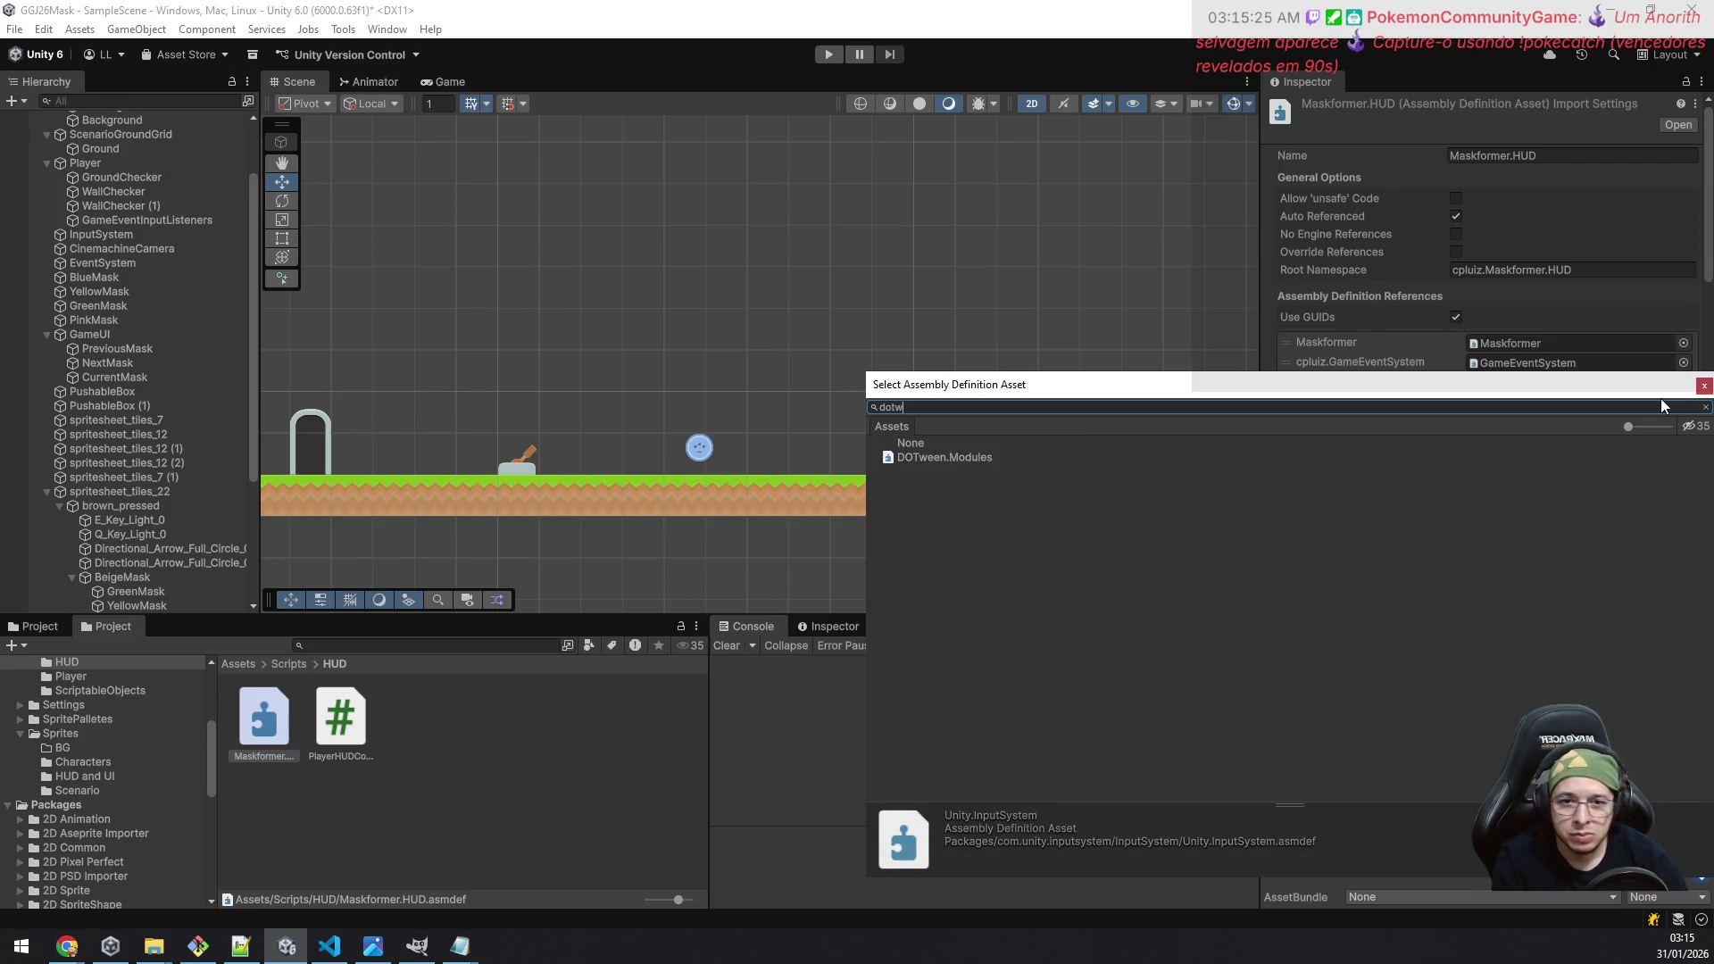
pyautogui.doubleClick(983, 454)
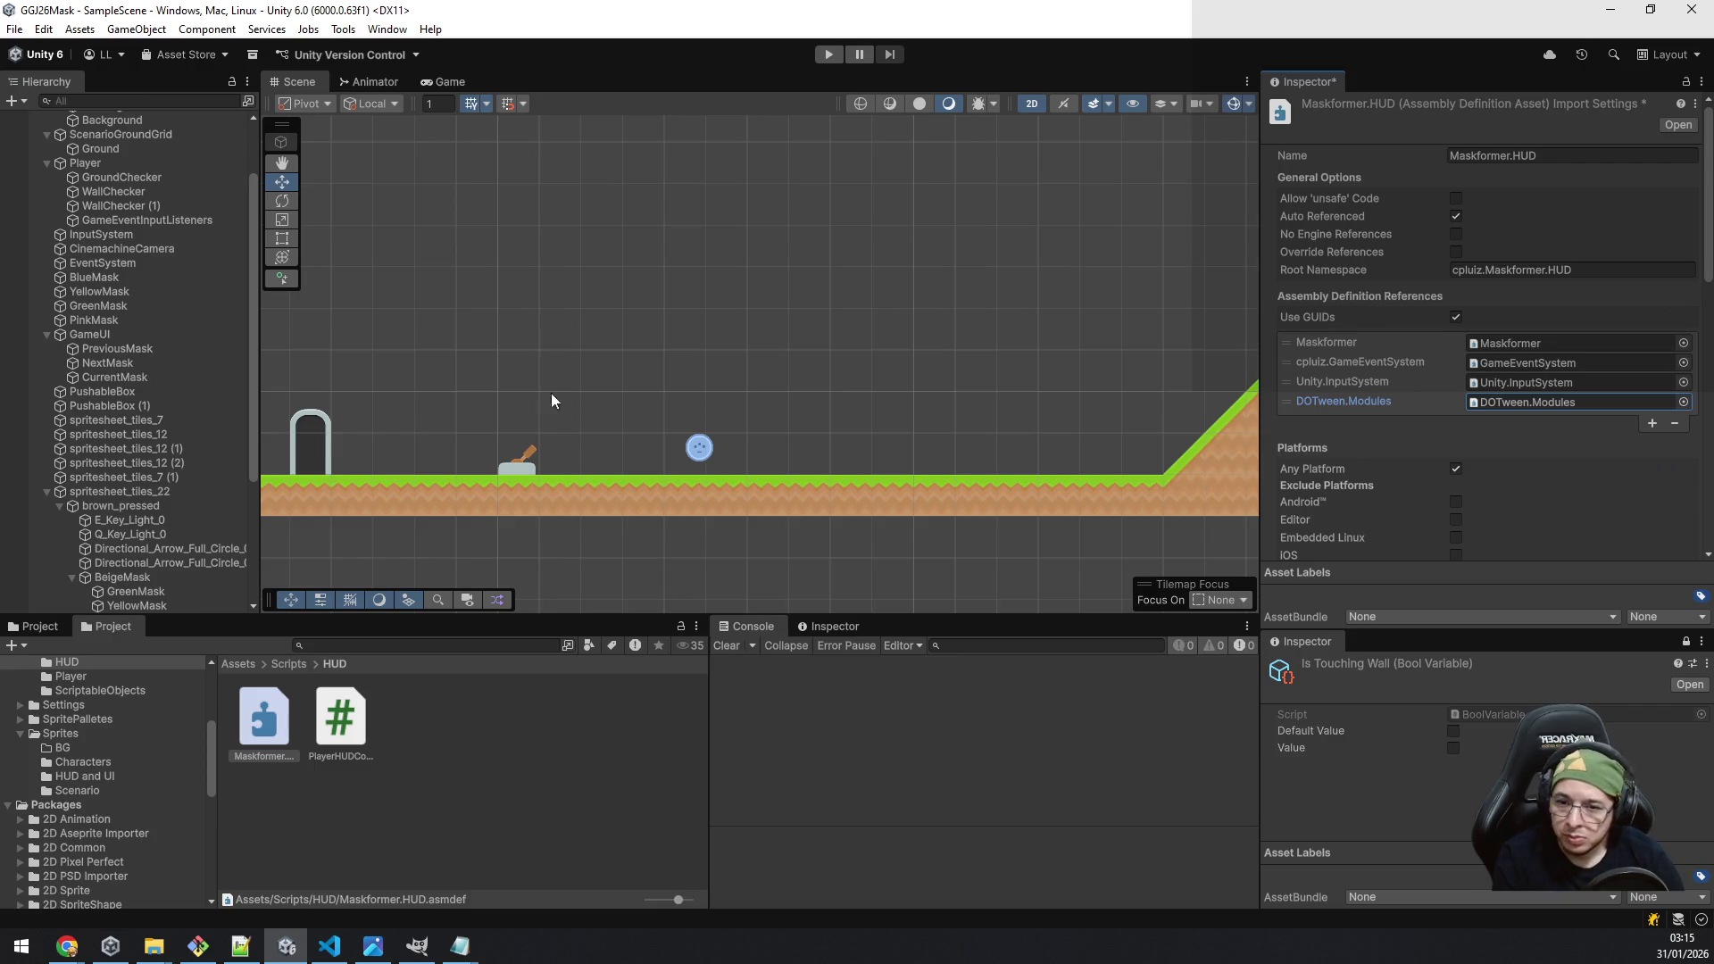
pyautogui.click(524, 765)
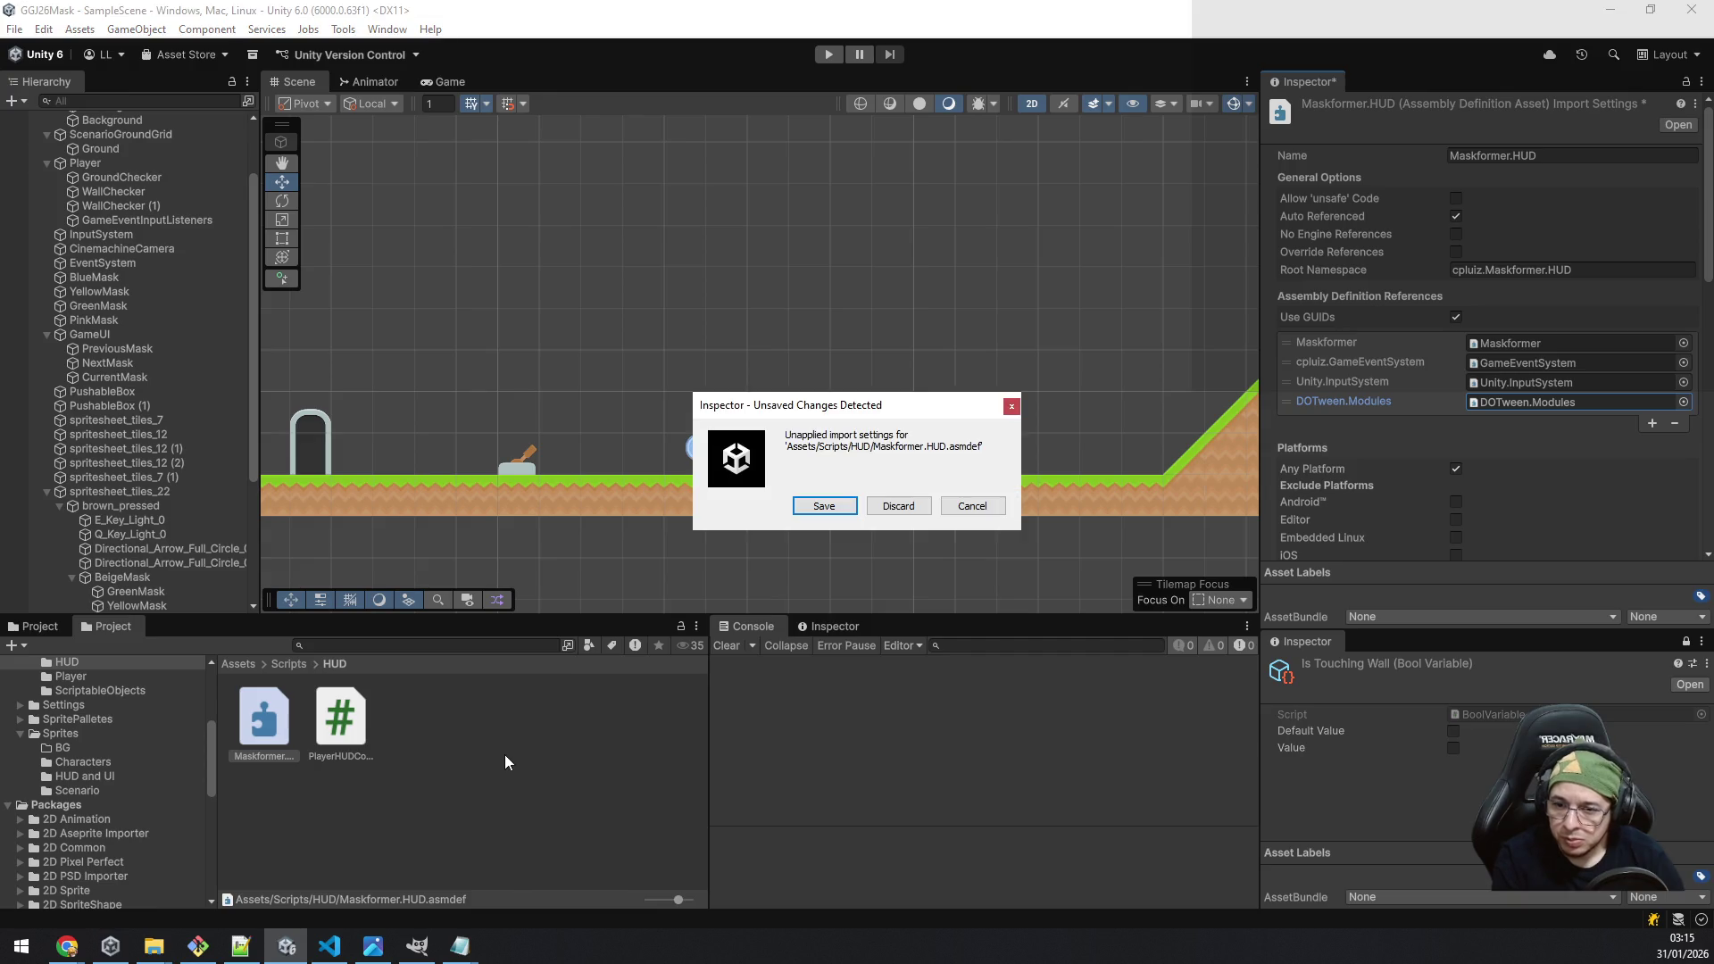
pyautogui.click(824, 505)
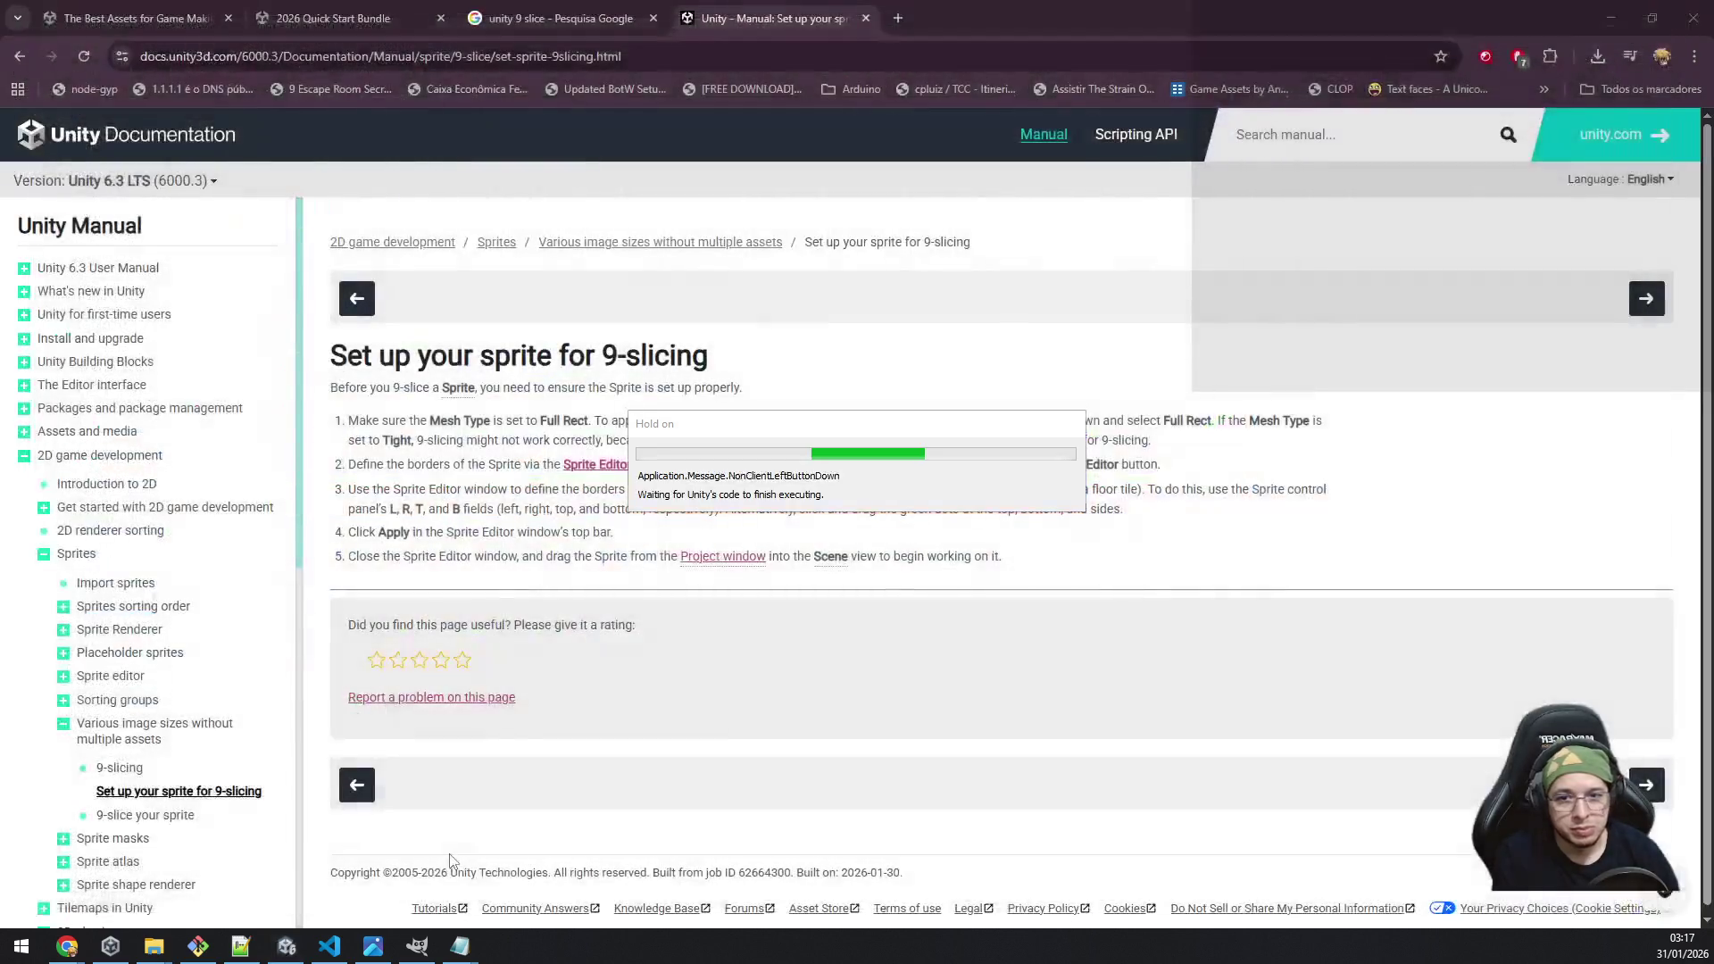
# Step: Leave the Unity manual's 9-slicing page and switch over to Unity Hub
pyautogui.click(110, 943)
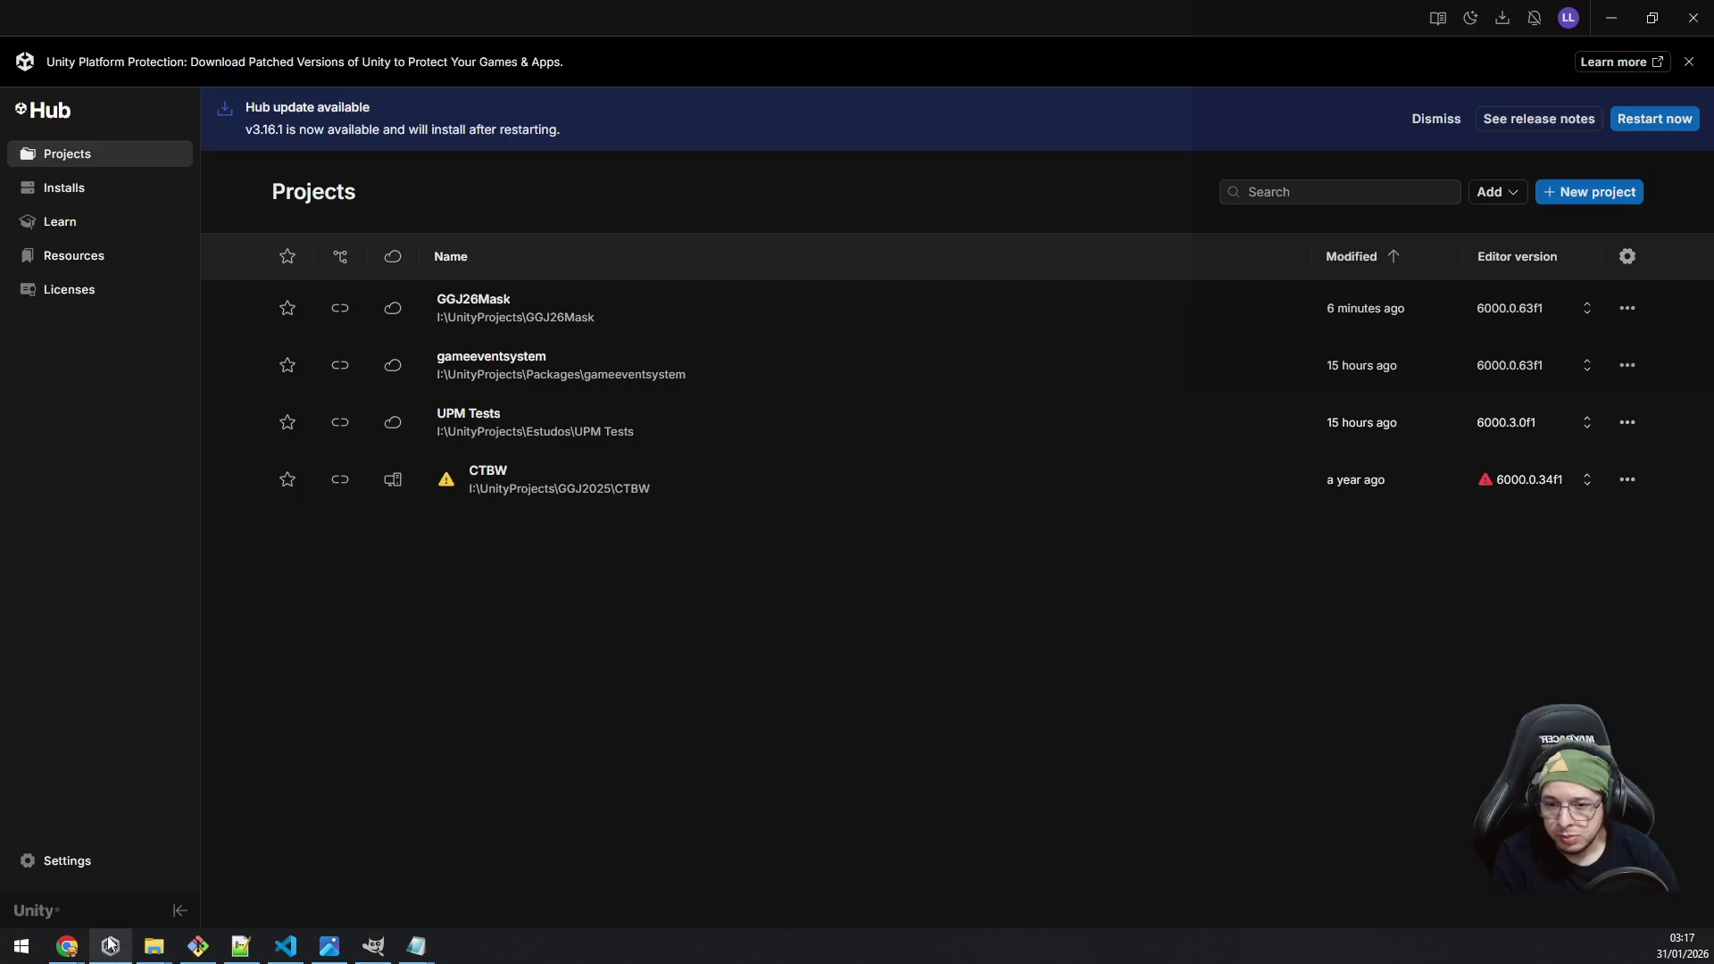
# Step: Reopen the GGJ26Mask project from Unity Hub's project list
pyautogui.click(527, 317)
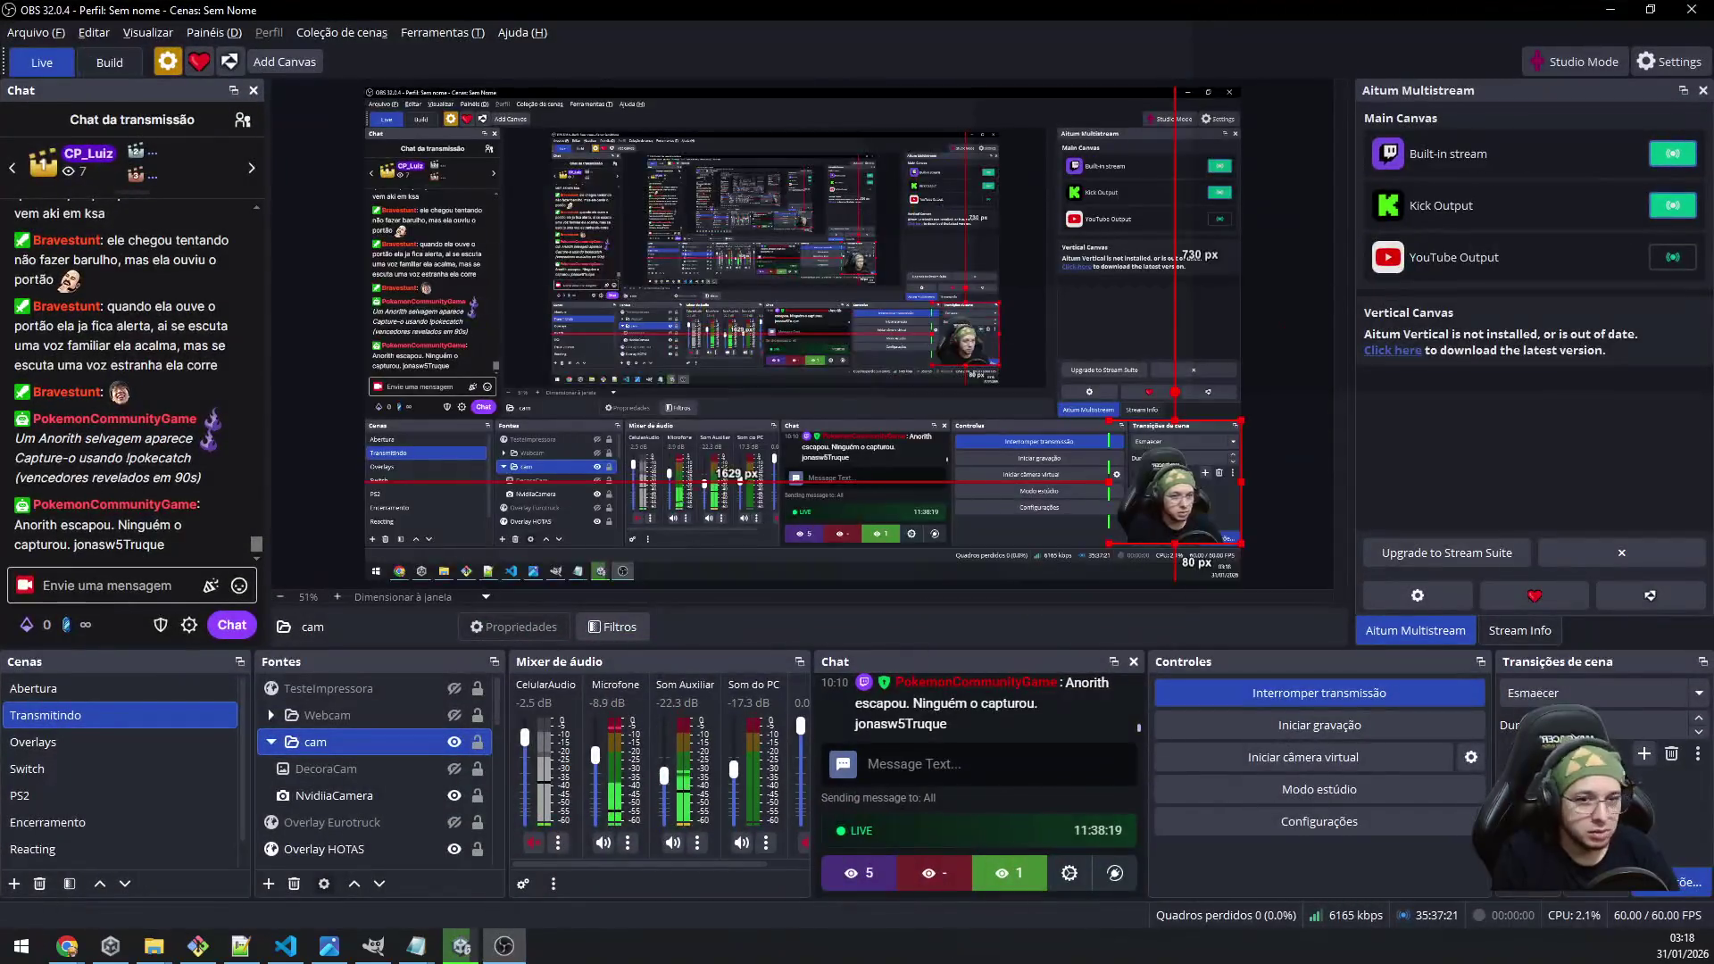
# Step: Move the OBS window aside and bring the loaded GGJ26Mask editor forward to the HUD folder
pyautogui.moveTo(1205, 10)
pyautogui.mouseDown()
pyautogui.moveTo(1339, 317)
pyautogui.moveTo(1713, 339)
pyautogui.mouseUp()
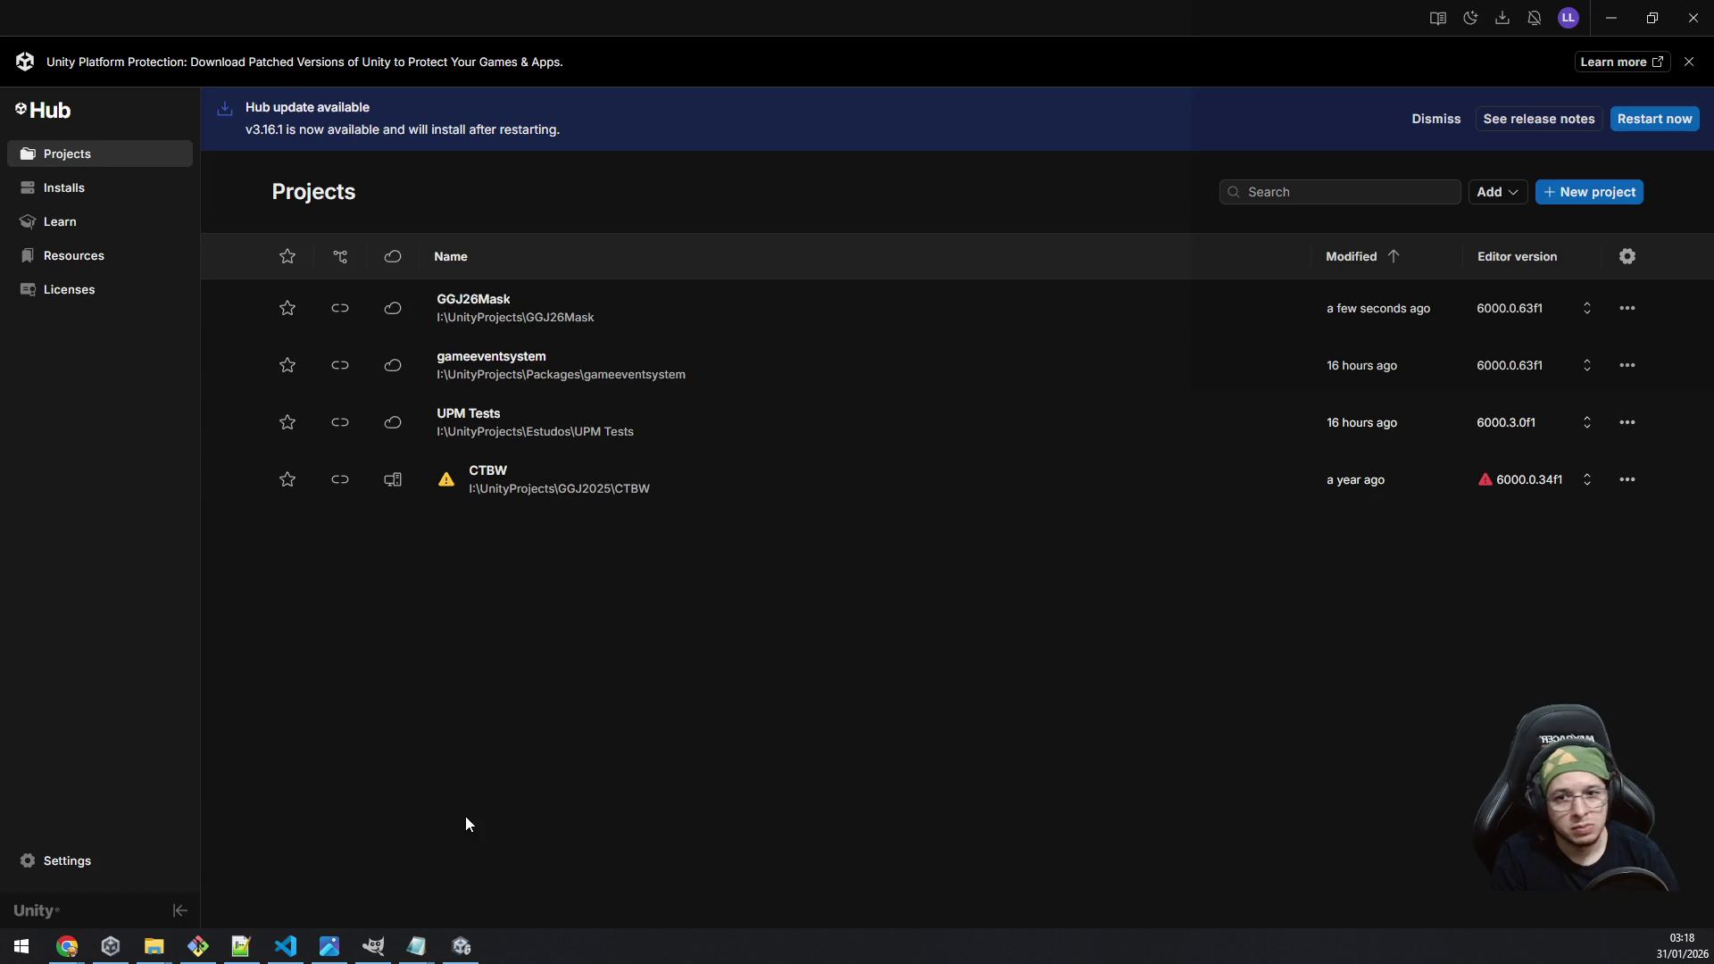
pyautogui.click(461, 945)
pyautogui.scroll(-2, 935, 400)
pyautogui.scroll(2, 940, 402)
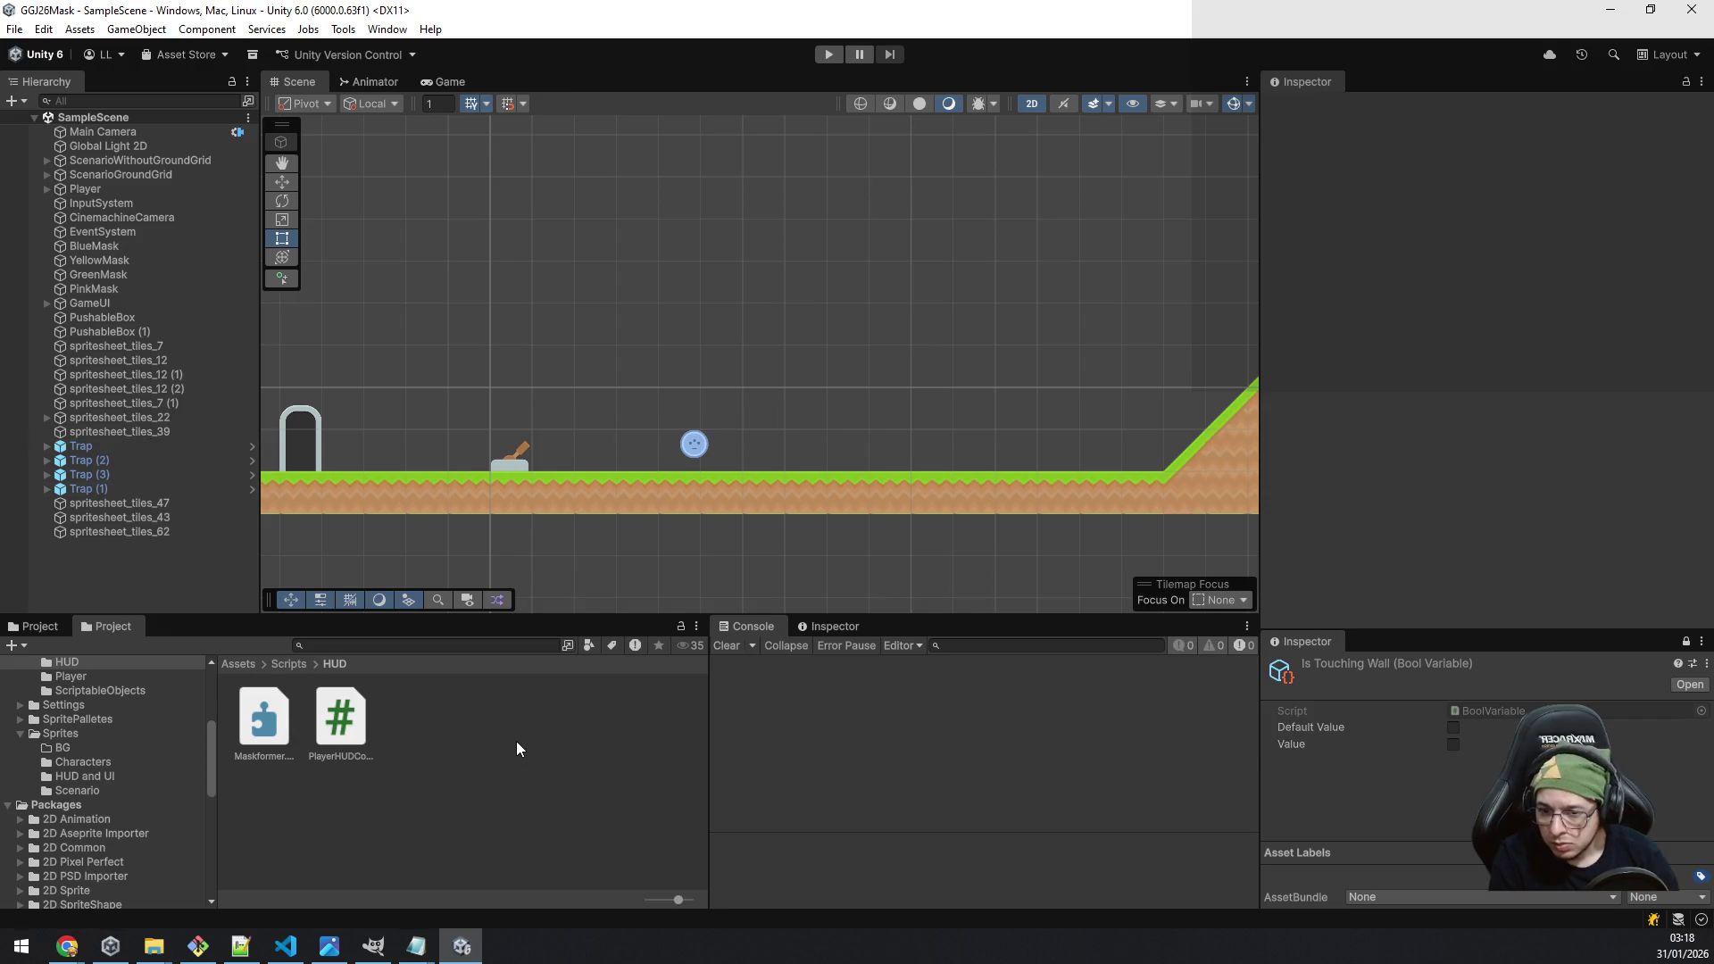
pyautogui.rightClick(482, 734)
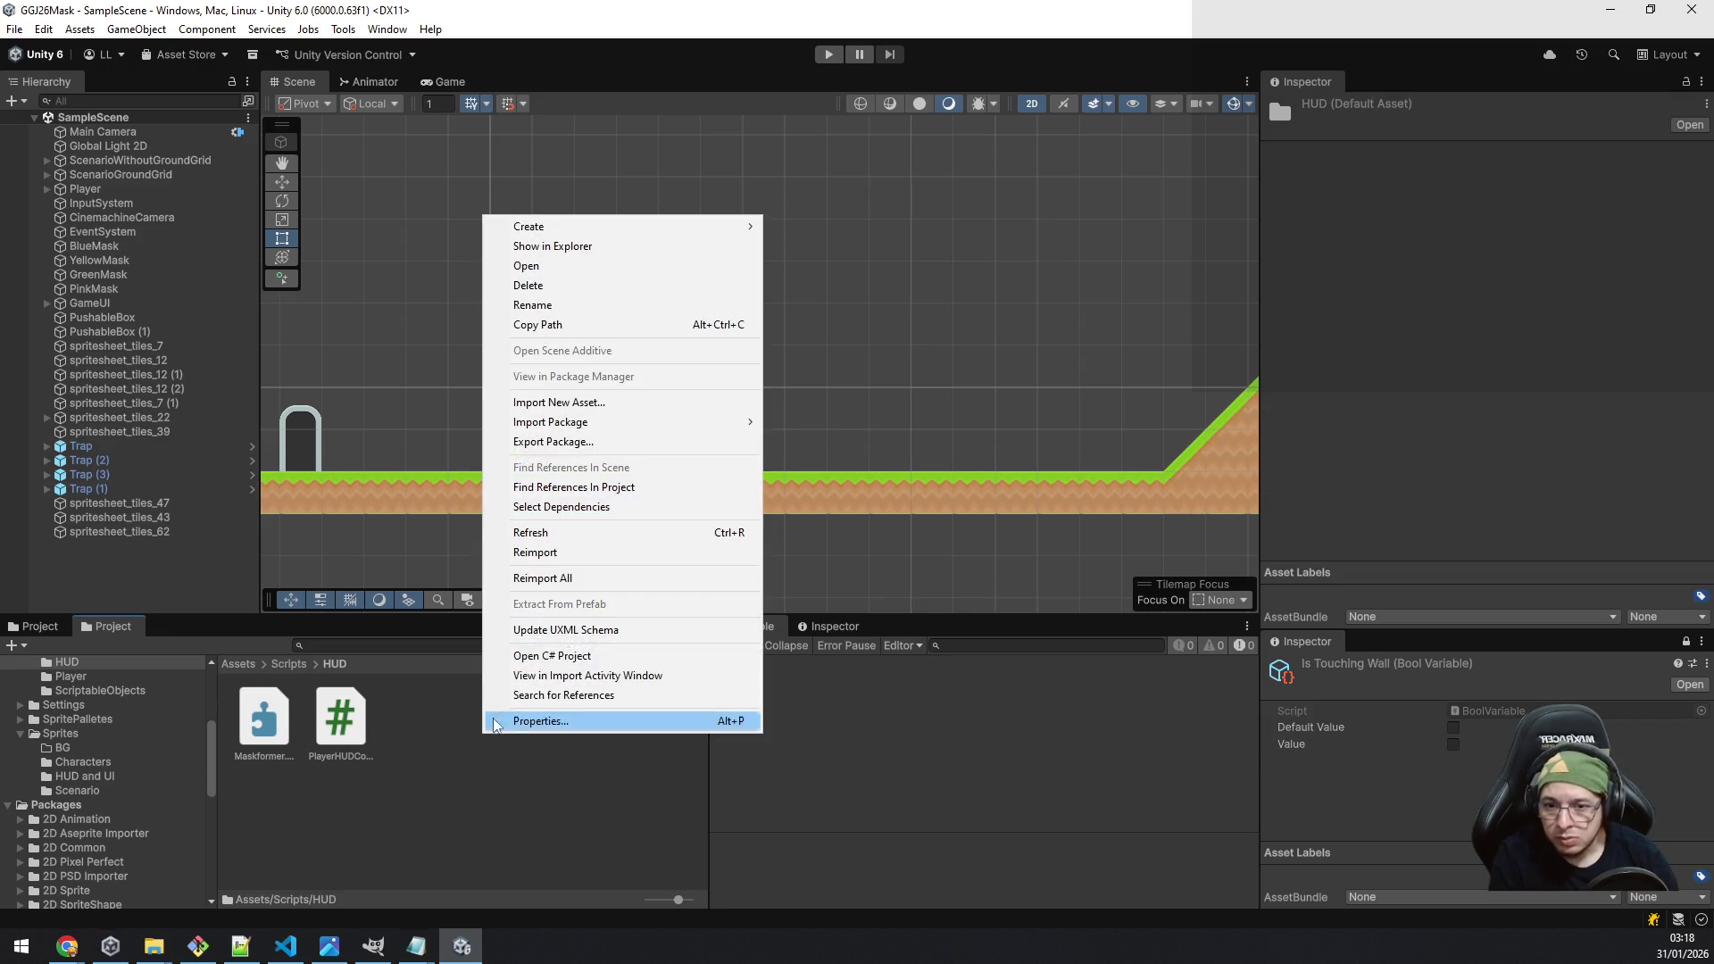
# Step: Create a MonoBehaviour script in the HUD folder named TutorialBubble
pyautogui.moveTo(571, 231)
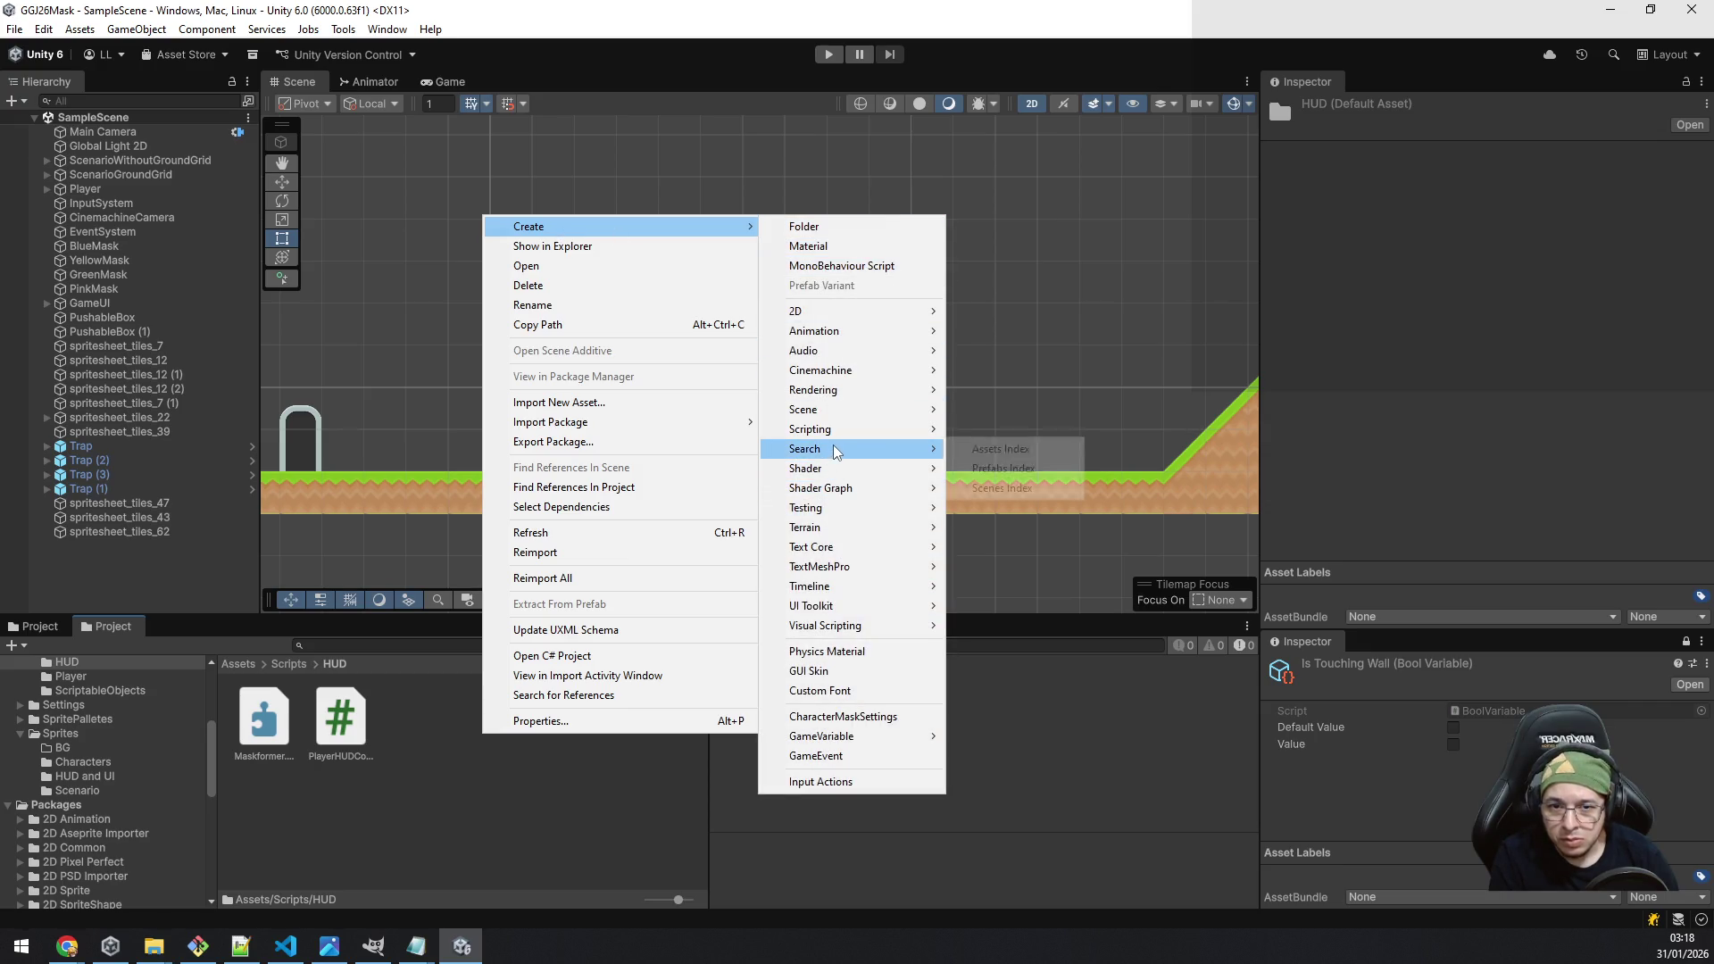
pyautogui.moveTo(864, 441)
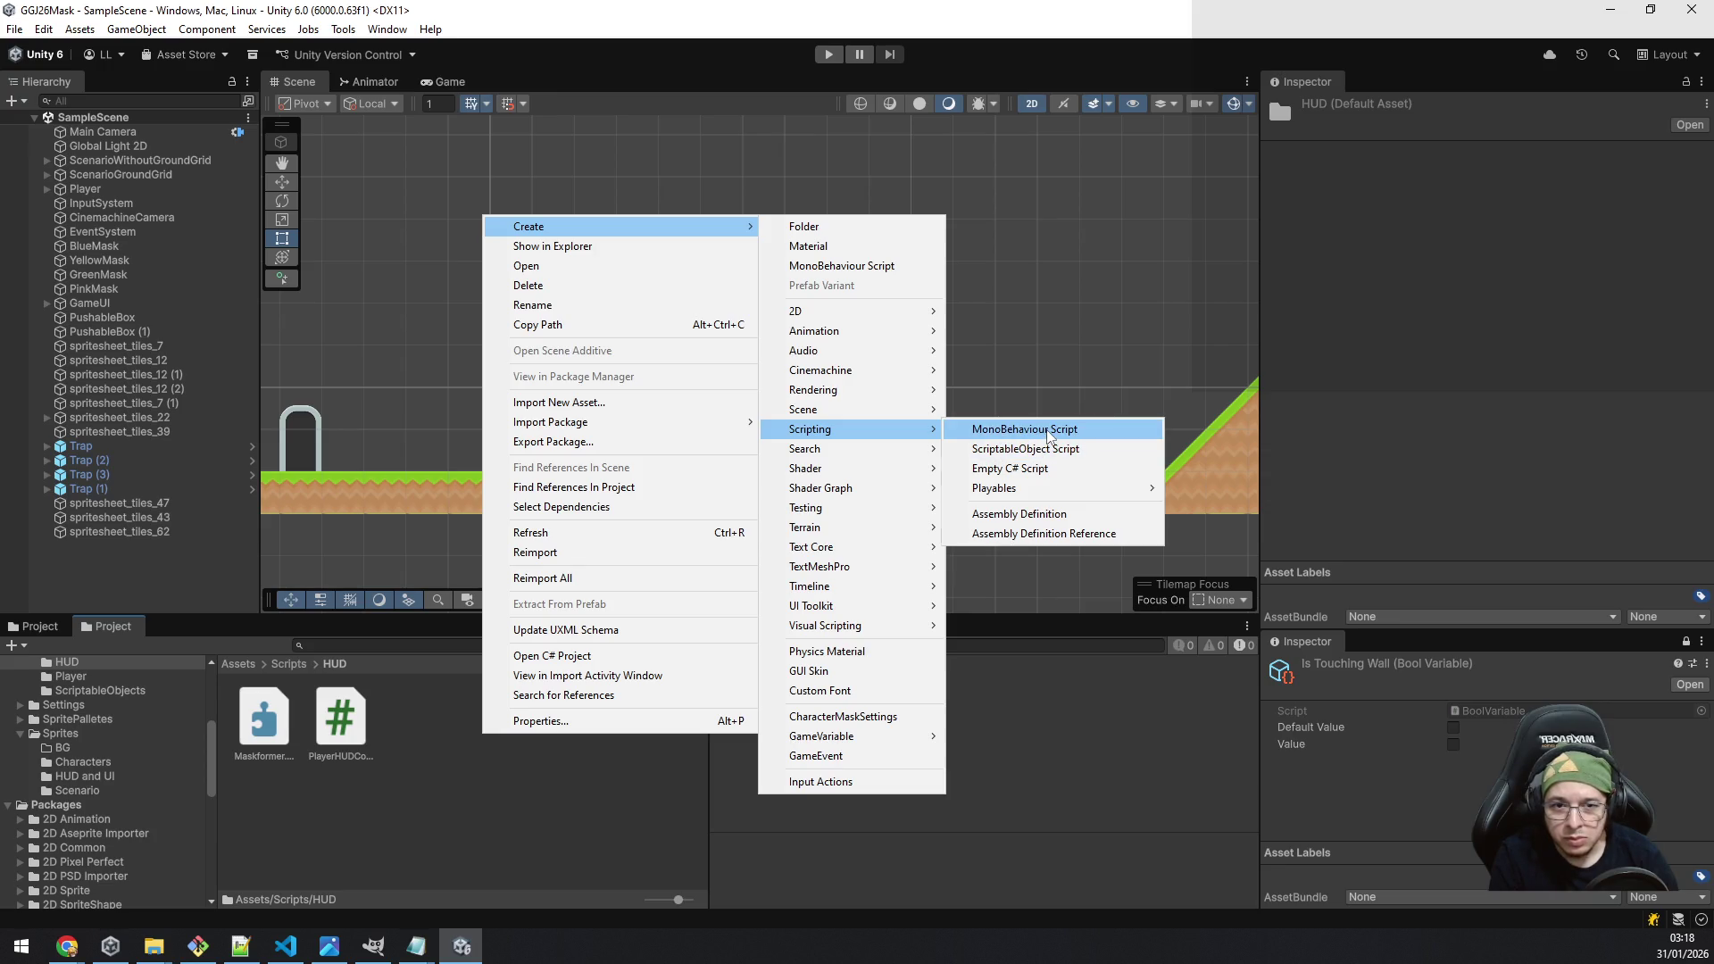
pyautogui.click(1048, 430)
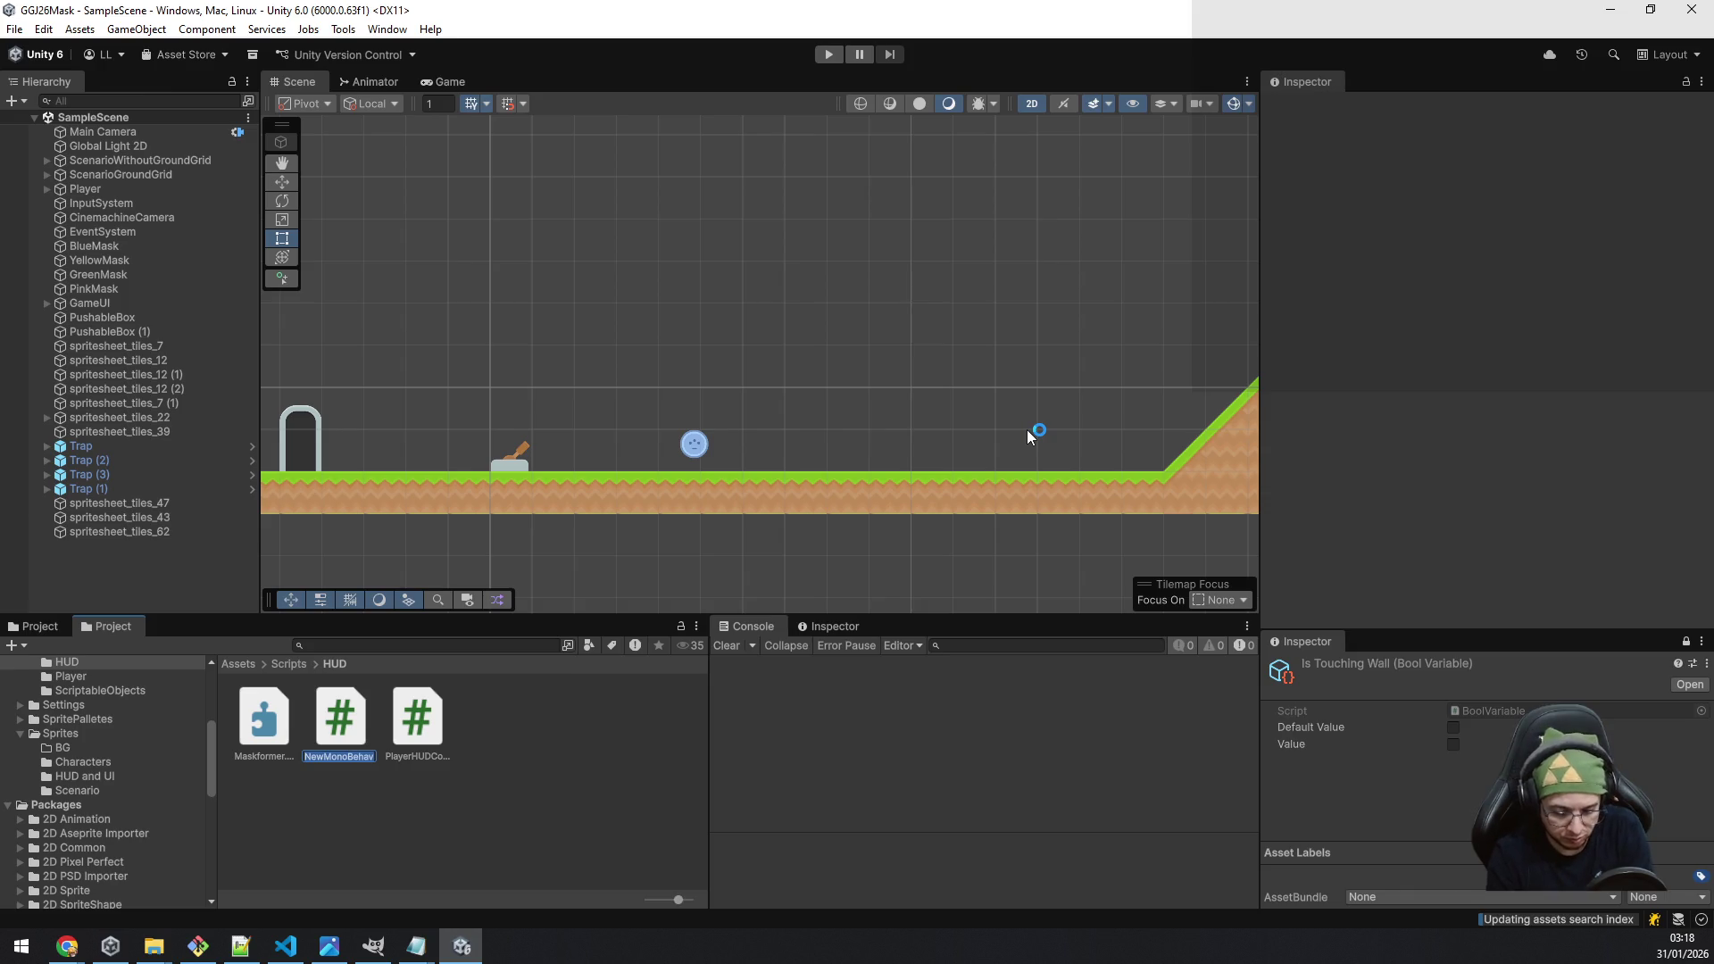
pyautogui.write('T')
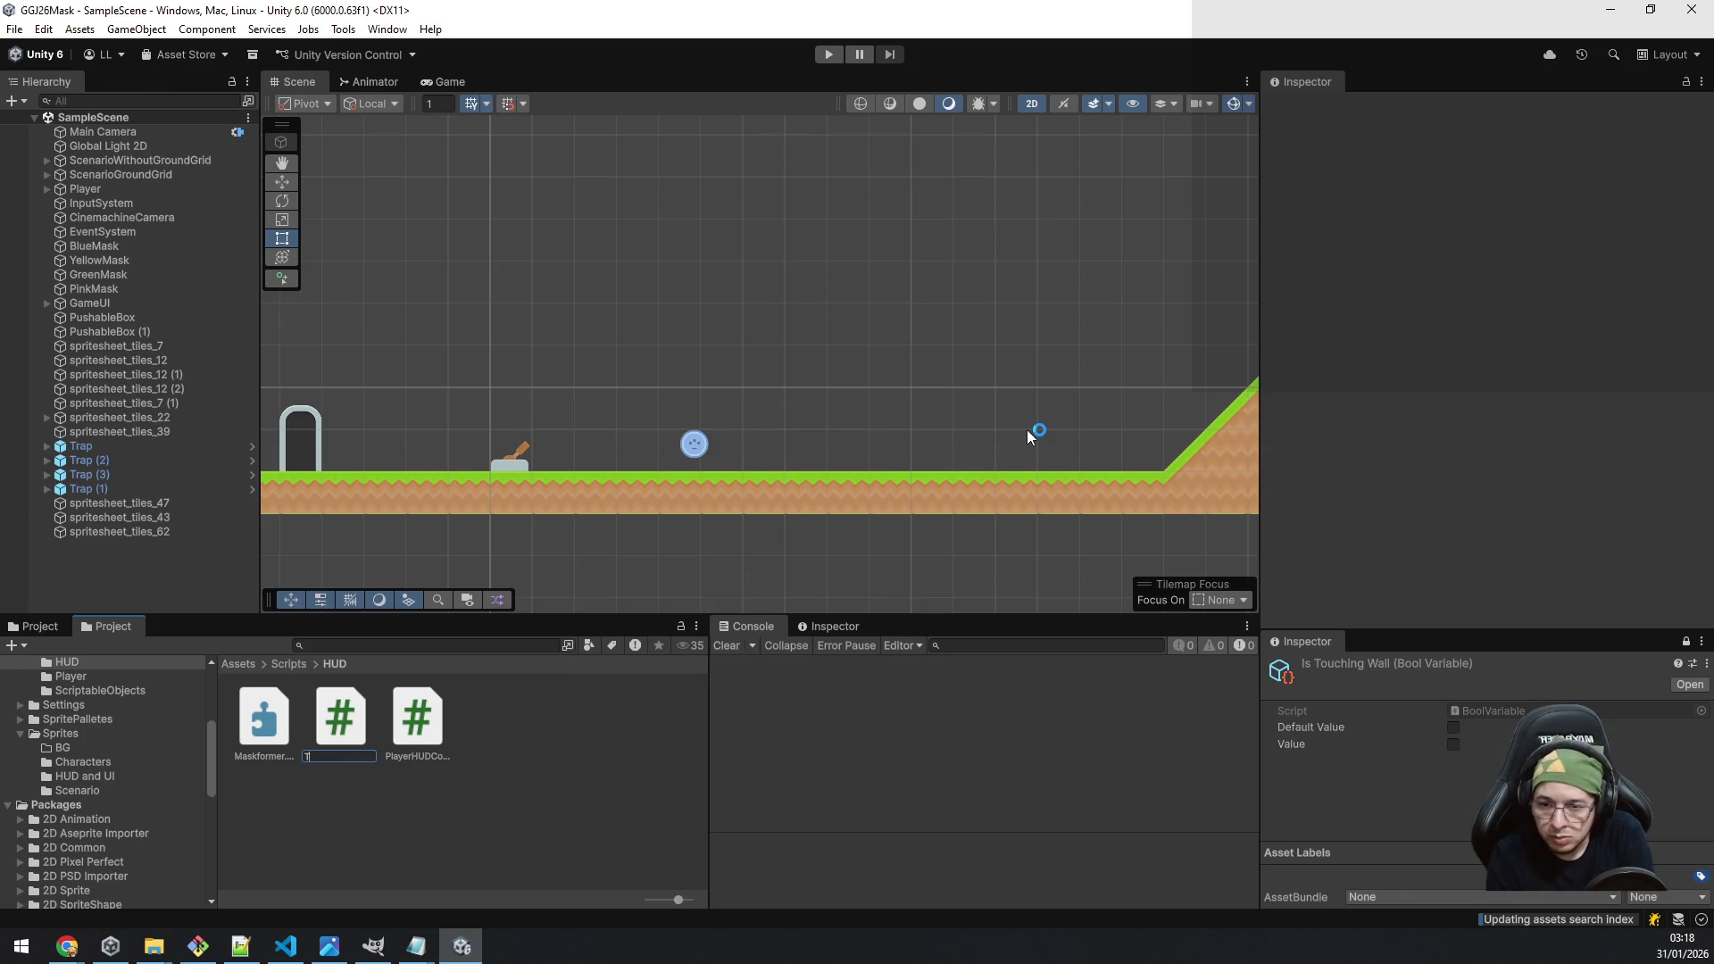
pyautogui.write('utorialBu')
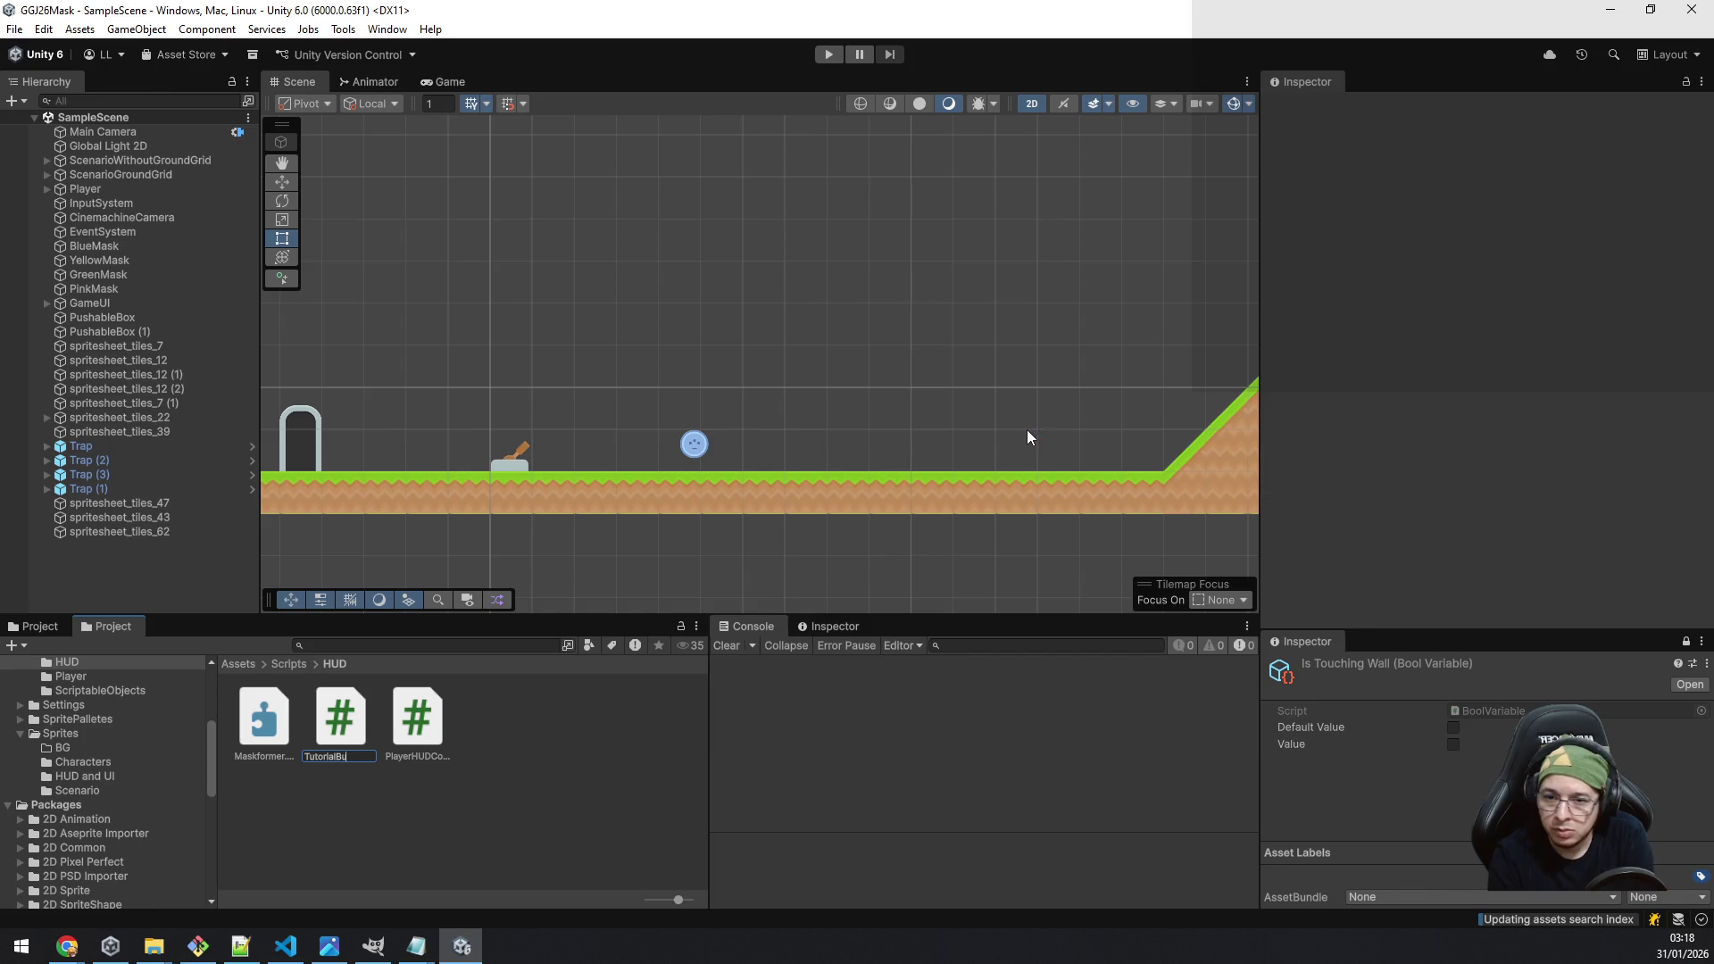
pyautogui.write('bble')
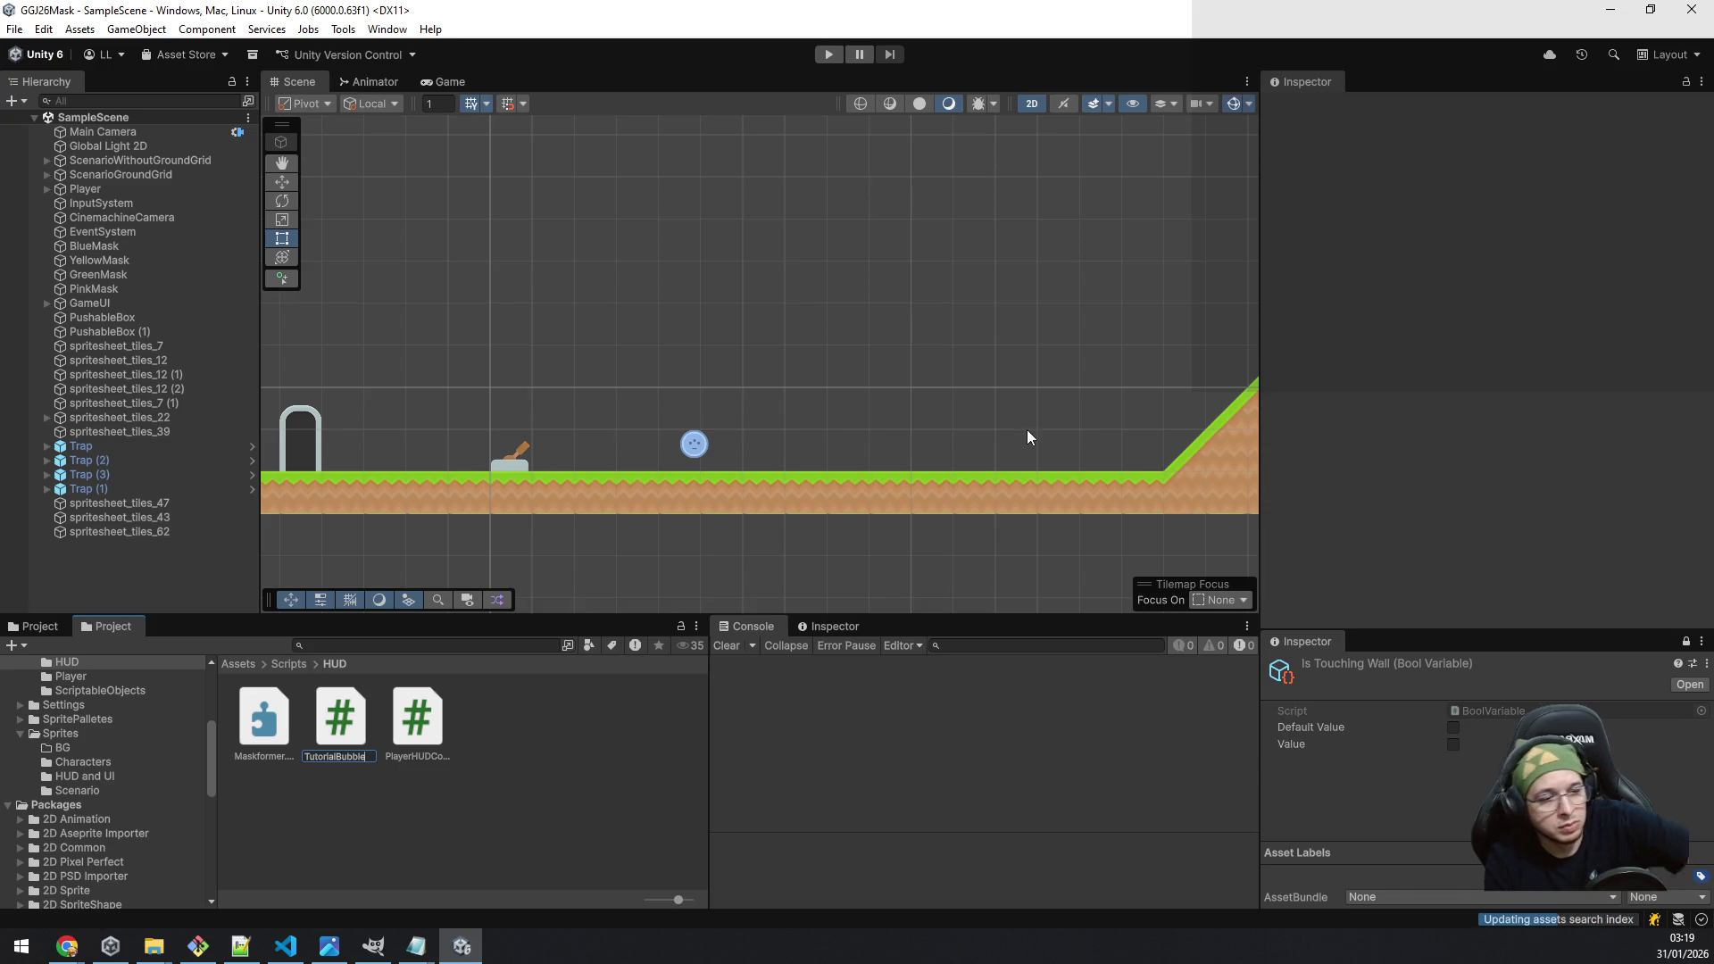
pyautogui.press('Return')
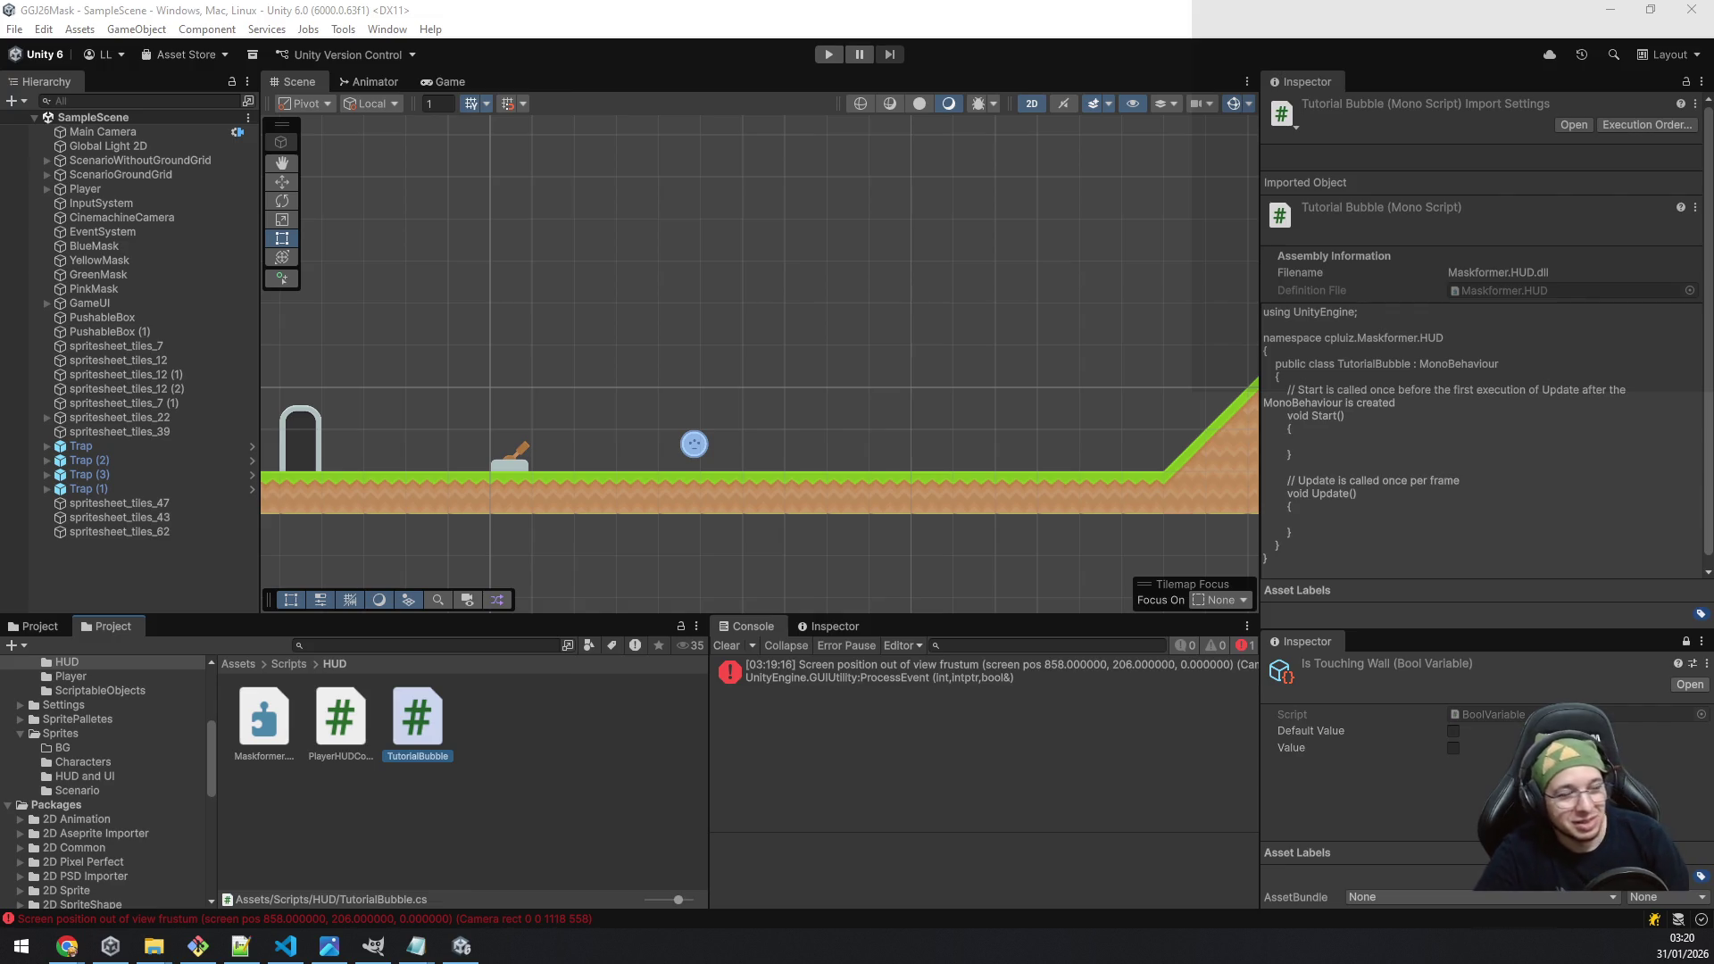
# Step: Clear the console's view-frustum error and select the TutorialBubble script asset
pyautogui.click(725, 646)
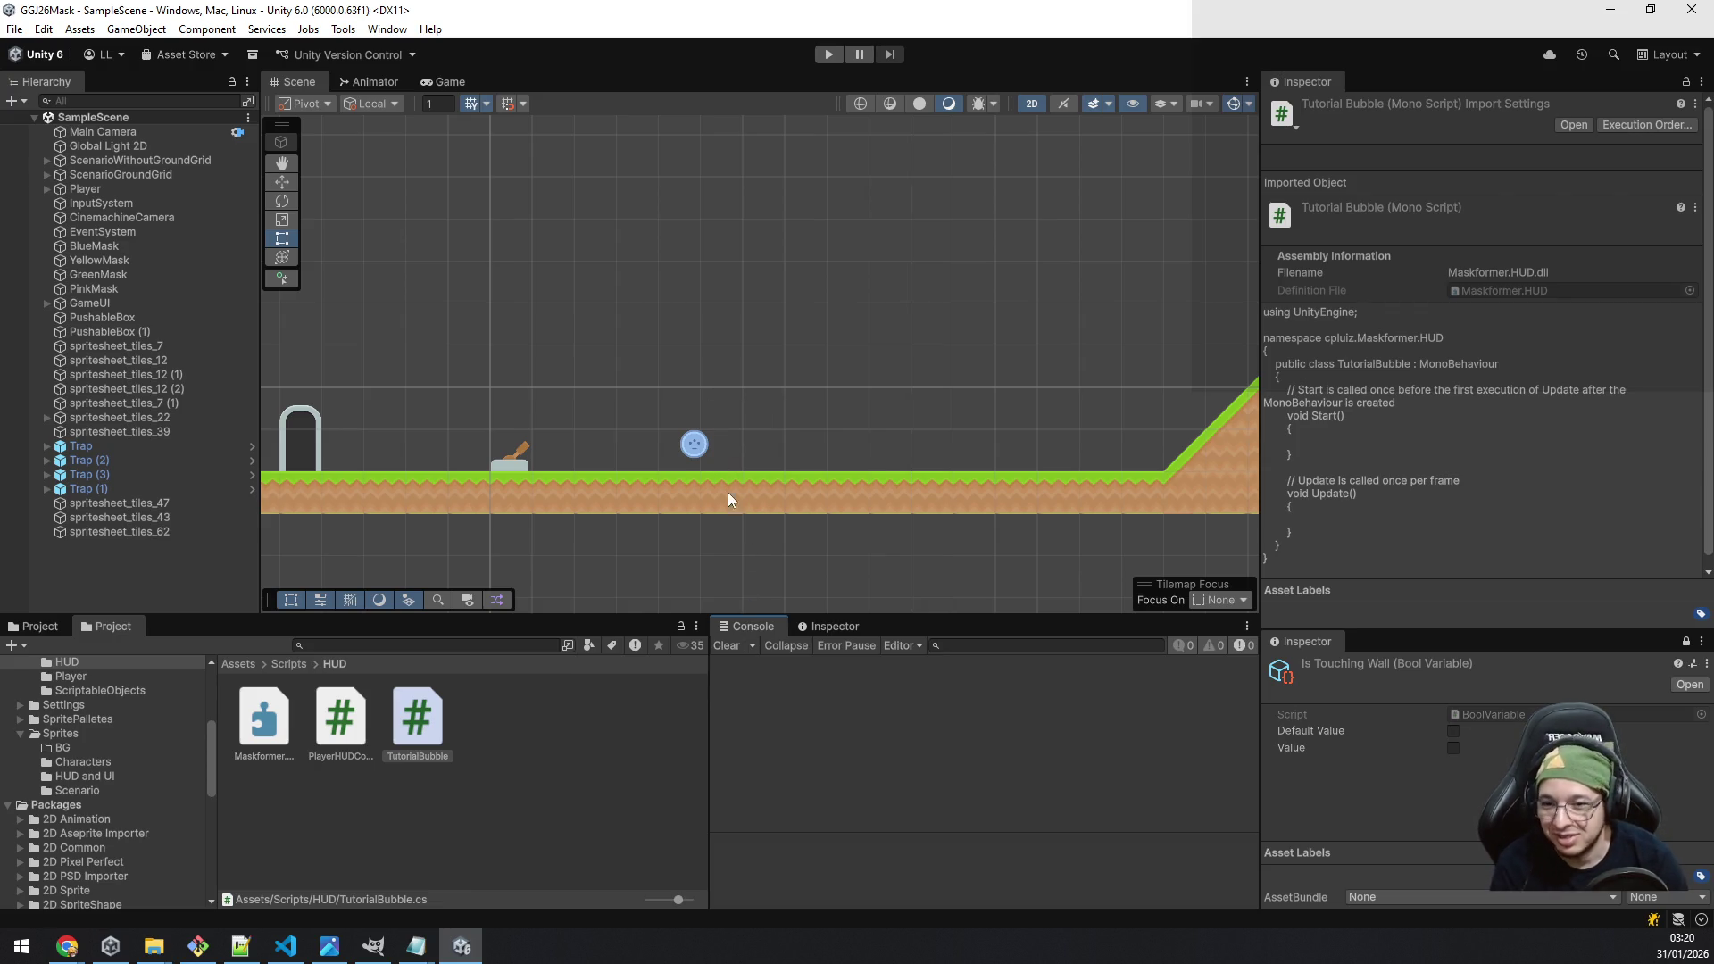
pyautogui.click(416, 722)
# Step: Open TutorialBubble.cs in the code editor and delete the template Start and Update methods
pyautogui.doubleClick(416, 721)
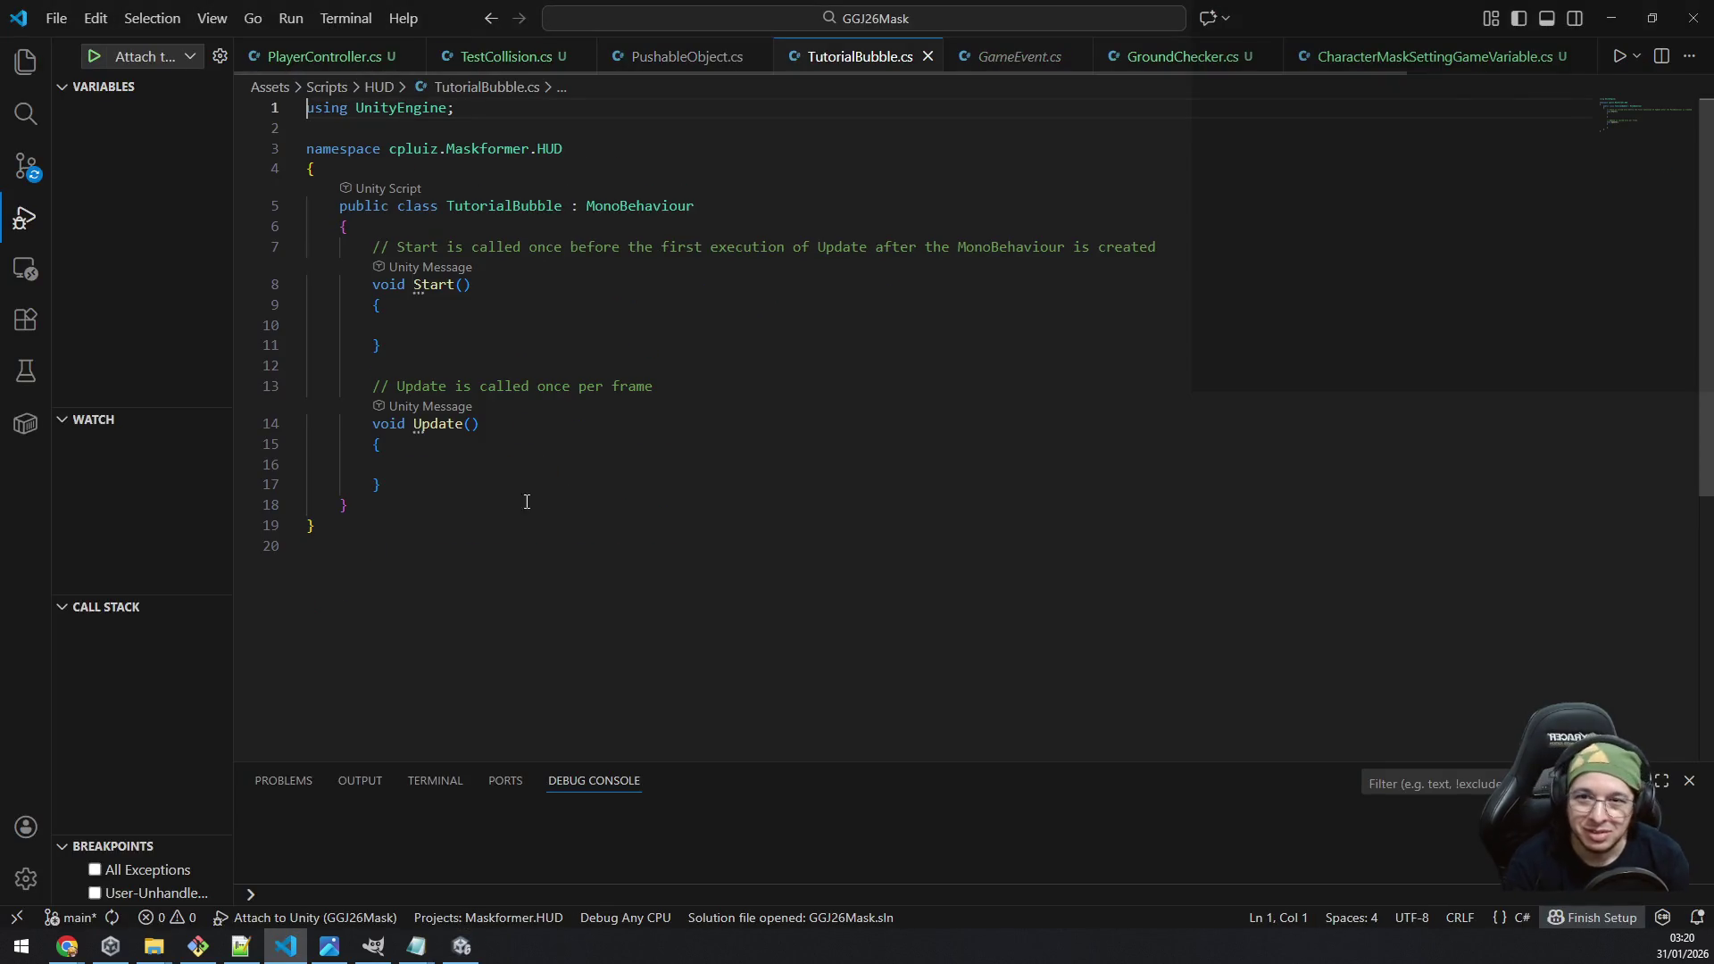
pyautogui.click(532, 484)
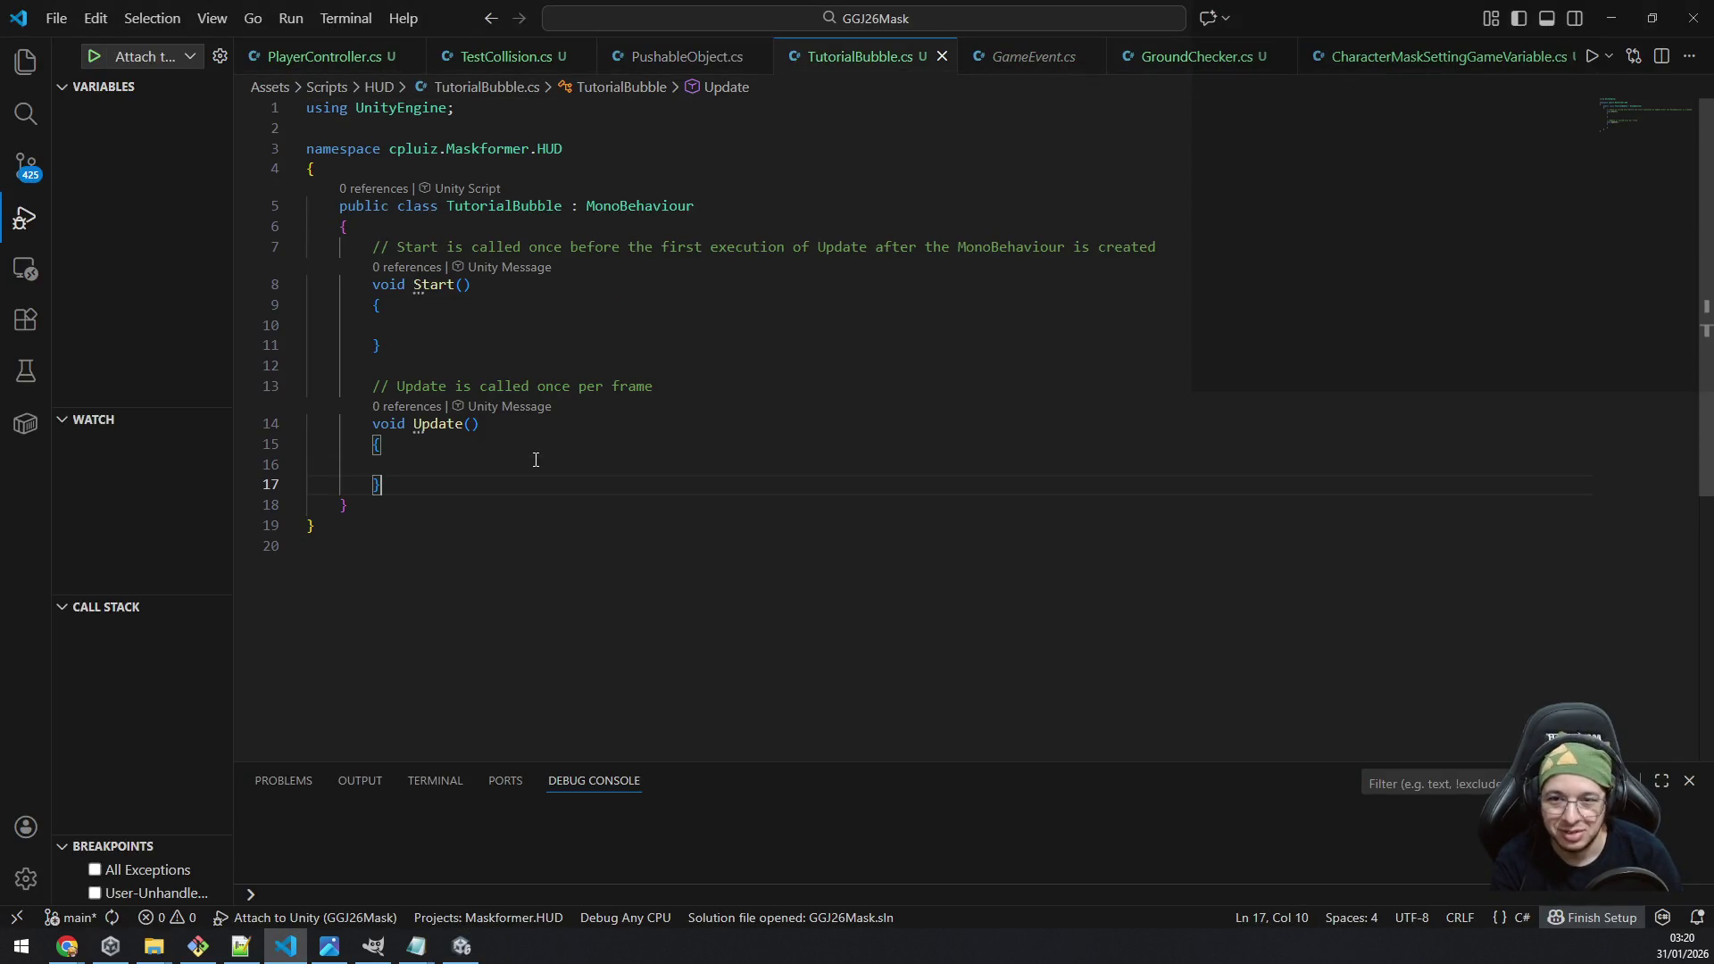
pyautogui.hotkey('shift', 'Up')
pyautogui.hotkey('shift', 'Up')
pyautogui.hotkey('shift', 'Up')
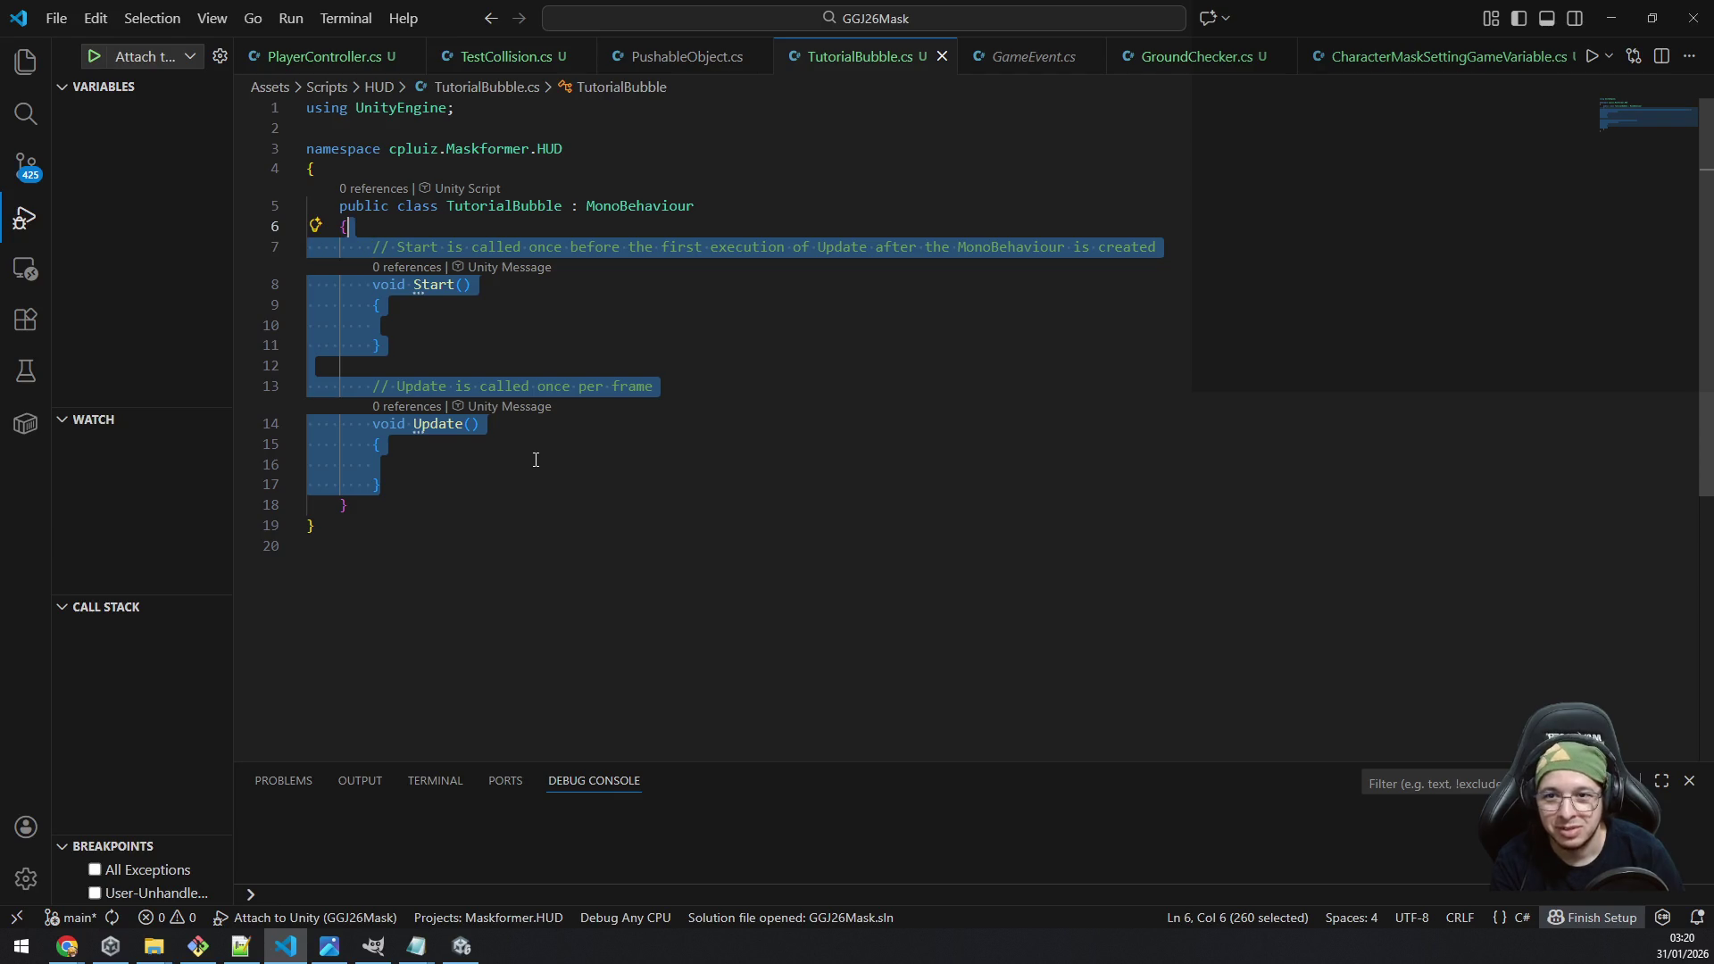
pyautogui.press('BackSpace')
pyautogui.press('Return')
# Step: Begin a 'using DG.' namespace line beneath using UnityEngine
pyautogui.hotkey('ctrl', 'Home')
pyautogui.press('End')
pyautogui.press('Return')
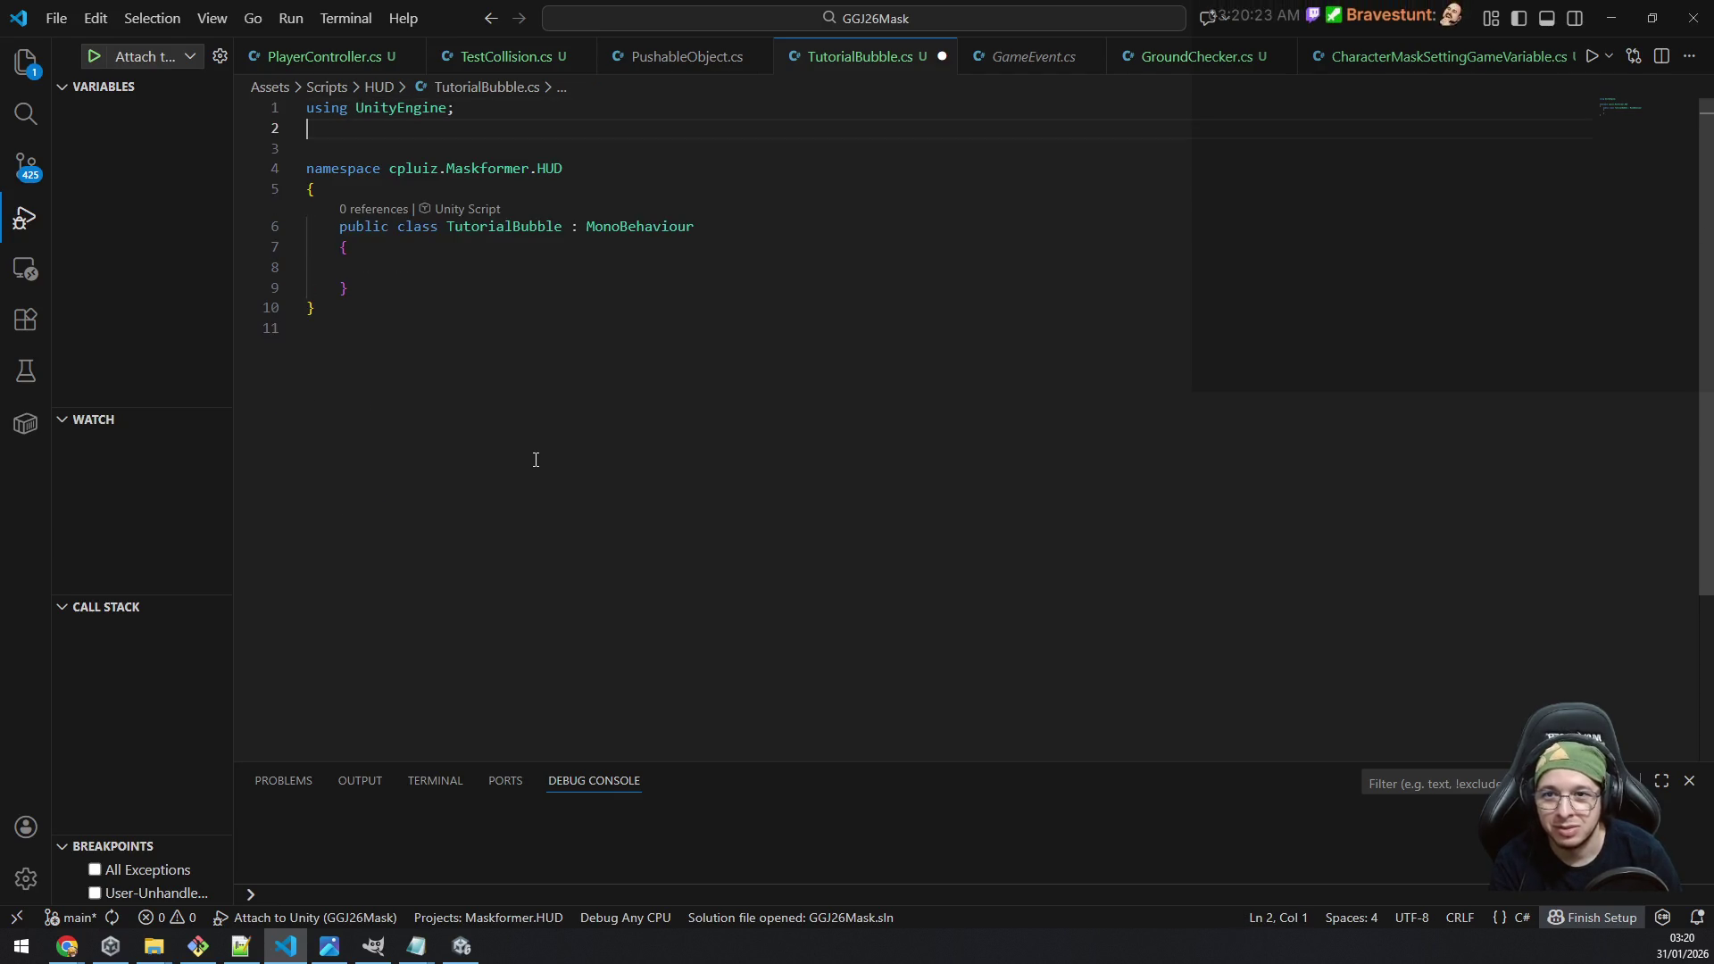
pyautogui.write('using dem')
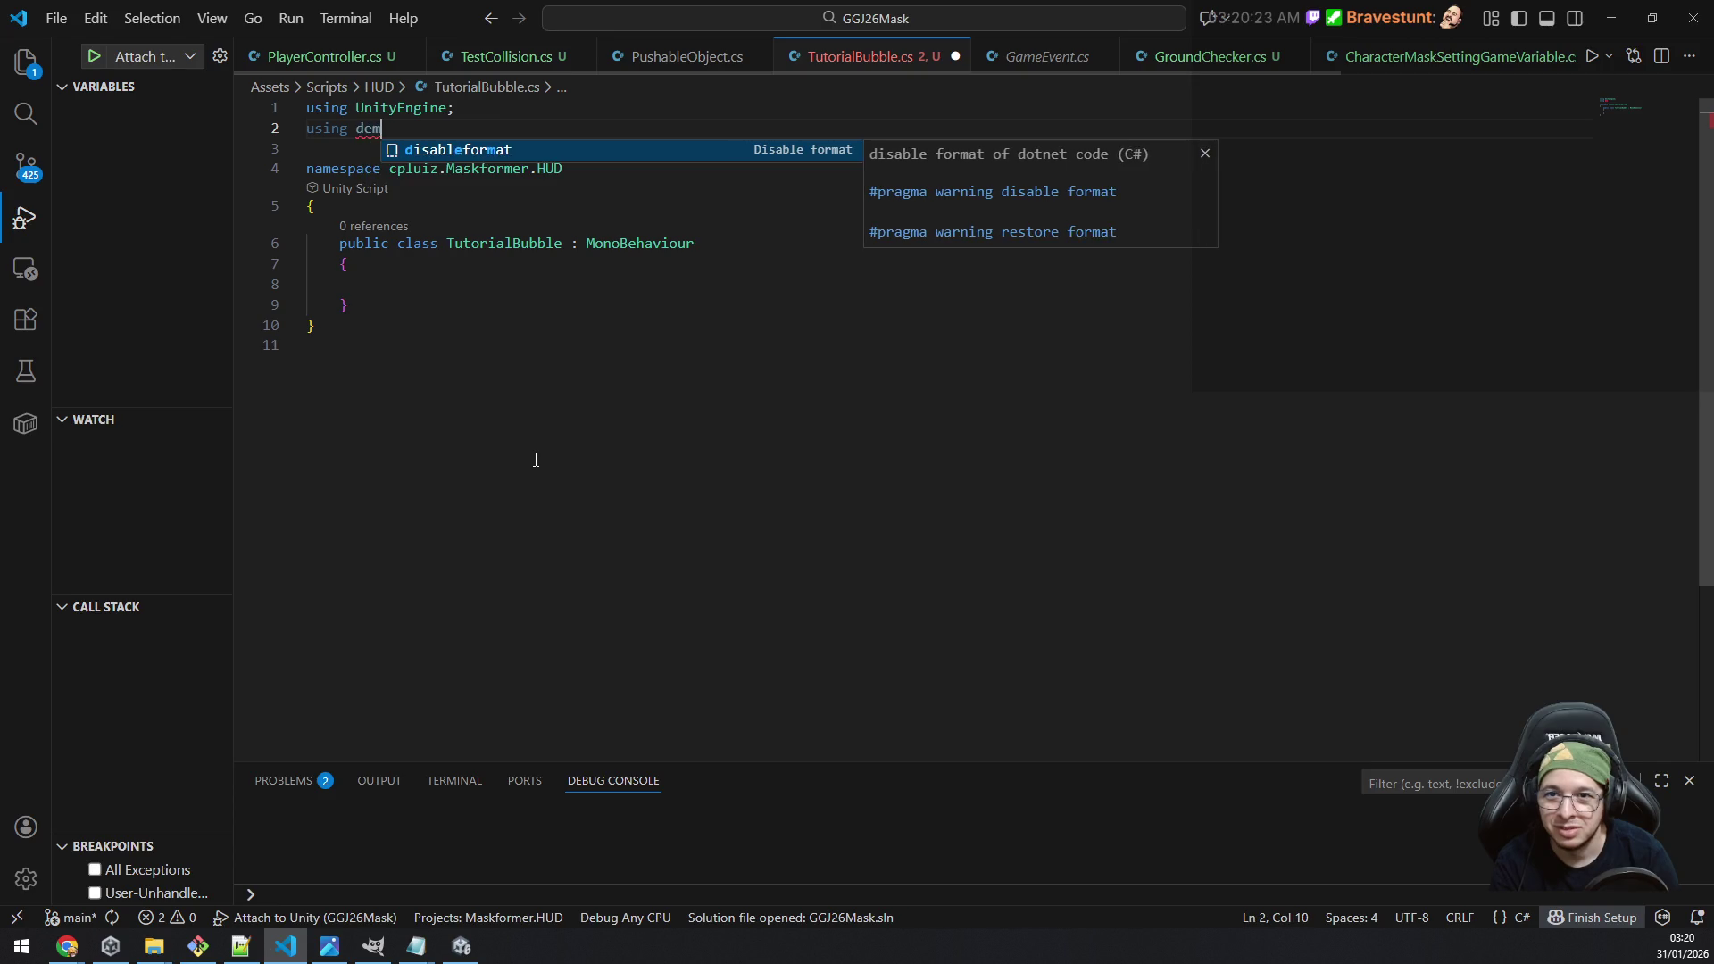
pyautogui.press('BackSpace')
pyautogui.press('BackSpace')
pyautogui.press('BackSpace')
pyautogui.write('D')
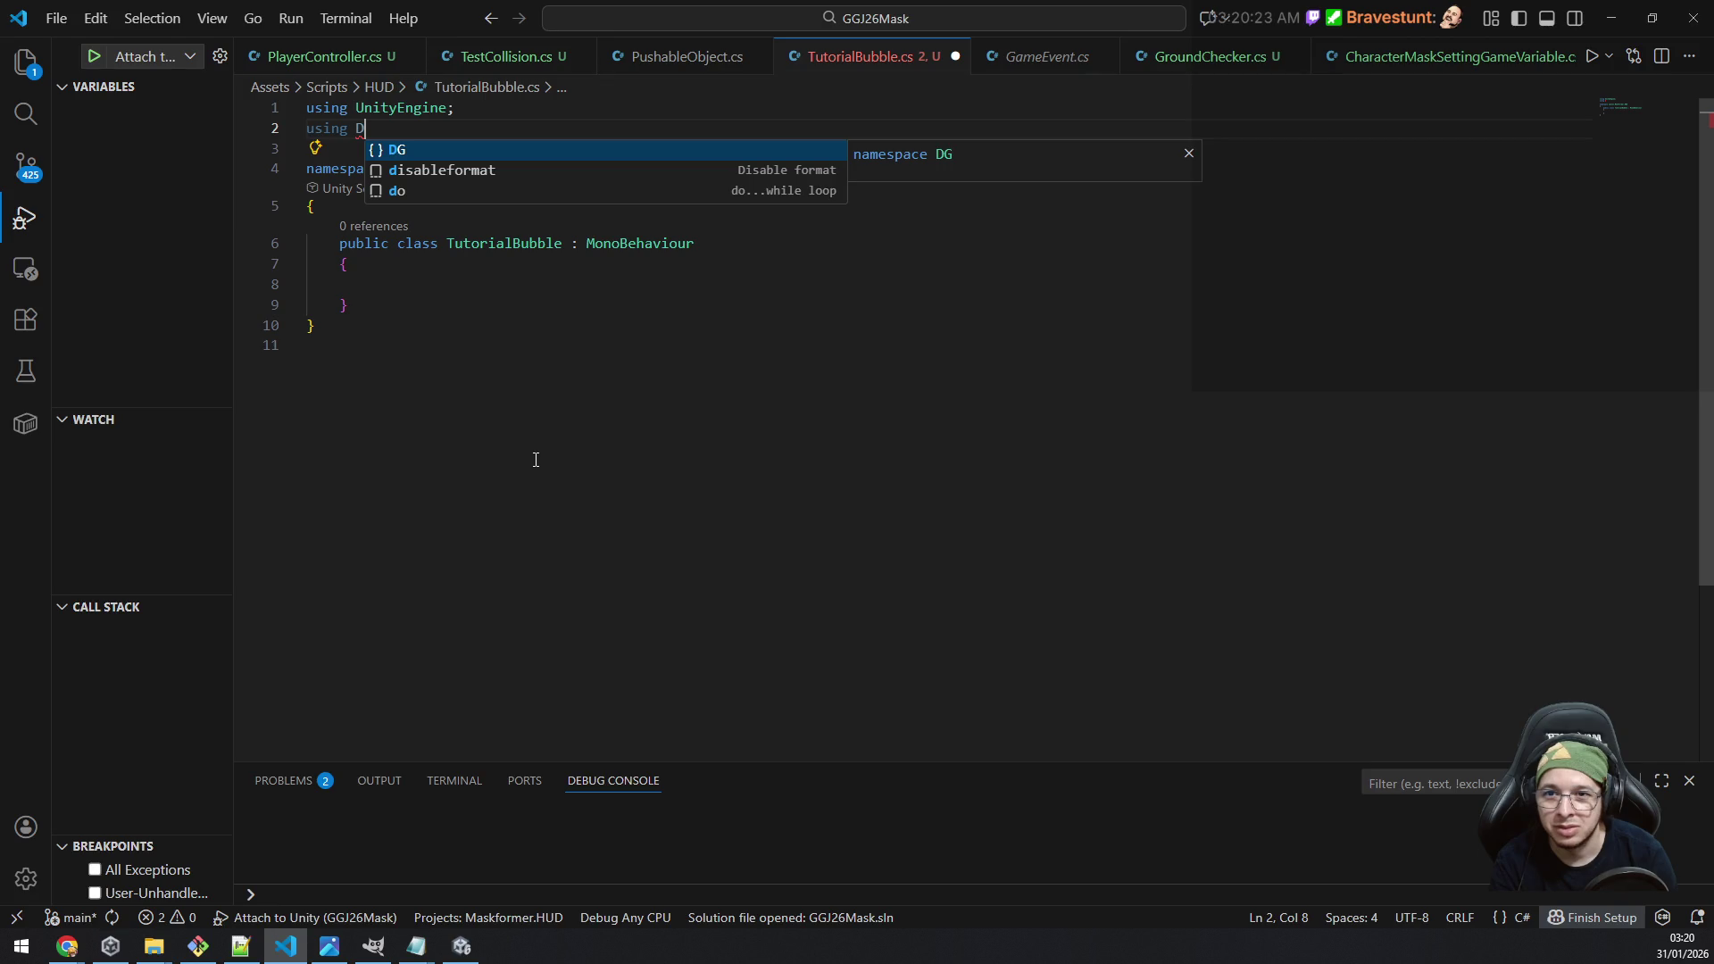
pyautogui.press('Tab')
pyautogui.write('.')
pyautogui.press('Tab')
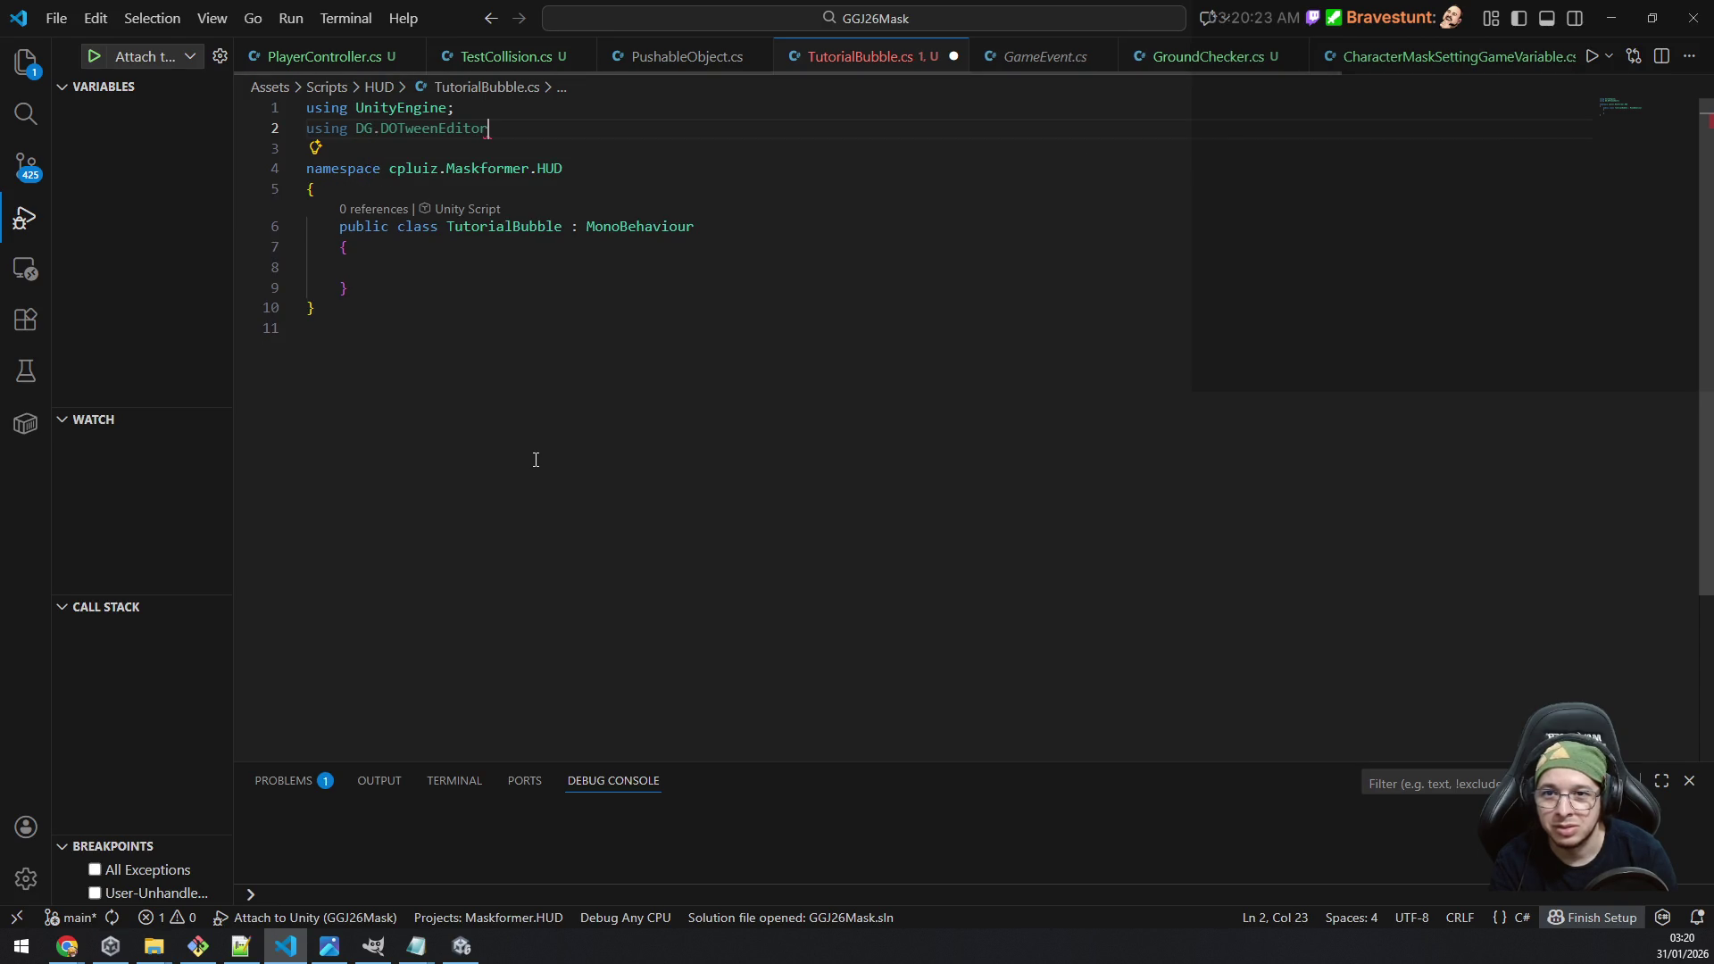
# Step: Delete the unfinished DG using line and save the script
pyautogui.press('BackSpace')
pyautogui.press('BackSpace')
pyautogui.press('BackSpace')
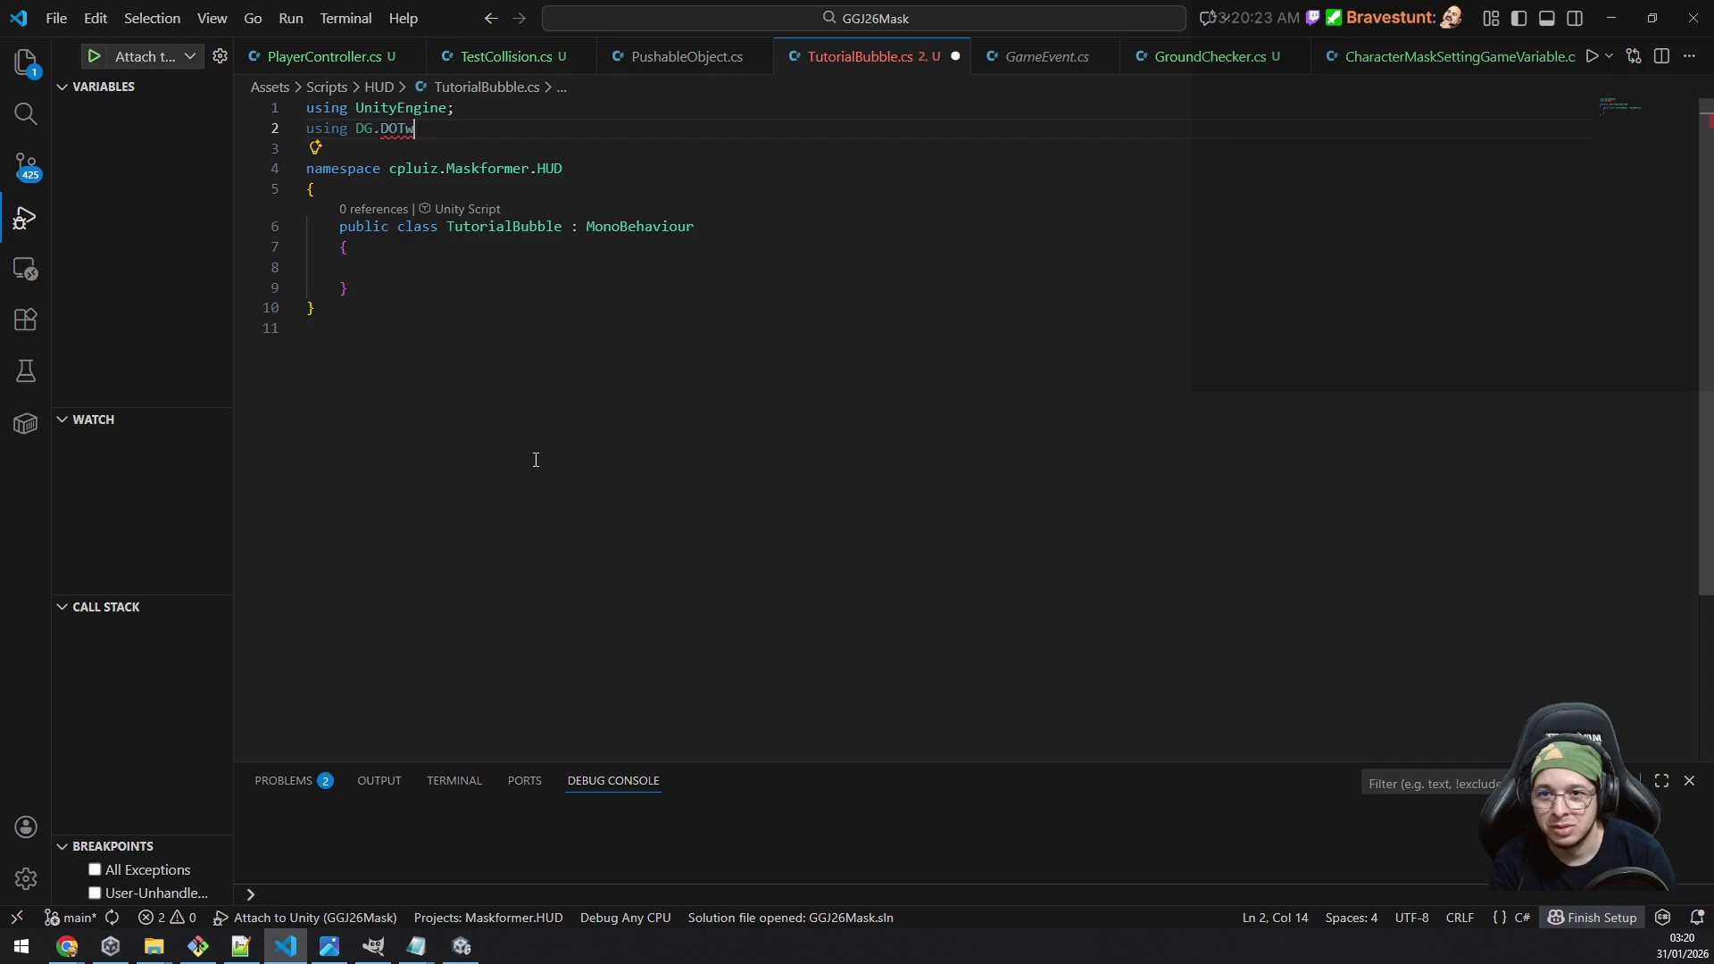
pyautogui.press('BackSpace')
pyautogui.write('do')
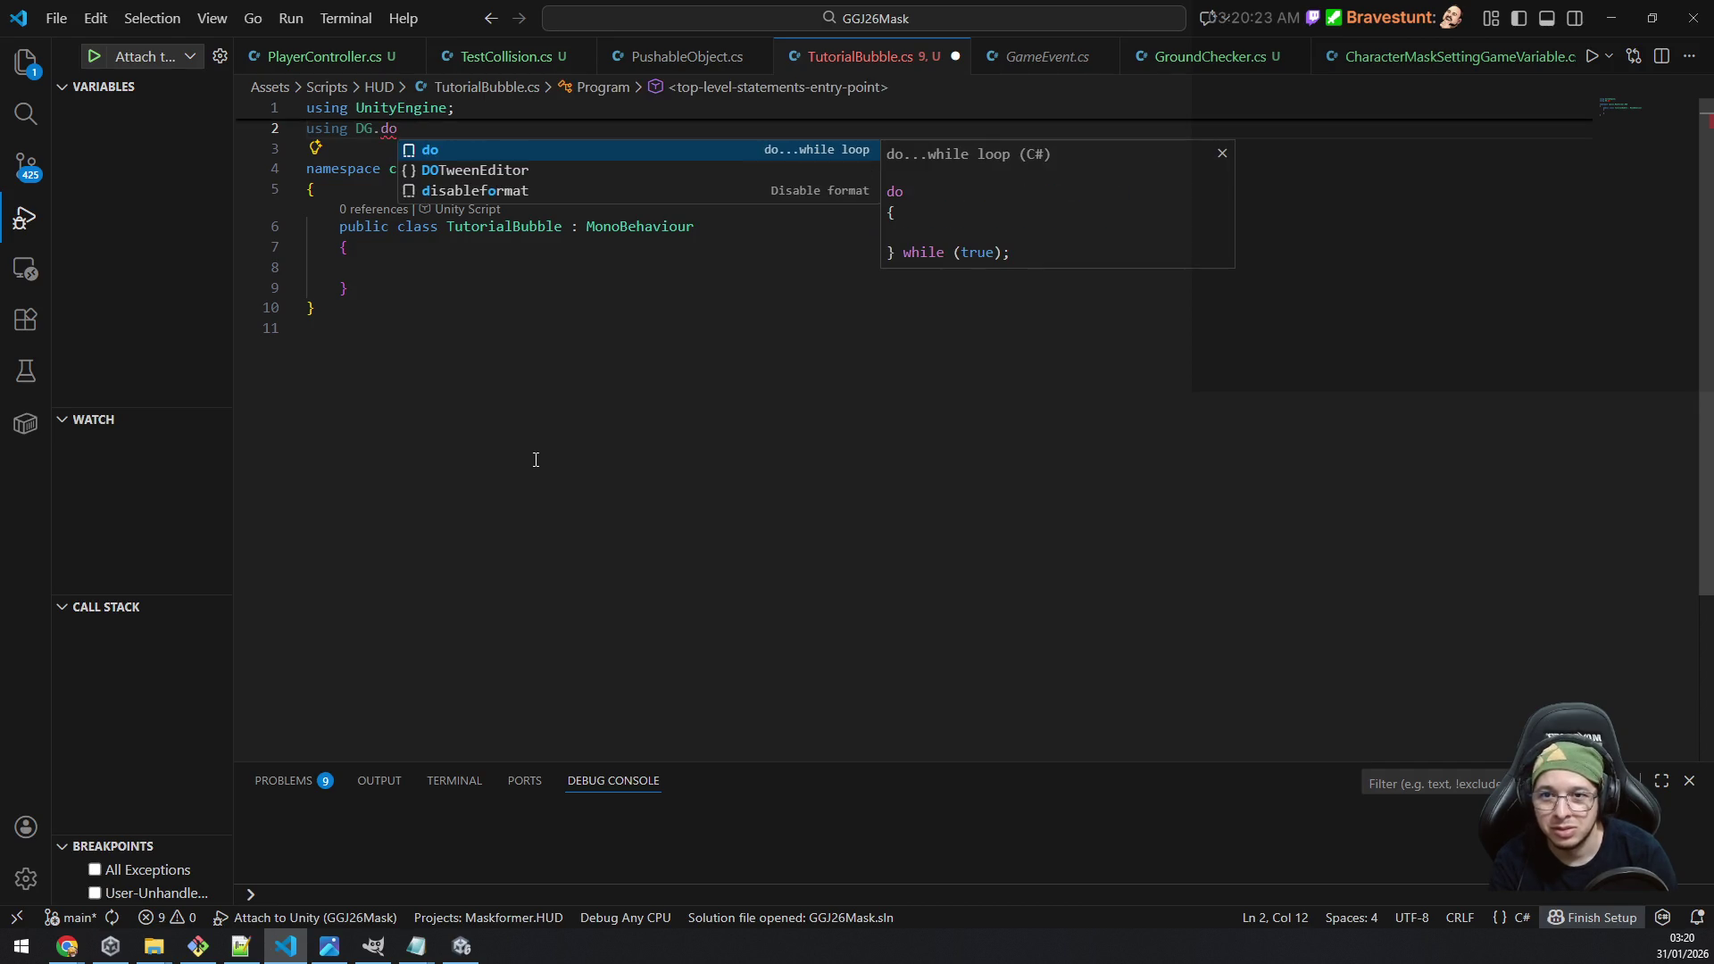
pyautogui.press('Down')
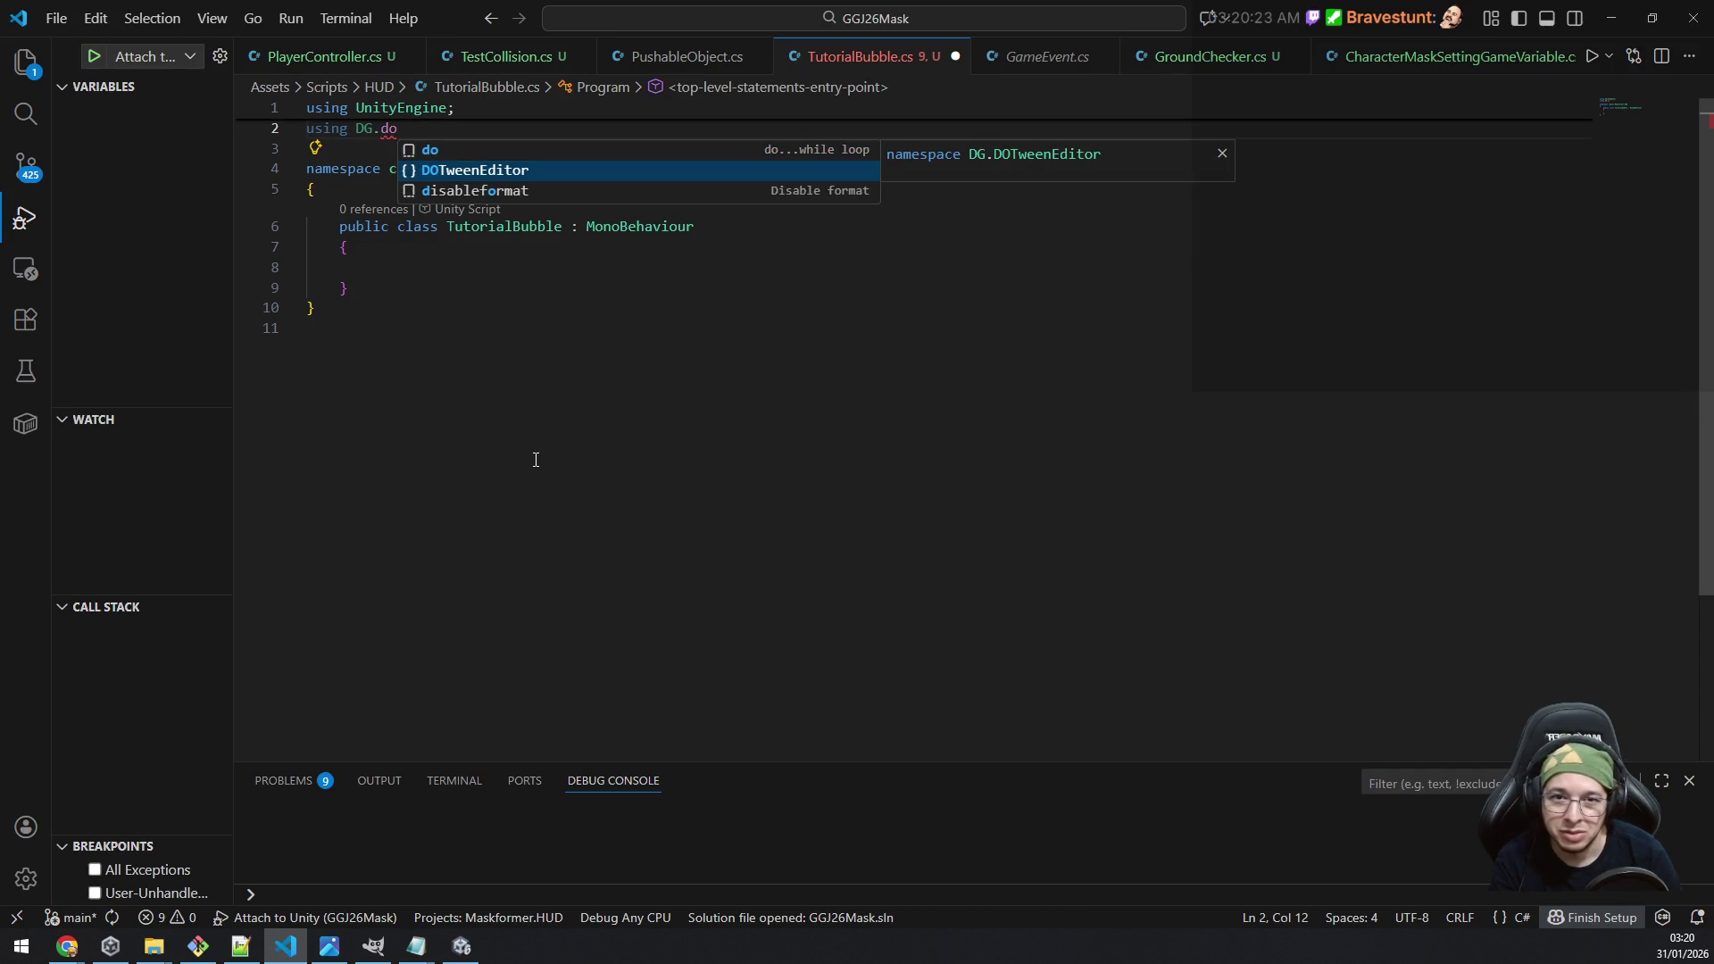
pyautogui.press('Escape')
pyautogui.hotkey('shift', 'Home')
pyautogui.press('BackSpace')
pyautogui.press('BackSpace')
pyautogui.hotkey('ctrl', 's')
pyautogui.hotkey('alt', 'Tab')
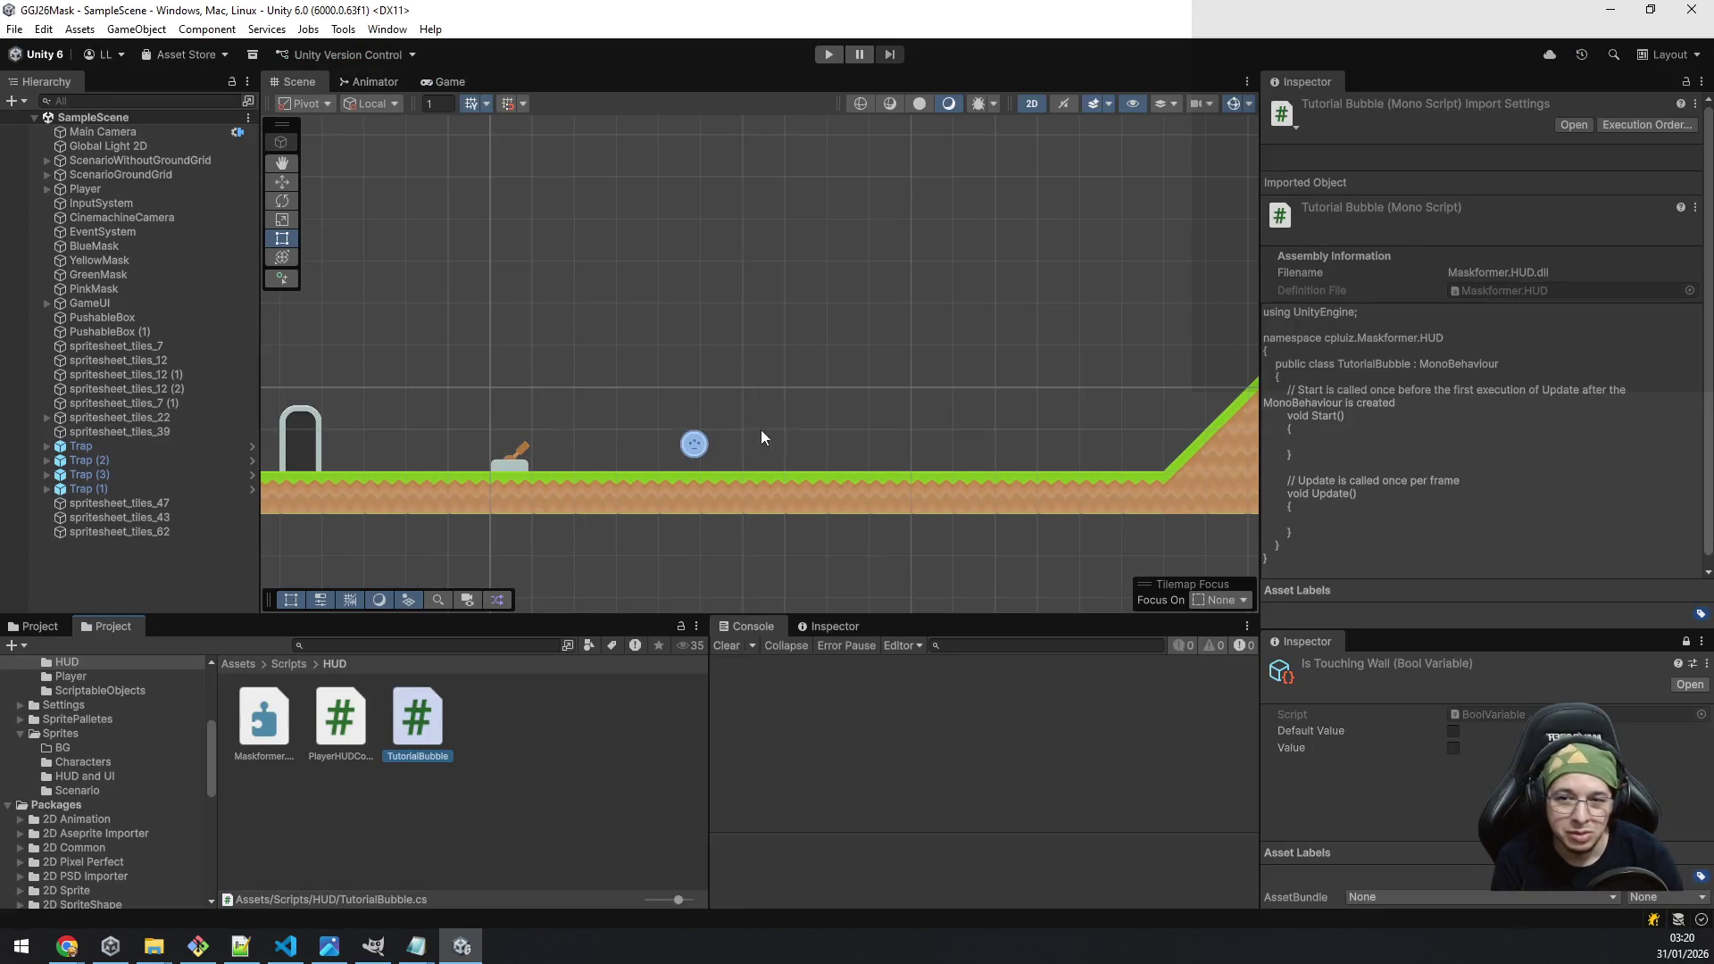
# Step: Add an empty fifth reference to Maskformer.HUD and search the picker for 'dg' without choosing one
pyautogui.click(254, 738)
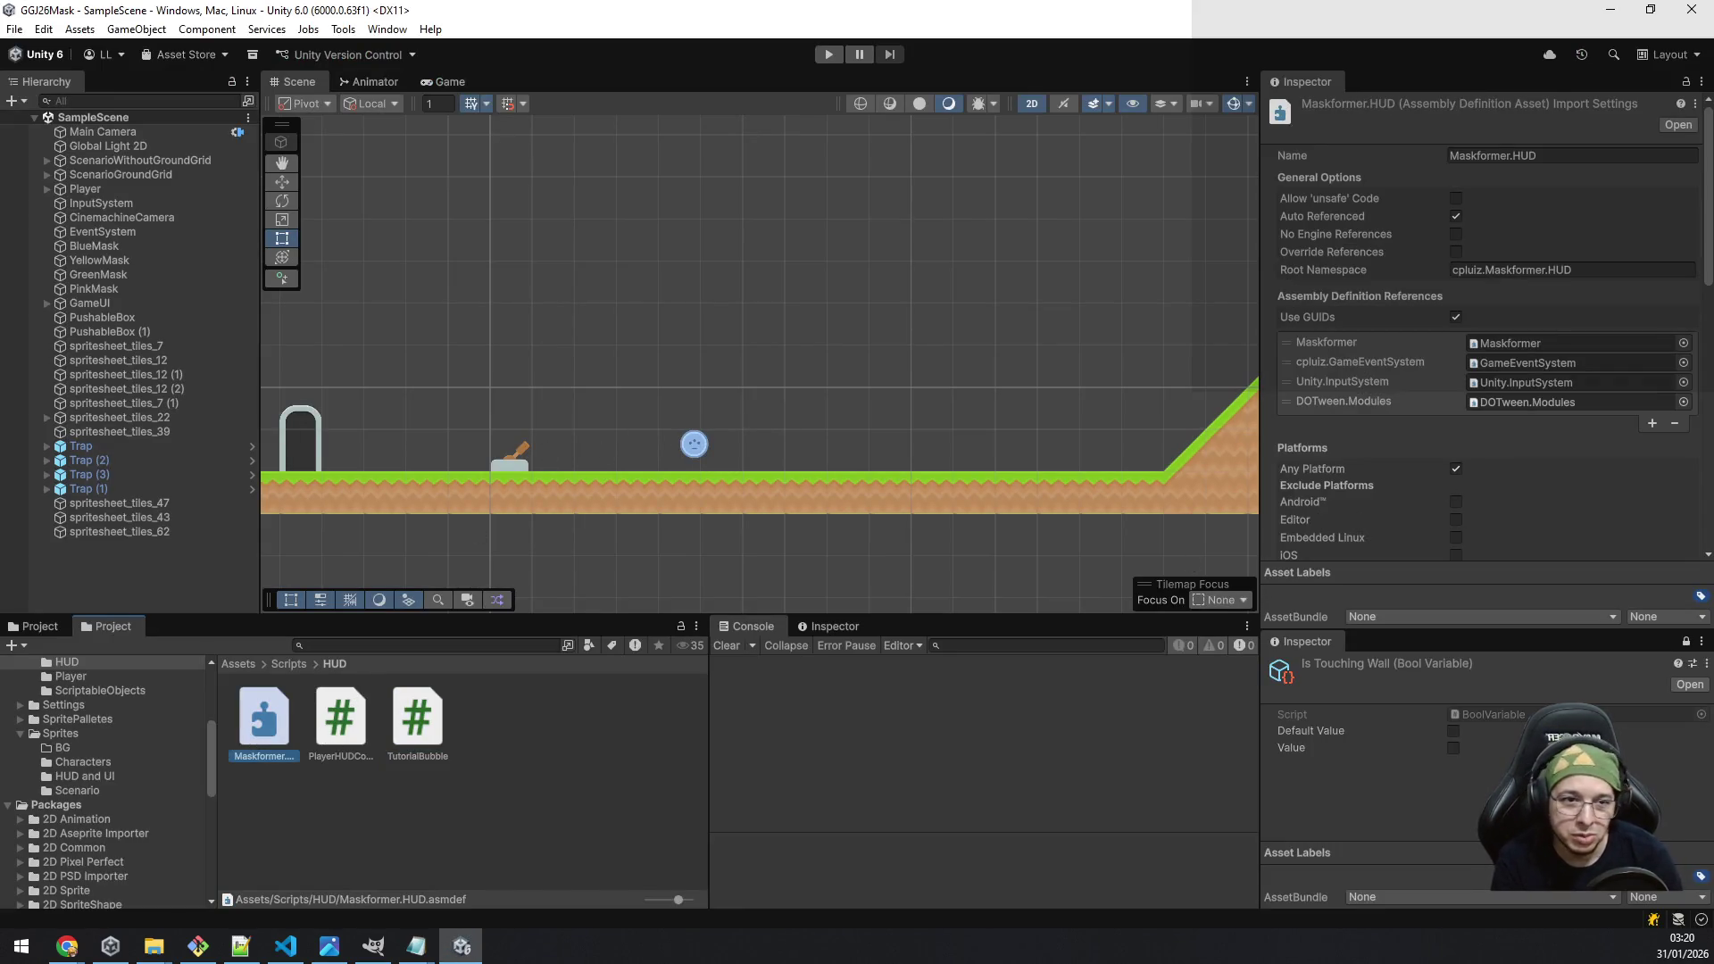
pyautogui.click(1652, 424)
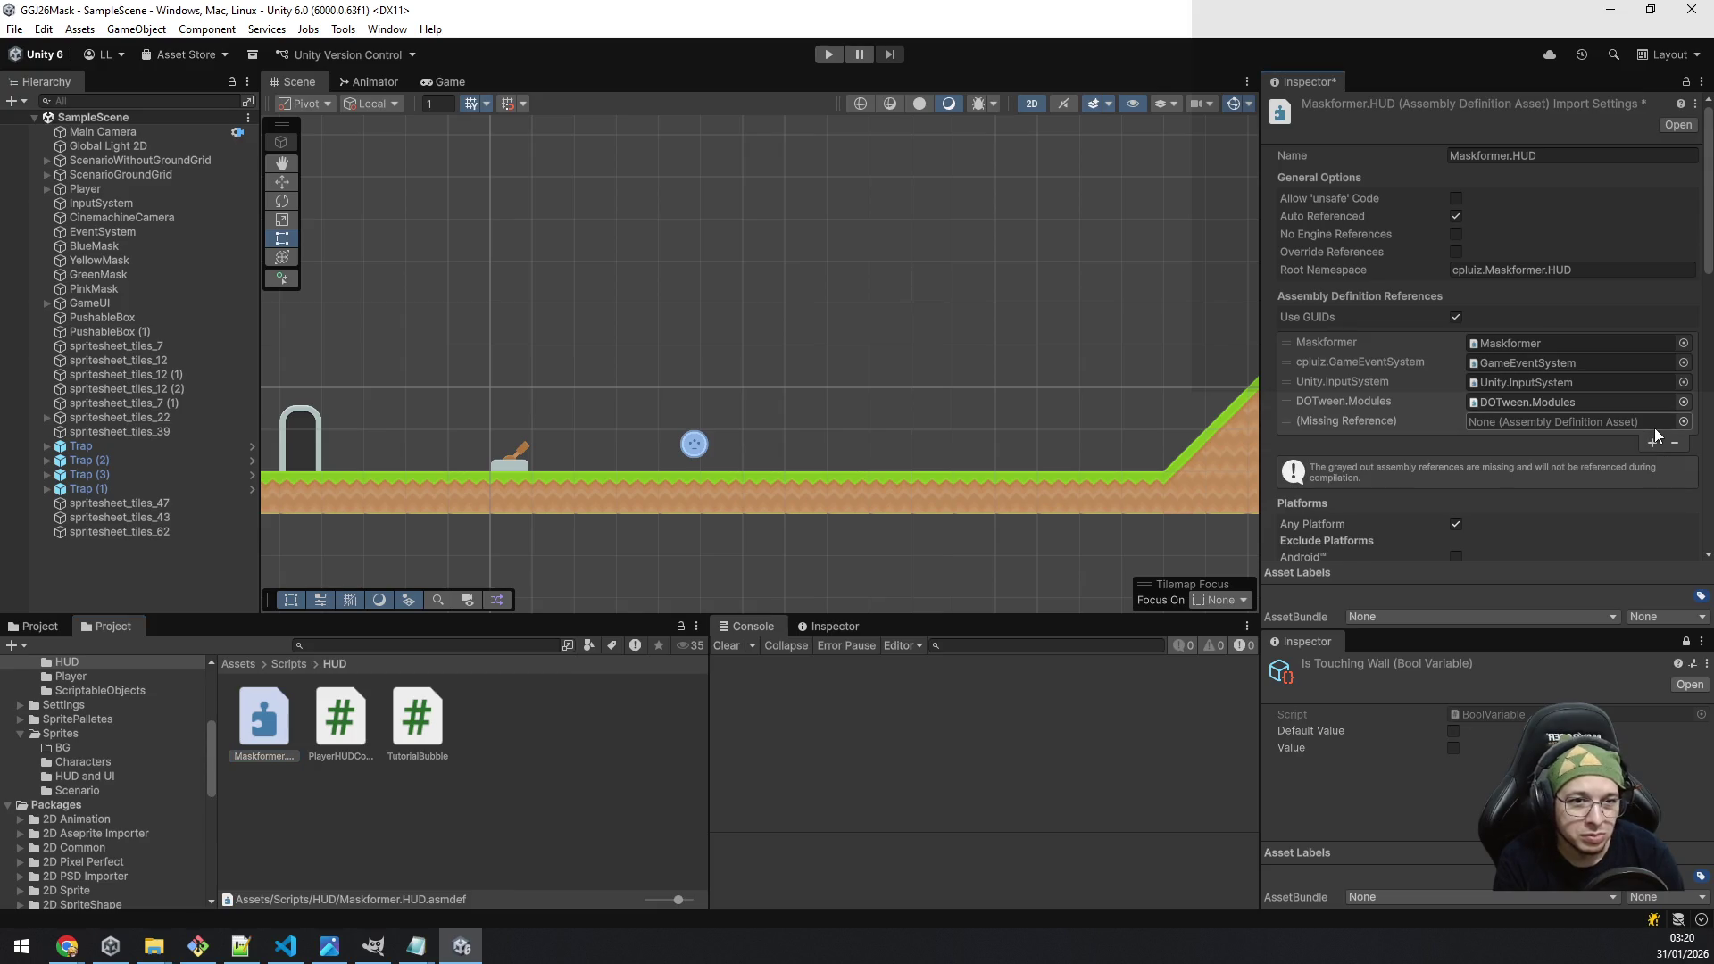
pyautogui.click(1684, 421)
pyautogui.write('dg')
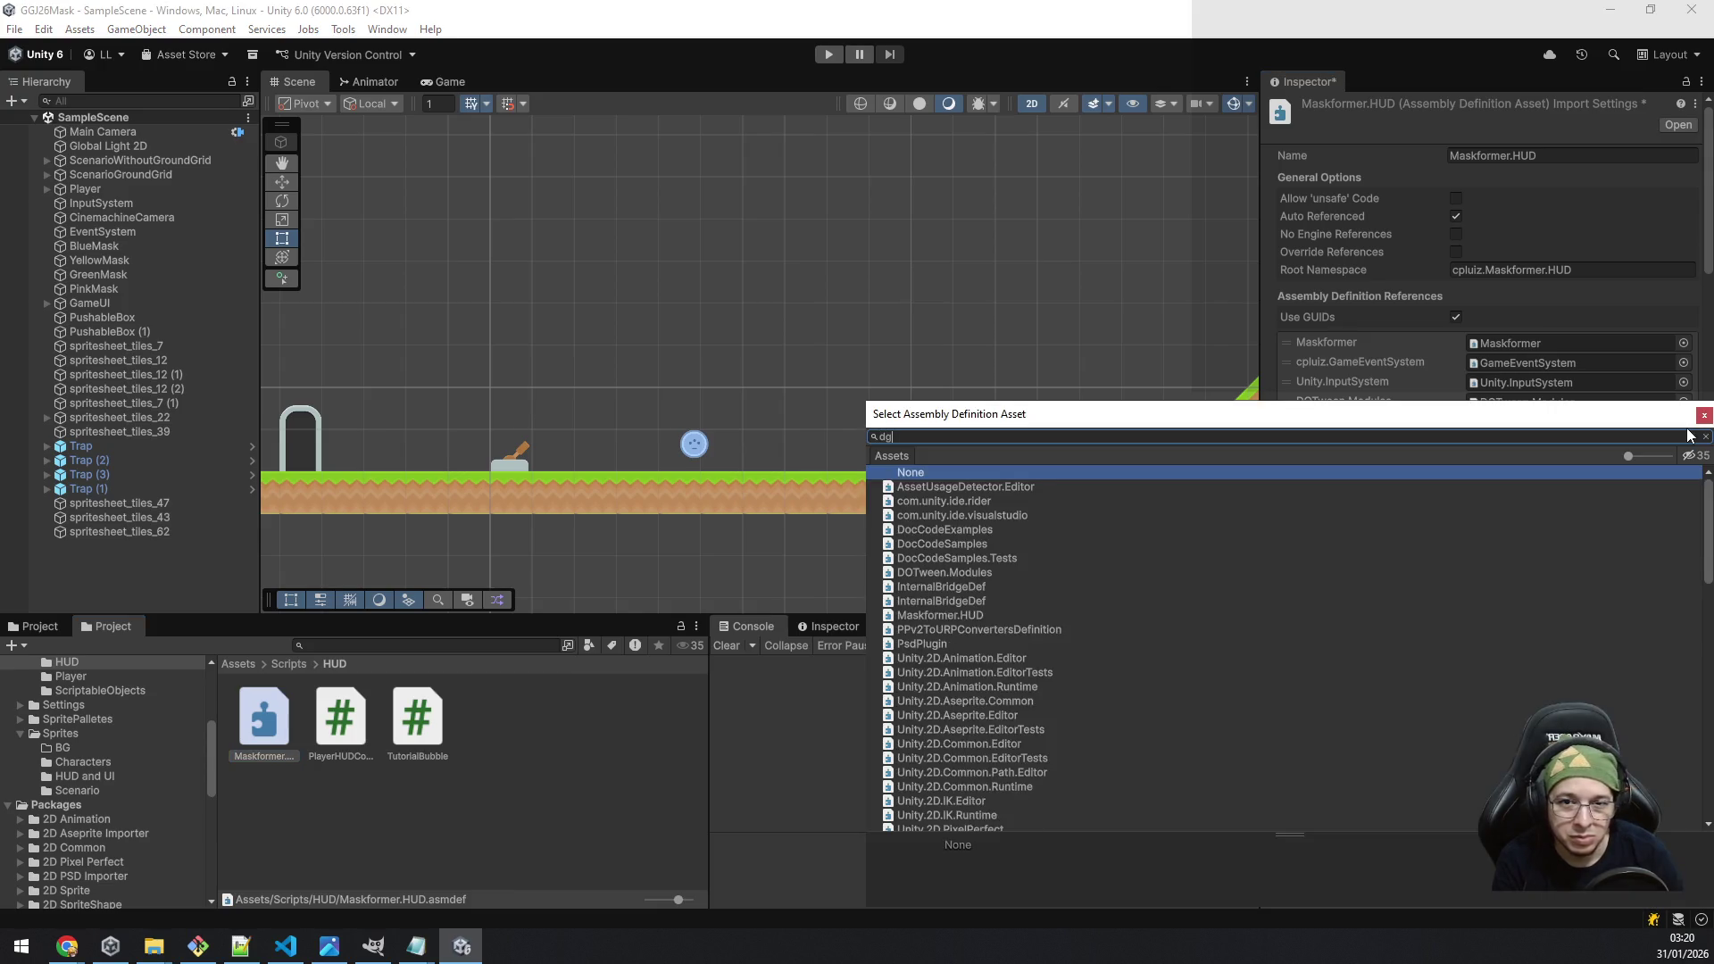
pyautogui.press('BackSpace')
pyautogui.press('BackSpace')
pyautogui.press('Escape')
# Step: Begin a protected Sprite field inside the TutorialBubble class body
pyautogui.hotkey('alt', 'Tab')
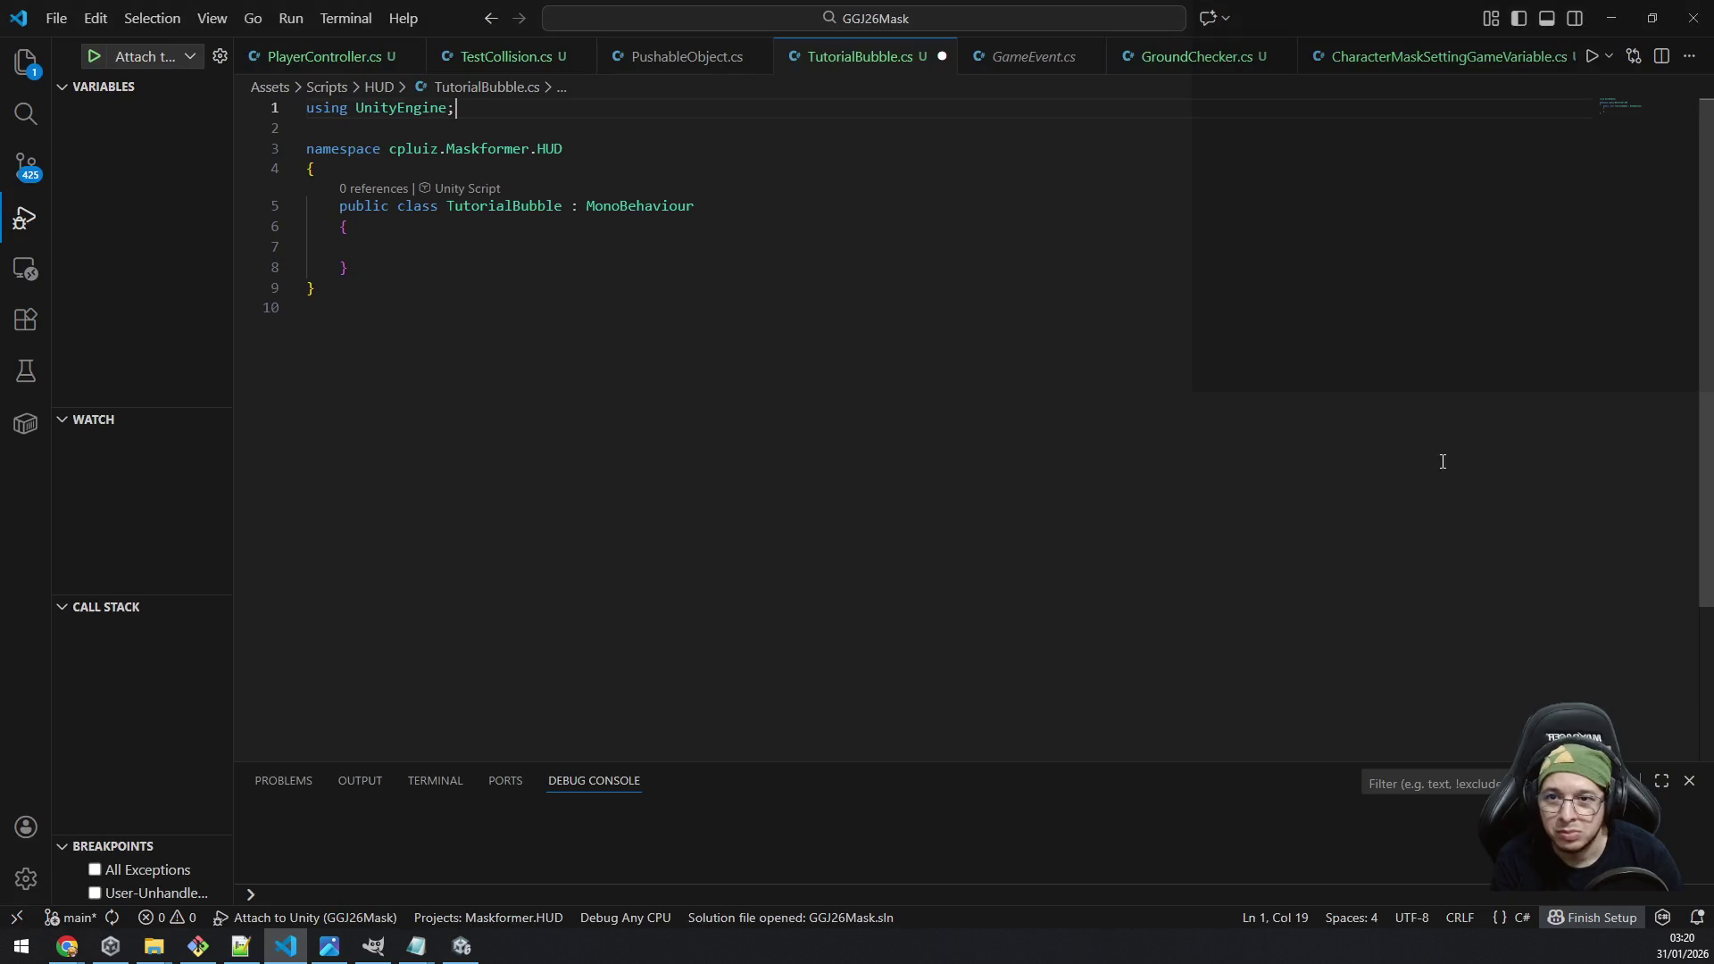
pyautogui.click(589, 247)
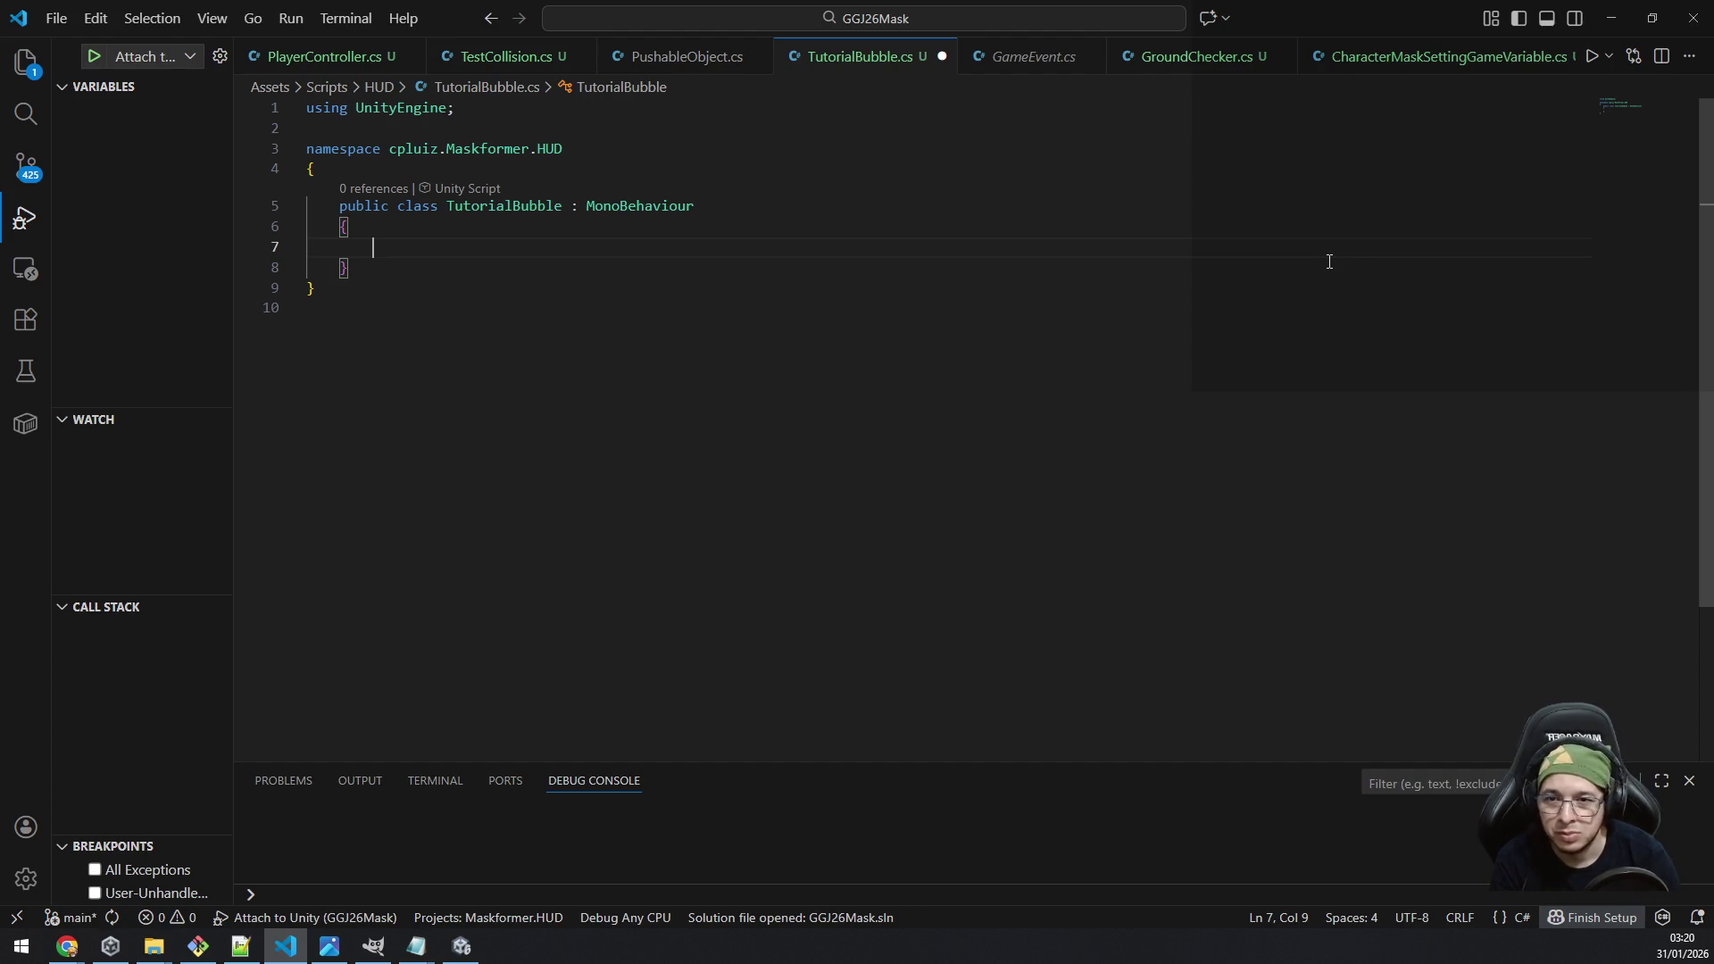
pyautogui.write('protected ')
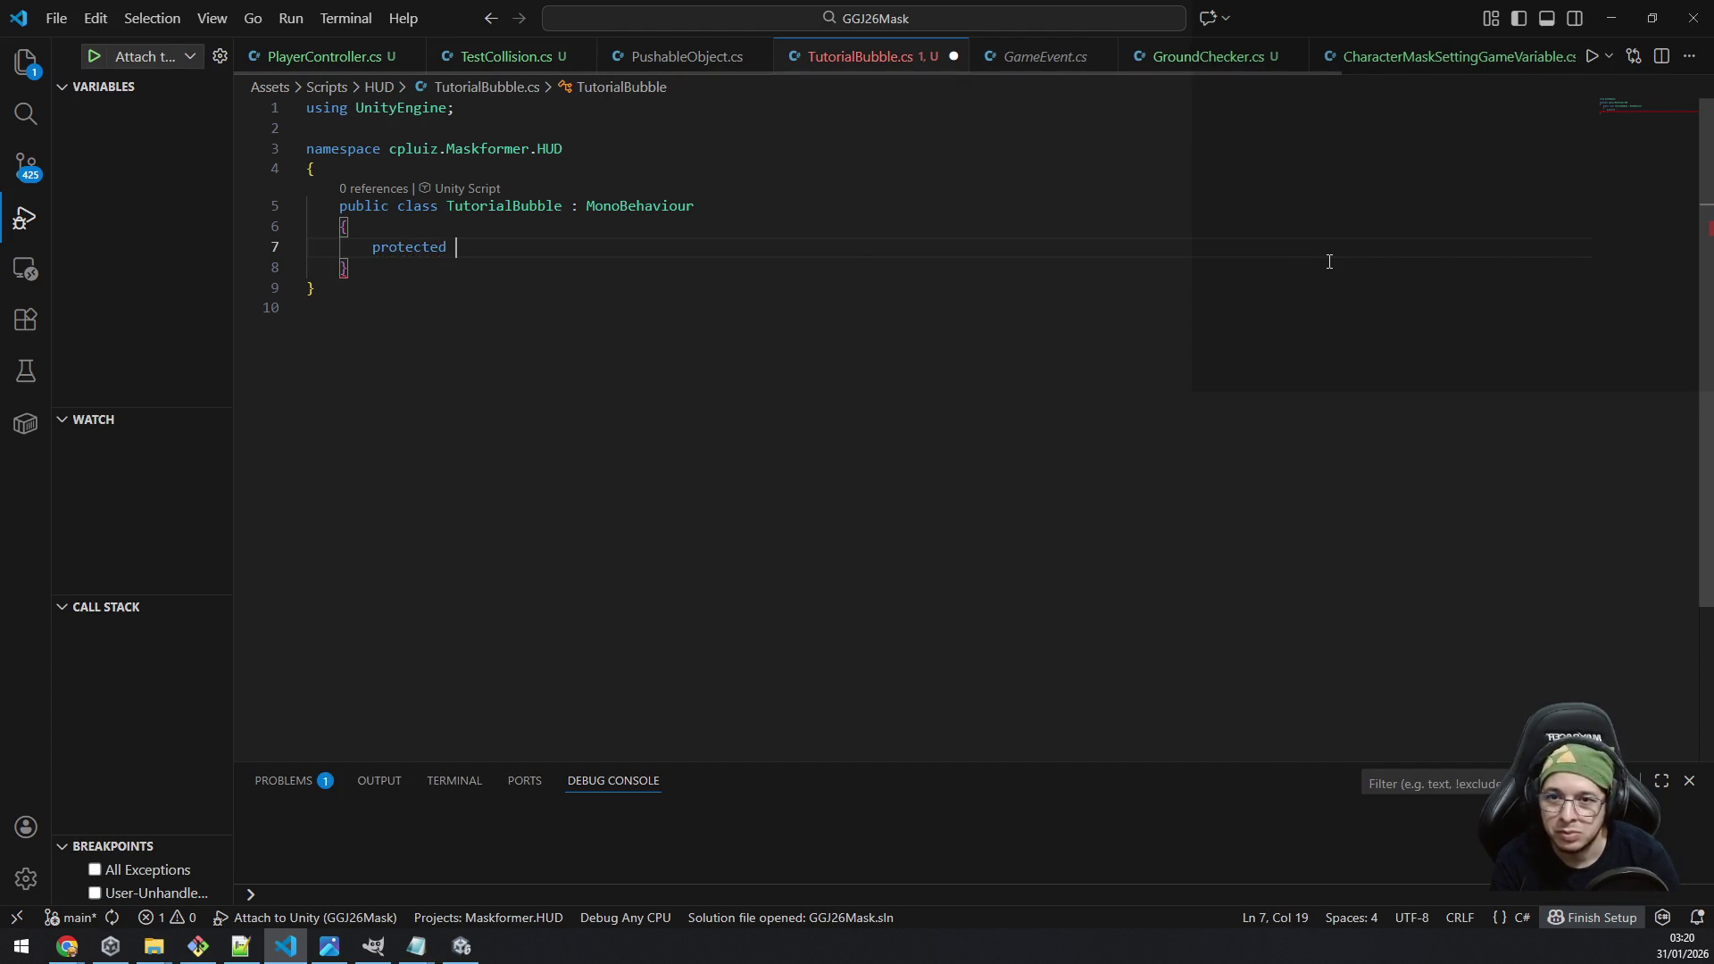
pyautogui.write('spri')
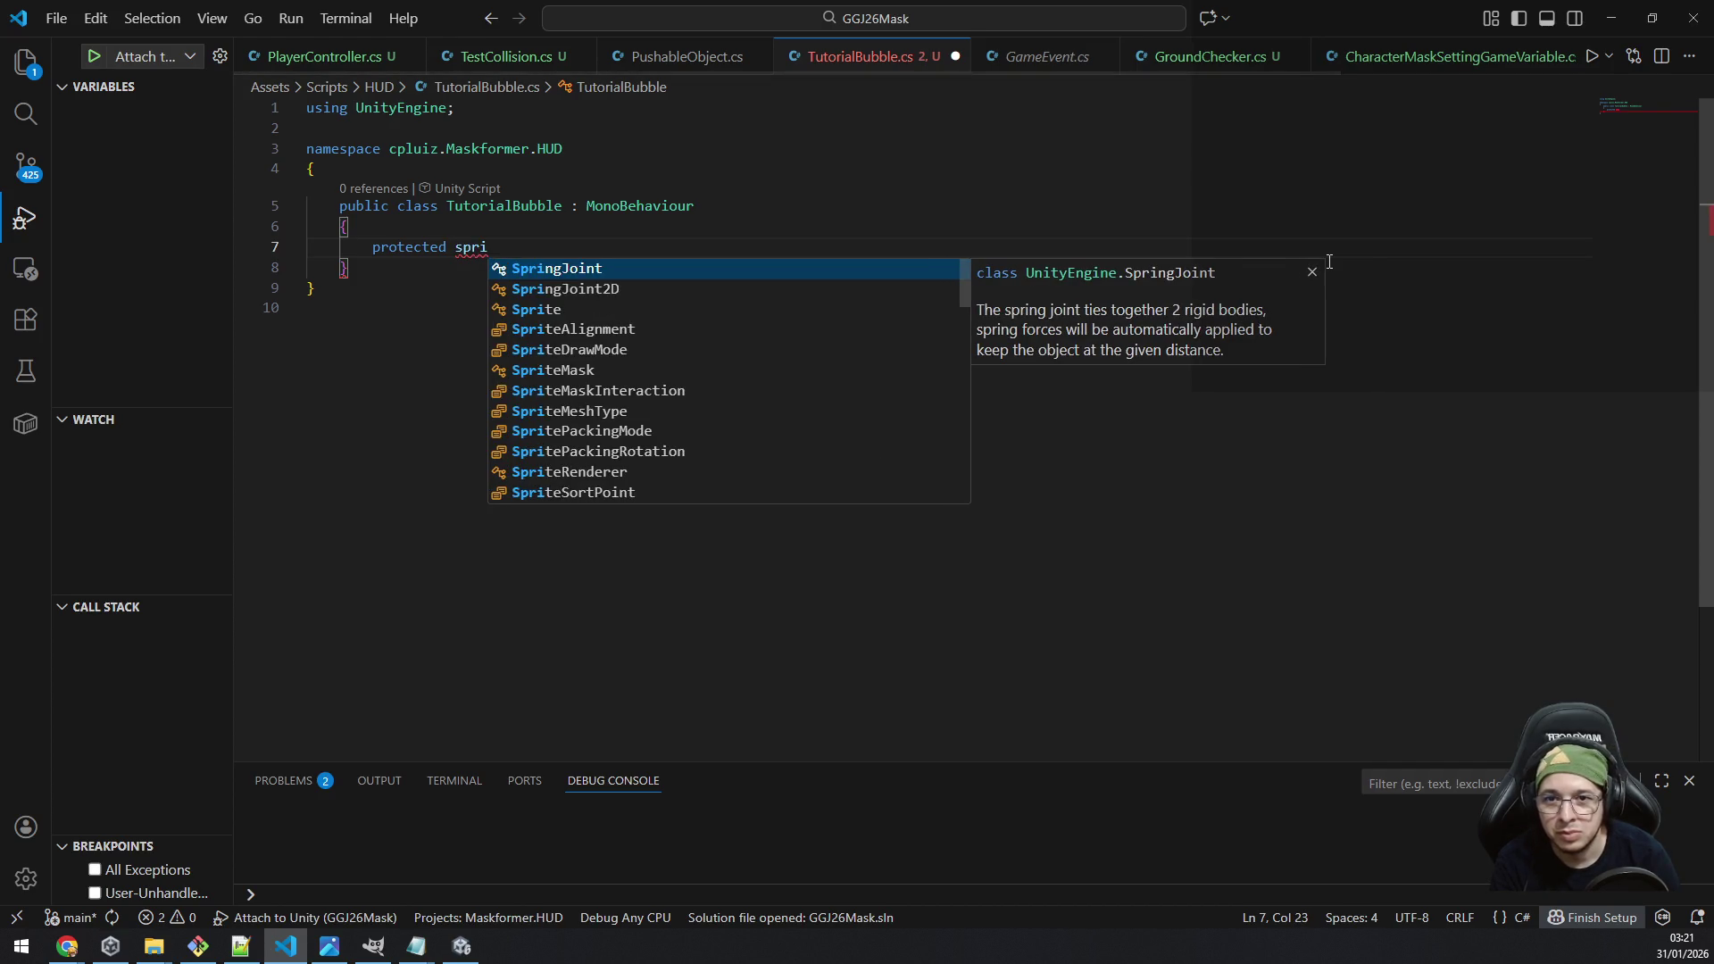
pyautogui.write('te')
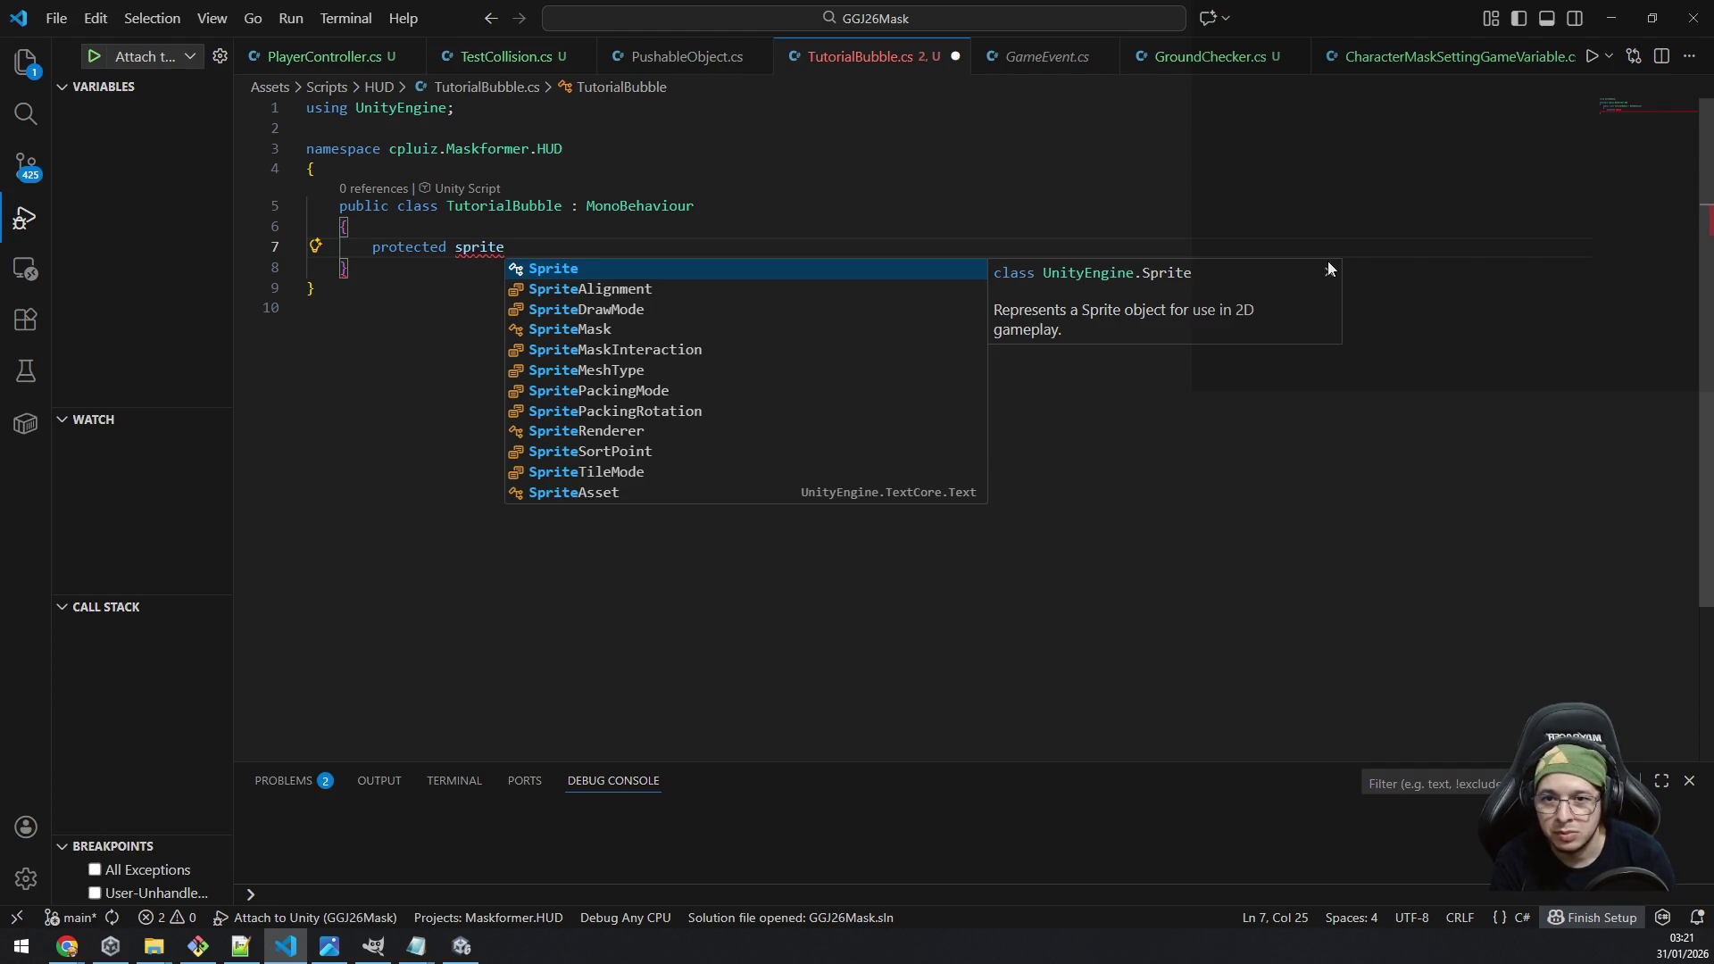
pyautogui.press('Tab')
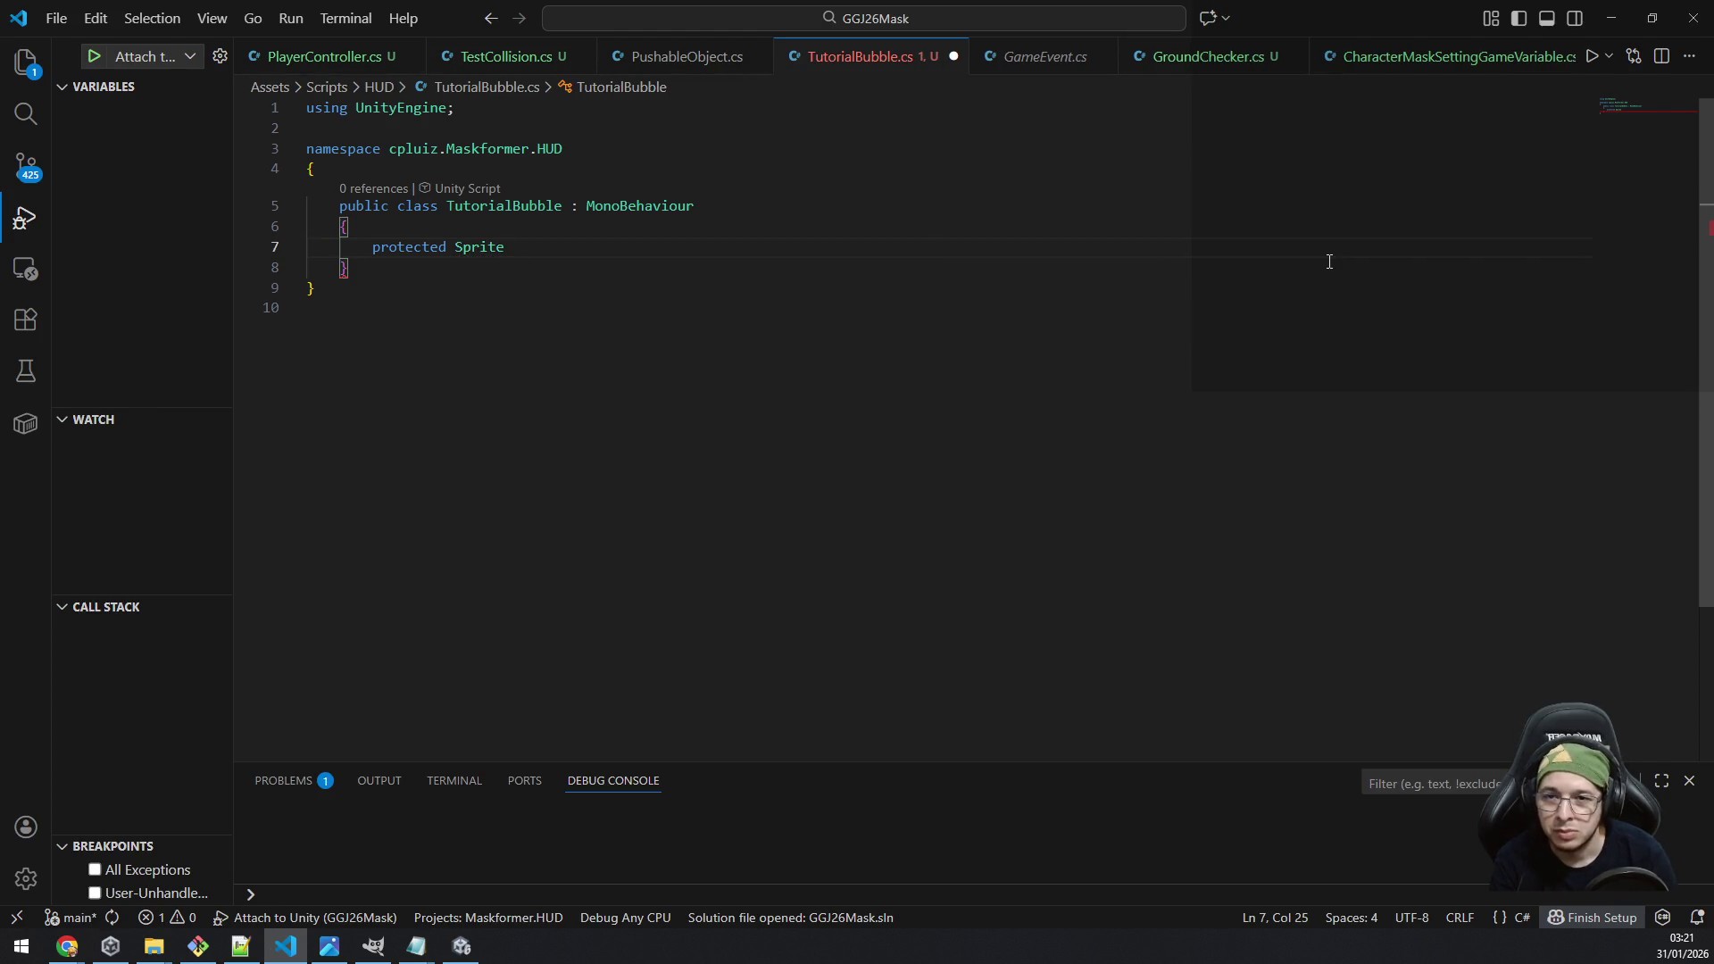
pyautogui.hotkey('alt', 'Tab')
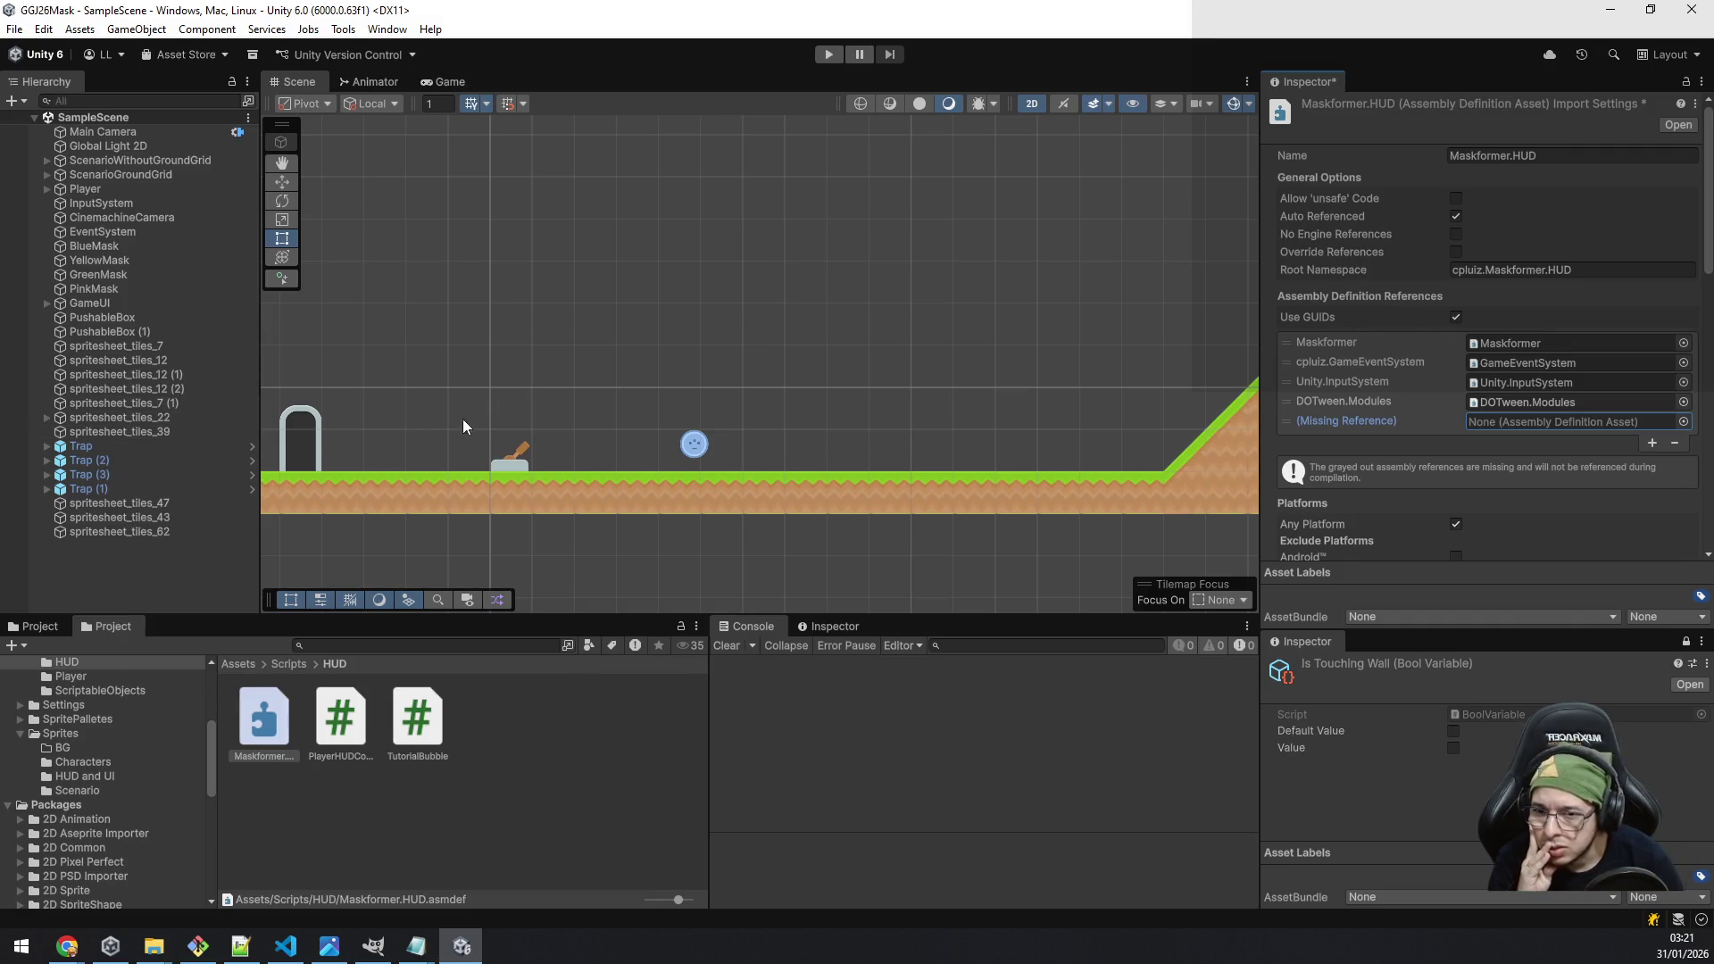
# Step: Center the Scene view on the Q/E tutorial sign and discard the unapplied assembly reference change
pyautogui.scroll(-2, 597, 336)
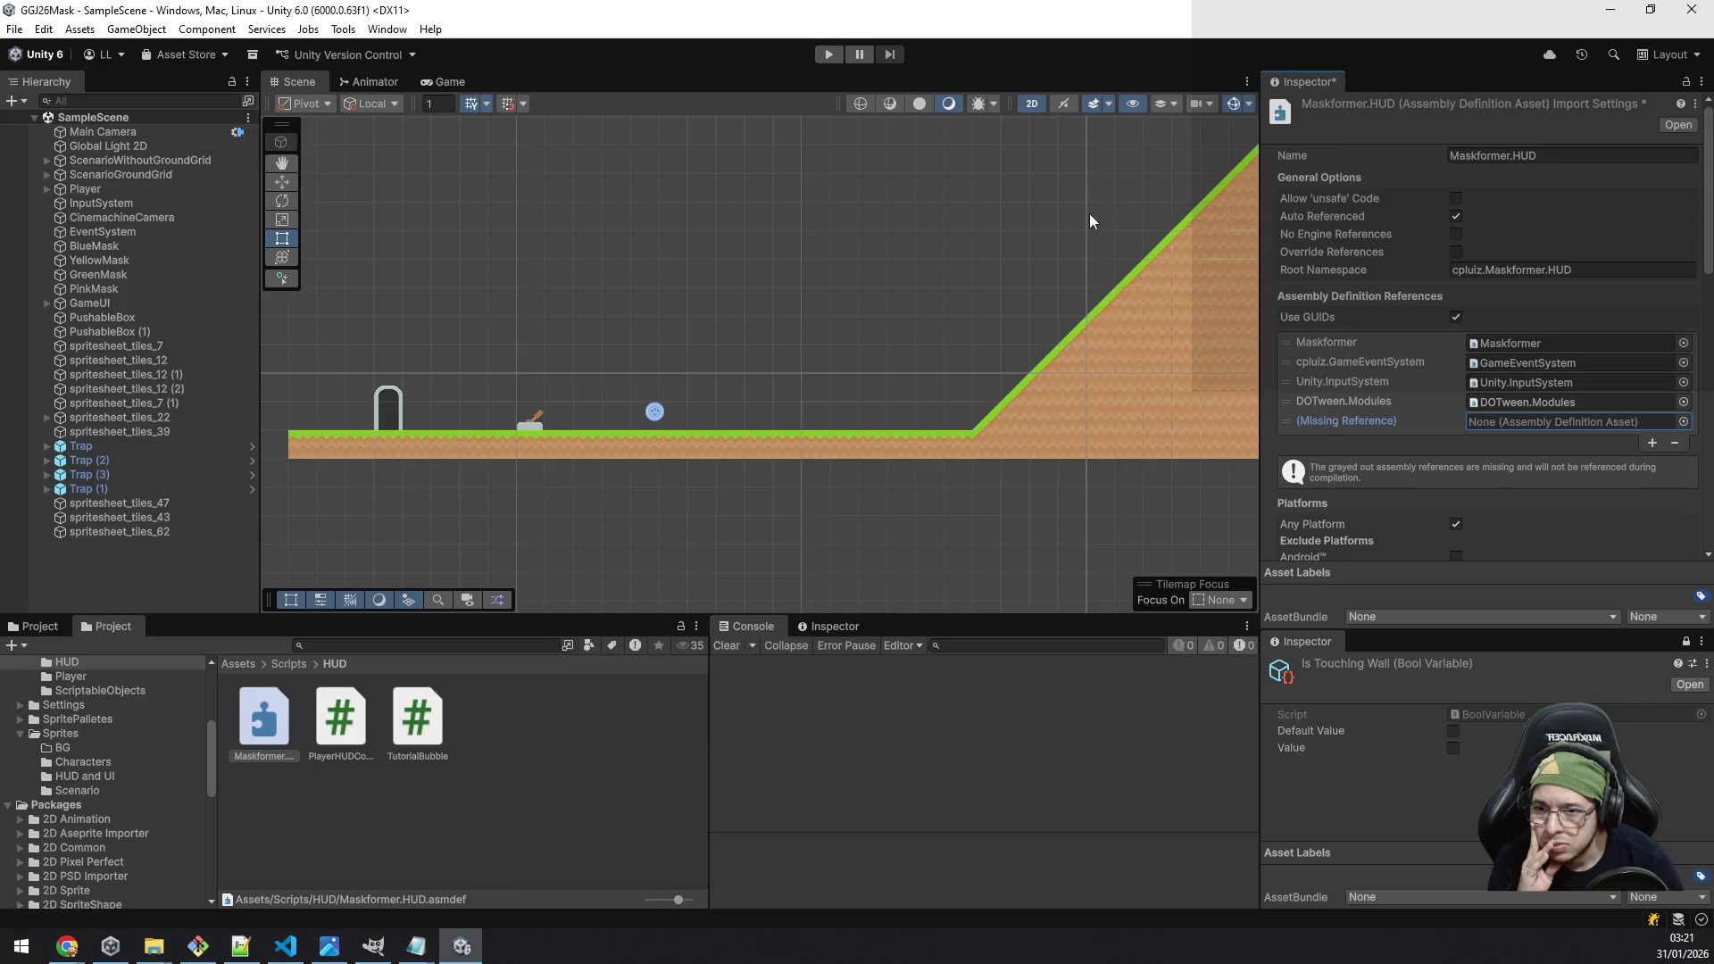
pyautogui.moveTo(1090, 218); pyautogui.dragTo(444, 470)
pyautogui.scroll(3, 715, 363)
pyautogui.moveTo(741, 461); pyautogui.dragTo(317, 387)
pyautogui.scroll(-2, 318, 387)
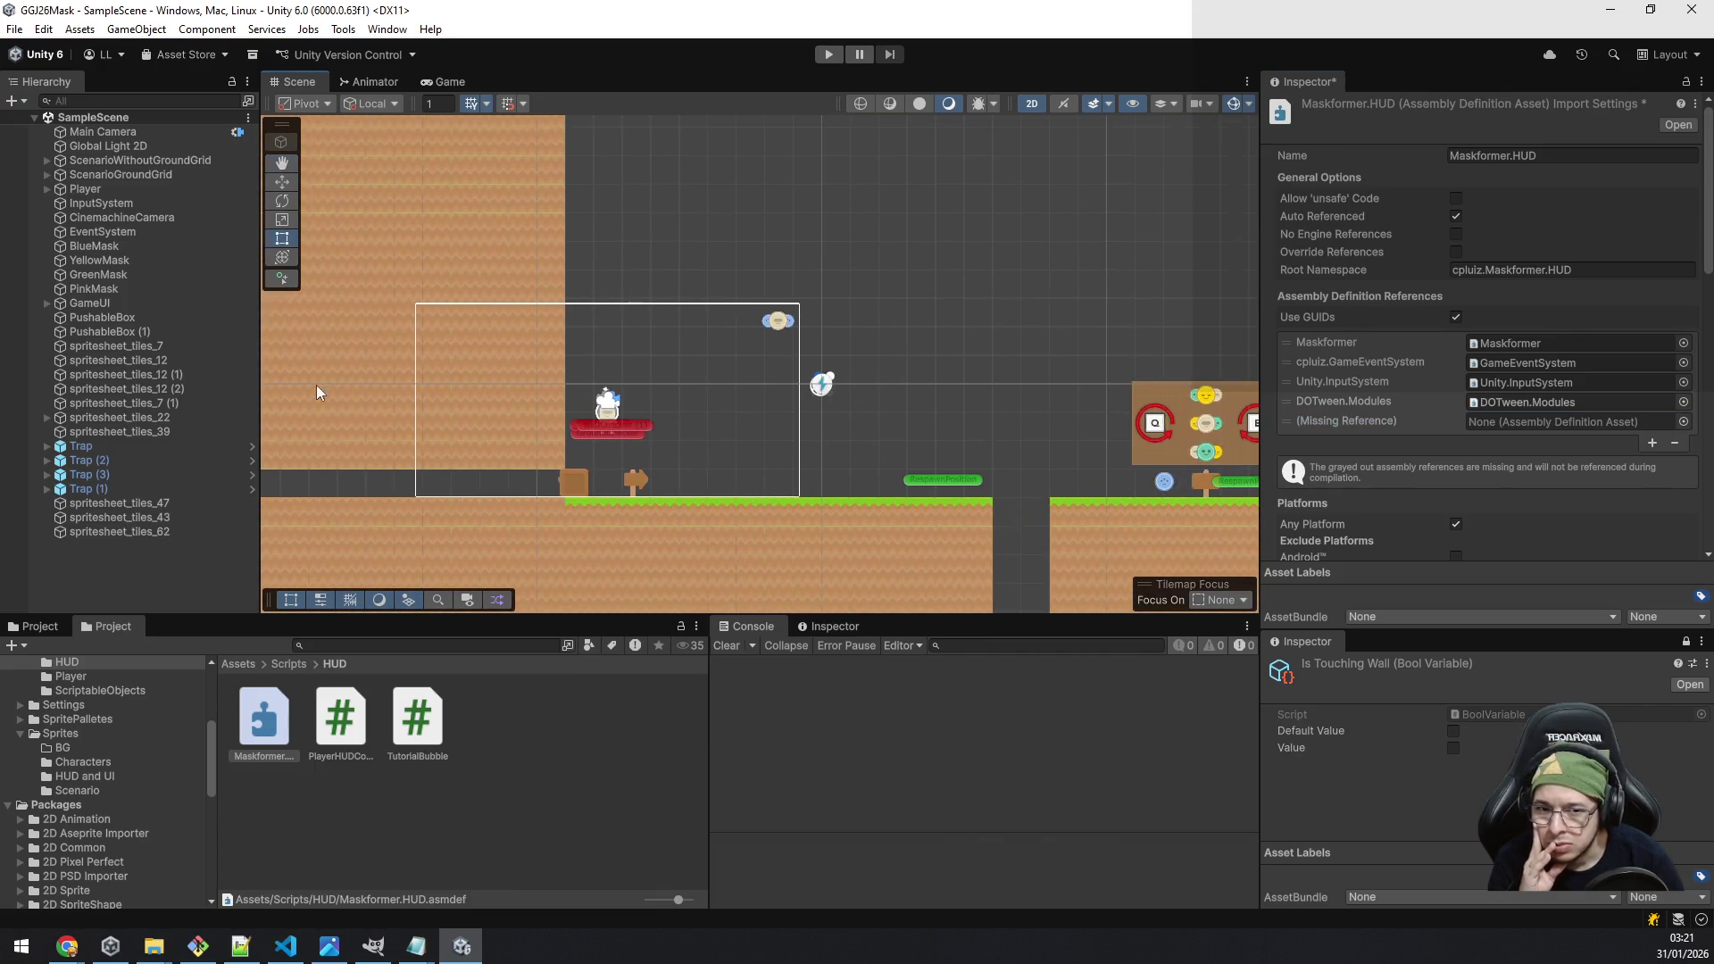
pyautogui.moveTo(761, 482); pyautogui.dragTo(477, 453)
pyautogui.scroll(3, 773, 453)
pyautogui.scroll(1, 774, 453)
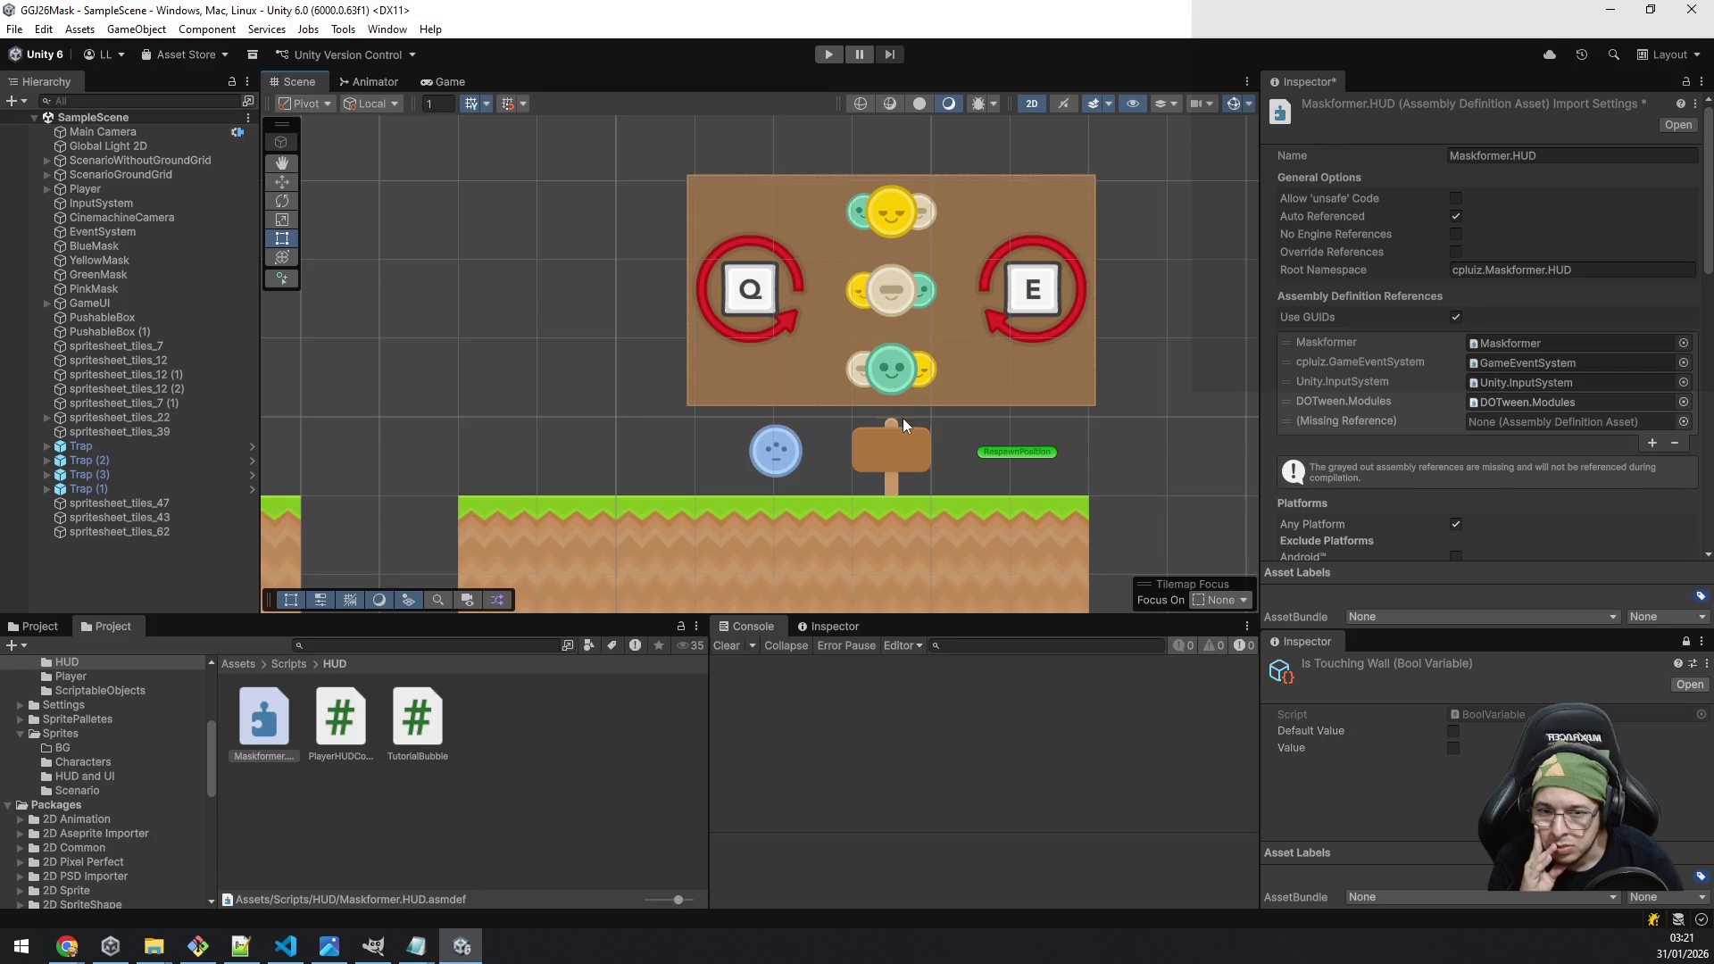
pyautogui.click(903, 441)
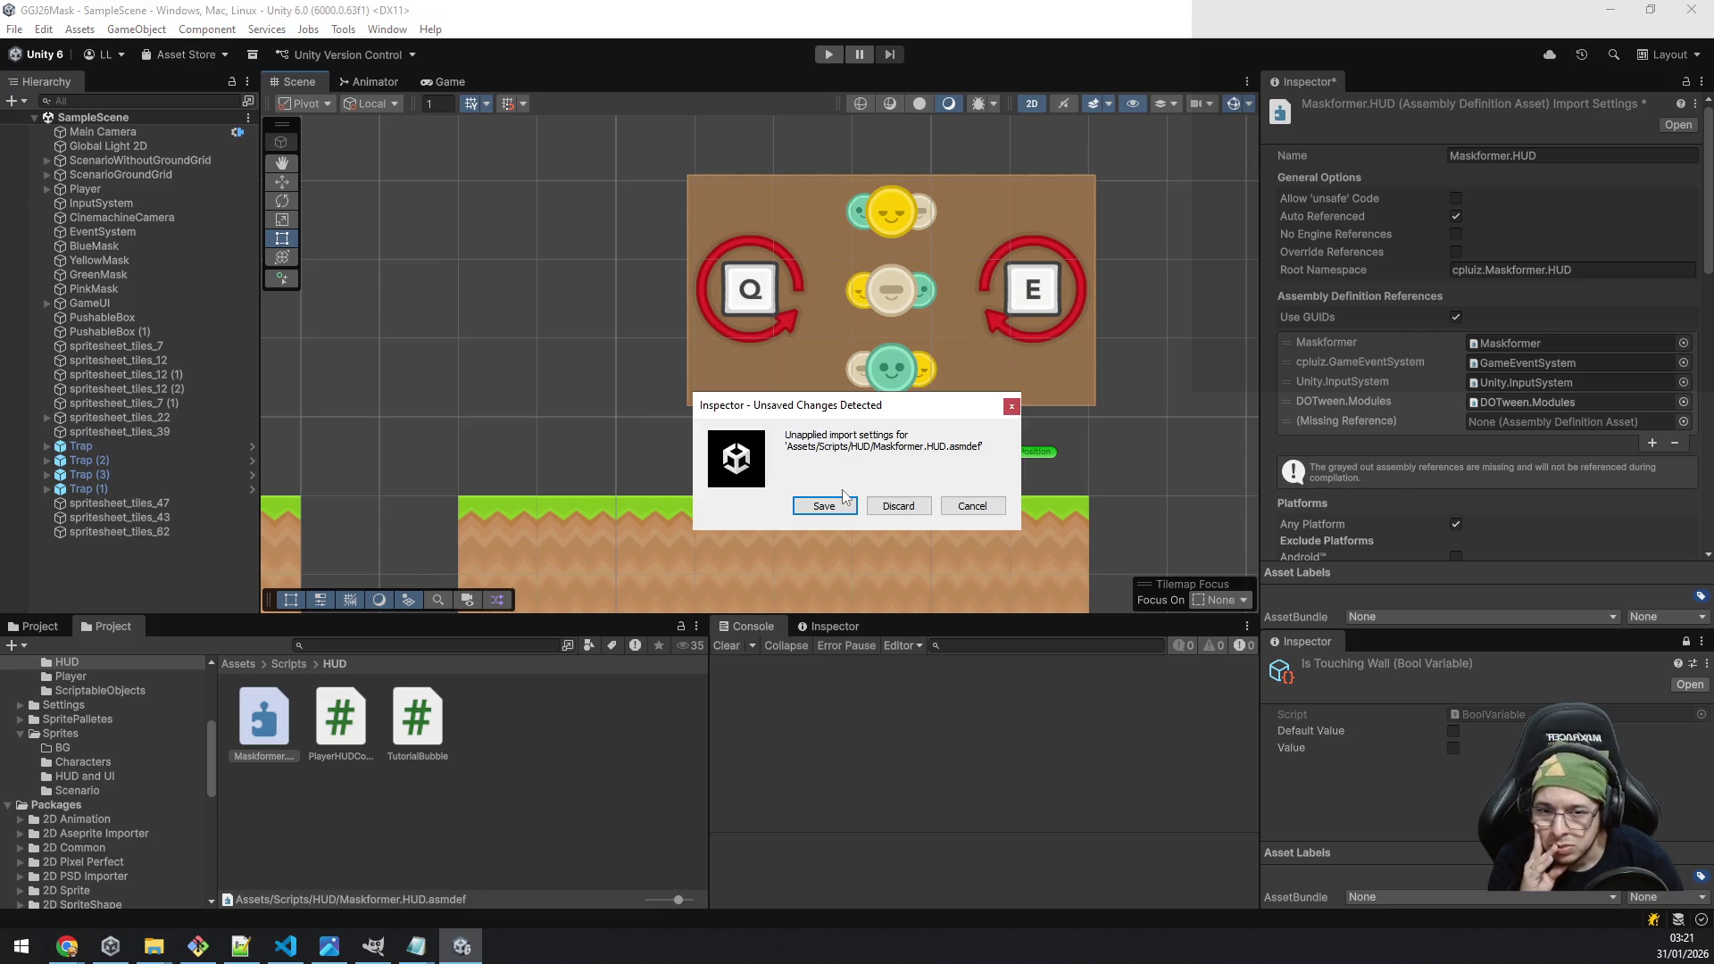
pyautogui.click(896, 505)
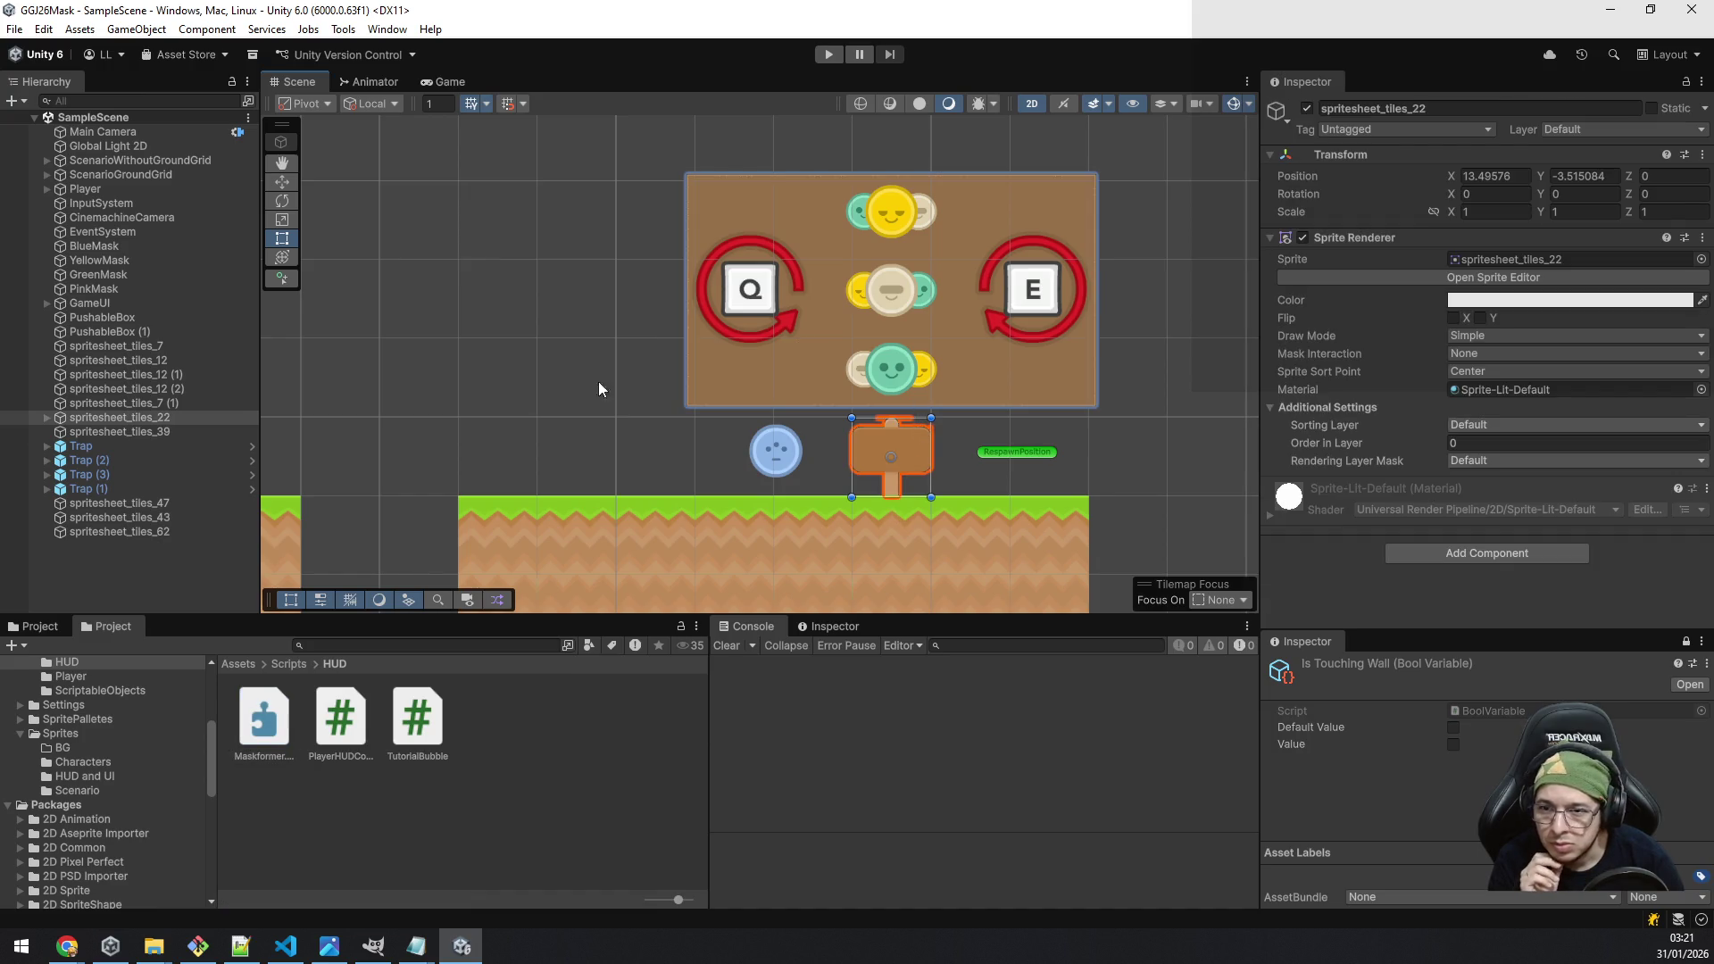
# Step: Expand spritesheet_tiles_22 in the Hierarchy and select its brown_pressed board
pyautogui.click(48, 420)
pyautogui.click(97, 433)
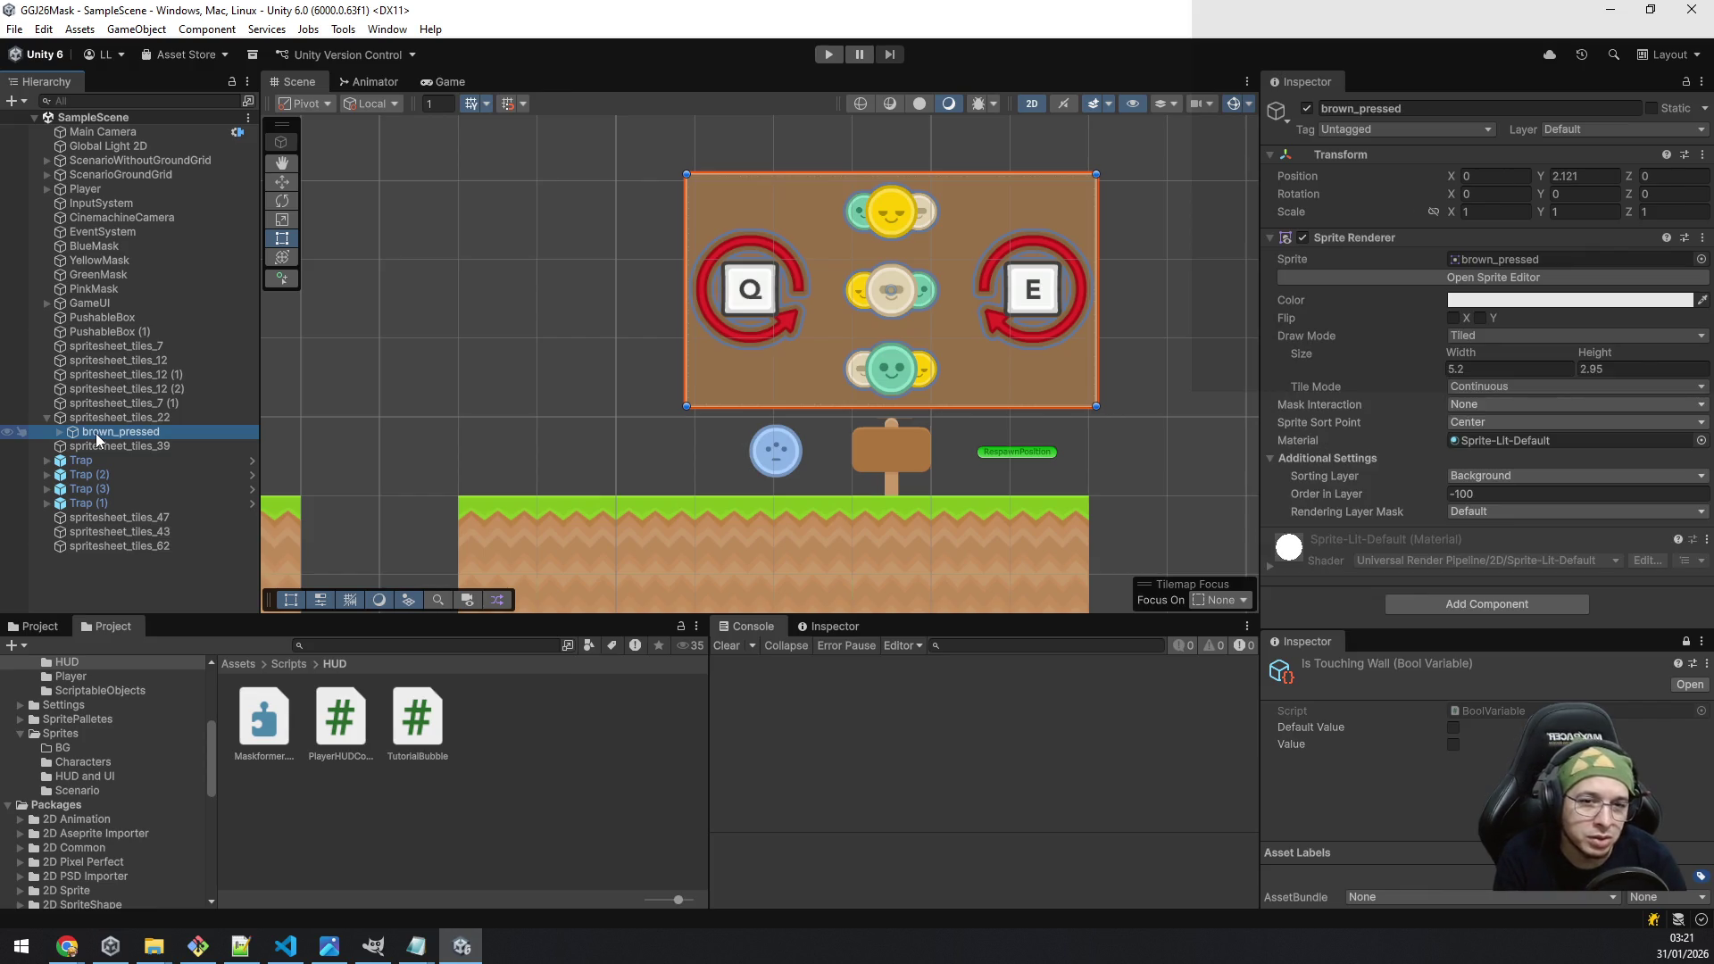
pyautogui.hotkey('alt', 'Tab')
# Step: Complete line 7 as 'protected SpriteRenderer[] tutorialSprites;' in TutorialBubble
pyautogui.write('Rend')
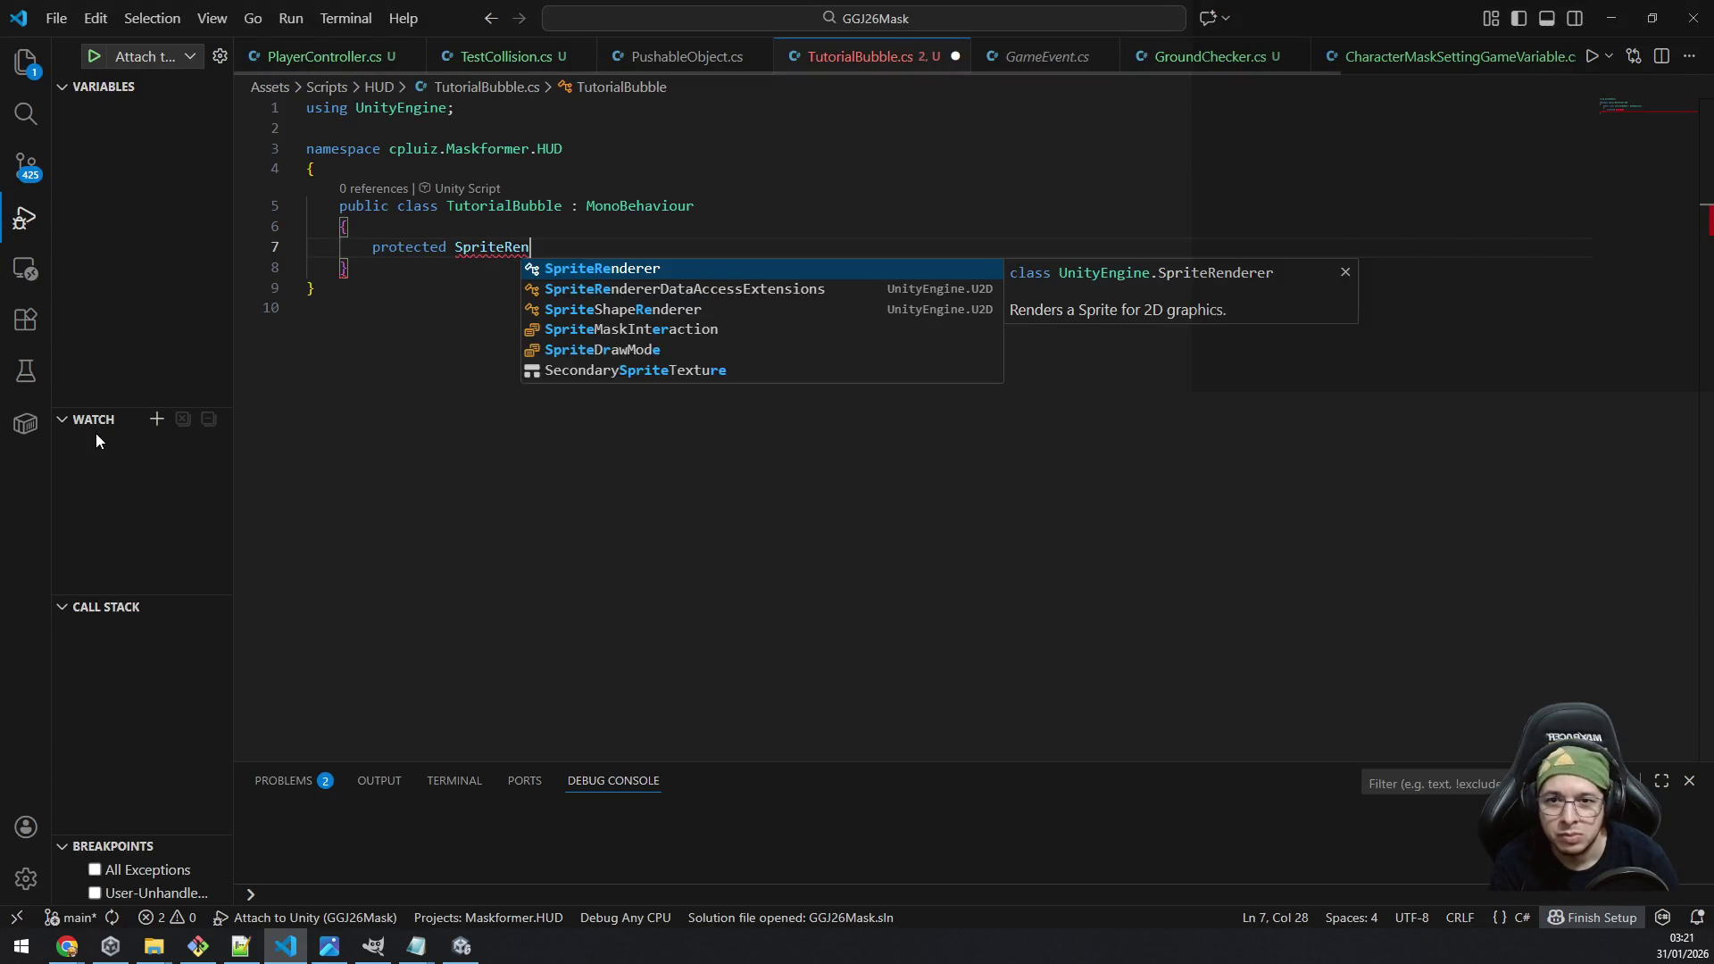
pyautogui.press('Tab')
pyautogui.write('[')
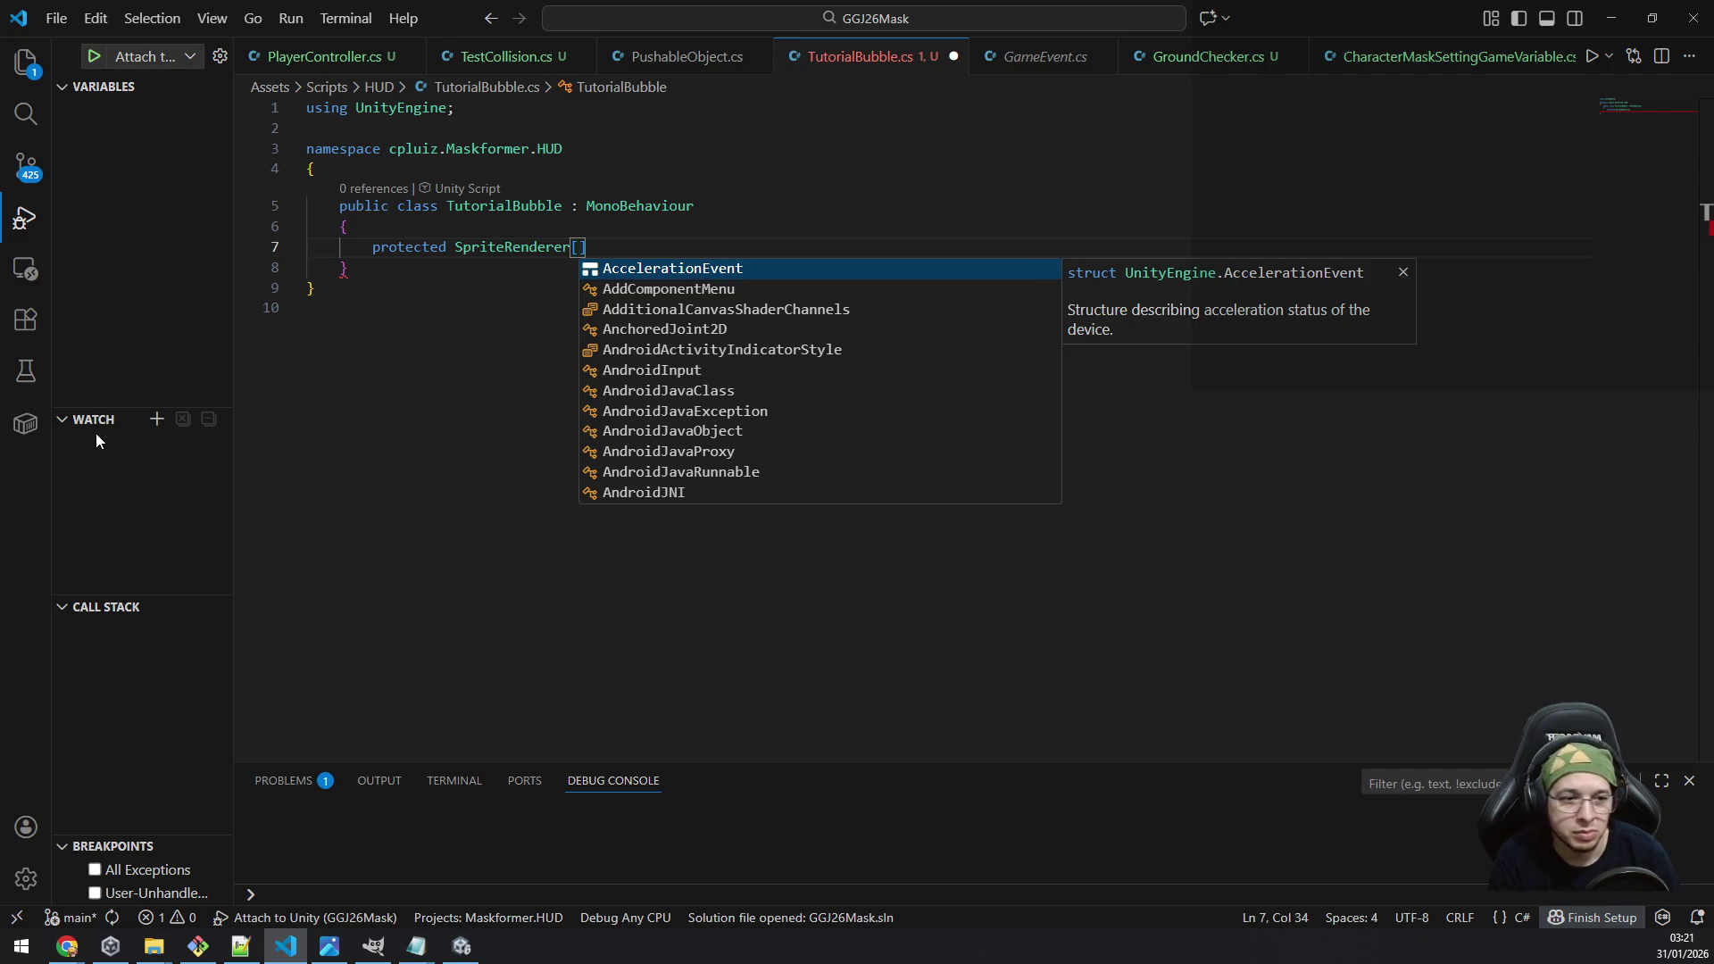
pyautogui.write(']')
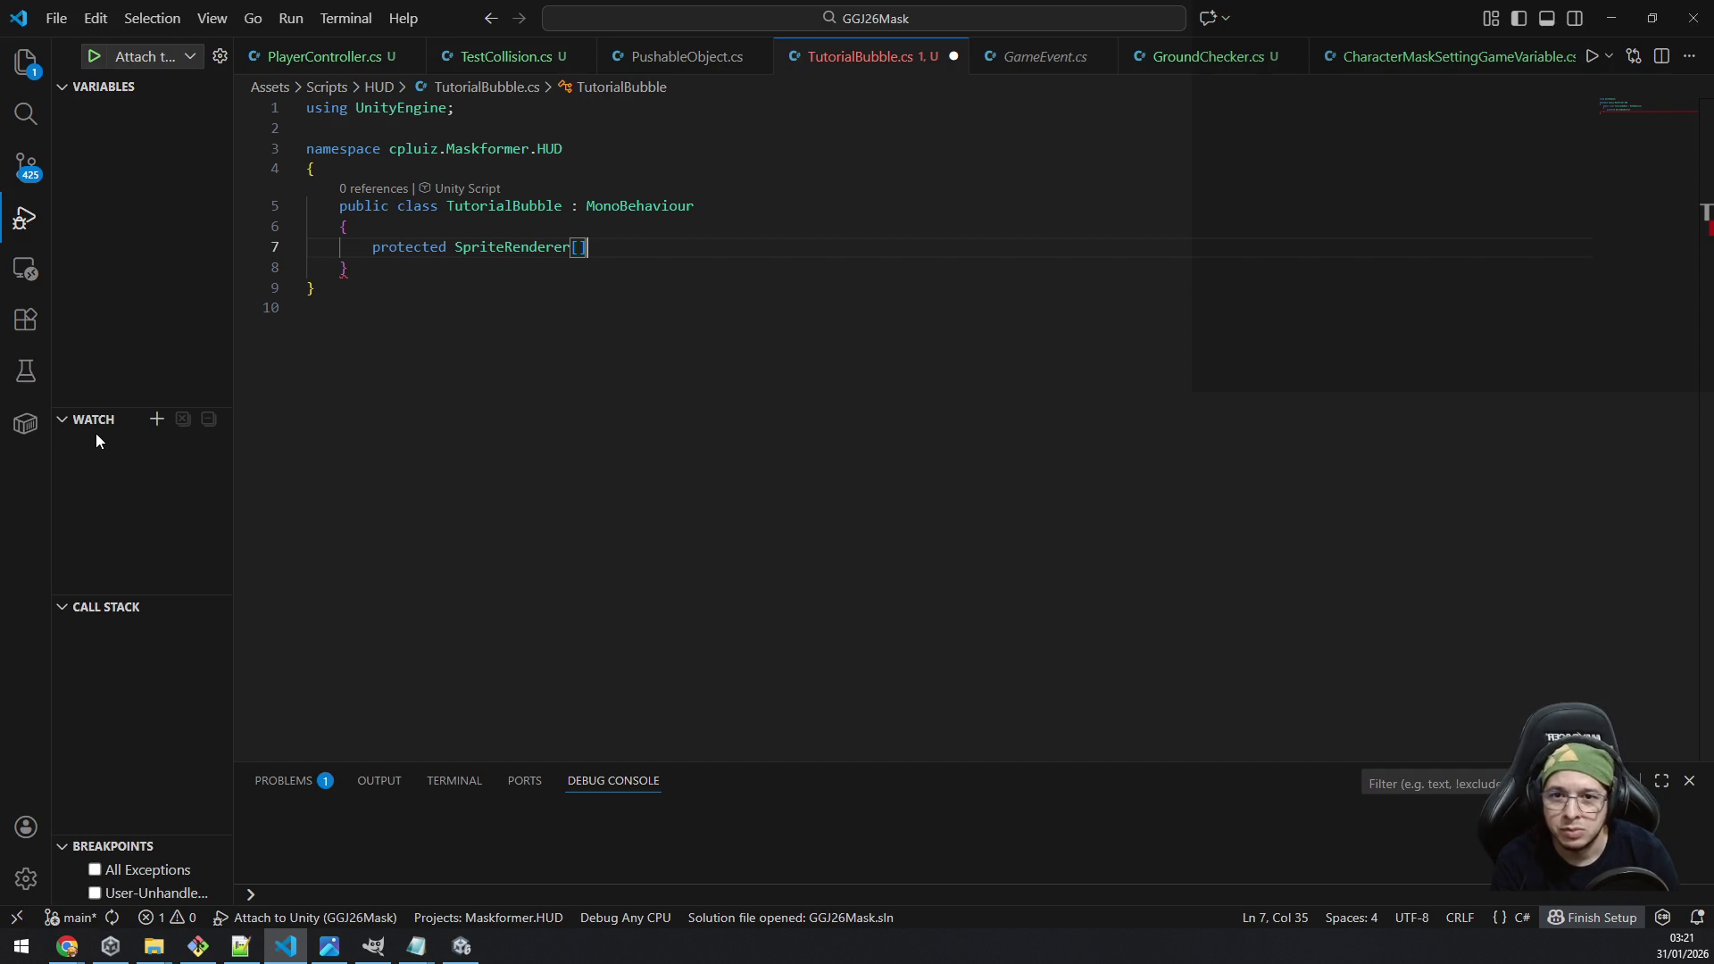
pyautogui.write(' tutorial')
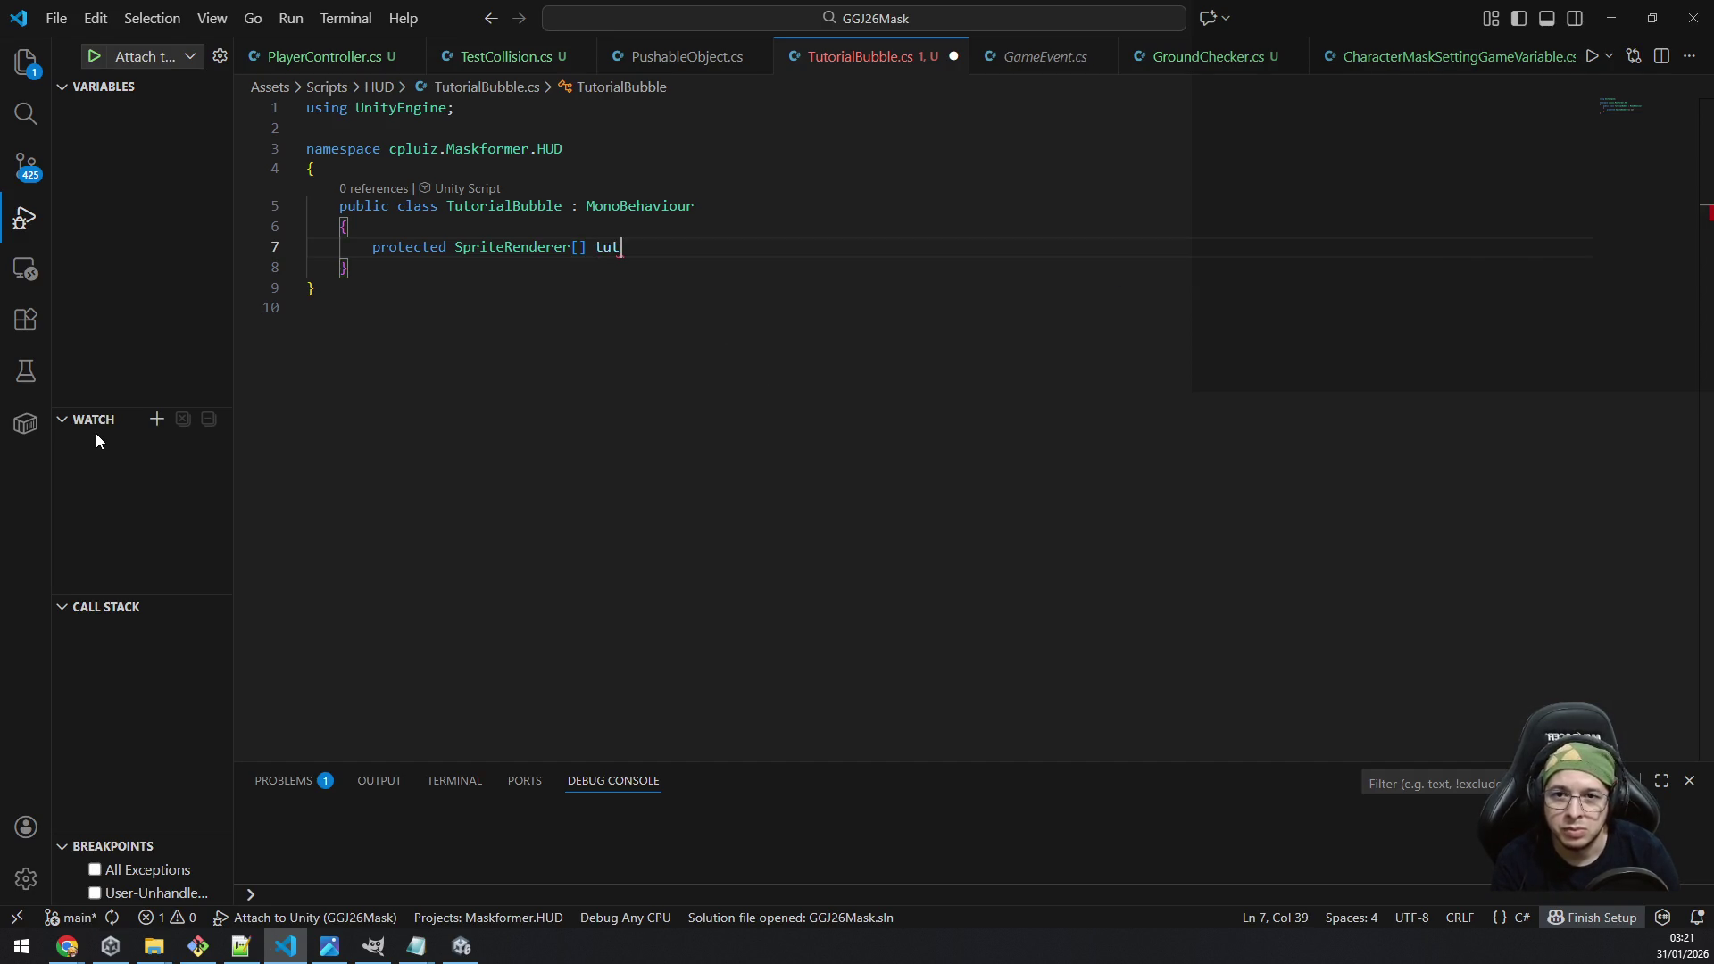
pyautogui.hotkey('ctrl', 's')
pyautogui.write('Sprites;')
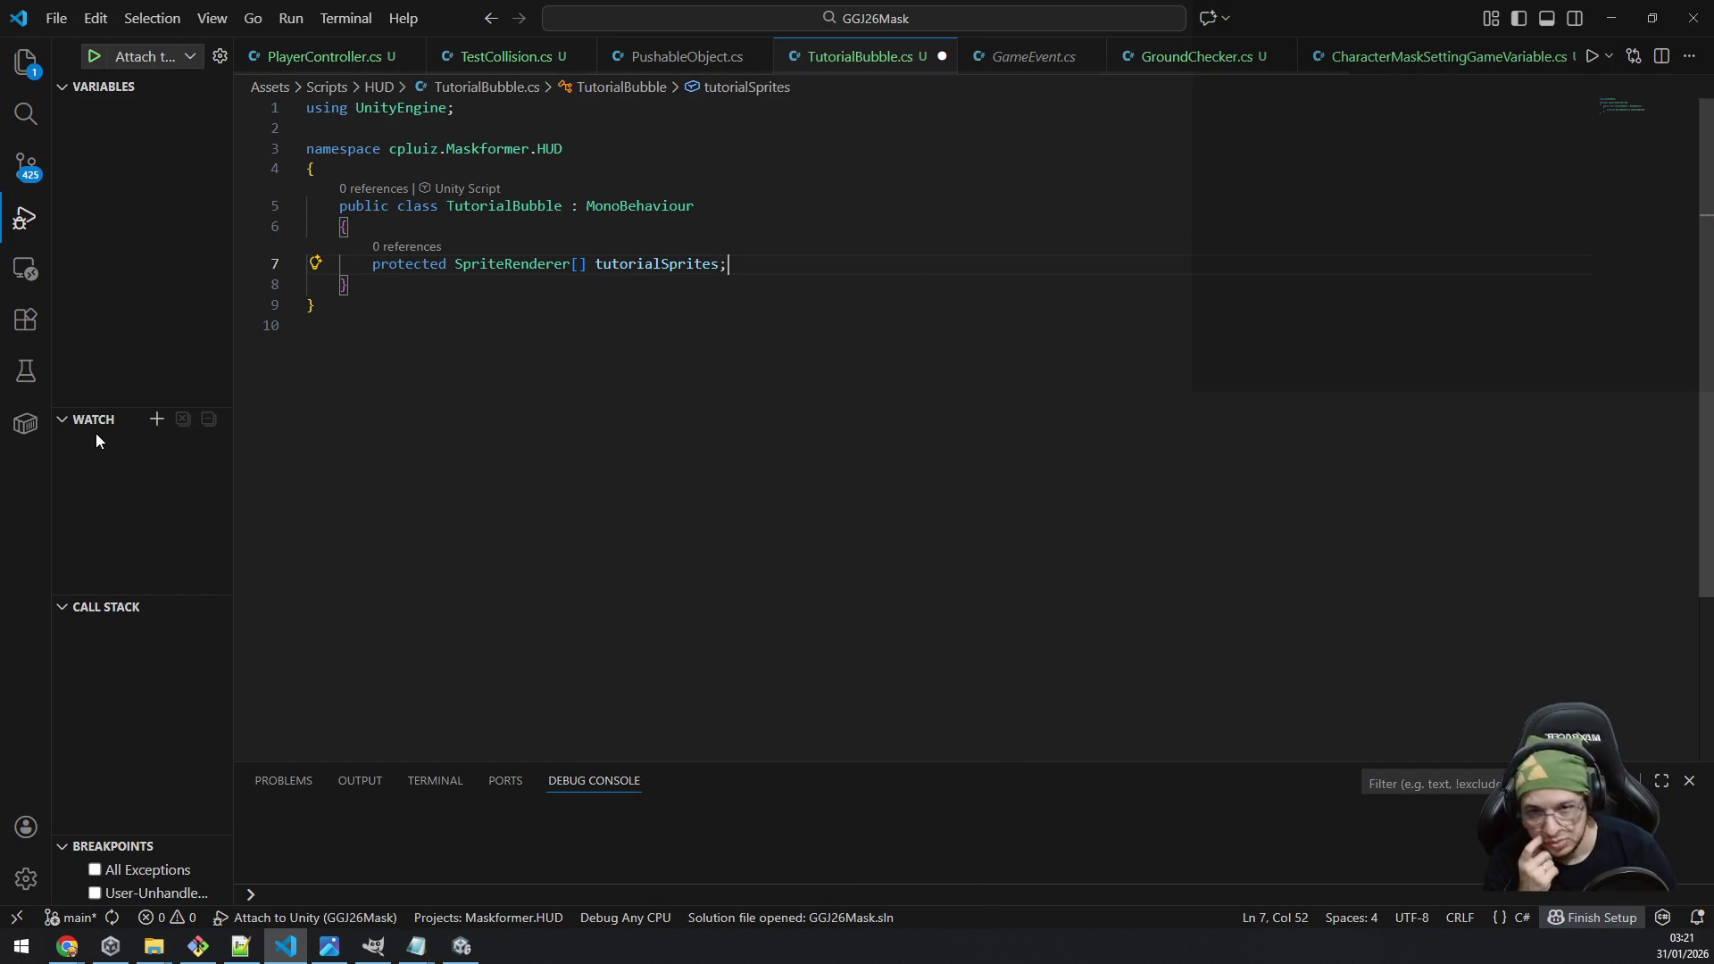
pyautogui.press('Return')
# Step: Add an Awake method assigning tutorialSprites = GetComponentsInChildren<SpriteRenderer>(), then save
pyautogui.write('void Awa')
pyautogui.press('Return')
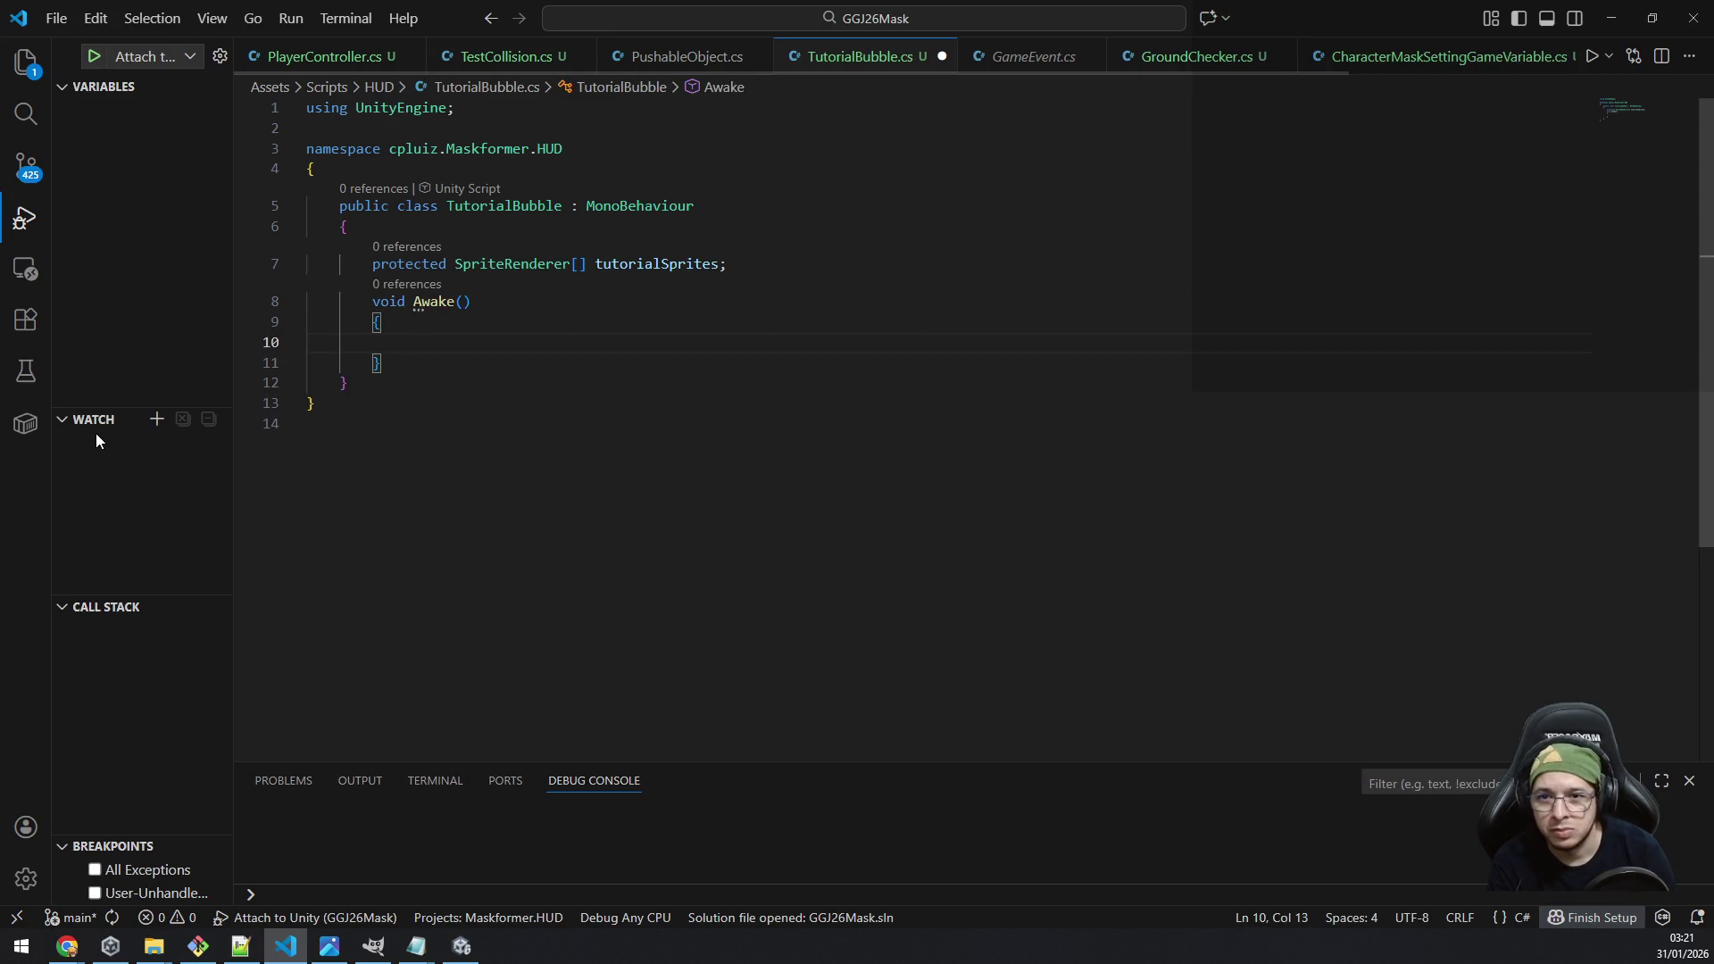
pyautogui.write('tuto')
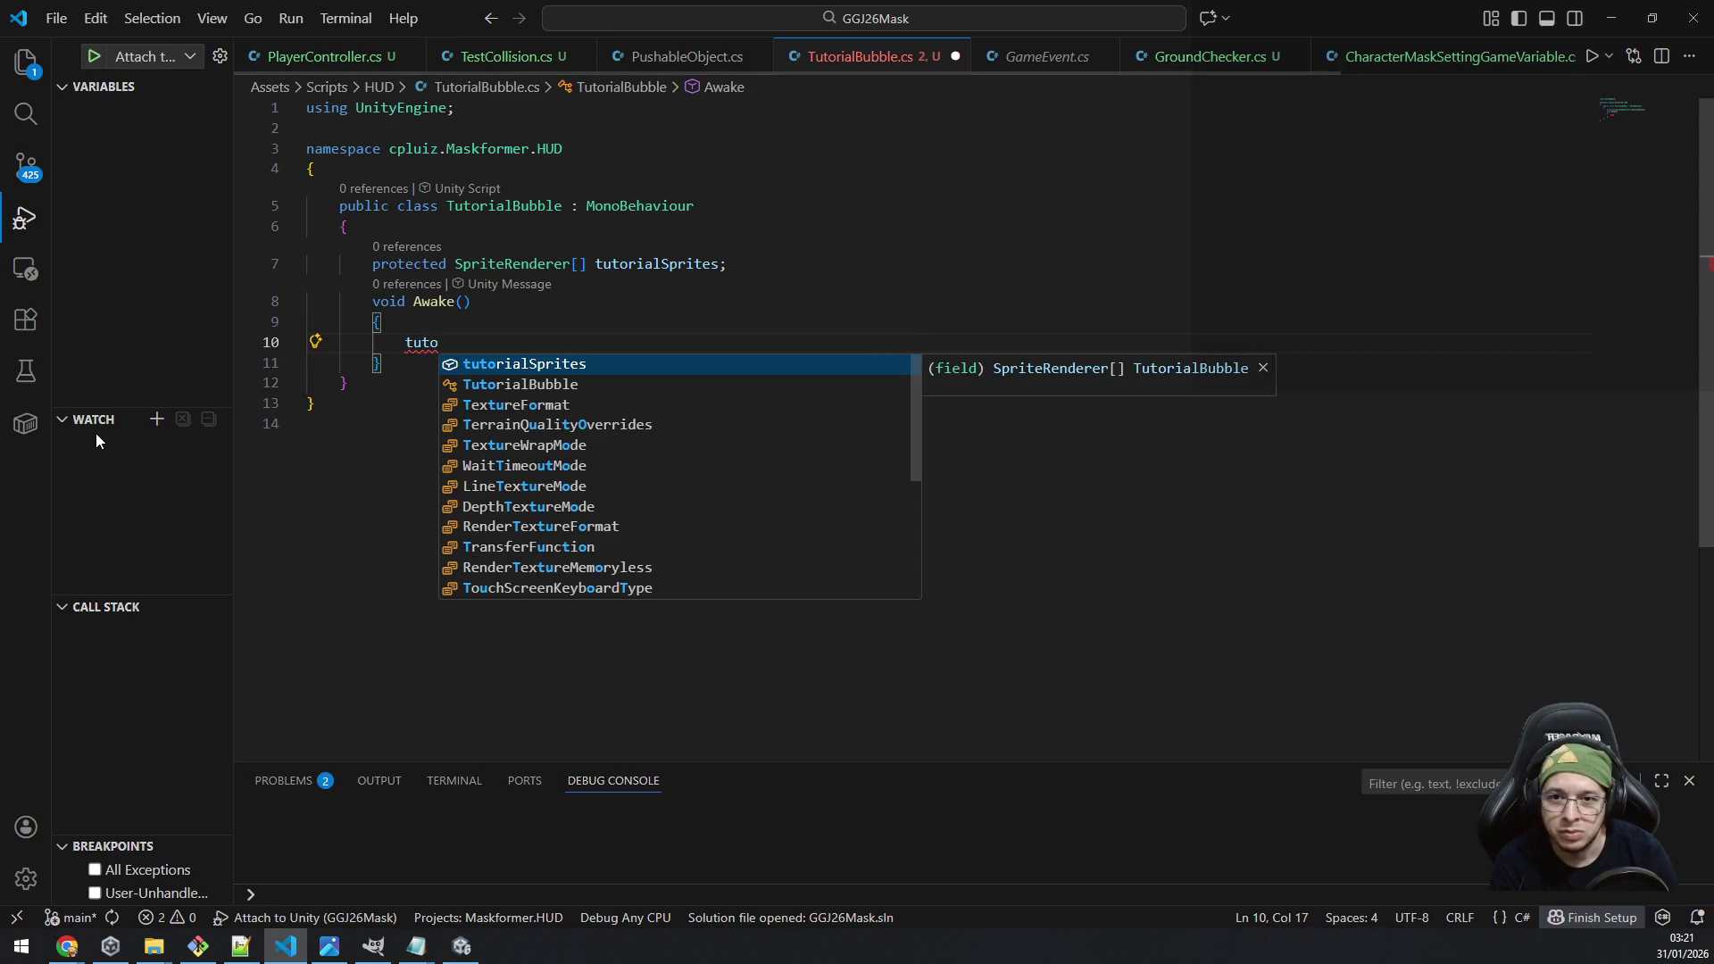
pyautogui.press('Return')
pyautogui.write('= ')
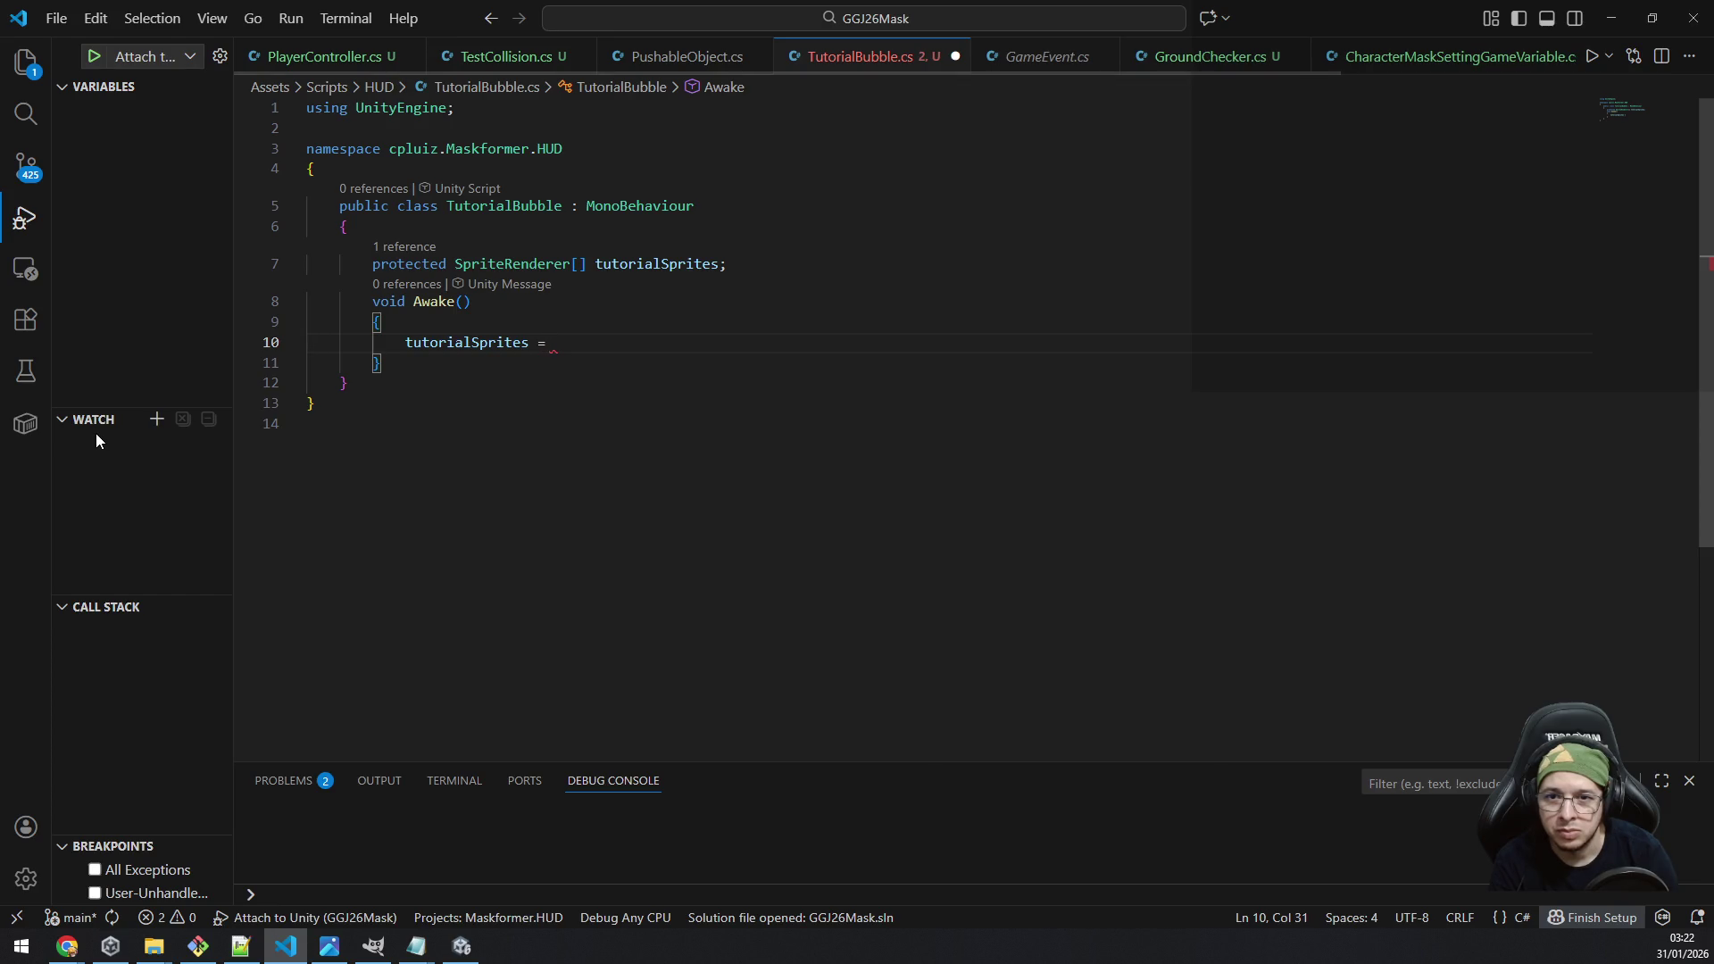
pyautogui.write('getcomponentsi')
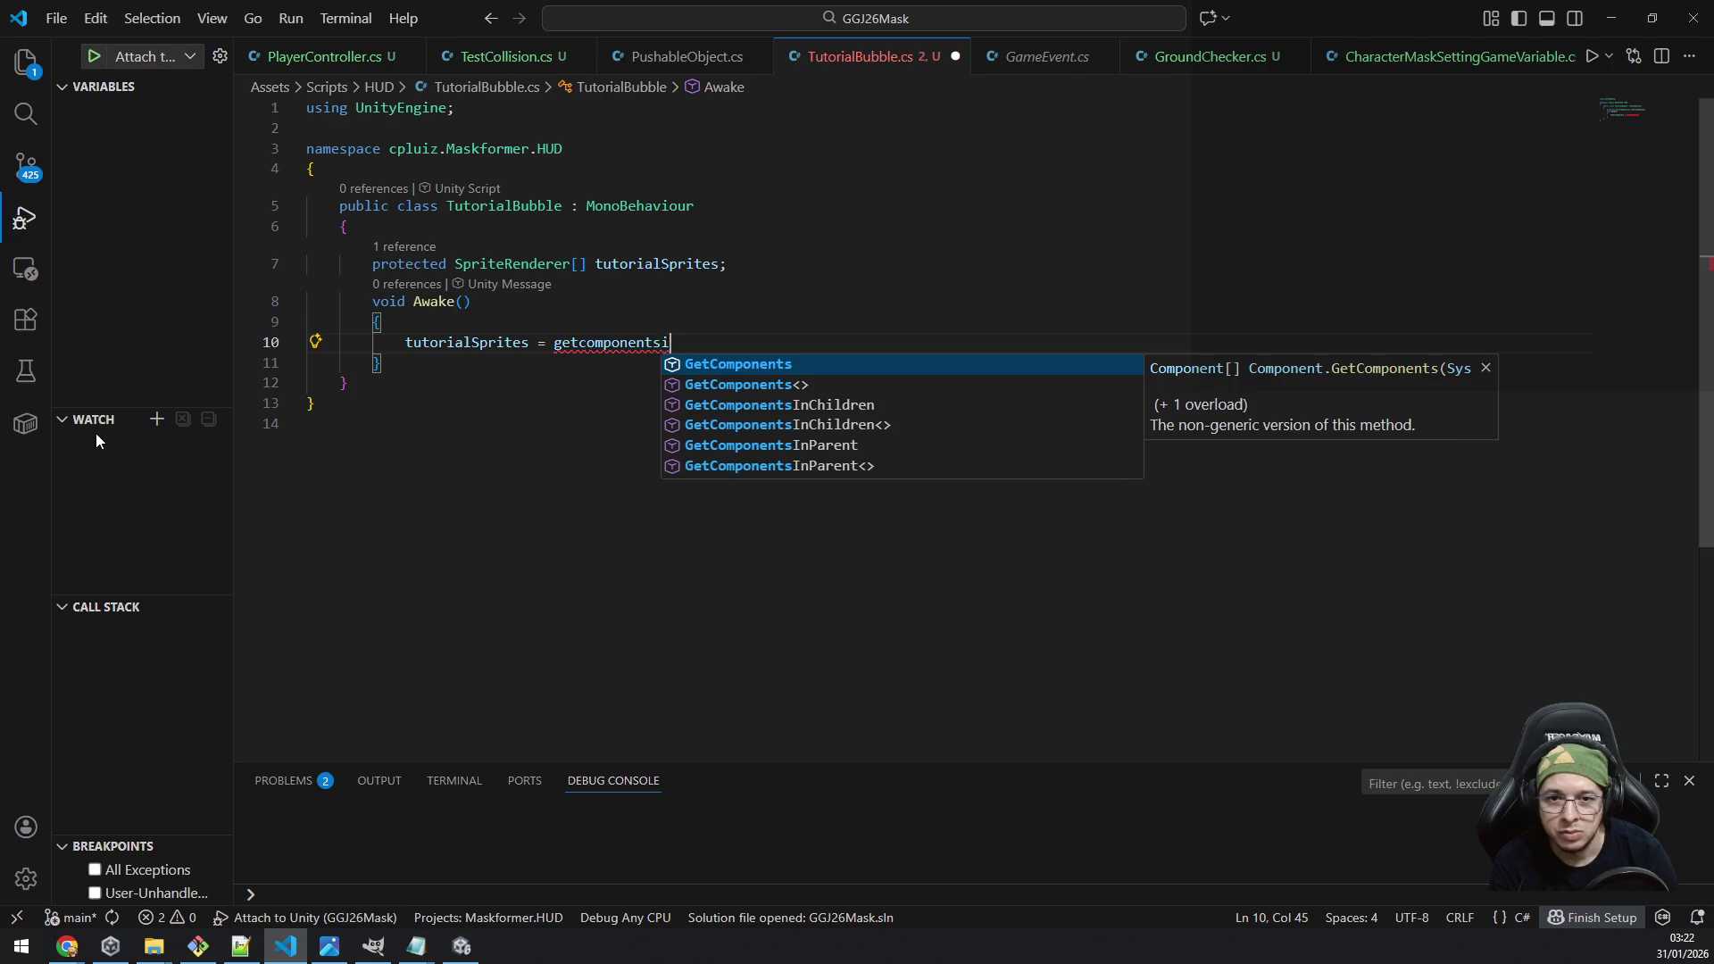
pyautogui.write('n')
pyautogui.press('Return')
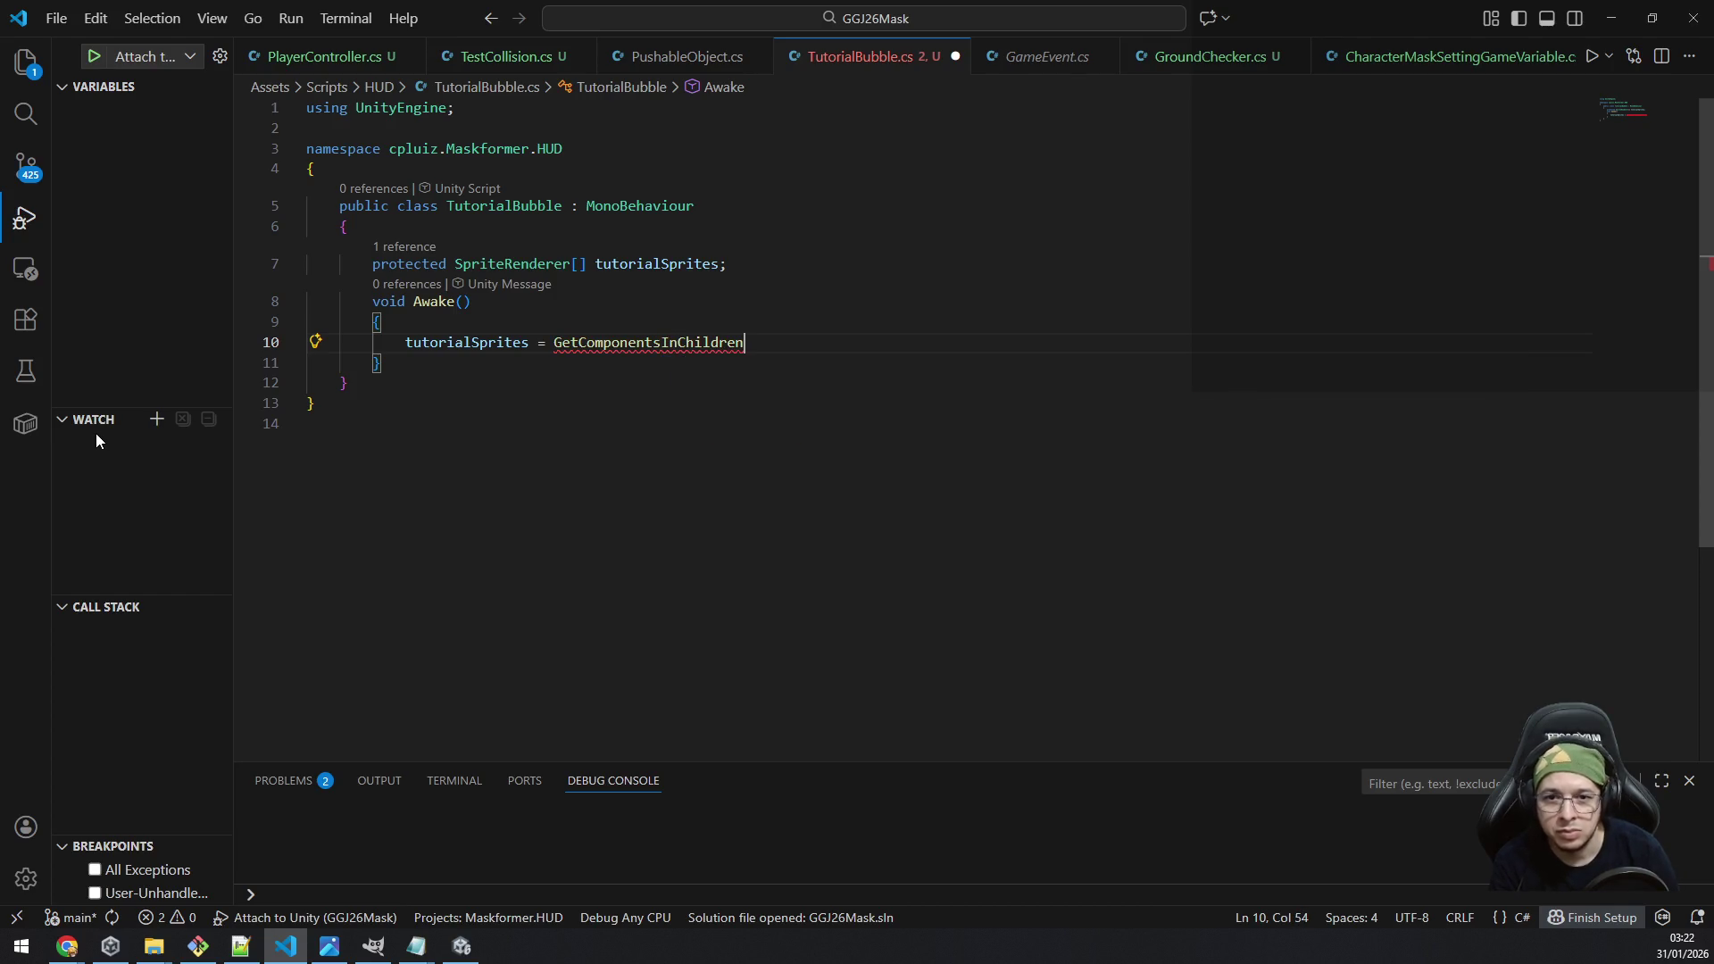
pyautogui.write('<')
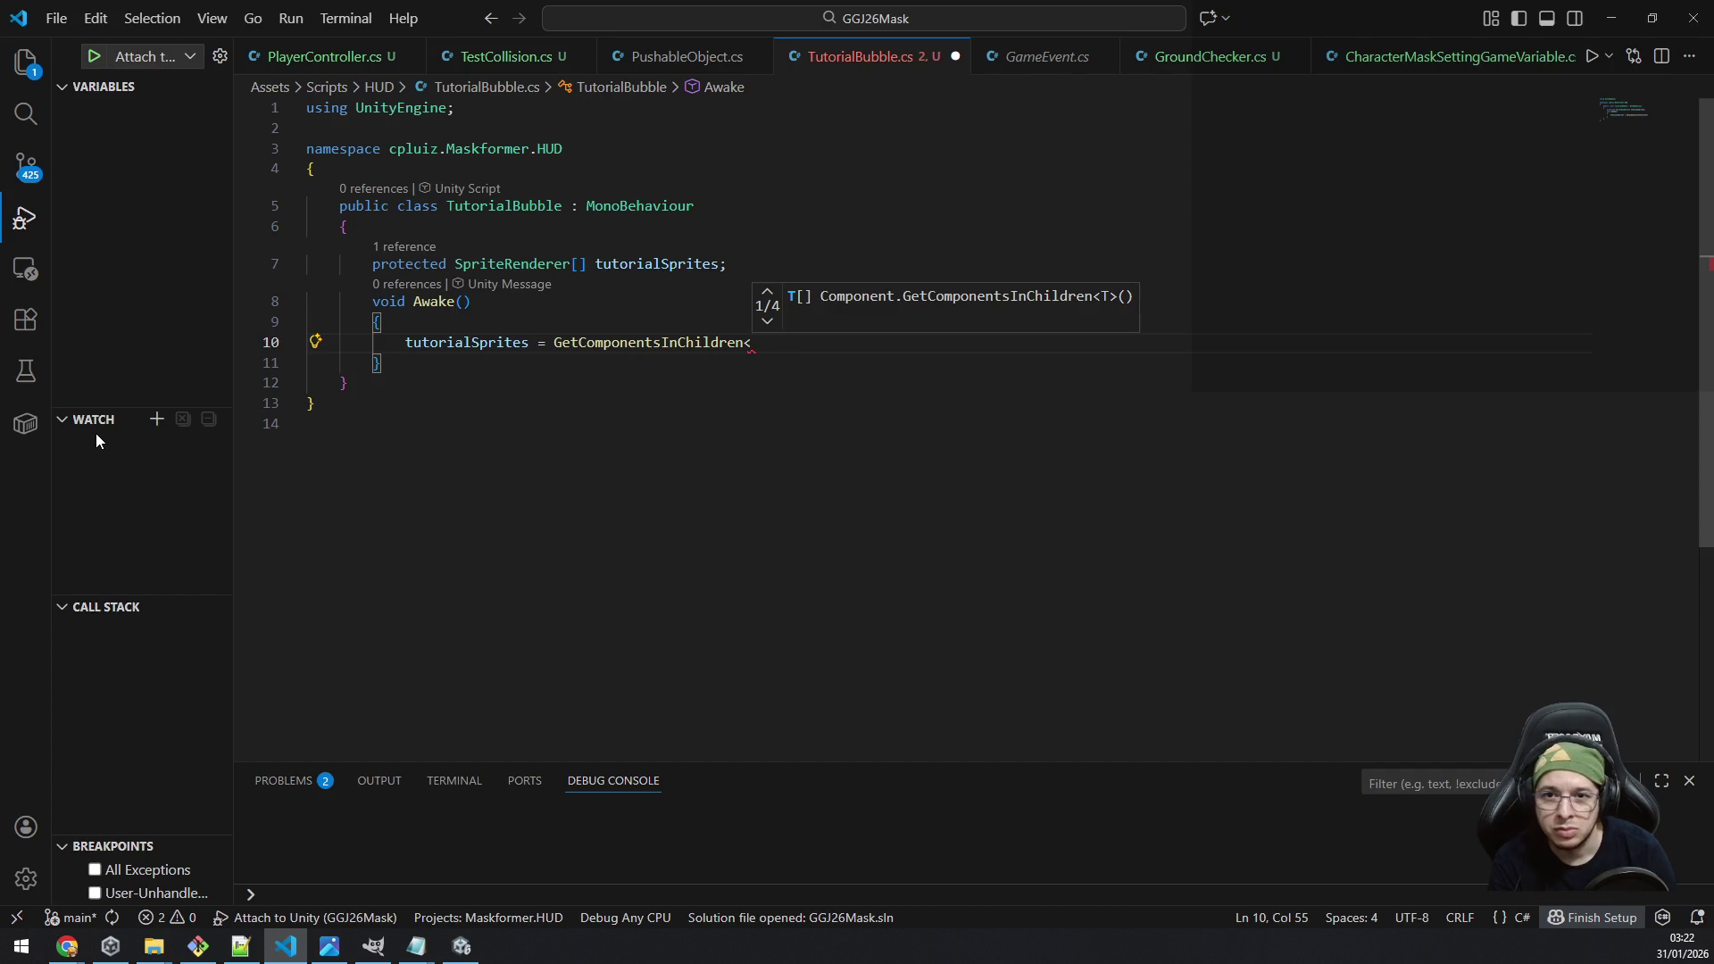
pyautogui.write('spriter')
pyautogui.press('Return')
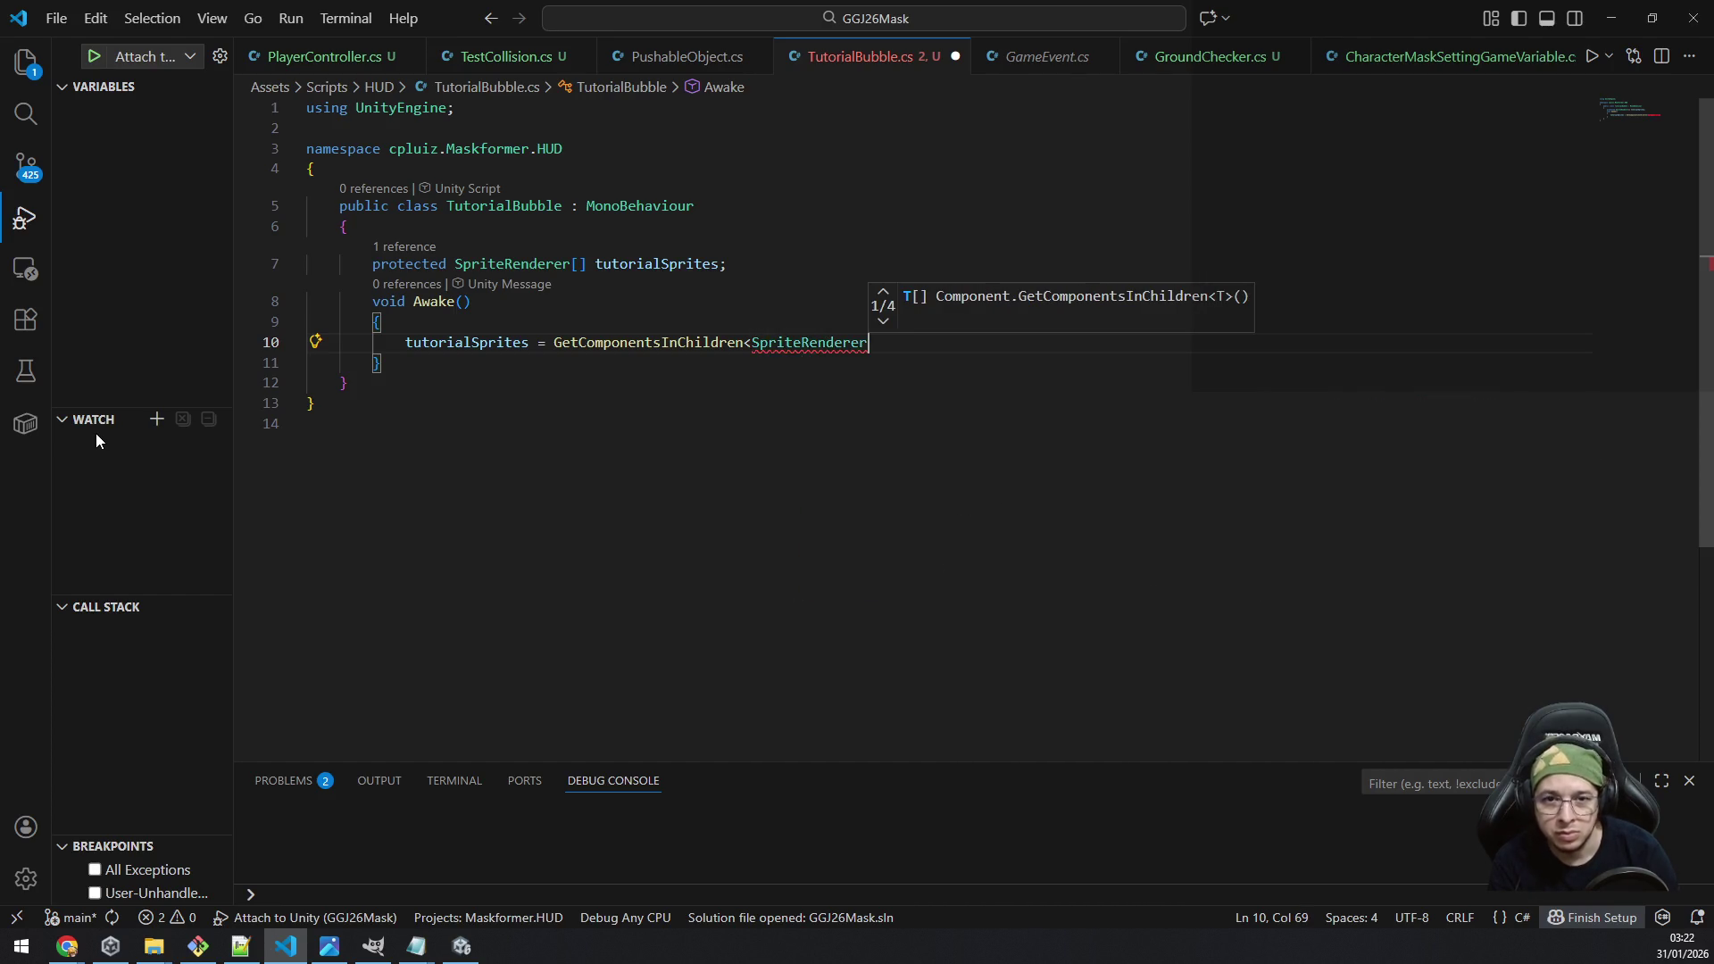
pyautogui.write('>();')
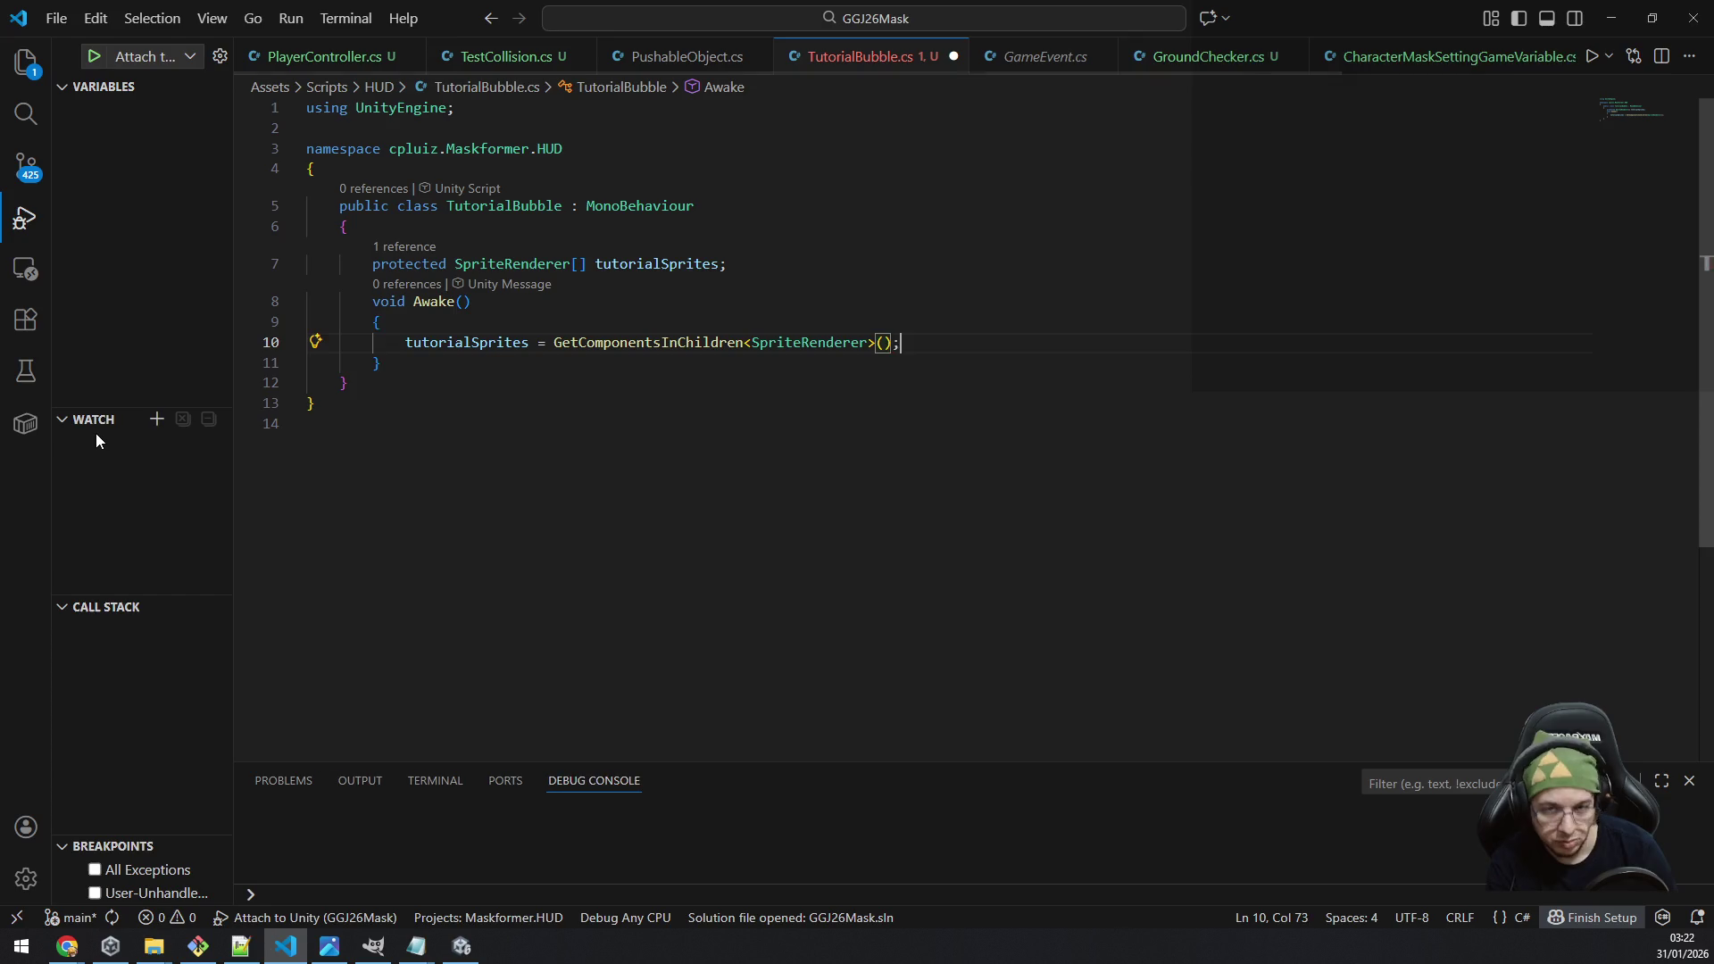
pyautogui.press('Down')
pyautogui.hotkey('ctrl', 's')
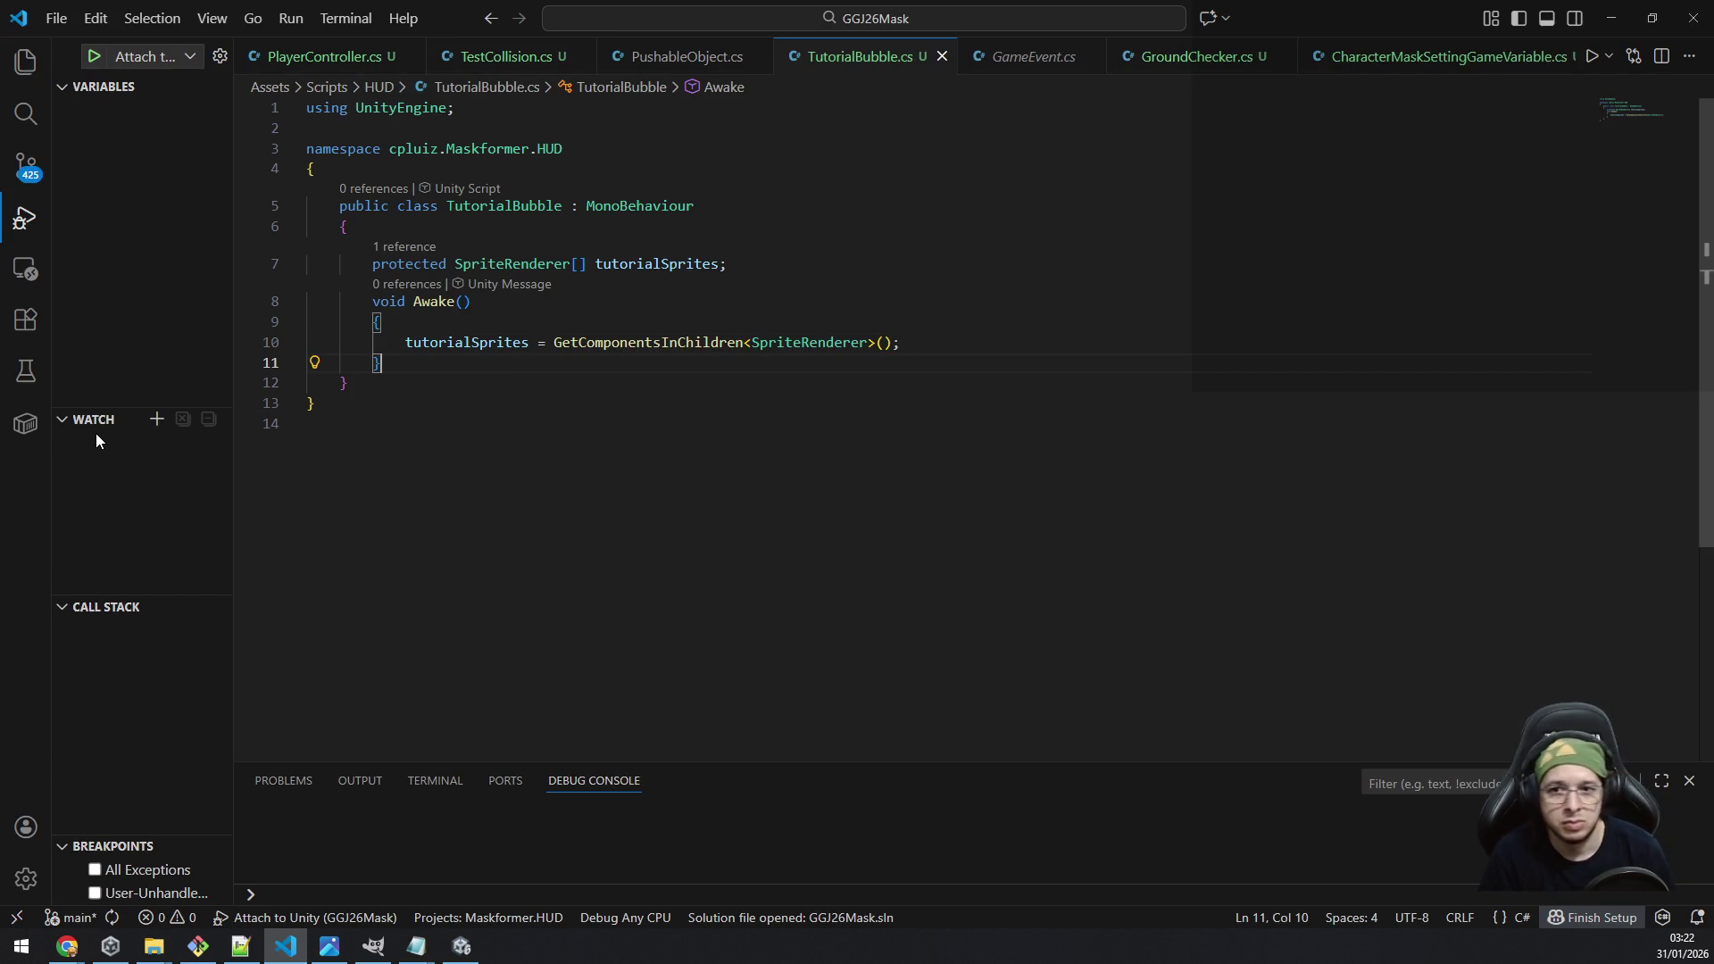
pyautogui.press('Up')
pyautogui.press('Return')
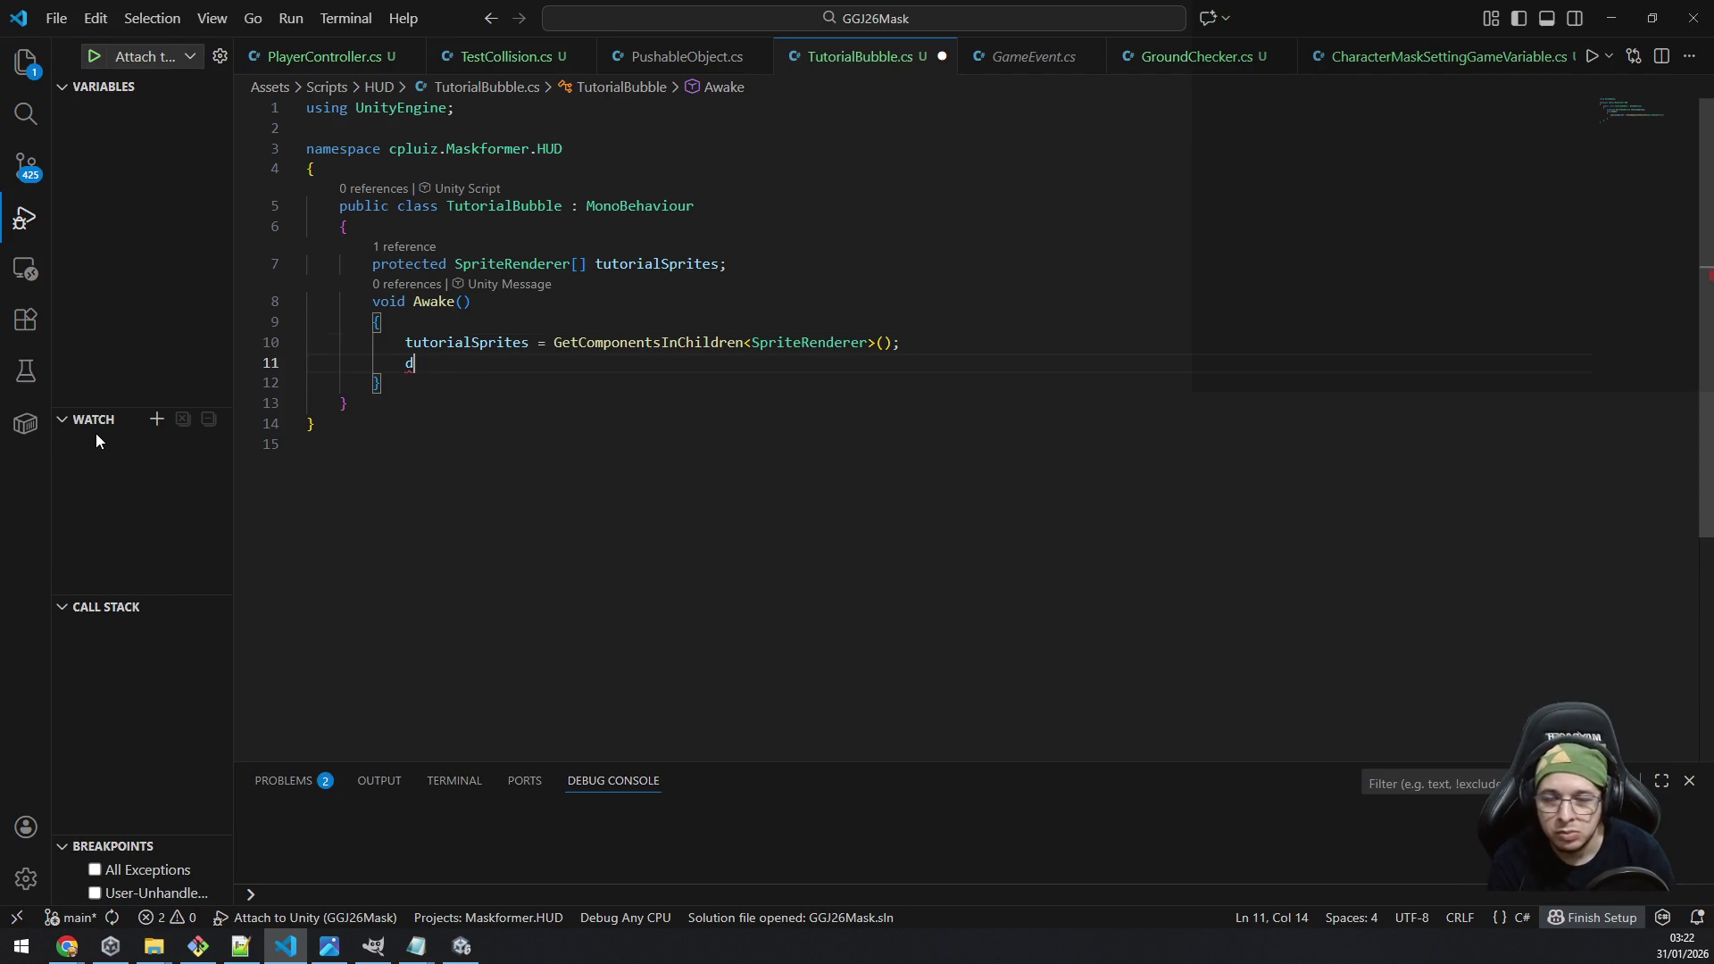
pyautogui.write('DG.')
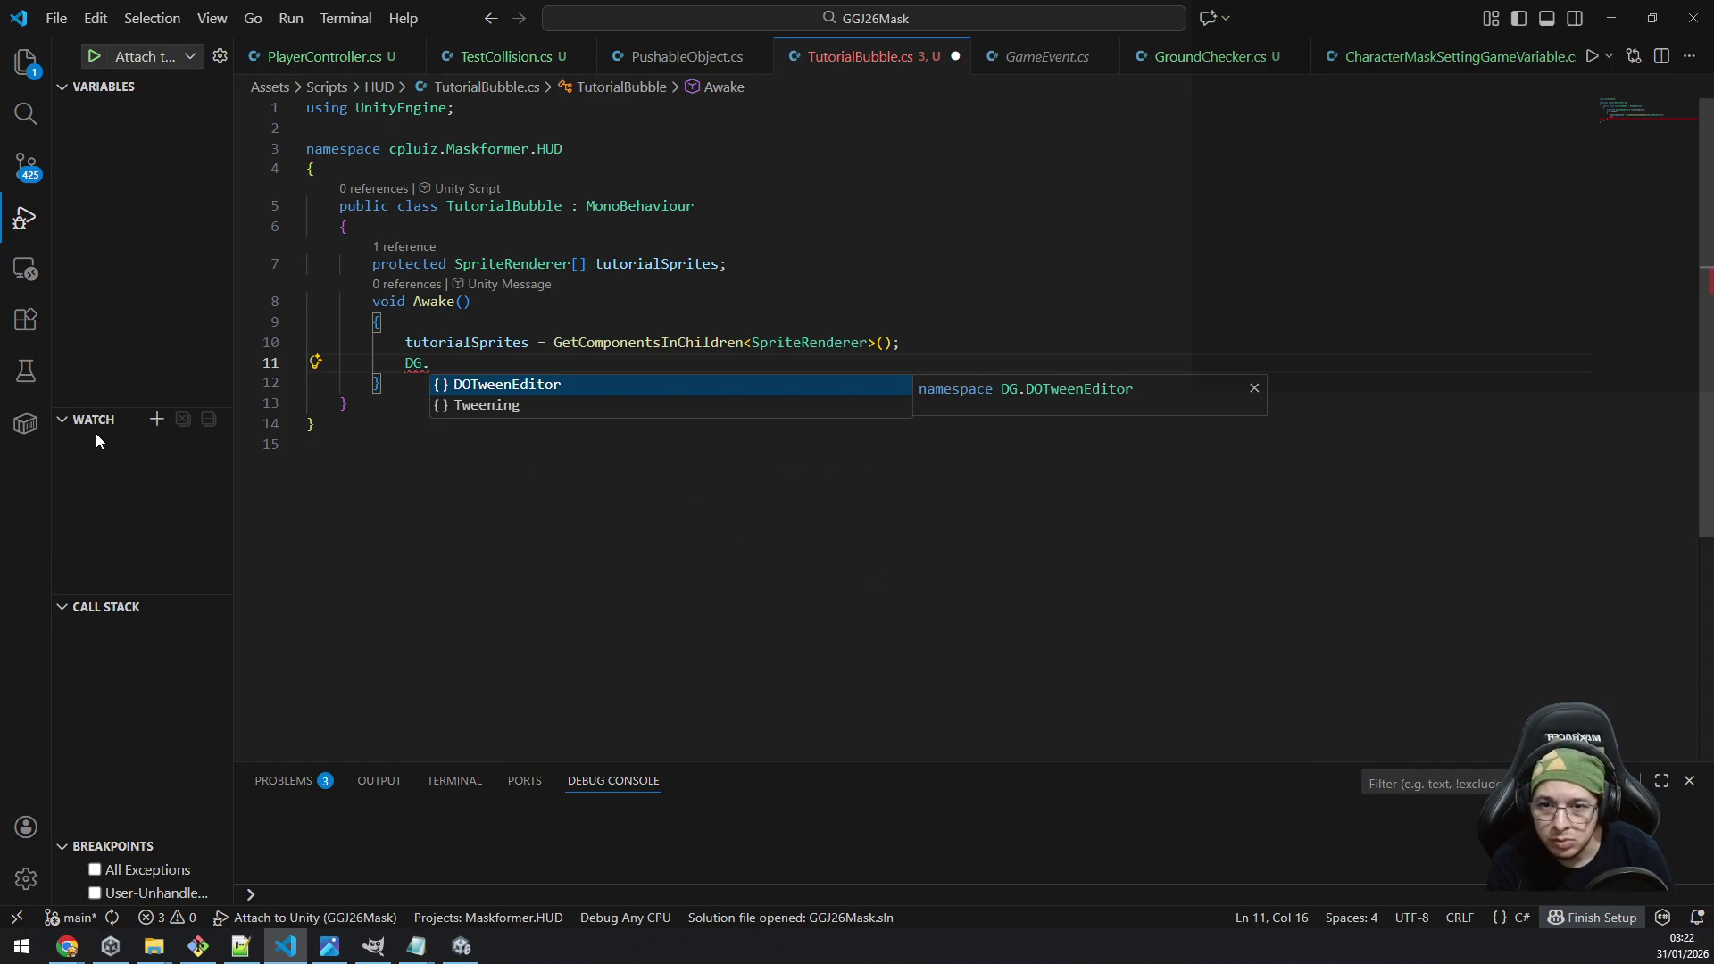
pyautogui.press('Down')
pyautogui.press('Tab')
pyautogui.write('.')
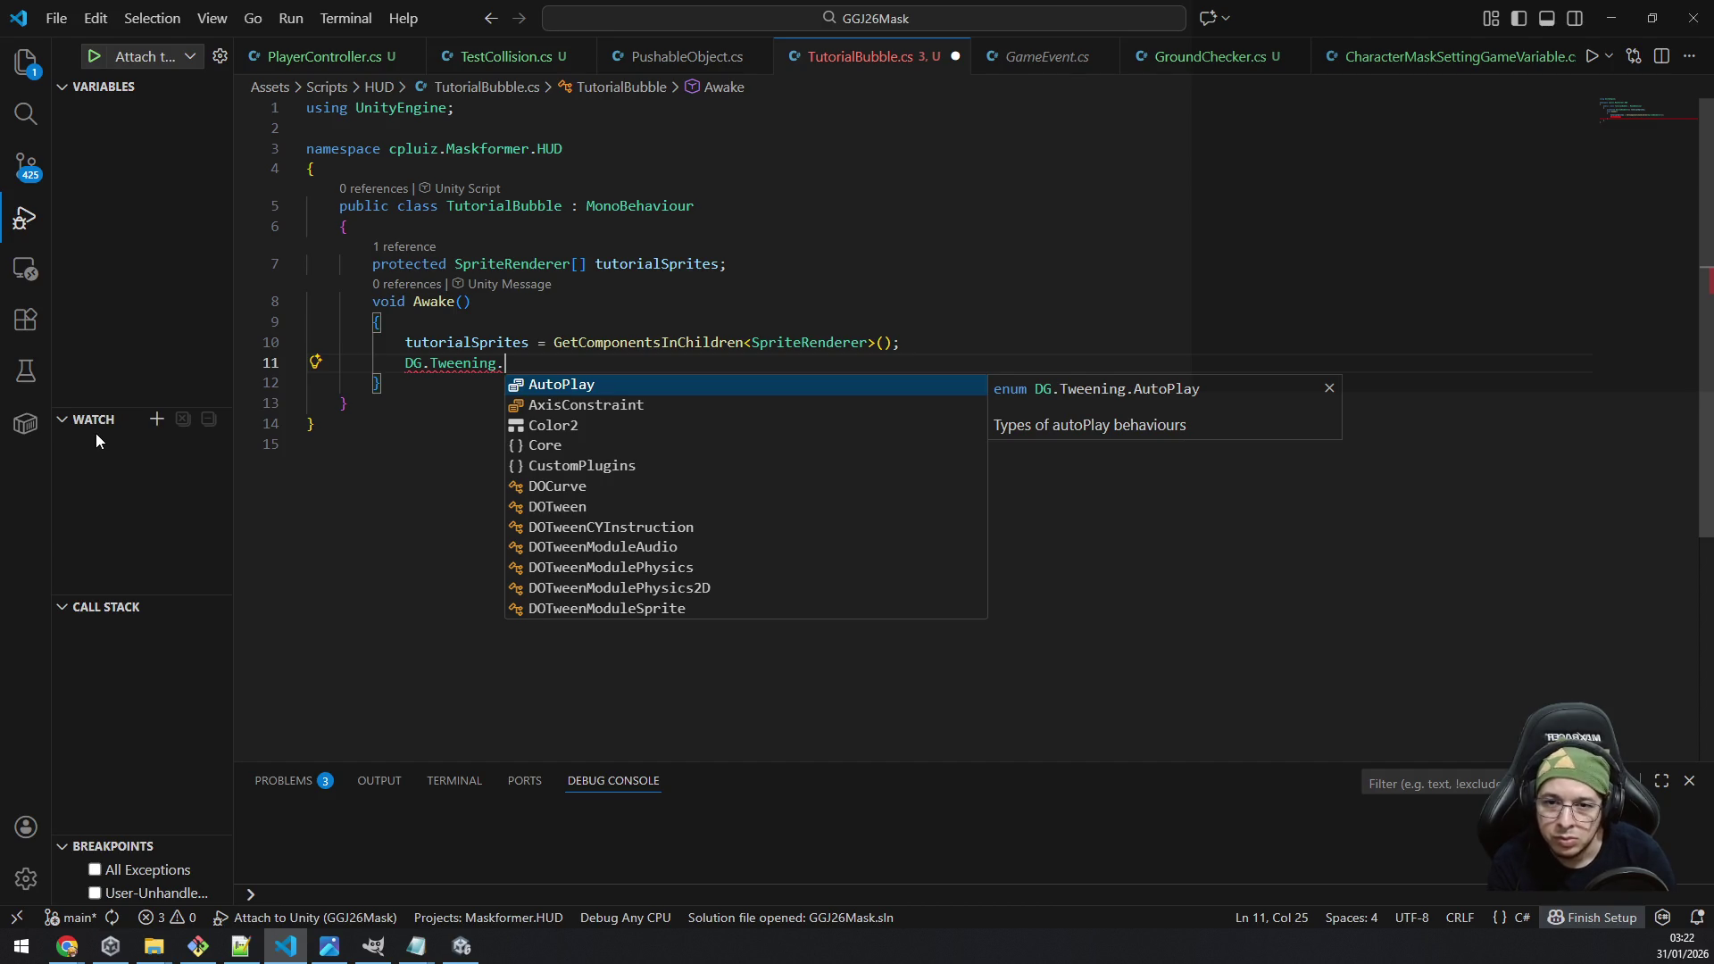
pyautogui.write('col')
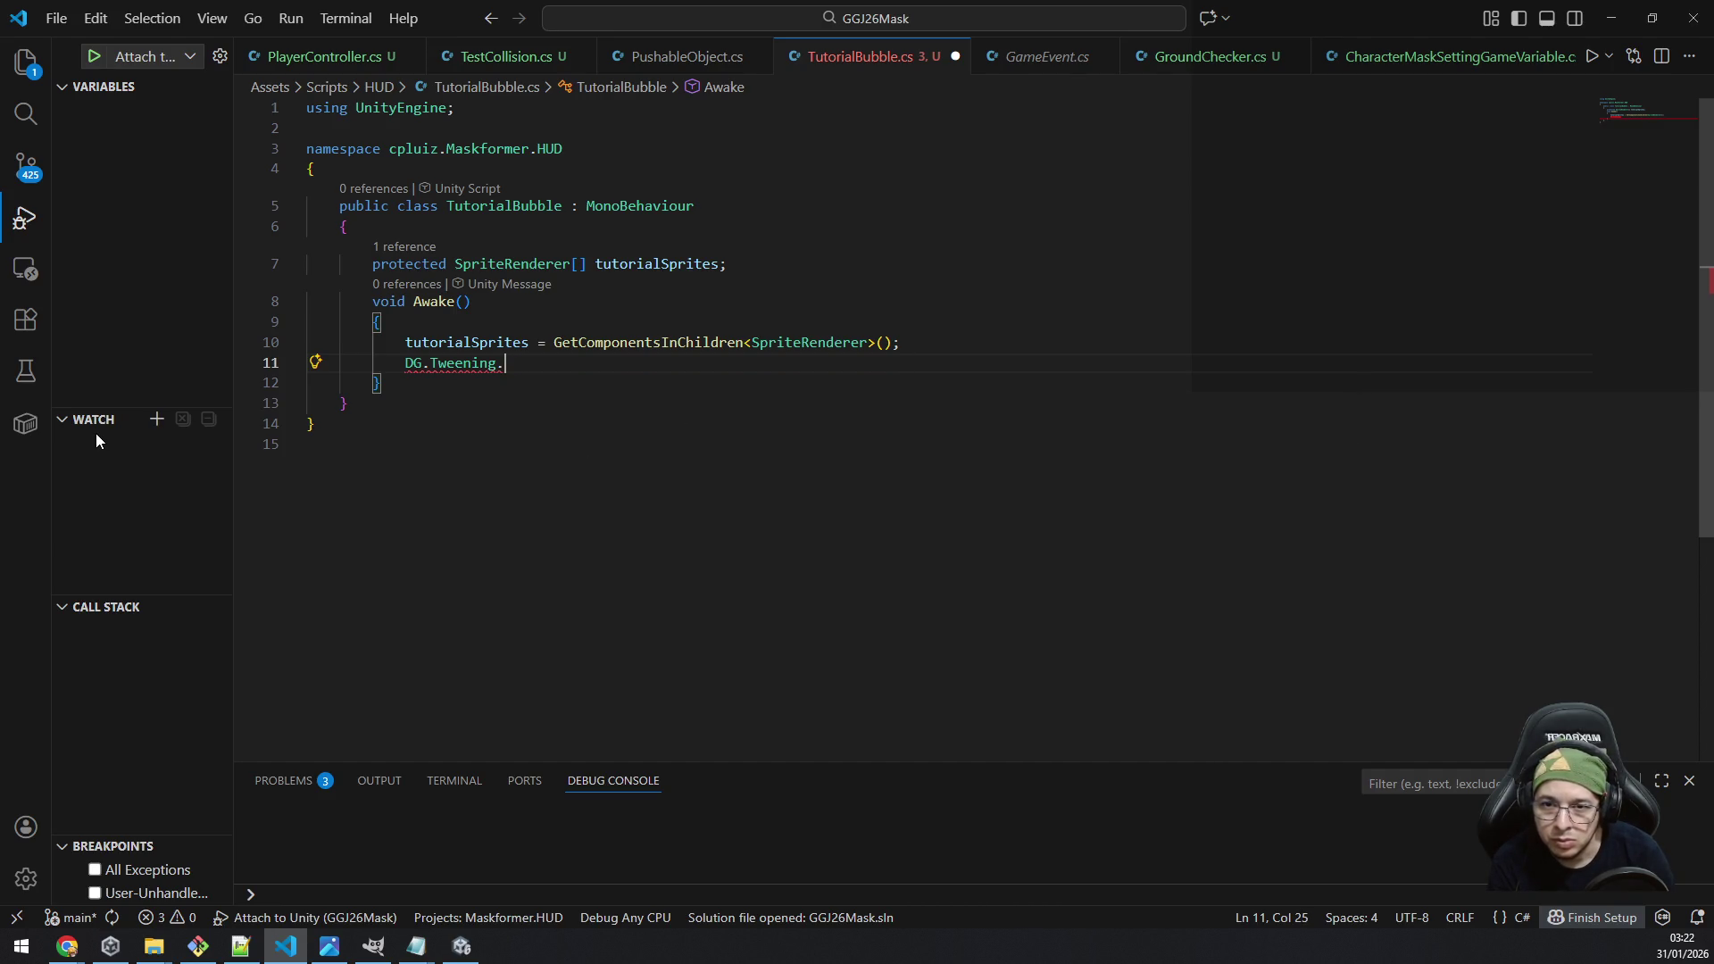
pyautogui.press('BackSpace')
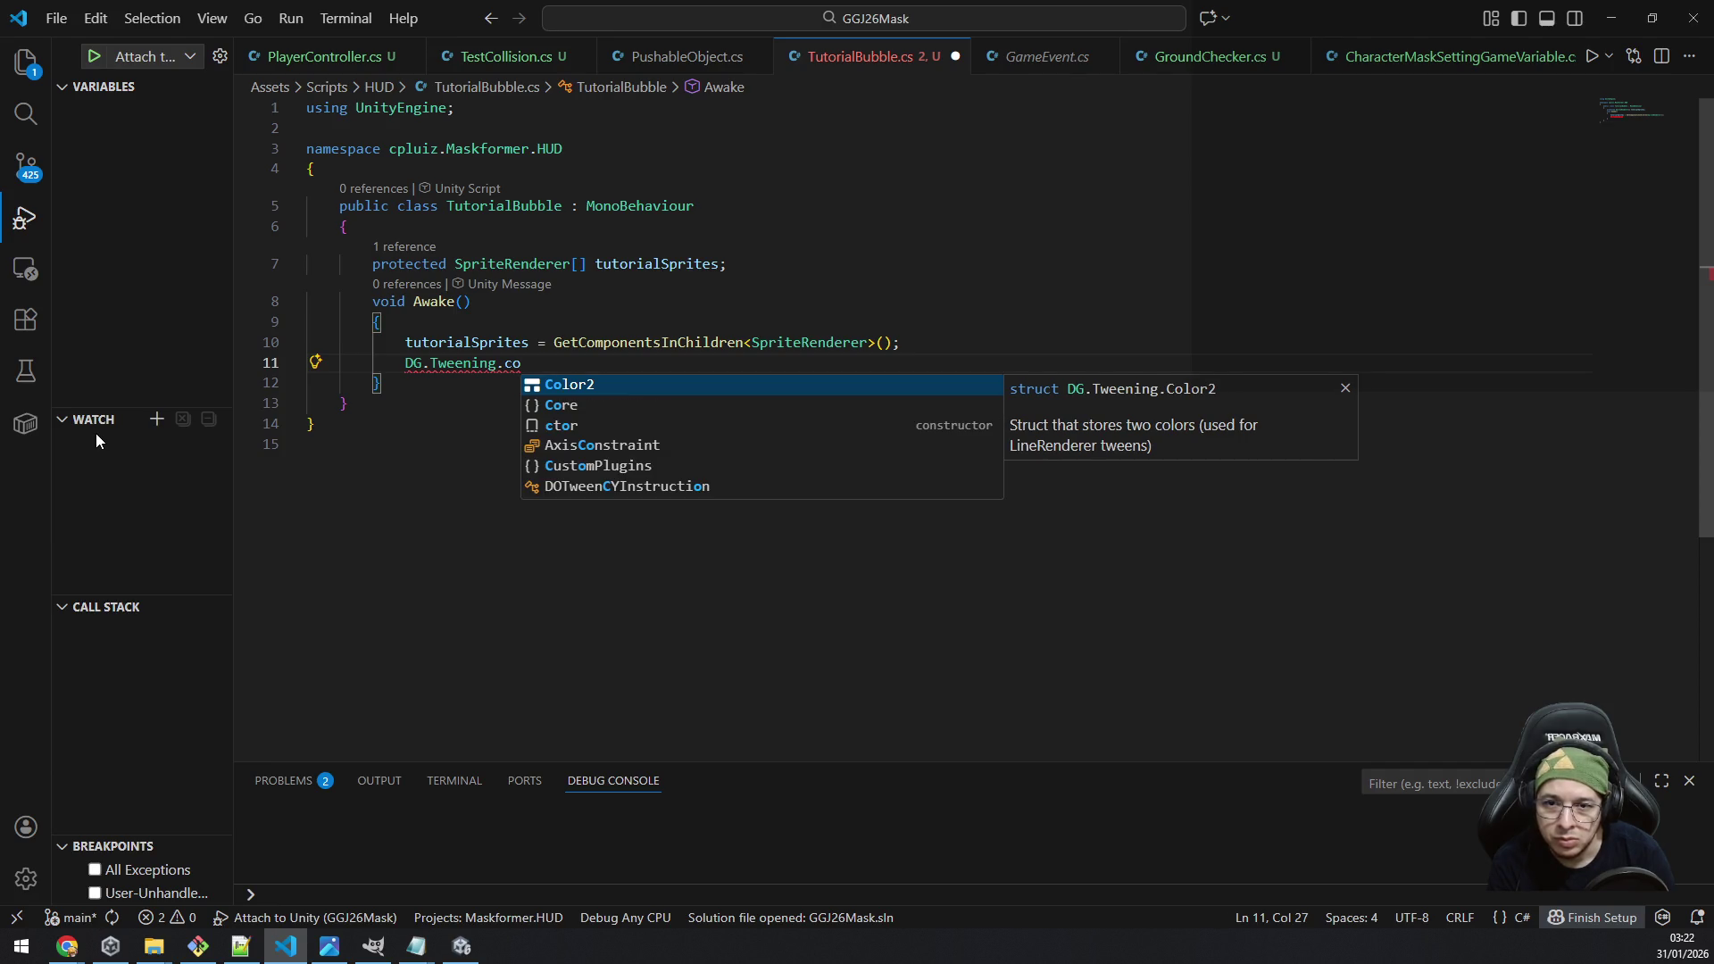
pyautogui.press('BackSpace')
pyautogui.press('BackSpace')
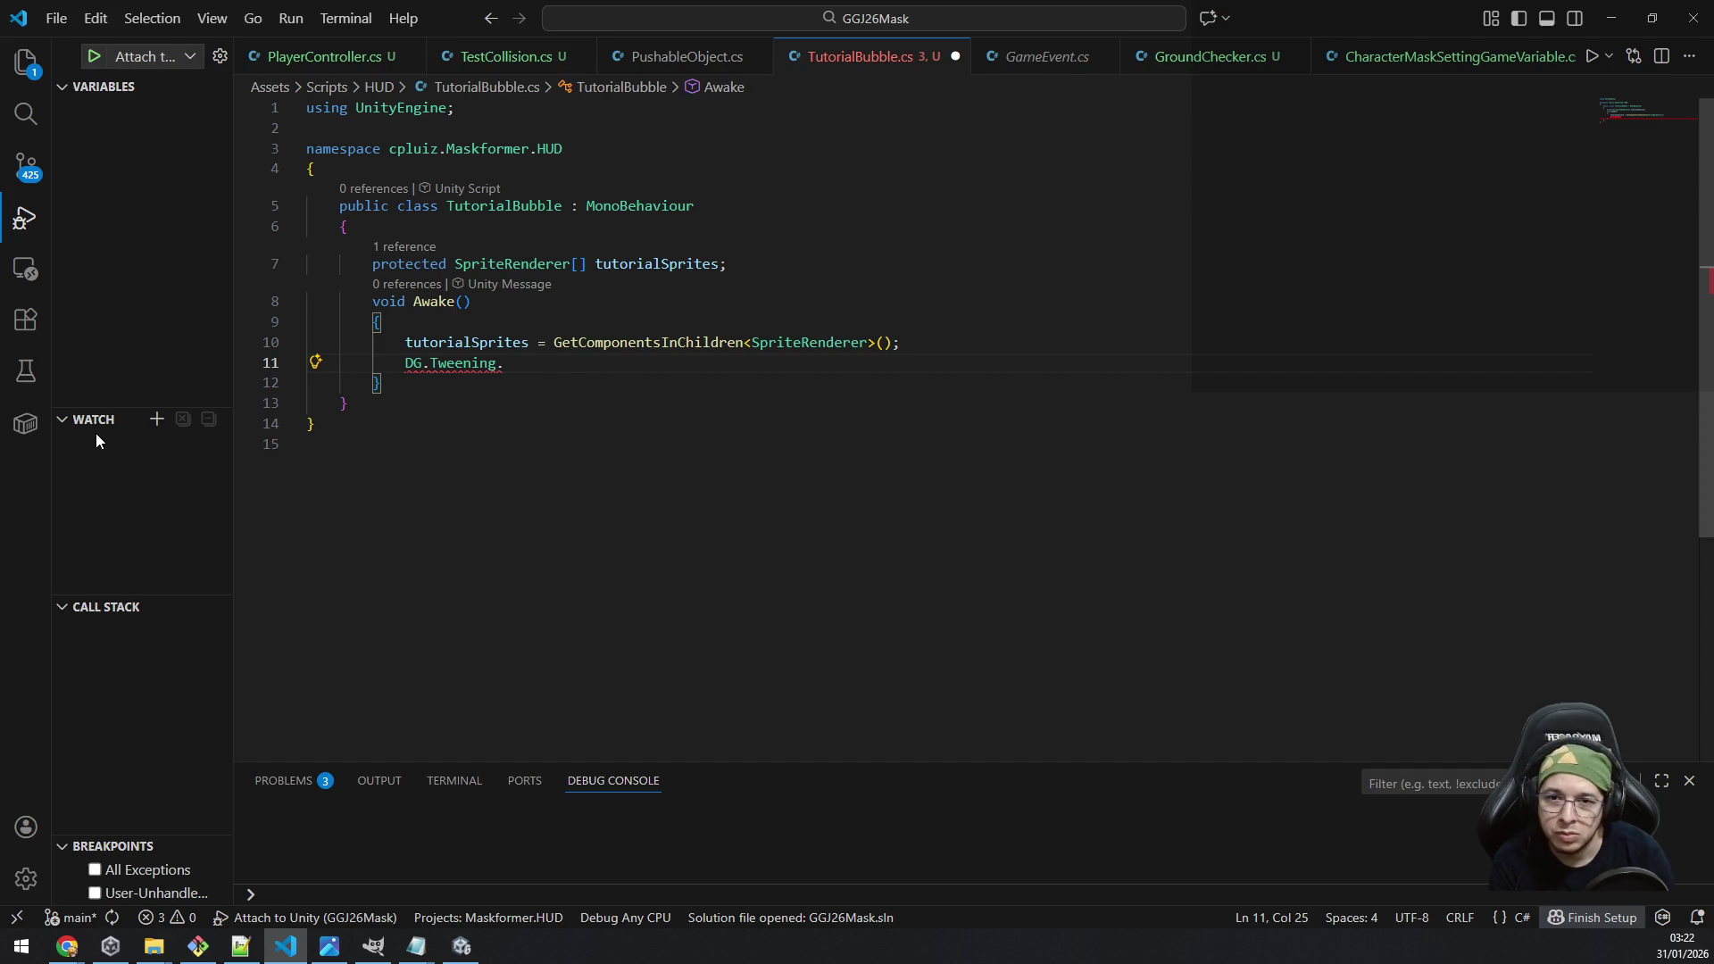
pyautogui.hotkey('ctrl', 'space')
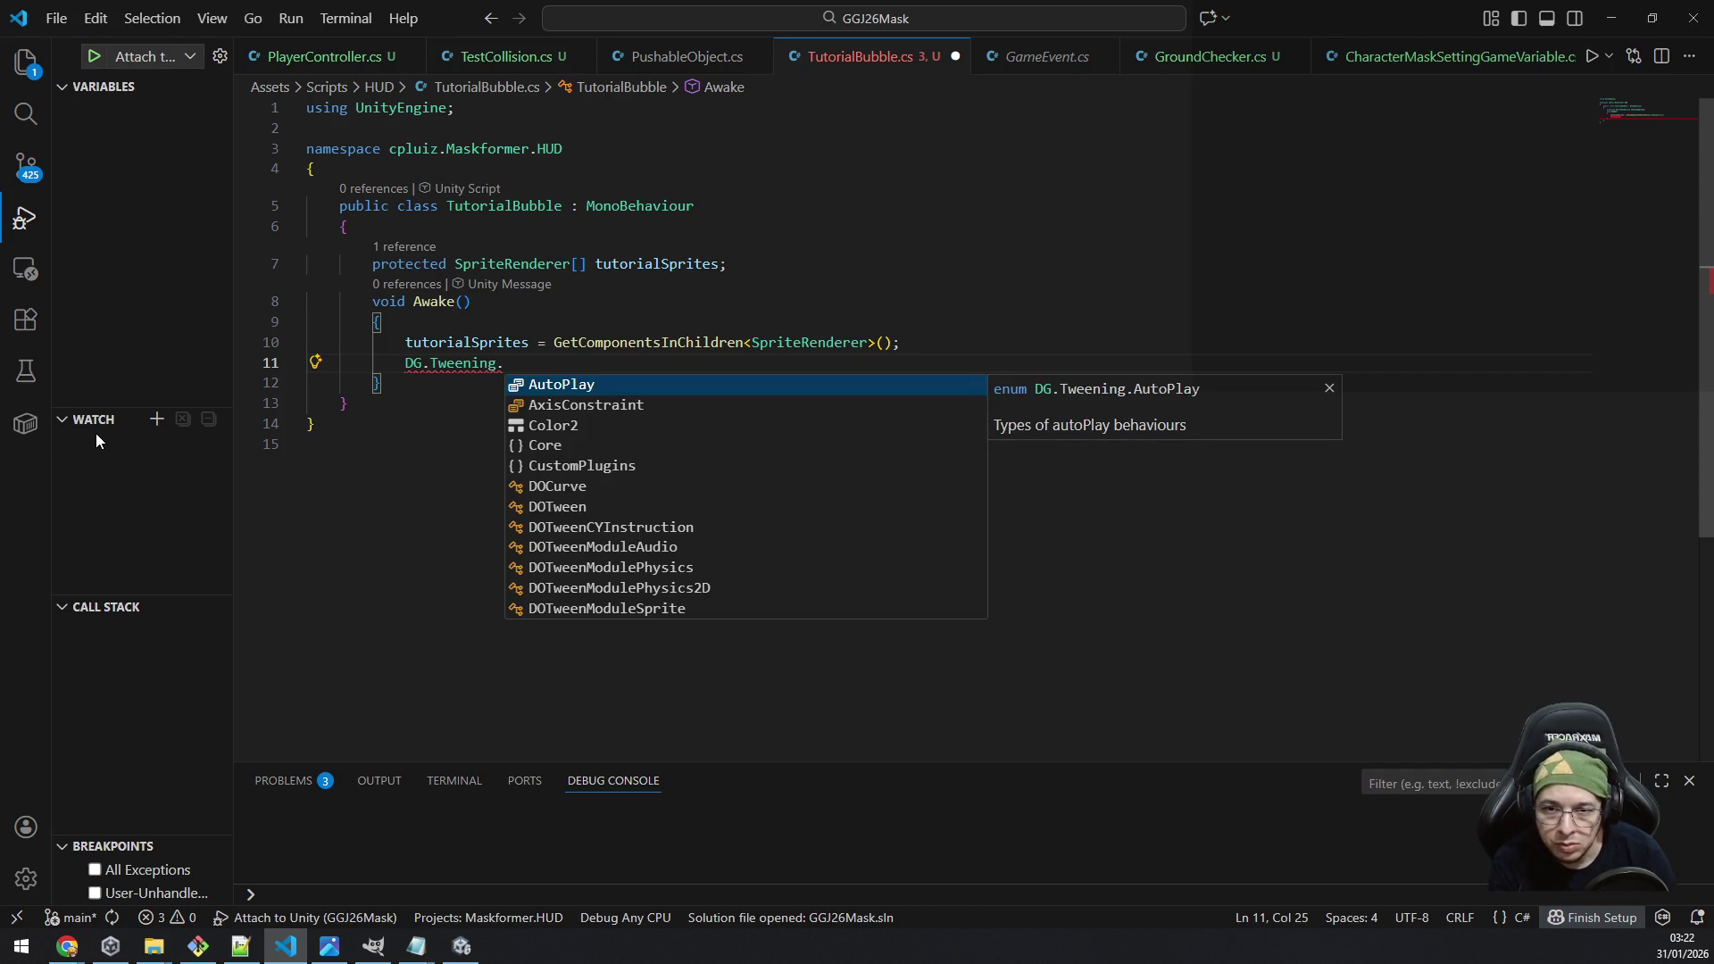
pyautogui.press('Down')
pyautogui.press('Down')
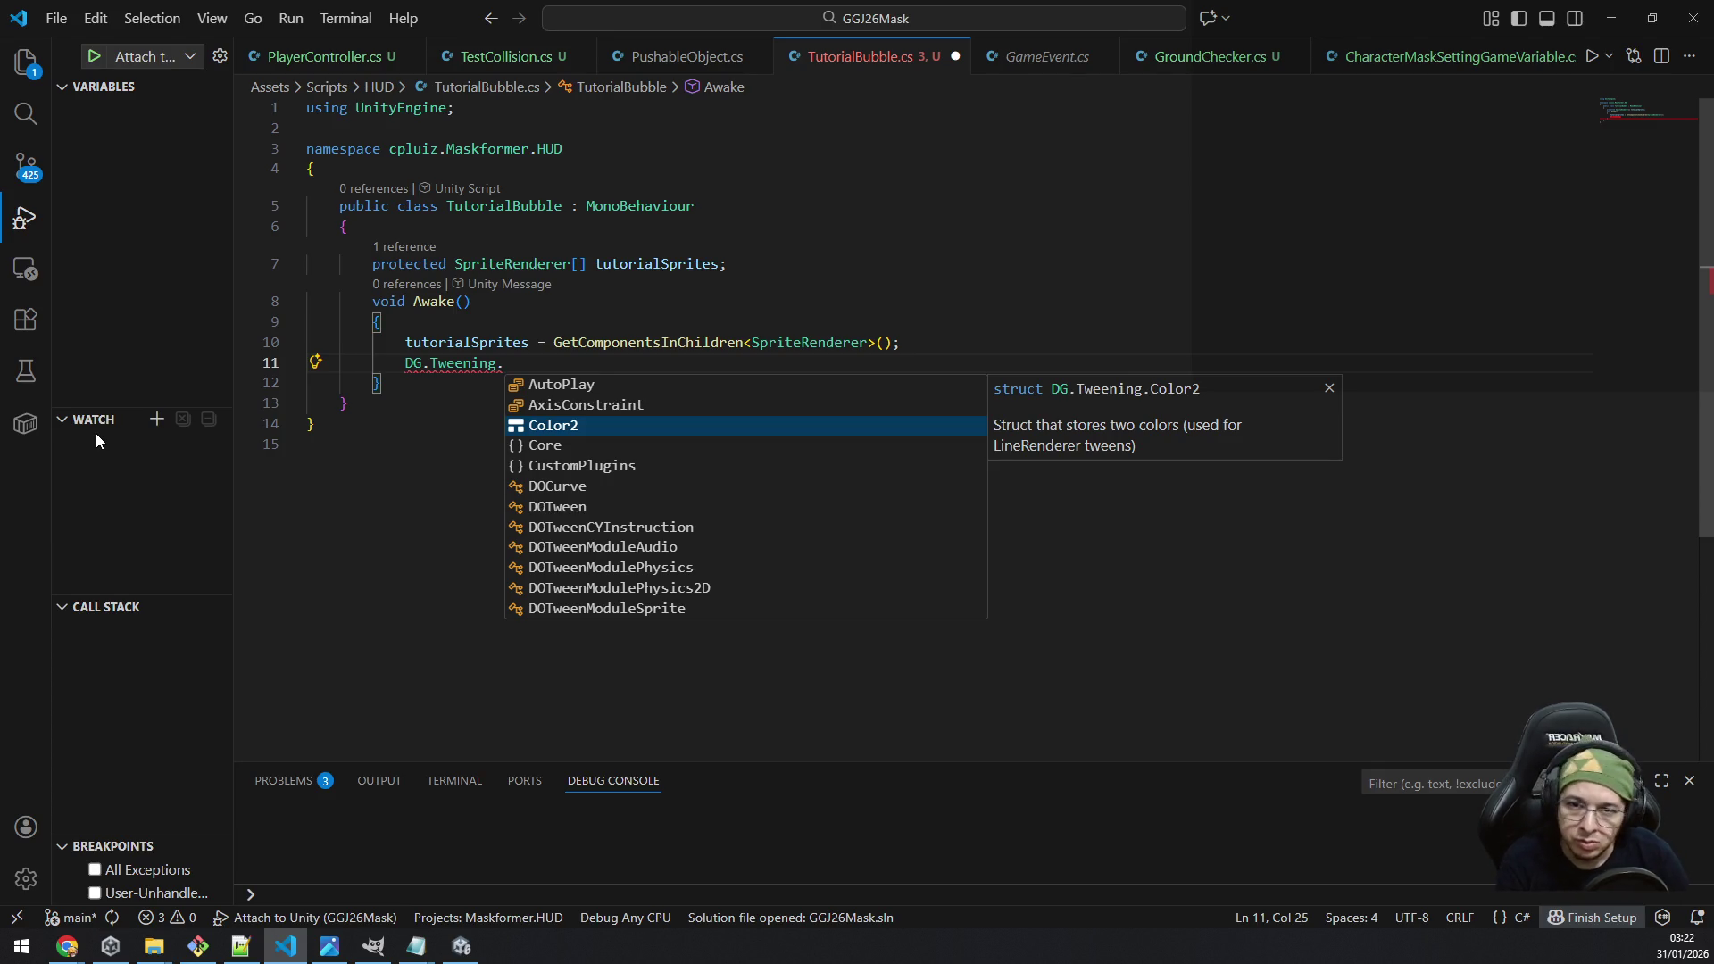
pyautogui.press('Down')
pyautogui.press('Down')
pyautogui.press('Down')
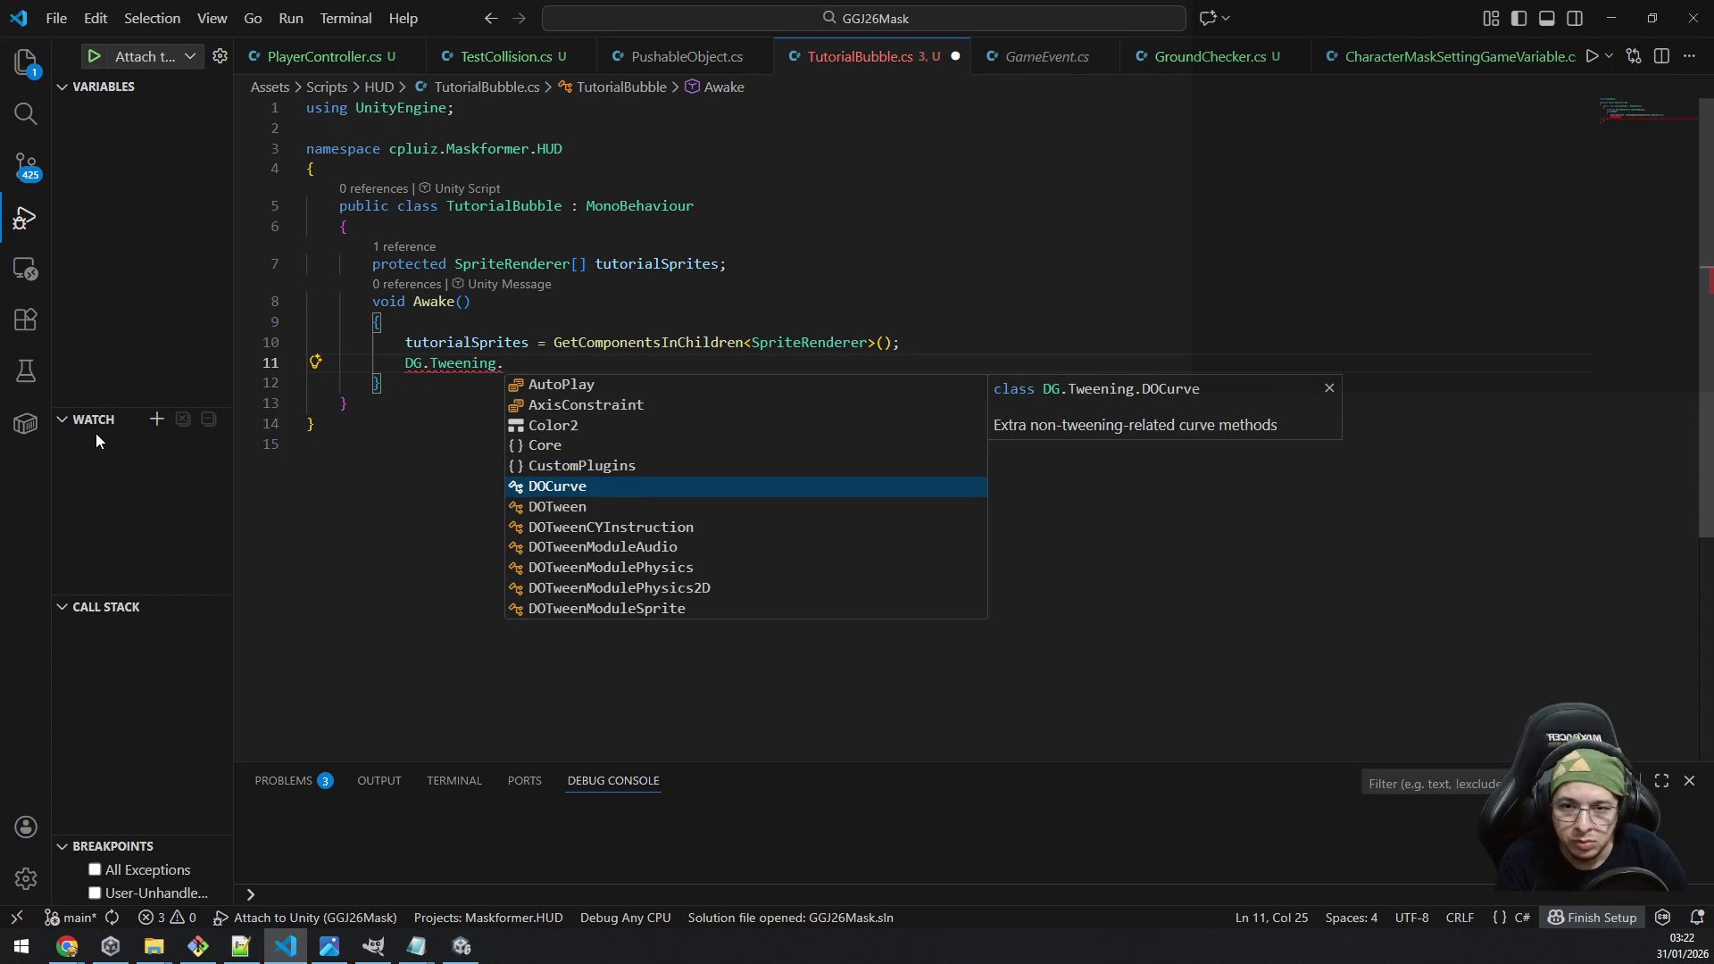
pyautogui.press('Down')
pyautogui.press('Down')
pyautogui.press('Down')
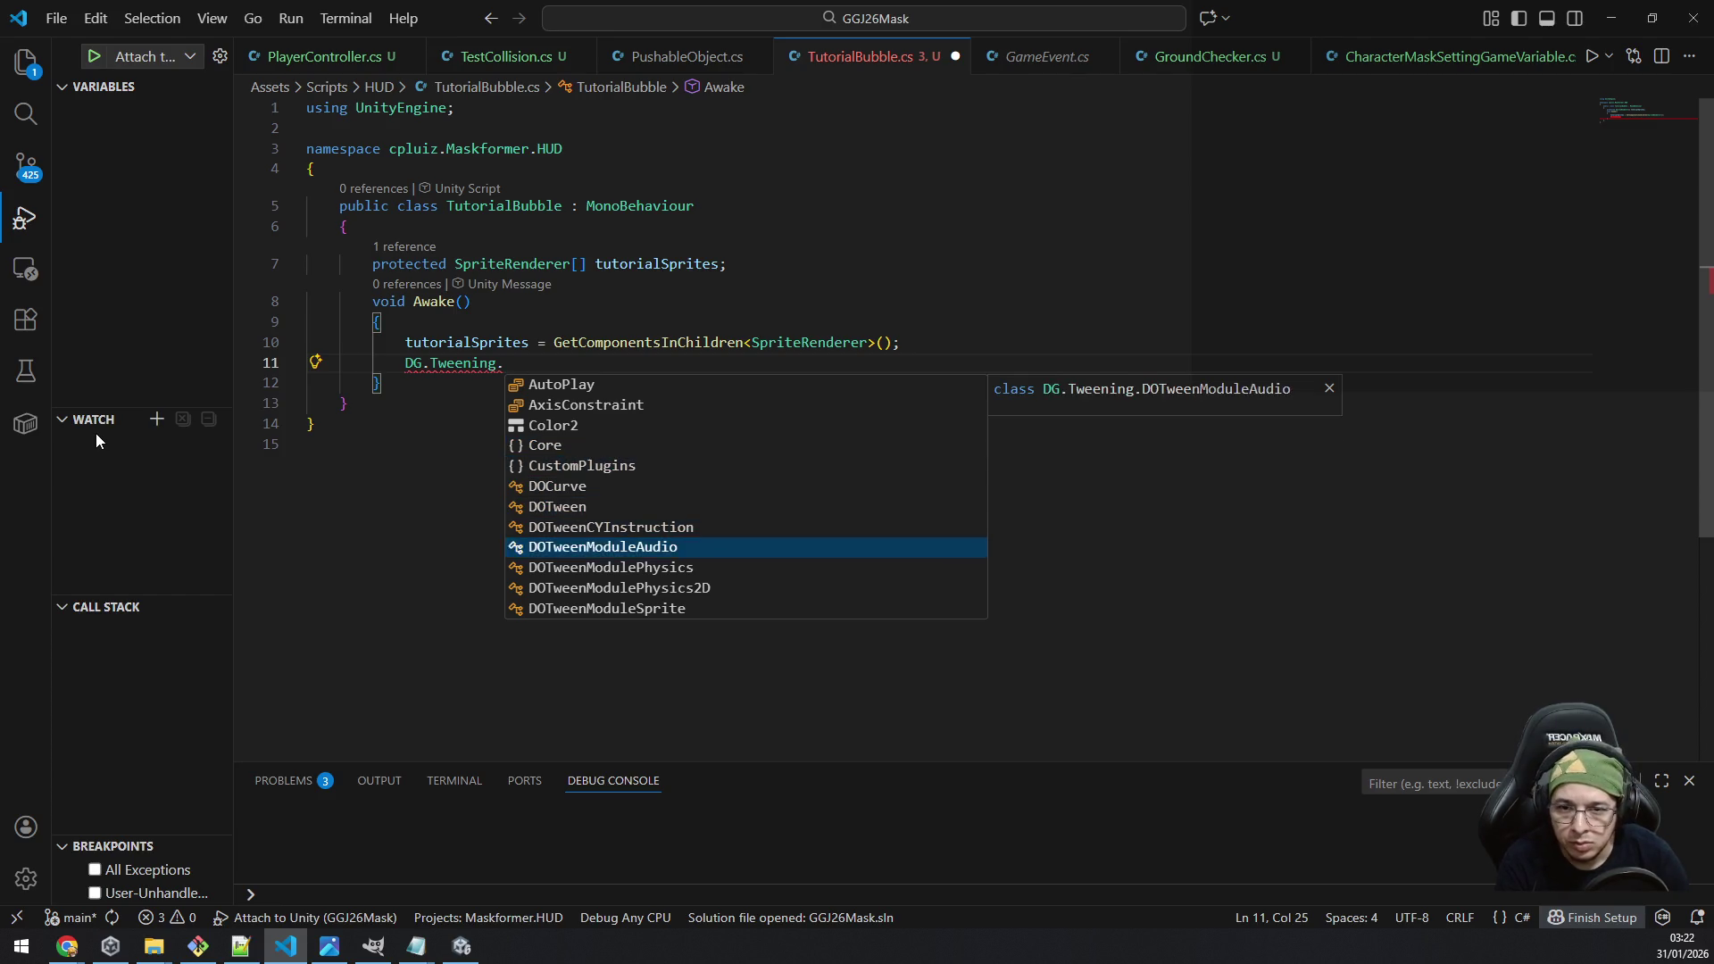
pyautogui.press('Down')
pyautogui.press('Down')
pyautogui.press('Down')
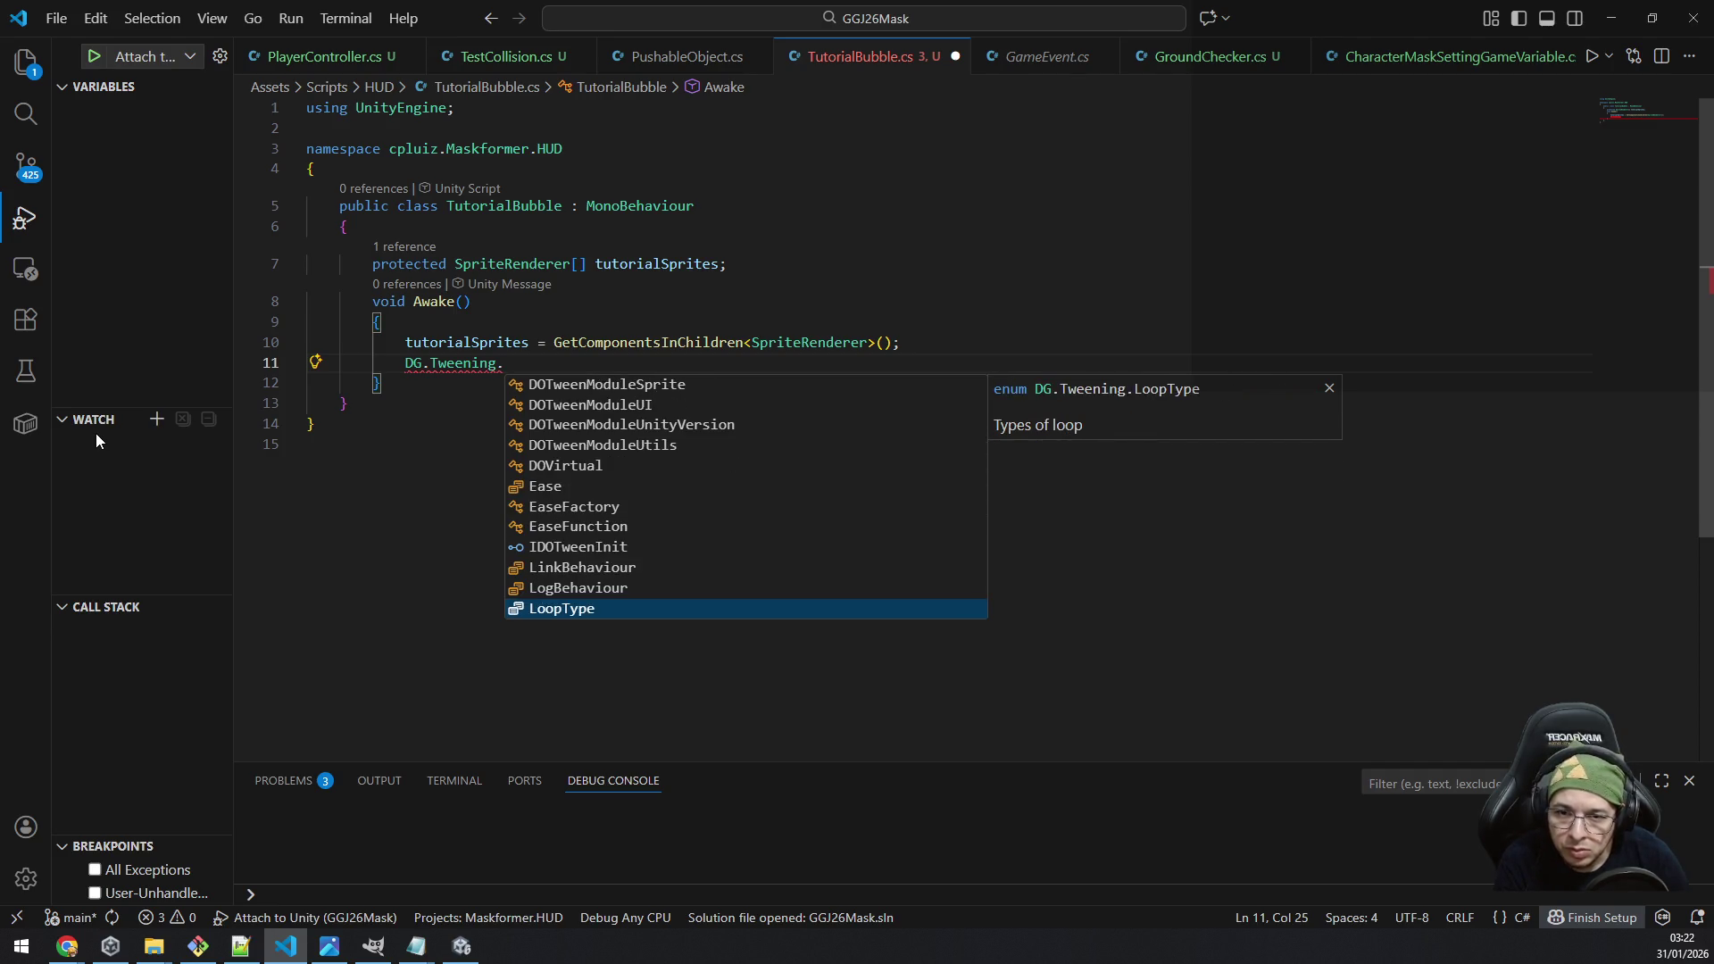
pyautogui.write('fa')
pyautogui.press('BackSpace')
pyautogui.press('BackSpace')
pyautogui.hotkey('shift', 'Home')
pyautogui.press('BackSpace')
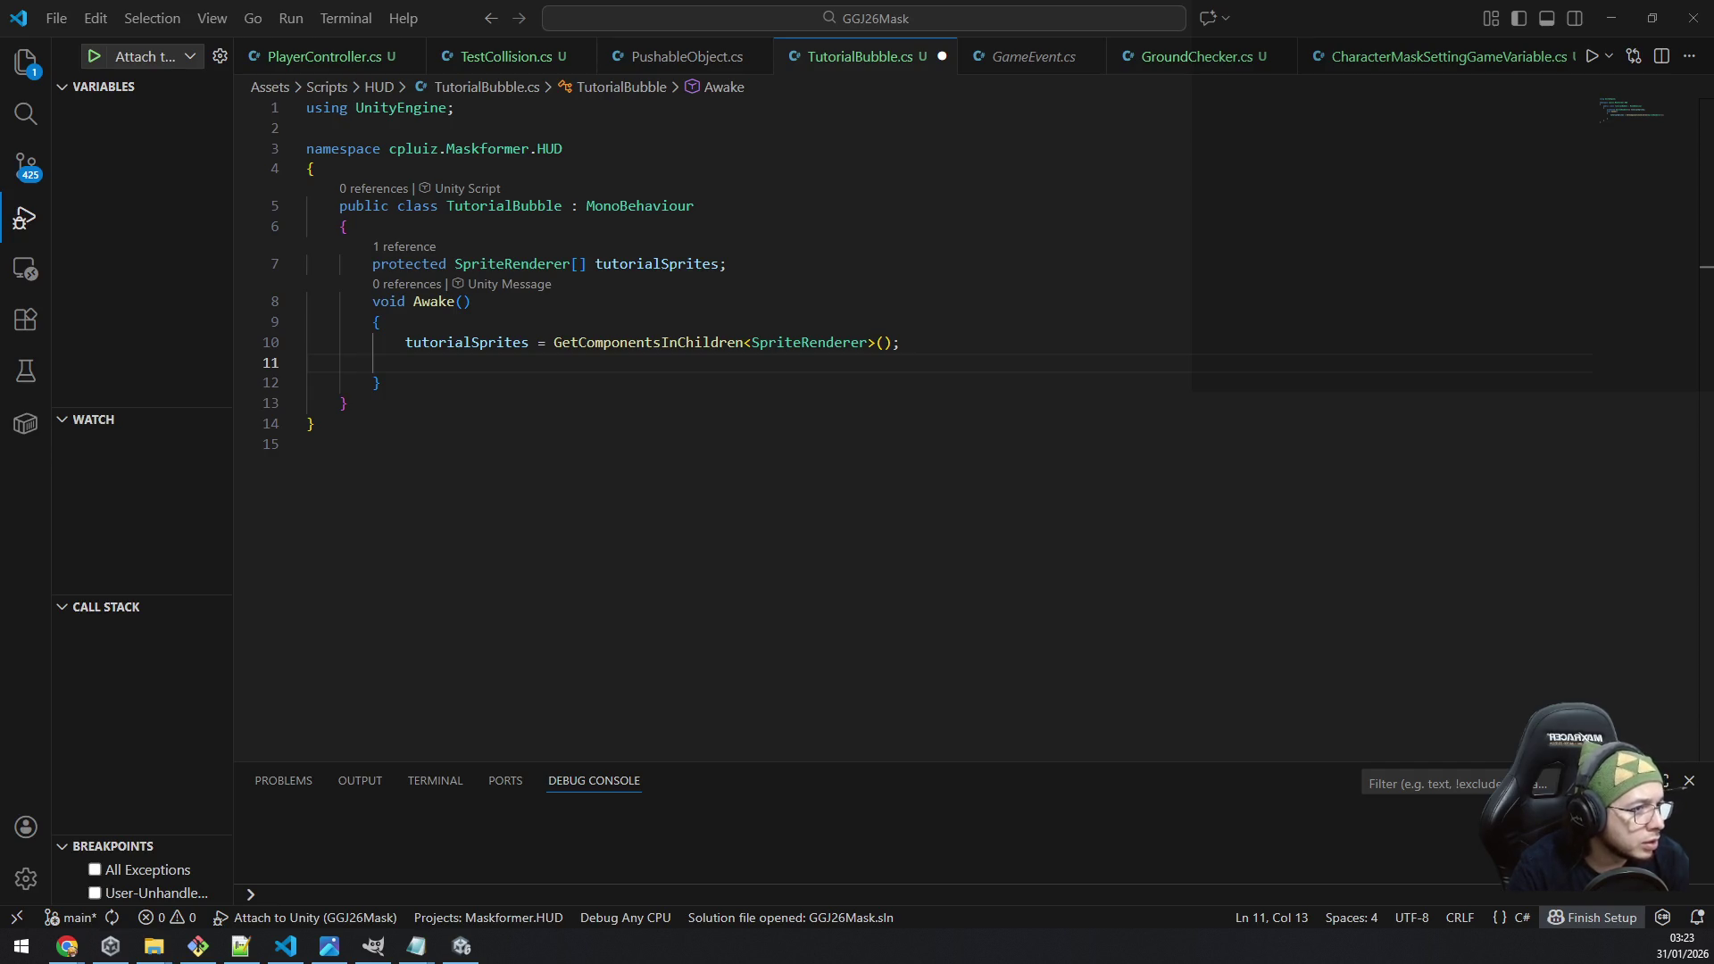
# Step: Add a foreach (SpriteRenderer sprite in tutorialSprites) loop inside Awake
pyautogui.click(631, 361)
pyautogui.write('foreach(')
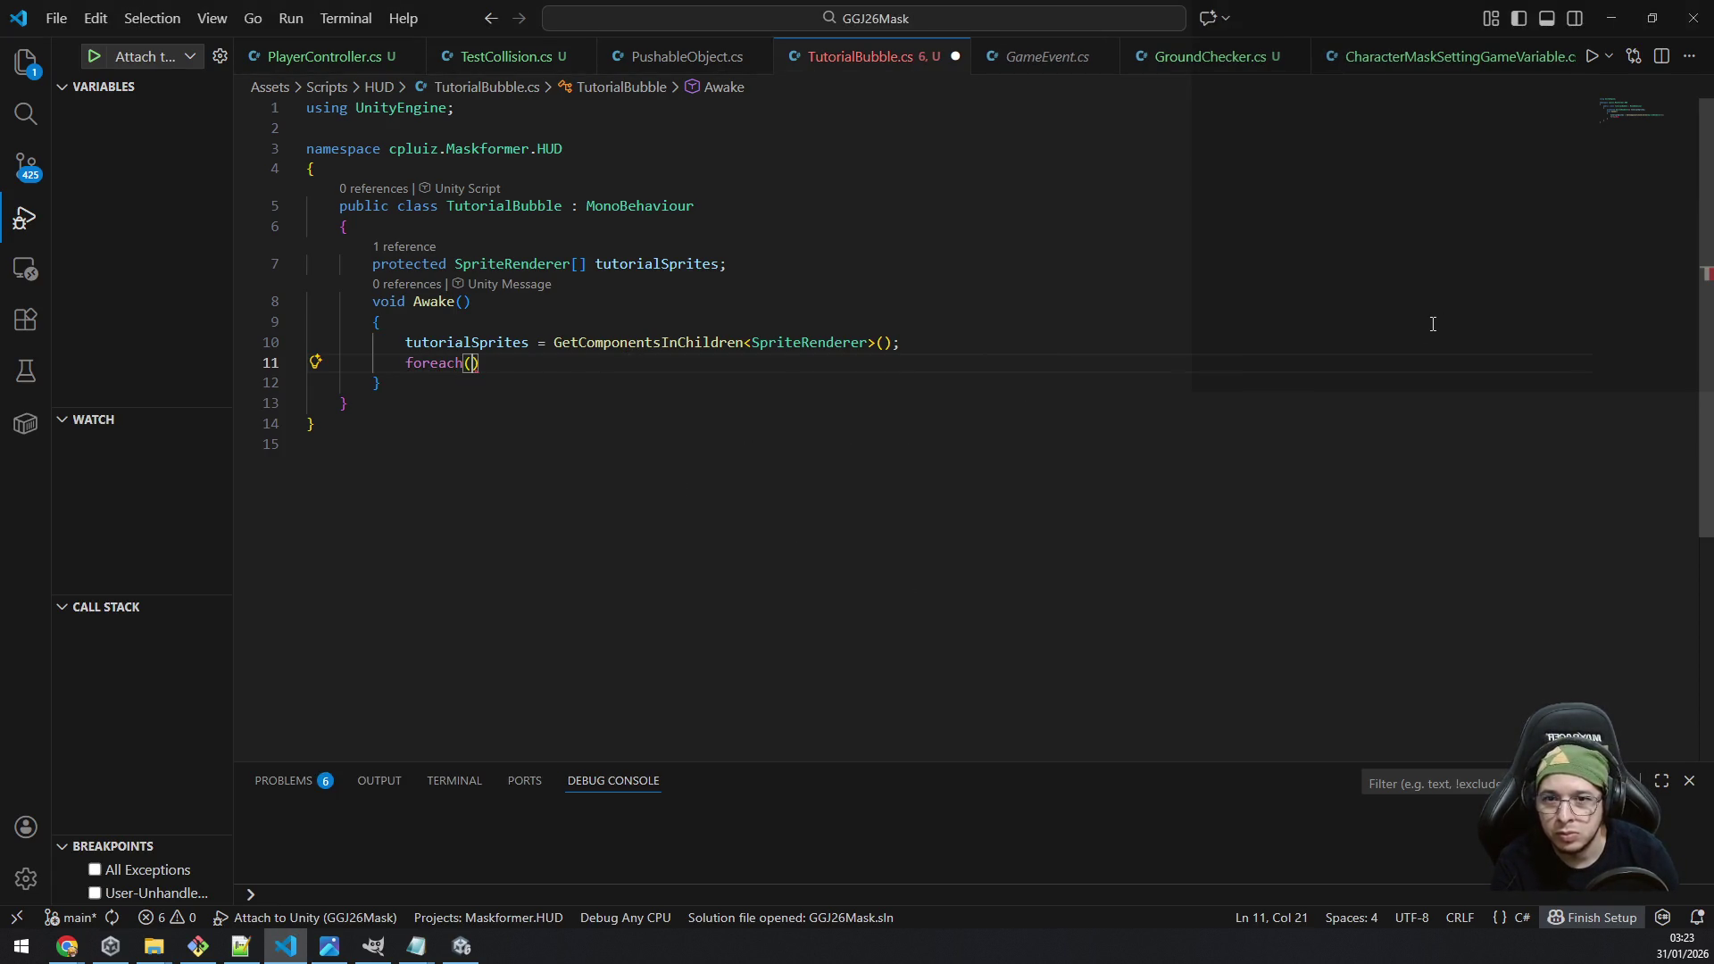
pyautogui.write('Sprite')
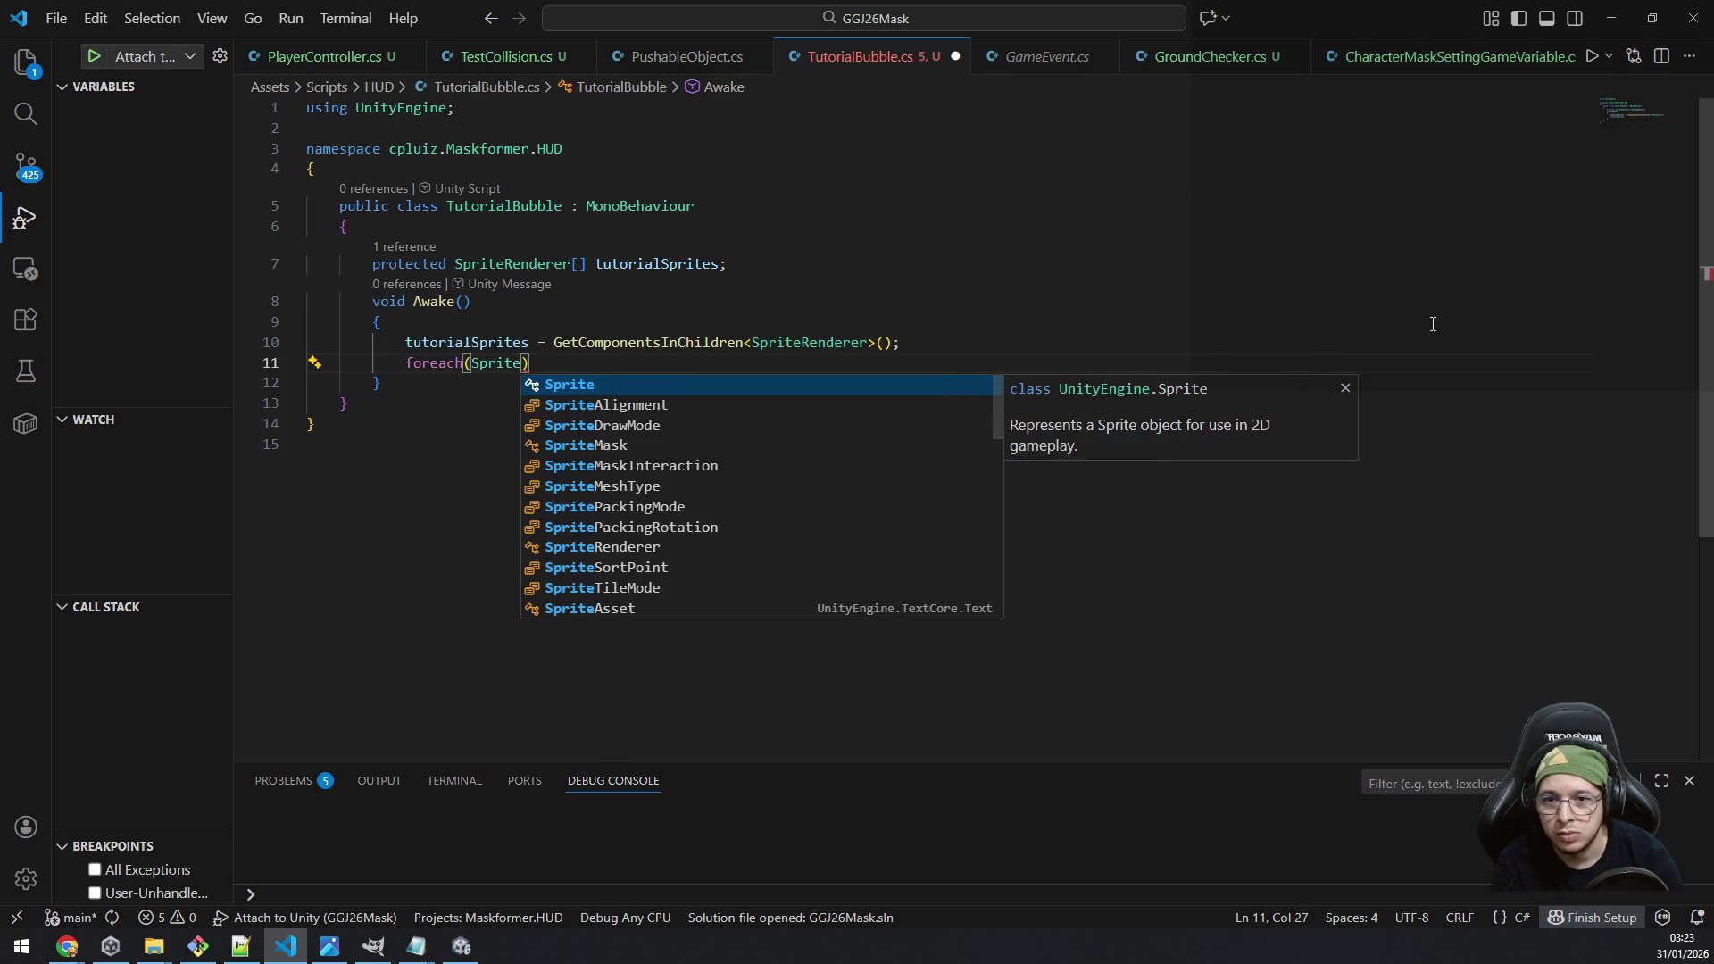
pyautogui.write('Ren')
pyautogui.press('Tab')
pyautogui.write('sprite in tutorial')
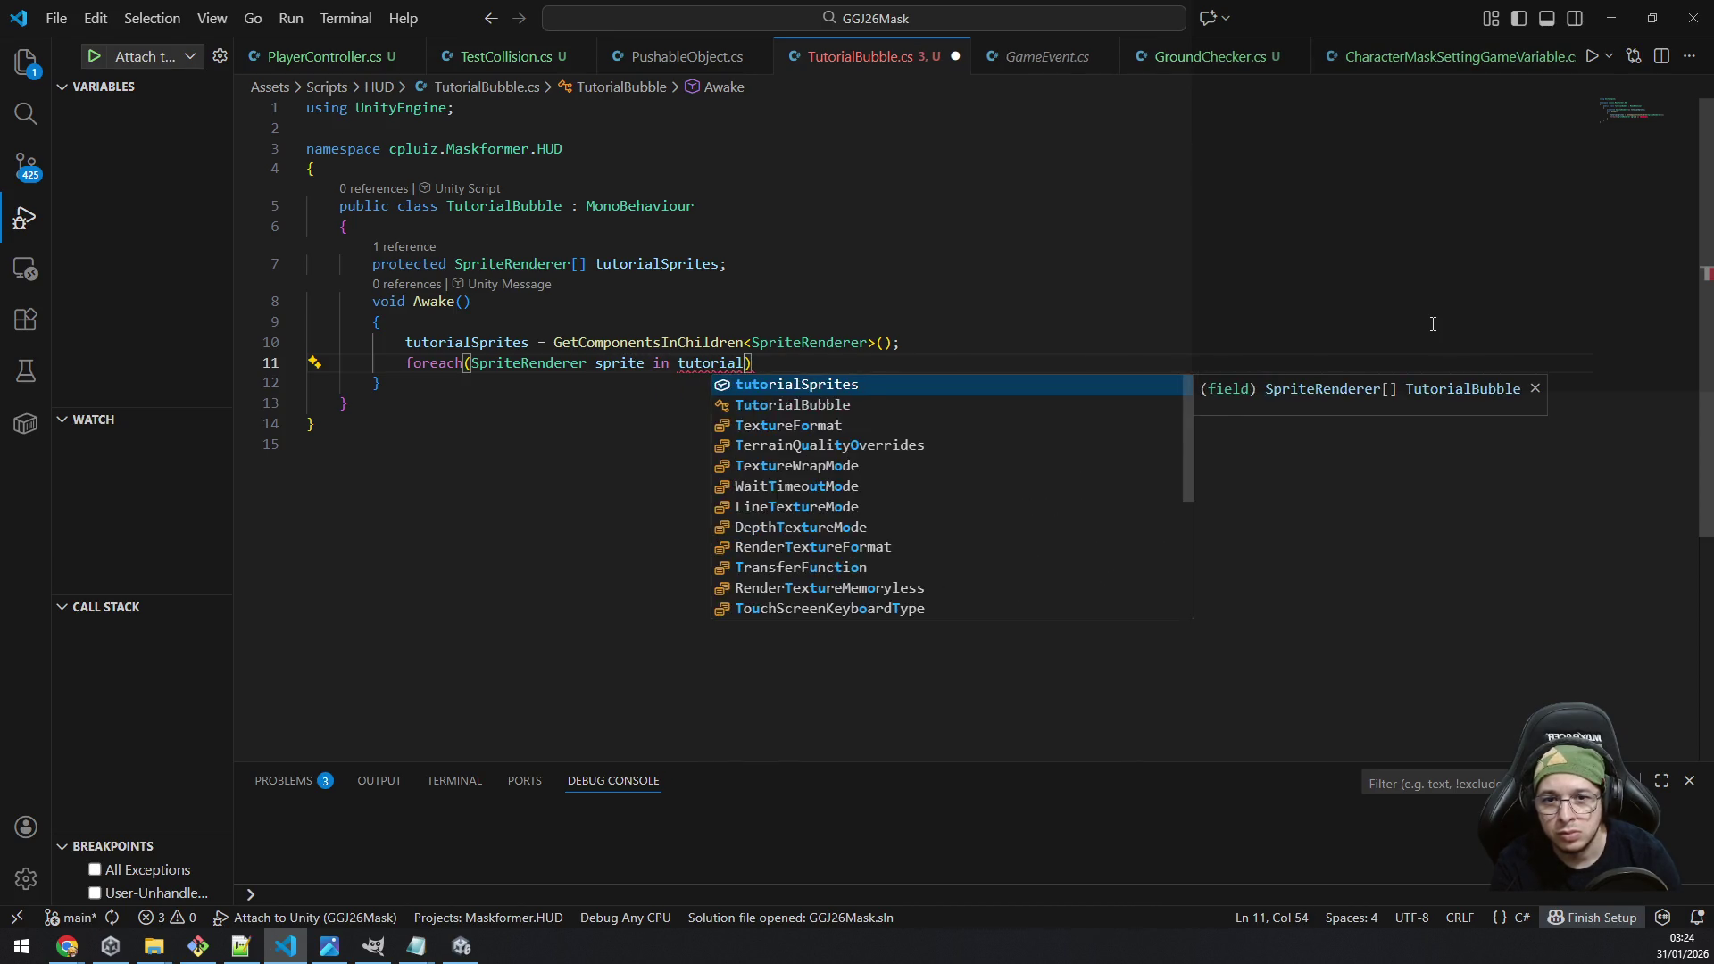
pyautogui.press('Tab')
pyautogui.press('Return')
pyautogui.write('{')
pyautogui.press('Return')
# Step: Call sprite.DOFade(0, 0) in the loop, importing DG.Tweening, and save the script
pyautogui.write('dg')
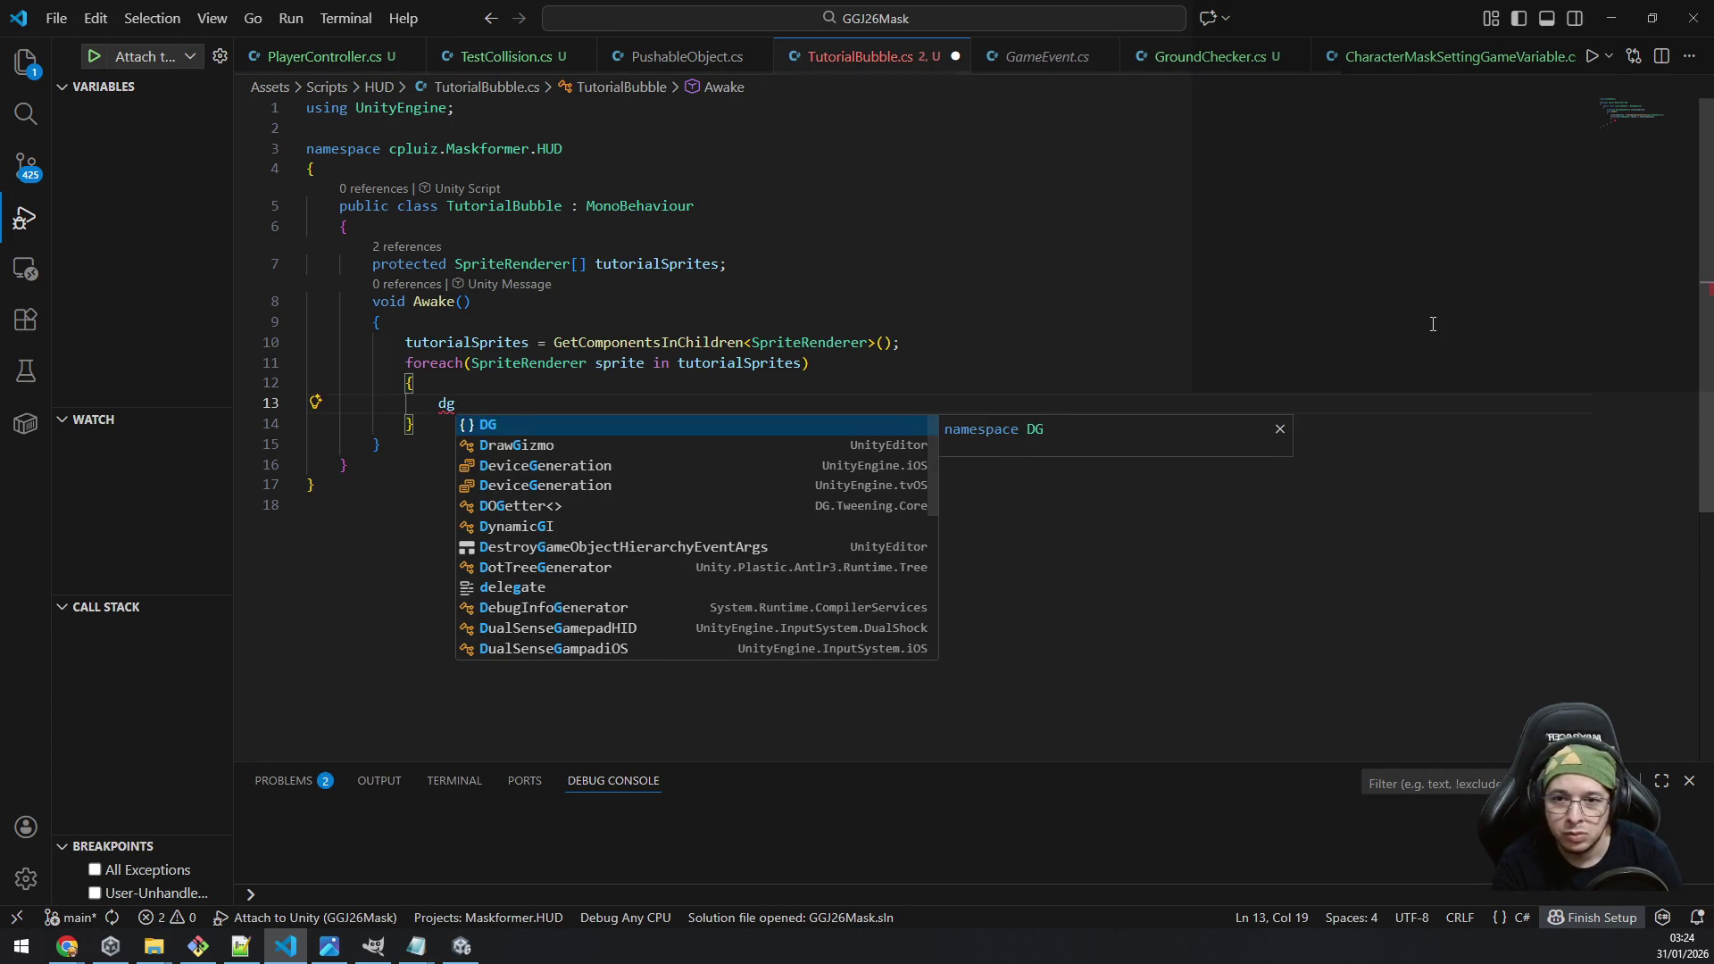
pyautogui.press('BackSpace')
pyautogui.press('BackSpace')
pyautogui.write('sprite.d')
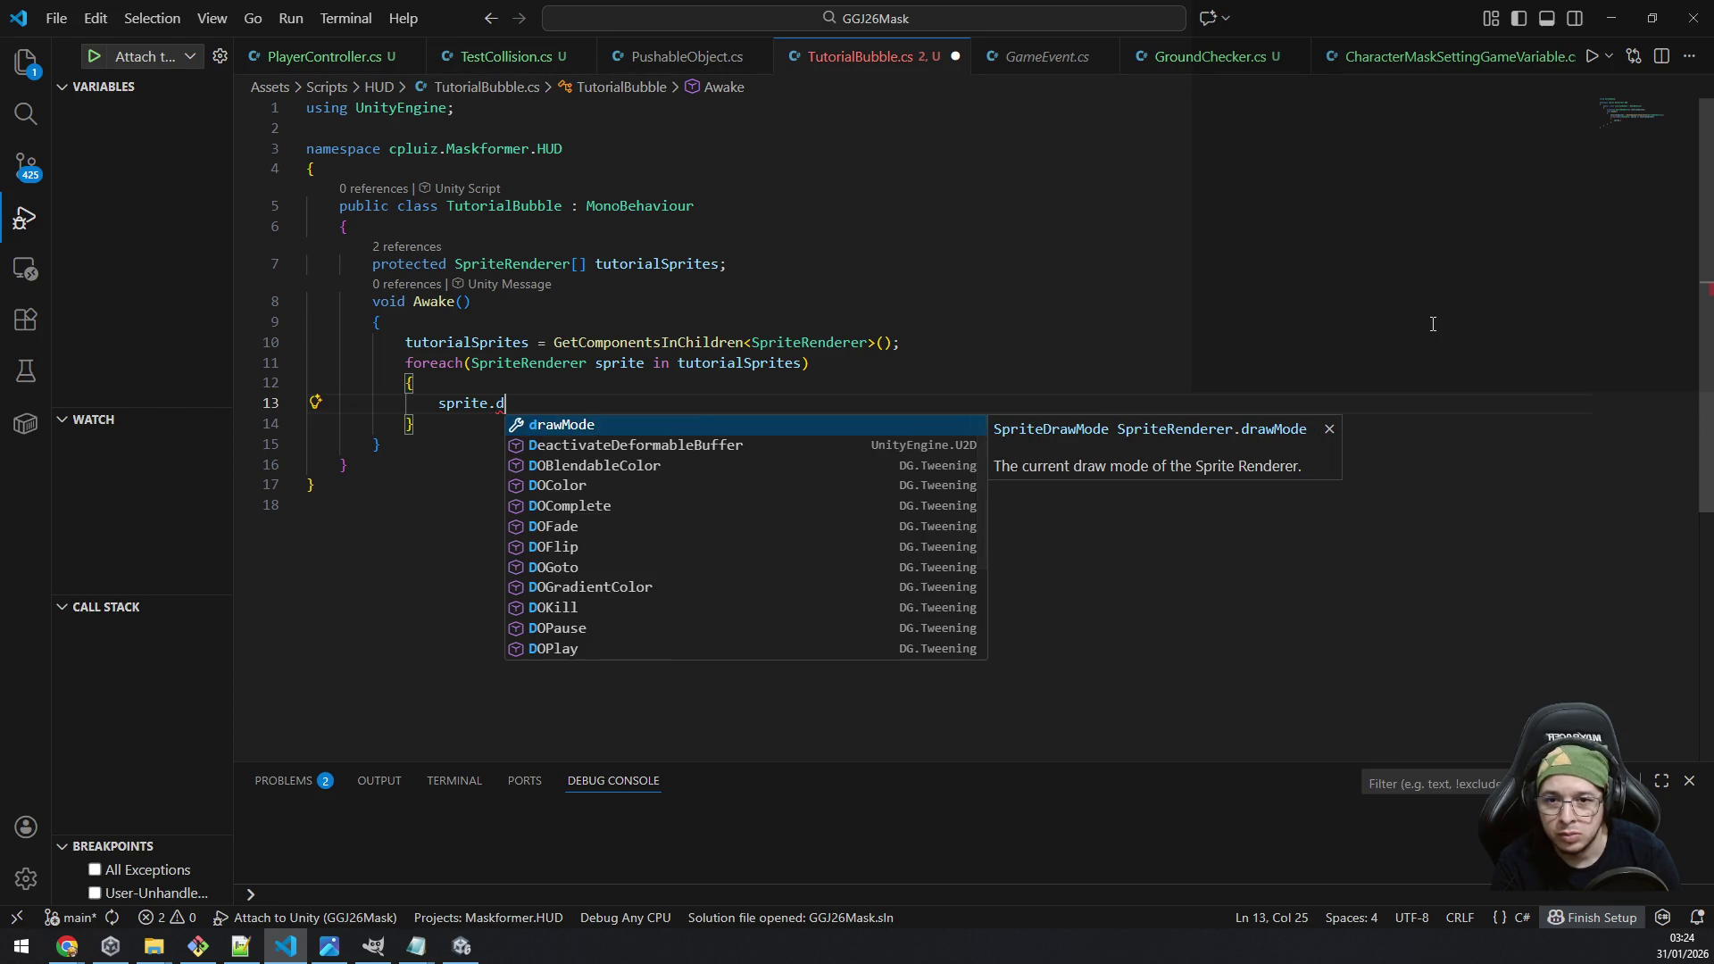
pyautogui.press('BackSpace')
pyautogui.write('fade')
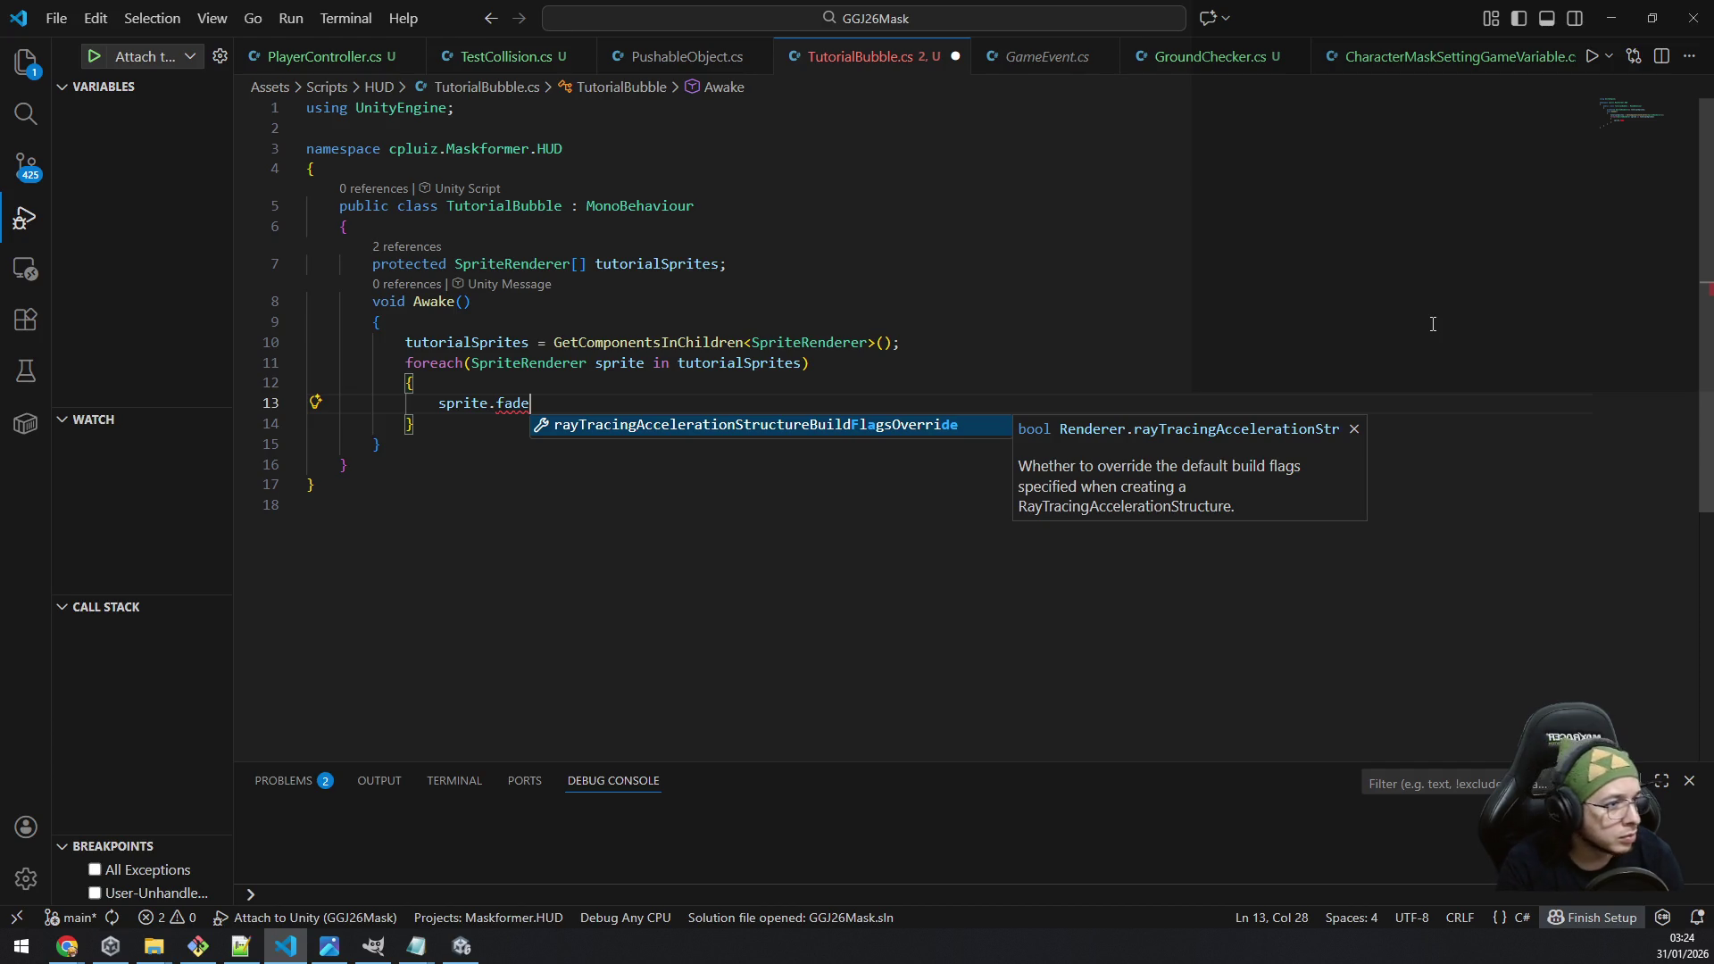
pyautogui.press('BackSpace')
pyautogui.press('BackSpace')
pyautogui.press('BackSpace')
pyautogui.press('BackSpace')
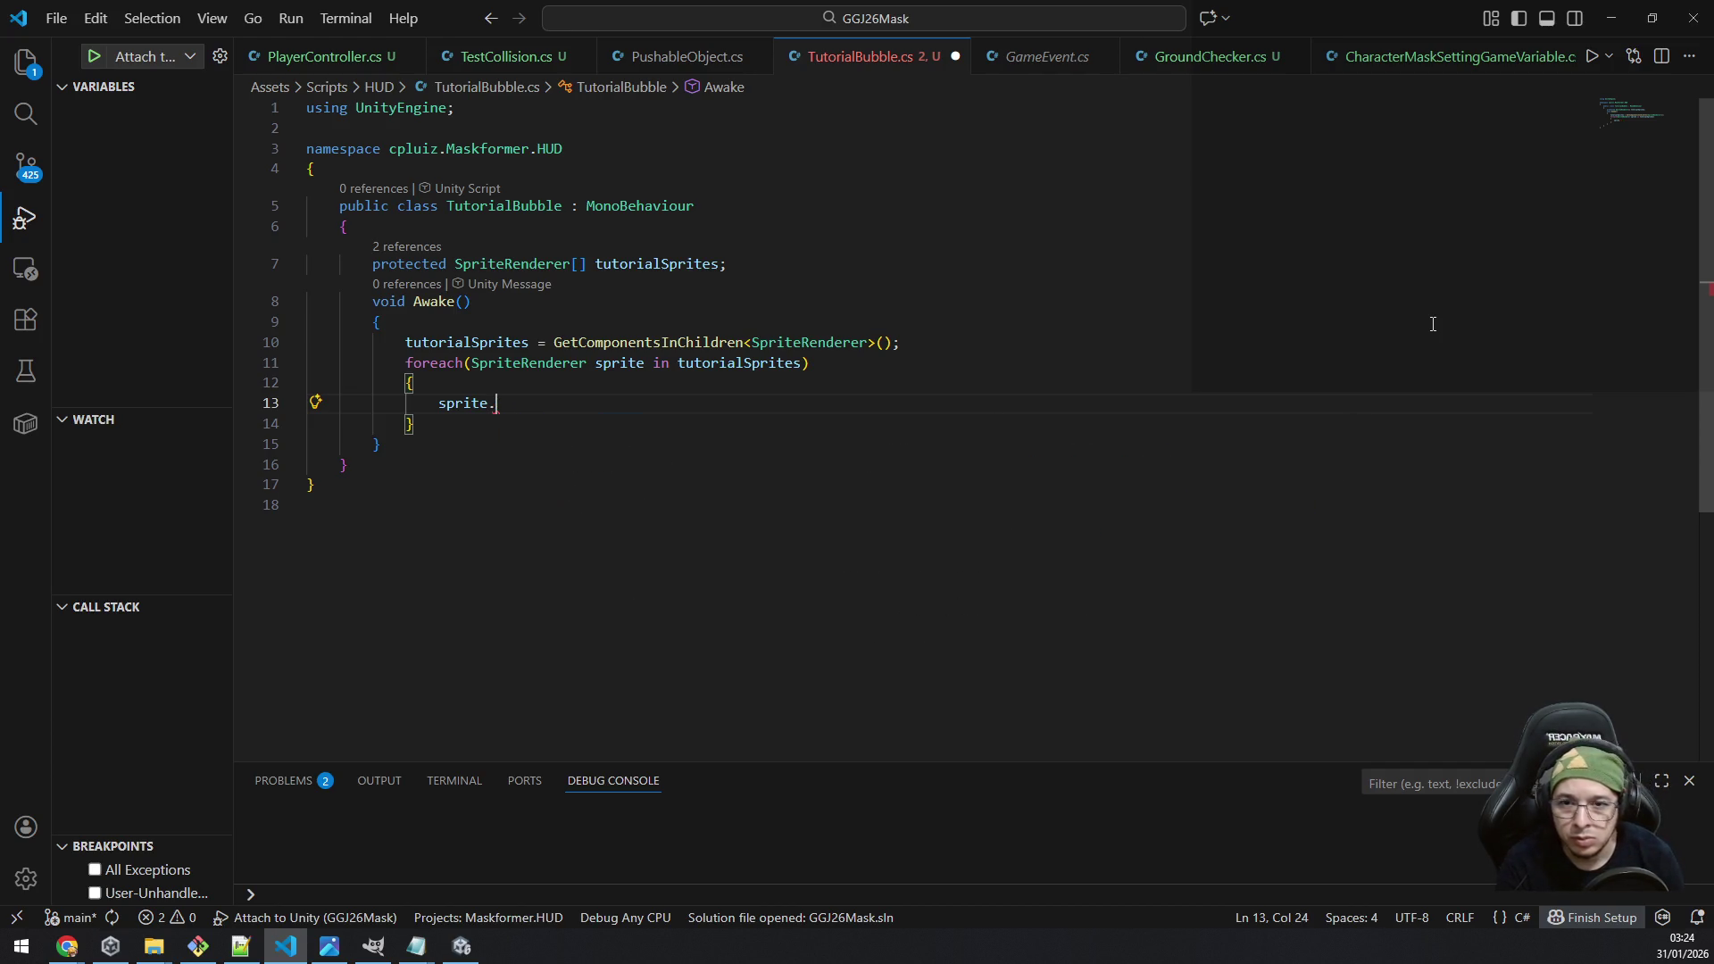
pyautogui.write('dofa')
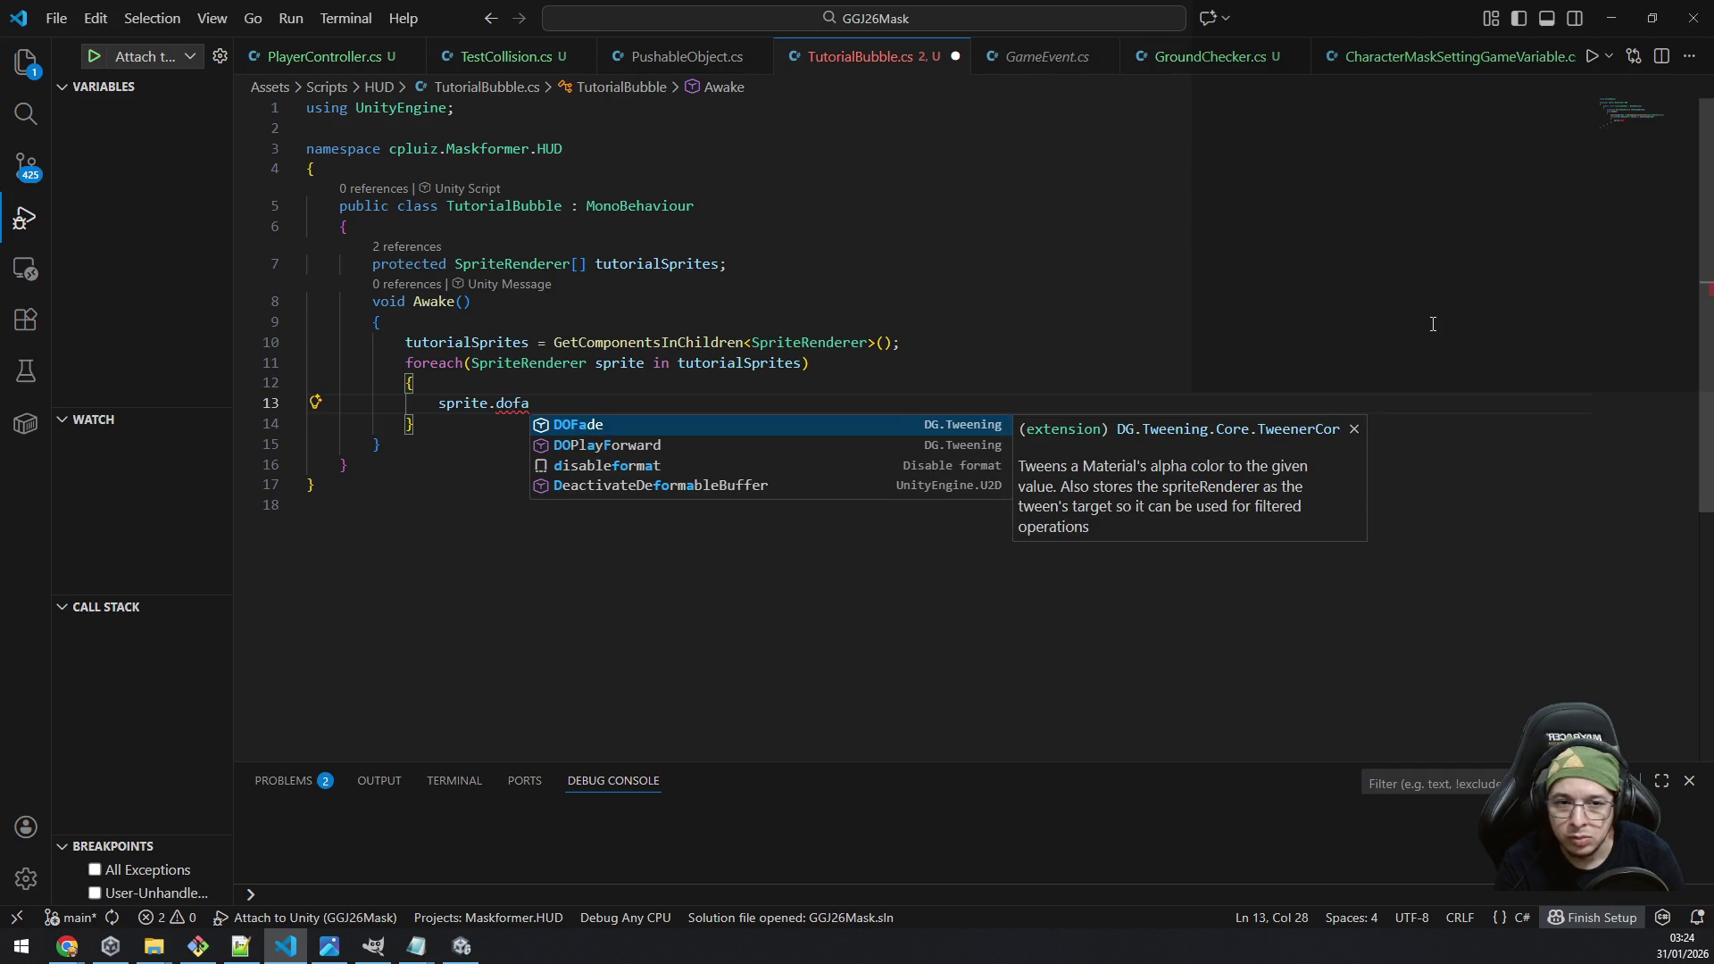
pyautogui.press('Tab')
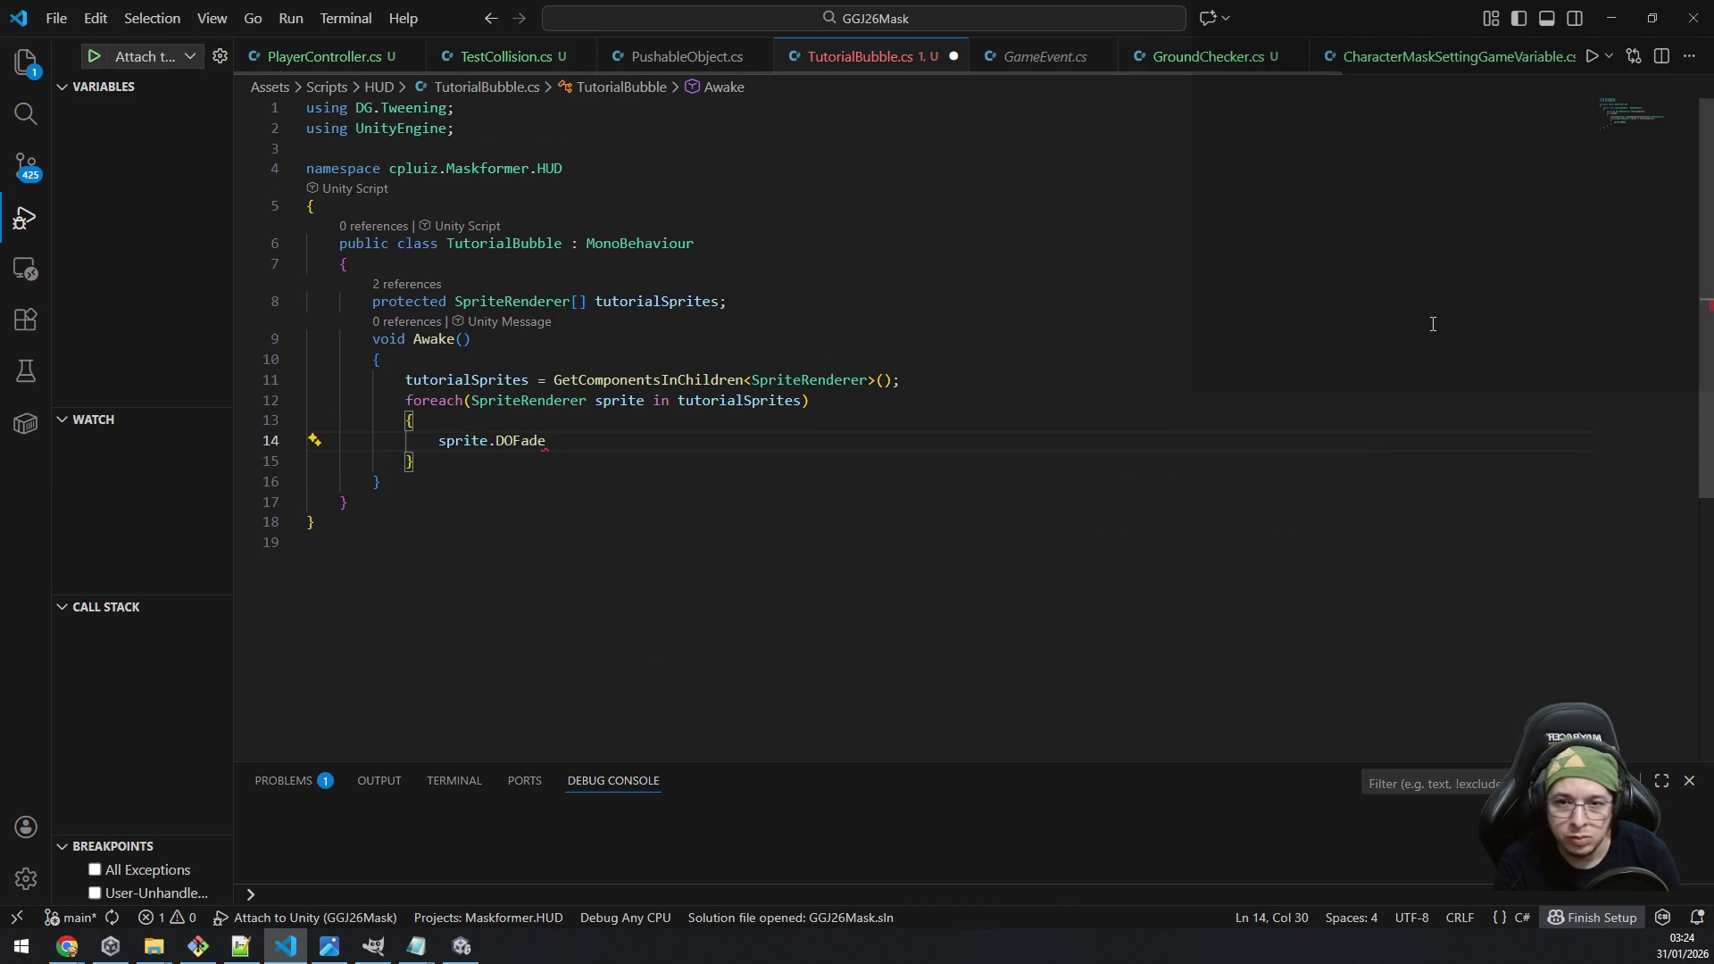
pyautogui.write('(')
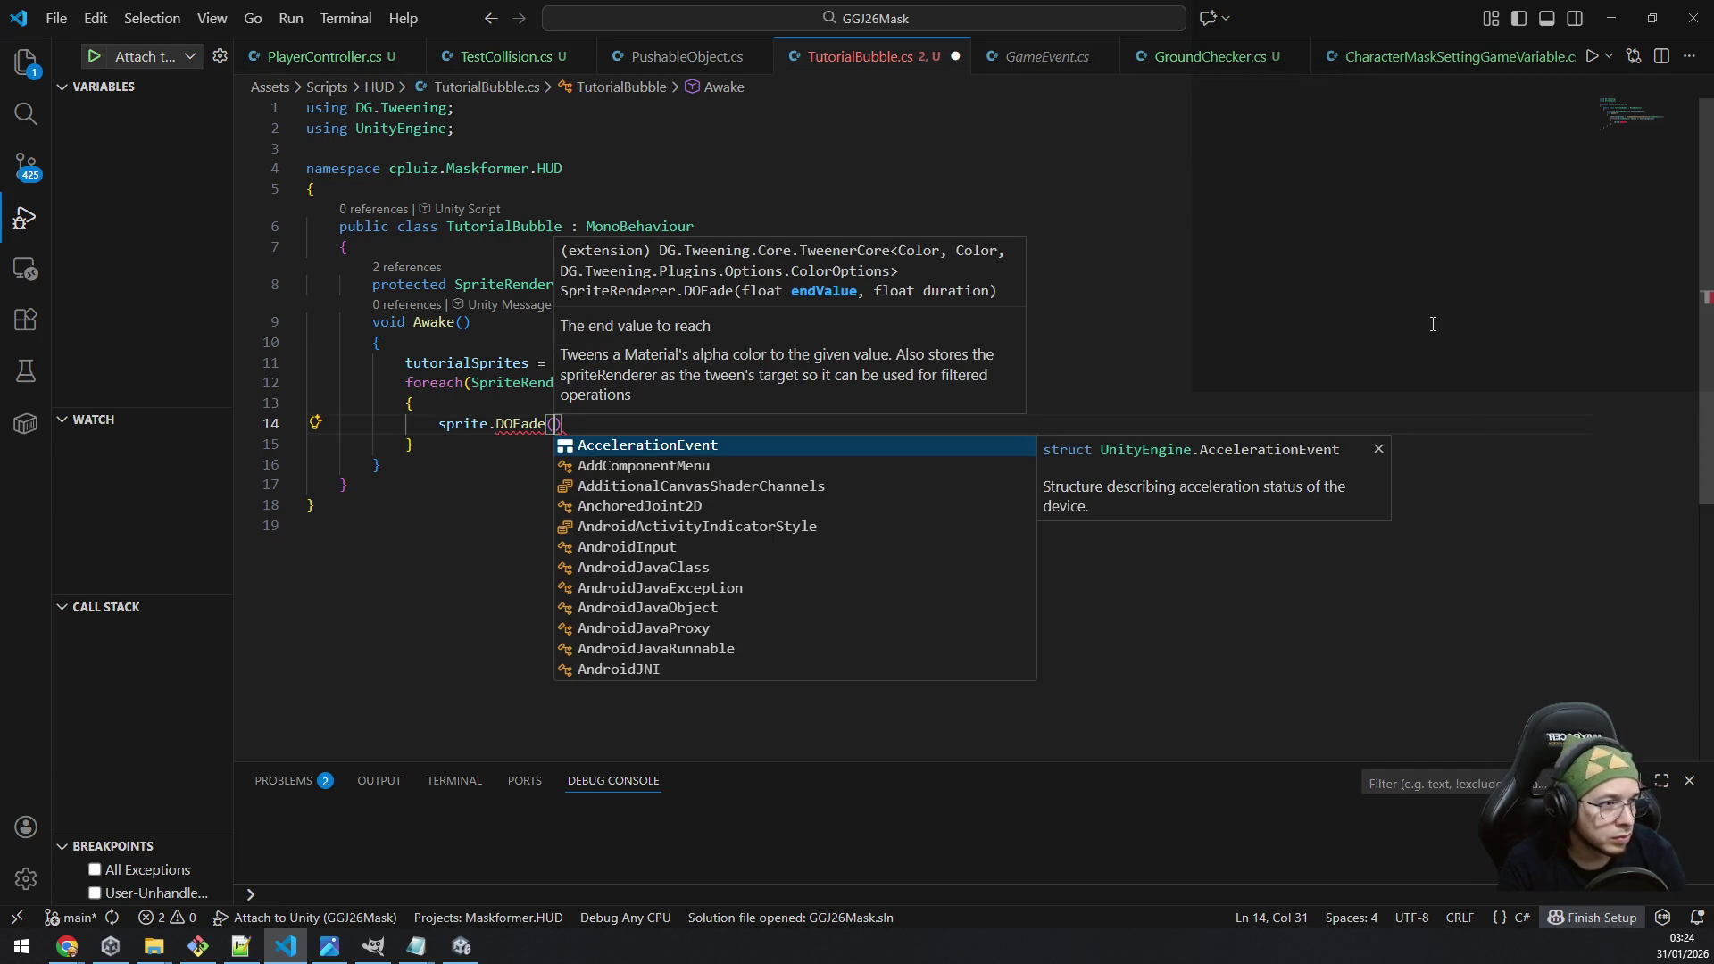
pyautogui.write('0, 0')
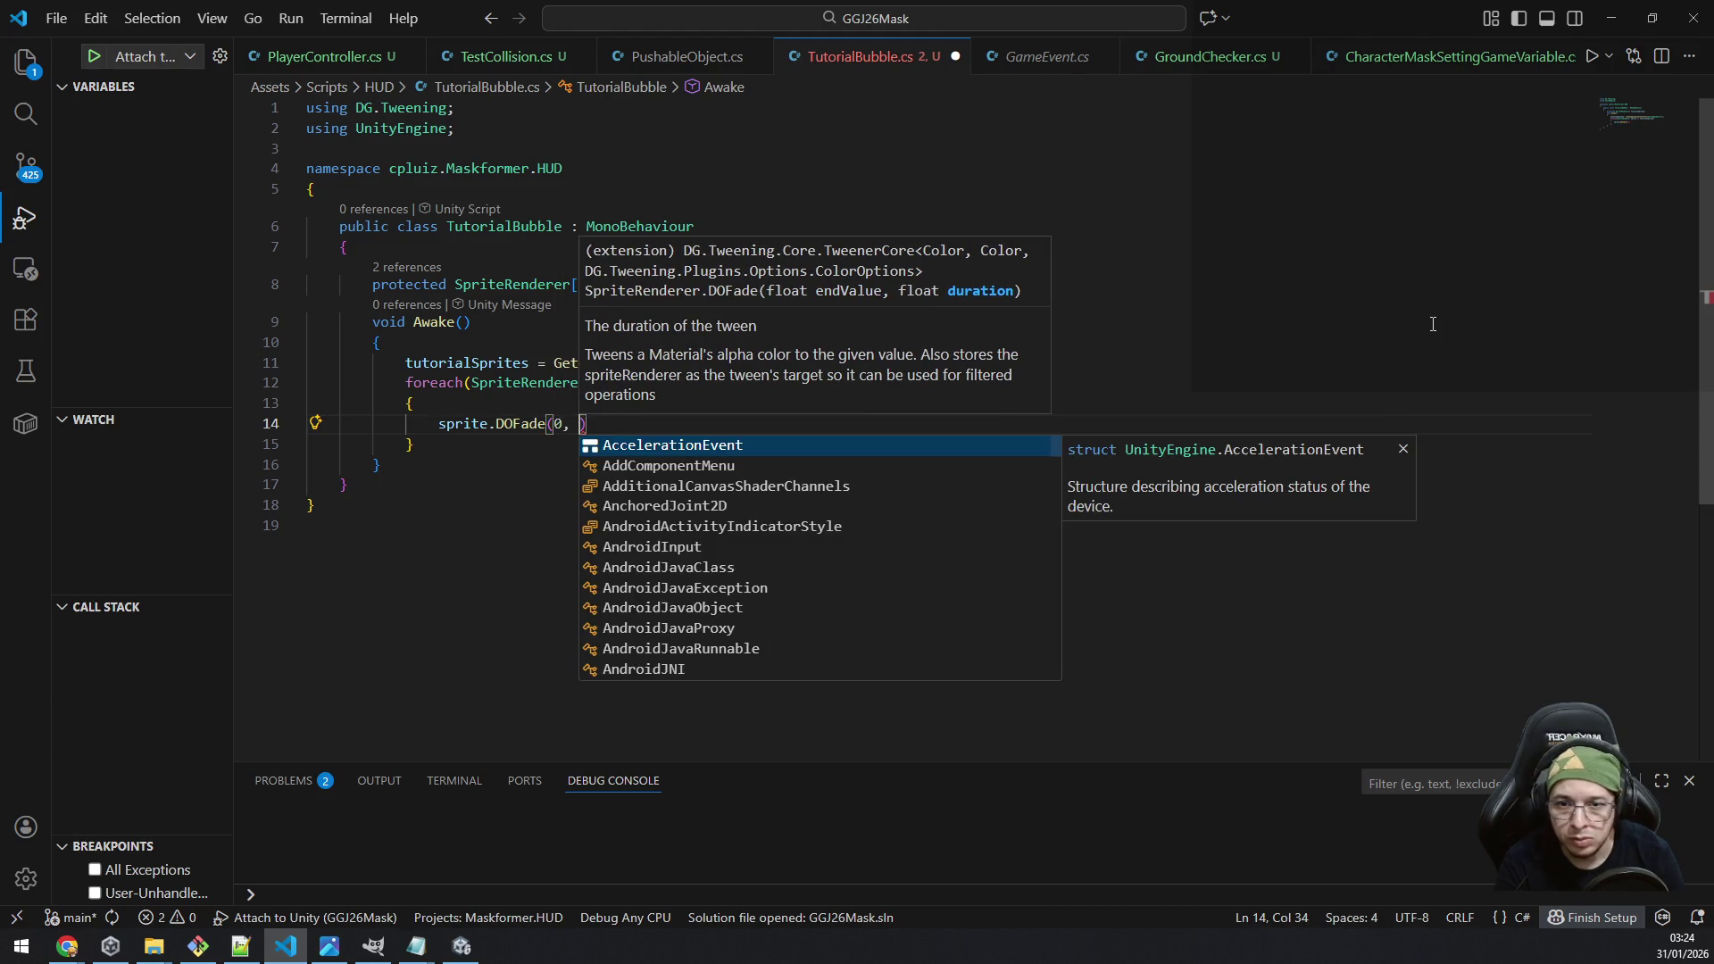
pyautogui.write(');')
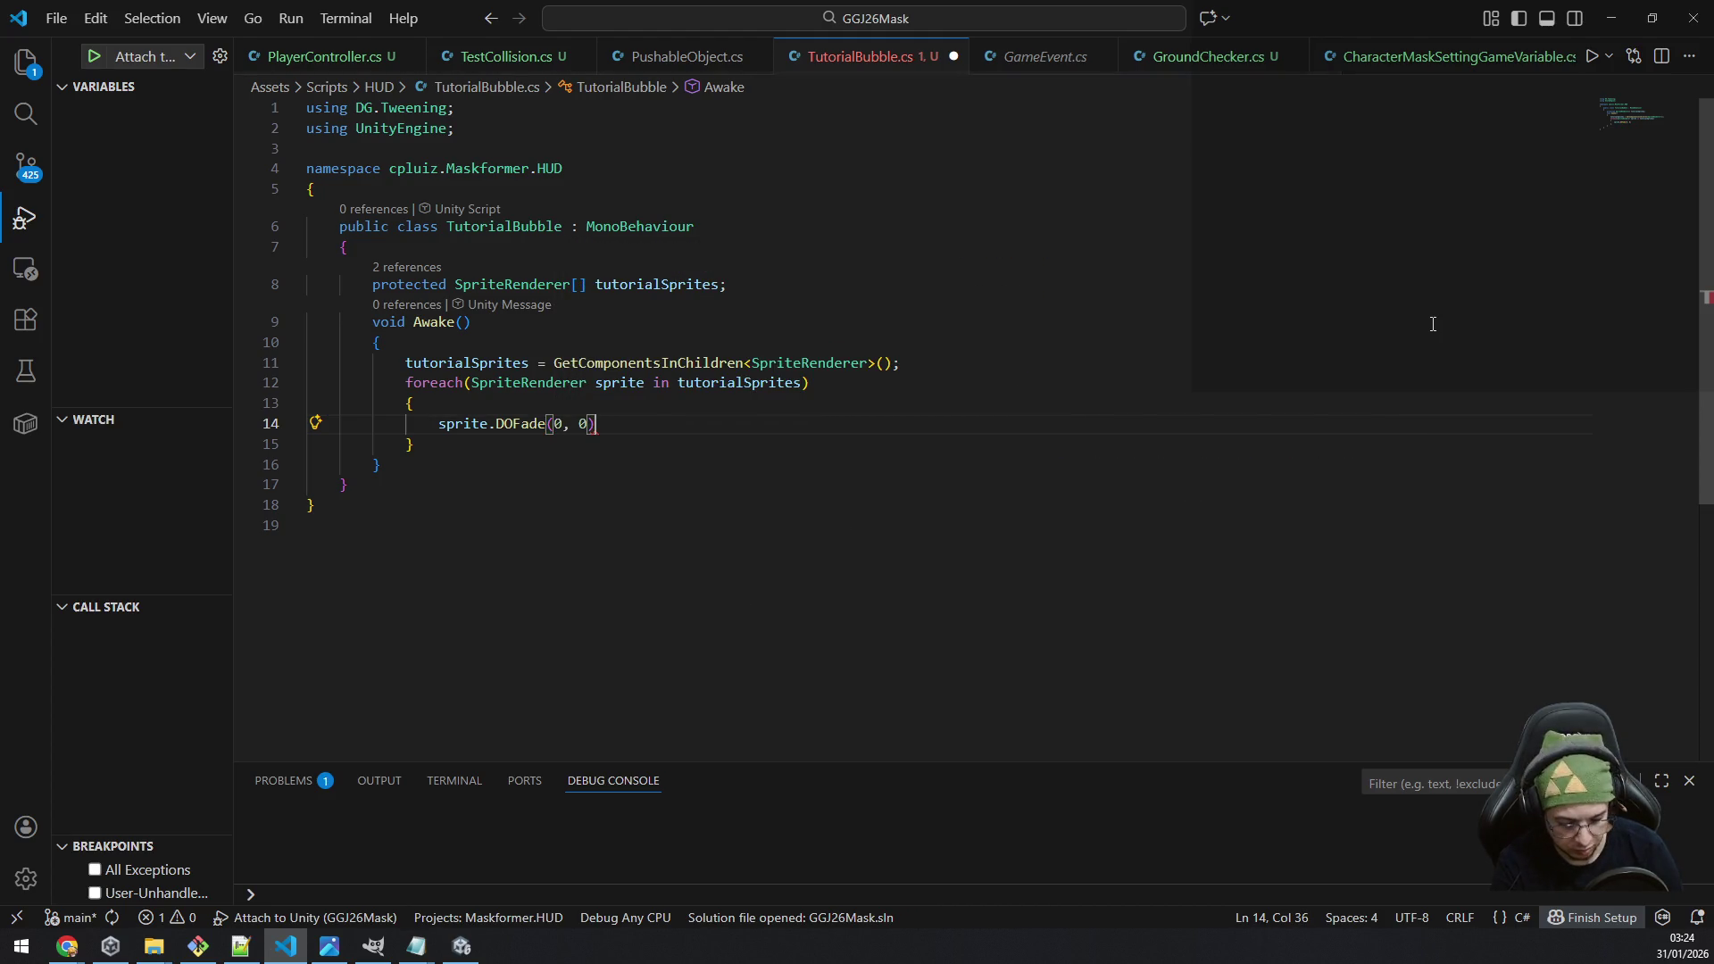
pyautogui.hotkey('ctrl', 's')
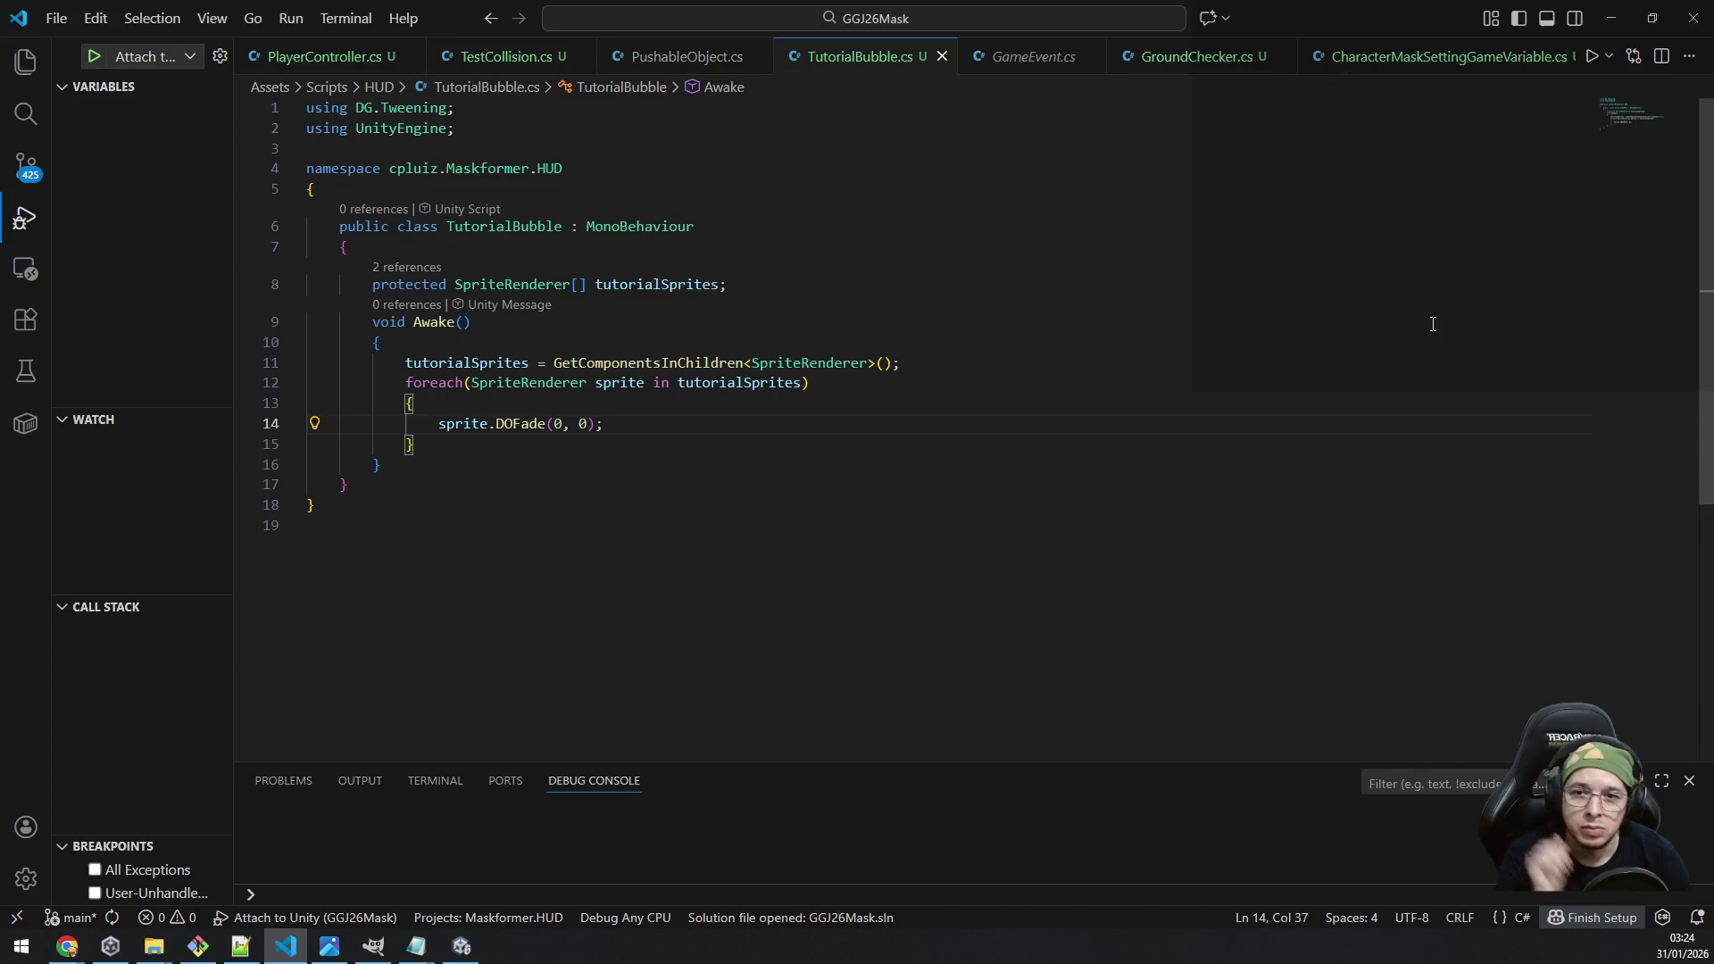
pyautogui.press('Down')
pyautogui.press('Down')
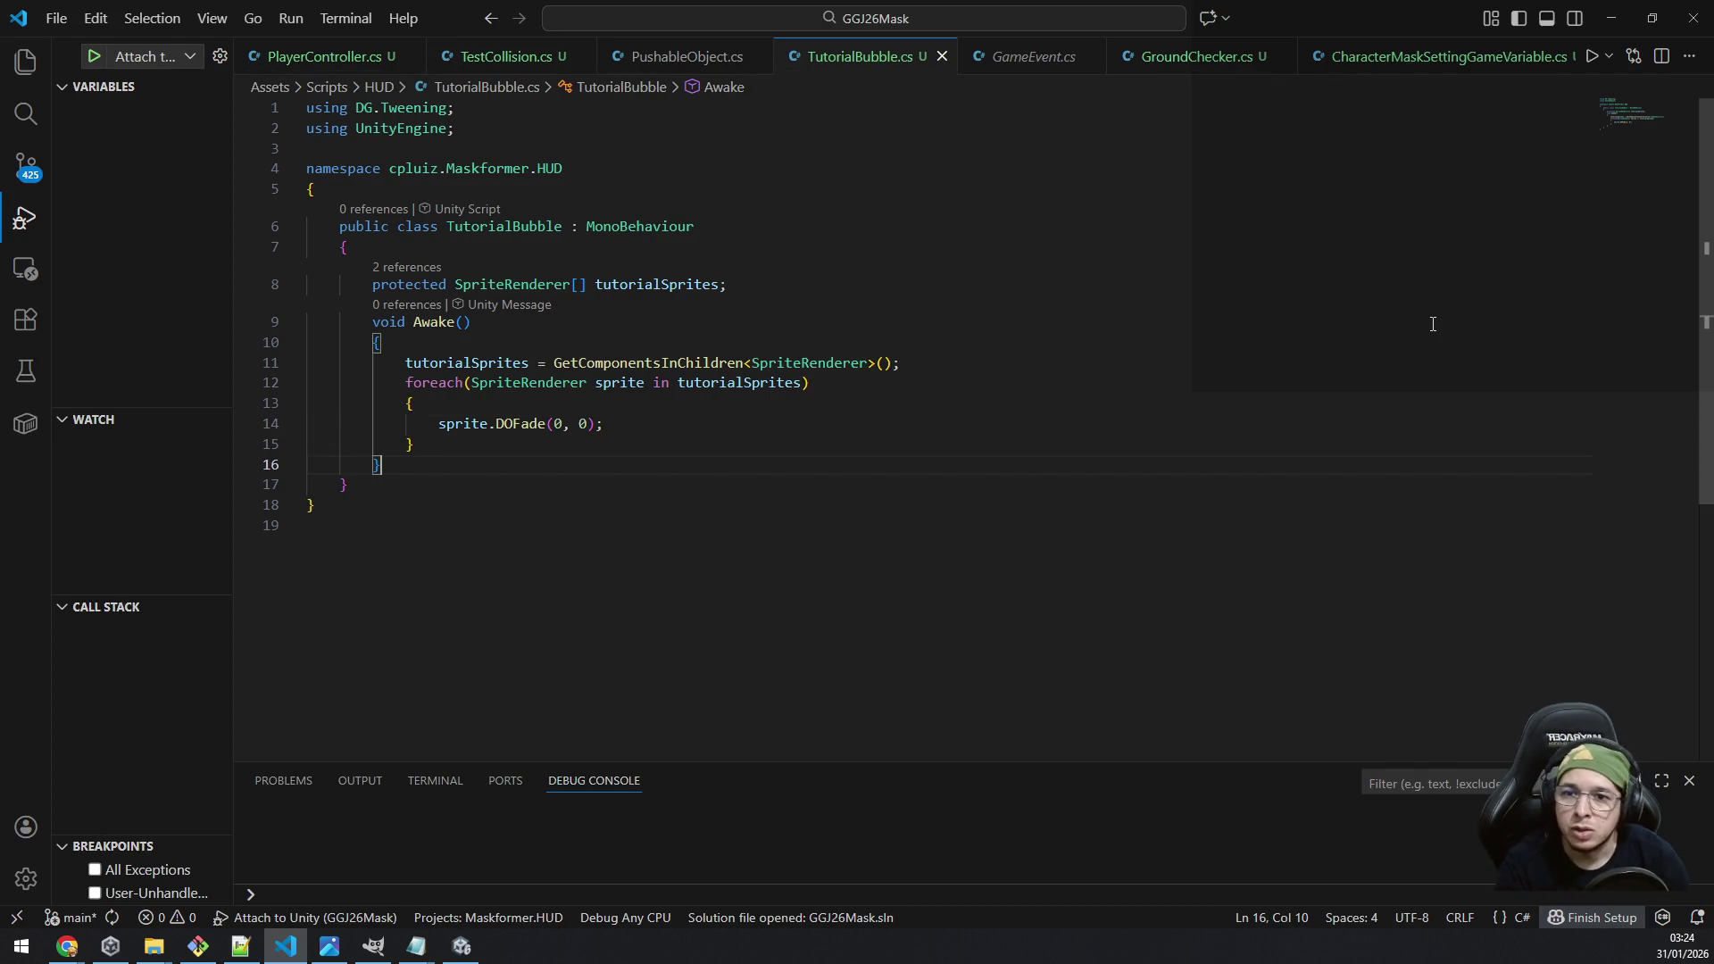
pyautogui.press('Up')
pyautogui.press('Up')
pyautogui.press('Up')
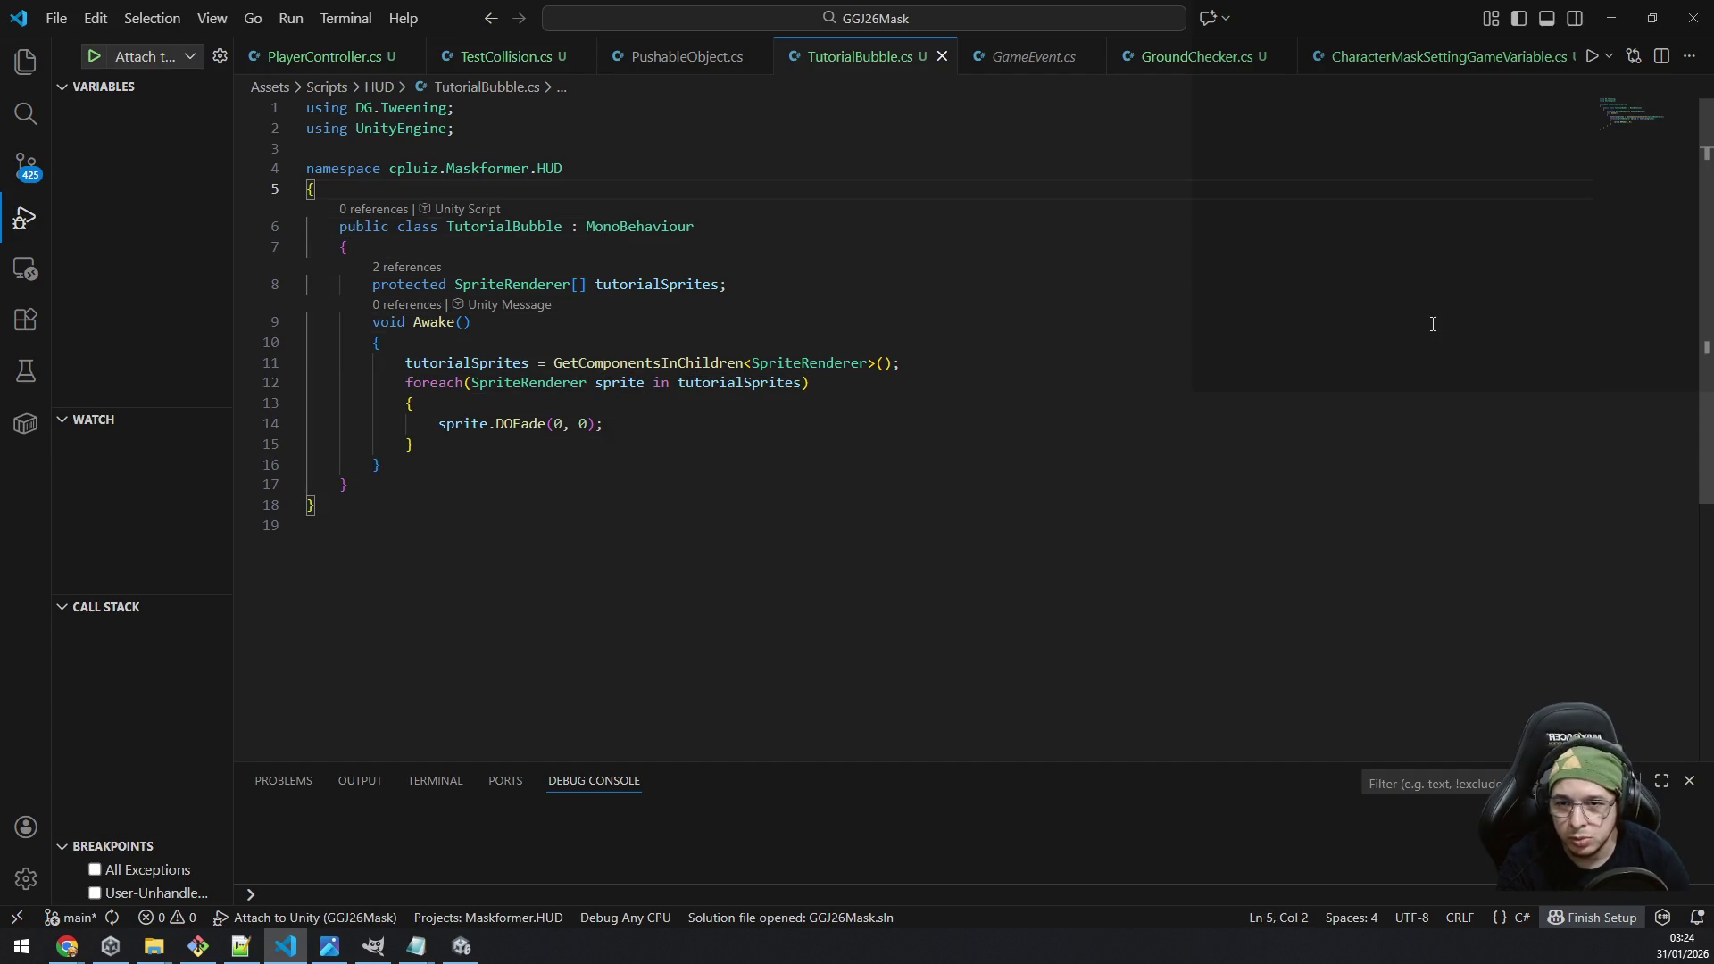
pyautogui.press('Down')
pyautogui.press('Down')
pyautogui.press('Down')
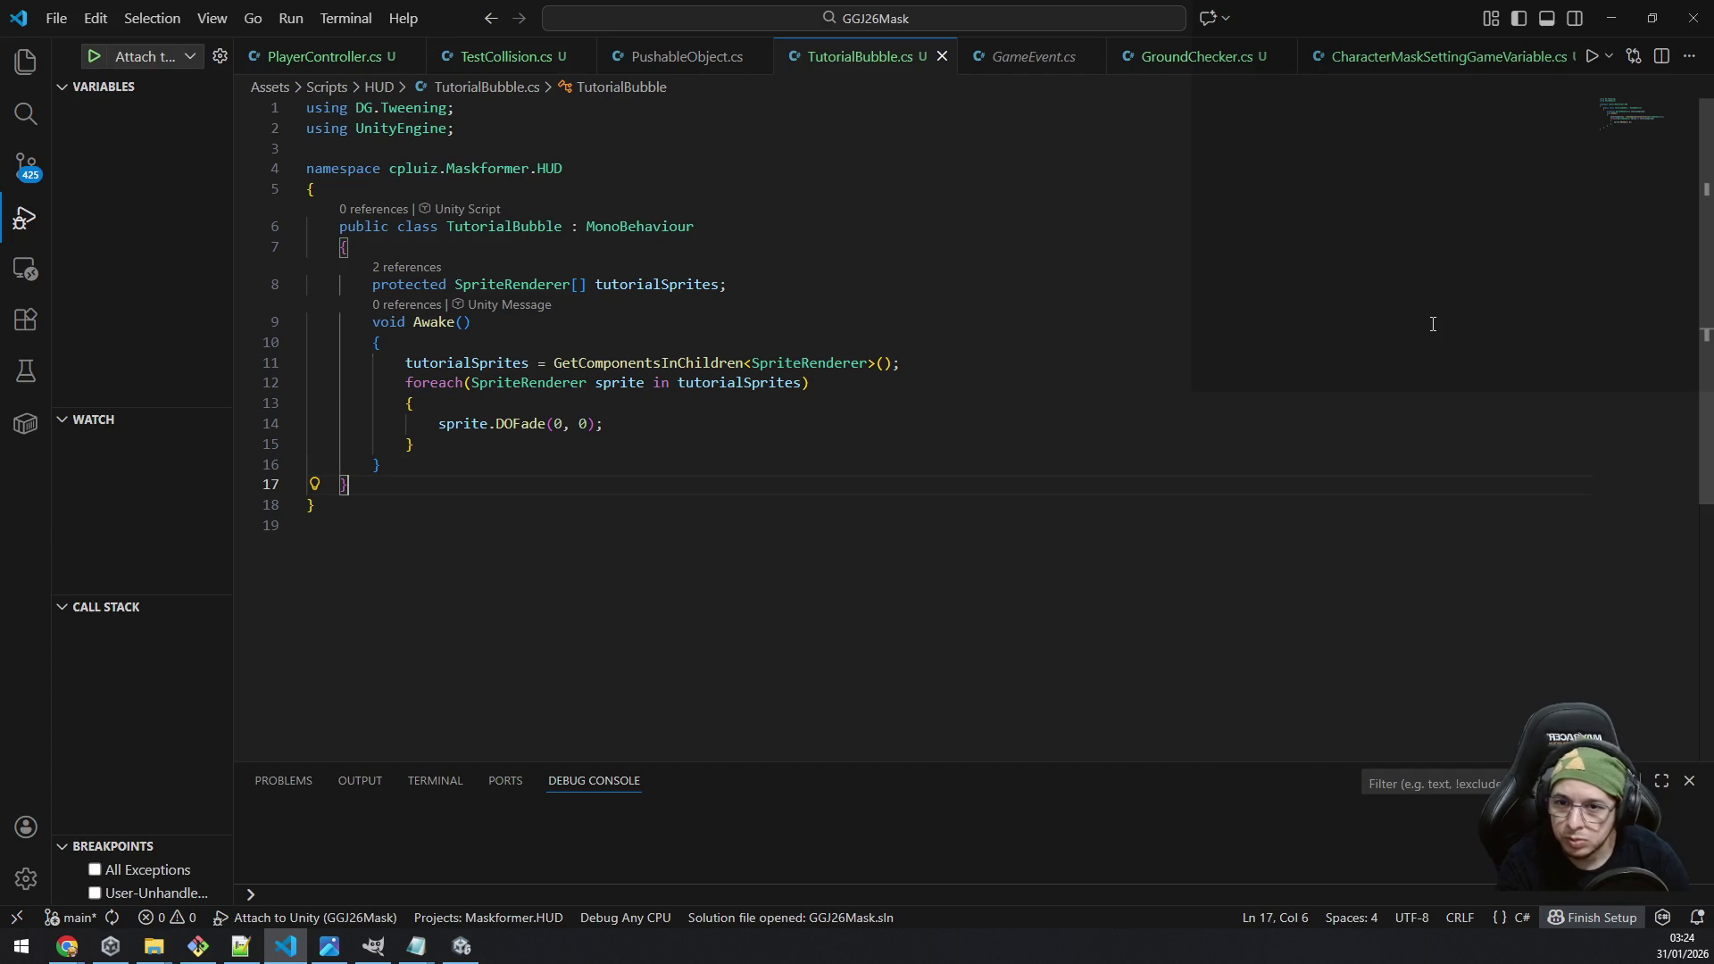
pyautogui.press('Return')
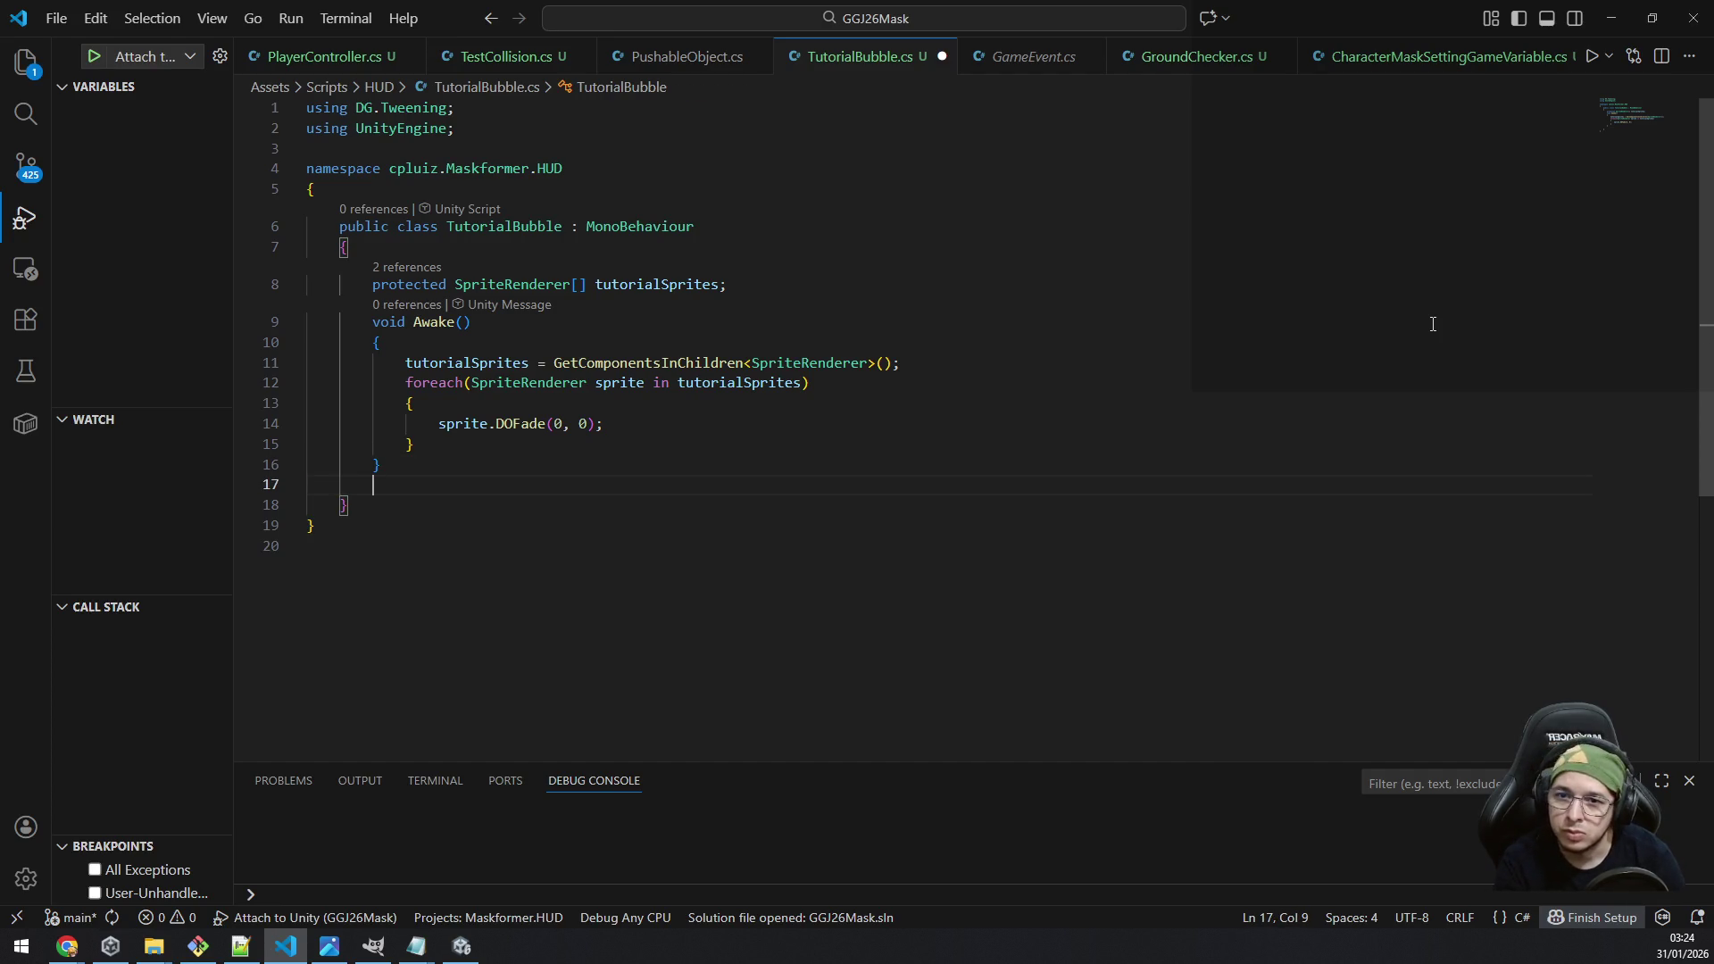
# Step: Insert an empty OnTriggerEnter2D(Collider2D collision) method below Awake via IntelliSense
pyautogui.write('void ')
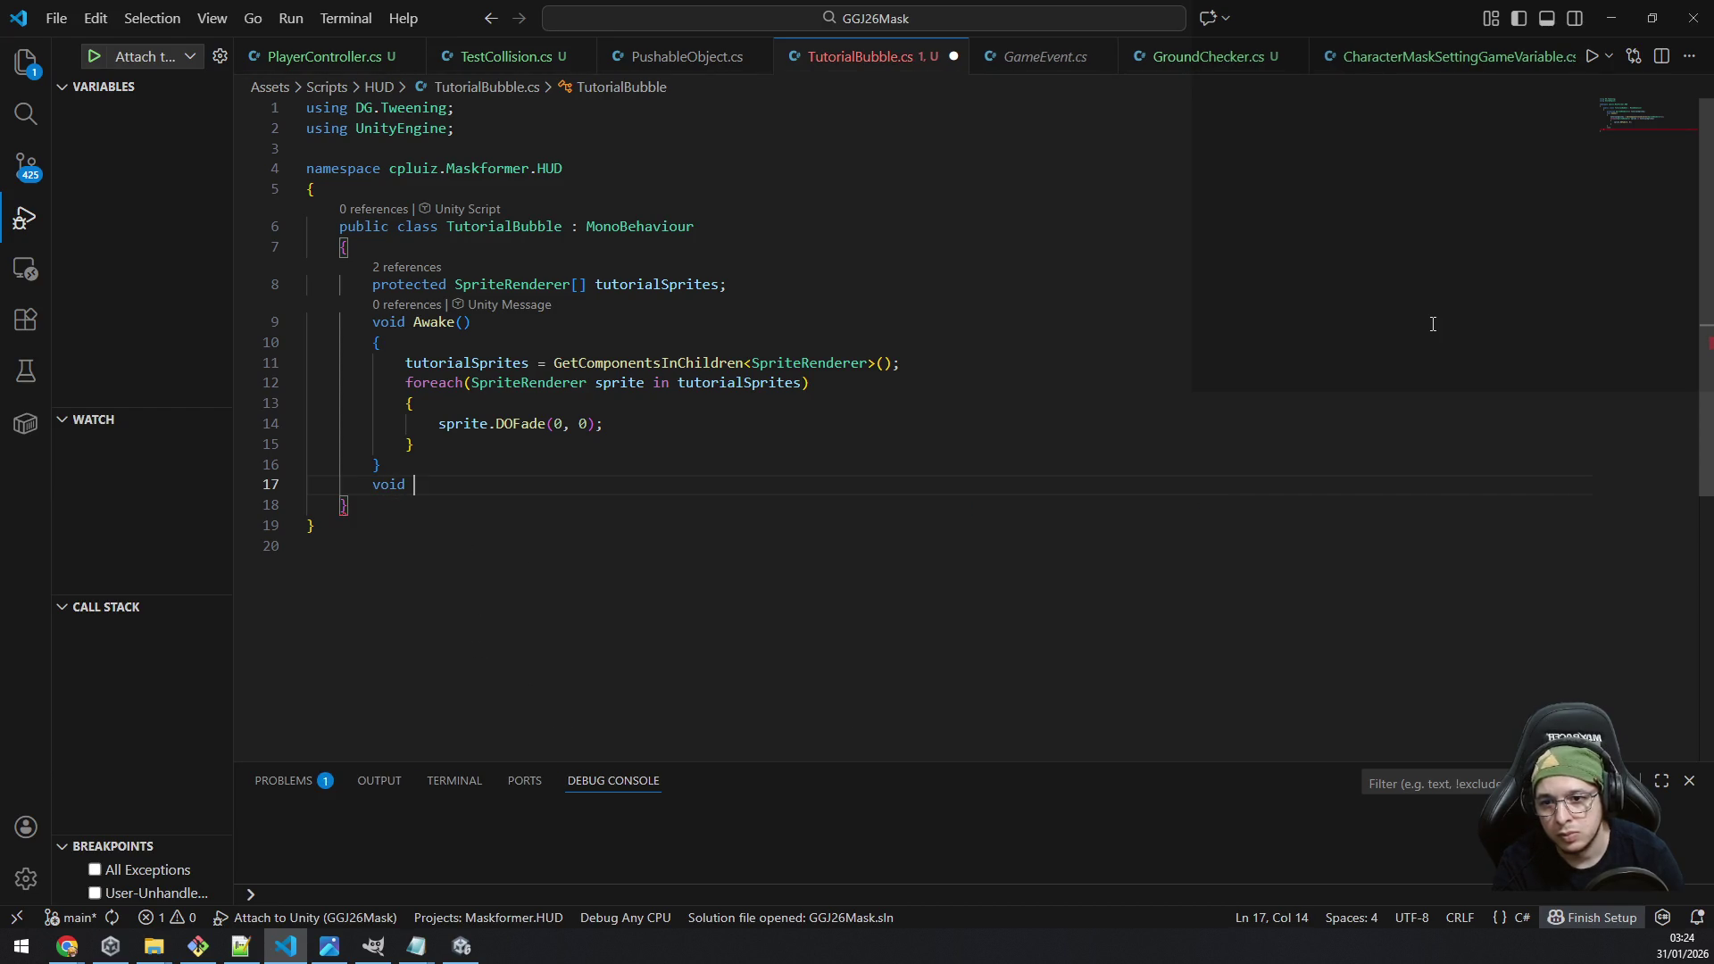
pyautogui.write('Ontri')
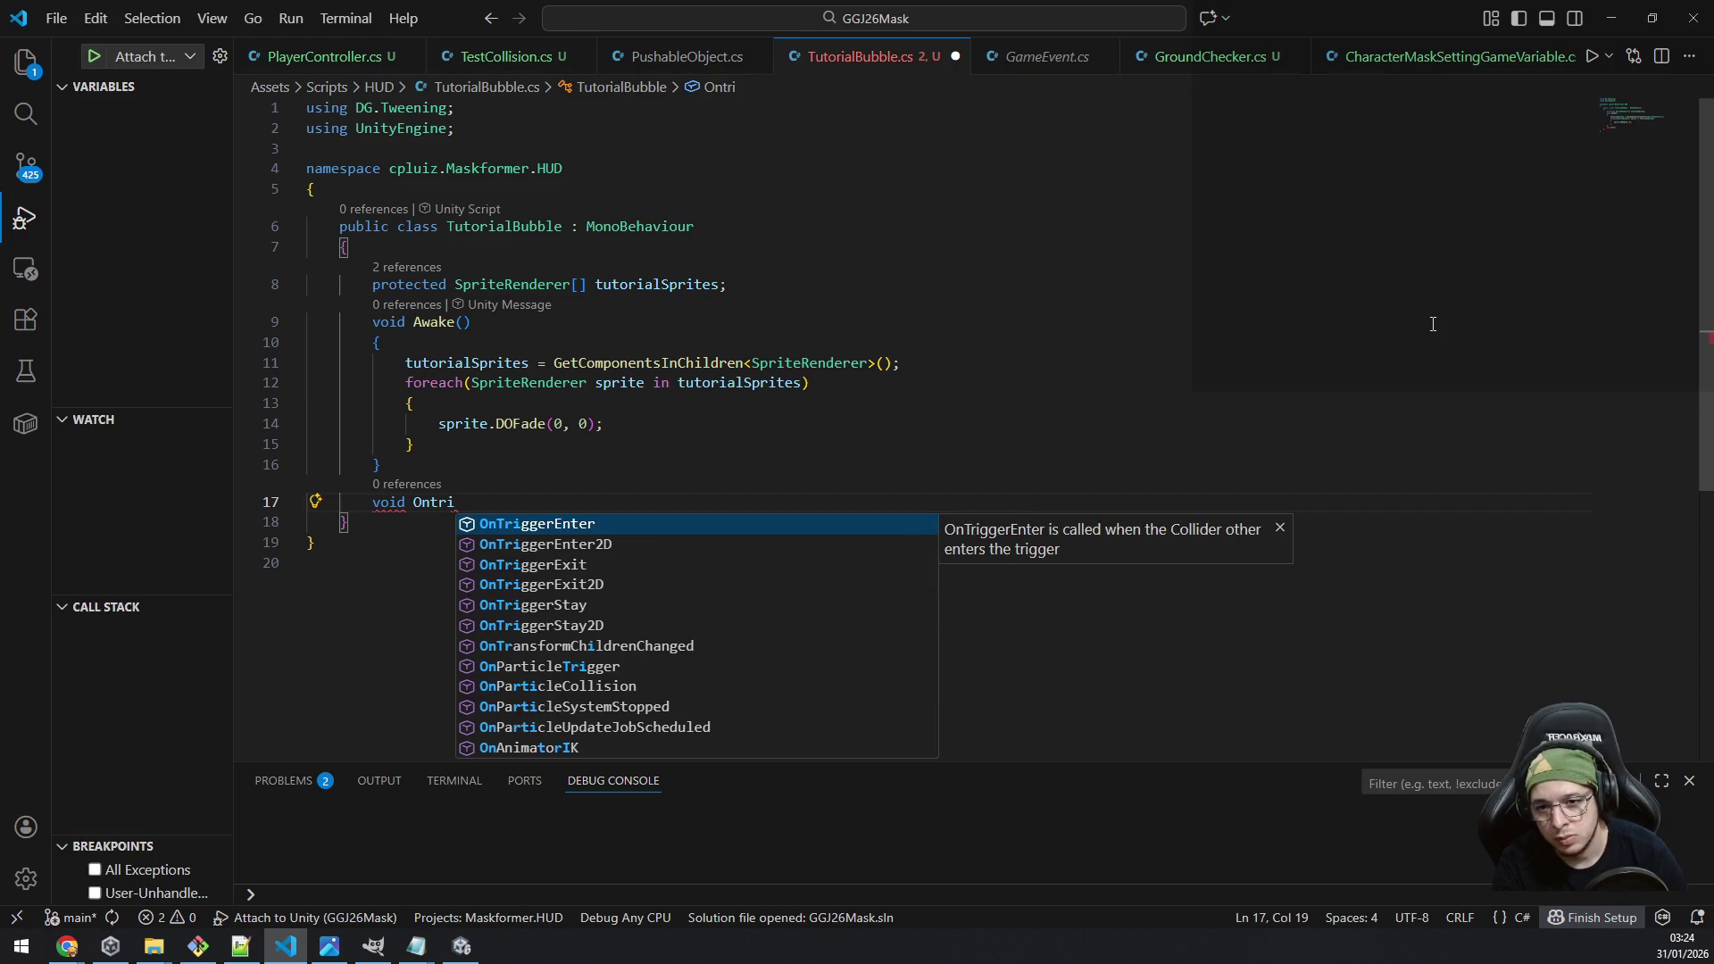
pyautogui.press('Down')
pyautogui.press('Return')
pyautogui.hotkey('ctrl', 'z')
pyautogui.press('BackSpace')
pyautogui.press('BackSpace')
pyautogui.press('BackSpace')
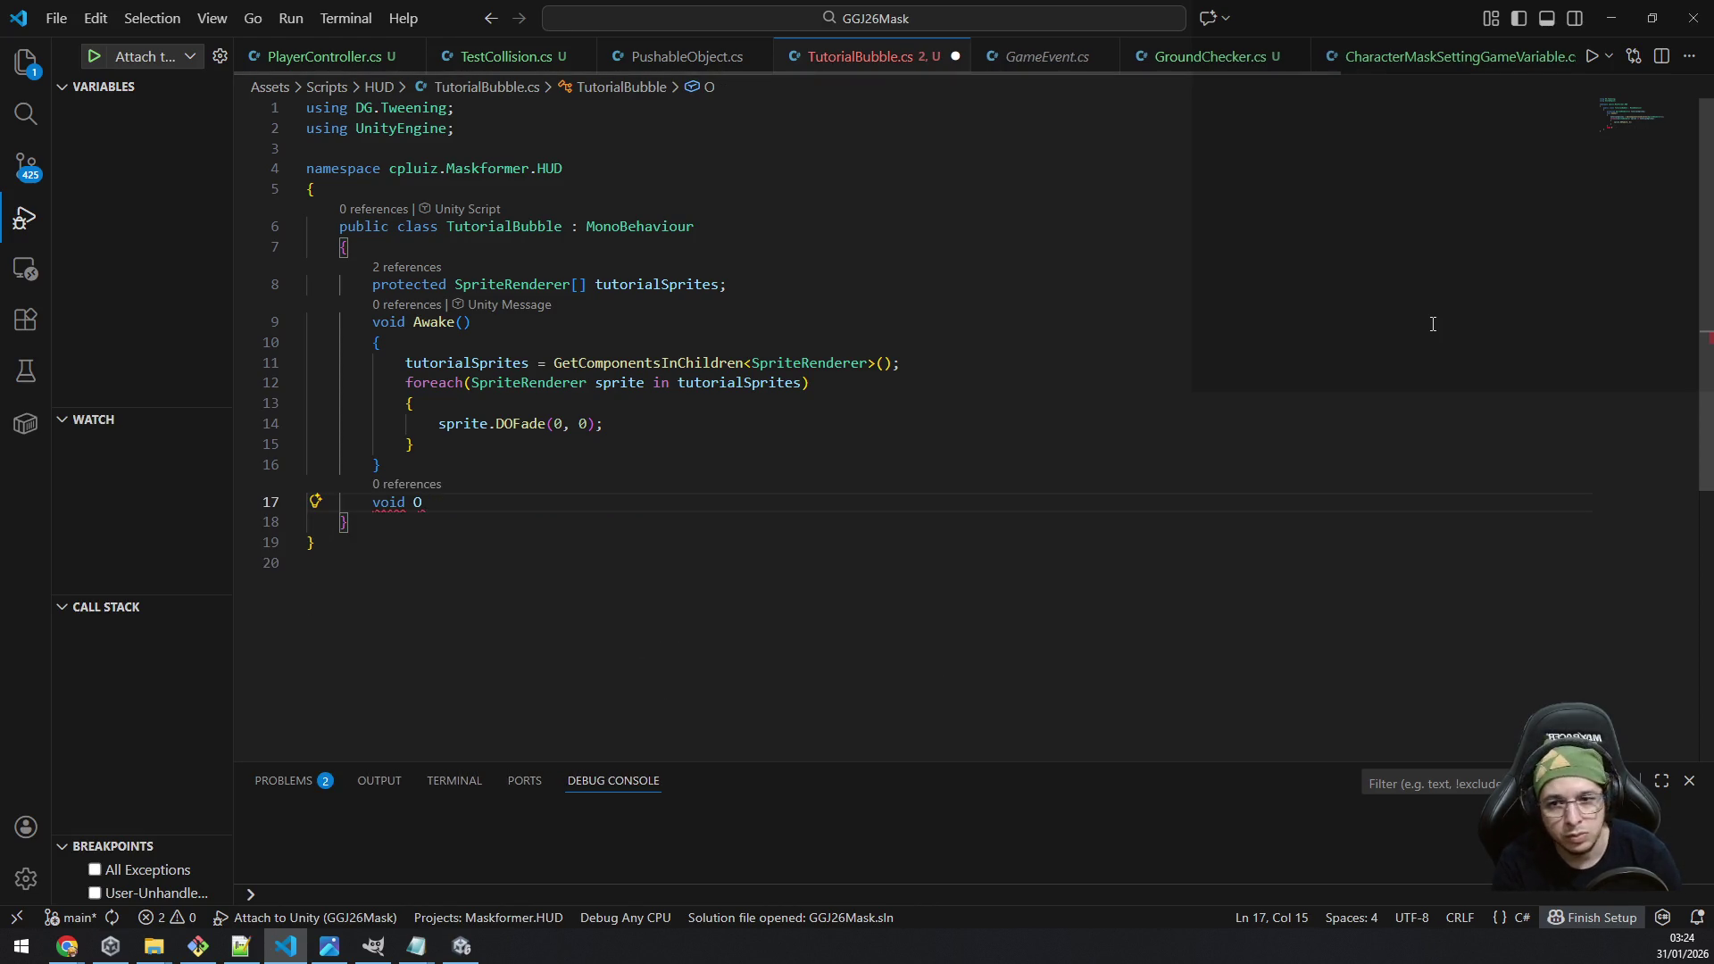
pyautogui.write('ntri')
pyautogui.press('Down')
pyautogui.press('Return')
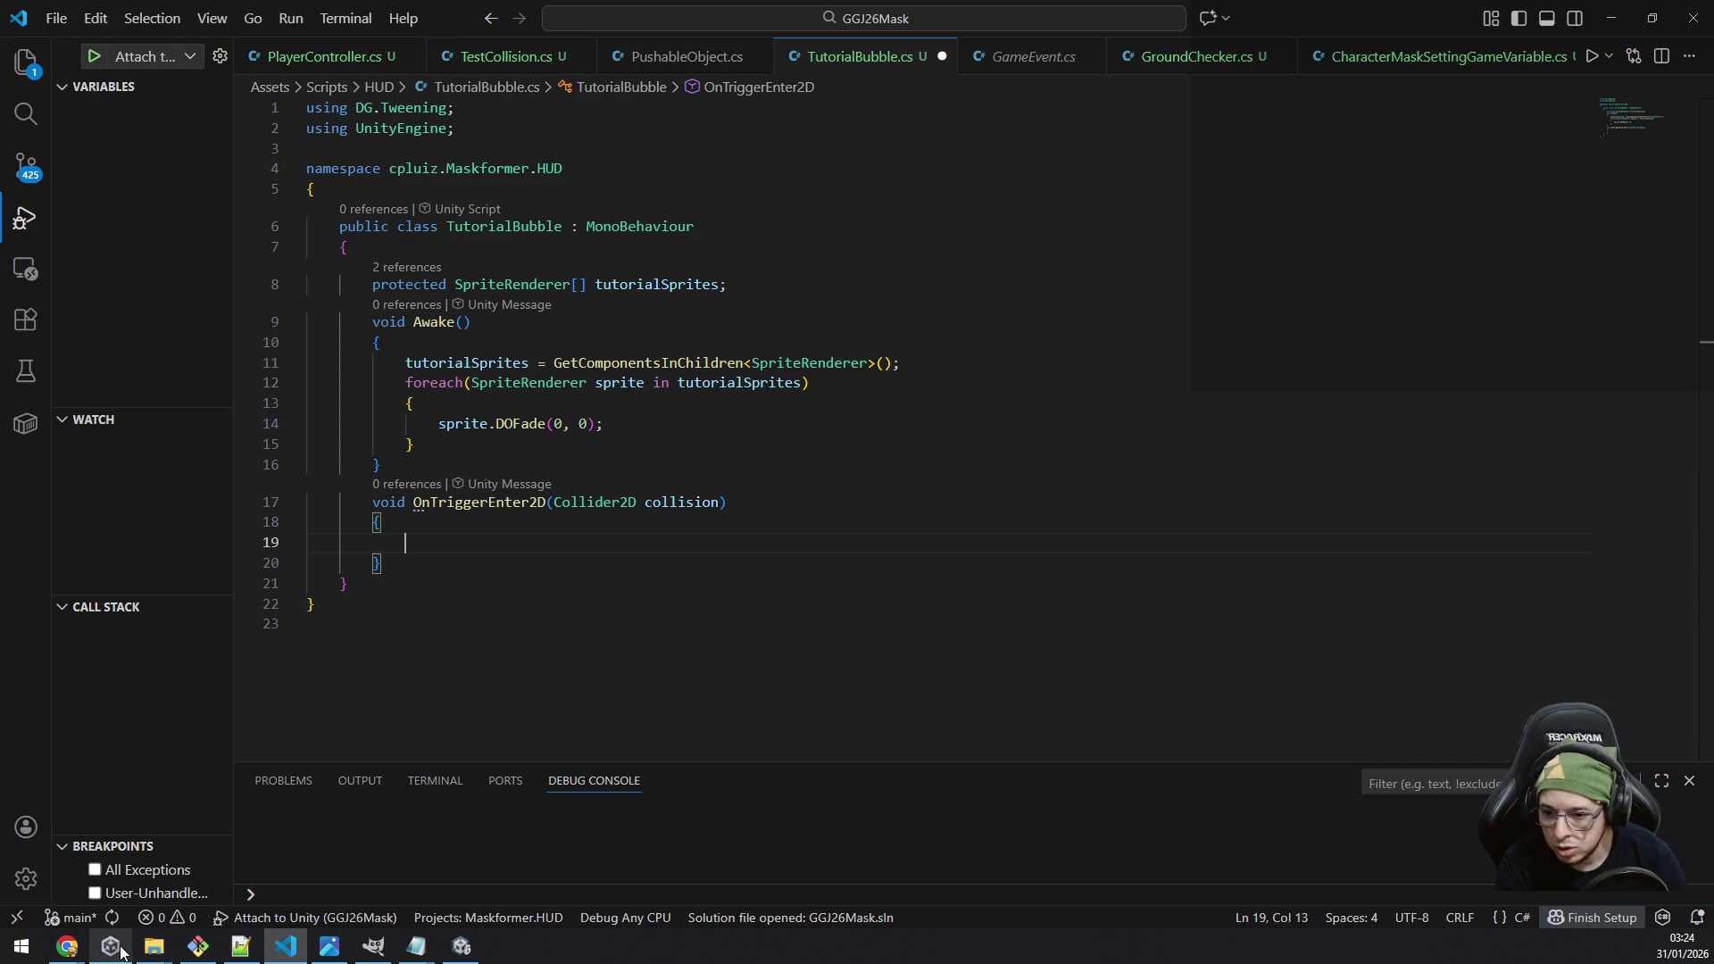
# Step: Drag TutorialBubble.cs onto the signpost spritesheet_tiles_22 in the Inspector to add the component
pyautogui.click(462, 946)
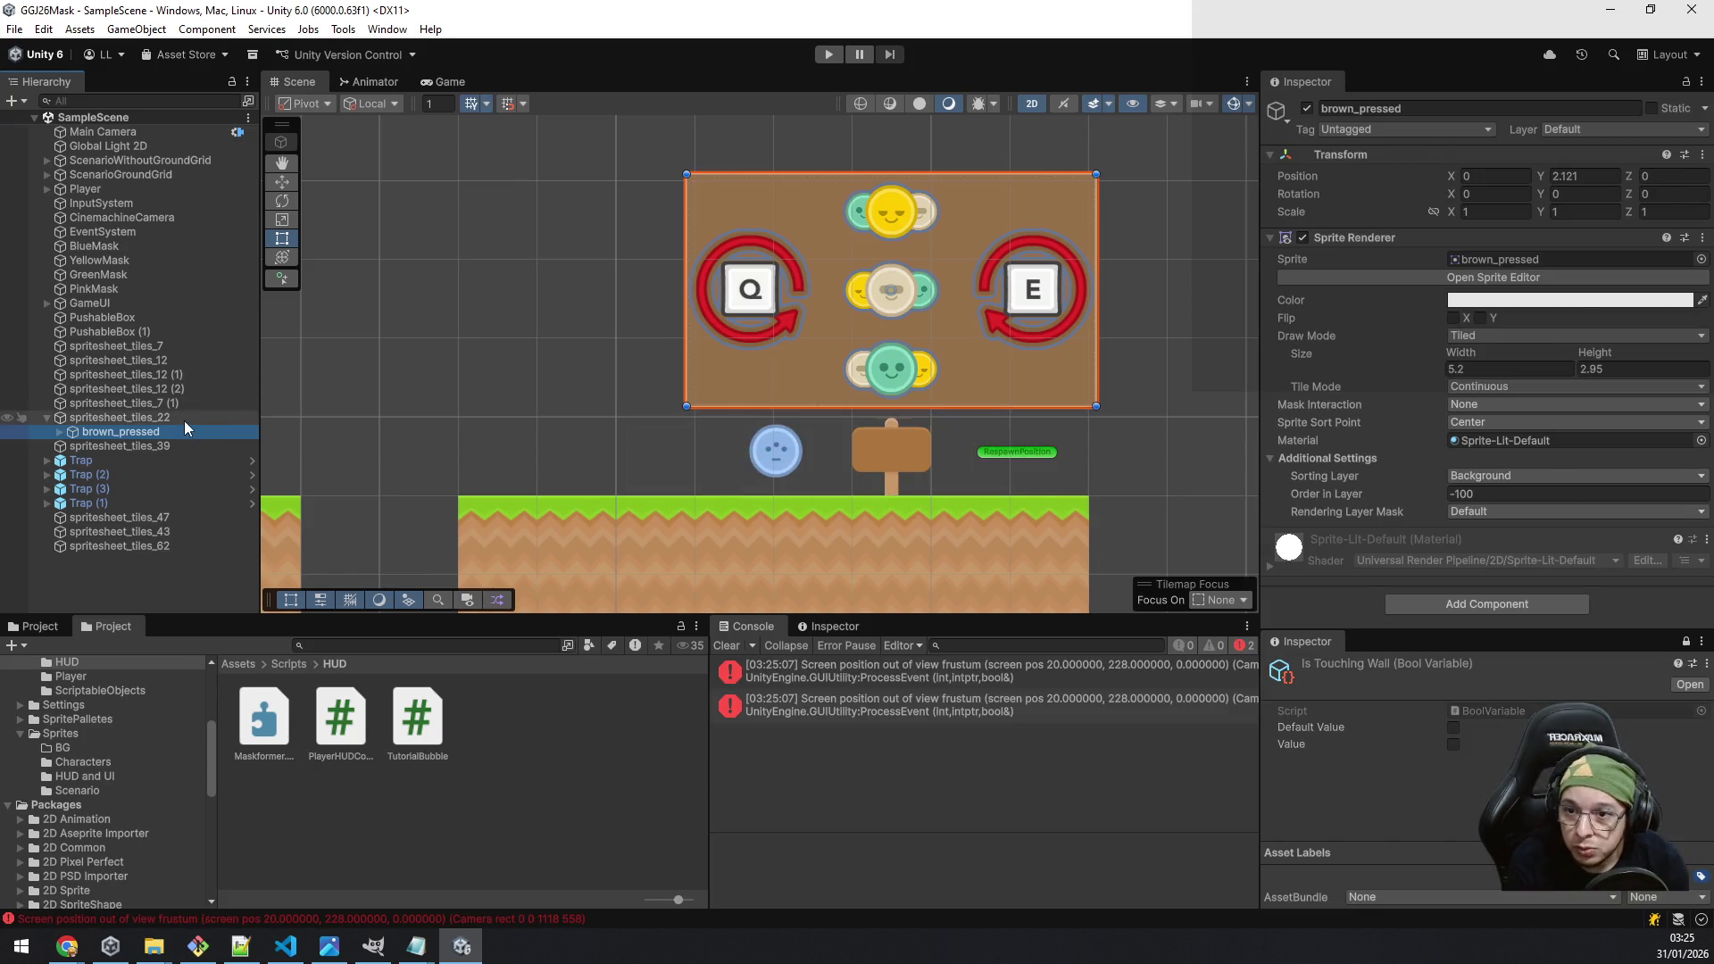
pyautogui.click(153, 418)
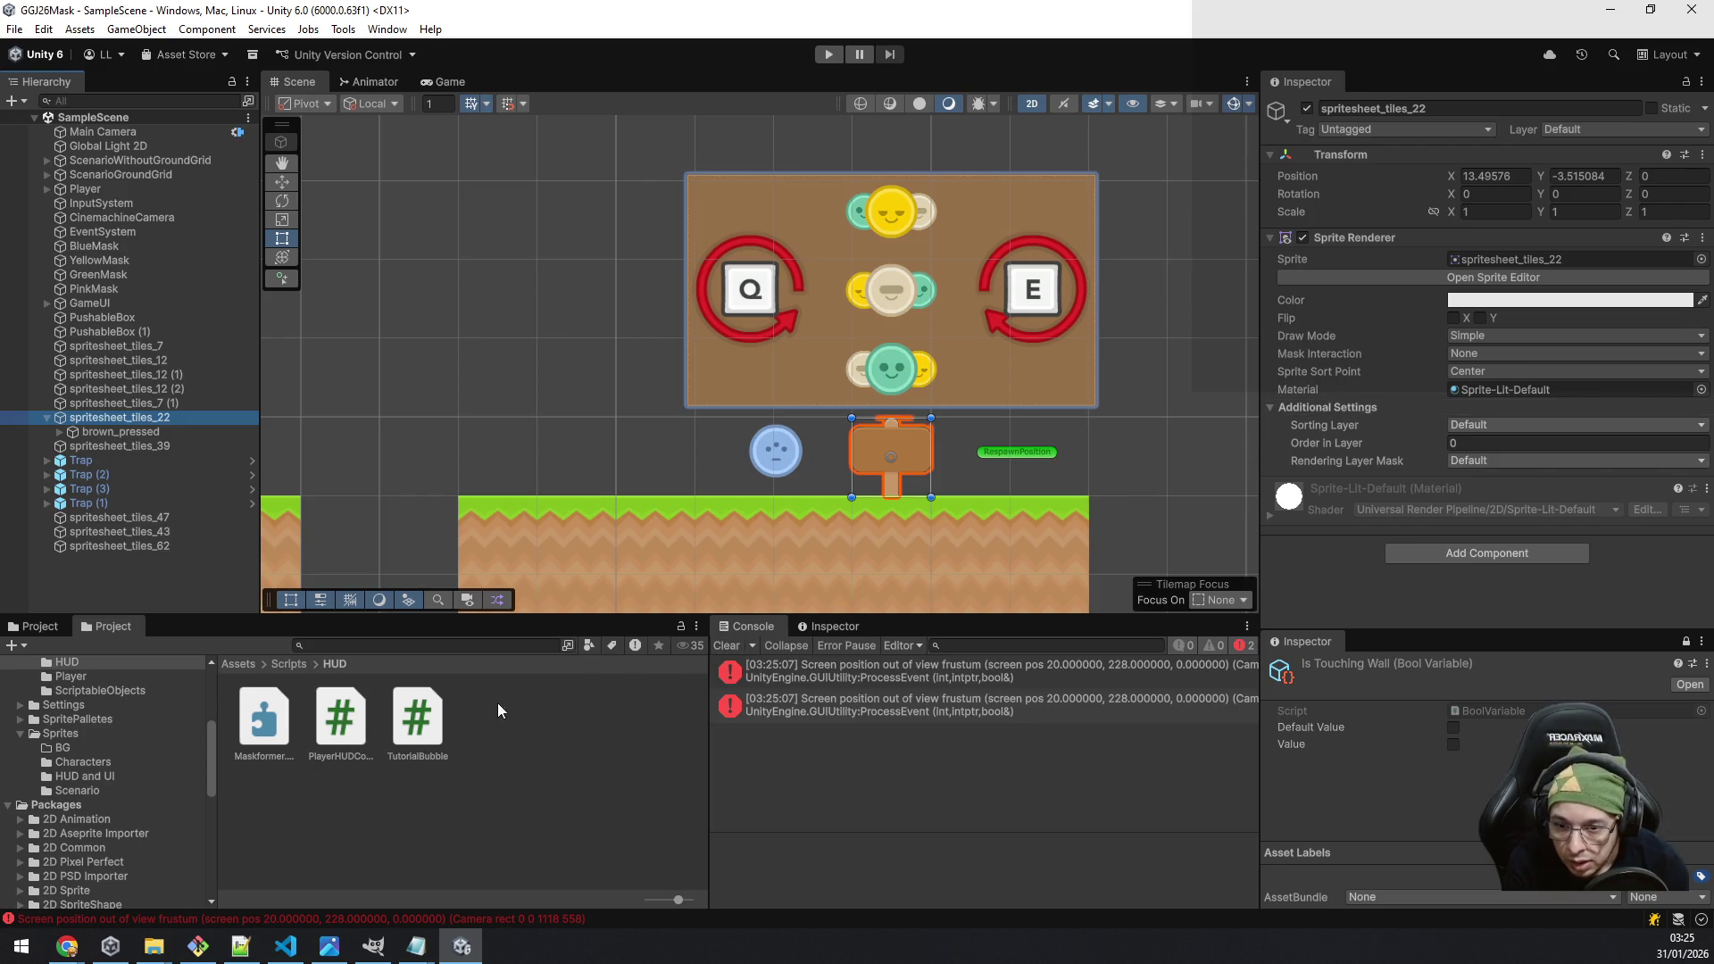
pyautogui.moveTo(431, 732)
pyautogui.mouseDown()
pyautogui.moveTo(1387, 564)
pyautogui.moveTo(1382, 537)
pyautogui.mouseUp()
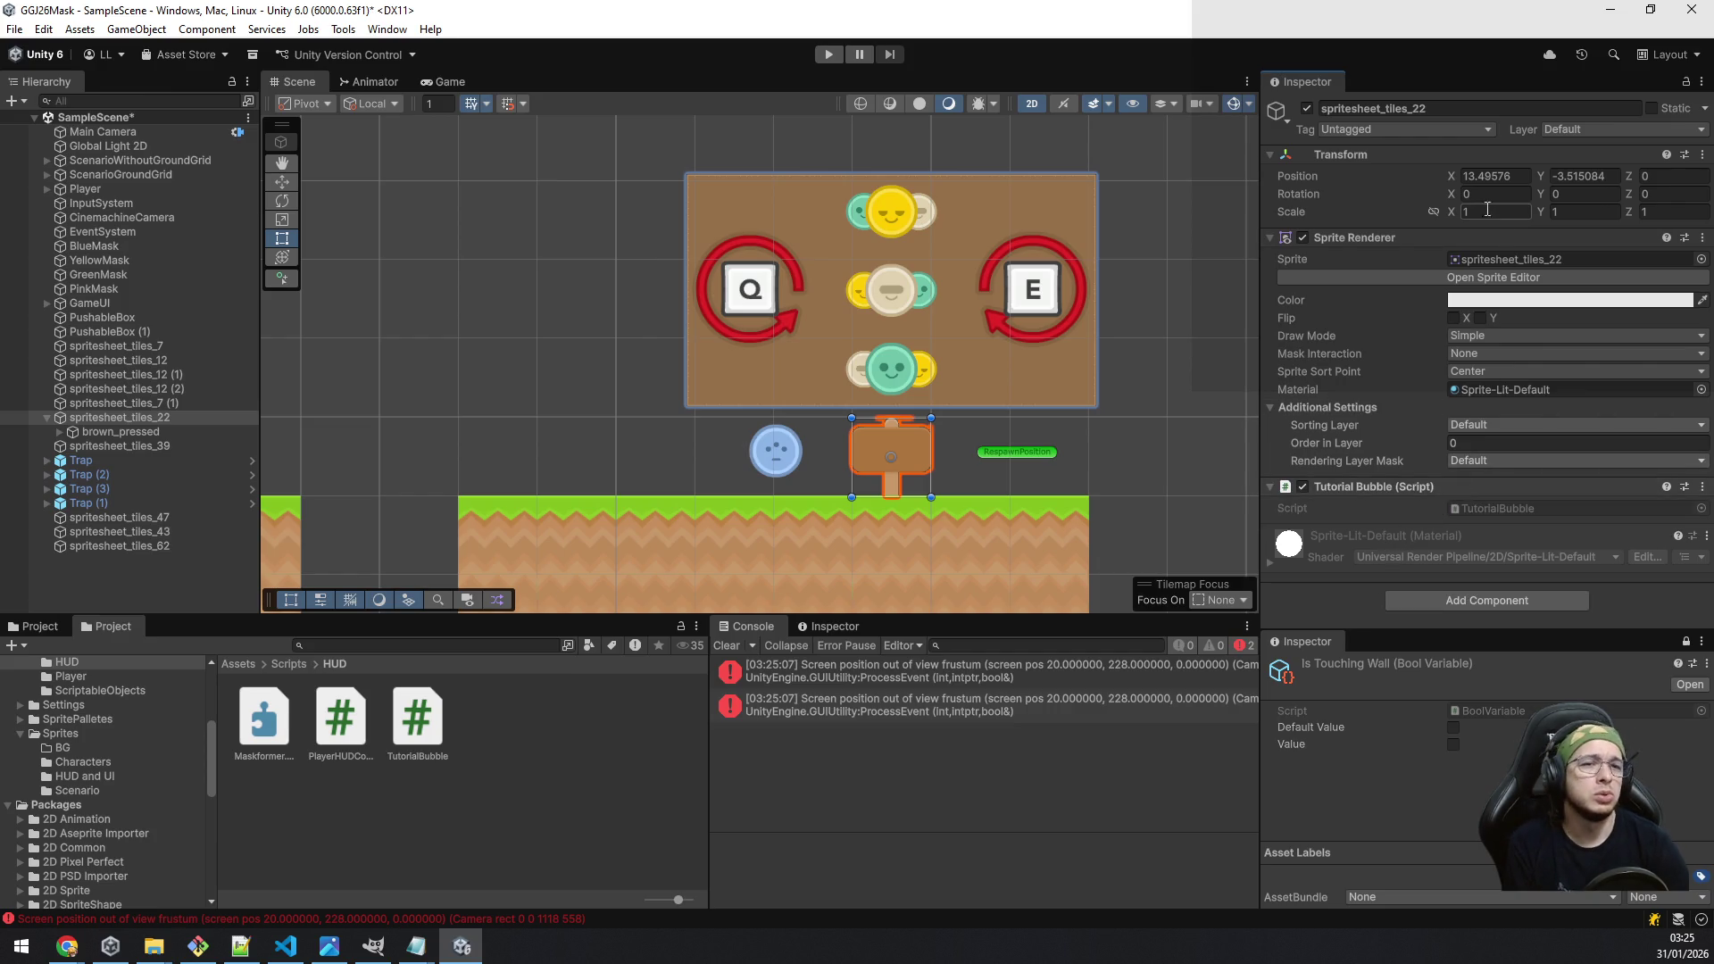
pyautogui.click(1586, 130)
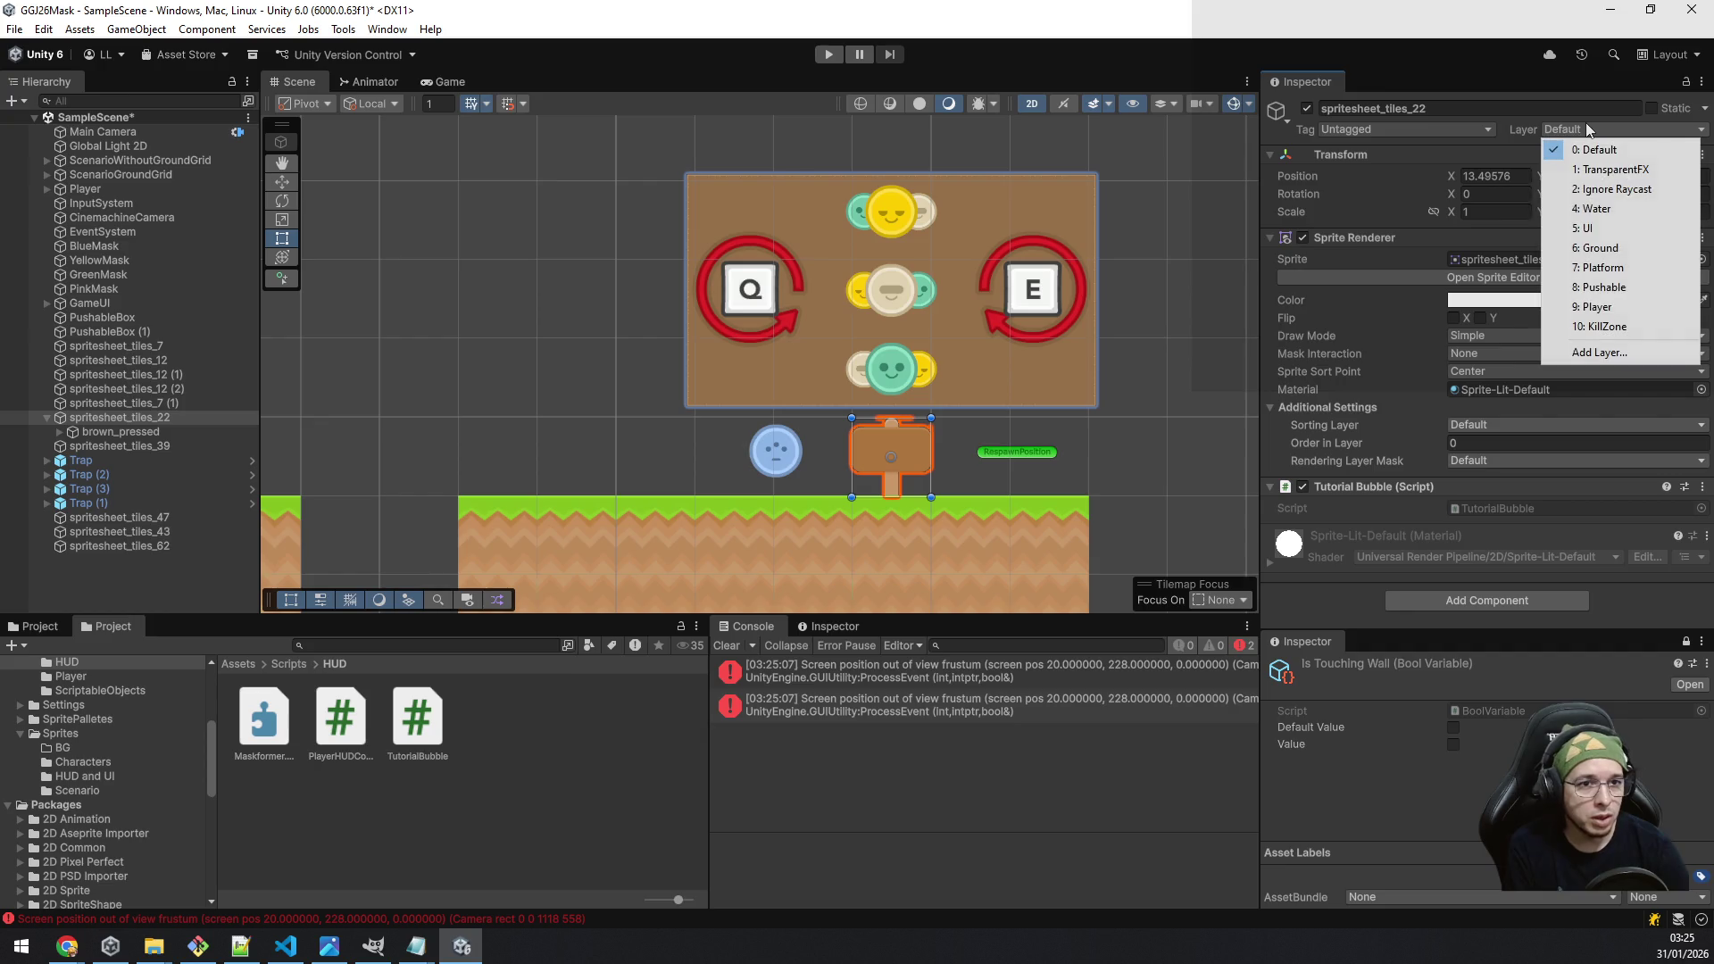
# Step: Add User Layer 11 named TutorialBubble in the Tags & Layers settings
pyautogui.click(1612, 351)
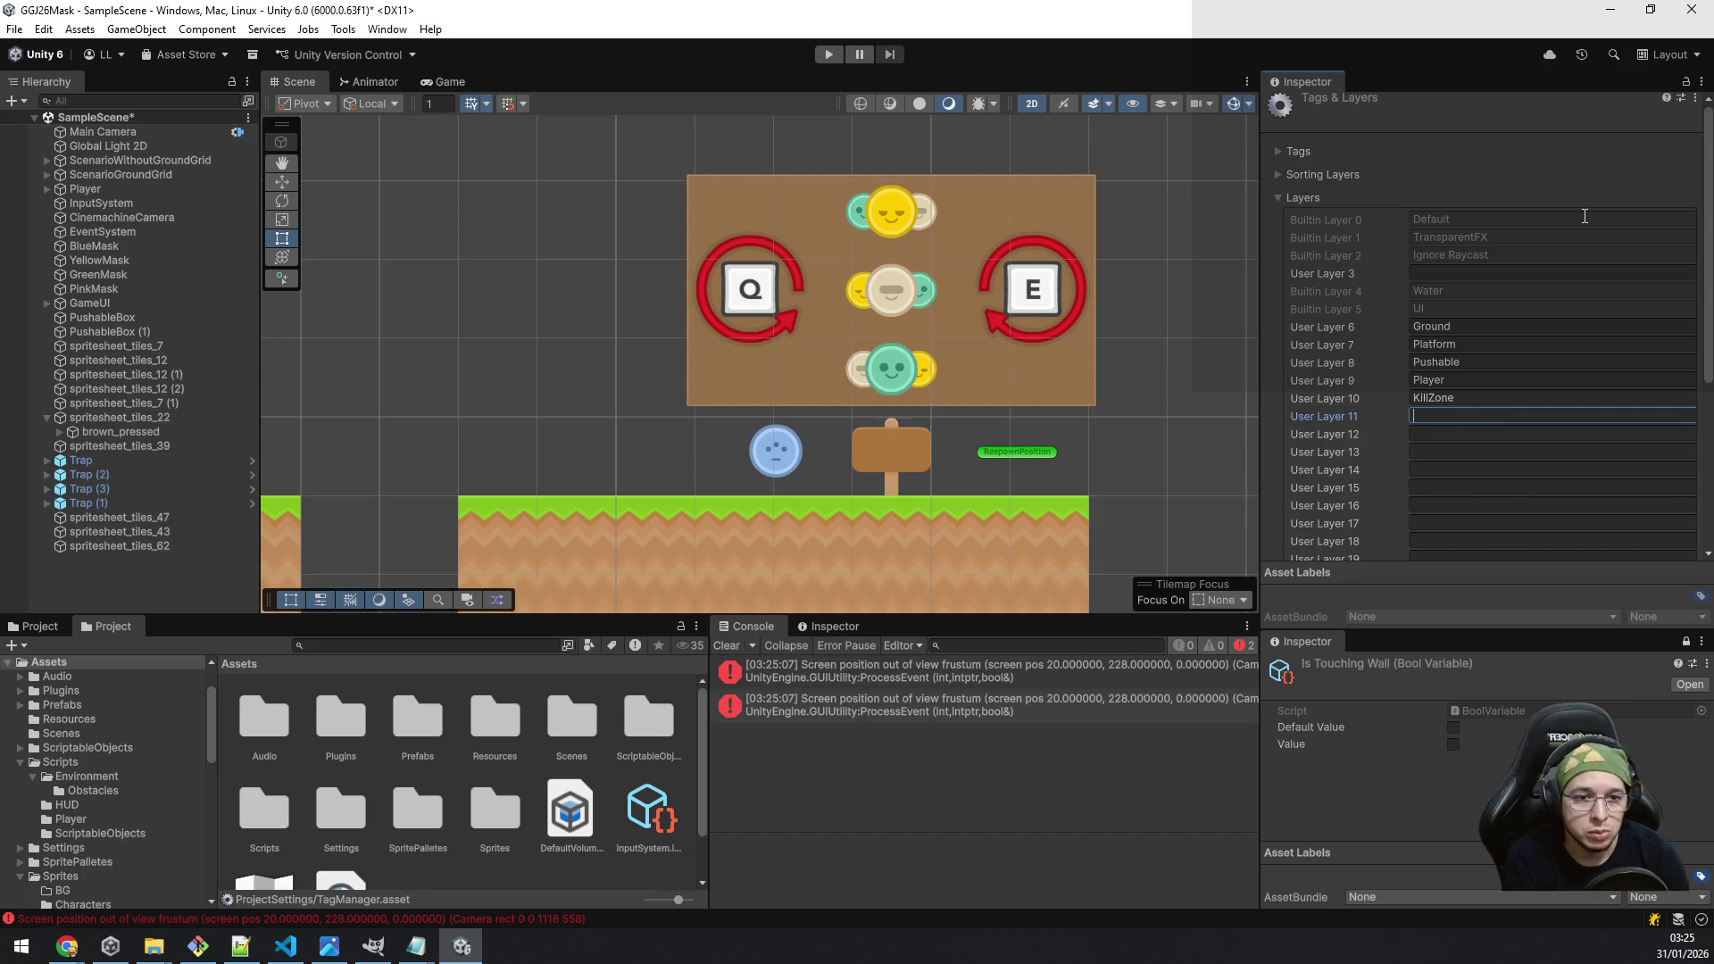
pyautogui.scroll(-3, 1604, 260)
pyautogui.scroll(3, 1606, 260)
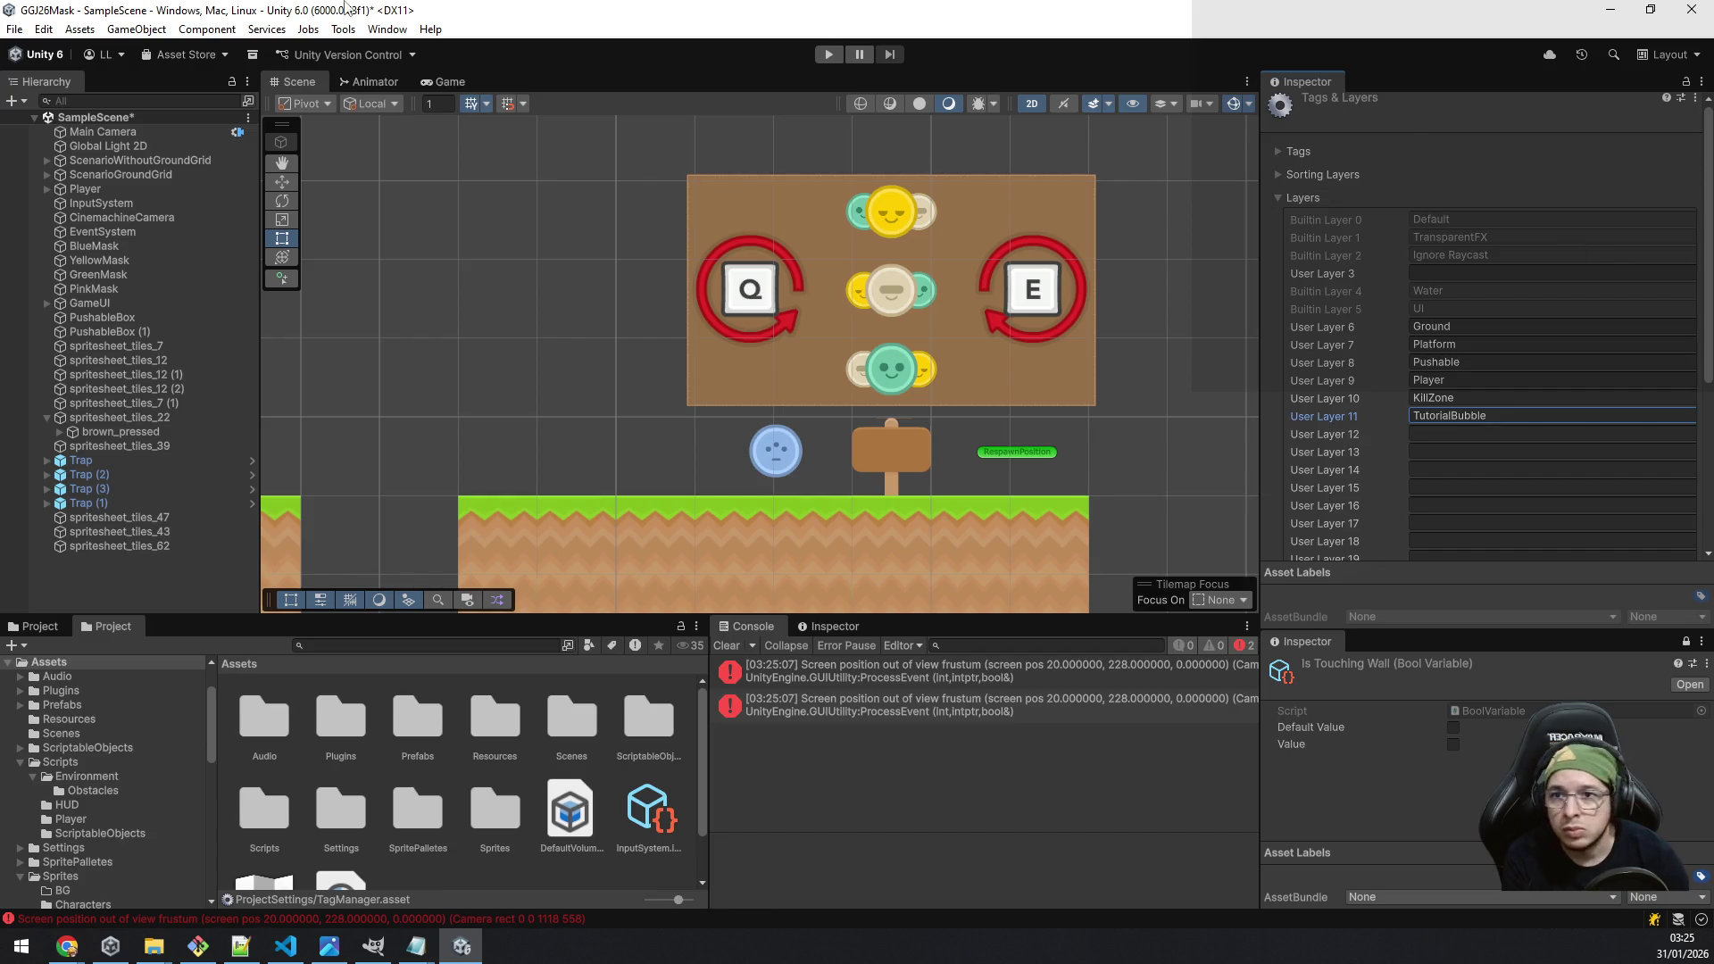
pyautogui.click(43, 29)
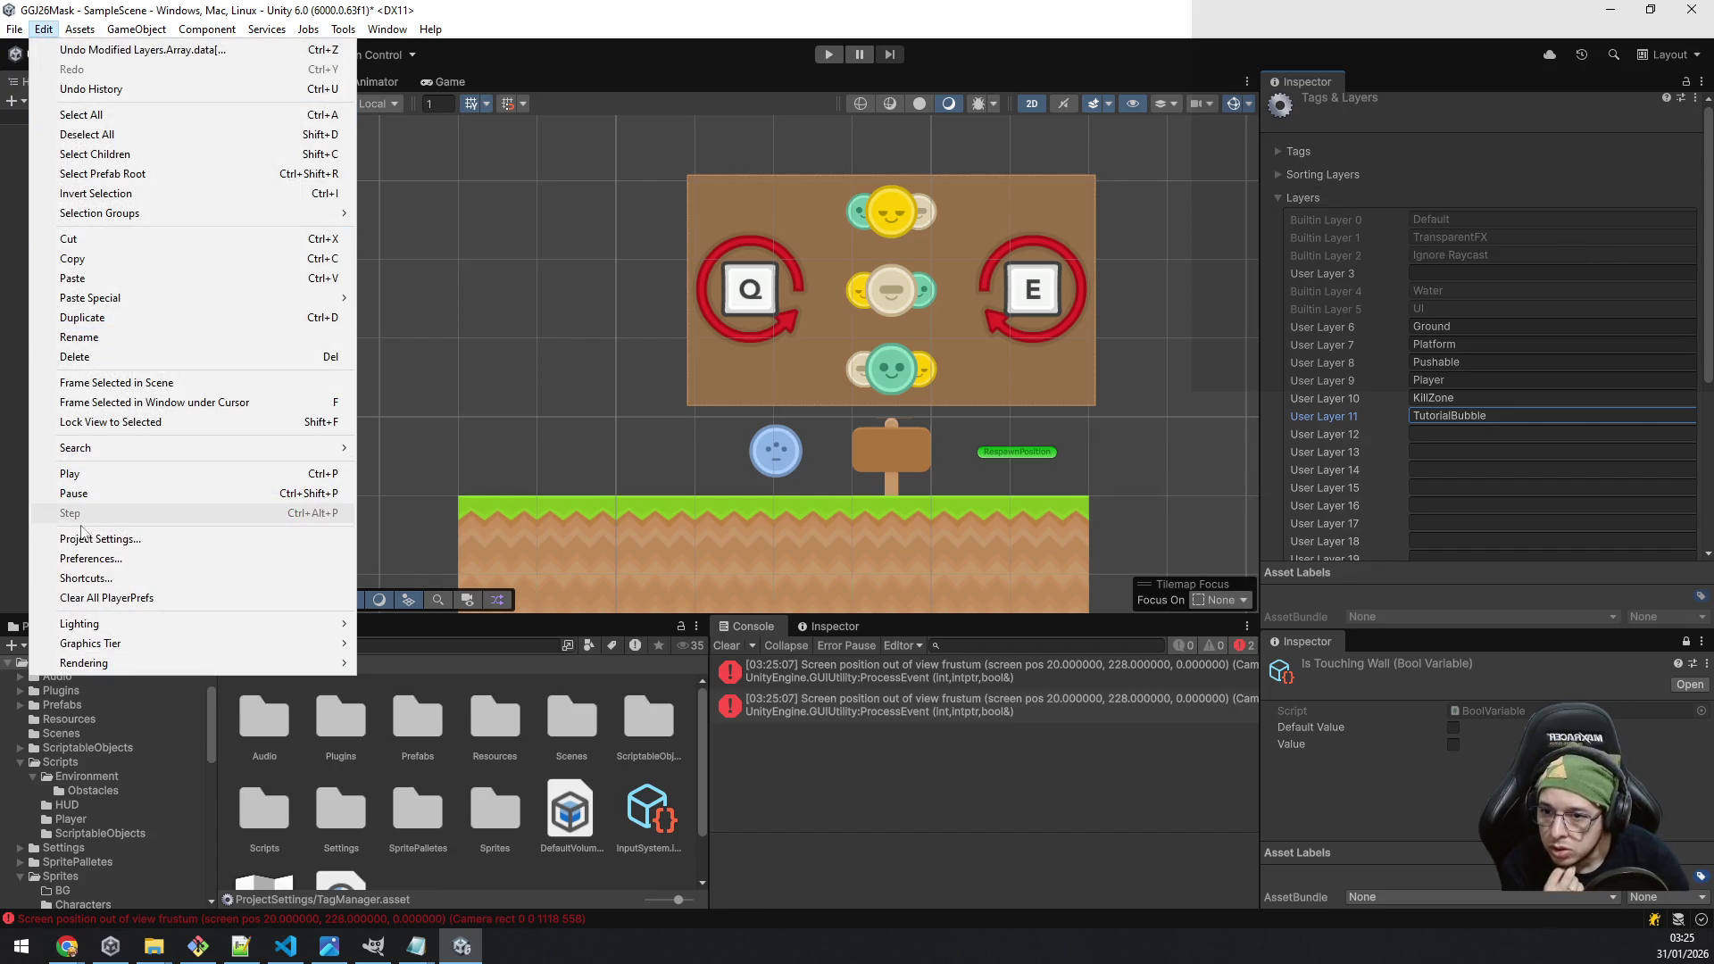
# Step: In the Physics 2D collision matrix, uncheck every TutorialBubble pair except Player
pyautogui.click(127, 542)
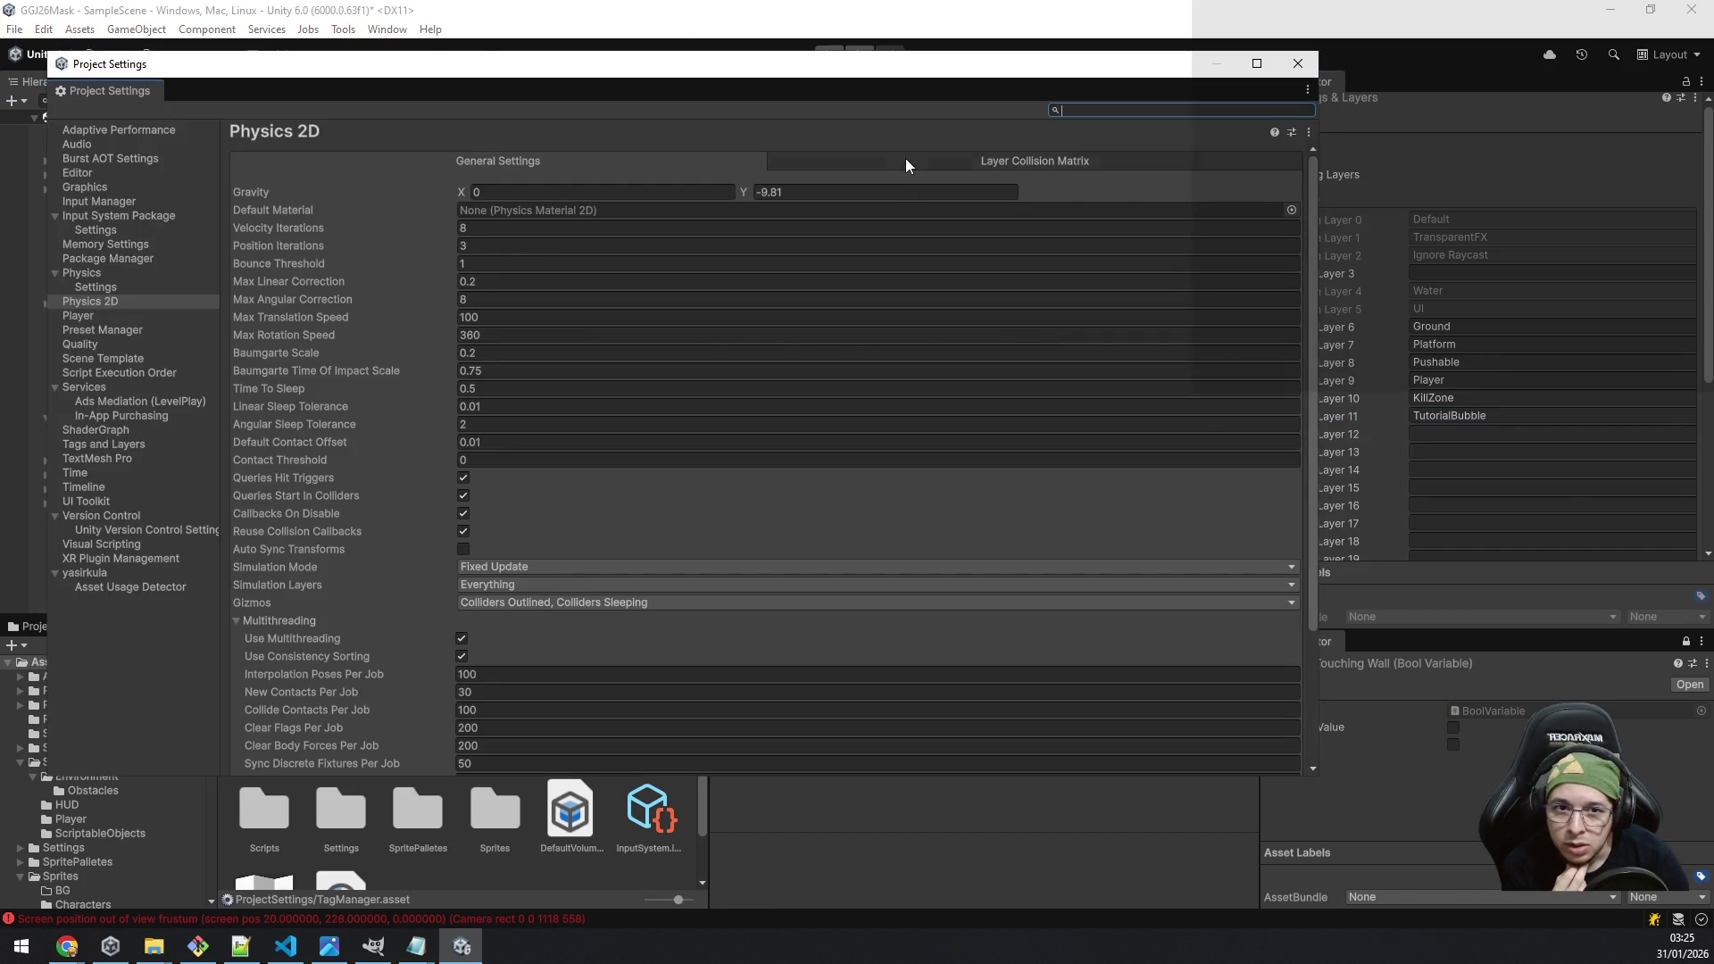
pyautogui.click(905, 159)
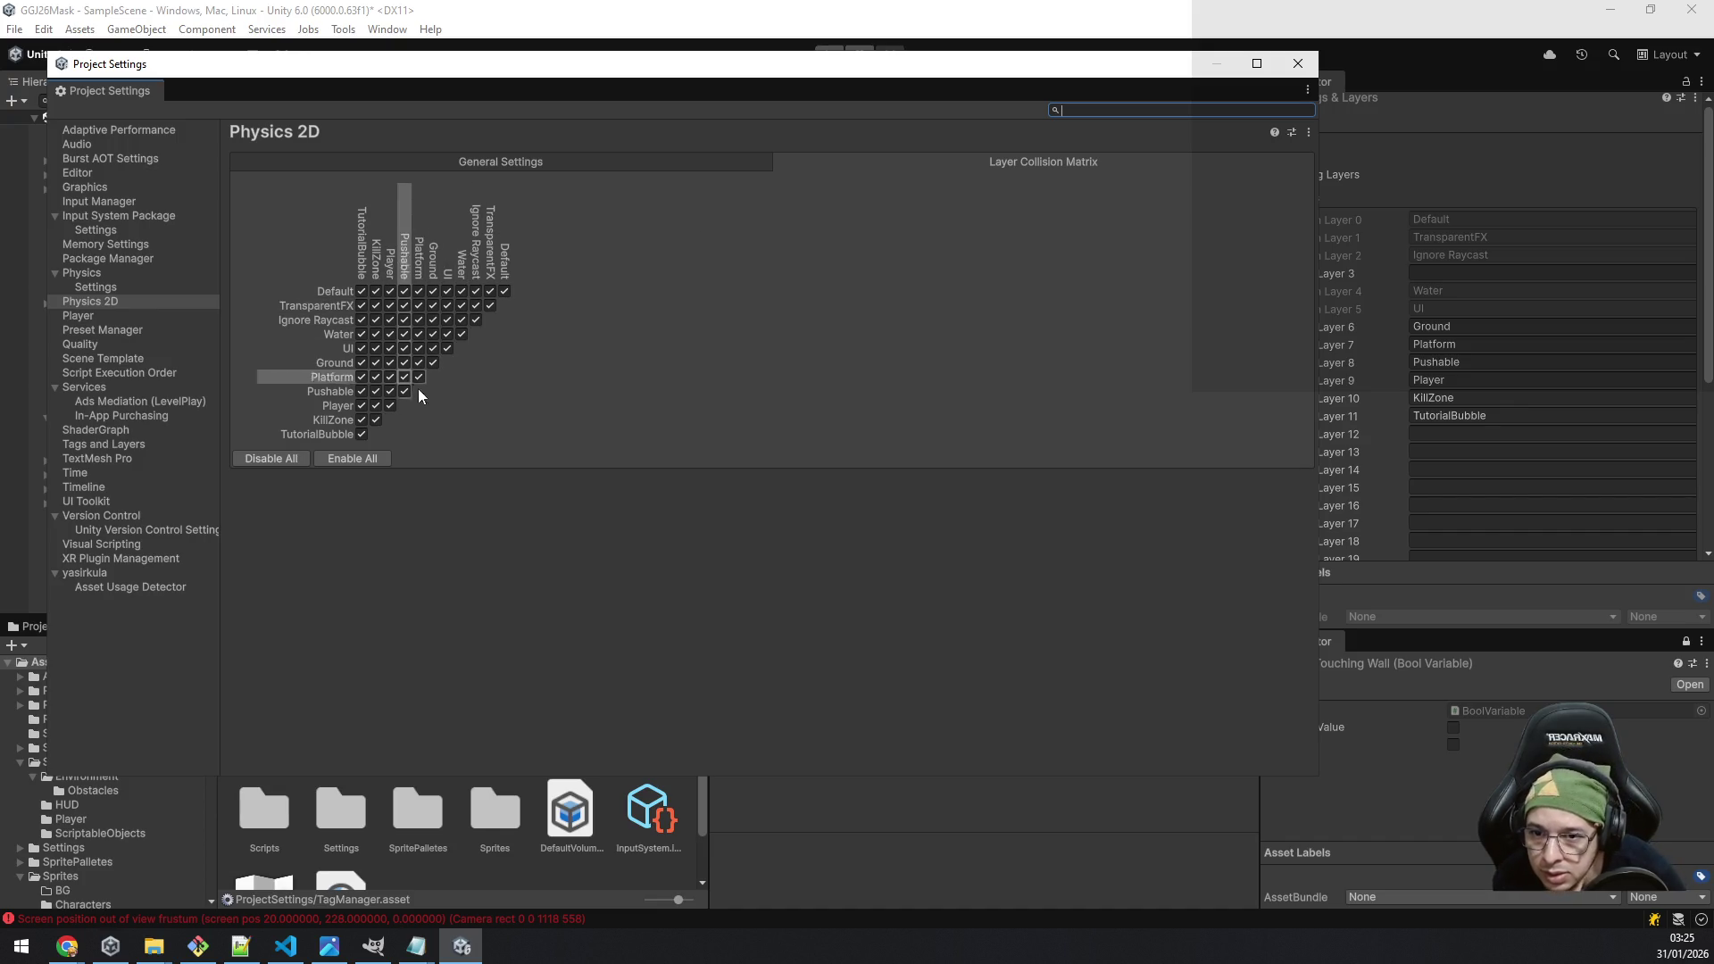
pyautogui.click(362, 433)
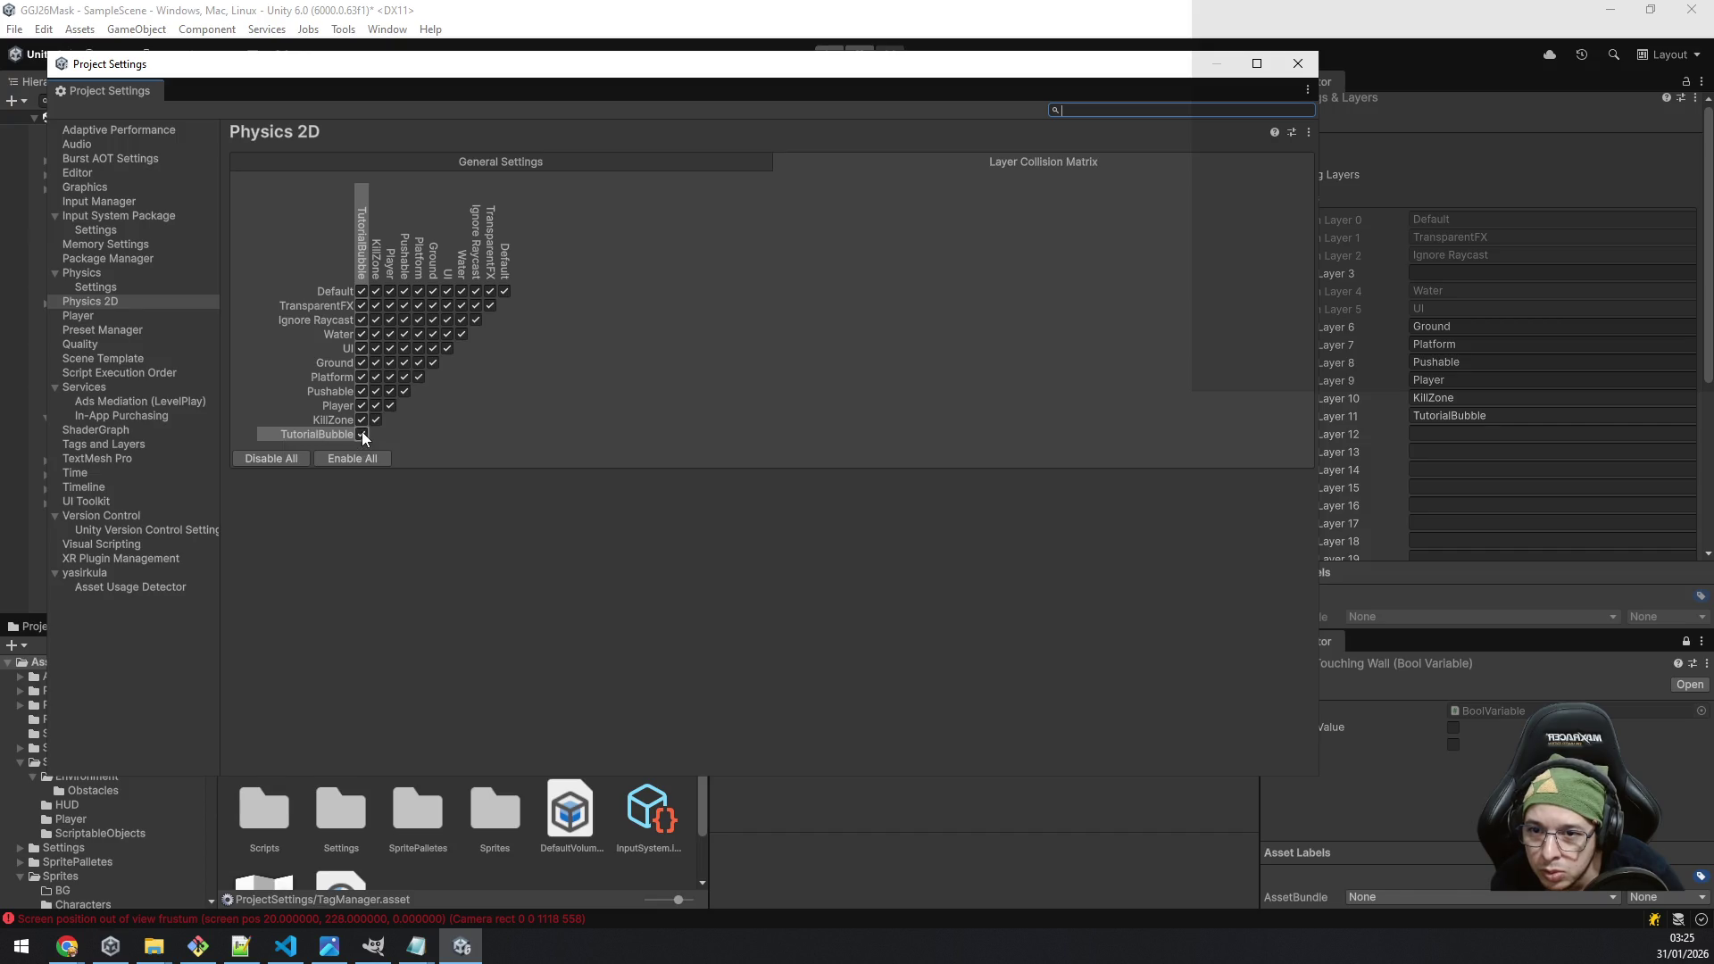
pyautogui.click(362, 391)
pyautogui.click(361, 377)
pyautogui.click(362, 363)
pyautogui.click(362, 348)
pyautogui.click(362, 334)
pyautogui.click(362, 319)
pyautogui.click(362, 308)
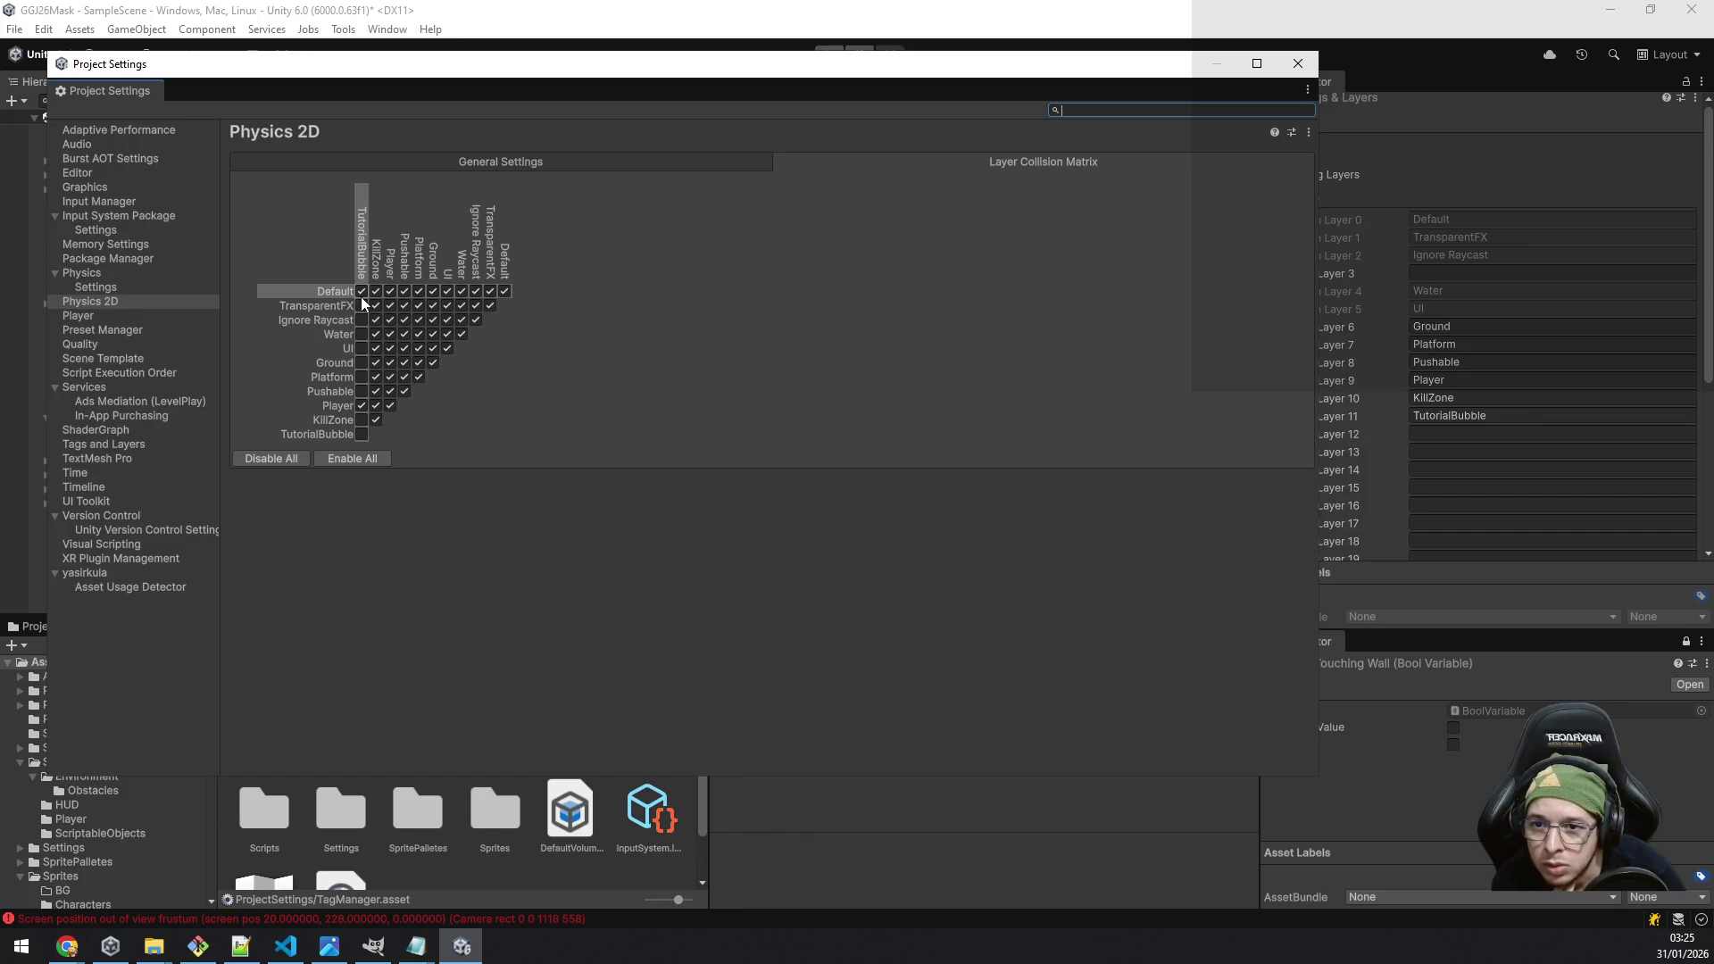
pyautogui.click(361, 295)
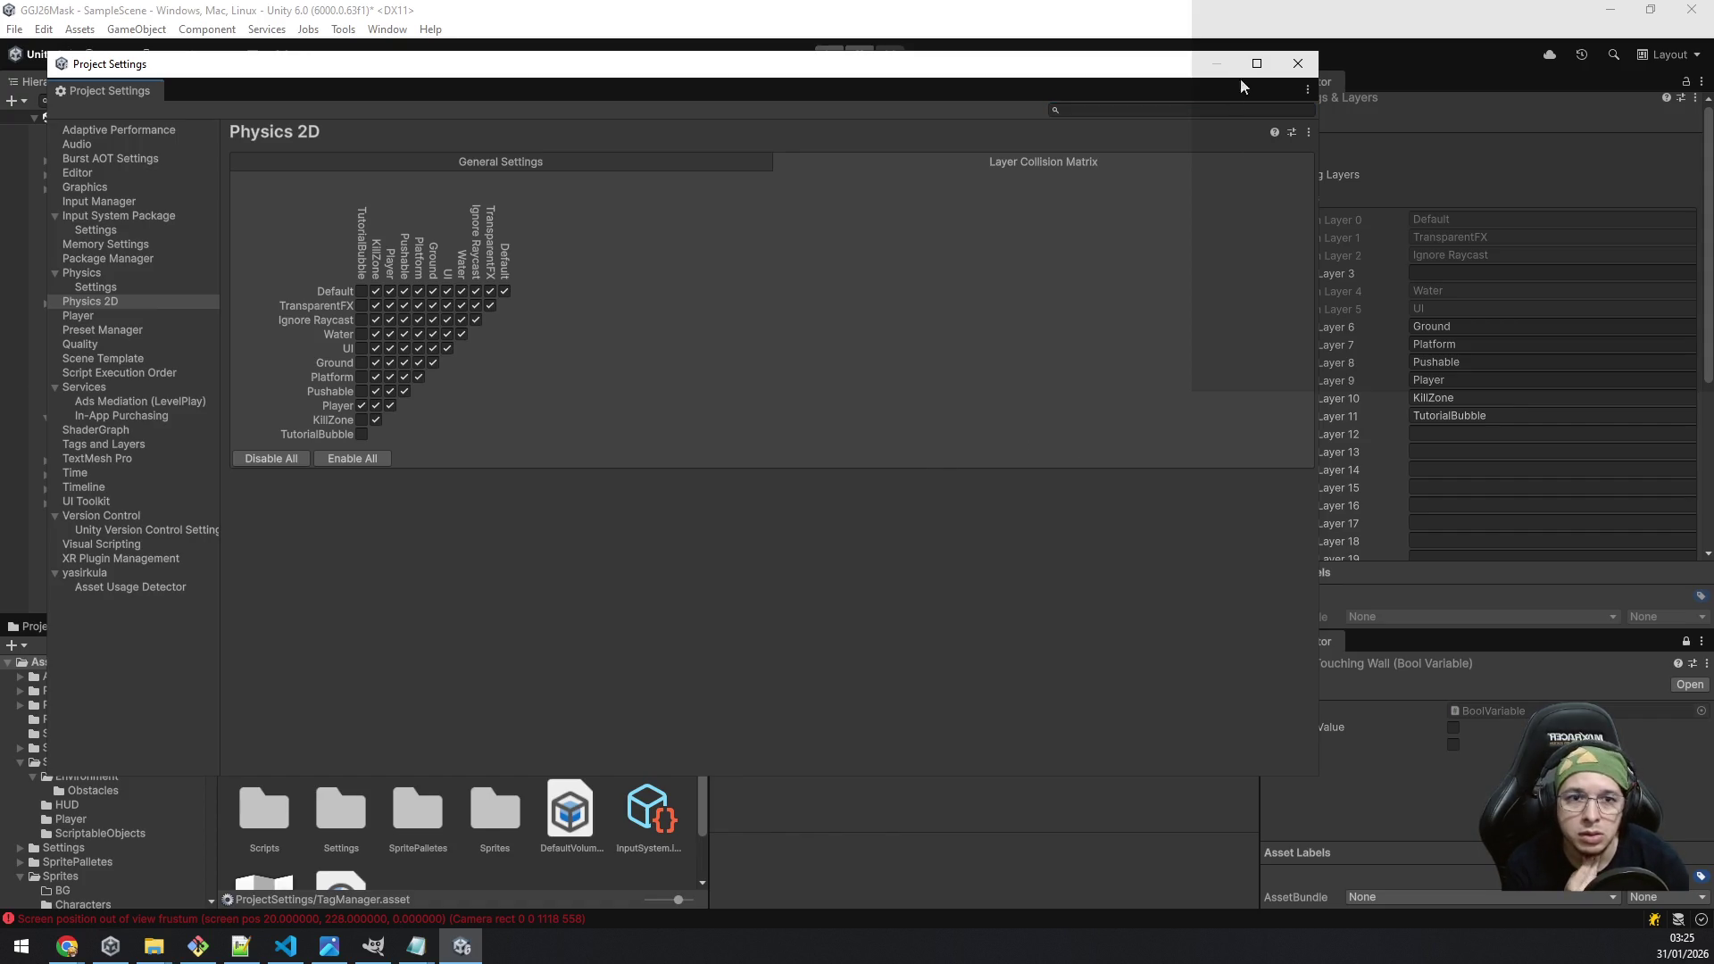
# Step: Close Project Settings and return to TutorialBubble.cs in Visual Studio Code
pyautogui.click(1287, 69)
pyautogui.moveTo(433, 954)
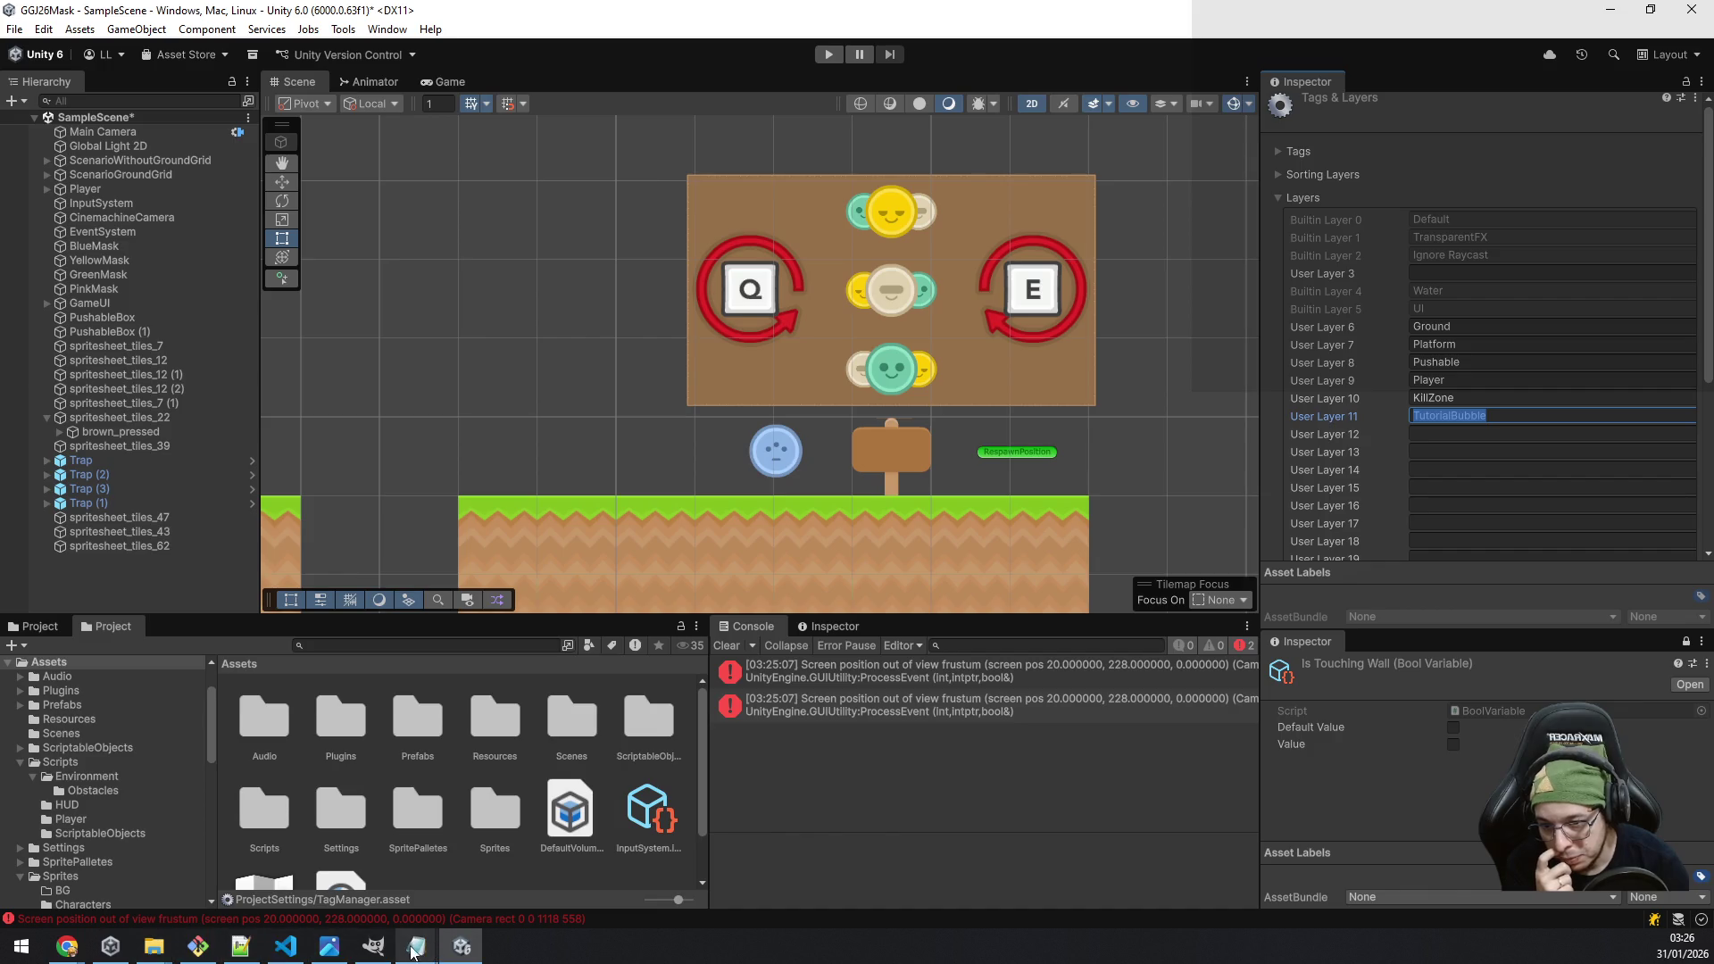
pyautogui.click(285, 946)
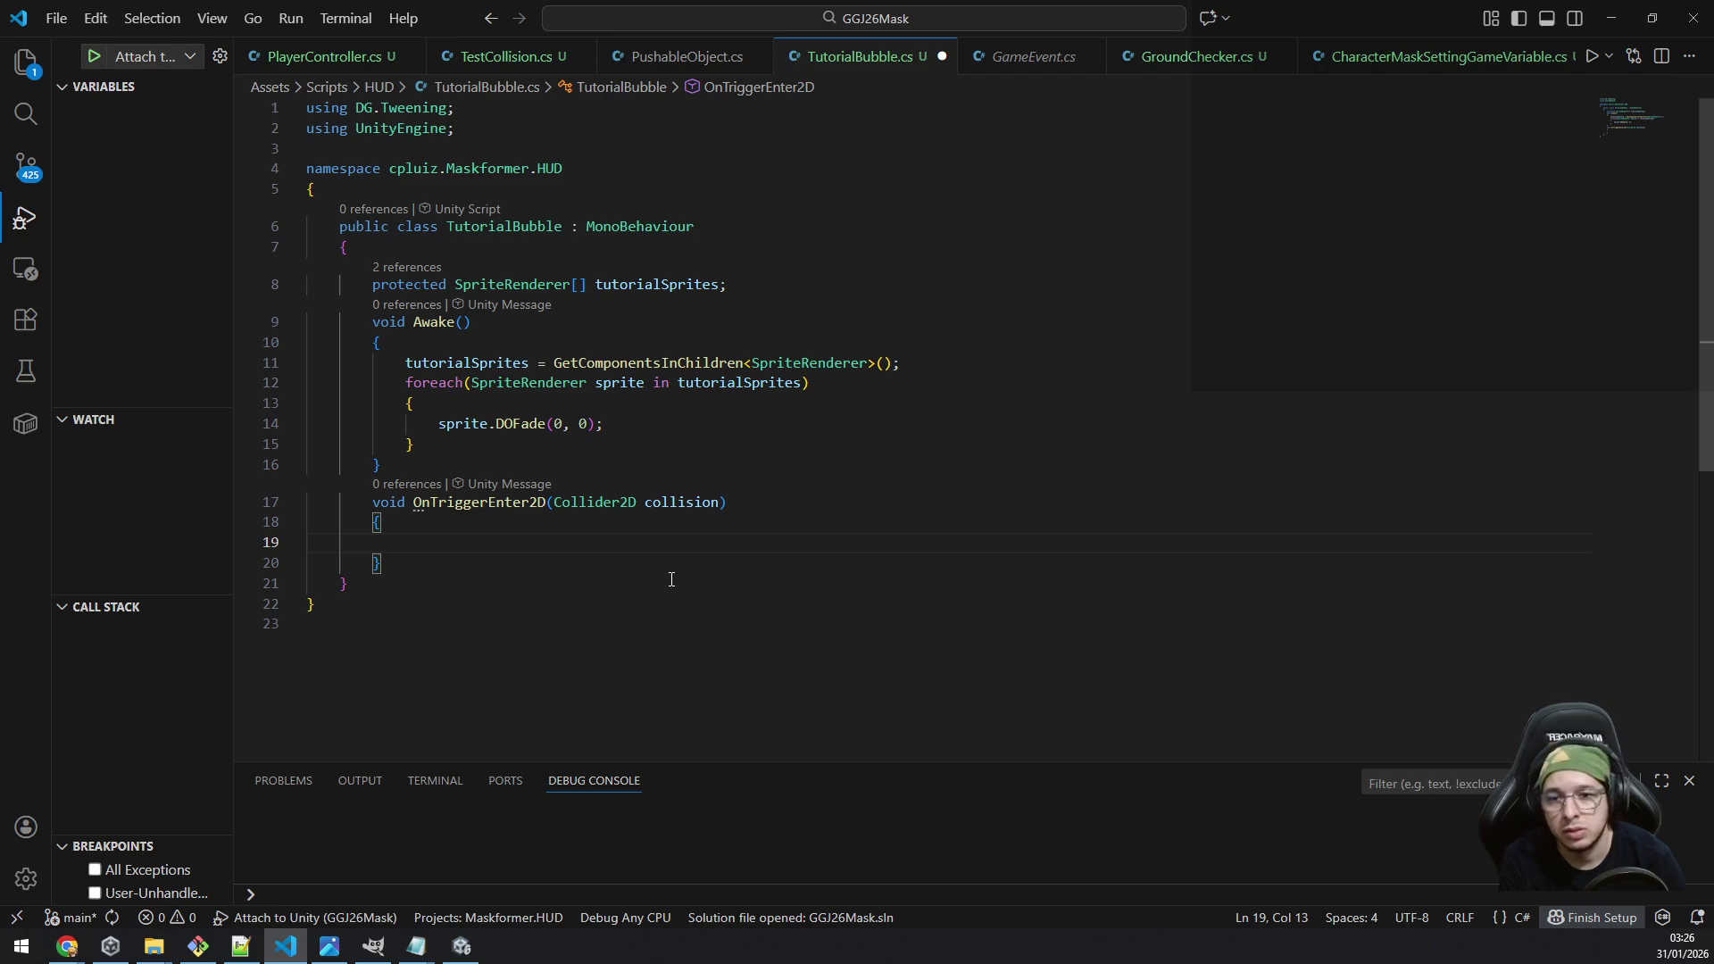
# Step: Move the fade loop from Awake into a new protected FadeAll(float target, float duration) method
pyautogui.press('Up')
pyautogui.press('Up')
pyautogui.press('Up')
pyautogui.press('End')
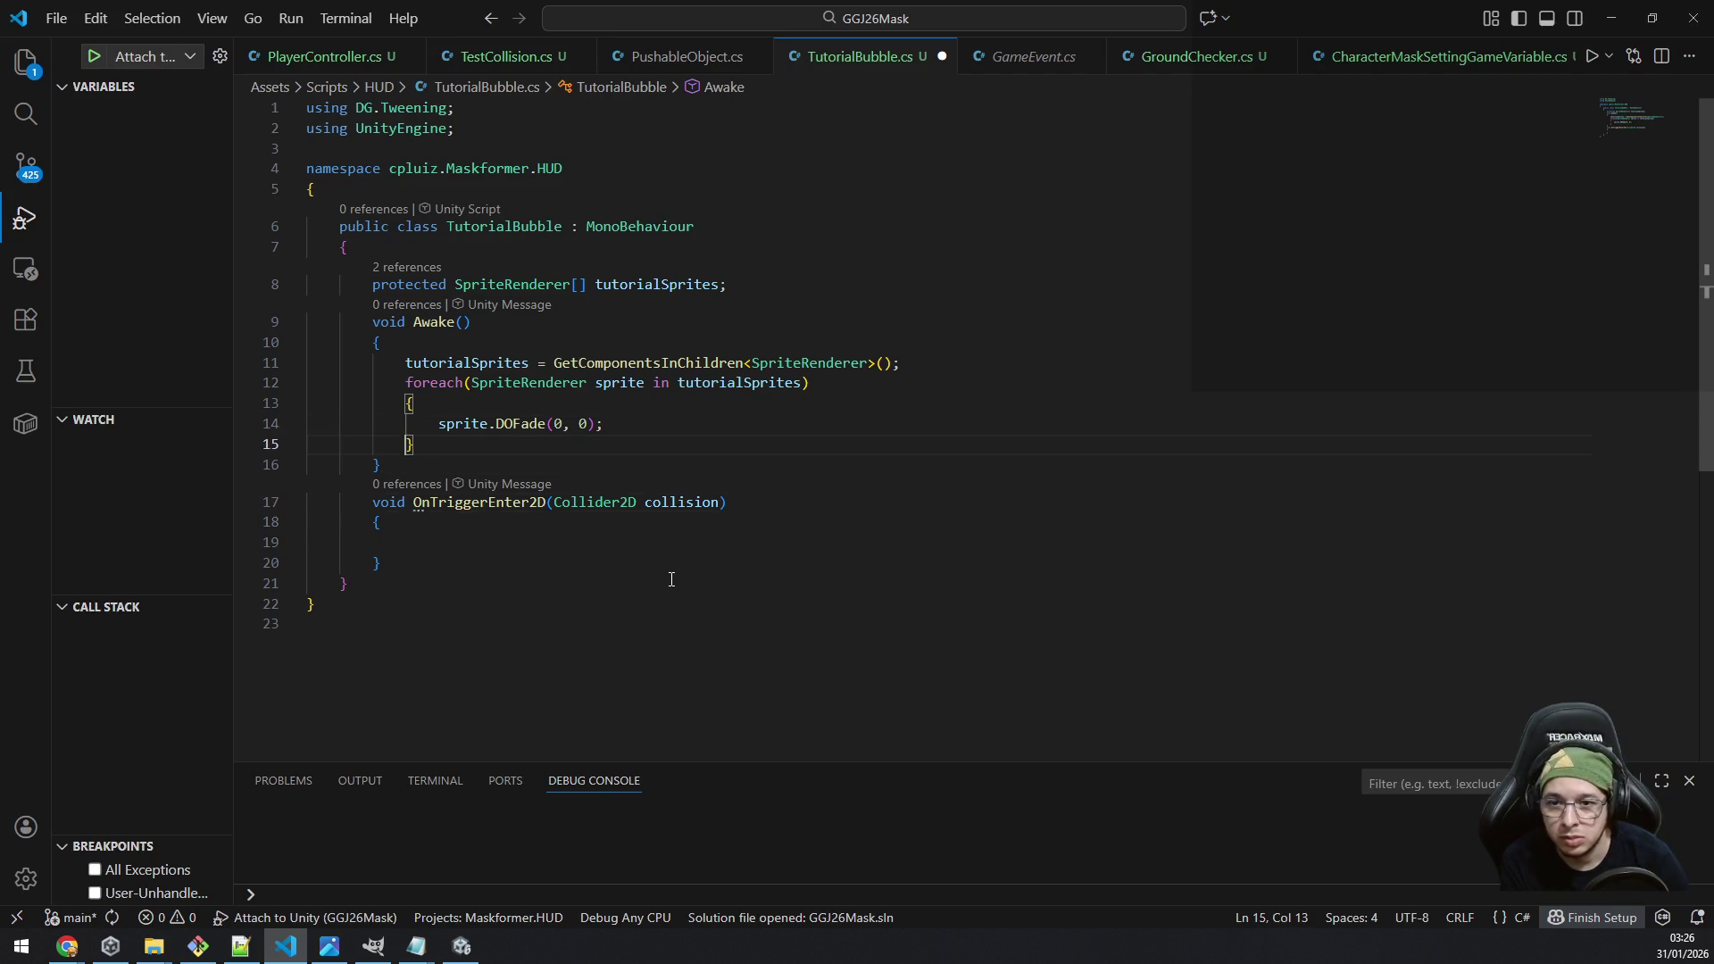
pyautogui.hotkey('shift', 'Up')
pyautogui.hotkey('shift', 'Up')
pyautogui.hotkey('shift', 'Up')
pyautogui.press('BackSpace')
pyautogui.press('Down')
pyautogui.press('Down')
pyautogui.press('Down')
pyautogui.press('Up')
pyautogui.press('End')
pyautogui.press('Return')
pyautogui.press('Return')
pyautogui.write('pri')
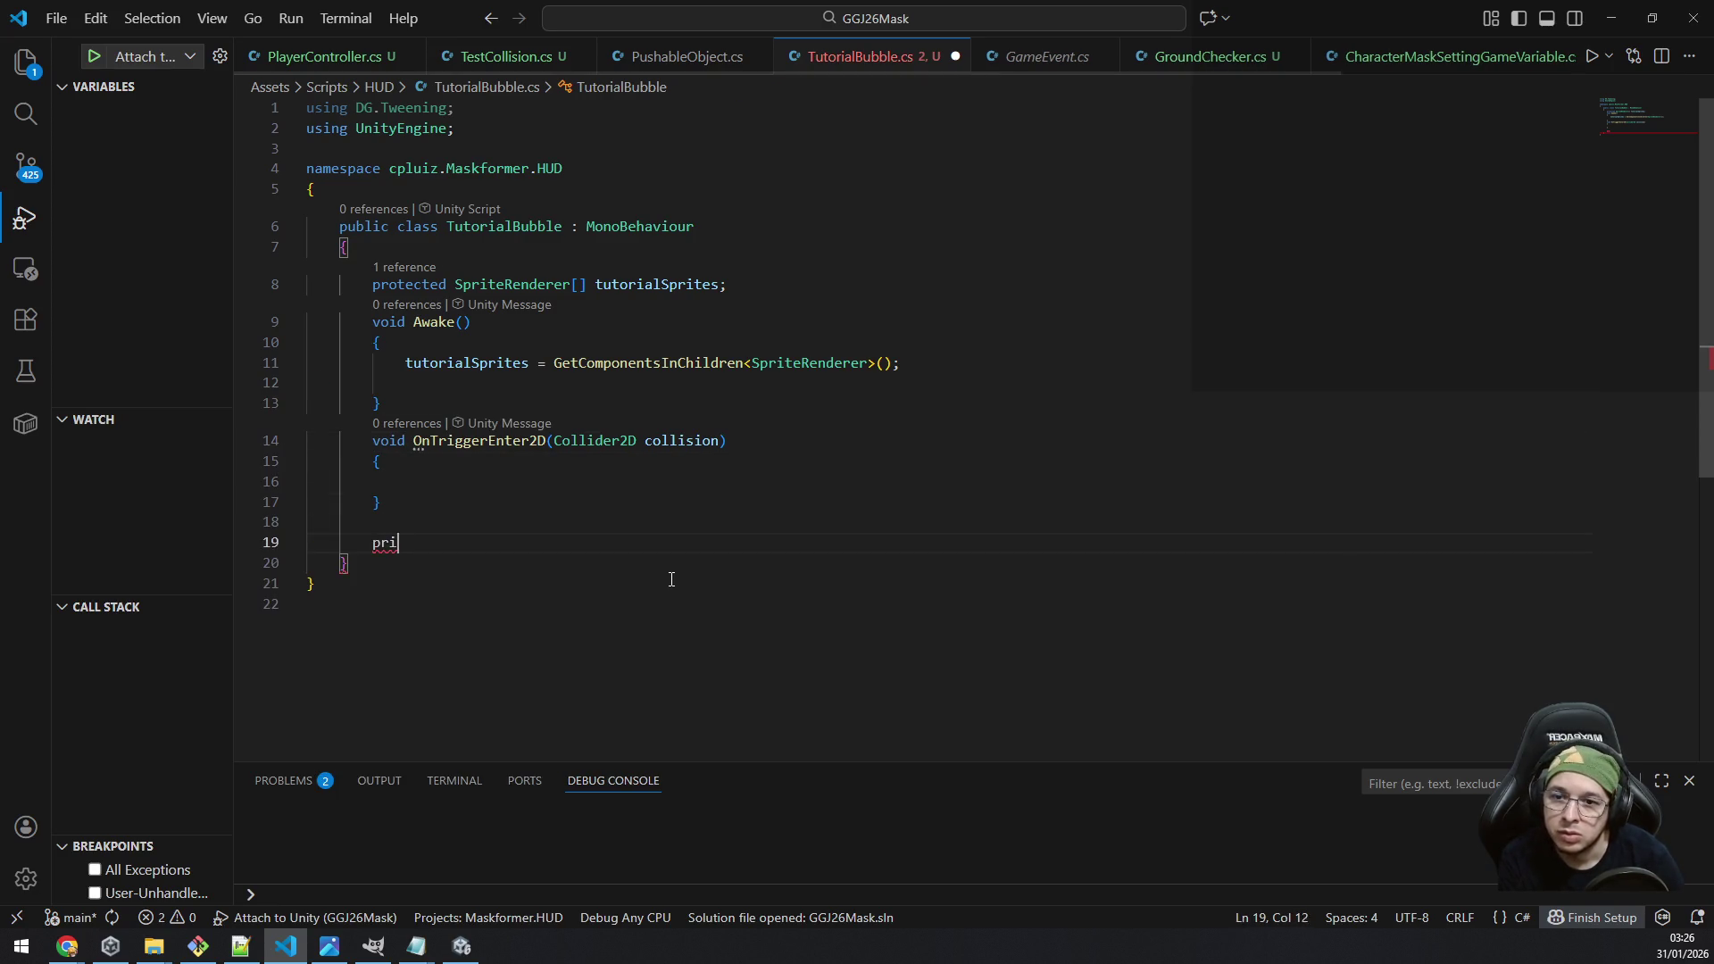
pyautogui.write('vate f')
pyautogui.press('BackSpace')
pyautogui.write('voi')
pyautogui.press('BackSpace')
pyautogui.press('BackSpace')
pyautogui.press('BackSpace')
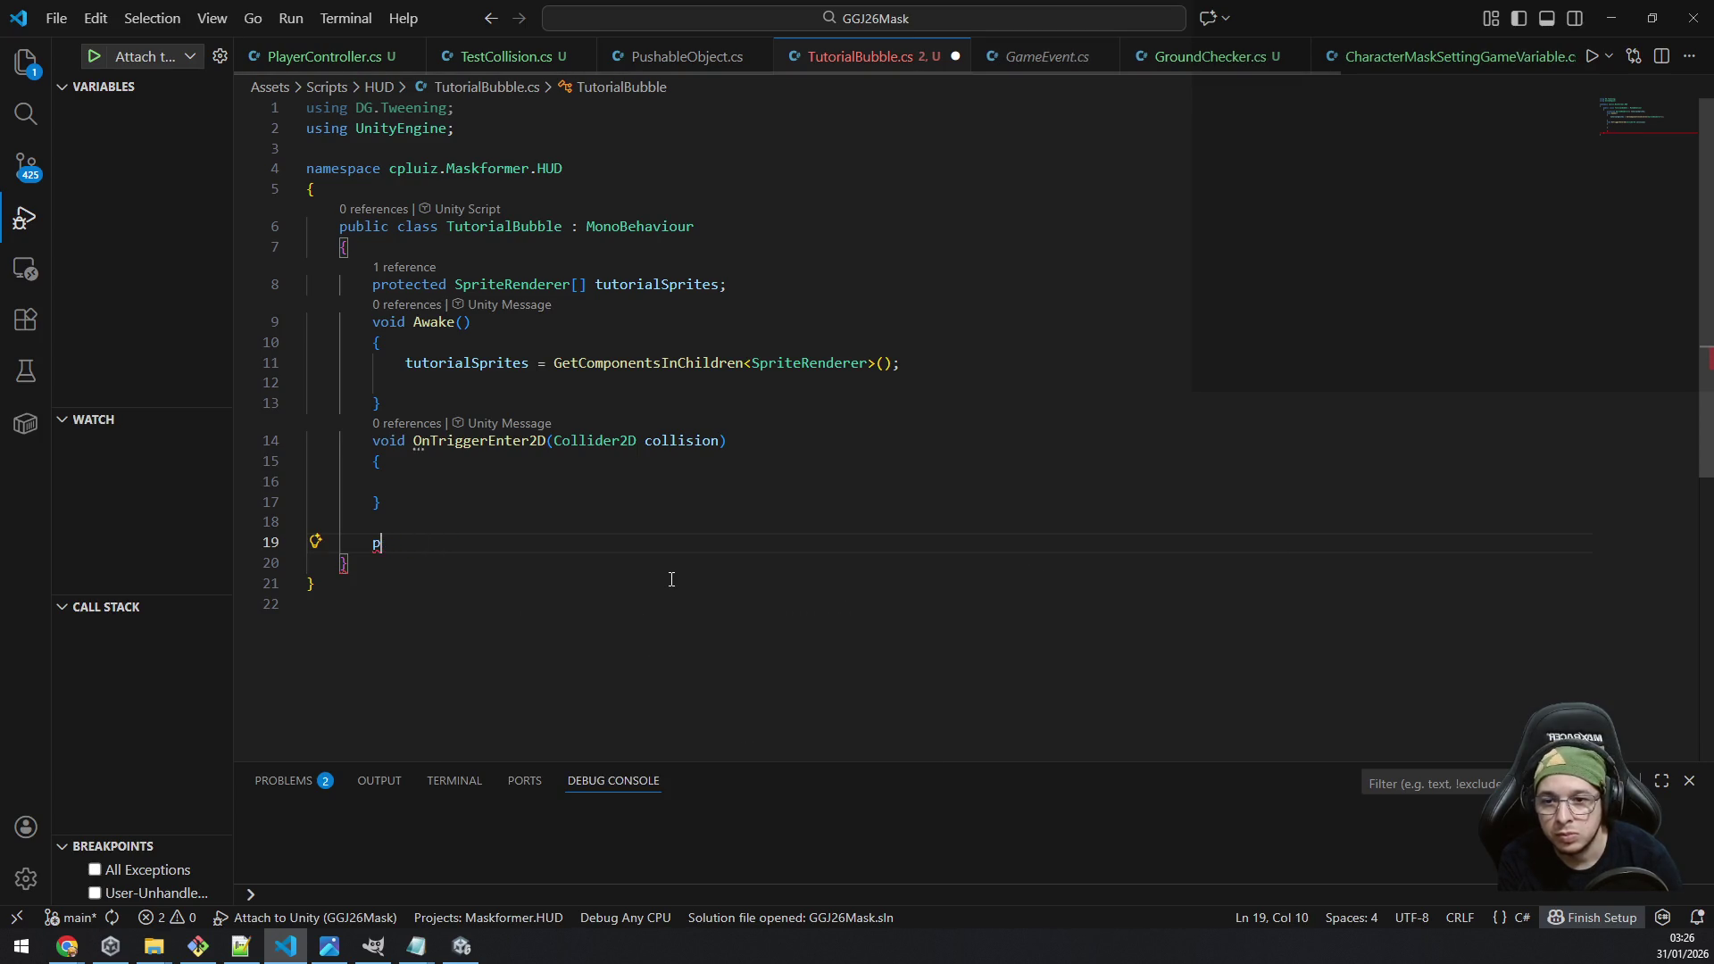
pyautogui.write('rotected void ')
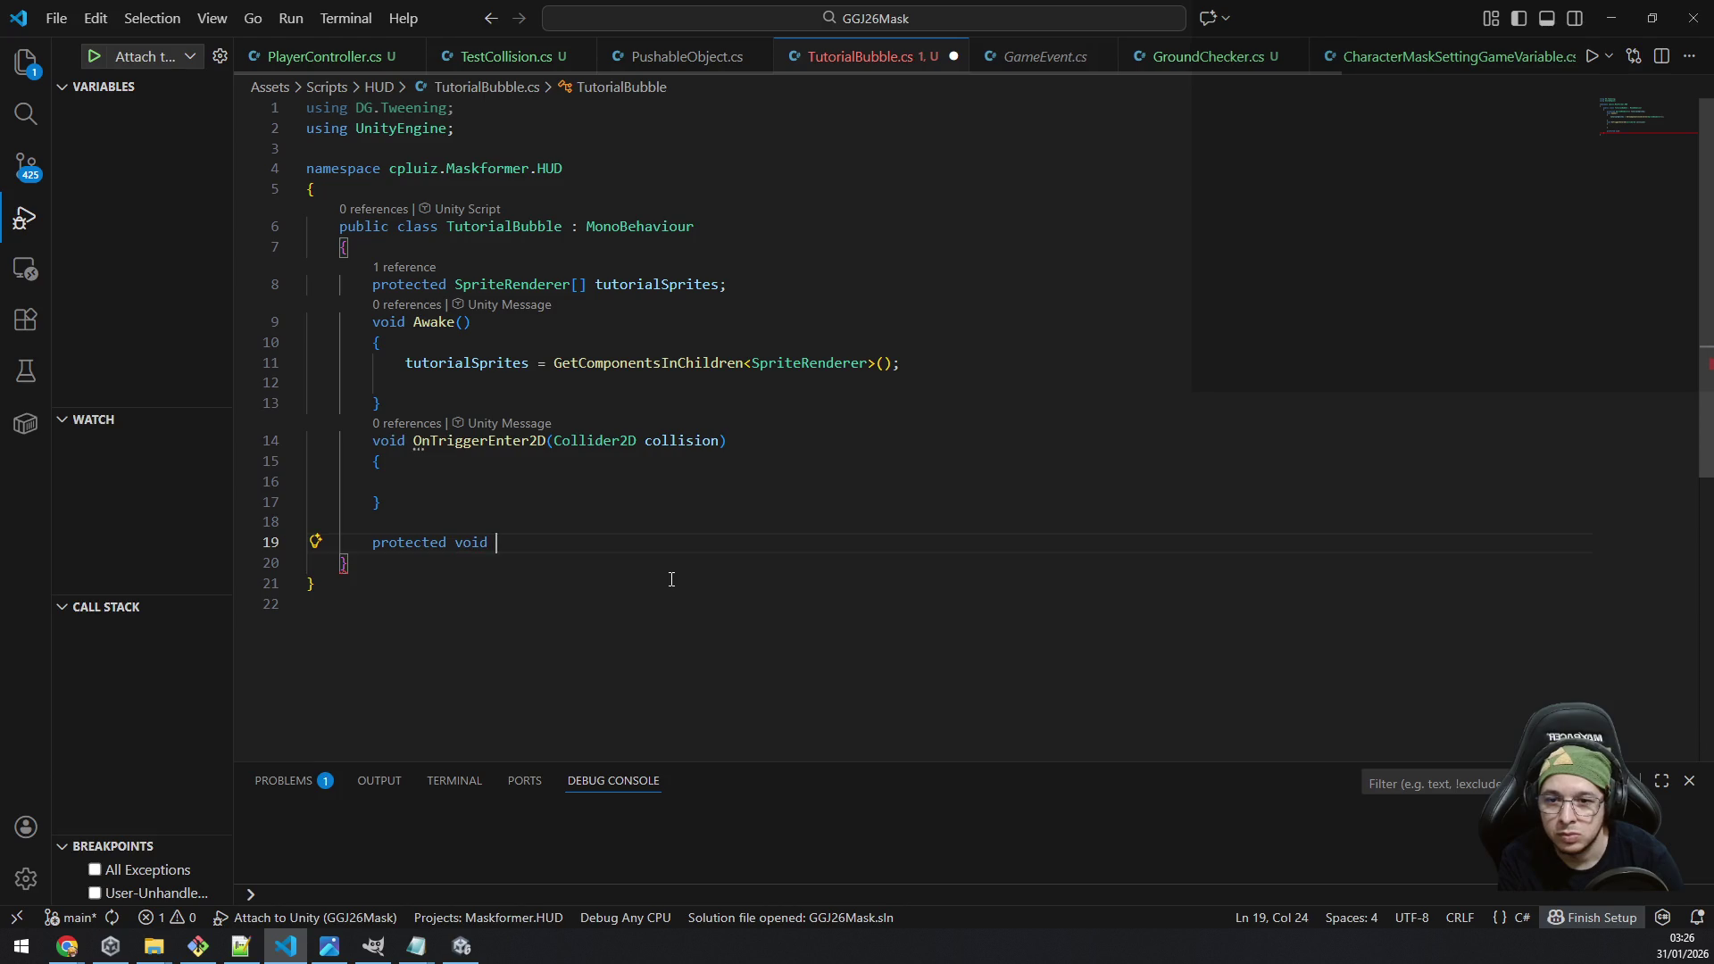
pyautogui.write('FadeAll')
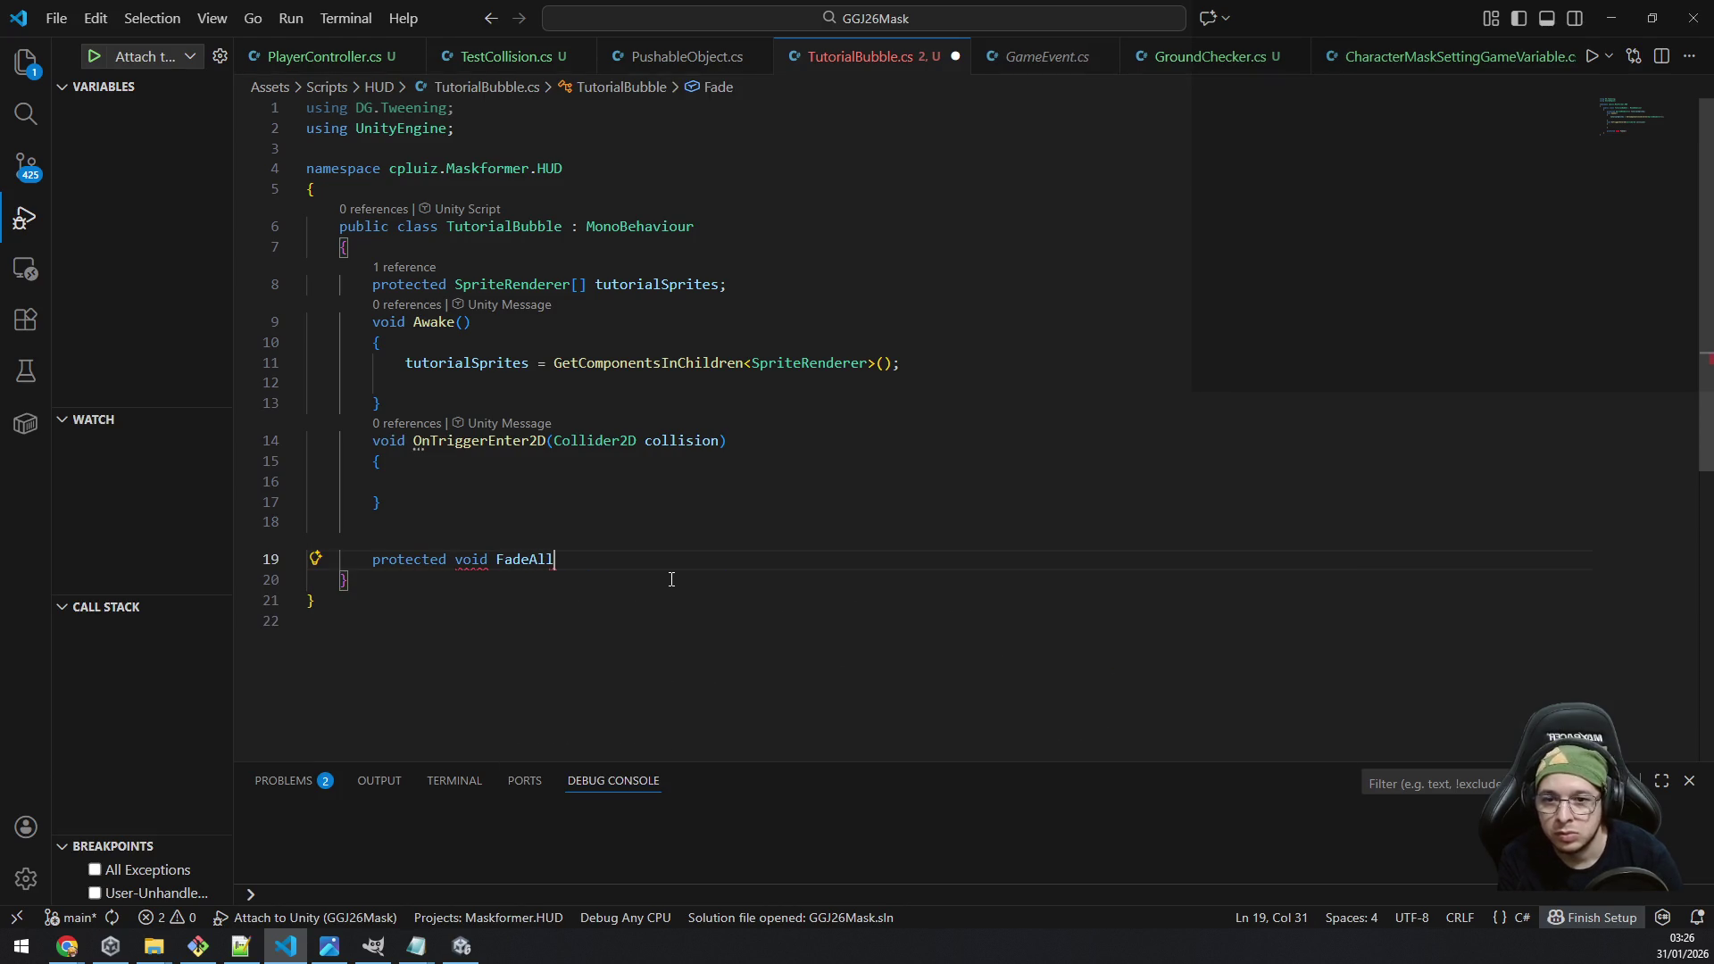
pyautogui.write('(')
pyautogui.write('float target, ')
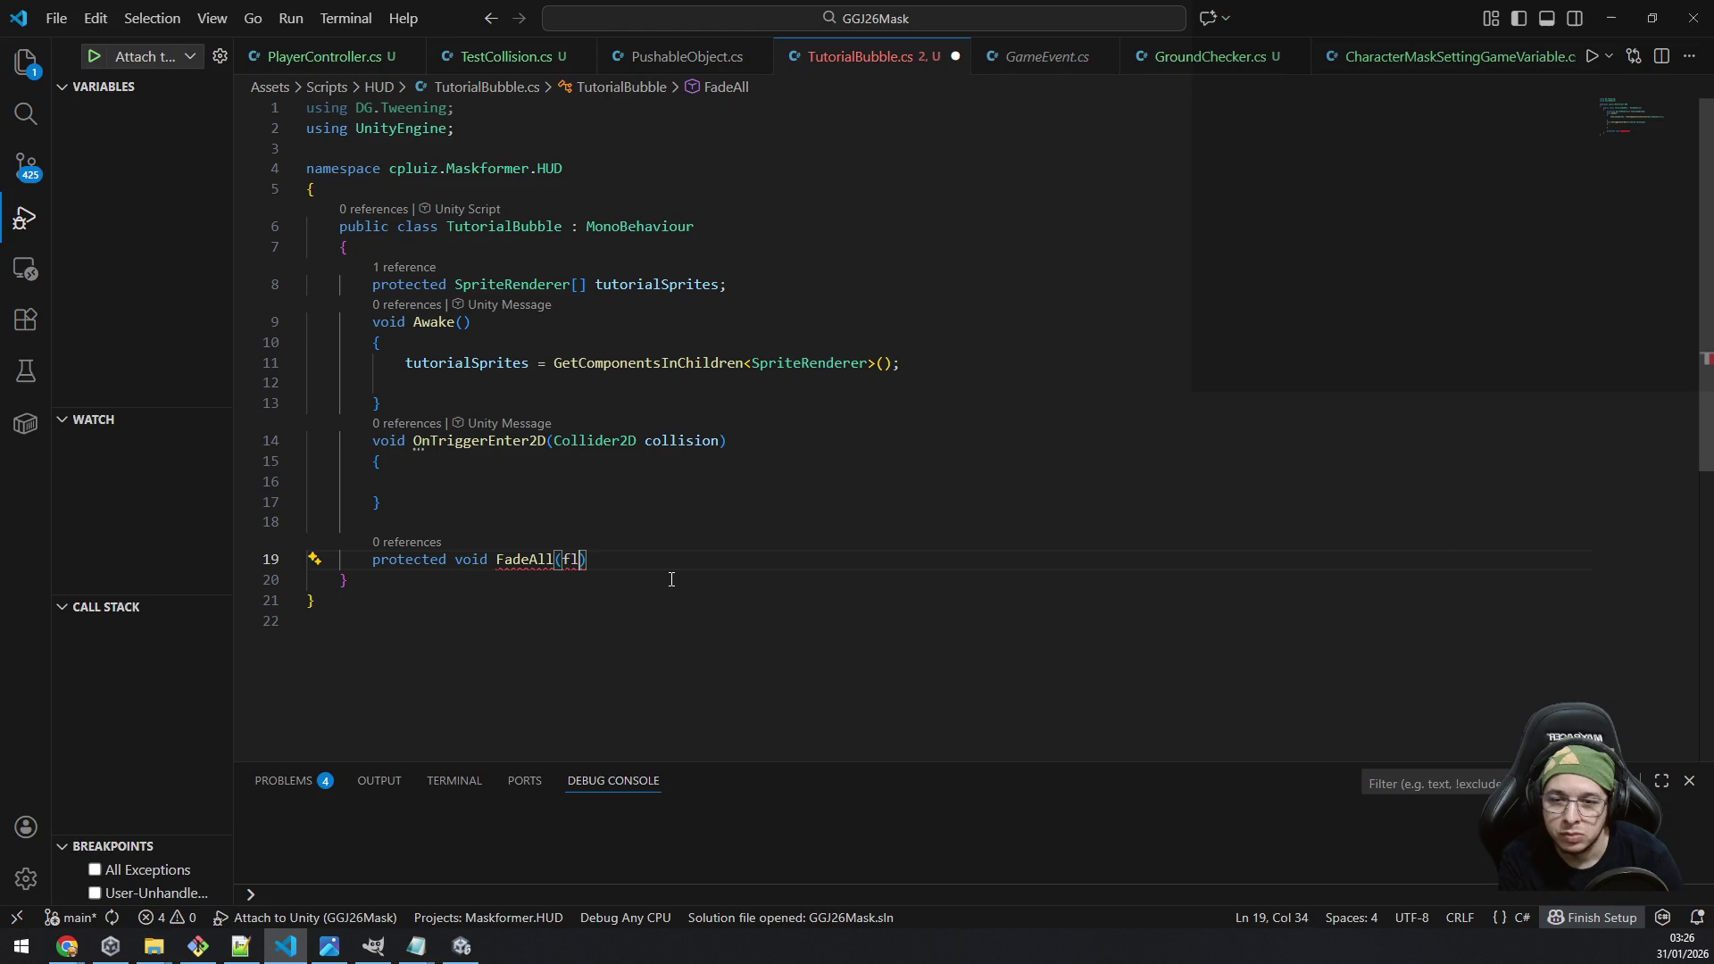
pyautogui.write('float duration')
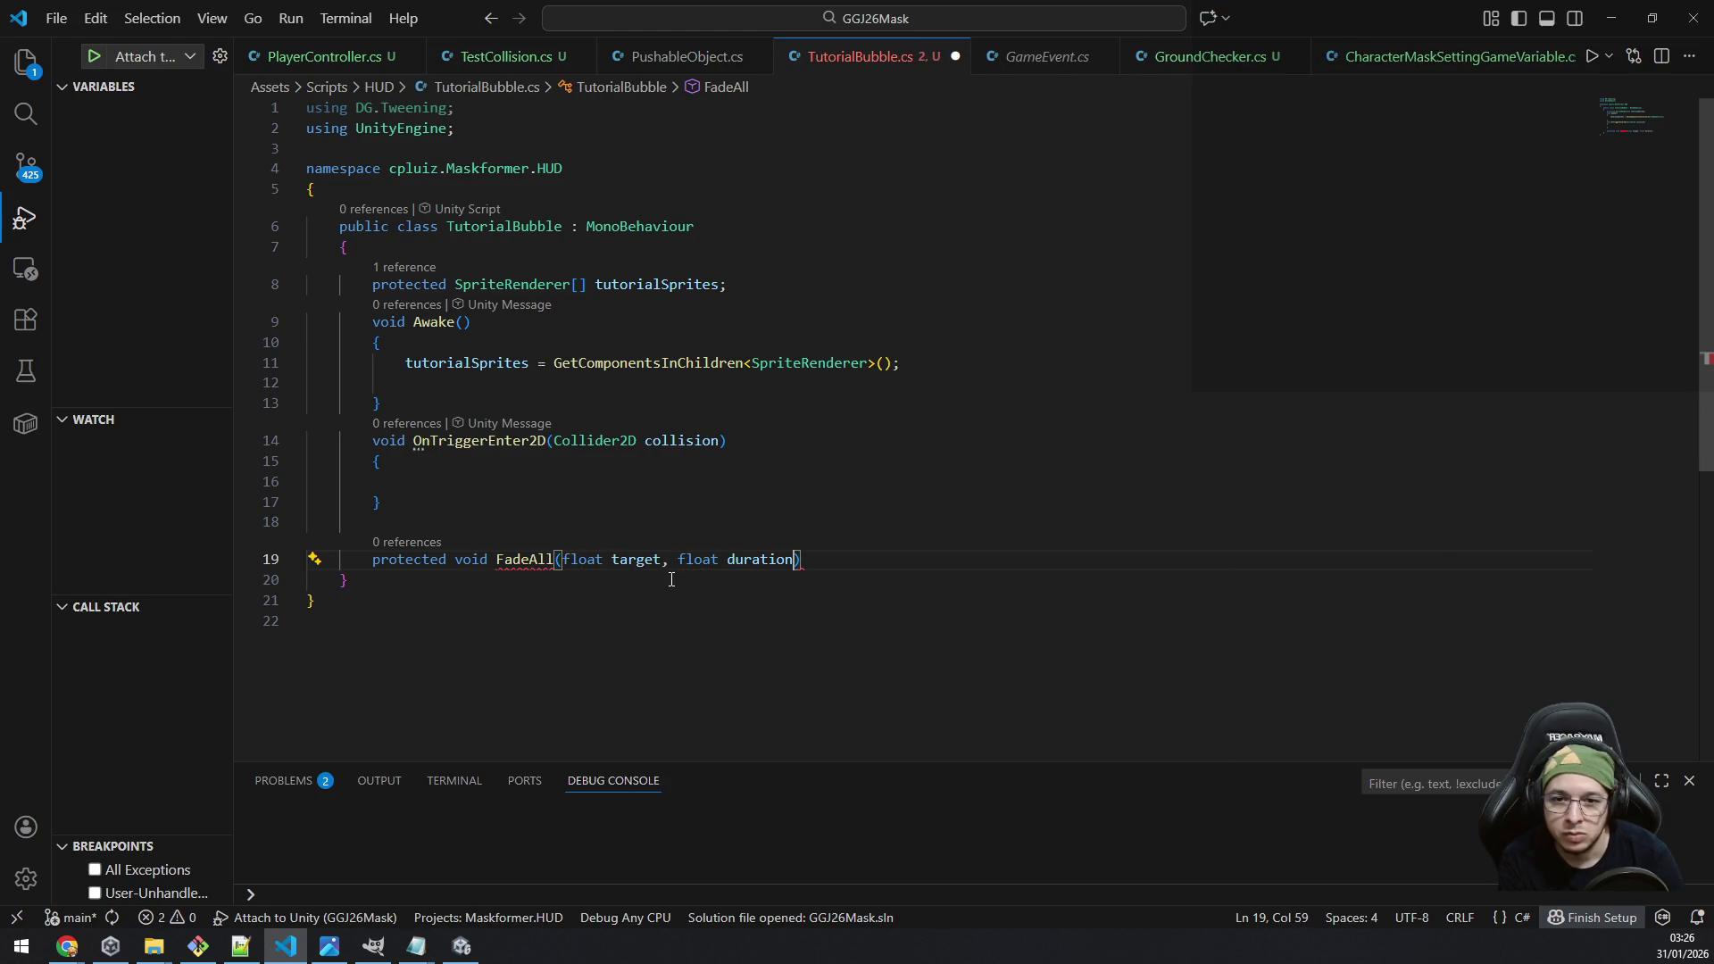
pyautogui.press('Return')
pyautogui.write('{')
pyautogui.press('Return')
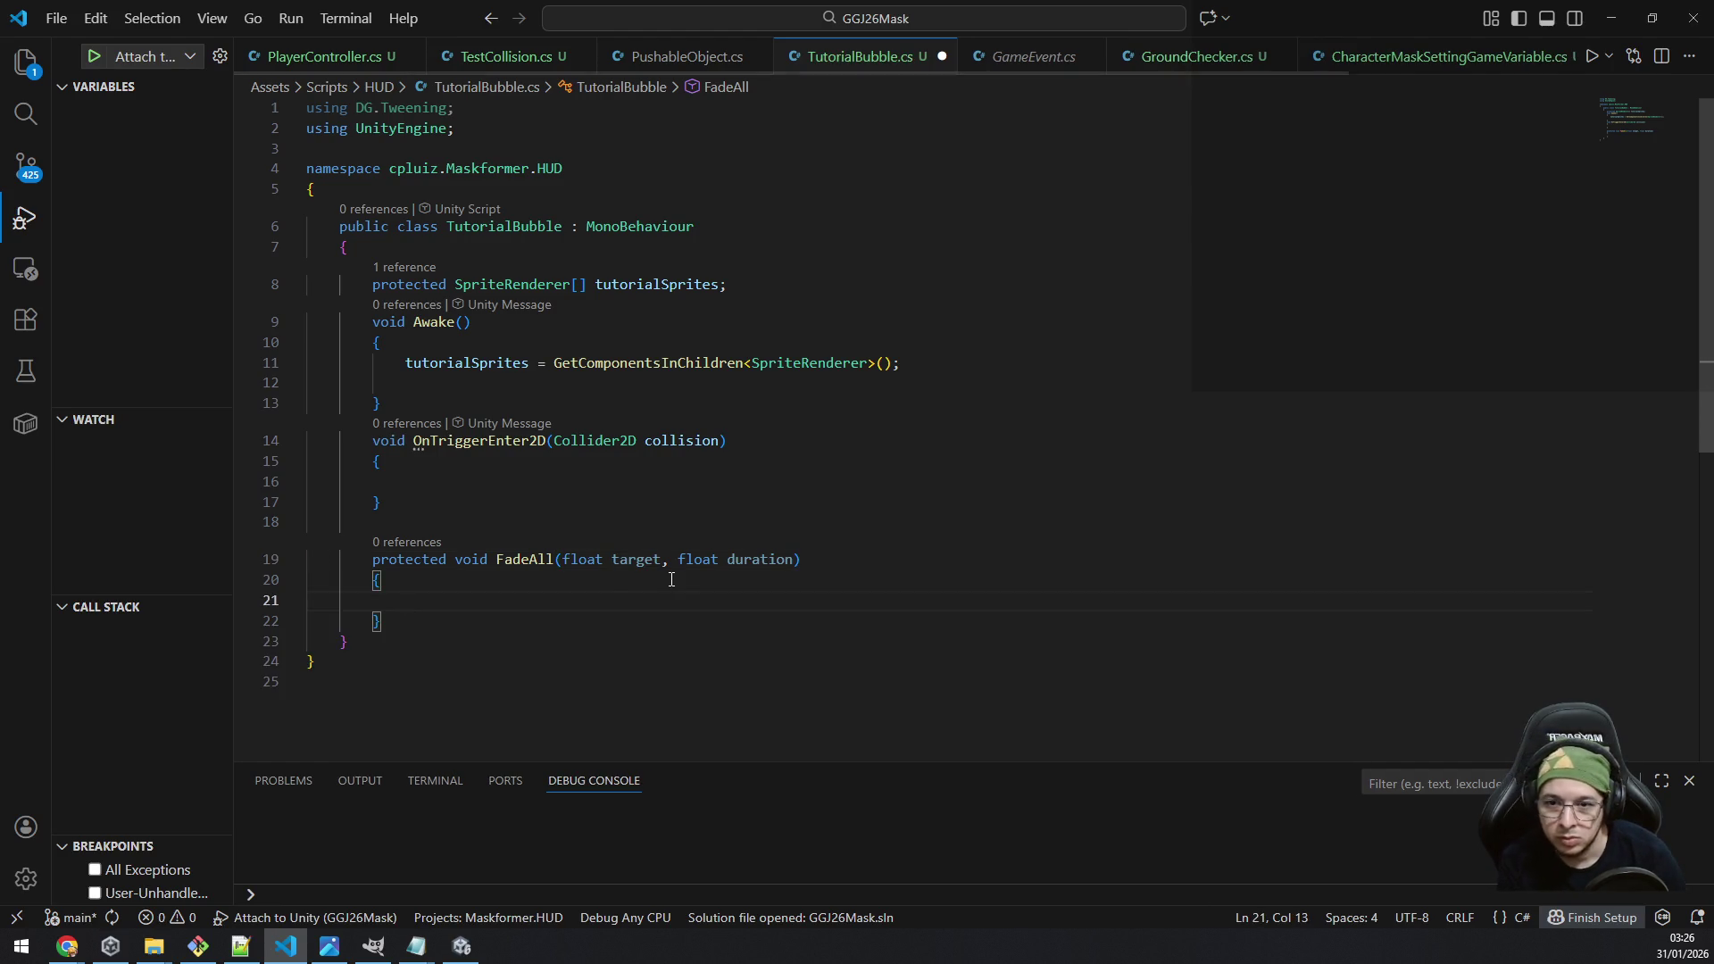
pyautogui.press('Tab')
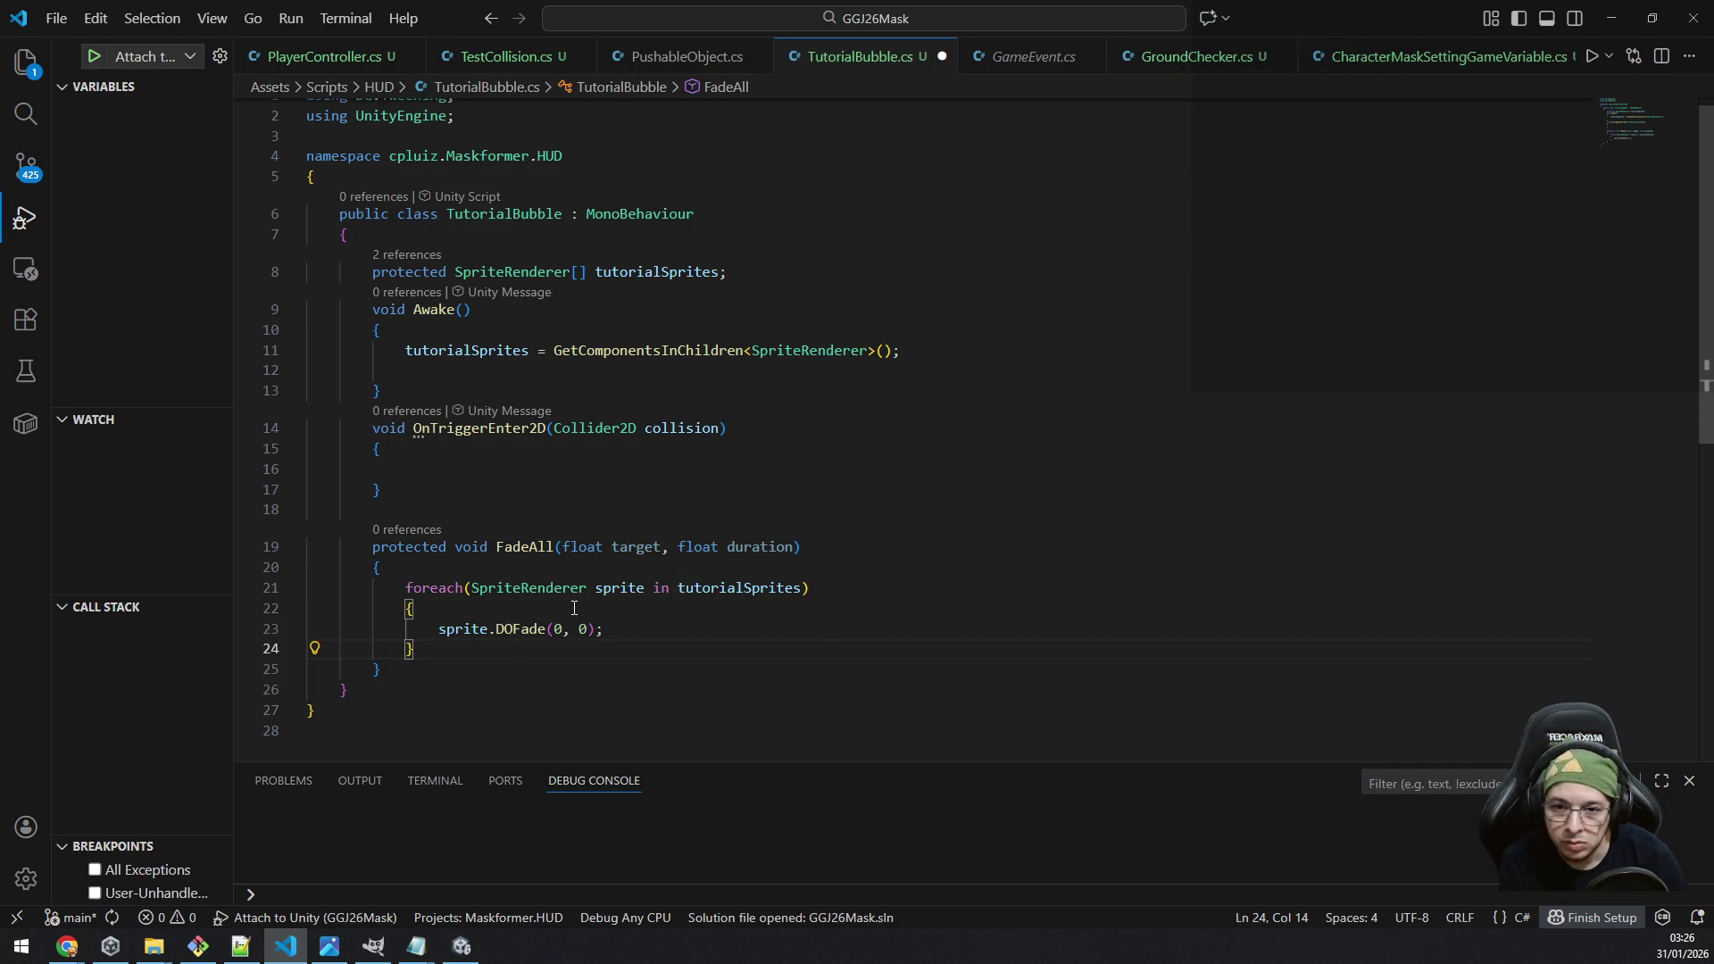
# Step: Pass target and duration to DOFade and rename the target parameter to targetAlpha
pyautogui.click(564, 625)
pyautogui.press('BackSpace')
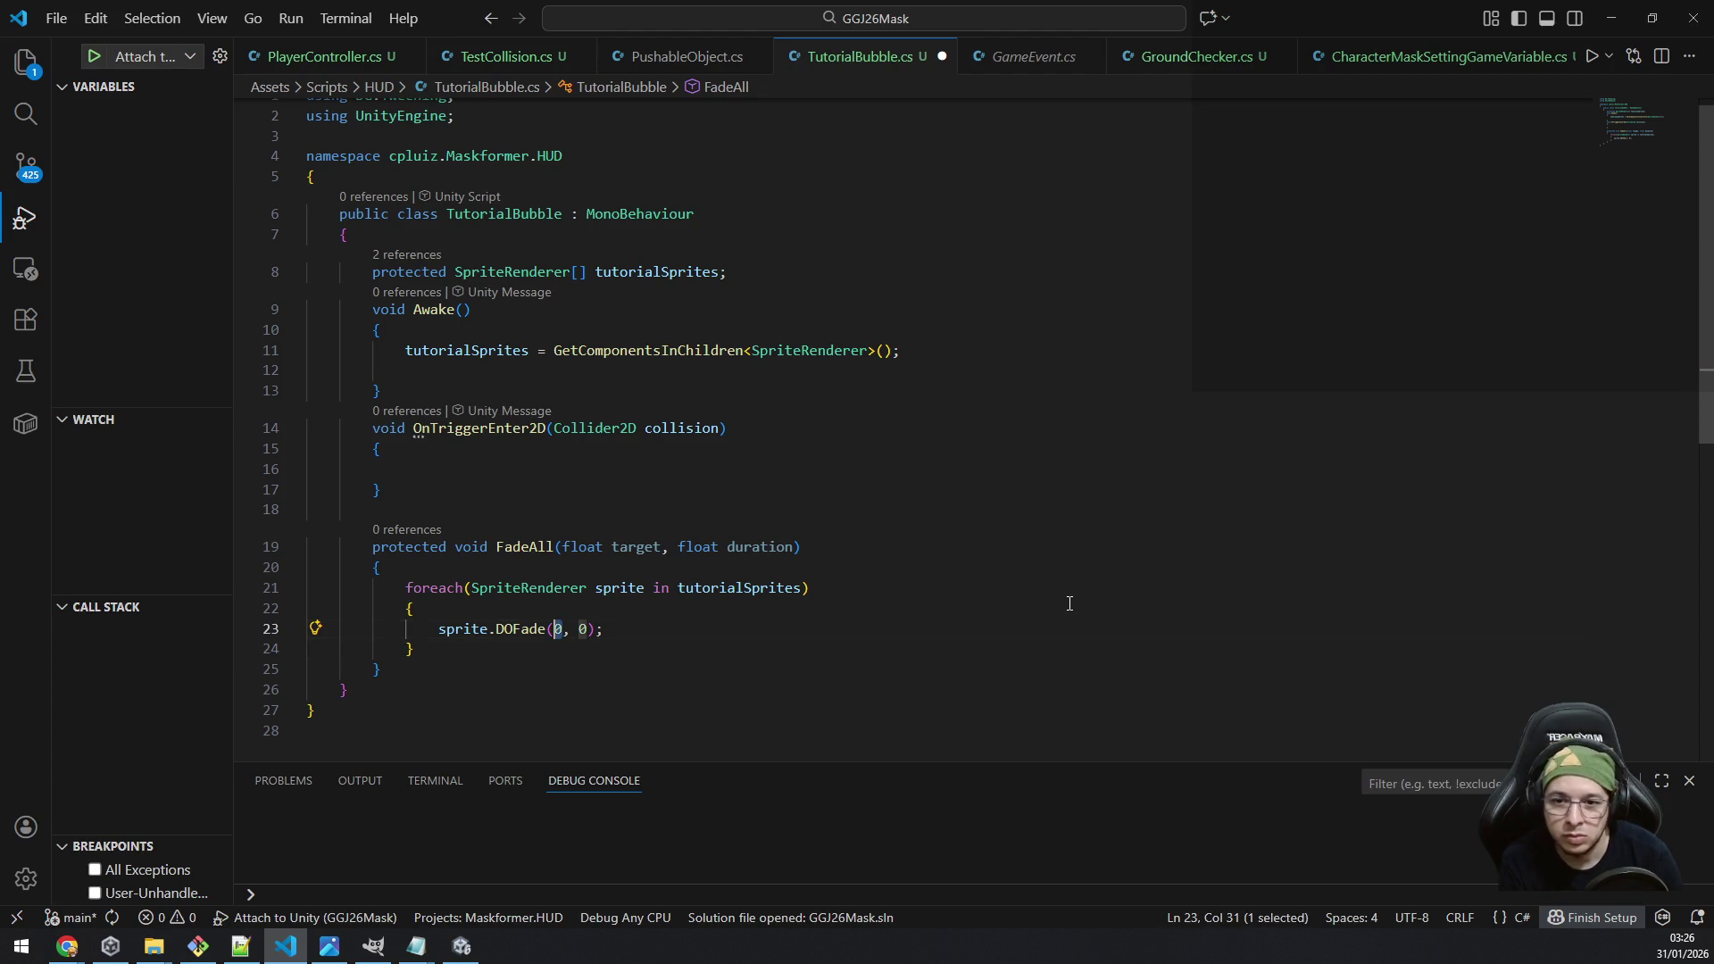
pyautogui.write('target')
pyautogui.press('Escape')
pyautogui.press('Right')
pyautogui.press('Right')
pyautogui.press('Right')
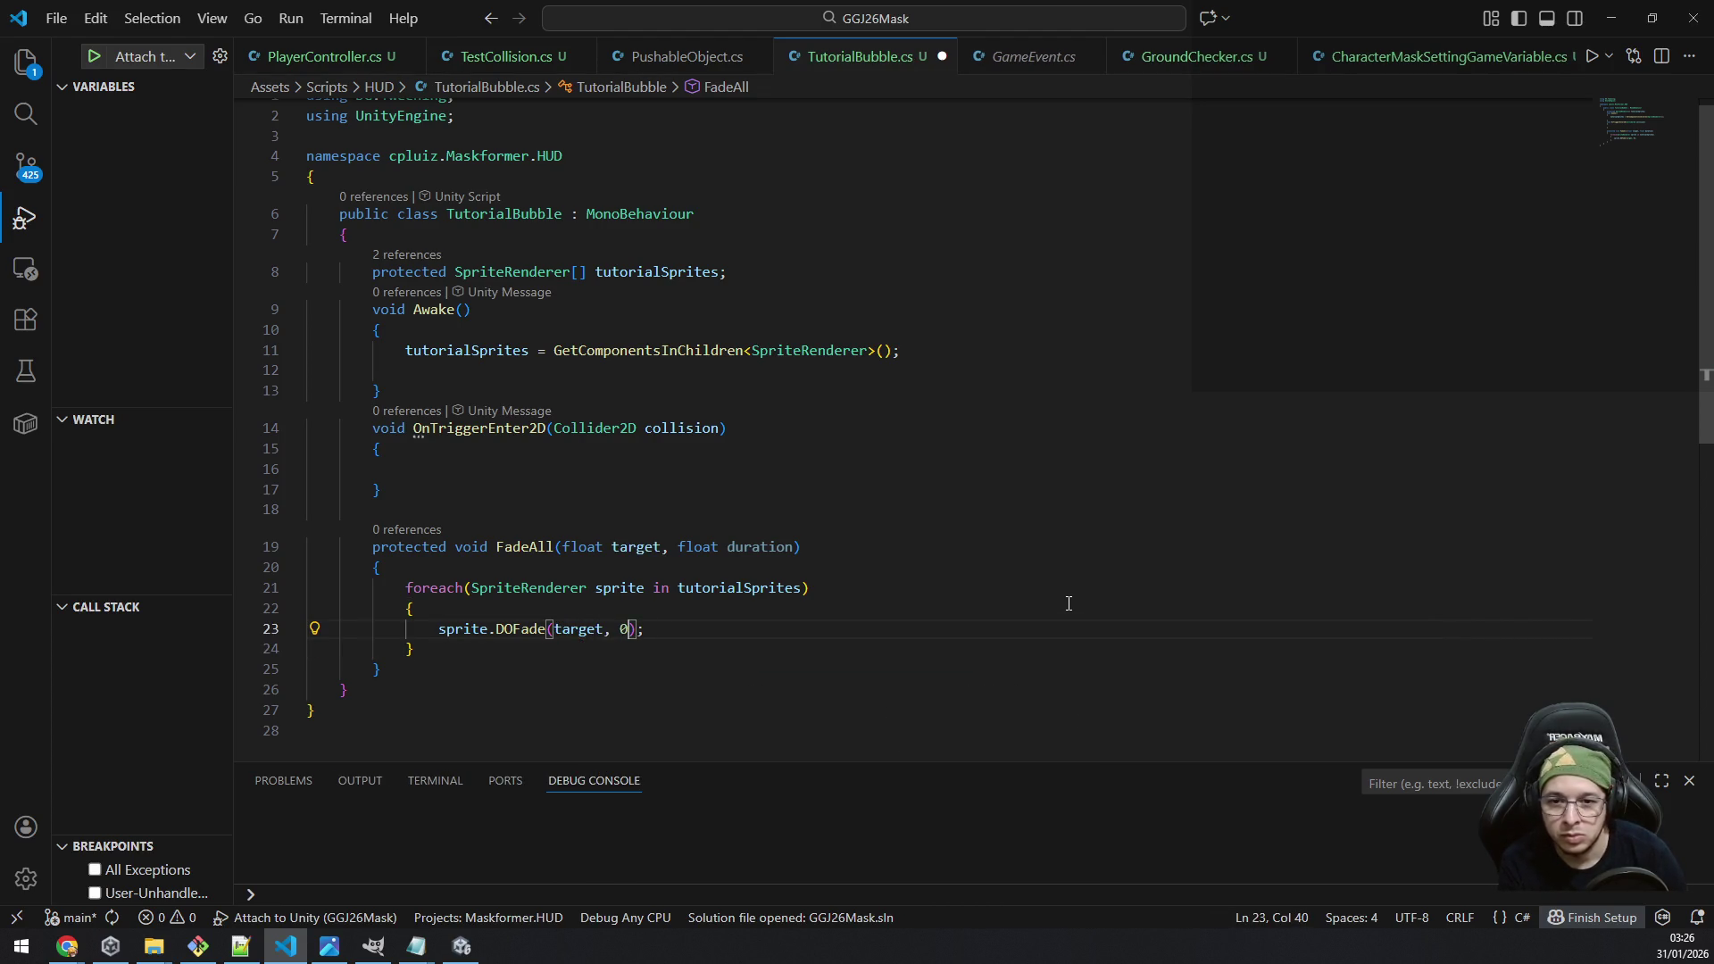
pyautogui.press('BackSpace')
pyautogui.write('duration')
pyautogui.press('Escape')
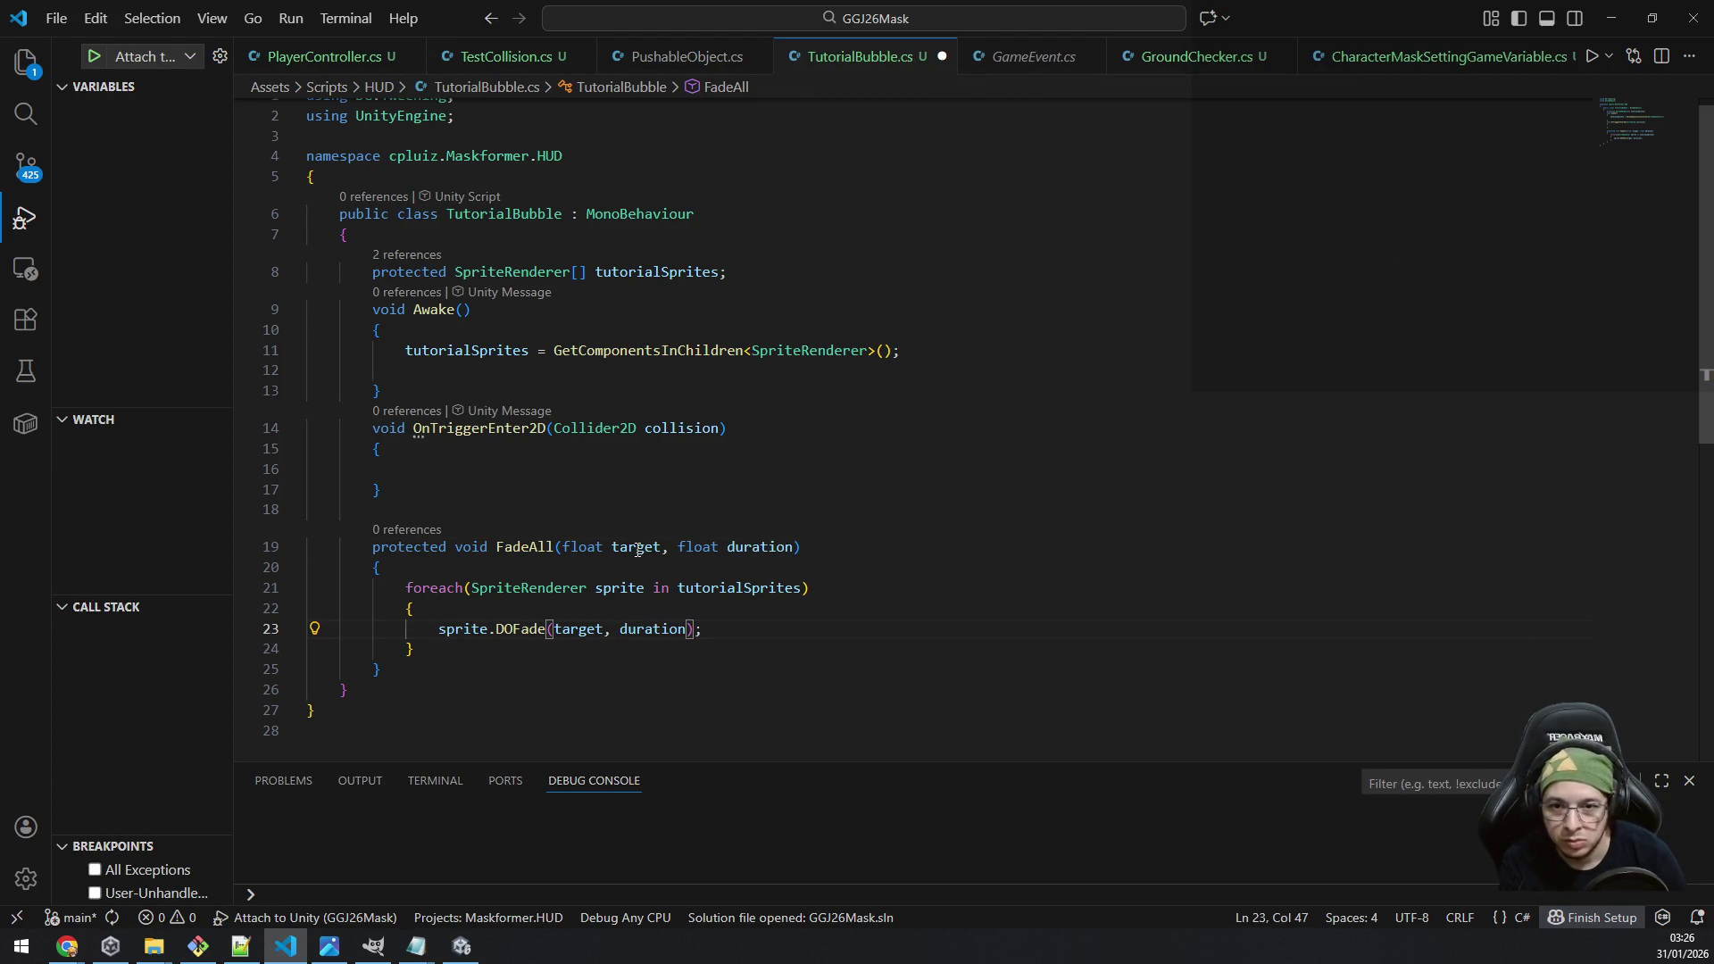
pyautogui.click(637, 550)
pyautogui.press('F2')
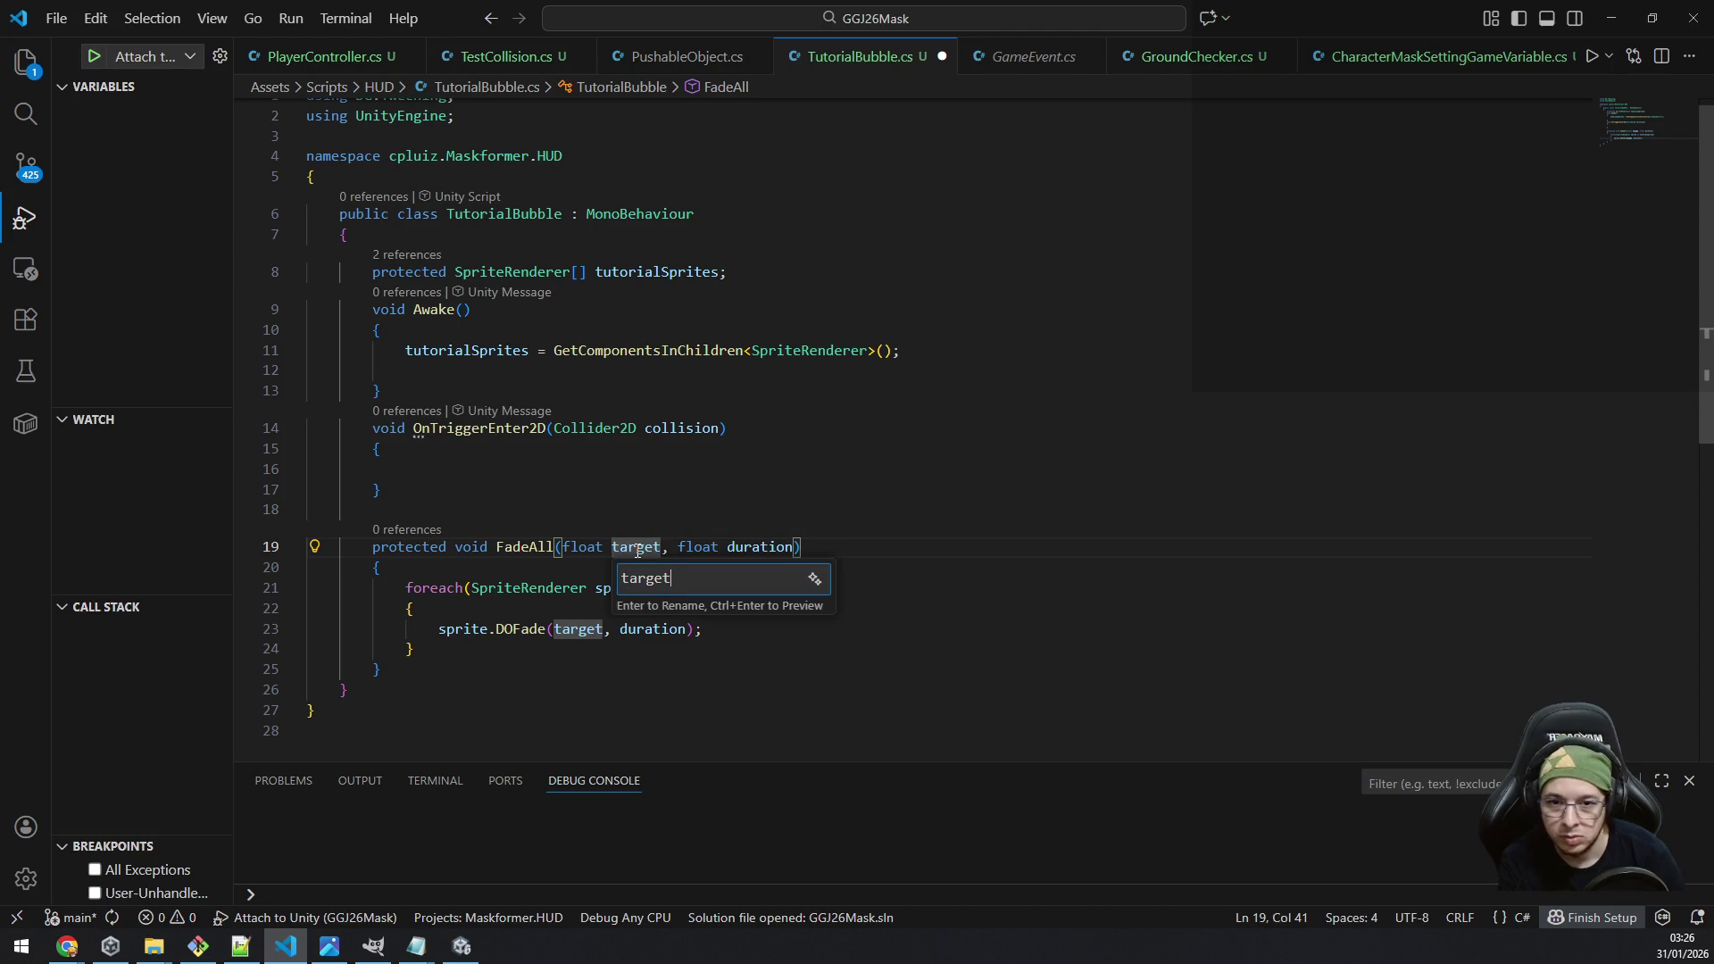
pyautogui.write('Alpha')
pyautogui.press('Return')
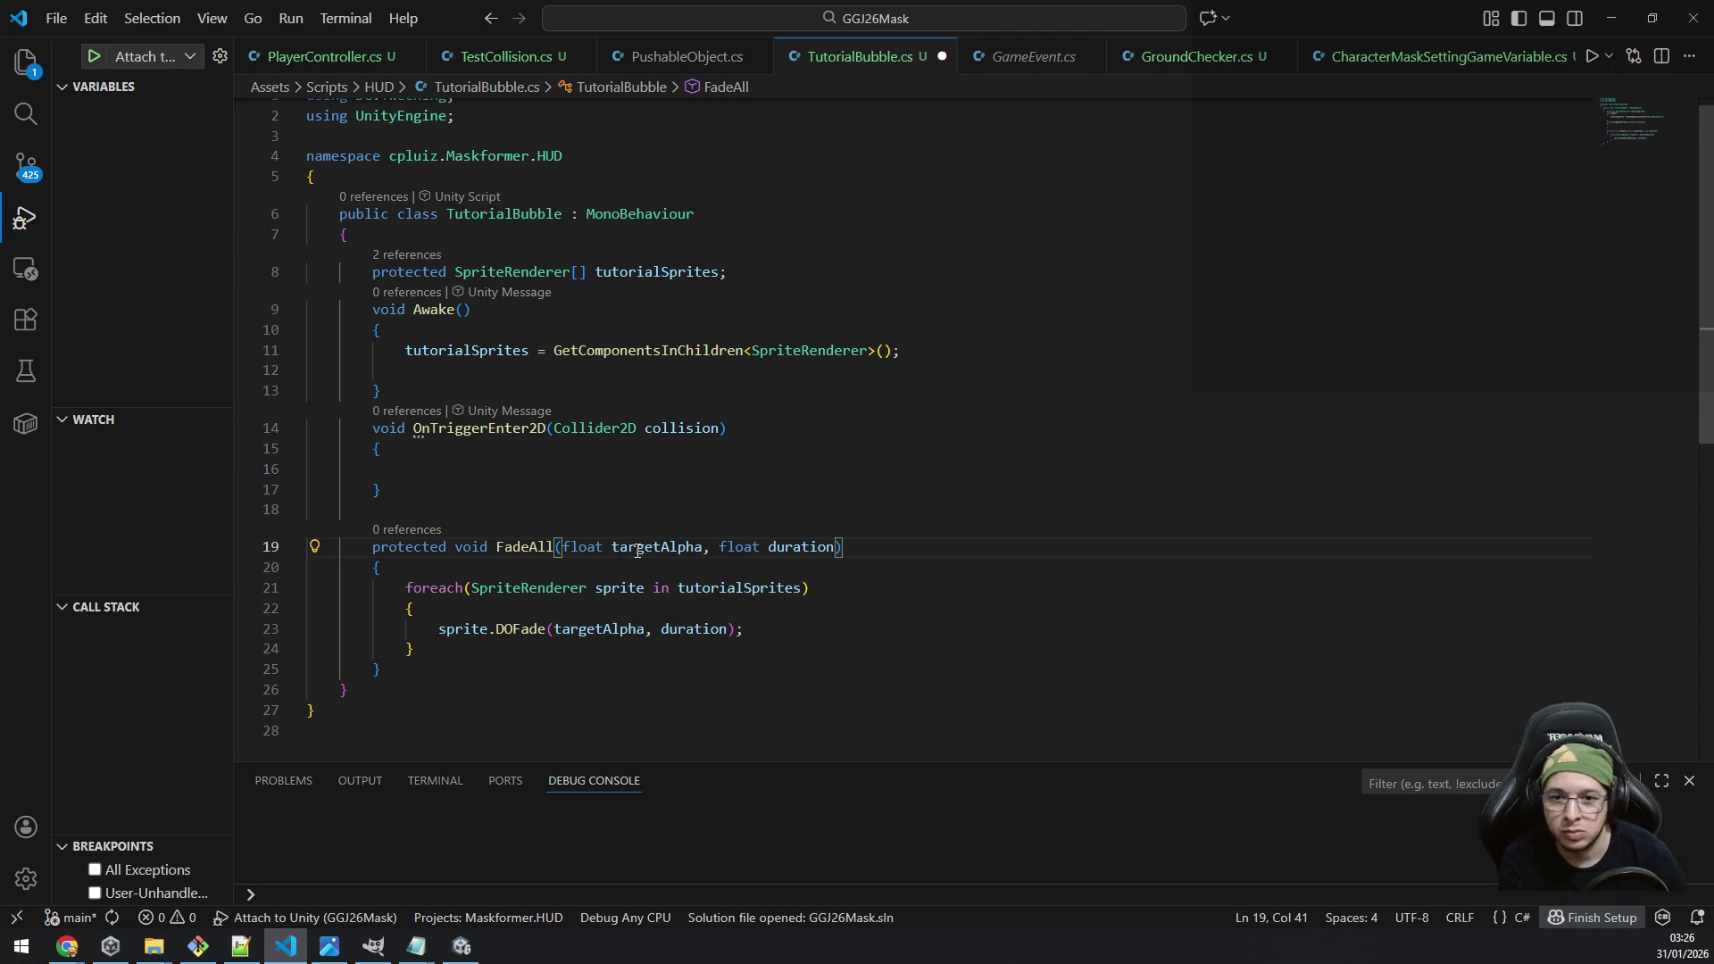
pyautogui.click(577, 372)
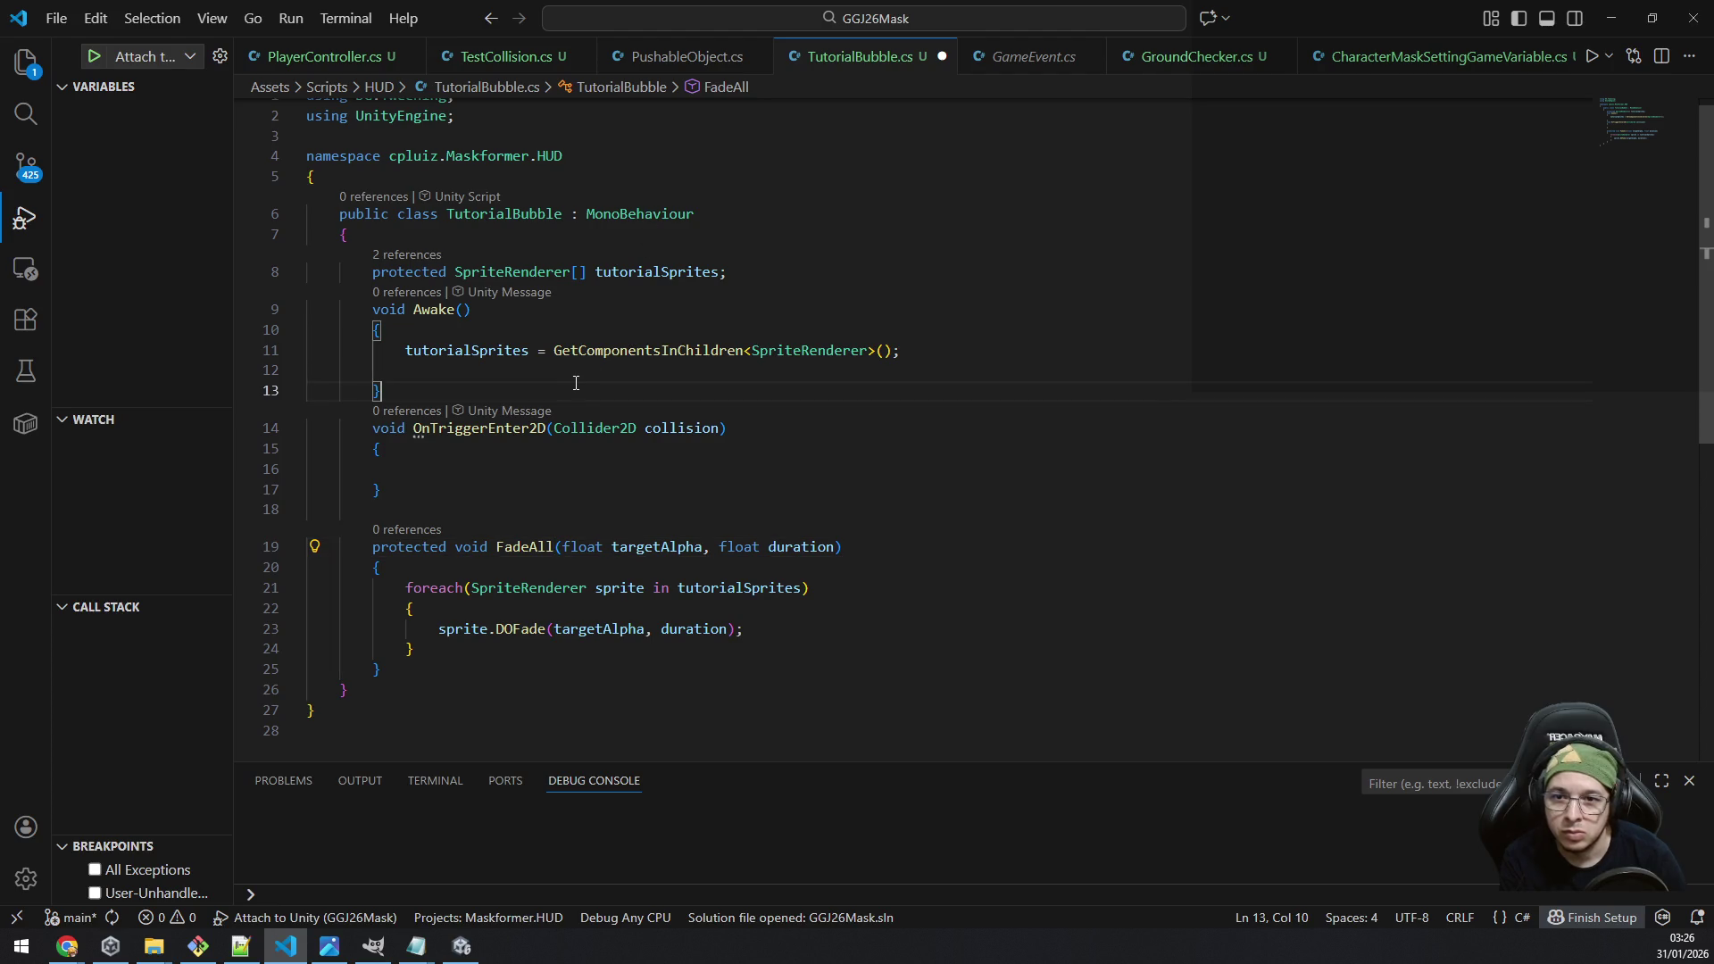
# Step: Call FadeAll(0, 0) in Awake and FadeAll(1, 0.5f) in OnTriggerEnter2D
pyautogui.write('FadeAll(')
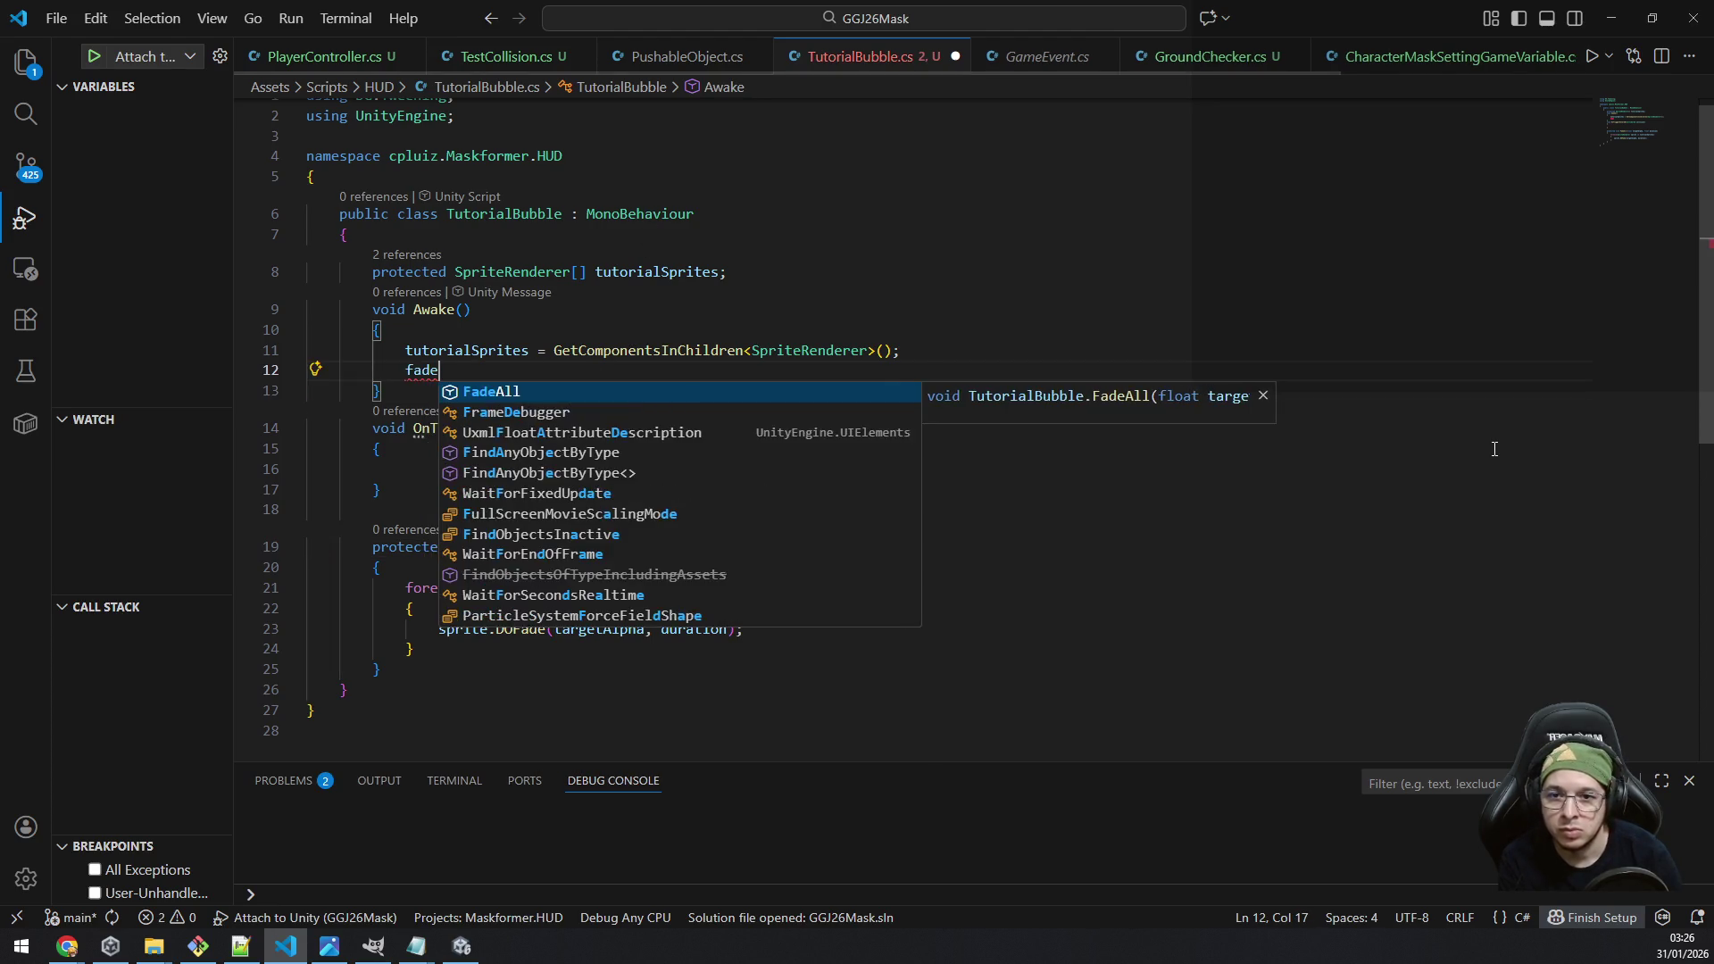
pyautogui.write('0, 0)')
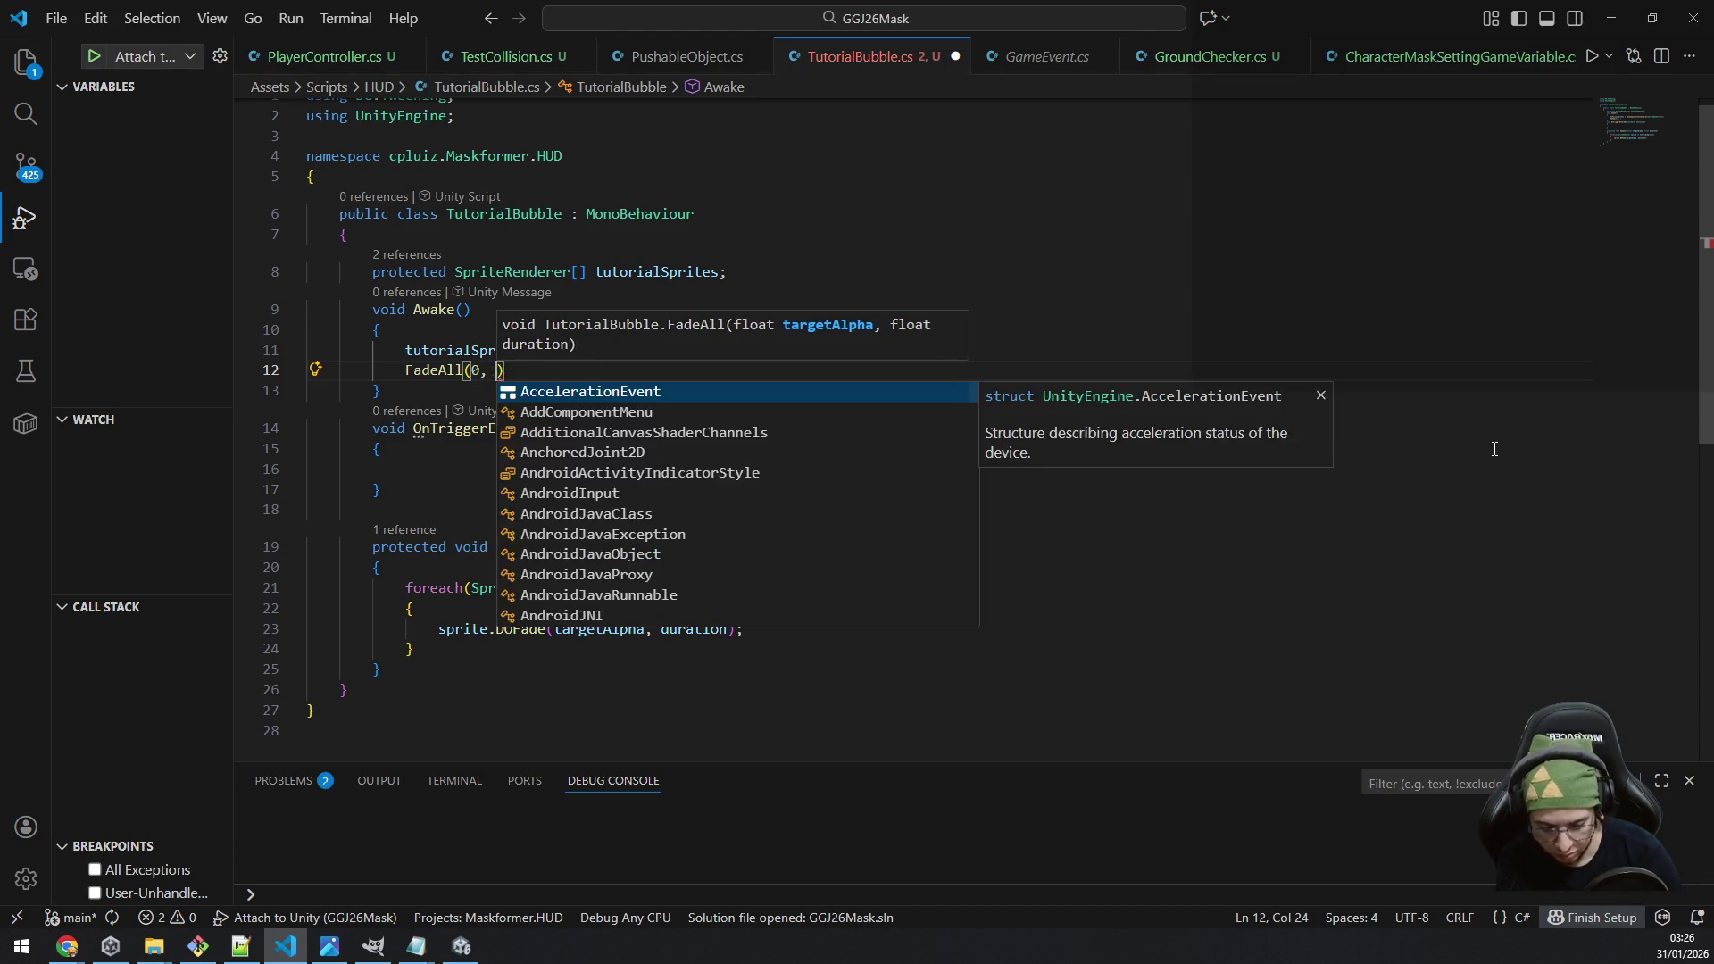
pyautogui.write(';')
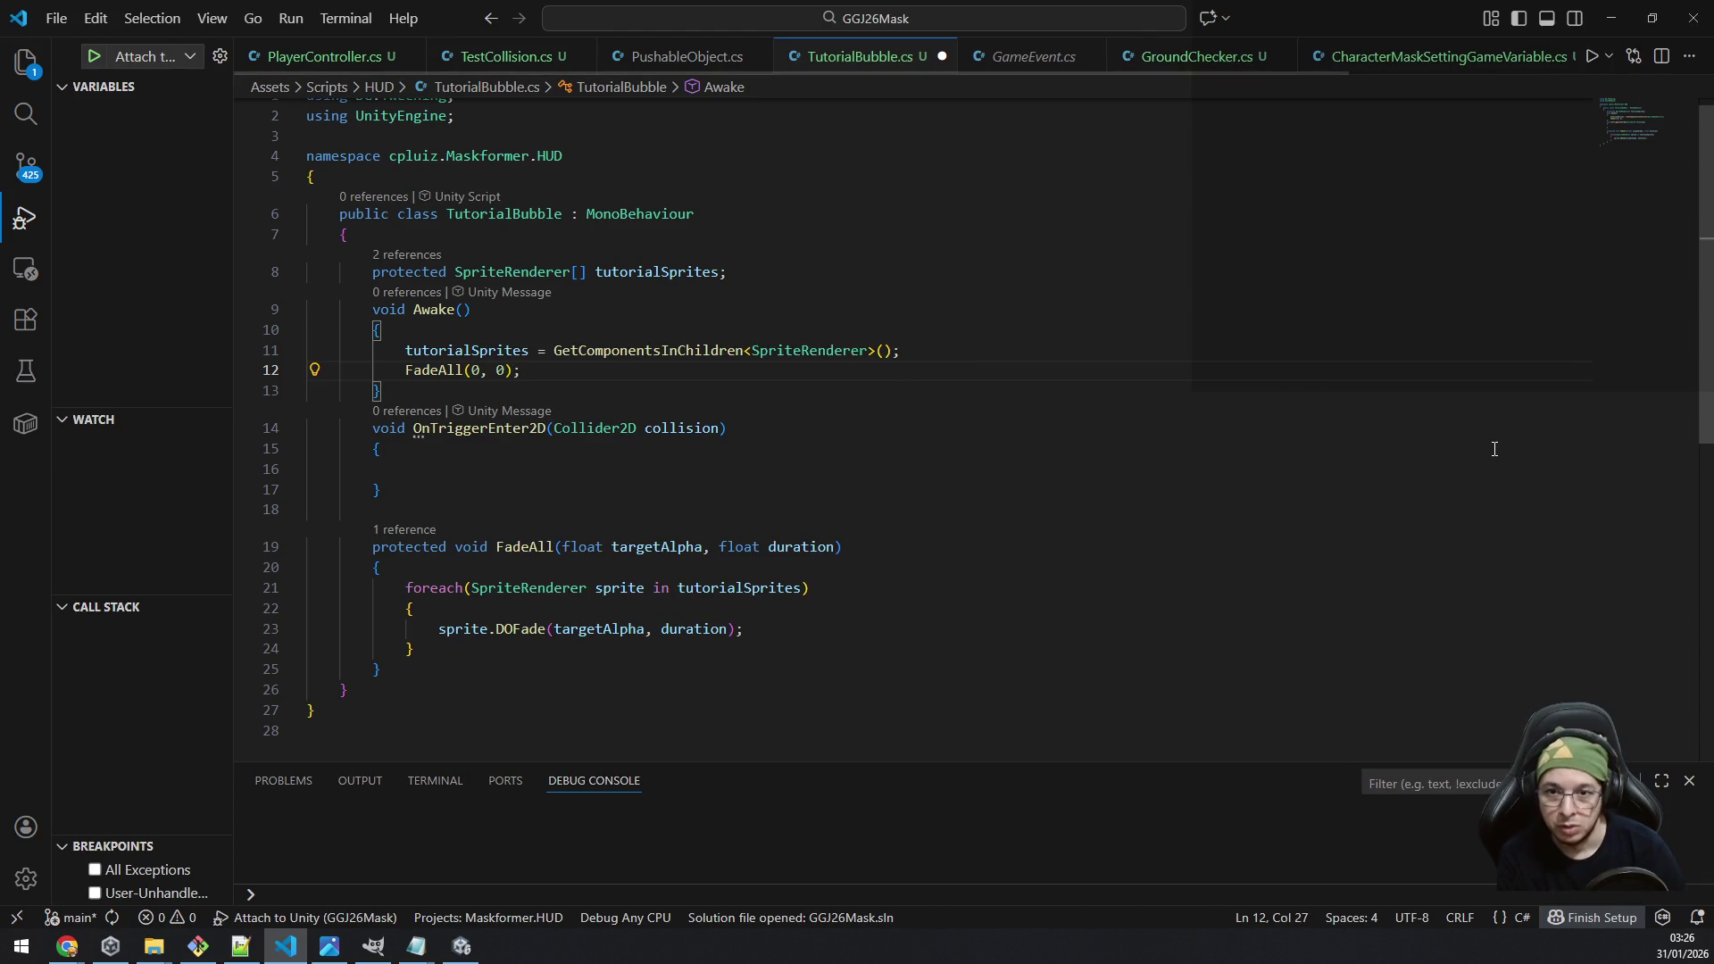
pyautogui.click(597, 473)
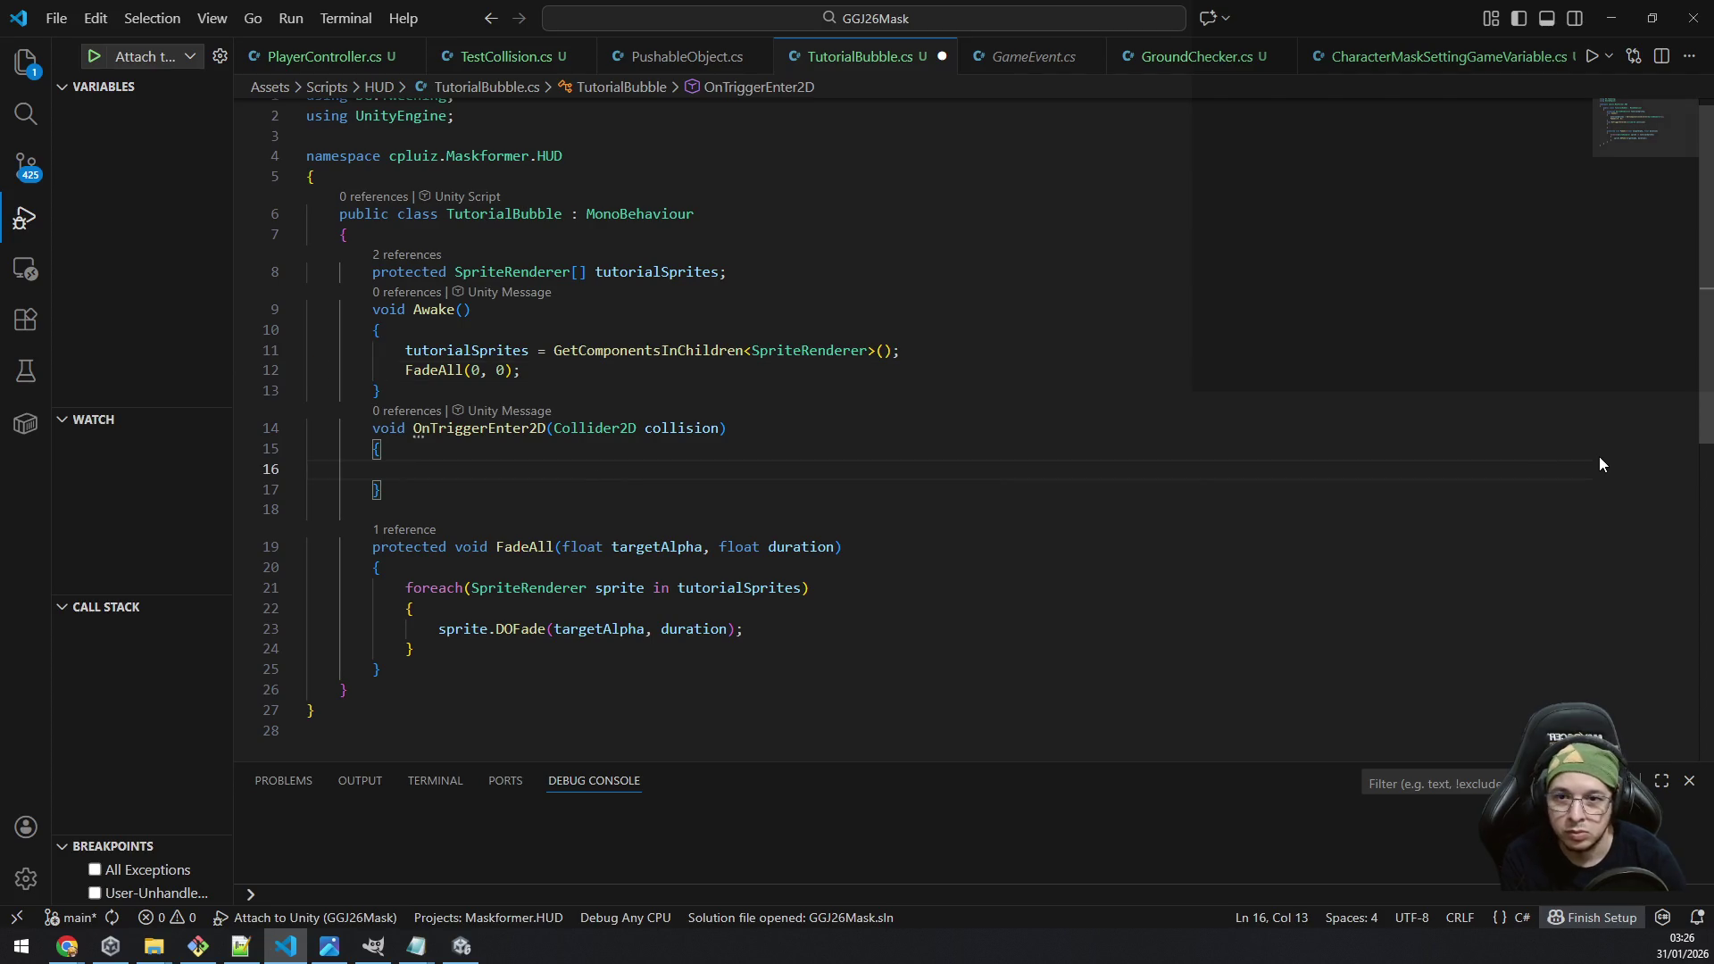
pyautogui.write('FadeAll(')
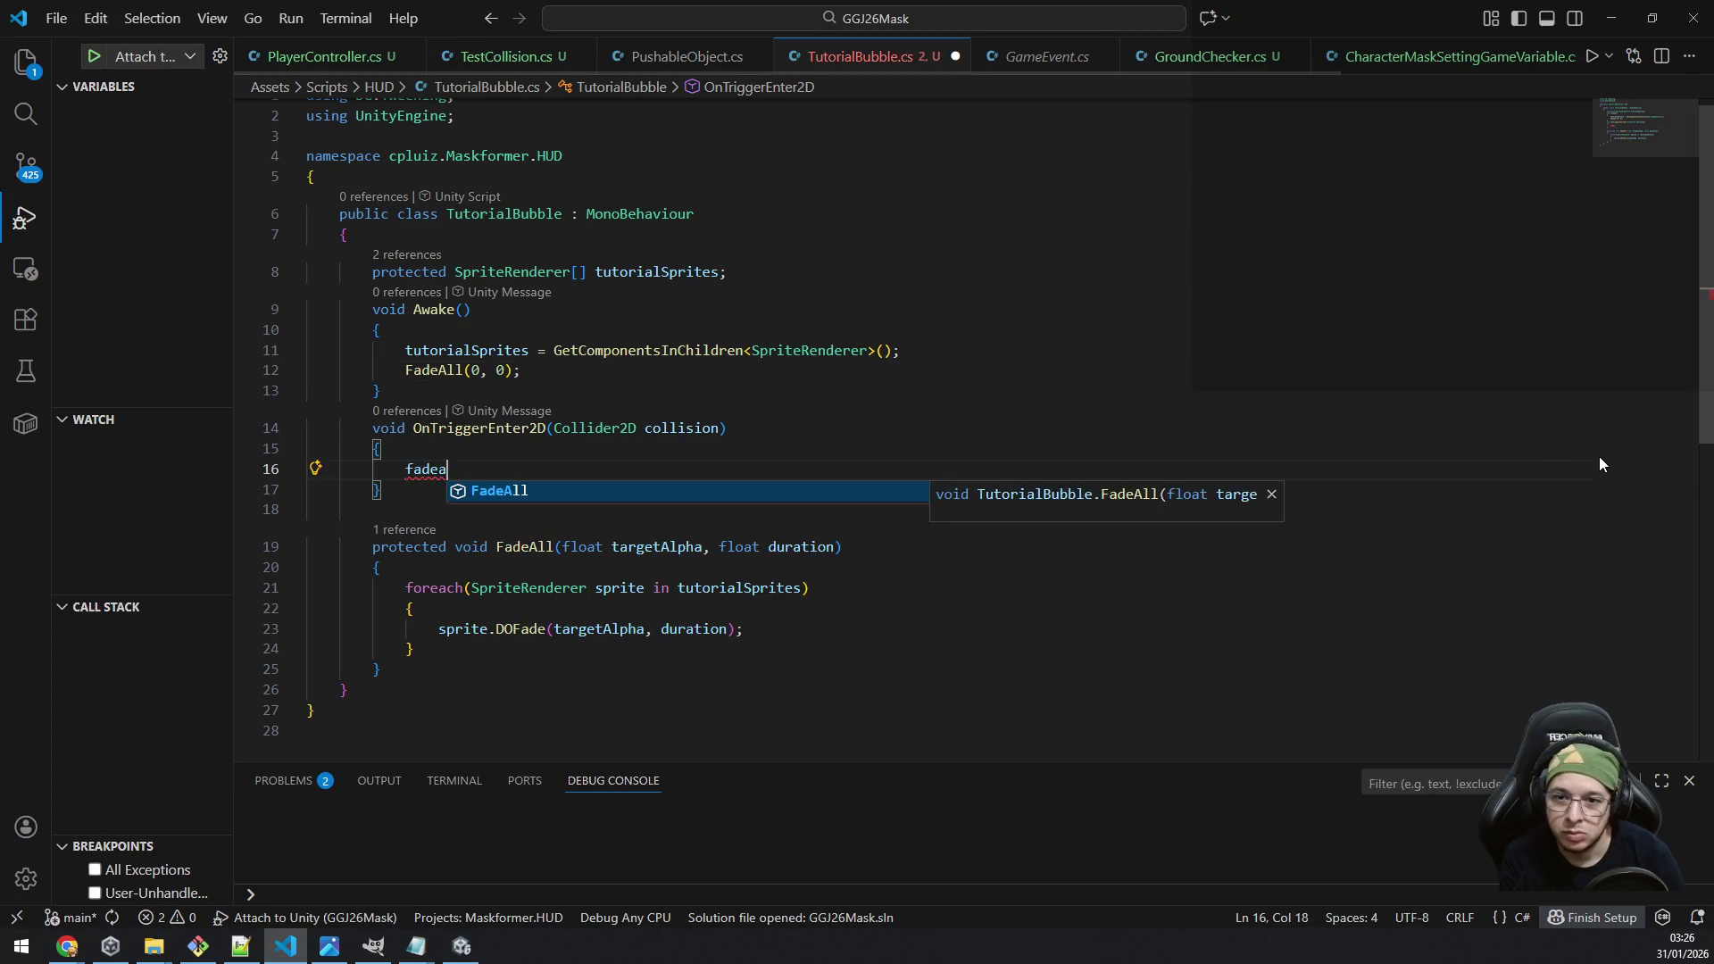
pyautogui.write('1, ')
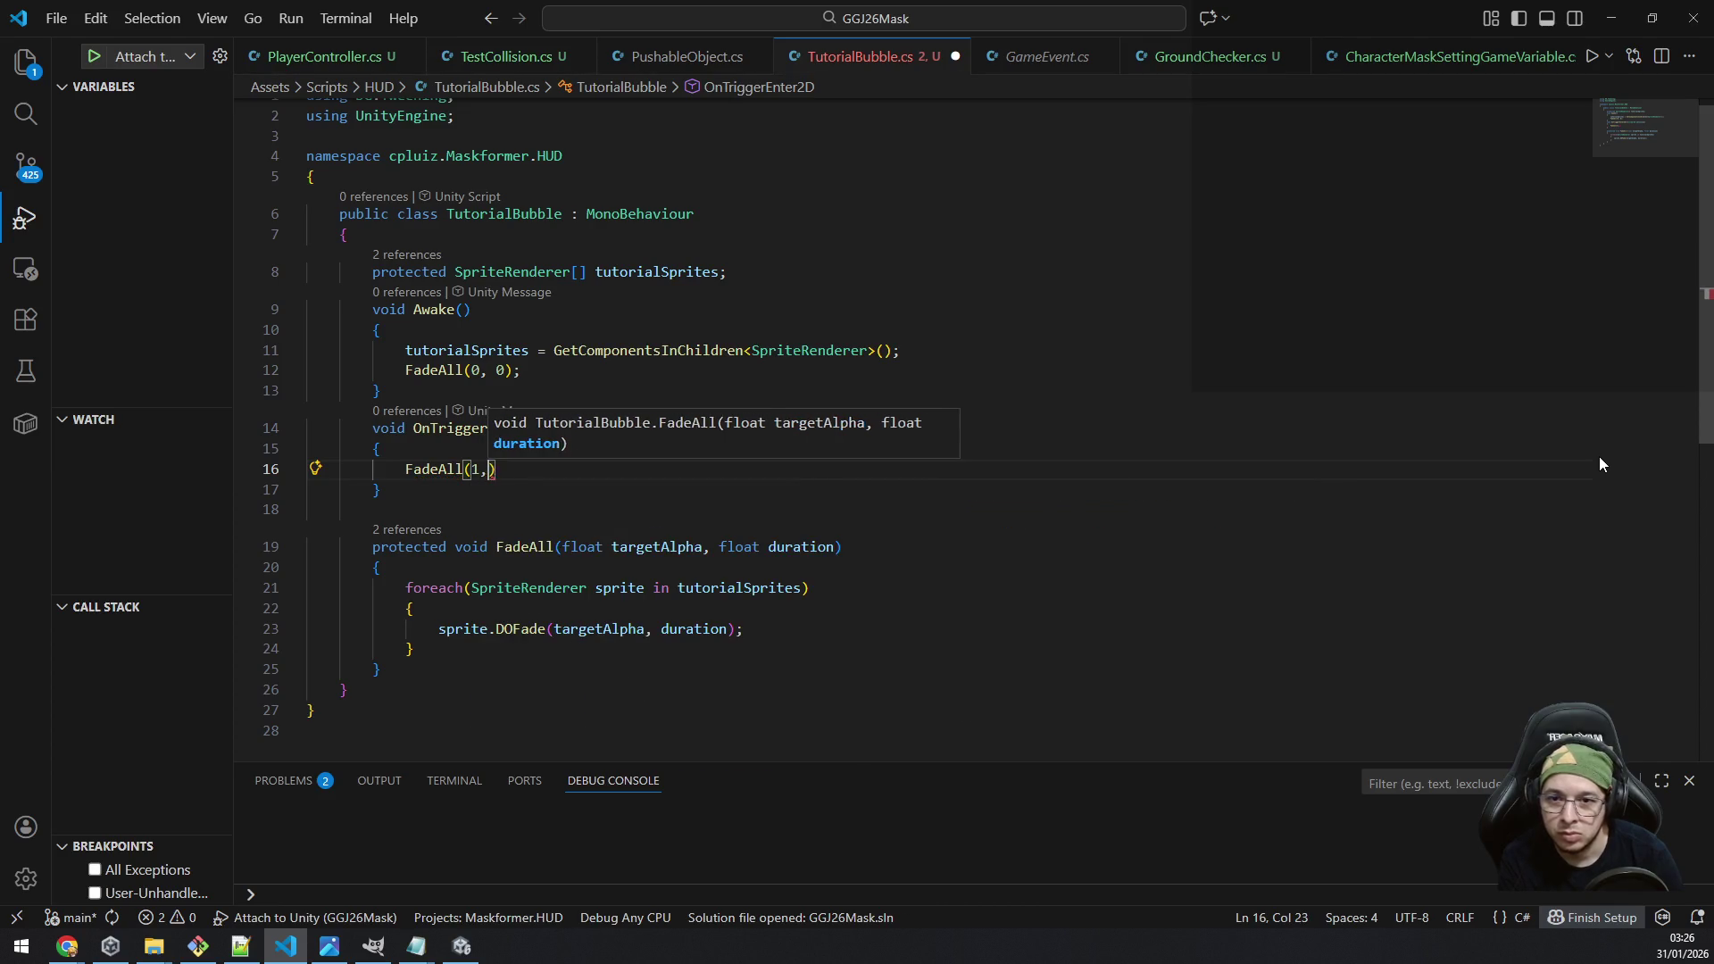
pyautogui.write('0.')
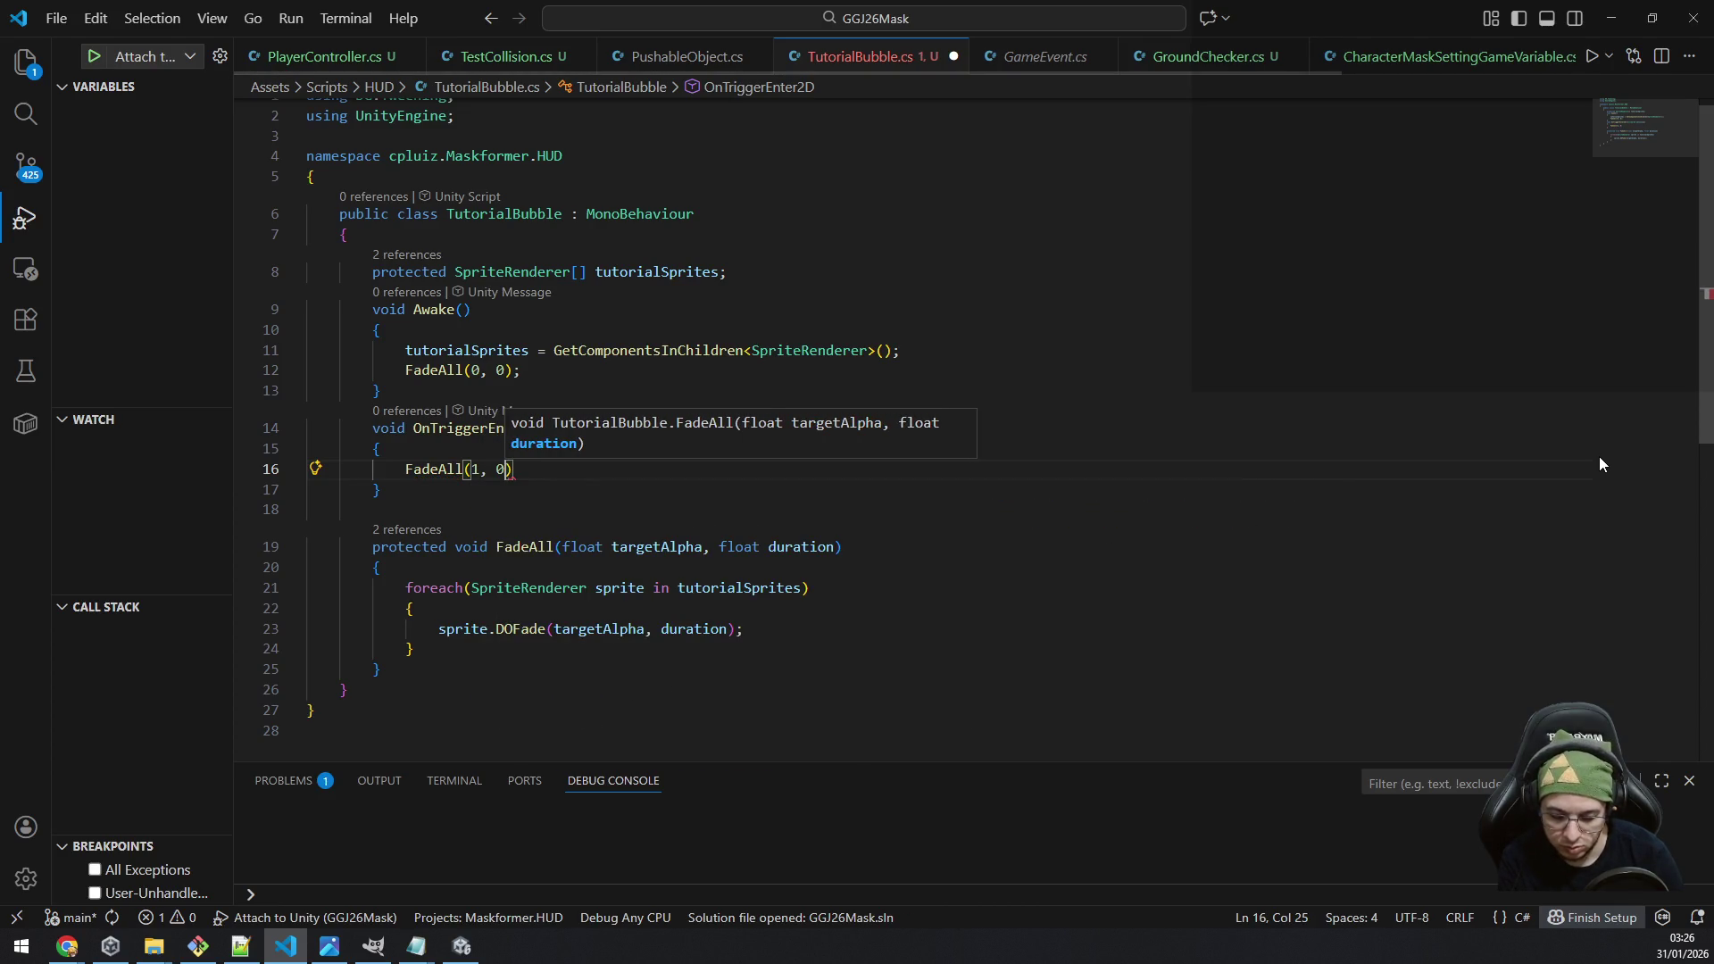
pyautogui.write('5f);')
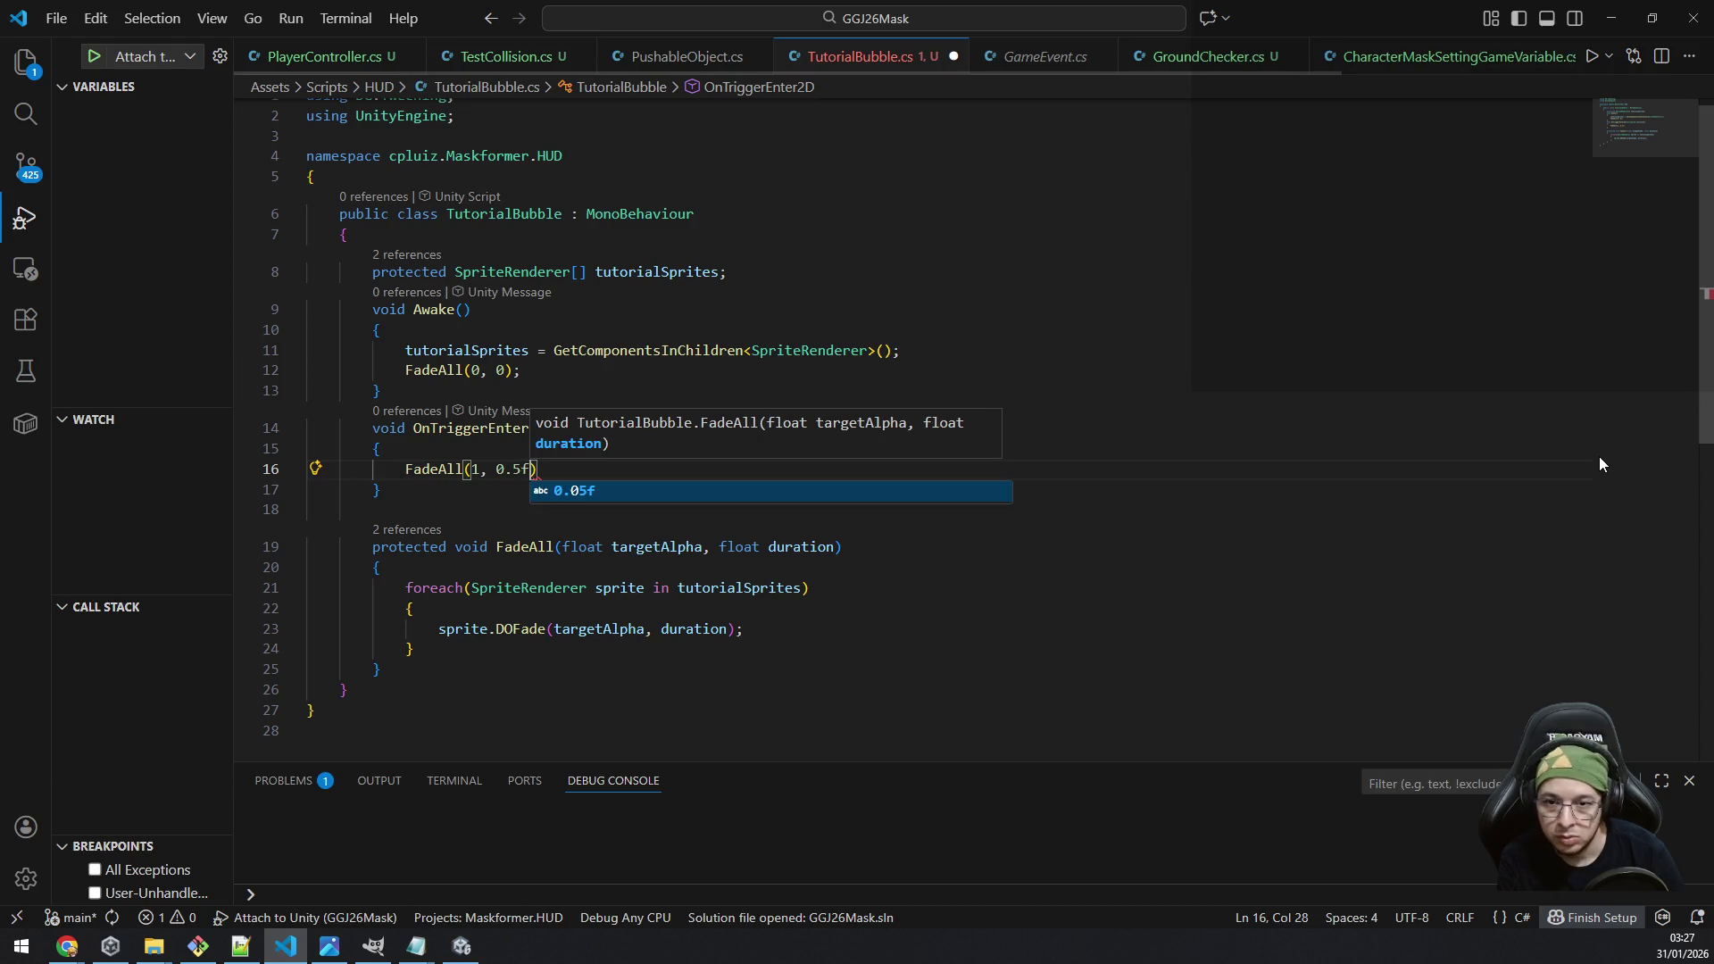
# Step: Add an OnTriggerExit2D method stub containing a FadeAll call
pyautogui.press('Down')
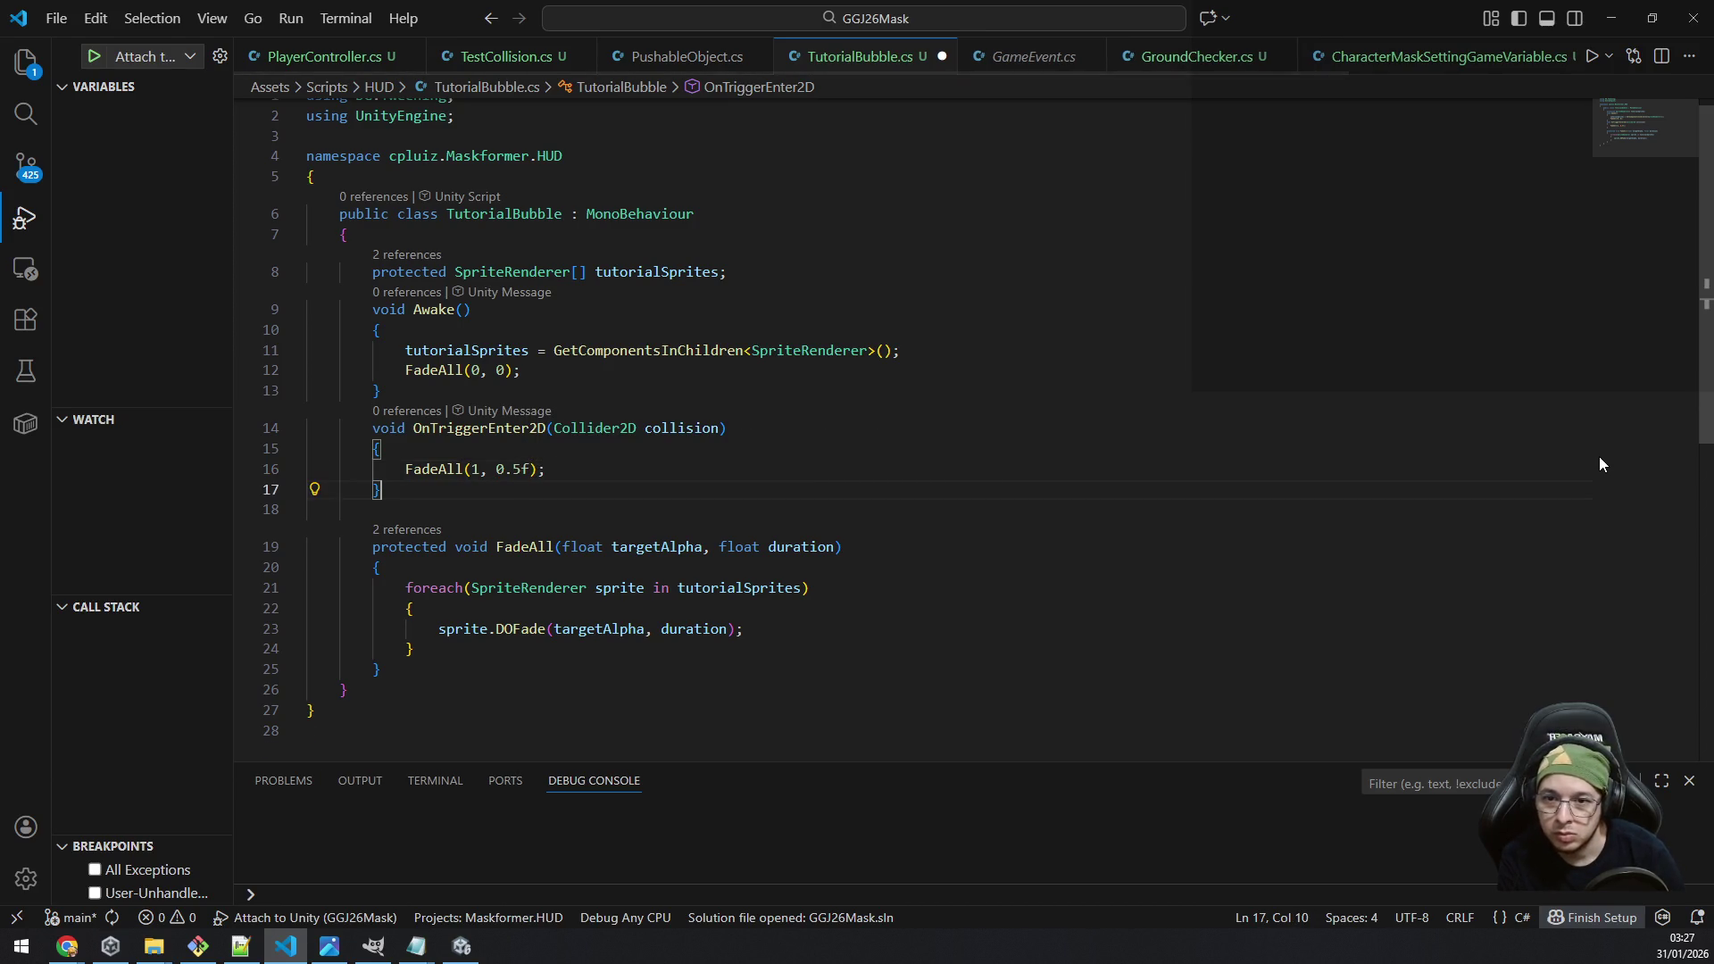
pyautogui.press('Return')
pyautogui.press('Return')
pyautogui.write('void O')
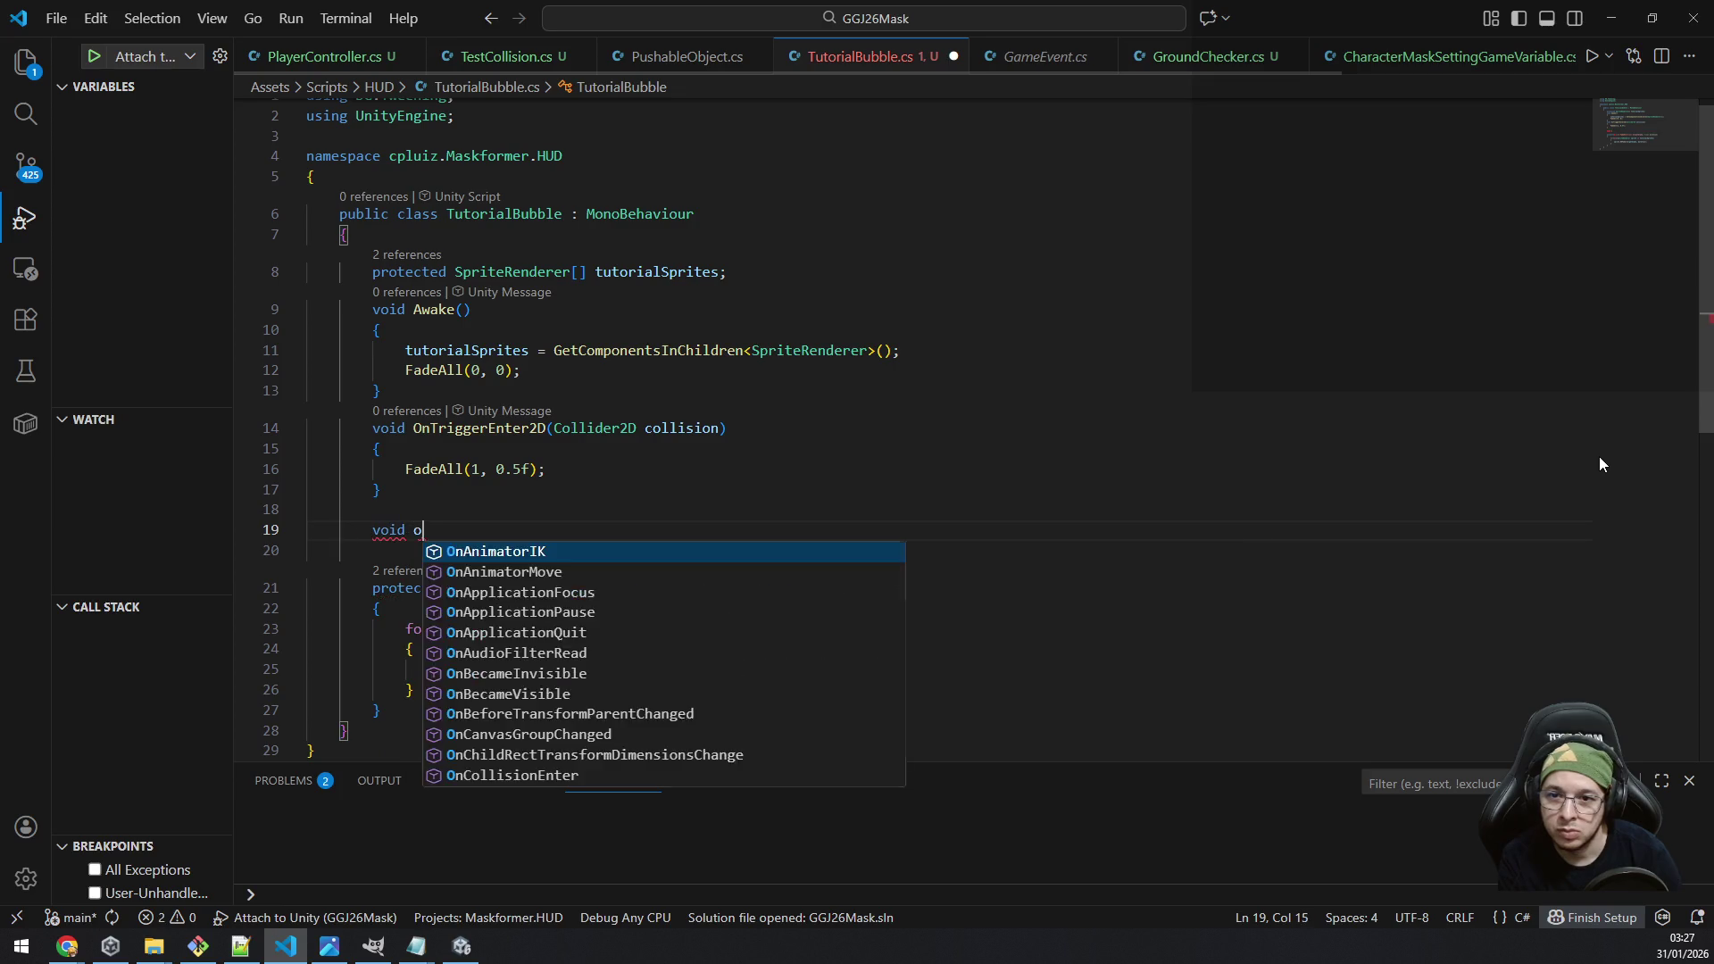
pyautogui.press('Return')
pyautogui.hotkey('ctrl', 'z')
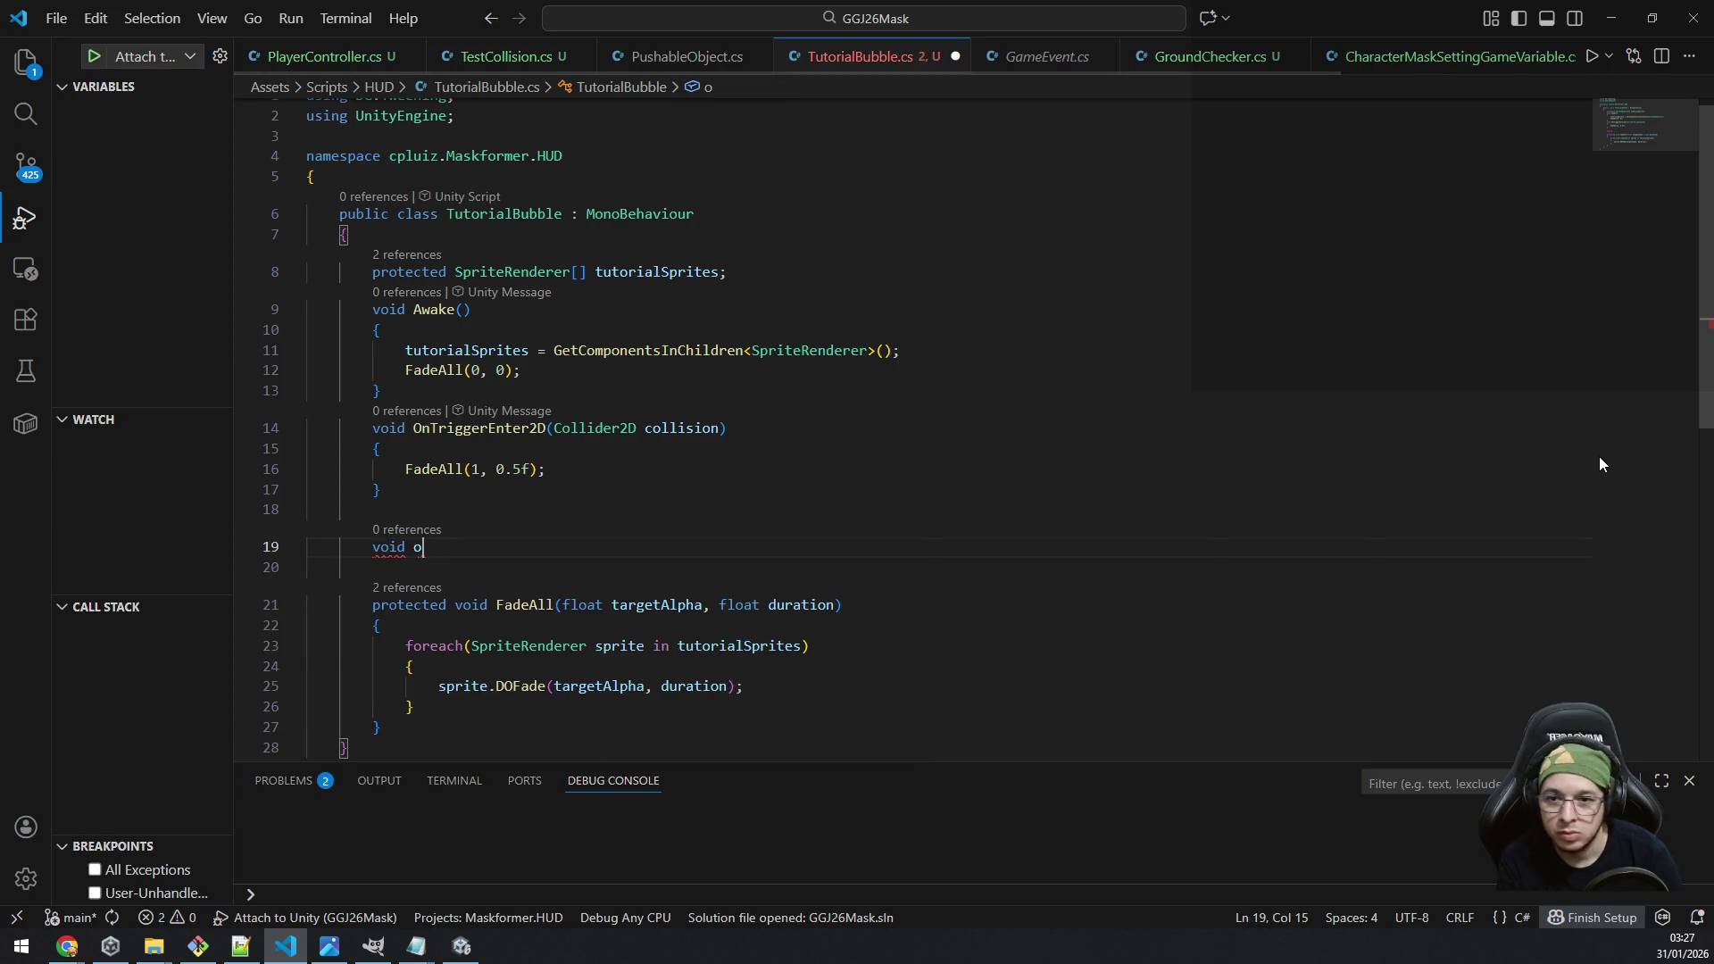
pyautogui.write('ntriggerex')
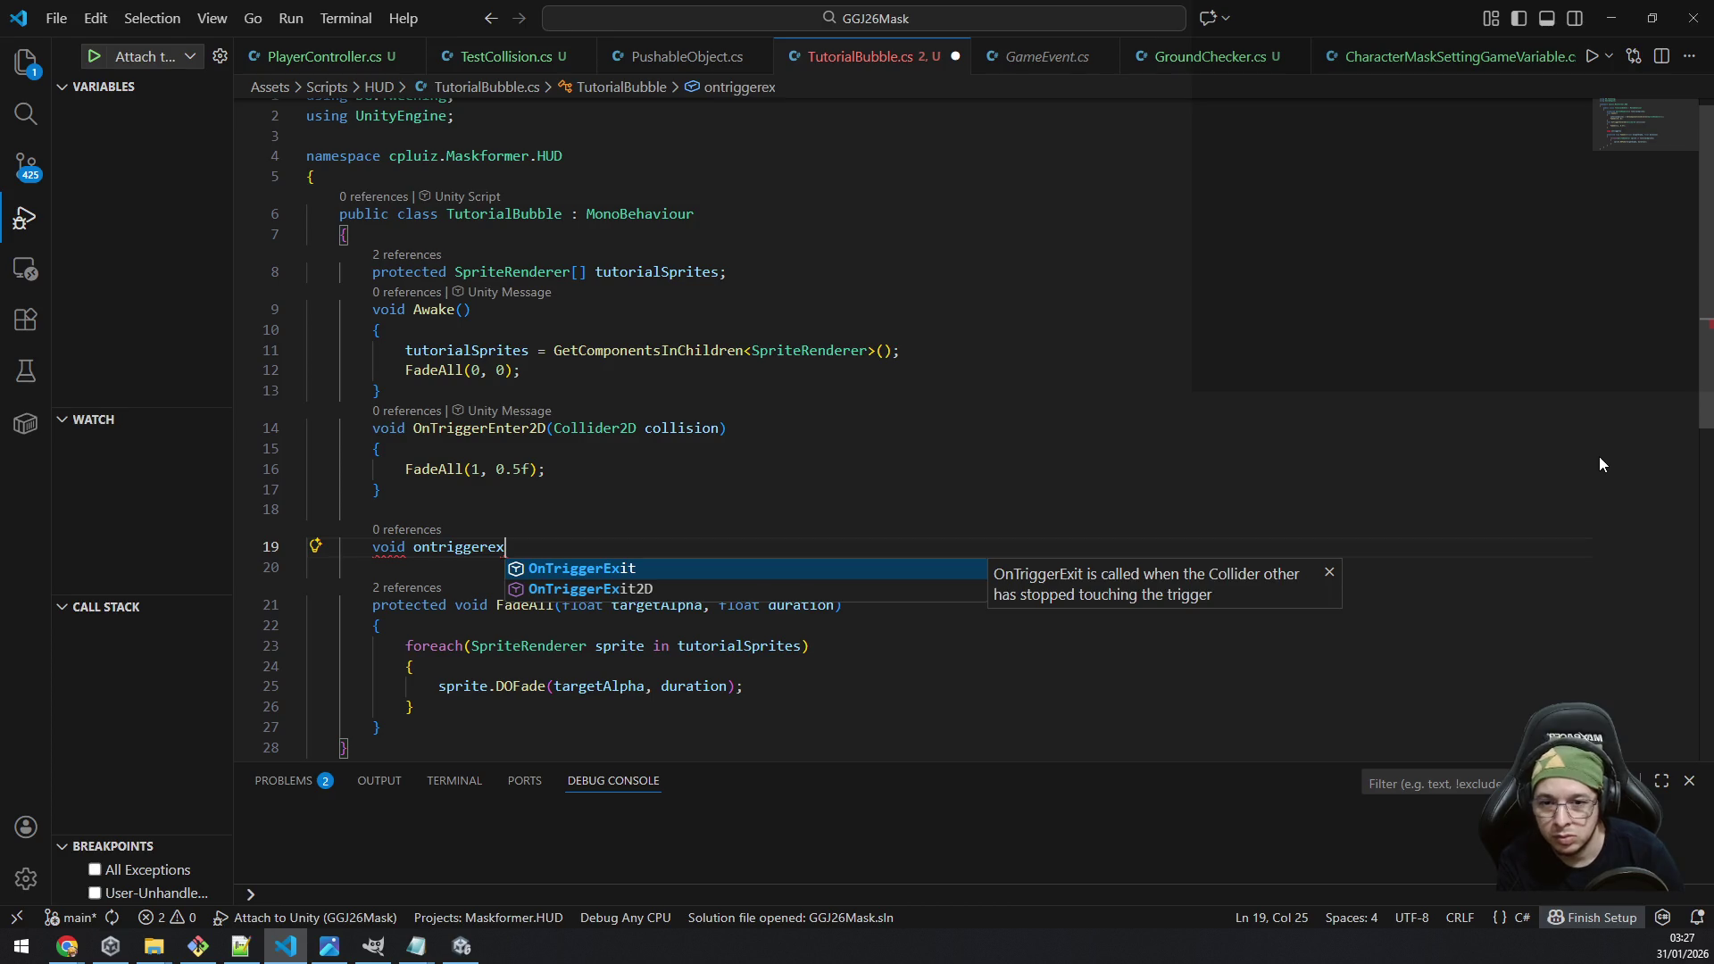
pyautogui.press('Down')
pyautogui.press('Return')
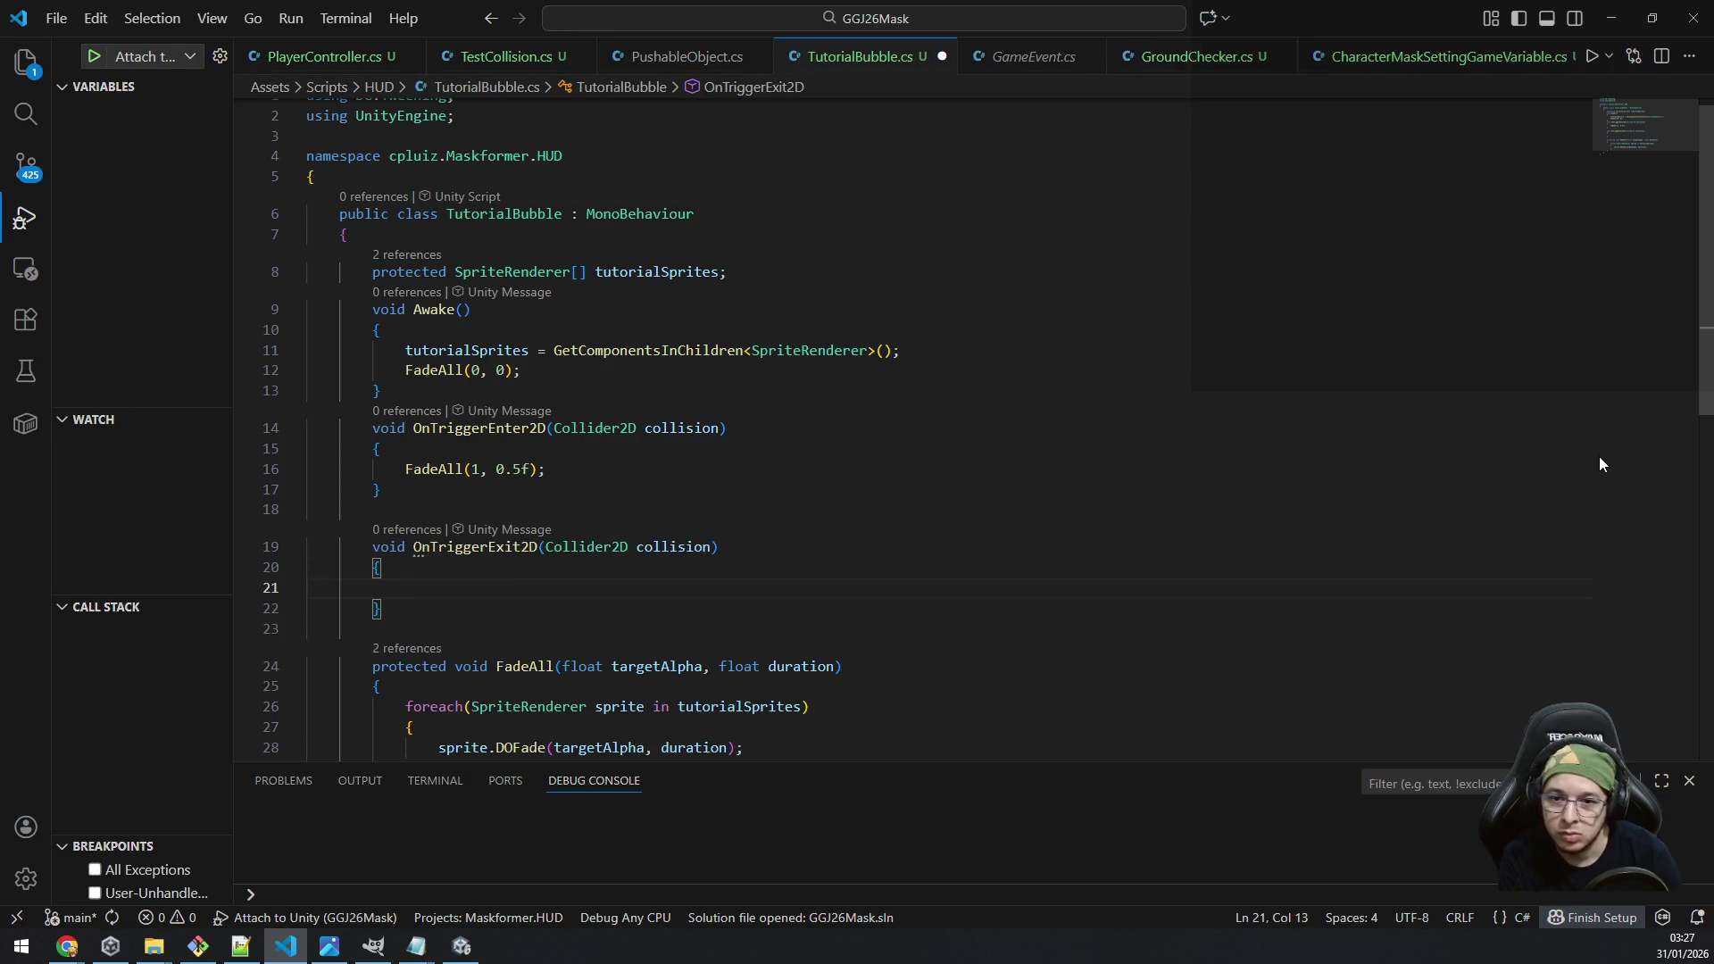
pyautogui.write('fadea')
pyautogui.press('Return')
# Step: Make OnTriggerExit2D call FadeAll(0, 0.5f), copied from the fade-in line
pyautogui.press('Up')
pyautogui.press('Up')
pyautogui.press('Up')
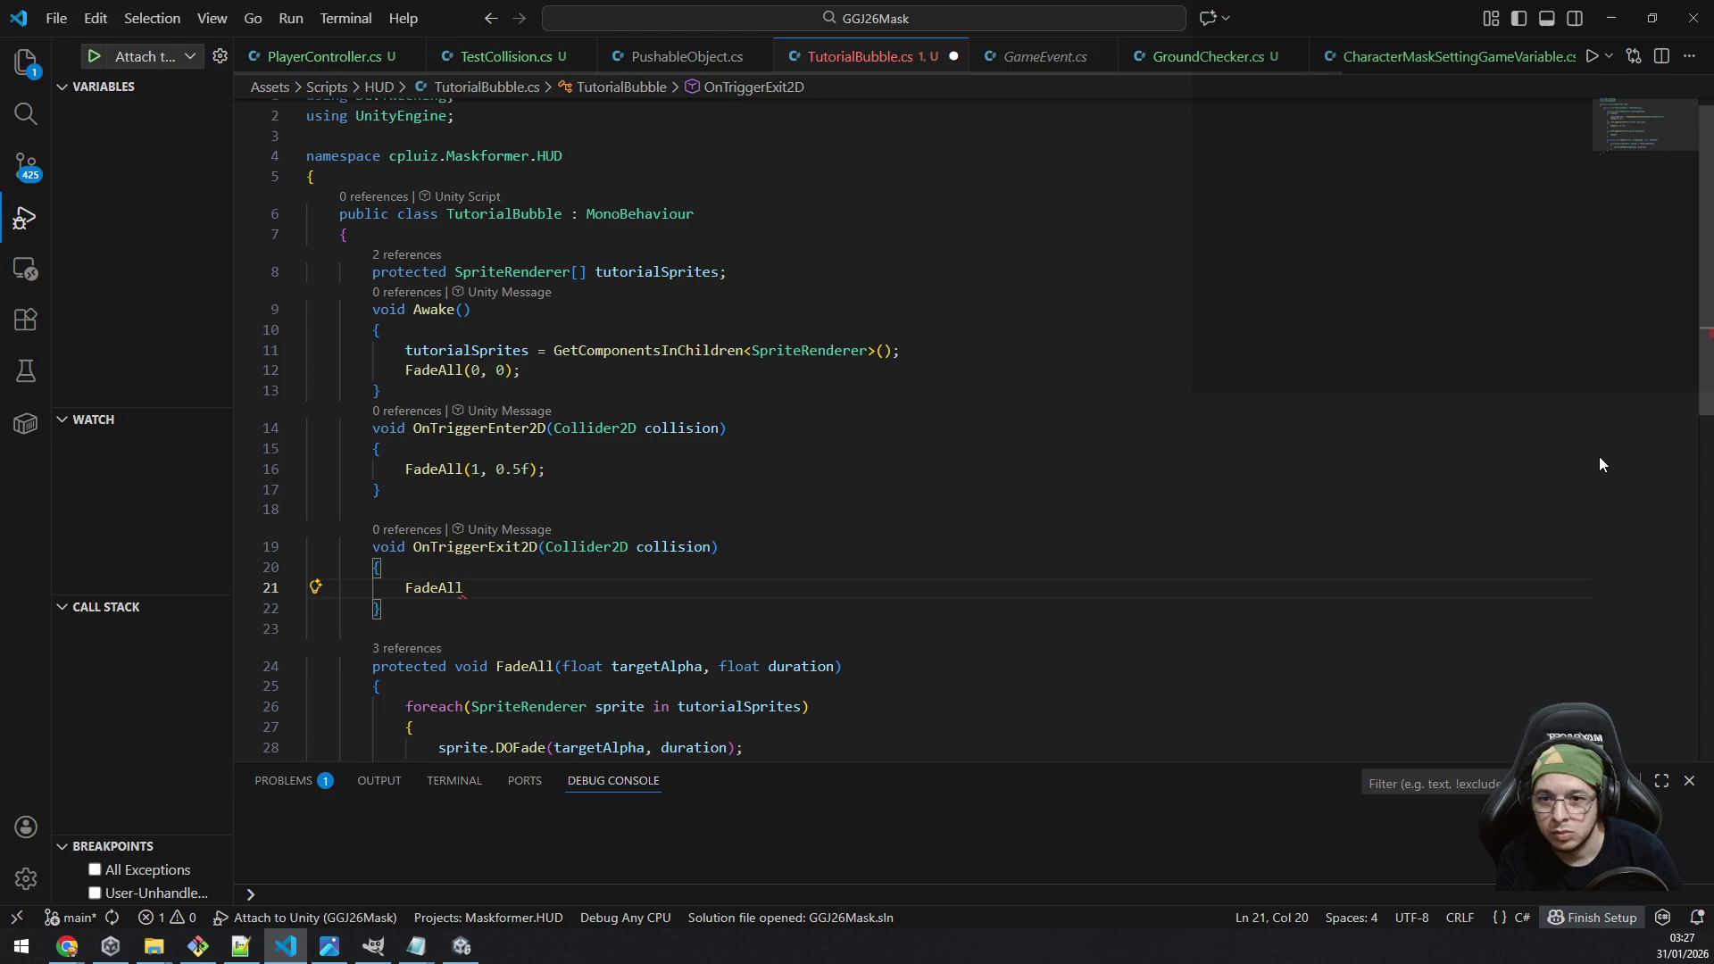
pyautogui.press('Home')
pyautogui.hotkey('shift', 'End')
pyautogui.hotkey('ctrl', 'c')
pyautogui.press('Down')
pyautogui.press('Down')
pyautogui.press('Down')
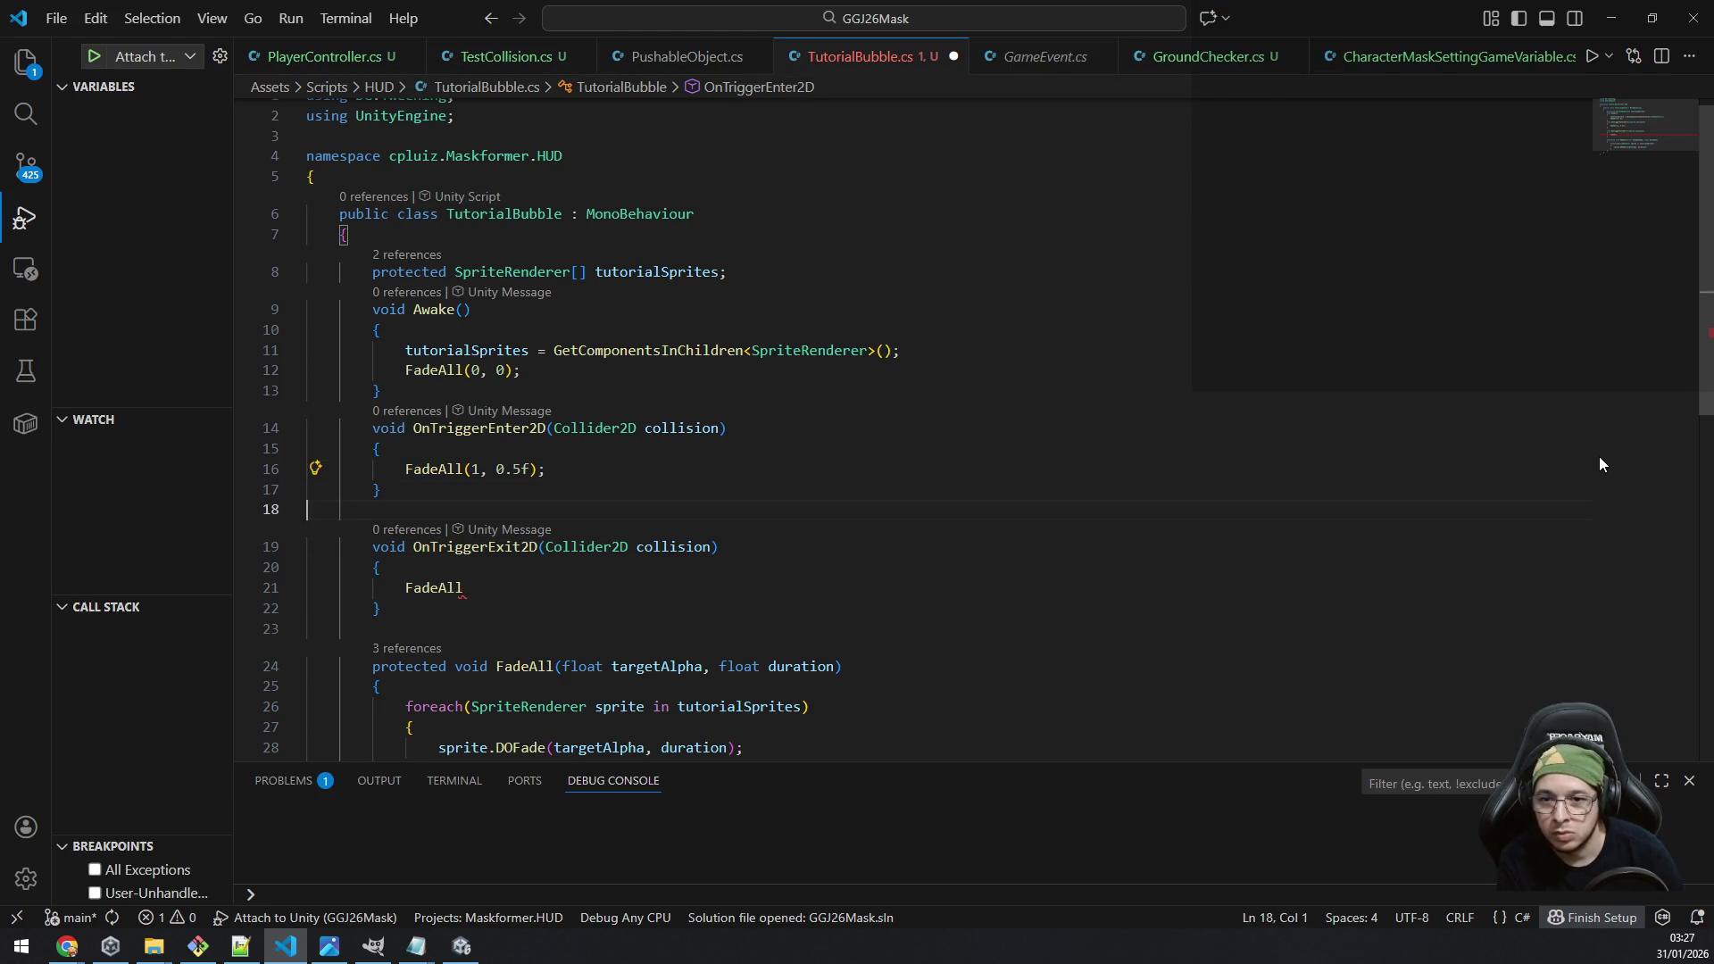
pyautogui.hotkey('shift', 'Home')
pyautogui.hotkey('ctrl', 'v')
pyautogui.press('Left')
pyautogui.press('Left')
pyautogui.press('Left')
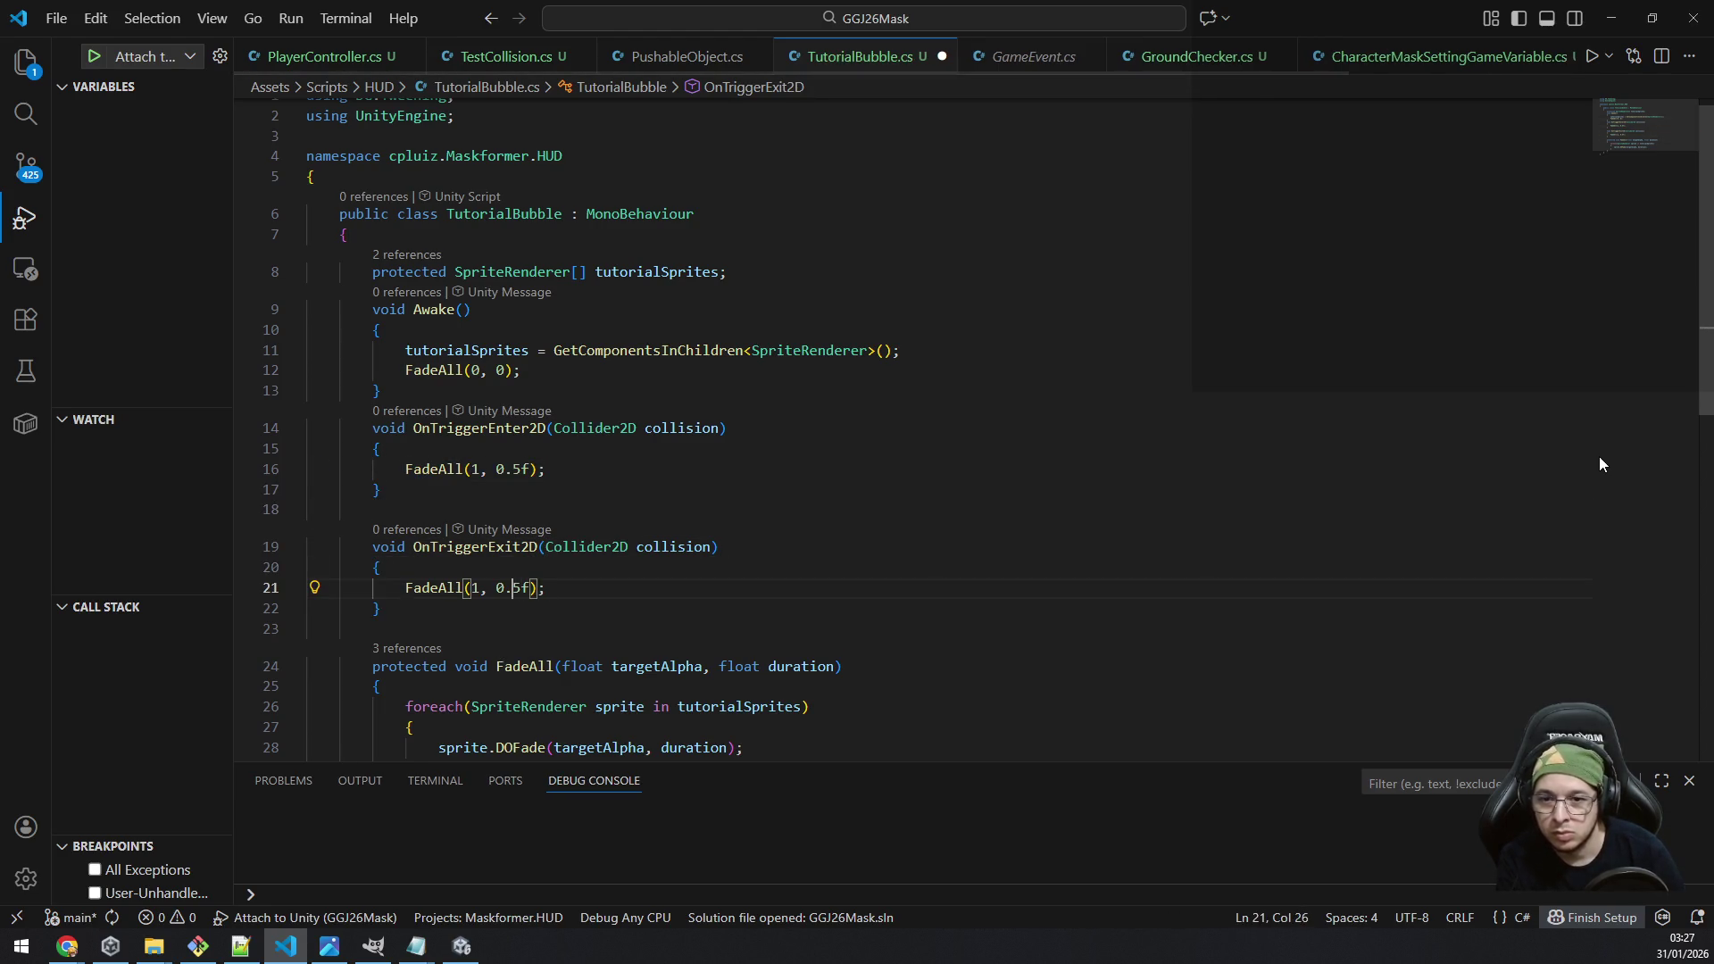
pyautogui.hotkey('shift', 'Left')
pyautogui.write('0')
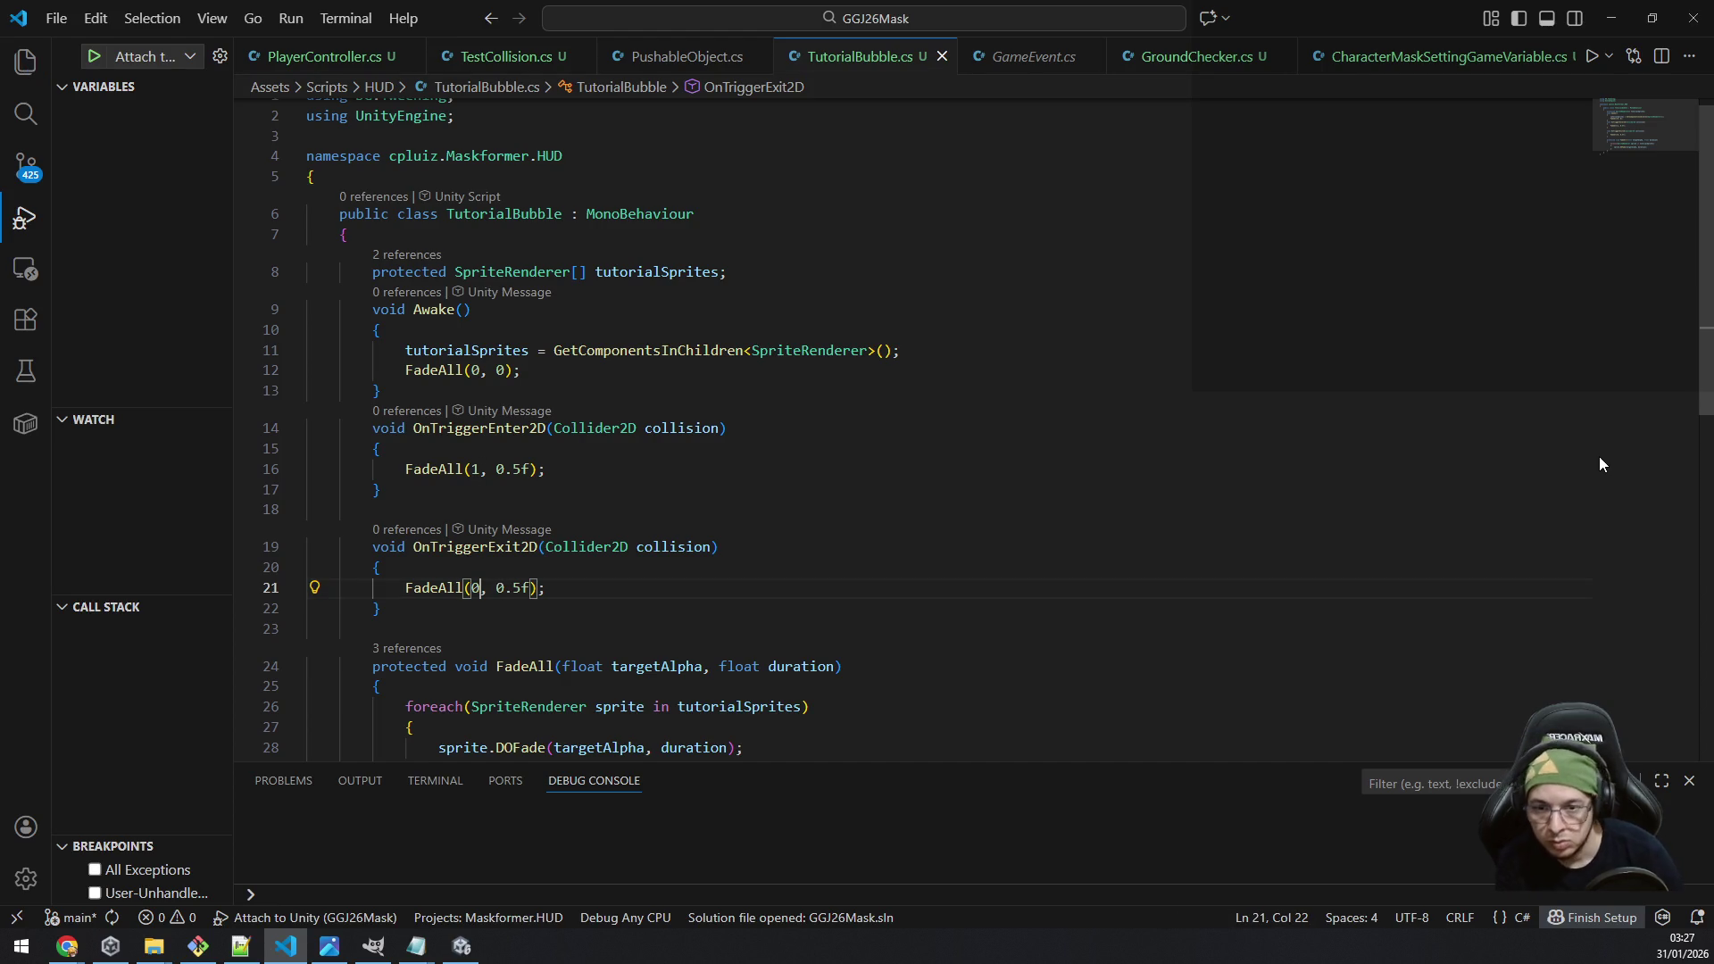
pyautogui.click(1285, 392)
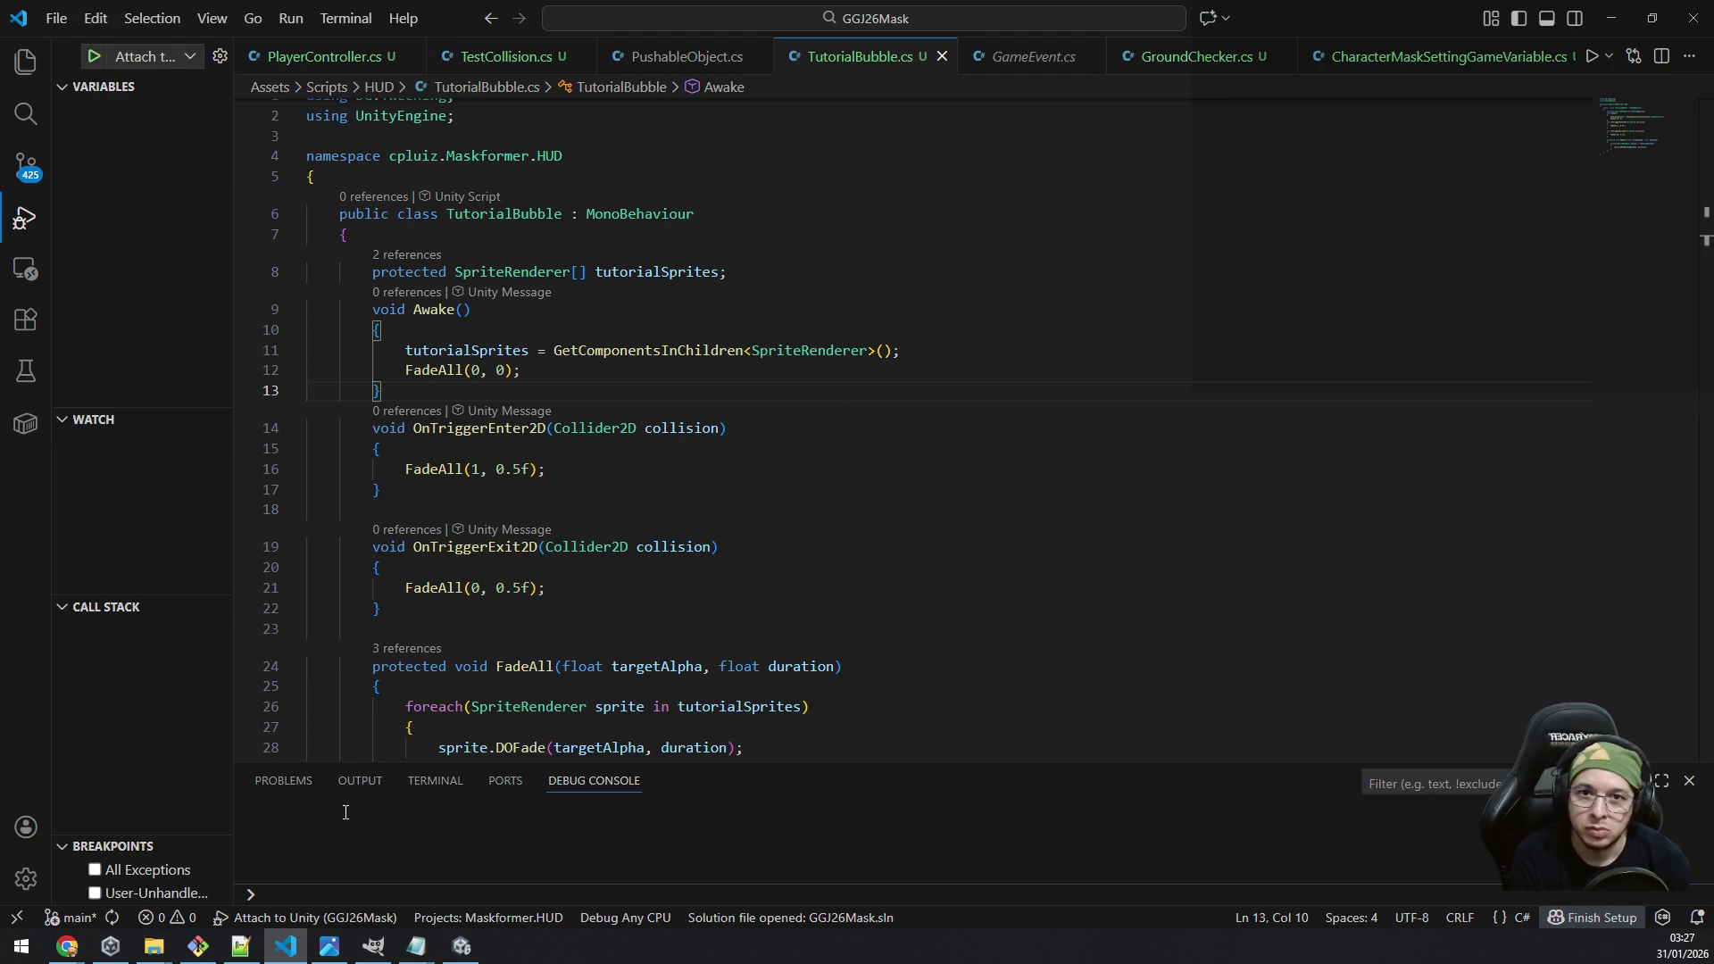
pyautogui.press('alt')
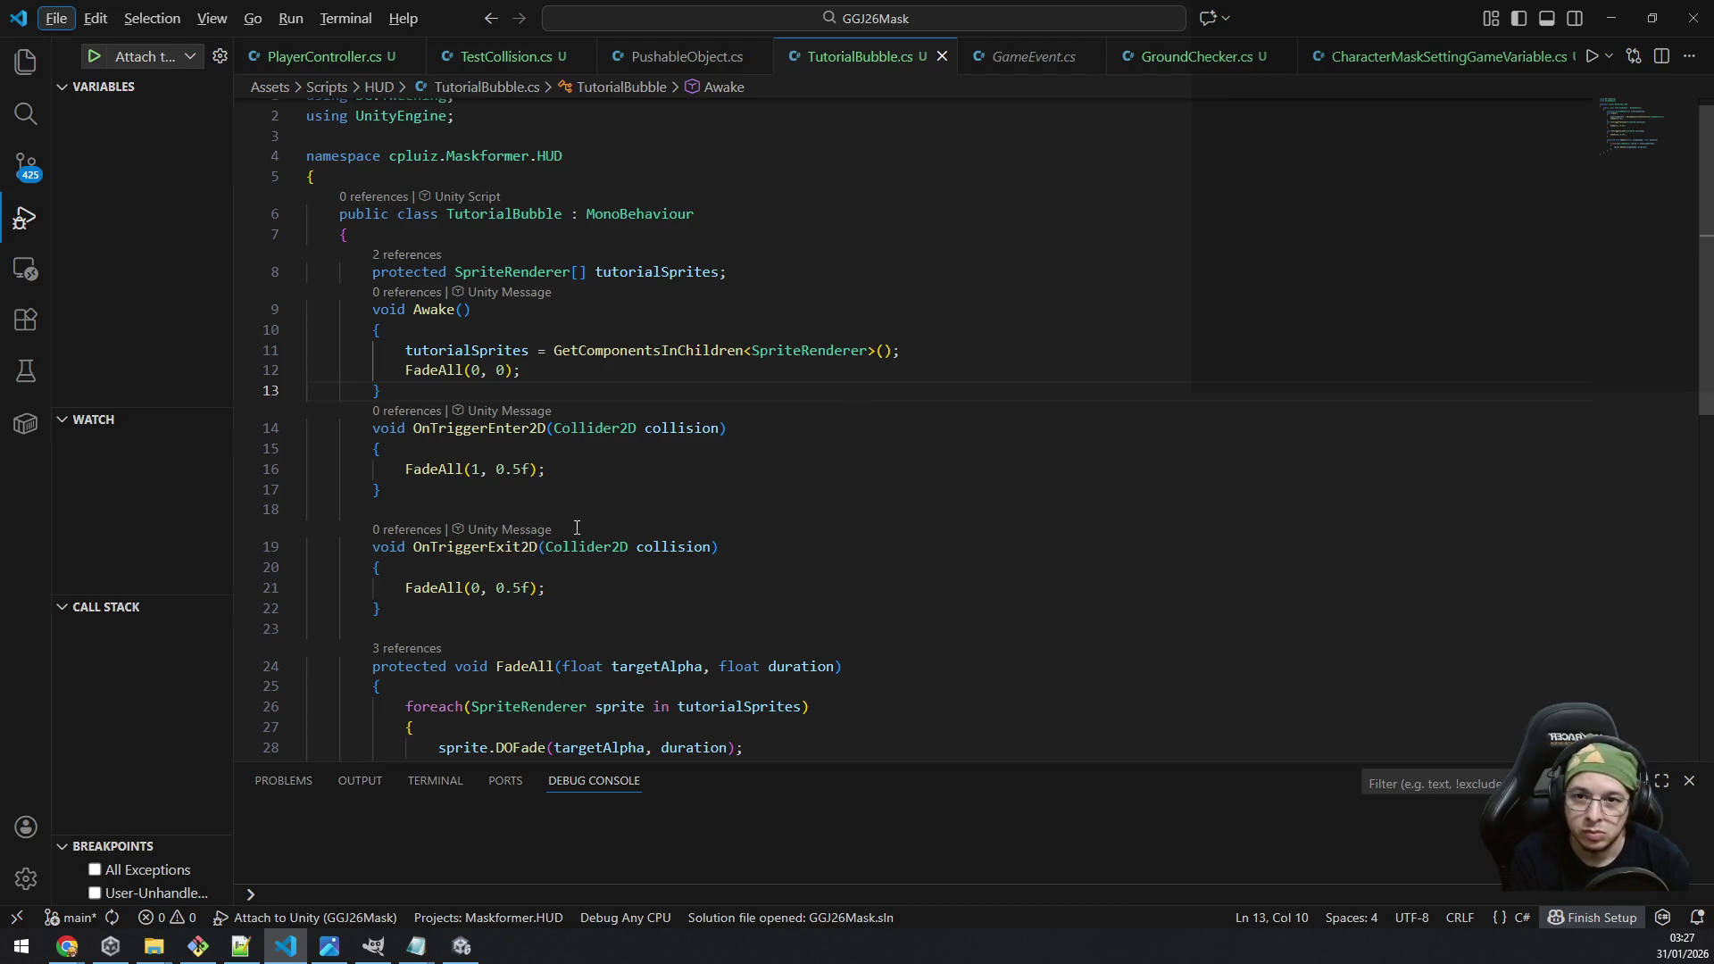
pyautogui.hotkey('alt', 'Tab')
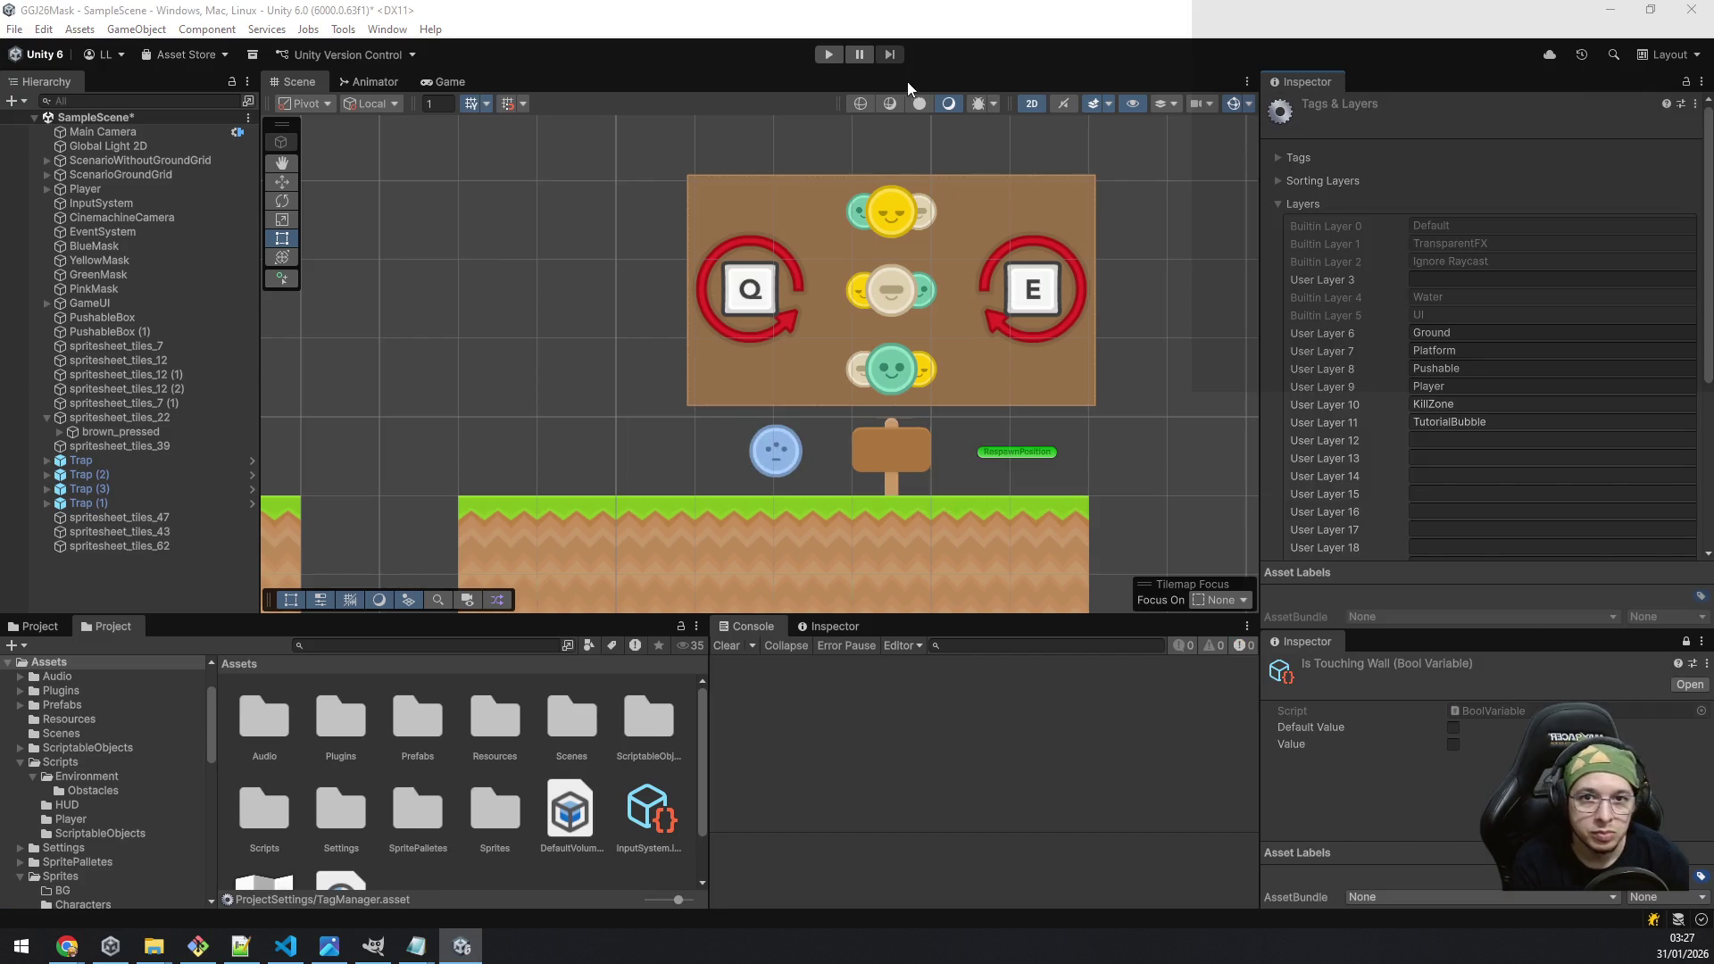
# Step: Run the game, walk and jump the player right to the green mask, then stop play
pyautogui.click(827, 55)
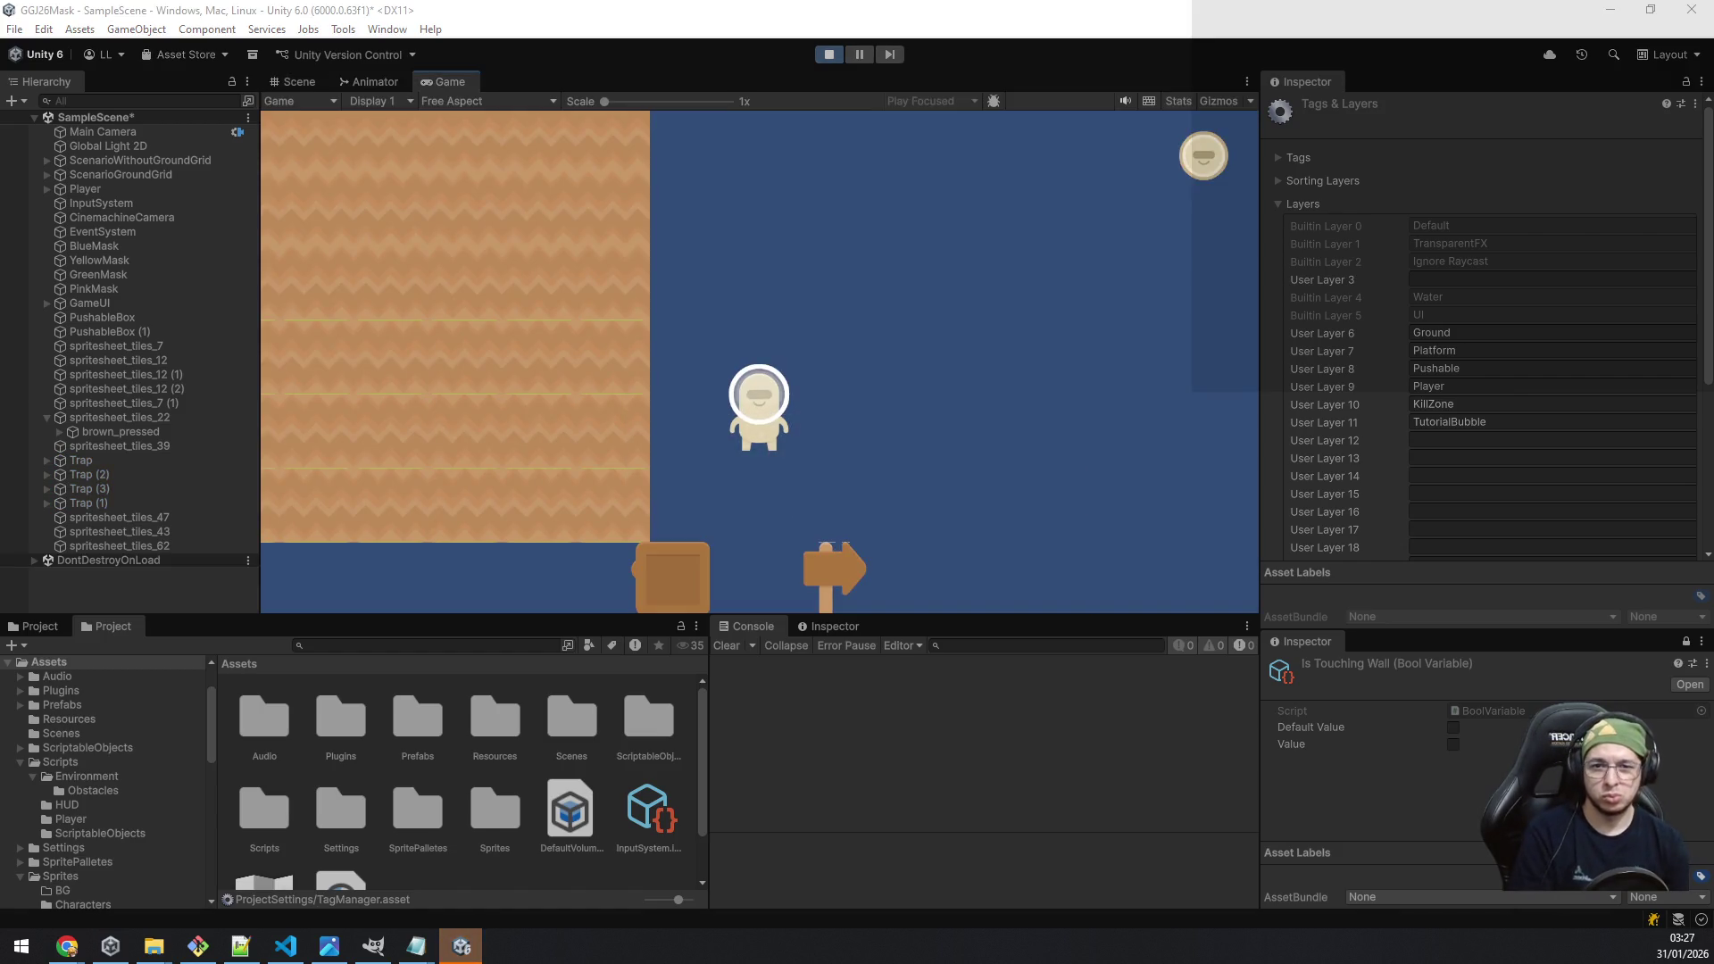
pyautogui.press('d')
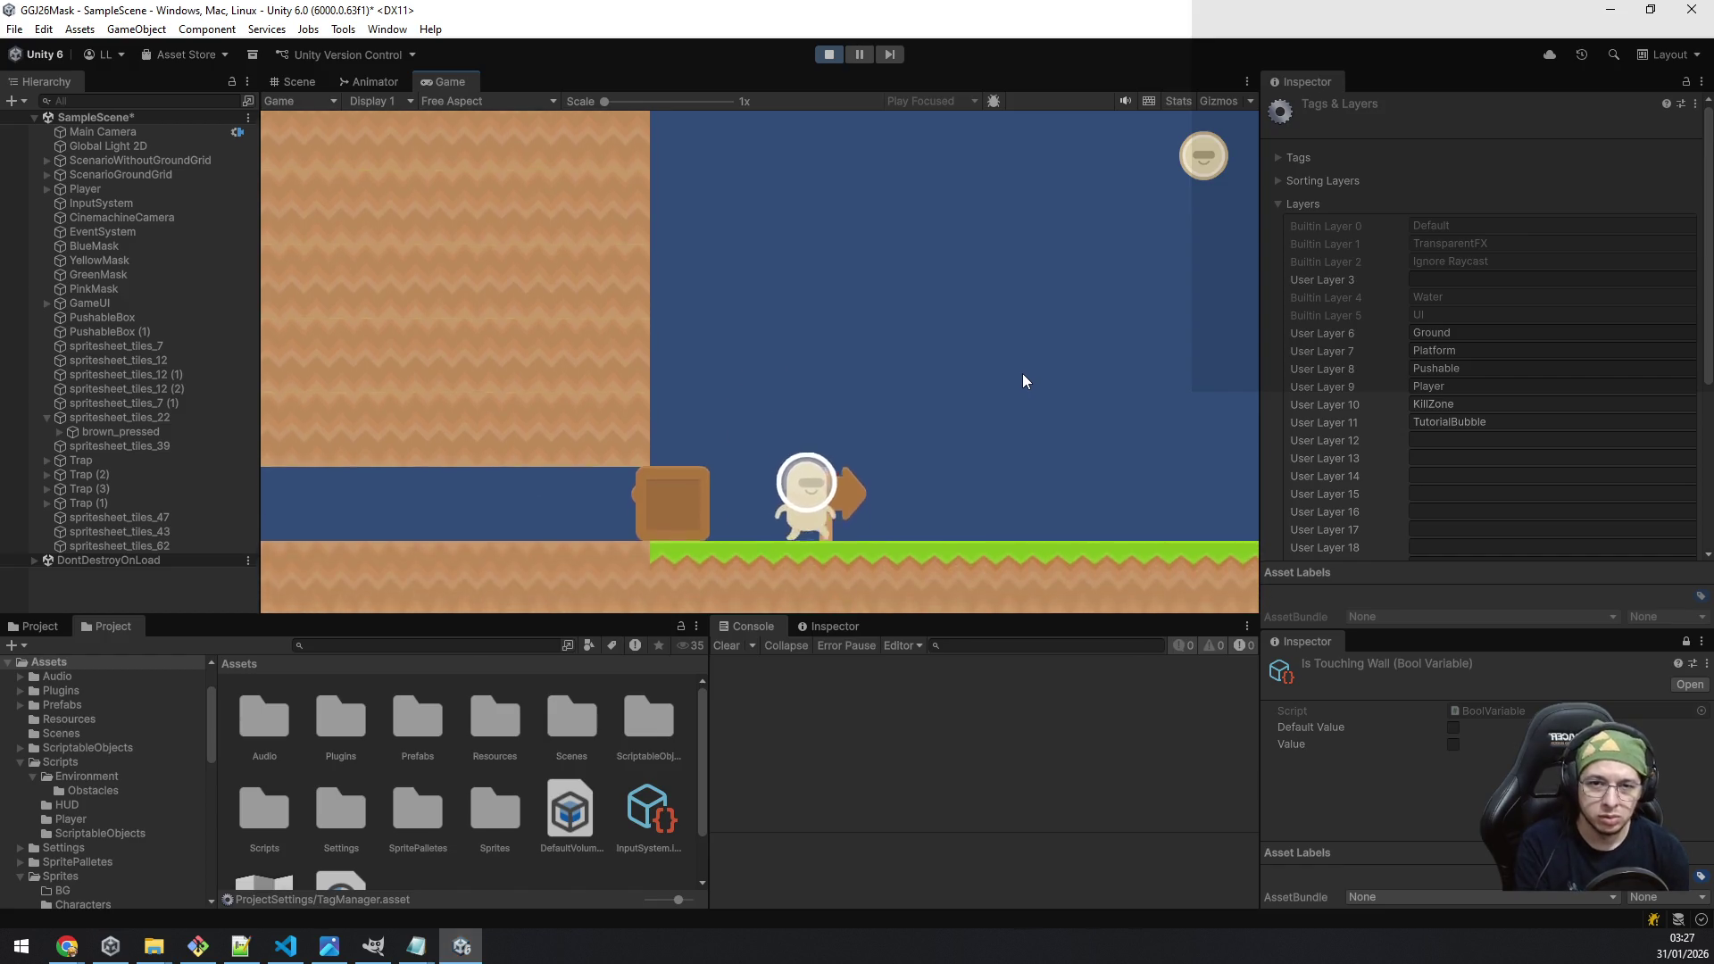
pyautogui.press('space')
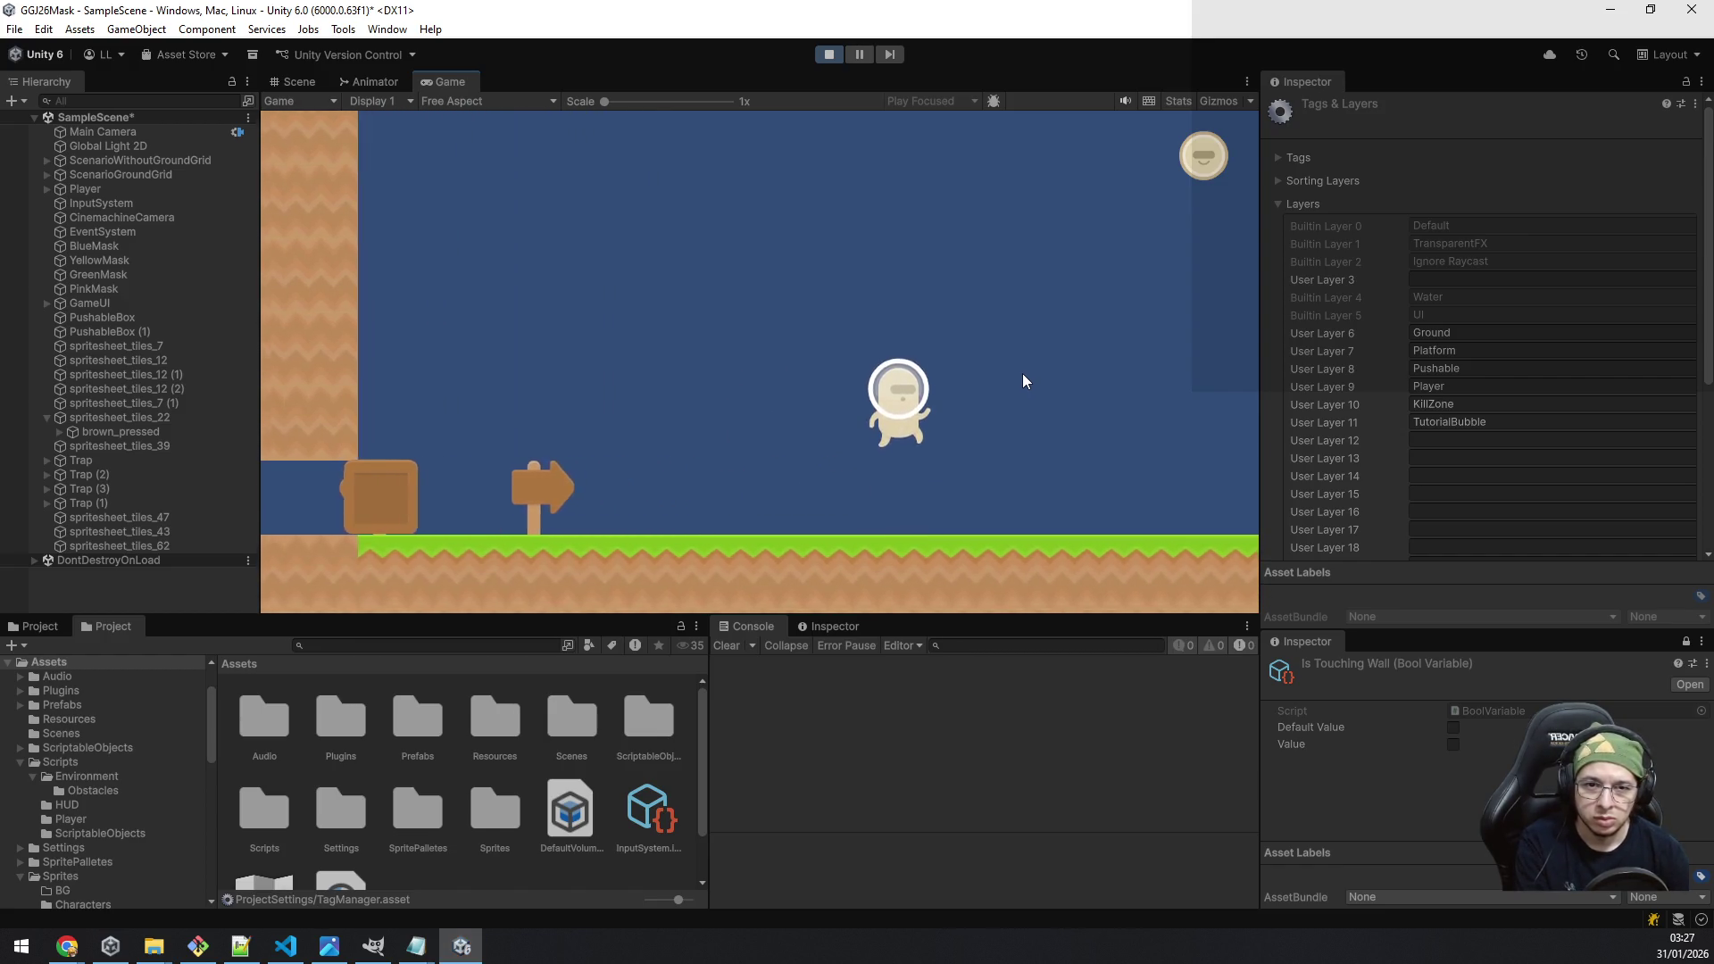
pyautogui.press('d')
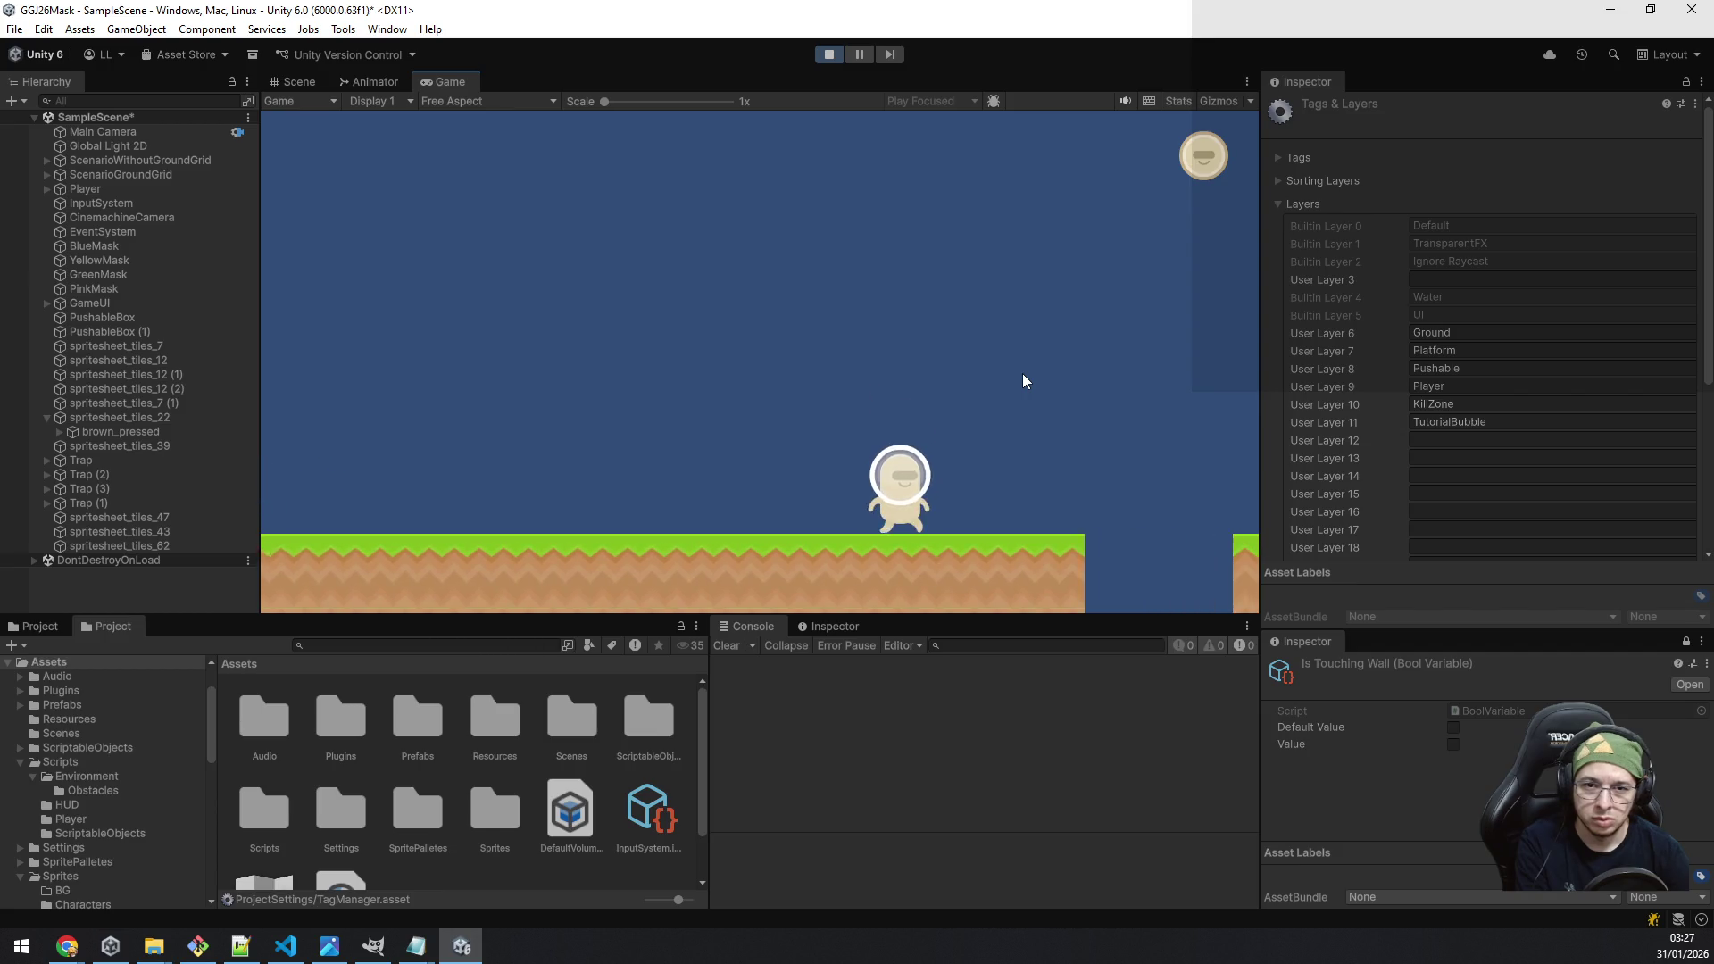
pyautogui.press('space')
pyautogui.press('d')
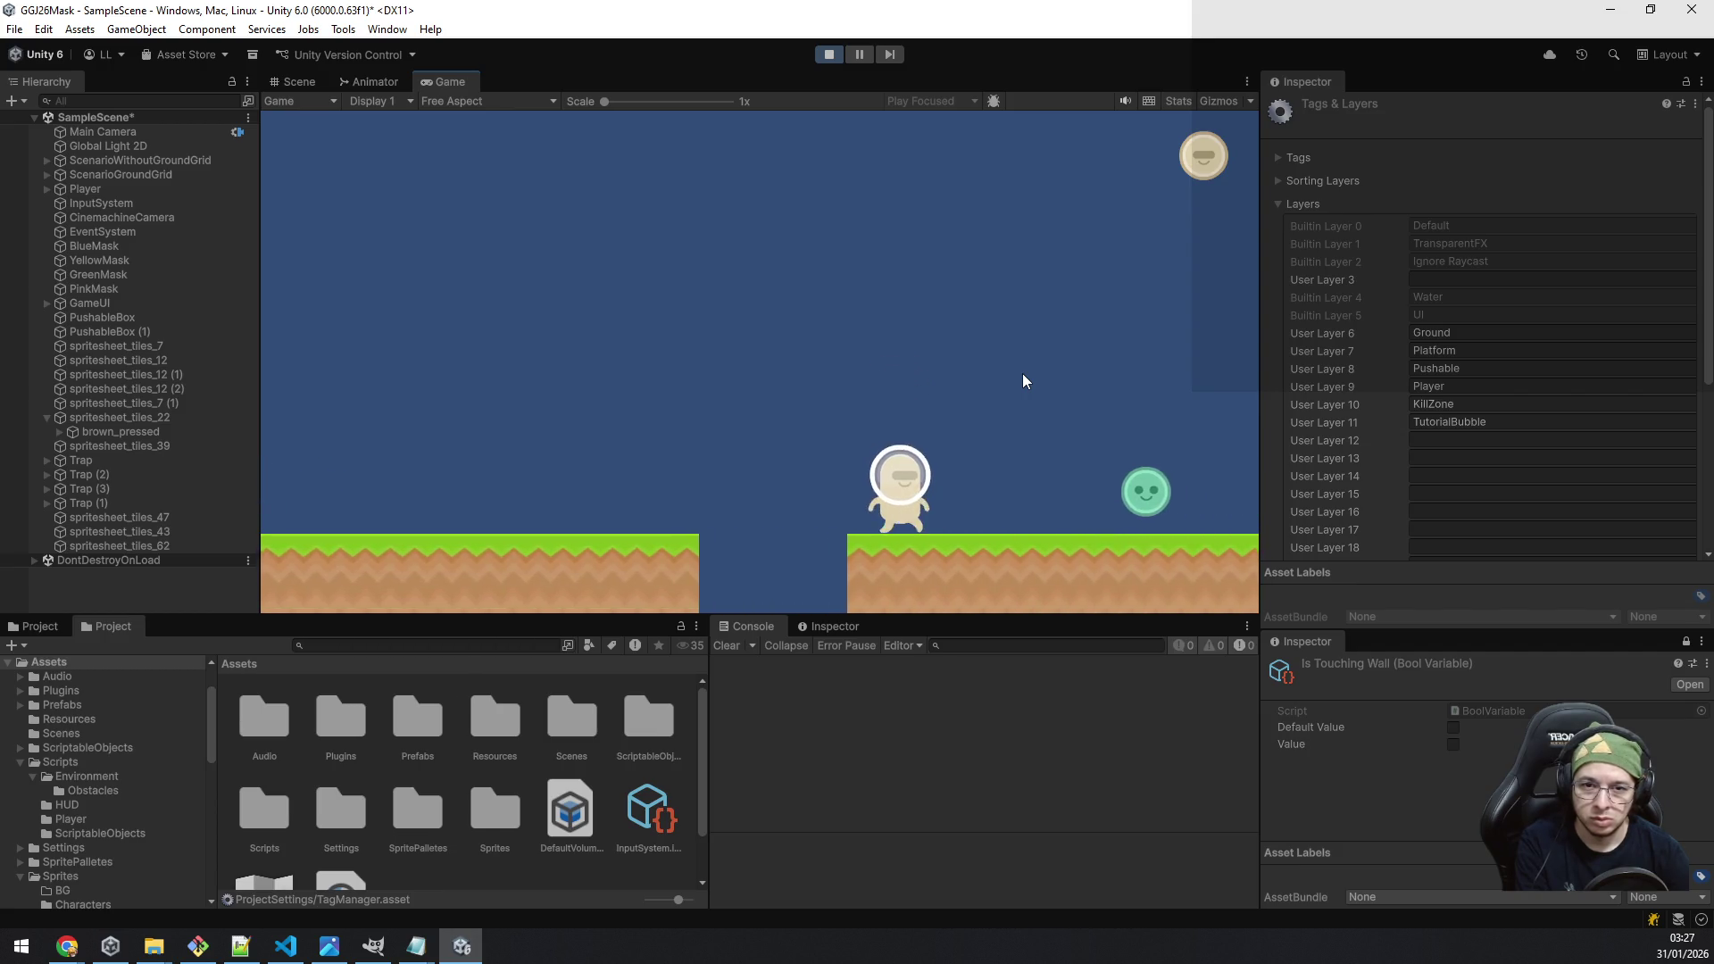
pyautogui.press('d')
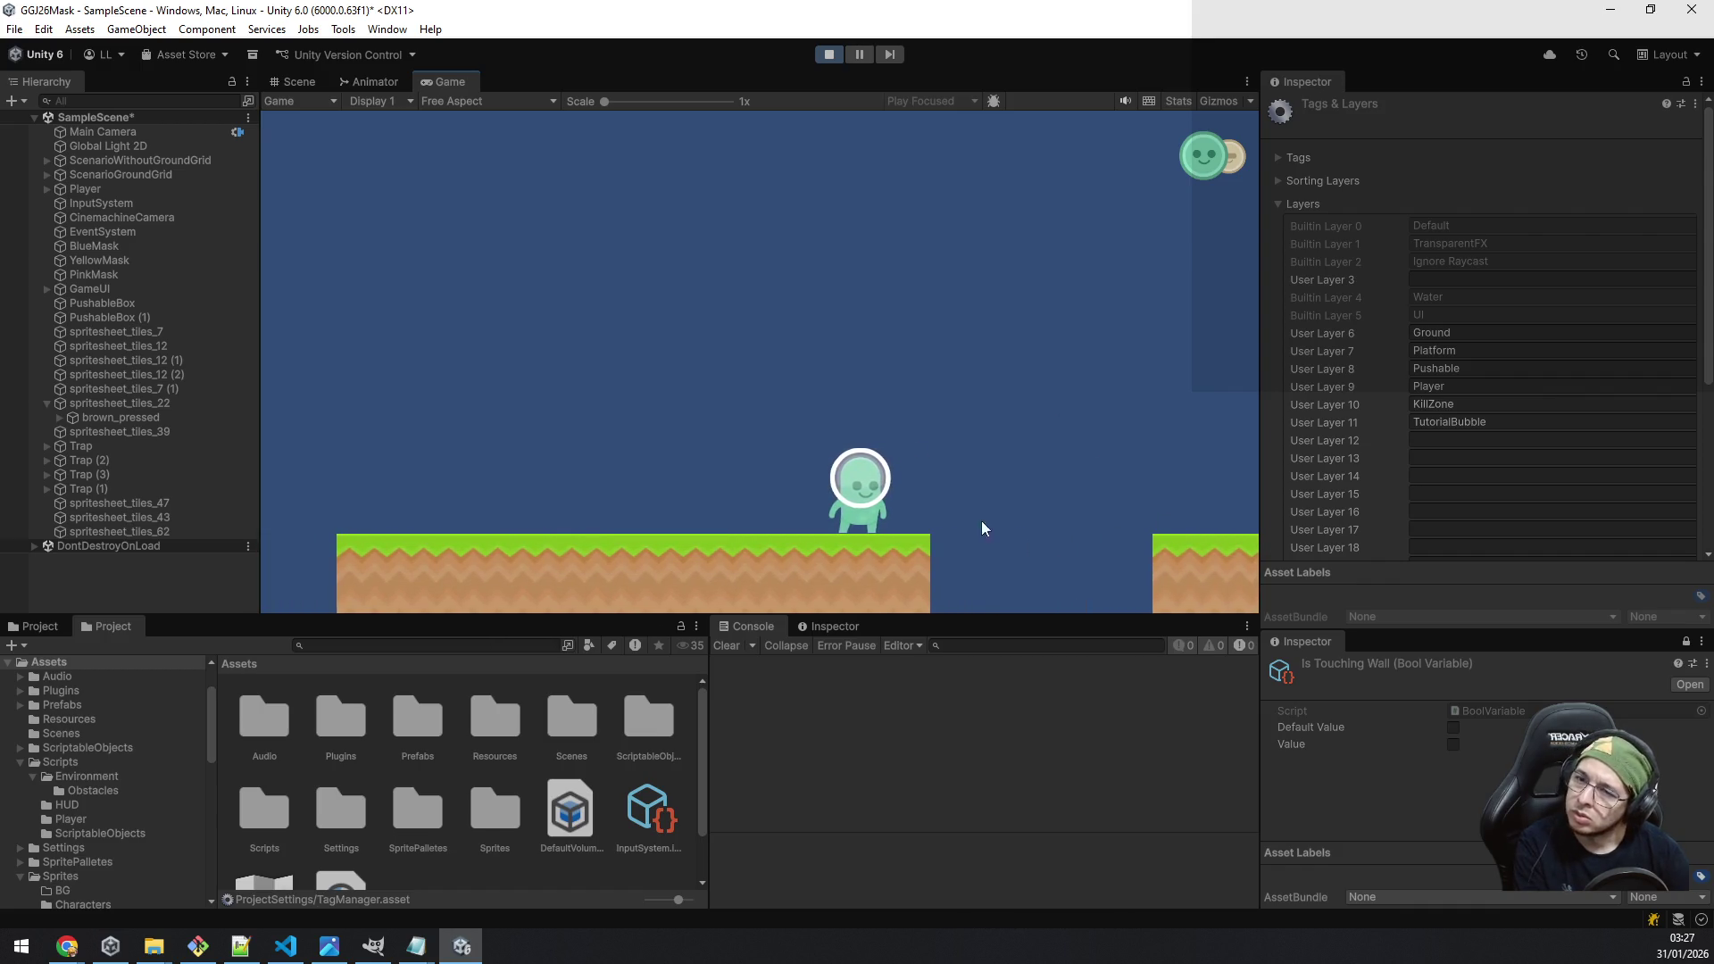
pyautogui.click(830, 54)
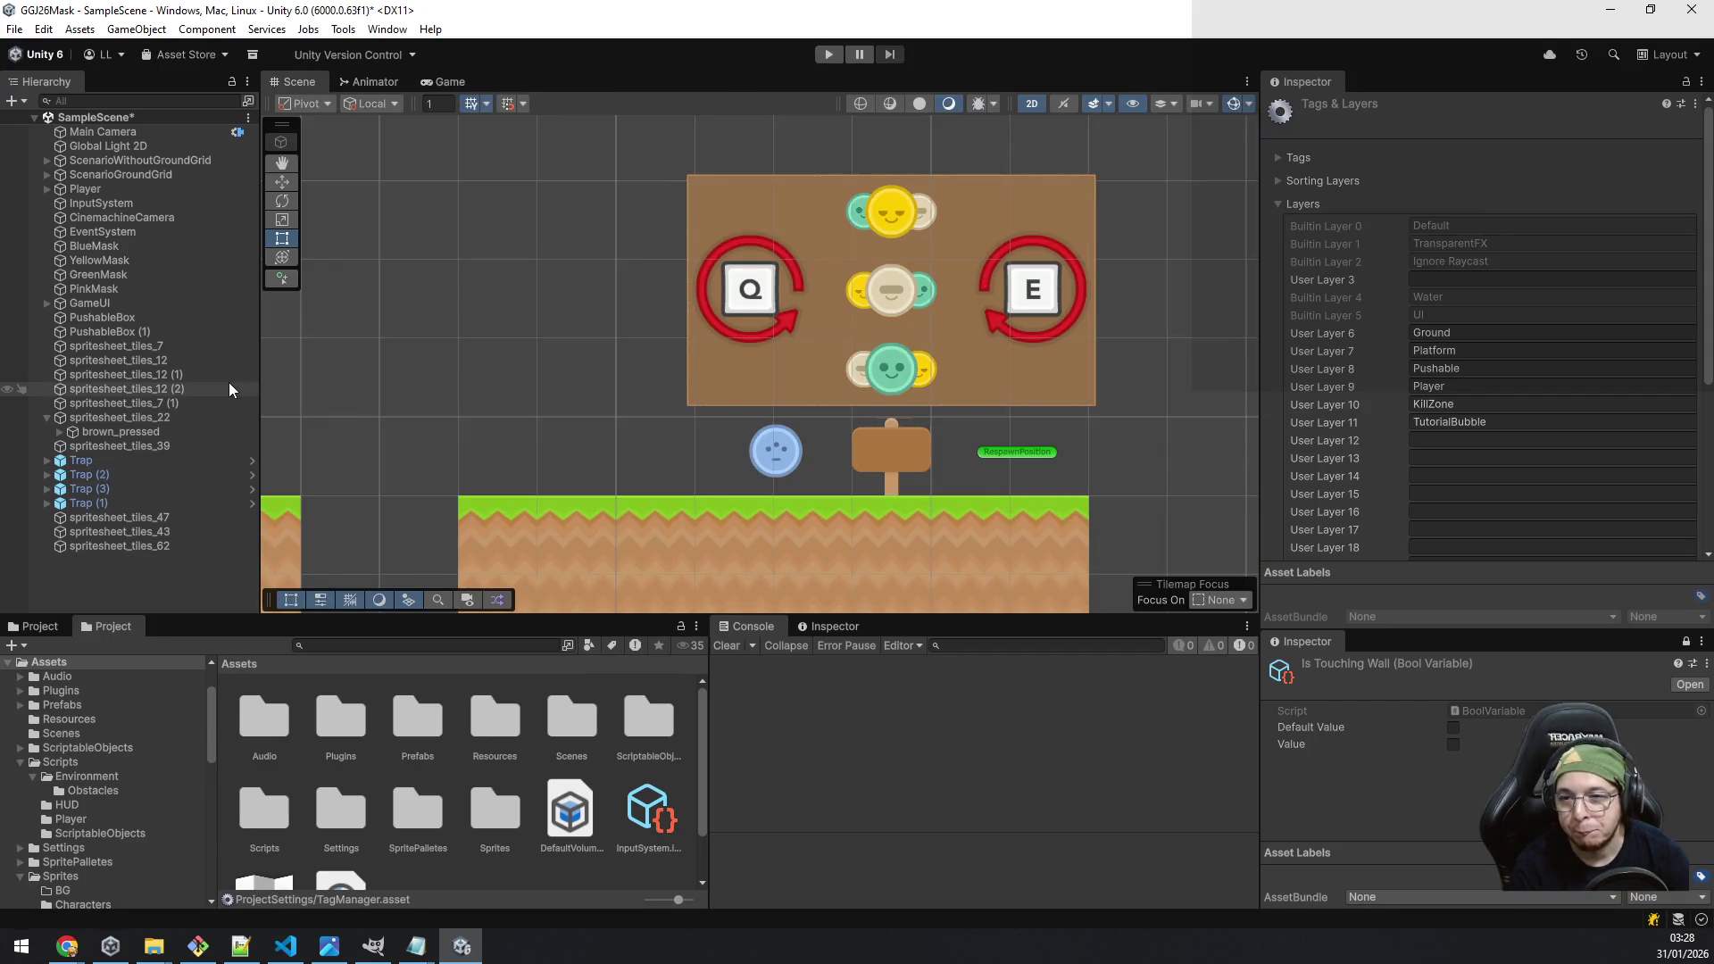
# Step: Select spritesheet_tiles_22, review its TutorialBubble script in VS Code, and leave Order in Layer at 0
pyautogui.click(163, 416)
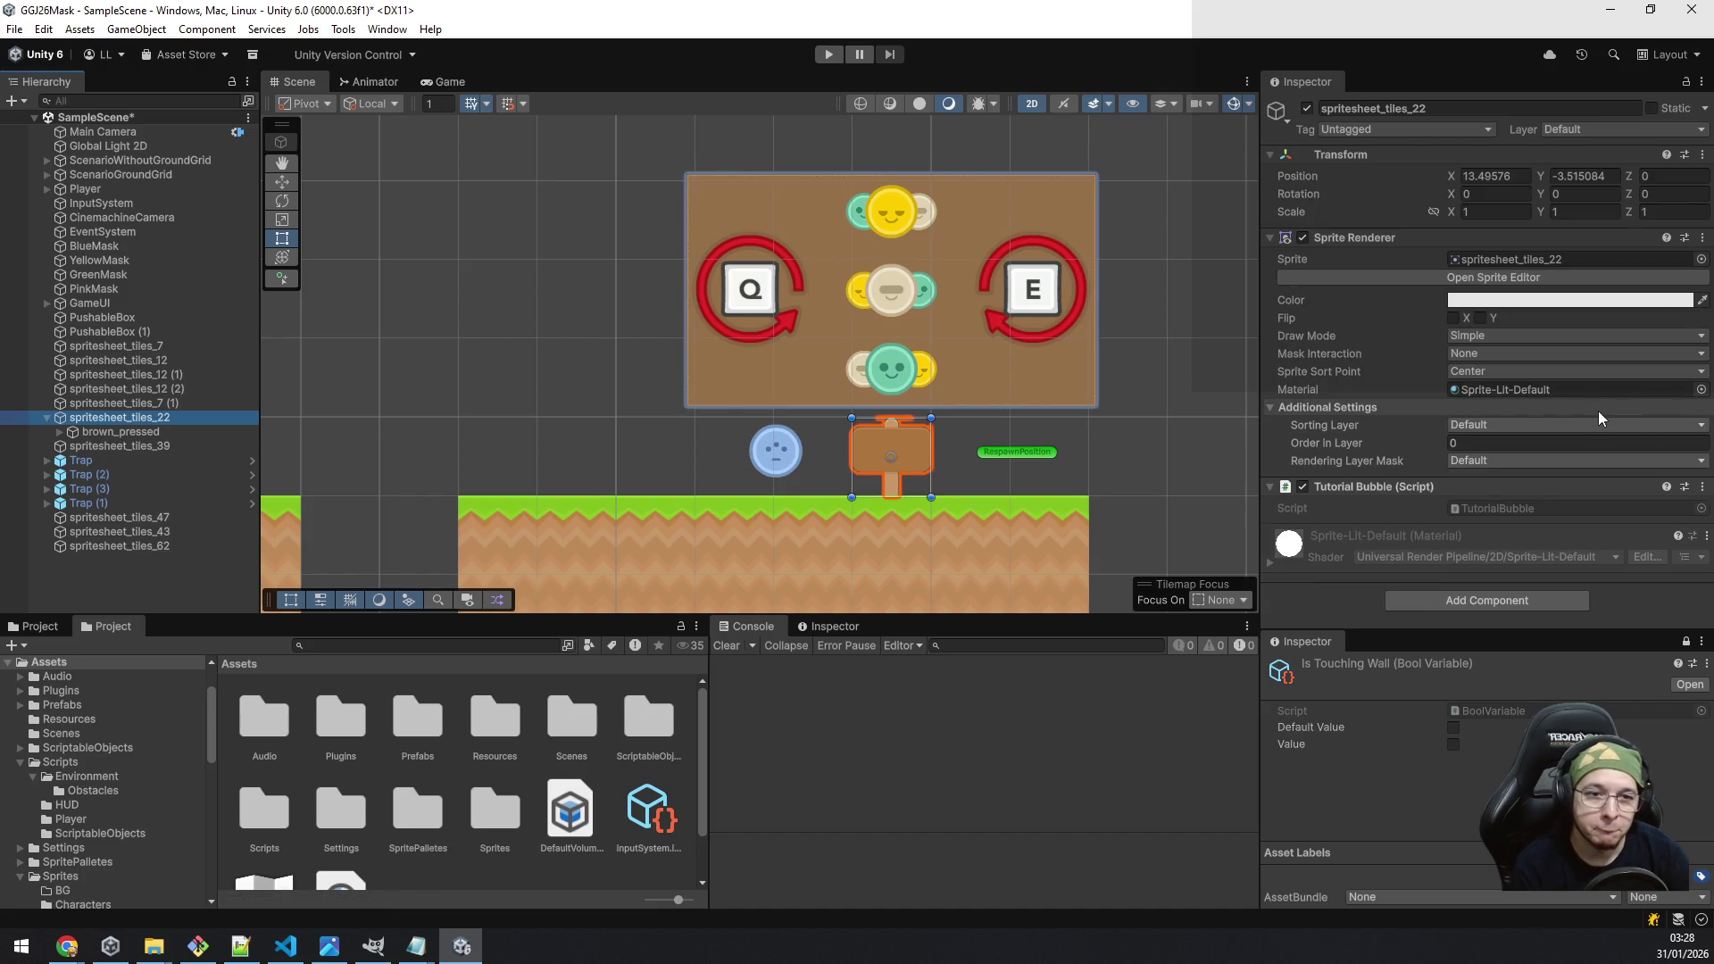
pyautogui.doubleClick(1471, 512)
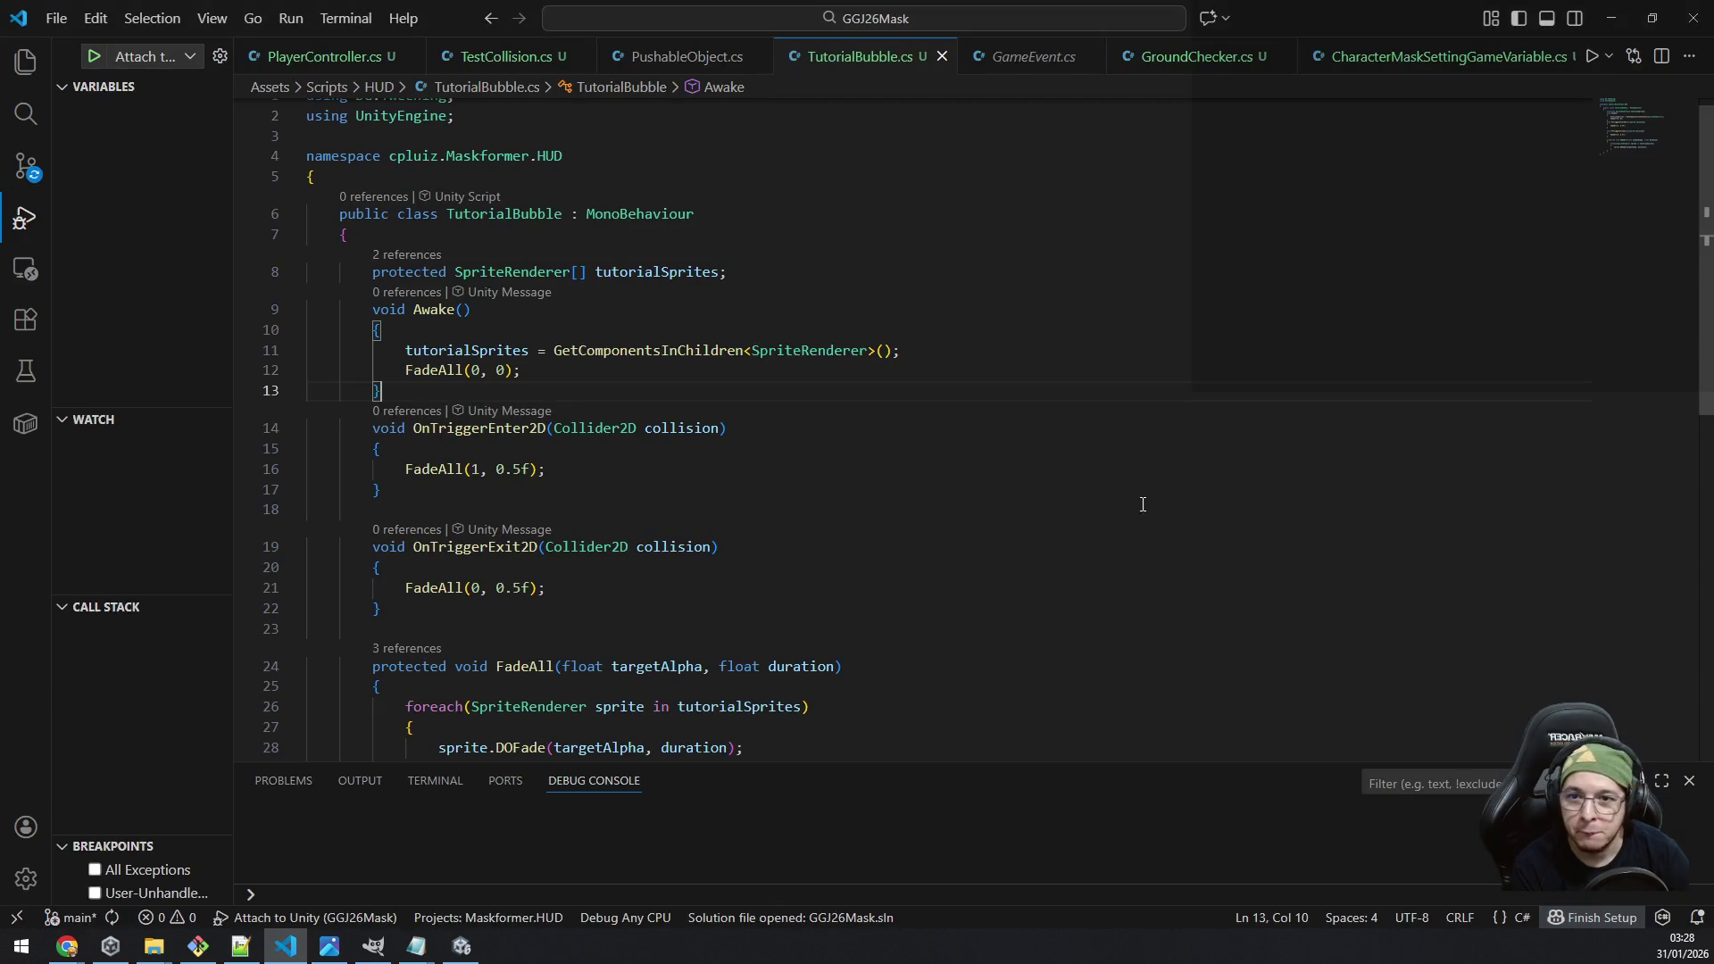
pyautogui.click(637, 350)
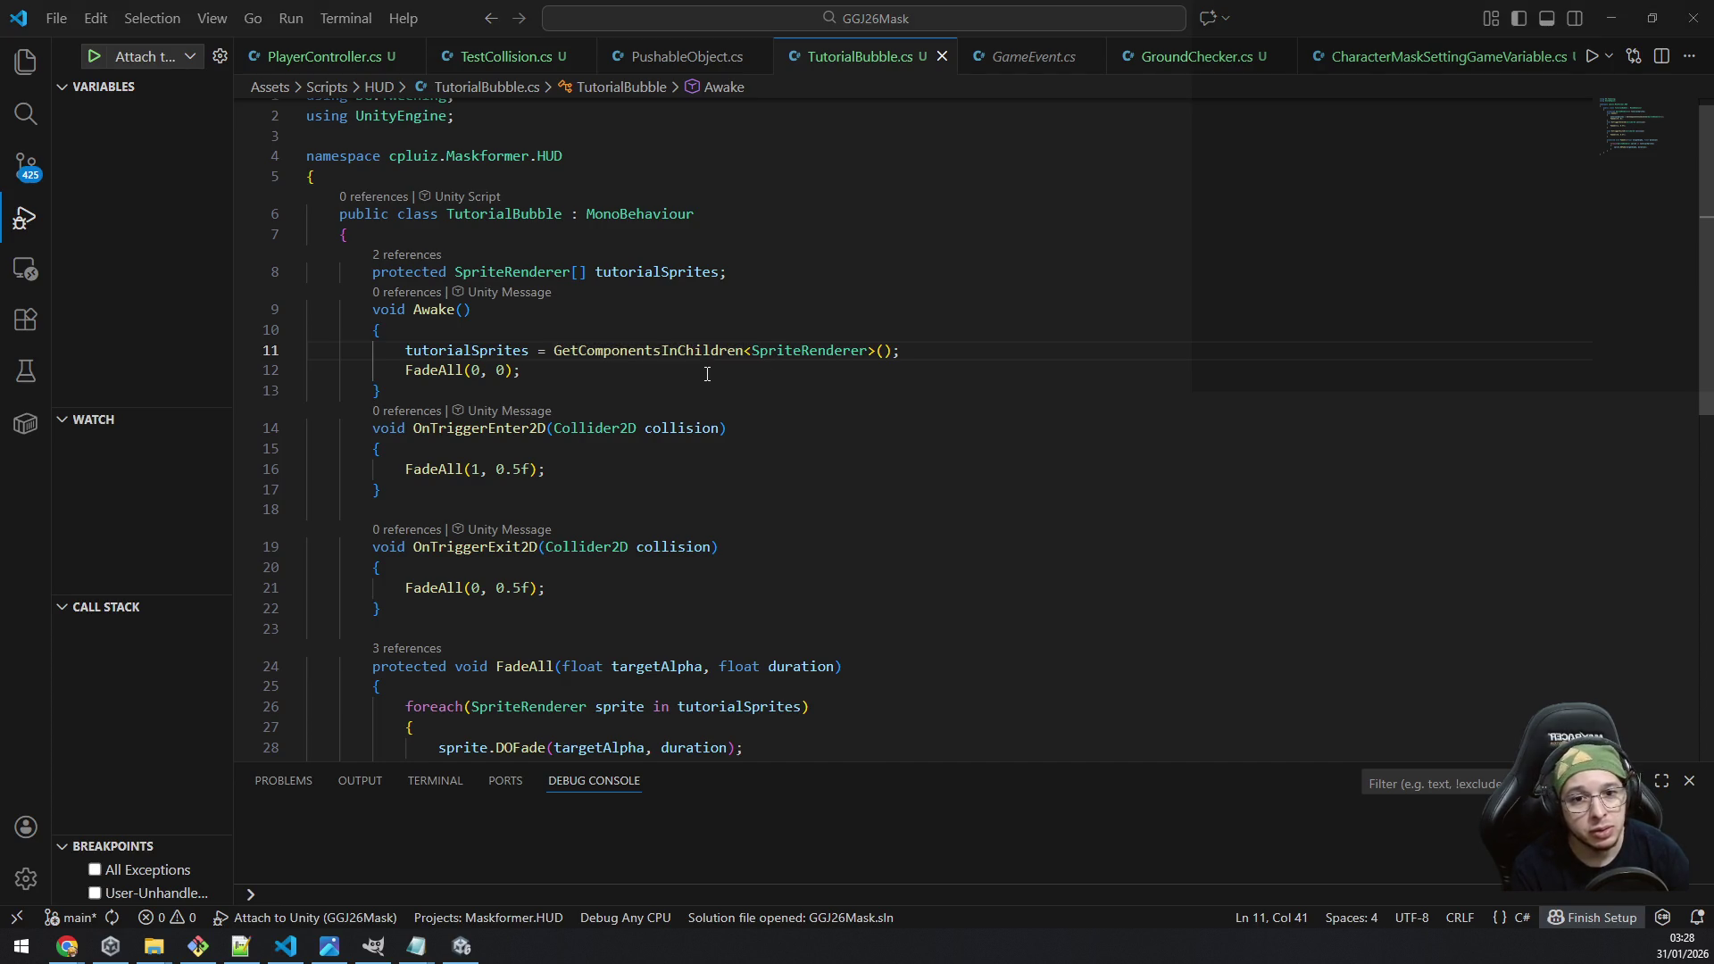
pyautogui.hotkey('alt', 'Tab')
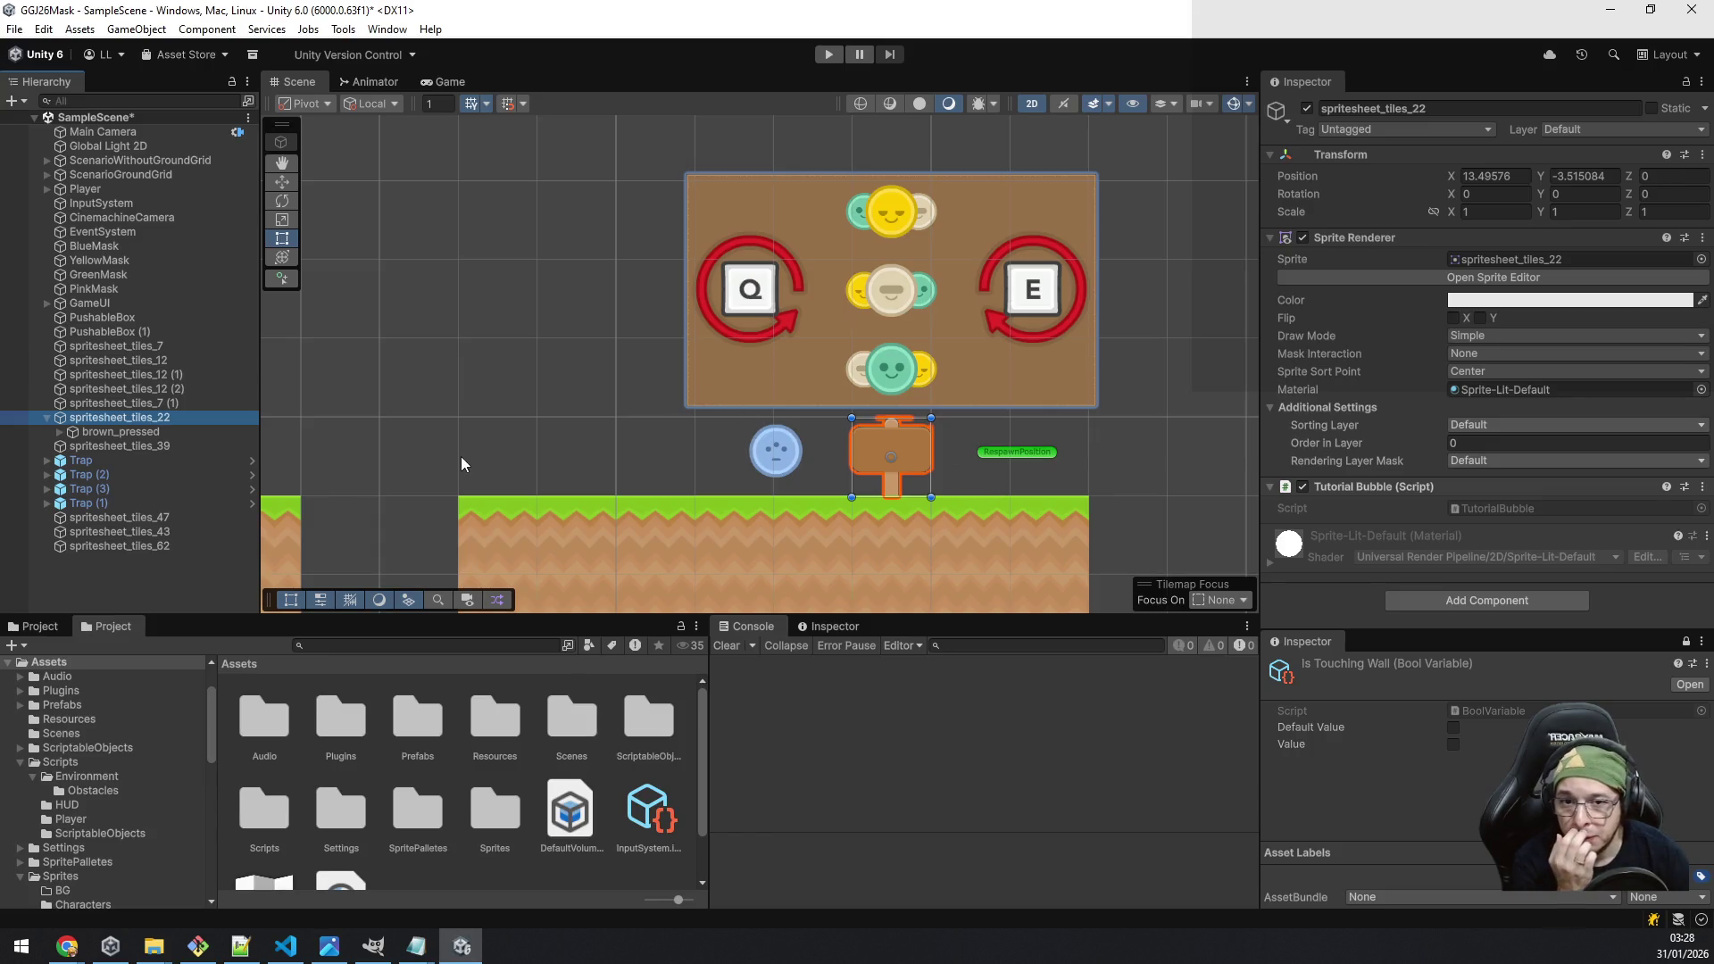
pyautogui.click(1461, 443)
pyautogui.press('Return')
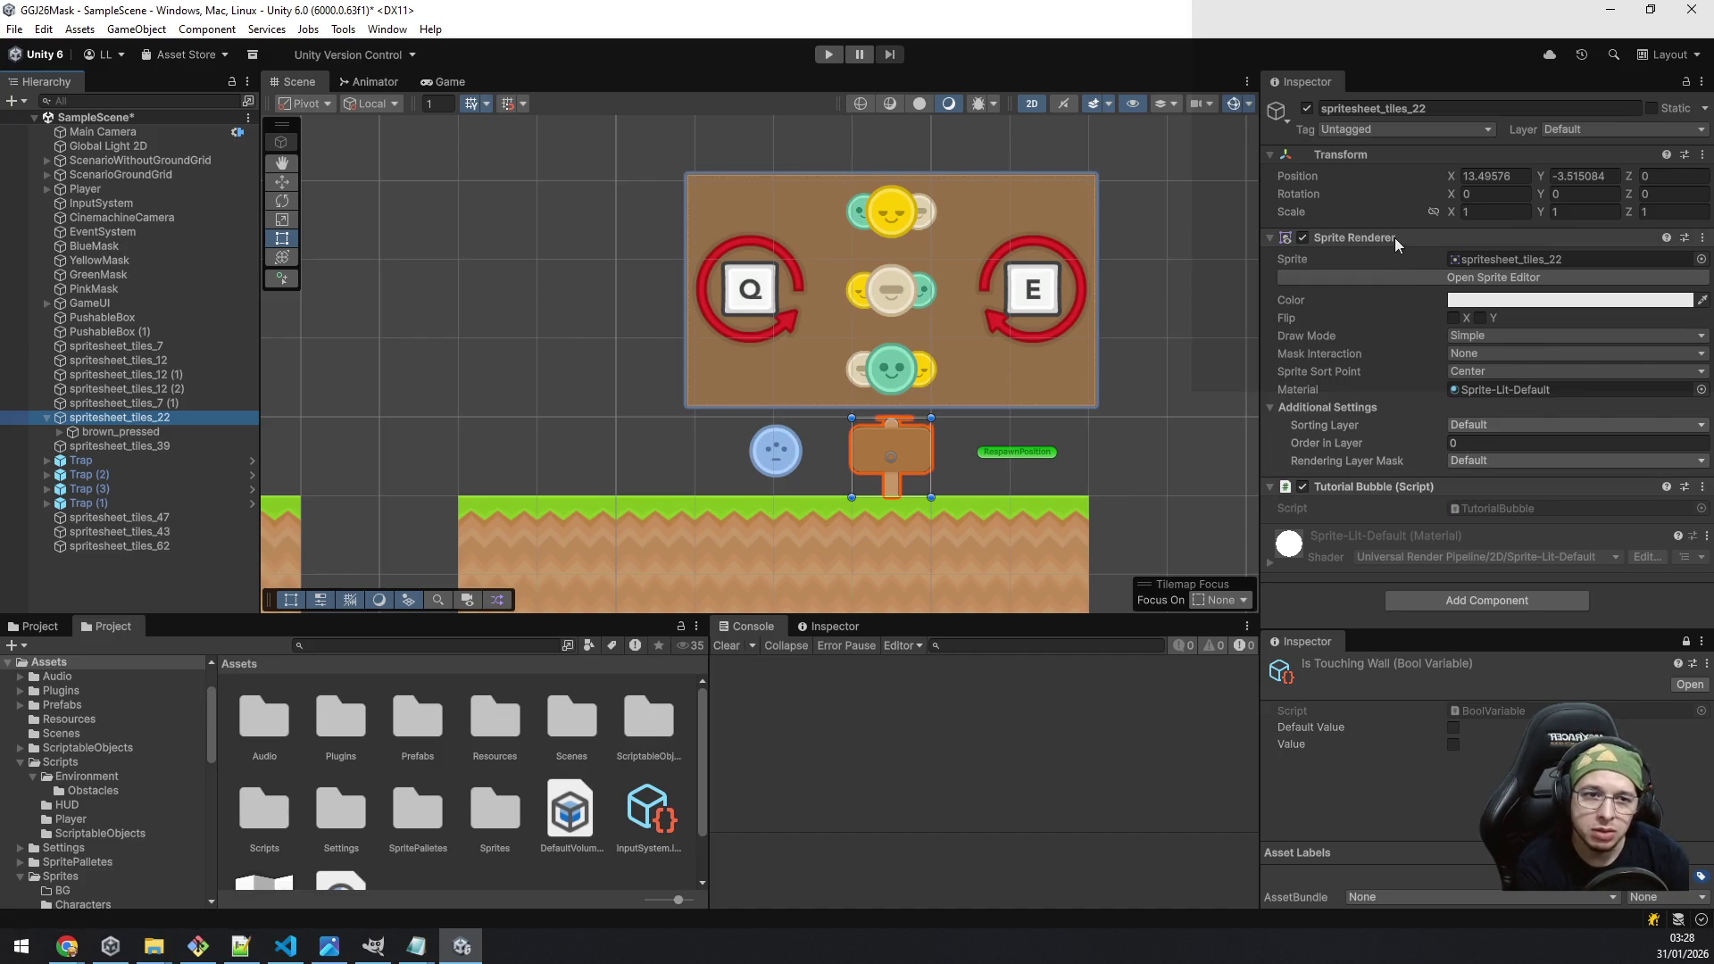
# Step: Add a Box Collider 2D to the sign and stretch it upward and rightward toward the respawn marker
pyautogui.click(1430, 606)
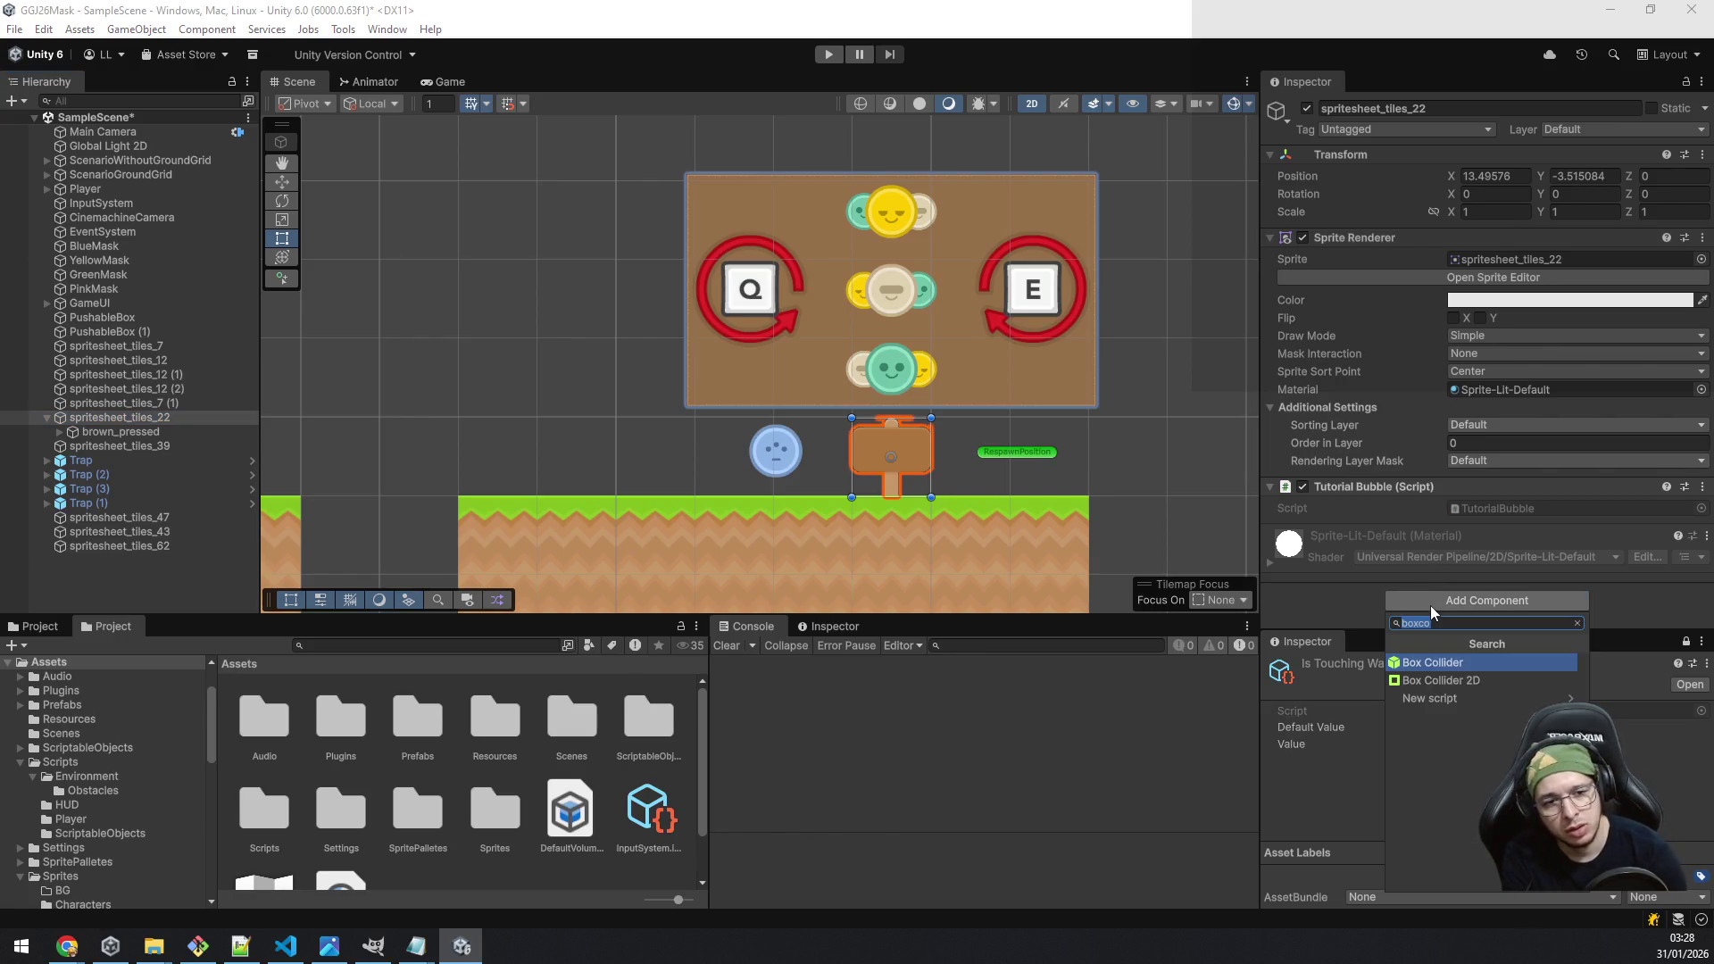
pyautogui.press('Down')
pyautogui.press('Return')
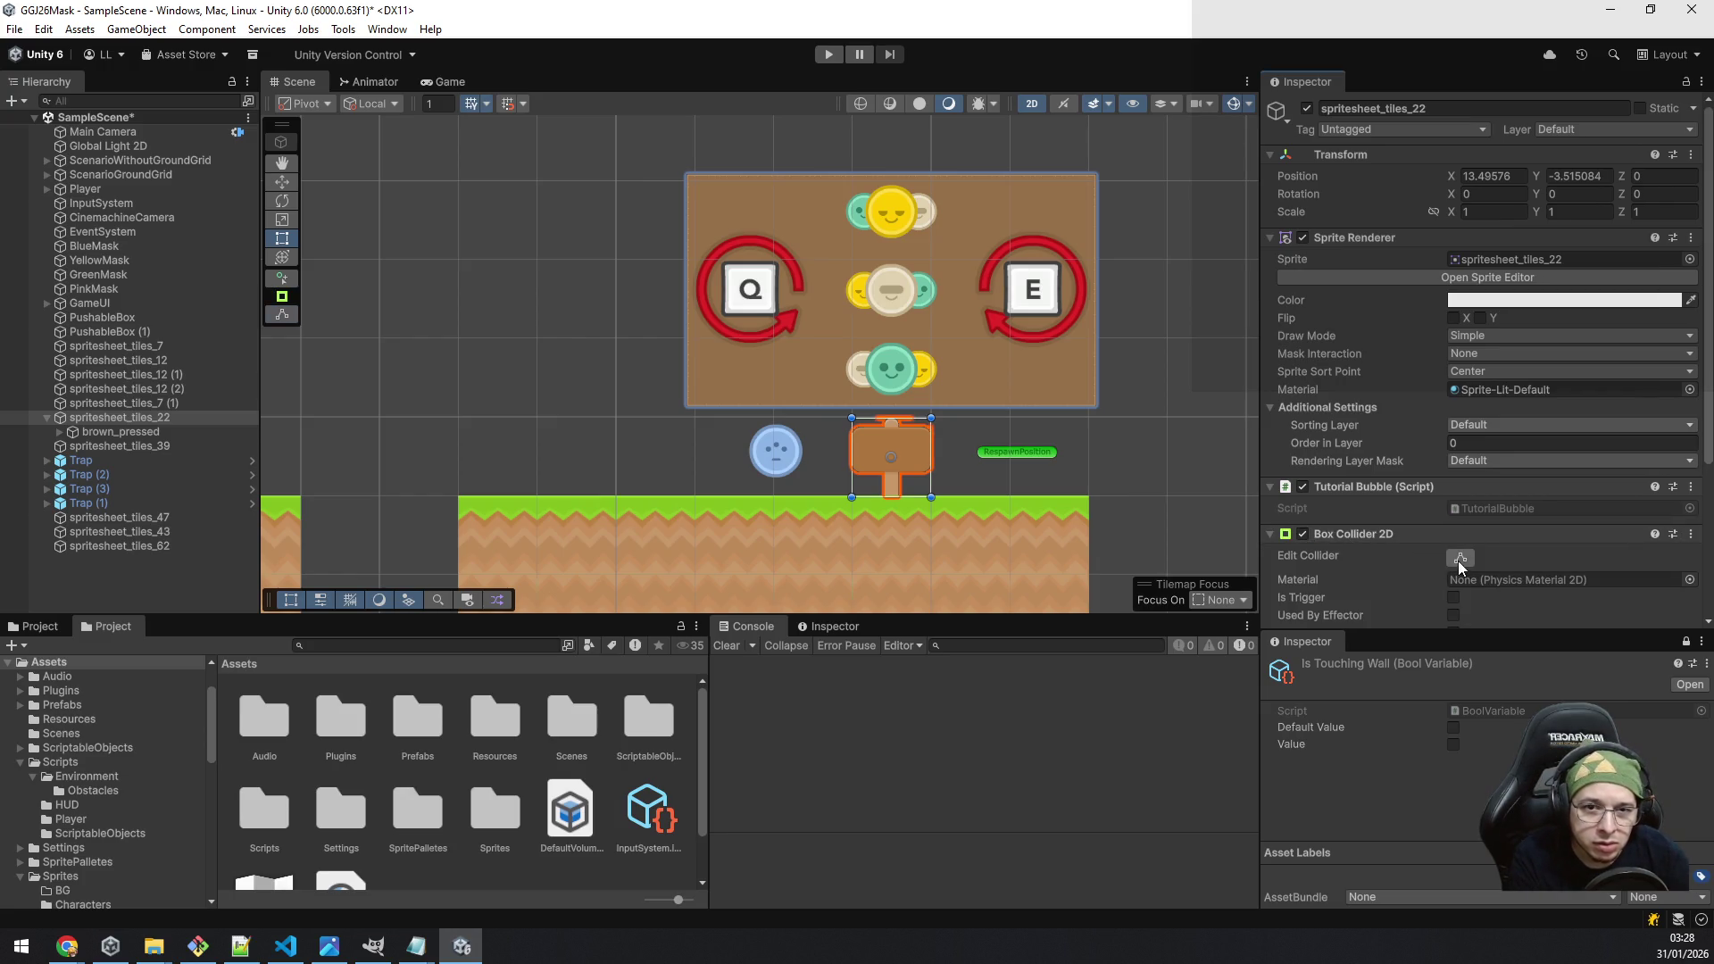
pyautogui.moveTo(889, 417)
pyautogui.mouseDown()
pyautogui.moveTo(885, 392)
pyautogui.moveTo(749, 446)
pyautogui.mouseUp()
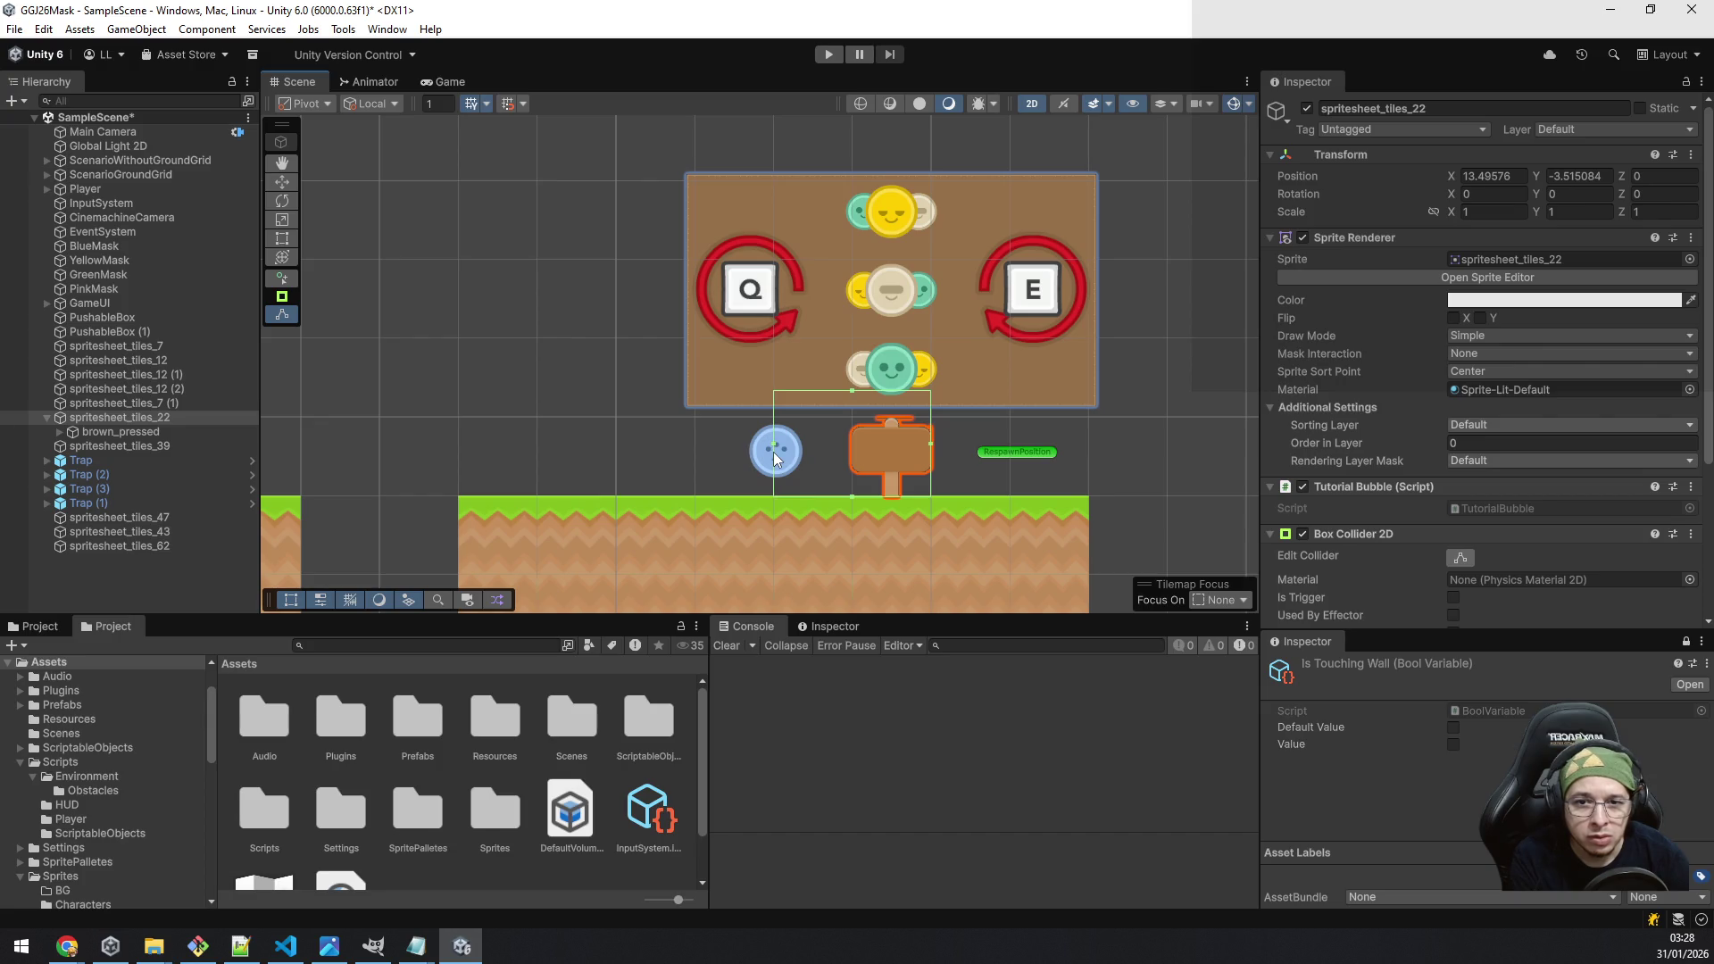
pyautogui.moveTo(930, 443); pyautogui.dragTo(1008, 445)
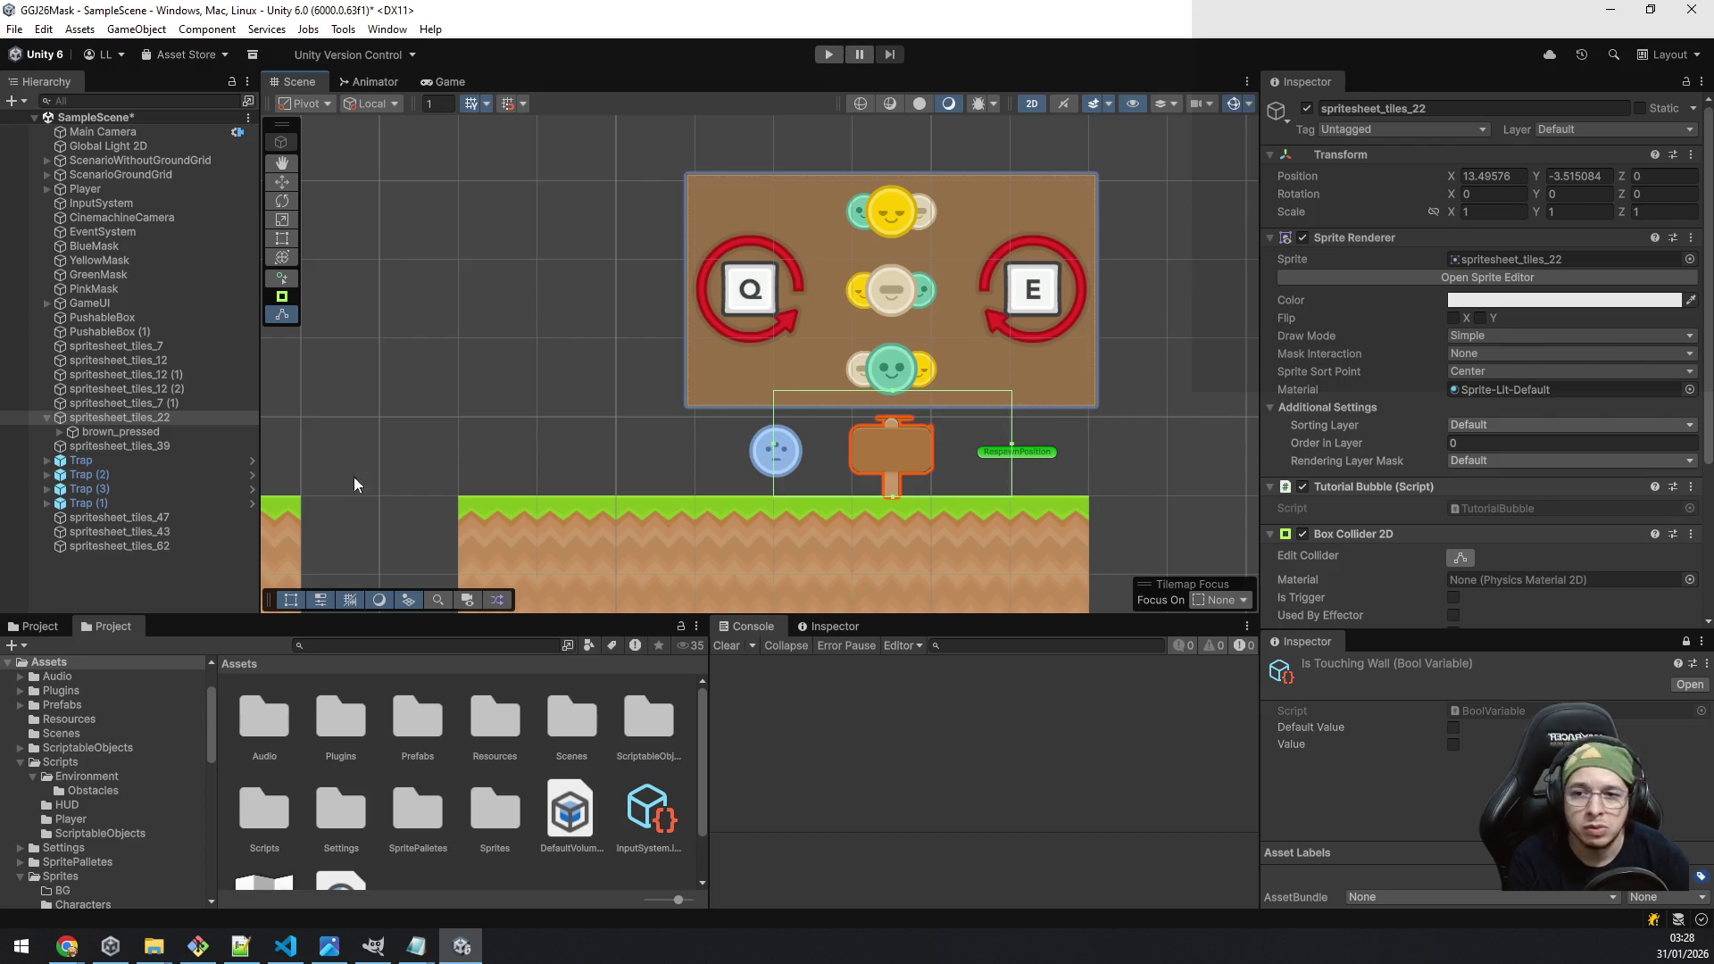
pyautogui.click(184, 589)
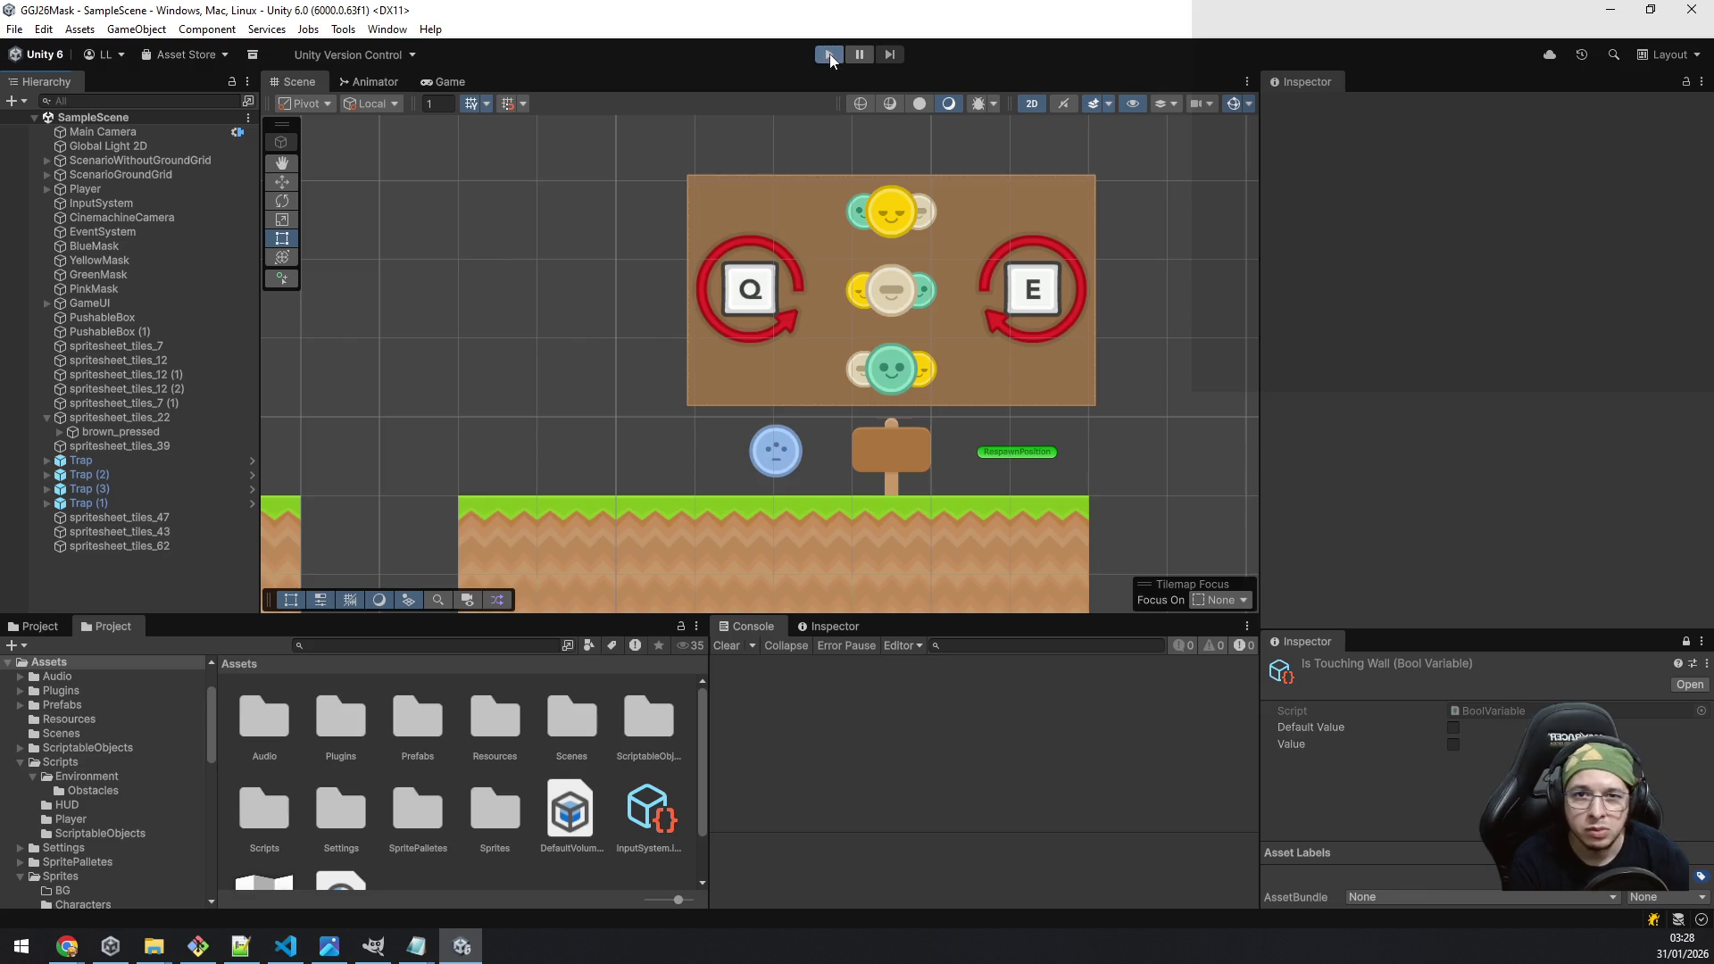
# Step: Start Play mode, walk toward the sign, and tick Is Trigger on its Box Collider 2D
pyautogui.click(831, 58)
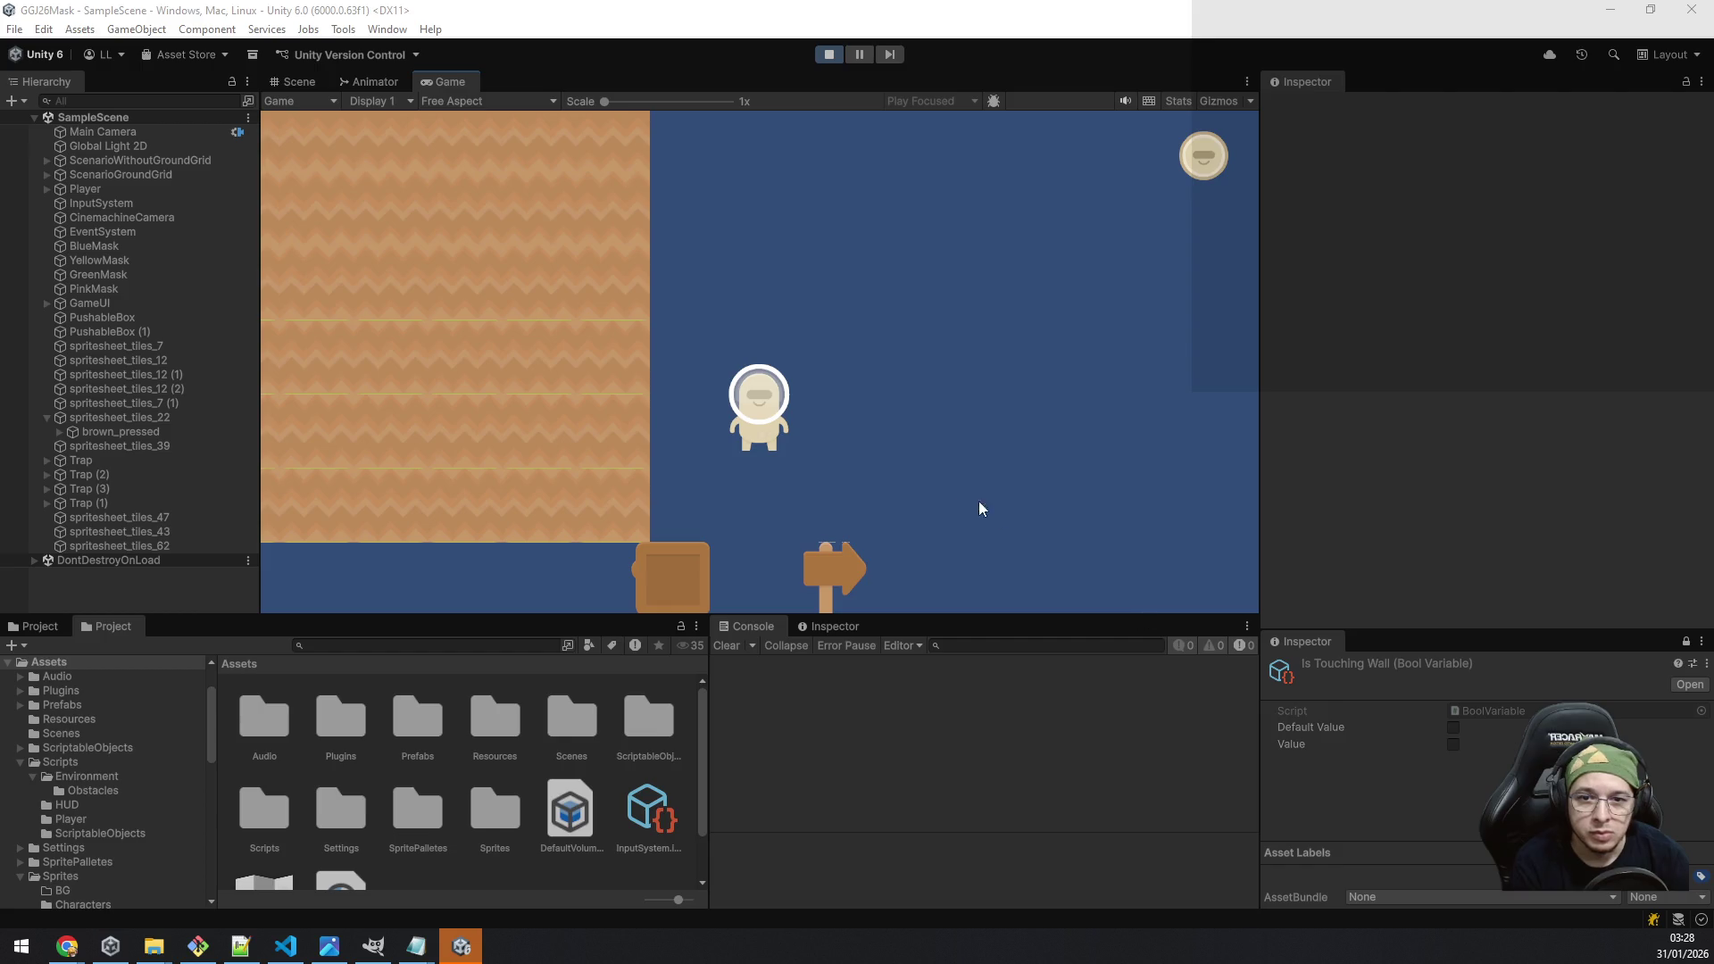
pyautogui.press('d')
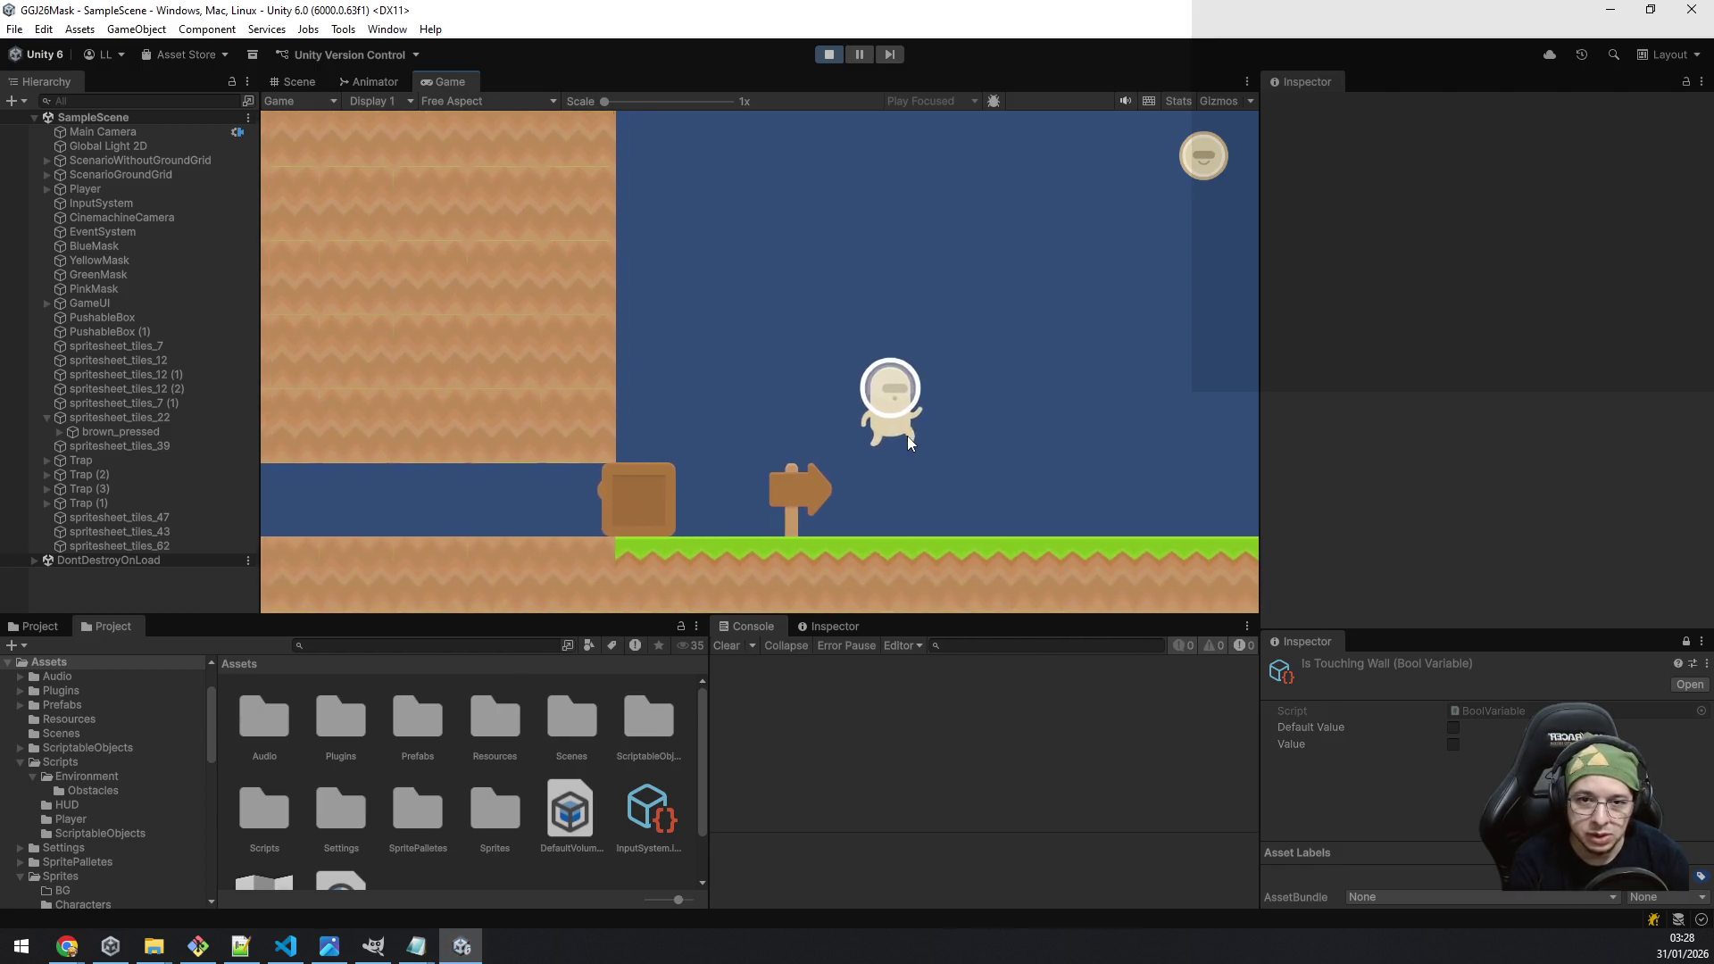
pyautogui.press('space')
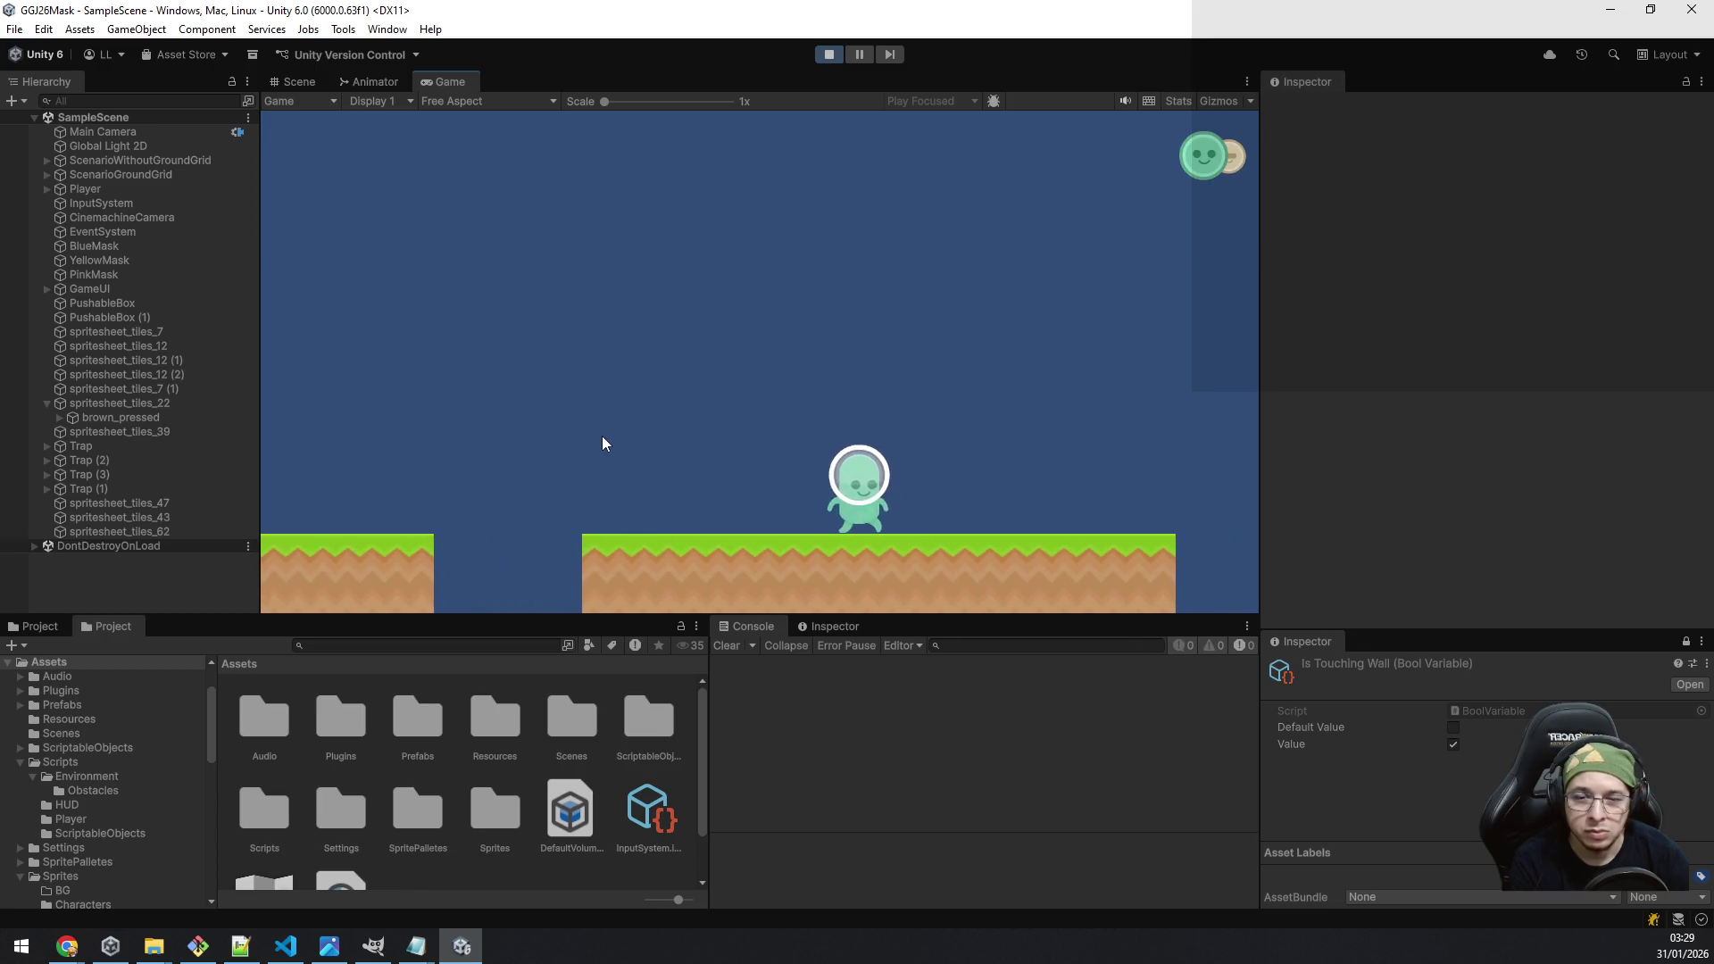
pyautogui.click(181, 409)
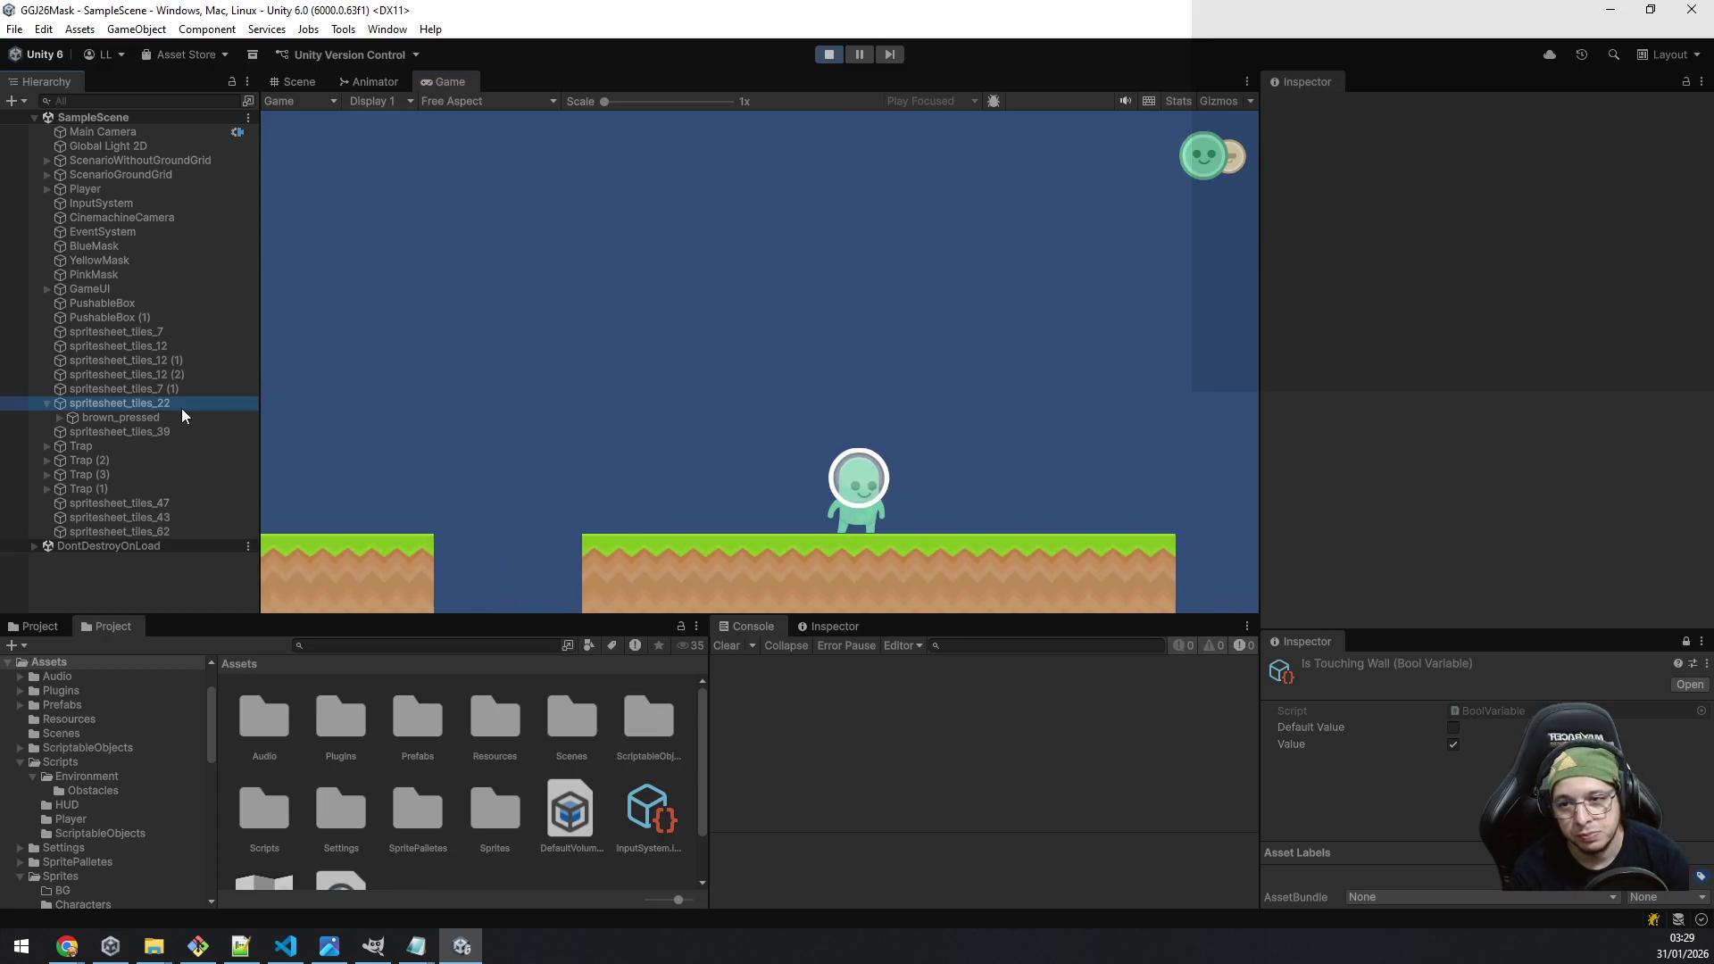
pyautogui.click(1452, 598)
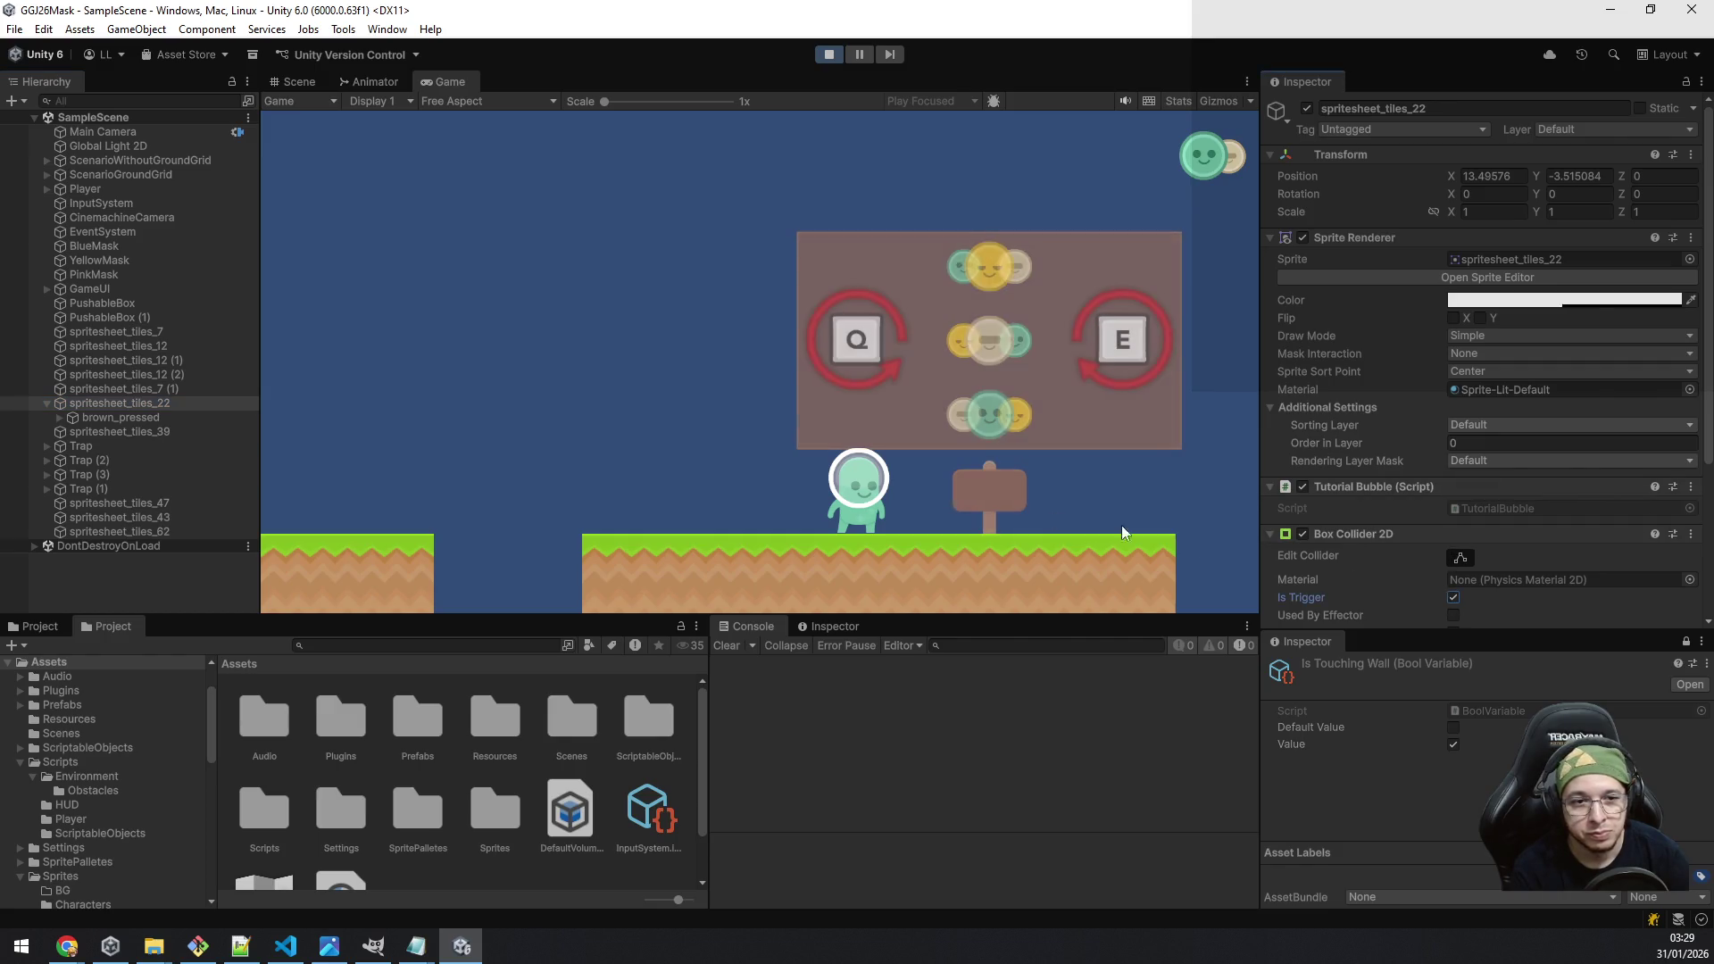
# Step: Walk the character in and out of the sign's range to check the bubble fade, then stop play
pyautogui.press('a')
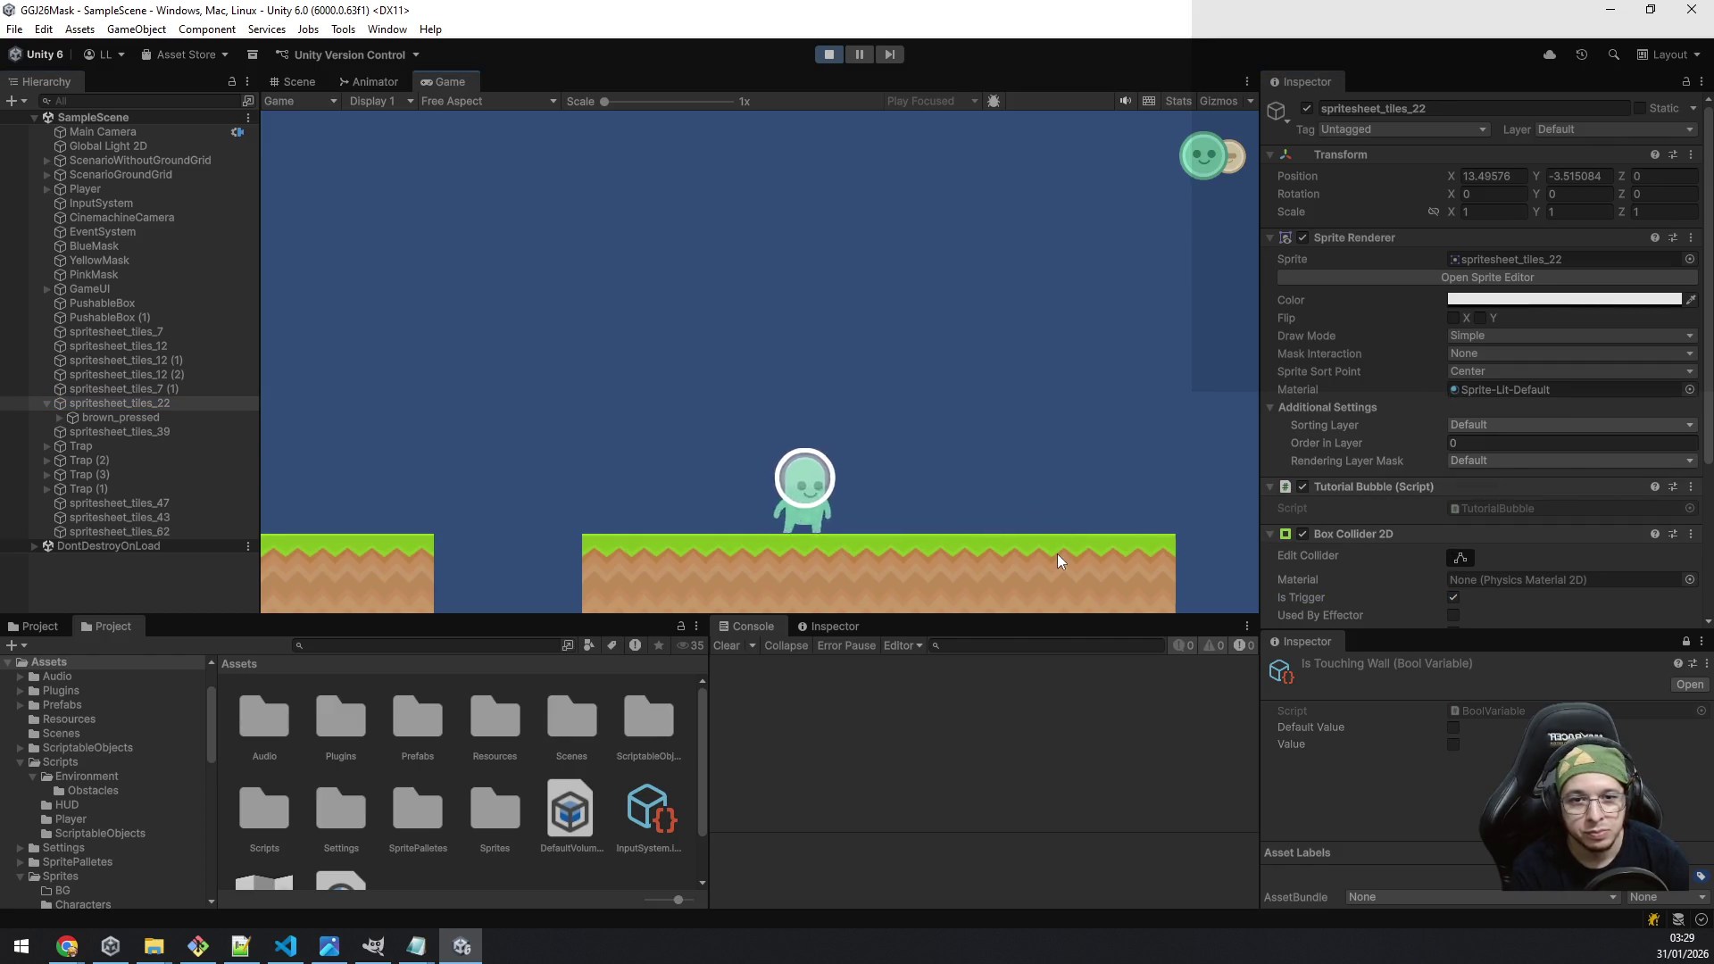
pyautogui.press('d')
pyautogui.press('a')
pyautogui.press('d')
pyautogui.press('a')
pyautogui.press('a')
pyautogui.press('d')
pyautogui.press('a')
pyautogui.press('d')
pyautogui.press('a')
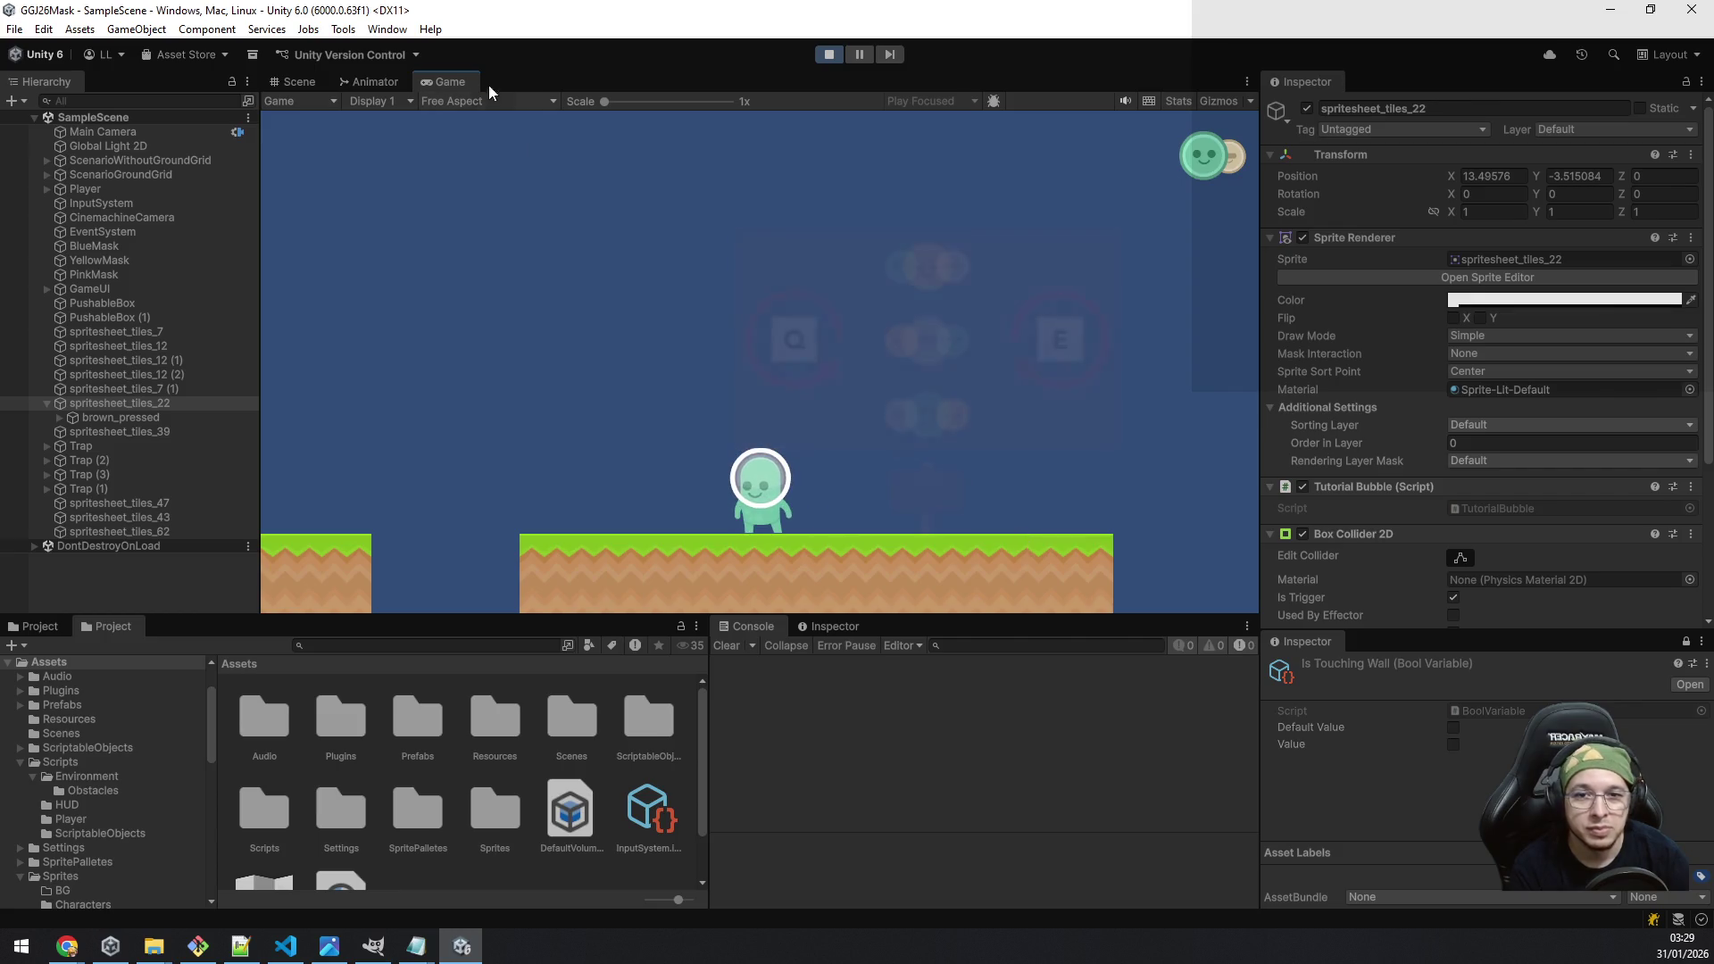
pyautogui.hotkey('ctrl', 'p')
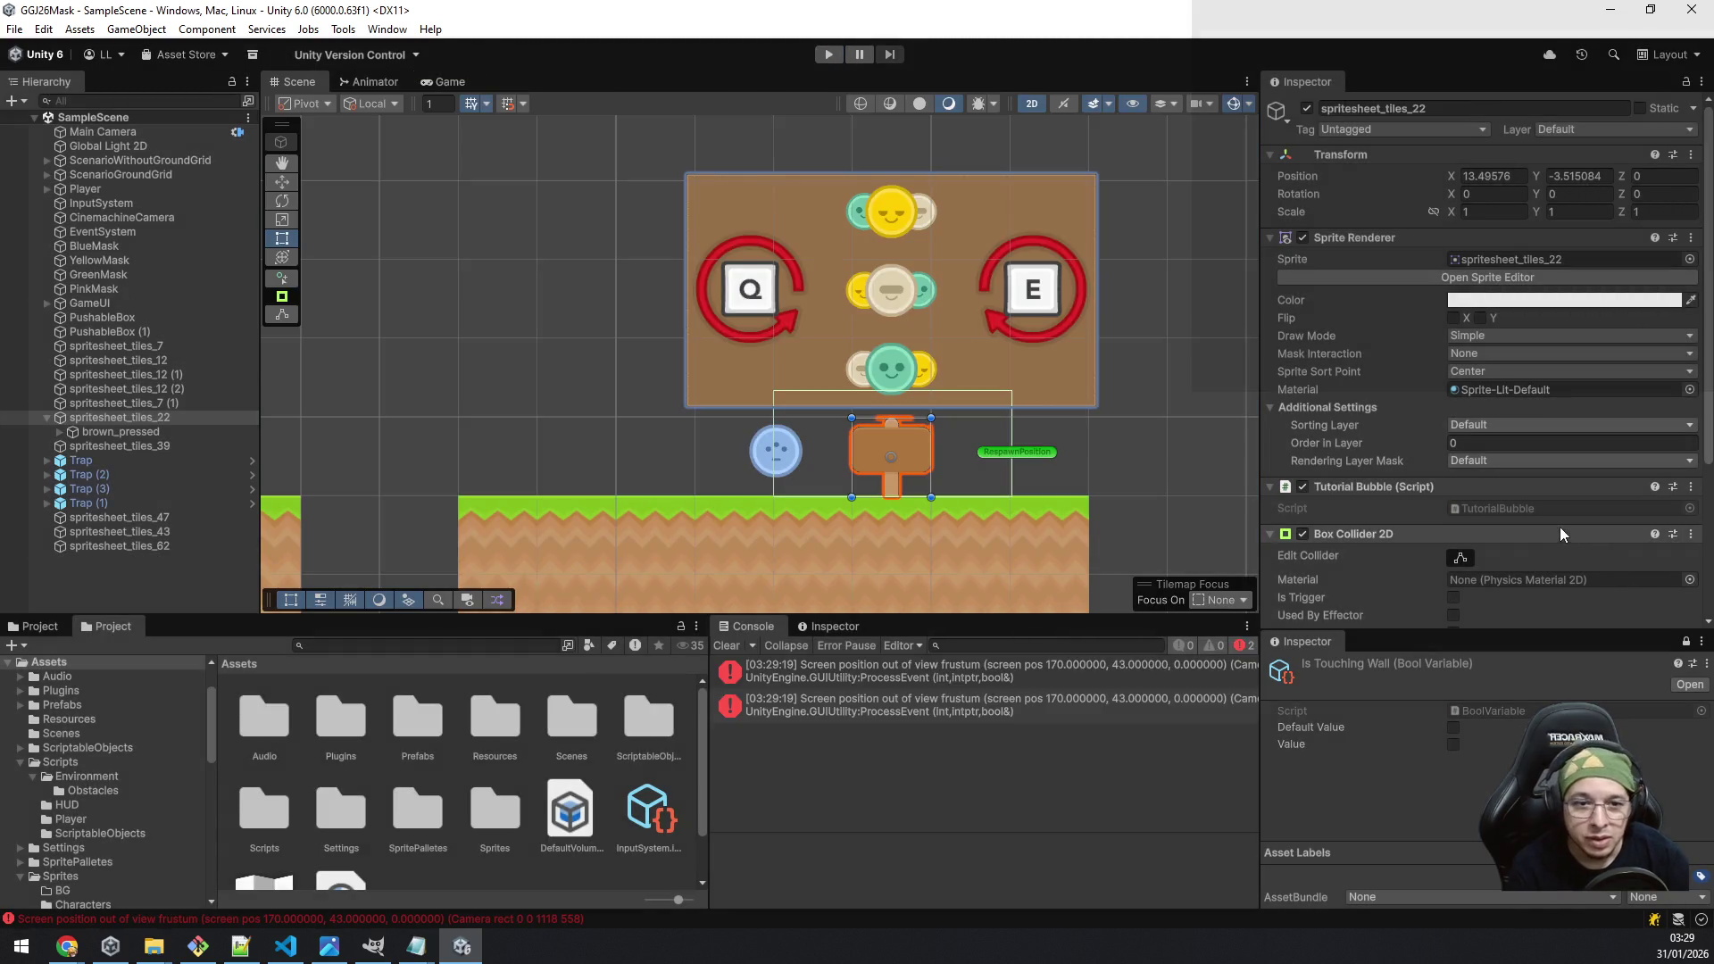
# Step: Copy the sign's Box Collider 2D and paste it onto the brown_pressed bubble board
pyautogui.scroll(-2, 1517, 525)
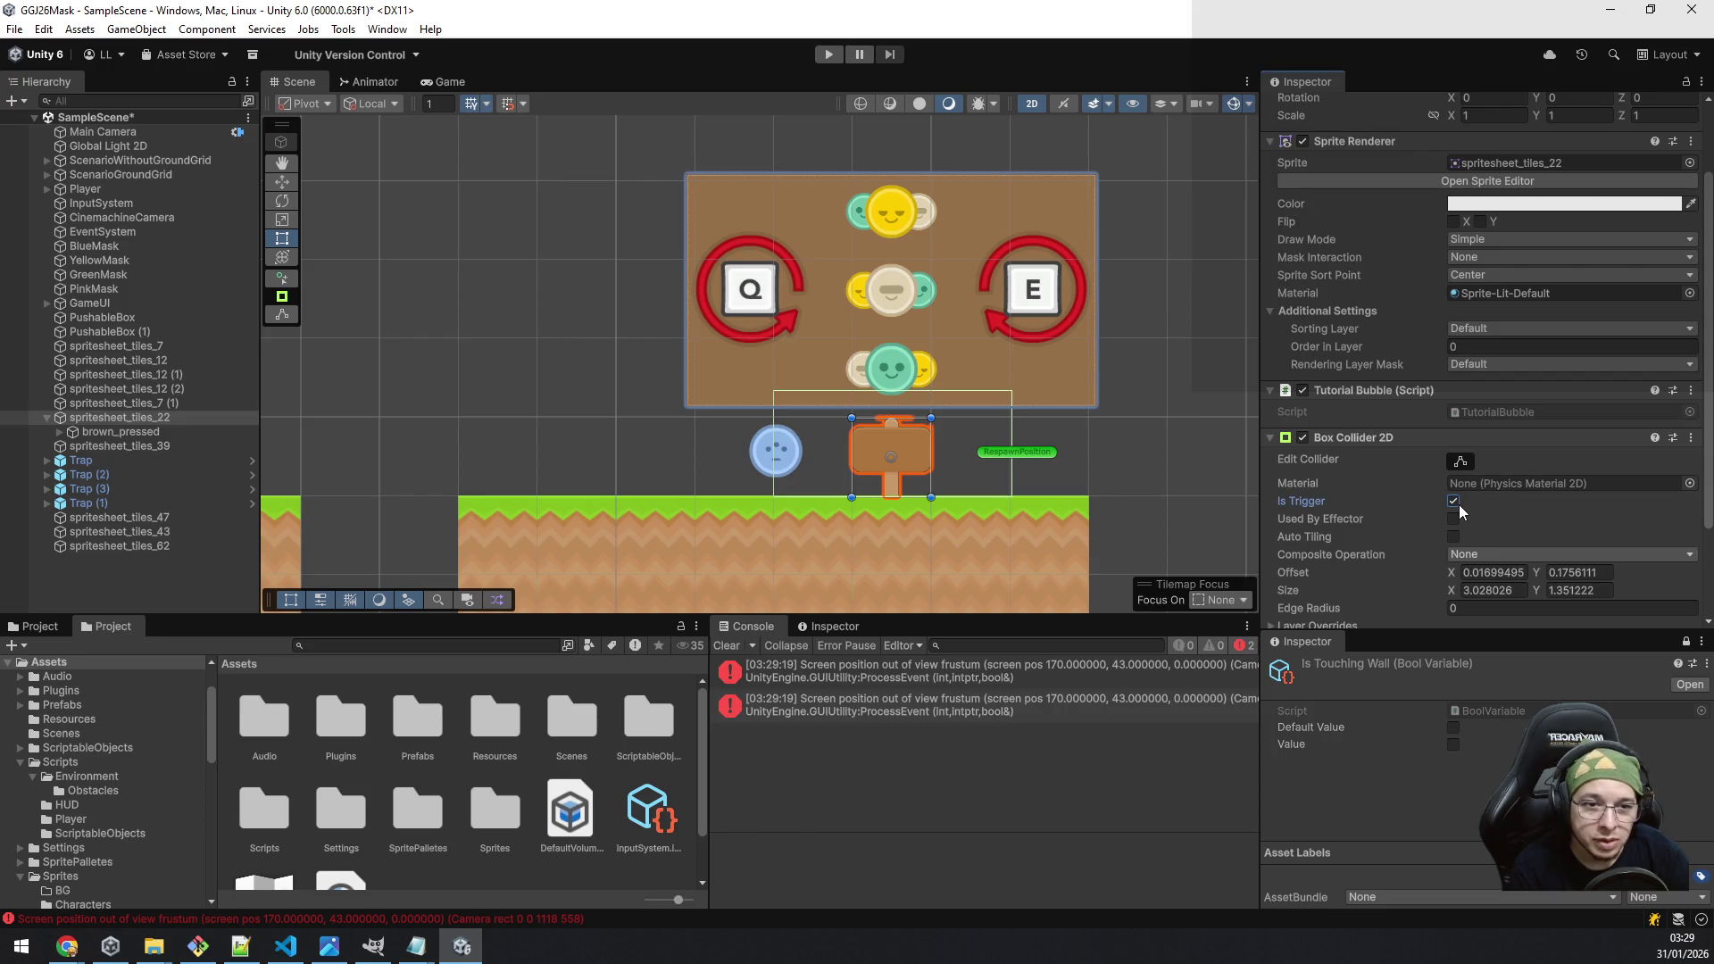
pyautogui.click(125, 431)
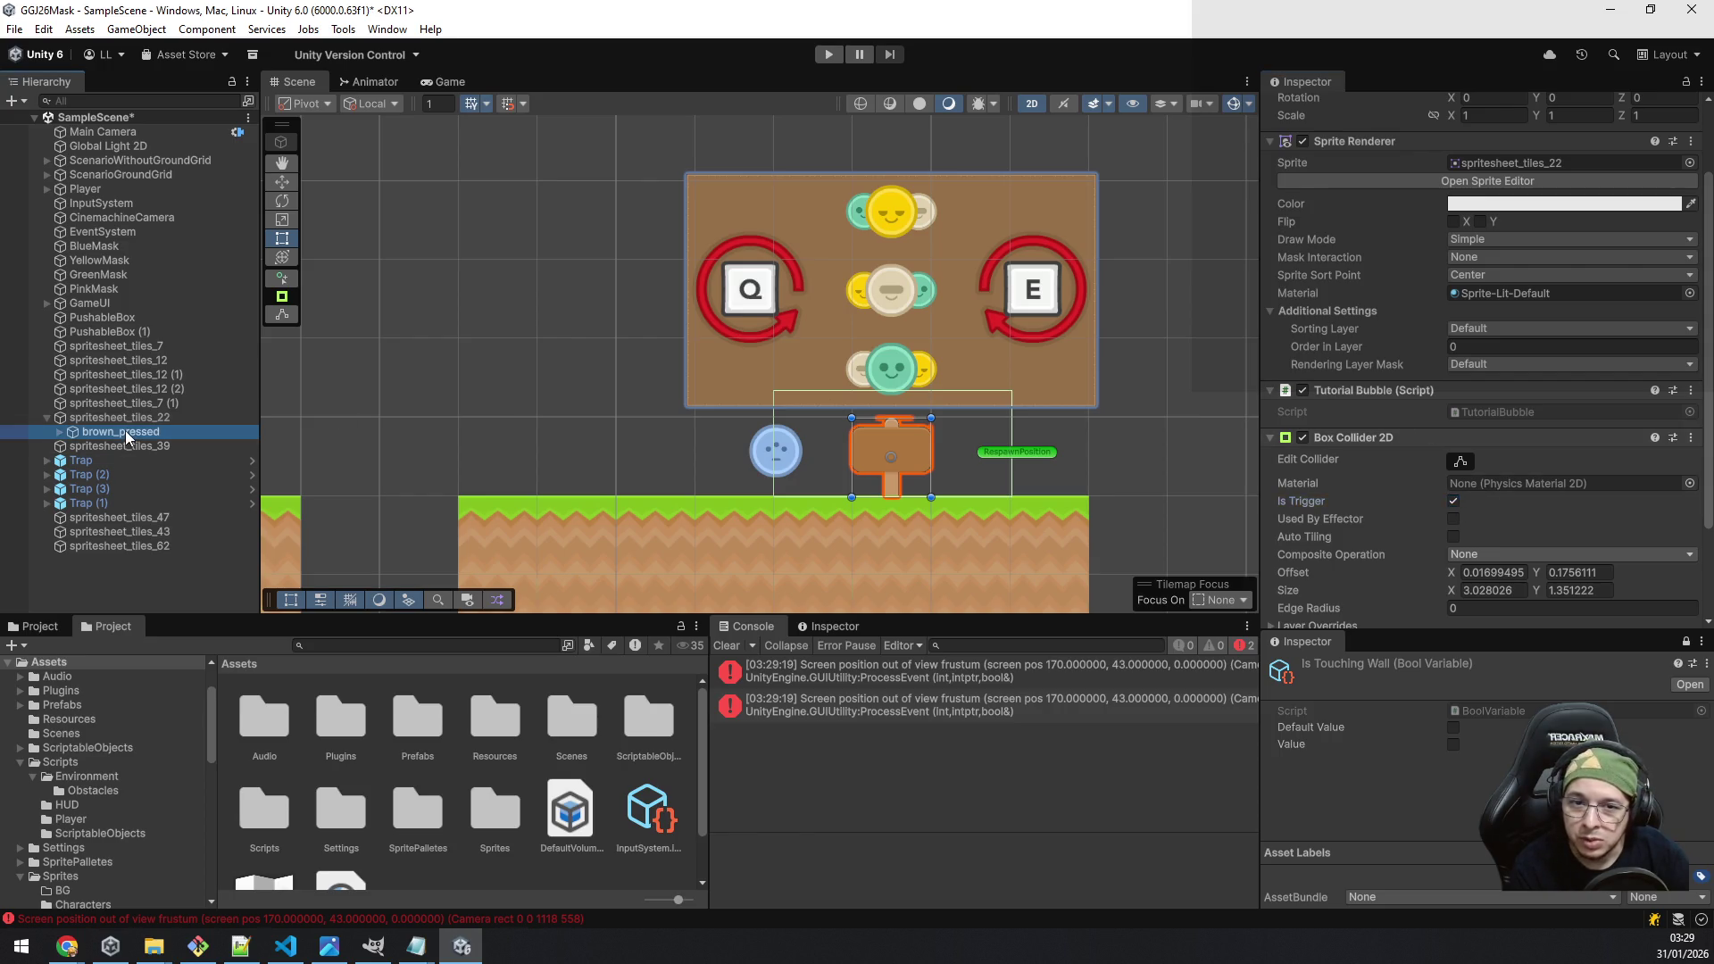
pyautogui.click(126, 420)
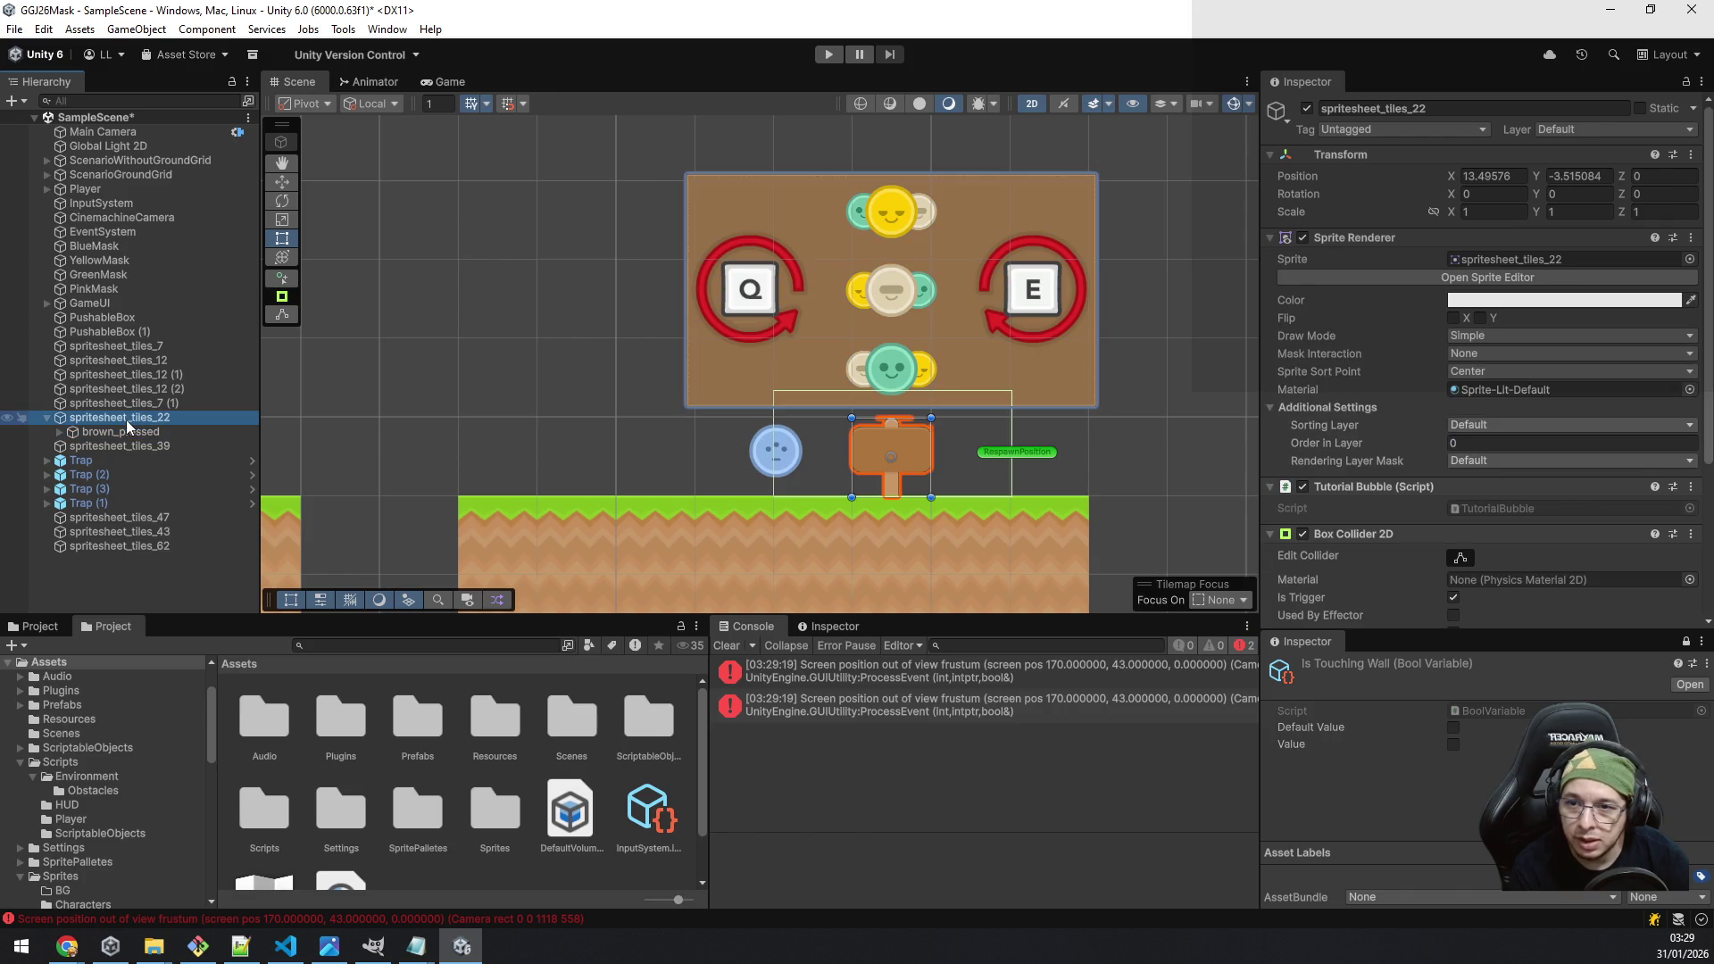
pyautogui.rightClick(1389, 534)
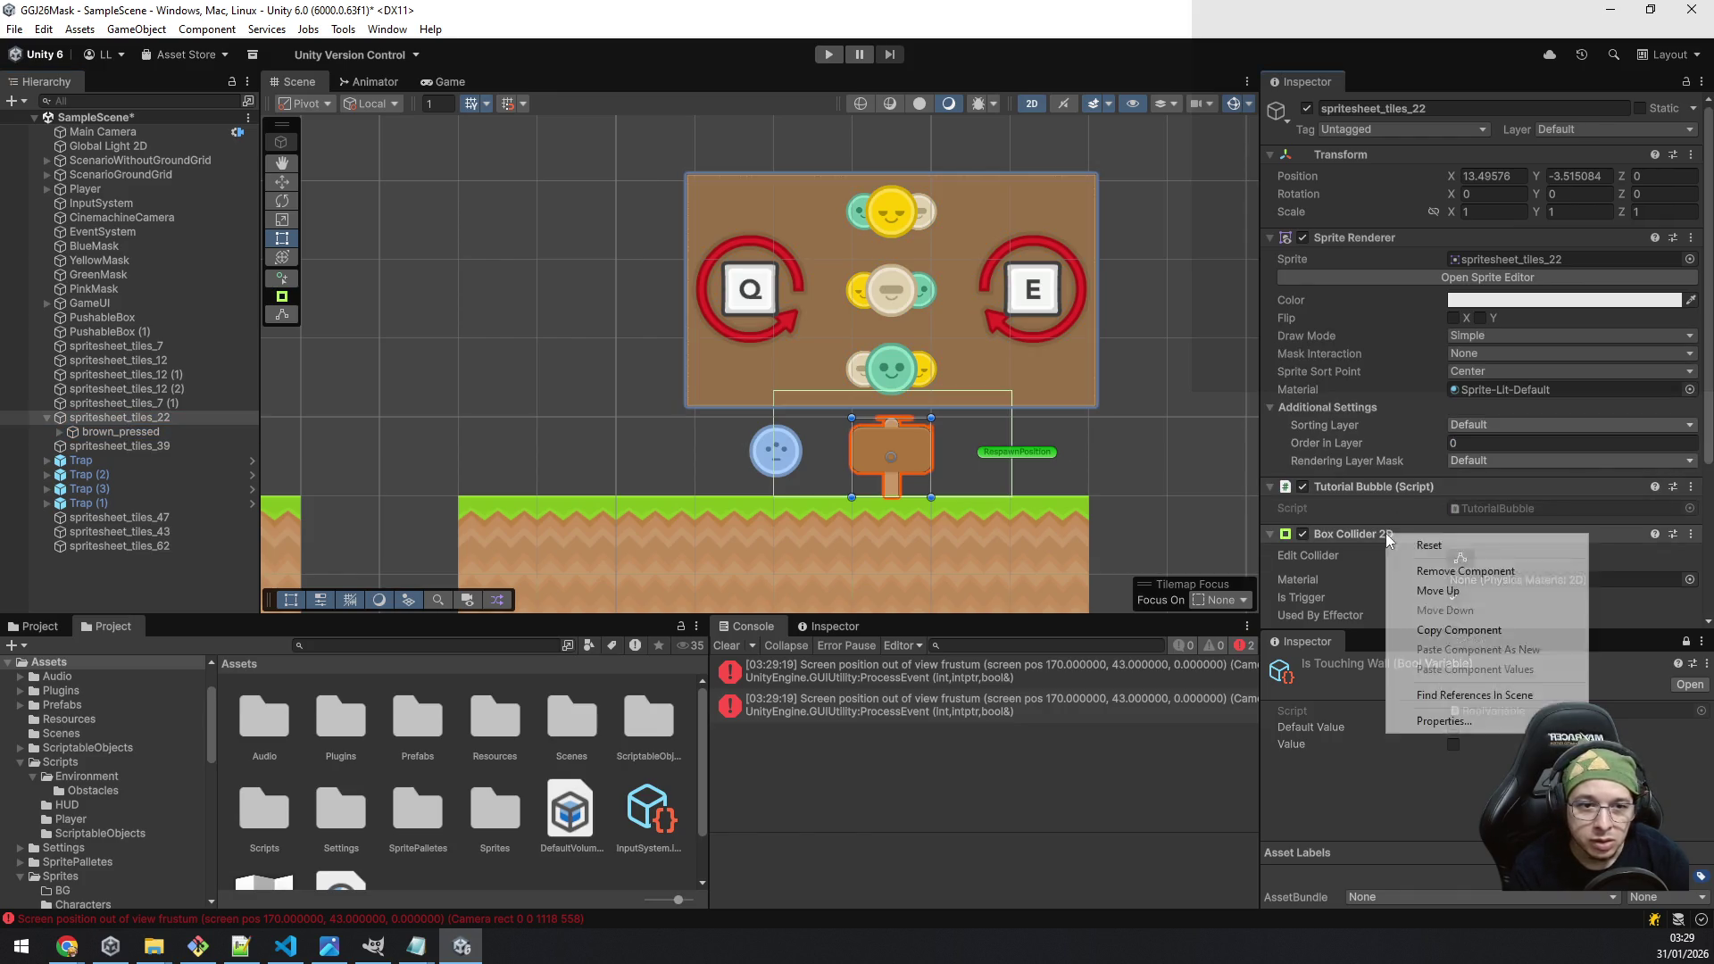
pyautogui.press('Escape')
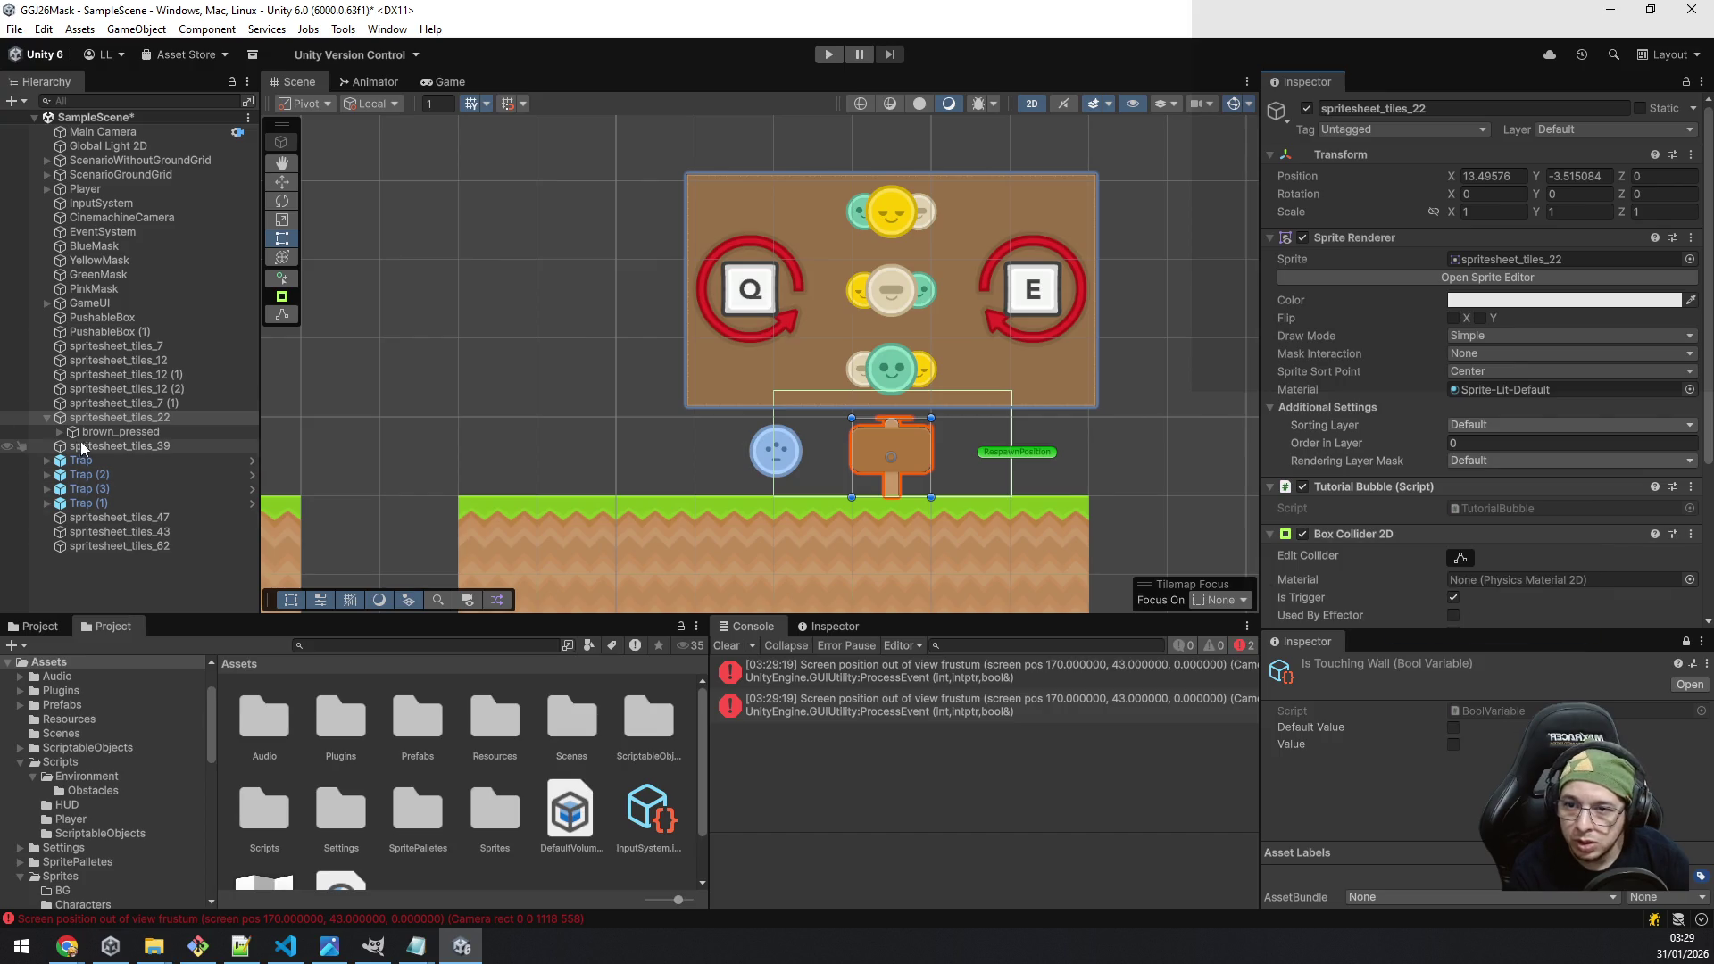
pyautogui.click(99, 434)
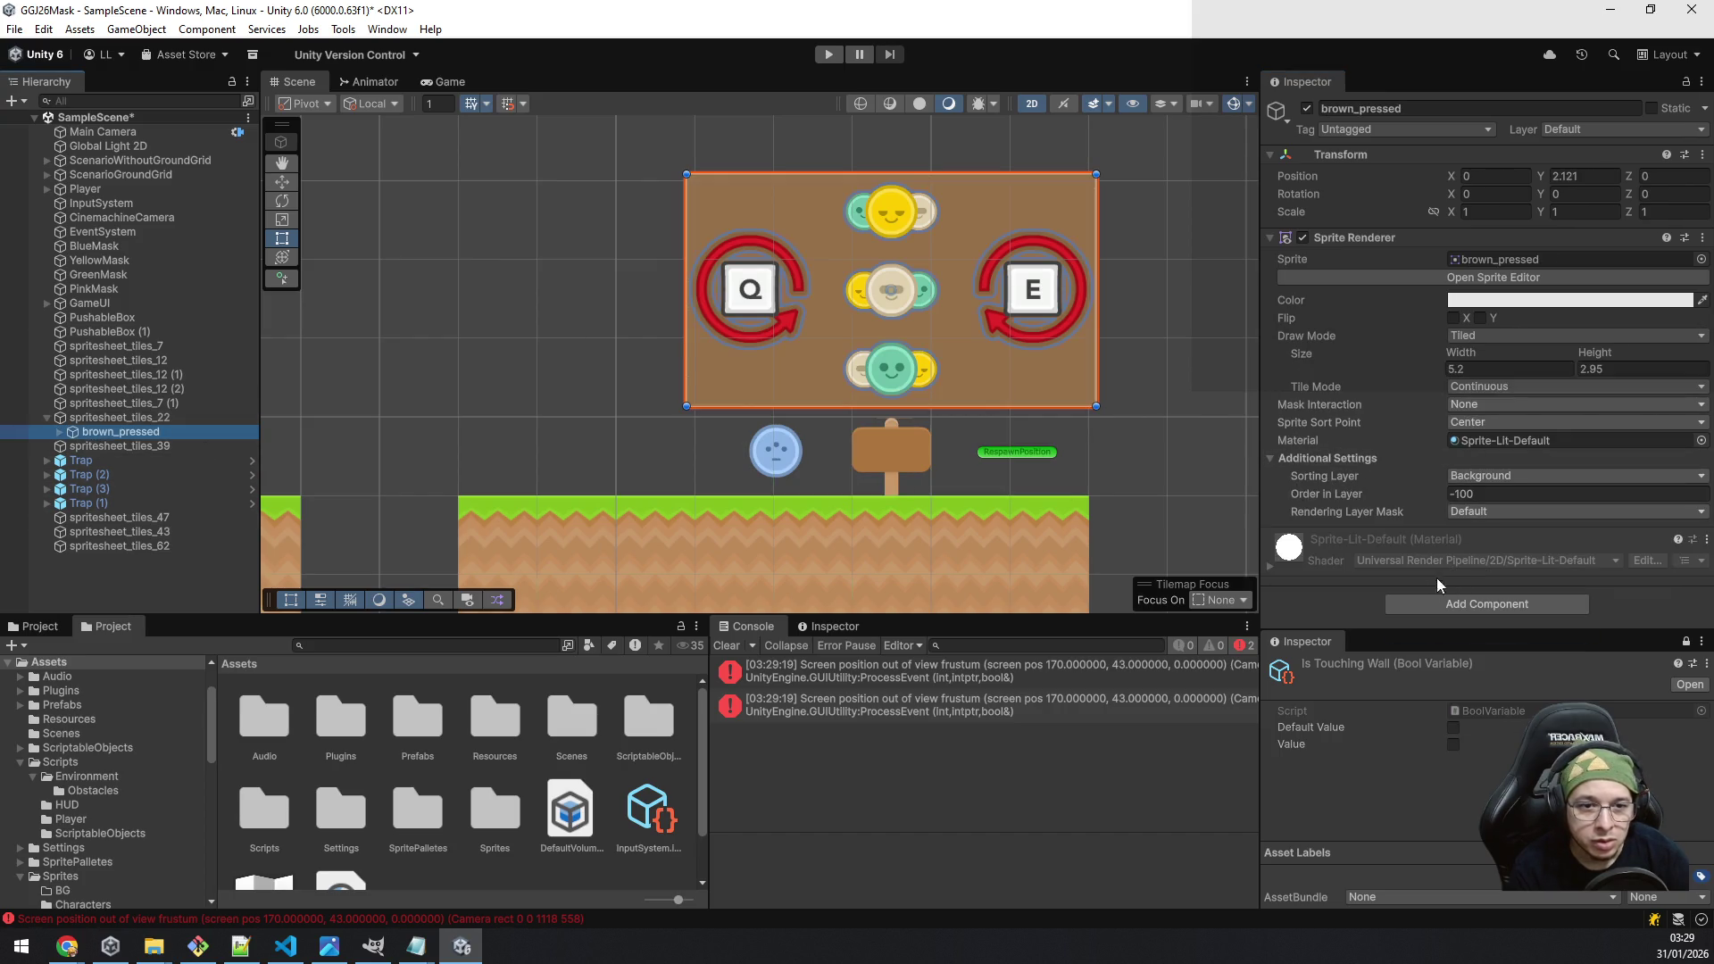
pyautogui.rightClick(1377, 245)
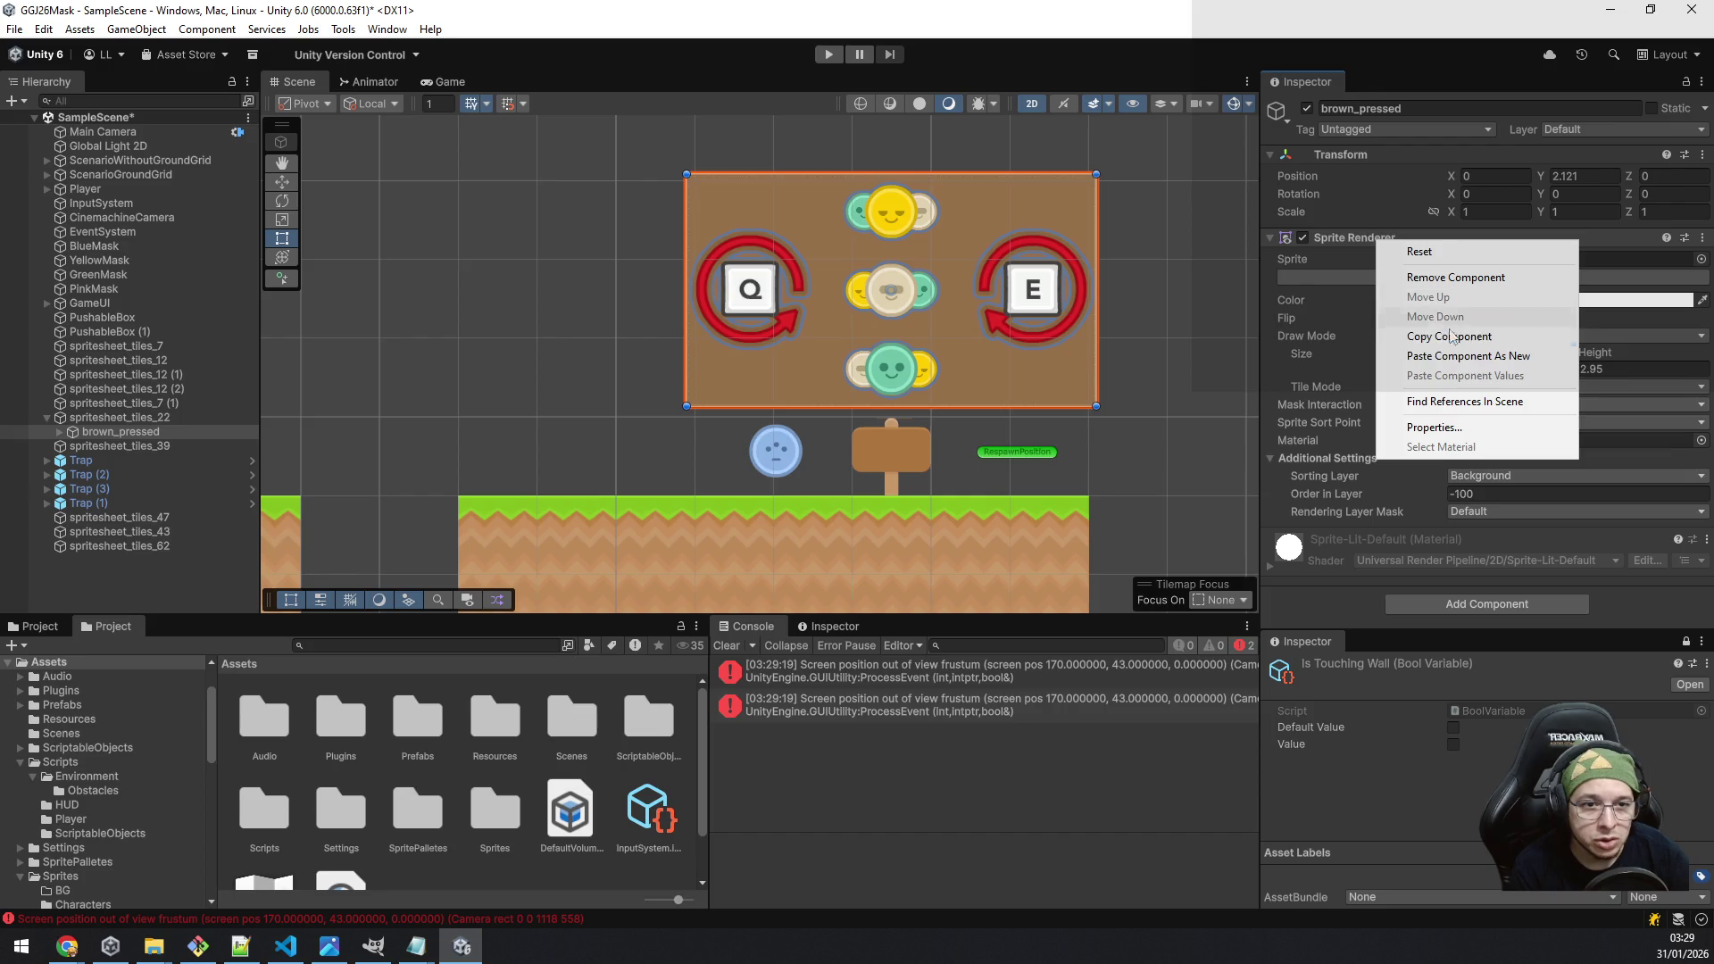
pyautogui.click(1490, 355)
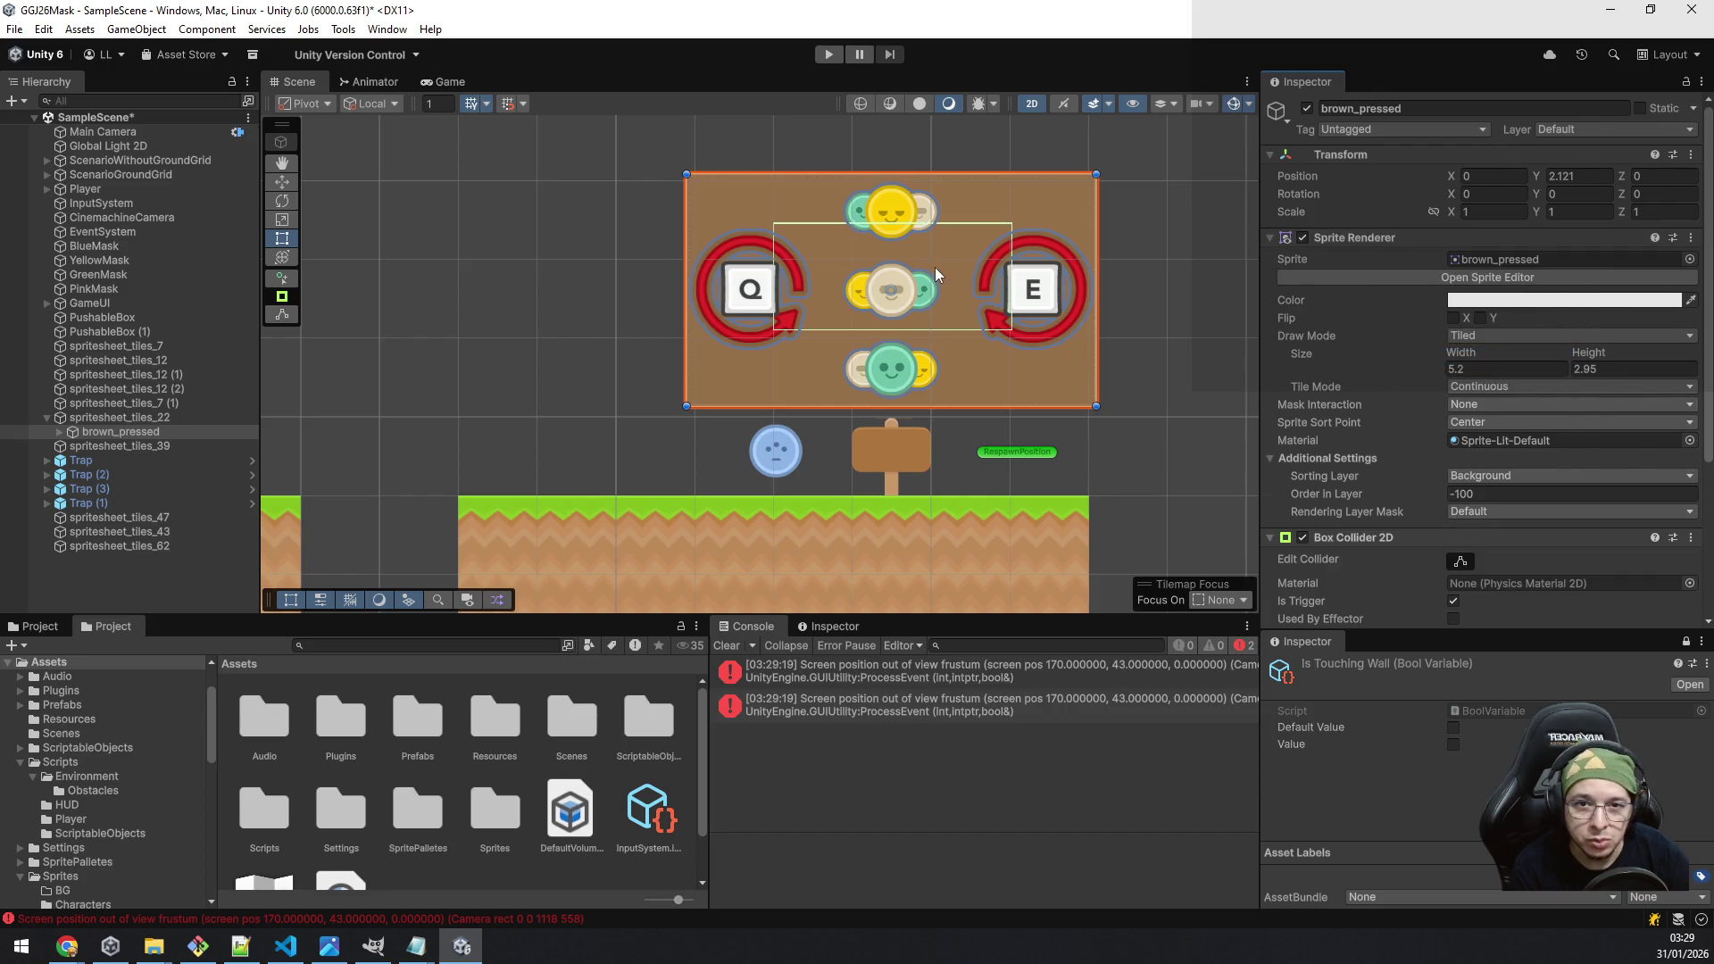
# Step: Set the pasted collider's Y offset to -2.03
pyautogui.scroll(-5, 1426, 461)
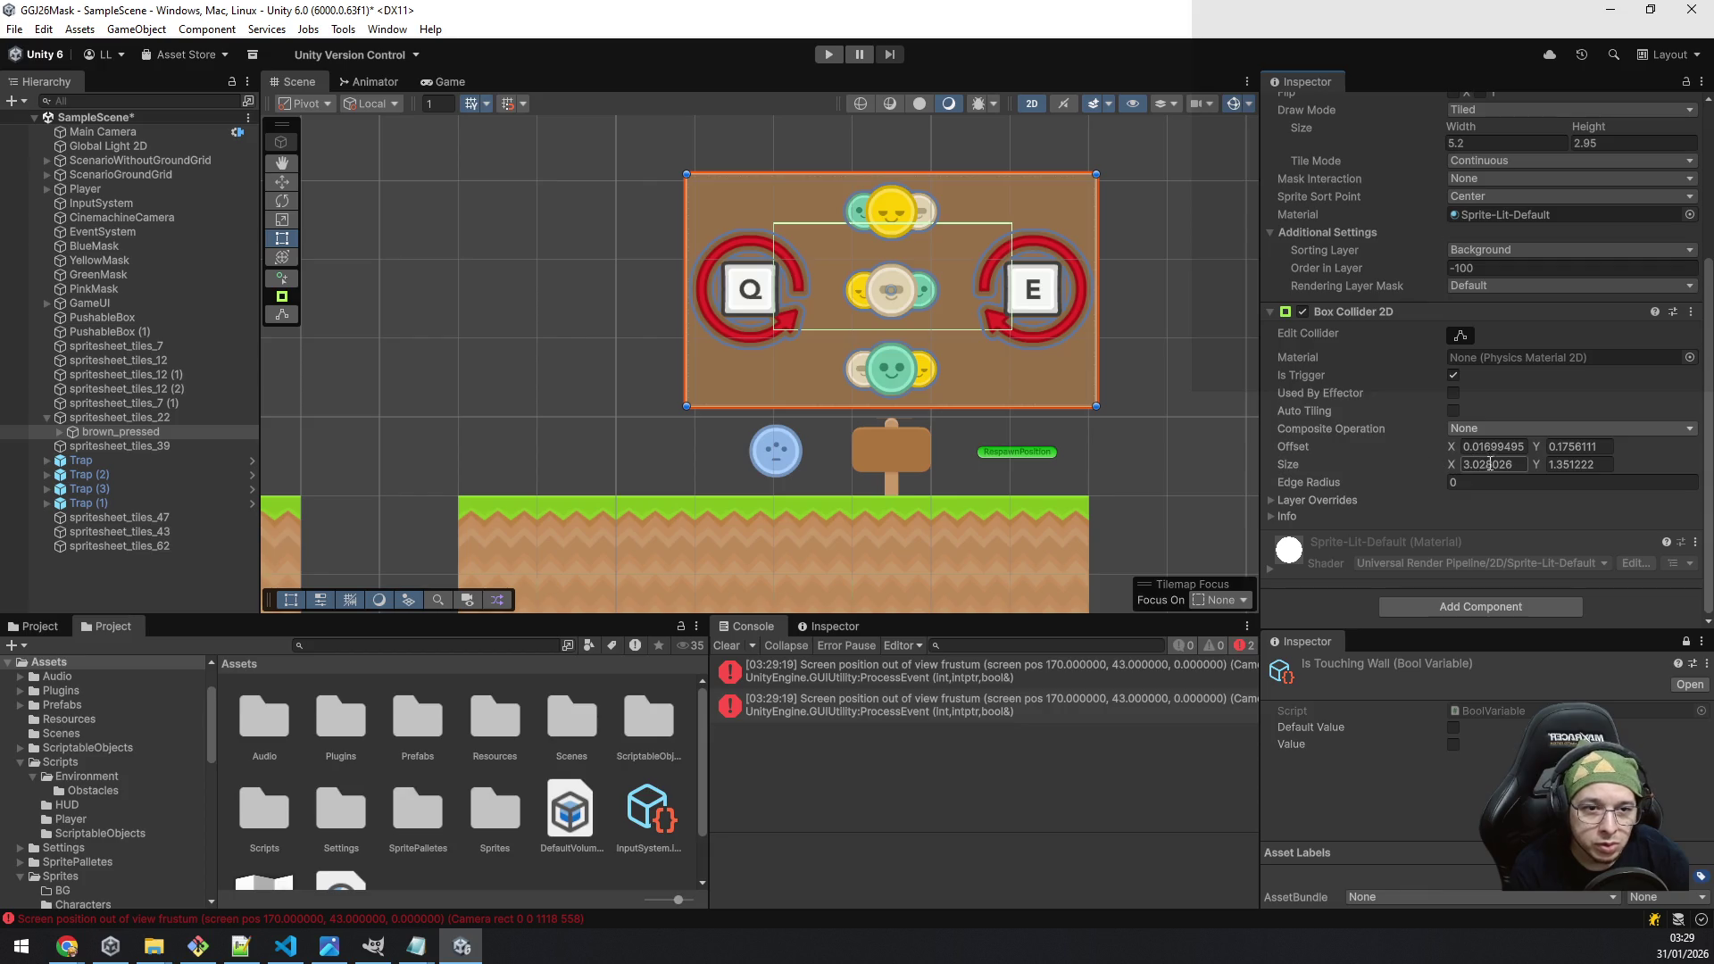
pyautogui.click(1549, 447)
pyautogui.write('-1.63')
pyautogui.hotkey('ctrl', 'a')
pyautogui.write('-2.03')
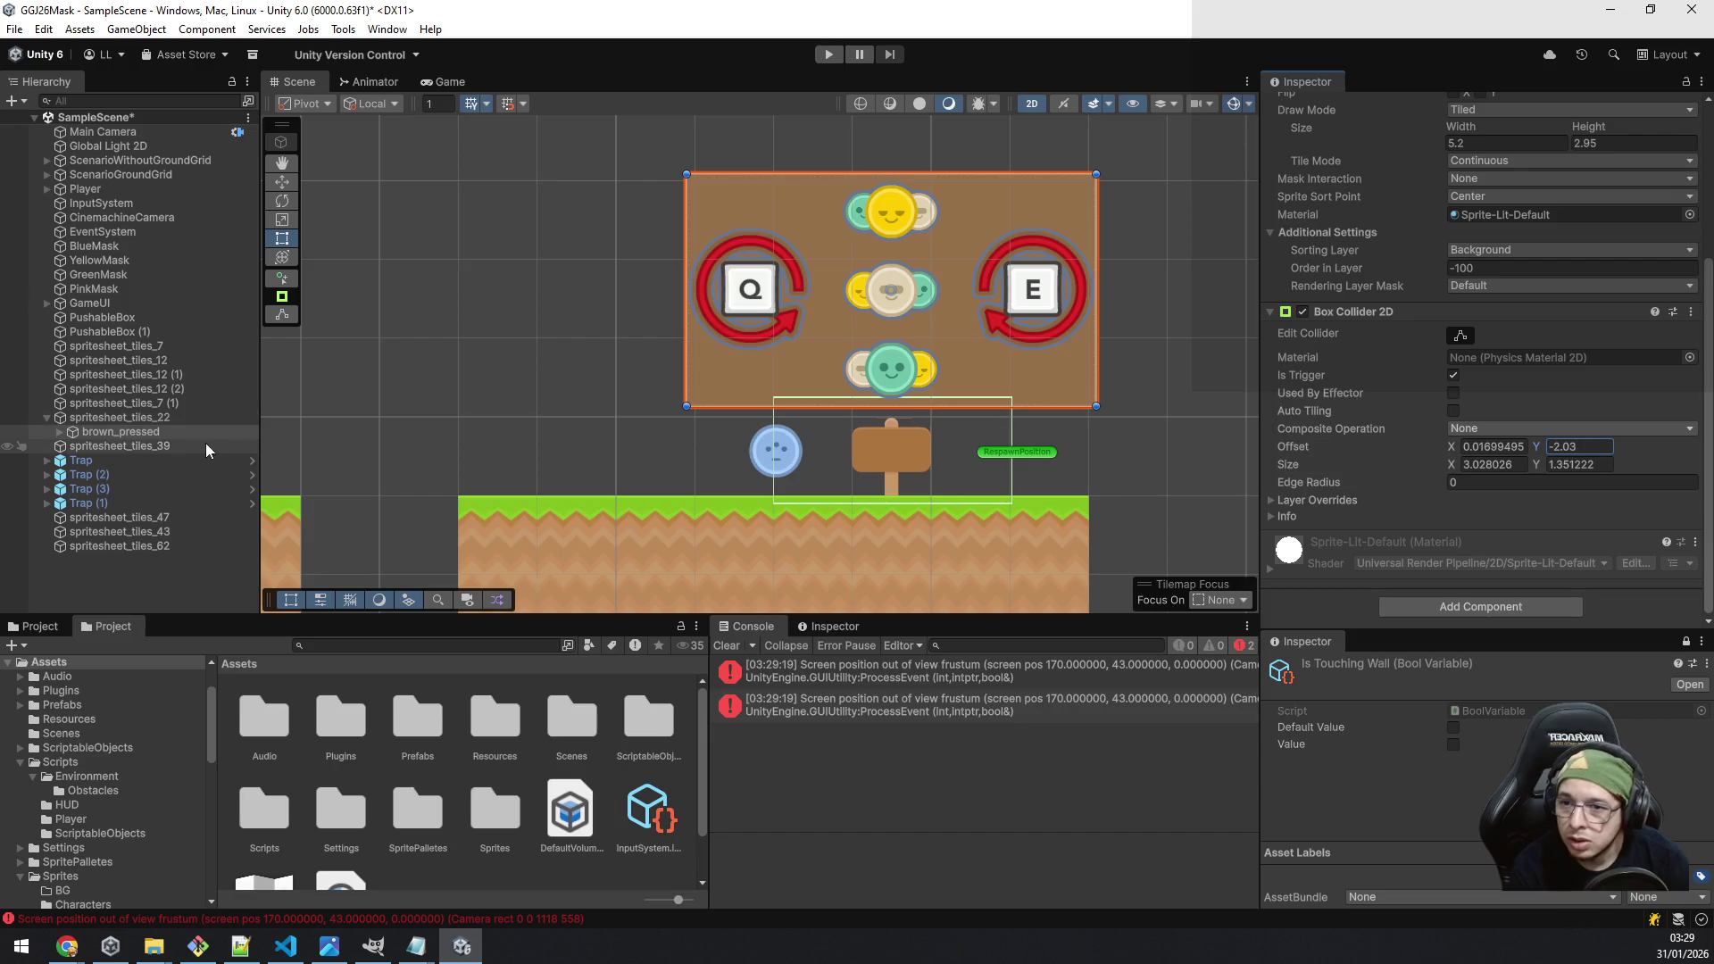
# Step: Remove the trigger collider and the Tutorial Bubble script from spritesheet_tiles_22
pyautogui.click(162, 417)
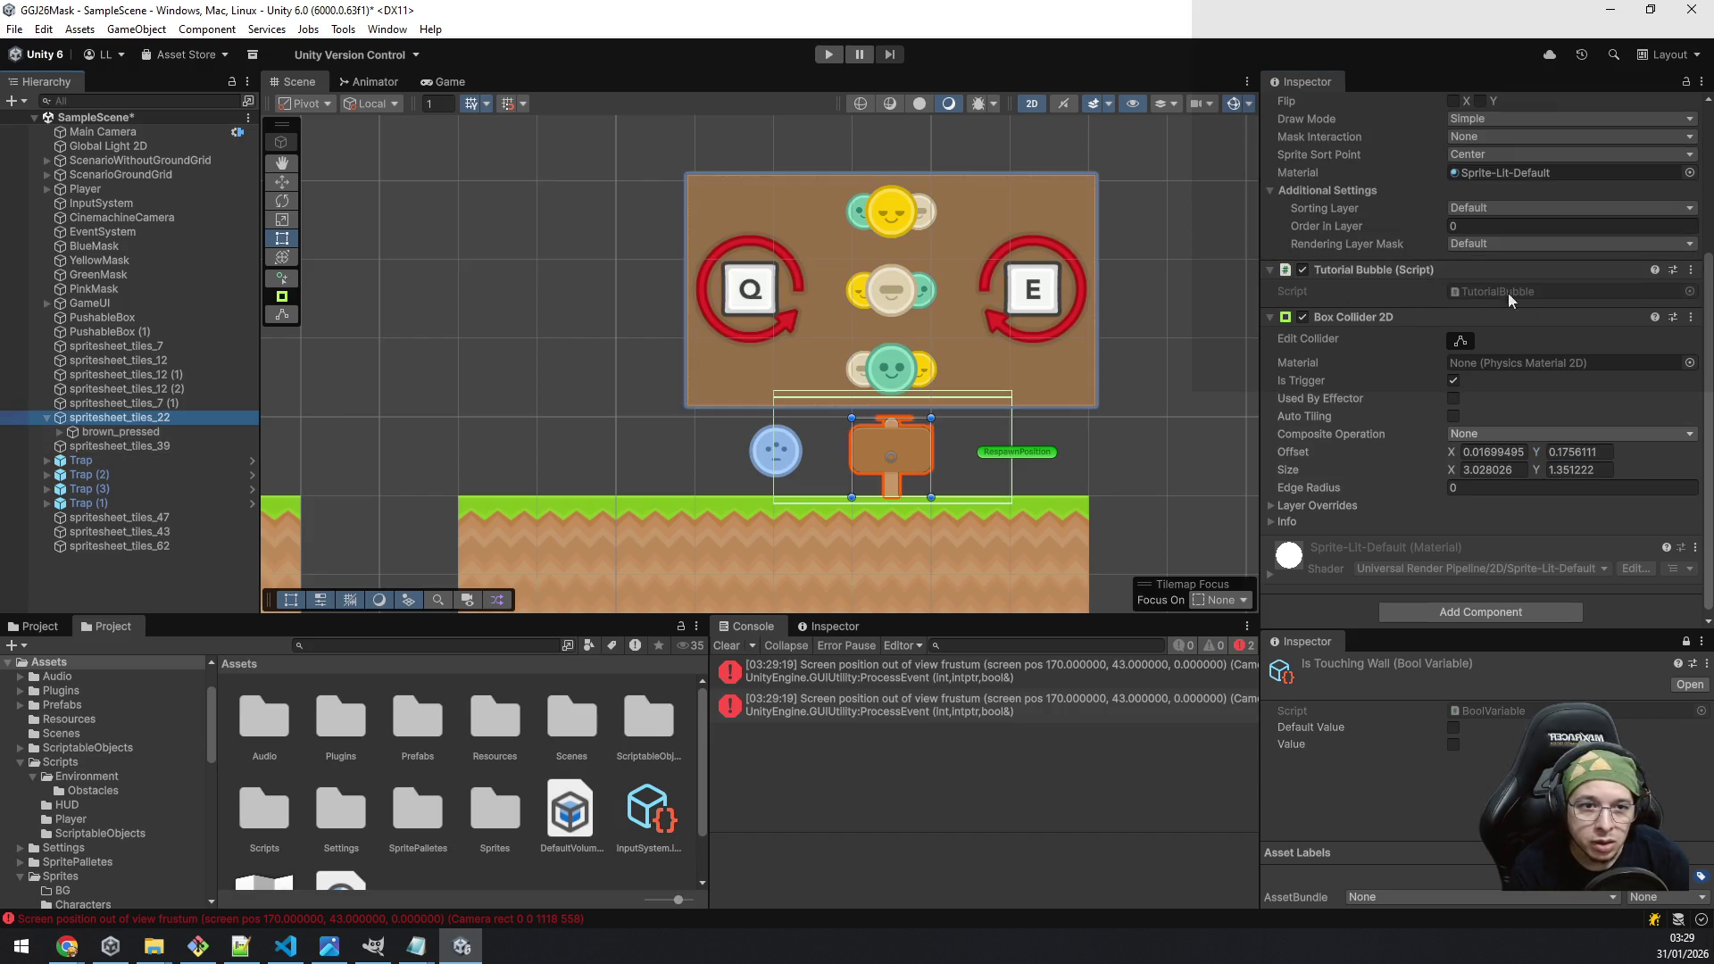
pyautogui.click(1691, 317)
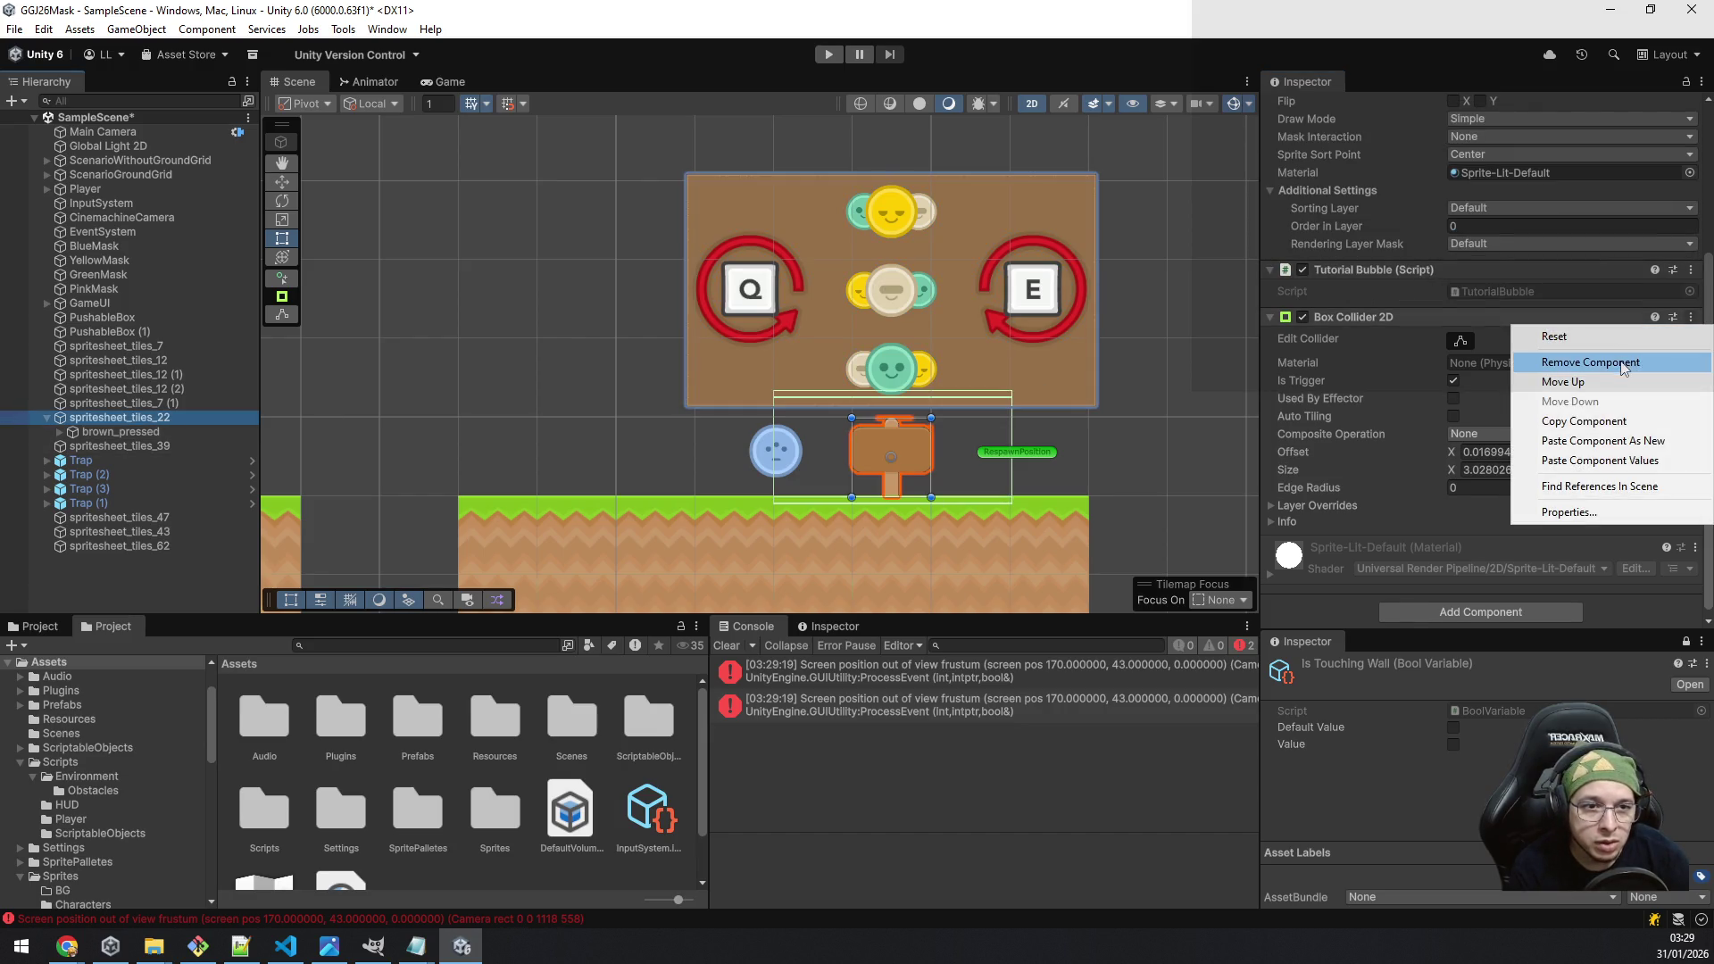
pyautogui.click(1623, 363)
pyautogui.rightClick(1397, 483)
pyautogui.click(1470, 521)
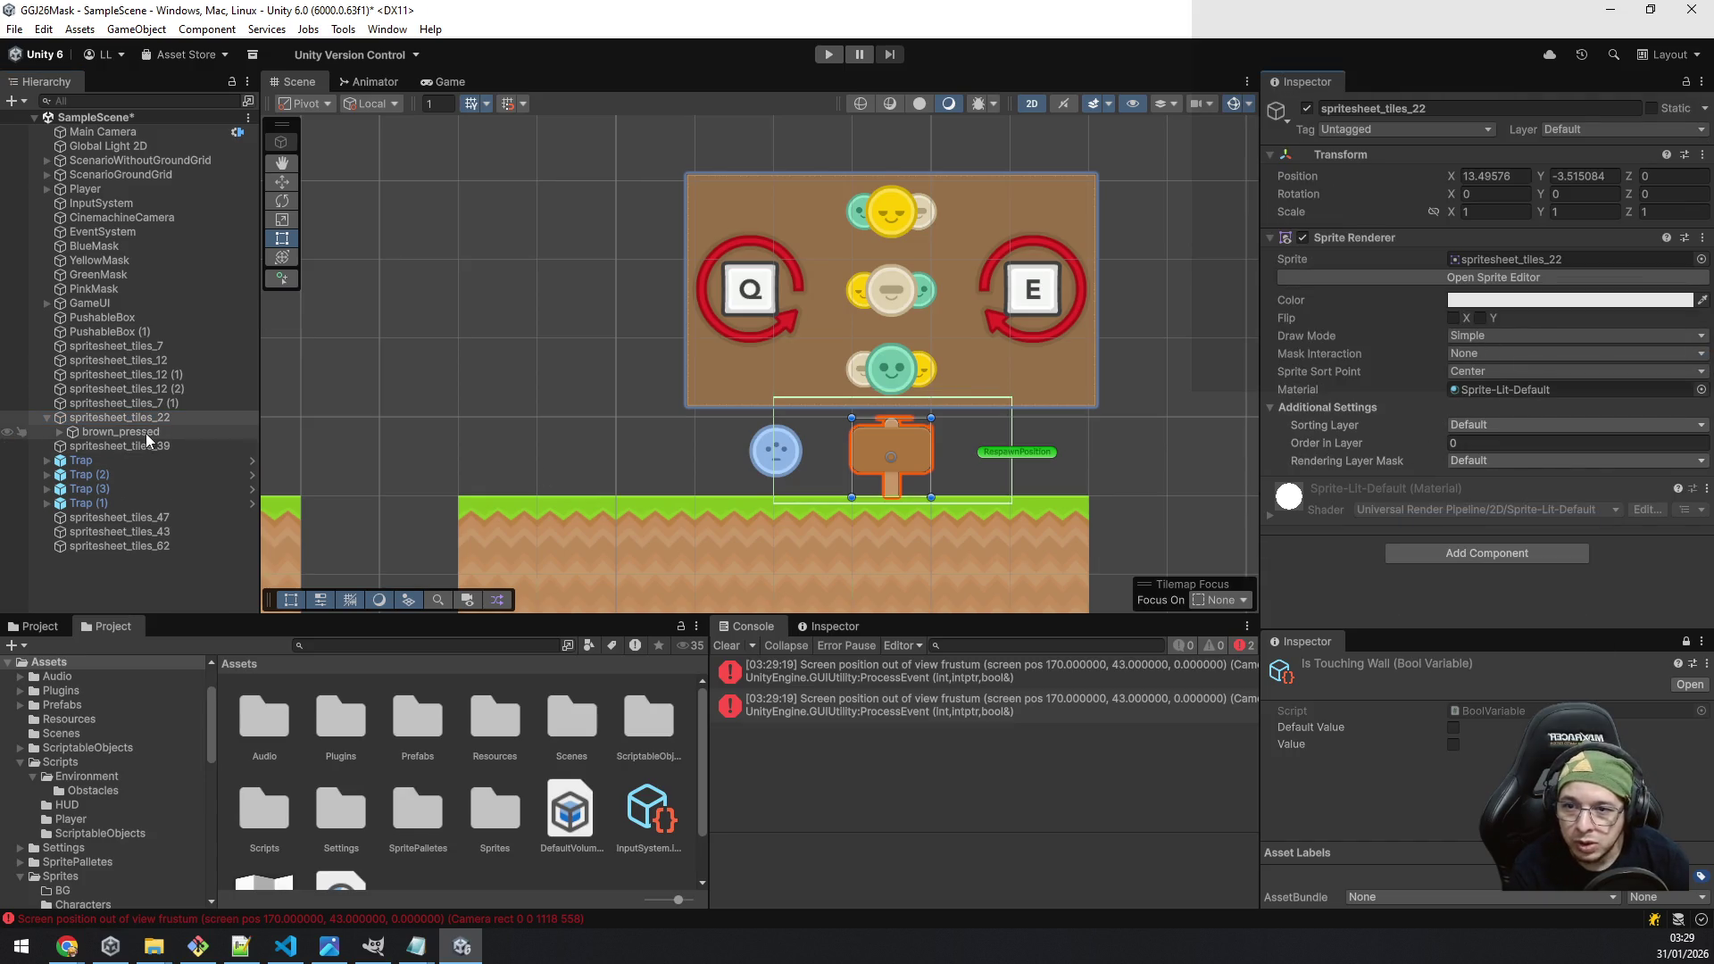
# Step: Add the Tutorial Bubble script to brown_pressed
pyautogui.click(121, 432)
pyautogui.scroll(-5, 1467, 448)
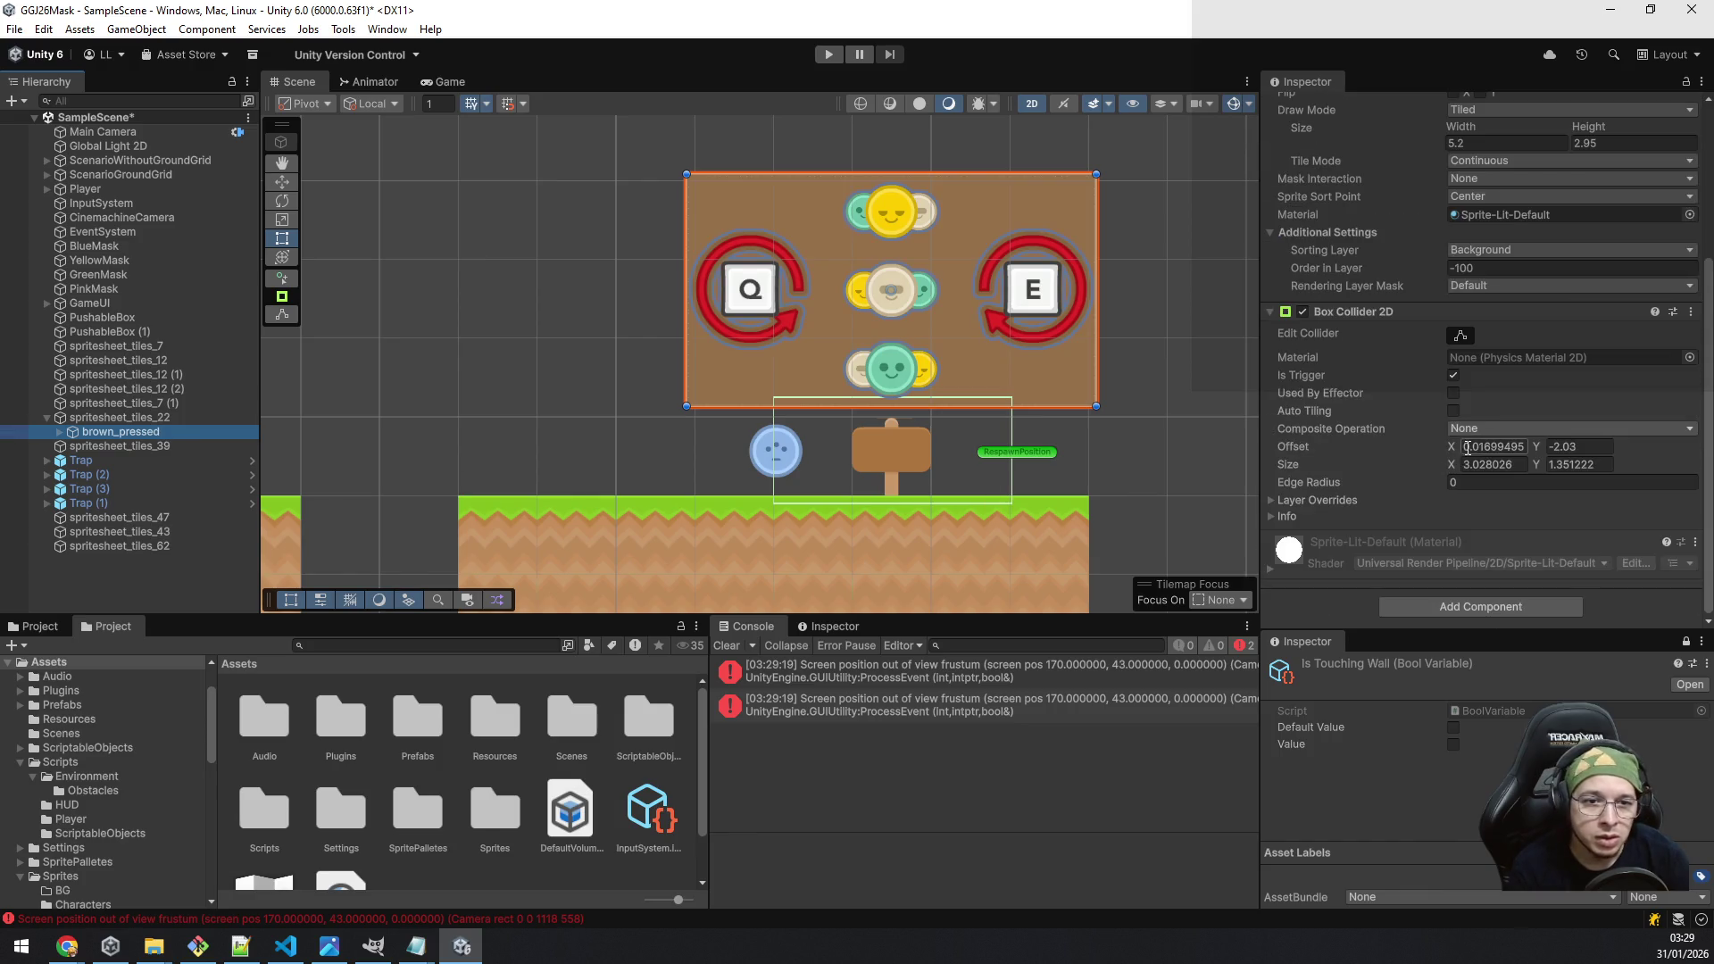
pyautogui.click(1459, 612)
pyautogui.write('tutorial')
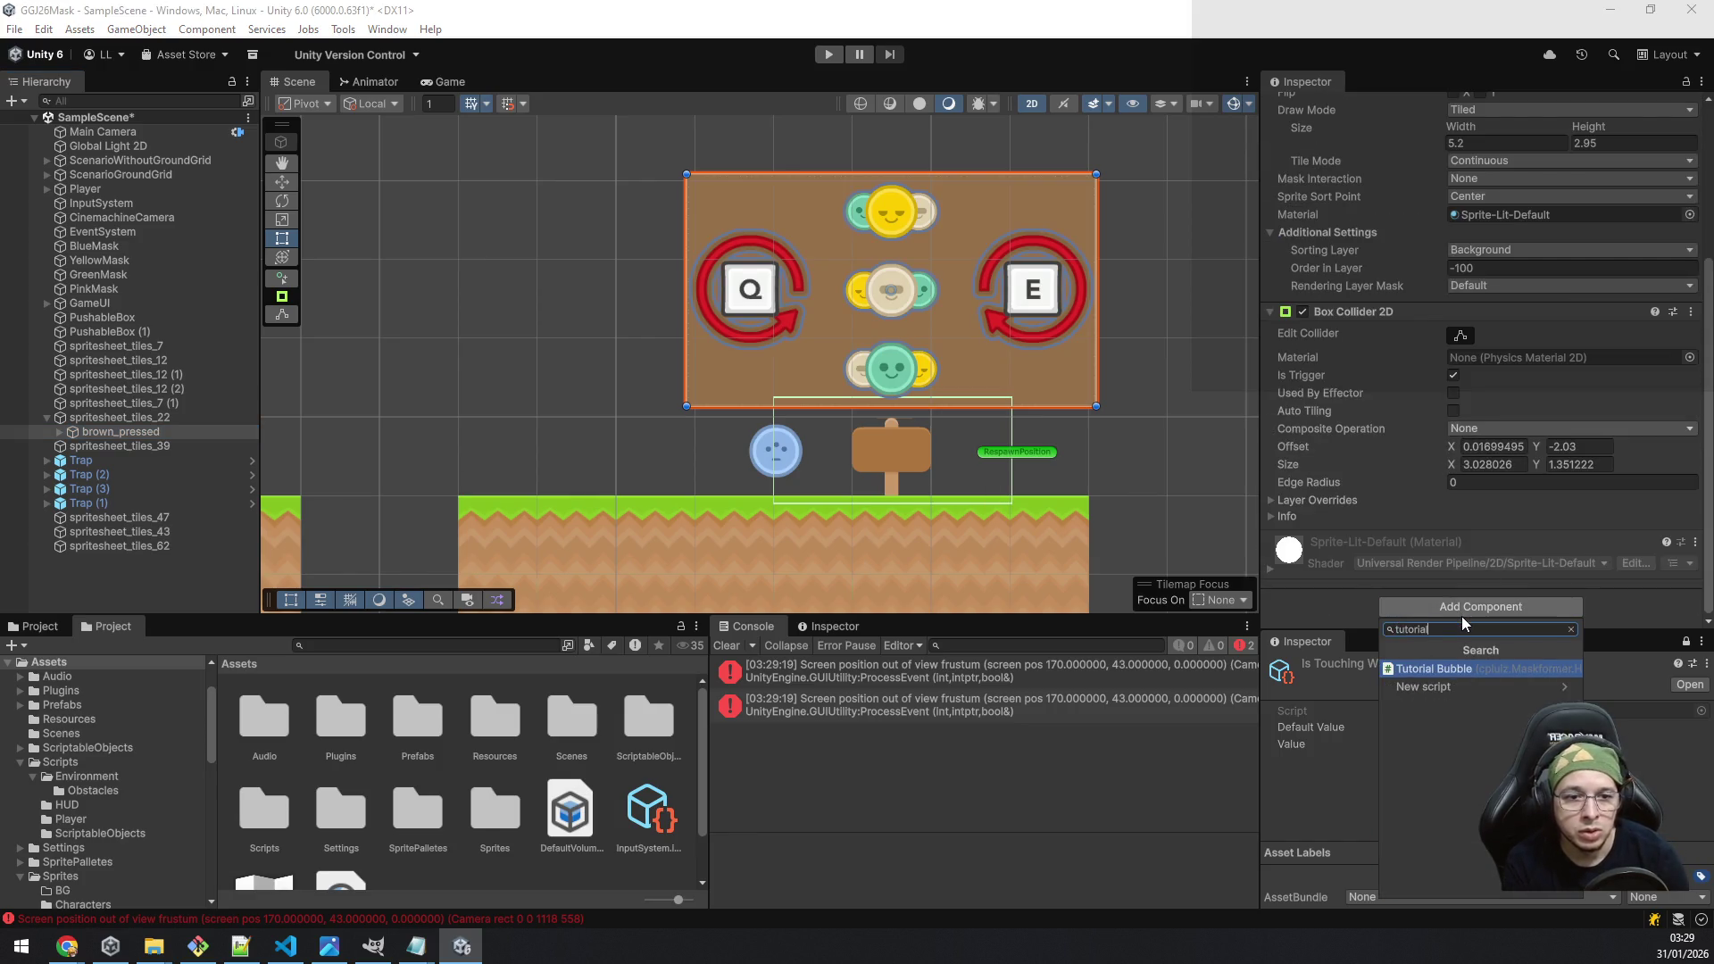
pyautogui.press('Return')
# Step: Put brown_pressed and its children on the TutorialBubble layer and save SampleScene
pyautogui.scroll(5, 1480, 420)
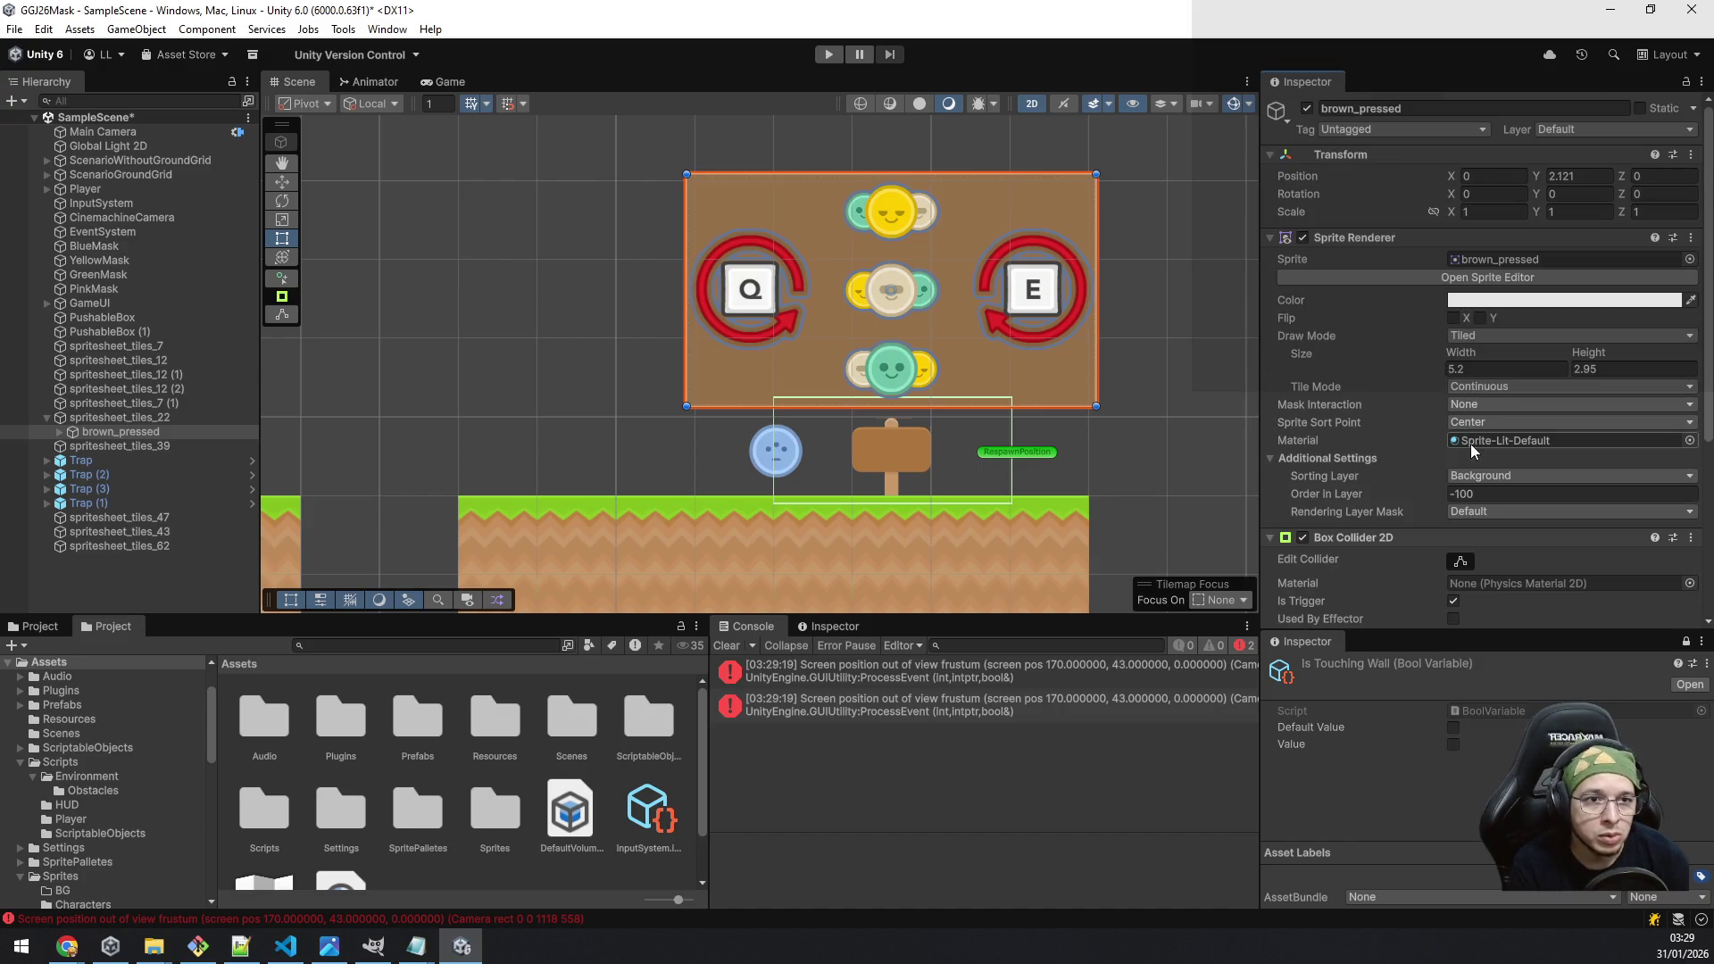
pyautogui.click(159, 418)
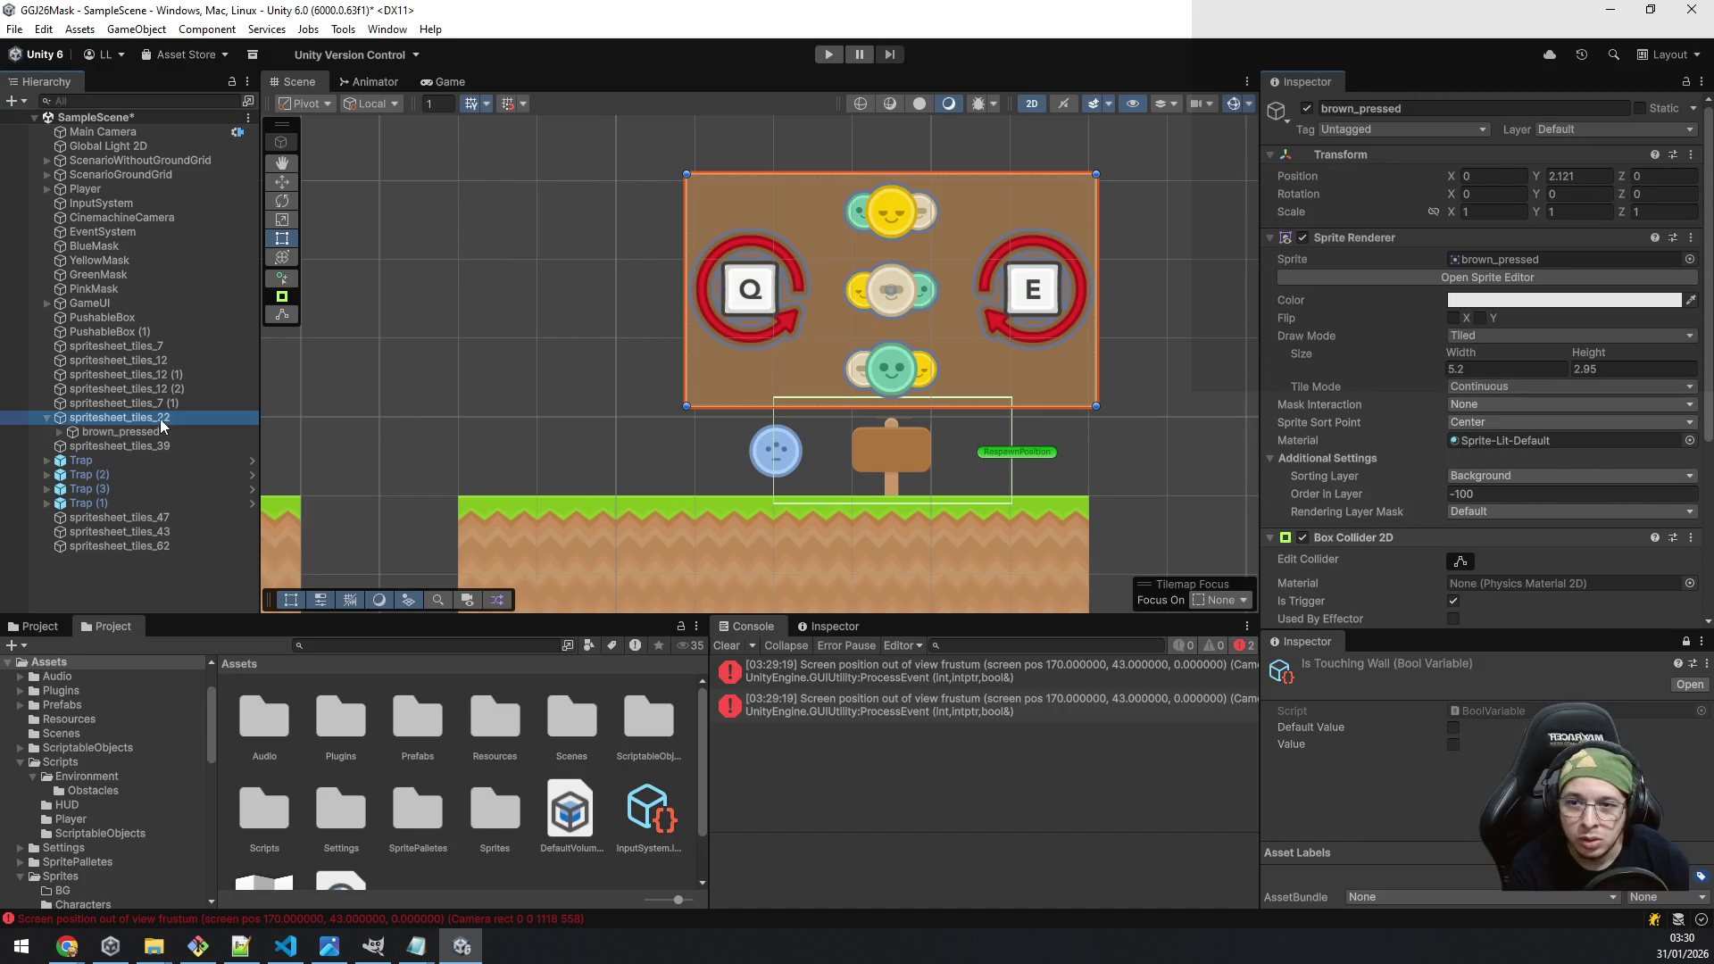
pyautogui.click(134, 431)
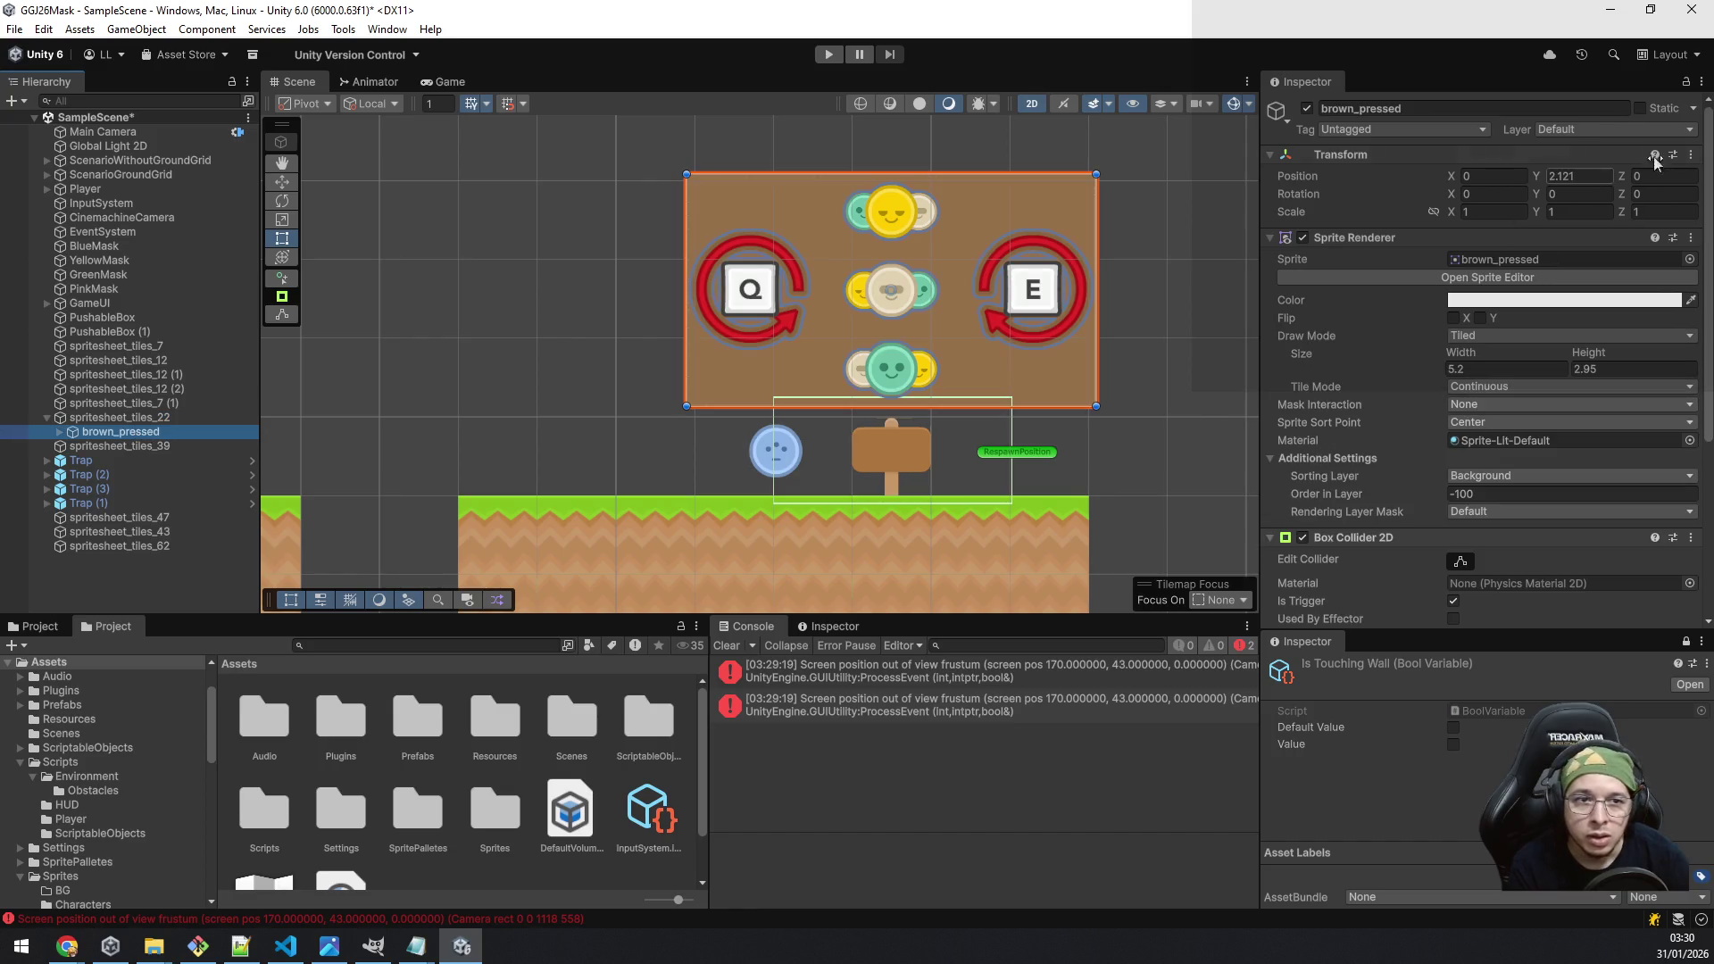
pyautogui.click(1643, 130)
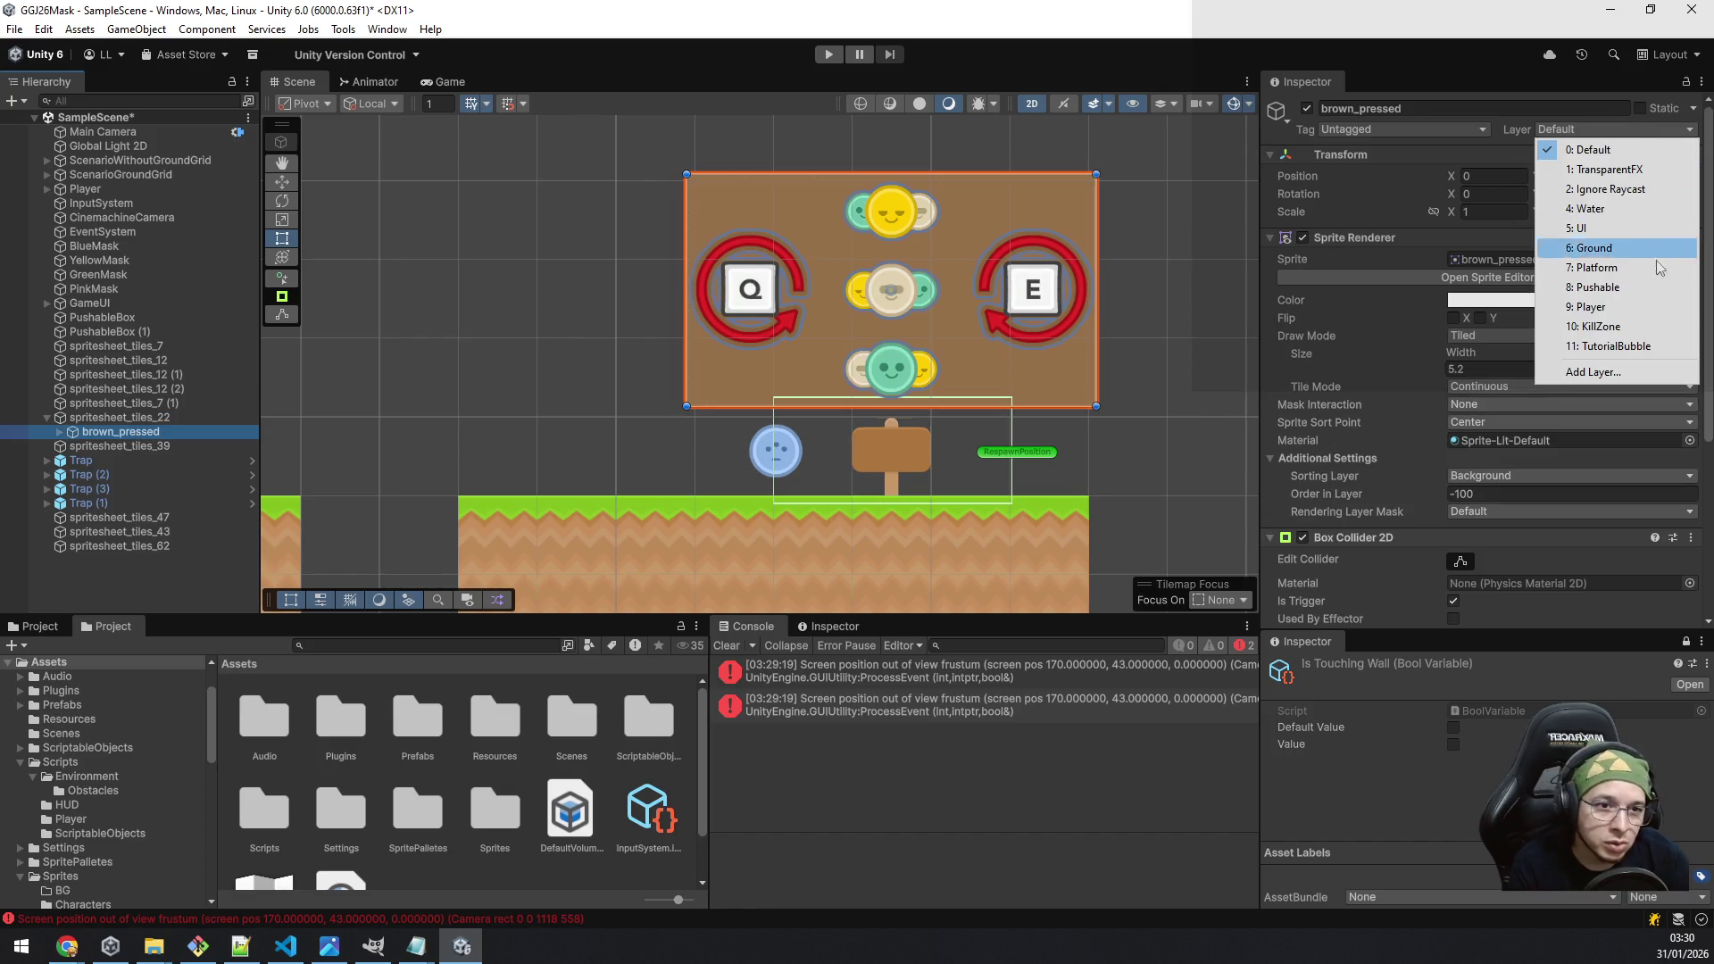
pyautogui.click(1616, 345)
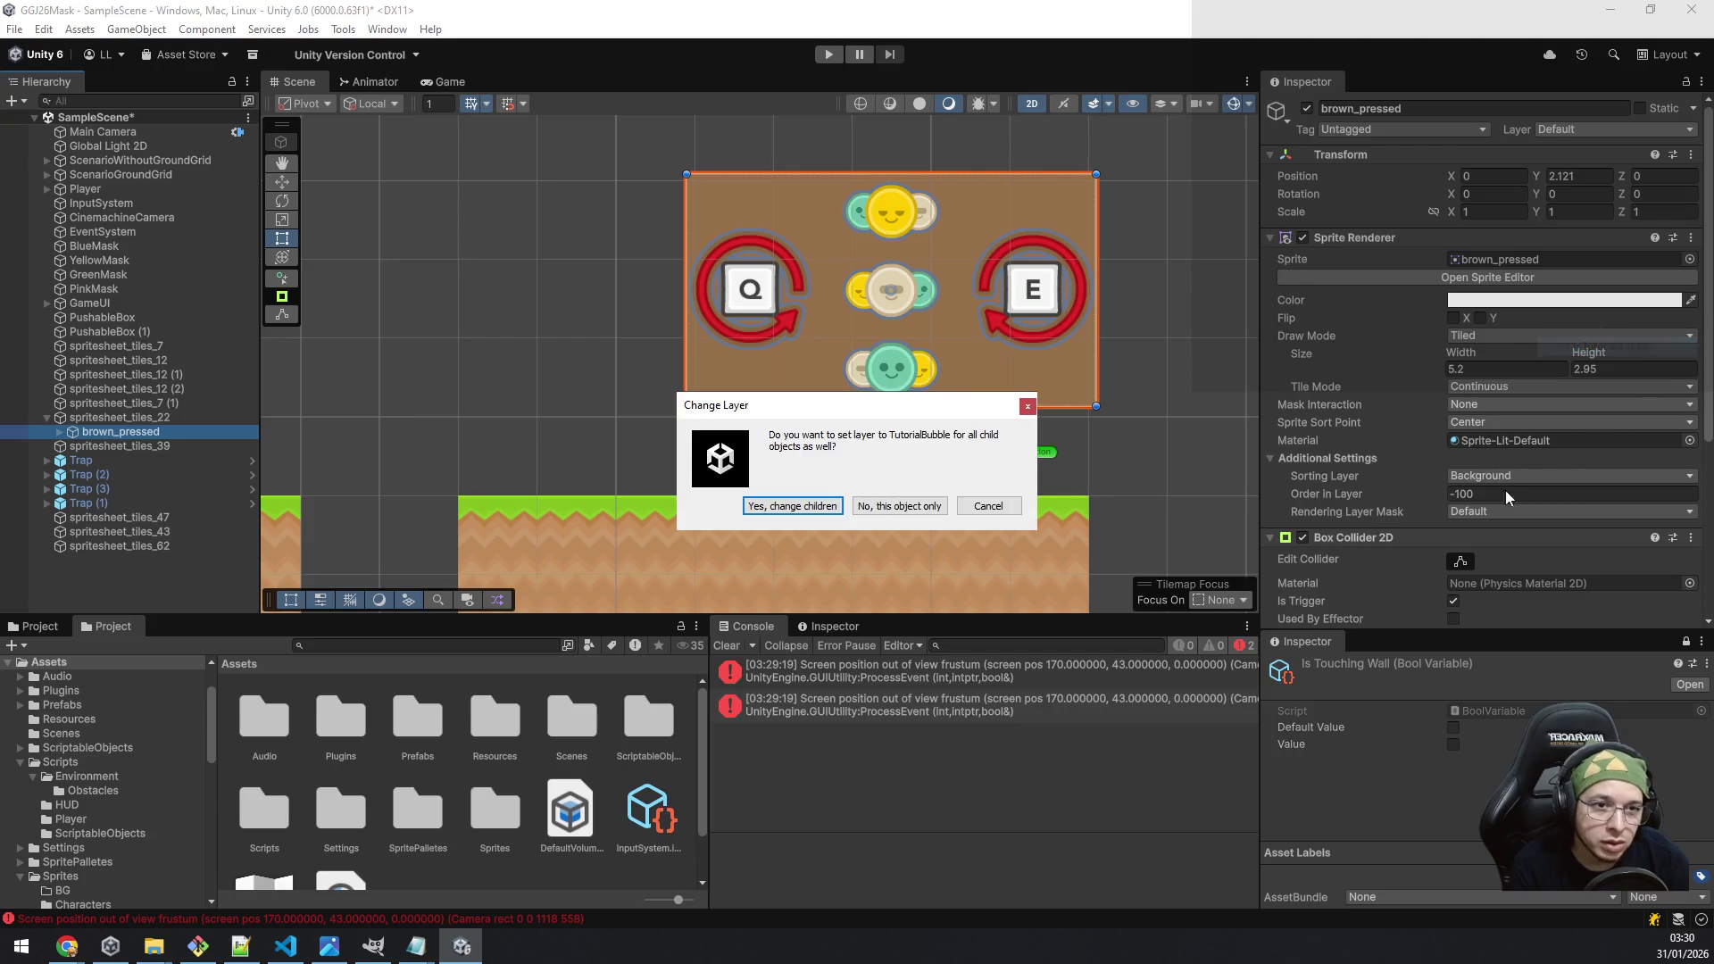
pyautogui.click(797, 509)
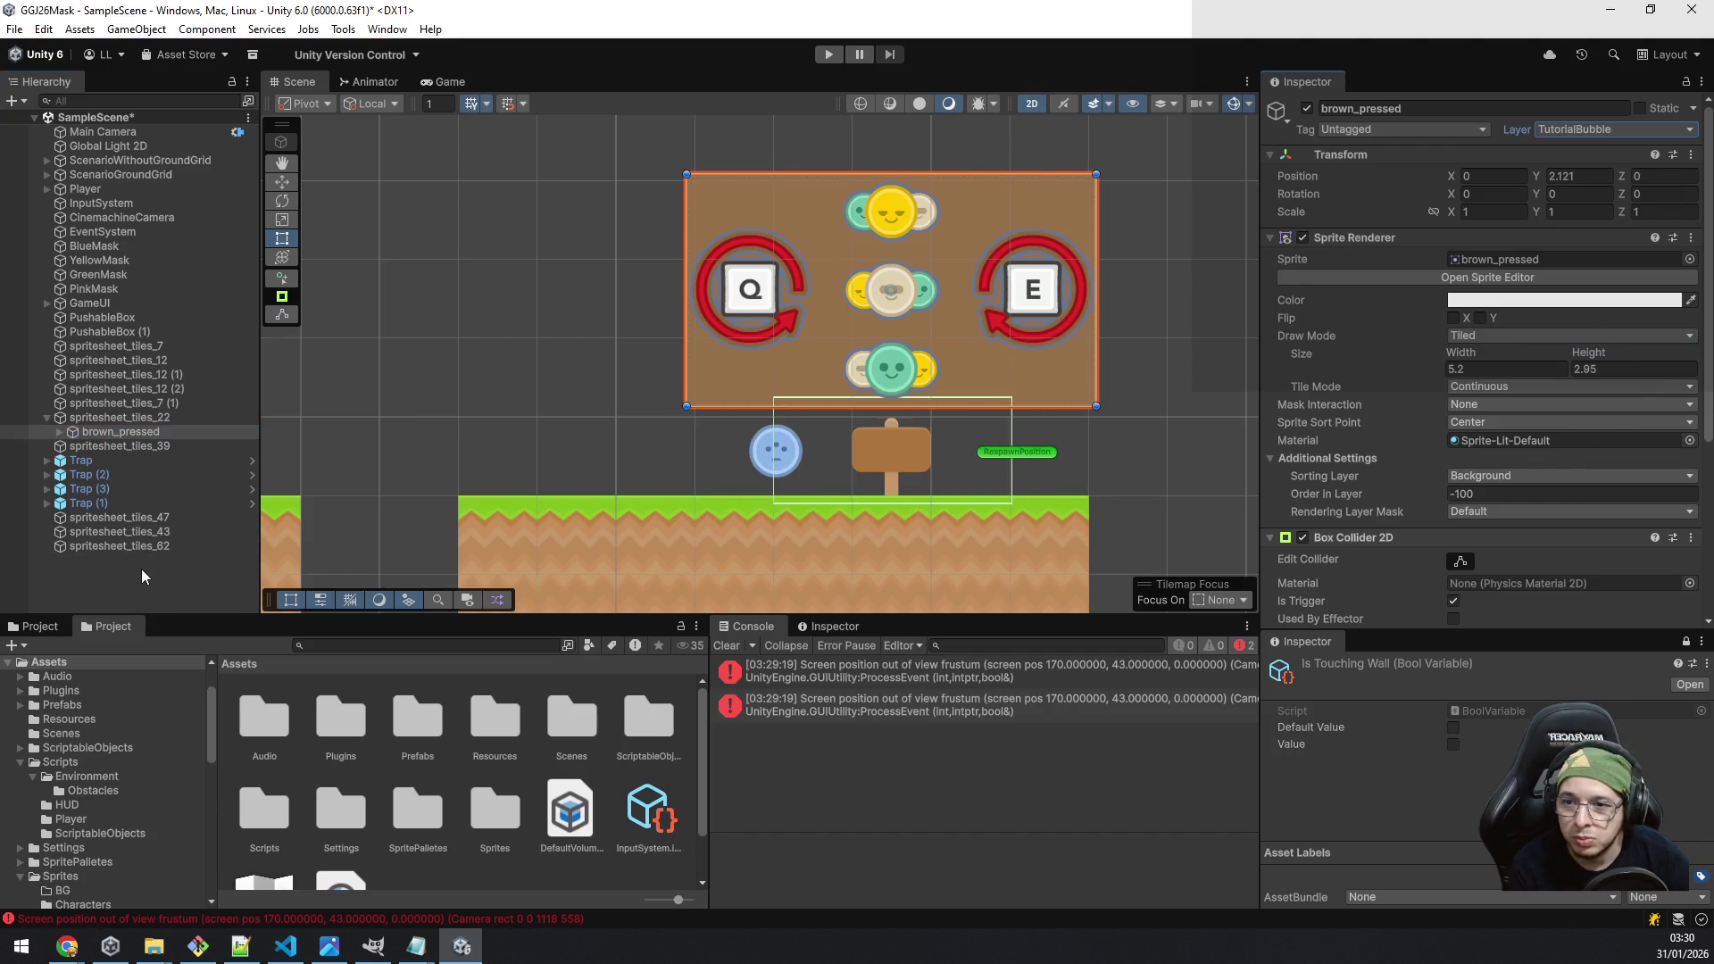
pyautogui.hotkey('ctrl', 's')
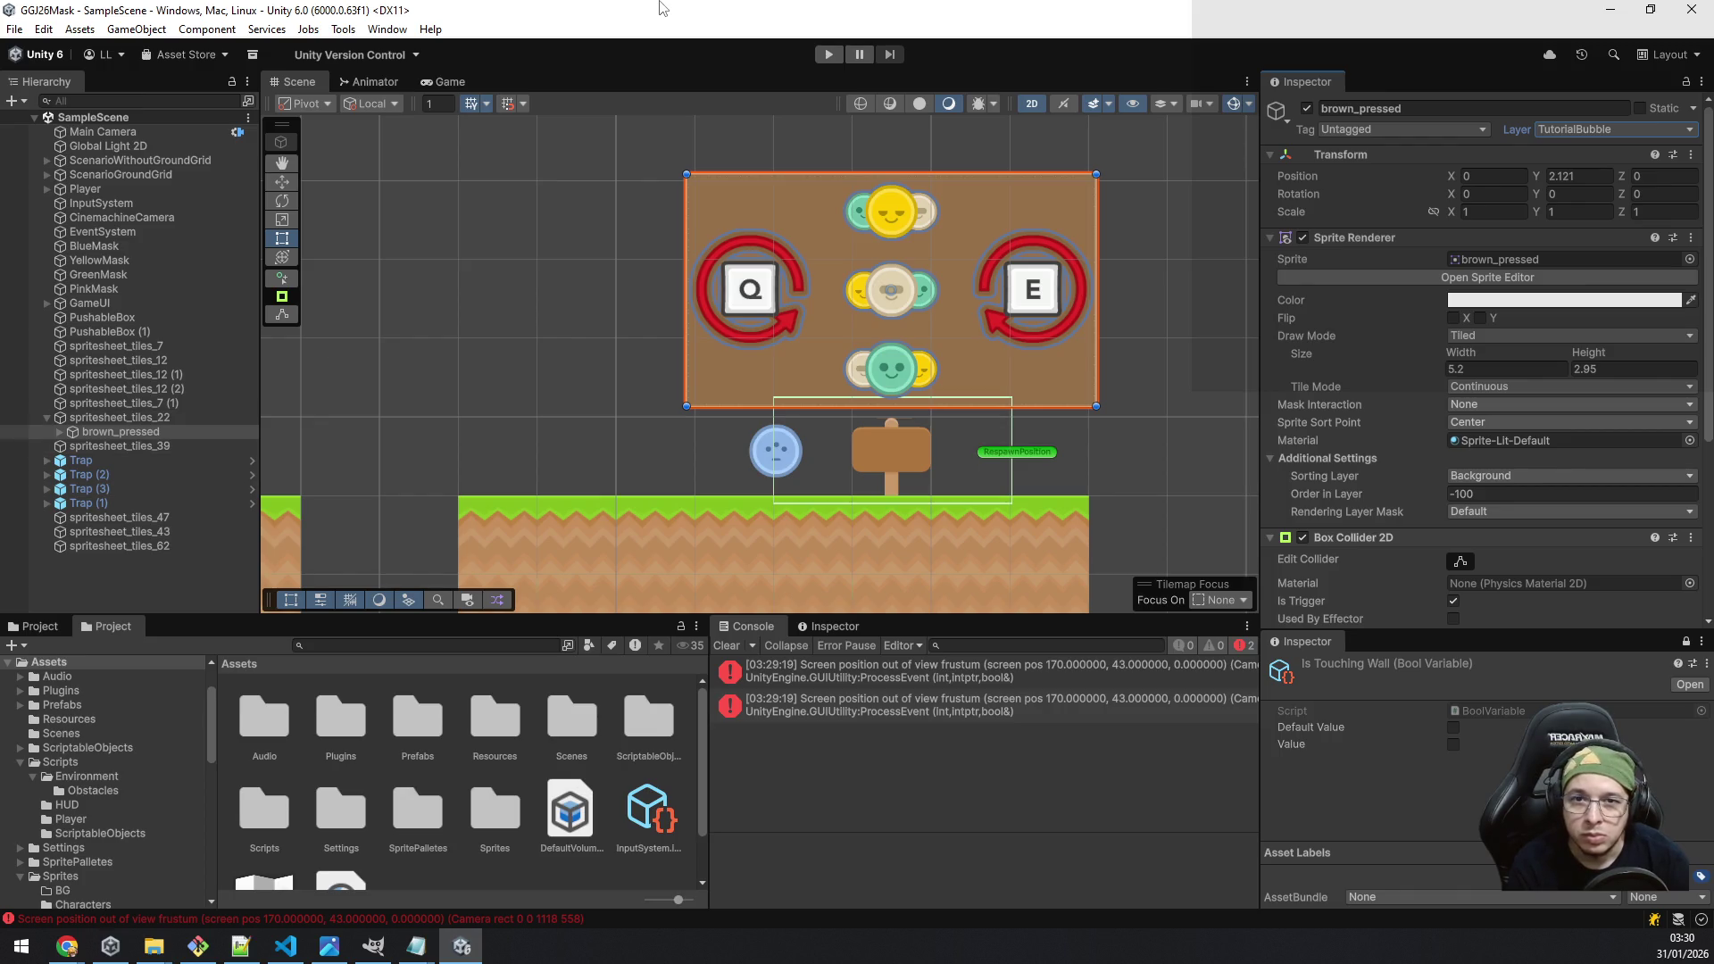
# Step: Start the game and walk the player right past the signpost to grab the green mask
pyautogui.click(829, 55)
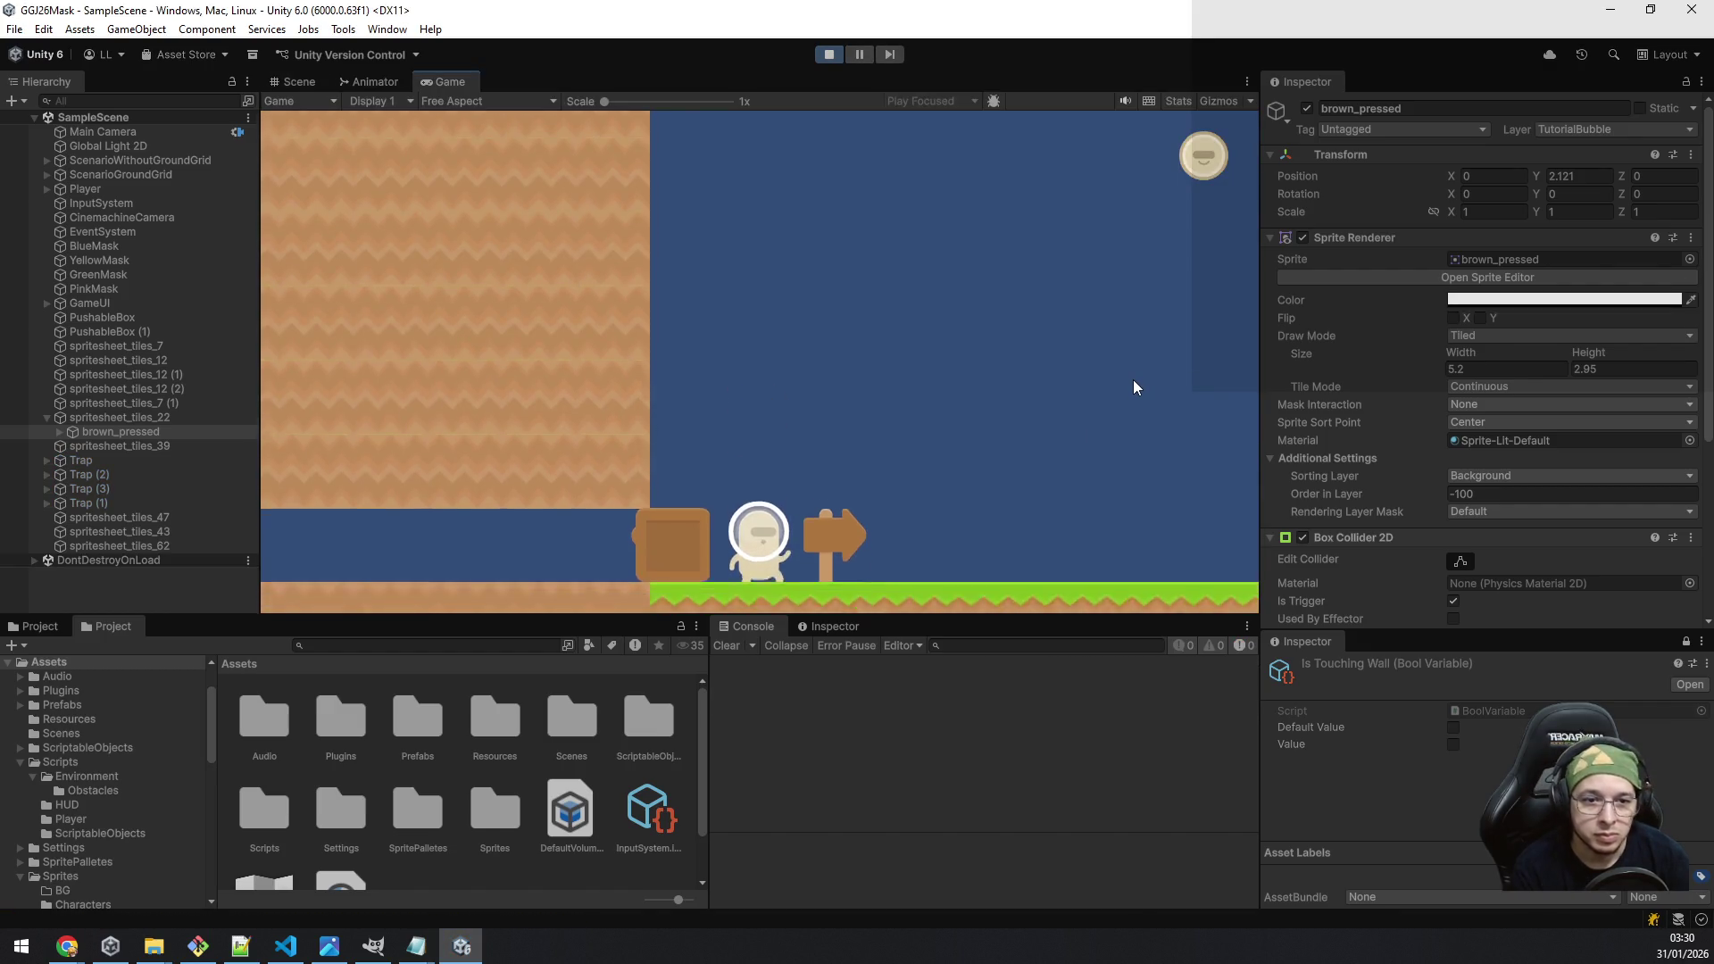
pyautogui.press('d')
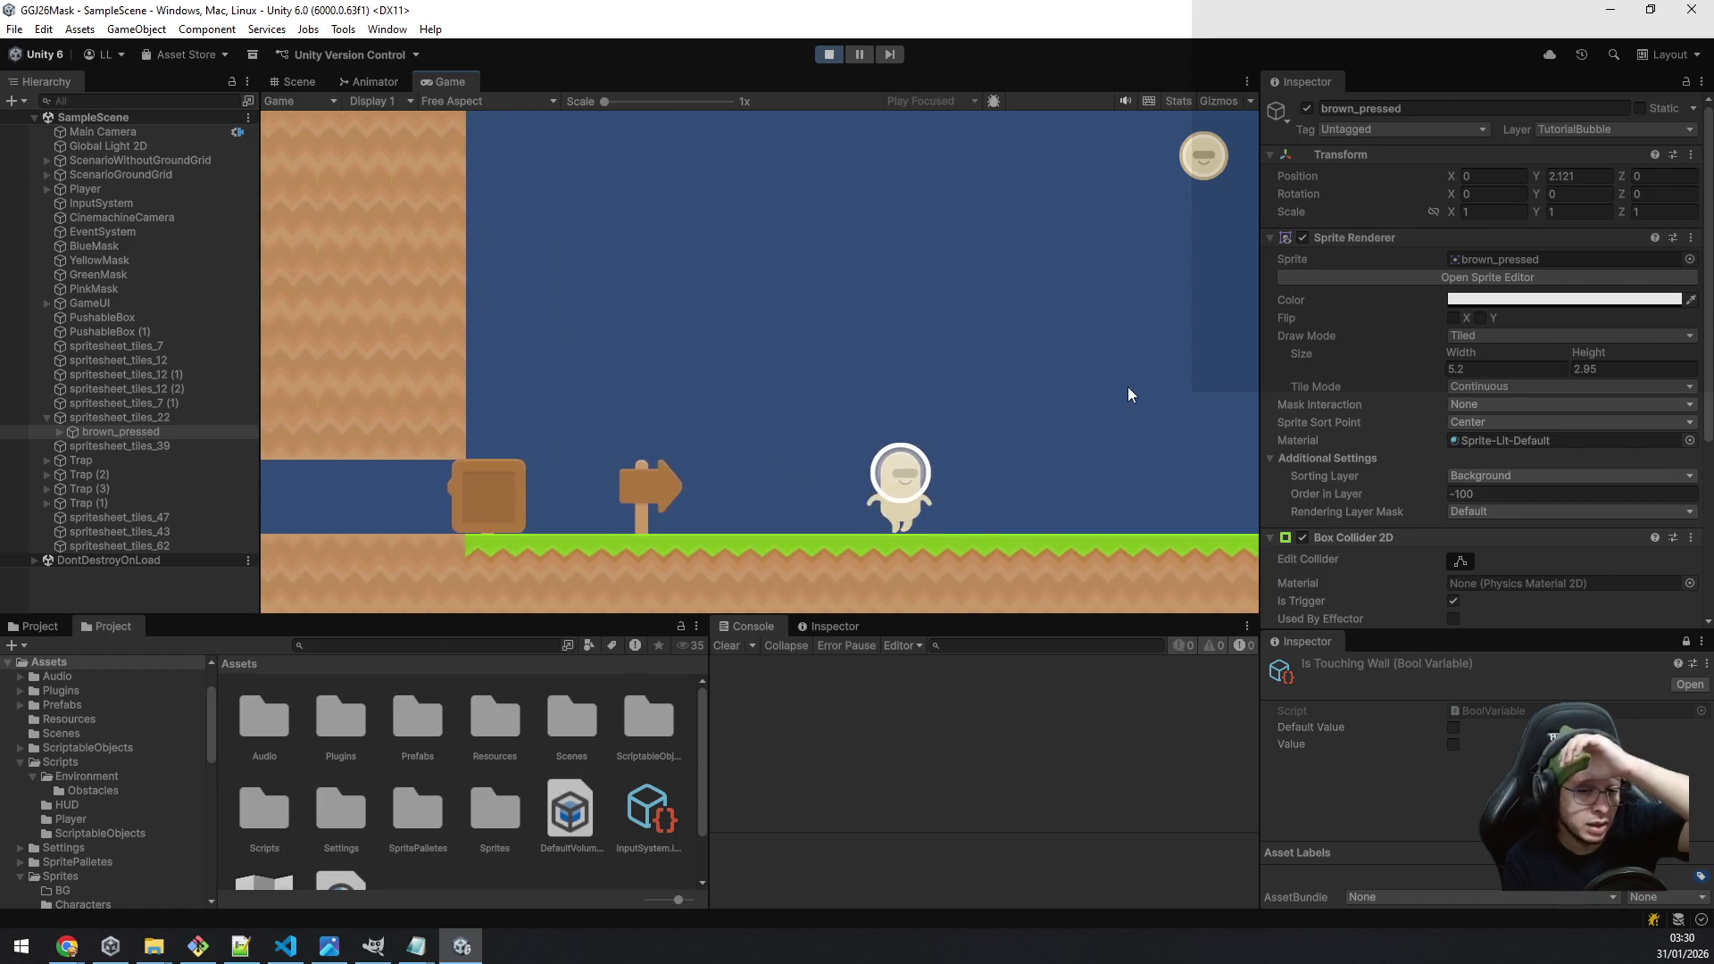
pyautogui.press('d')
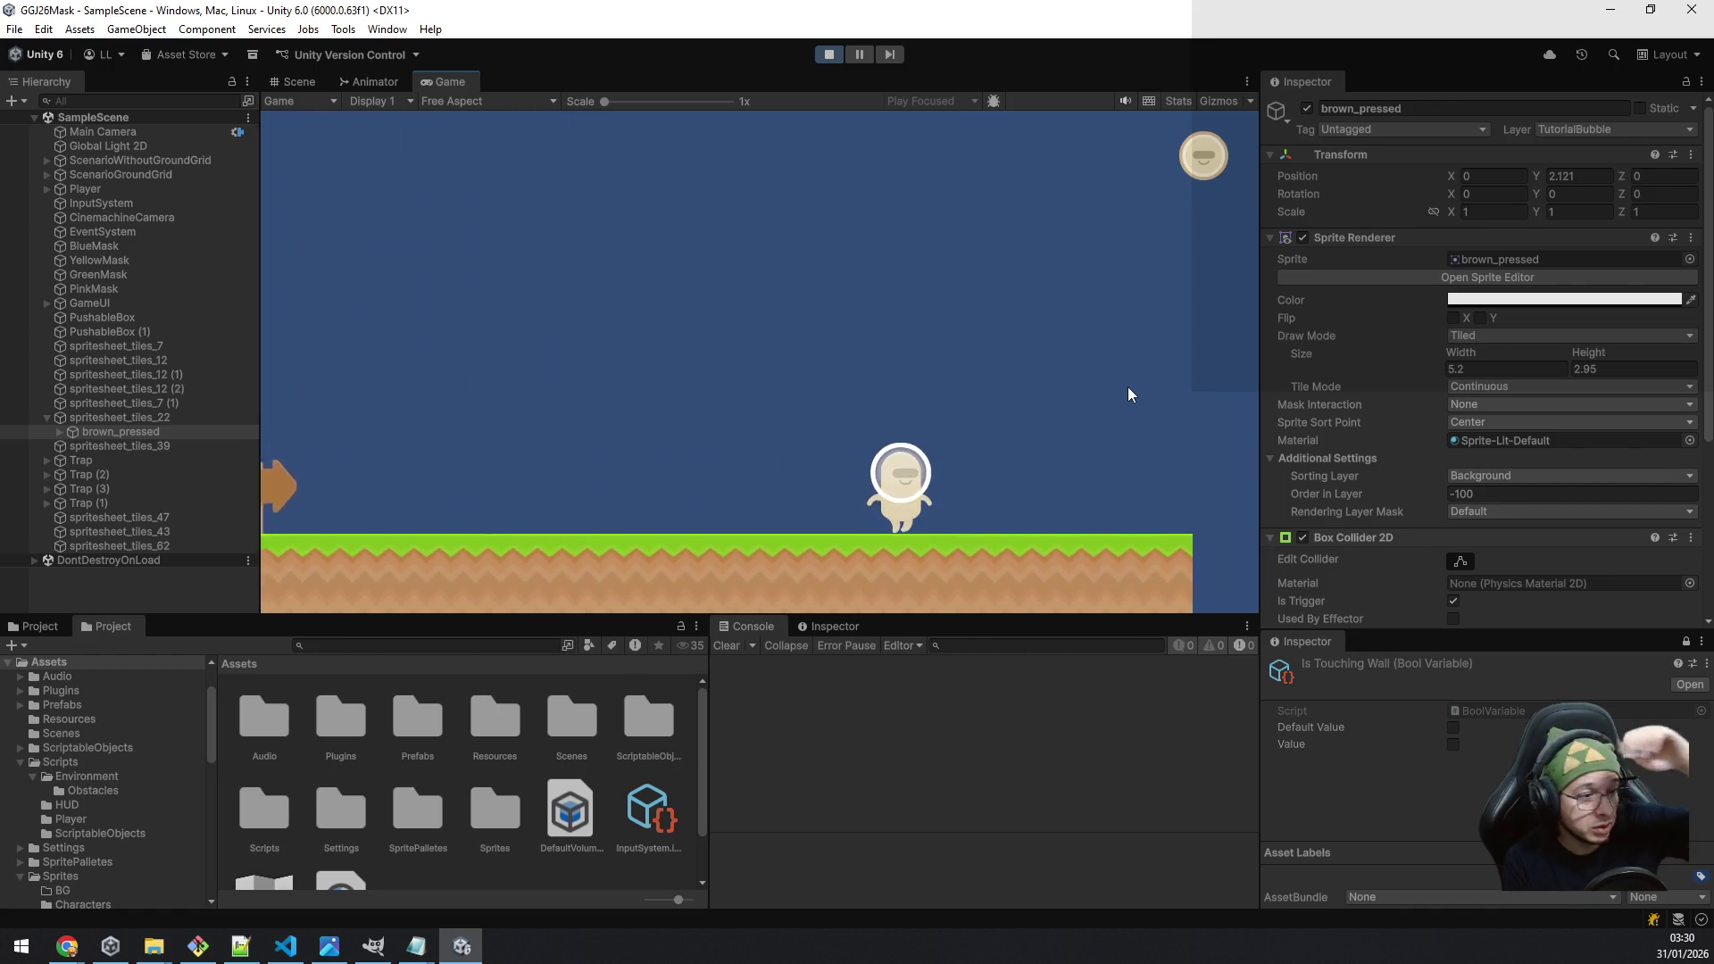
pyautogui.press('d')
pyautogui.press('space')
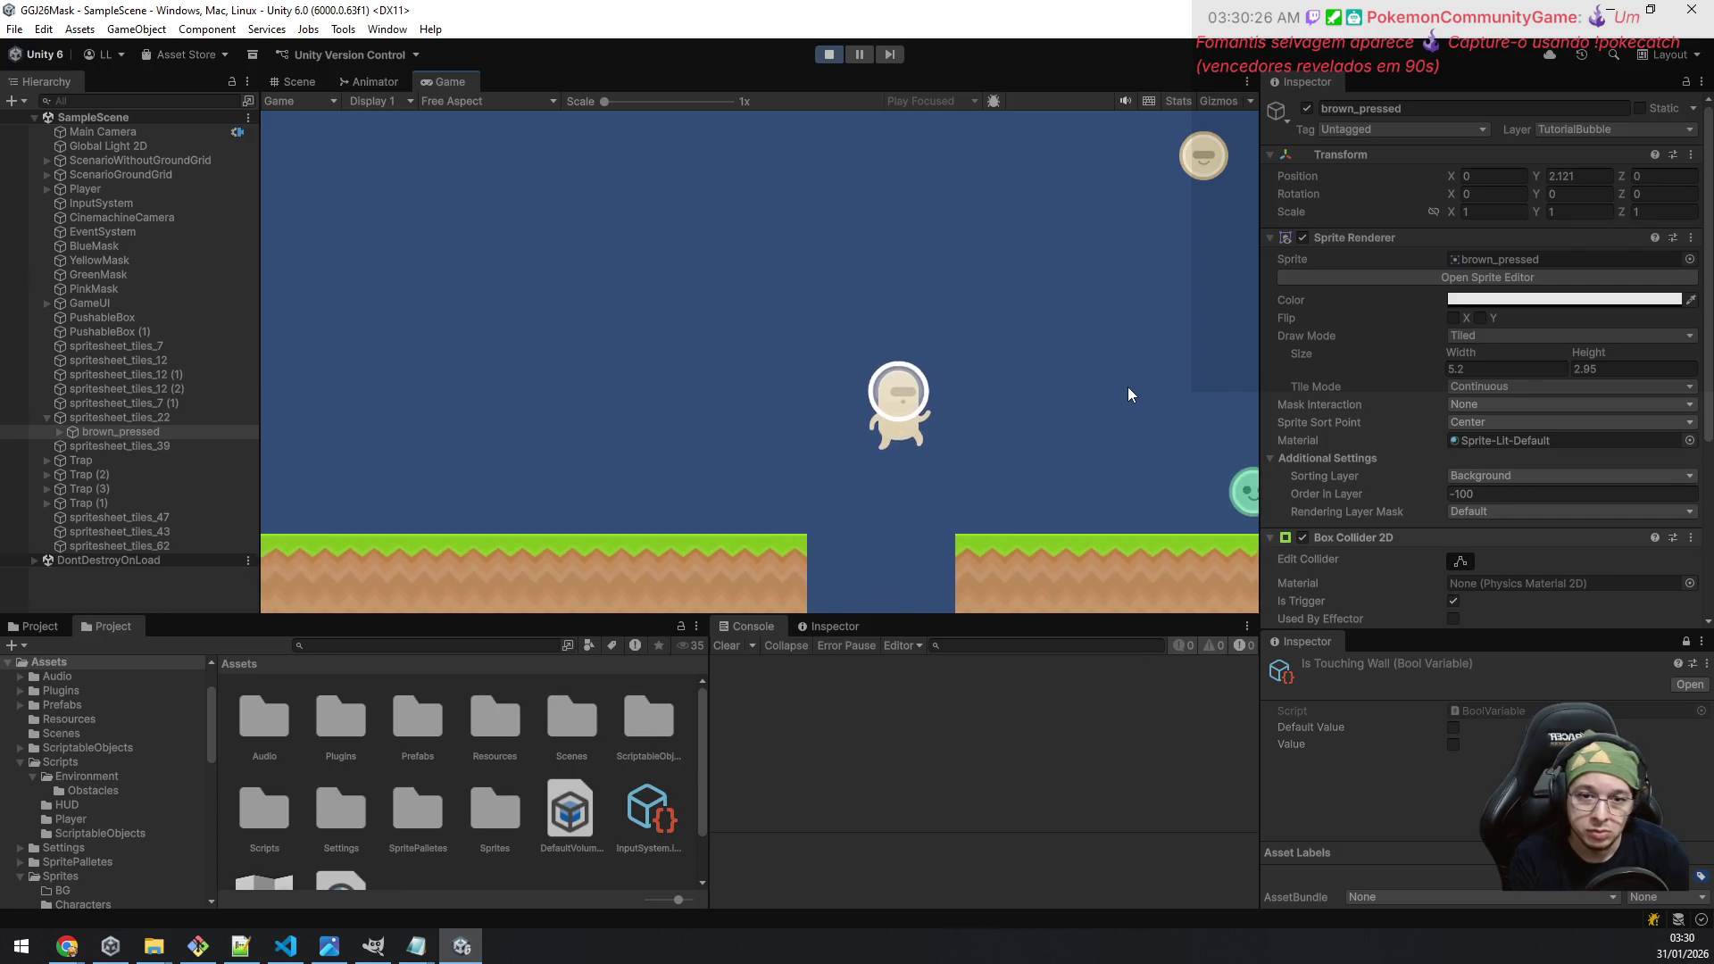
pyautogui.press('d')
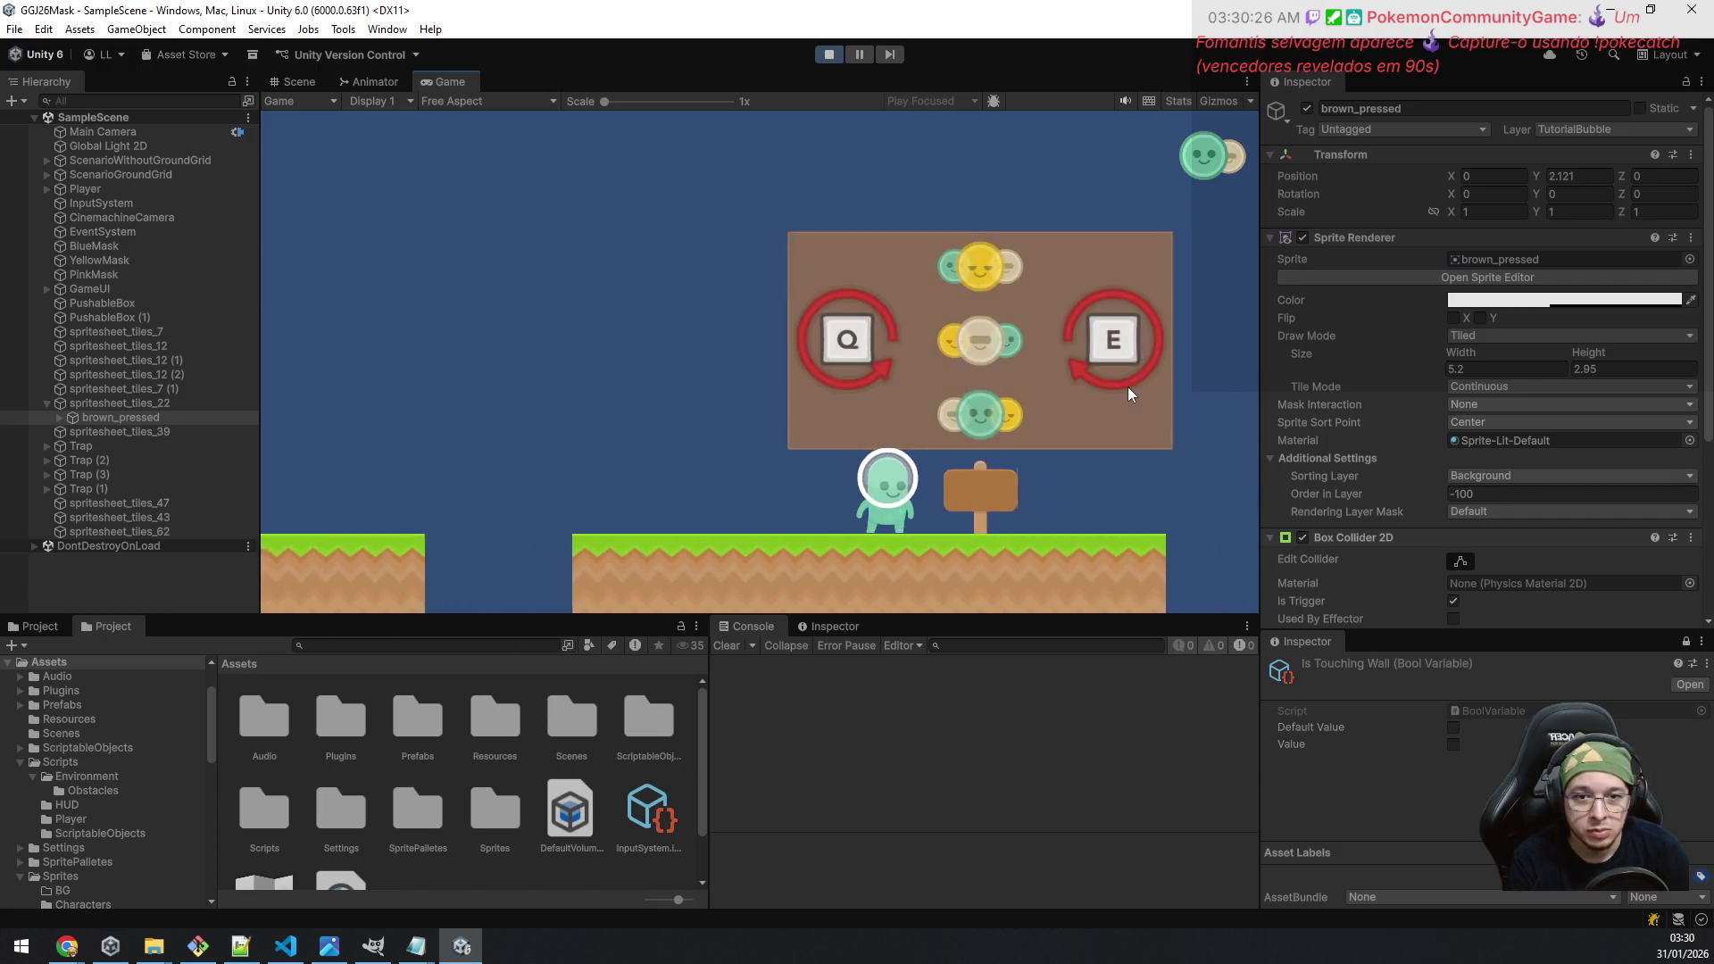
# Step: Walk away from and back to the sign twice, then swap the mask to beige and back to green
pyautogui.press('a')
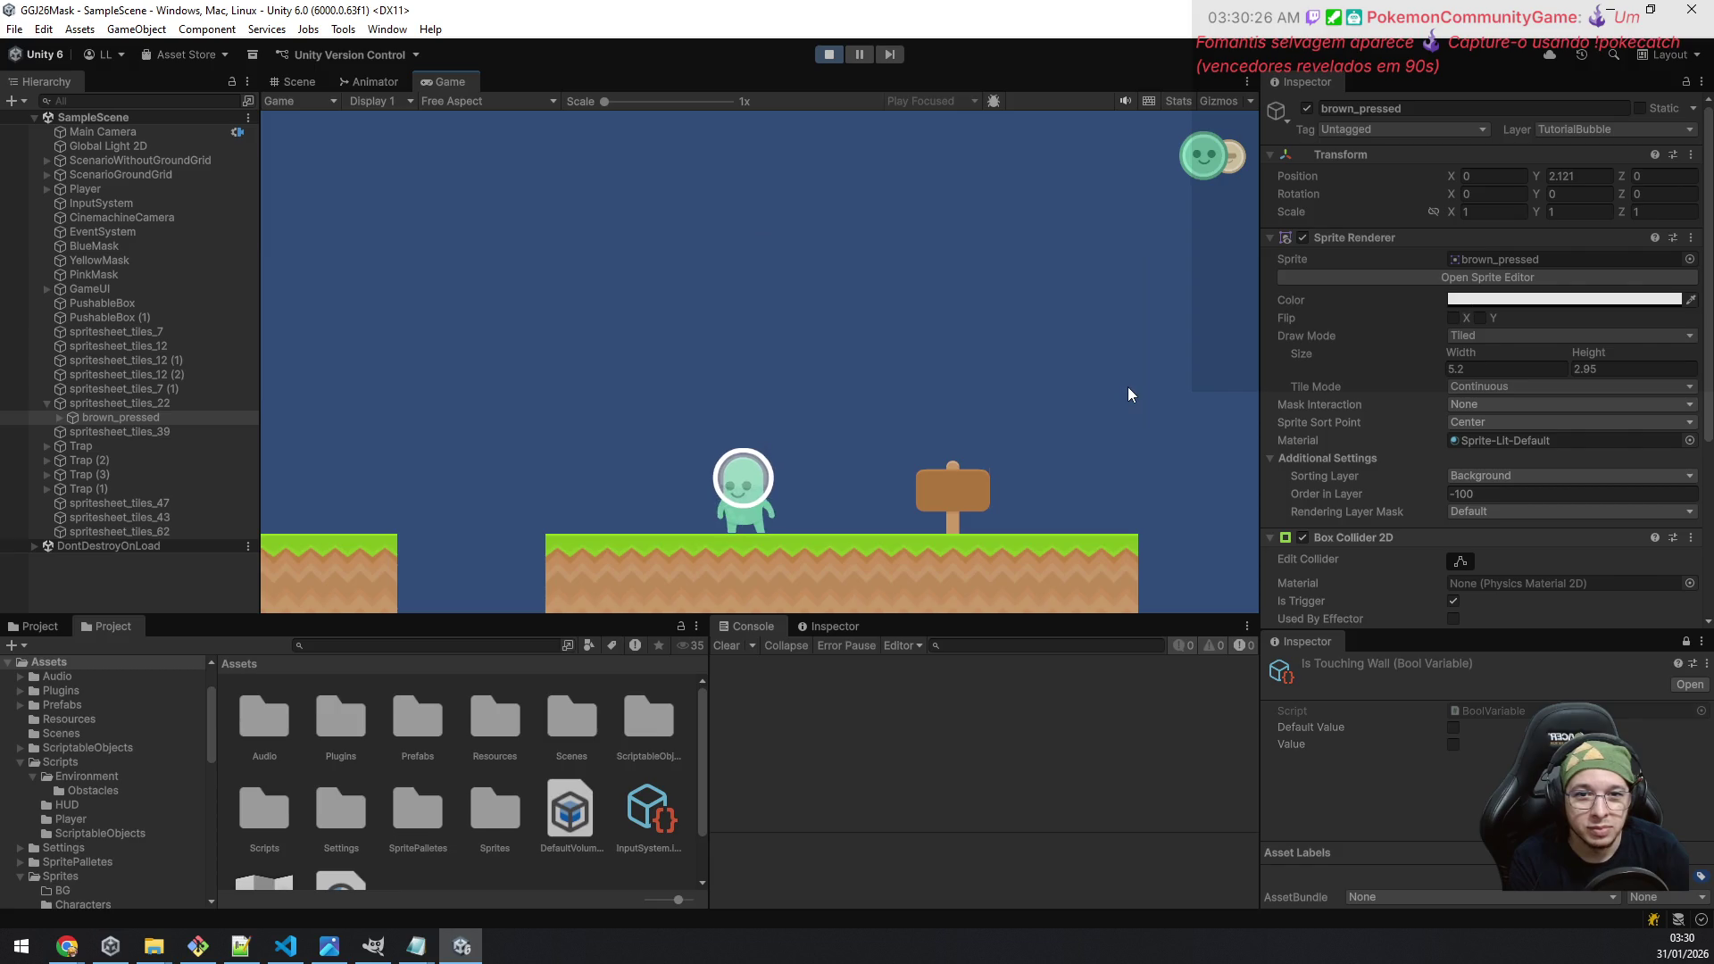
pyautogui.press('d')
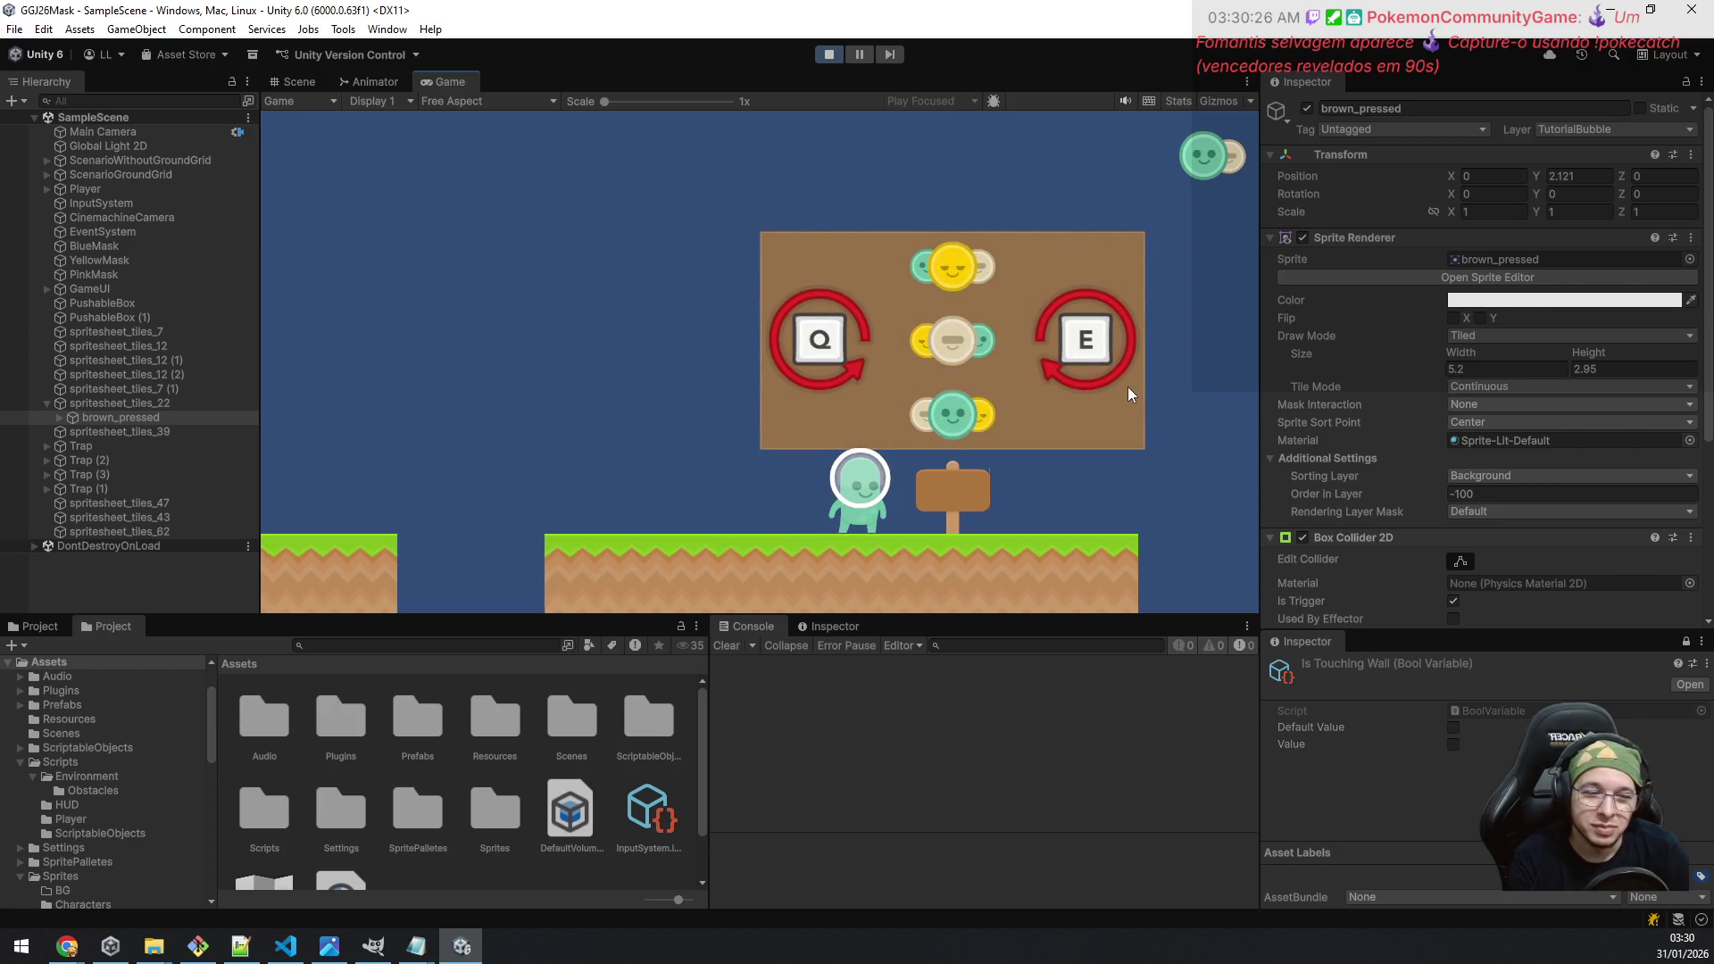
pyautogui.press('a')
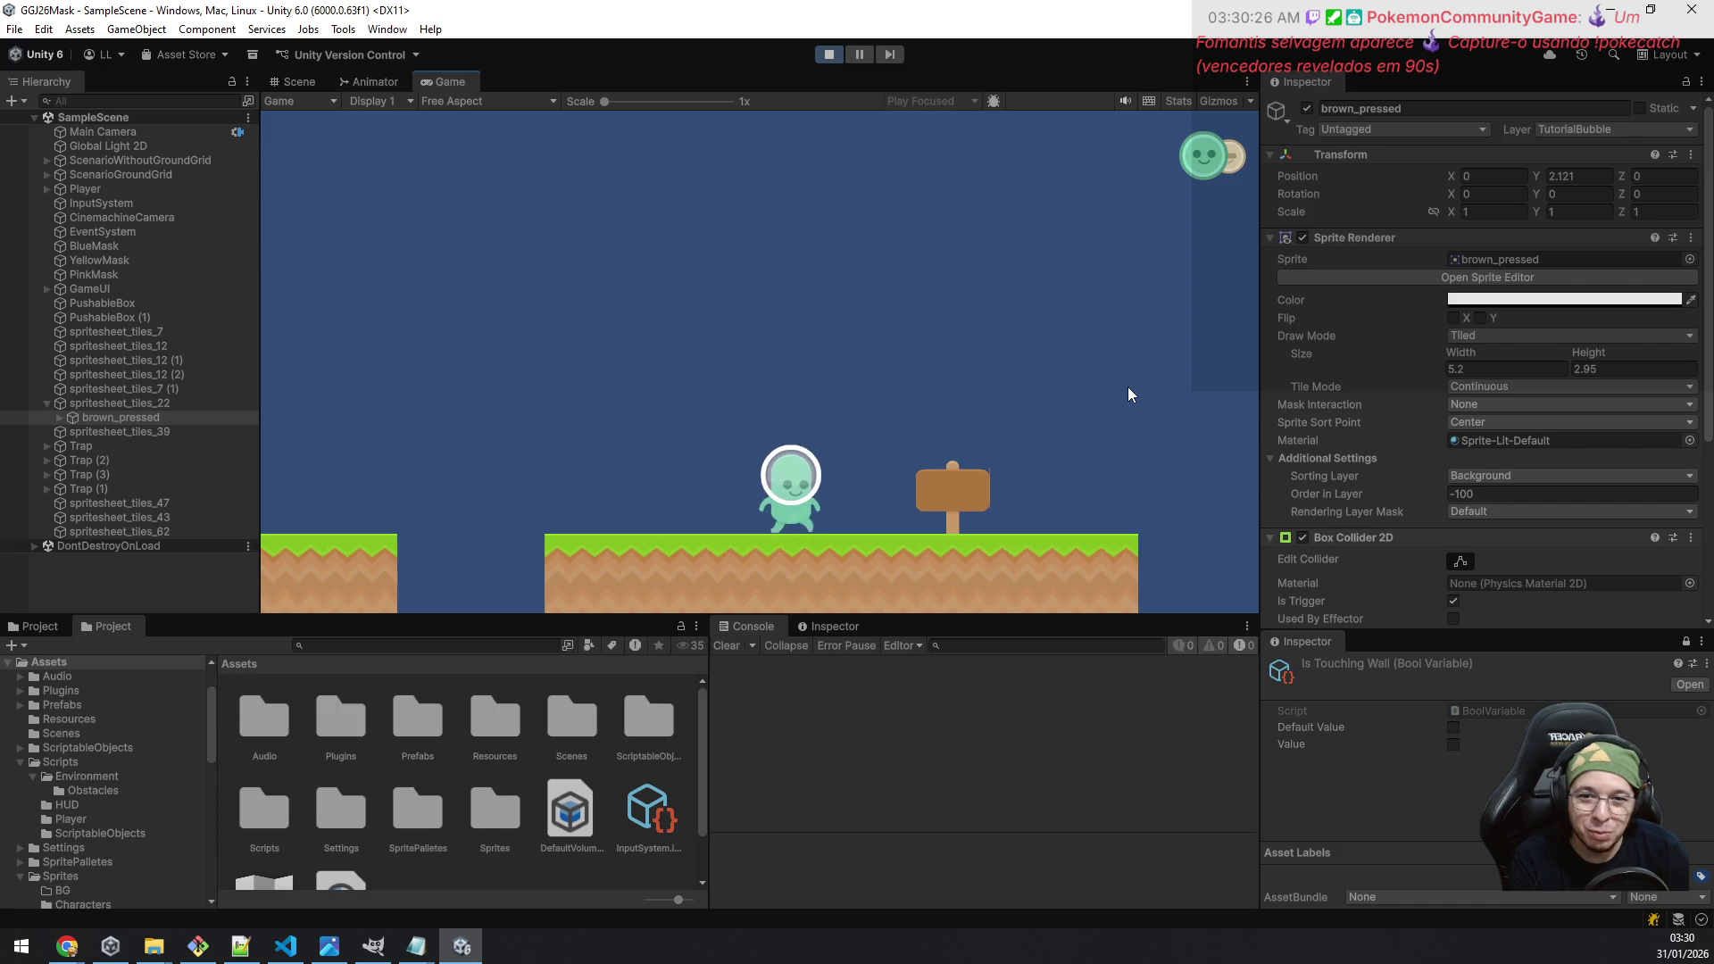
pyautogui.press('d')
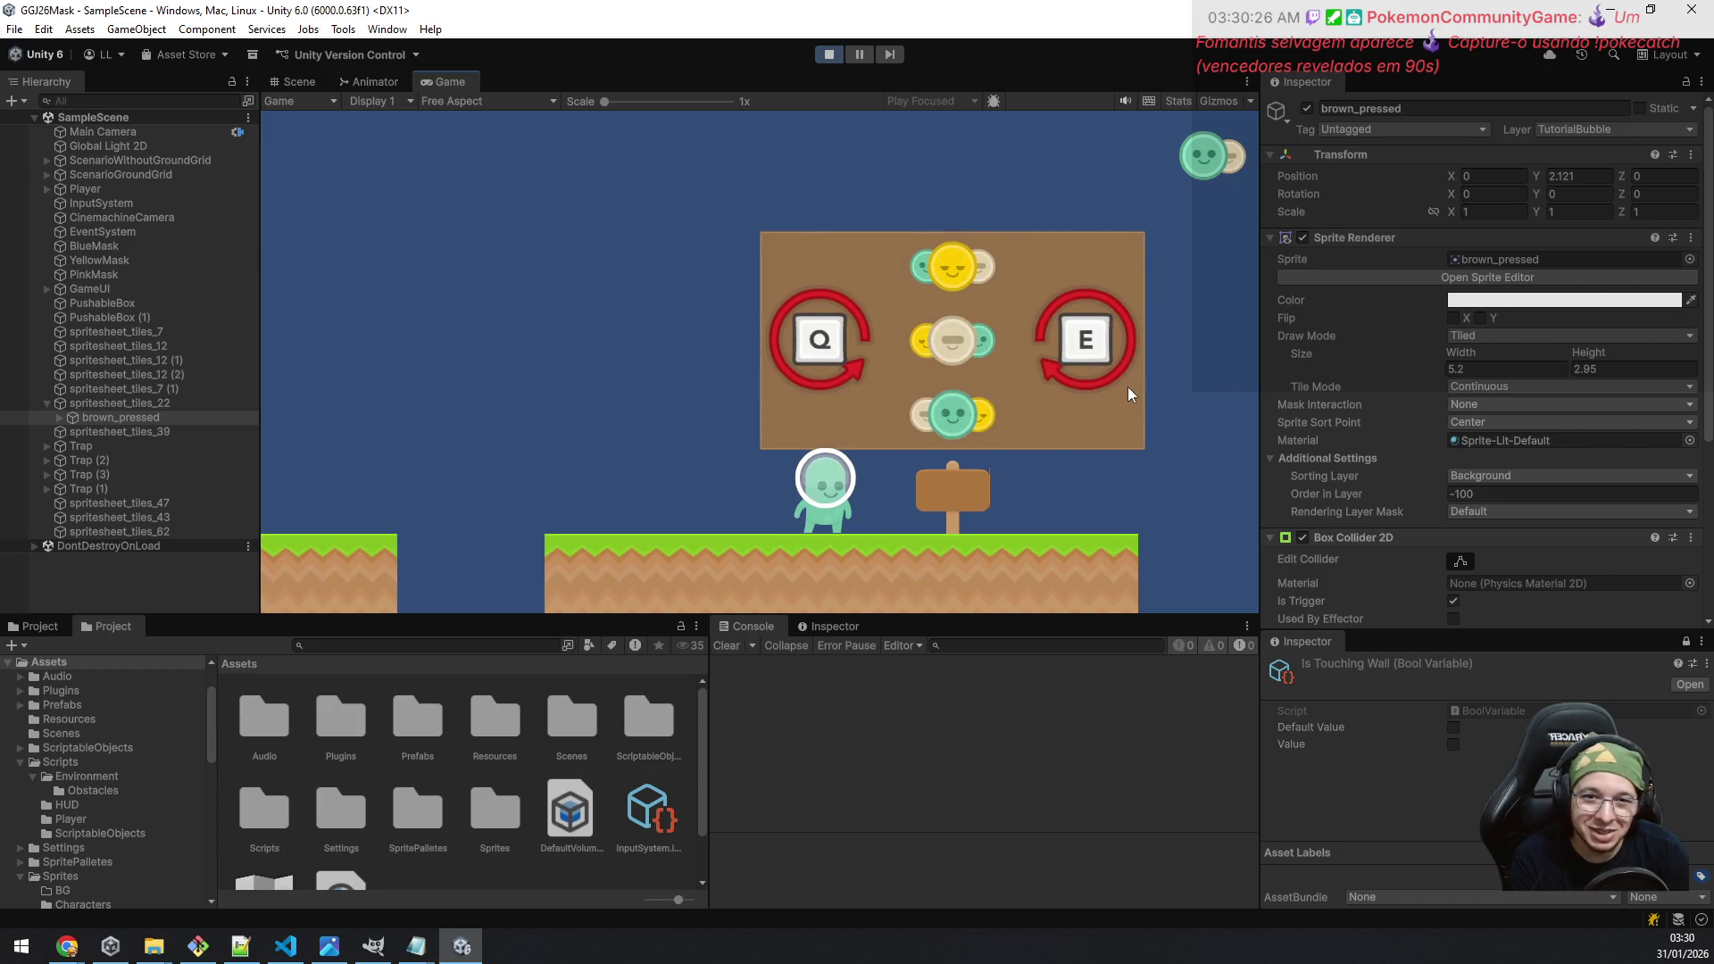
pyautogui.press('e')
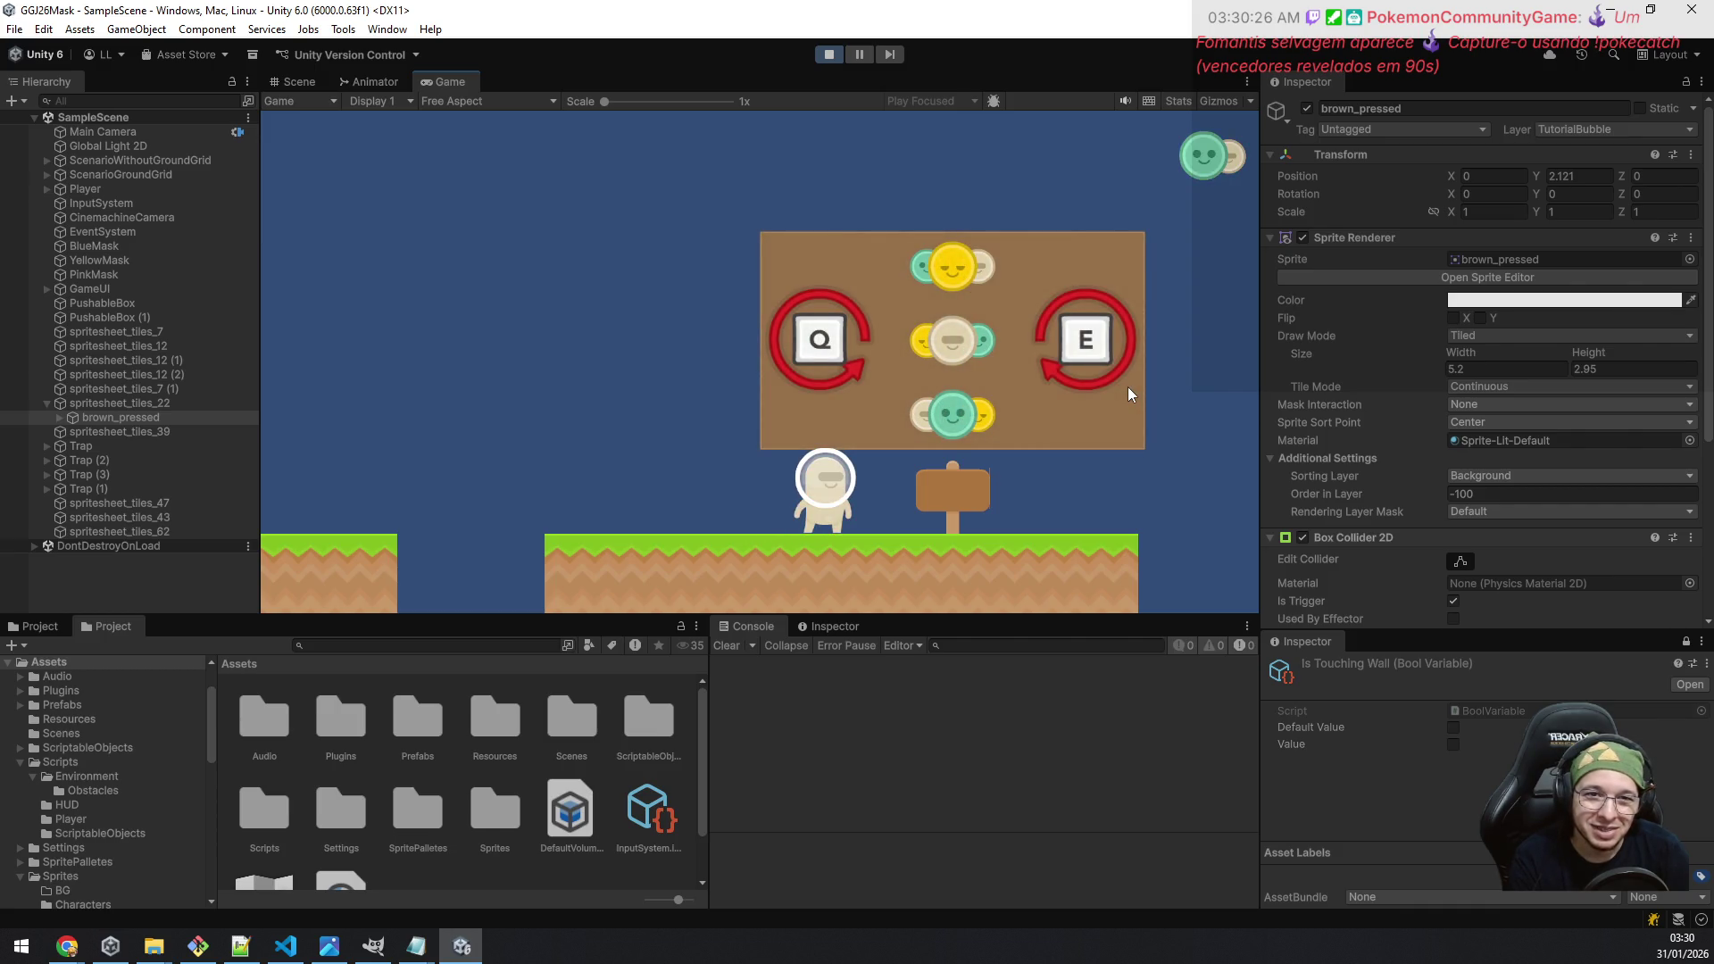
pyautogui.press('q')
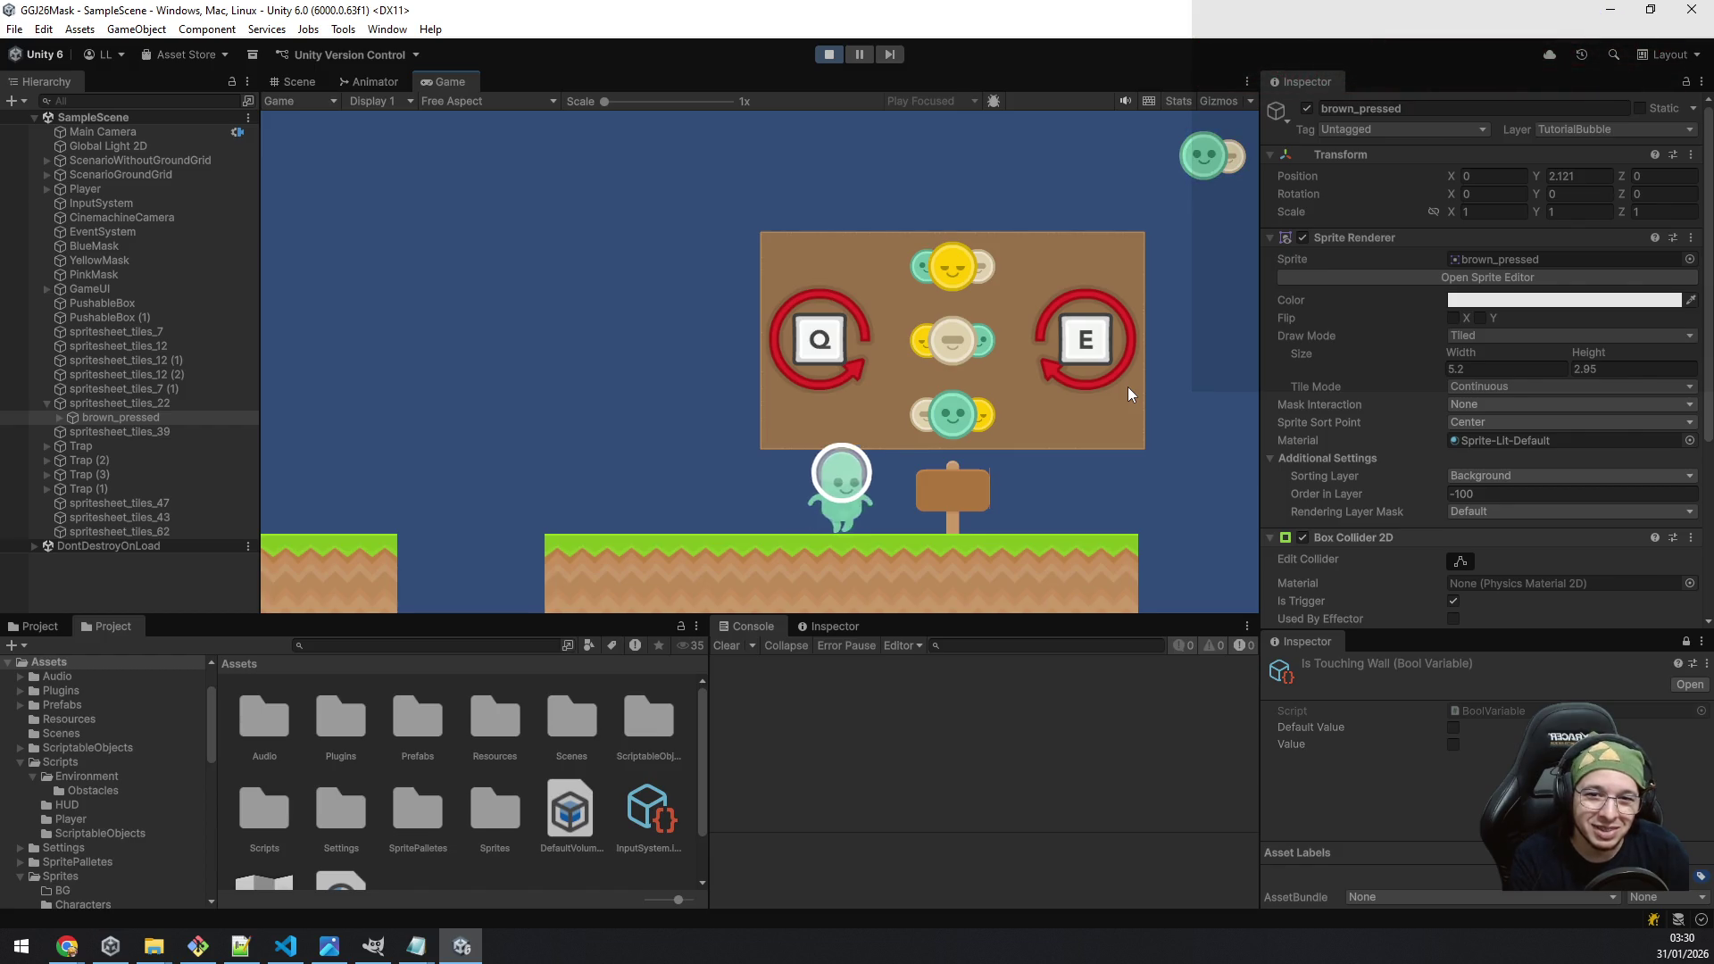
# Step: Collect the yellow mask, climb the box, then push the box right into the gap
pyautogui.press('d')
pyautogui.press('space')
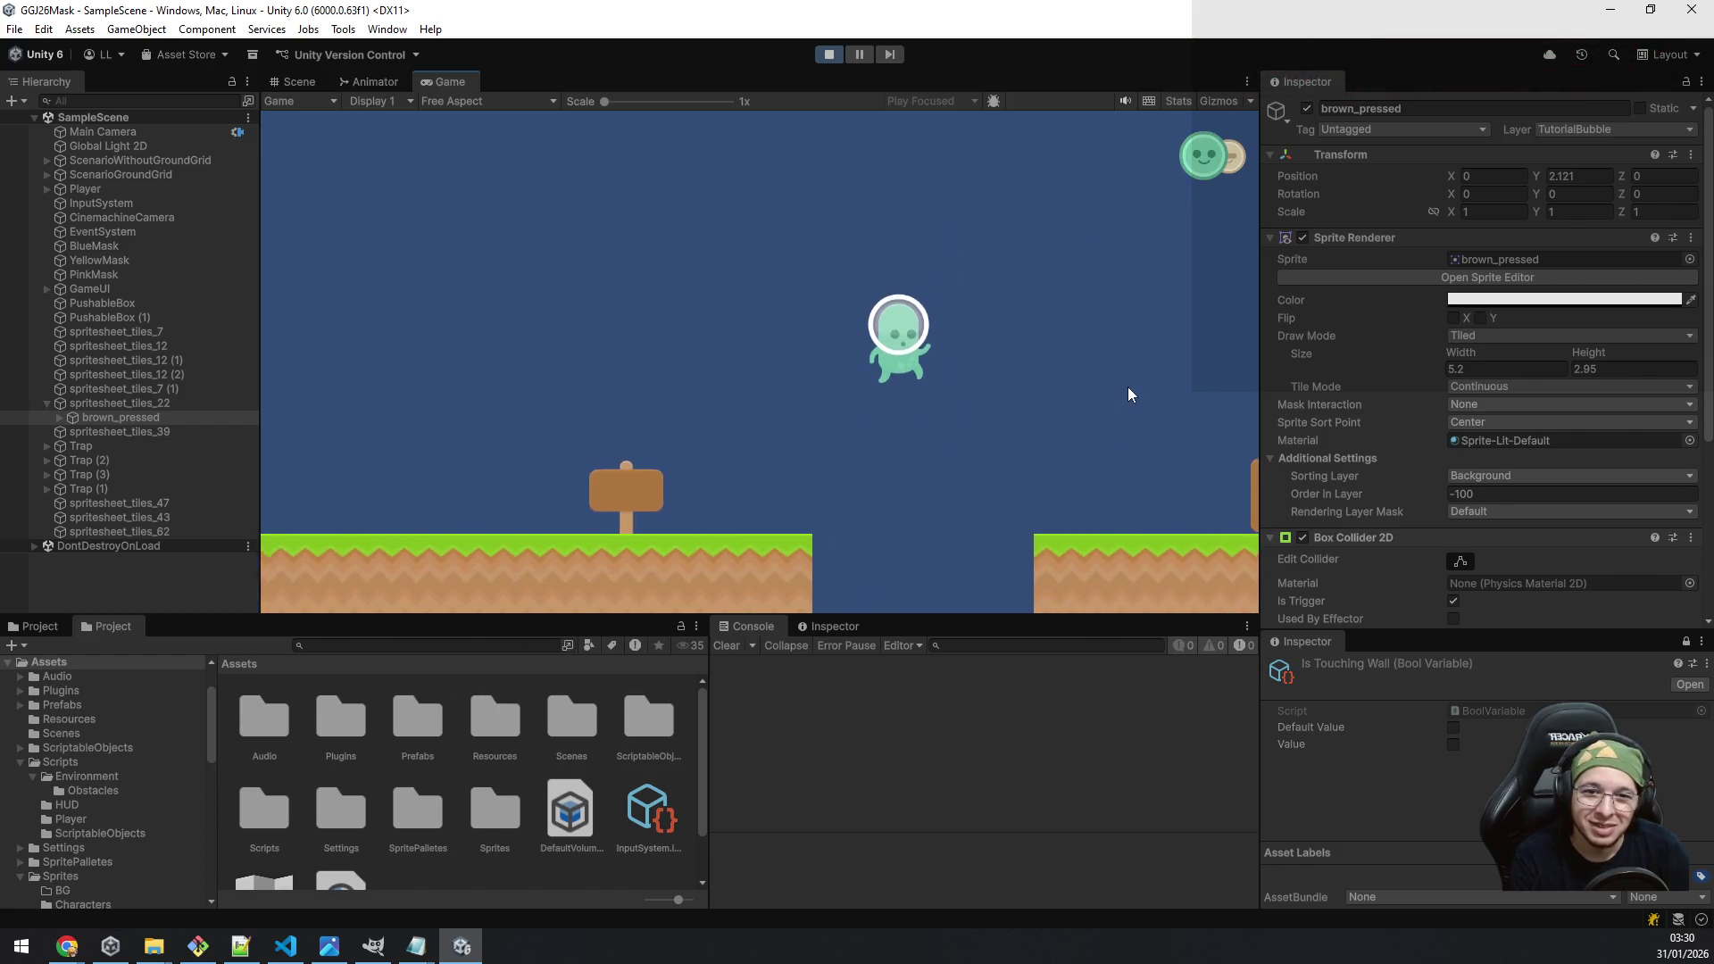
pyautogui.press('space')
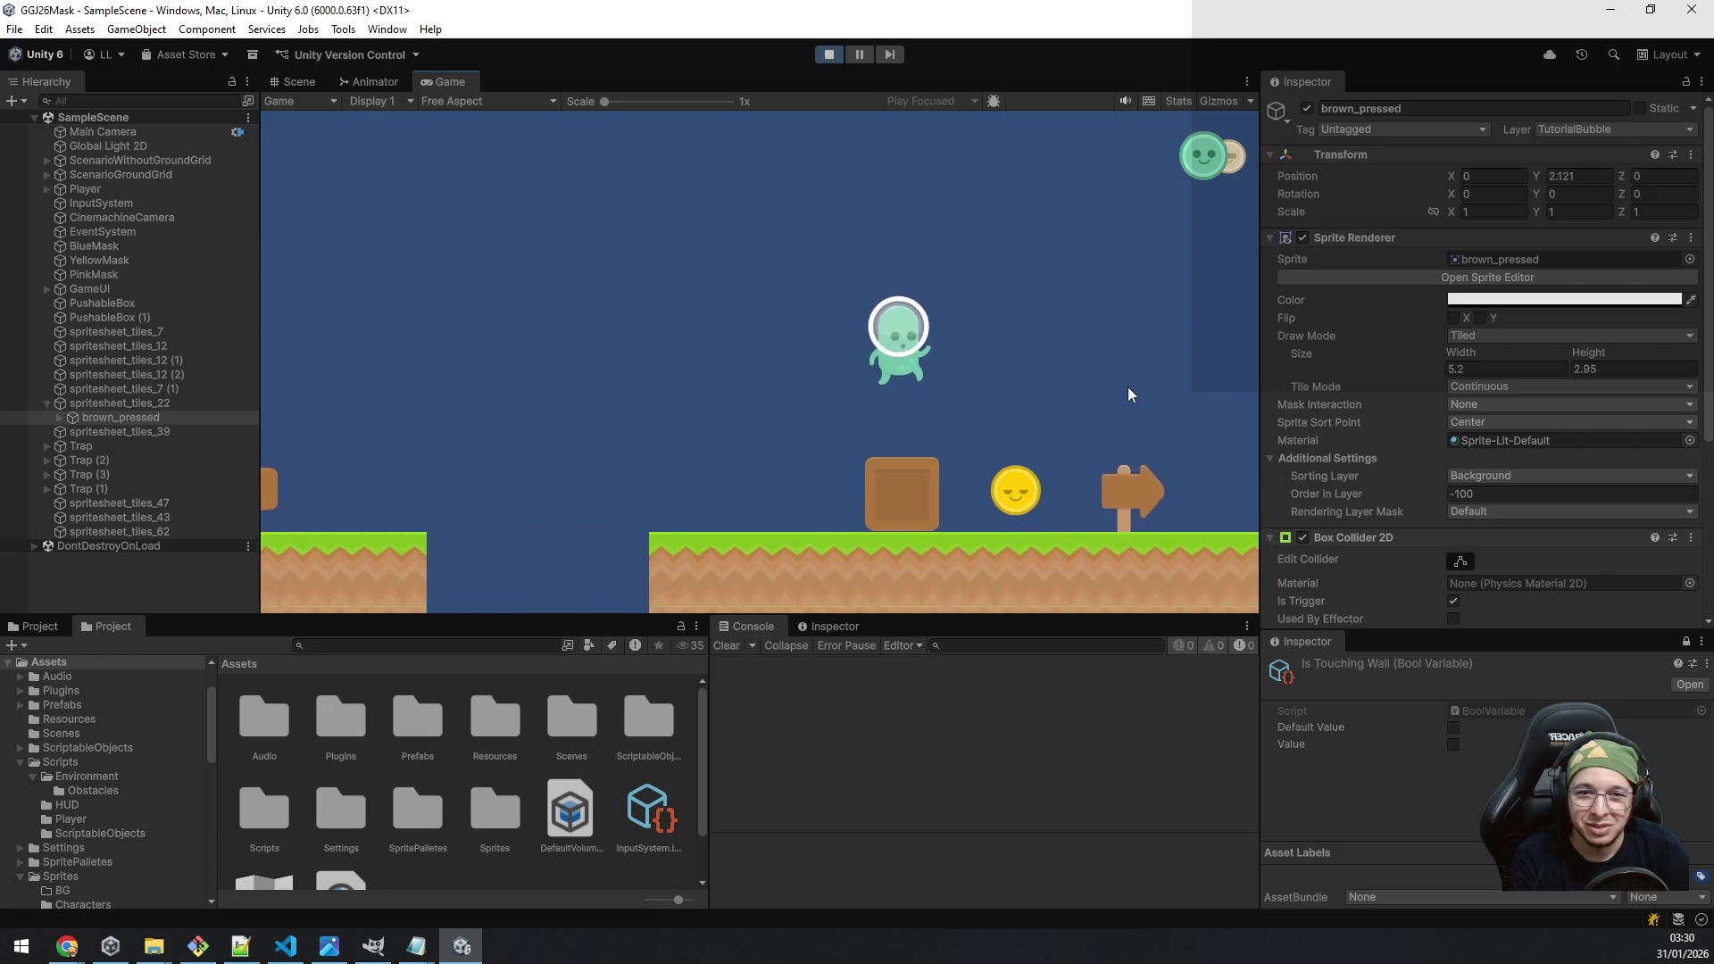
pyautogui.press('a')
pyautogui.press('space')
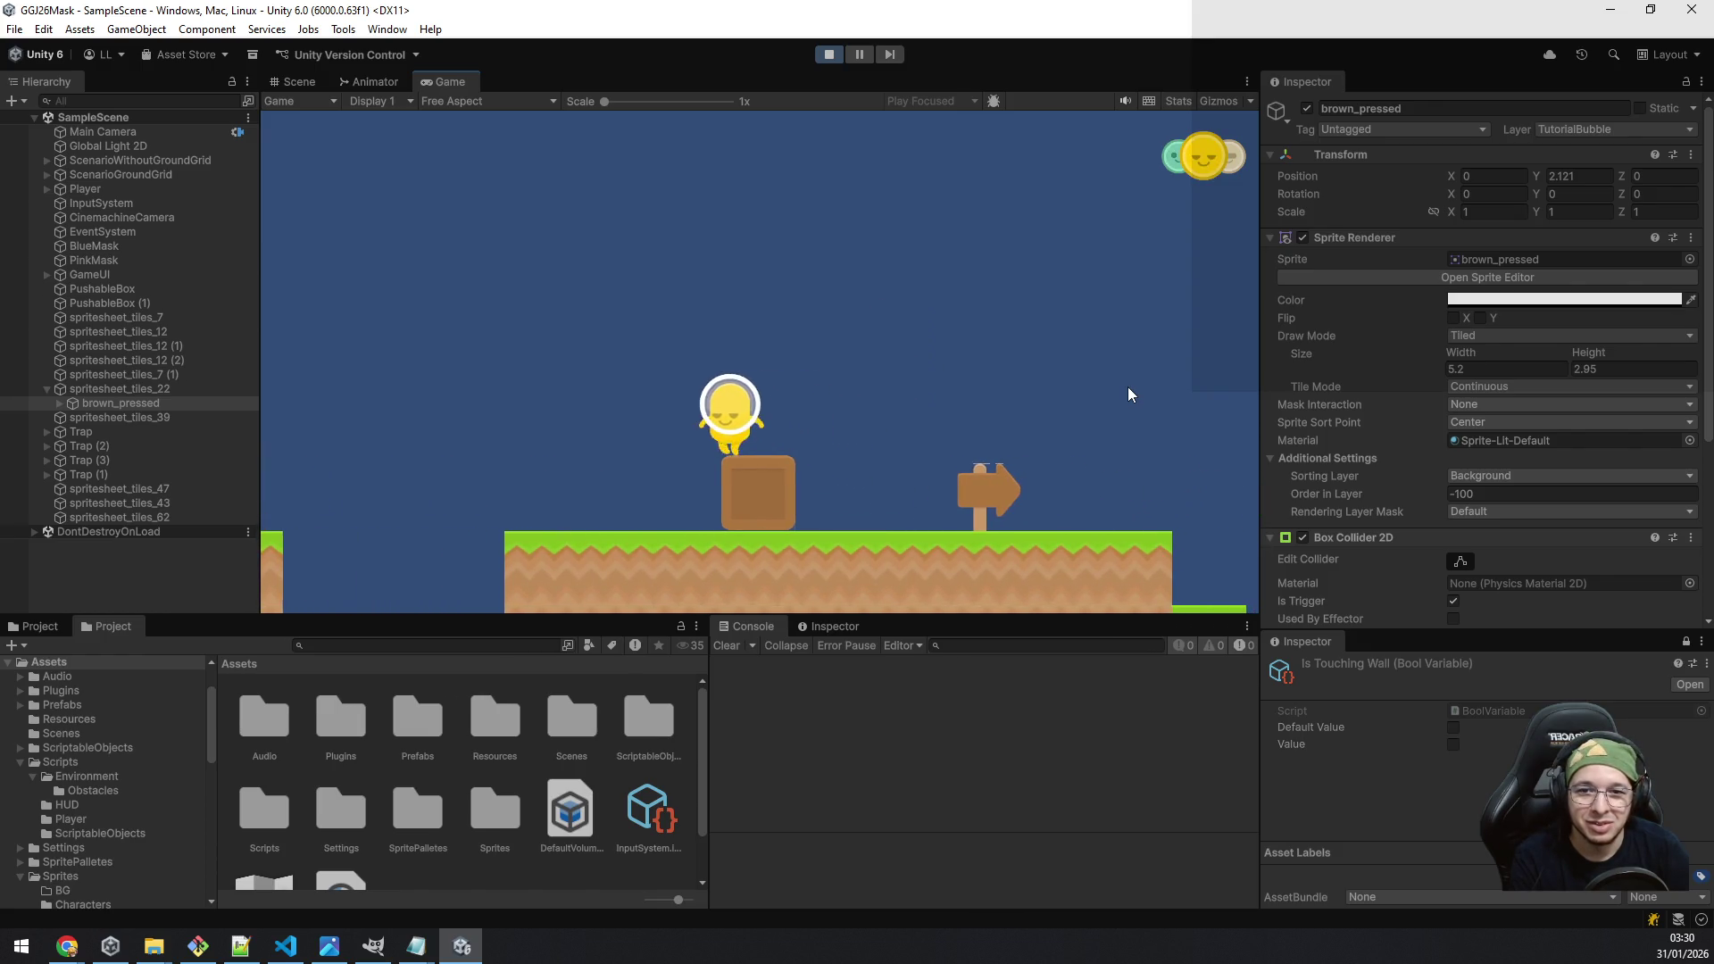
pyautogui.press('d')
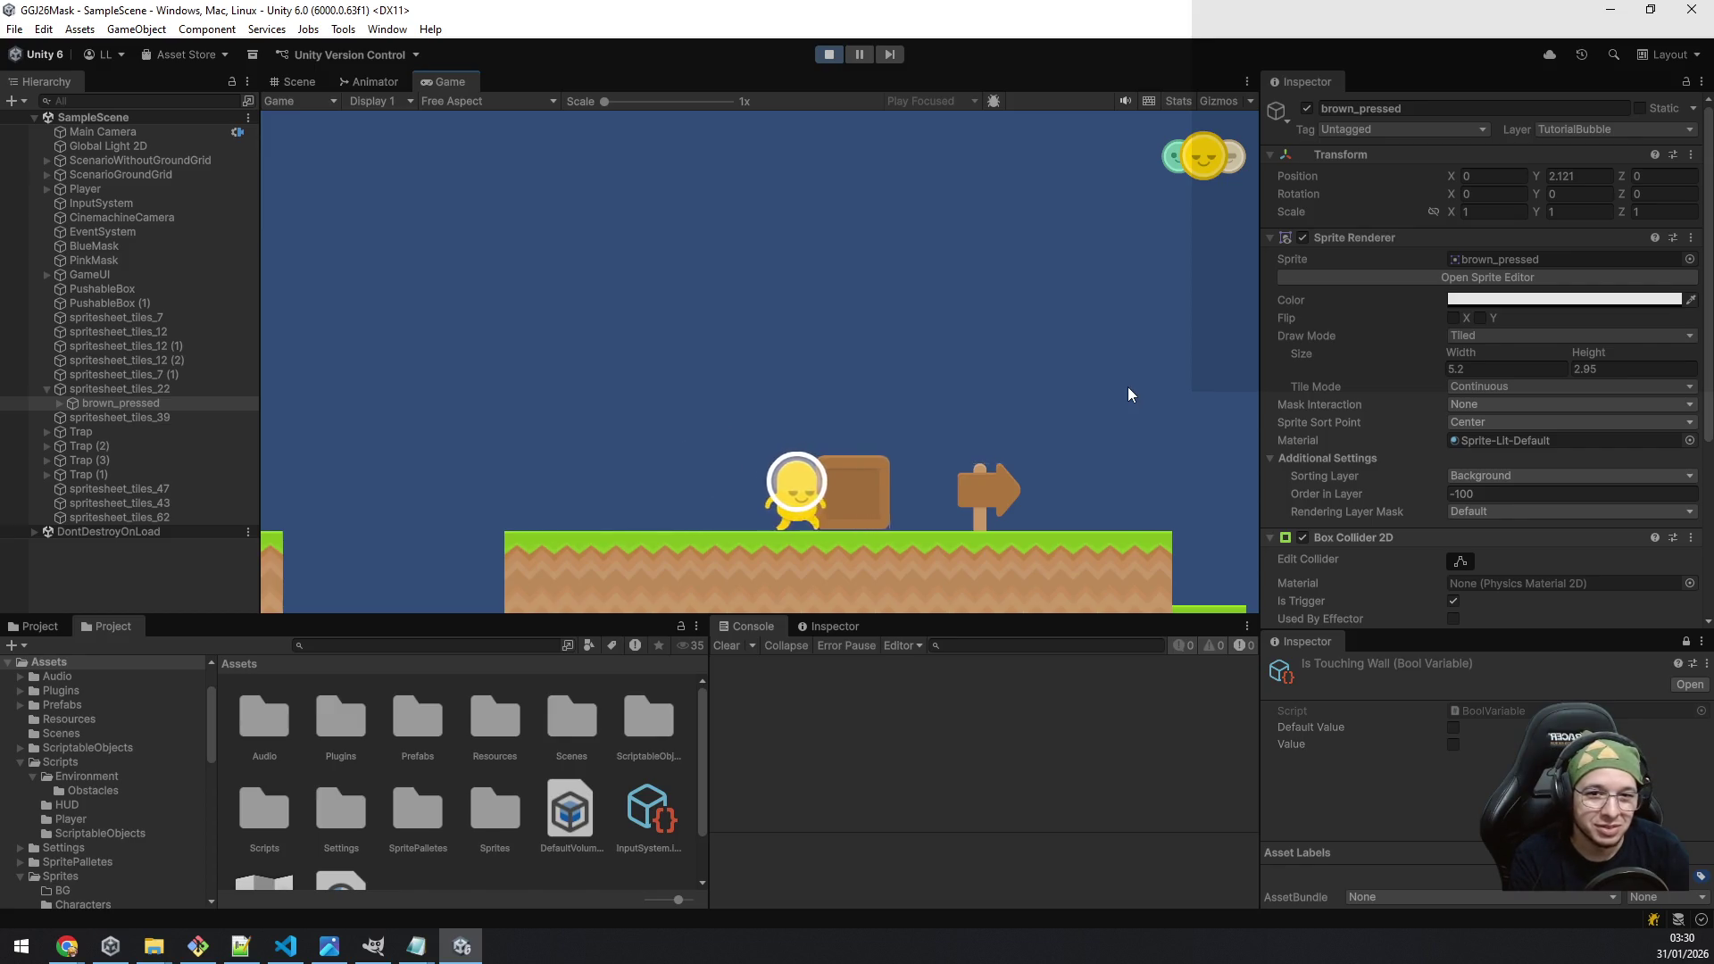
pyautogui.press('d')
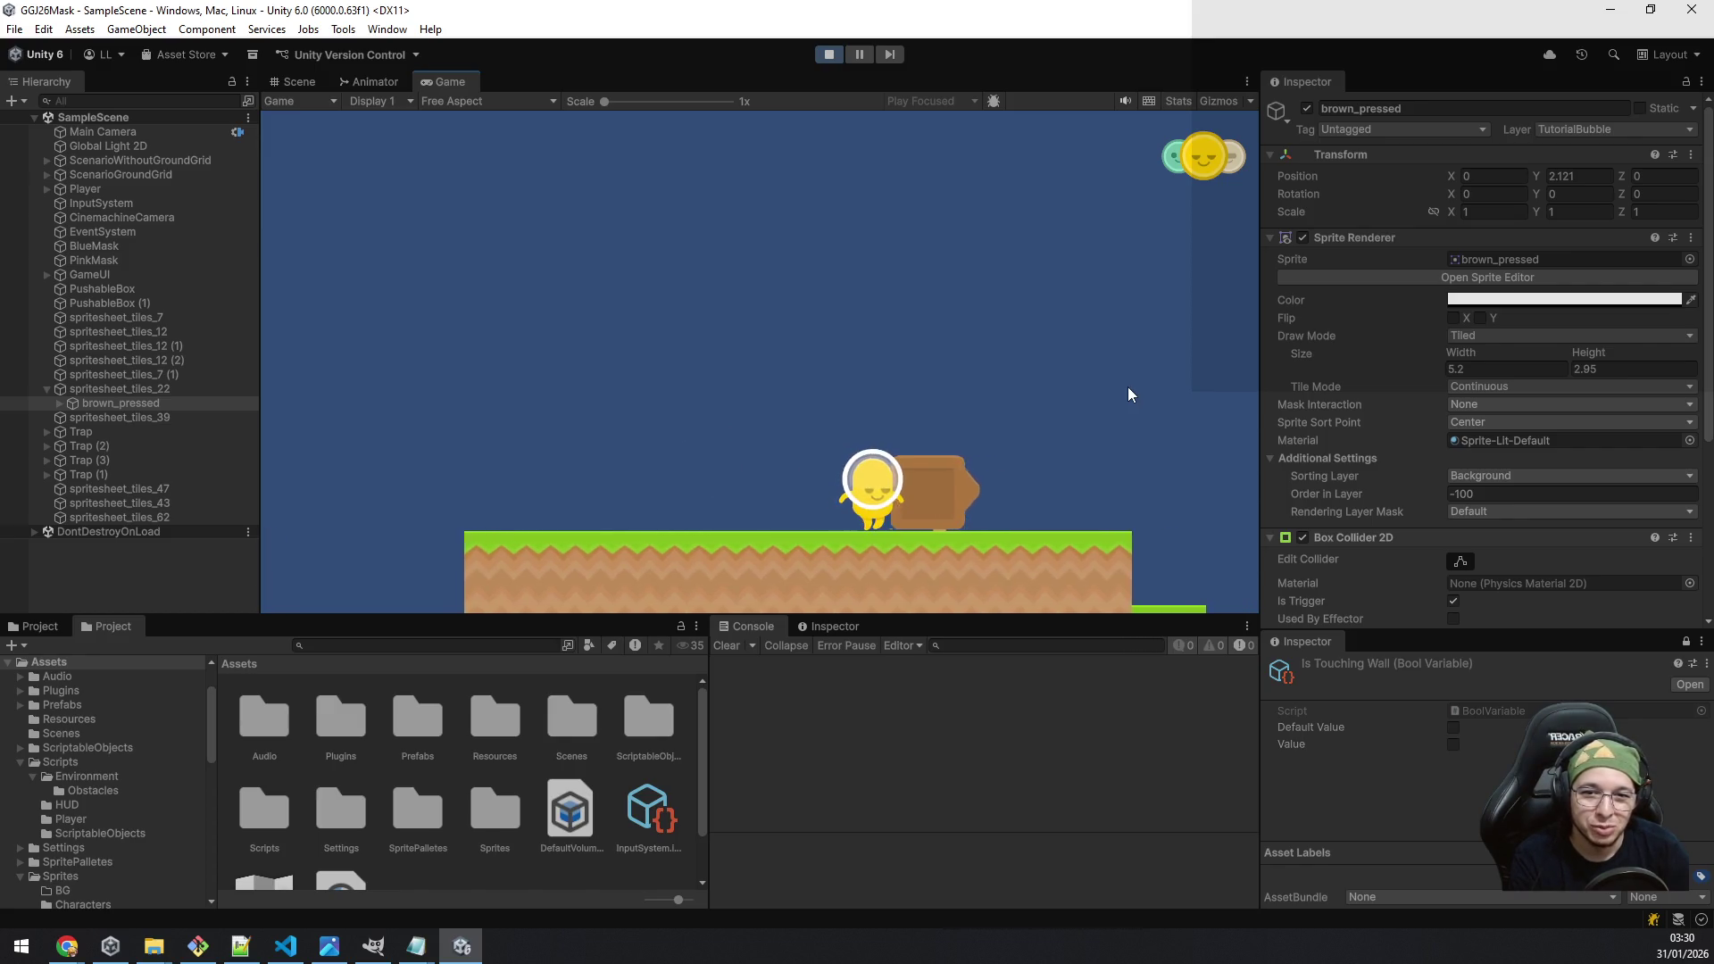
pyautogui.press('d')
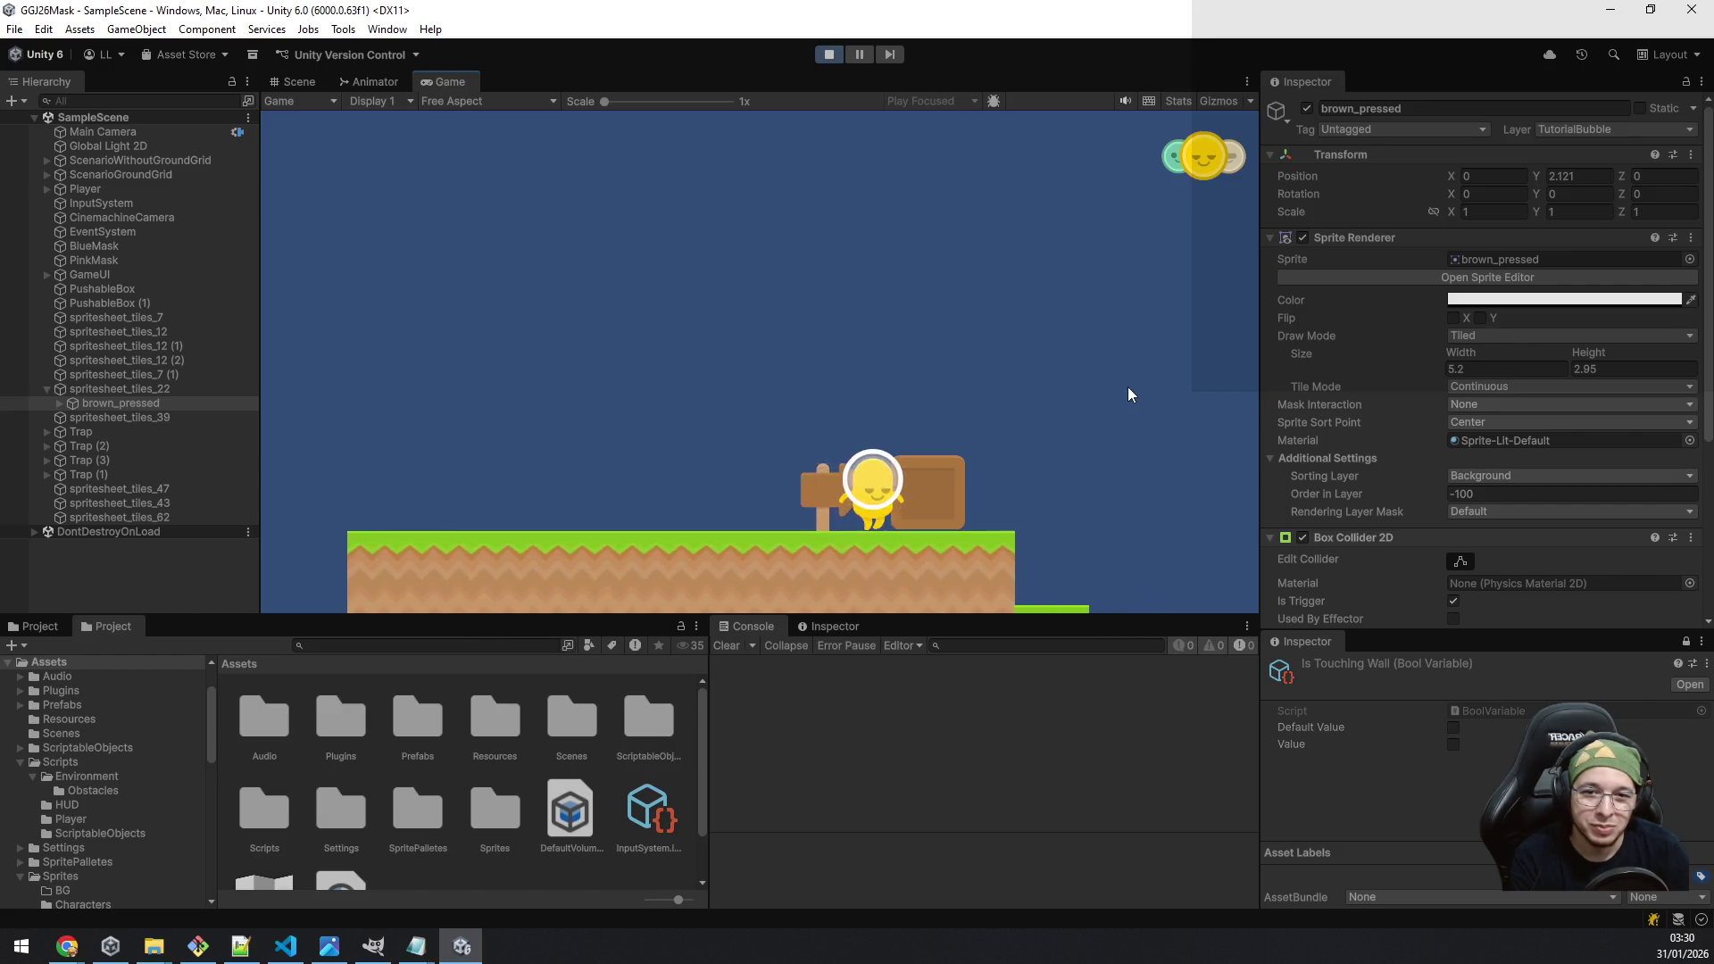
pyautogui.press('d')
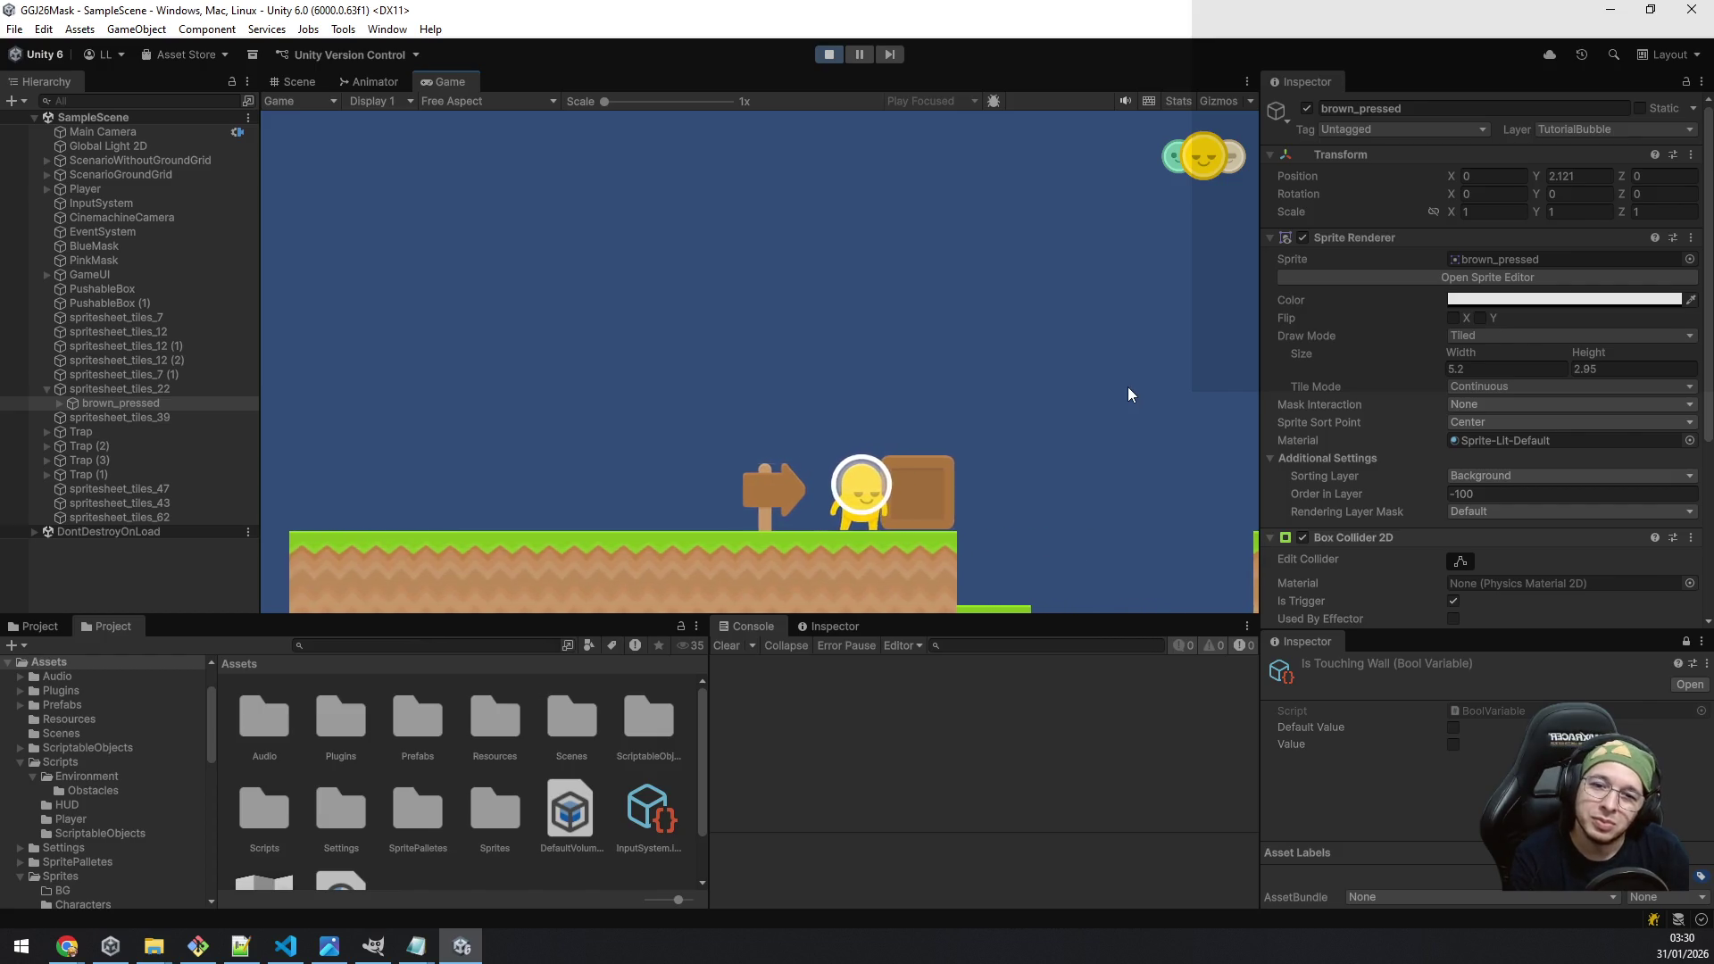
pyautogui.press('d')
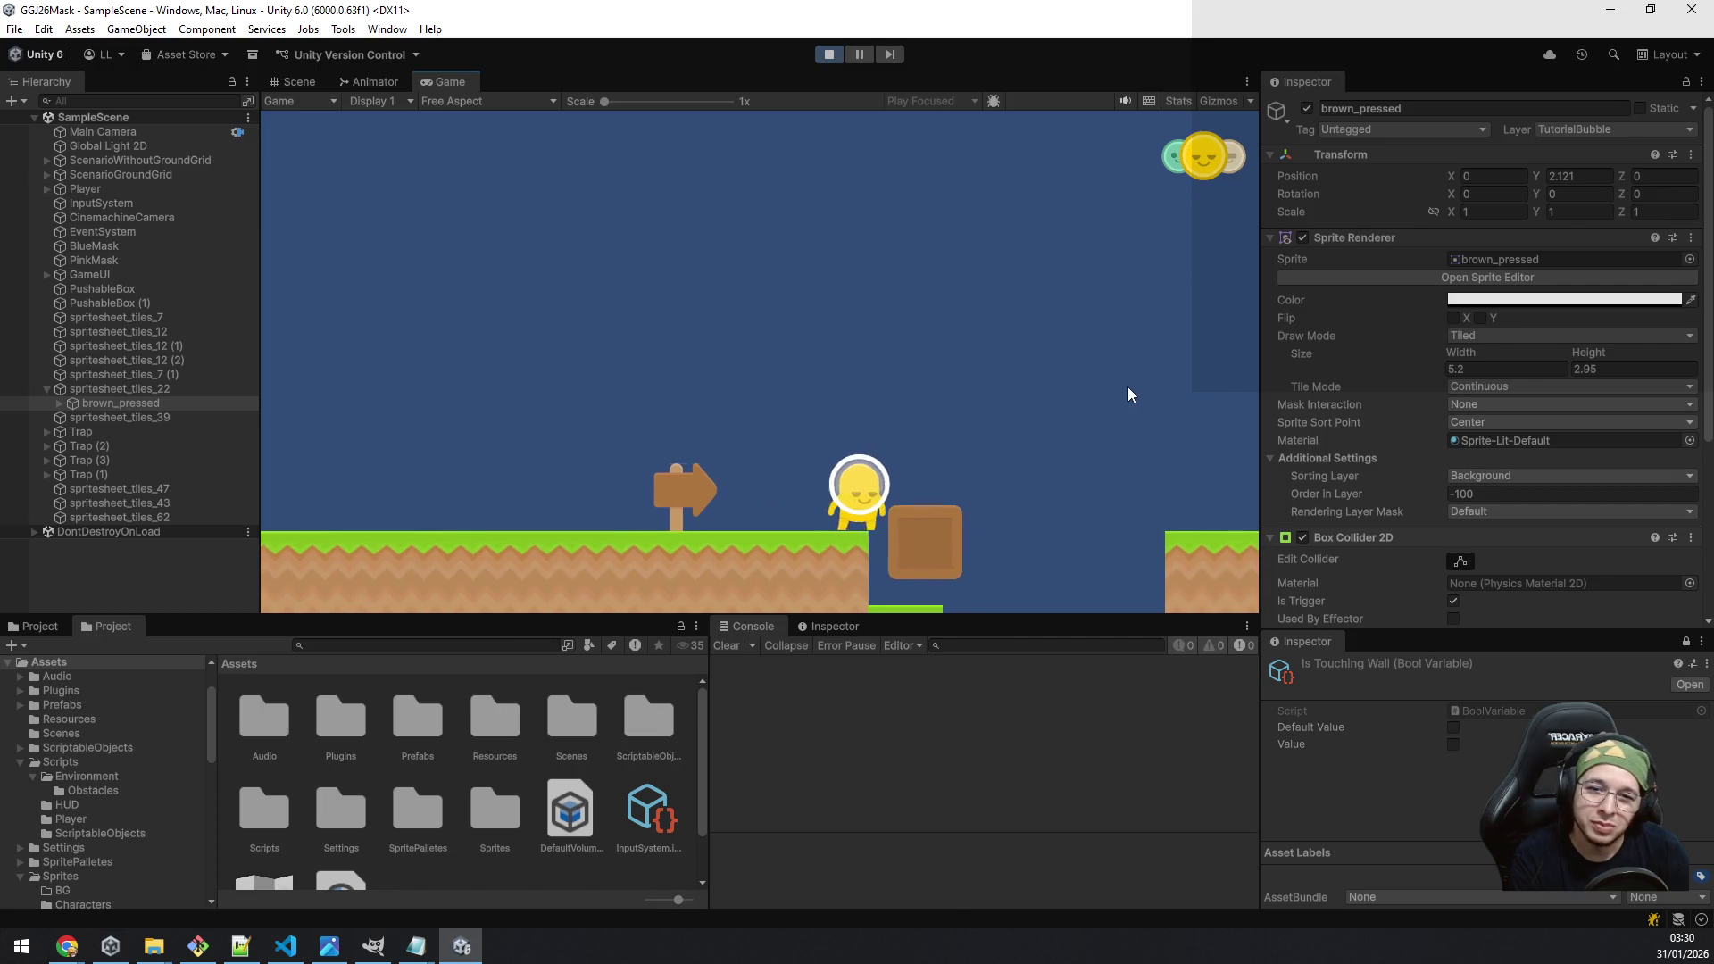
# Step: Switch to the green mask and jump the player across the gap, continuing right
pyautogui.press('d')
pyautogui.press('q')
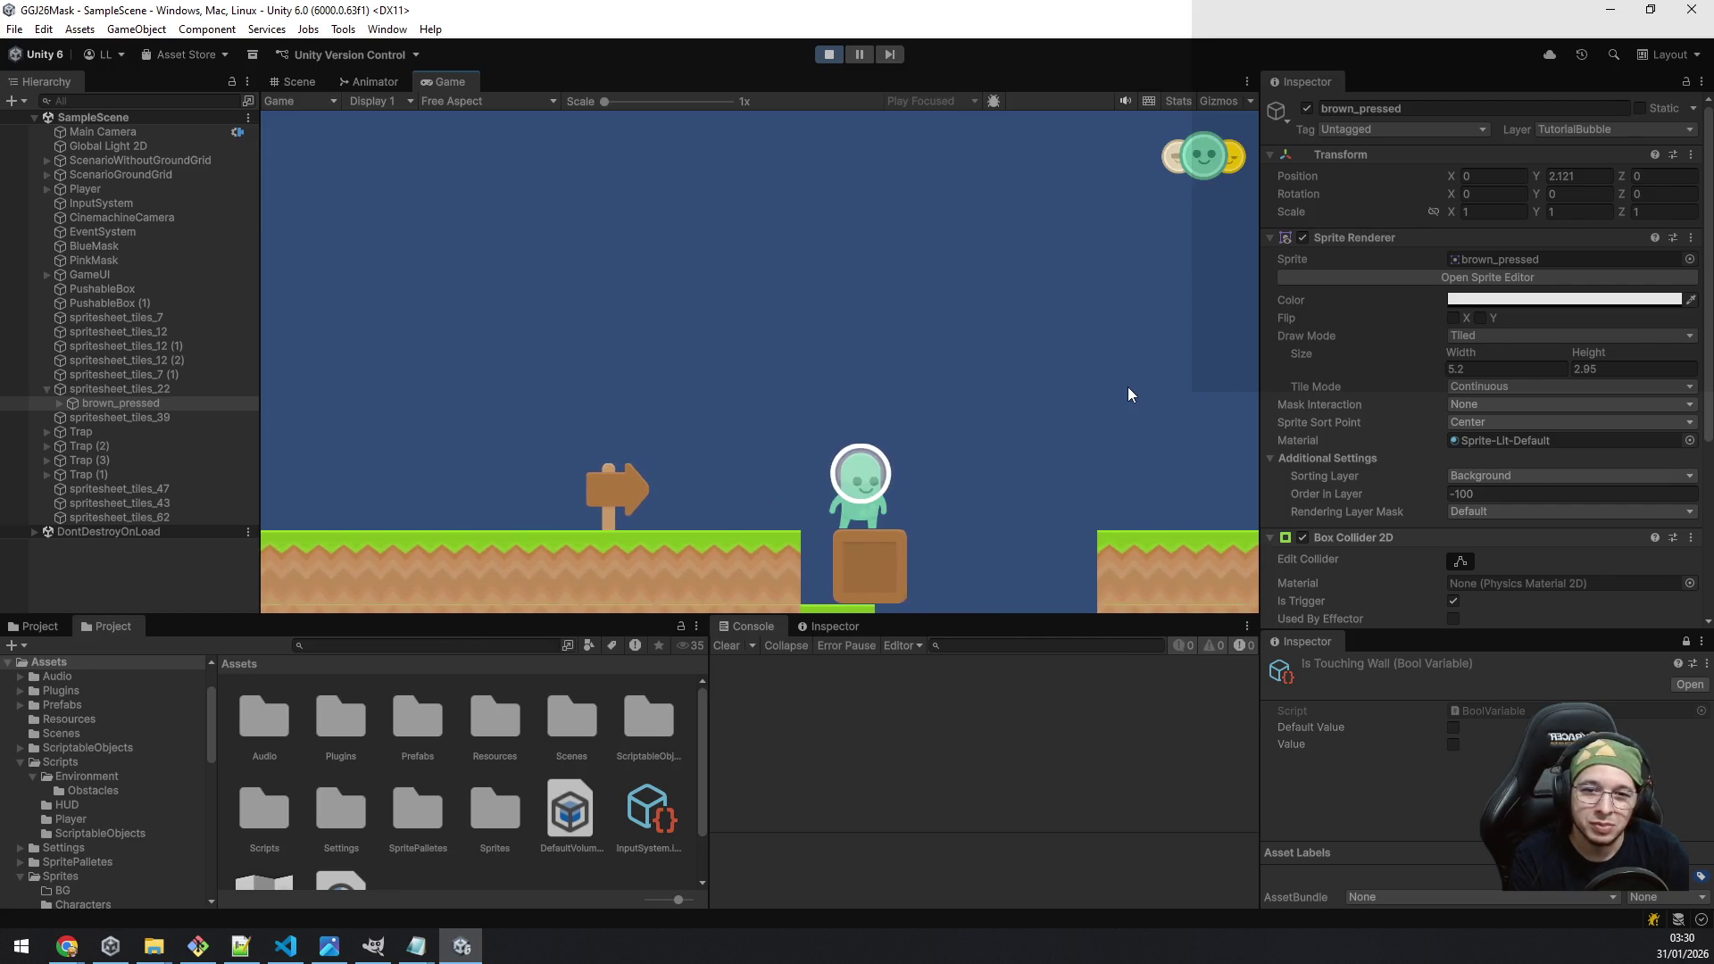
pyautogui.press('d')
pyautogui.press('space')
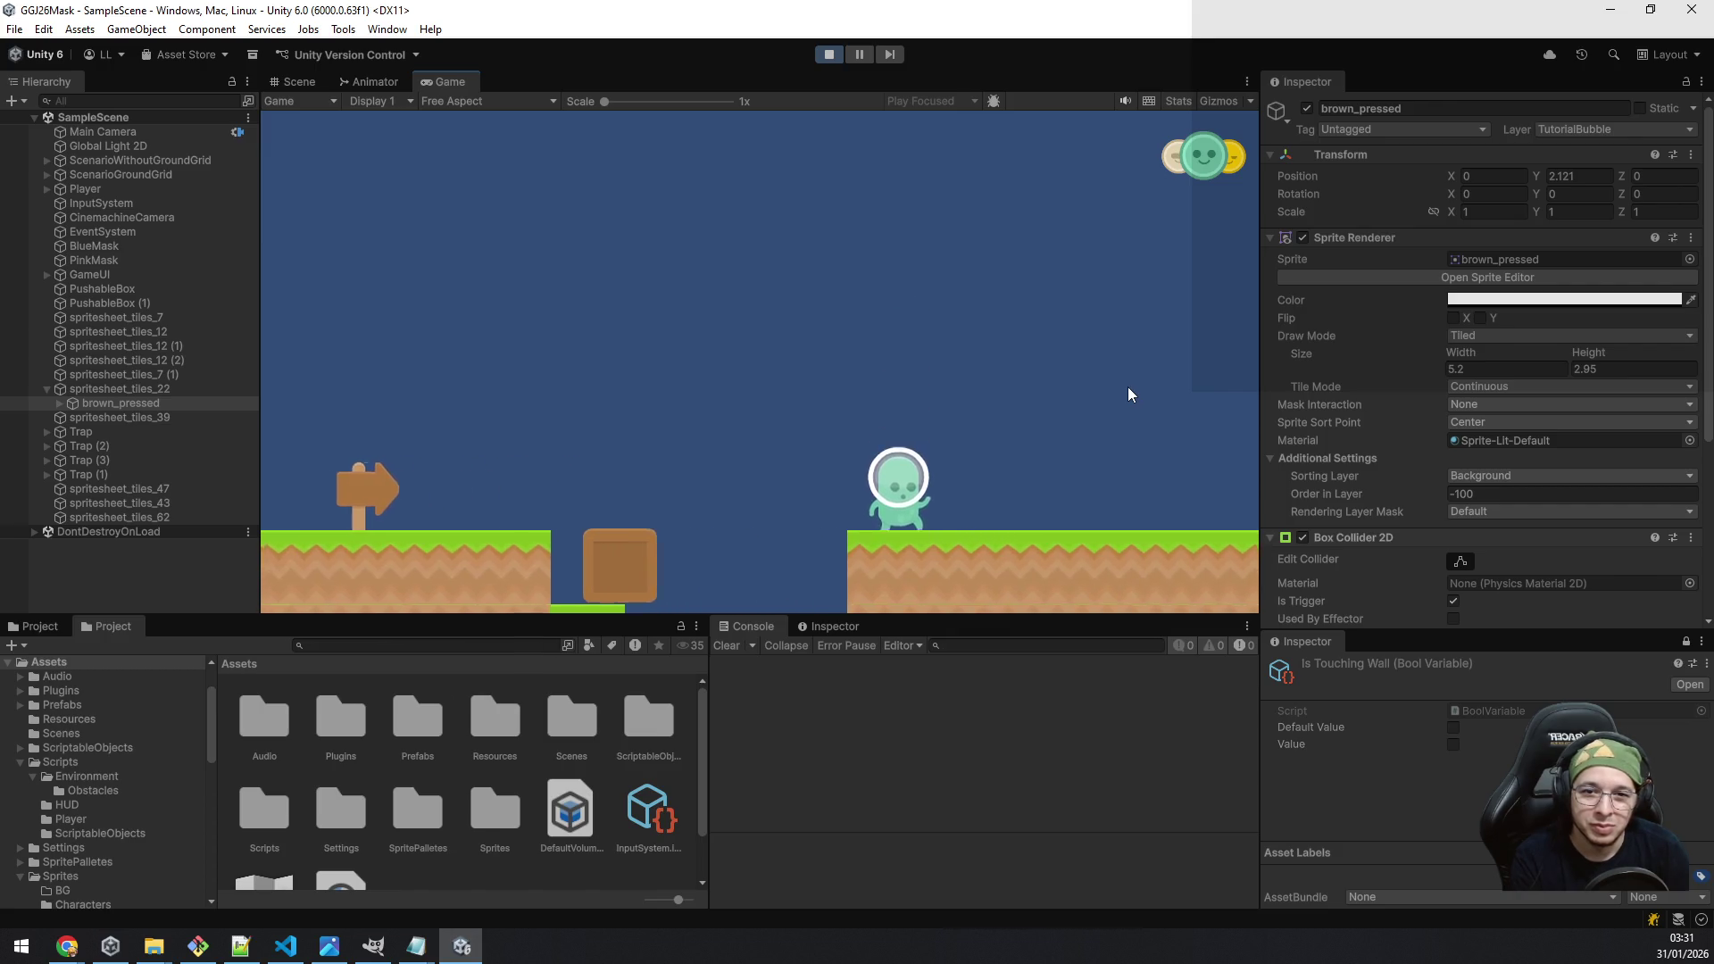
pyautogui.press('d')
pyautogui.press('space')
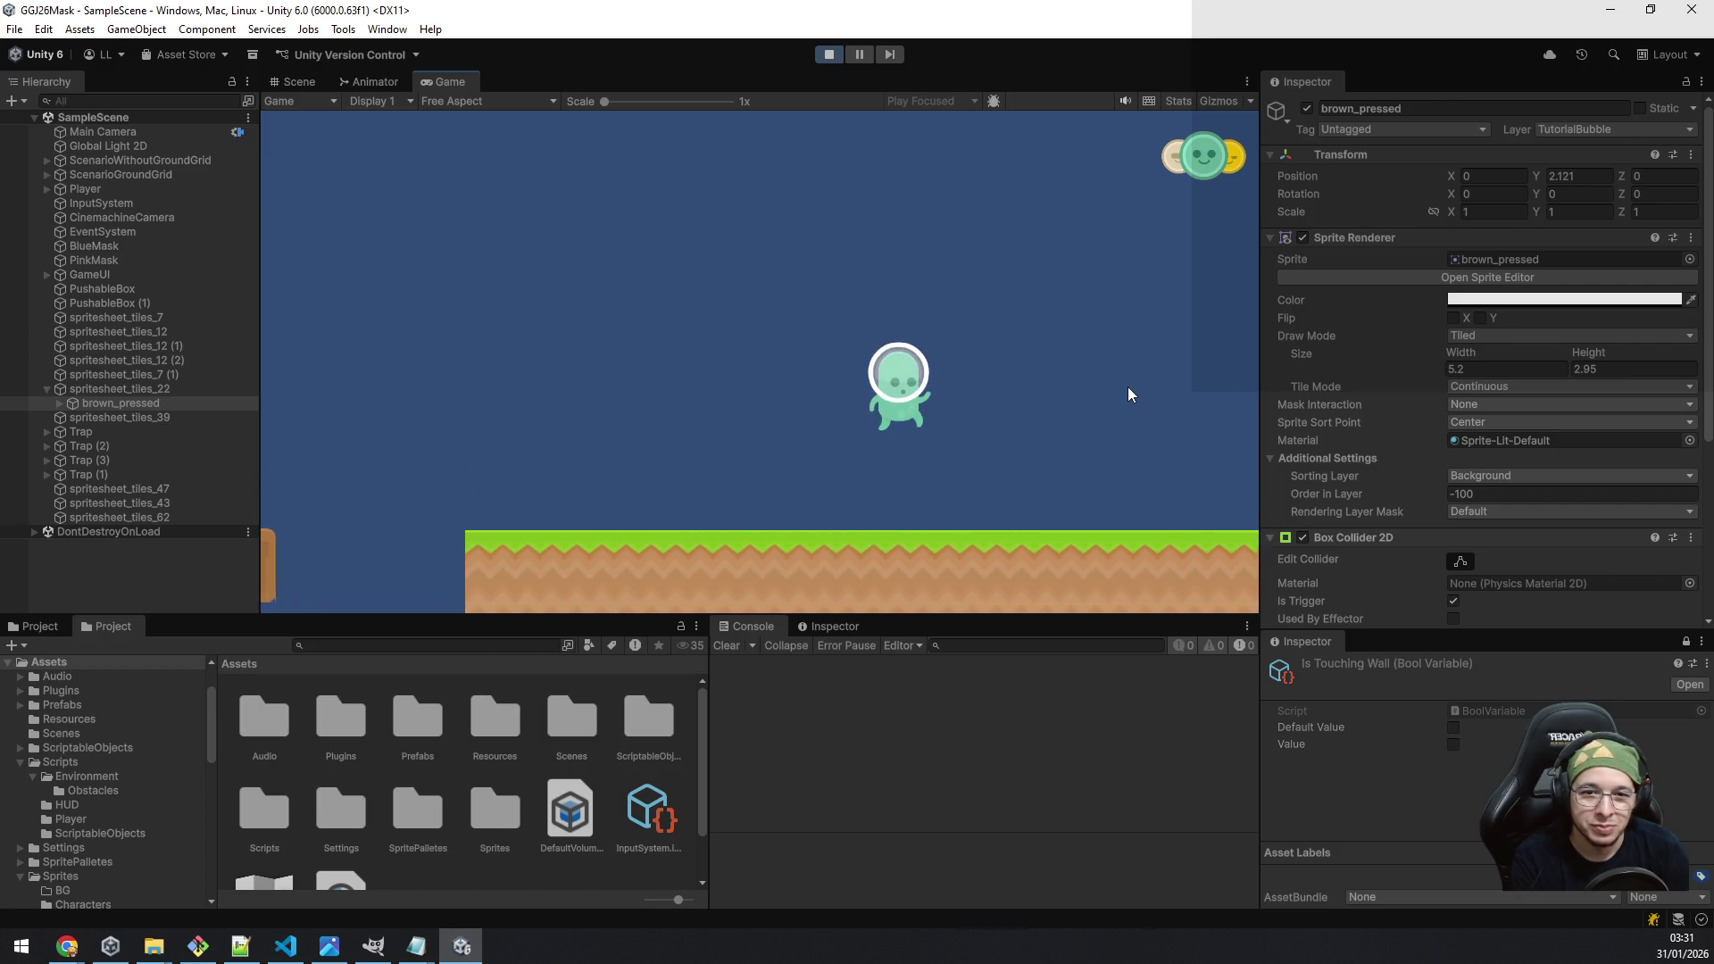
pyautogui.press('d')
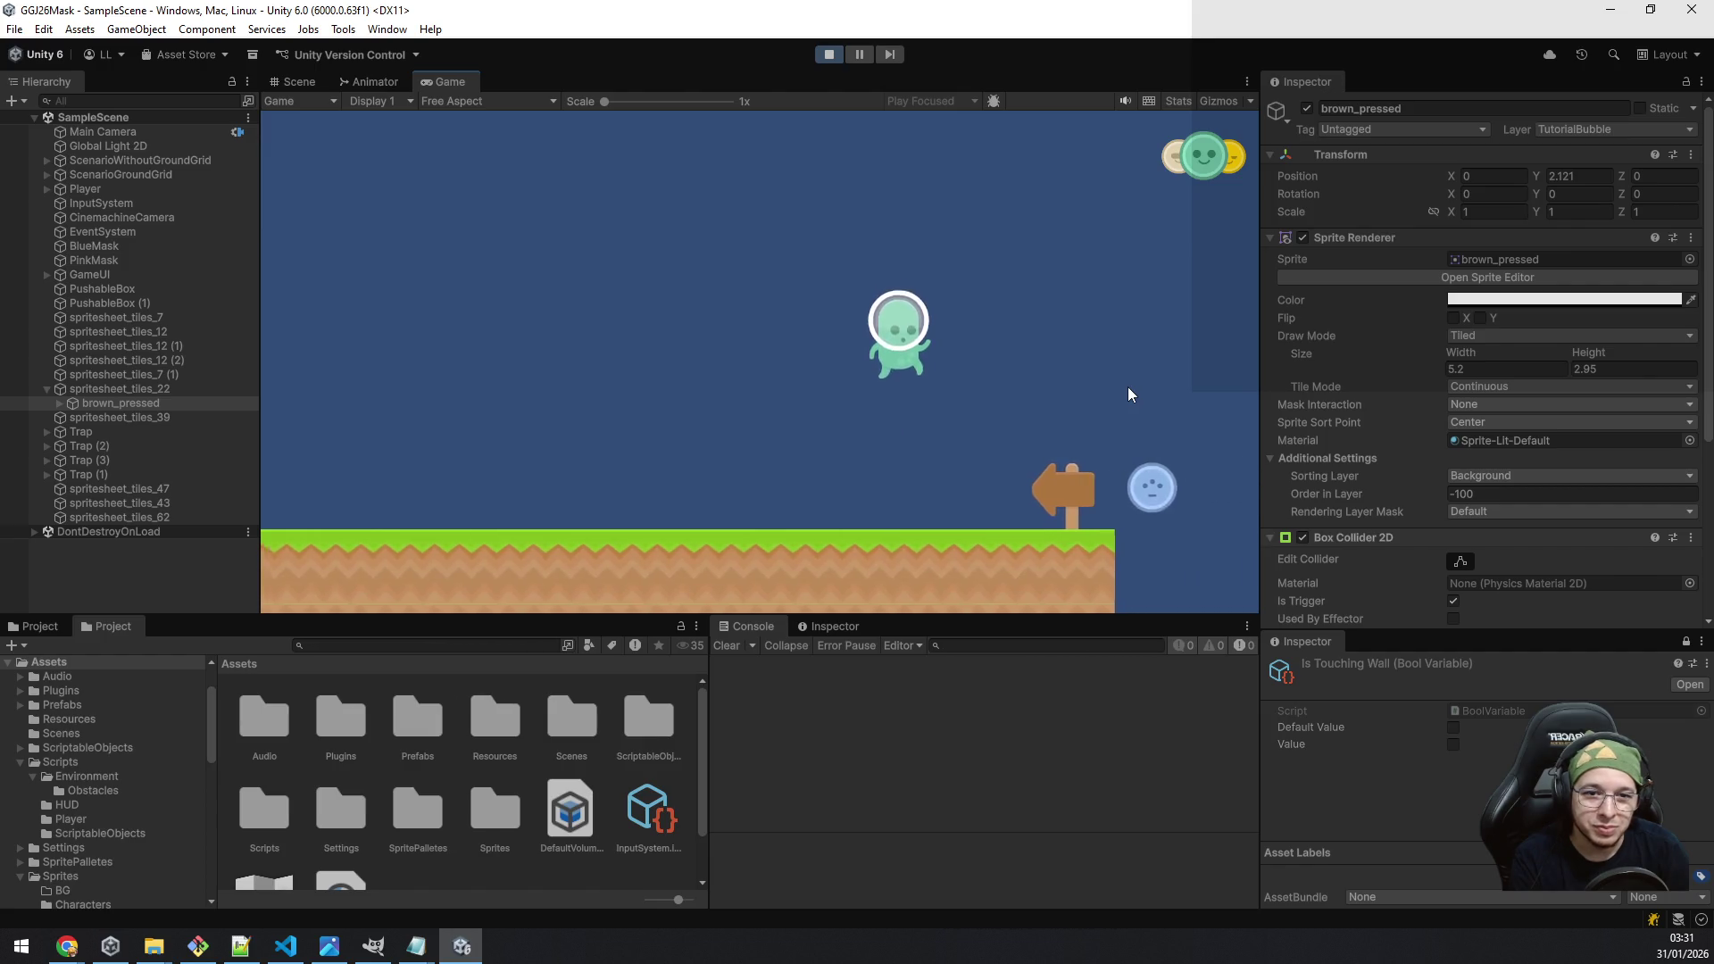
# Step: Head back left to the sign and walk in and out of range to show and fade the bubble
pyautogui.press('a')
pyautogui.press('space')
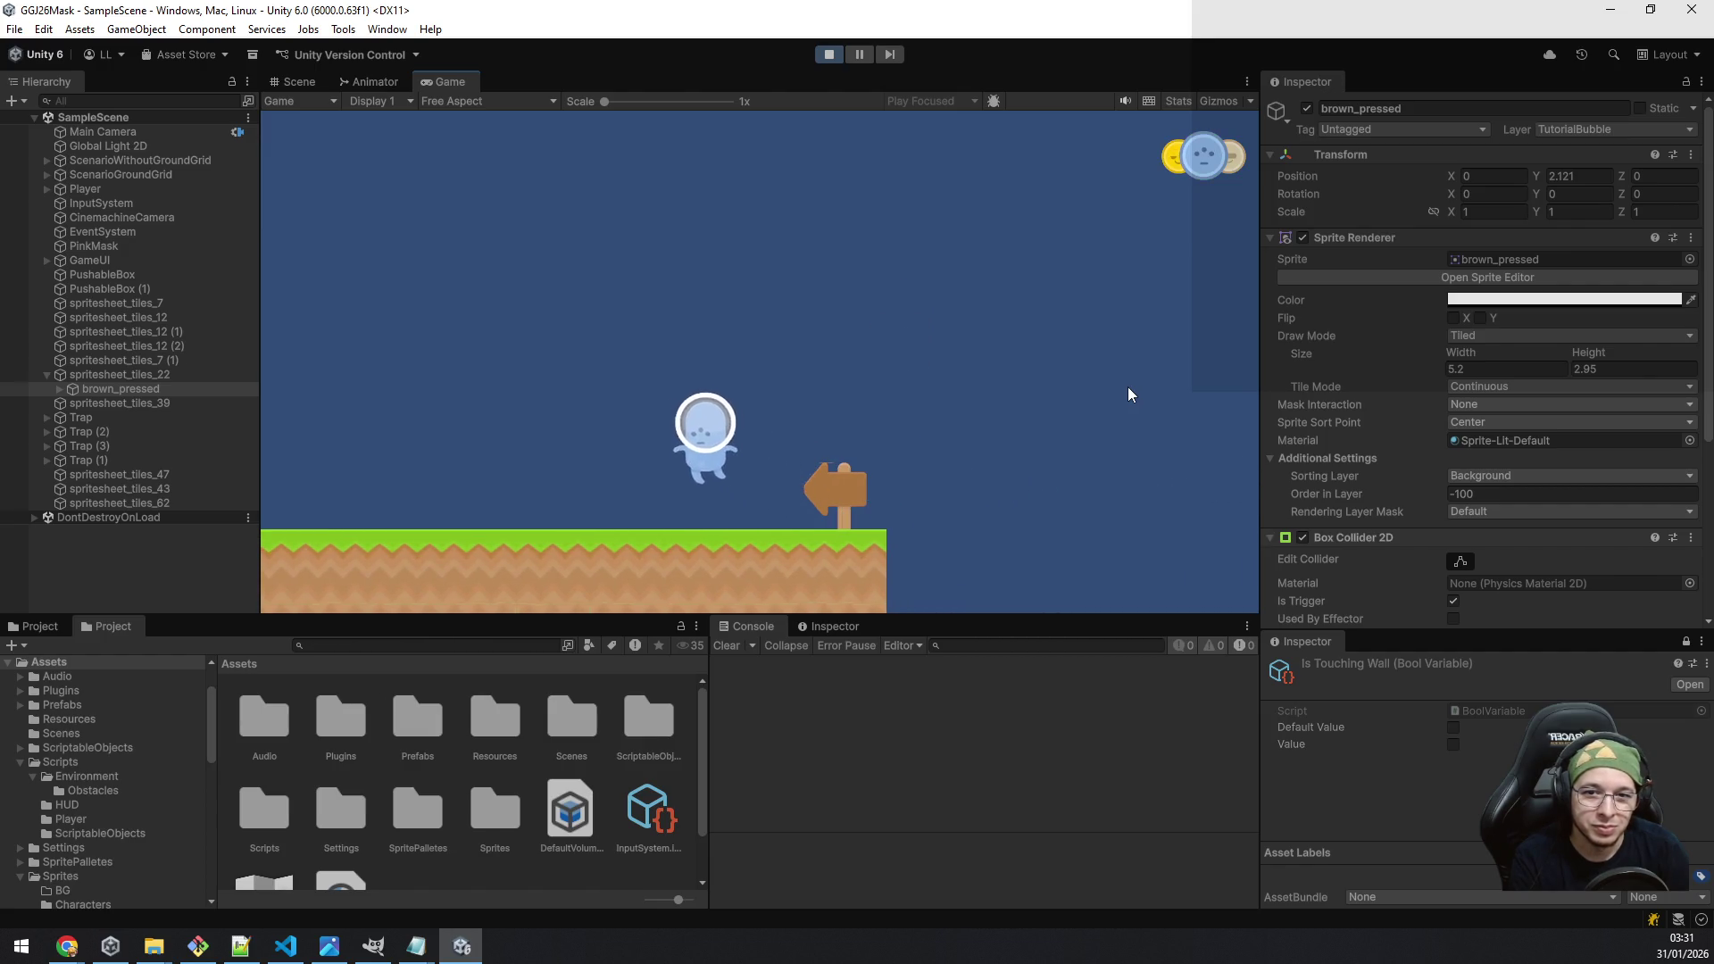
pyautogui.press('a')
pyautogui.press('space')
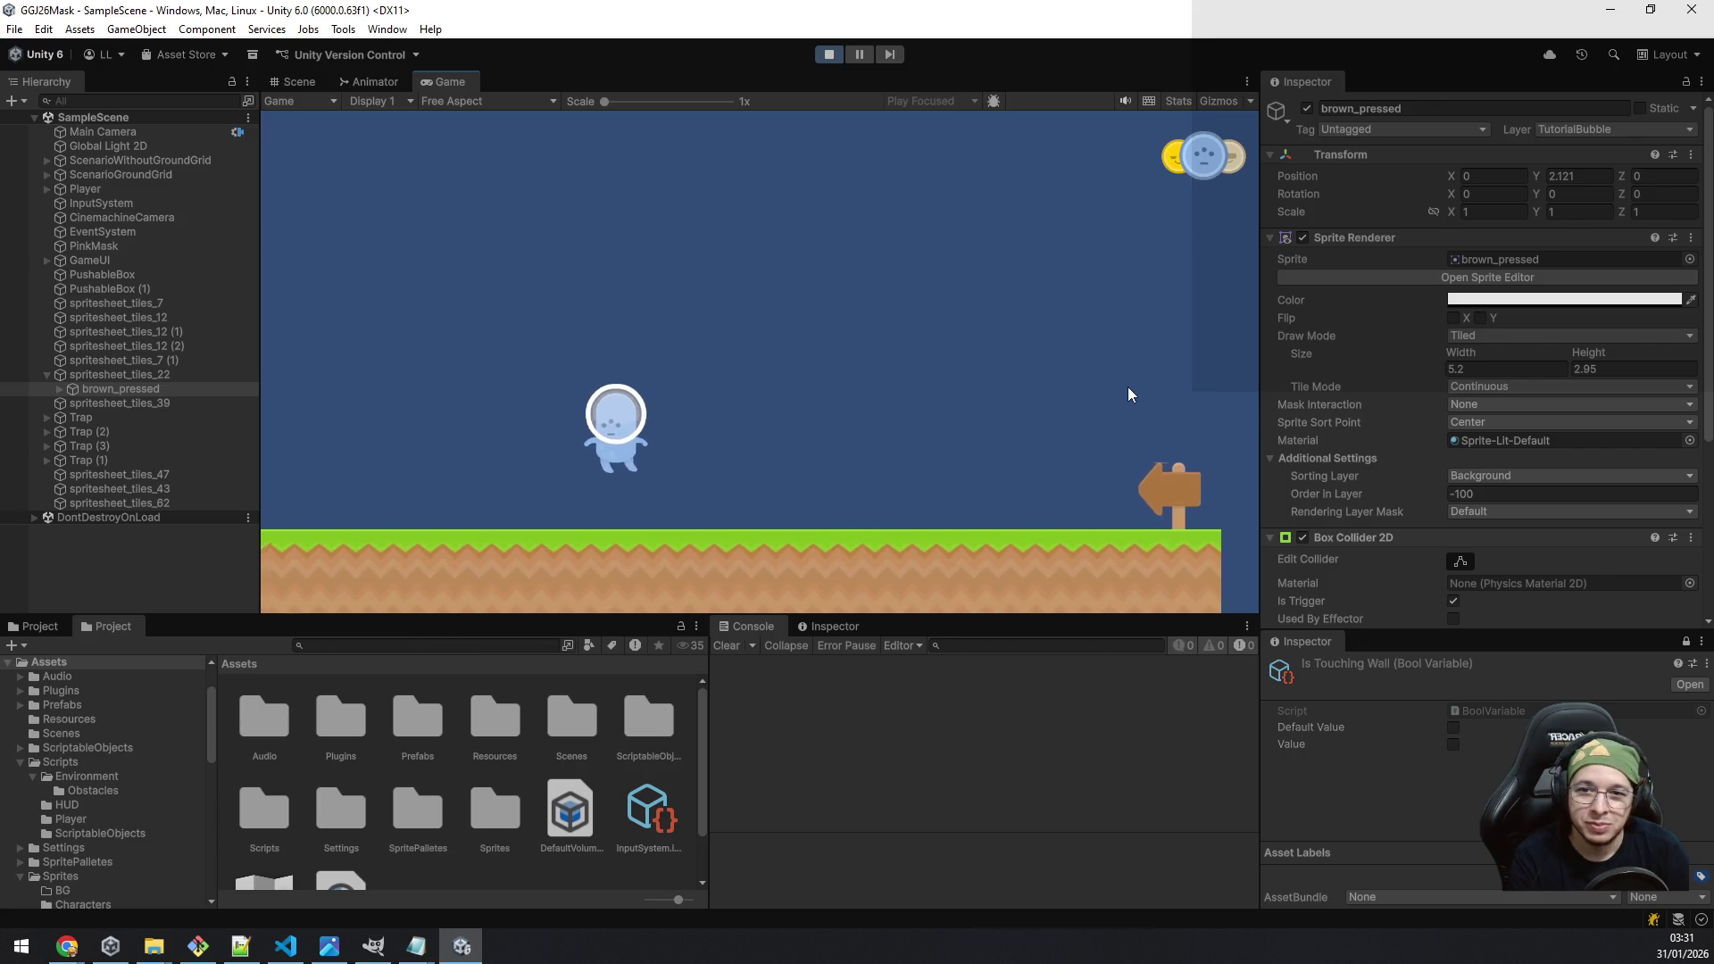
pyautogui.press('a')
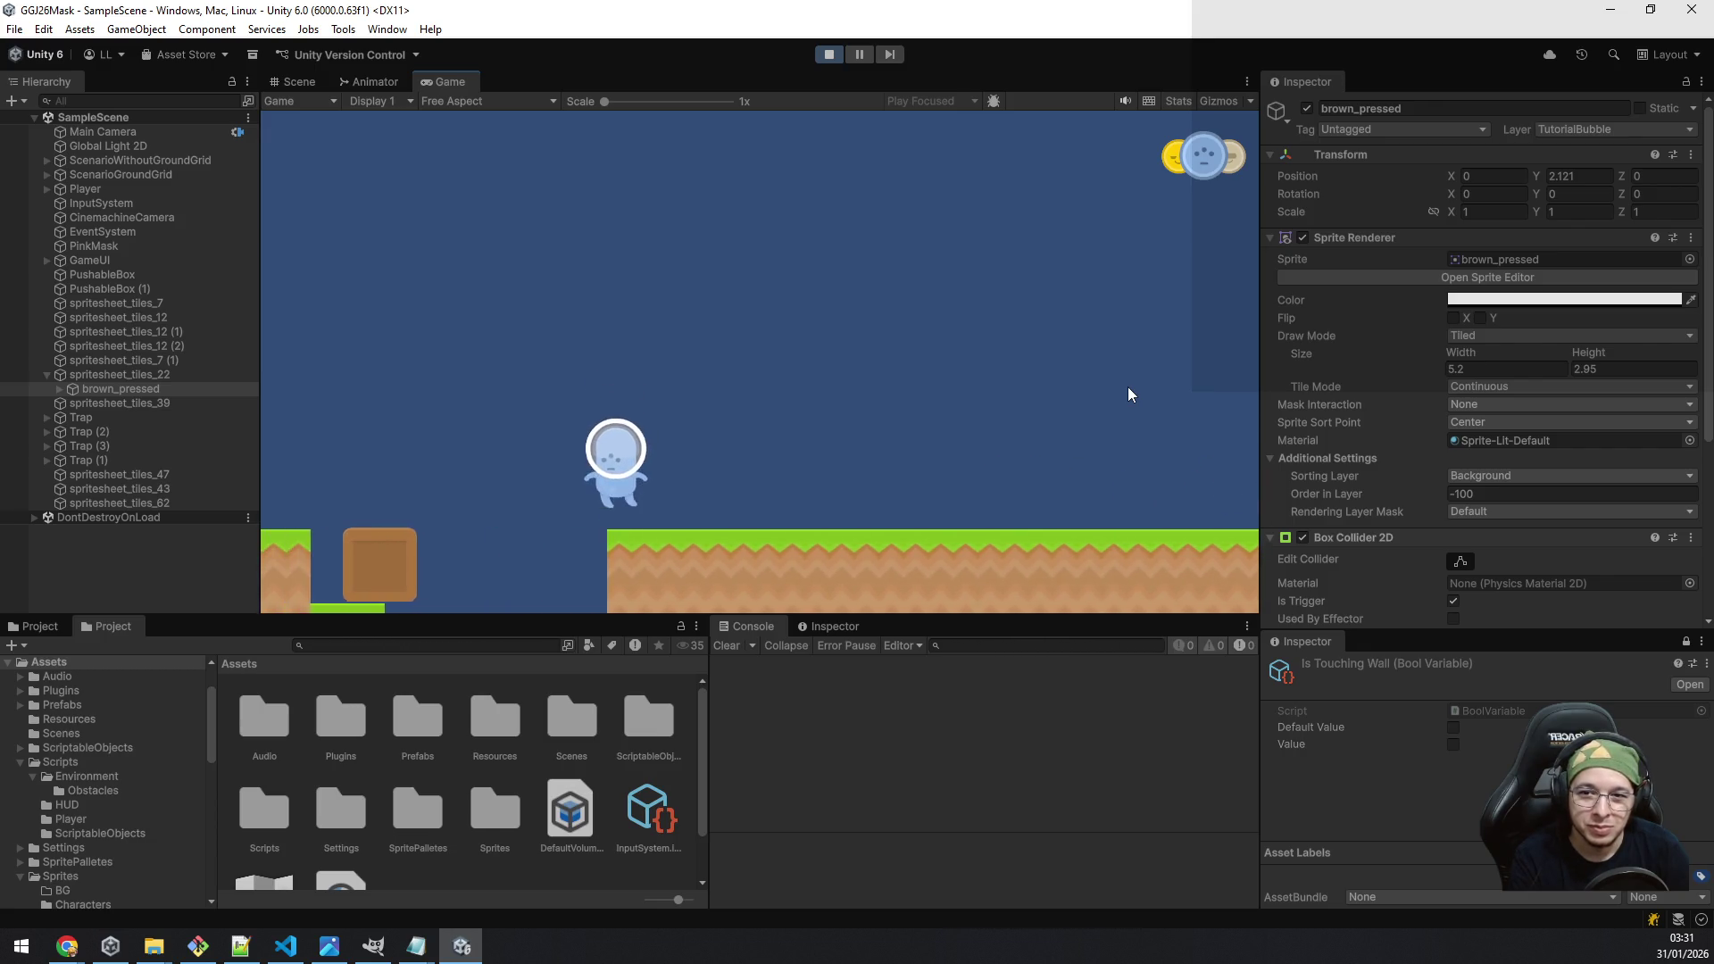
pyautogui.press('a')
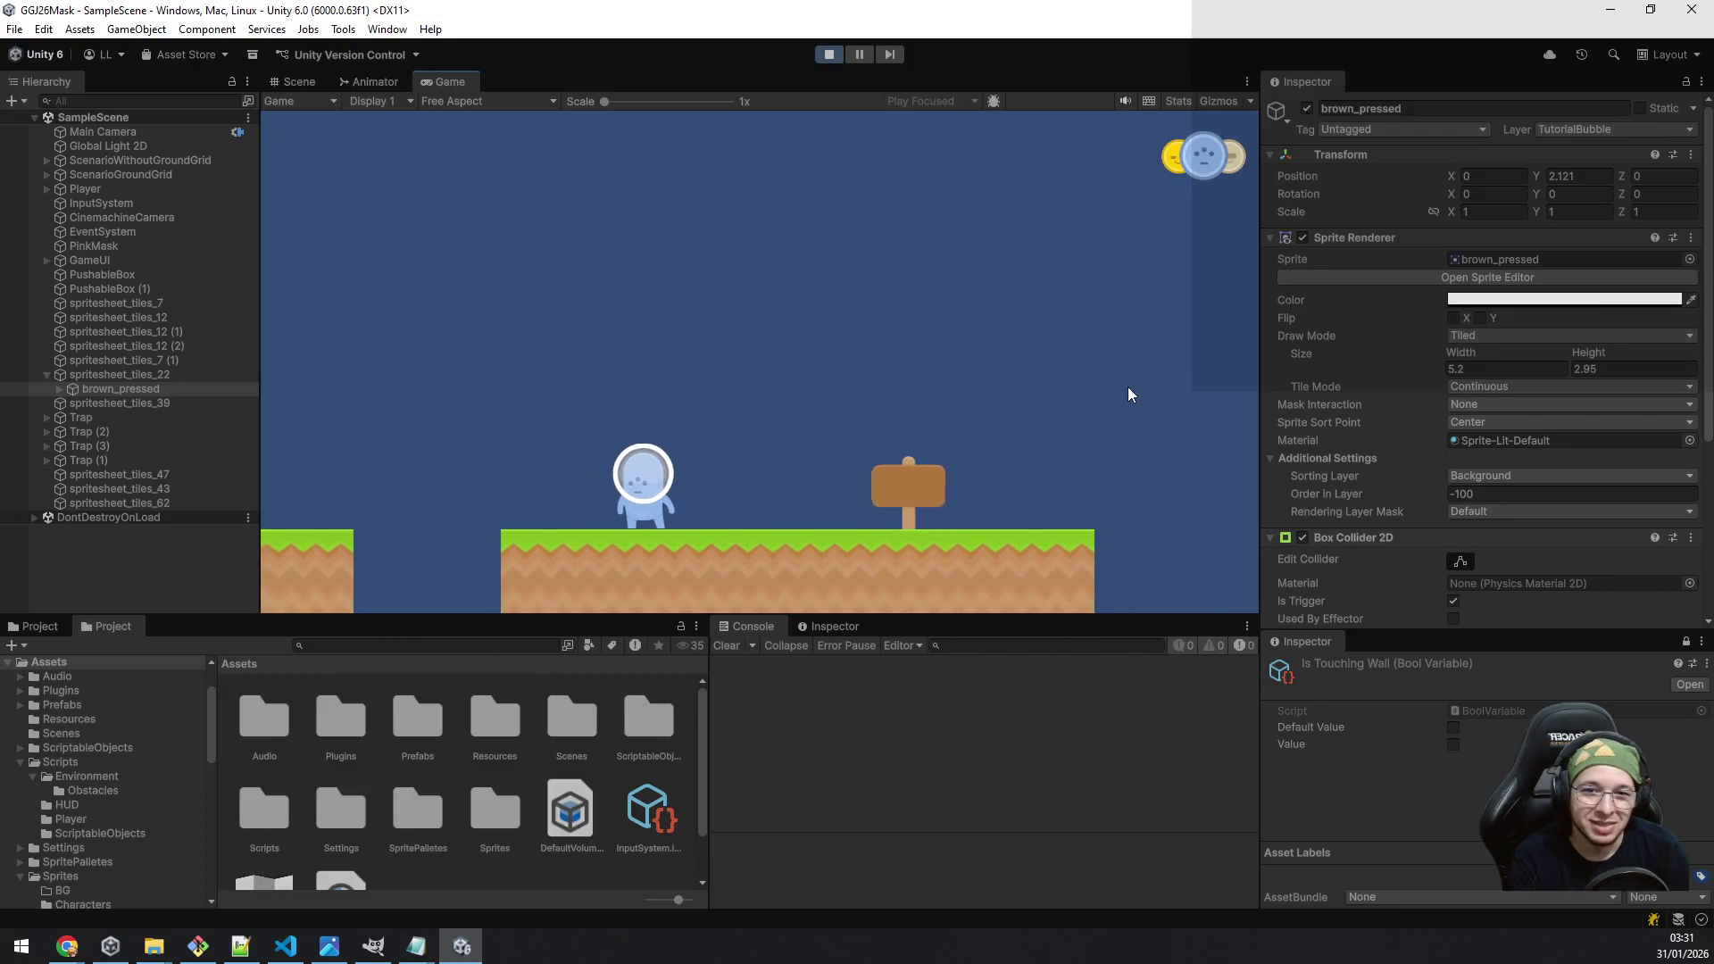
pyautogui.press('d')
pyautogui.press('d')
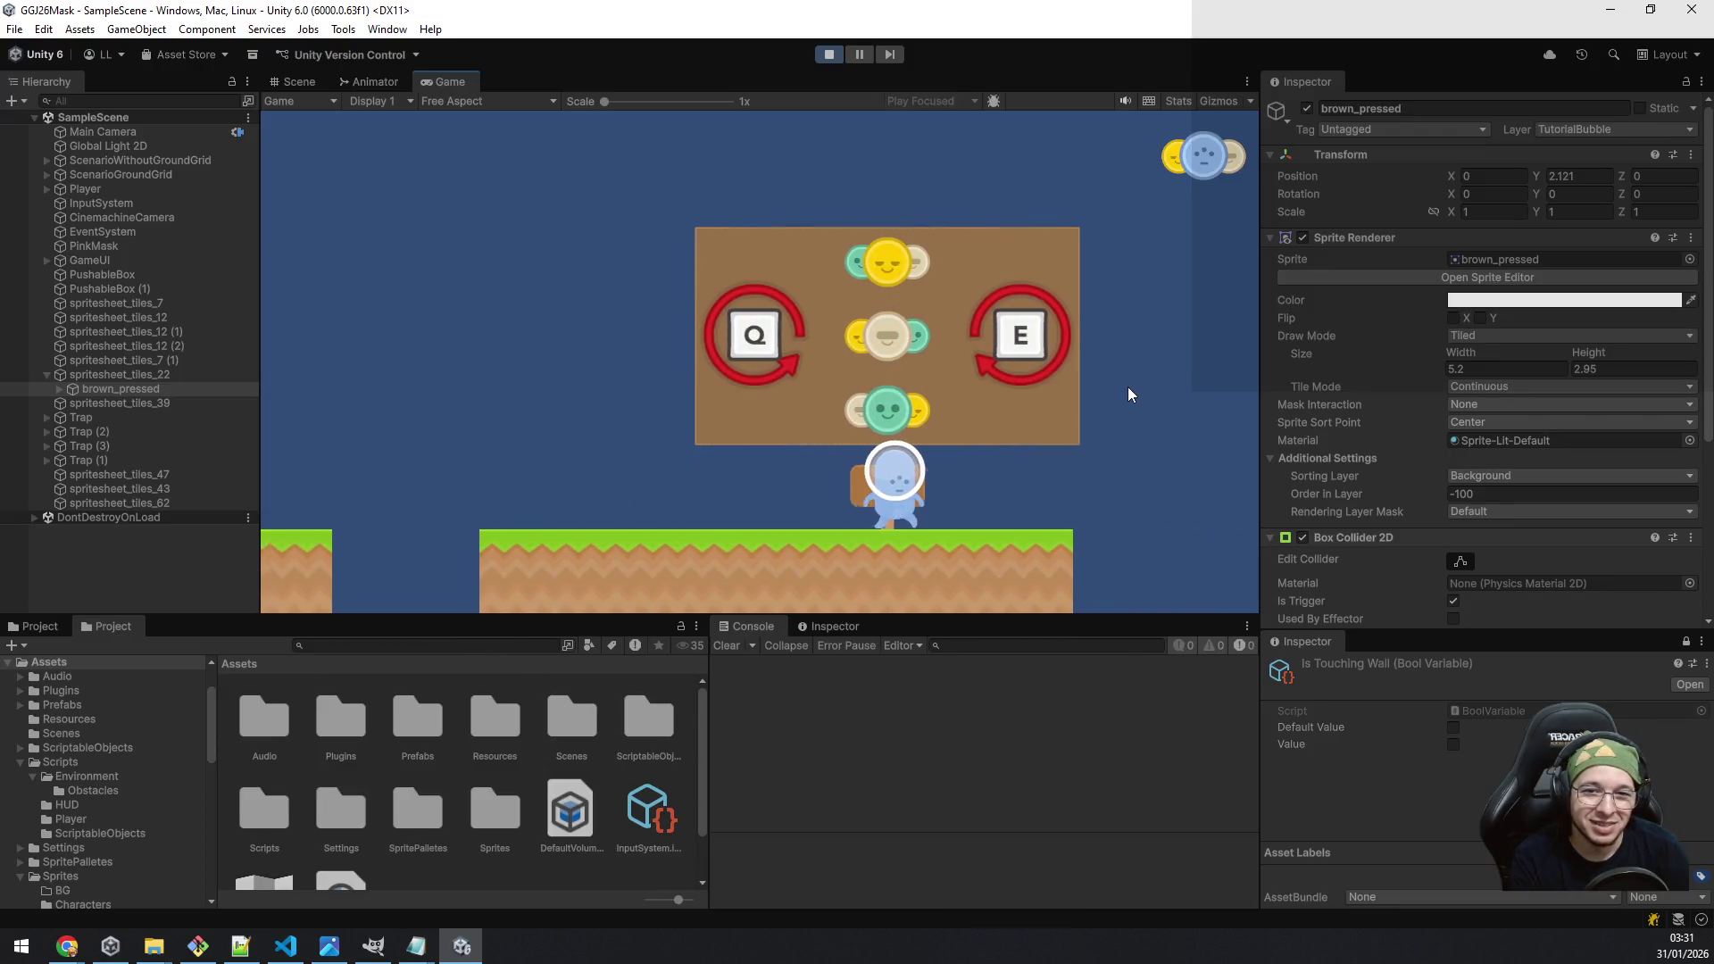
pyautogui.press('a')
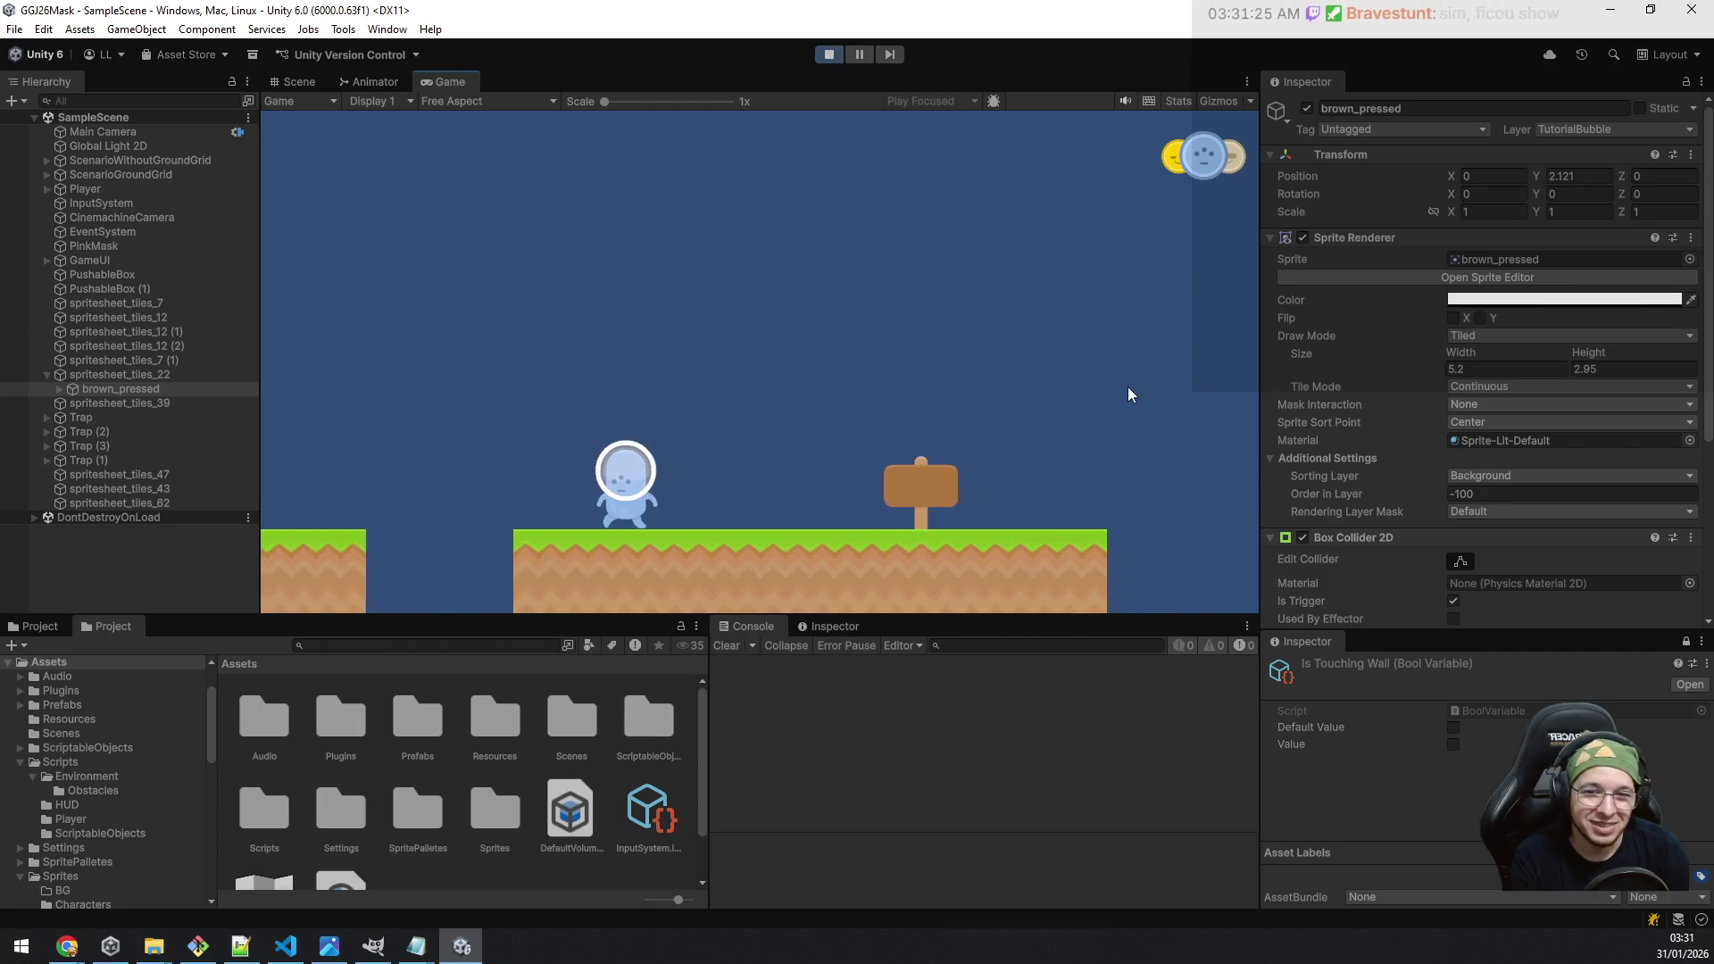
pyautogui.press('d')
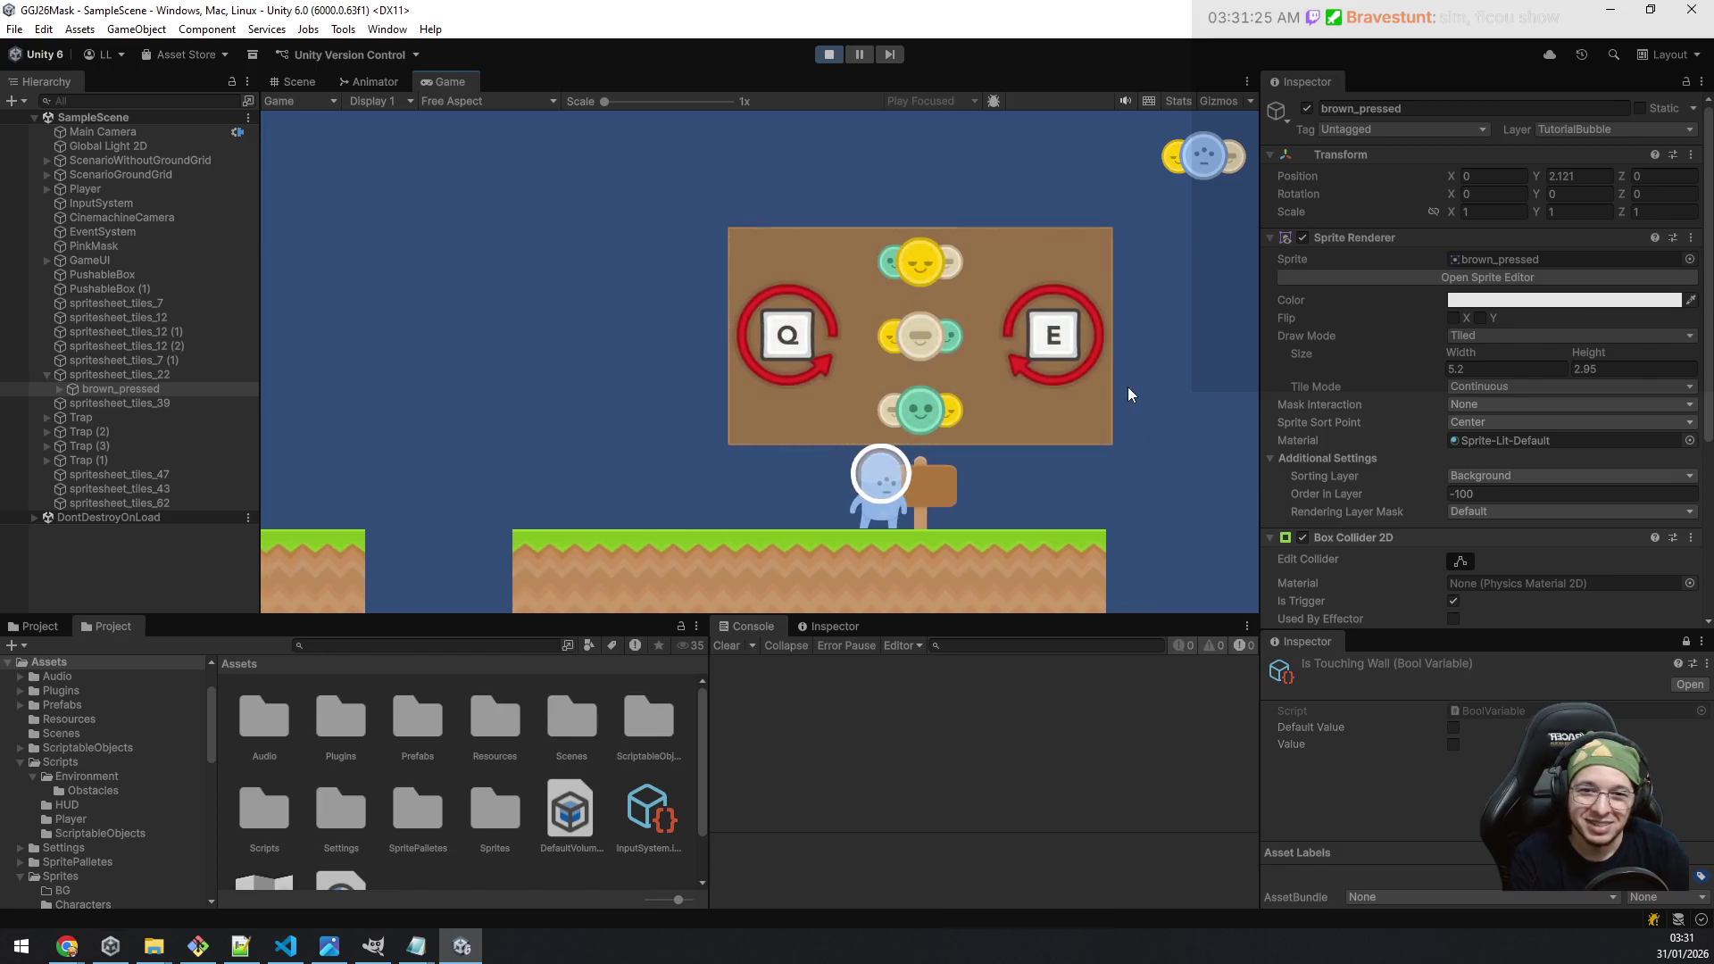
pyautogui.press('a')
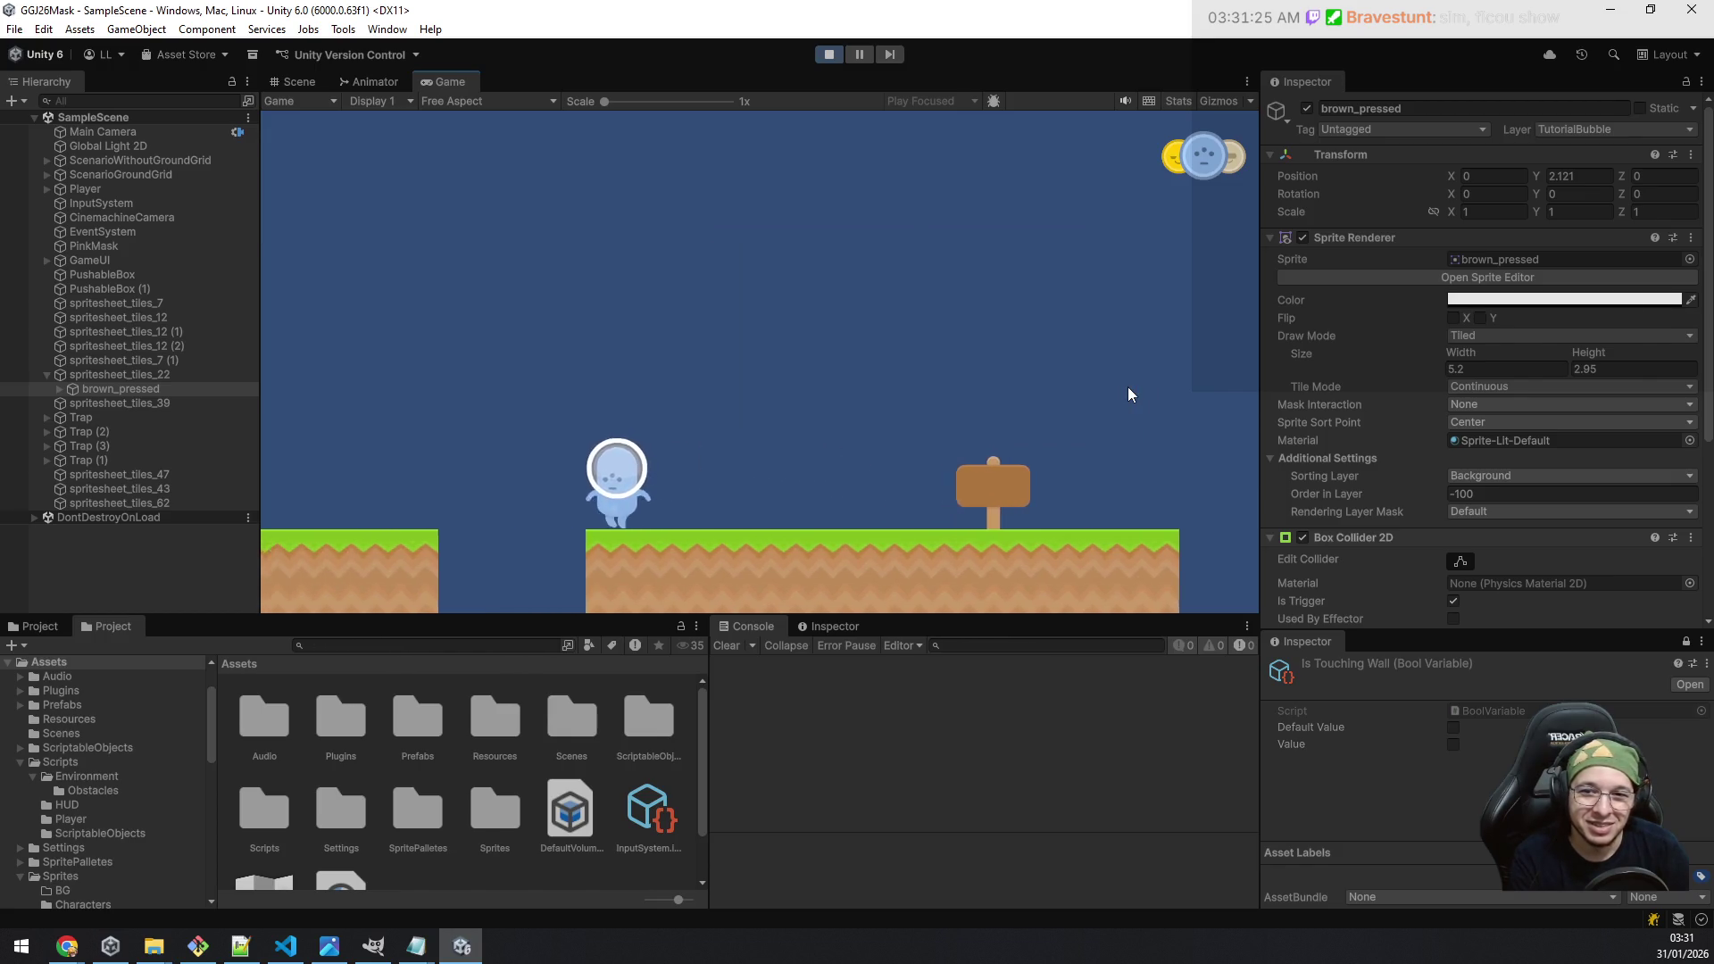
pyautogui.press('space')
# Step: Jump over the gap and approach the sign again, cycling the mask colour back to blue
pyautogui.press('d')
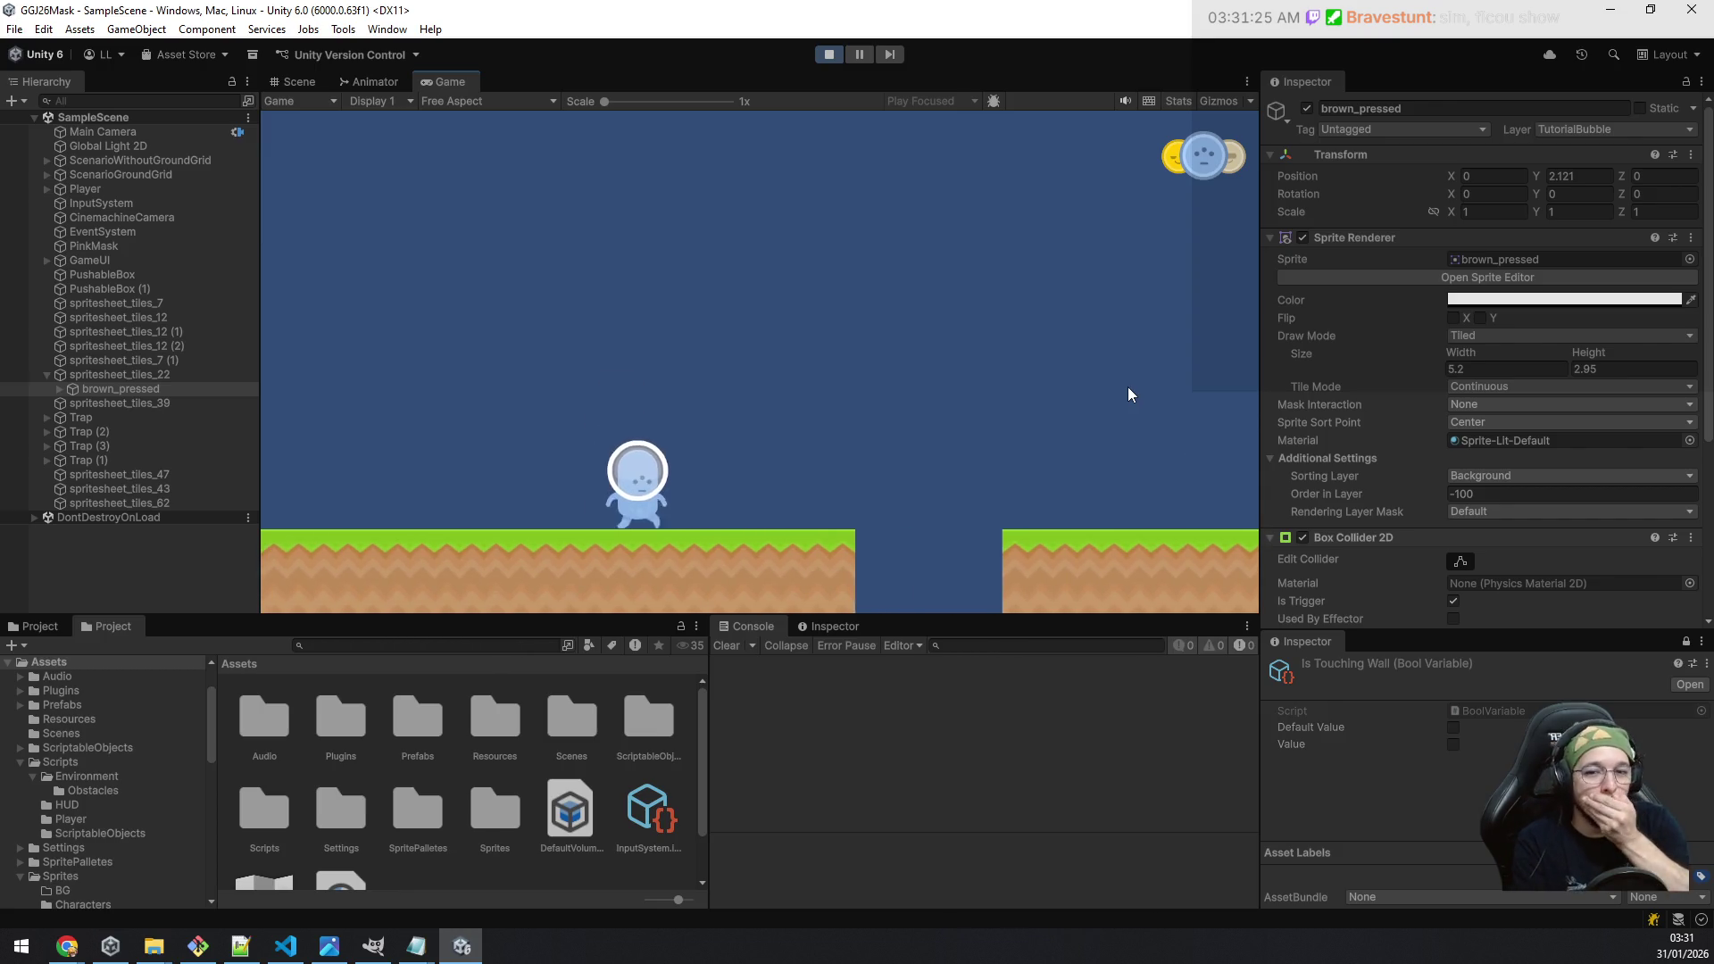
pyautogui.press('space')
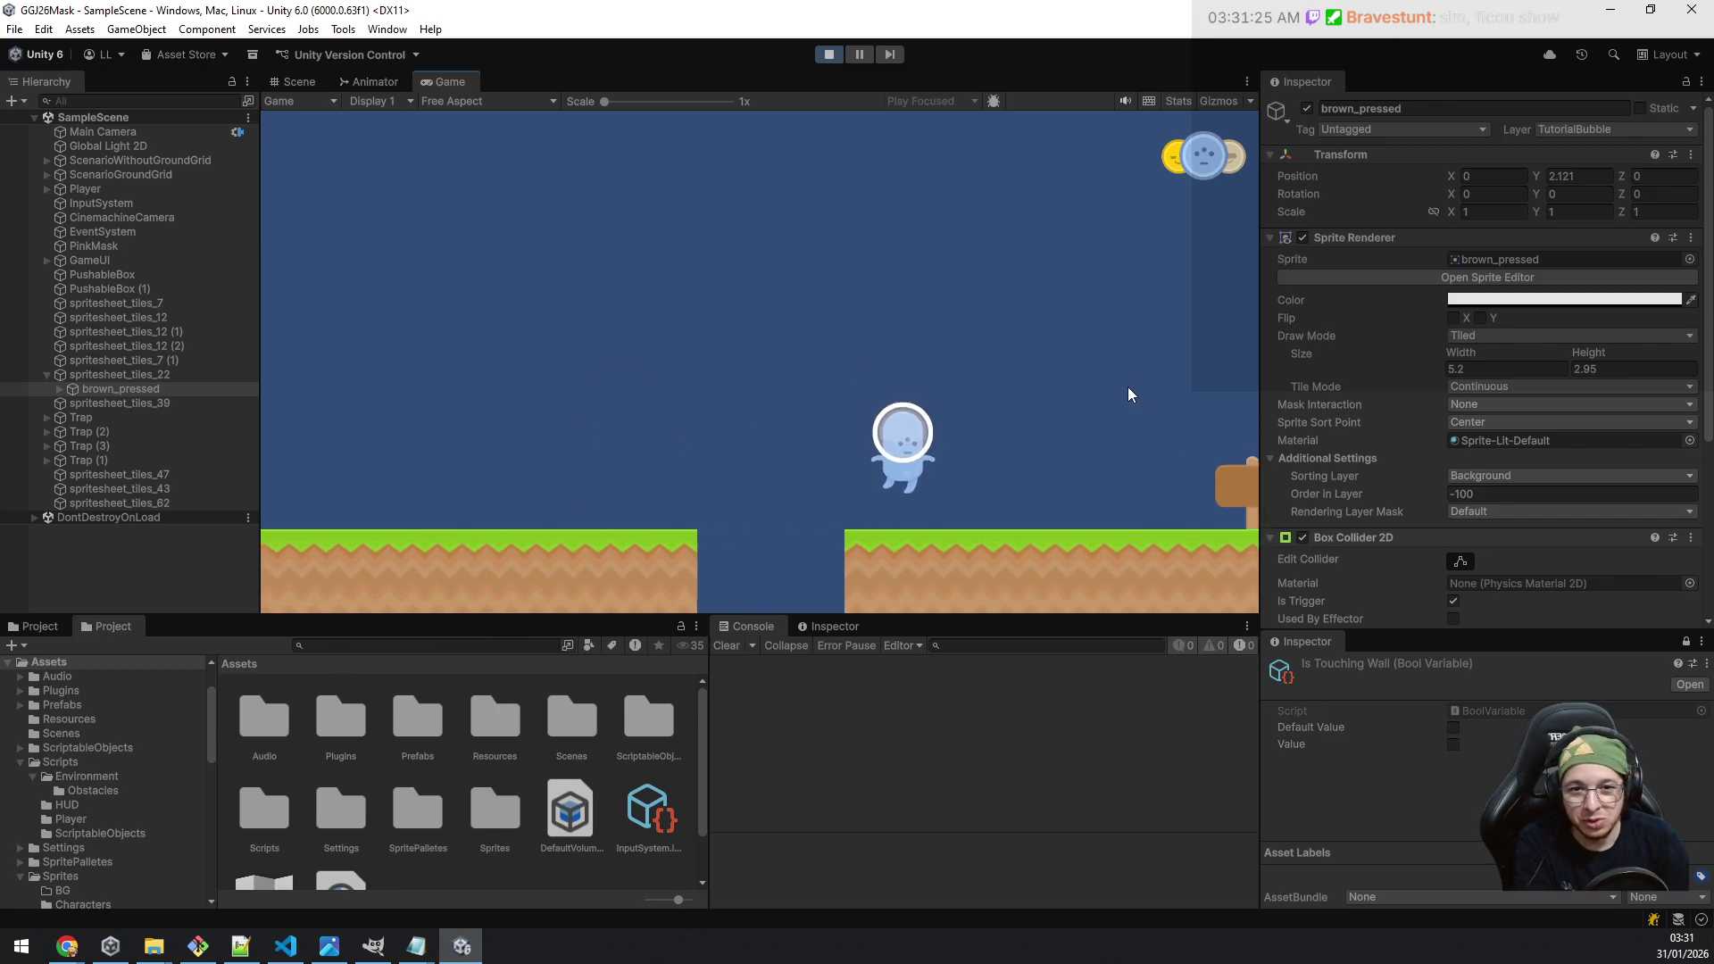
pyautogui.press('a')
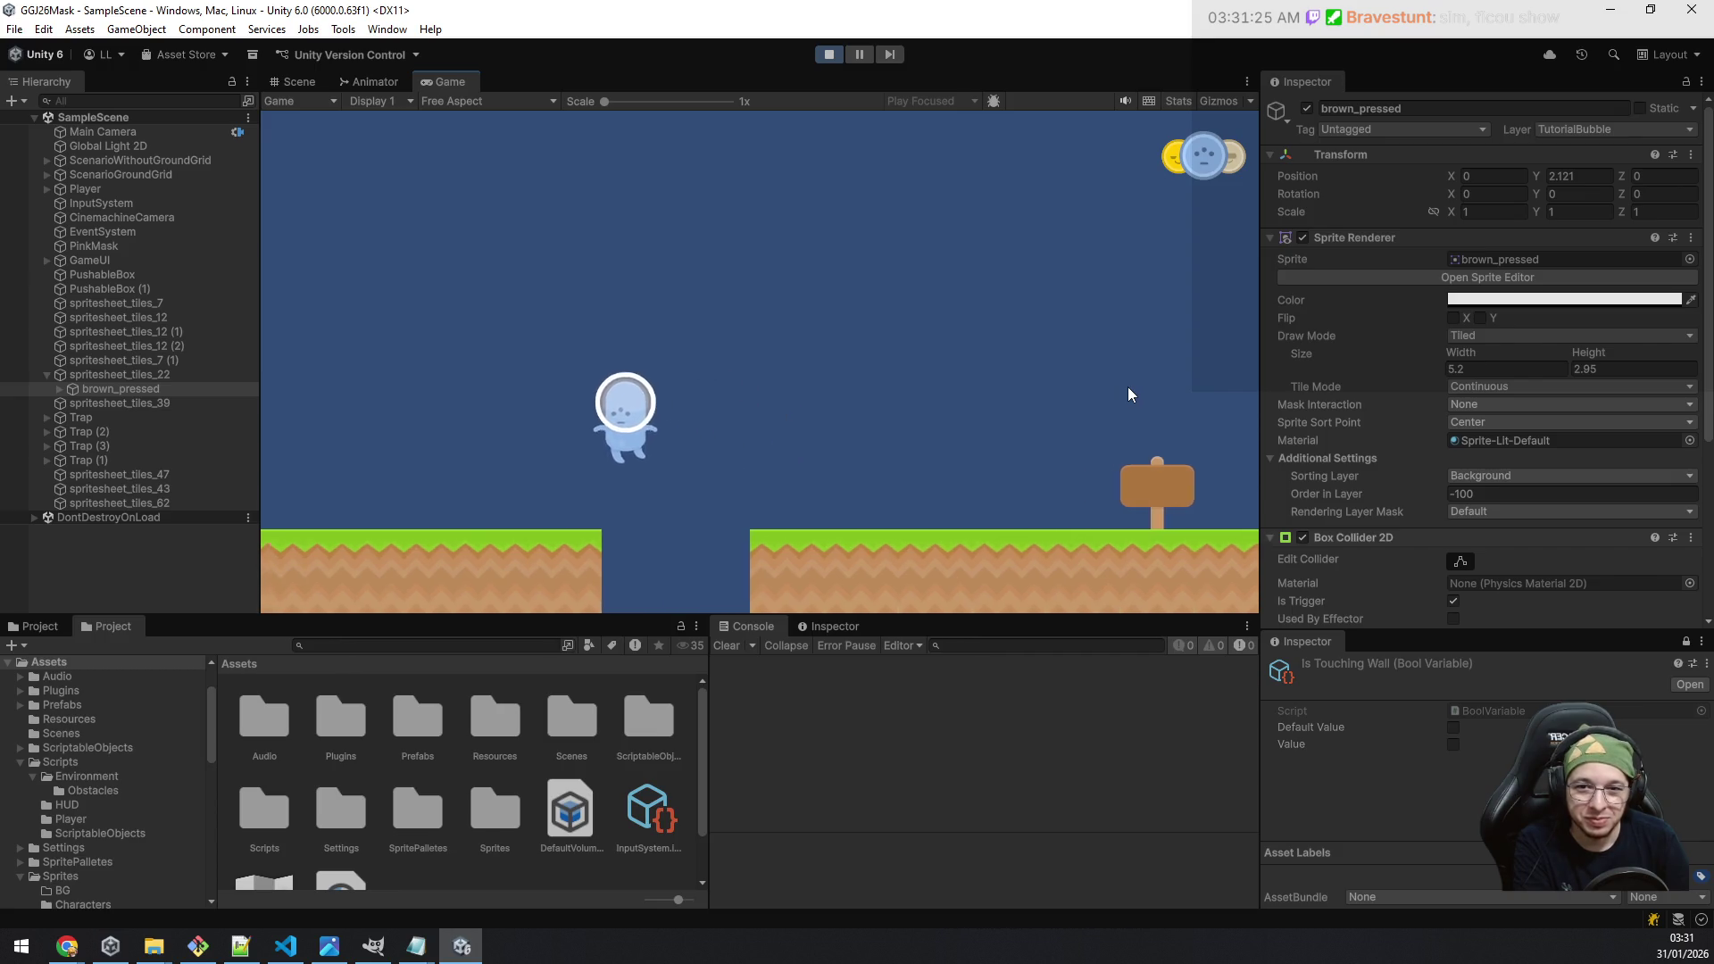
pyautogui.press('space')
pyautogui.press('d')
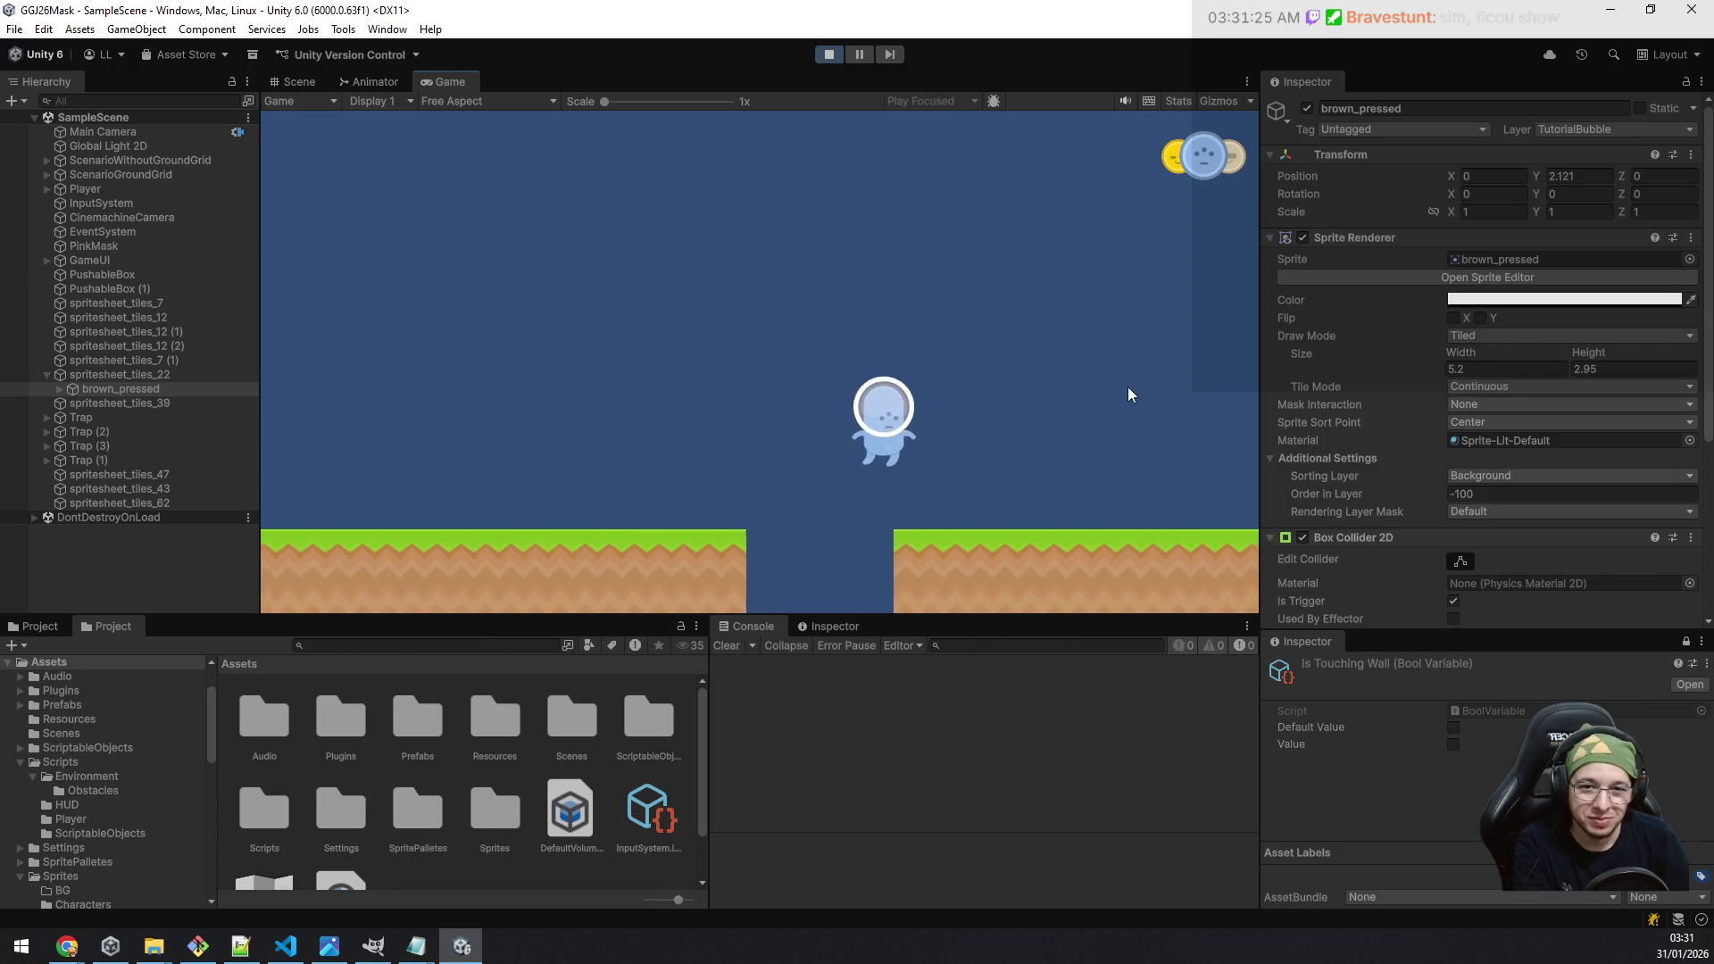
pyautogui.press('a')
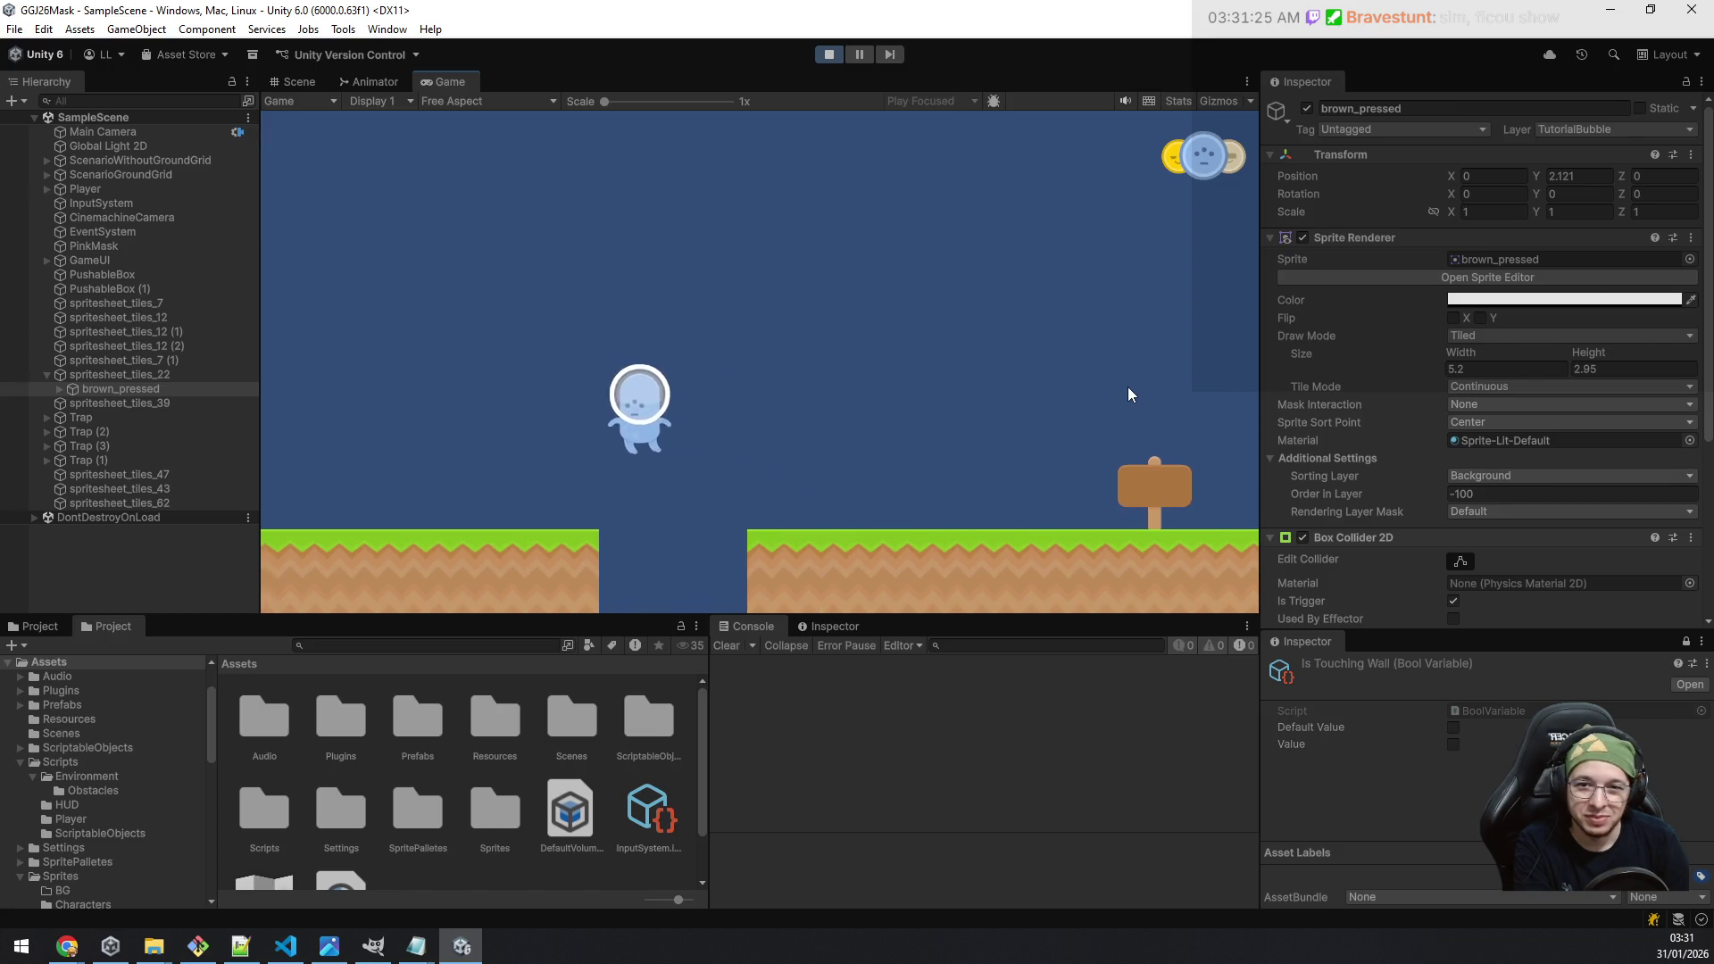
pyautogui.press('d')
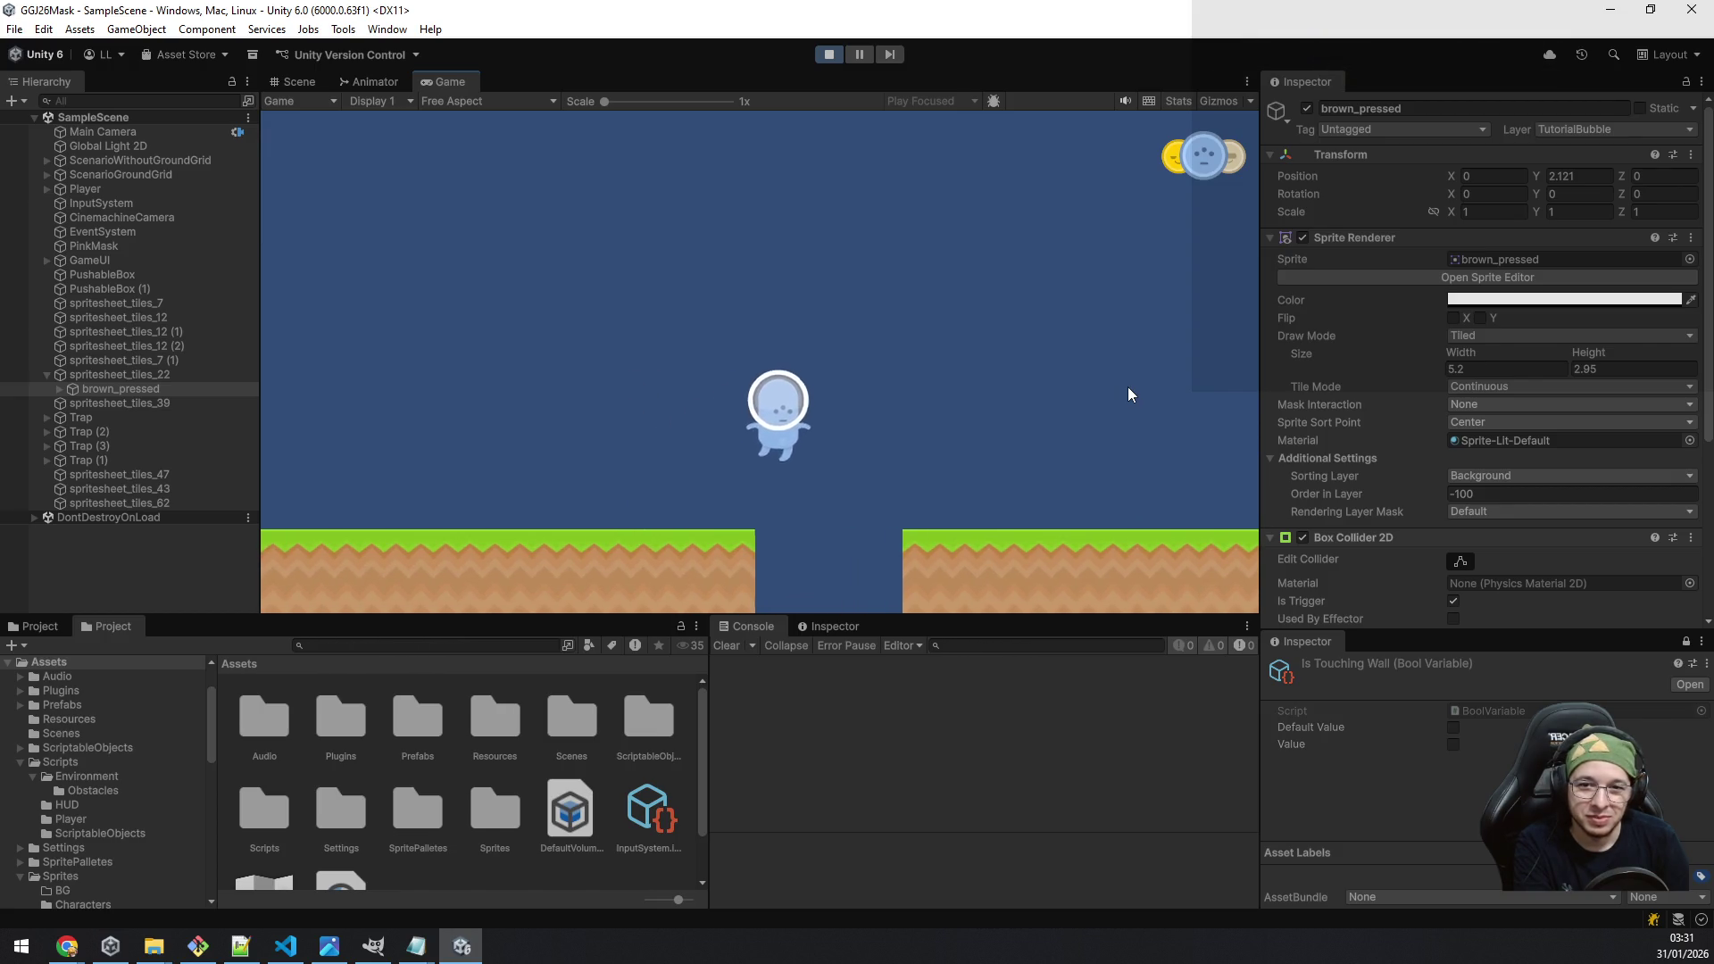
pyautogui.press('e')
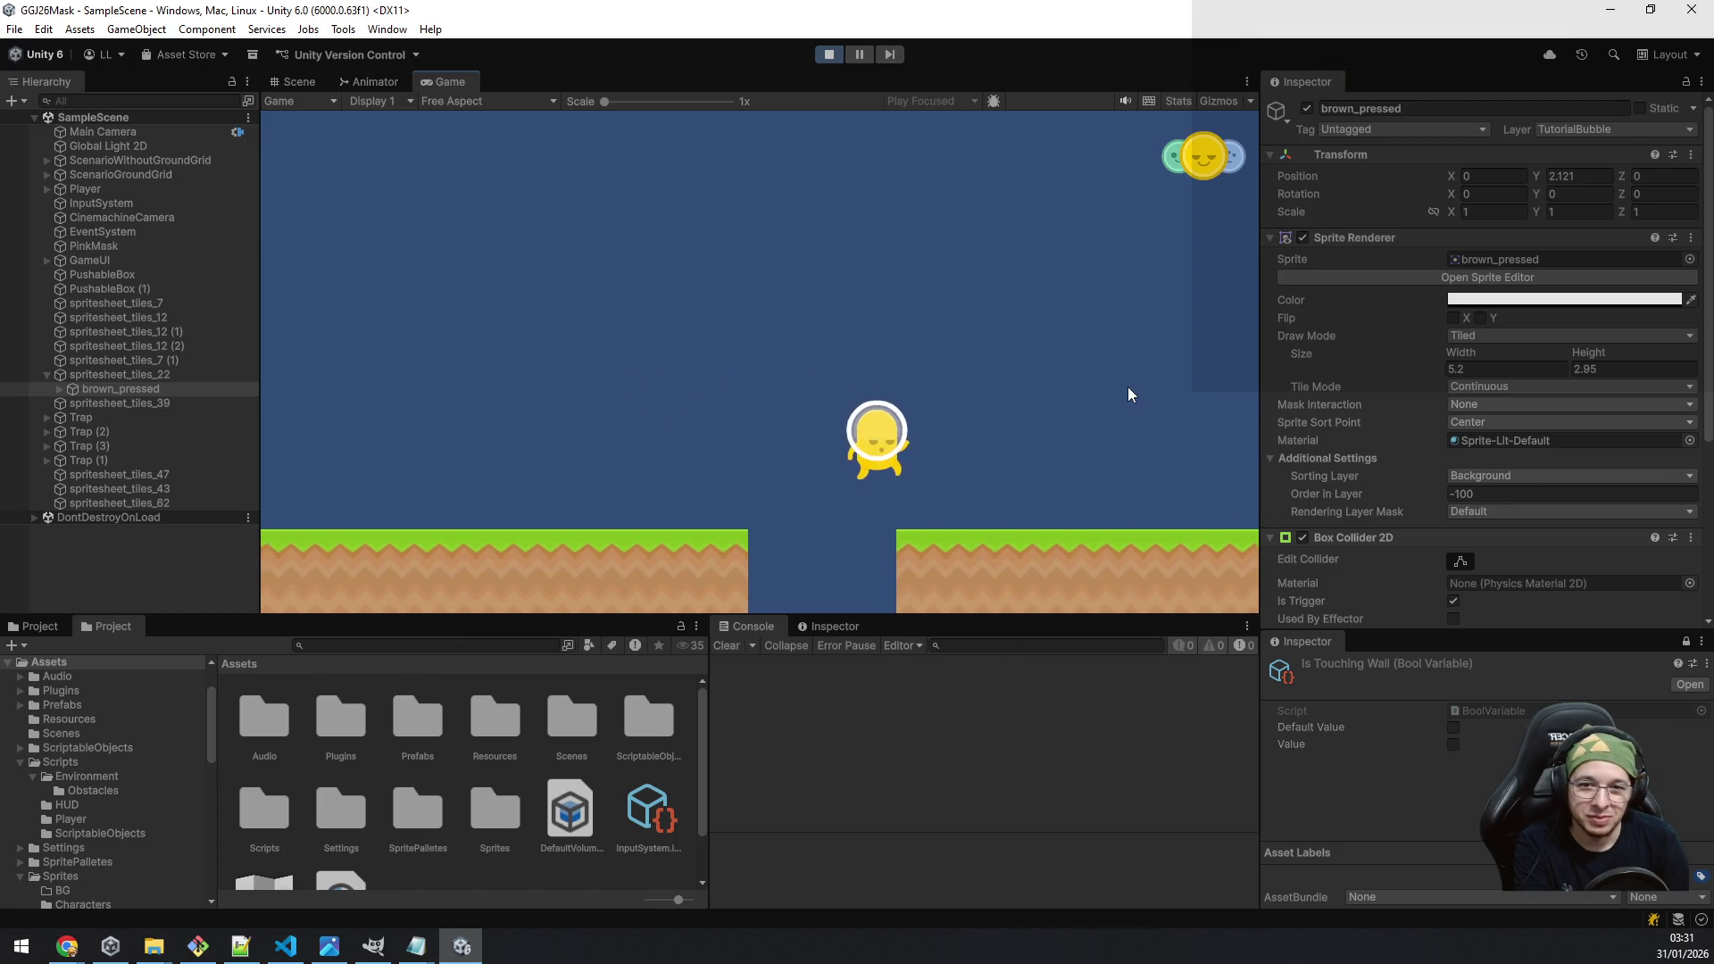
pyautogui.press('e')
pyautogui.press('d')
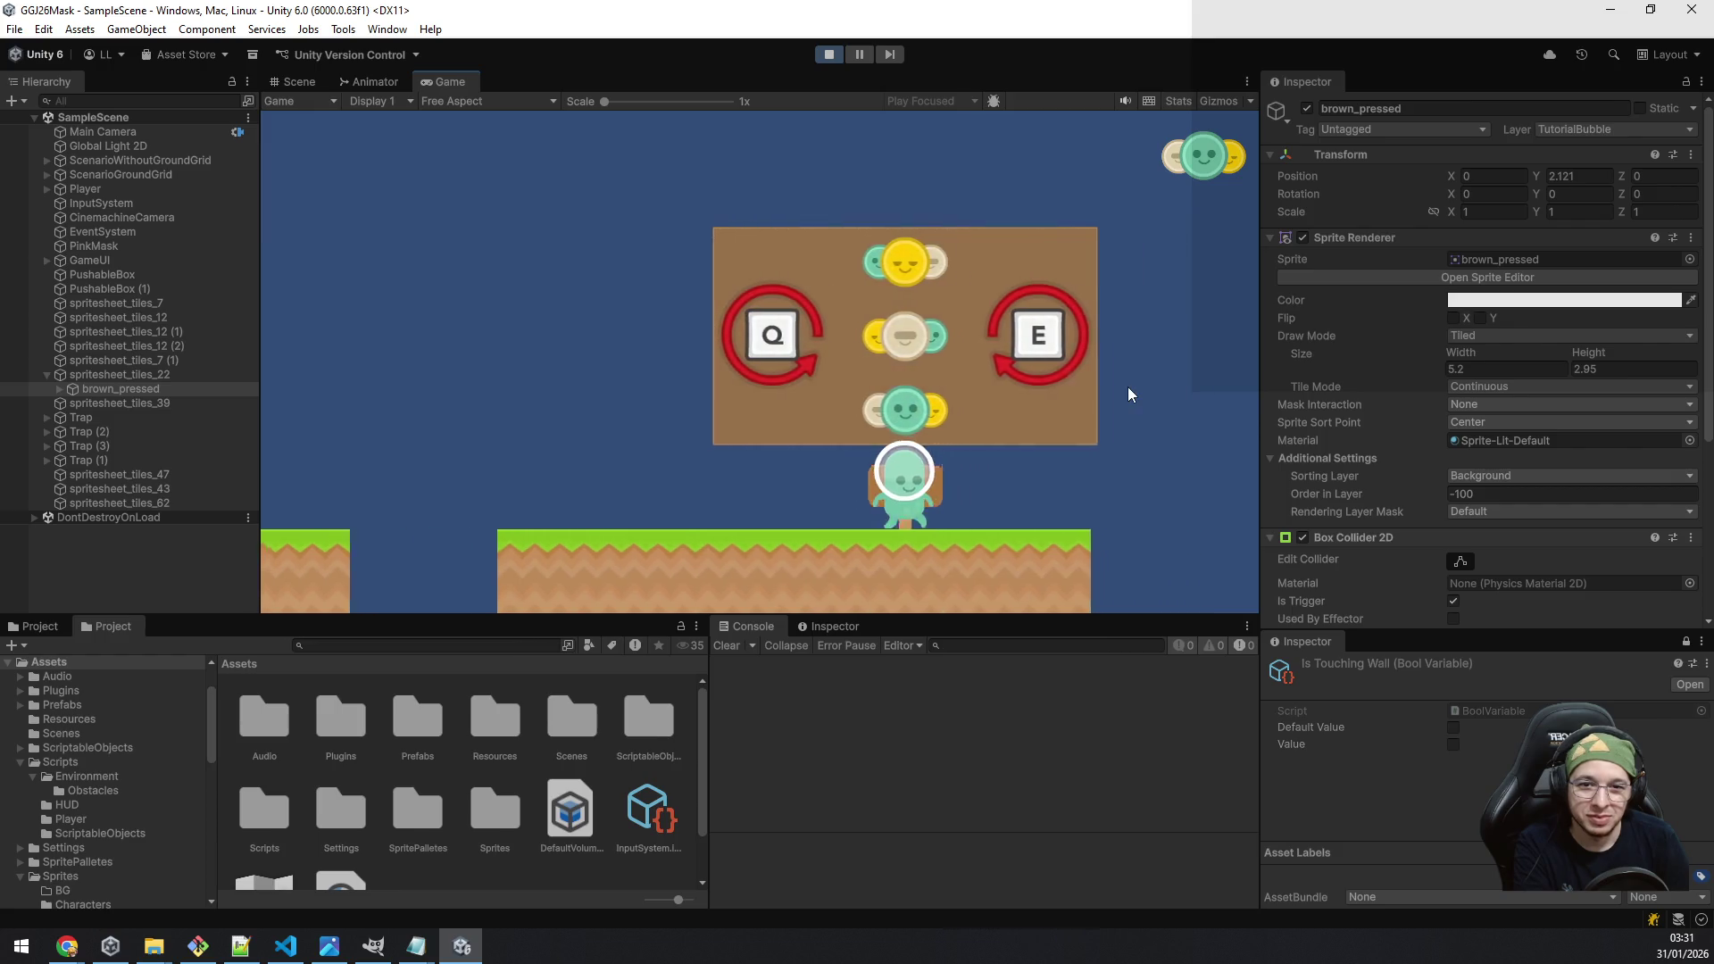
pyautogui.press('e')
# Step: Jump the player leftward away from the tutorial panel, then stop the game
pyautogui.press('a')
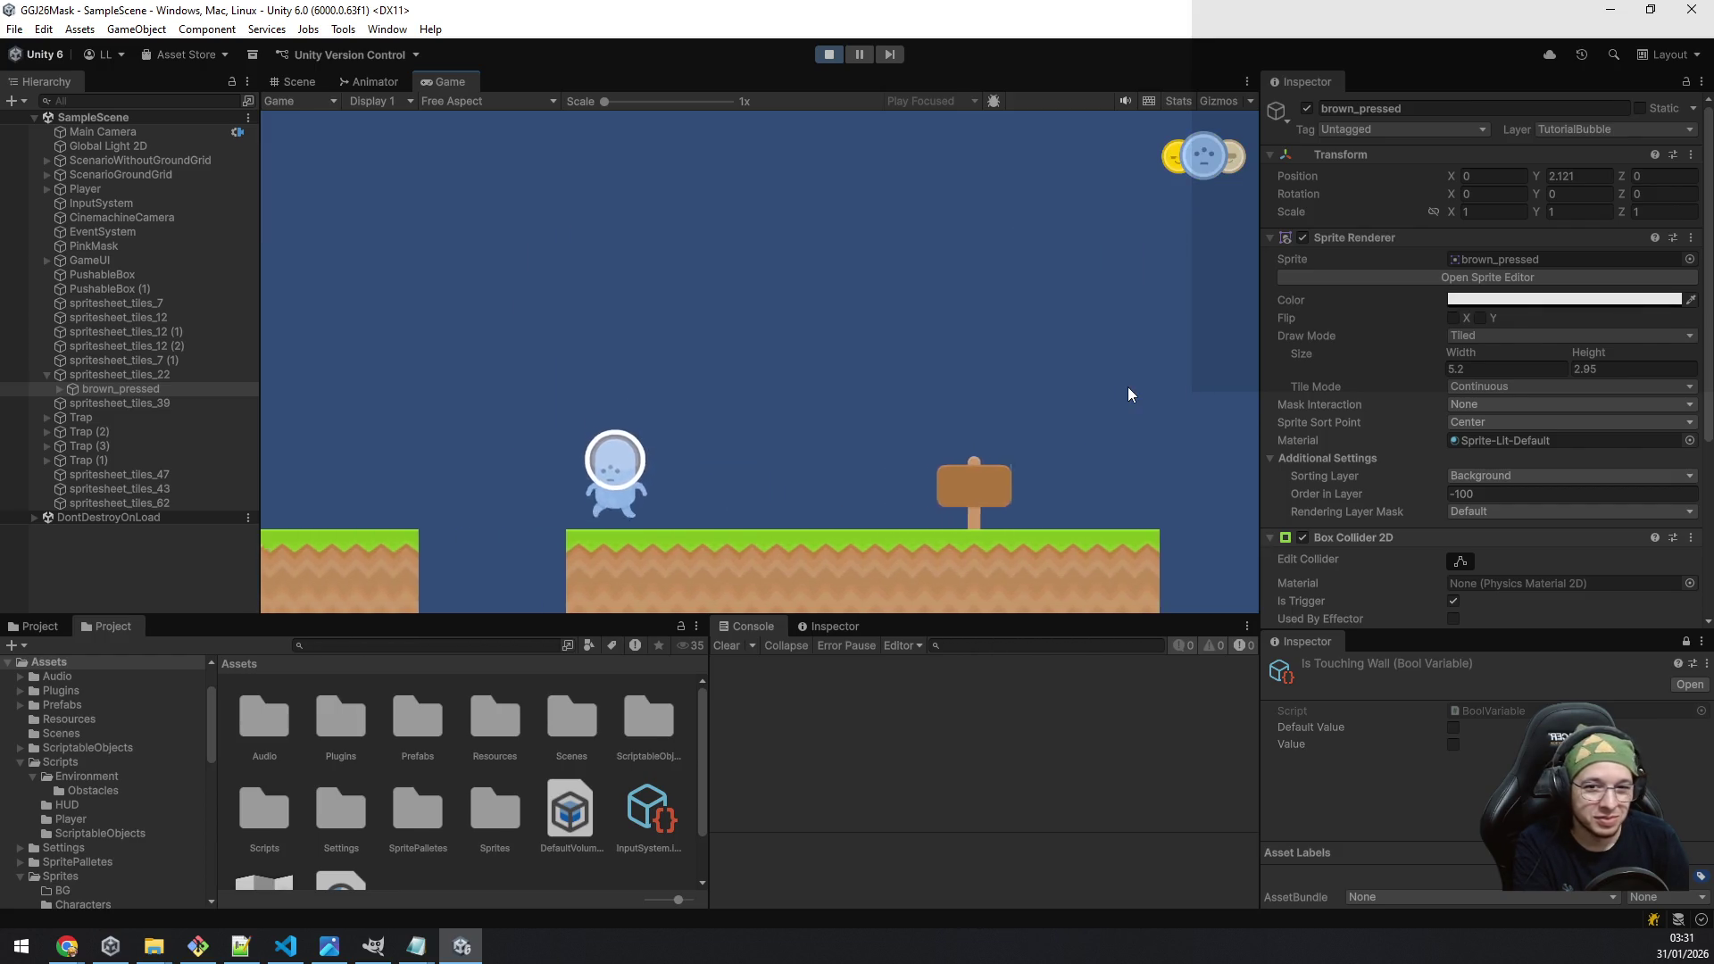
pyautogui.press('a')
pyautogui.press('space')
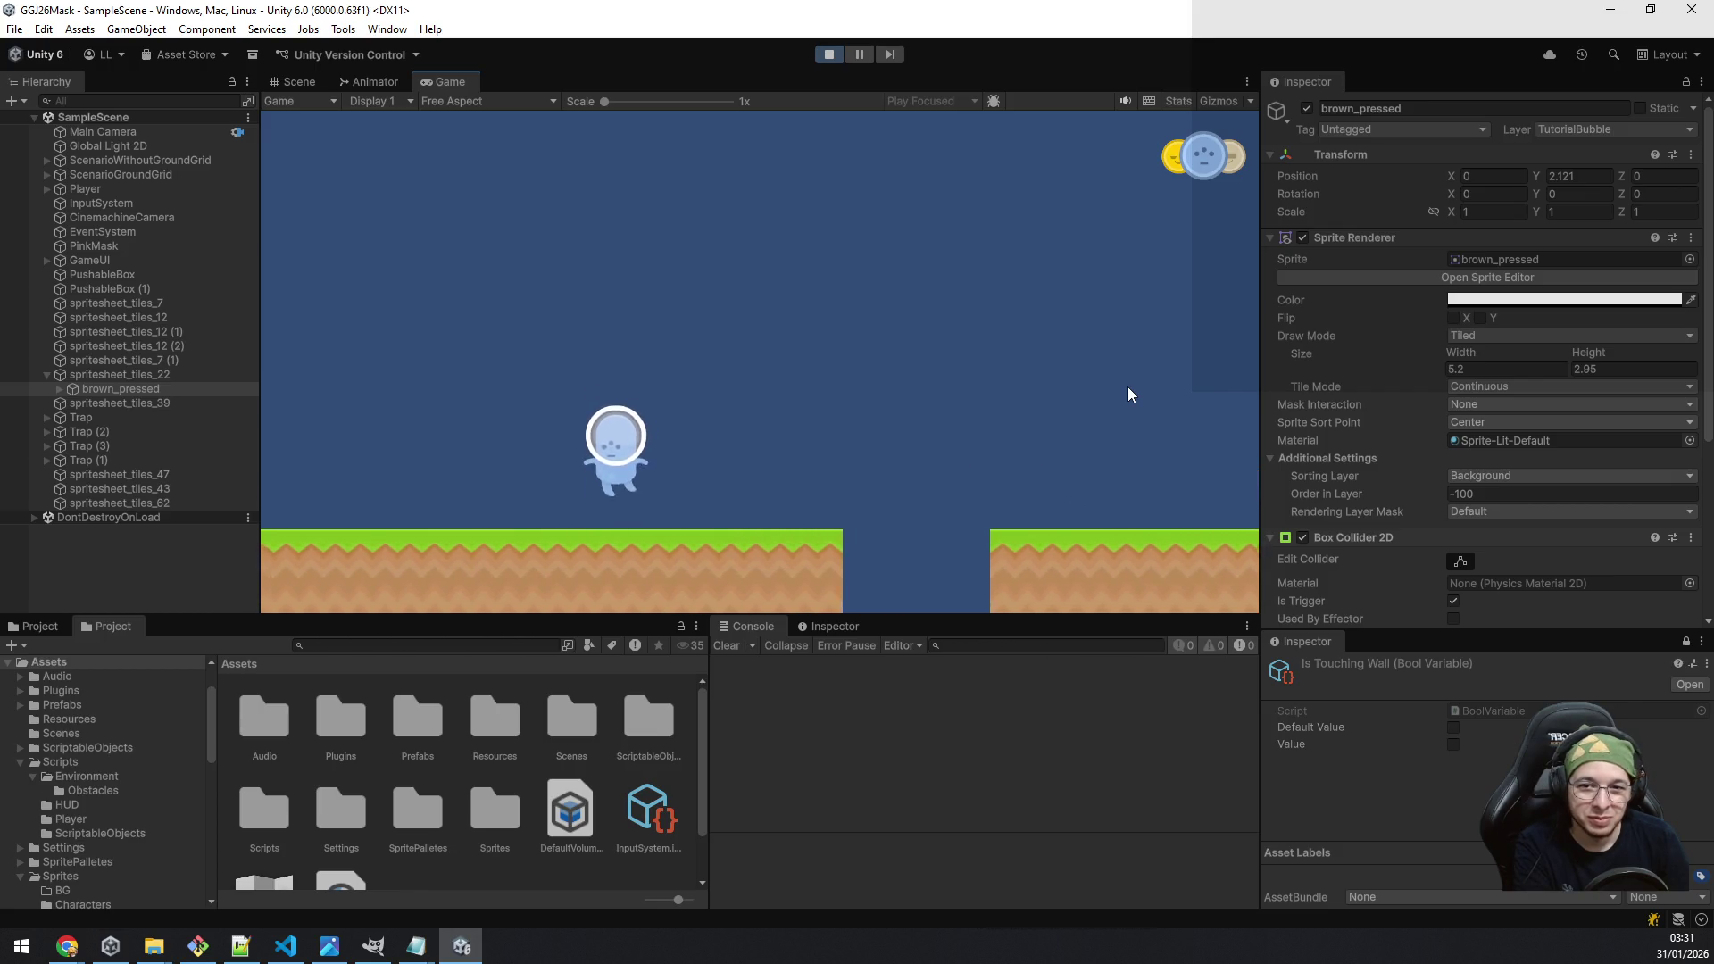
pyautogui.press('a')
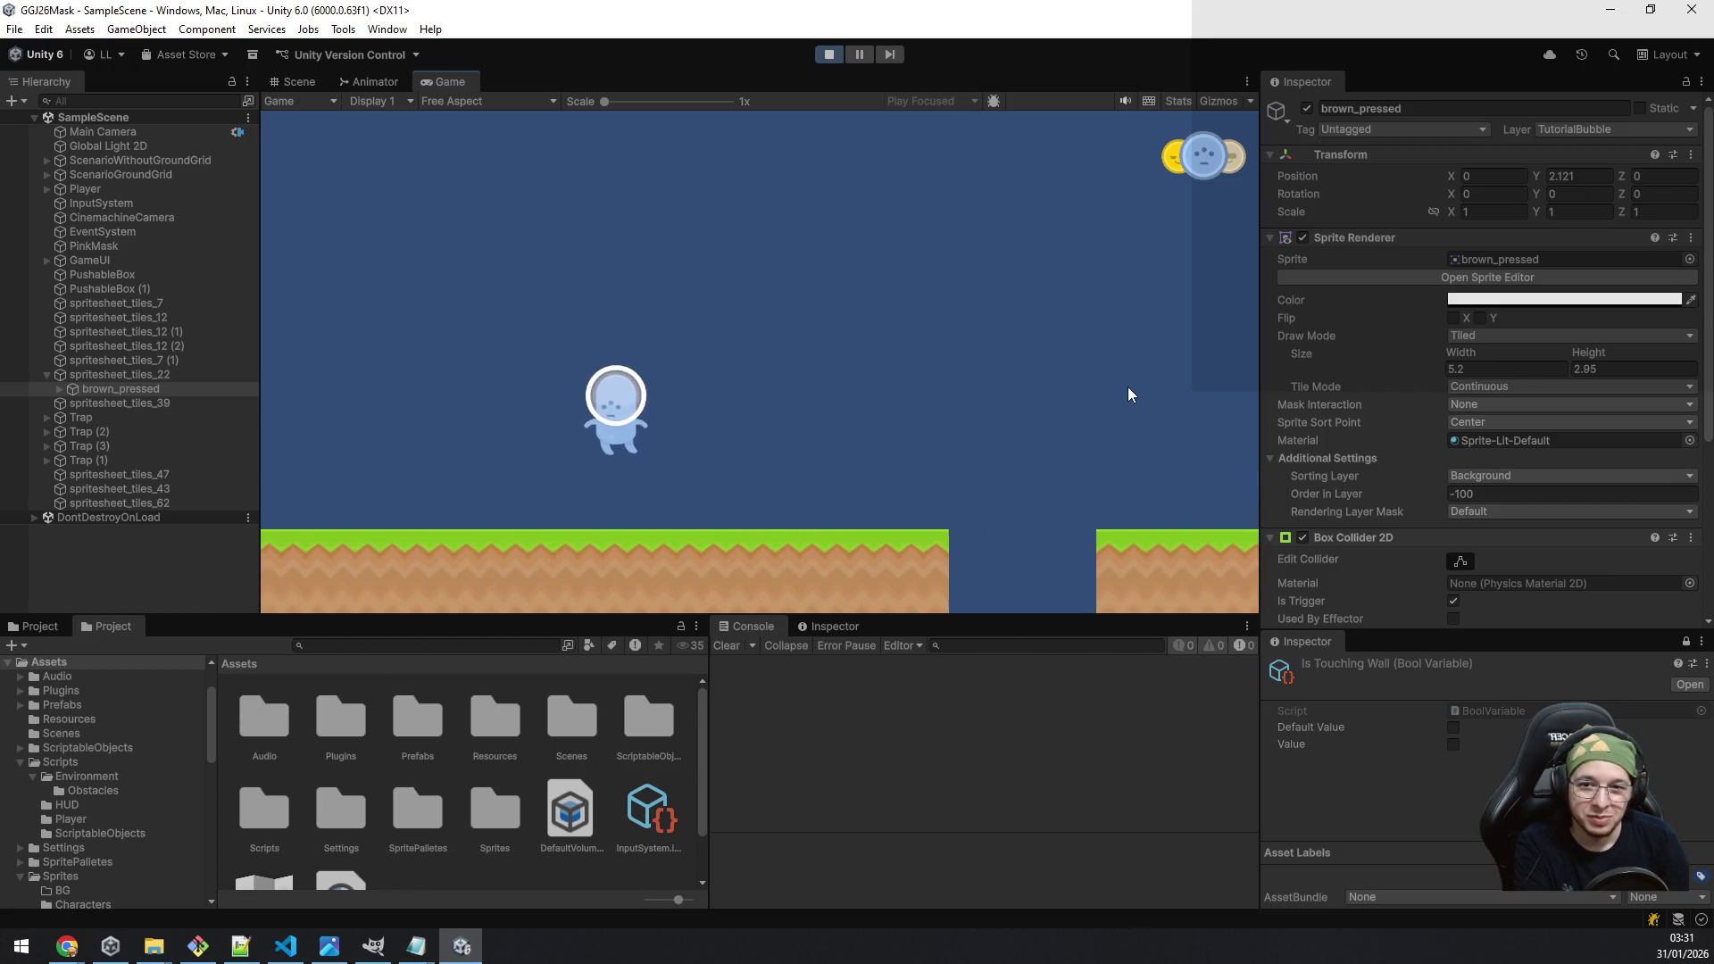
pyautogui.press('space')
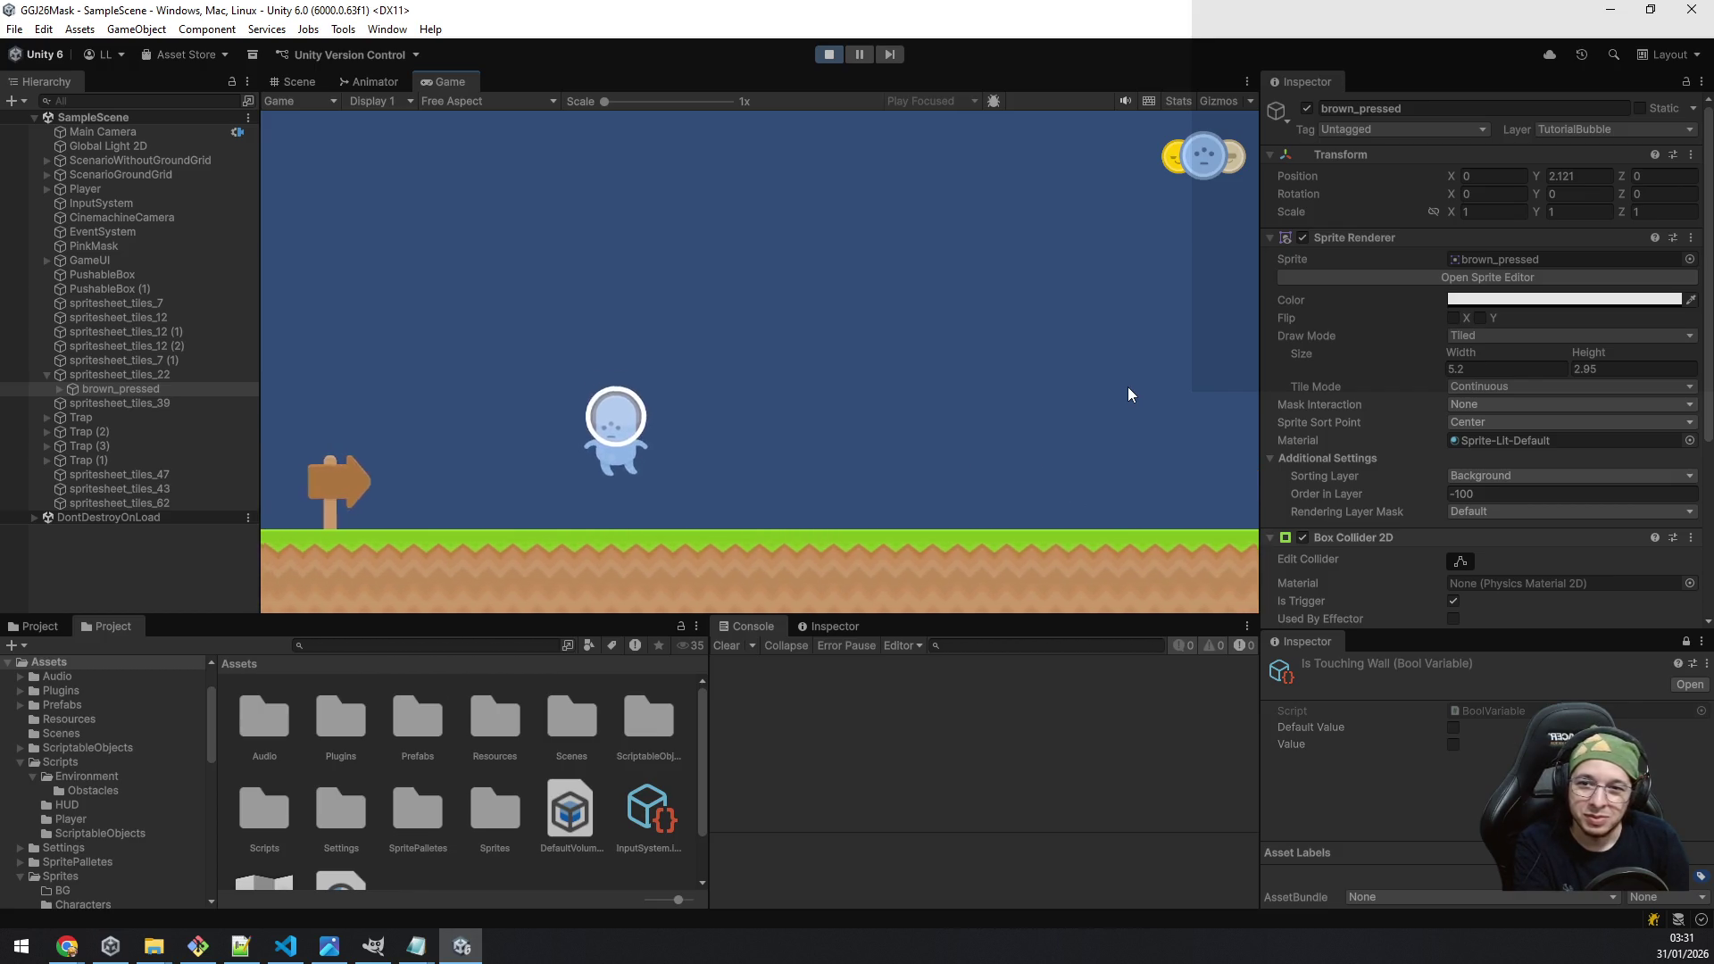
pyautogui.press('a')
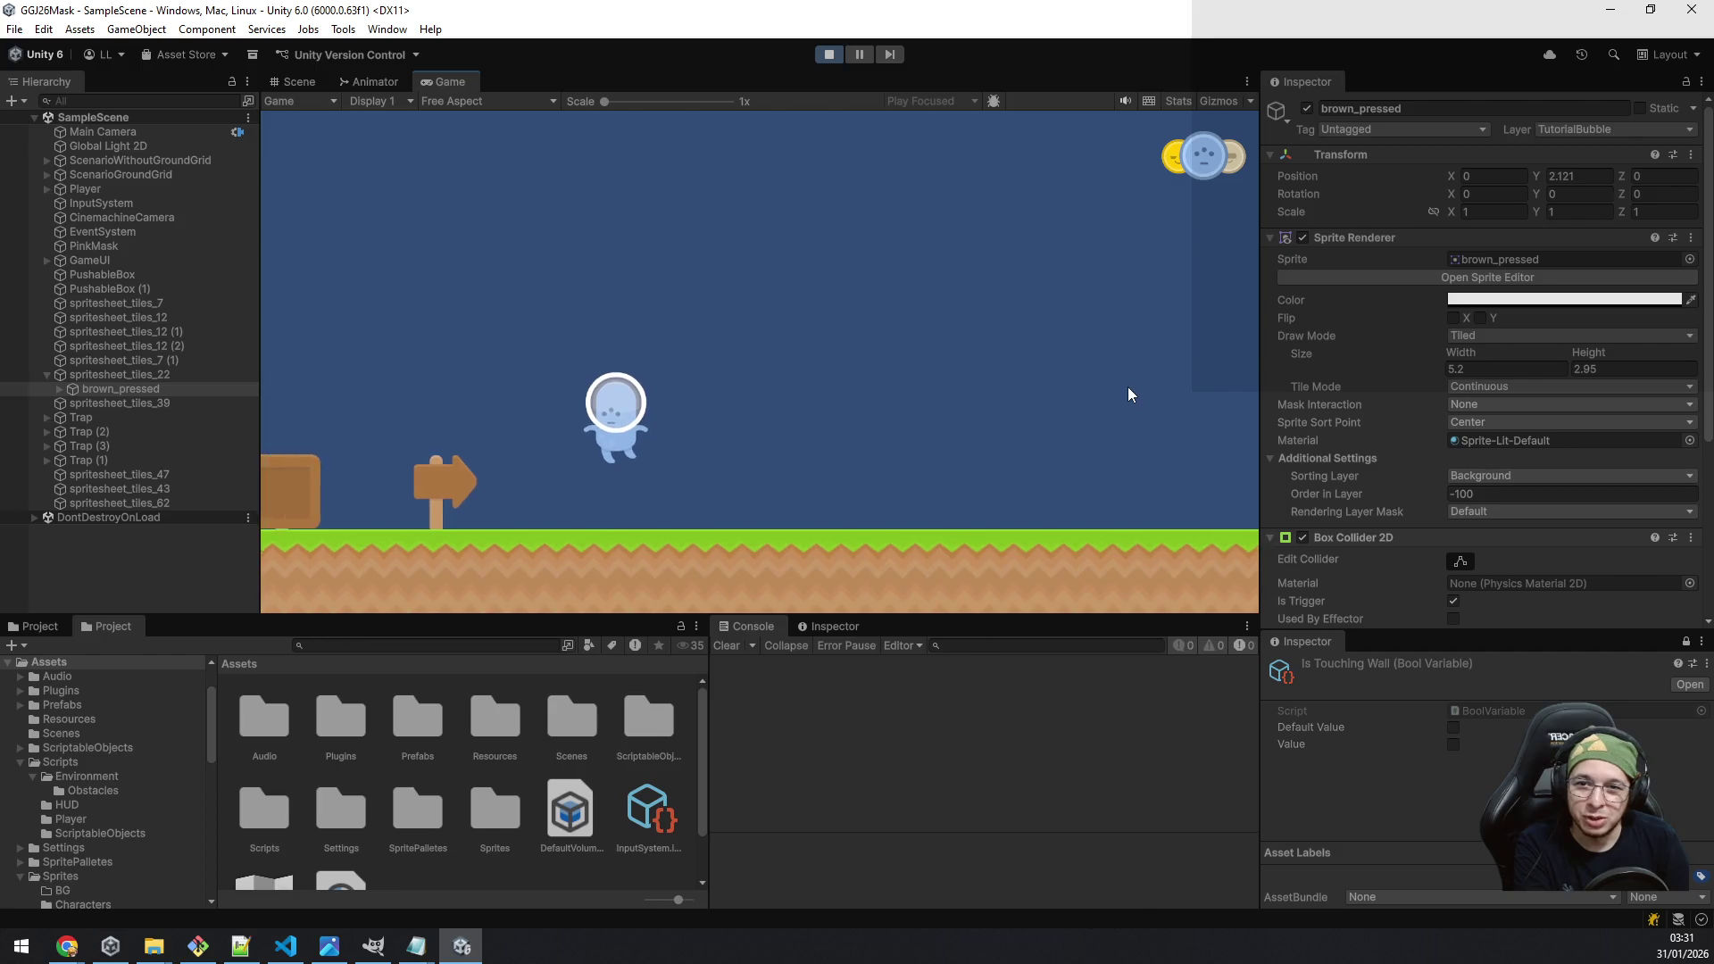
pyautogui.press('space')
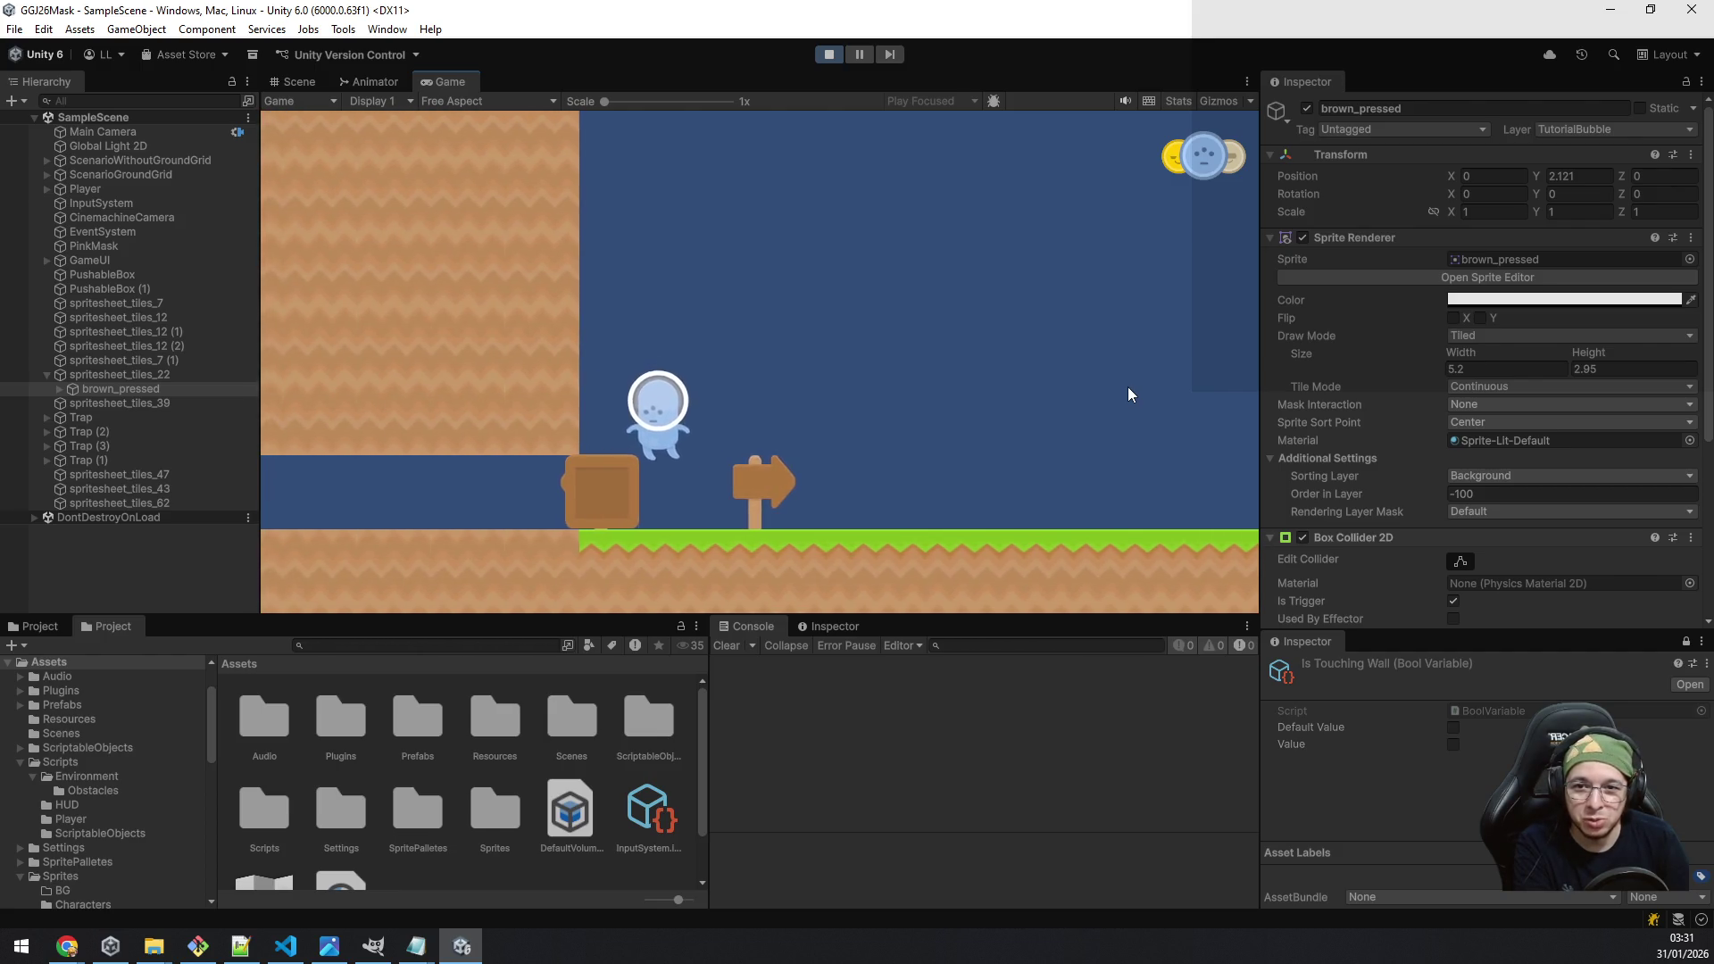
pyautogui.click(830, 47)
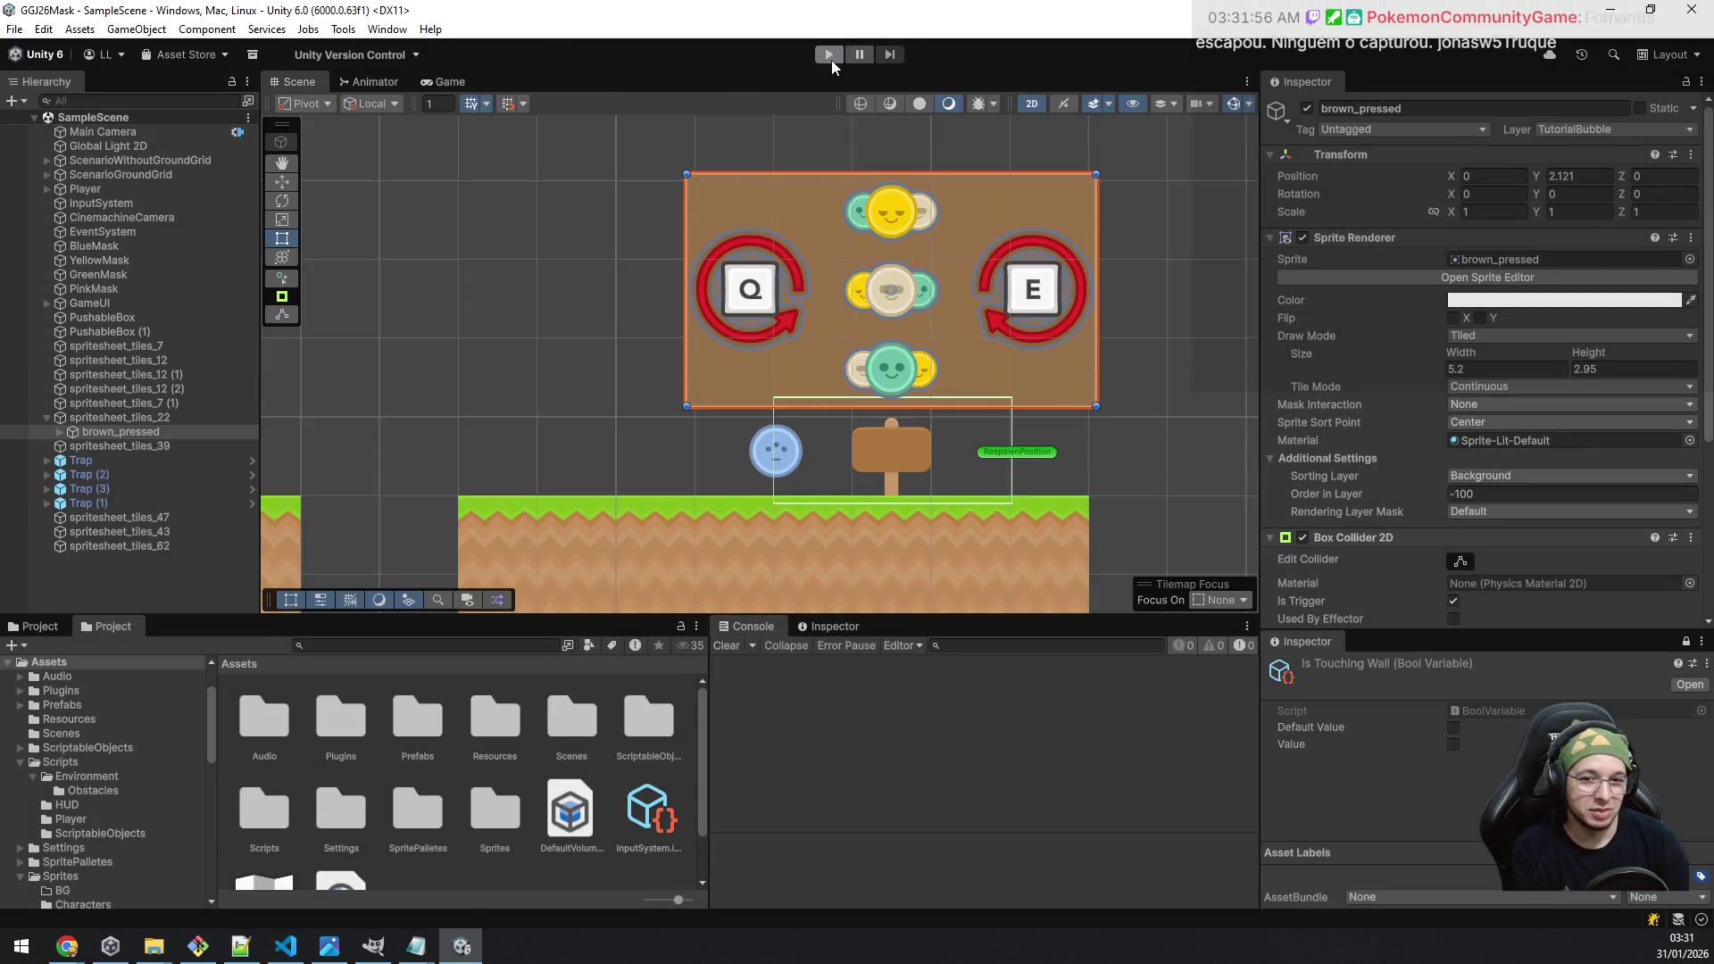
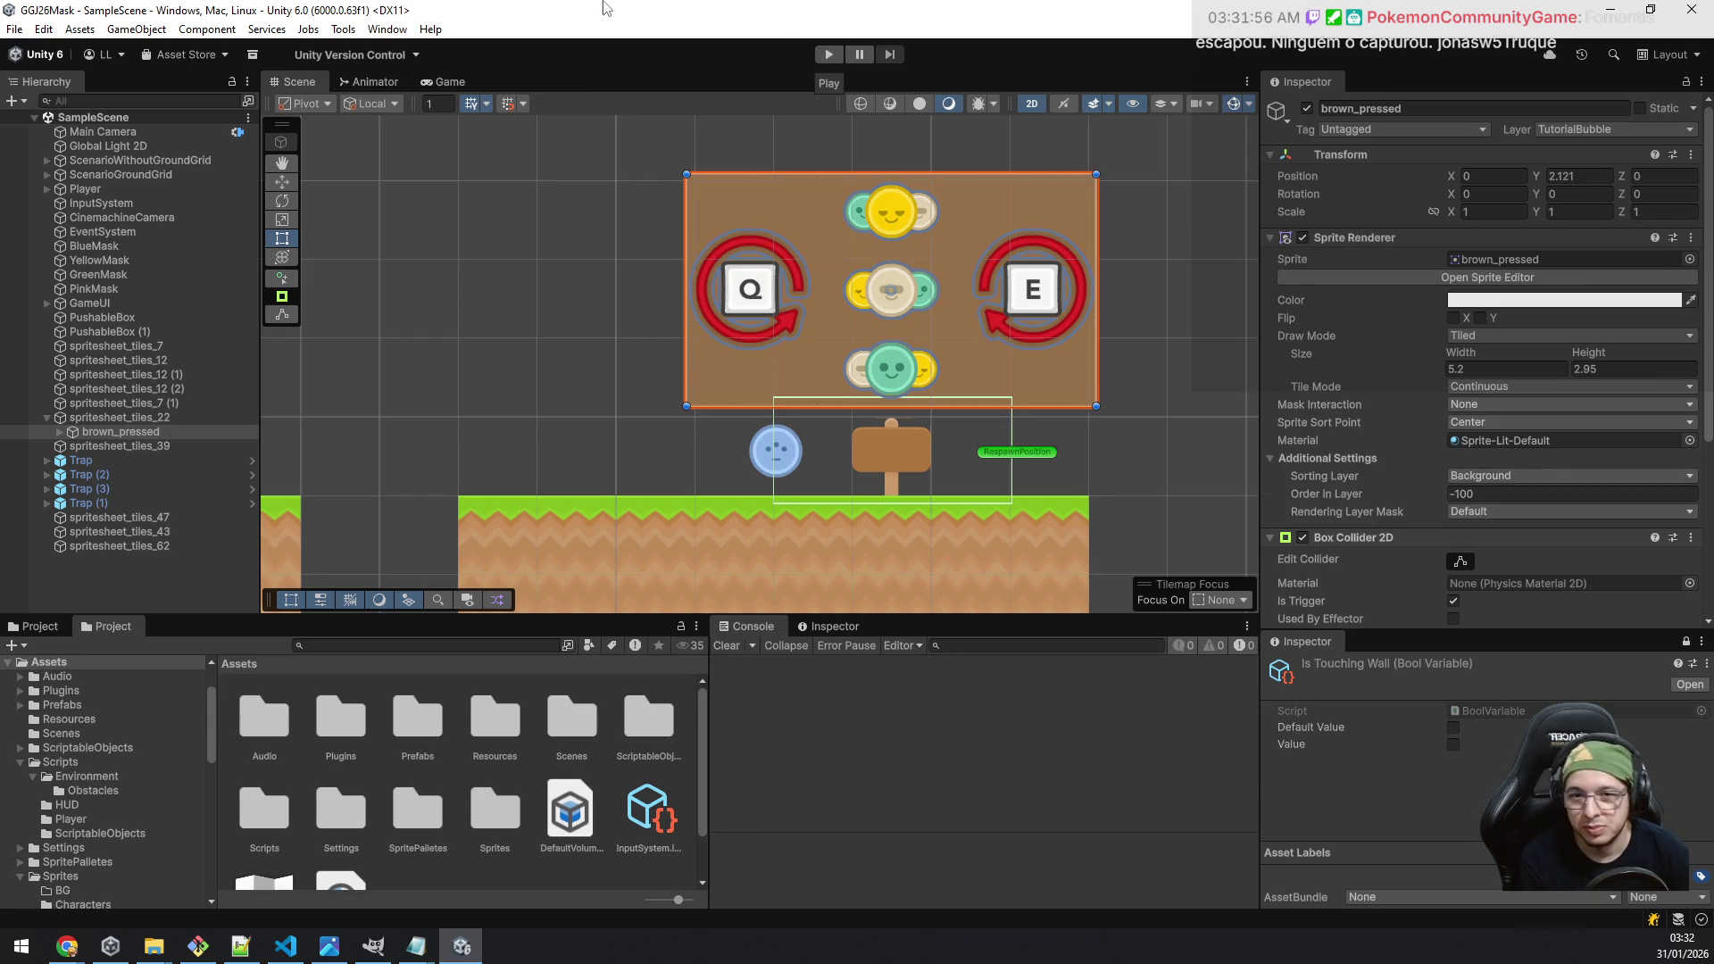
# Step: Duplicate the brown_pressed tutorial bubble and parent the copy to signpost spritesheet_tiles_7
pyautogui.scroll(-4, 480, 454)
pyautogui.moveTo(432, 447)
pyautogui.mouseDown()
pyautogui.moveTo(1010, 357)
pyautogui.moveTo(468, 470)
pyautogui.moveTo(498, 490)
pyautogui.moveTo(406, 486)
pyautogui.mouseUp()
pyautogui.click(178, 418)
pyautogui.click(150, 435)
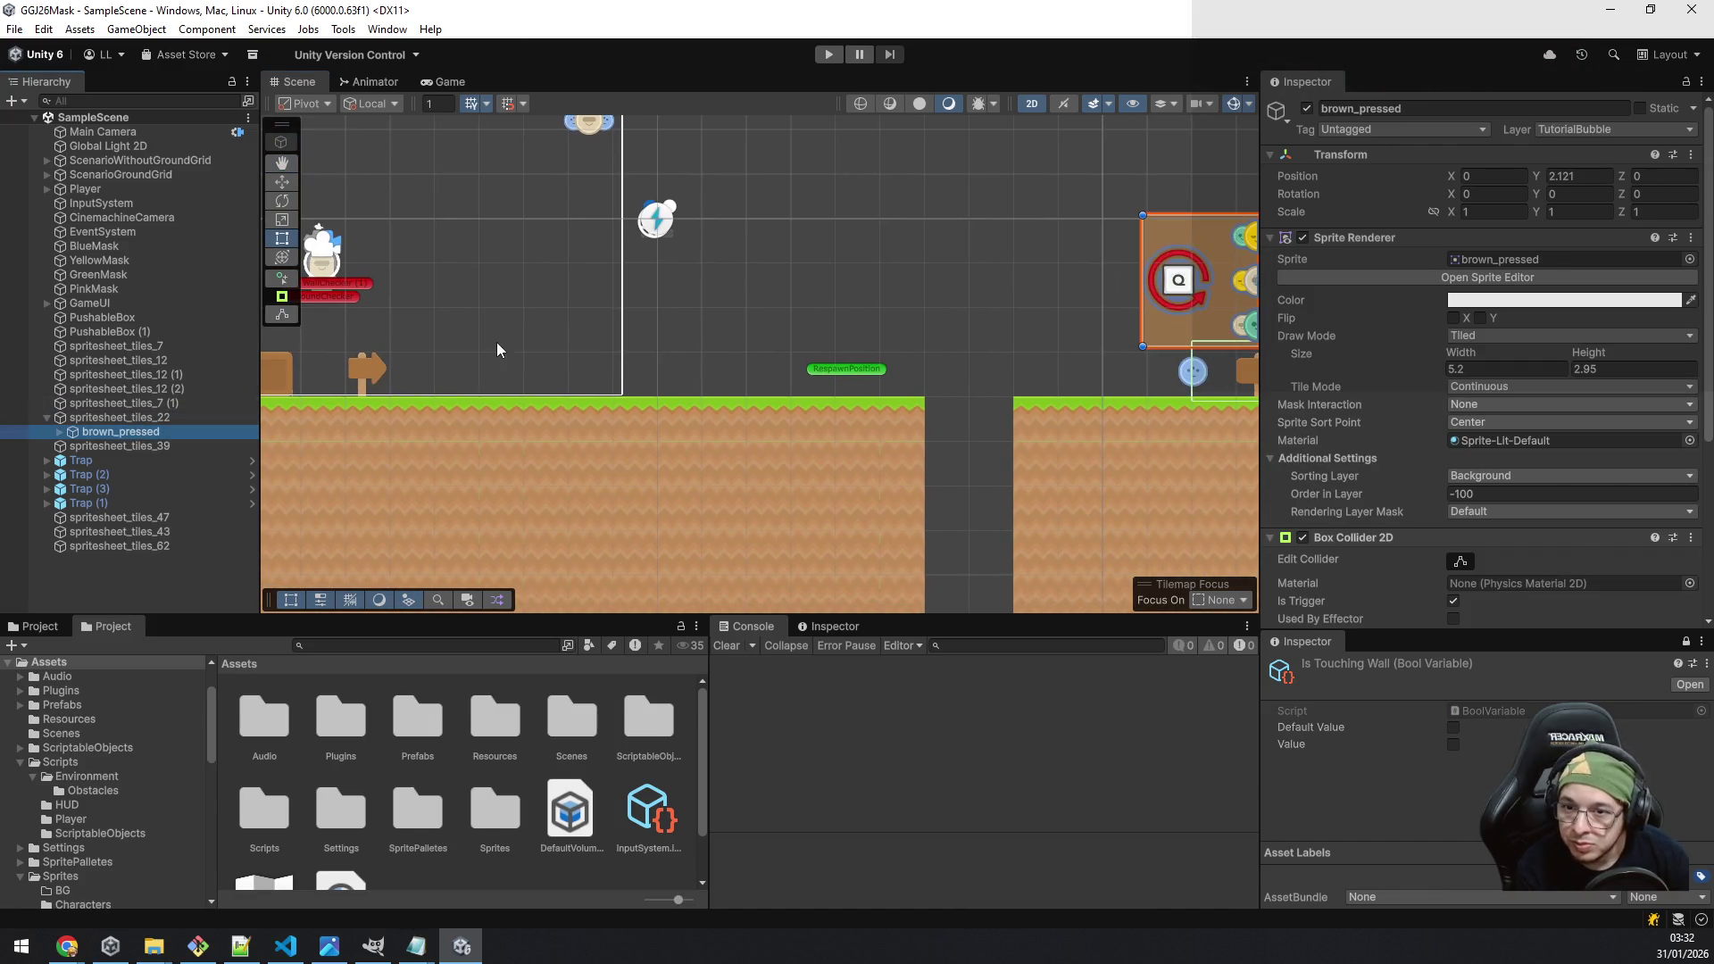
pyautogui.click(373, 362)
pyautogui.click(370, 361)
pyautogui.click(367, 361)
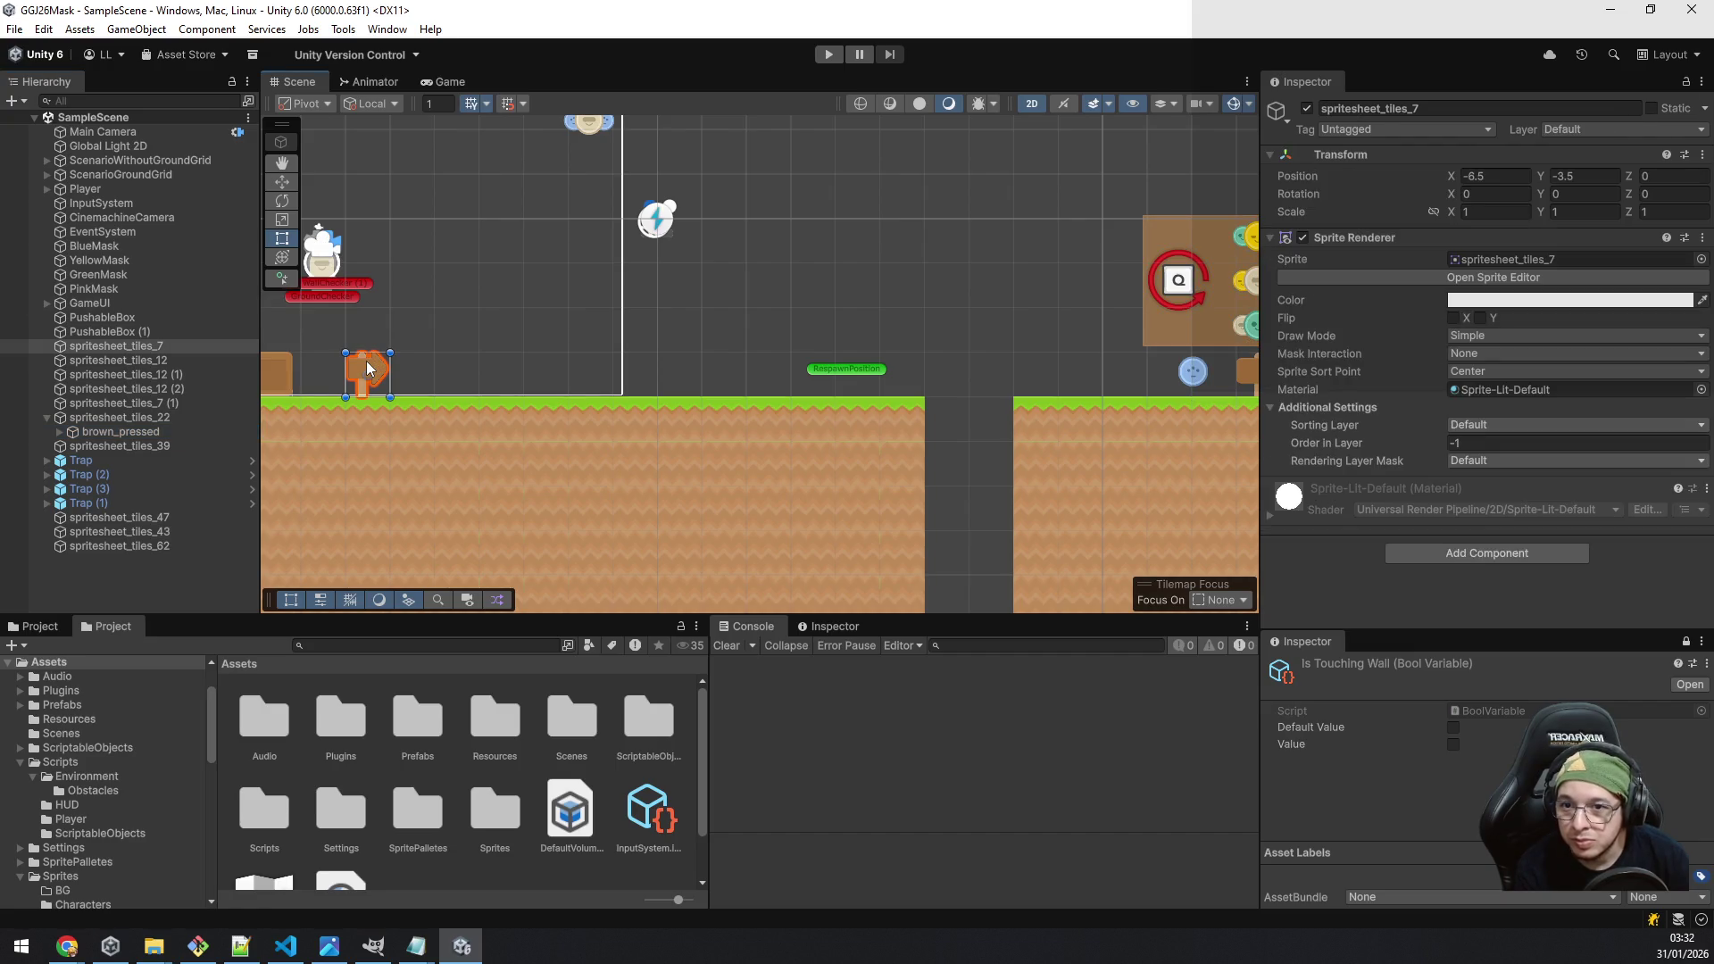
pyautogui.click(132, 346)
pyautogui.hotkey('ctrl', 'v')
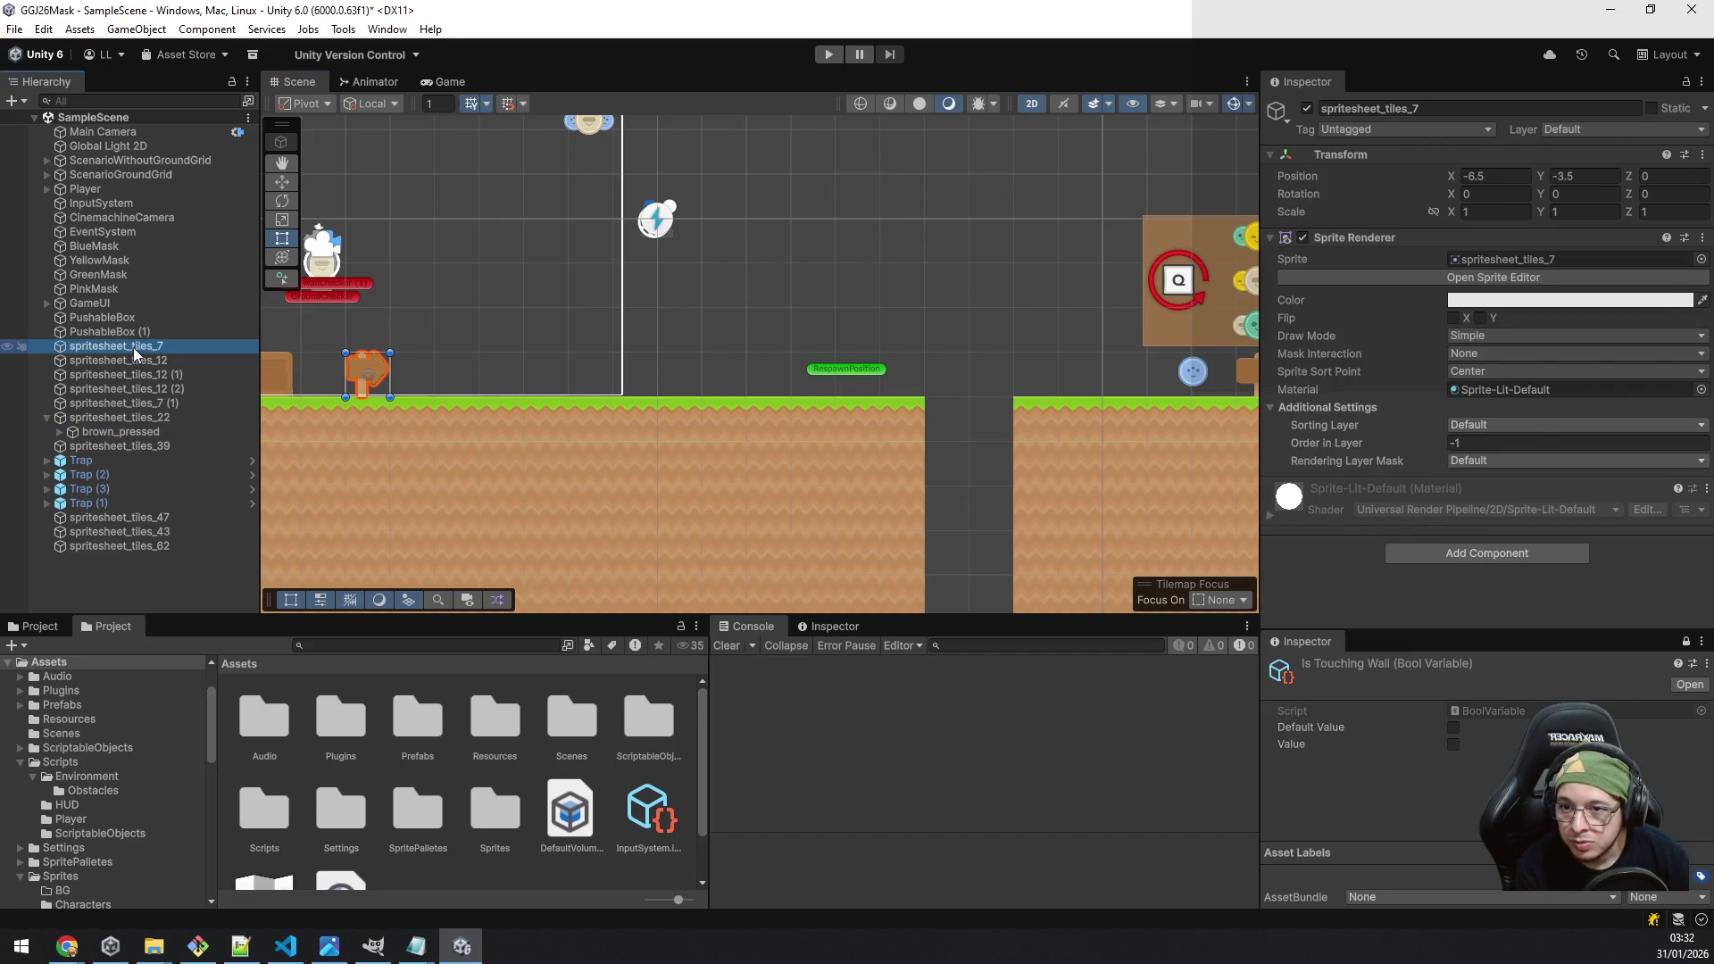
pyautogui.moveTo(127, 363); pyautogui.dragTo(119, 347)
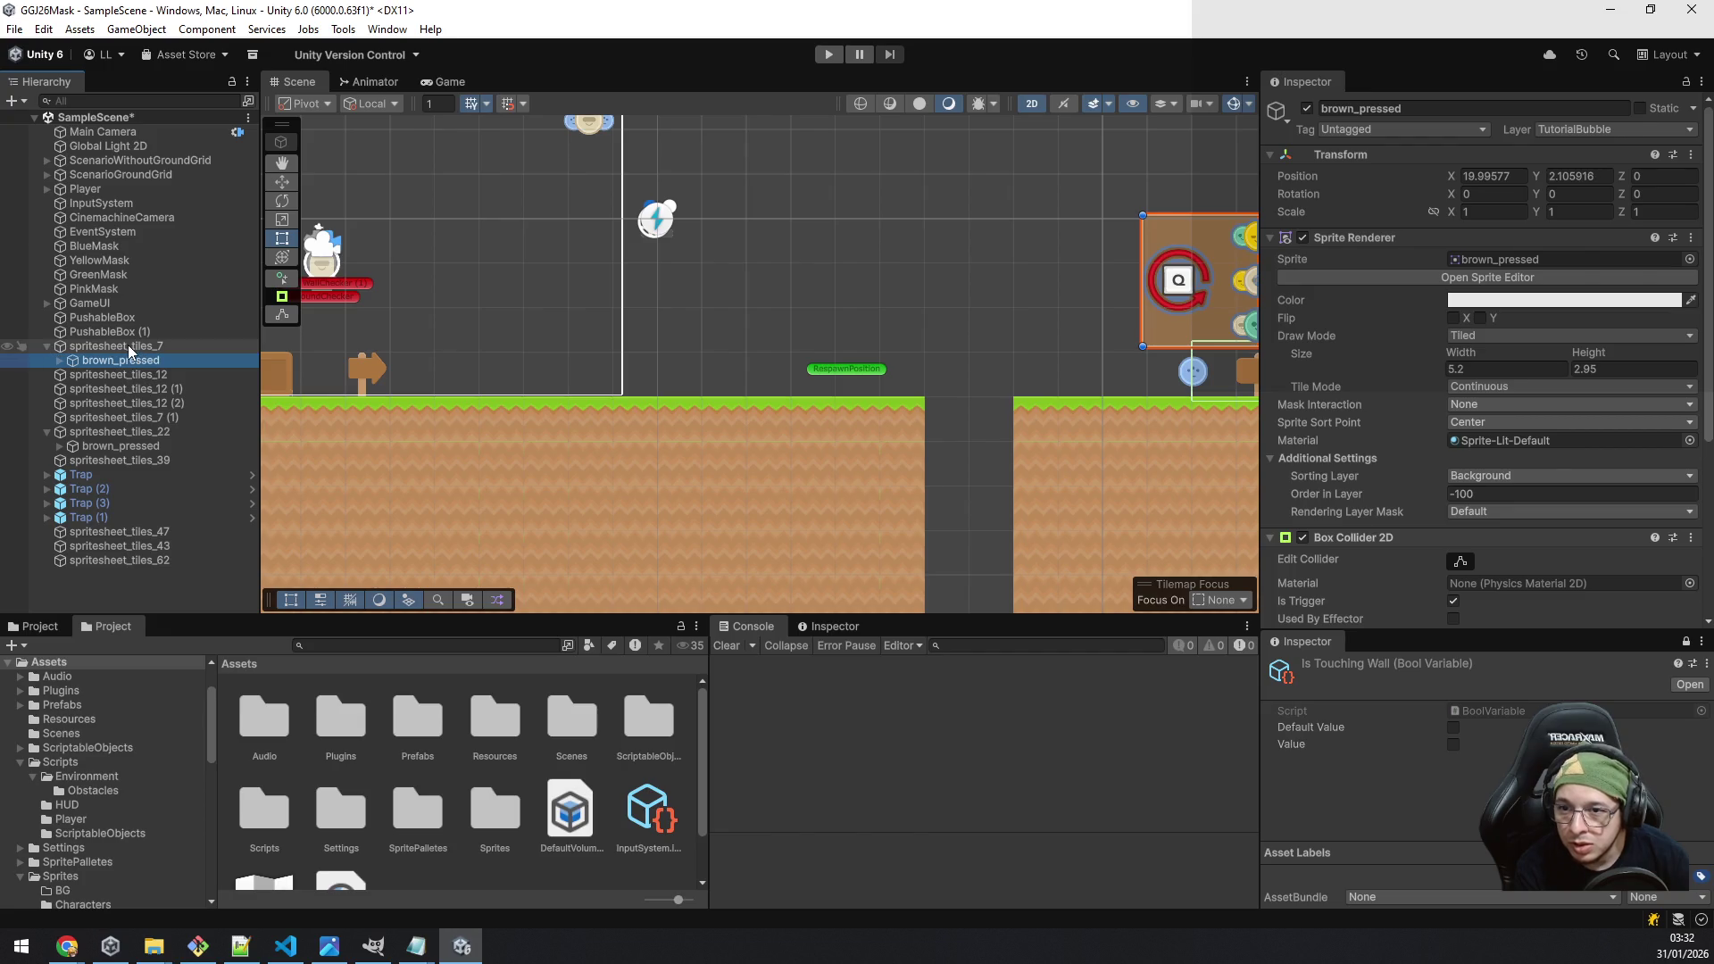
# Step: Set the bubble copy's Position X to 0, keeping Y at 2.105916
pyautogui.click(1505, 175)
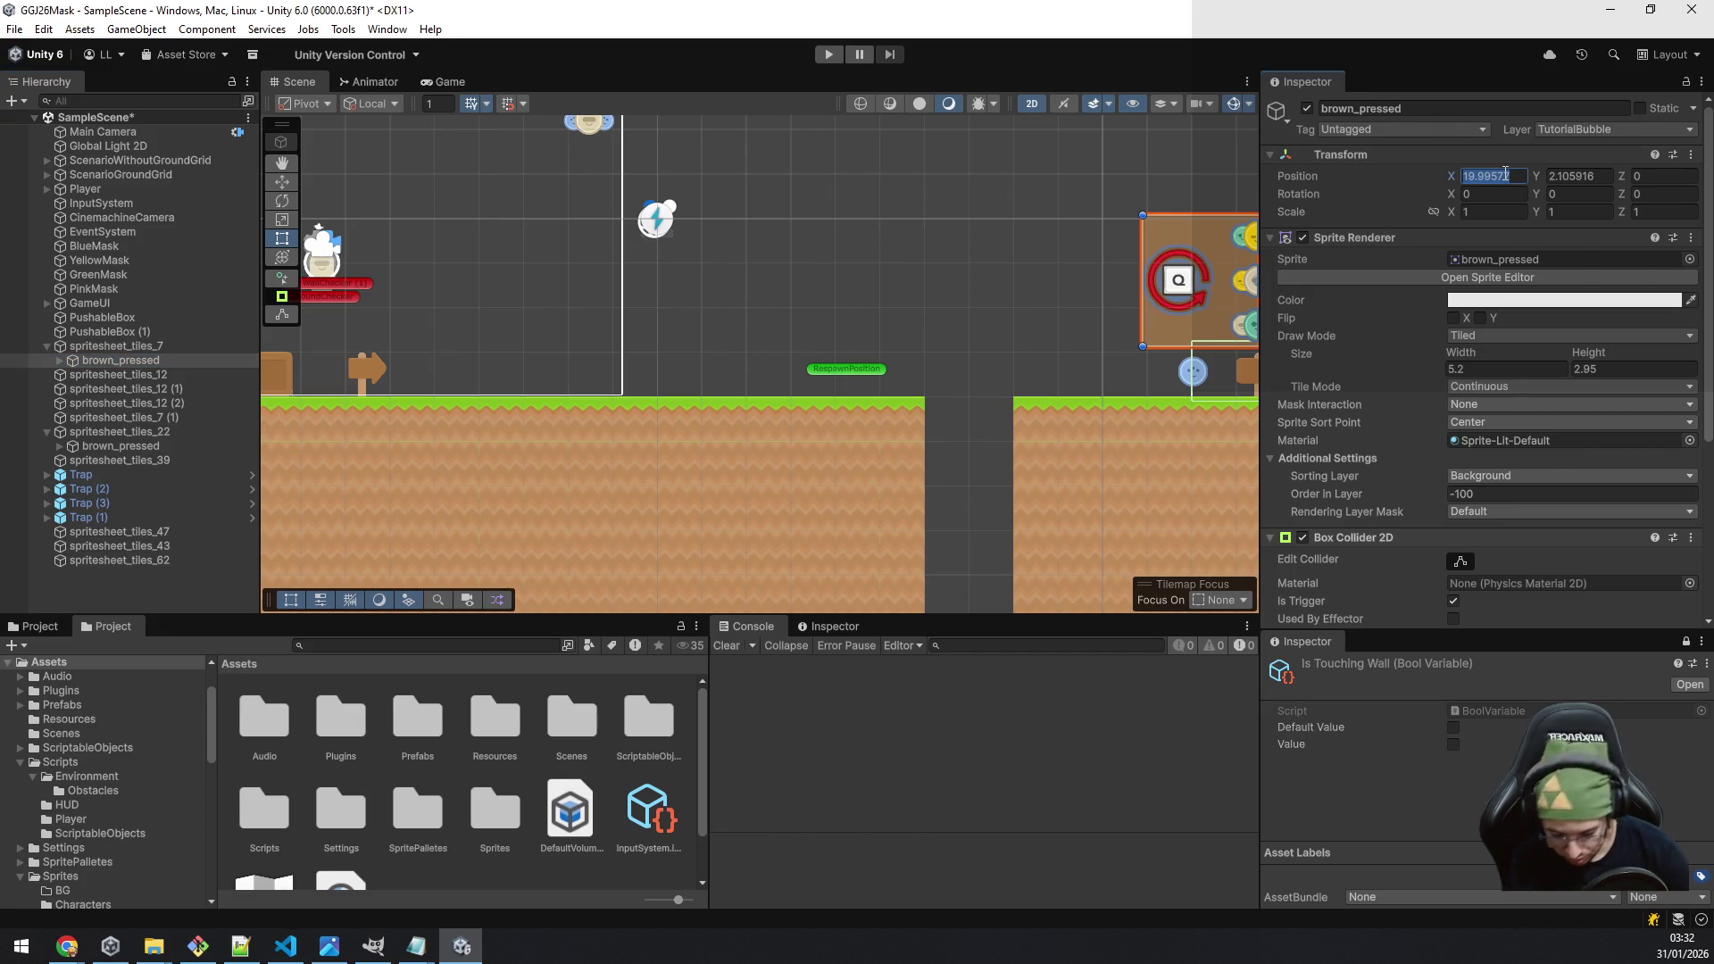
pyautogui.write('0')
pyautogui.press('Tab')
pyautogui.write('0')
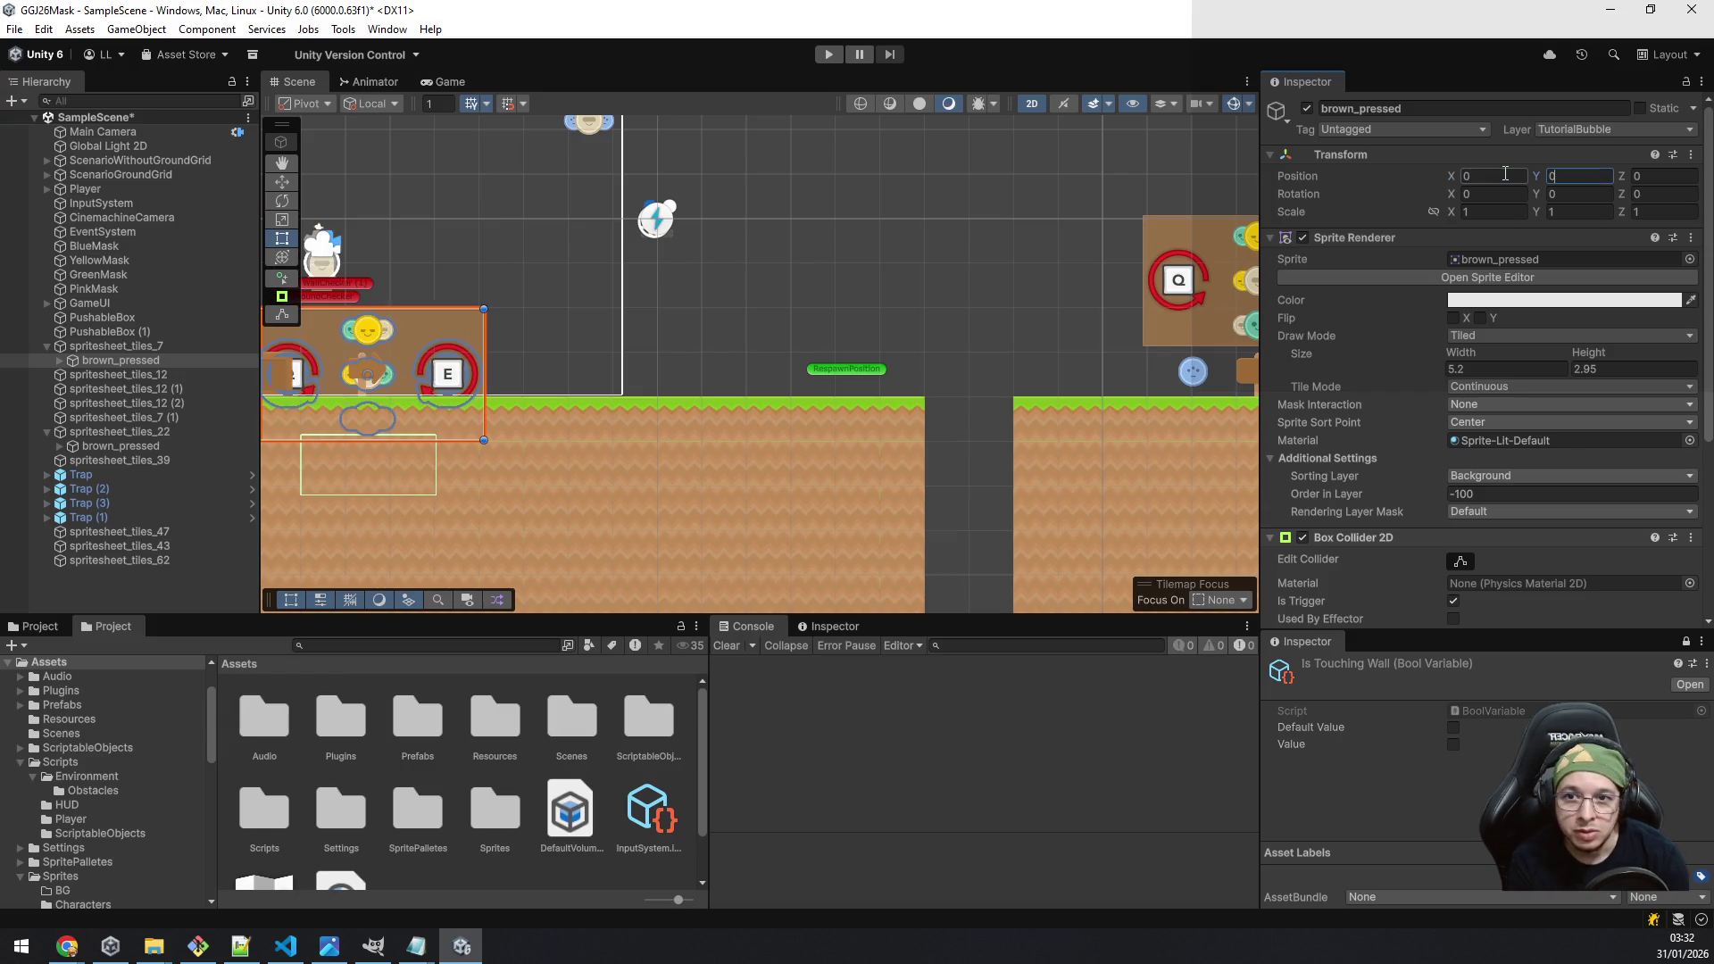
pyautogui.write('2.105916')
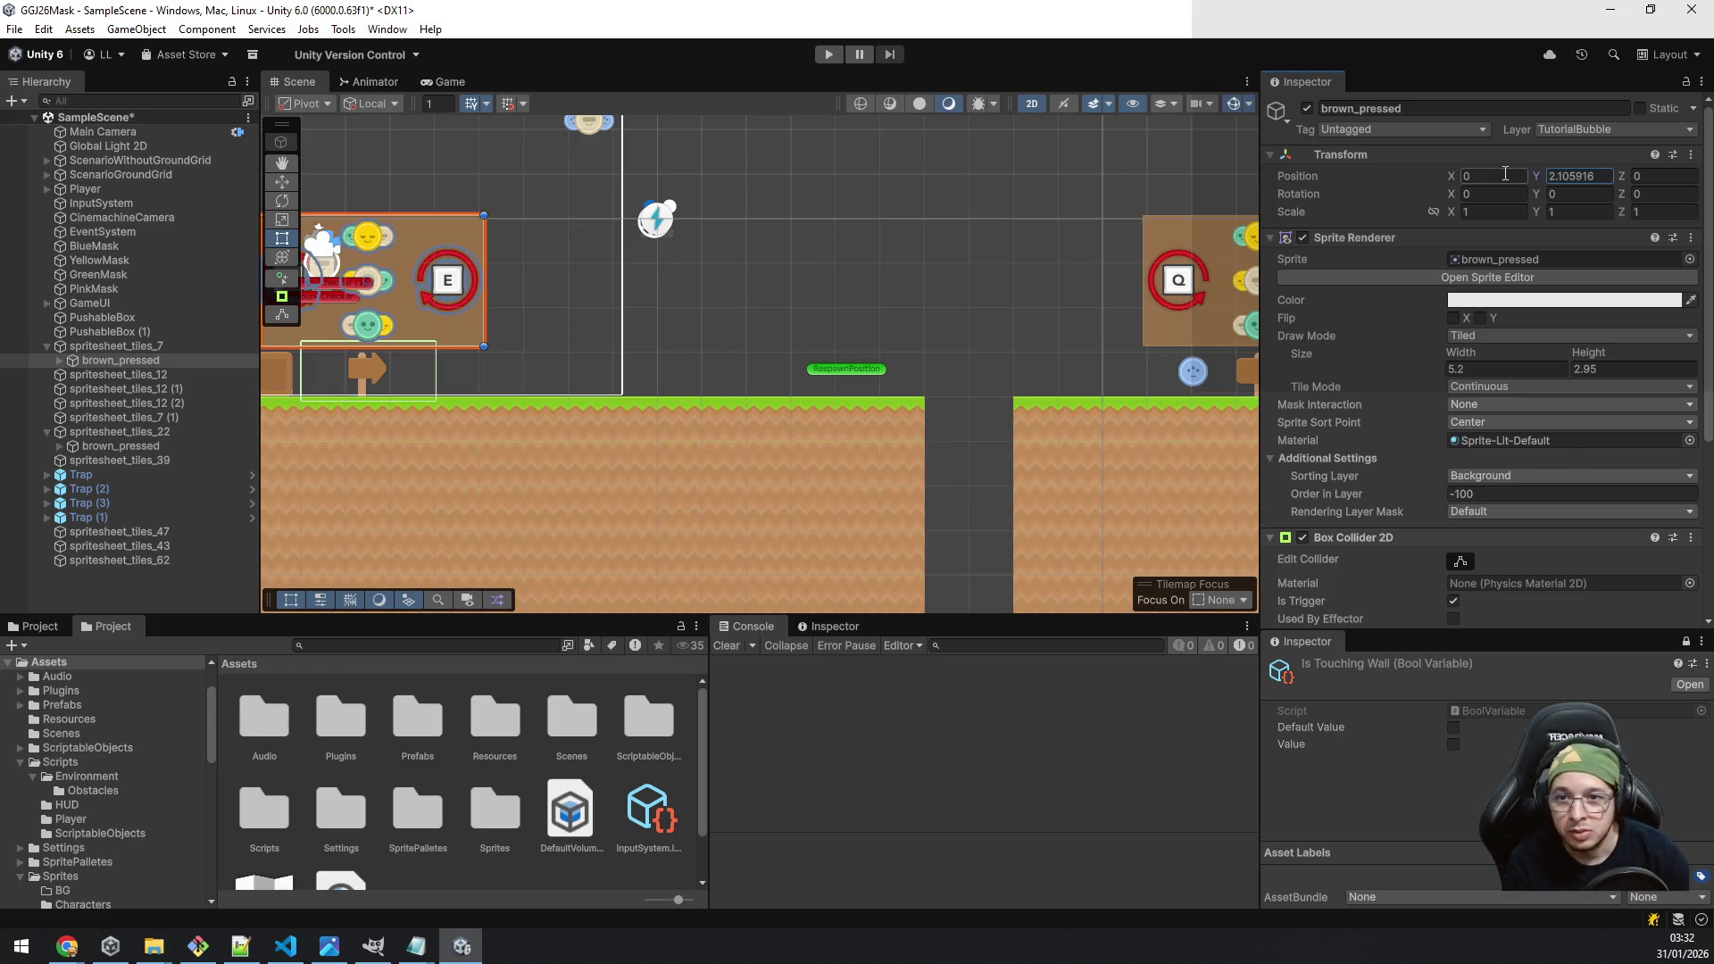
# Step: Move signpost spritesheet_tiles_7 slightly right to X -8.16 with its bubble
pyautogui.moveTo(539, 490)
pyautogui.mouseDown()
pyautogui.moveTo(806, 493)
pyautogui.moveTo(891, 513)
pyautogui.mouseUp()
pyautogui.scroll(5, 852, 464)
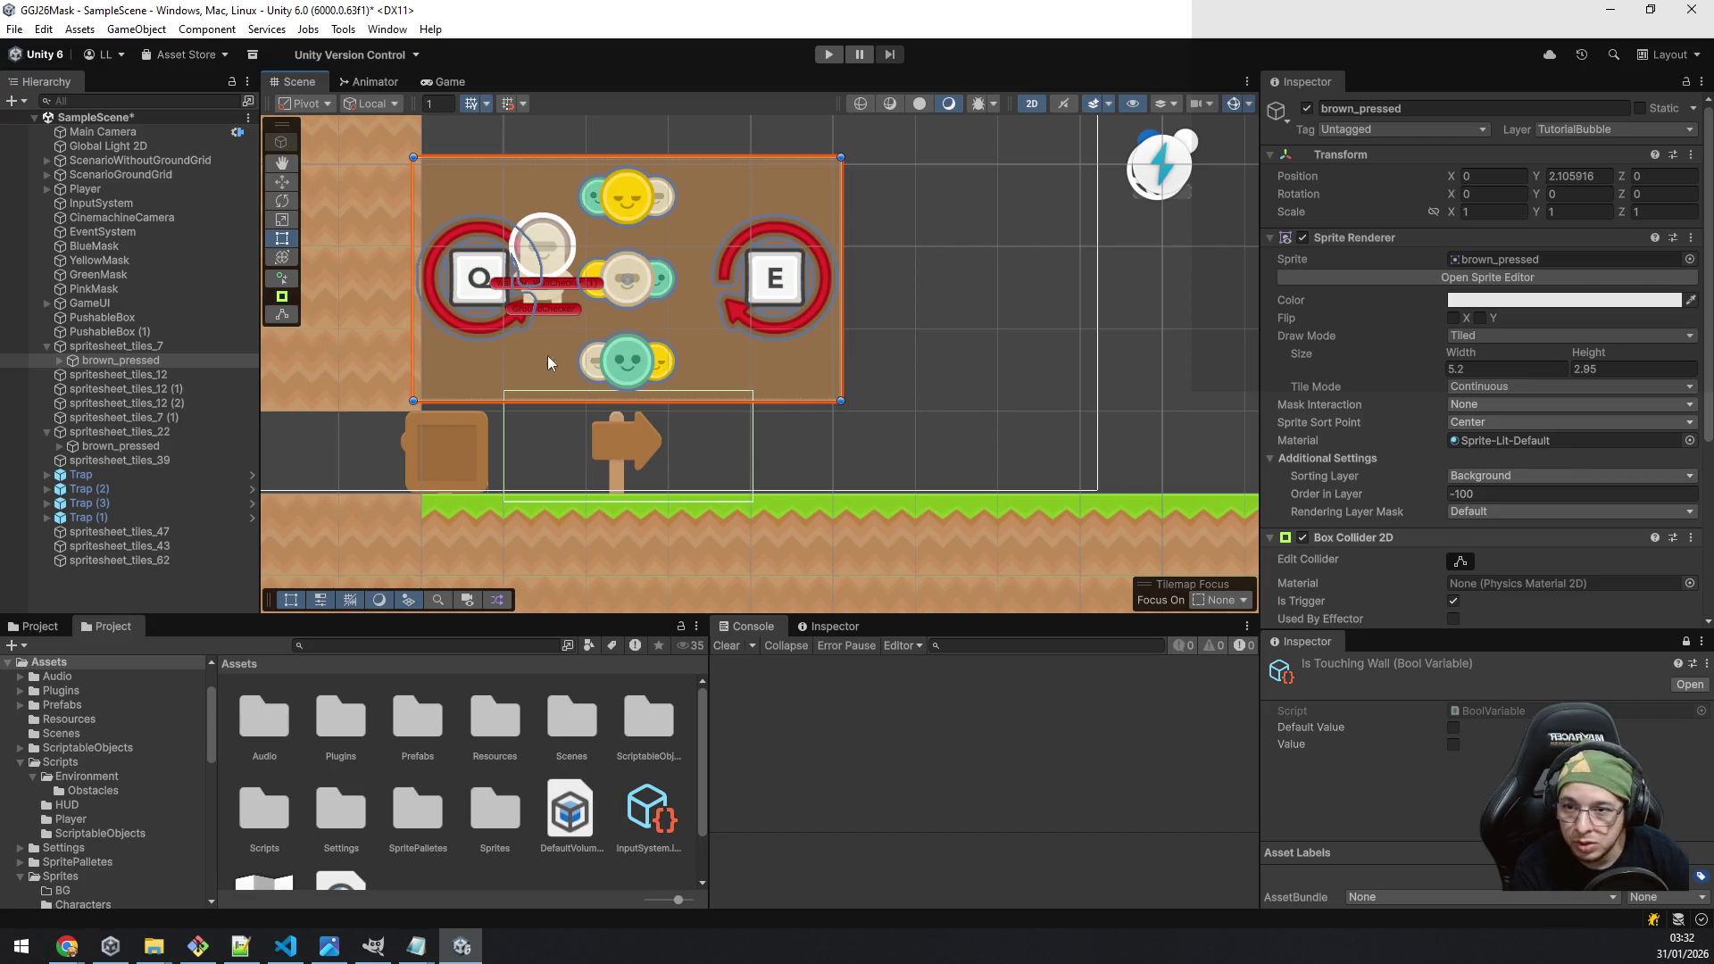
pyautogui.click(126, 347)
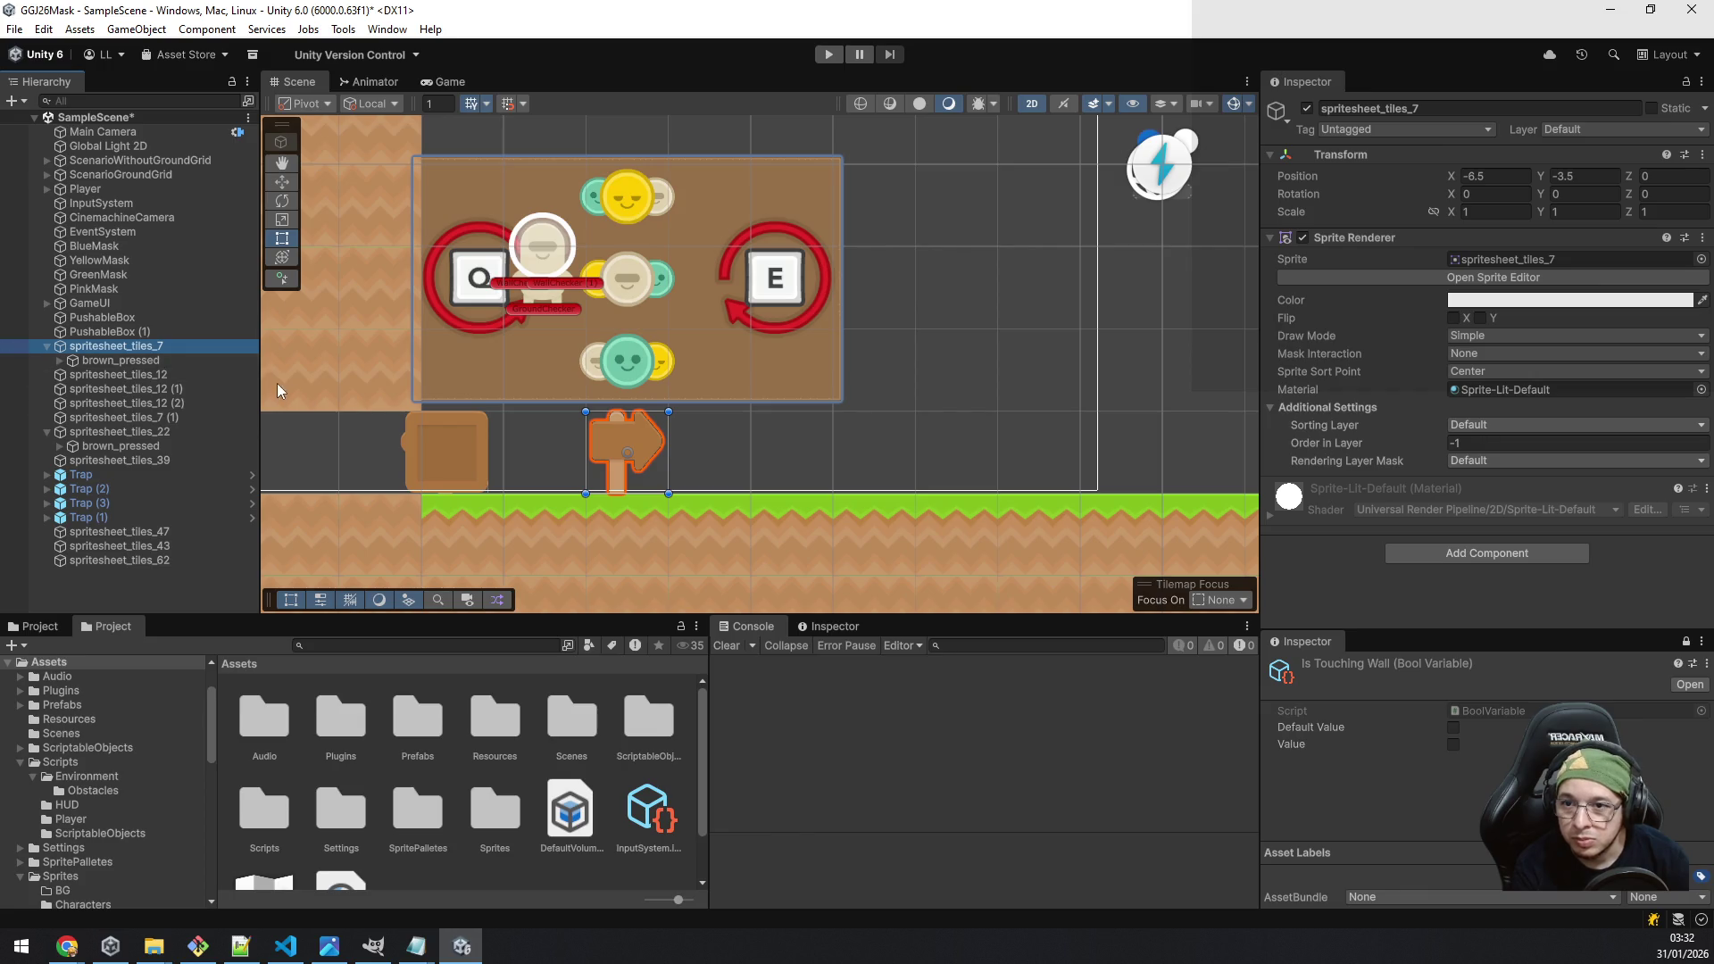
pyautogui.click(281, 181)
pyautogui.moveTo(703, 460); pyautogui.dragTo(730, 453)
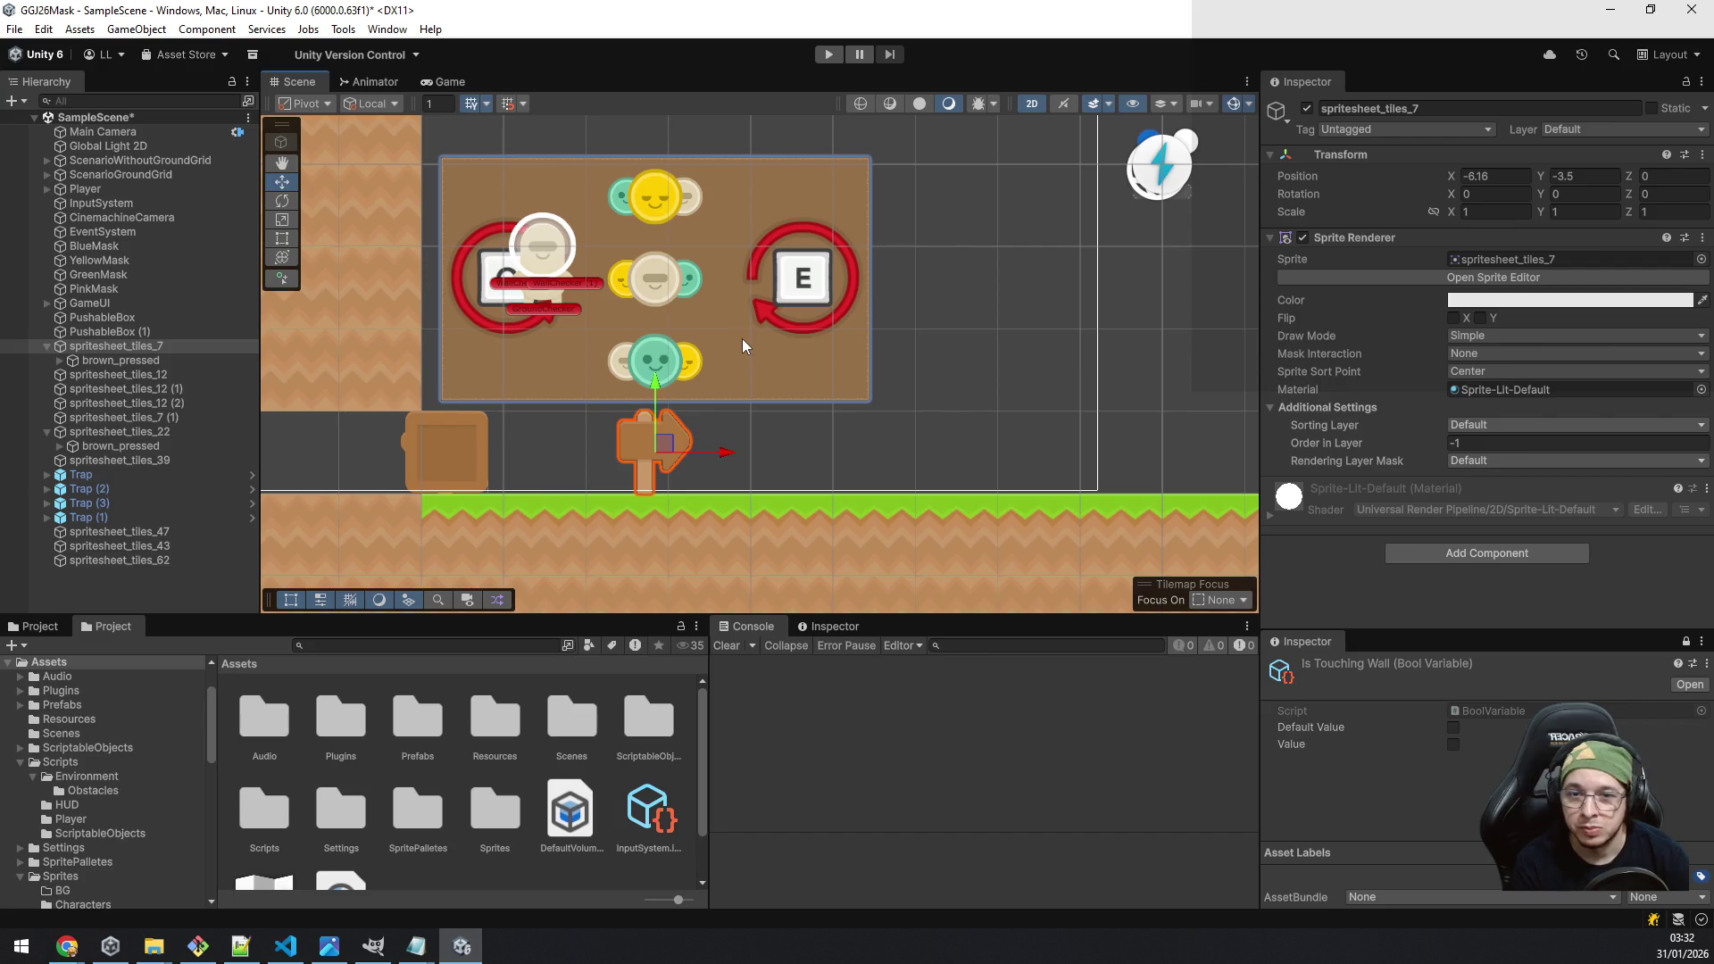
pyautogui.moveTo(142, 953)
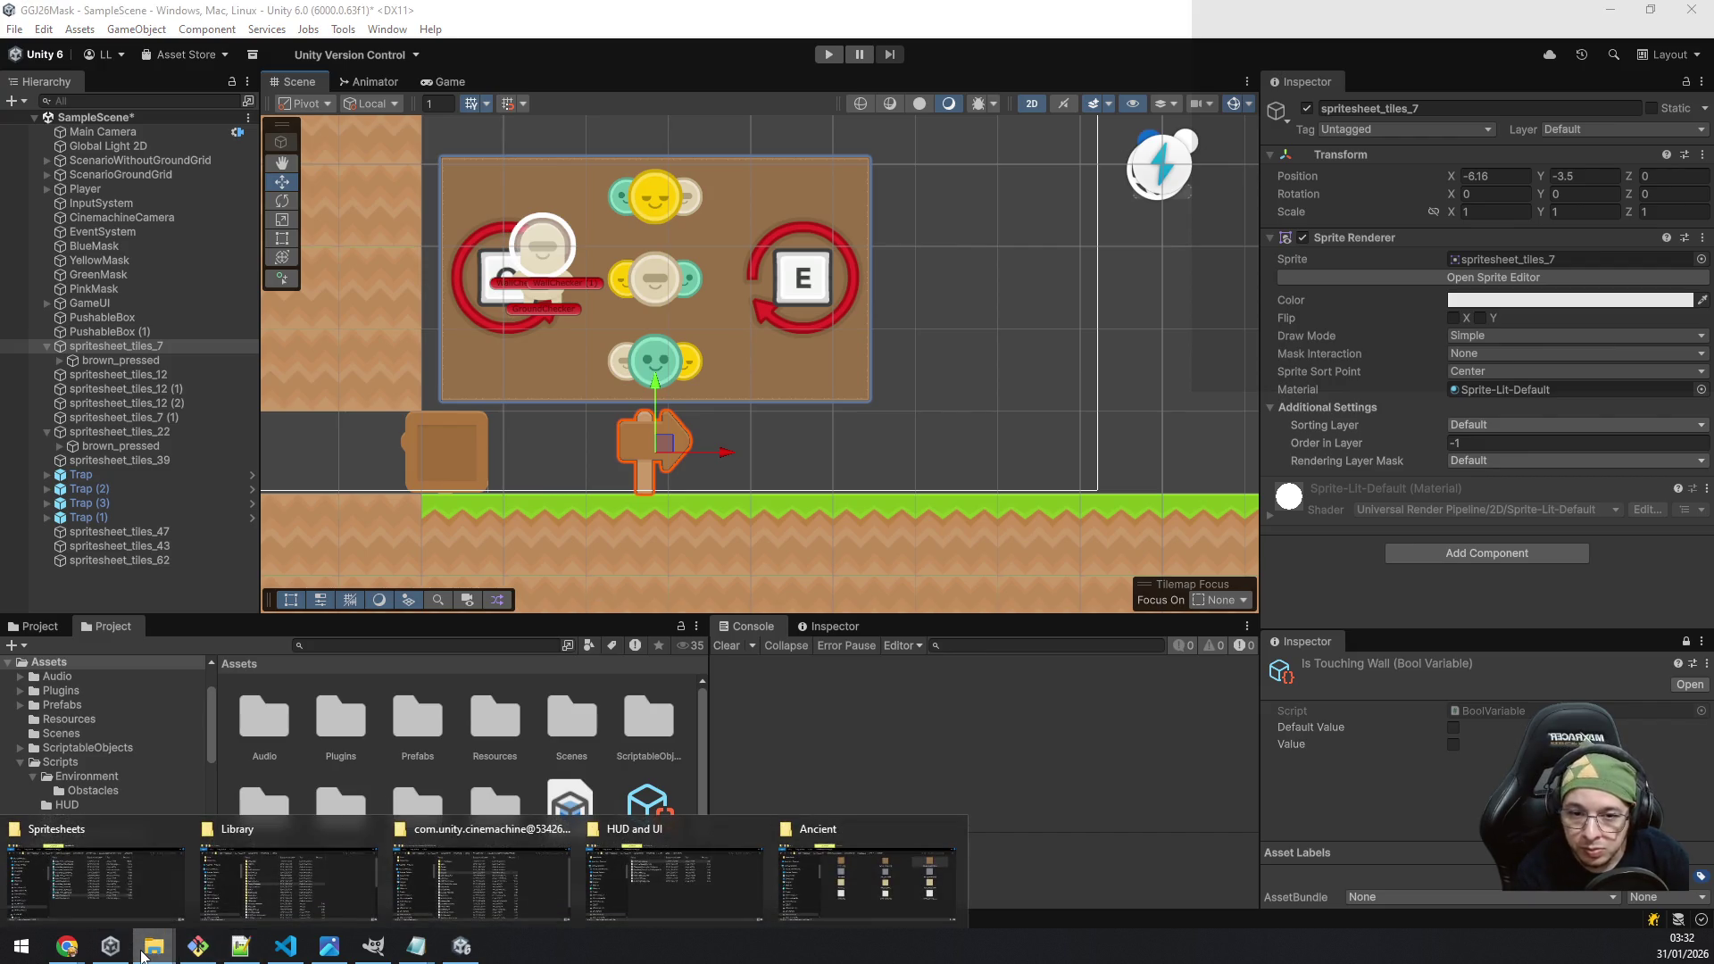
# Step: Browse Explorer to Recursos para Jogos > HUD and UI > prompts pack > Keyboard & Mouse > Light
pyautogui.click(827, 876)
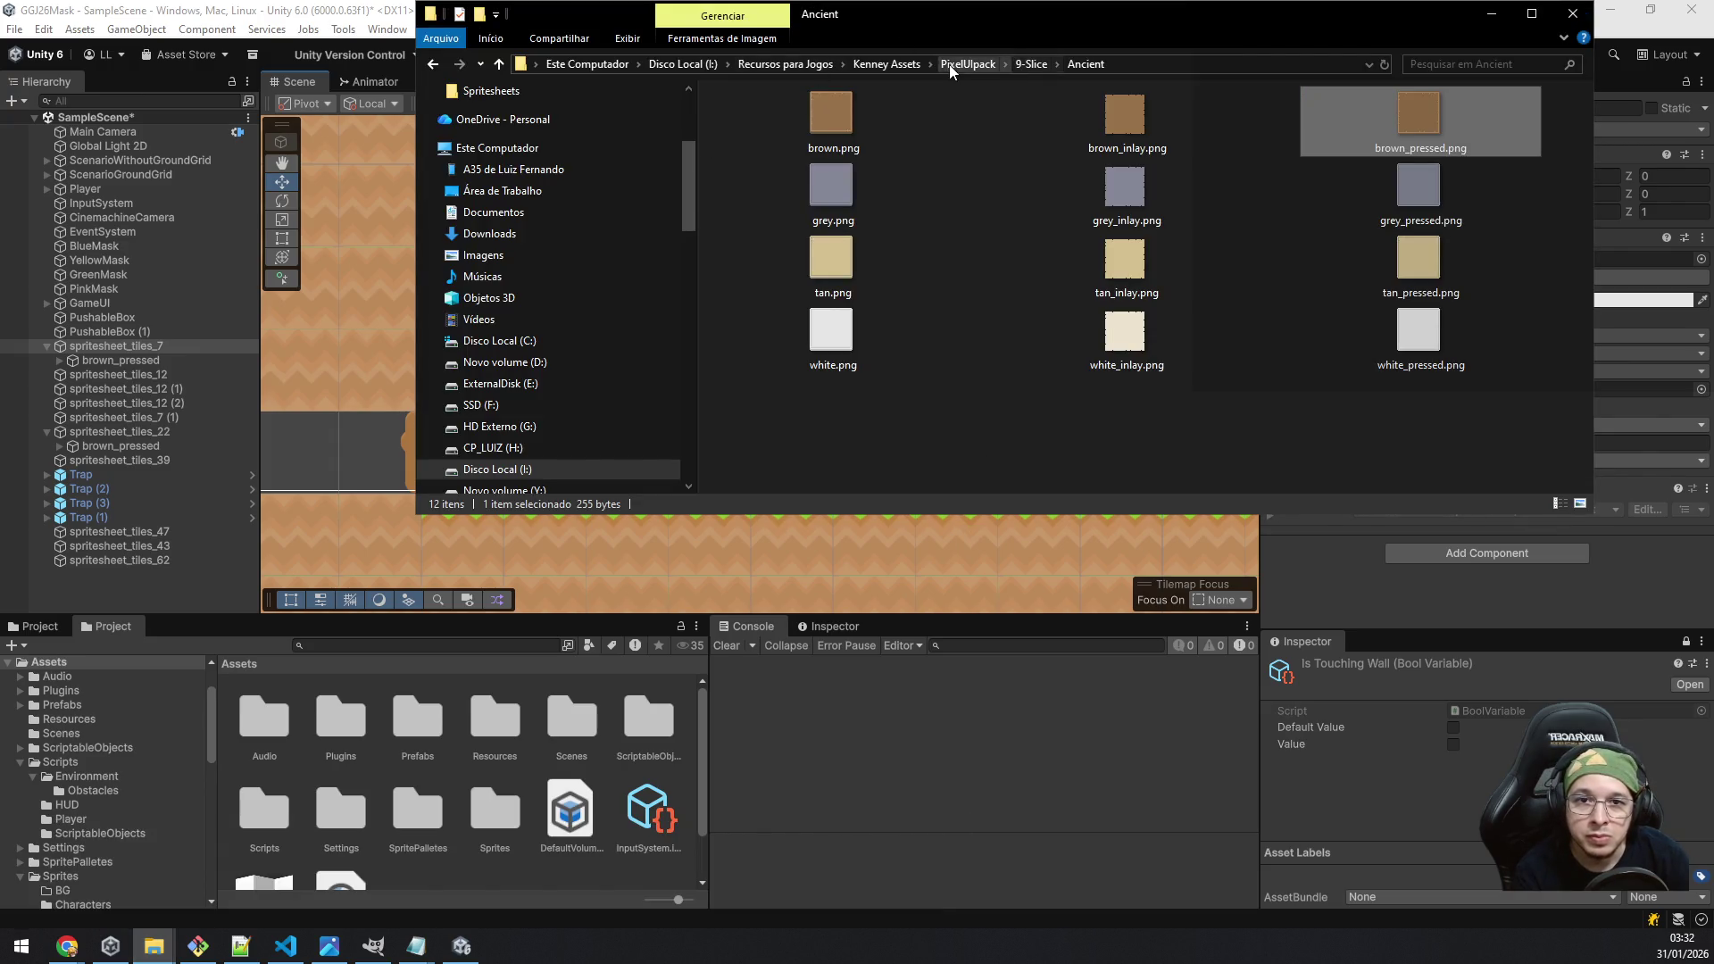
pyautogui.click(798, 67)
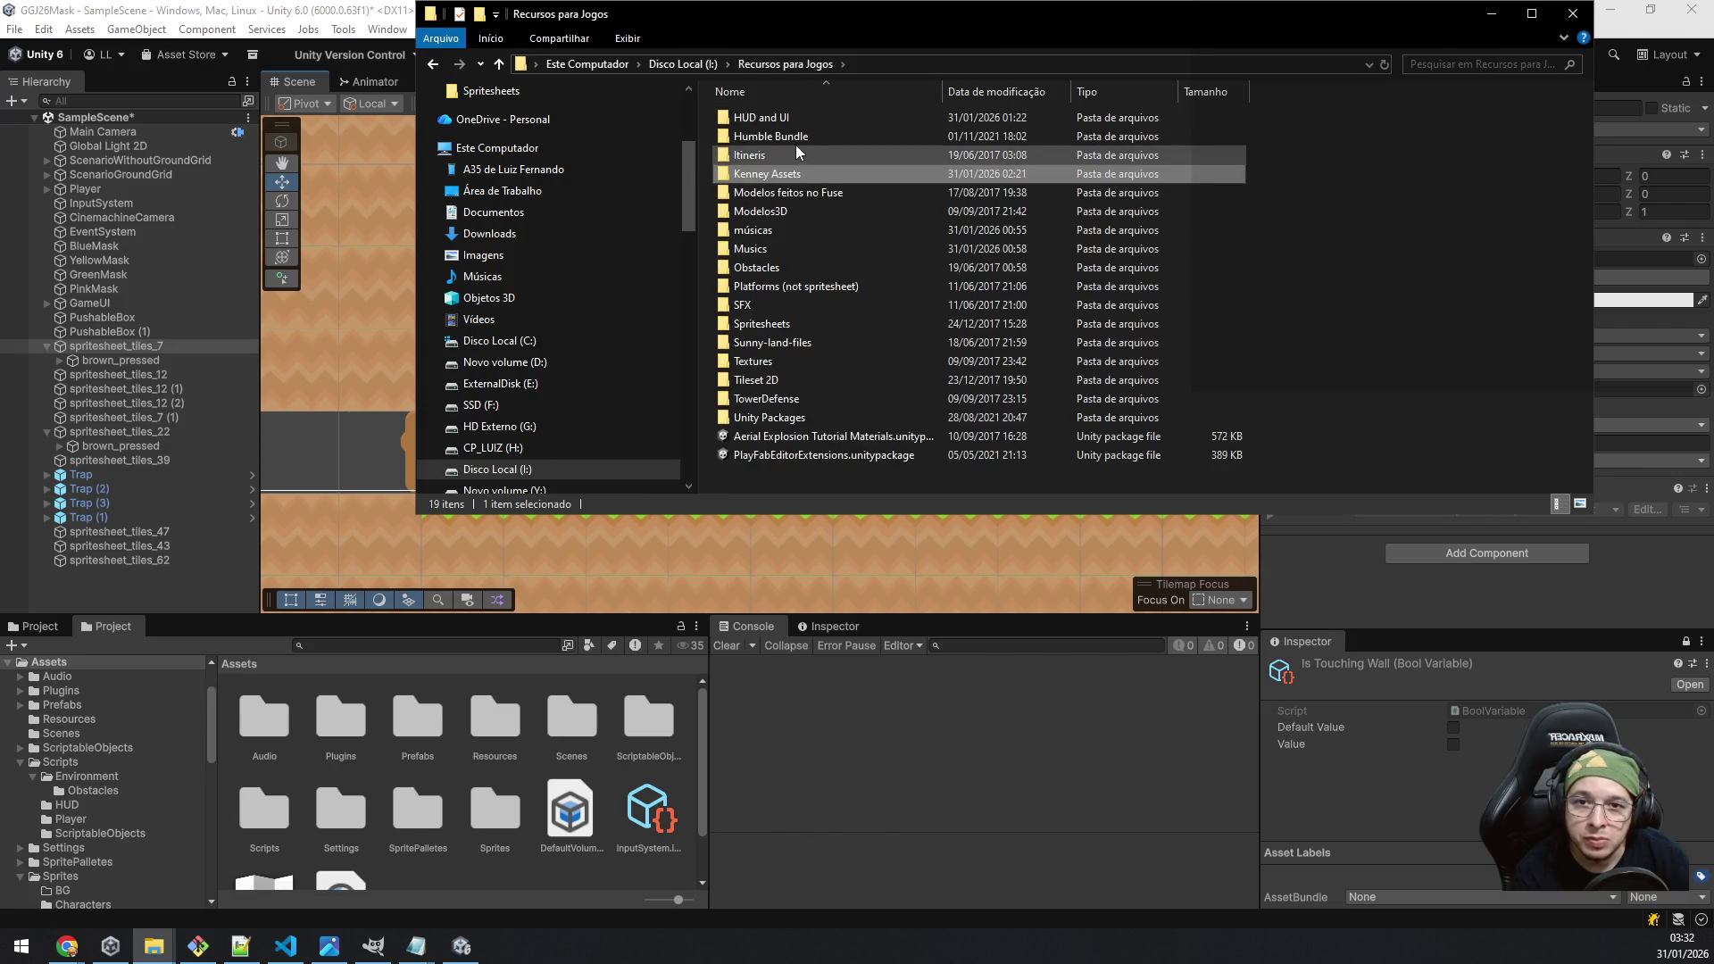
pyautogui.doubleClick(795, 117)
pyautogui.doubleClick(807, 127)
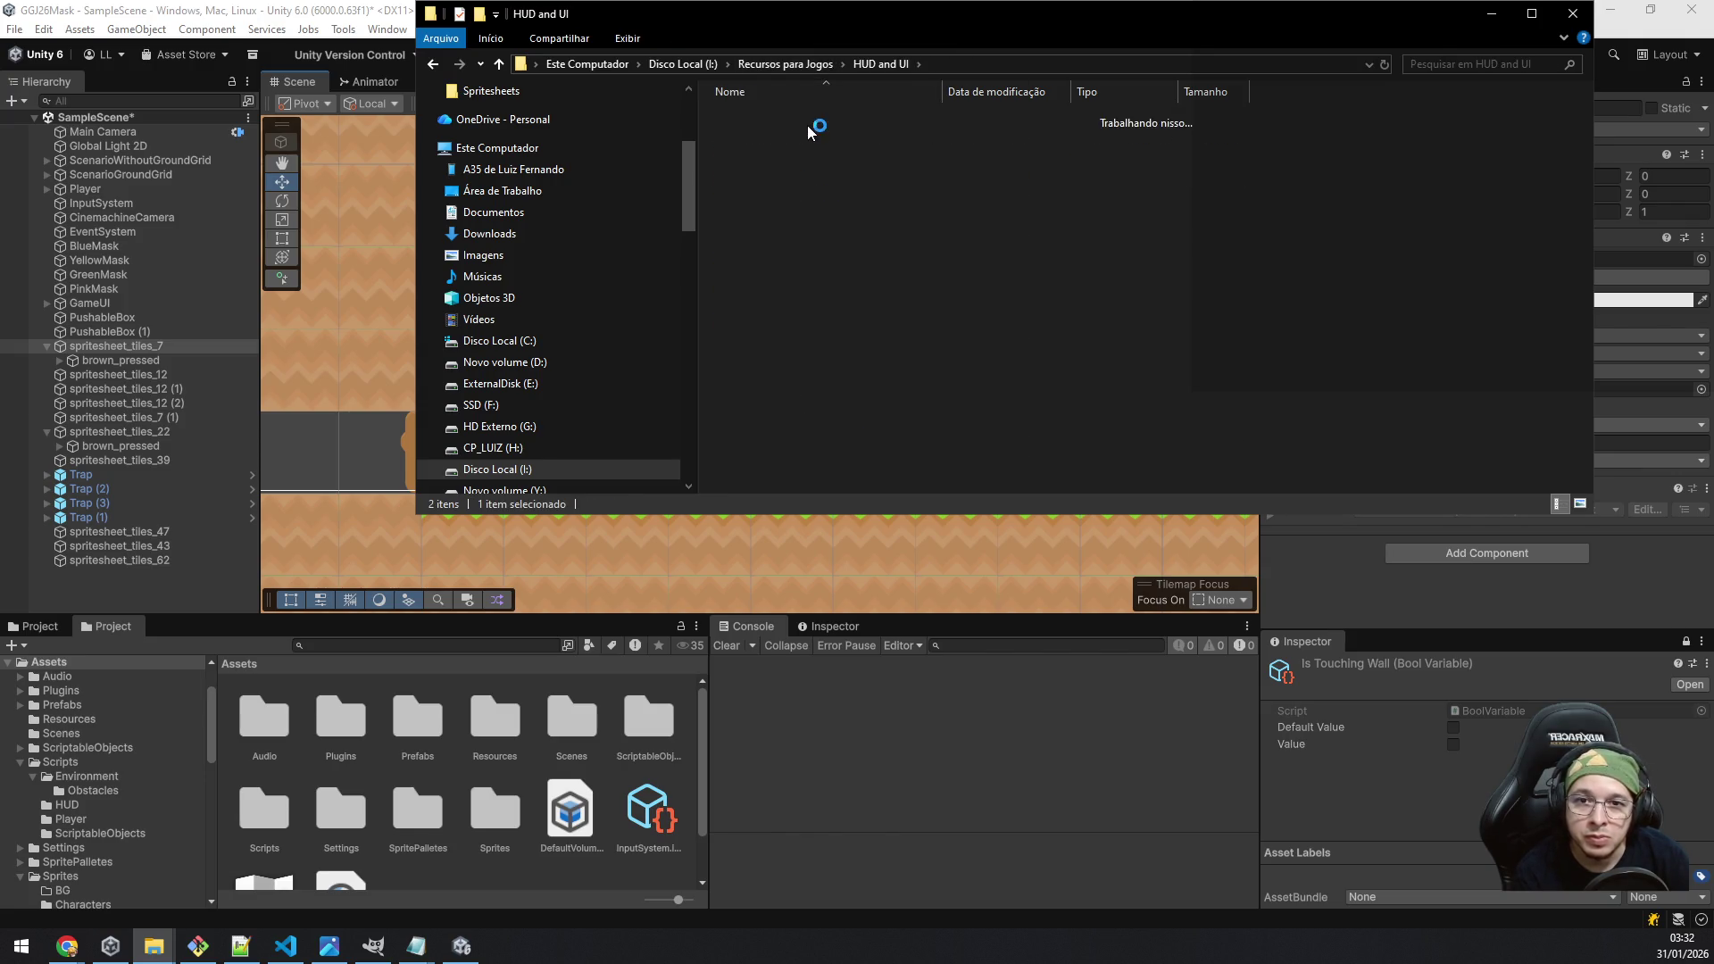
pyautogui.doubleClick(807, 125)
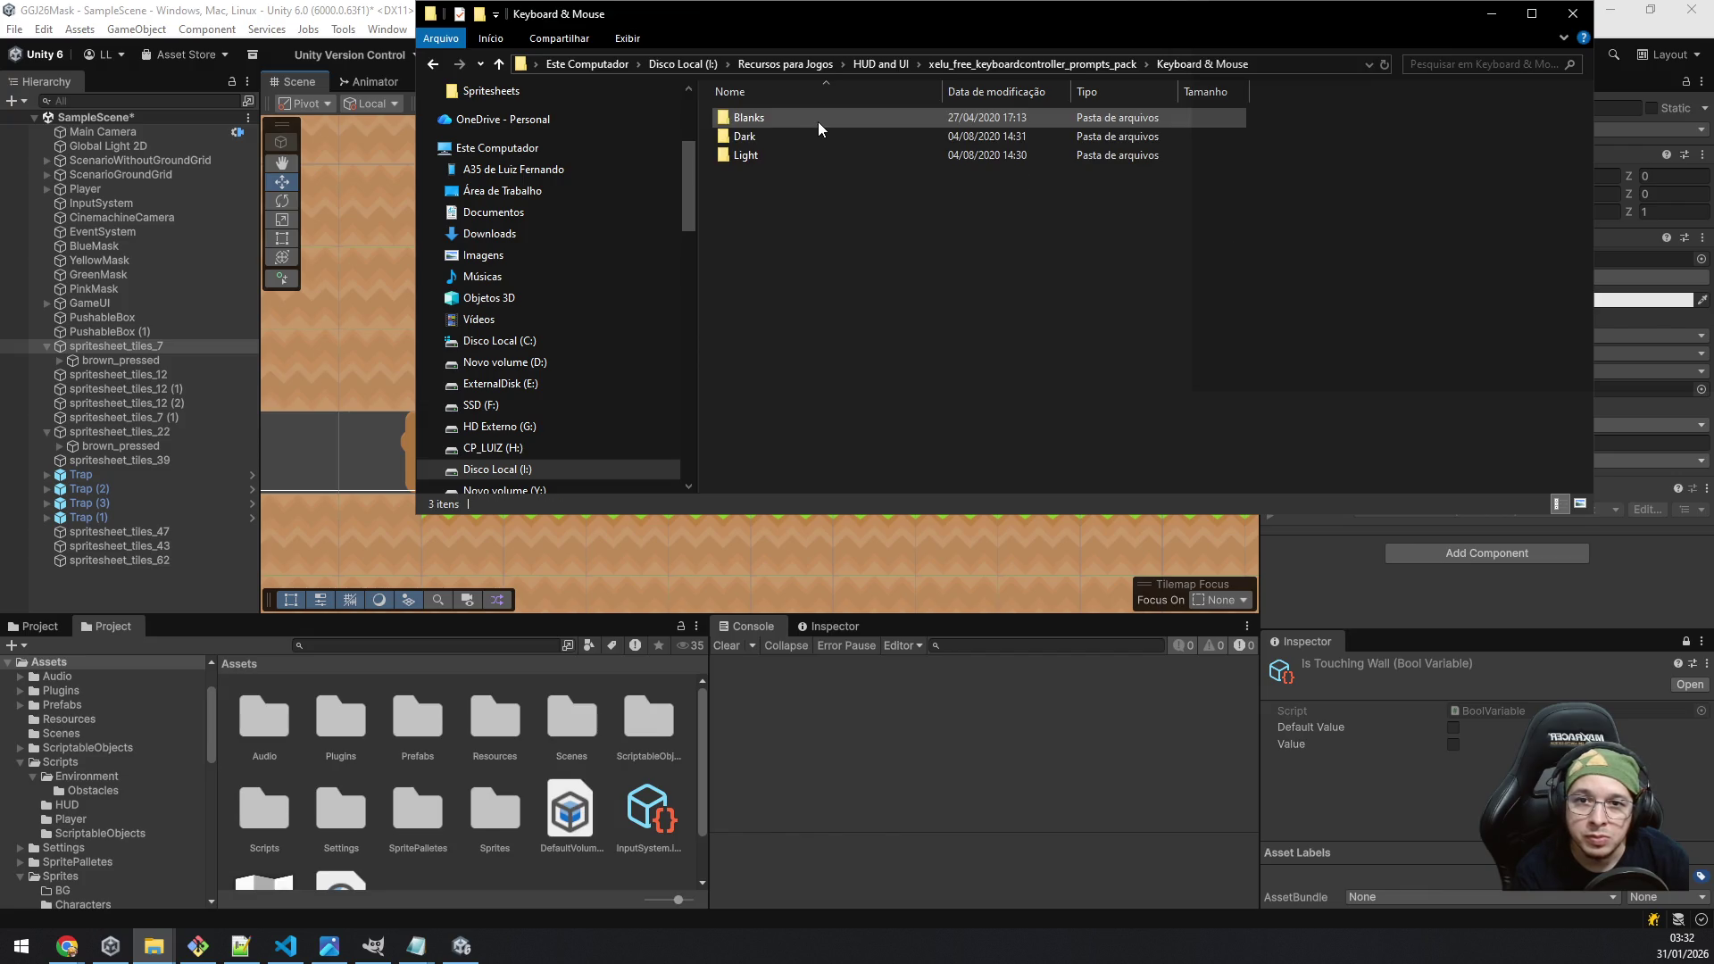
pyautogui.doubleClick(780, 156)
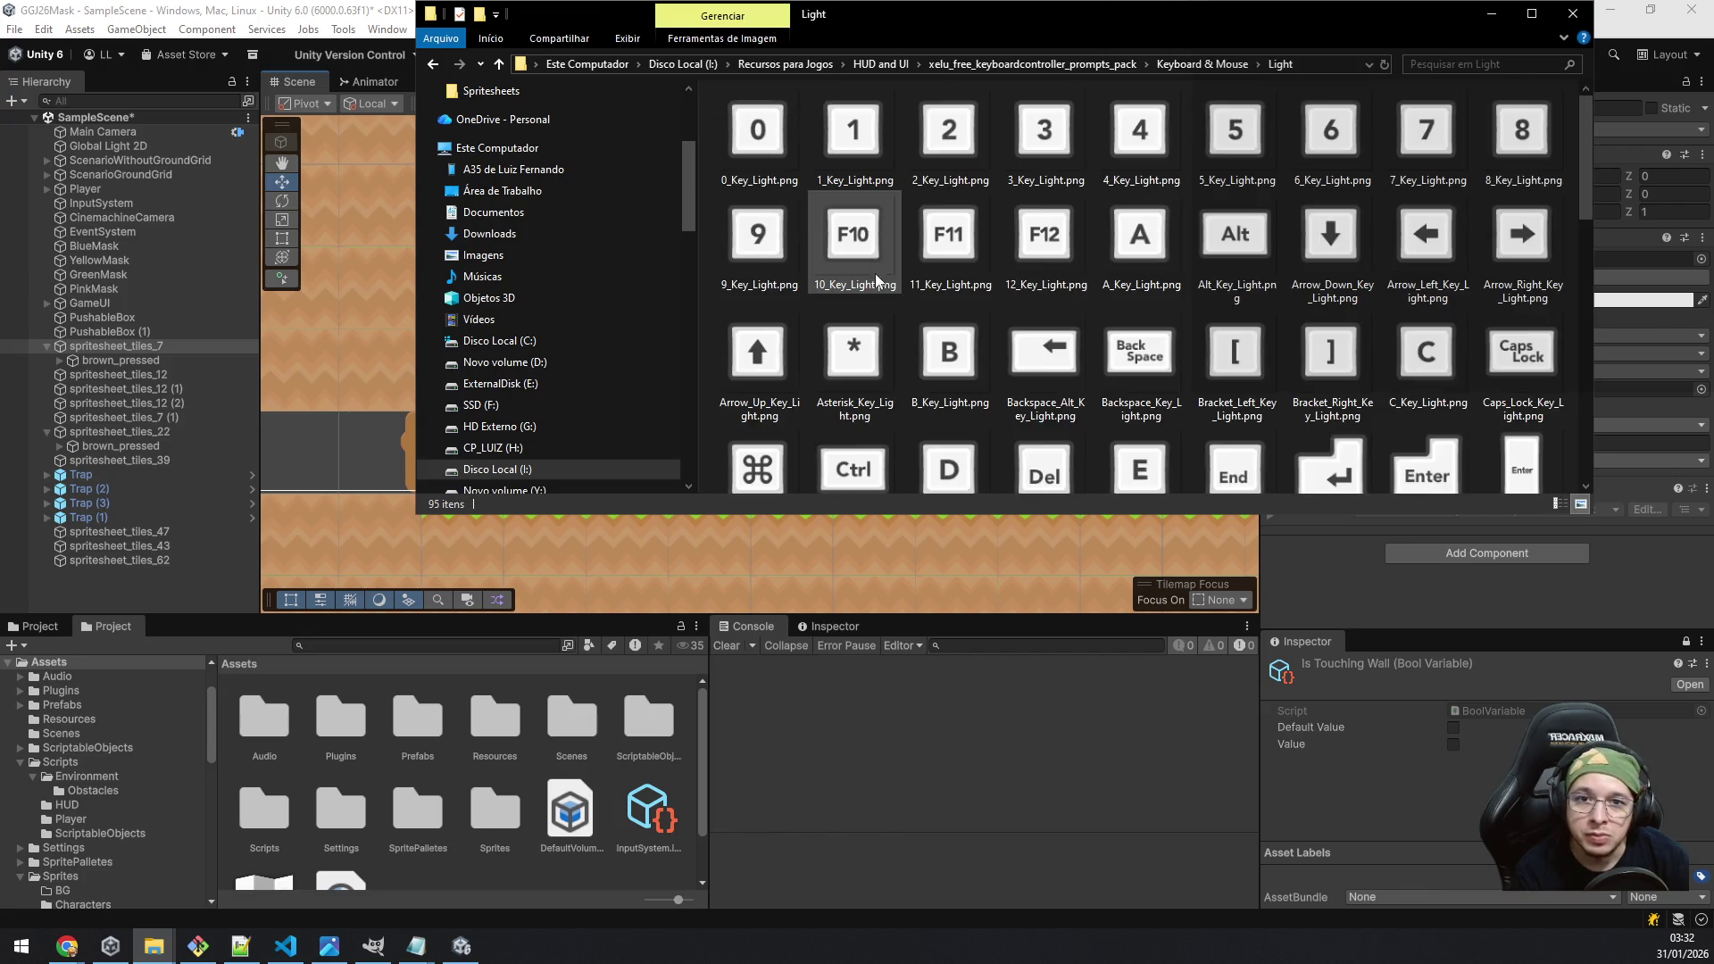
# Step: Multi-select the A, D and Space light key icons, then go back to Unity
pyautogui.click(1159, 243)
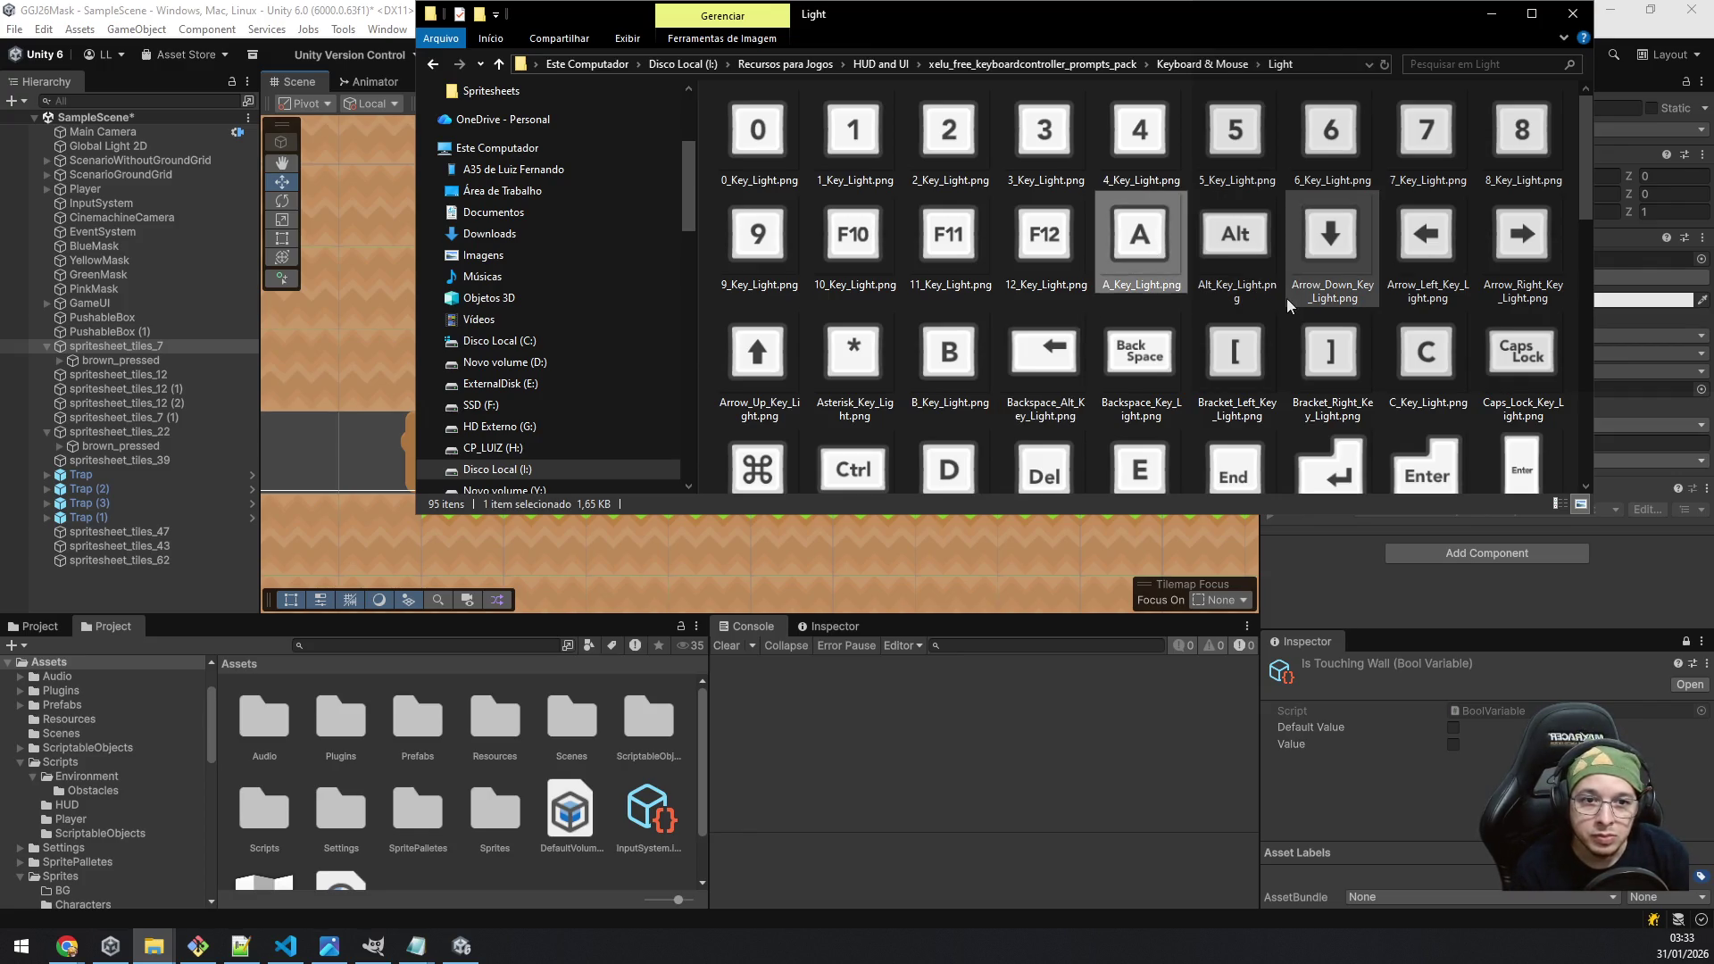
pyautogui.keyDown('ctrl'); pyautogui.click(949, 464); pyautogui.keyUp('ctrl')
pyautogui.scroll(-1, 1129, 386)
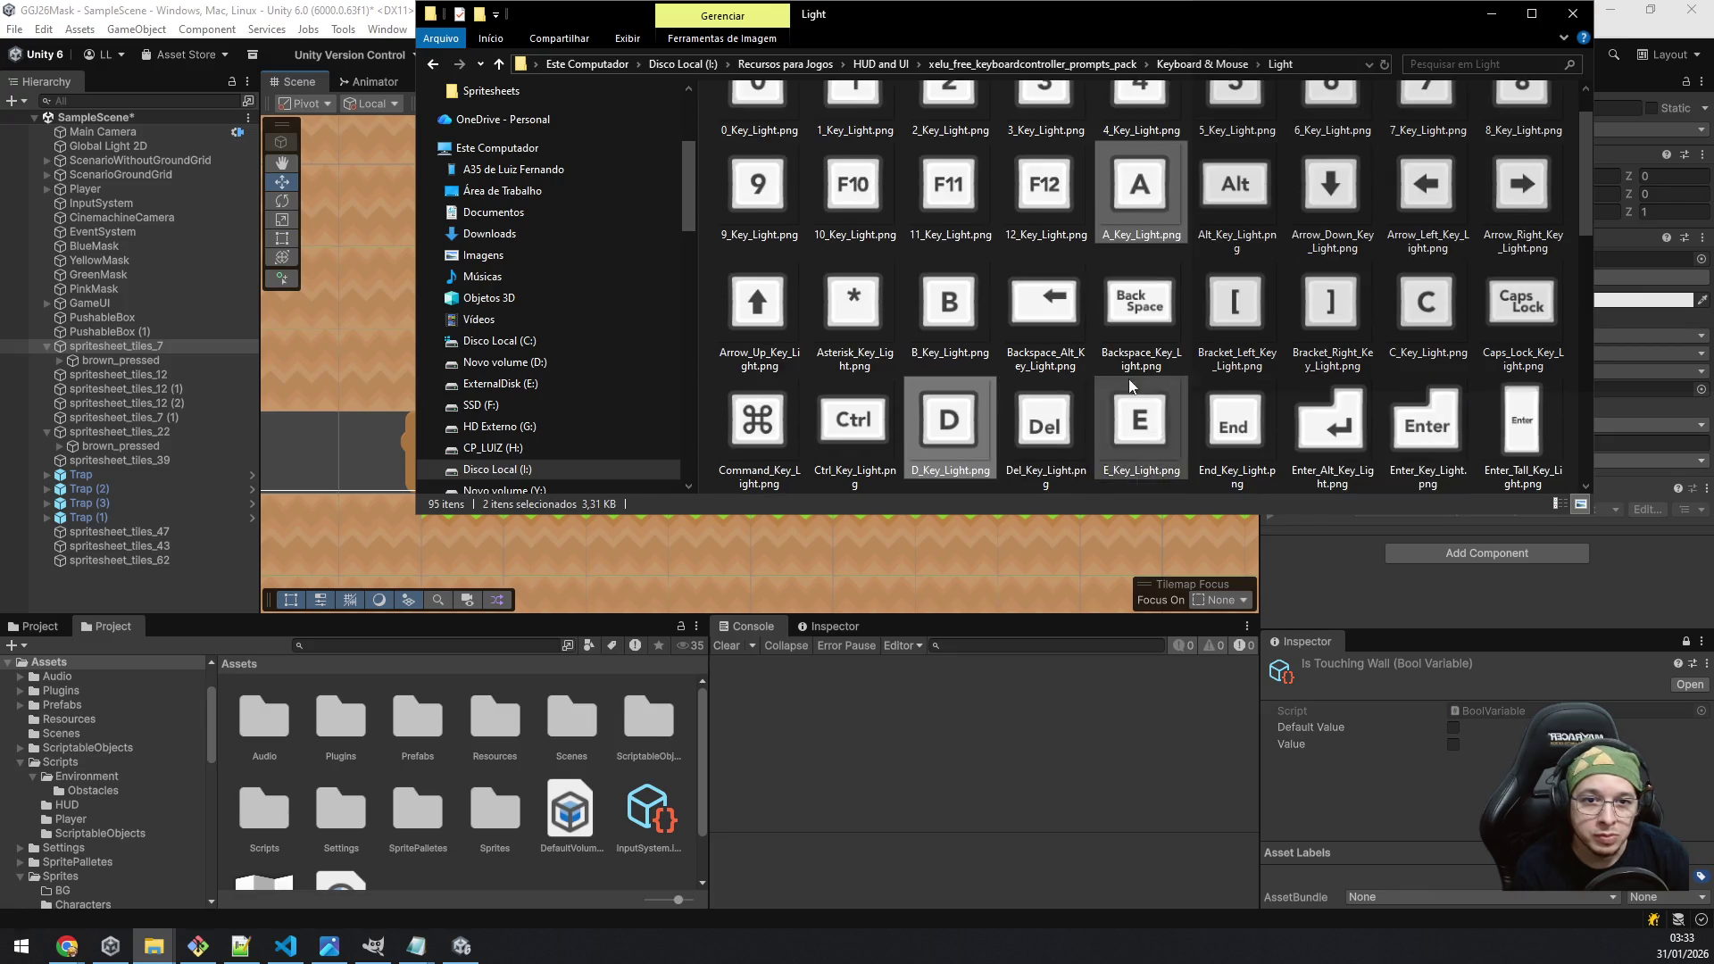
pyautogui.scroll(1, 1398, 310)
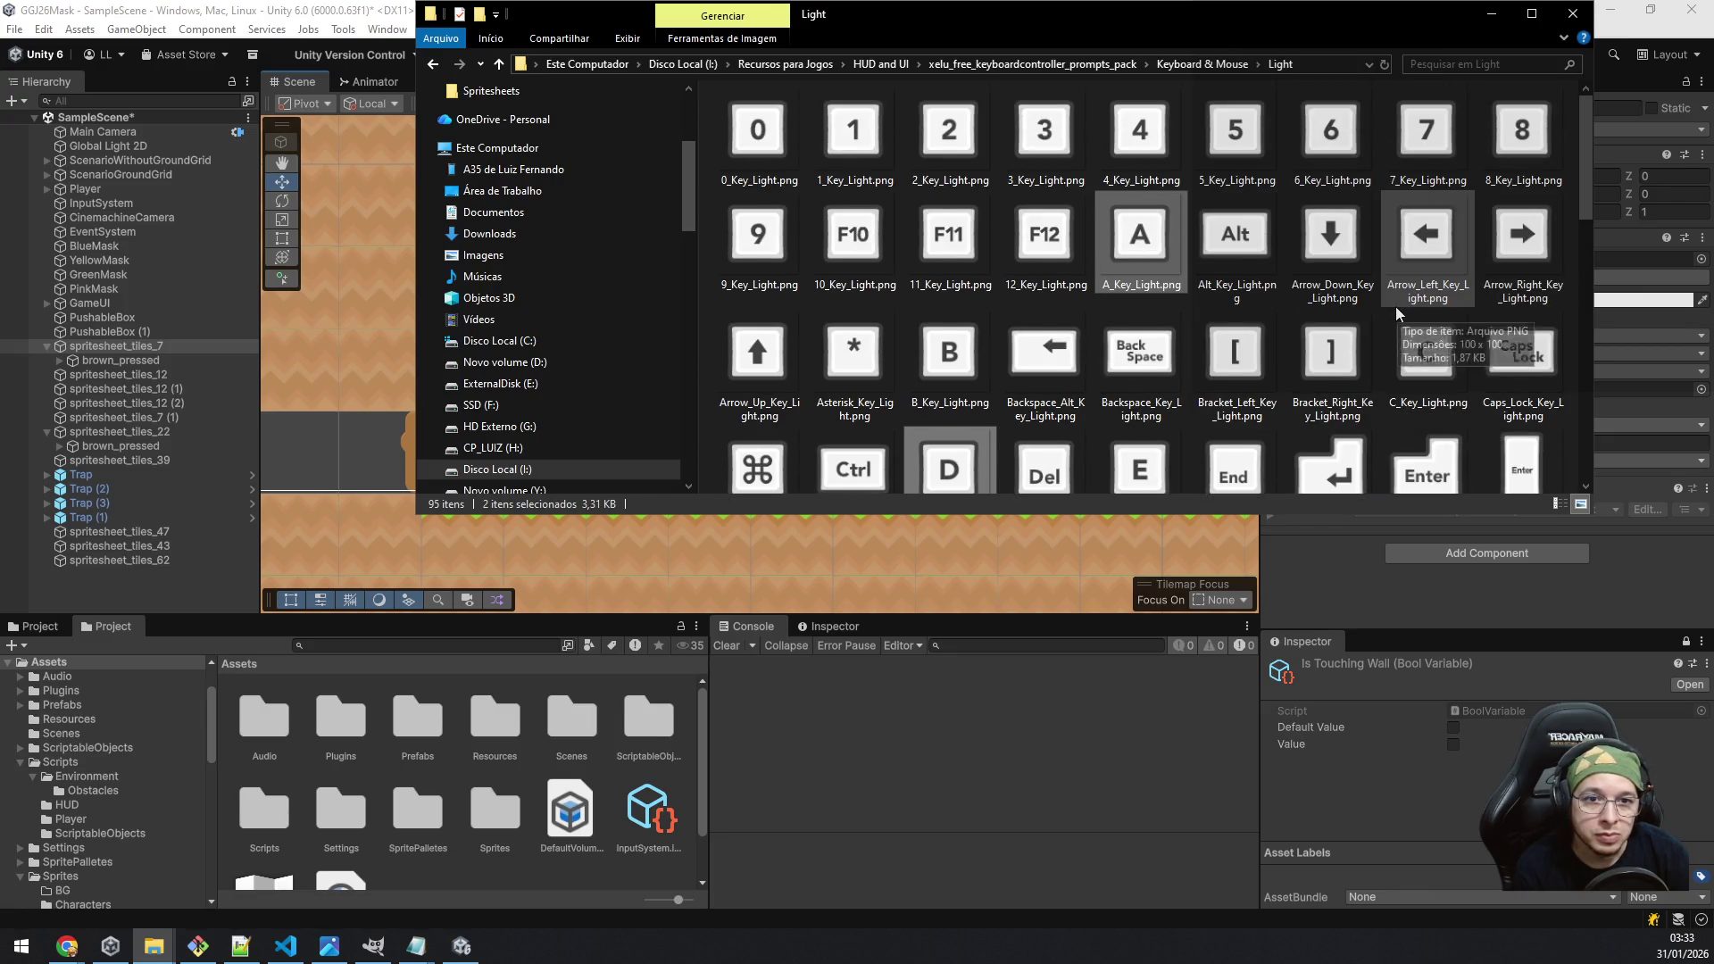
pyautogui.scroll(-4, 1396, 297)
pyautogui.scroll(3, 1395, 292)
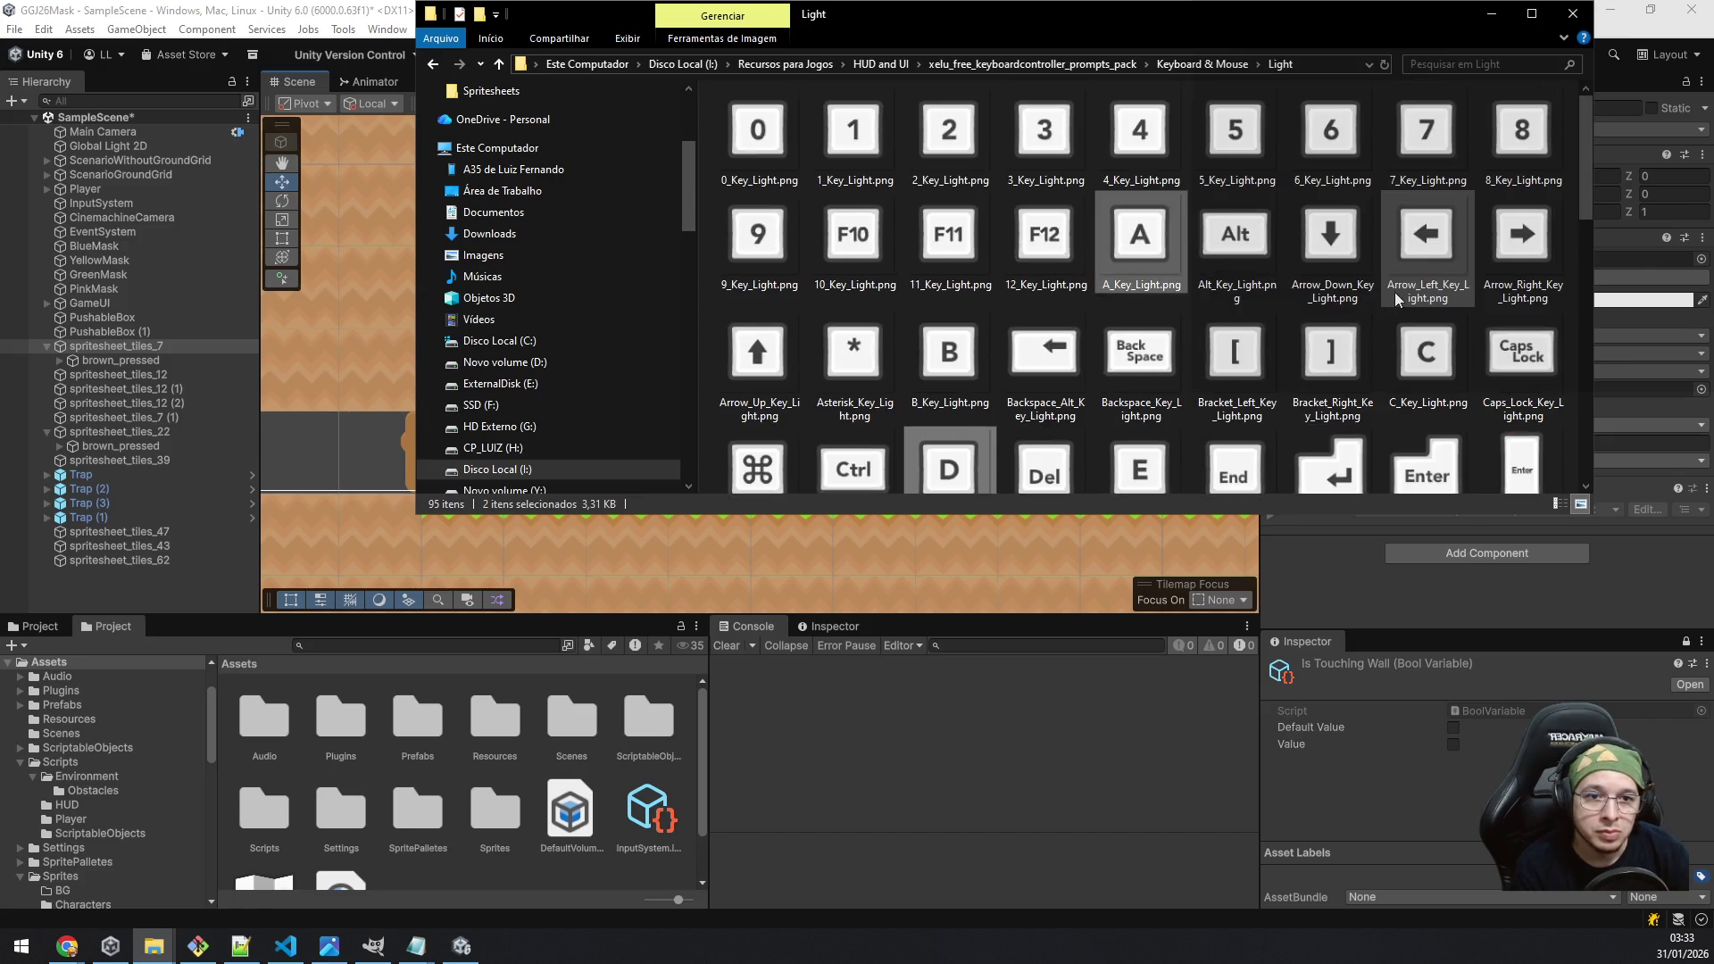
pyautogui.moveTo(1585, 180); pyautogui.dragTo(1571, 443)
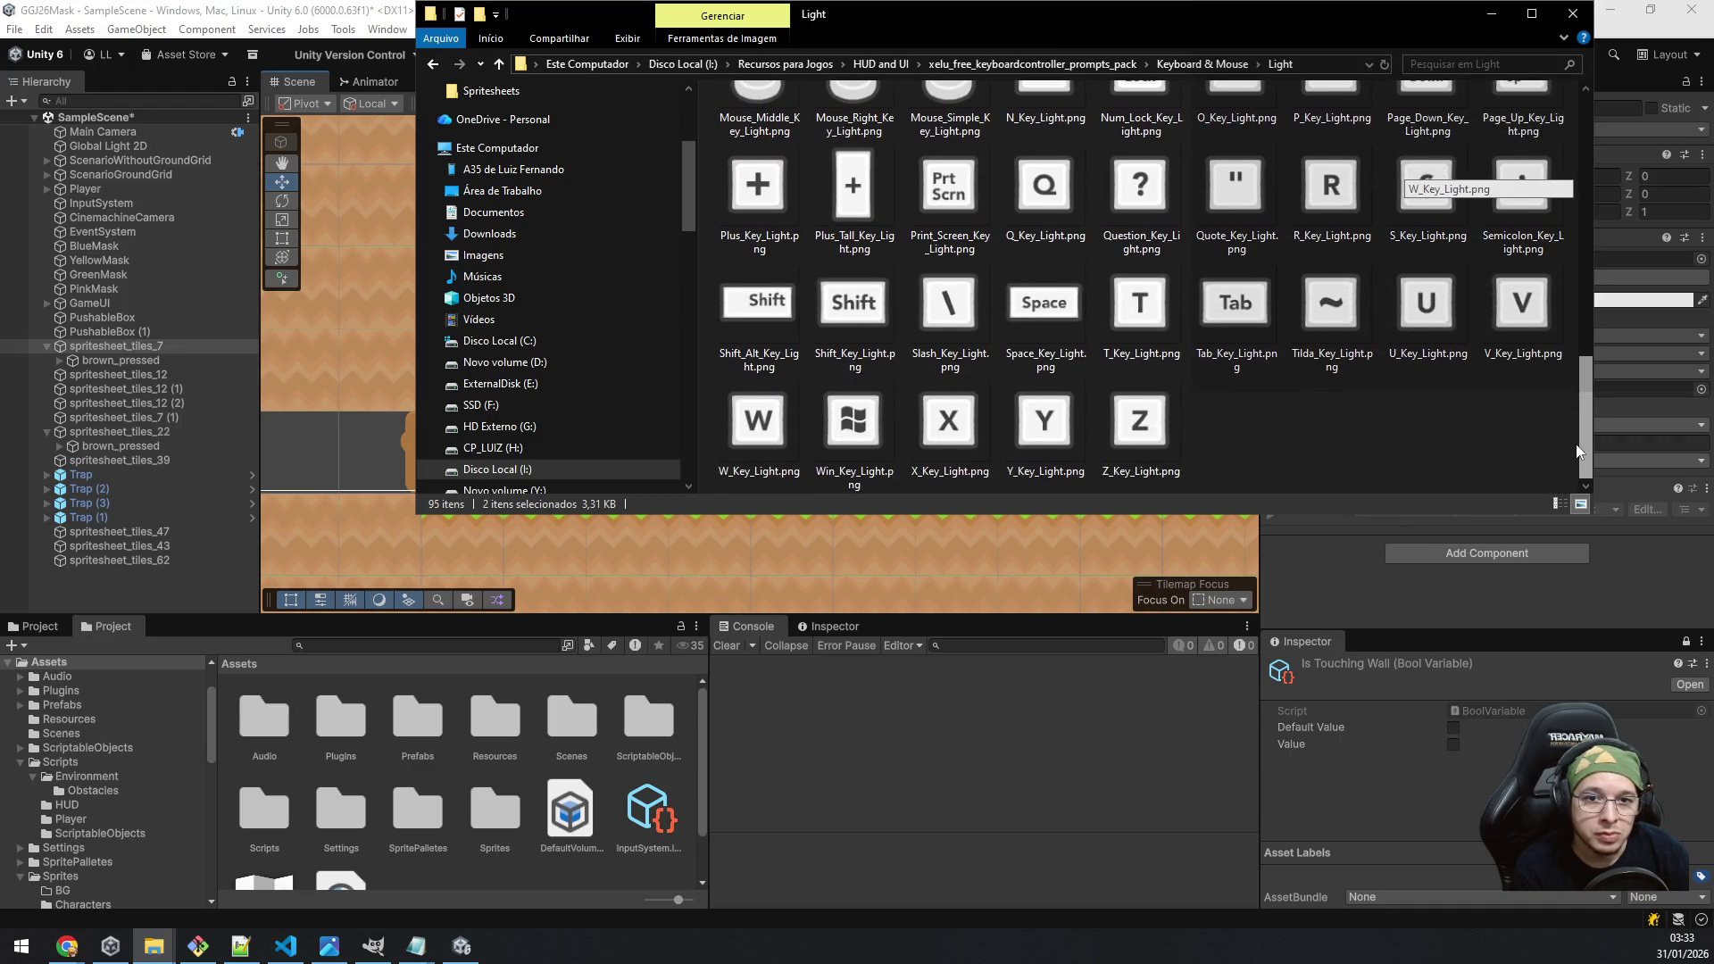
pyautogui.keyDown('ctrl'); pyautogui.click(1044, 329); pyautogui.keyUp('ctrl')
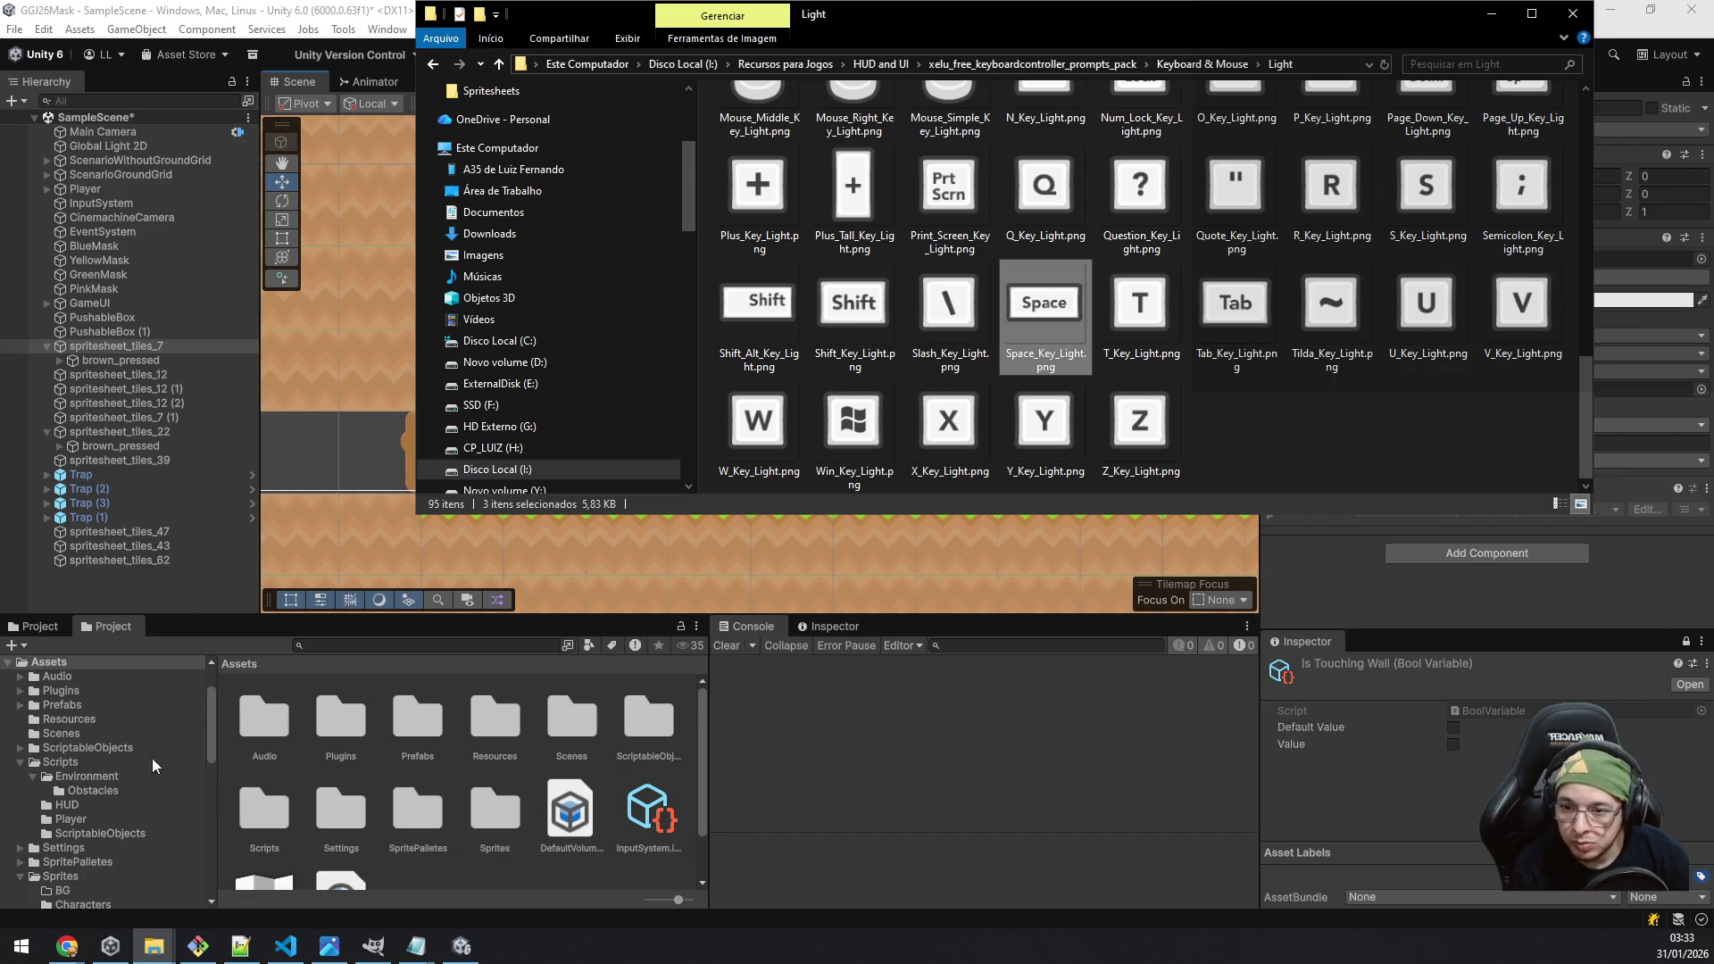
pyautogui.click(148, 720)
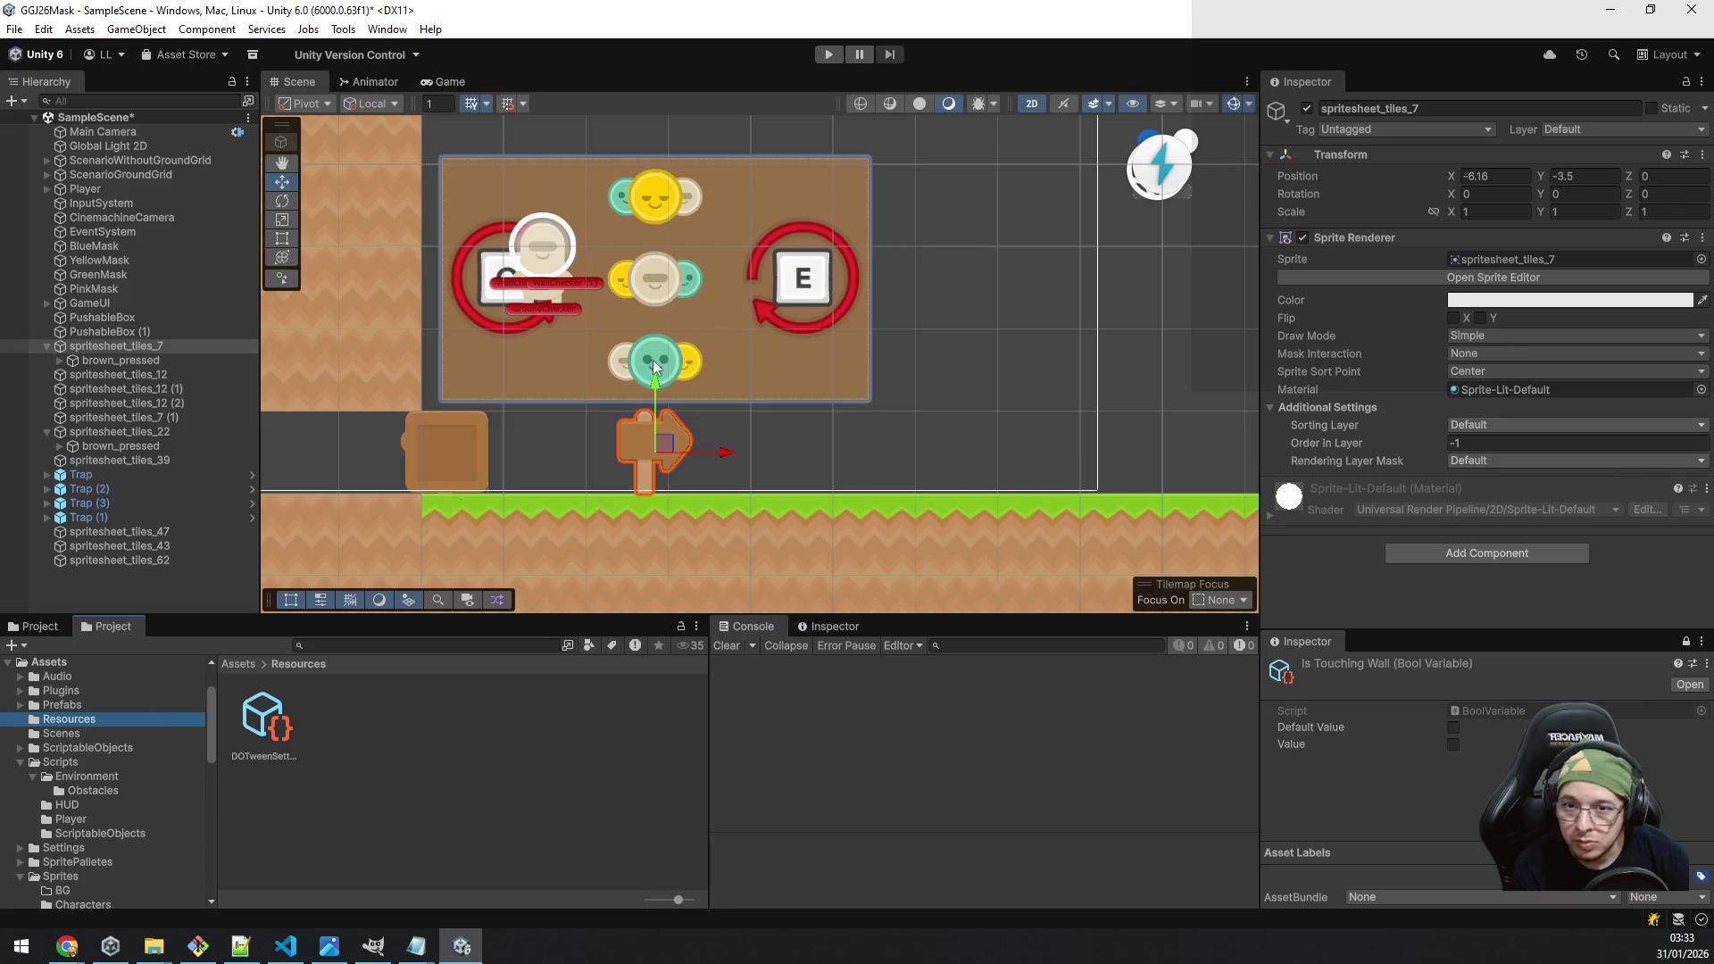
# Step: Paste A_Key_Light, D_Key_Light and Space_Key_Light into Assets/Sprites/HUD and UI, then select the three beige masks
pyautogui.click(832, 277)
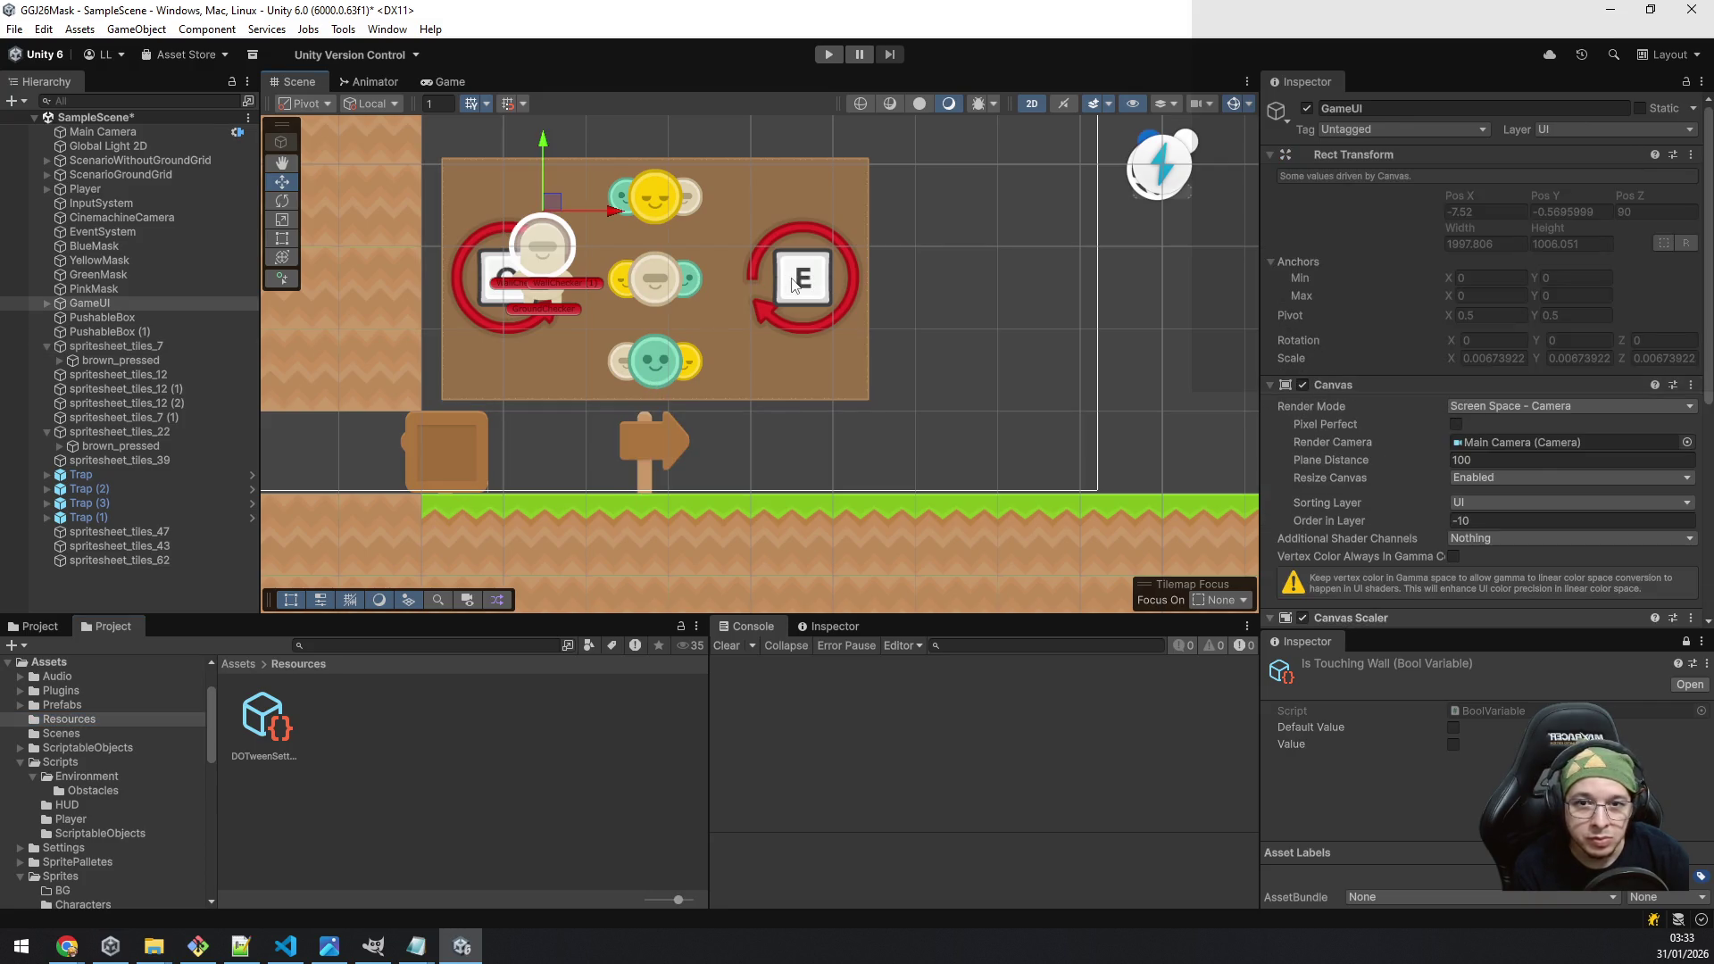
pyautogui.click(794, 285)
pyautogui.click(1504, 260)
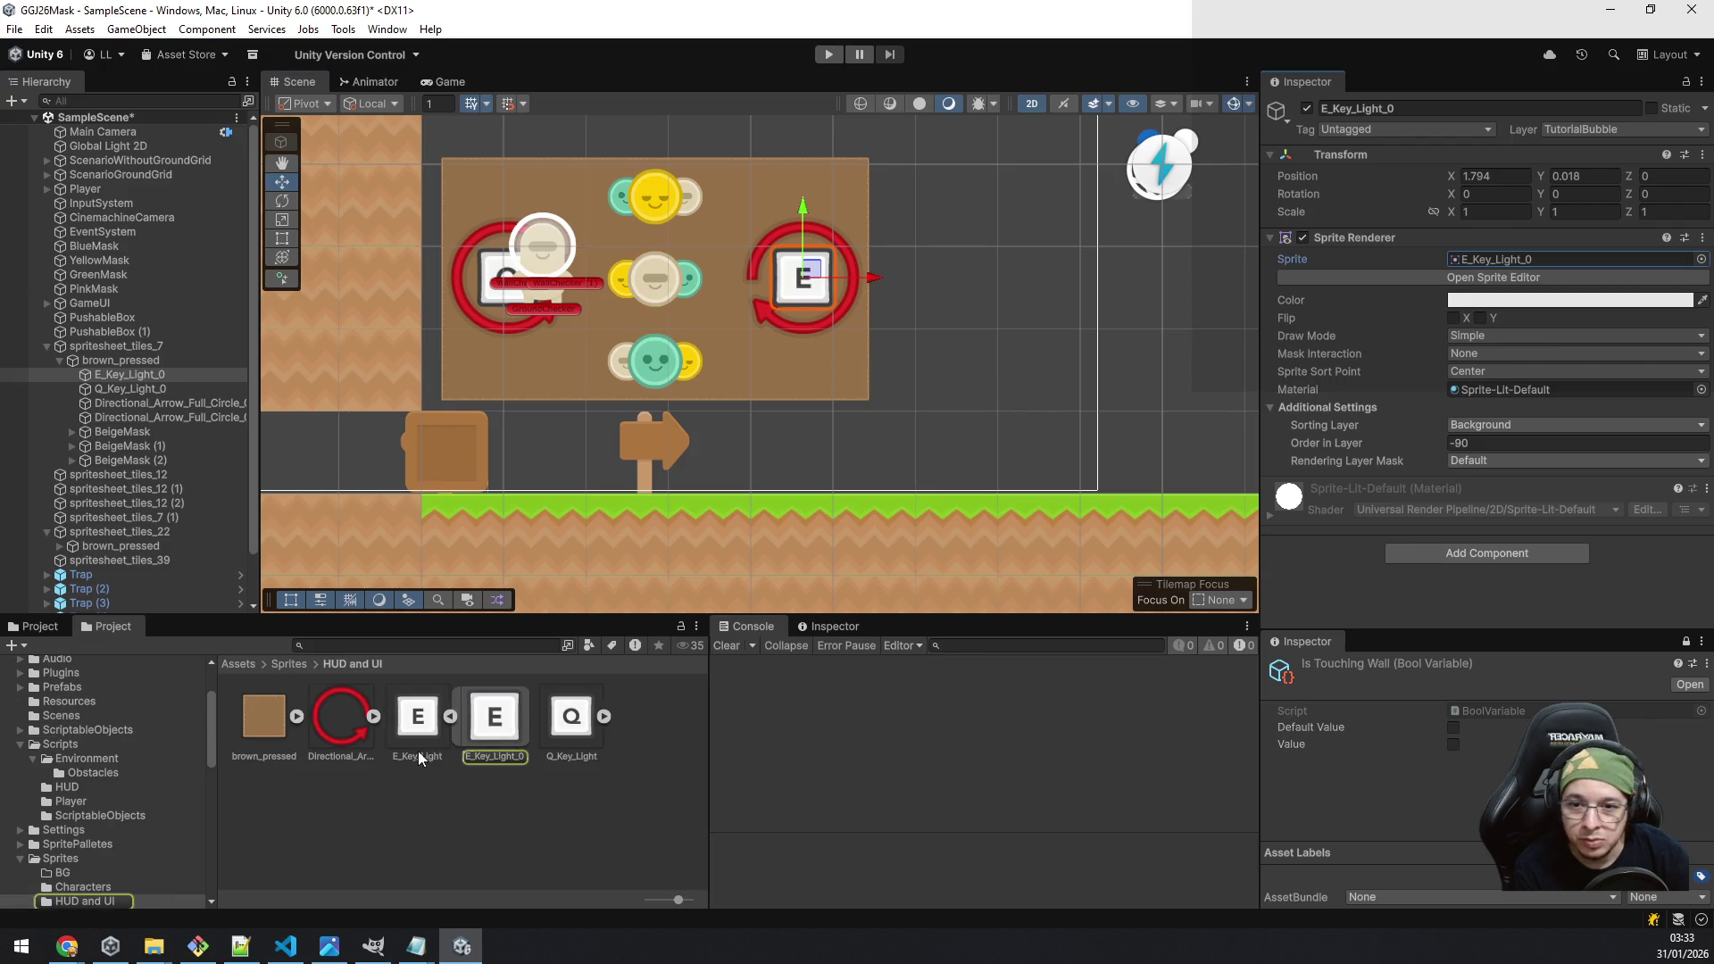
pyautogui.rightClick(446, 806)
pyautogui.click(542, 322)
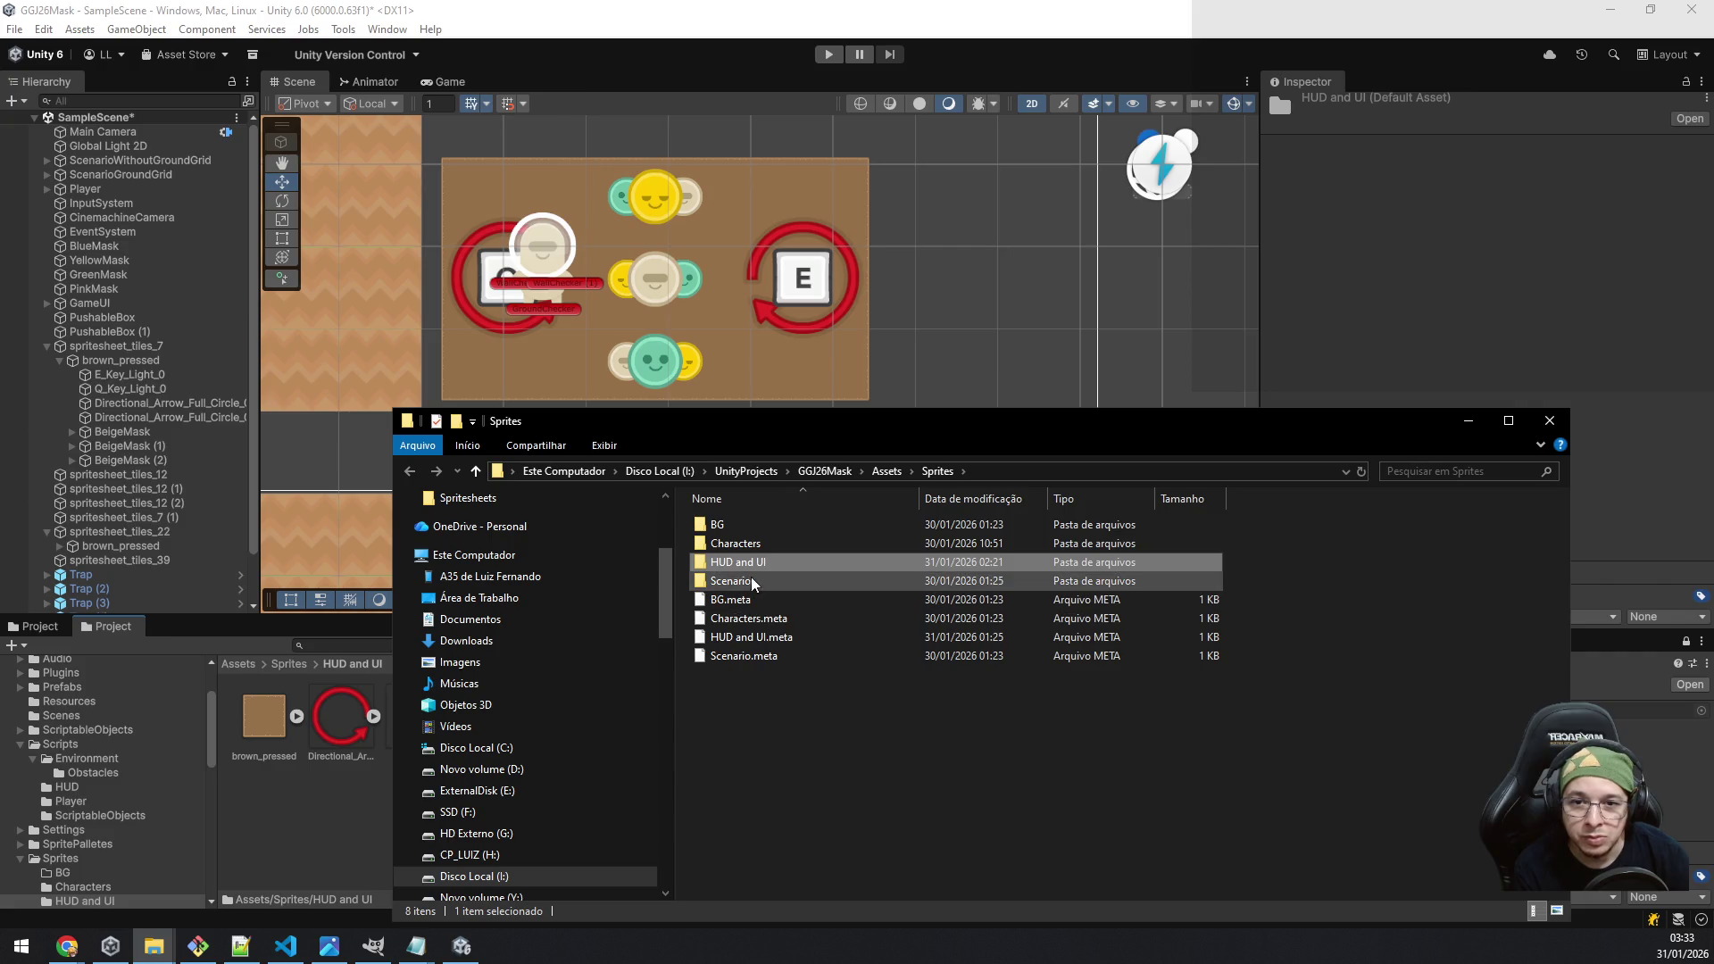
pyautogui.doubleClick(750, 565)
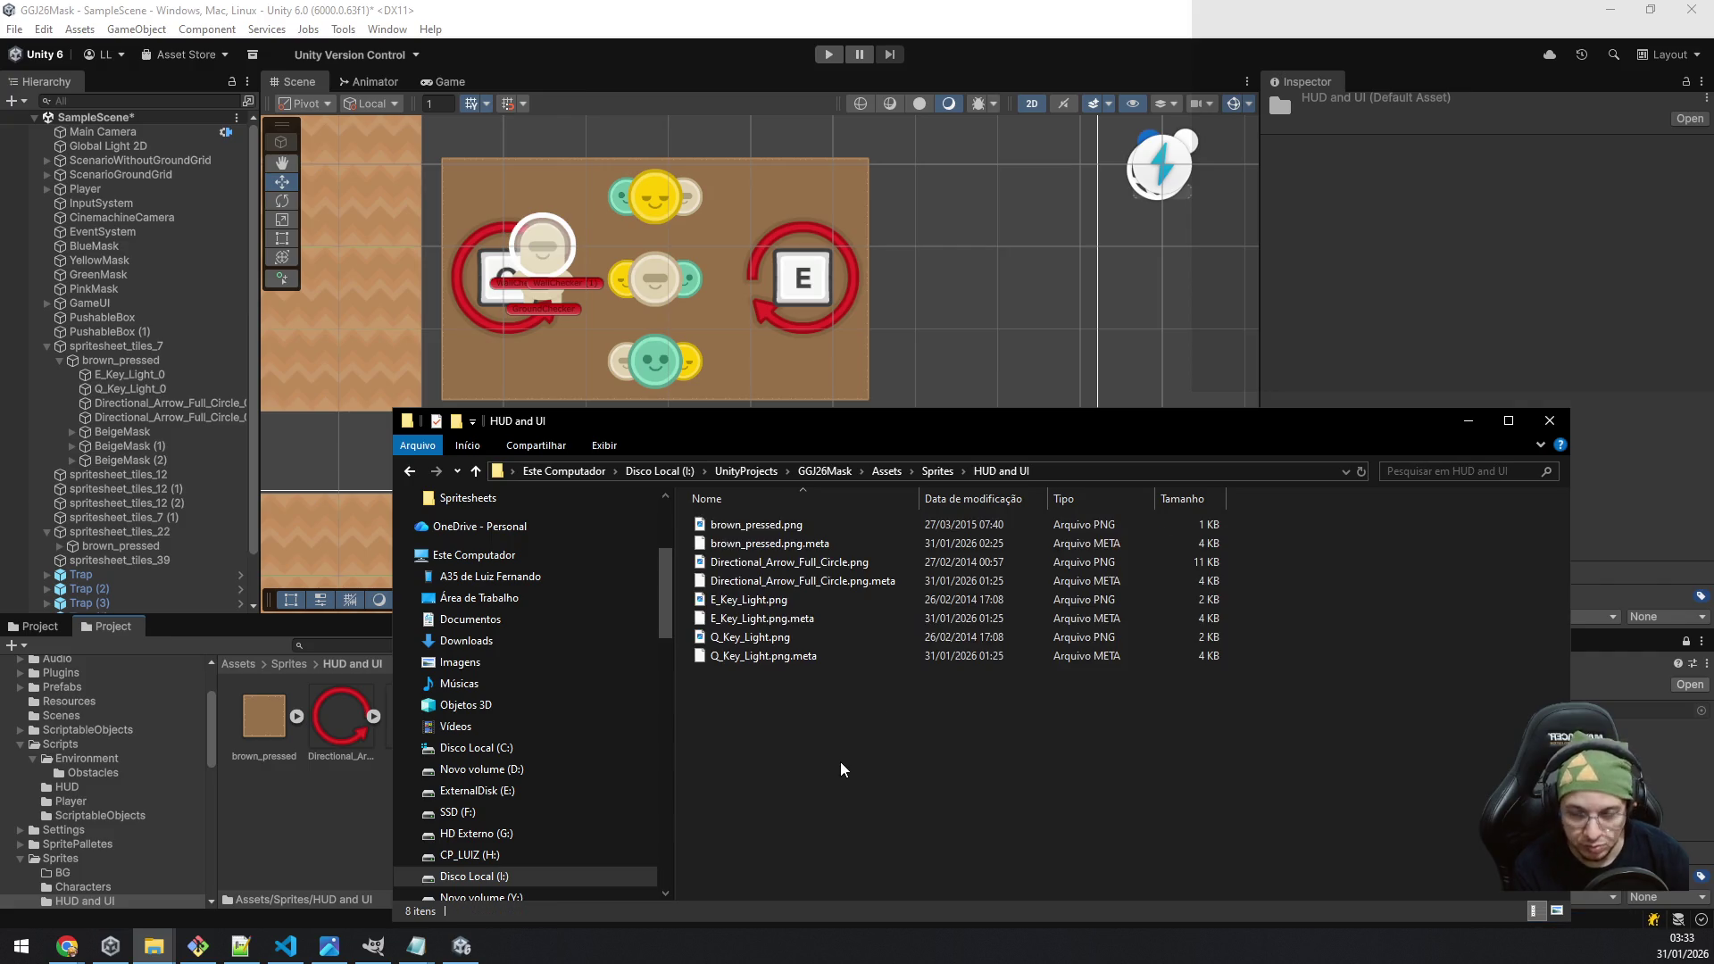
pyautogui.hotkey('ctrl', 'v')
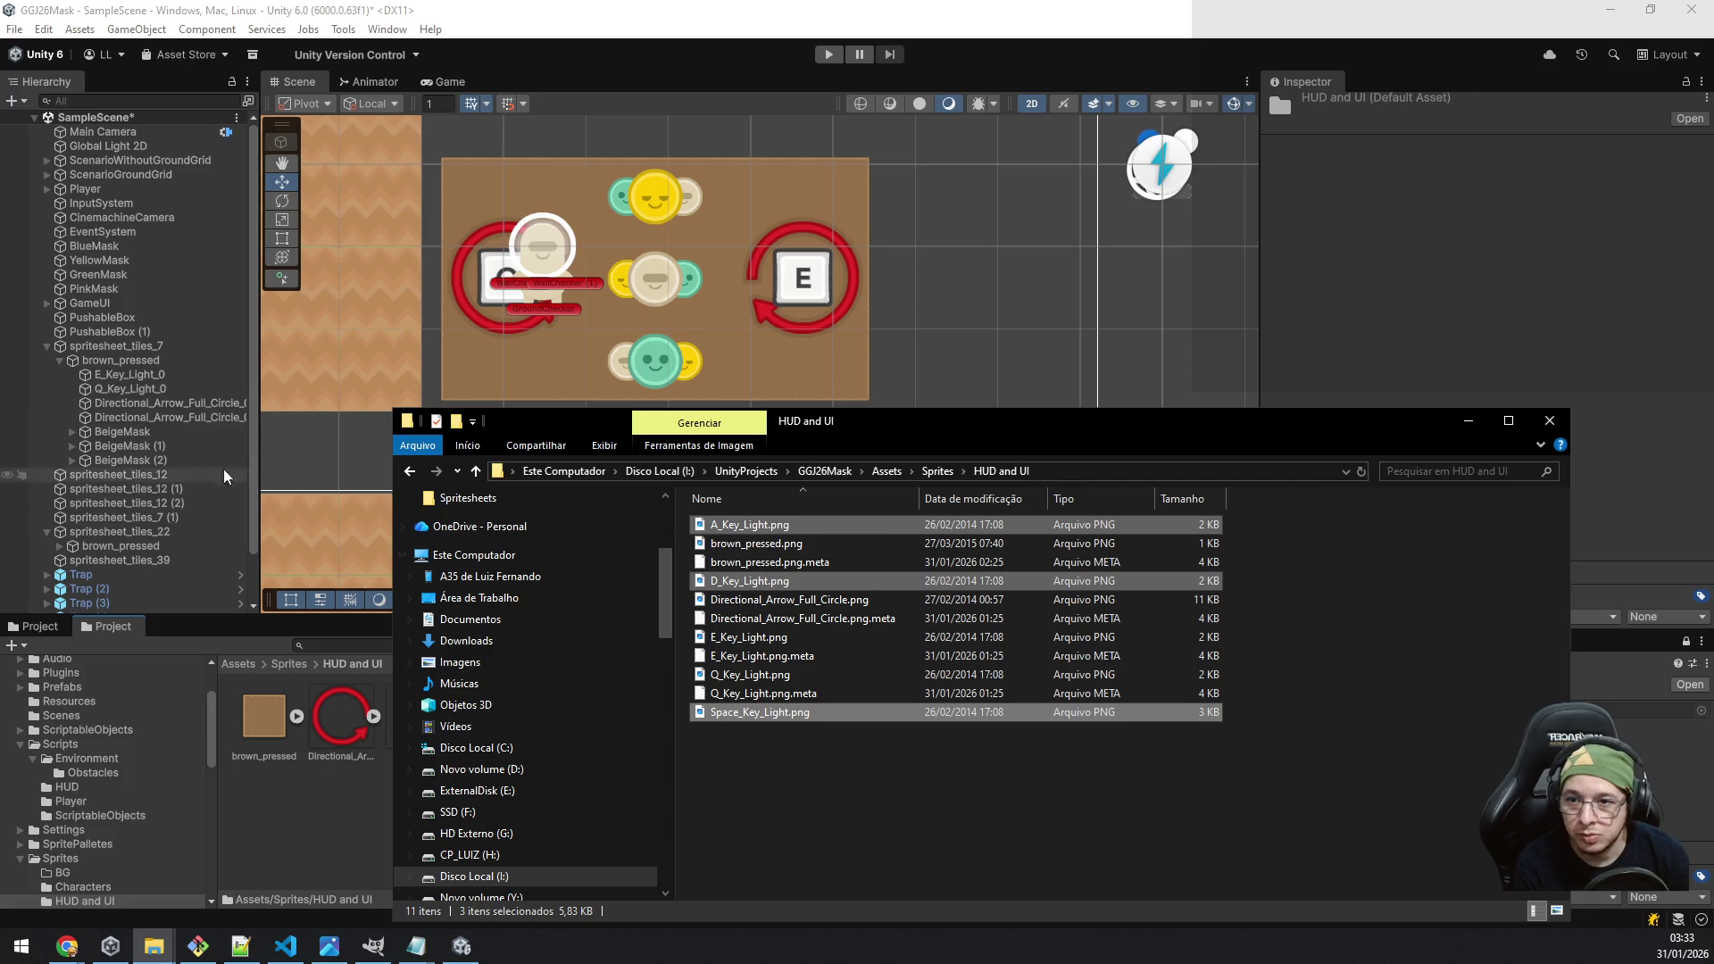
pyautogui.click(147, 434)
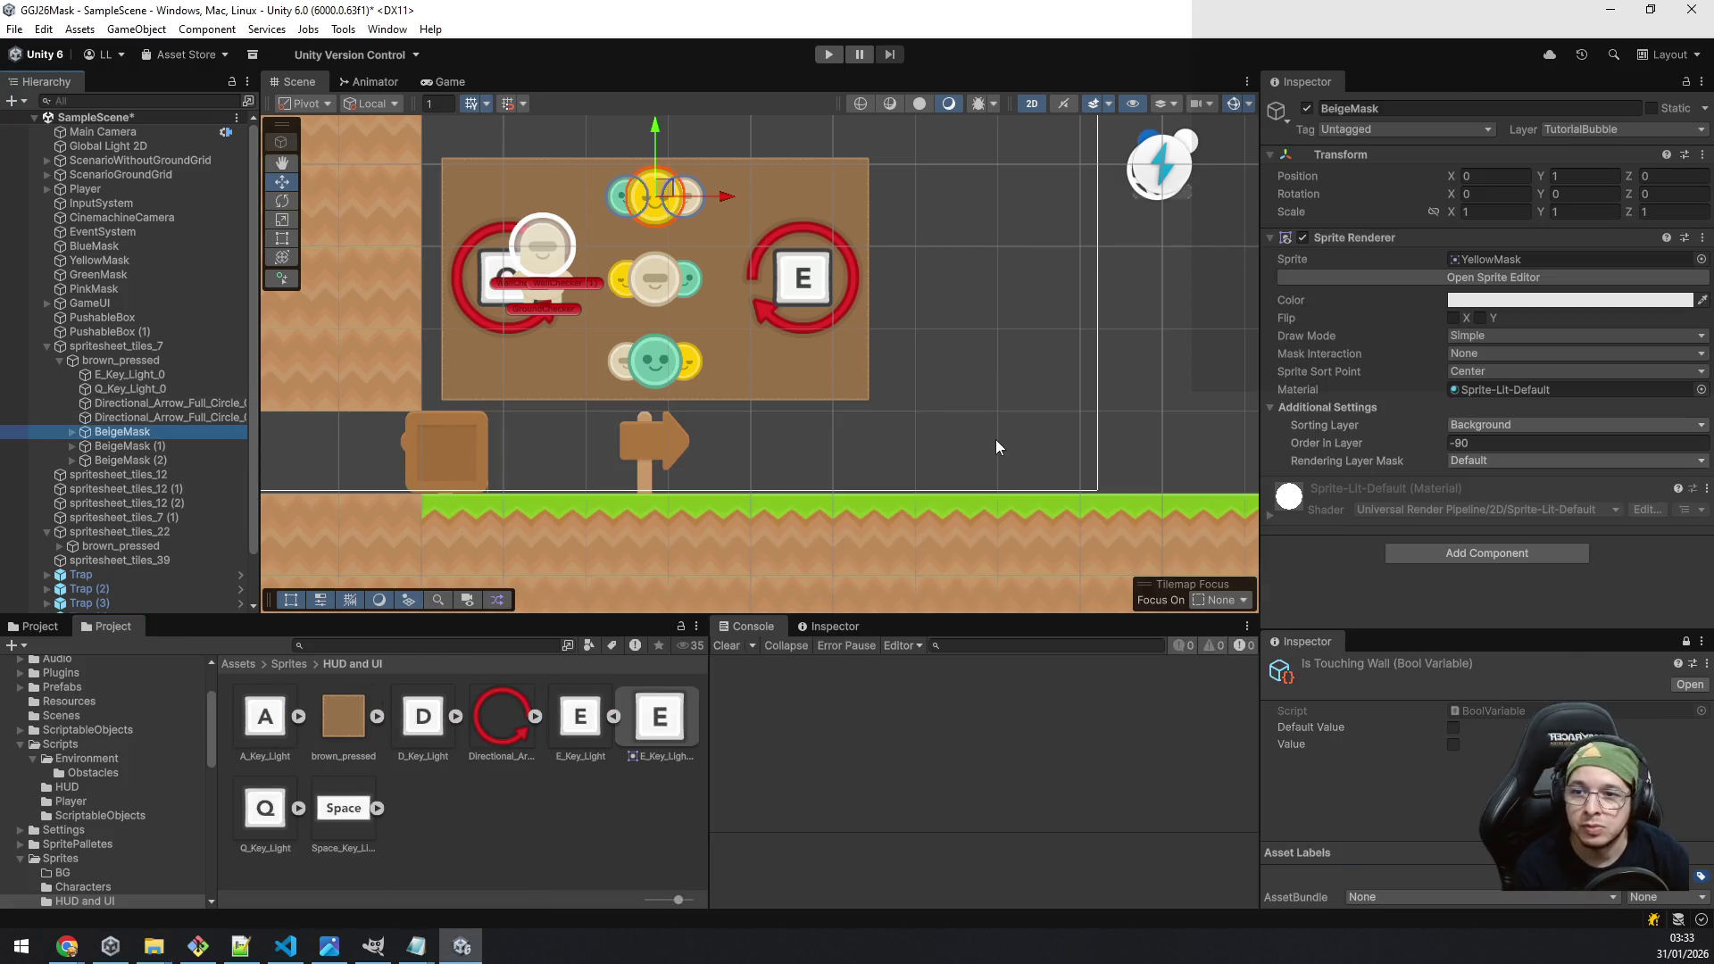
pyautogui.hotkey('shift', 'Down')
pyautogui.hotkey('shift', 'Down')
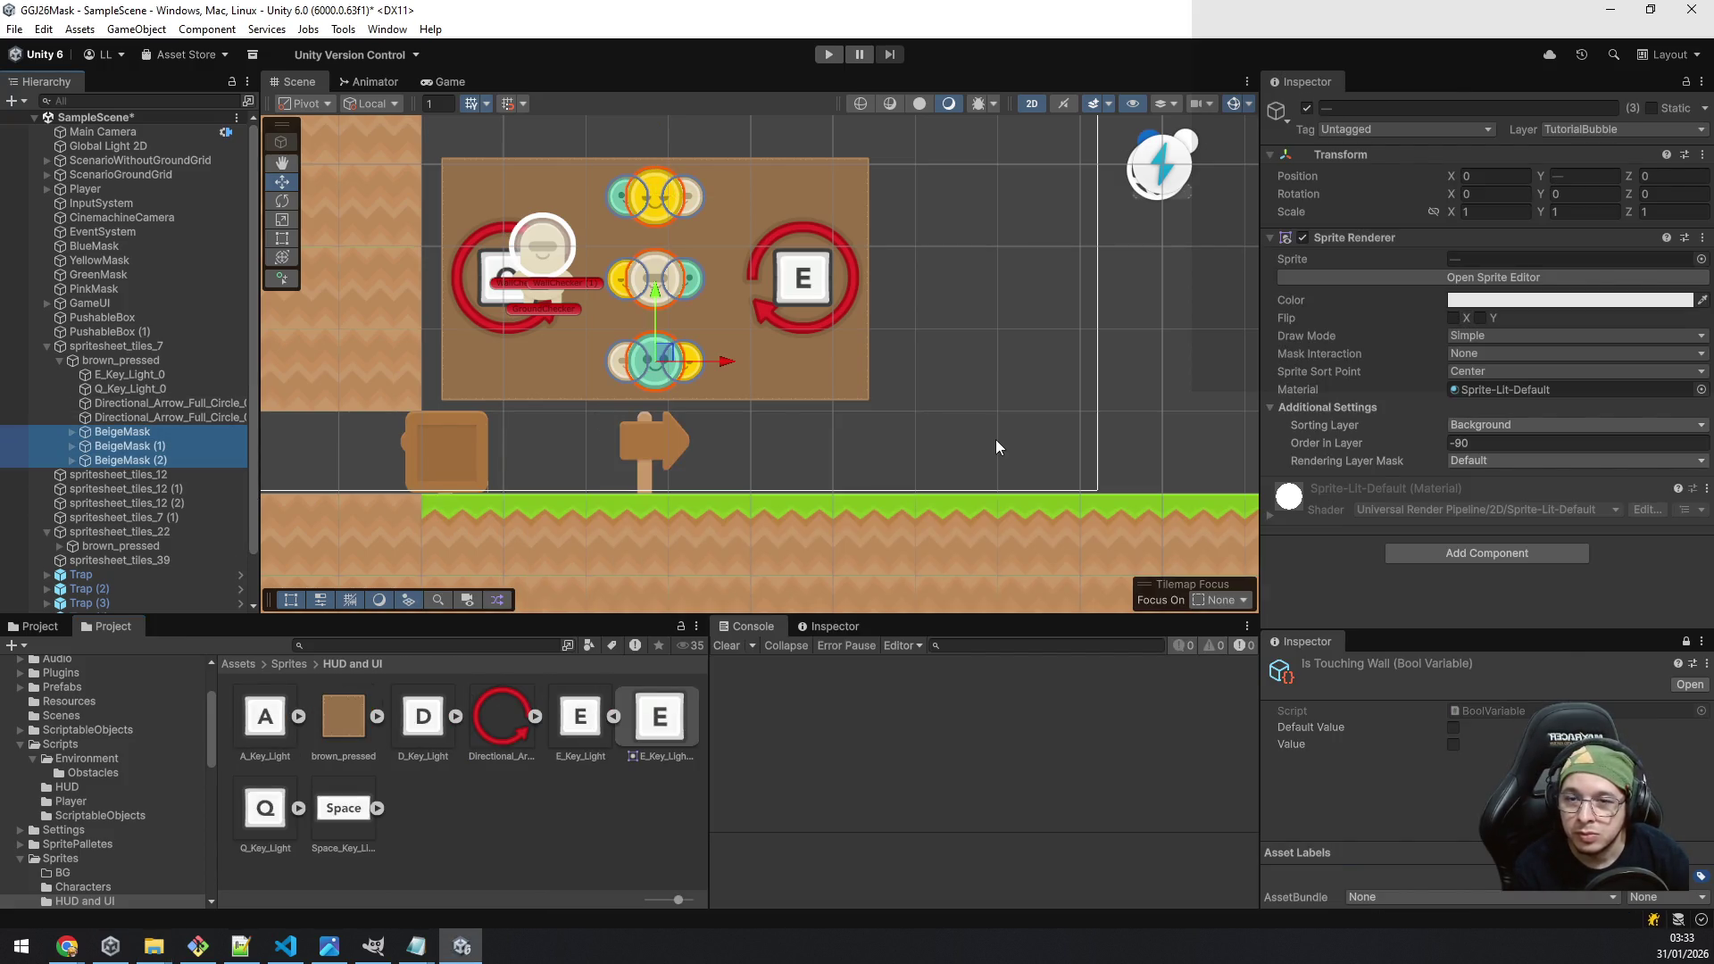
# Step: Delete the three BeigeMask objects and give the E and Q key signs D_Key_Light and A_Key_Light sprites
pyautogui.press('Delete')
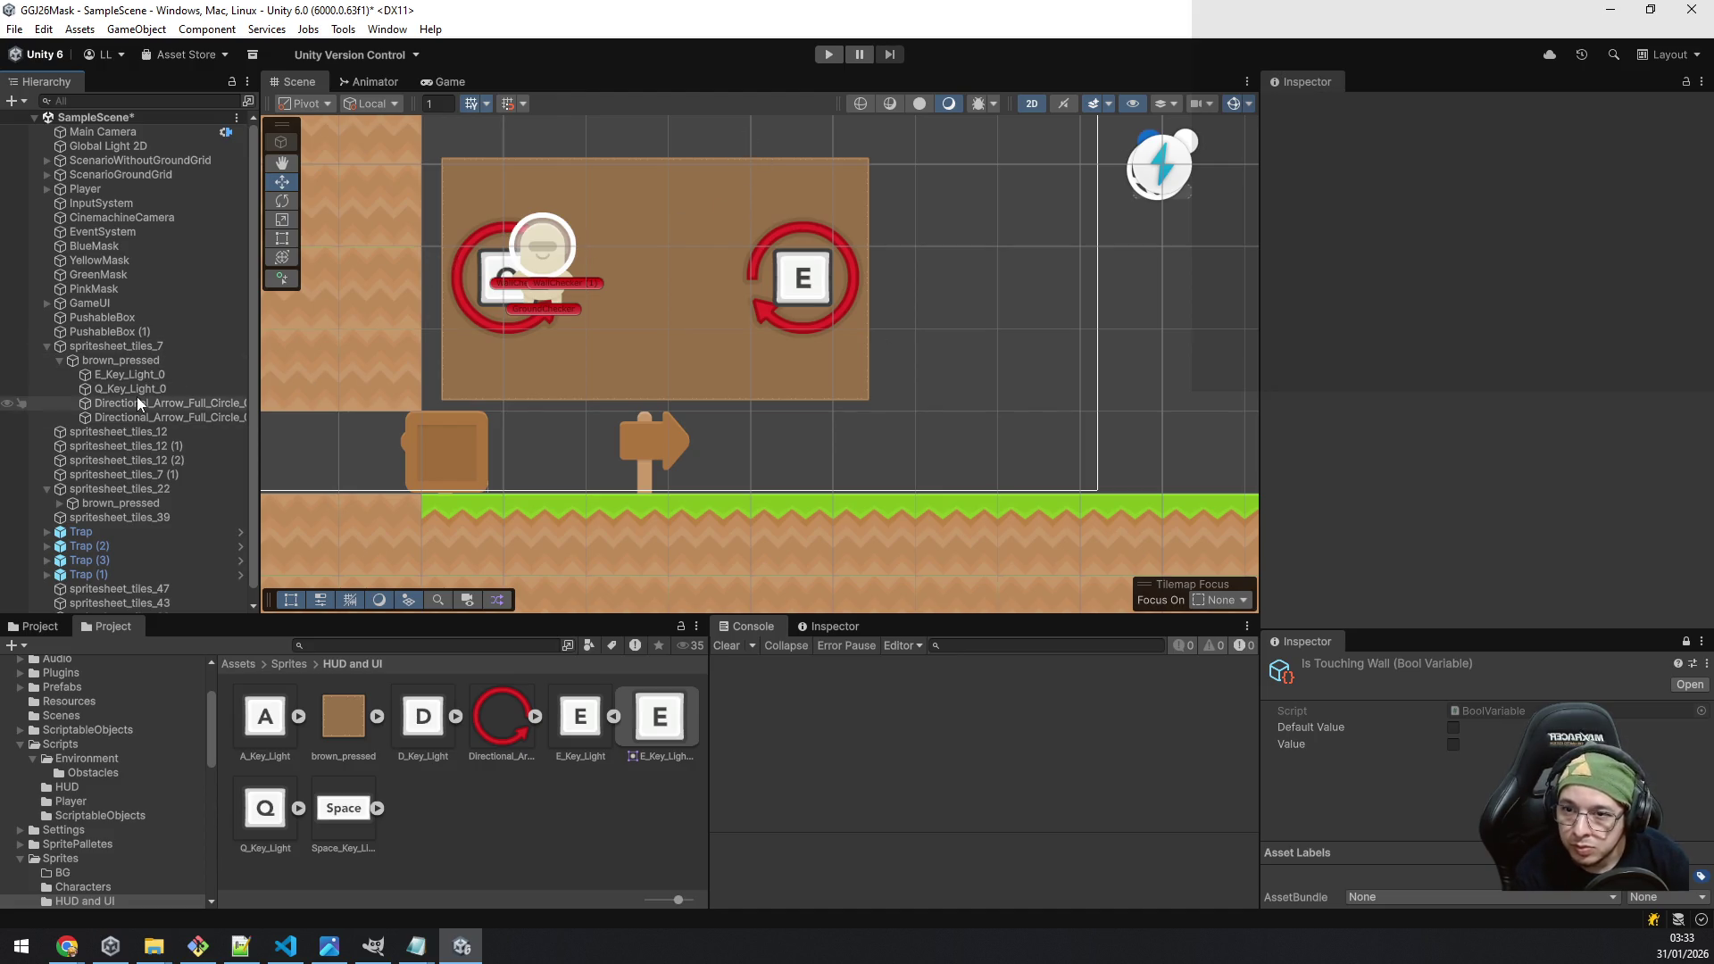
pyautogui.click(148, 373)
pyautogui.moveTo(265, 728); pyautogui.dragTo(1522, 264)
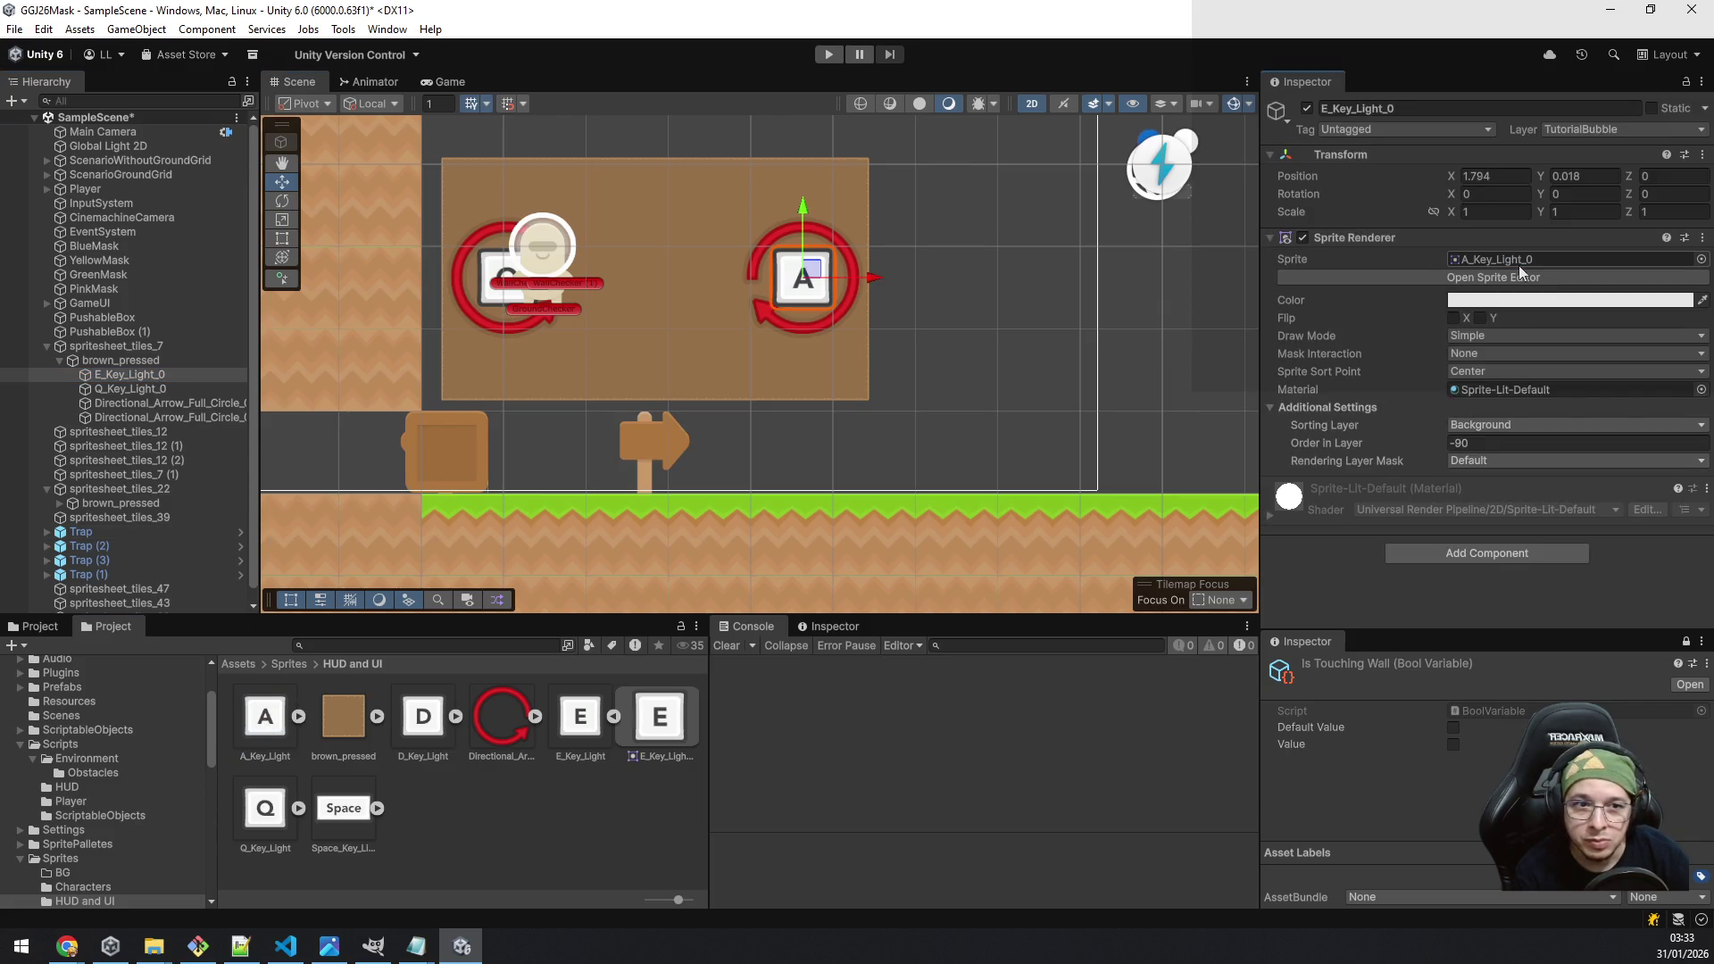
pyautogui.moveTo(423, 716)
pyautogui.mouseDown()
pyautogui.moveTo(1583, 247)
pyautogui.moveTo(1564, 261)
pyautogui.mouseUp()
pyautogui.click(181, 393)
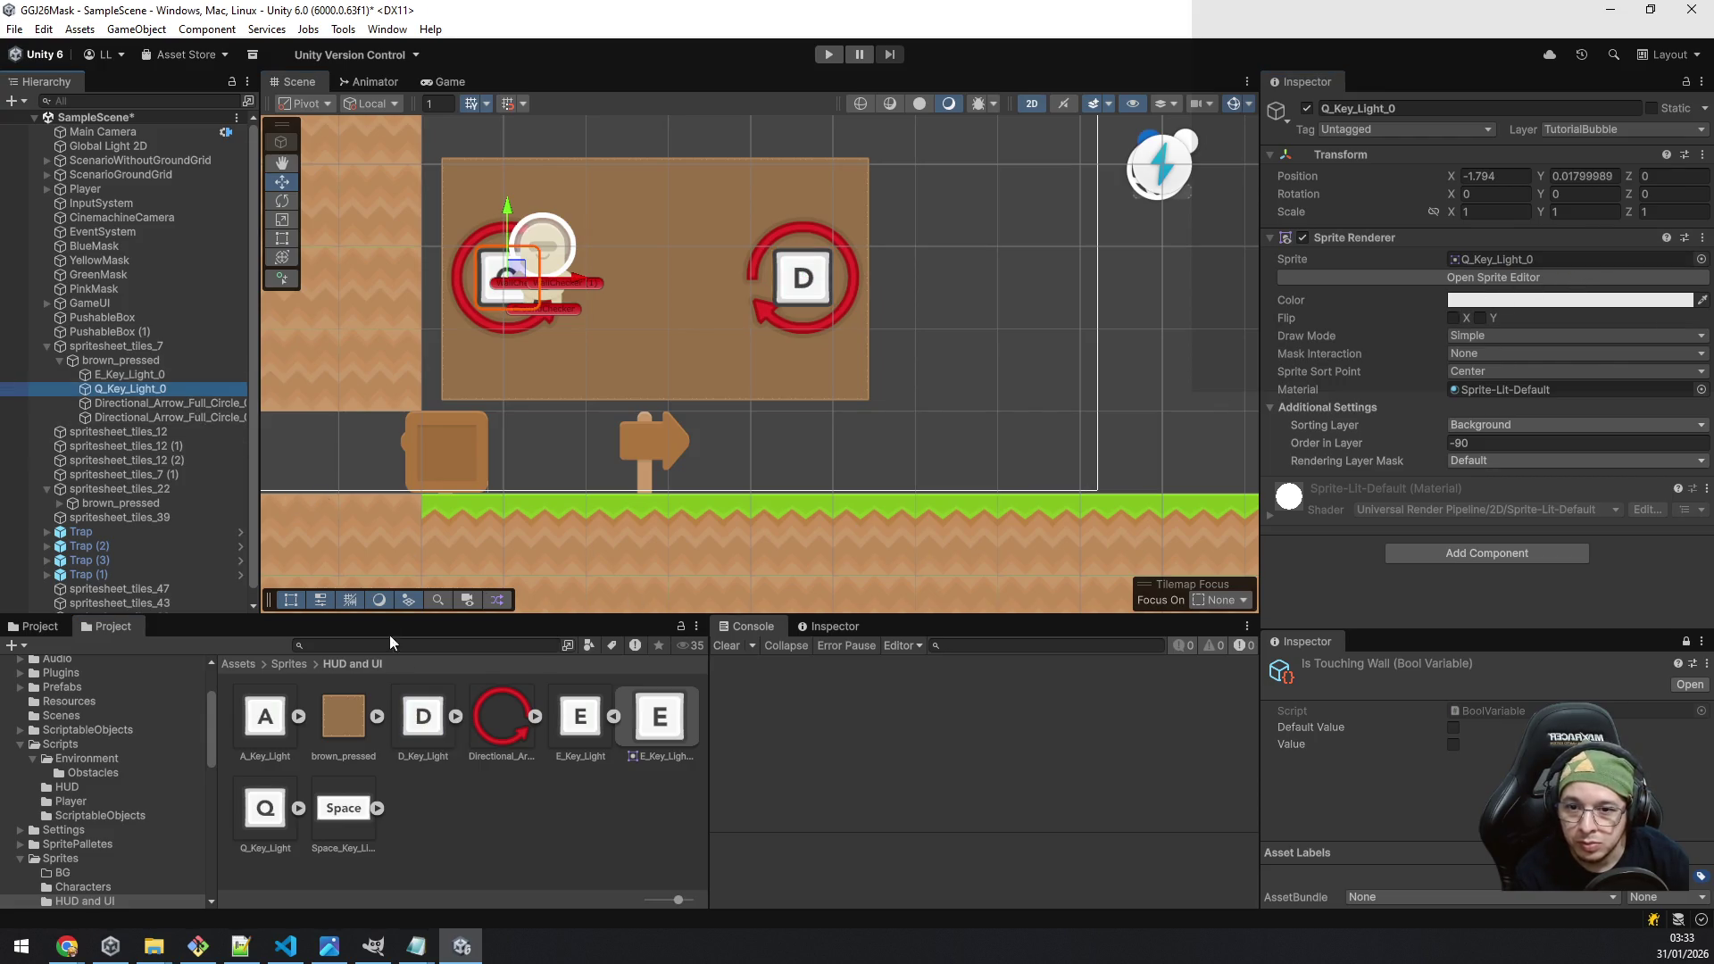
pyautogui.moveTo(265, 716)
pyautogui.mouseDown()
pyautogui.moveTo(1615, 250)
pyautogui.moveTo(1600, 259)
pyautogui.mouseUp()
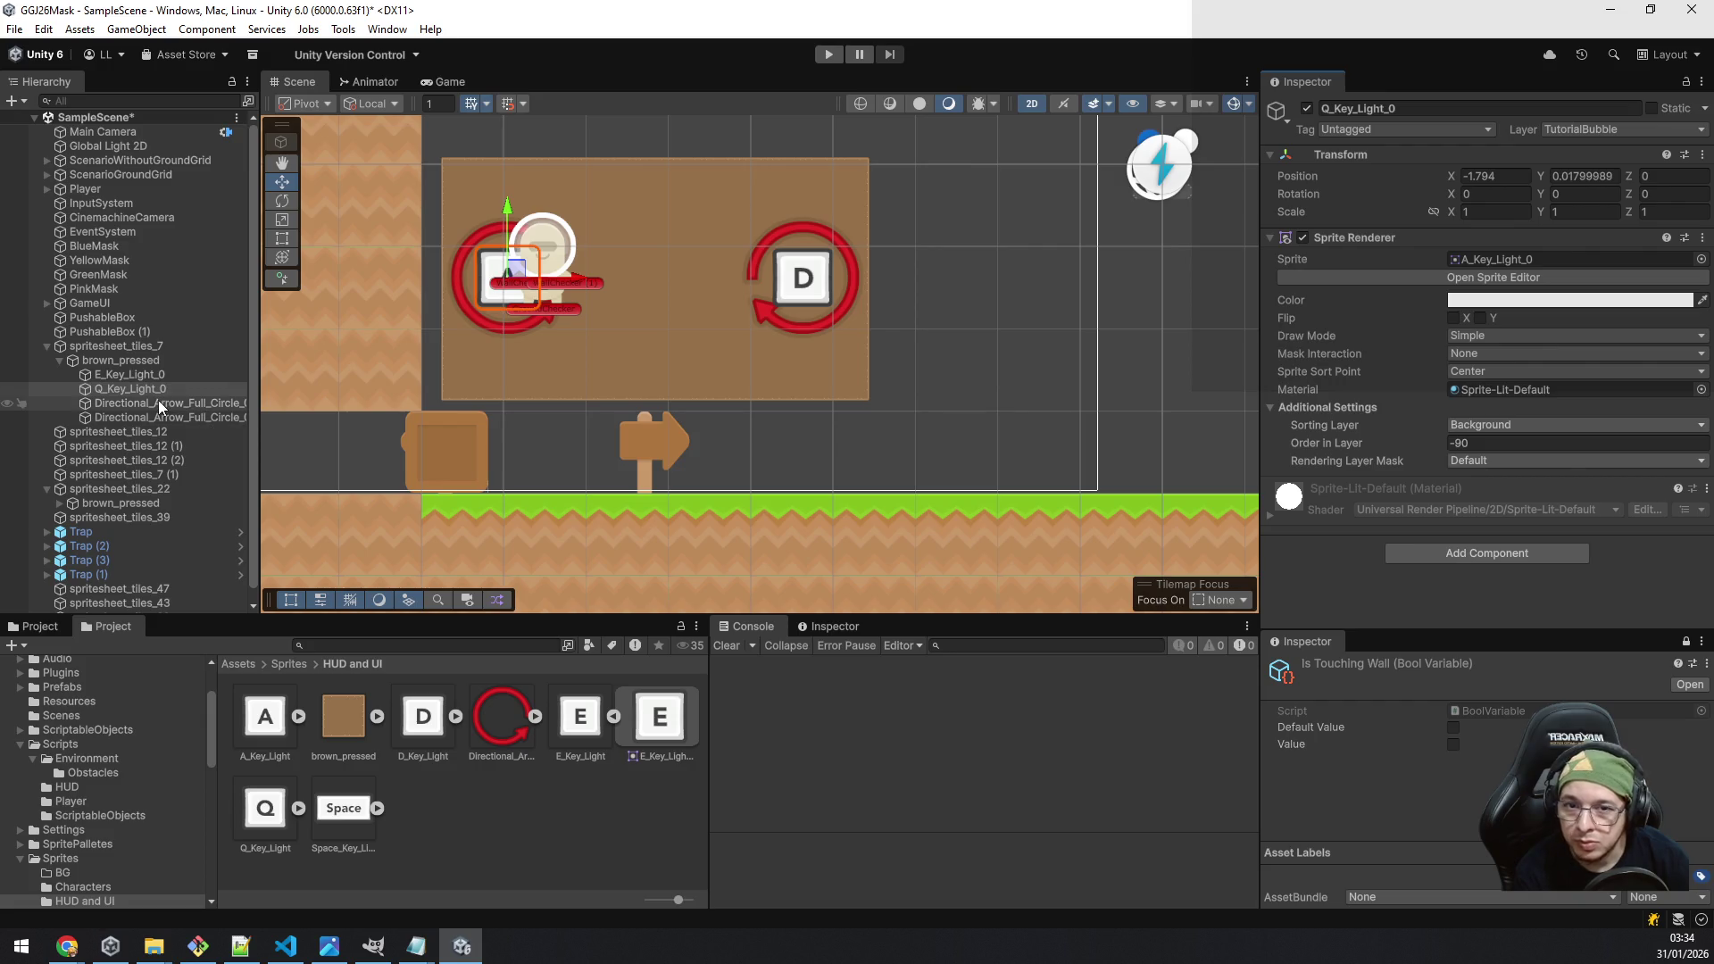
pyautogui.hotkey('alt', 'Tab')
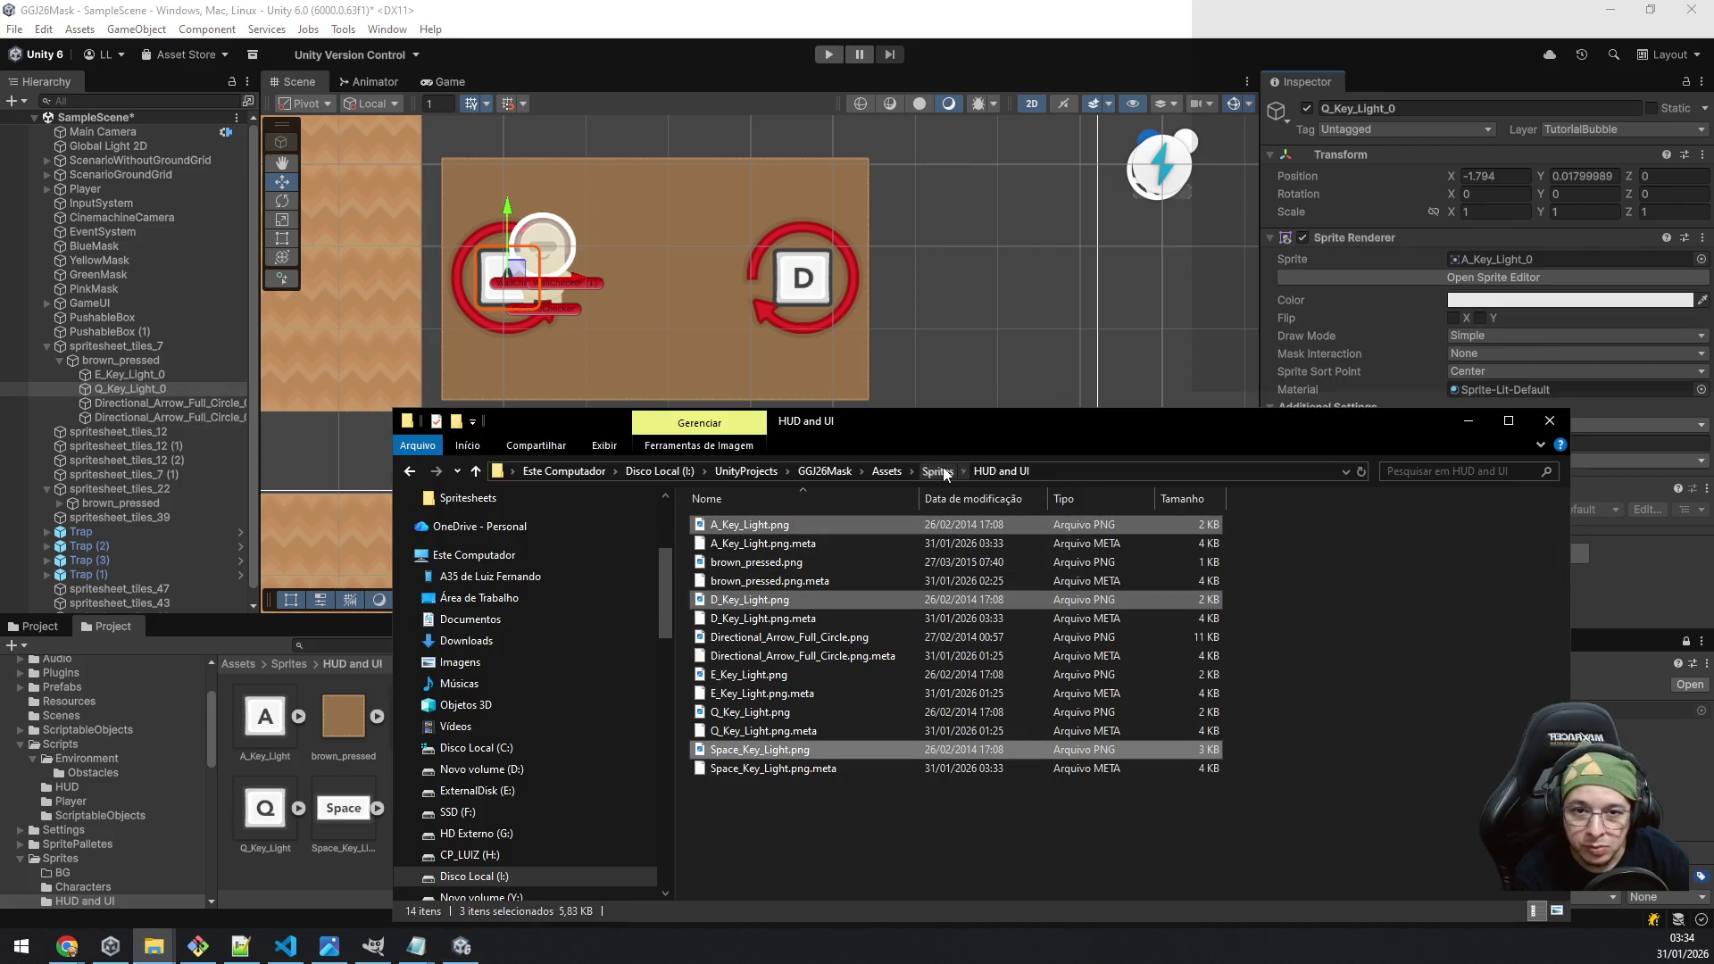
# Step: Navigate the prompt pack's Explorer window to the Others > Arrows folder
pyautogui.click(937, 471)
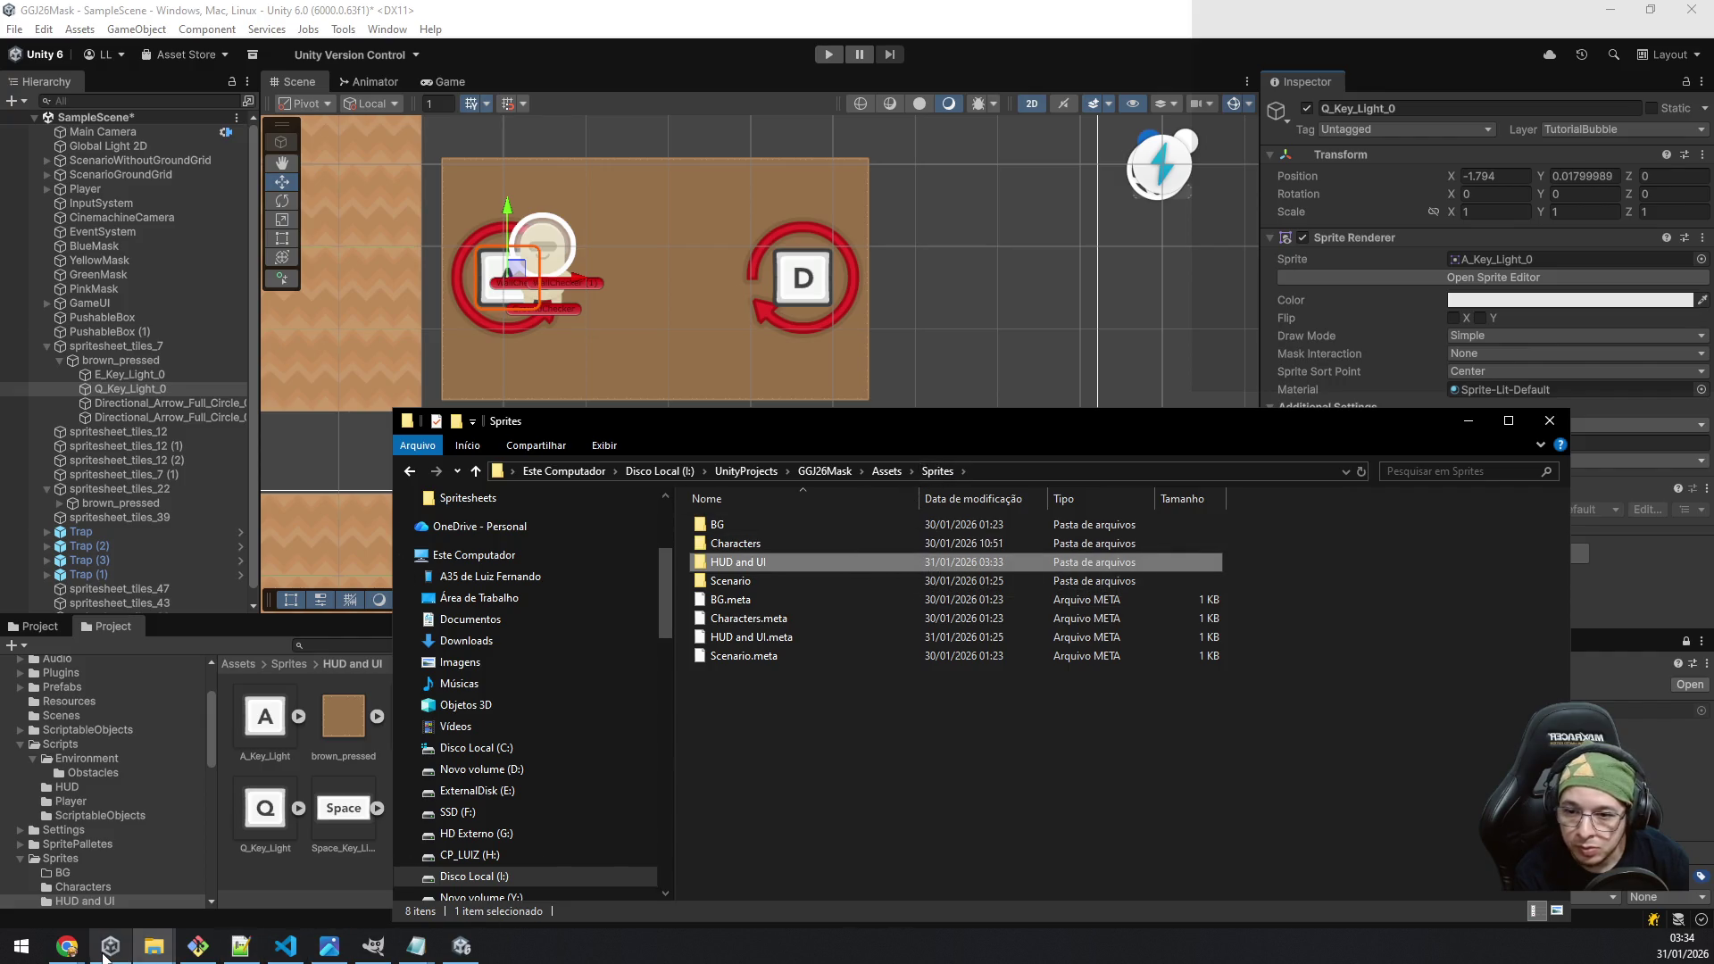
pyautogui.click(149, 955)
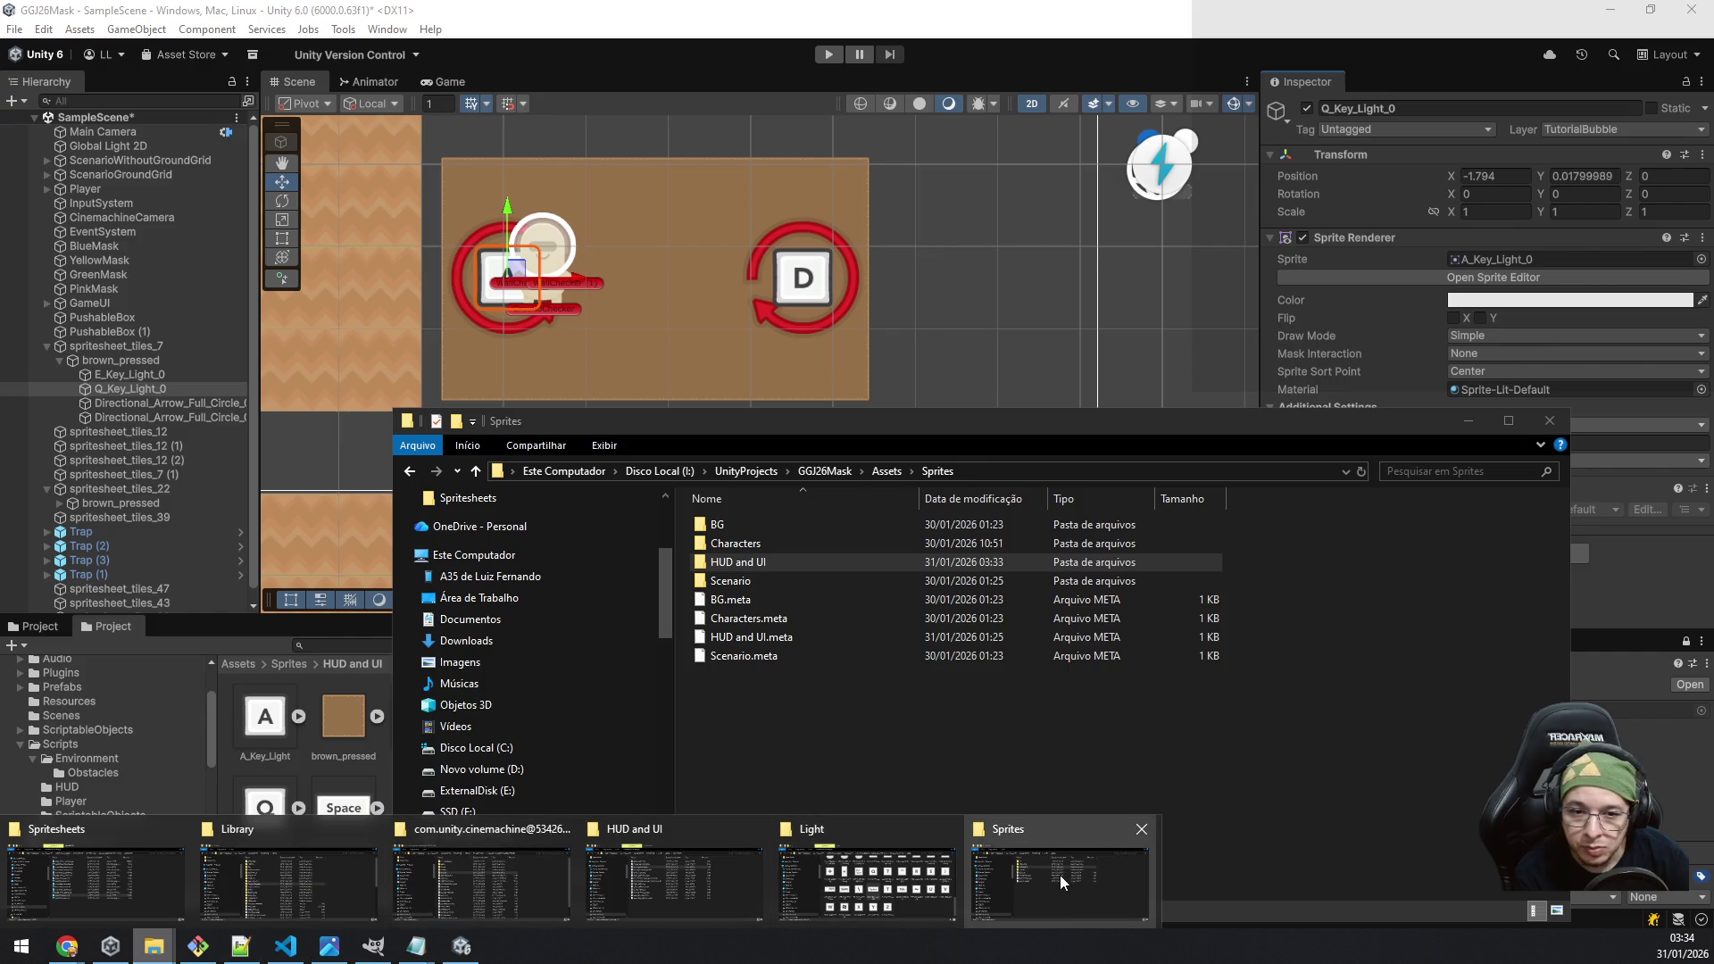
pyautogui.click(908, 882)
pyautogui.click(1337, 434)
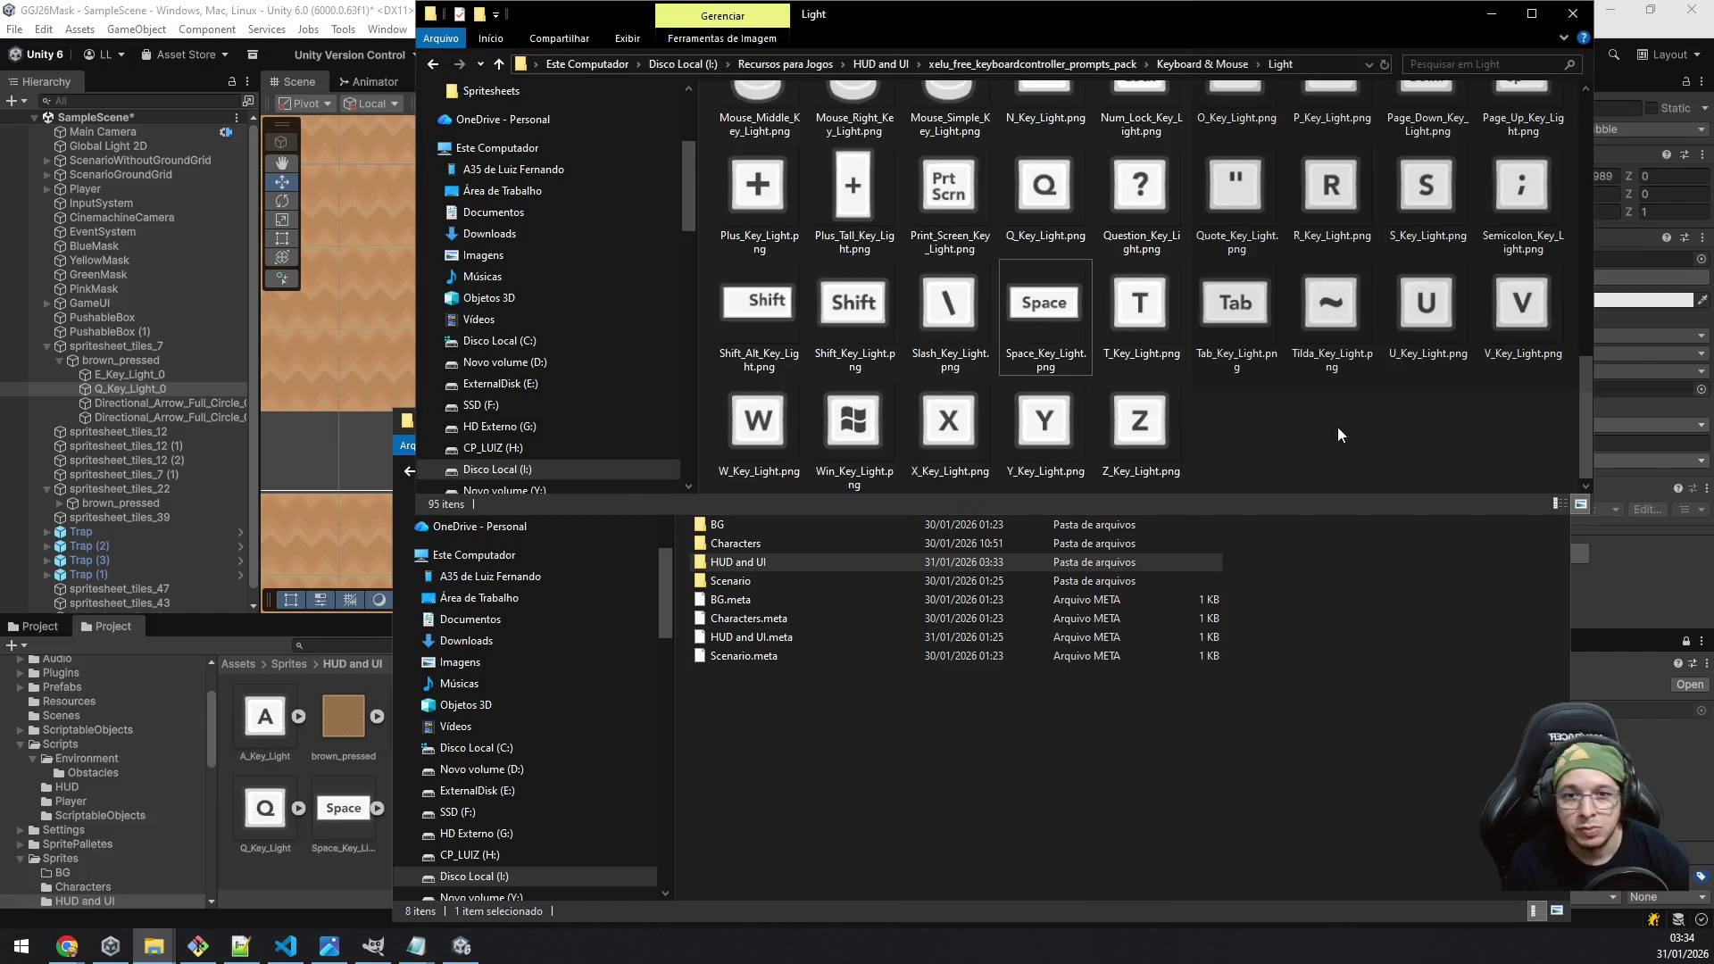
pyautogui.press('BackSpace')
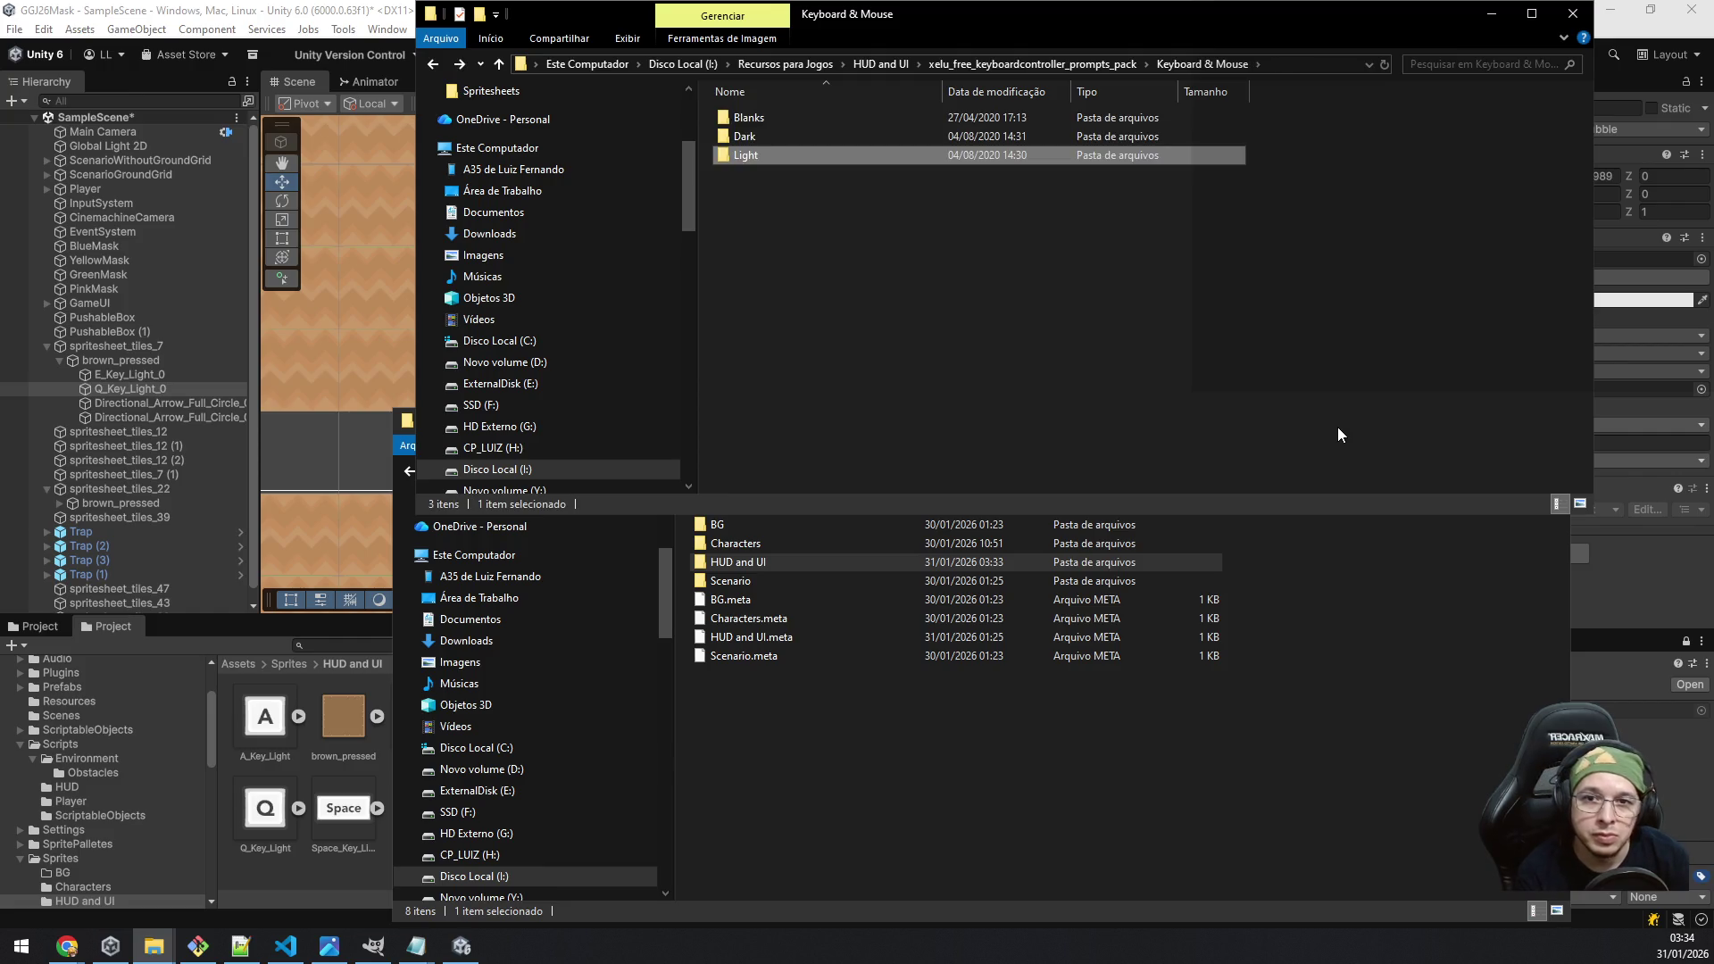
pyautogui.press('Up')
pyautogui.press('BackSpace')
pyautogui.press('Down')
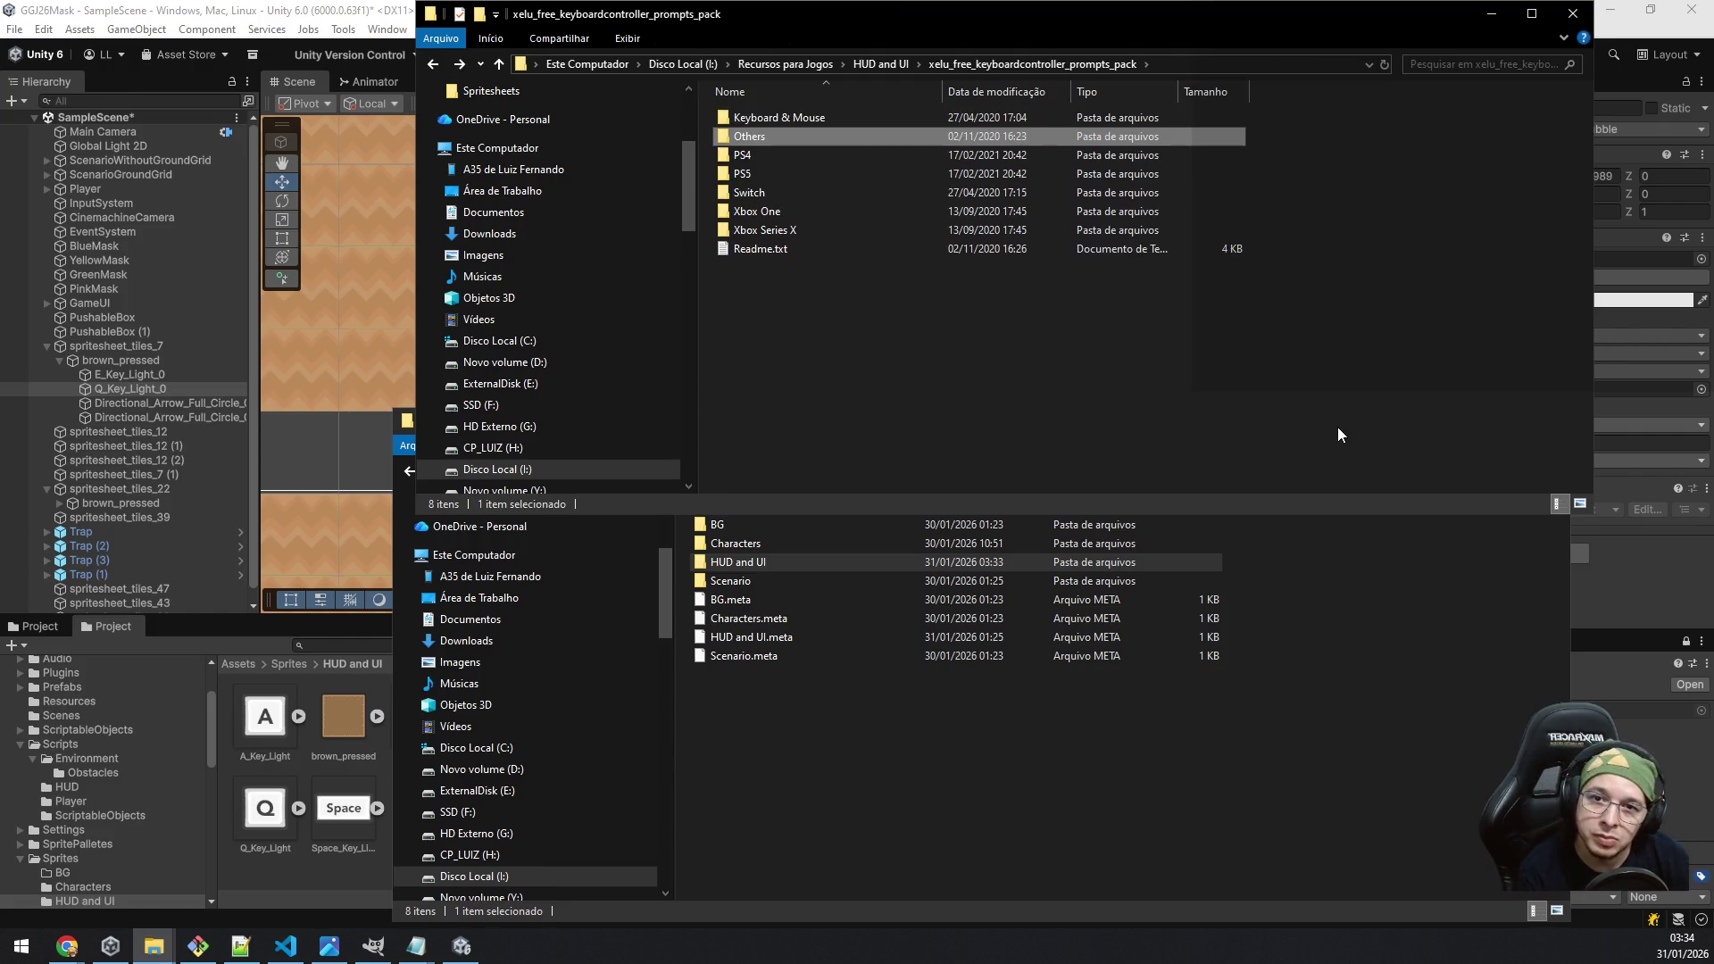
pyautogui.press('Return')
pyautogui.press('Down')
pyautogui.press('Down')
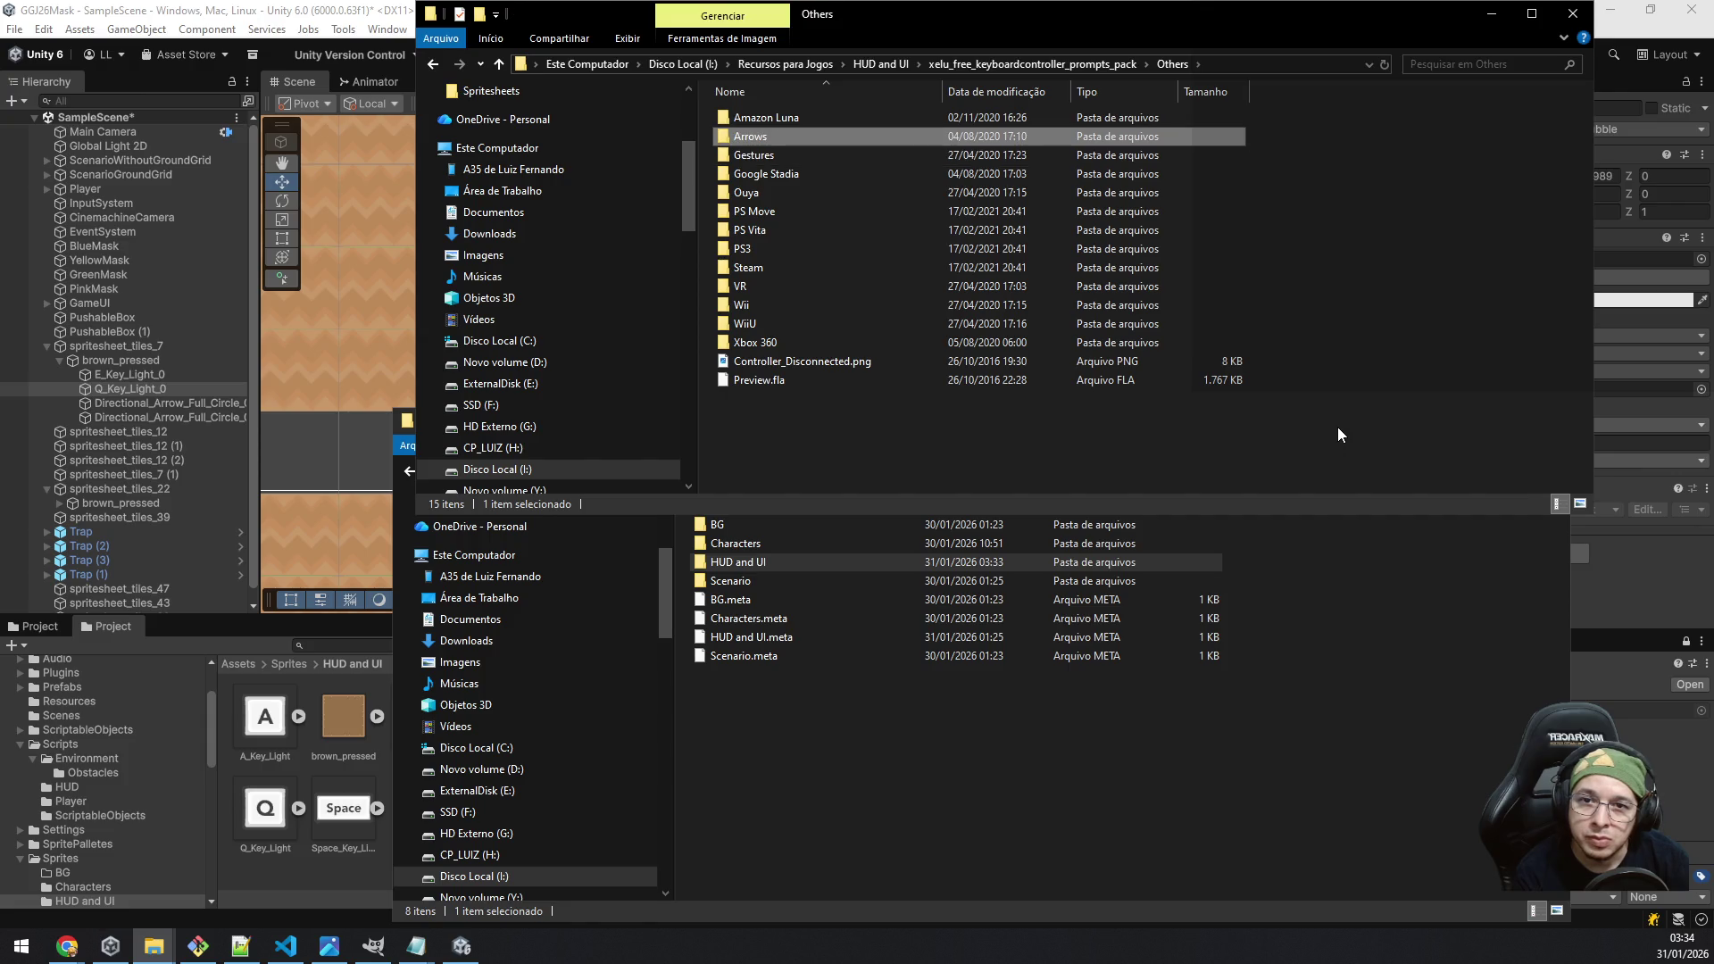
pyautogui.press('Up')
pyautogui.press('Return')
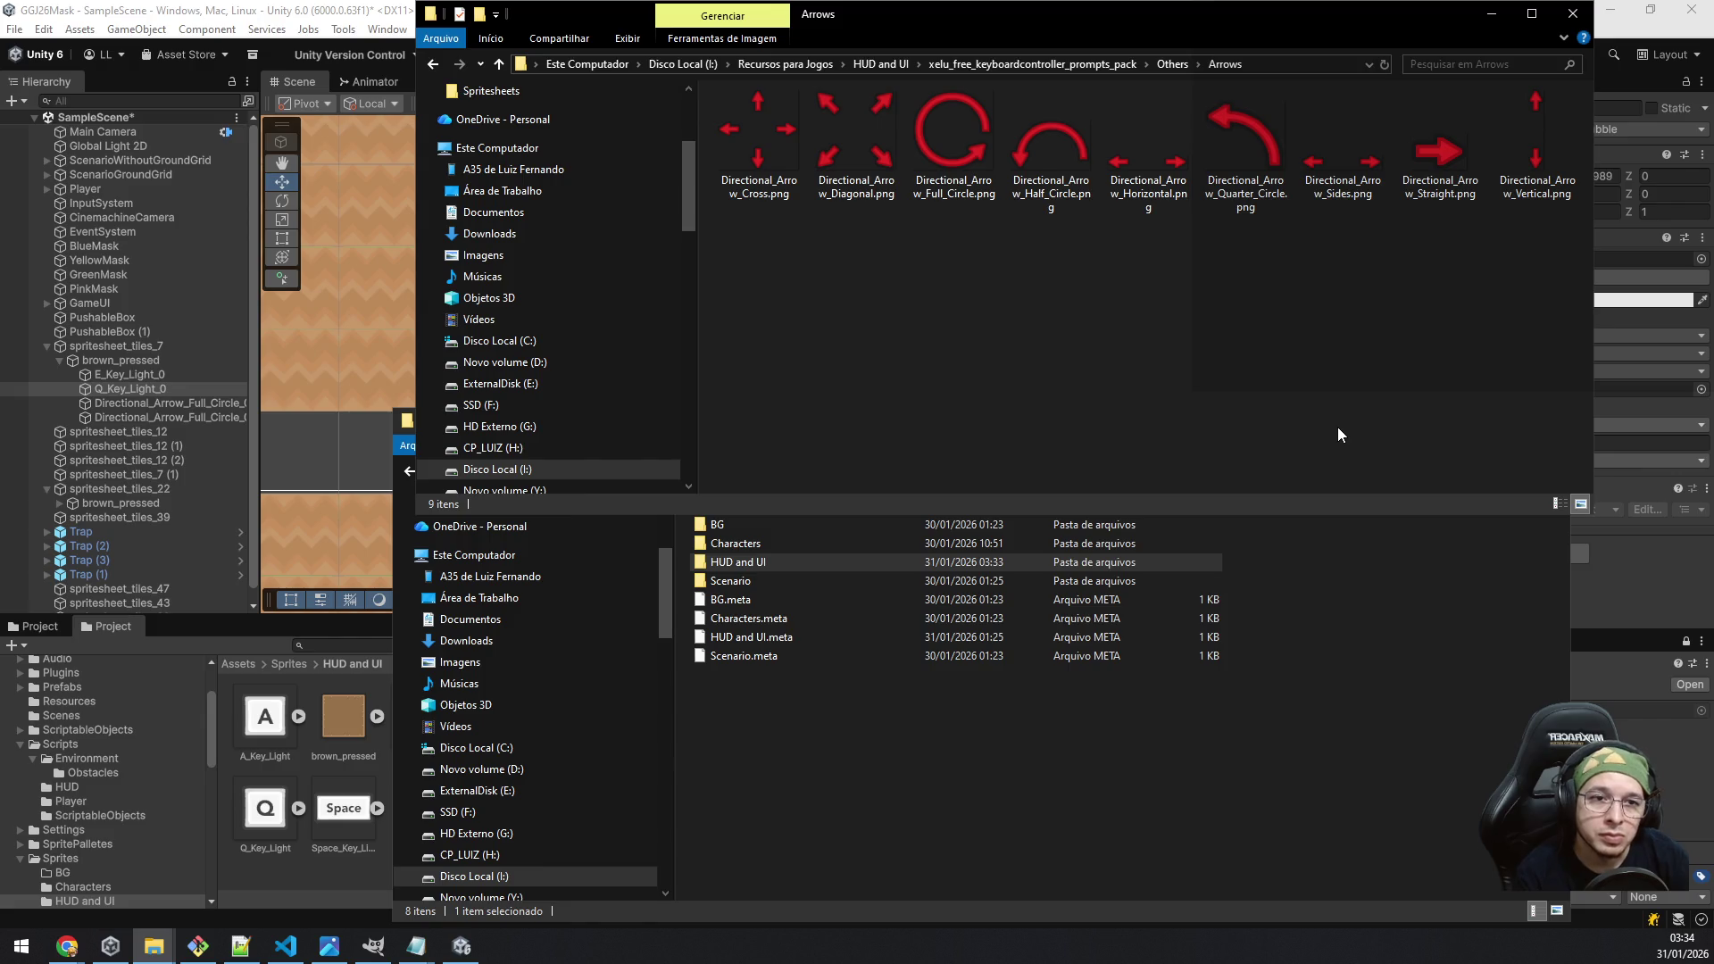
# Step: Copy Directional_Arrow_Sides.png into the project's Assets/Sprites/HUD and UI folder
pyautogui.click(1170, 172)
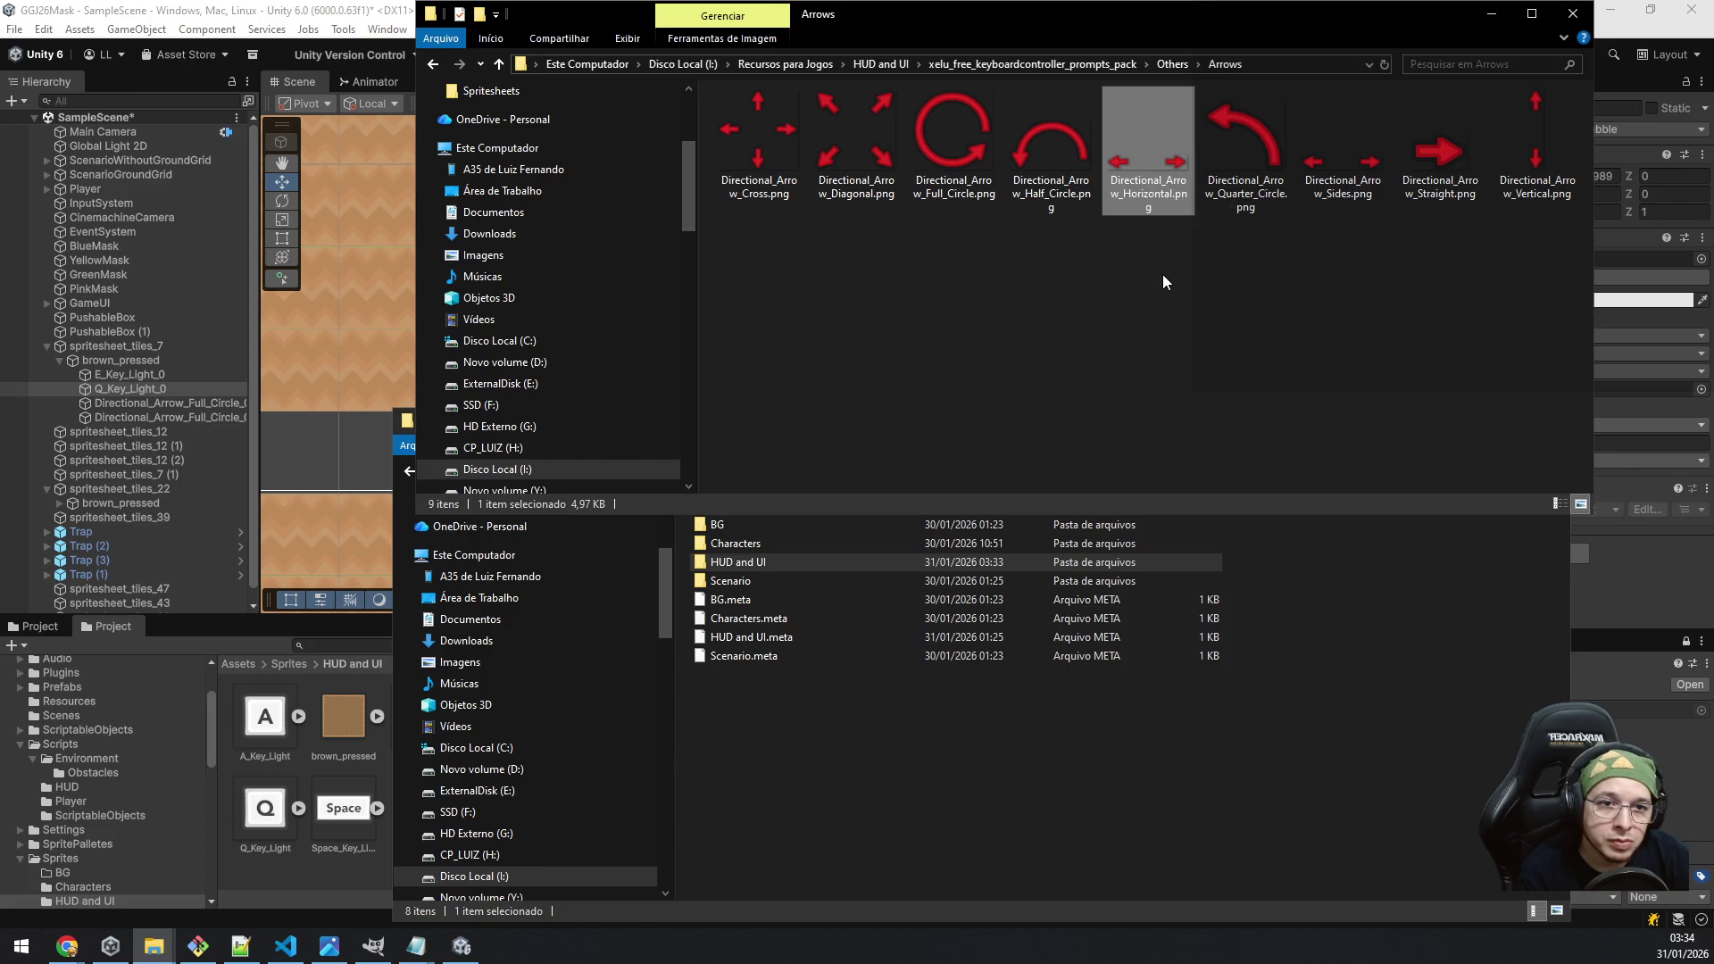
pyautogui.click(1349, 182)
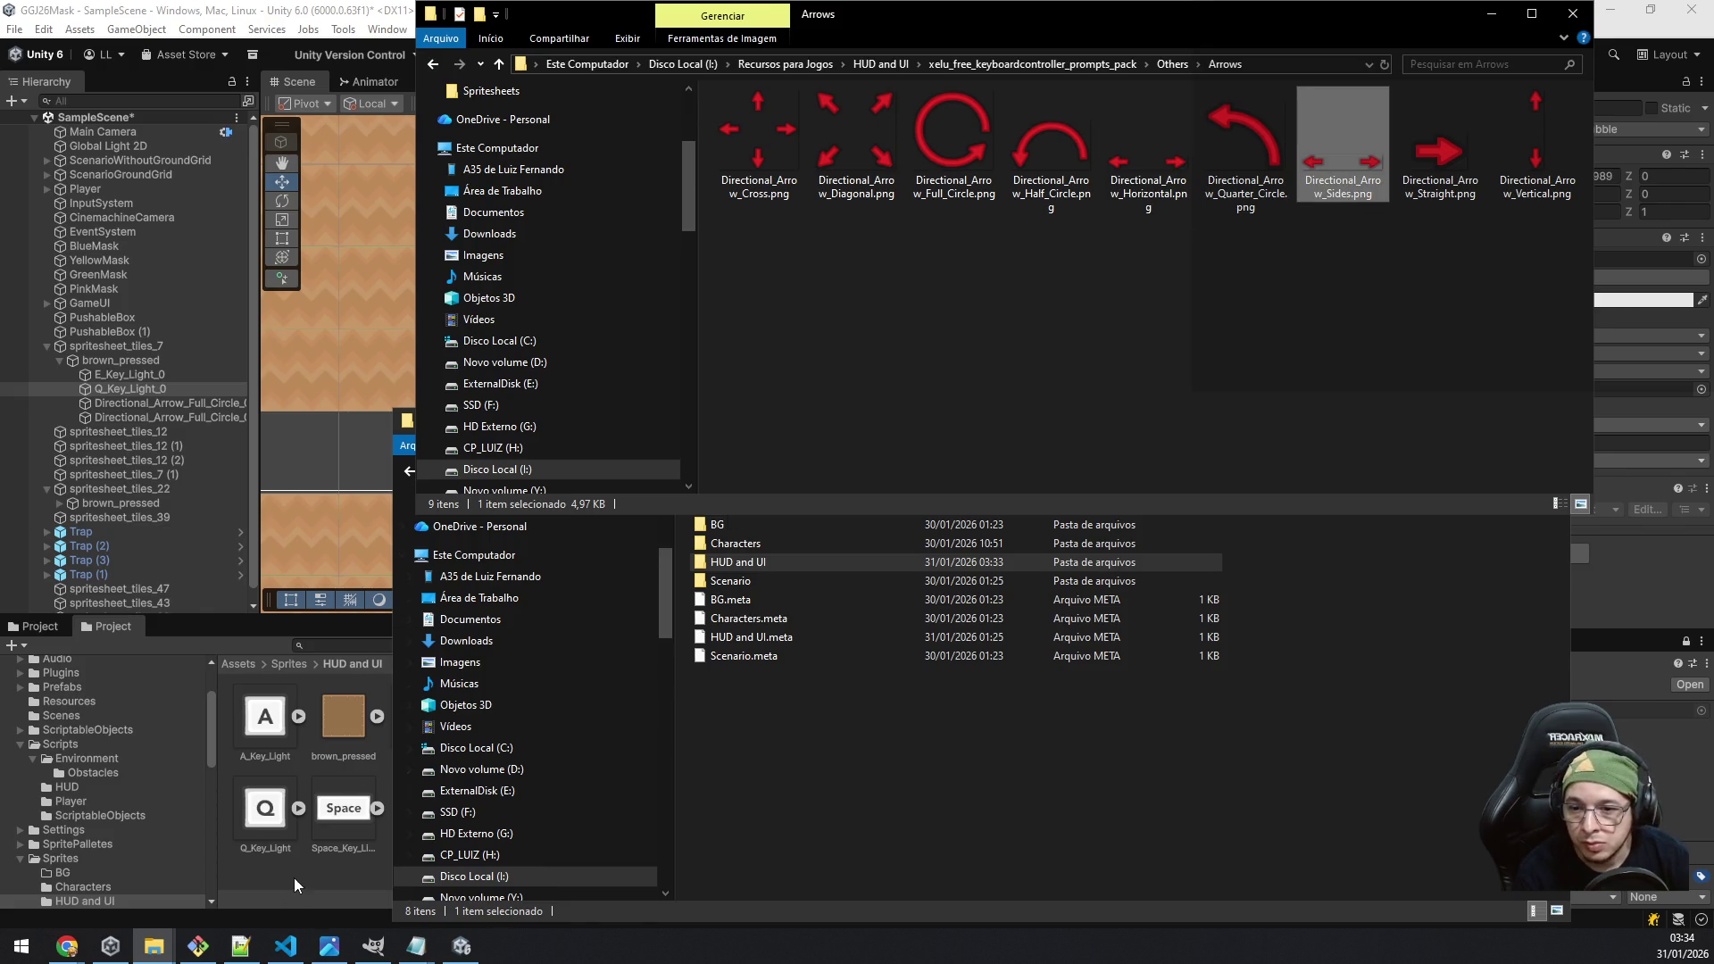
pyautogui.doubleClick(796, 563)
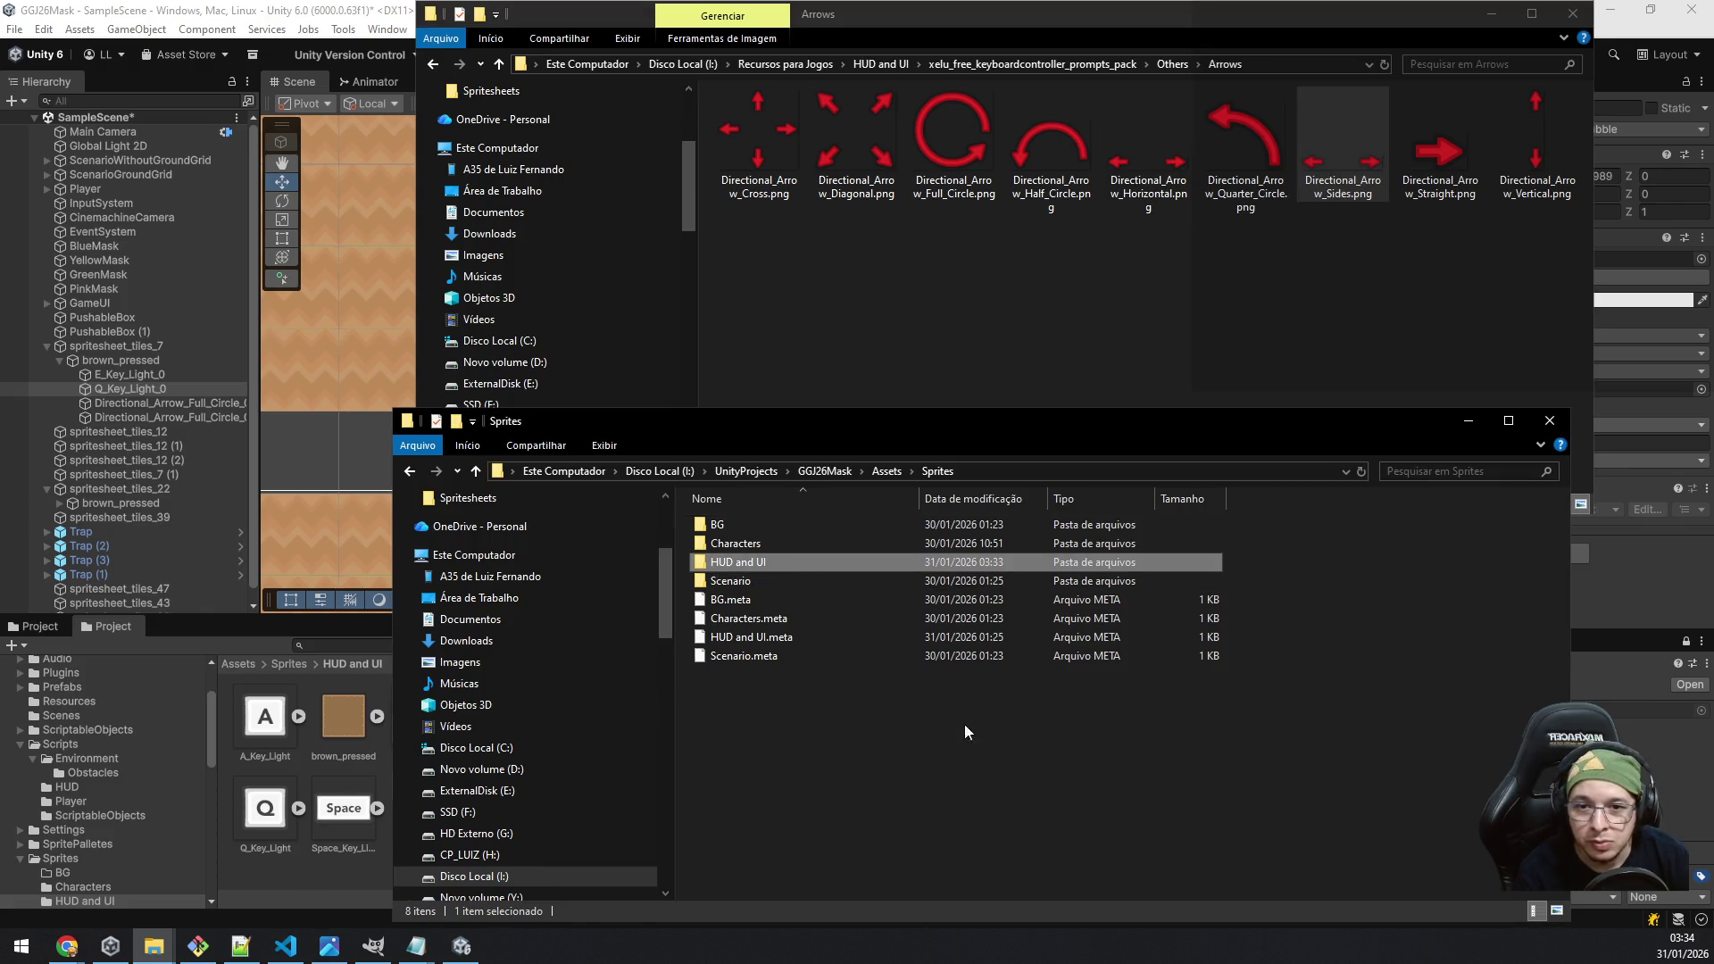
pyautogui.click(175, 401)
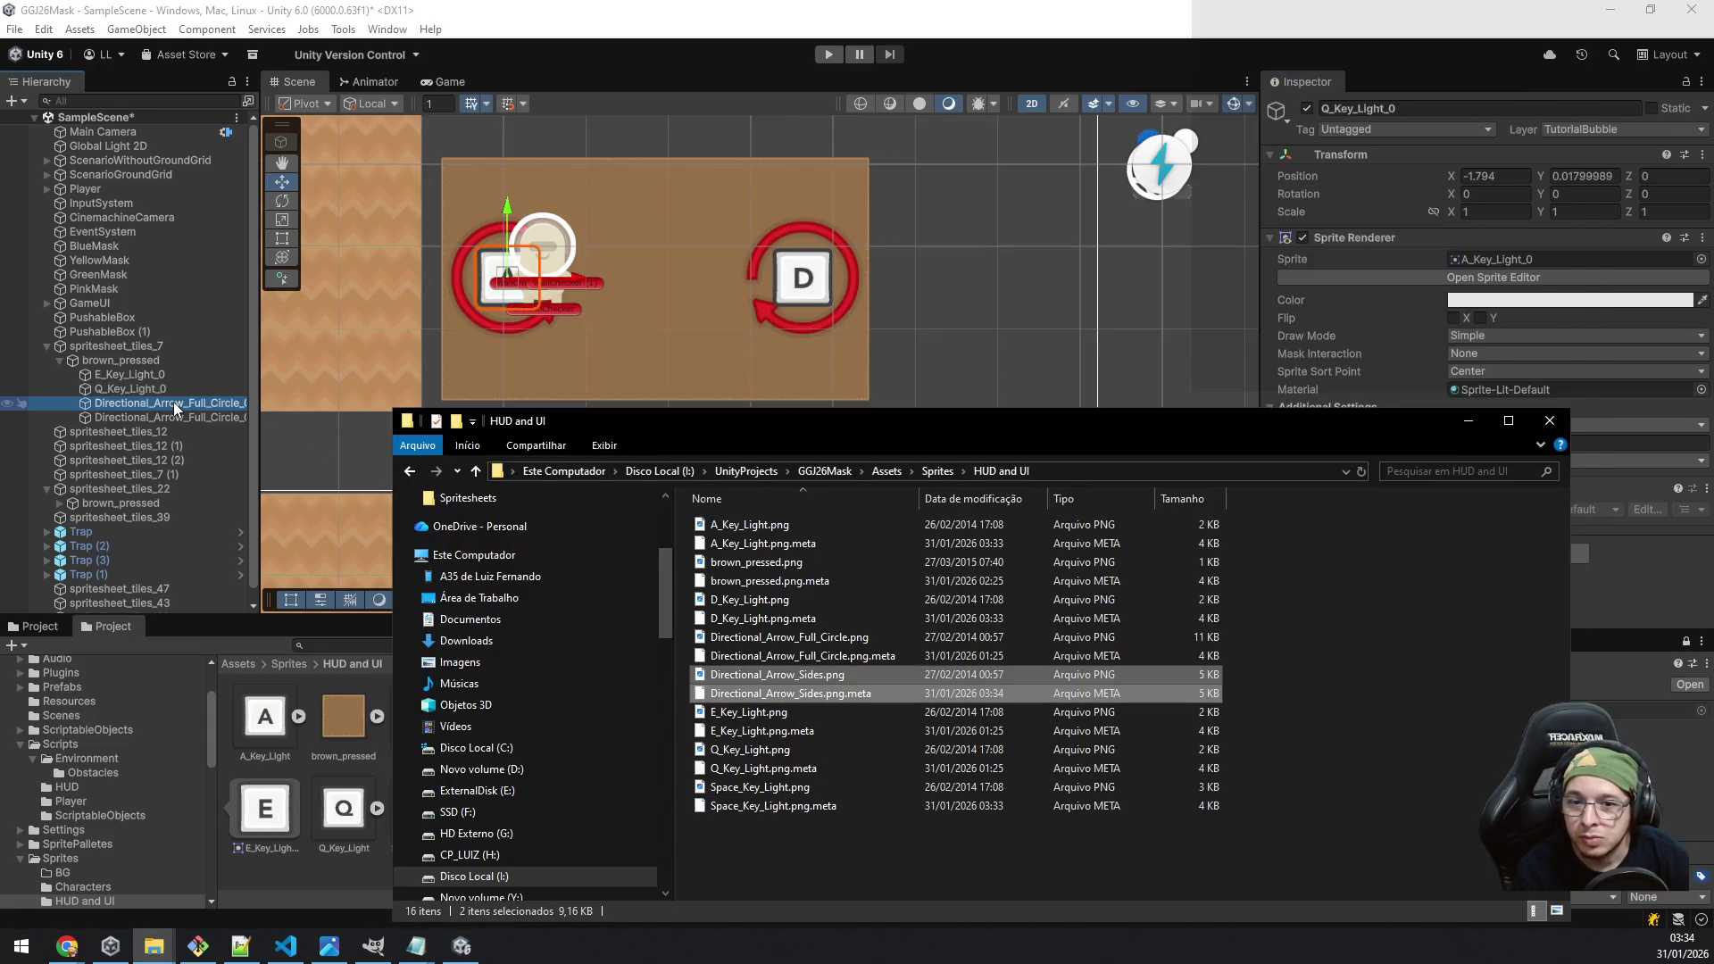
# Step: Delete both Directional_Arrow_Full_Circle objects
pyautogui.click(191, 374)
pyautogui.click(180, 404)
pyautogui.keyDown('shift'); pyautogui.click(169, 412); pyautogui.keyUp('shift')
pyautogui.press('Delete')
# Step: Add Directional_Arrow_Sides under brown_pressed, zero its position, then slide it to X -0.83
pyautogui.moveTo(581, 719); pyautogui.dragTo(124, 362)
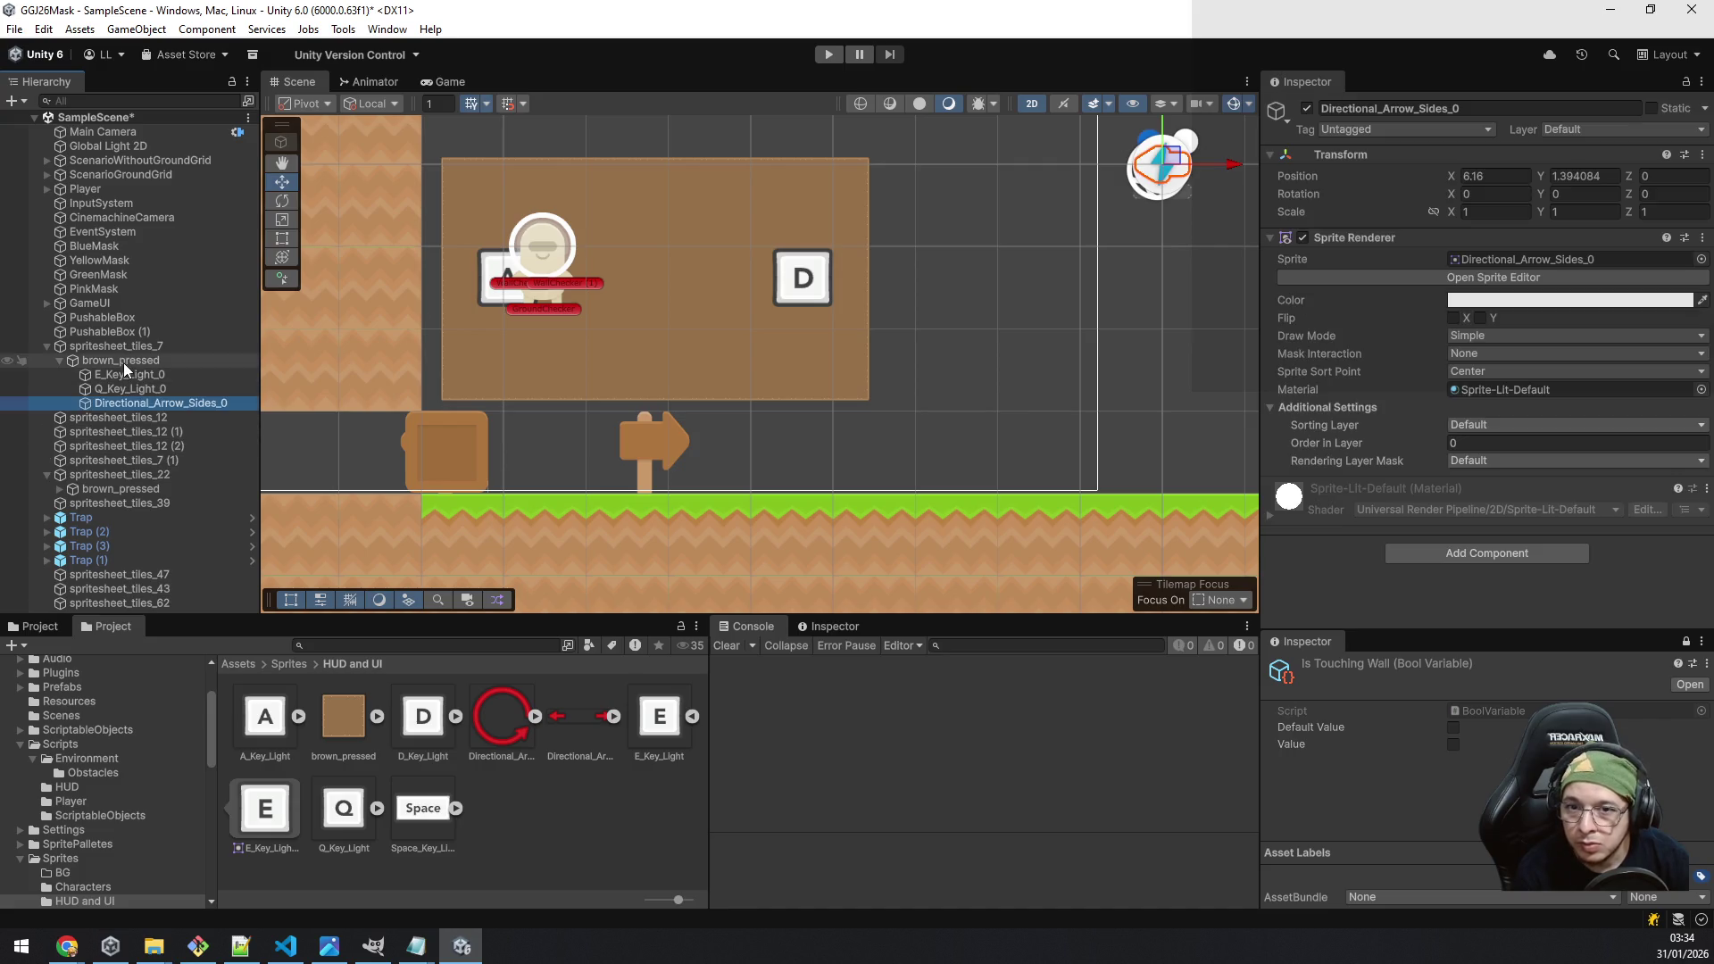
pyautogui.click(1506, 178)
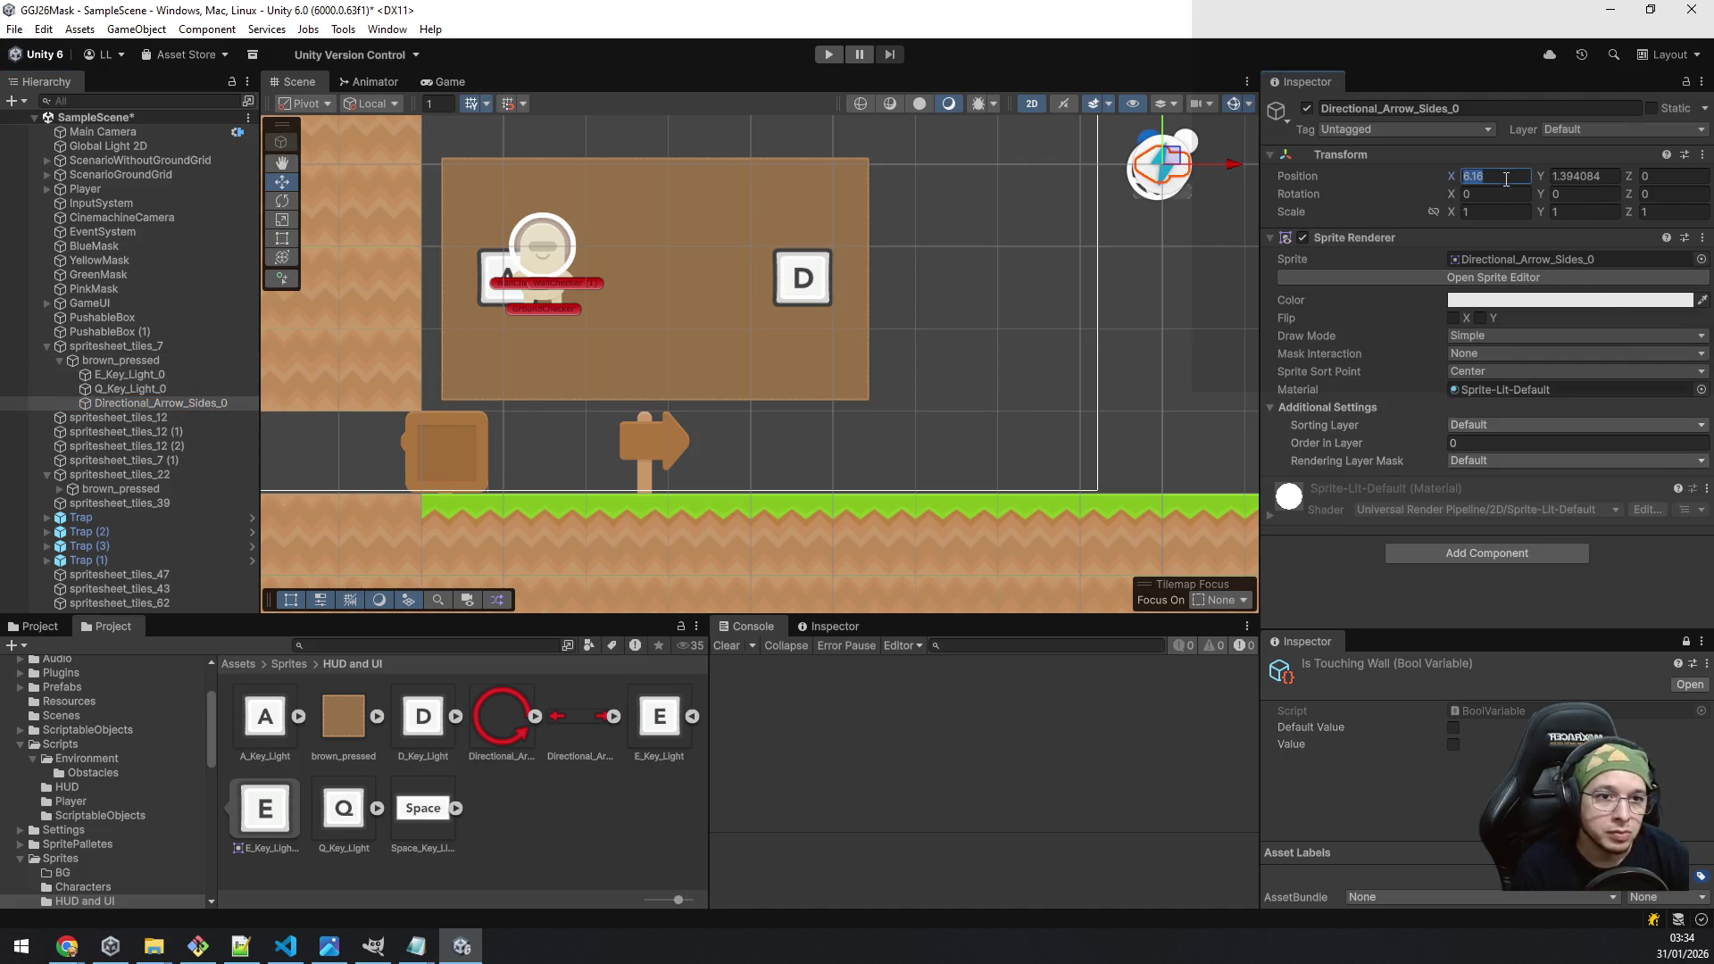
pyautogui.write('0')
pyautogui.press('Tab')
pyautogui.write('0')
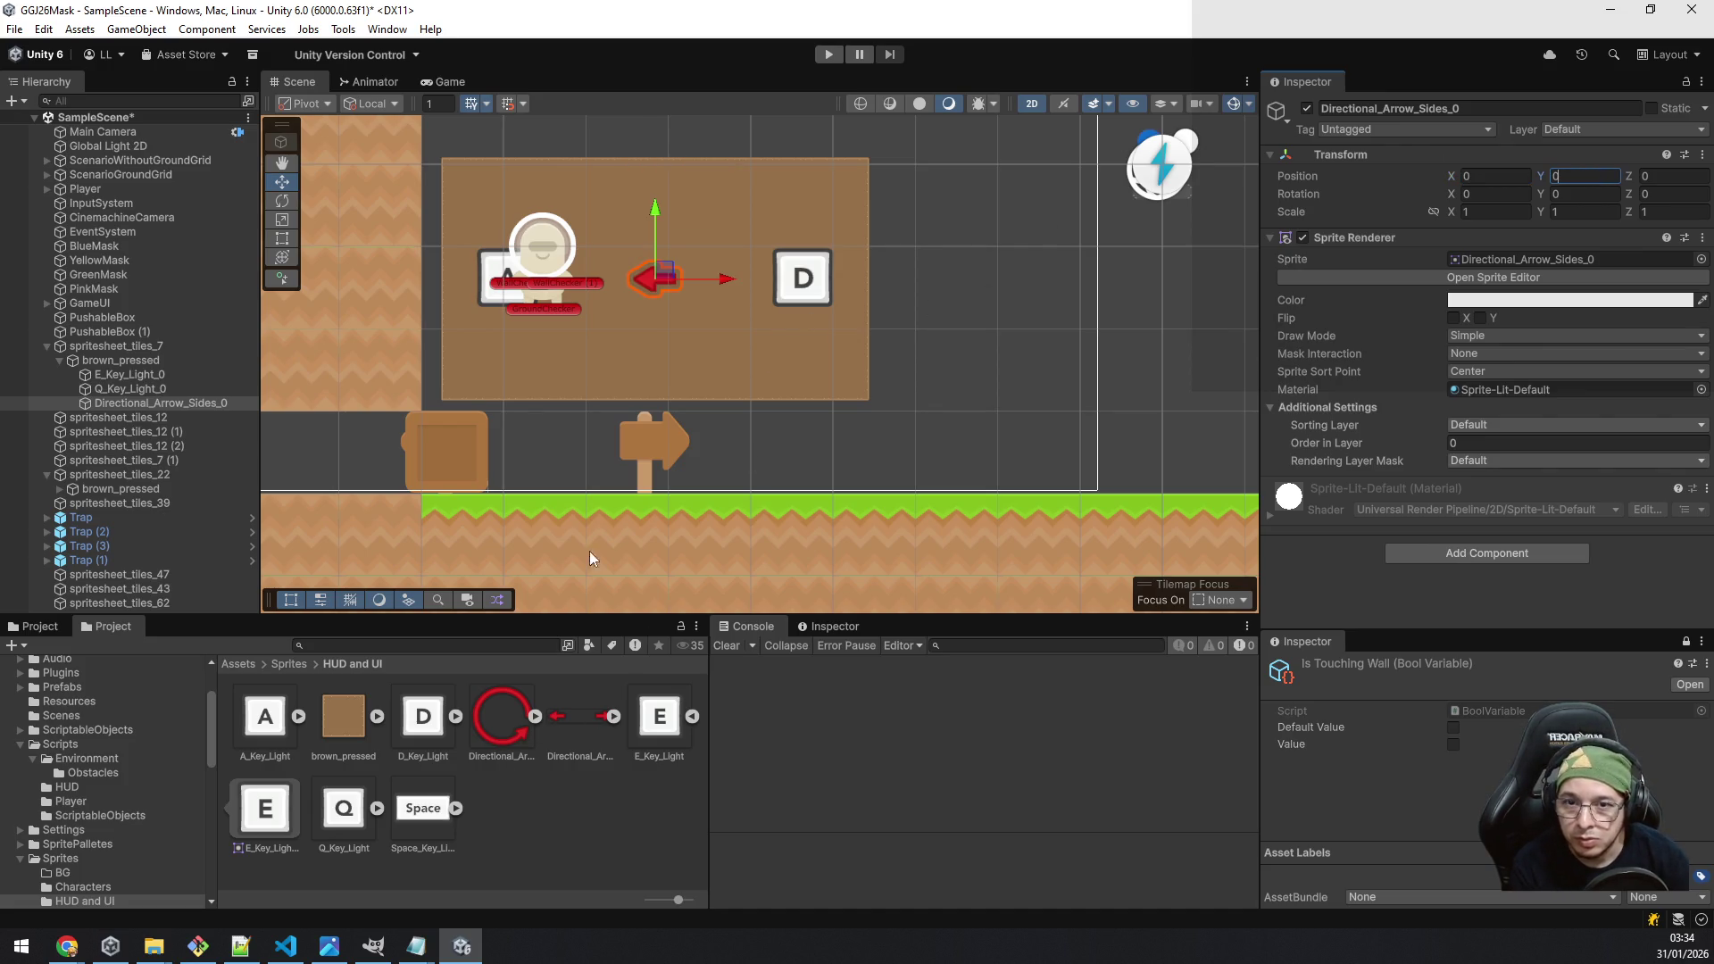
pyautogui.moveTo(723, 284); pyautogui.dragTo(653, 284)
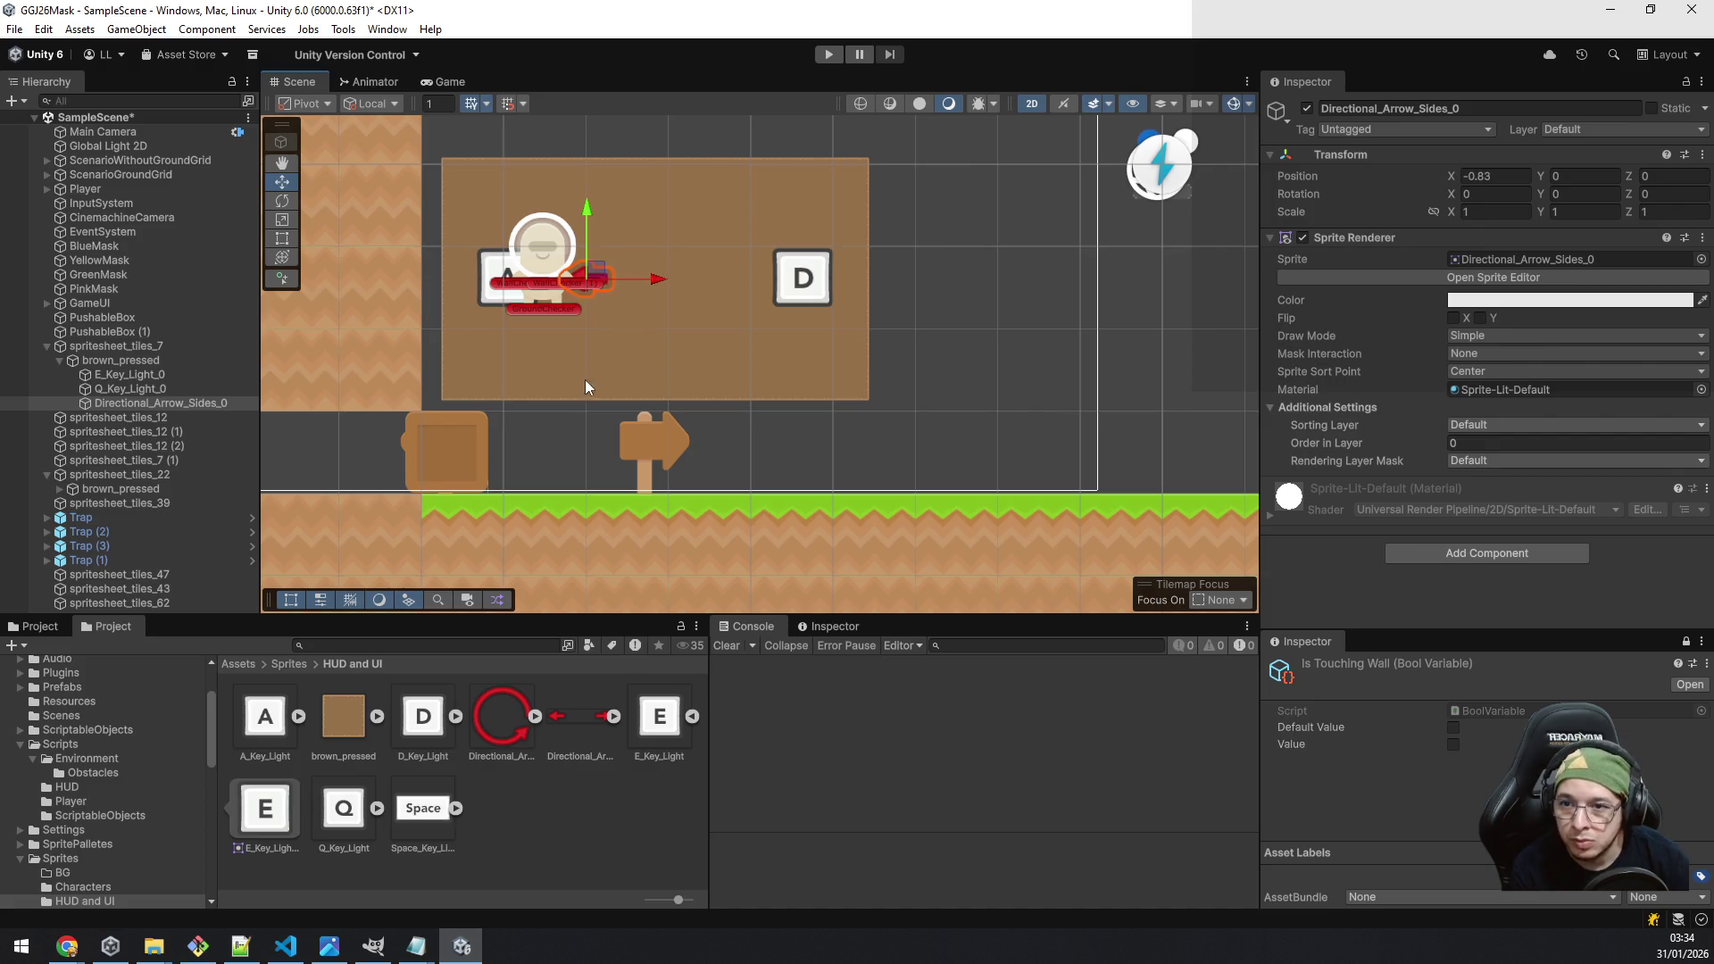
# Step: Inspect the Directional_Arrow_Sides import and expand the sheet into its left and right arrow sprites
pyautogui.click(563, 725)
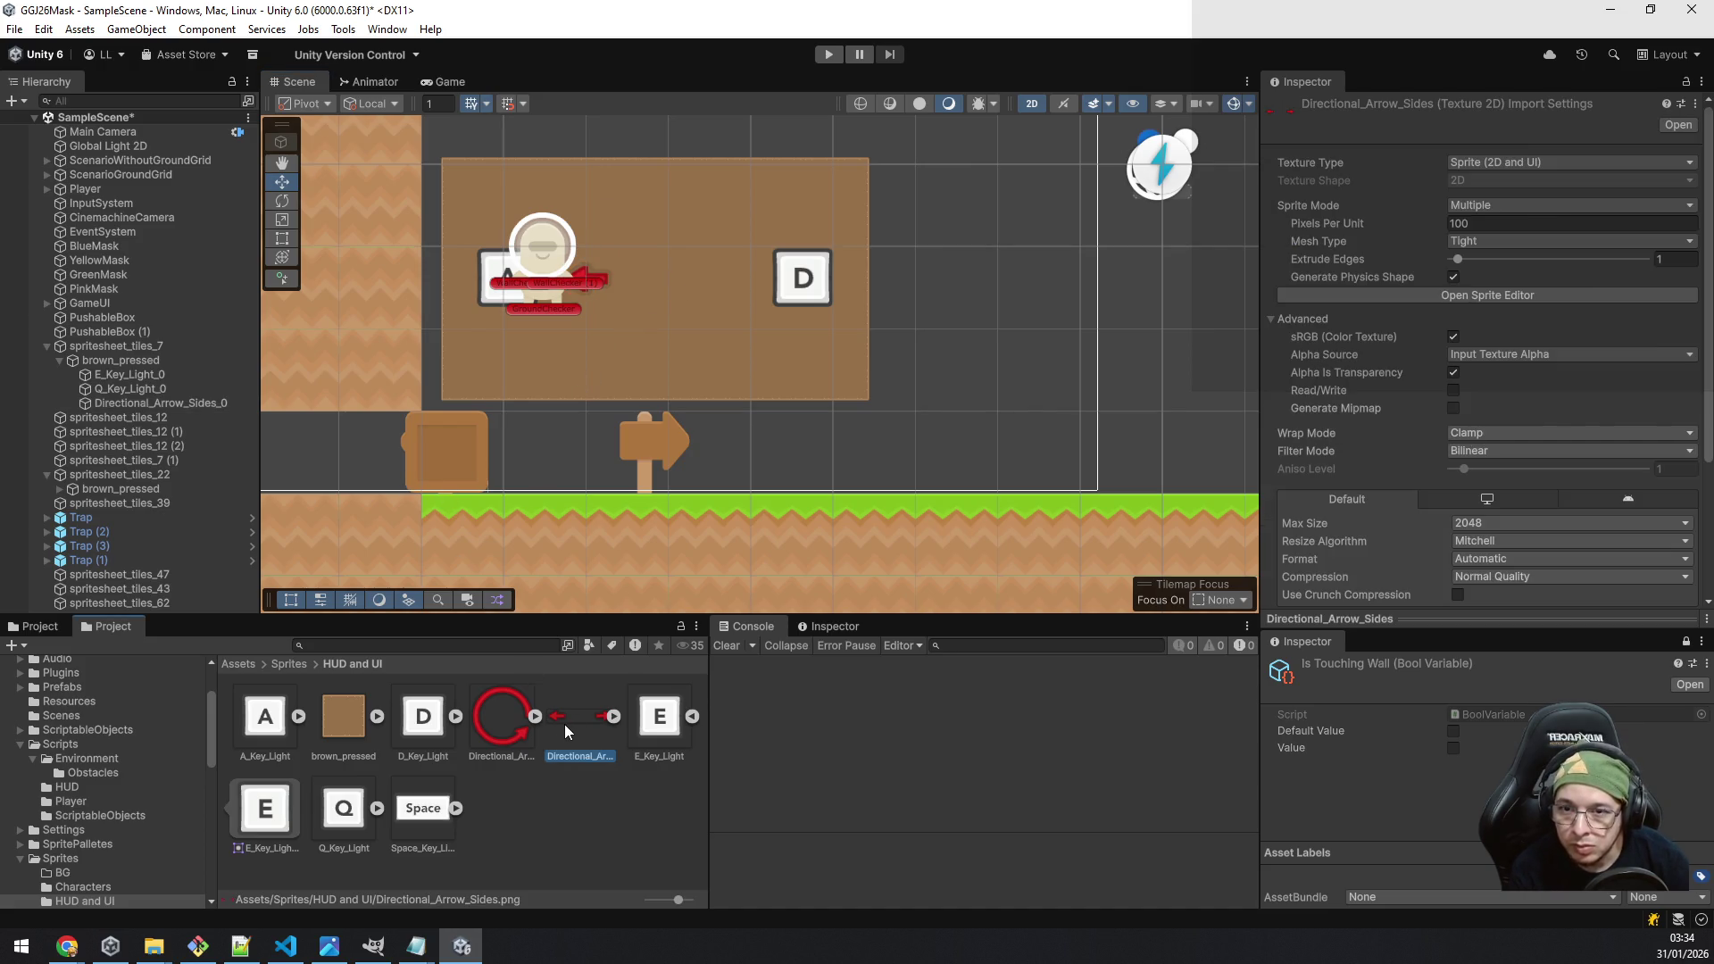
pyautogui.scroll(3, 678, 352)
pyautogui.scroll(-2, 579, 275)
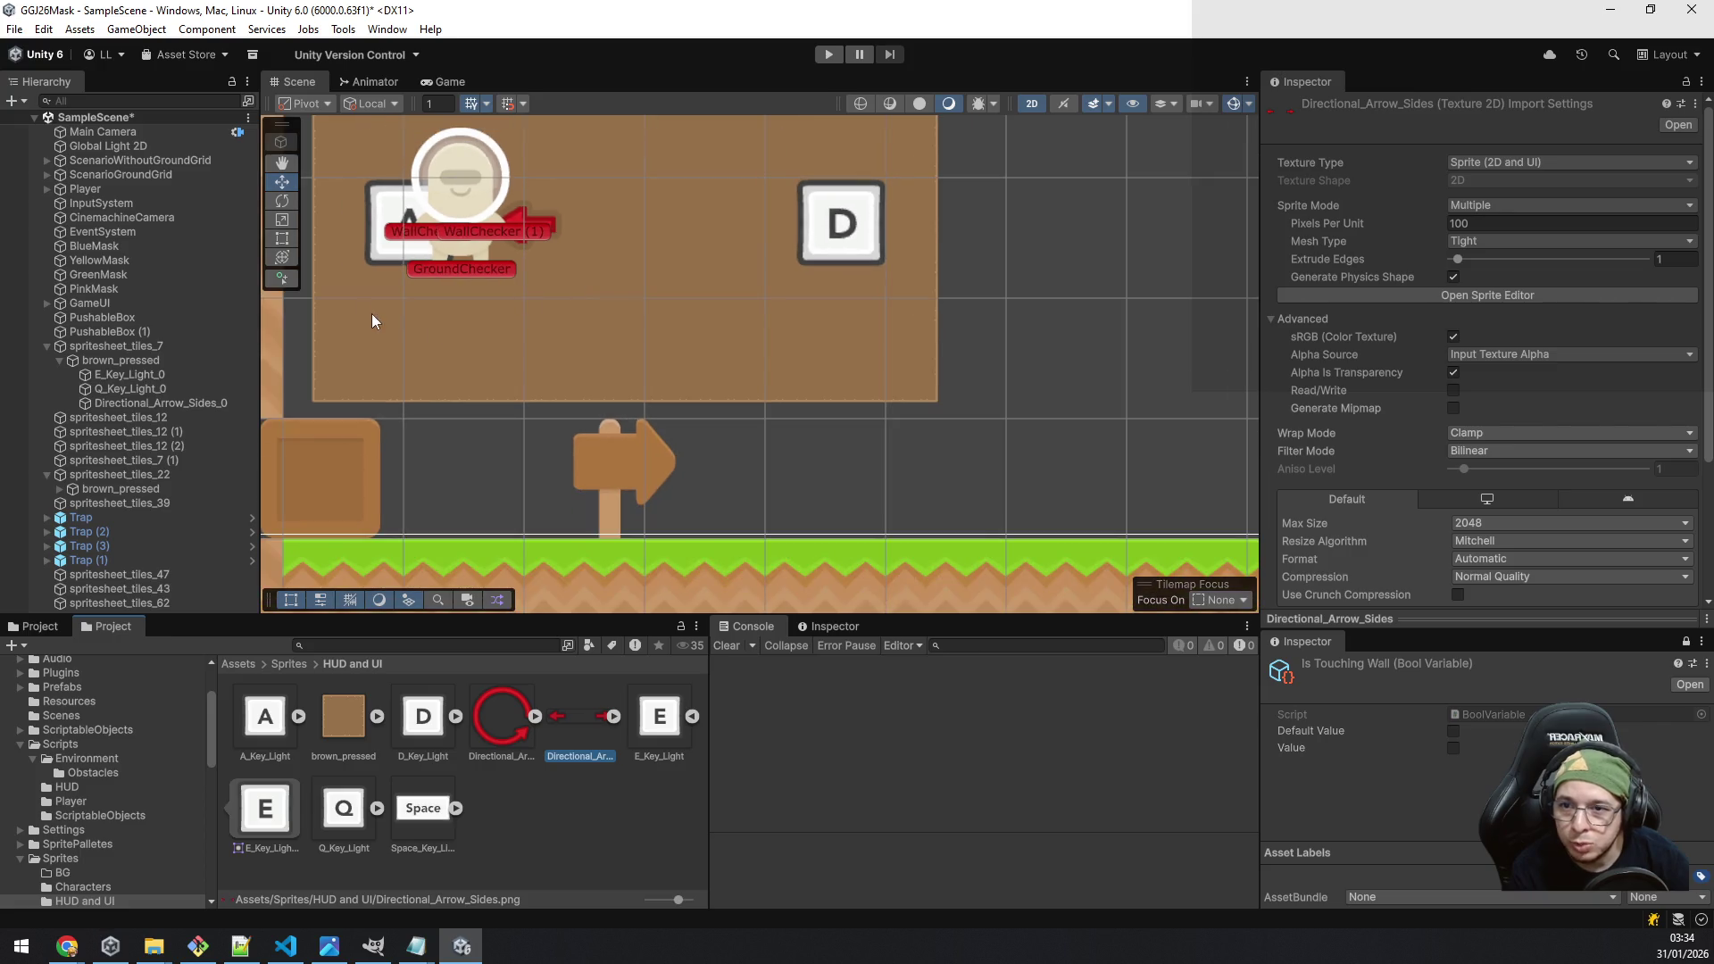
pyautogui.click(176, 404)
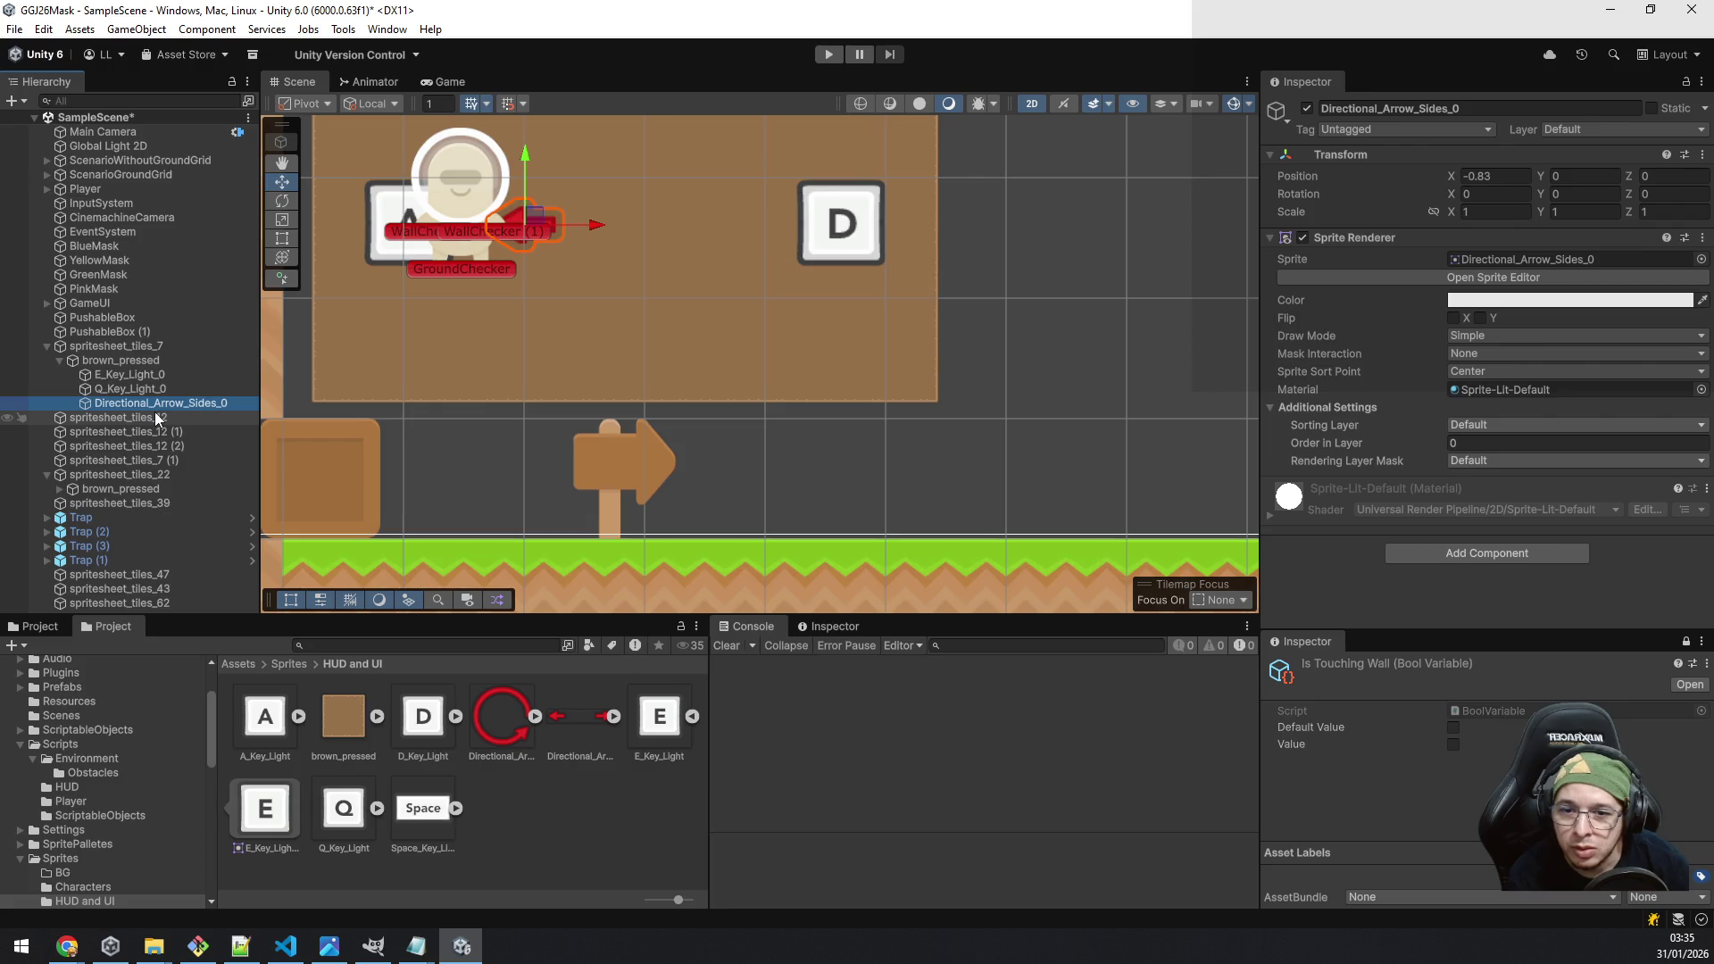
pyautogui.click(613, 717)
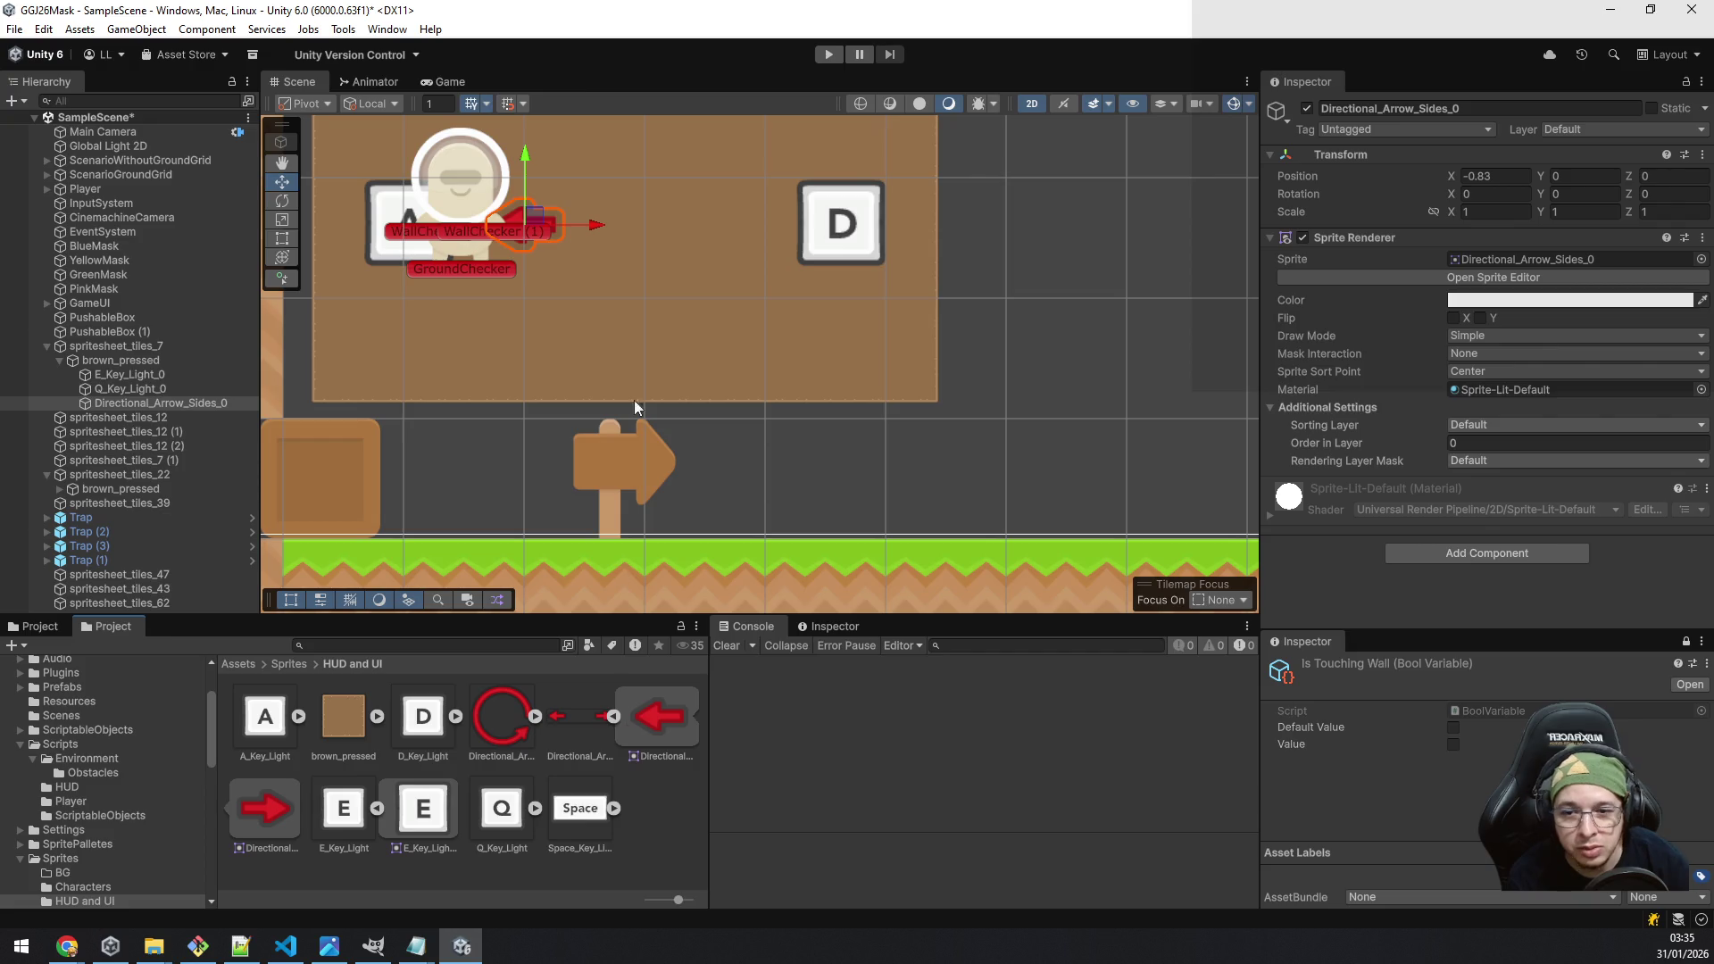
pyautogui.scroll(-2, 607, 339)
pyautogui.moveTo(607, 339)
pyautogui.mouseDown()
pyautogui.moveTo(640, 541)
pyautogui.moveTo(646, 475)
pyautogui.mouseUp()
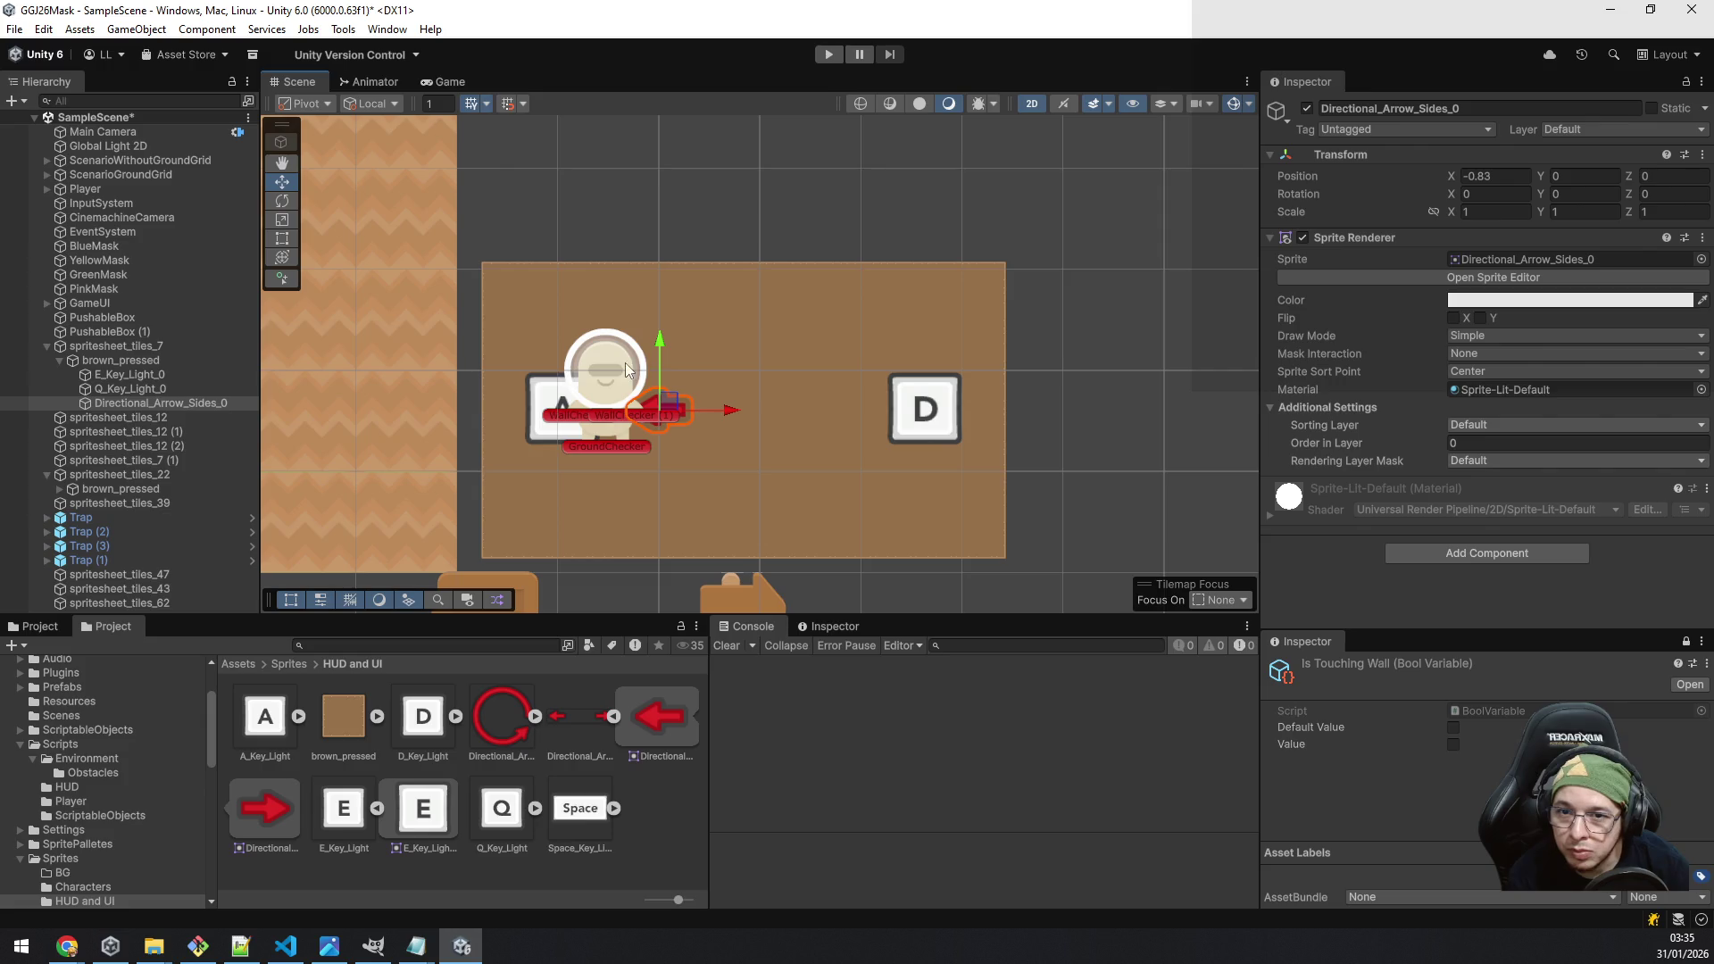
pyautogui.click(152, 375)
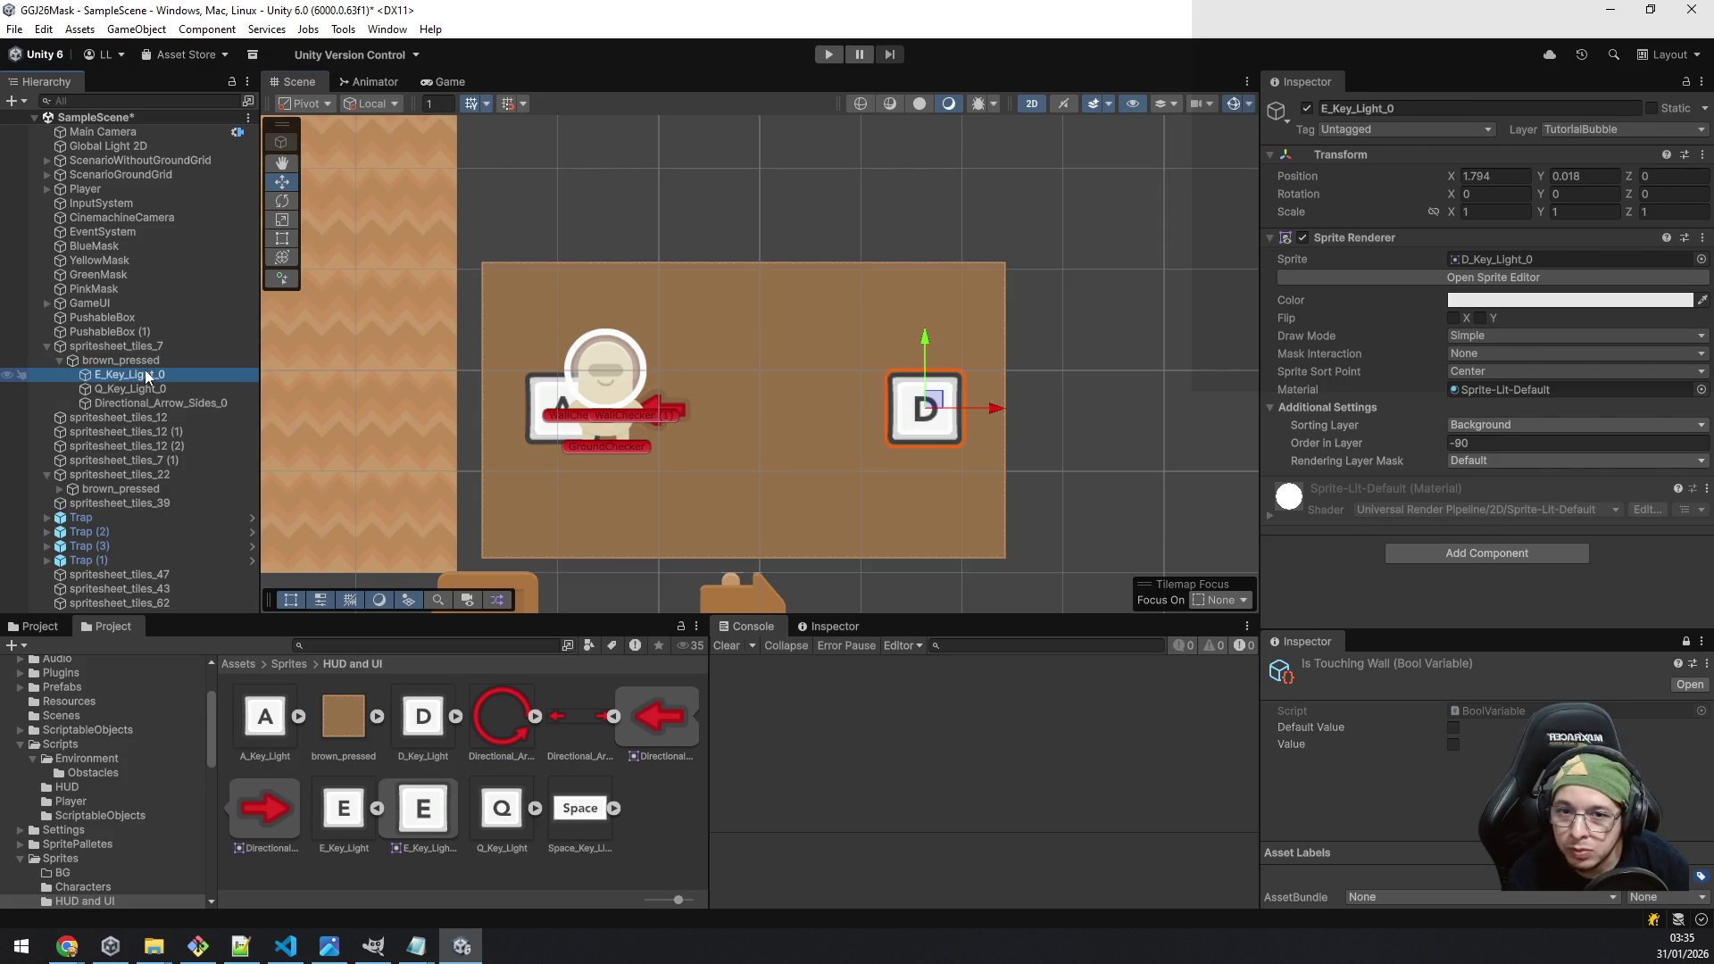
# Step: Rename the key objects to D_Key_Light_0 and A_Key_Light_0
pyautogui.press('F2')
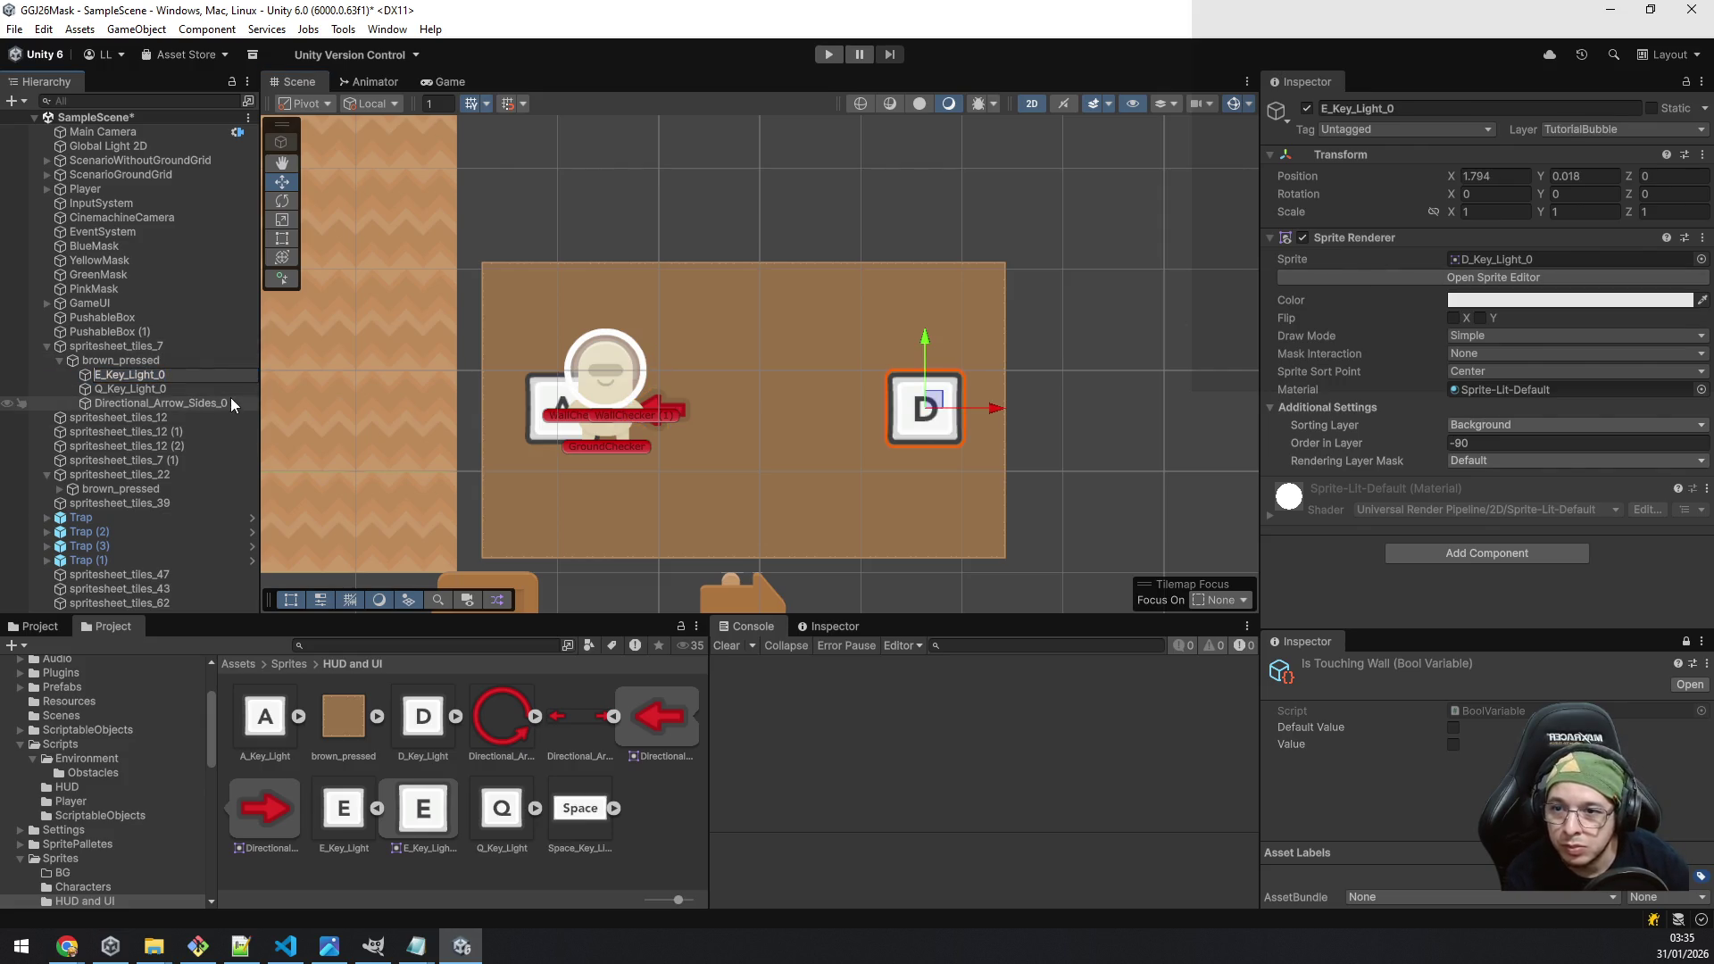
pyautogui.write('D')
pyautogui.press('Return')
pyautogui.press('Down')
pyautogui.press('F2')
pyautogui.press('Home')
pyautogui.press('Delete')
pyautogui.write('A')
pyautogui.press('Return')
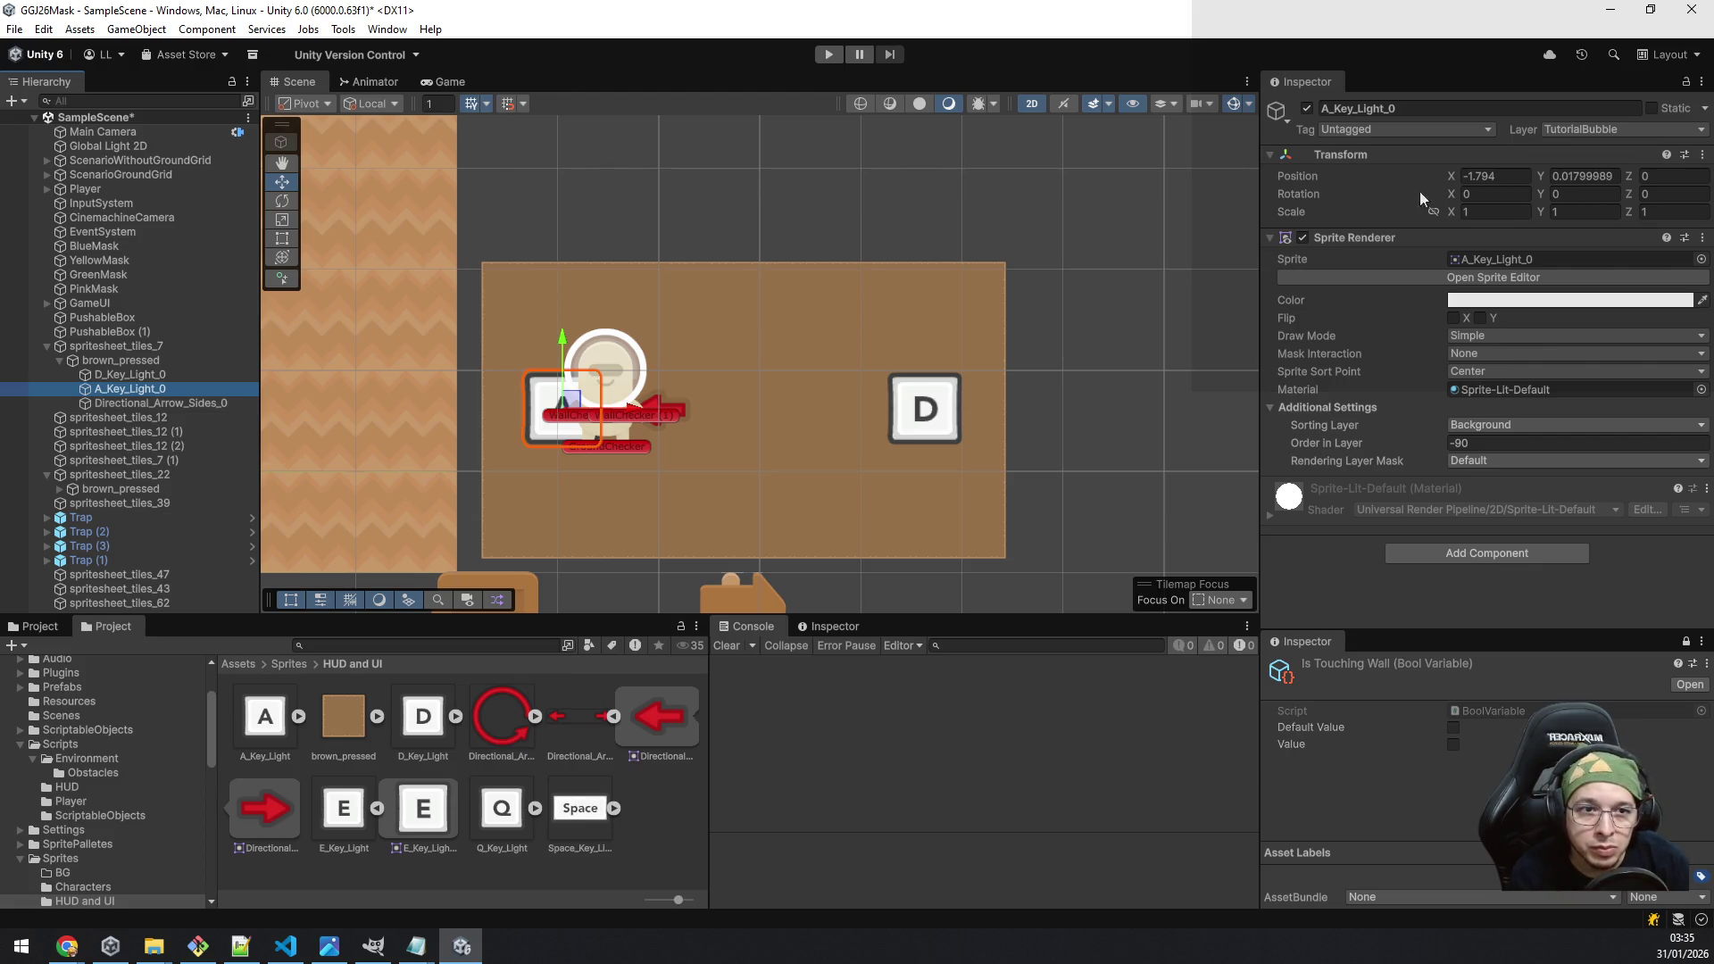
# Step: Raise the A key and place the red arrow at X -1.794 beneath it
pyautogui.moveTo(565, 348); pyautogui.dragTo(565, 311)
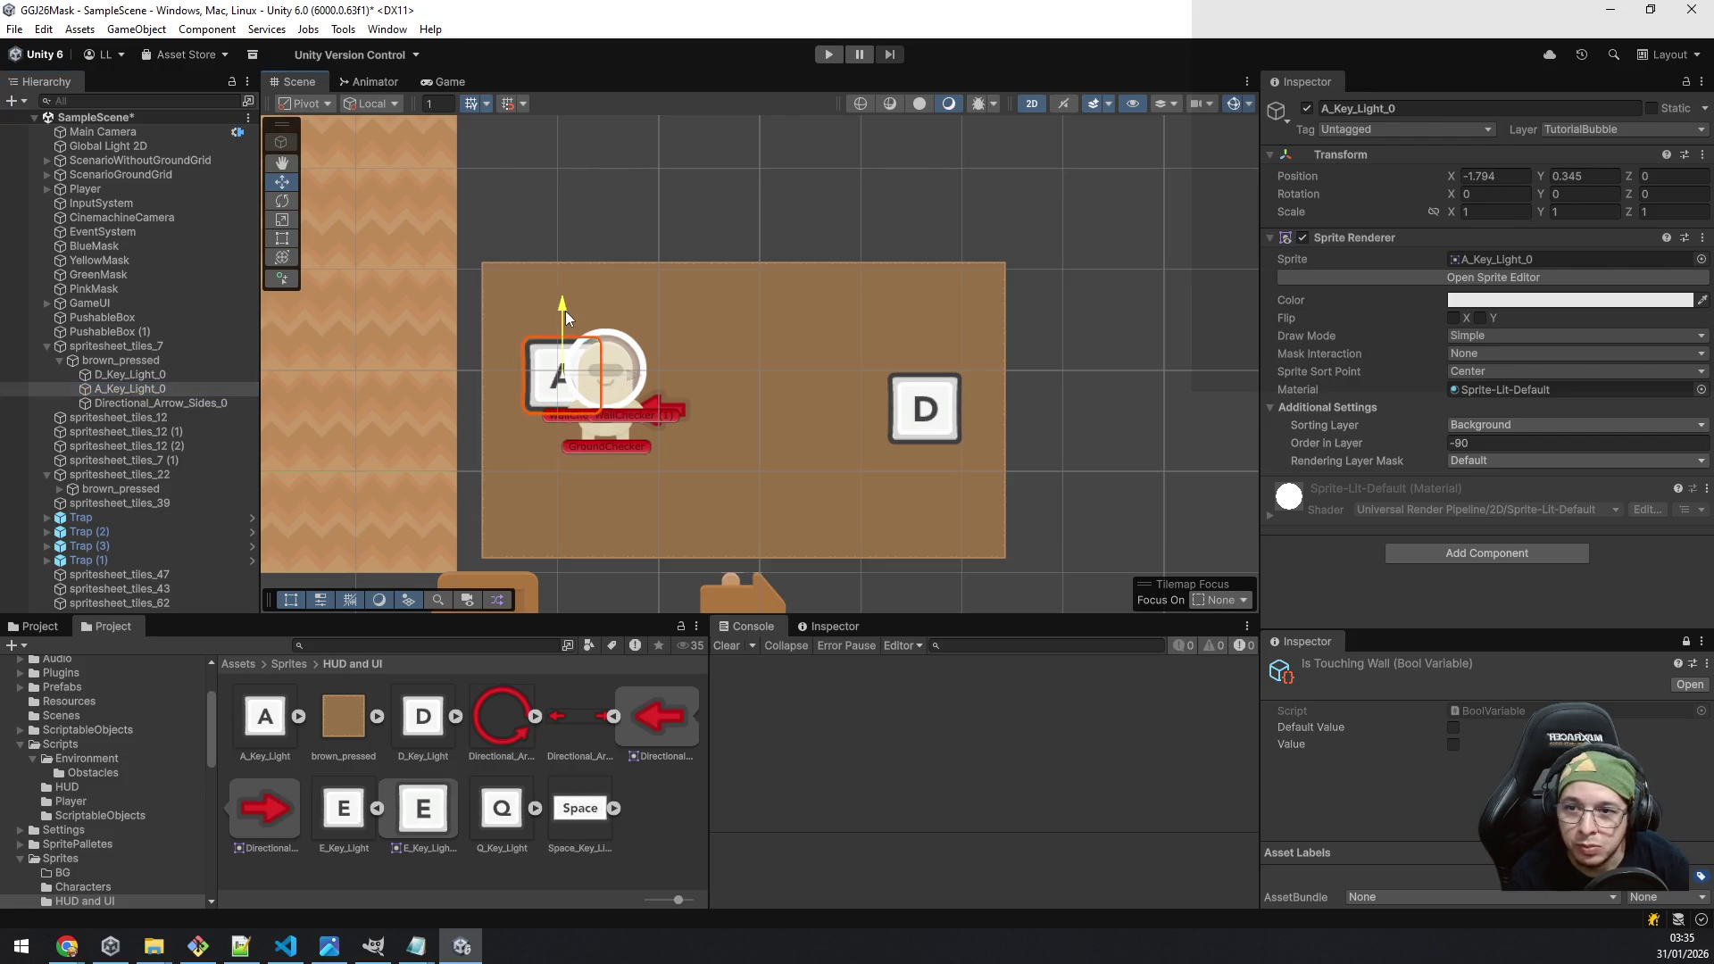
pyautogui.click(148, 402)
pyautogui.click(138, 389)
pyautogui.click(1505, 178)
pyautogui.click(190, 403)
pyautogui.click(1495, 175)
pyautogui.write('-1.794')
pyautogui.moveTo(565, 355); pyautogui.dragTo(568, 404)
# Step: Set the D key's Position Y to 0.345
pyautogui.click(133, 387)
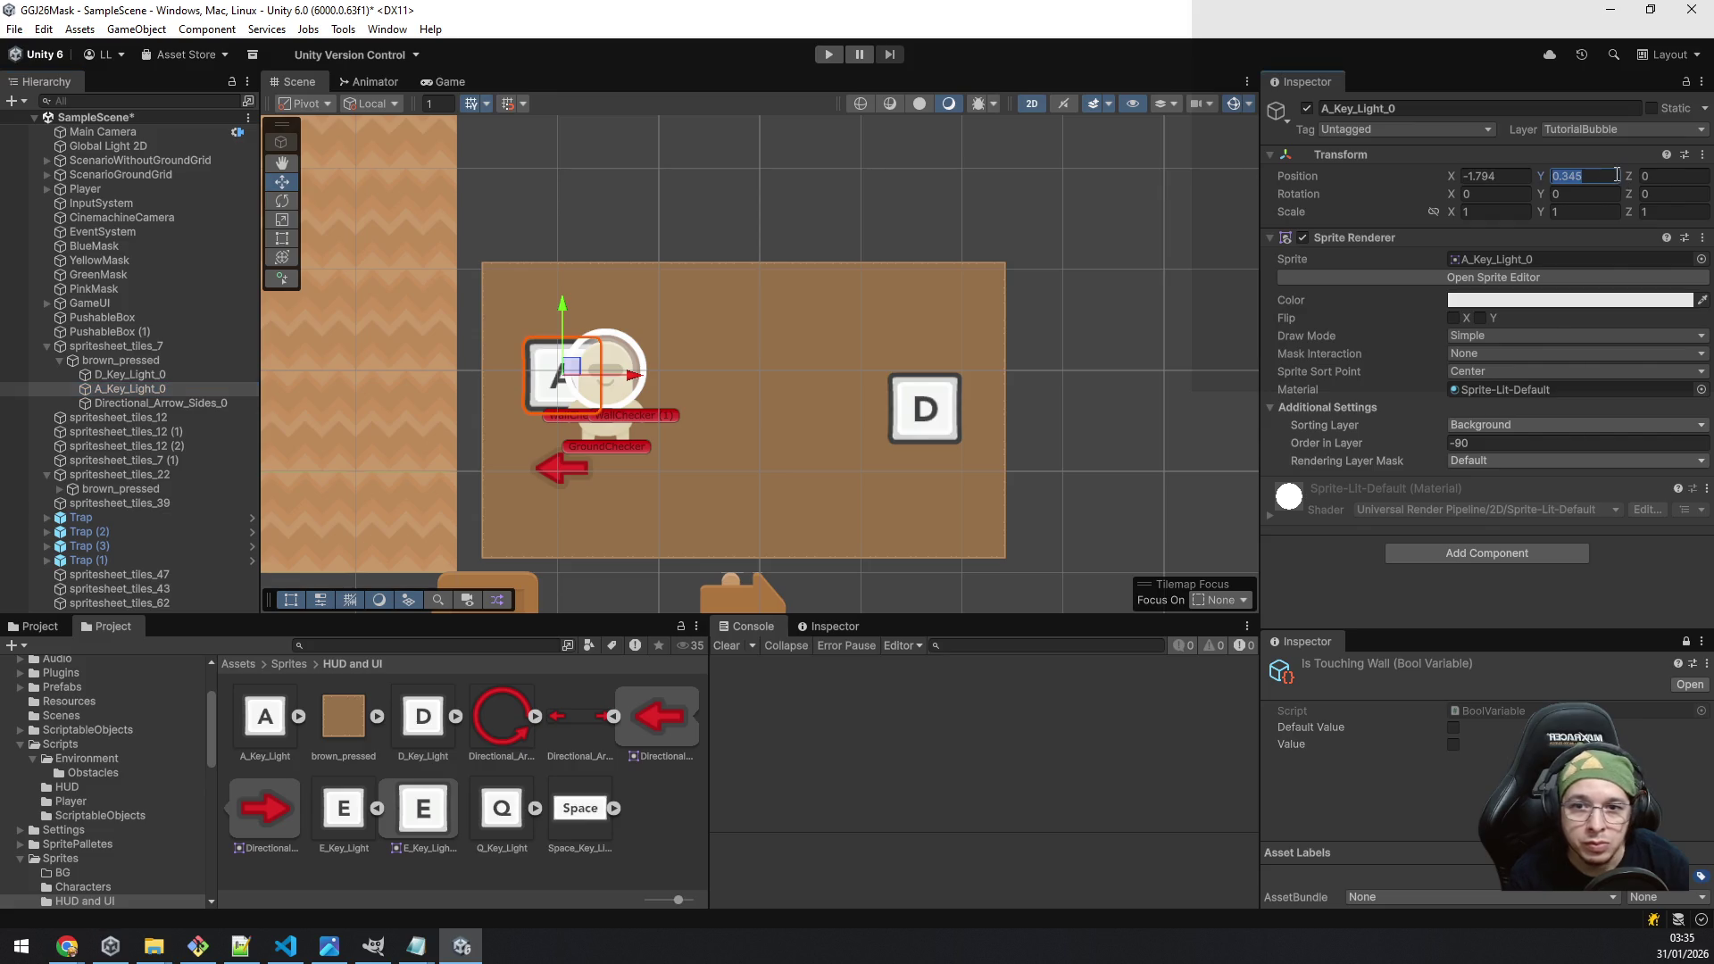
pyautogui.click(125, 374)
pyautogui.click(1559, 176)
pyautogui.write('0.345')
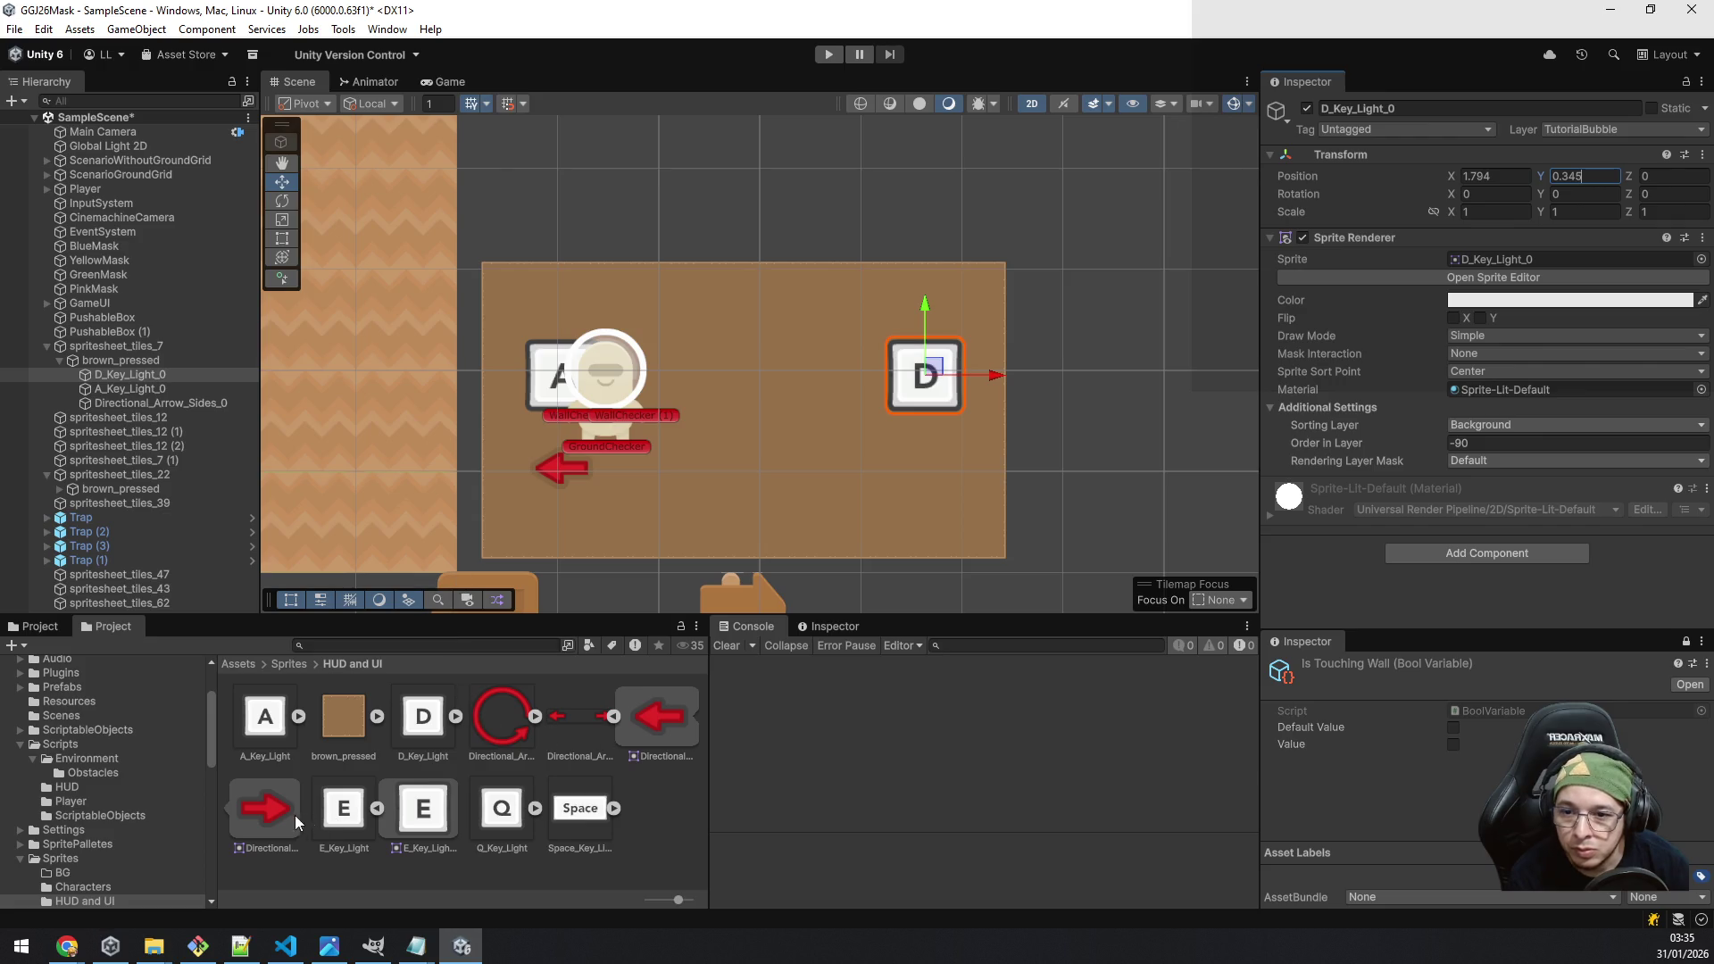
pyautogui.click(125, 375)
# Step: Add Directional_Arrow_Sides_1 as a second arrow under brown_pressed
pyautogui.moveTo(126, 393); pyautogui.dragTo(130, 389)
pyautogui.hotkey('ctrl', 'z')
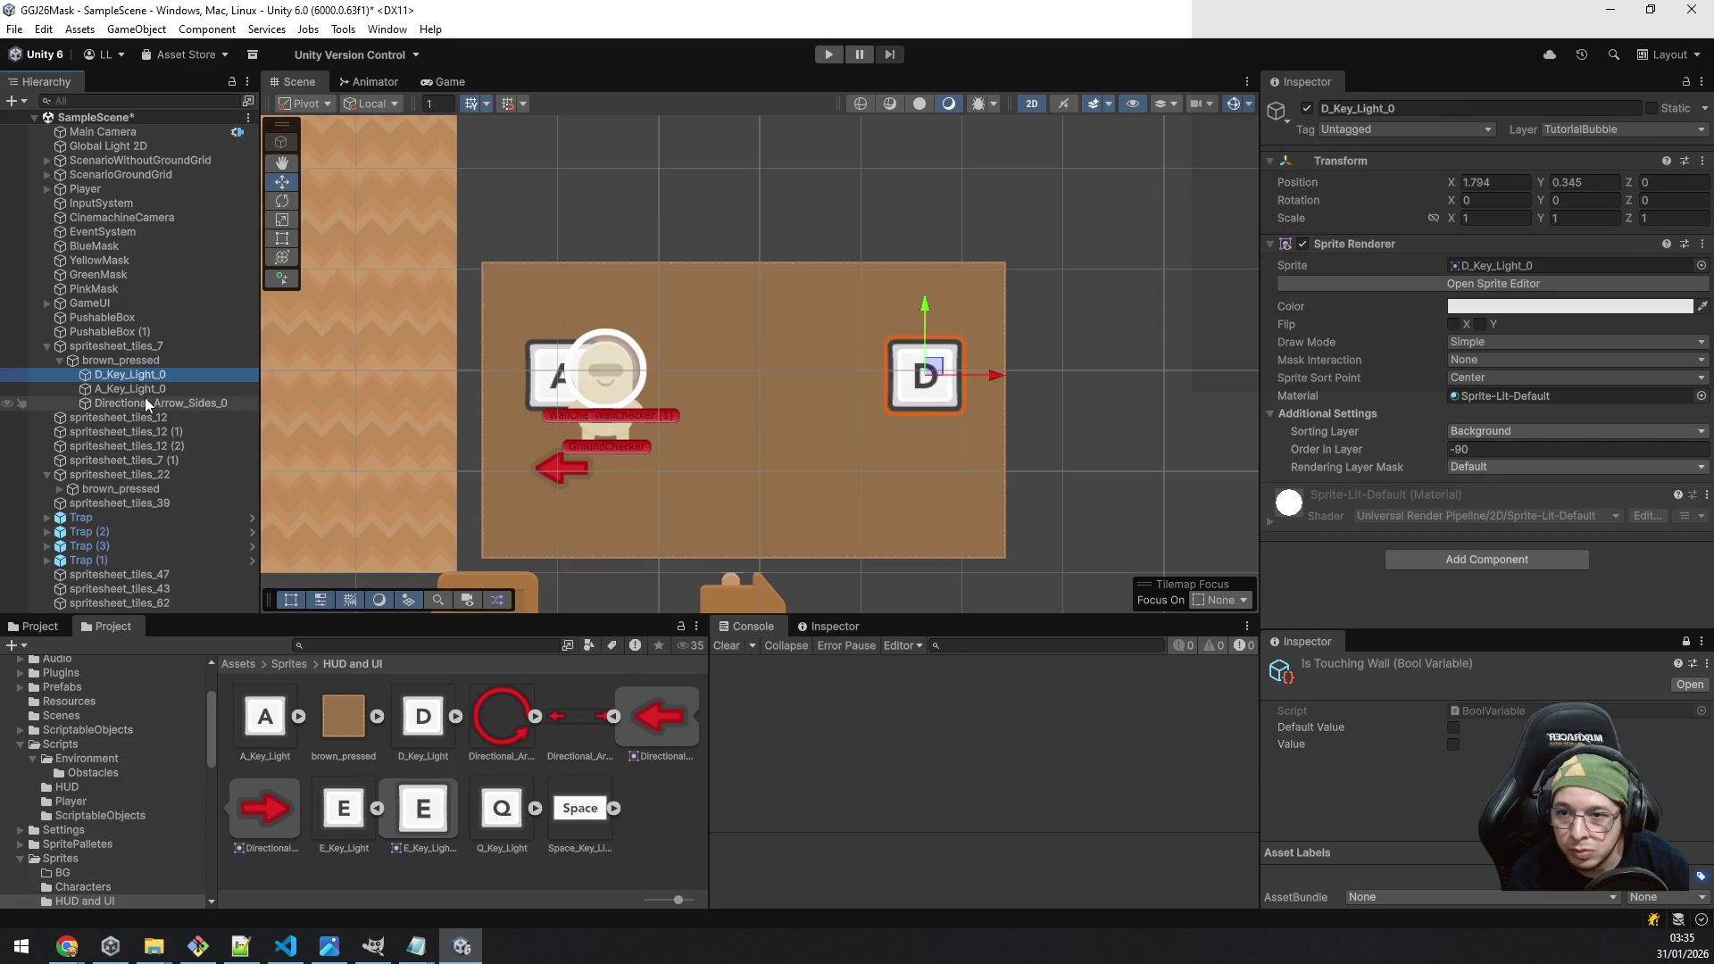
pyautogui.moveTo(282, 808)
pyautogui.mouseDown()
pyautogui.moveTo(118, 443)
pyautogui.moveTo(114, 360)
pyautogui.mouseUp()
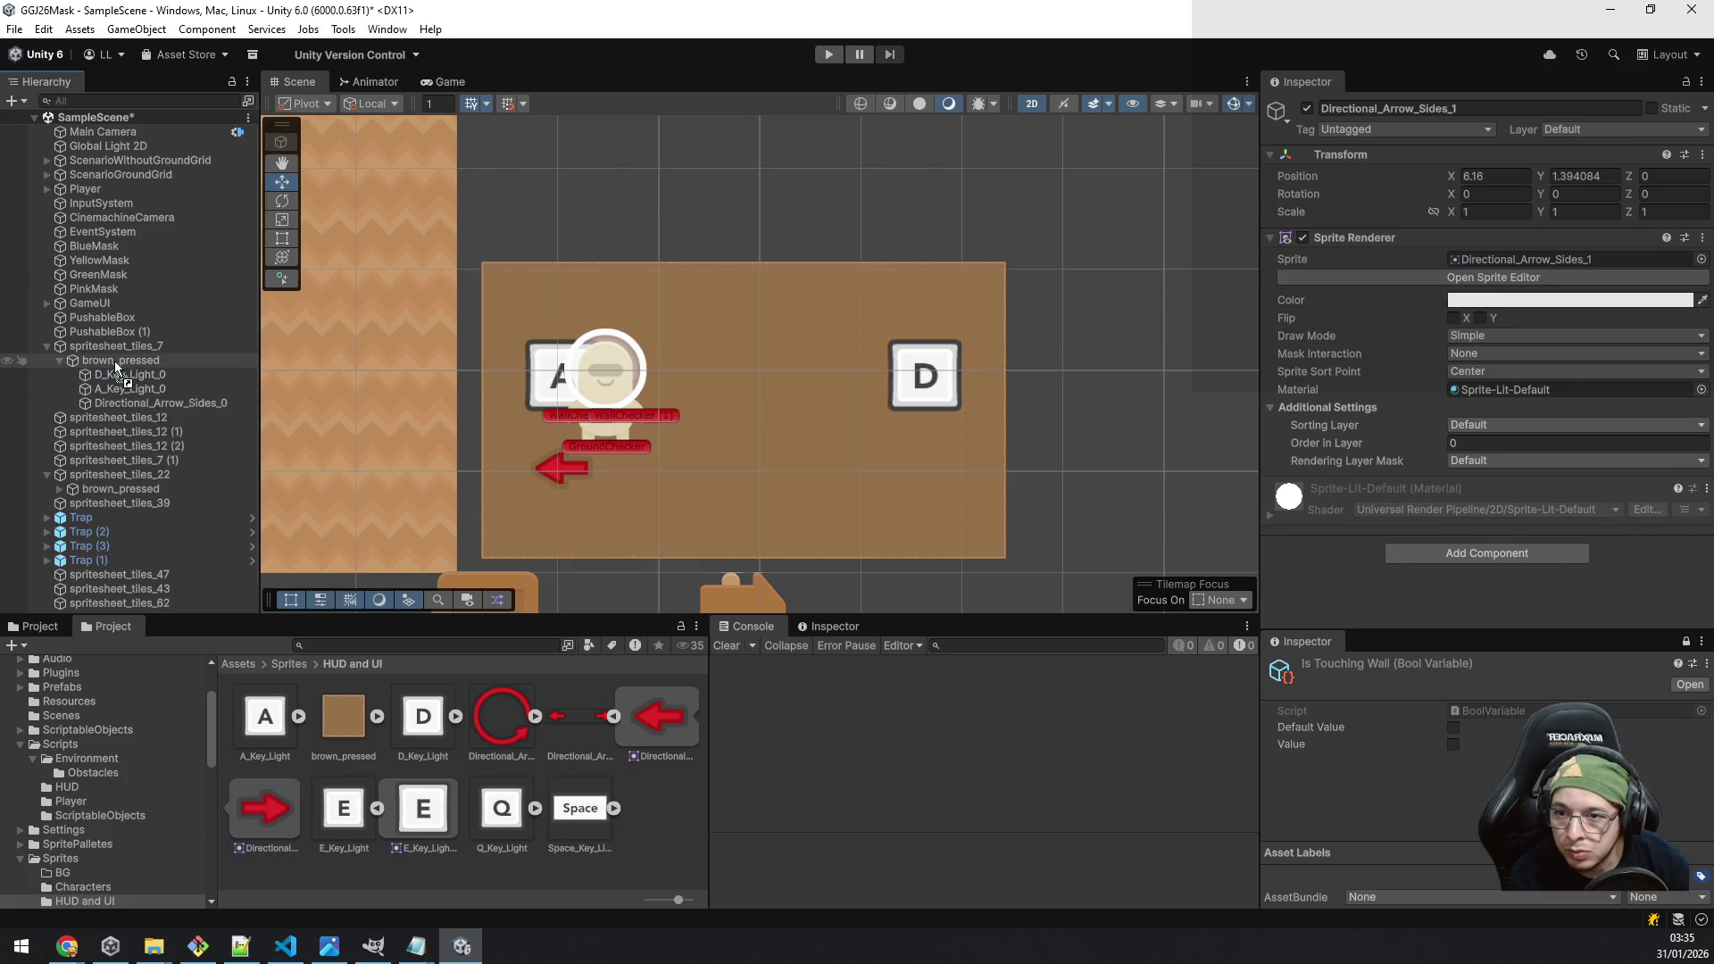
pyautogui.click(132, 406)
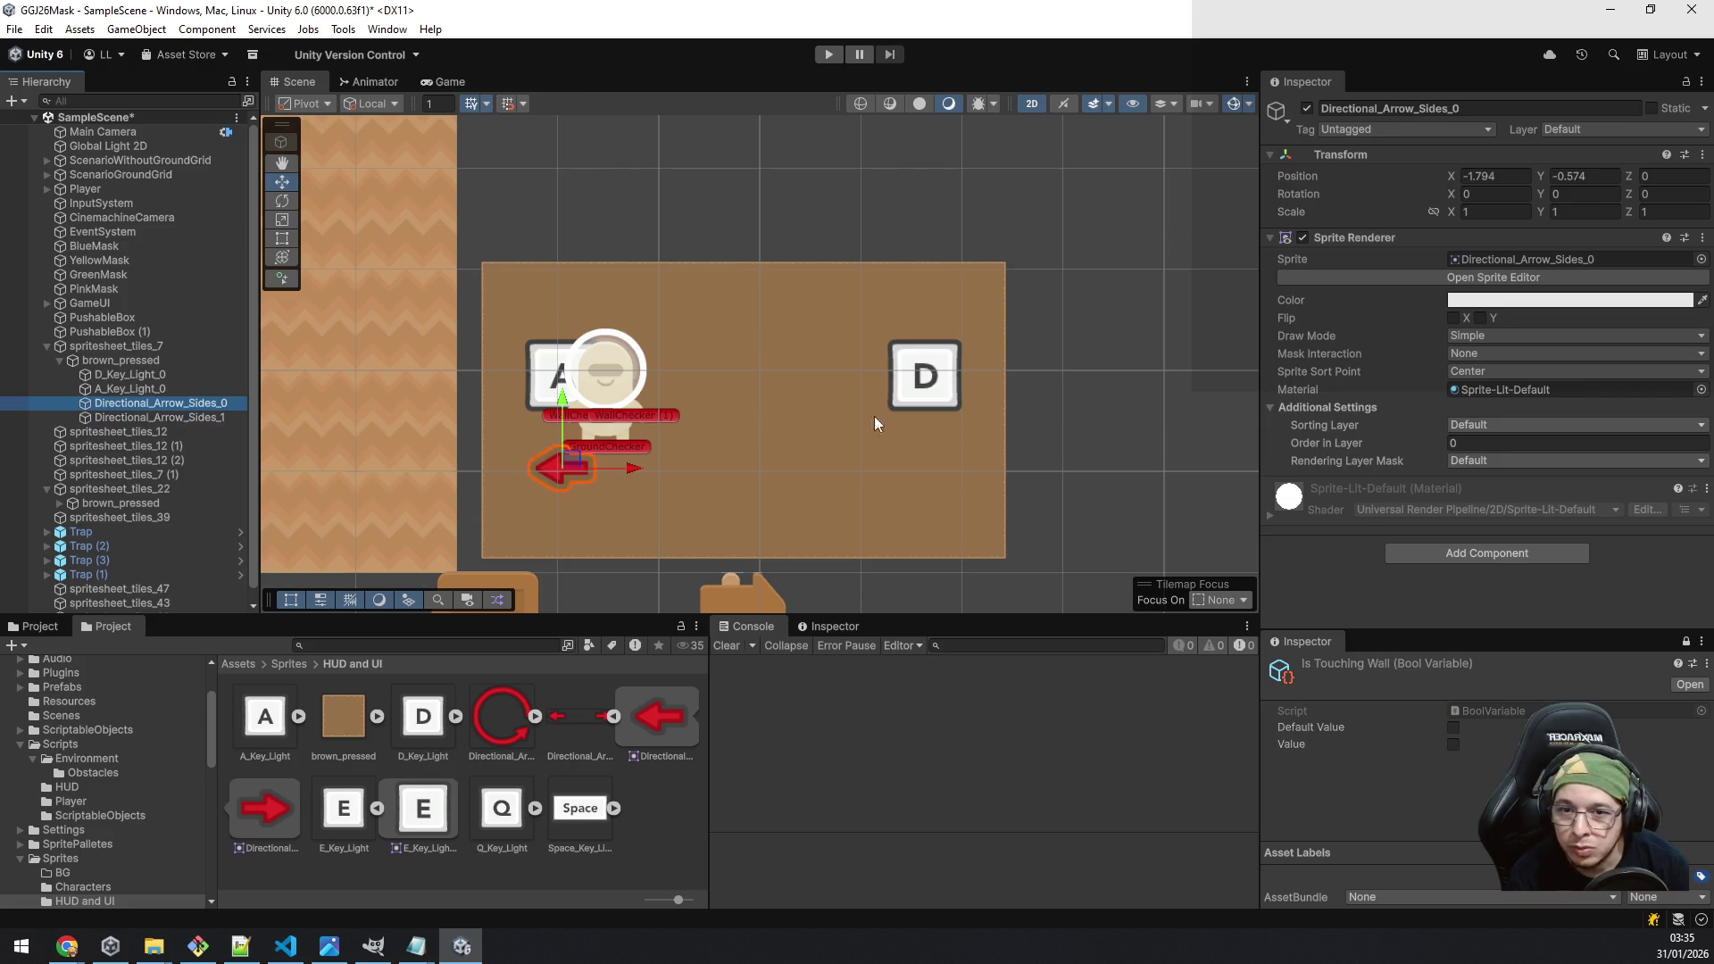
# Step: Copy Directional_Arrow_Sides_0's world transform onto Directional_Arrow_Sides_1
pyautogui.rightClick(1430, 159)
pyautogui.moveTo(1510, 291)
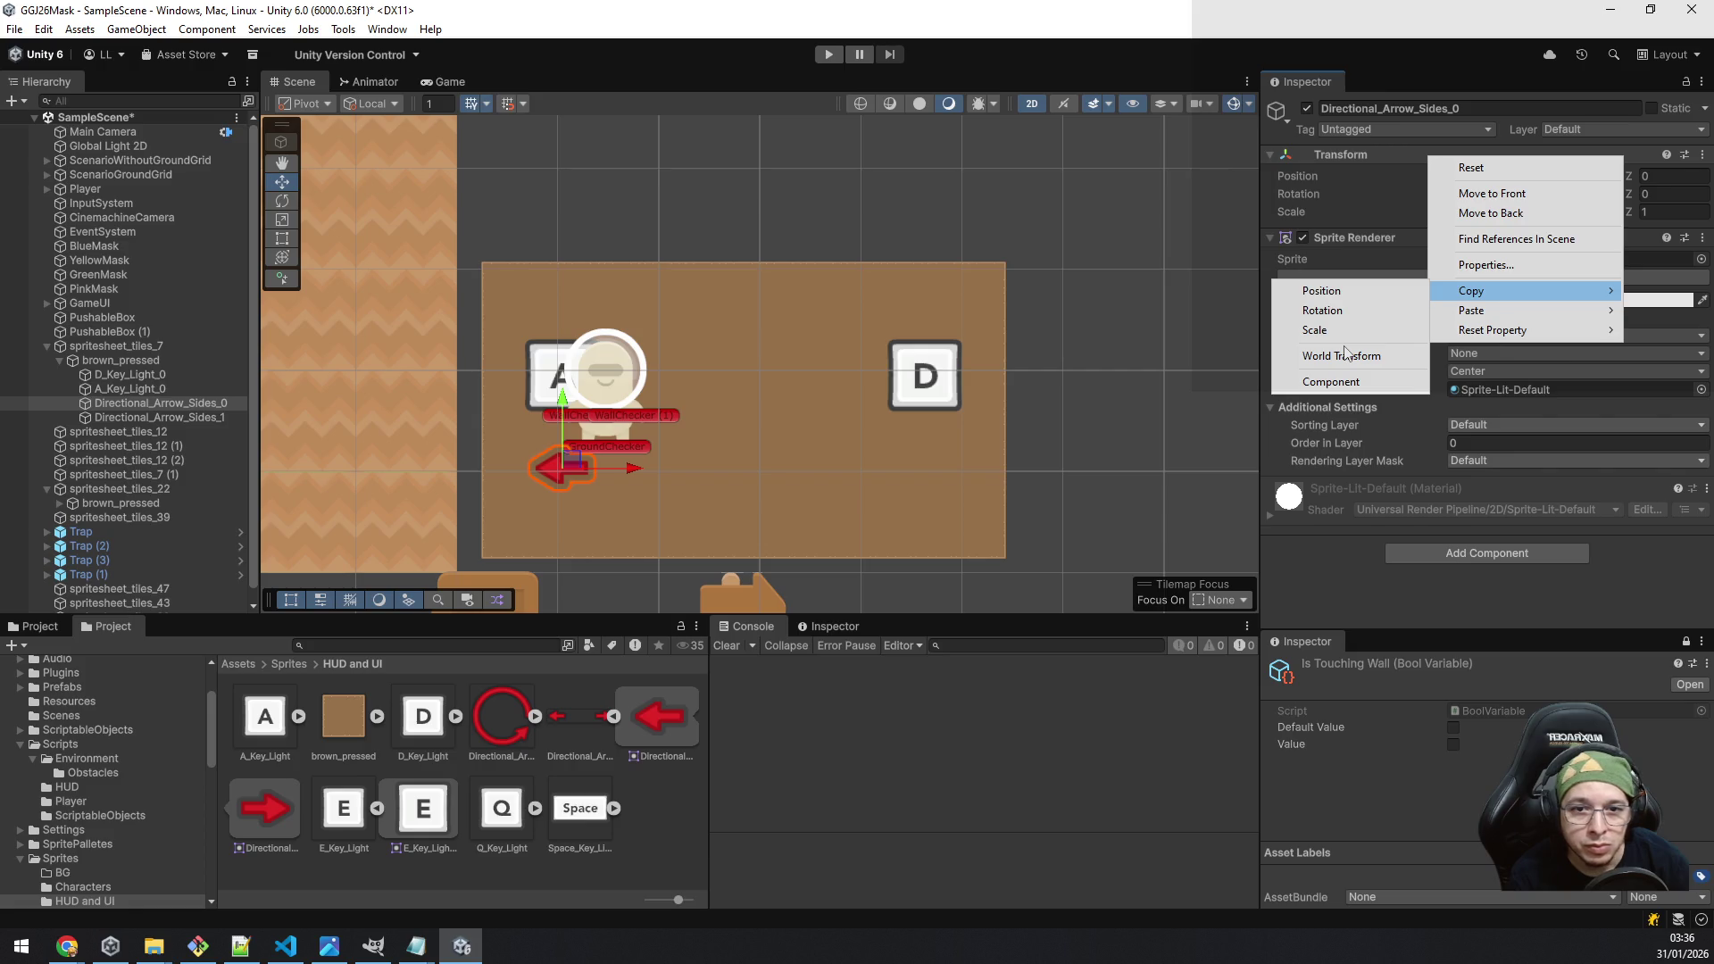
pyautogui.click(1349, 358)
pyautogui.click(156, 416)
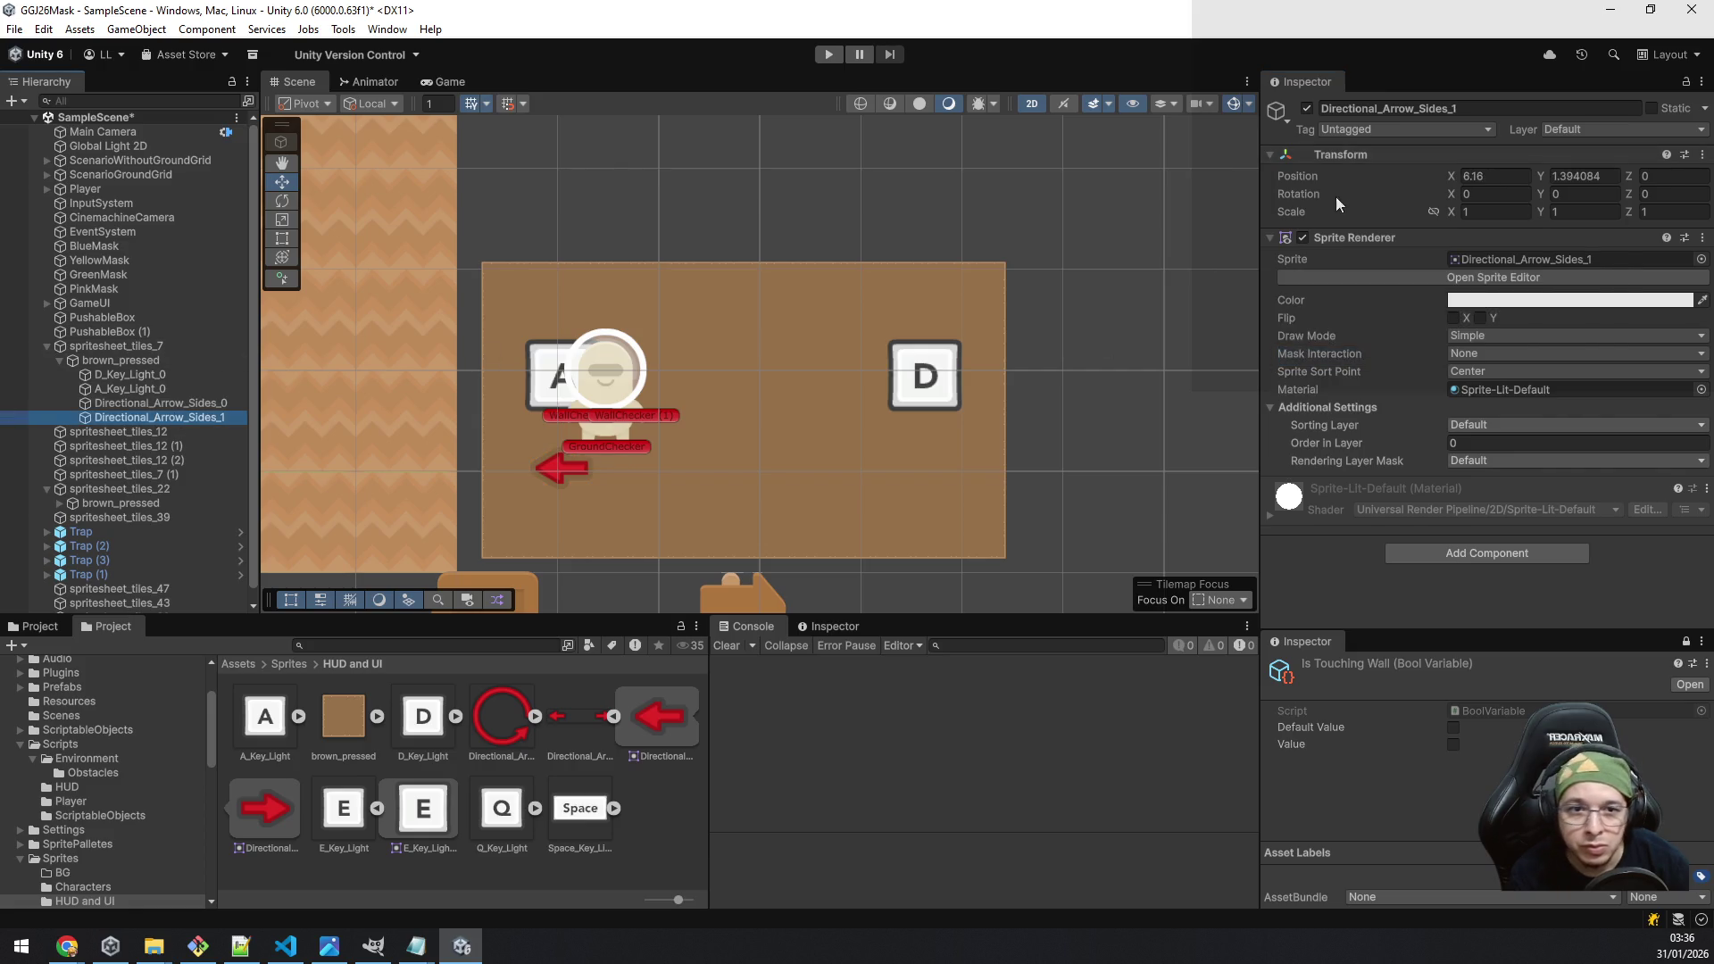
pyautogui.rightClick(1376, 238)
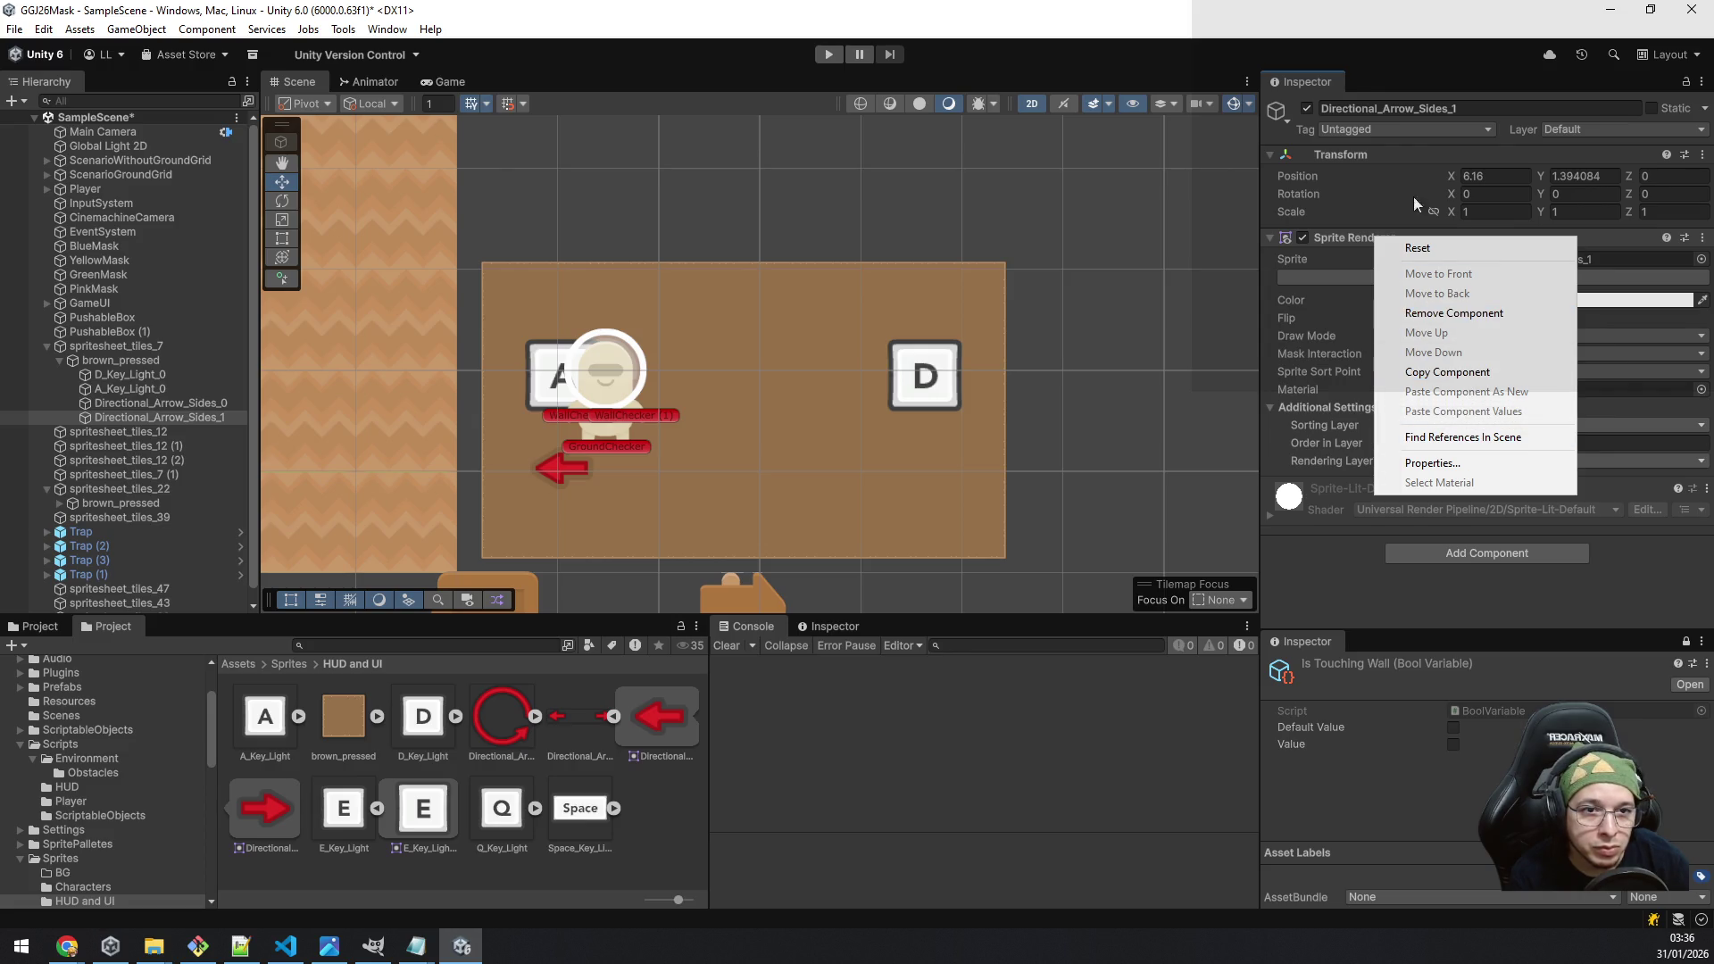
pyautogui.rightClick(1376, 160)
pyautogui.moveTo(1419, 303)
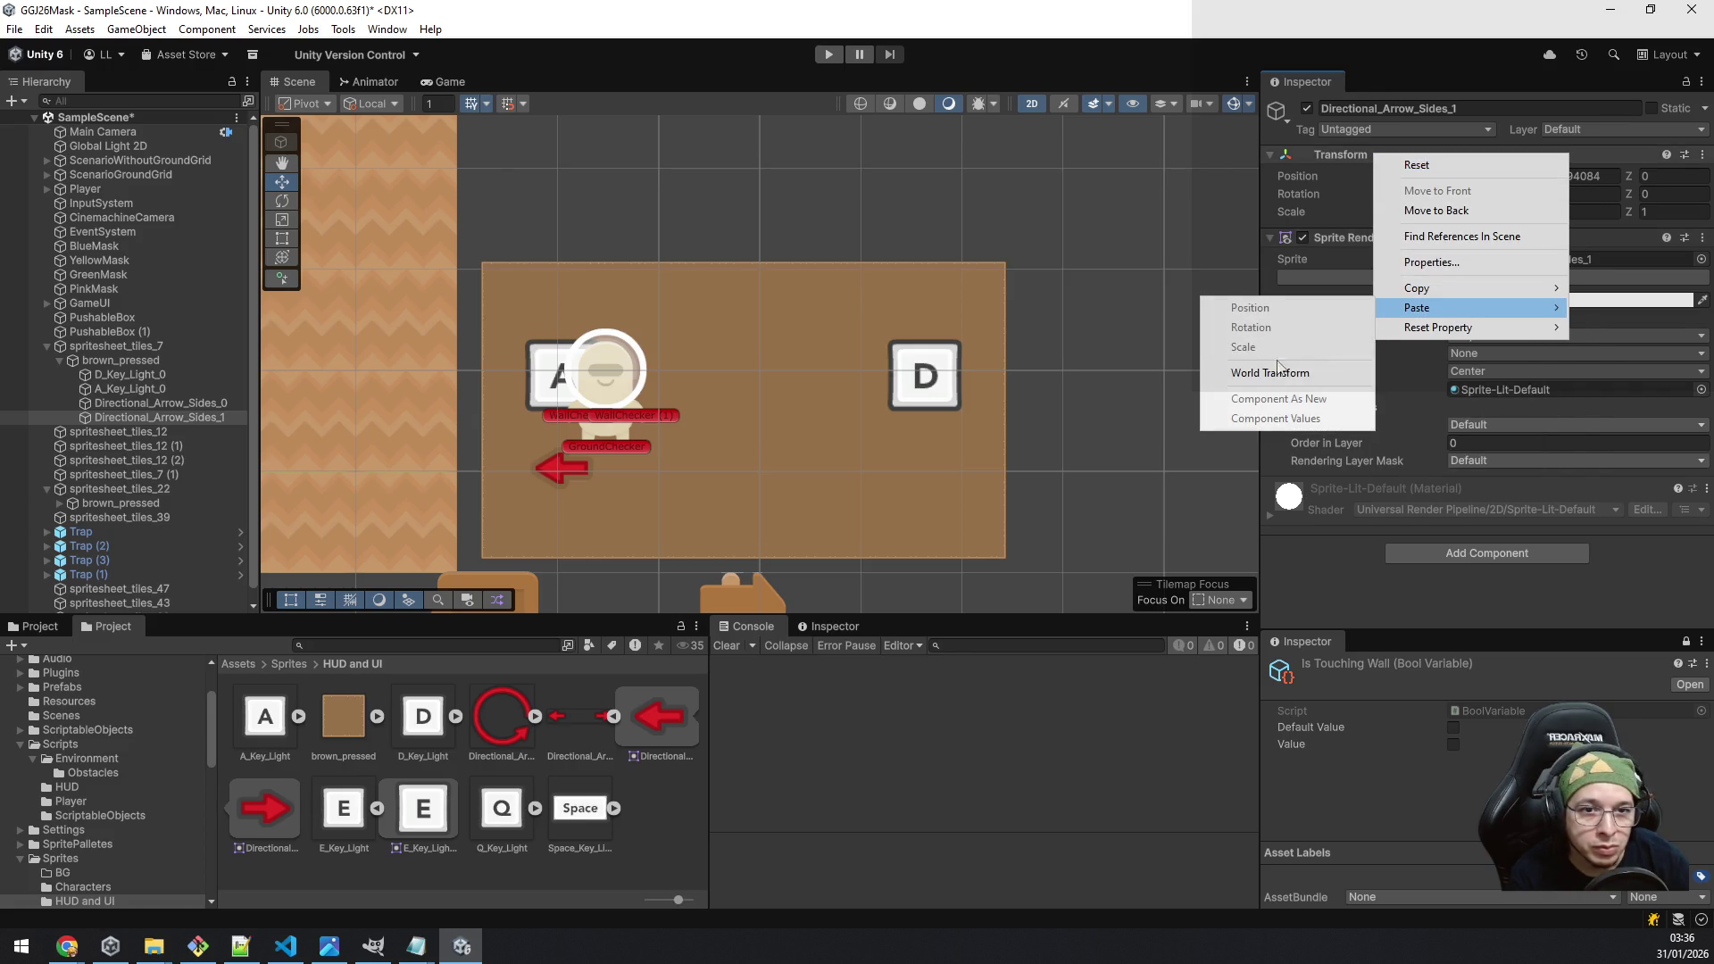
pyautogui.click(1275, 374)
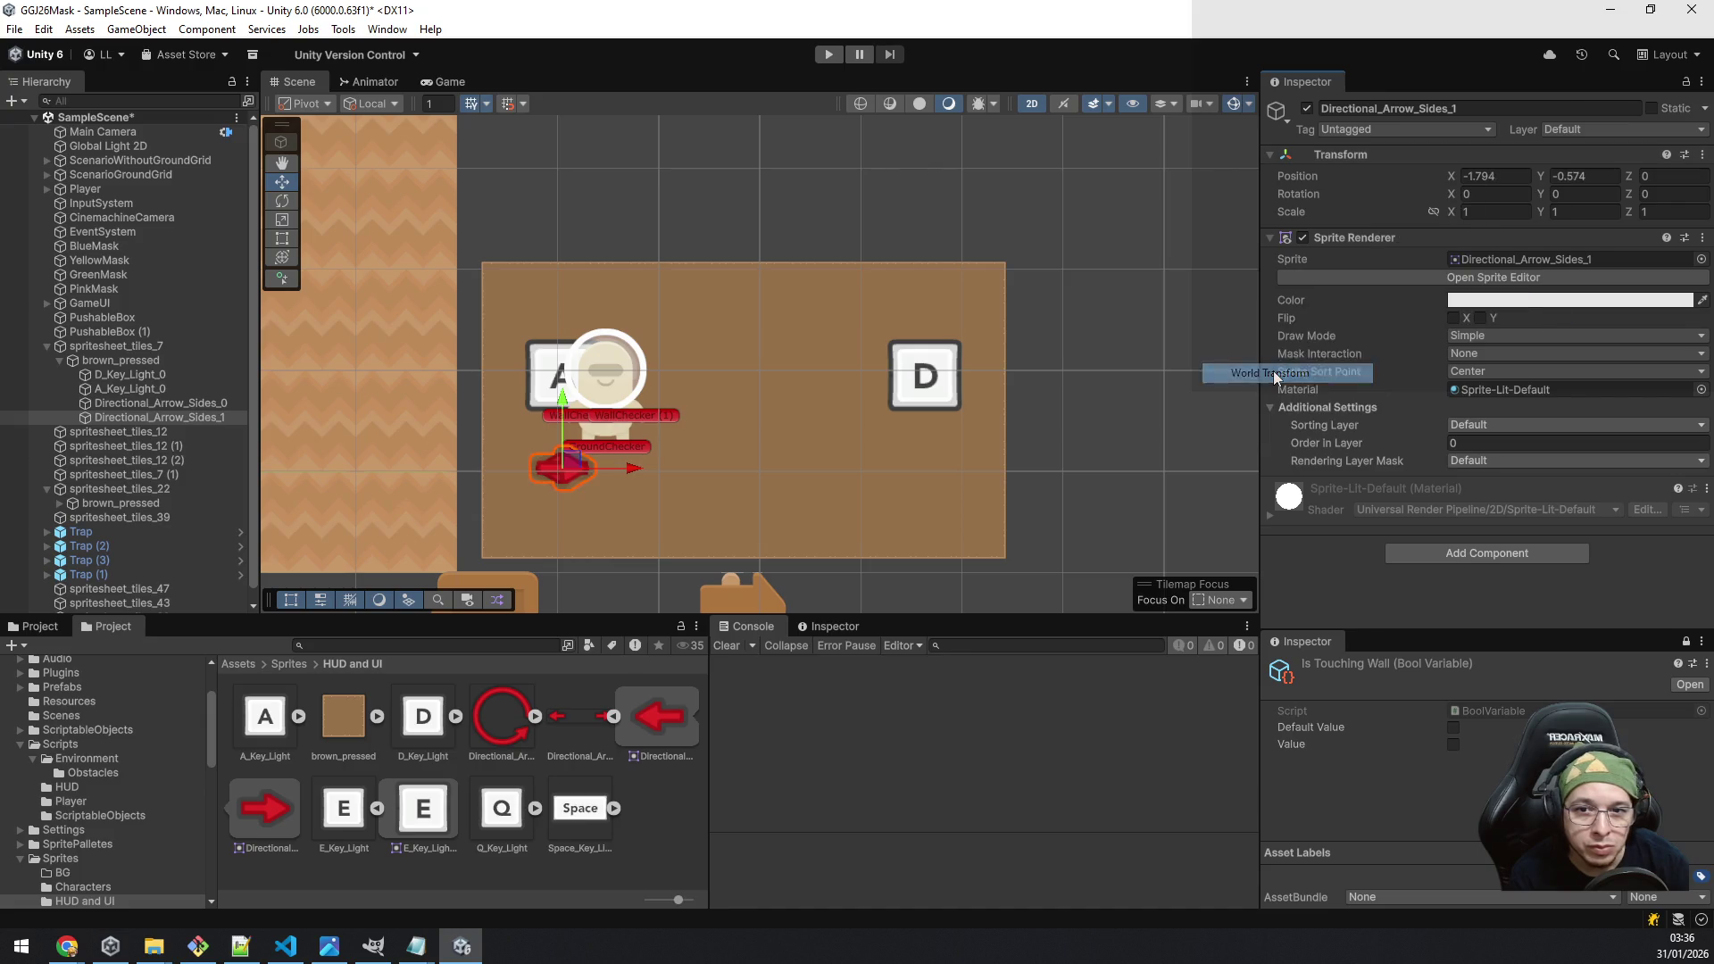
# Step: Change the second arrow's Position X from -1.794 to 1.794
pyautogui.click(1522, 175)
pyautogui.press('Home')
pyautogui.press('Delete')
pyautogui.press('Return')
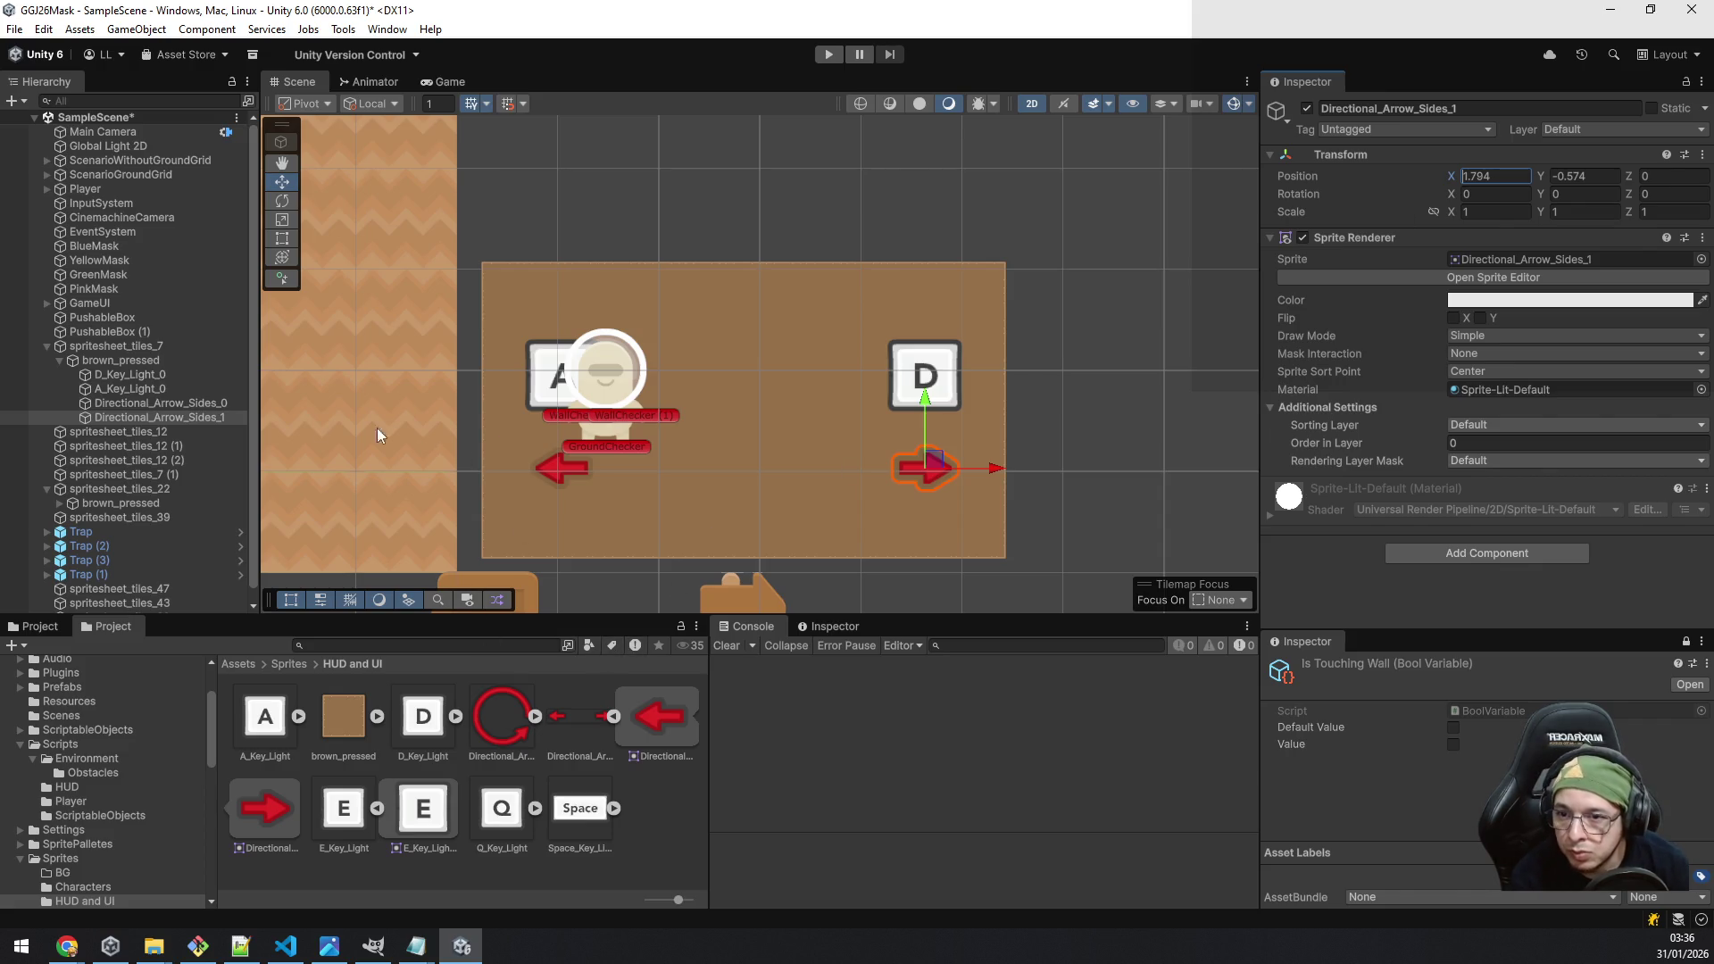
pyautogui.scroll(-3, 110, 786)
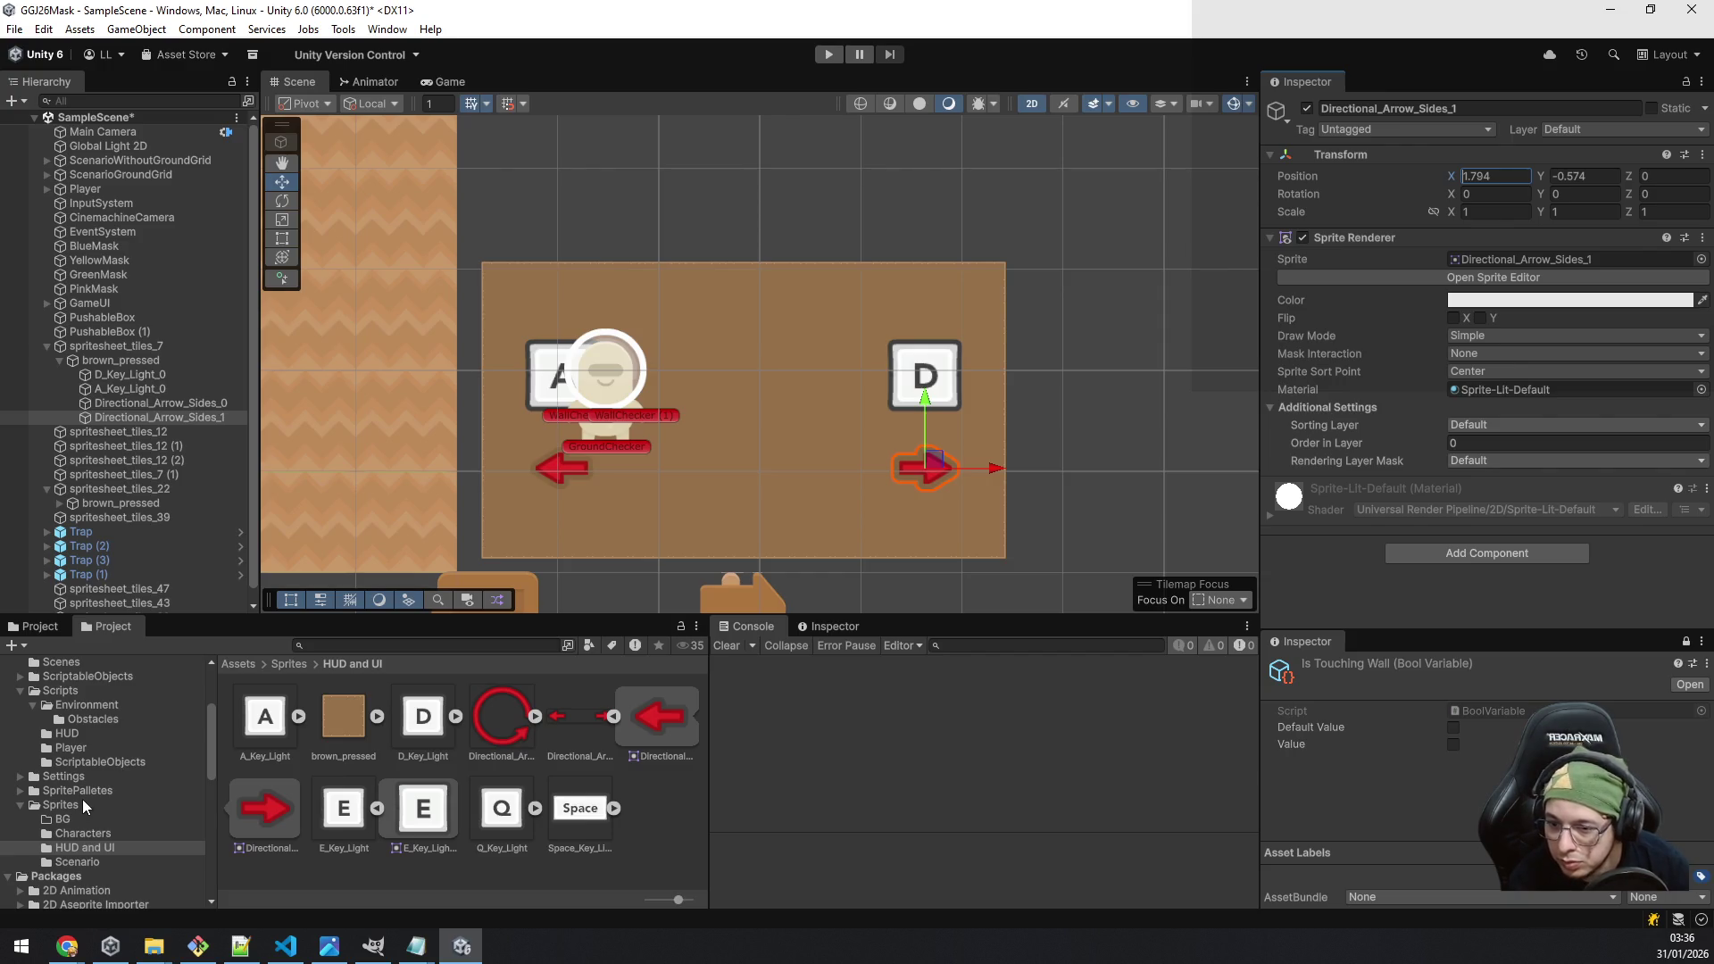
# Step: Drag alienBeige_walk1 from the players spritesheet into the Hierarchy under brown_pressed
pyautogui.click(109, 836)
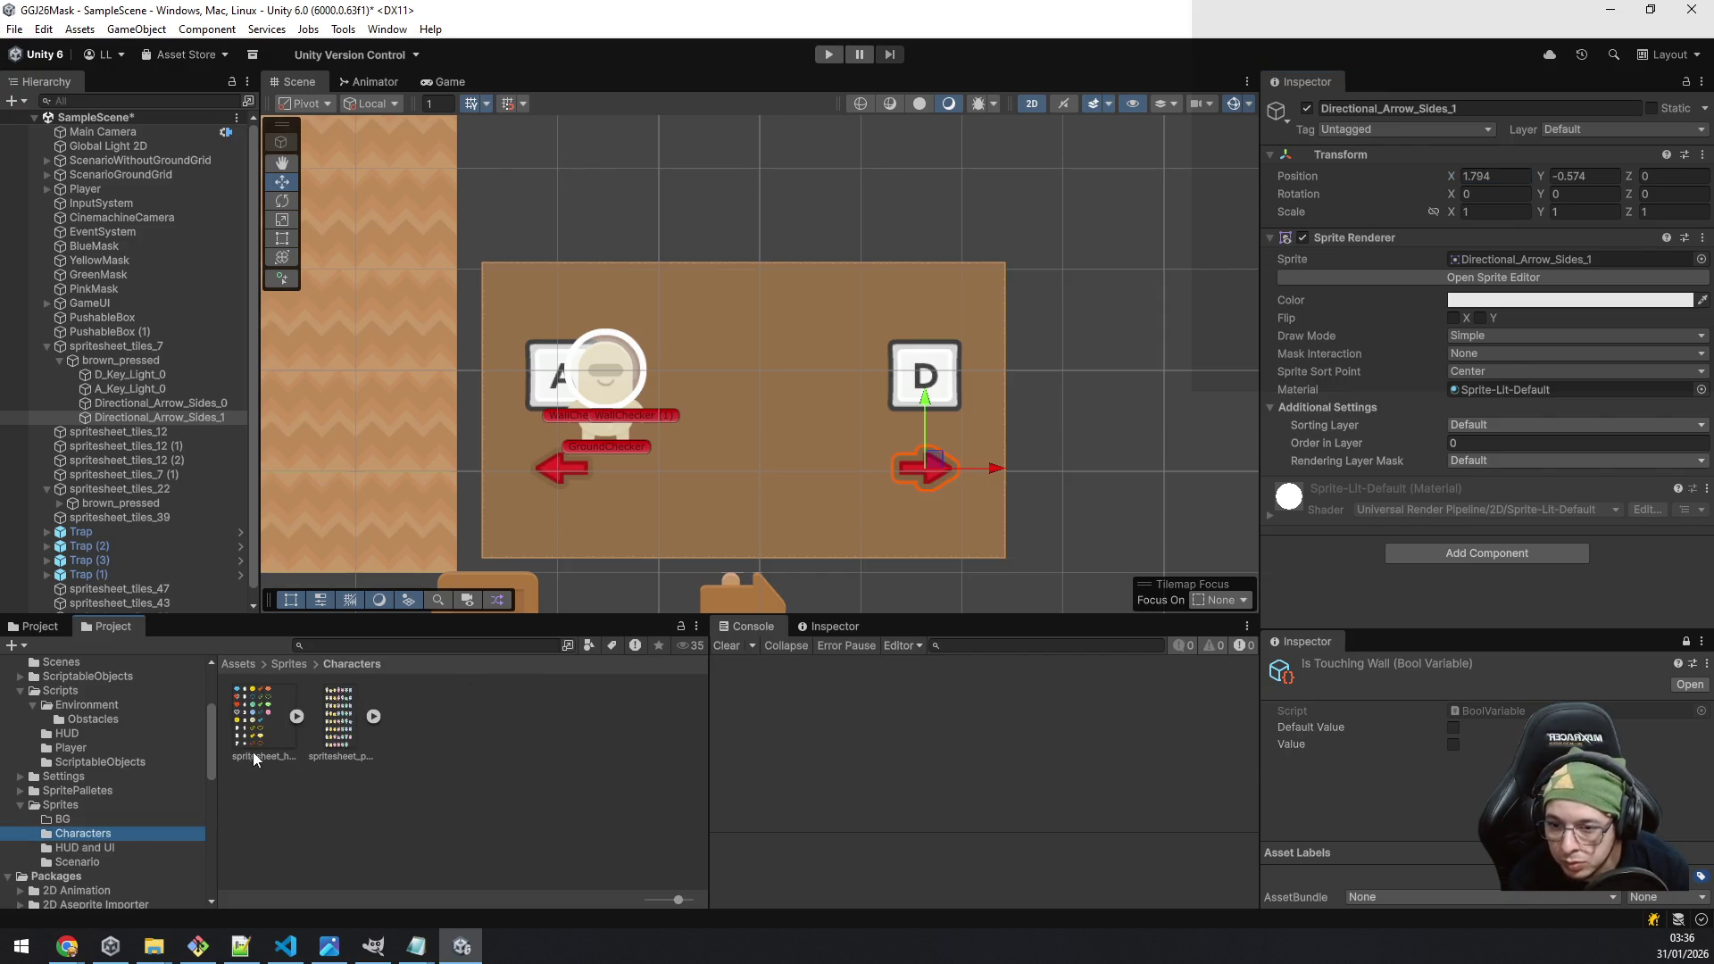
pyautogui.click(371, 716)
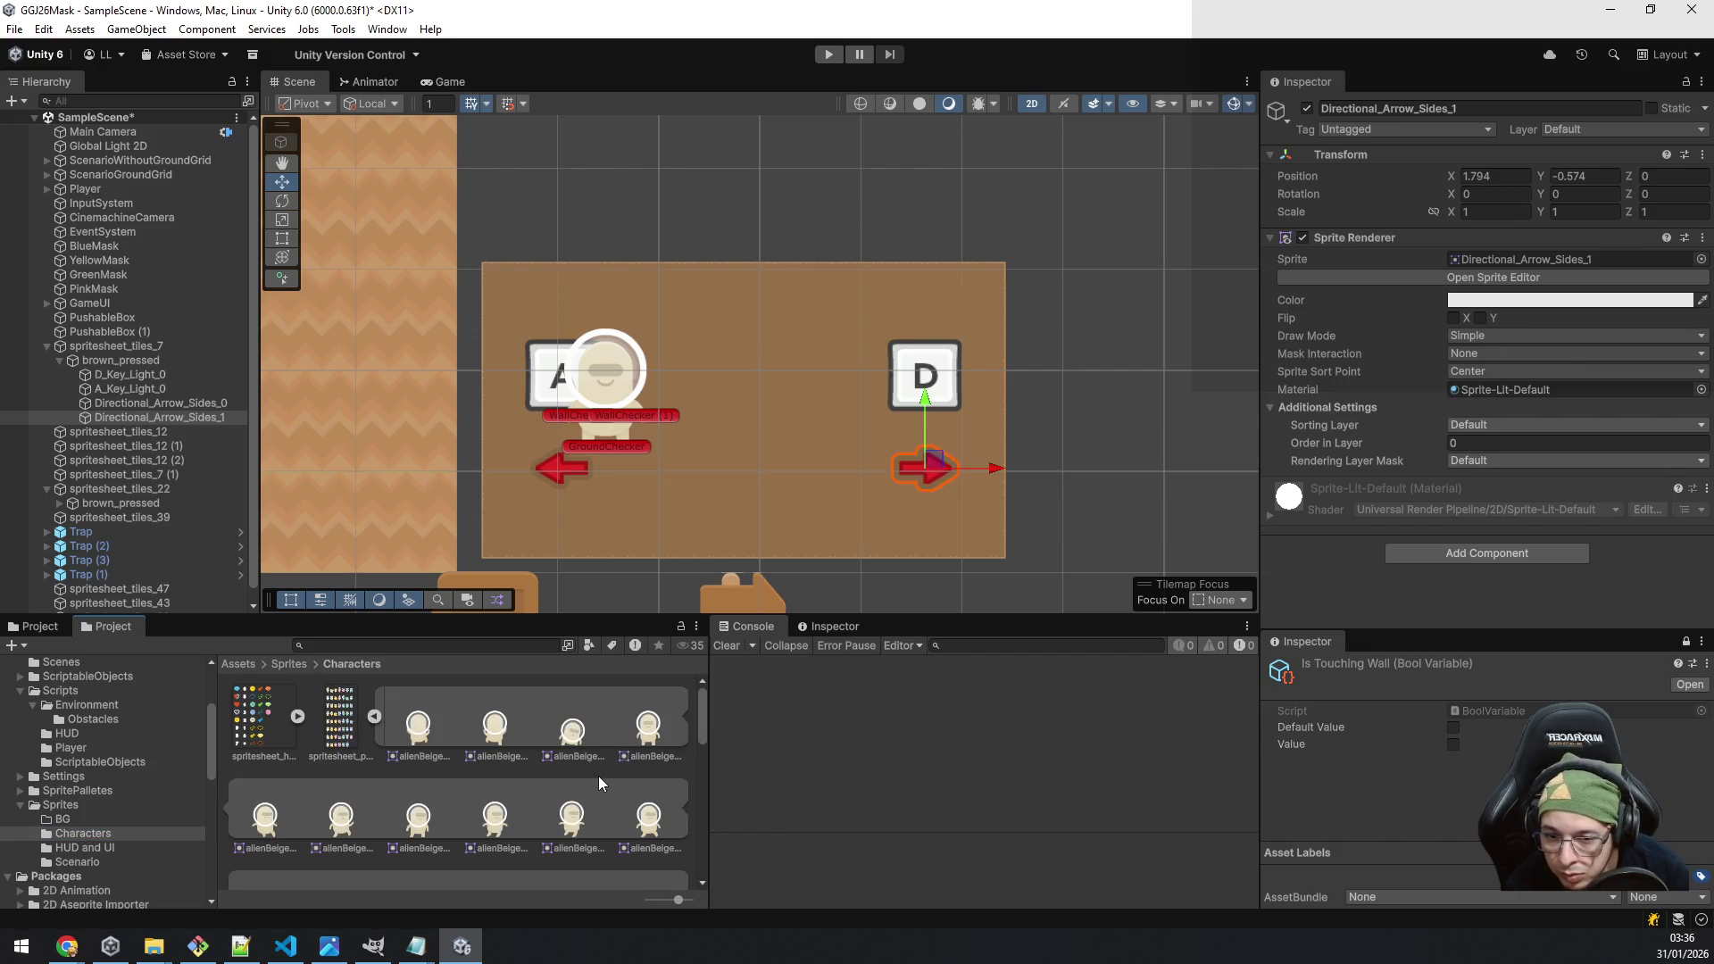
pyautogui.scroll(-3, 656, 814)
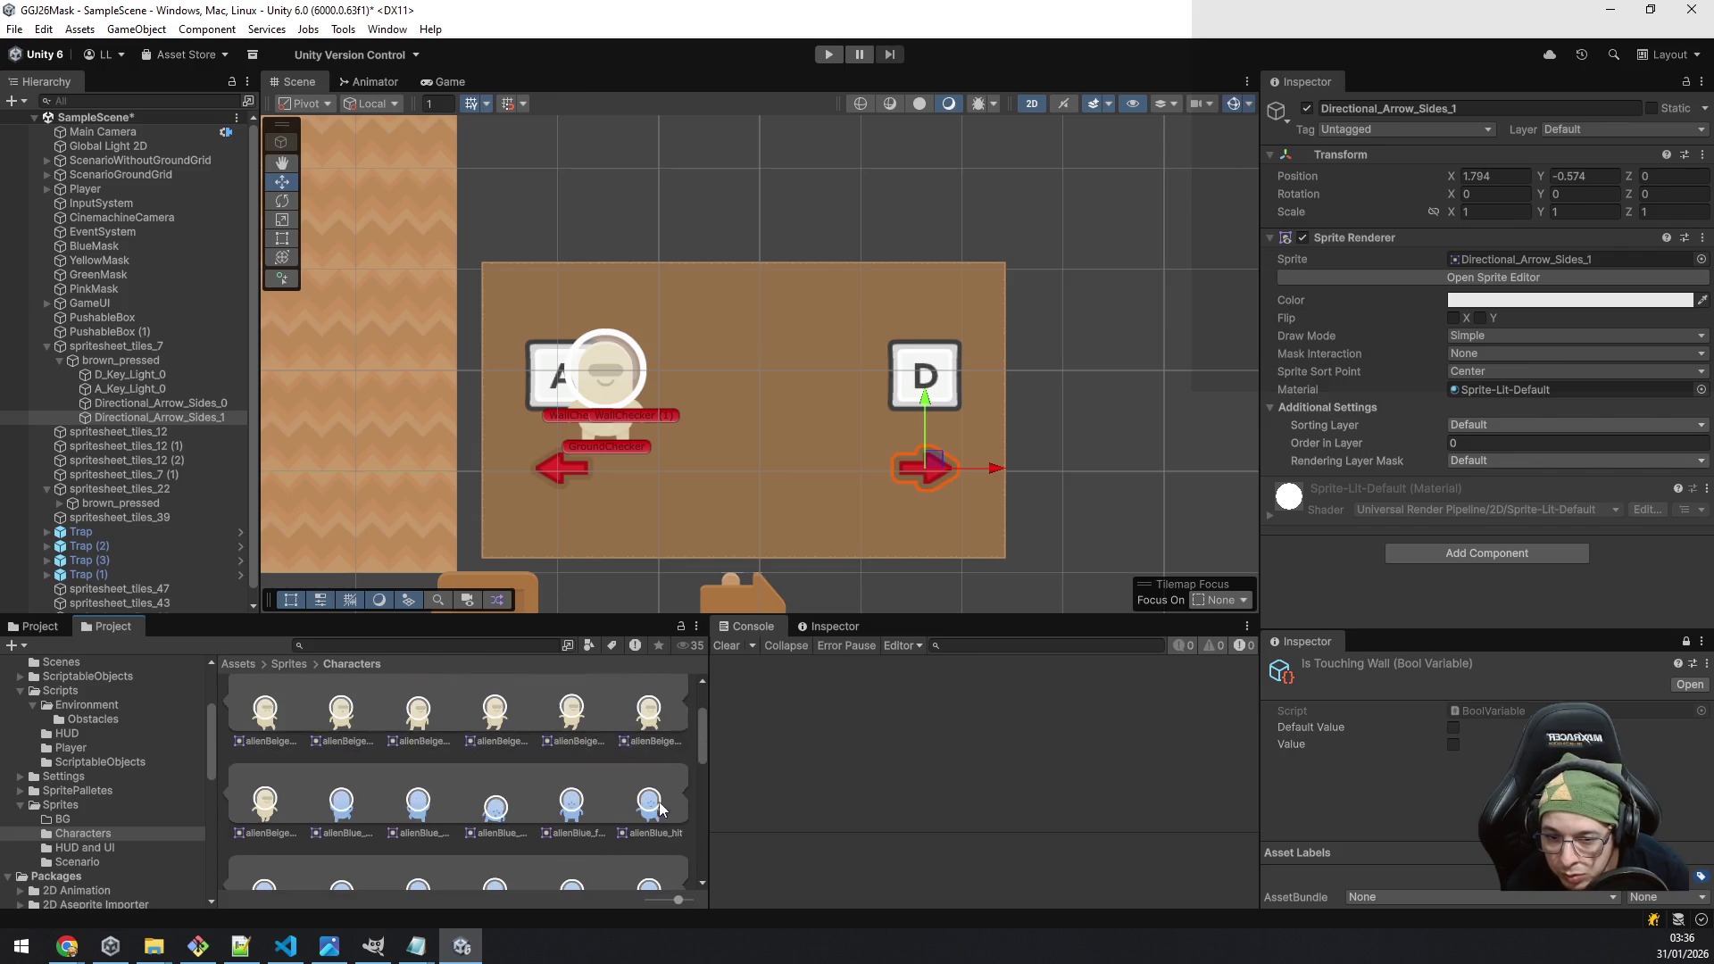
pyautogui.scroll(3, 656, 741)
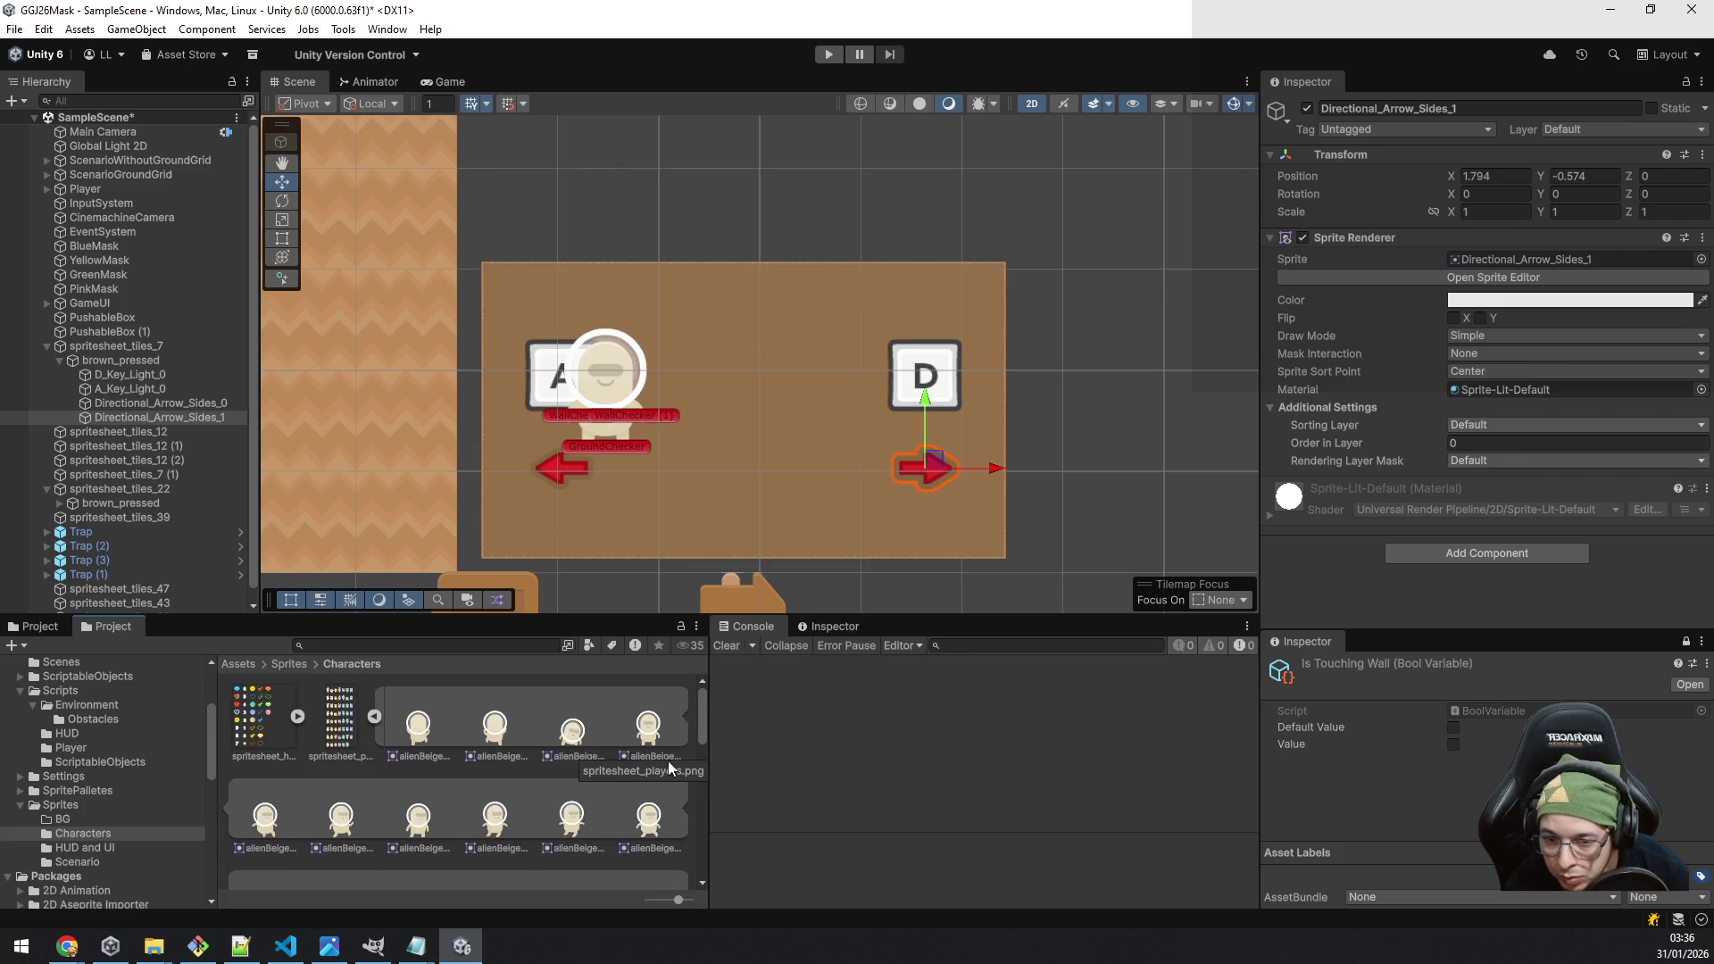
pyautogui.click(649, 816)
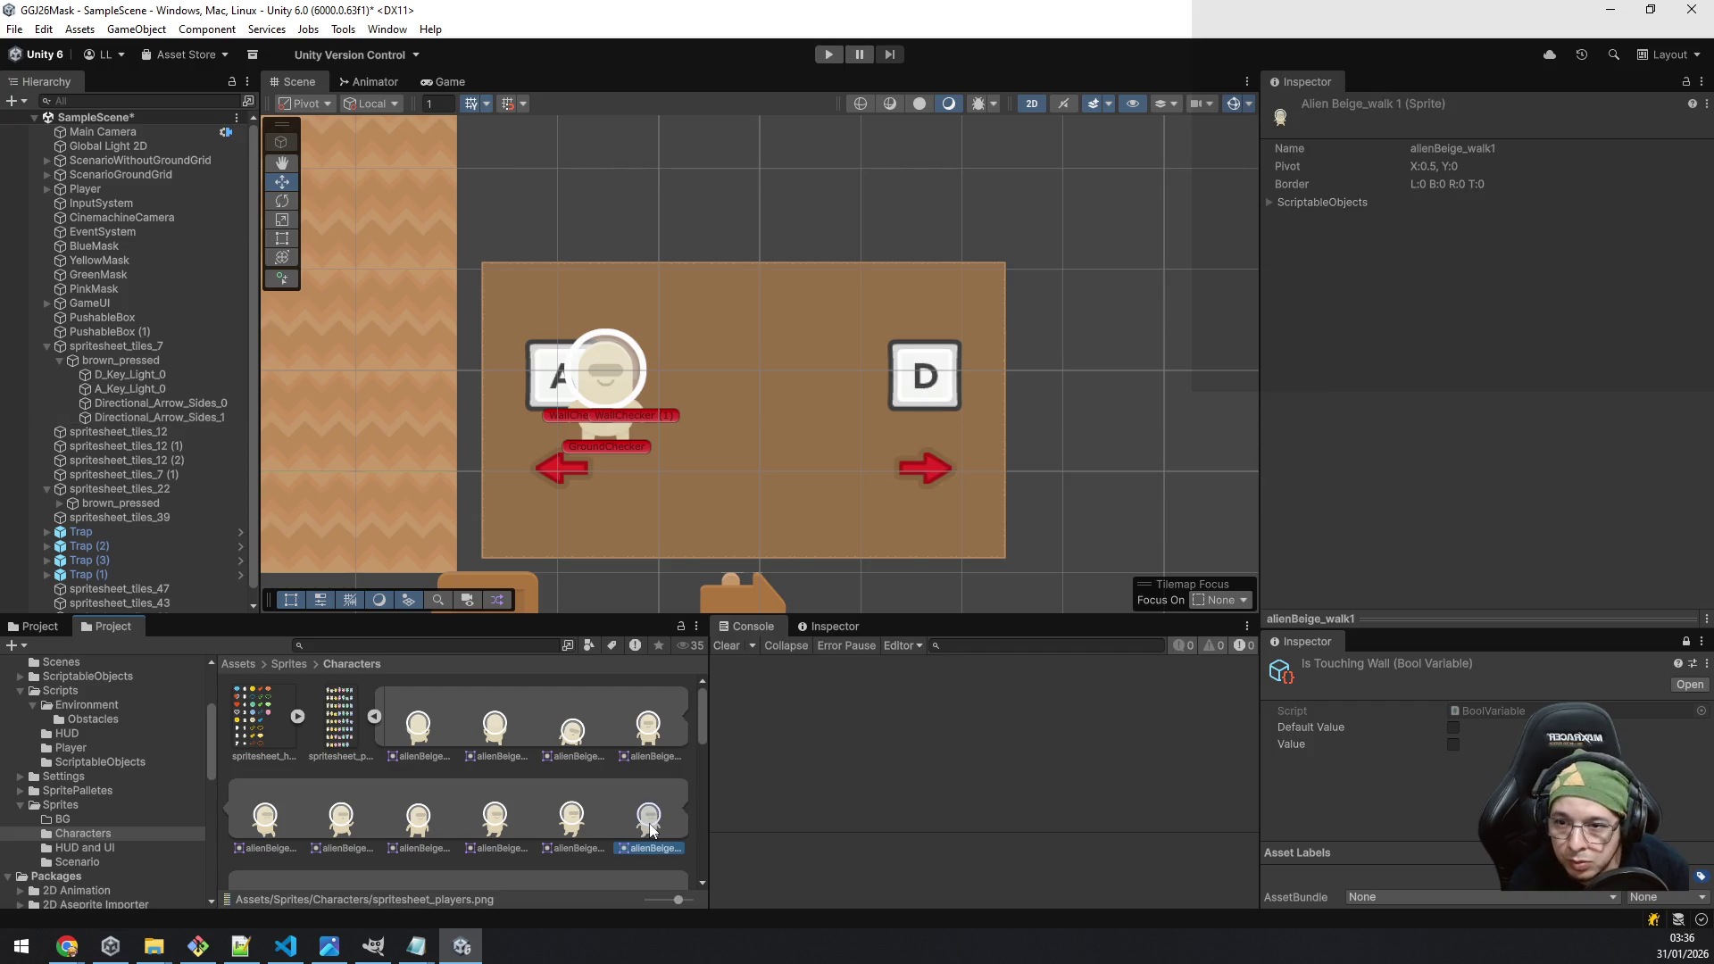
pyautogui.moveTo(651, 827)
pyautogui.mouseDown()
pyautogui.moveTo(448, 684)
pyautogui.moveTo(105, 360)
pyautogui.mouseUp()
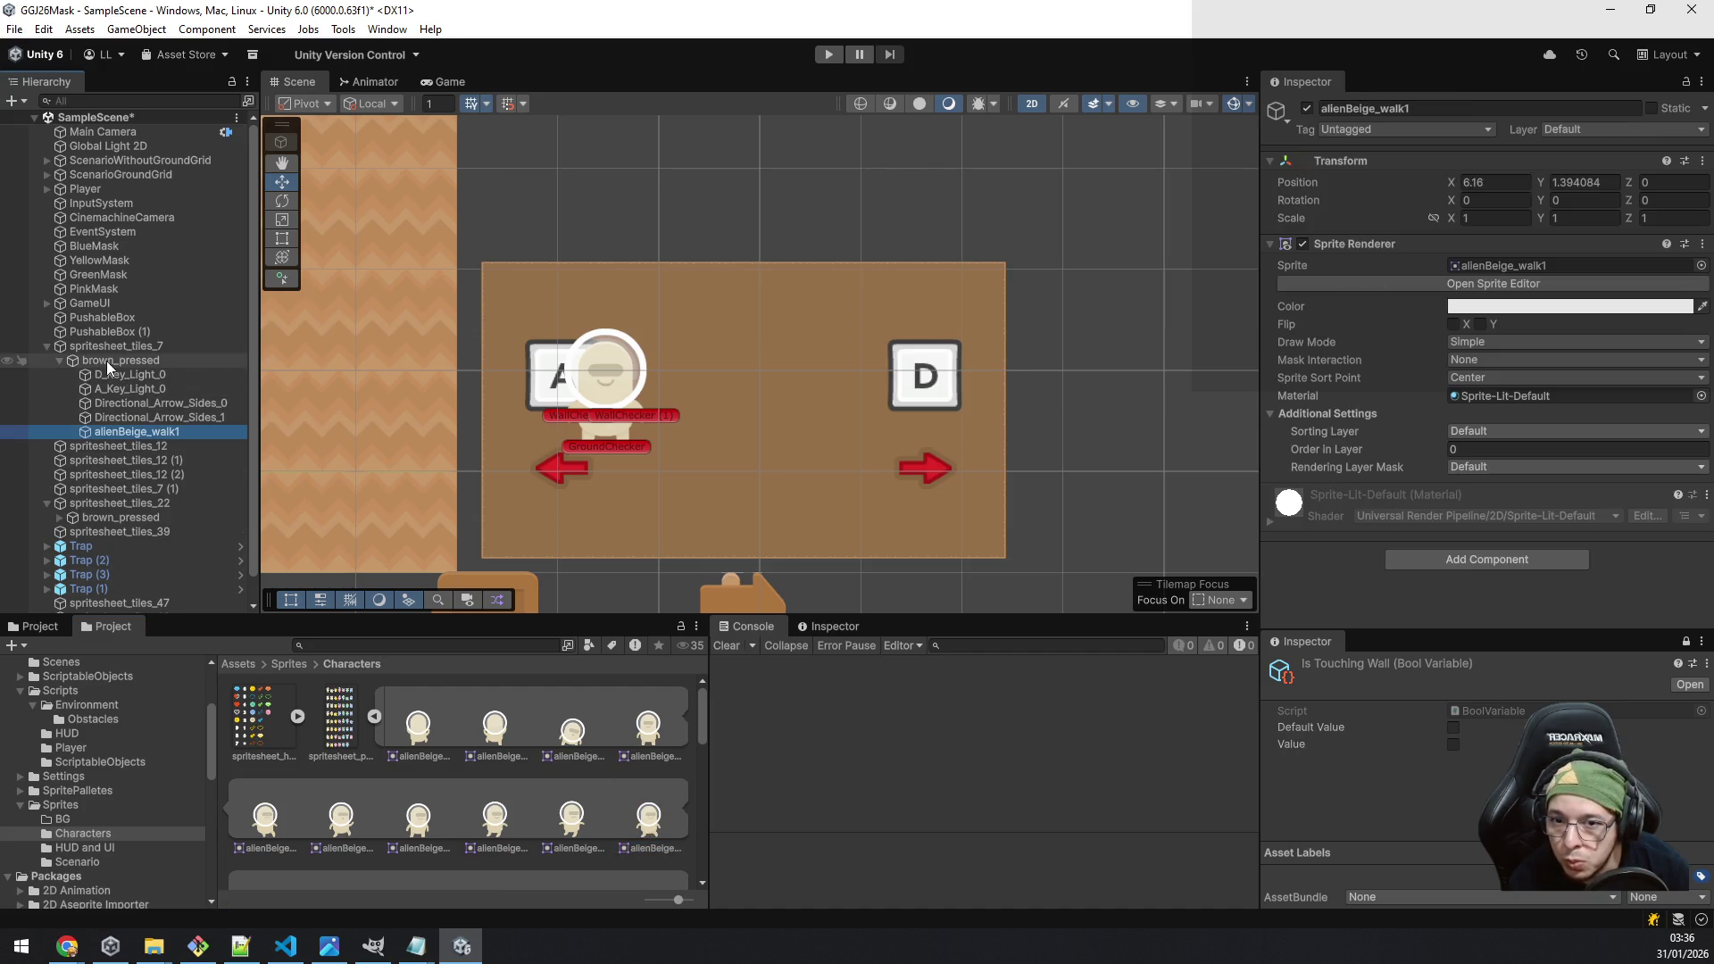
# Step: Zero the alien's position, then place it beside the D key at X 0.901, Y -0.565
pyautogui.click(1616, 183)
pyautogui.write('0')
pyautogui.hotkey('shift', 'Tab')
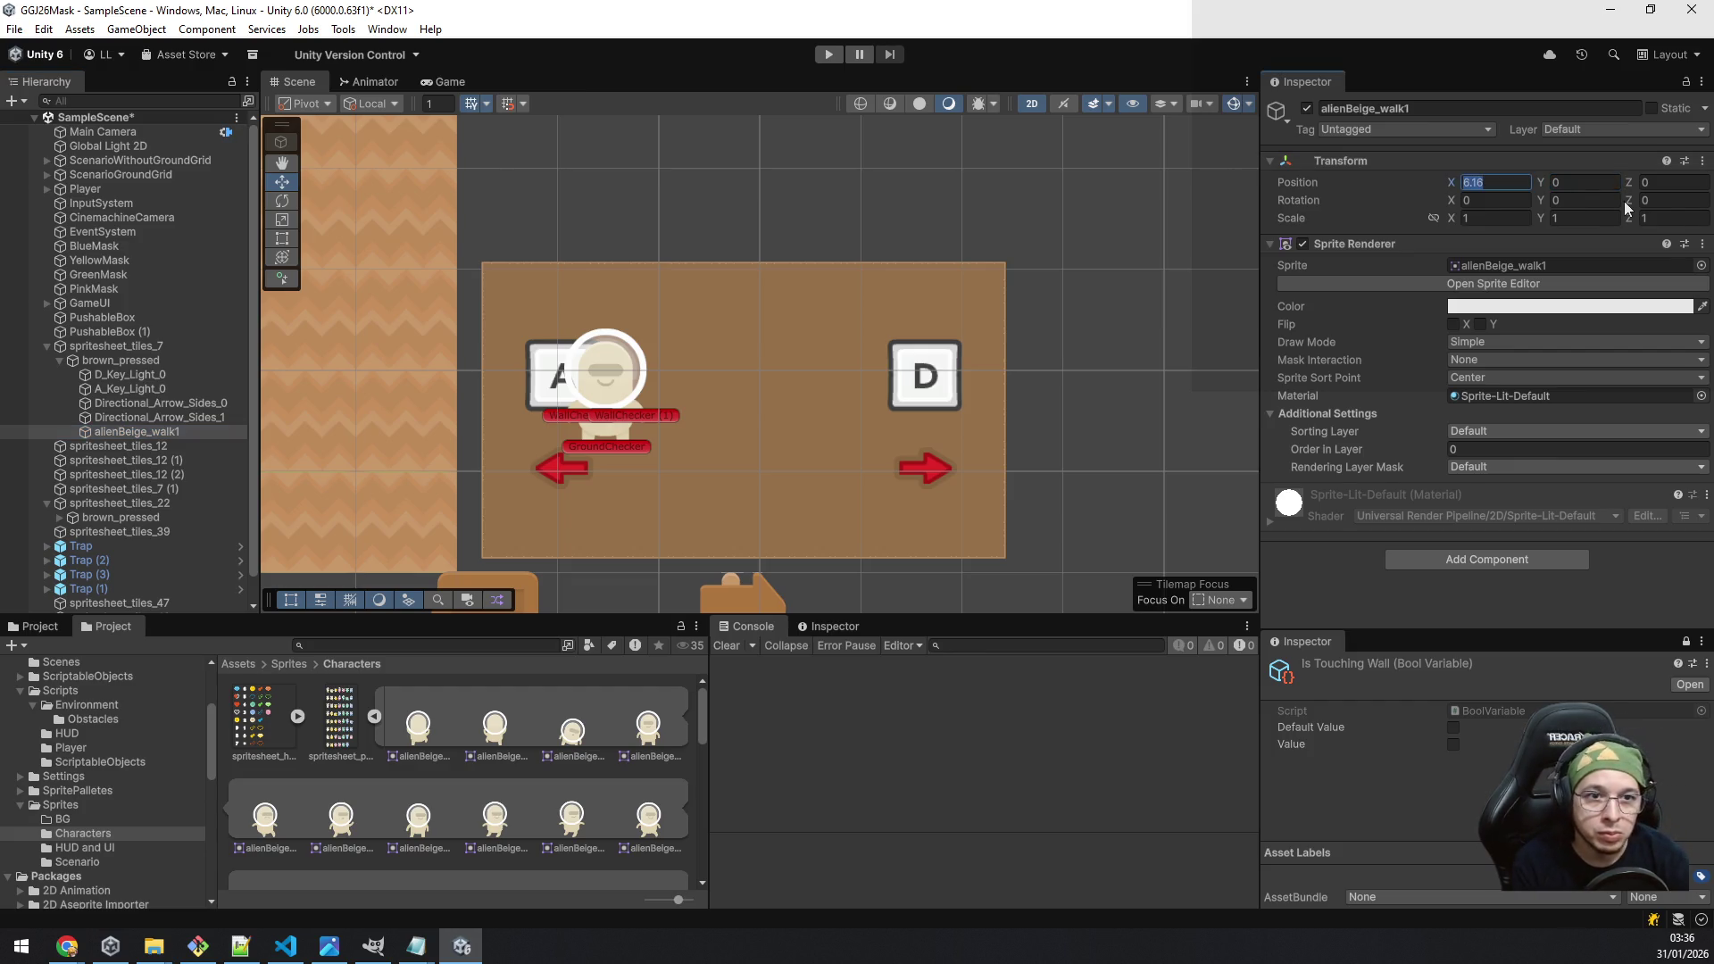
pyautogui.write('0')
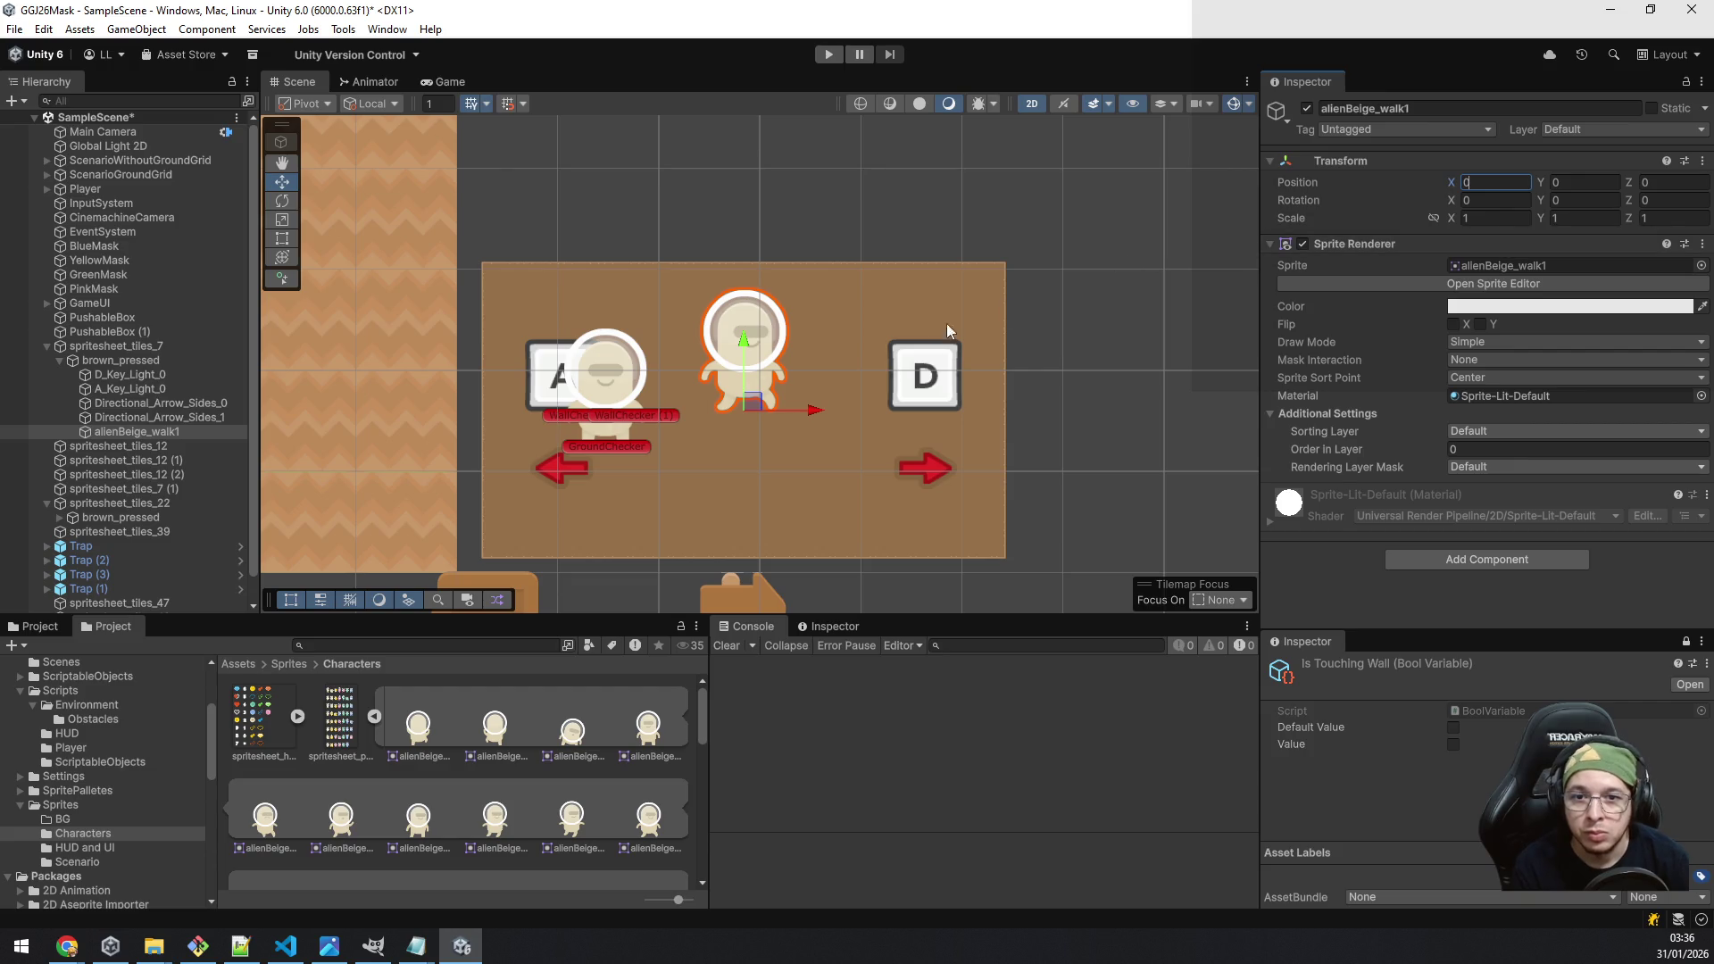
pyautogui.moveTo(753, 347); pyautogui.dragTo(753, 400)
pyautogui.moveTo(812, 468); pyautogui.dragTo(903, 467)
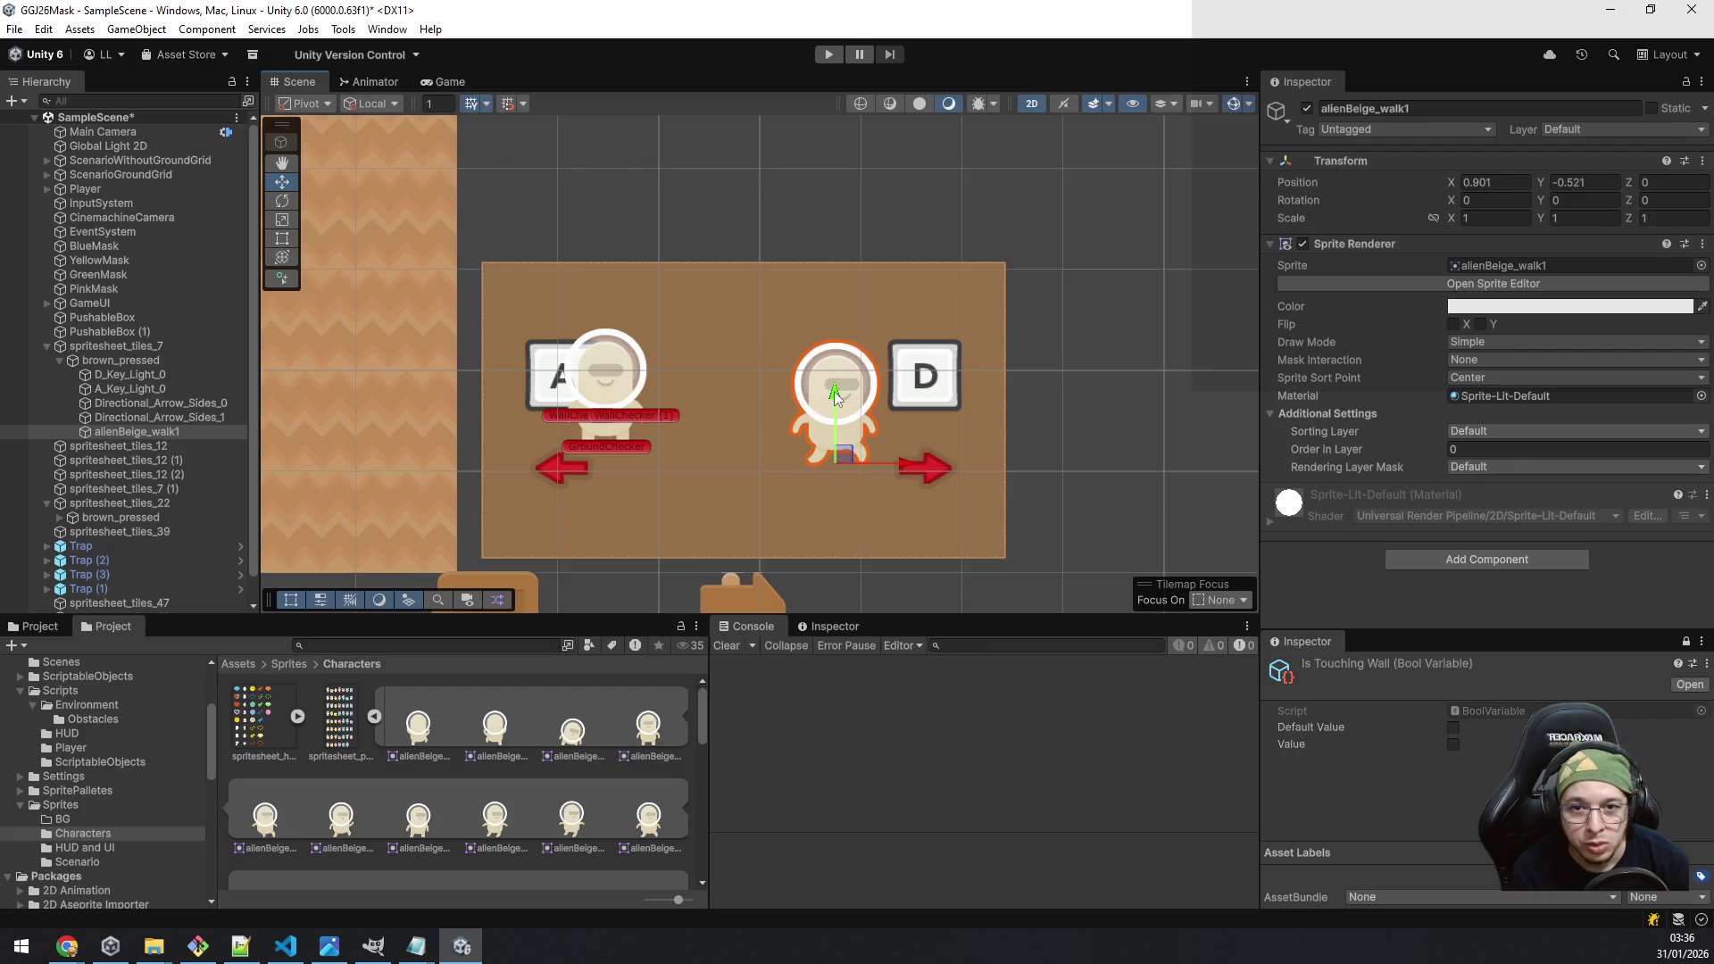
pyautogui.moveTo(835, 395); pyautogui.dragTo(834, 399)
# Step: Duplicate the alien sprite as alienBeige_walk1 (1)
pyautogui.click(175, 418)
pyautogui.click(180, 430)
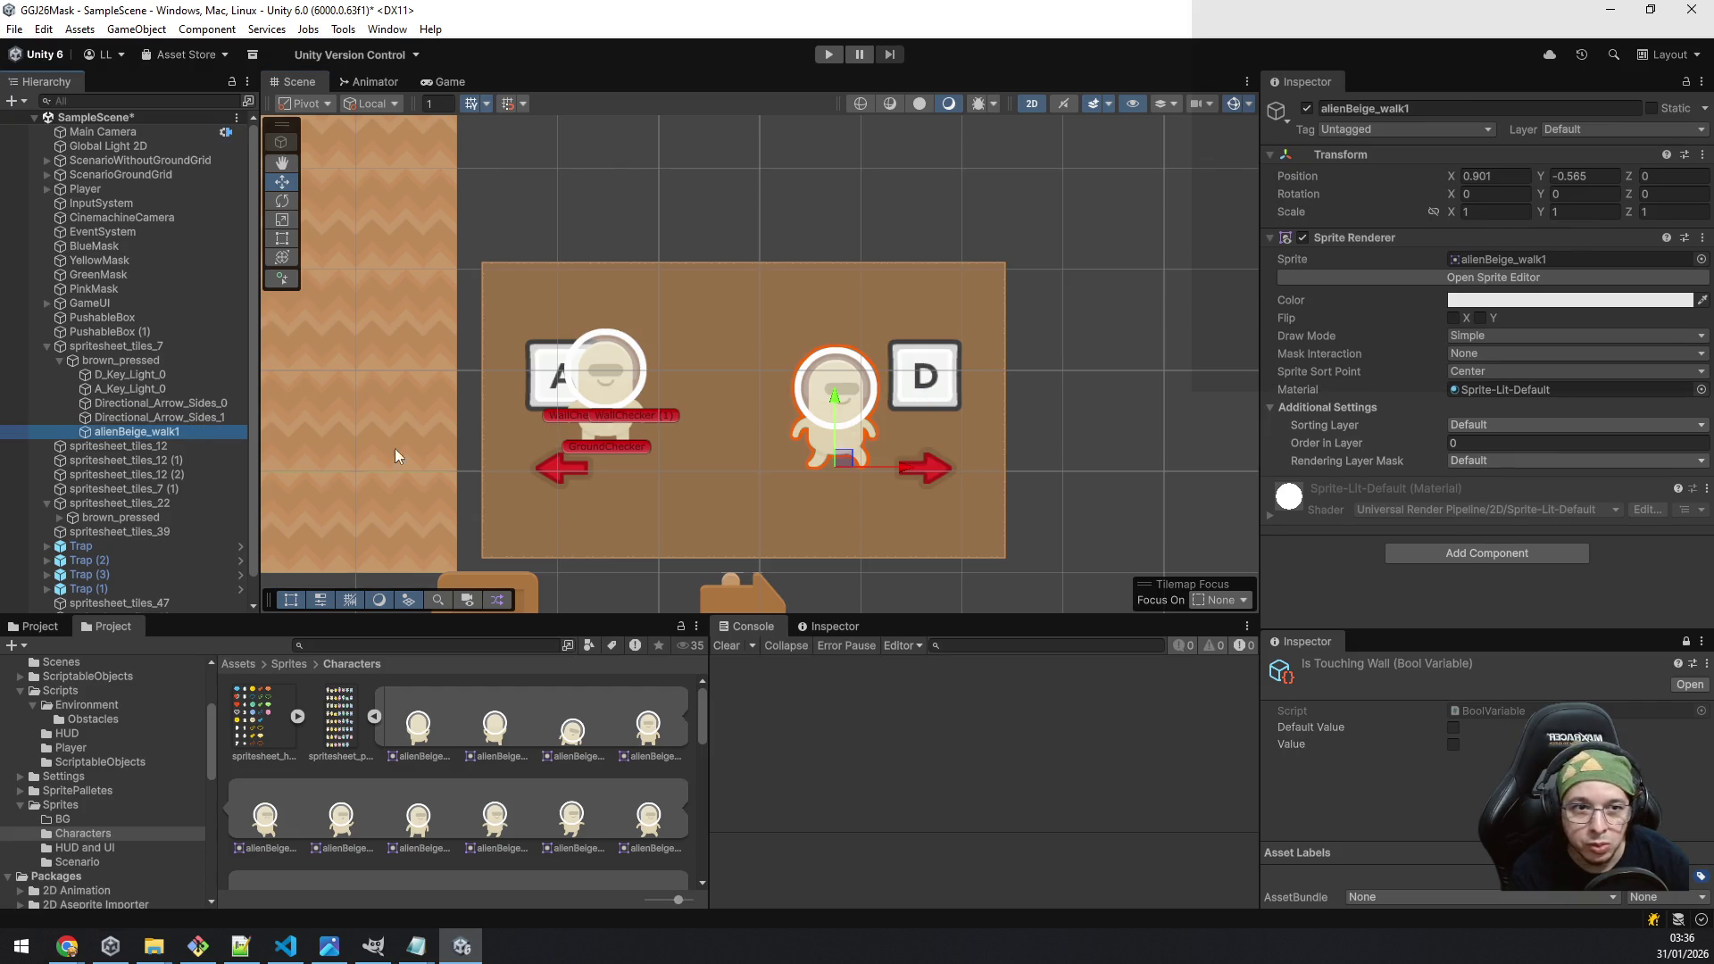
pyautogui.hotkey('ctrl', 'd')
pyautogui.click(1496, 176)
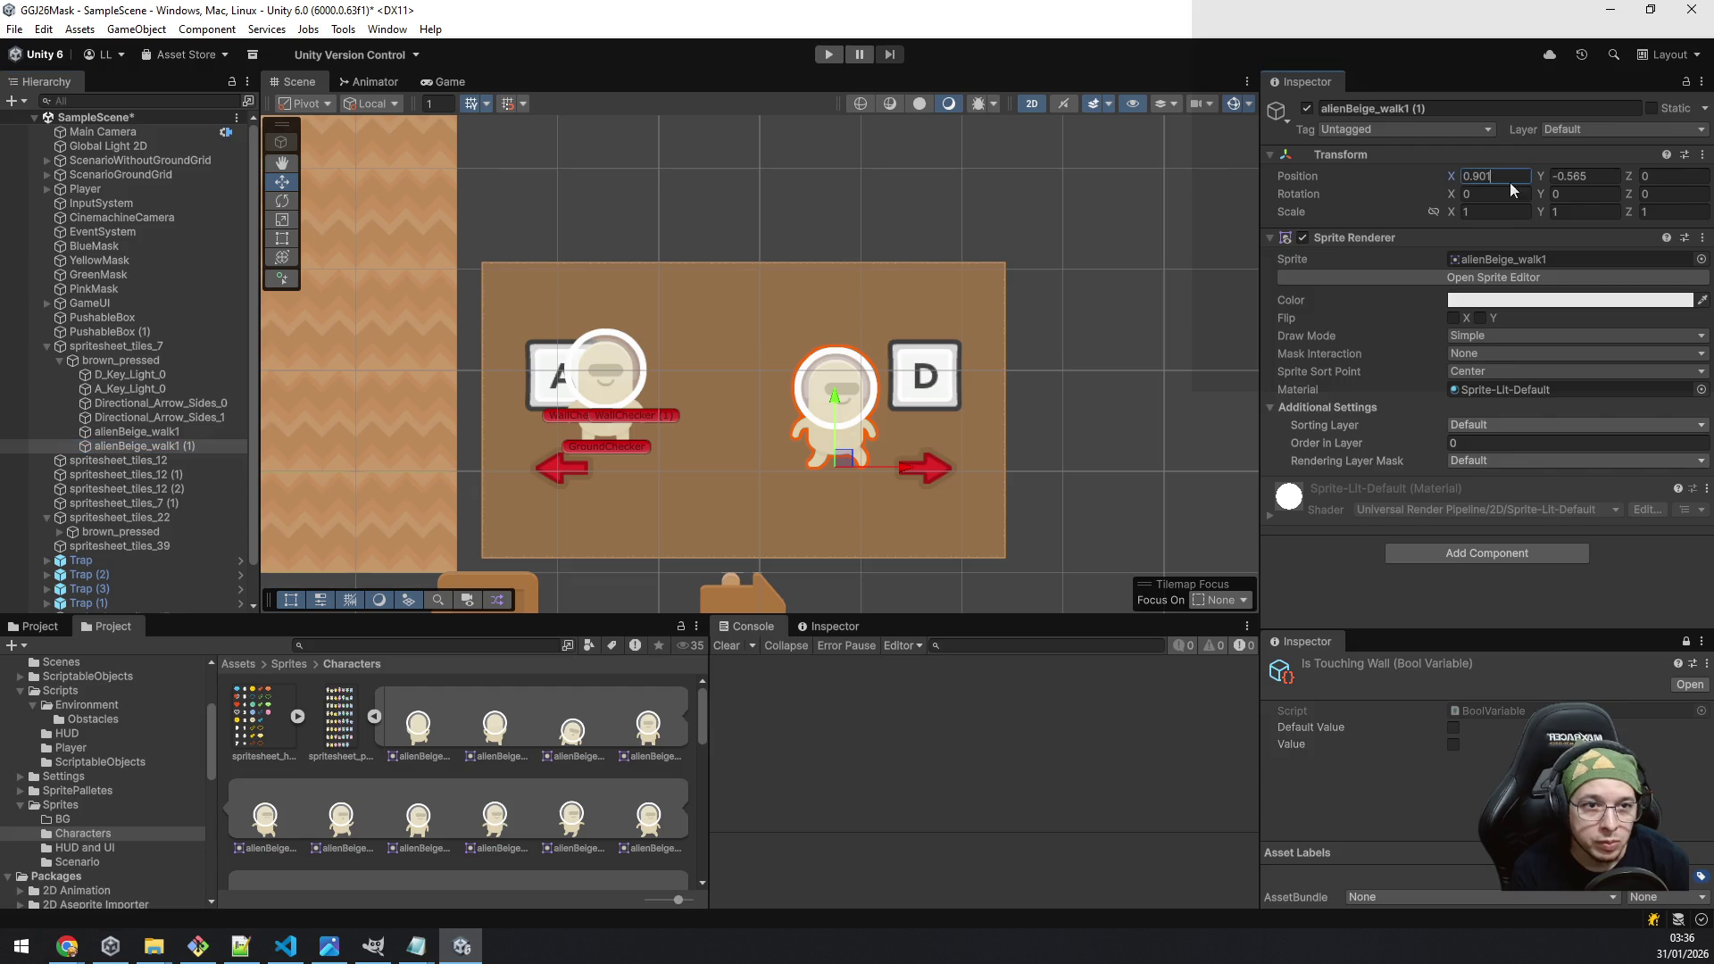
# Step: Mirror the duplicate alien horizontally and move it to X -0.68 near the A key
pyautogui.press('Home')
pyautogui.write('-')
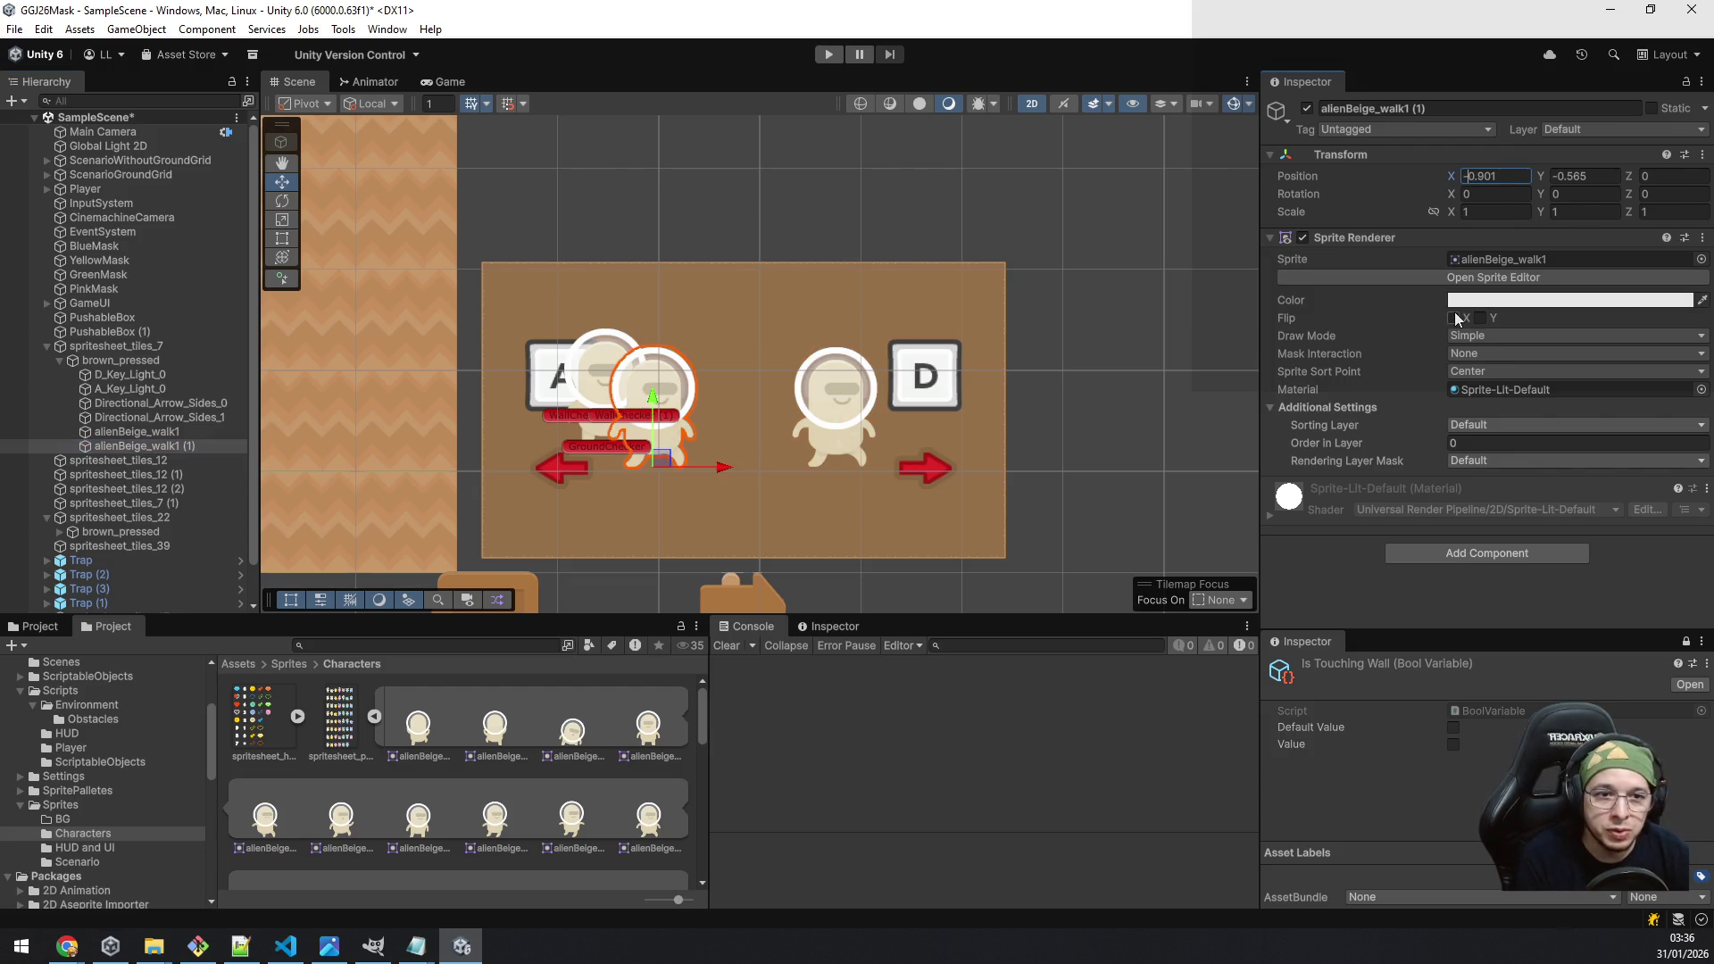
pyautogui.click(1455, 317)
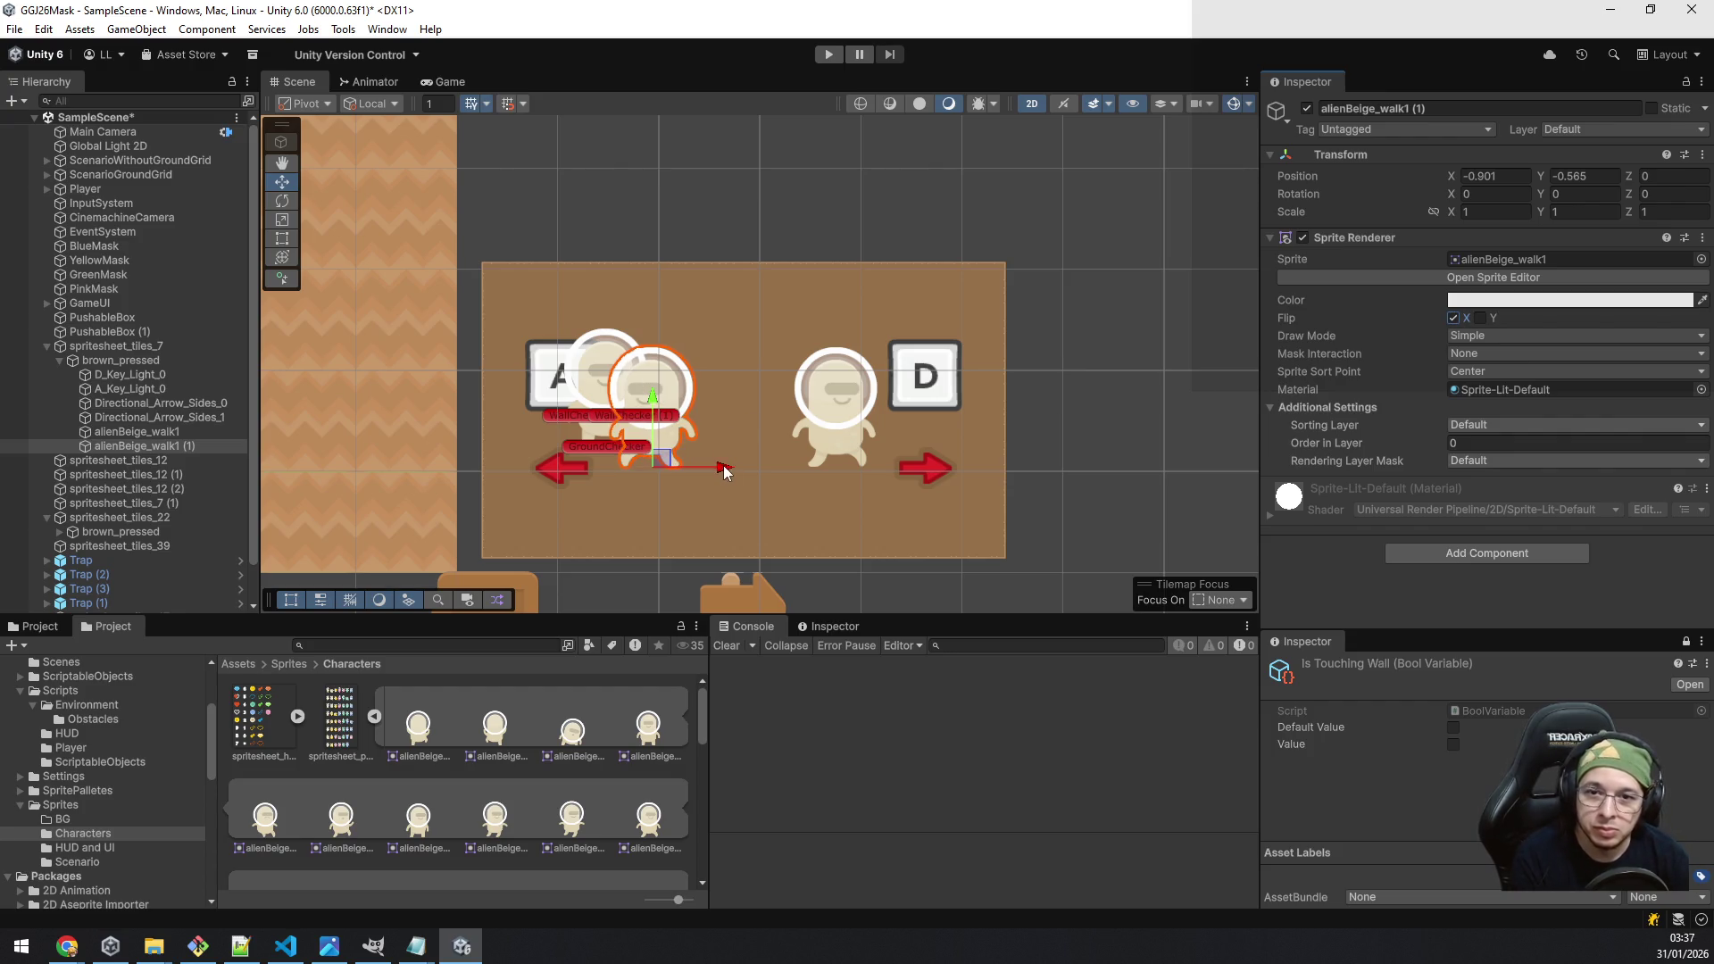
pyautogui.moveTo(721, 466); pyautogui.dragTo(742, 465)
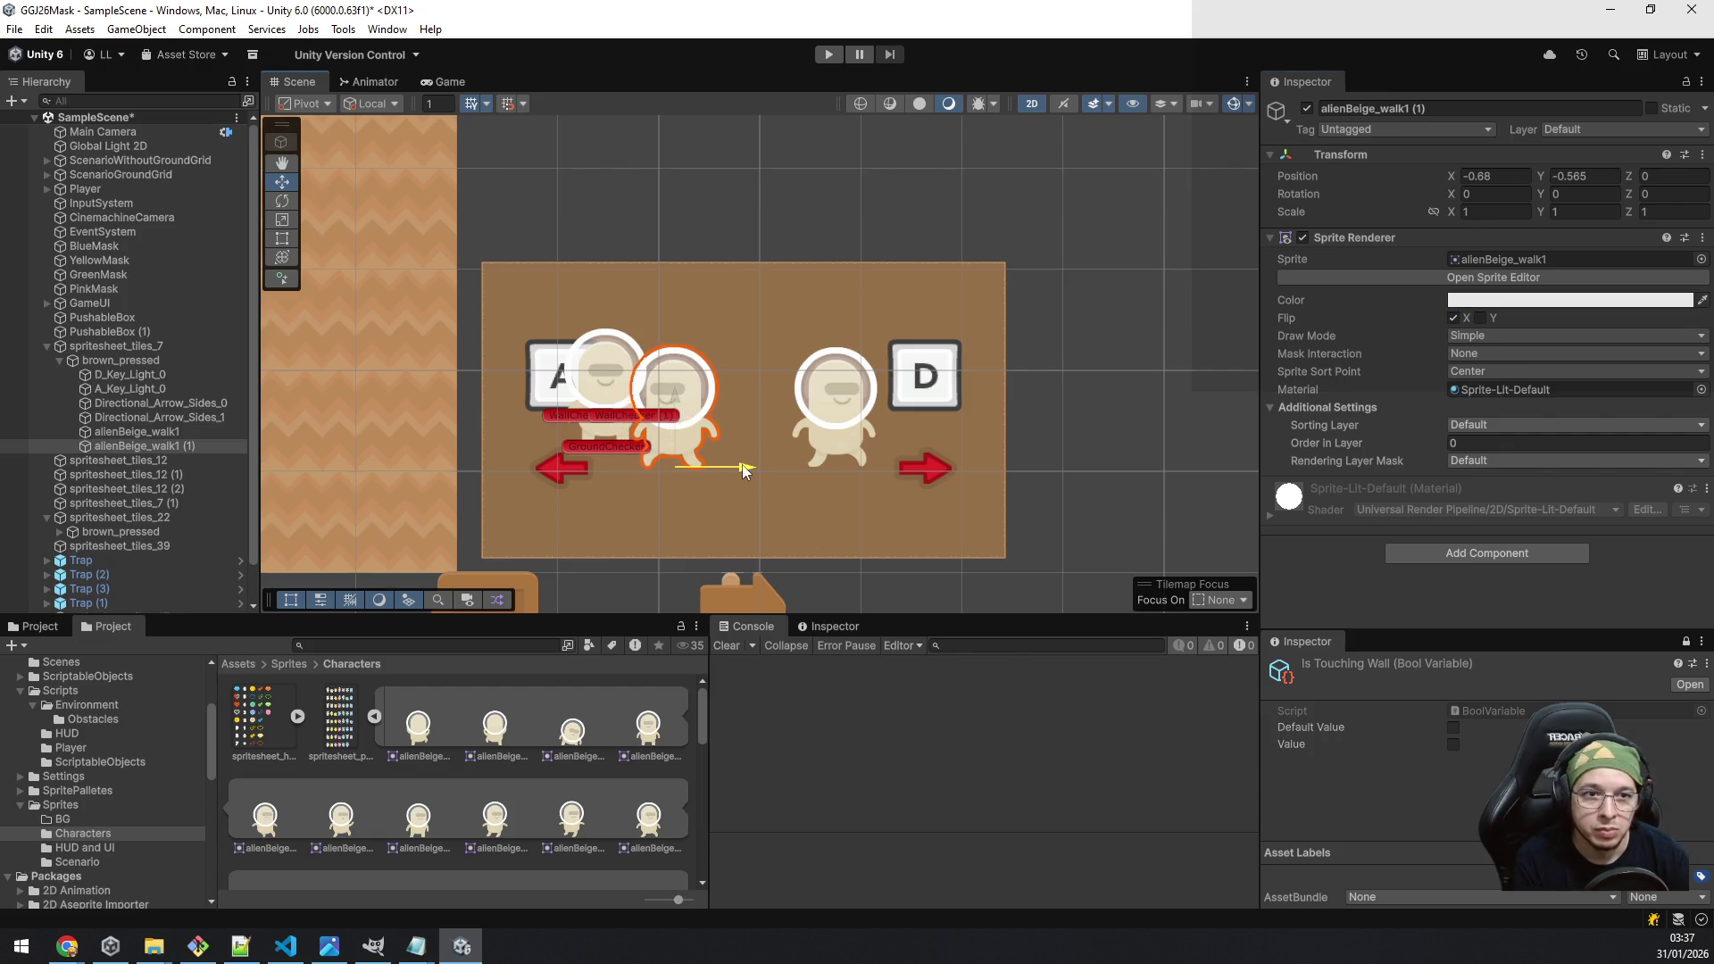
# Step: Set the original alien's Position X to 0.68
pyautogui.click(169, 427)
pyautogui.click(1479, 174)
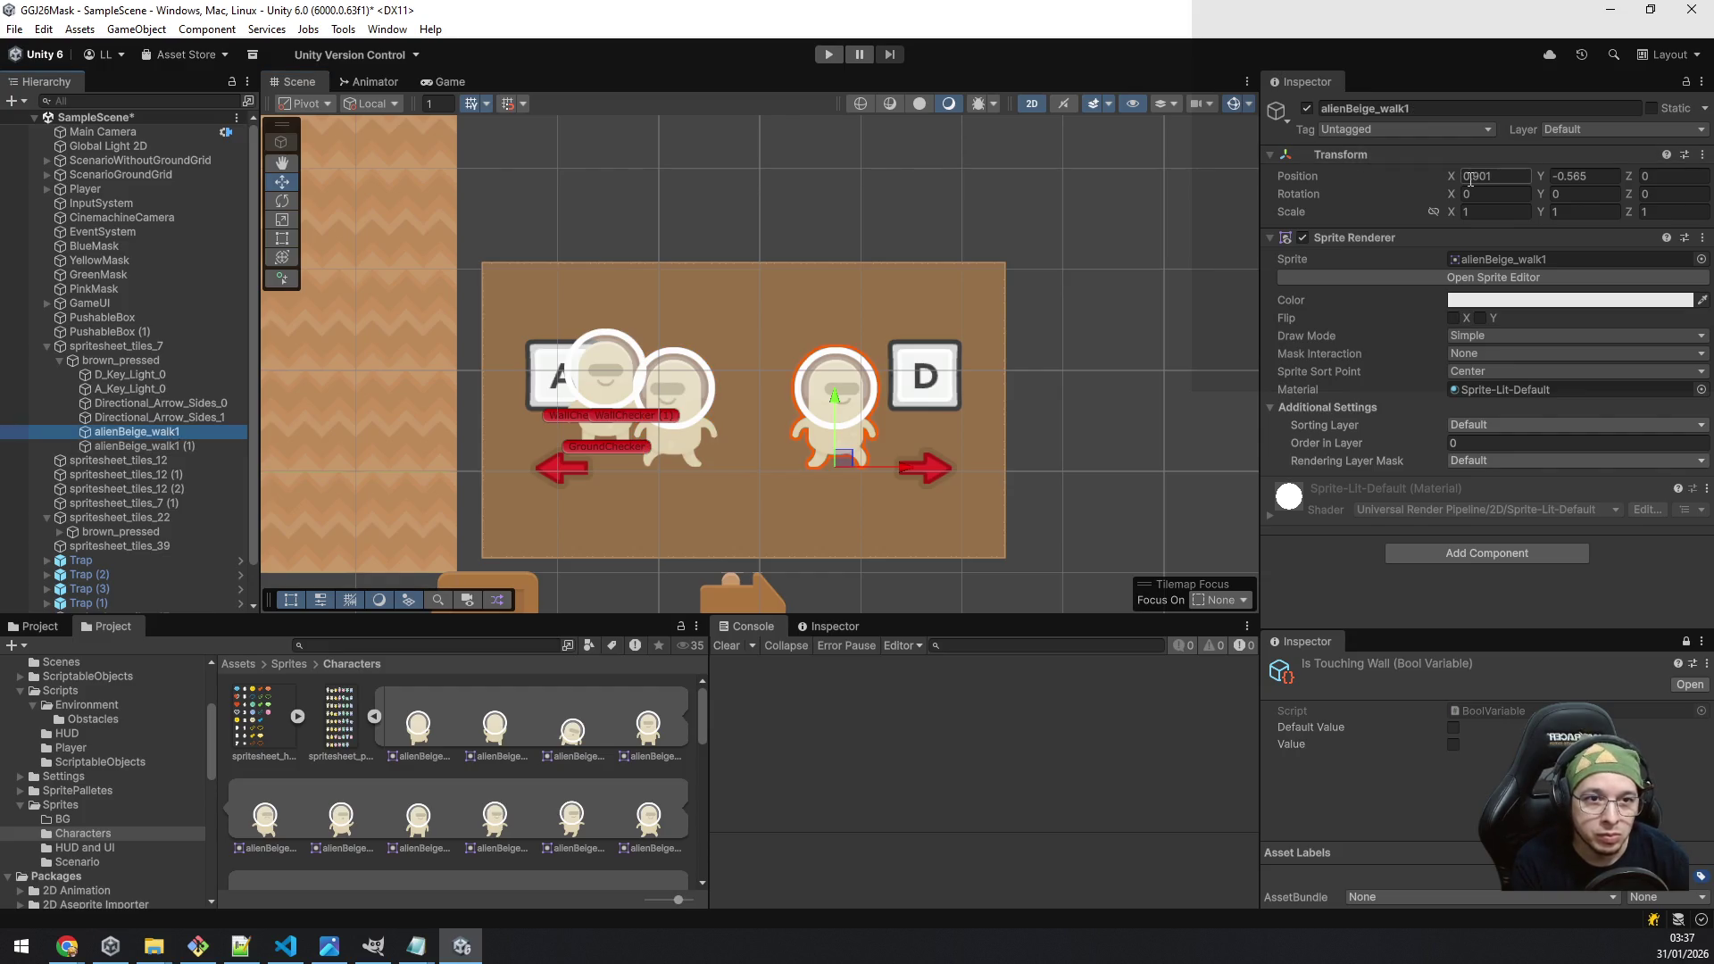
pyautogui.write('0.96')
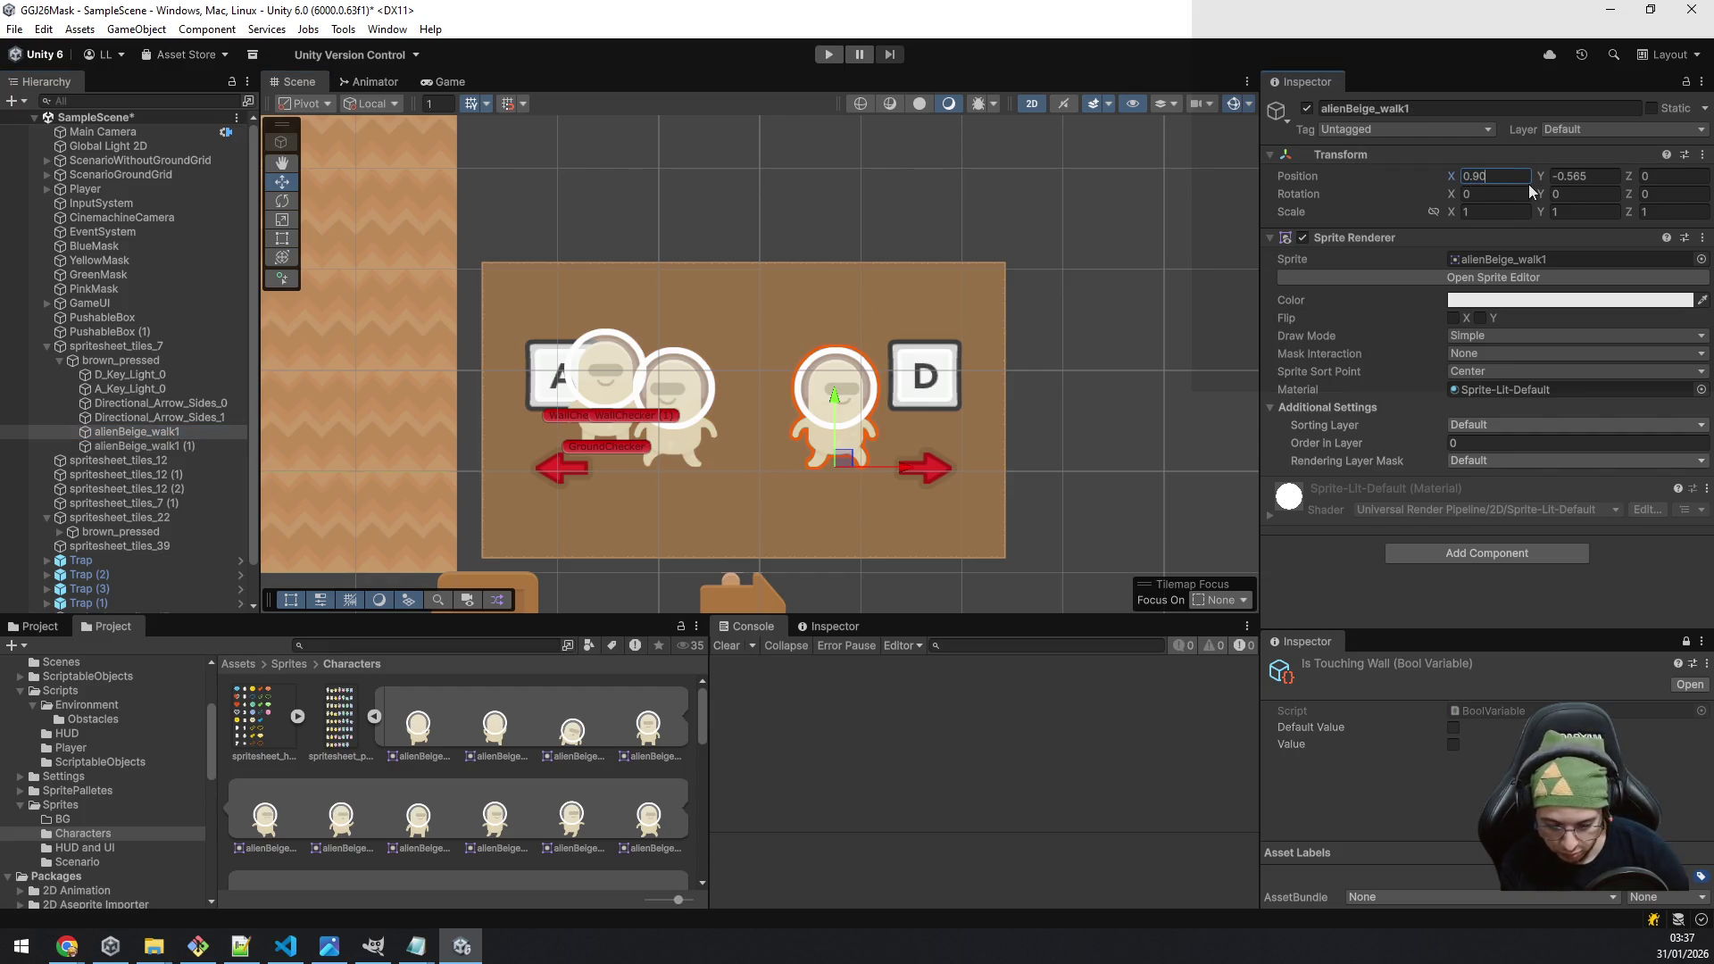
pyautogui.press('BackSpace')
pyautogui.press('BackSpace')
pyautogui.write('6')
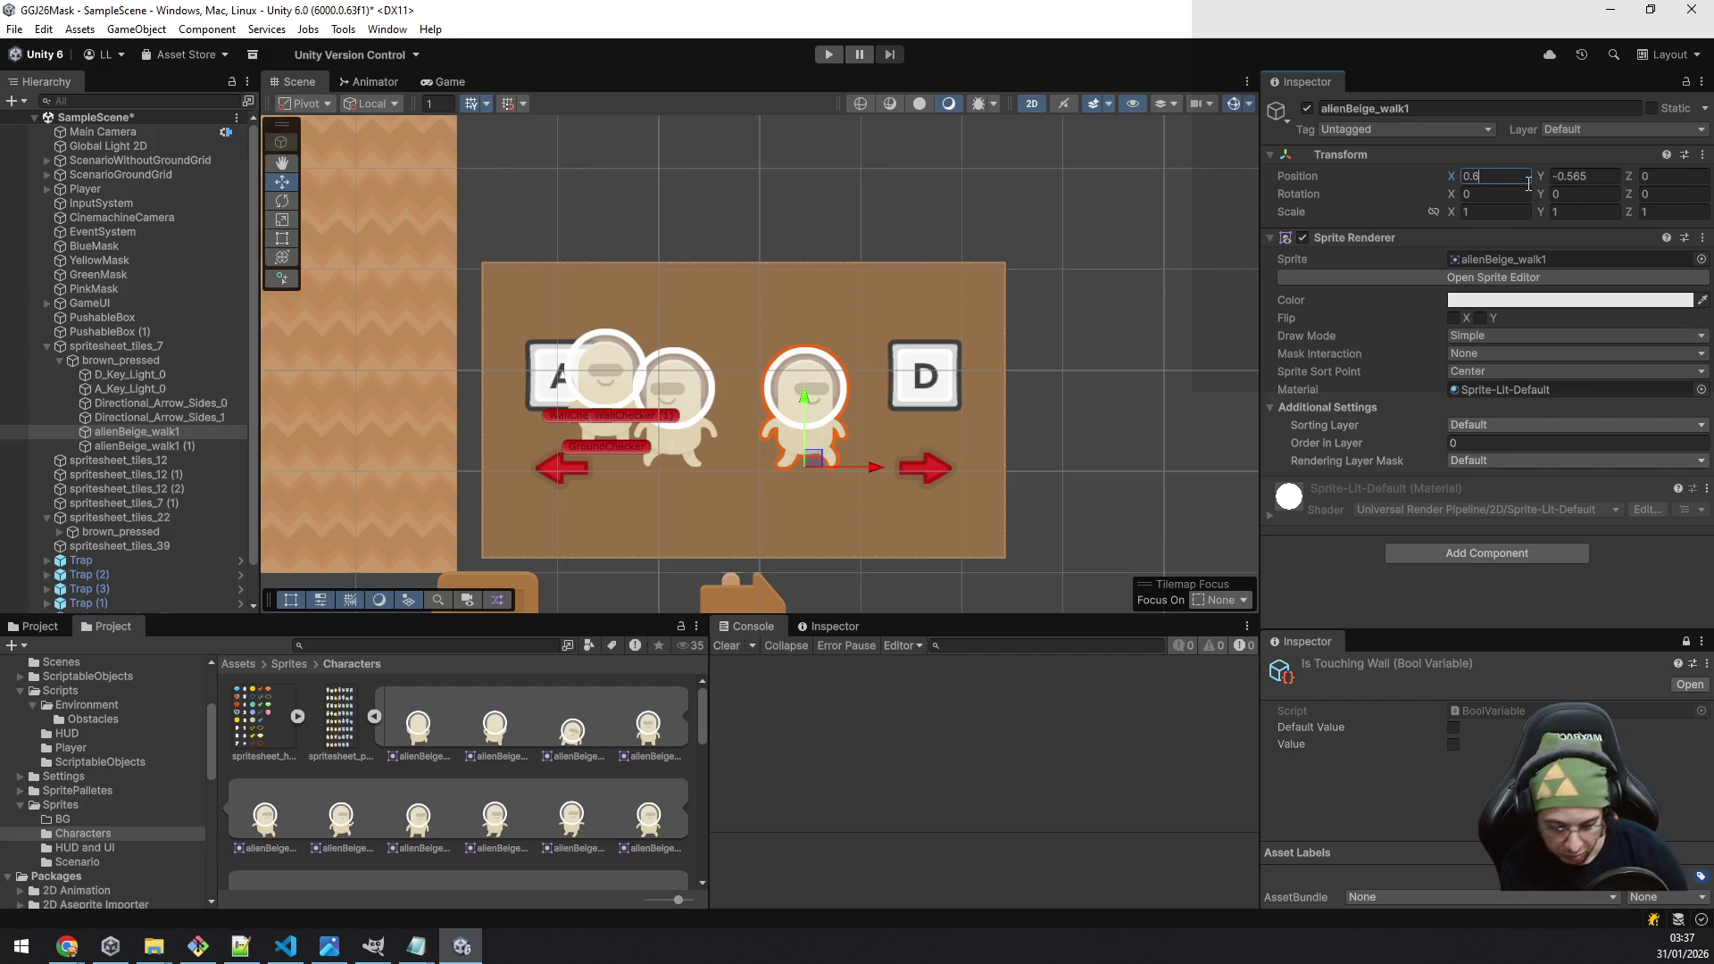
pyautogui.write('8')
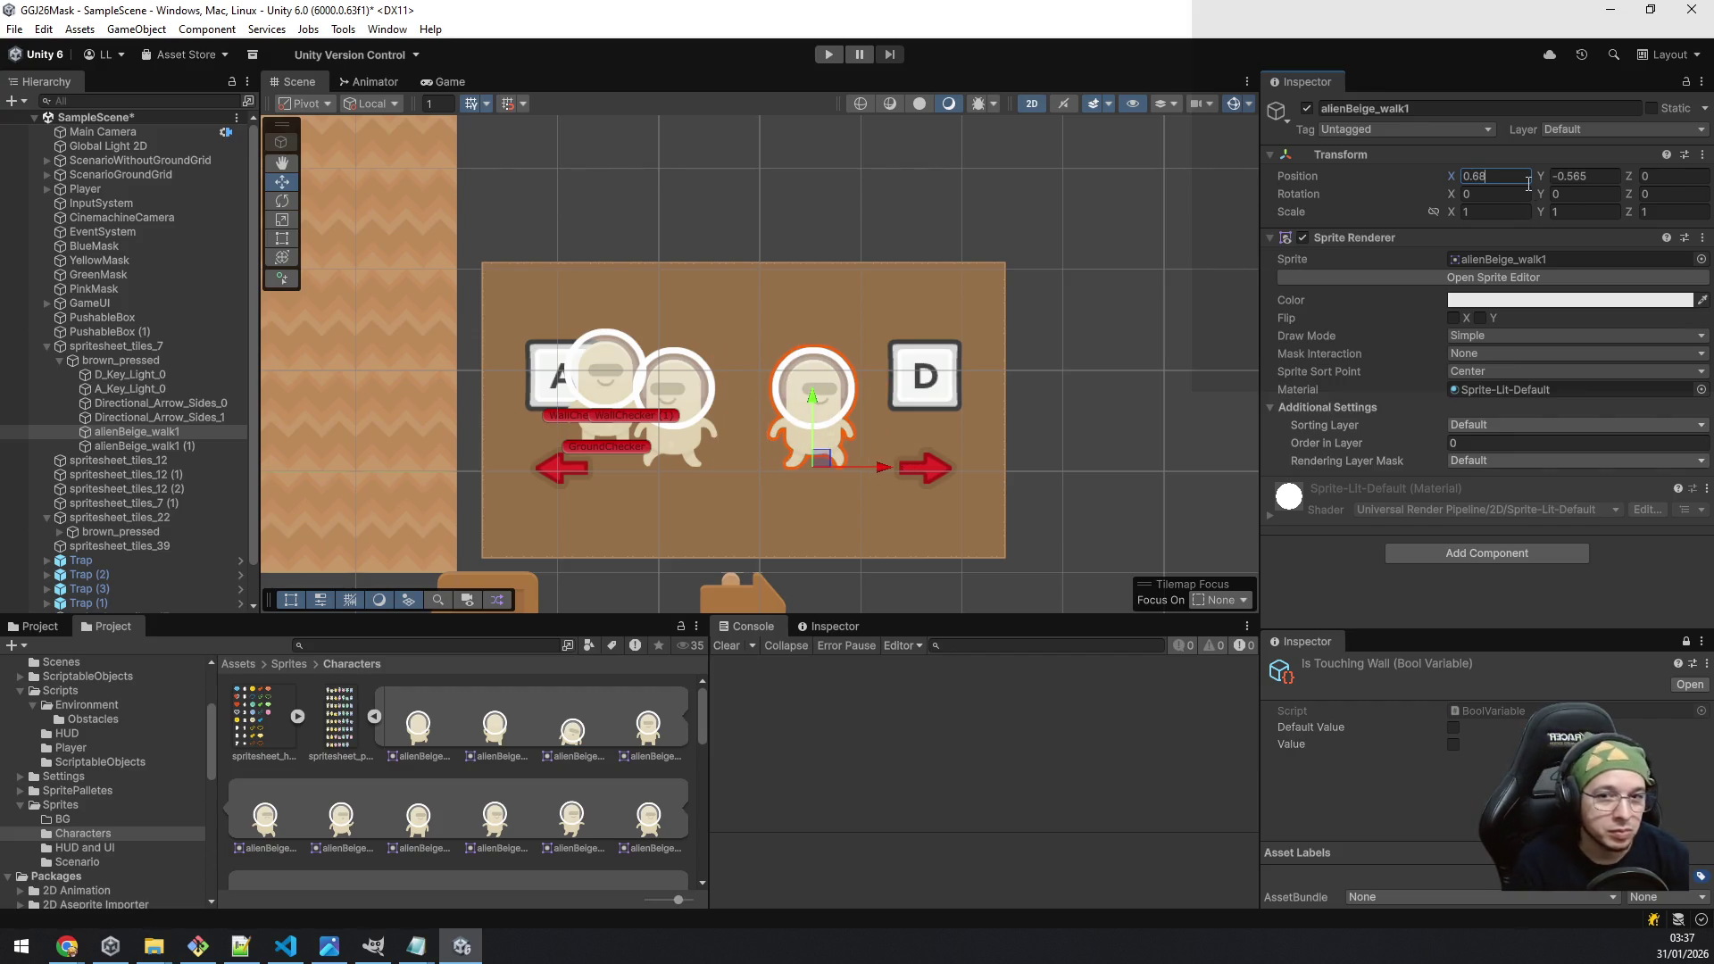
# Step: Collapse the bubble, select spritesheet_tiles_7 and save the scene
pyautogui.click(60, 361)
pyautogui.click(139, 347)
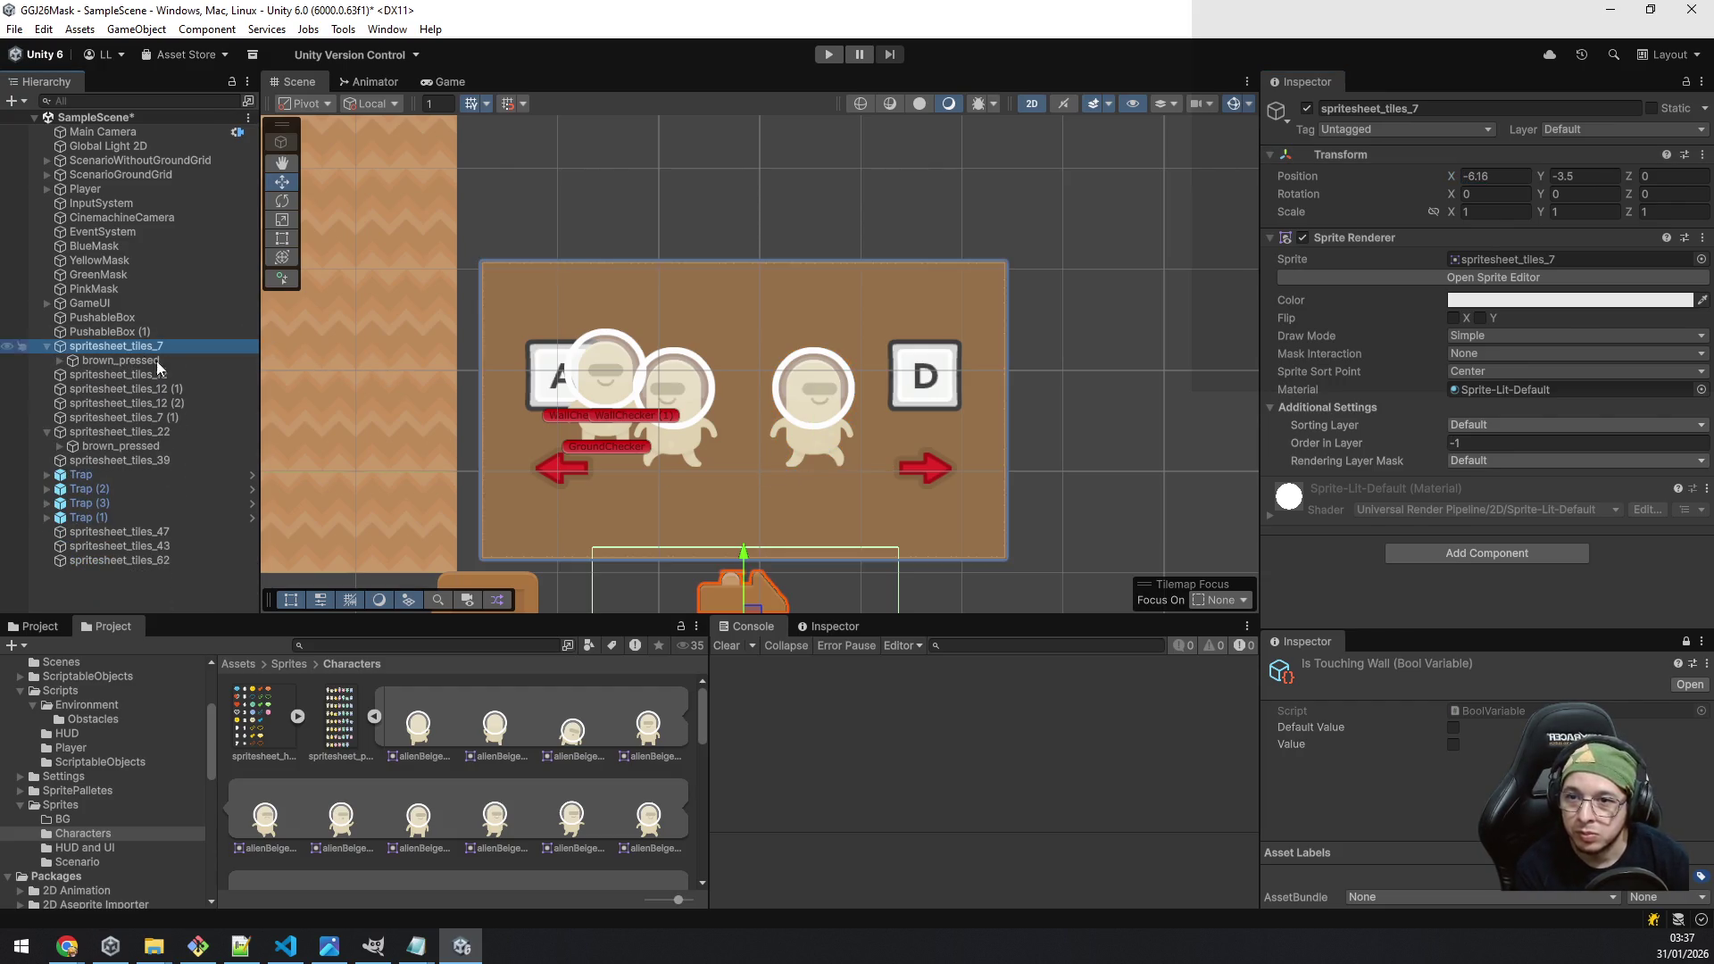
pyautogui.hotkey('ctrl', 's')
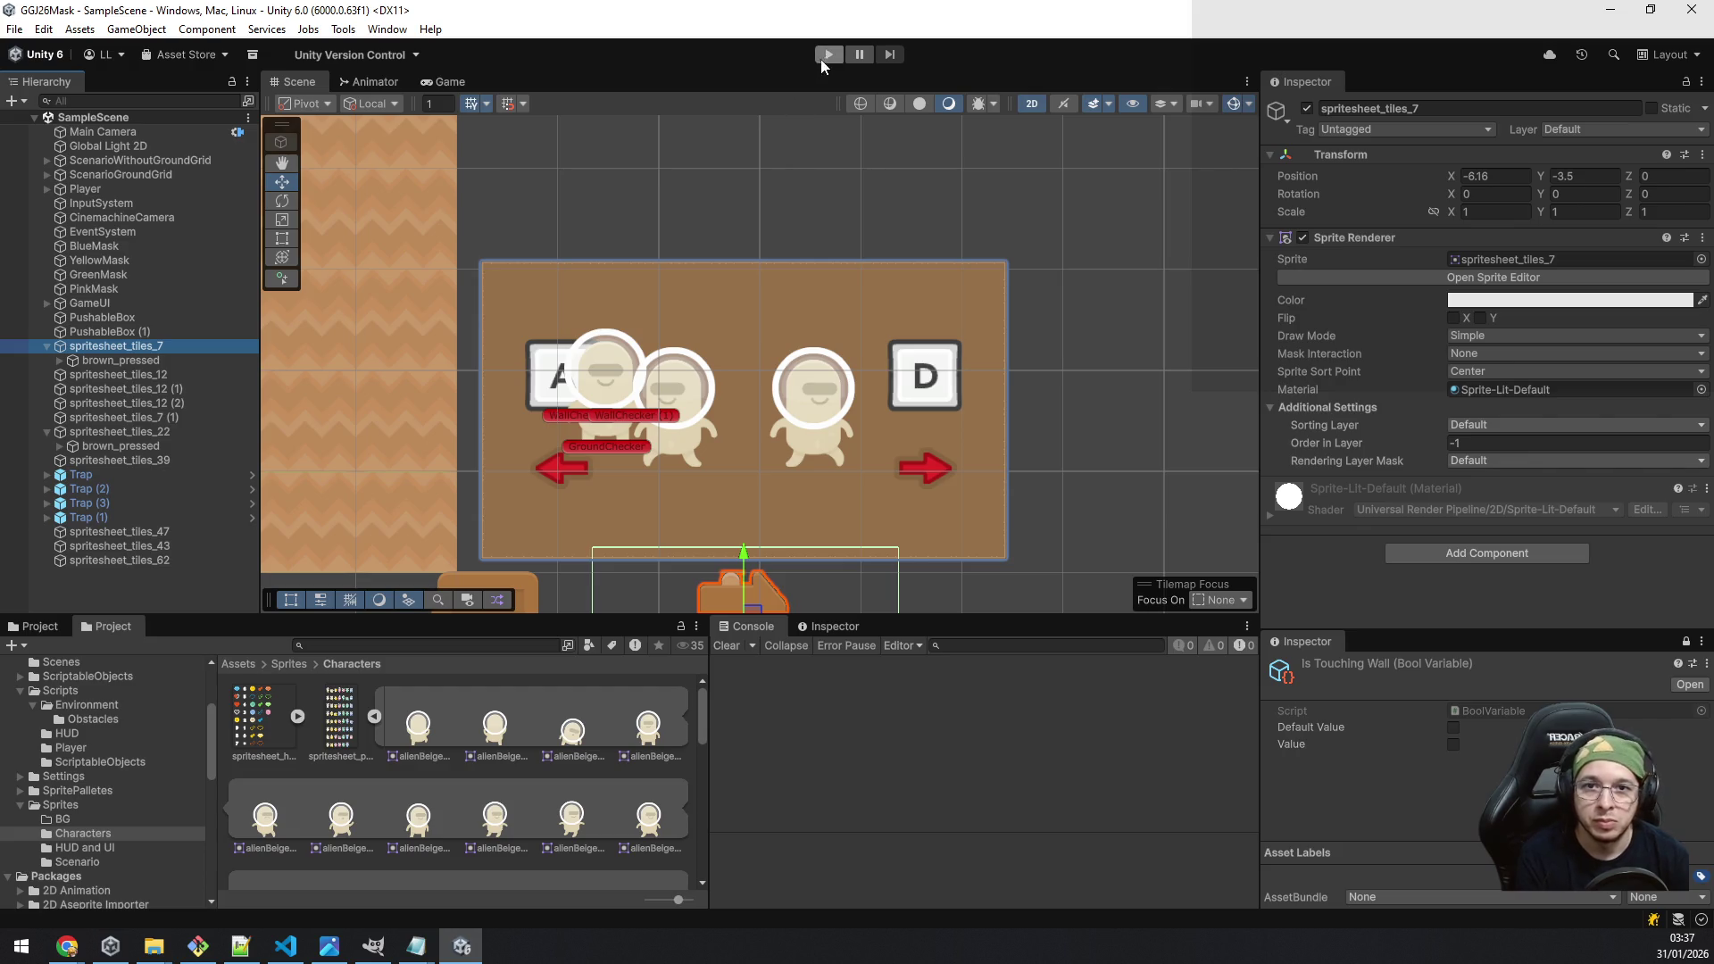
# Step: Run the game and walk back and forth past the signpost to test the A/D panel fade
pyautogui.click(826, 56)
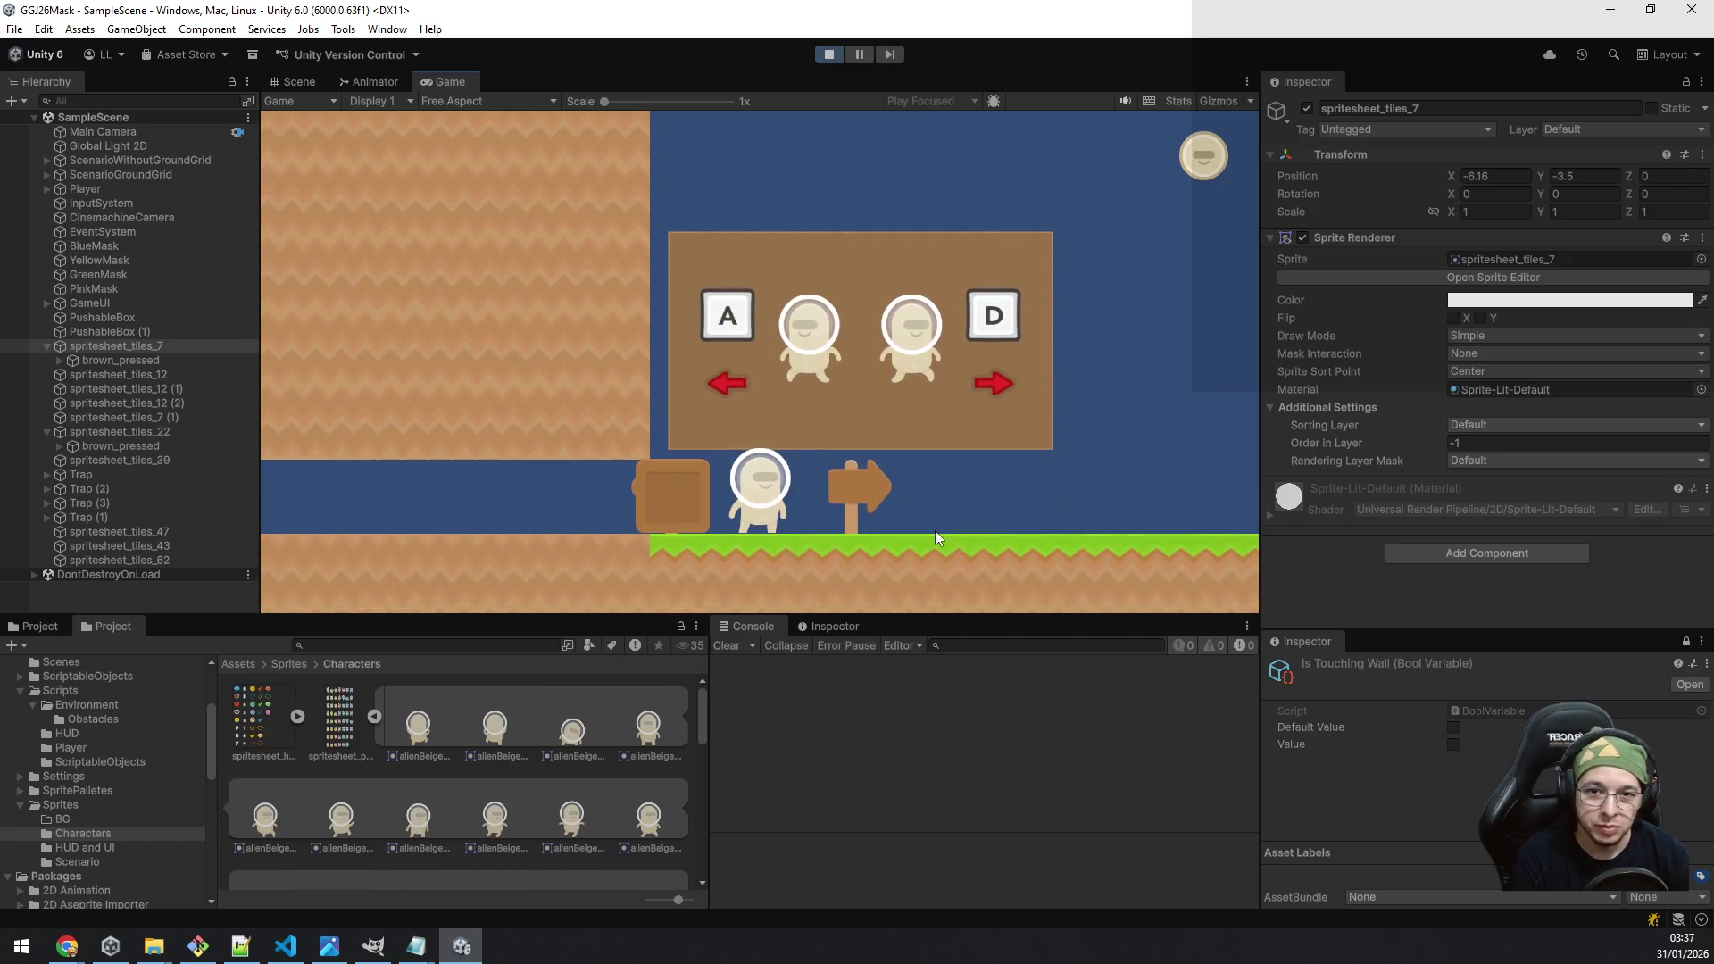
pyautogui.press('d')
pyautogui.press('a')
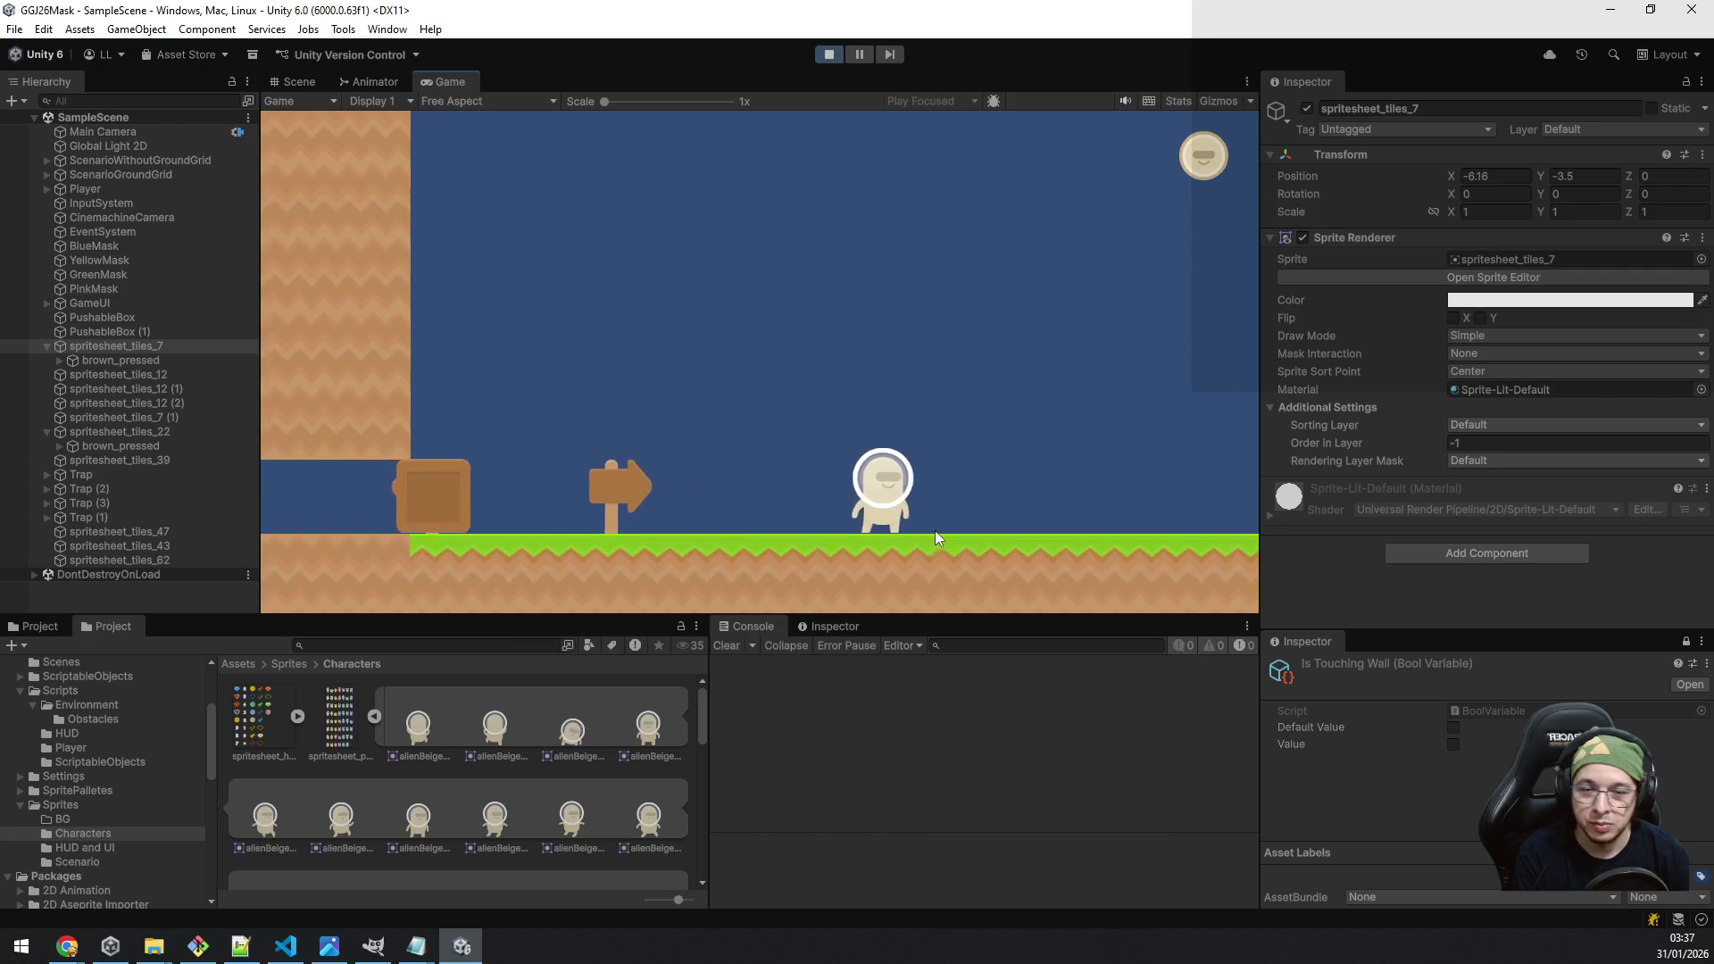
pyautogui.press('d')
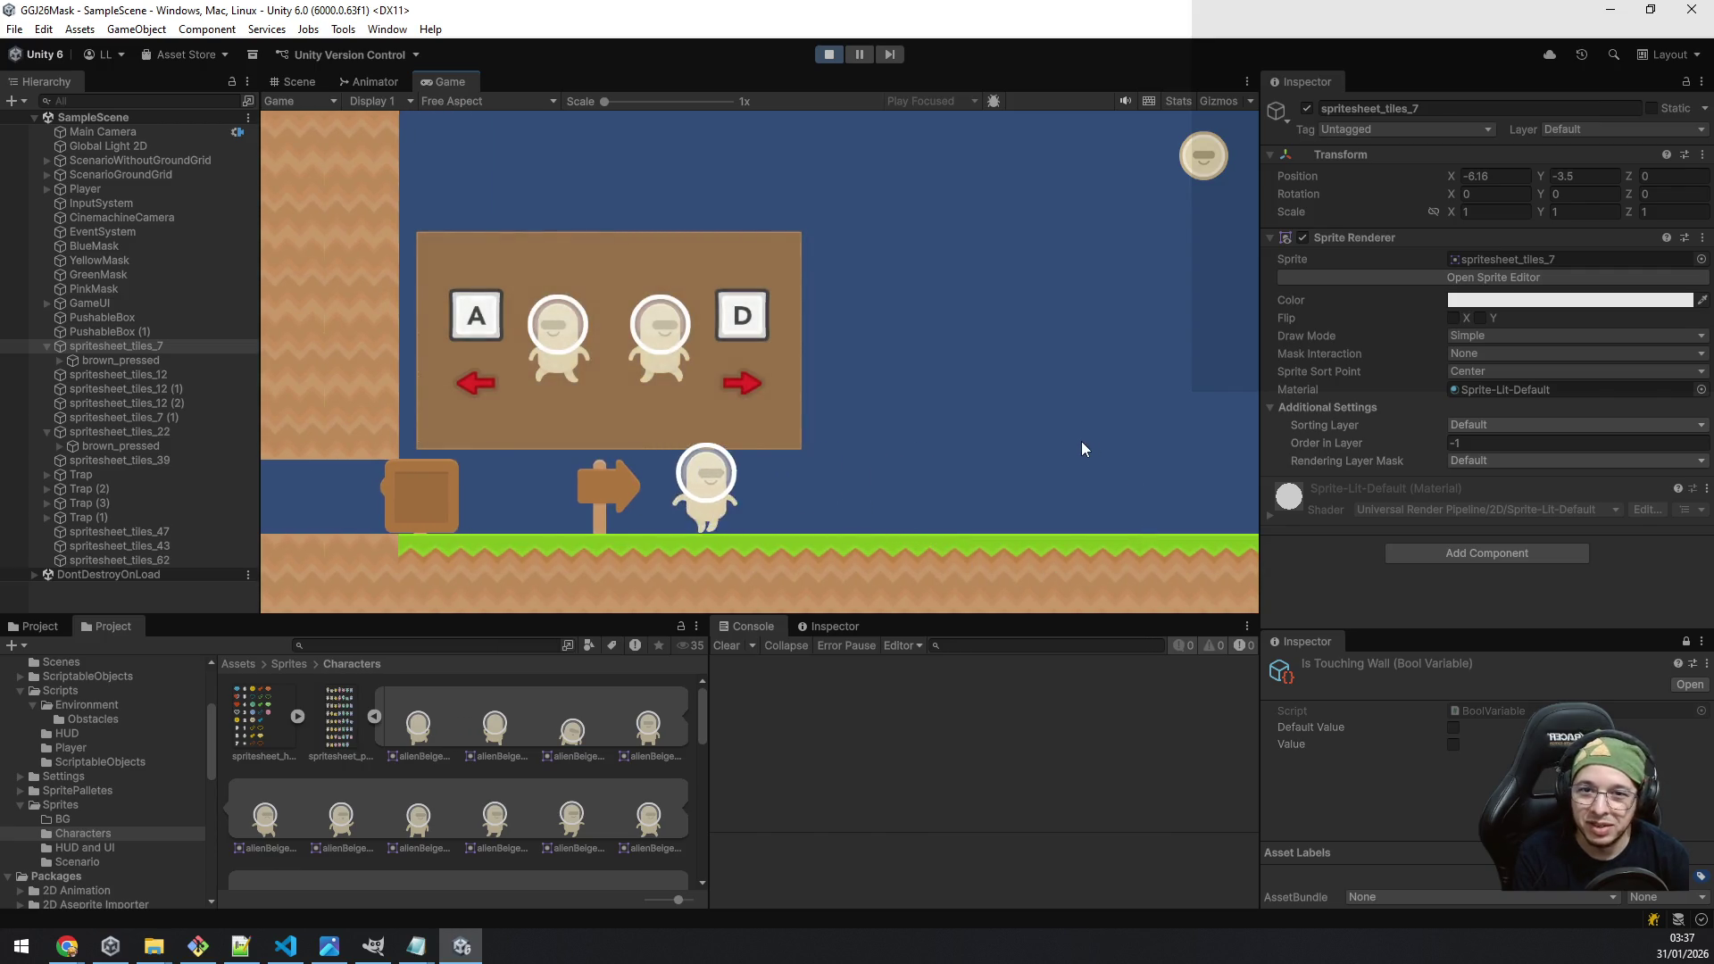
pyautogui.press('a')
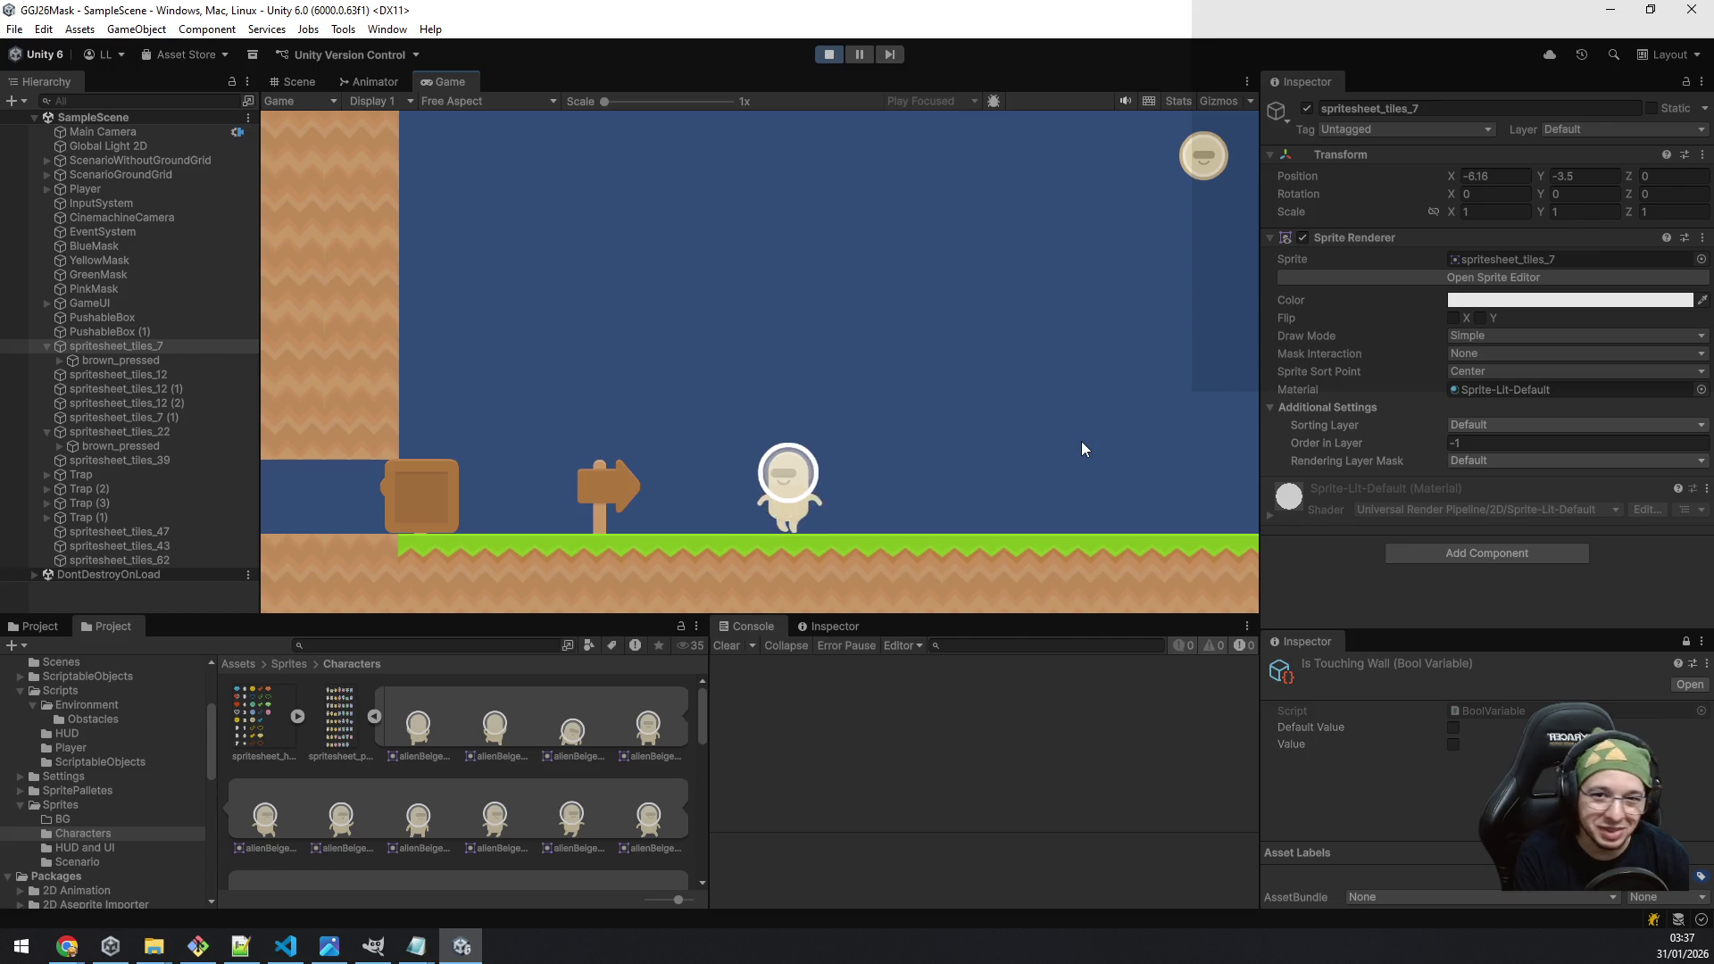
pyautogui.press('d')
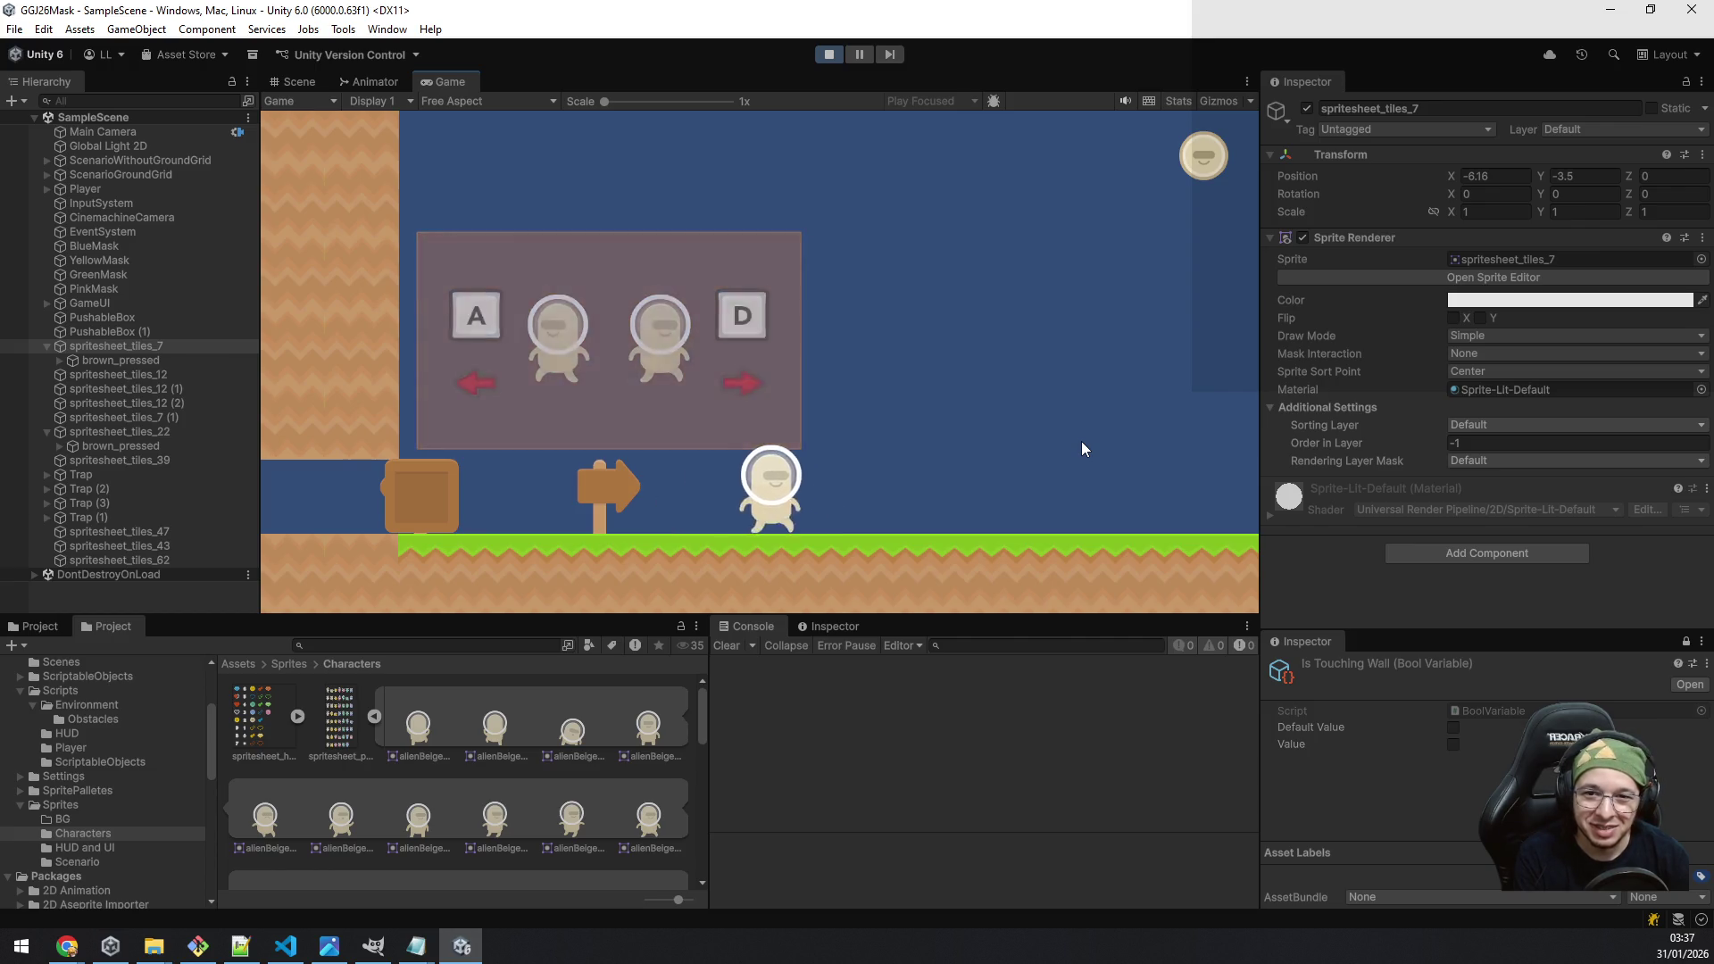
pyautogui.press('a')
pyautogui.press('a')
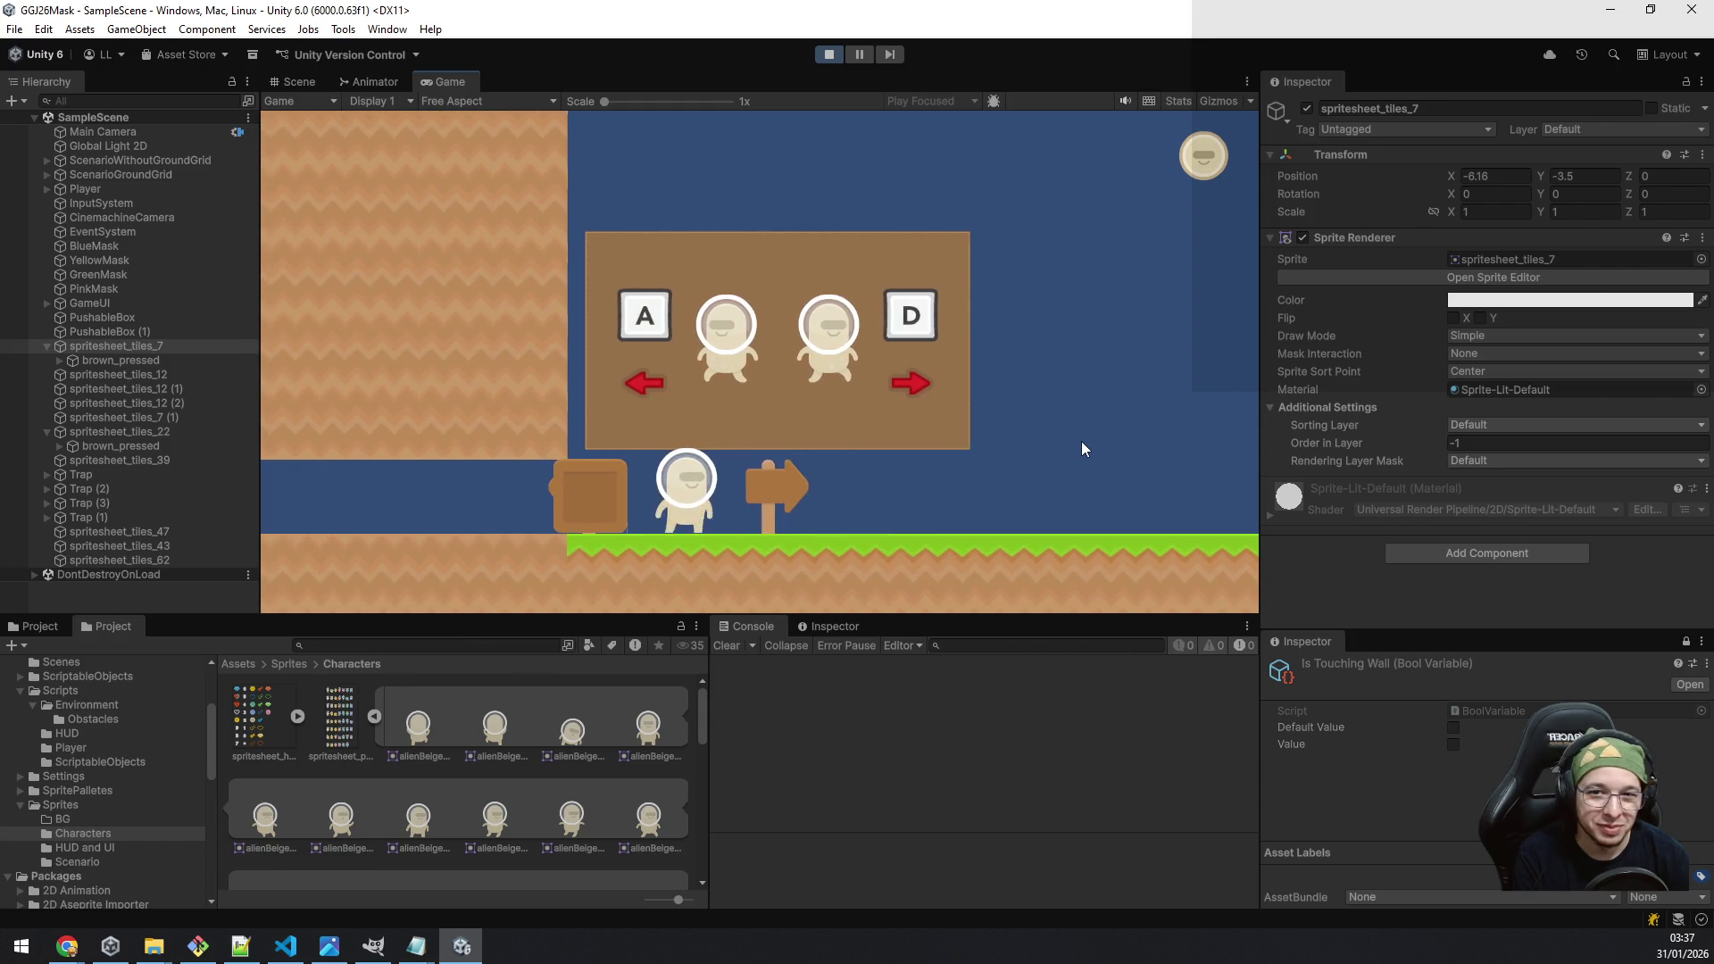
# Step: Jump onto and off the box, then continue right across the gap toward the green mask
pyautogui.press('space')
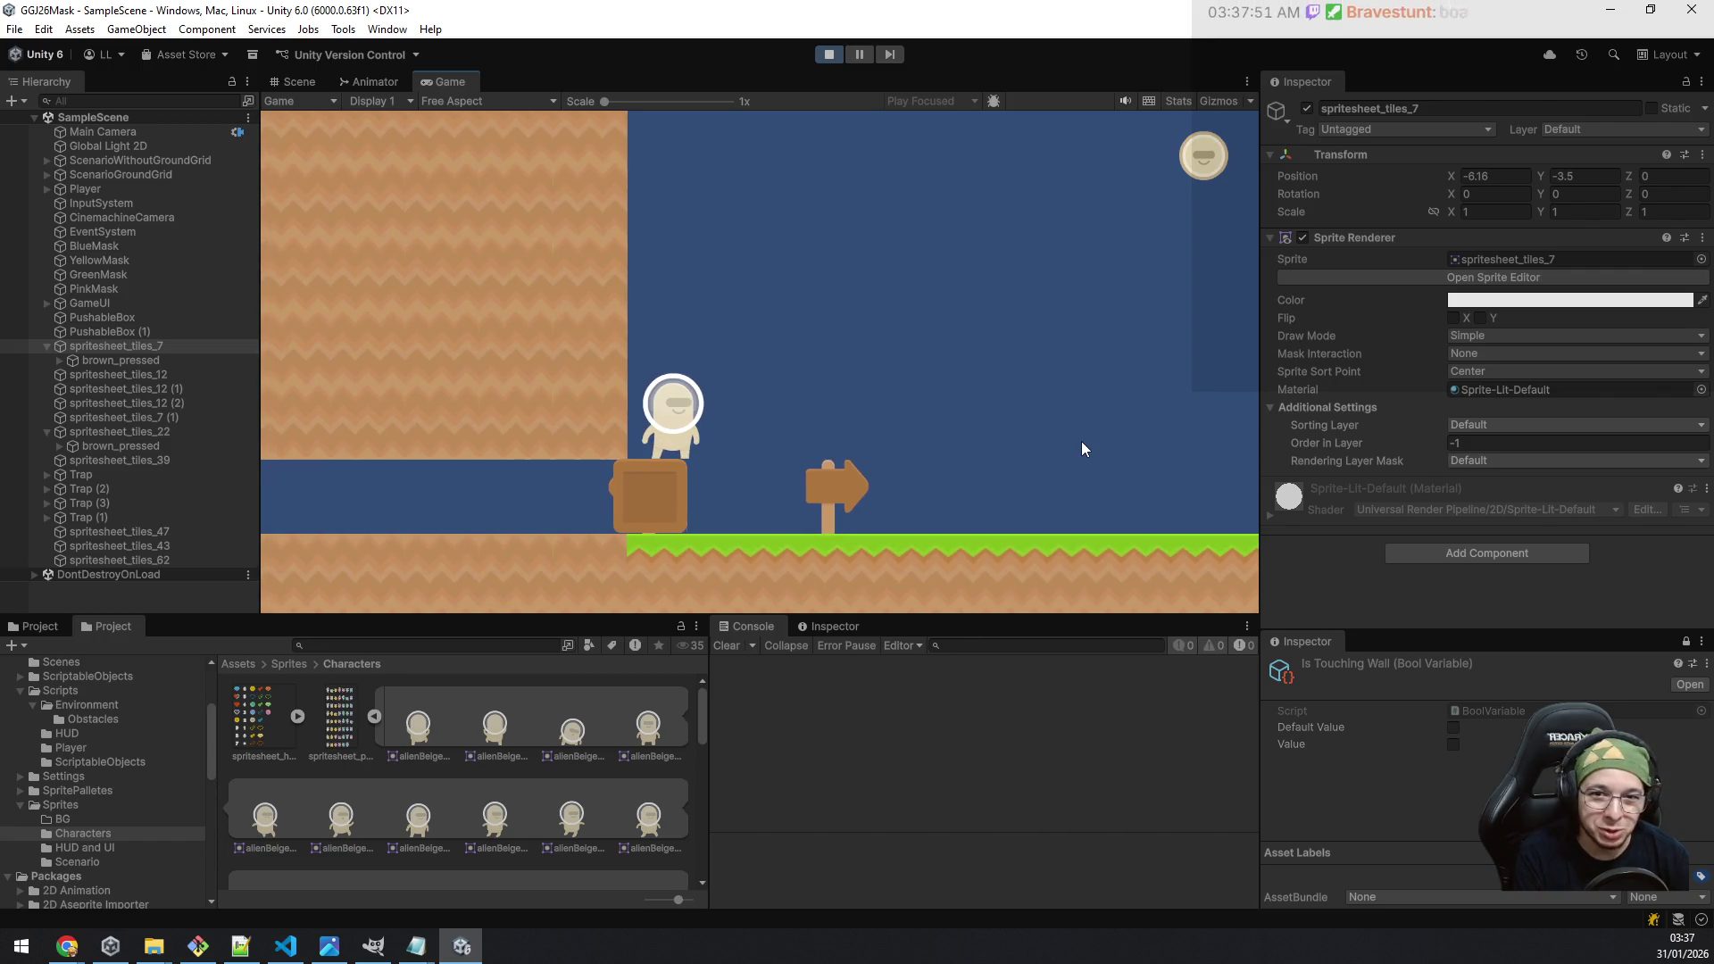
pyautogui.press('d')
pyautogui.press('space')
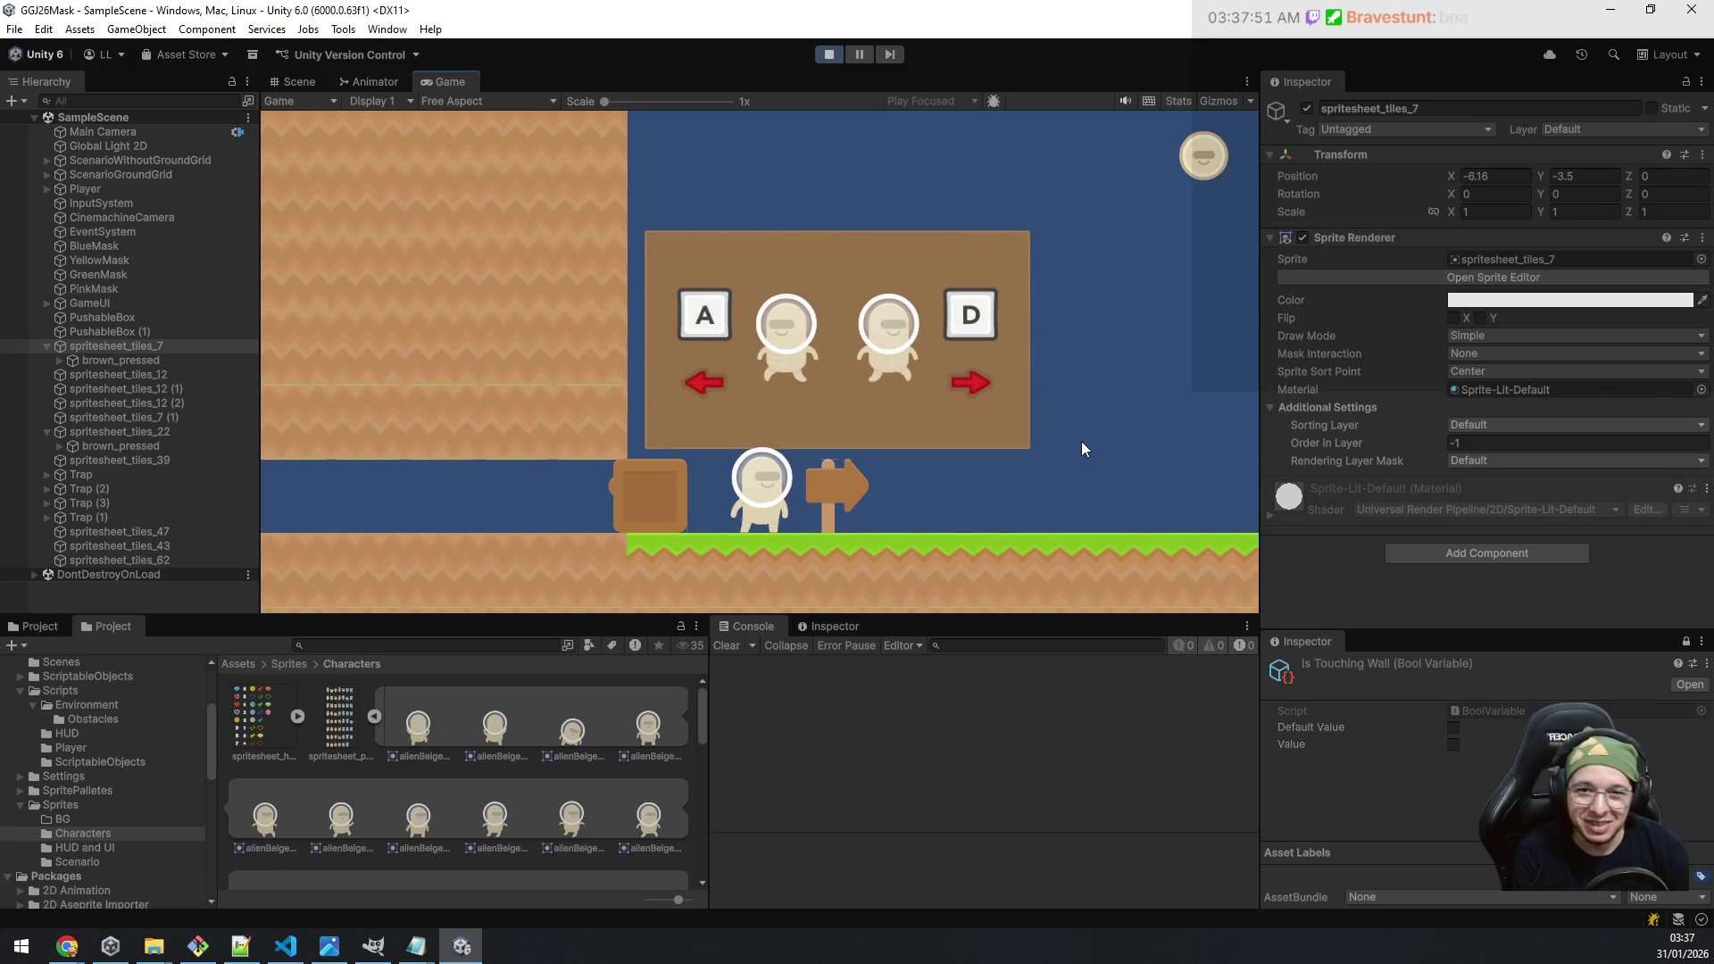
pyautogui.press('d')
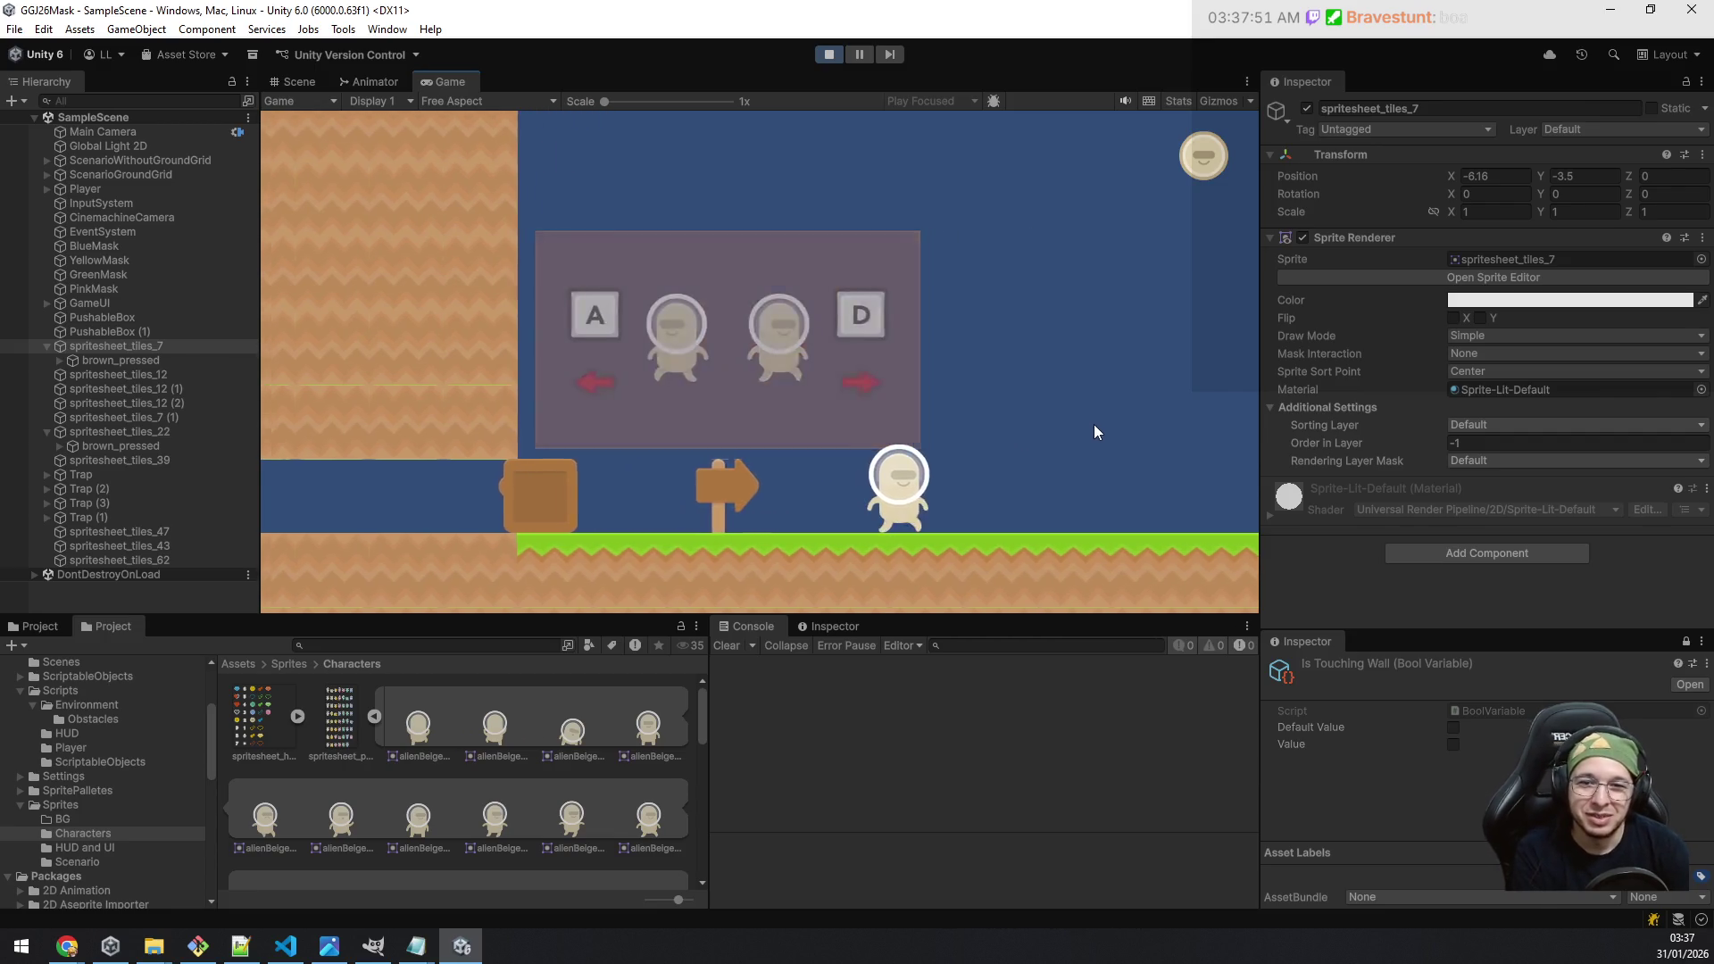
pyautogui.press('d')
pyautogui.press('d')
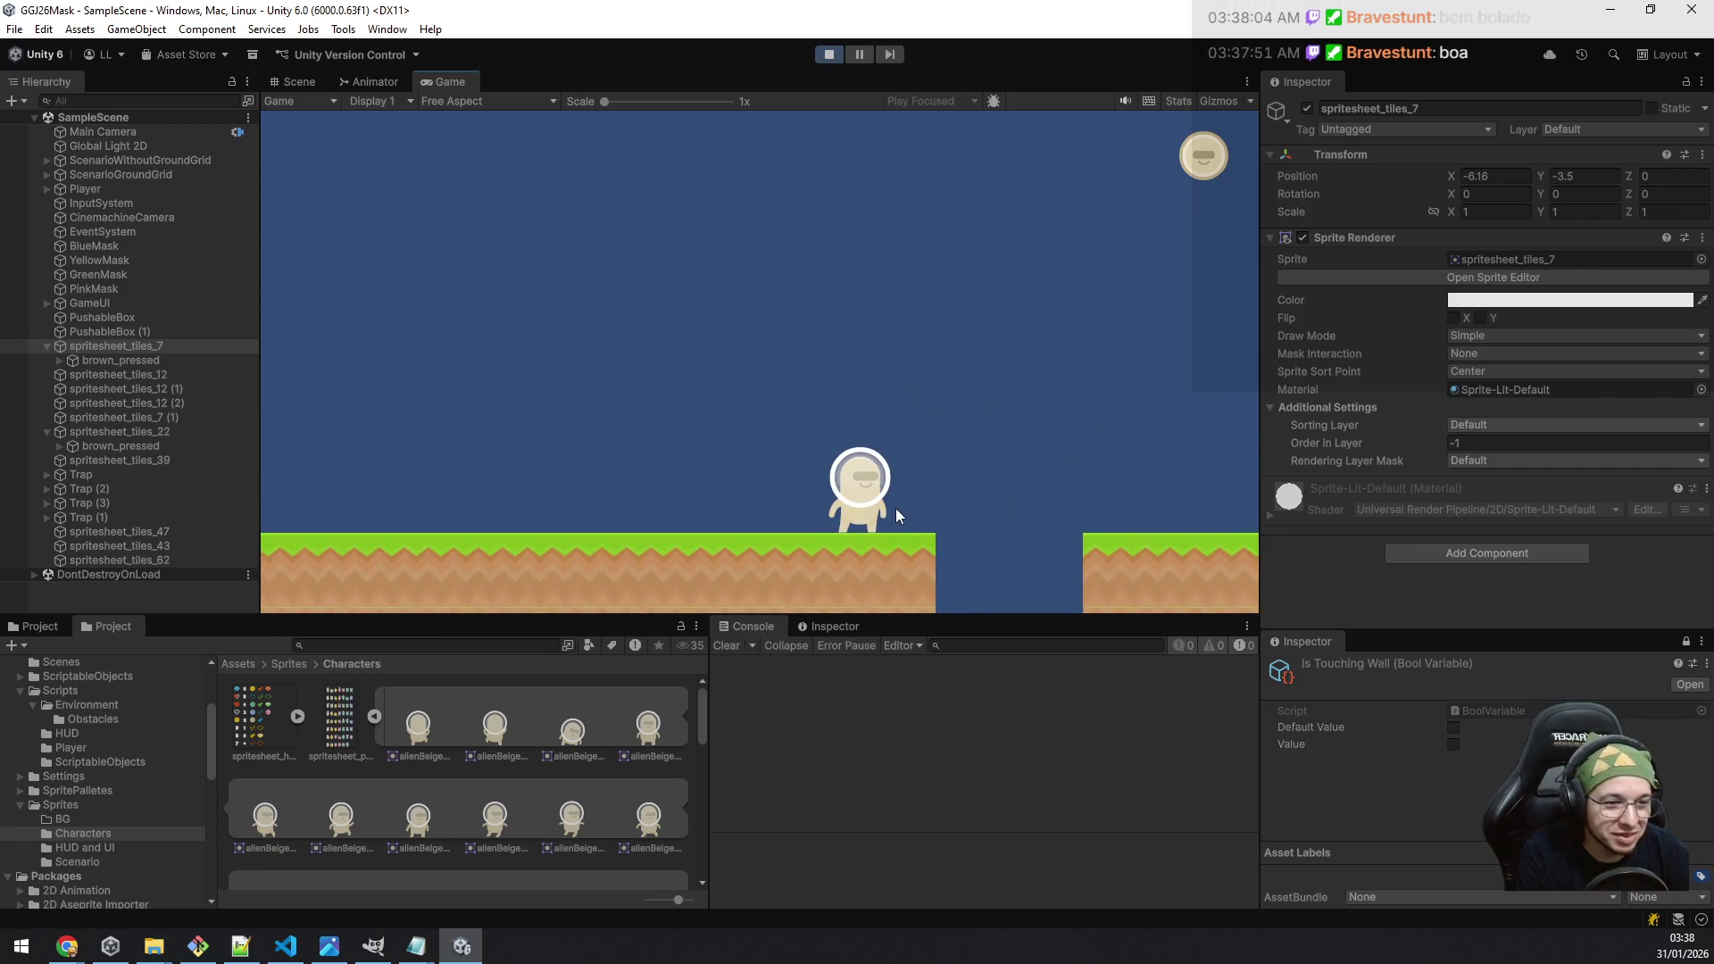
pyautogui.press('a')
pyautogui.press('d')
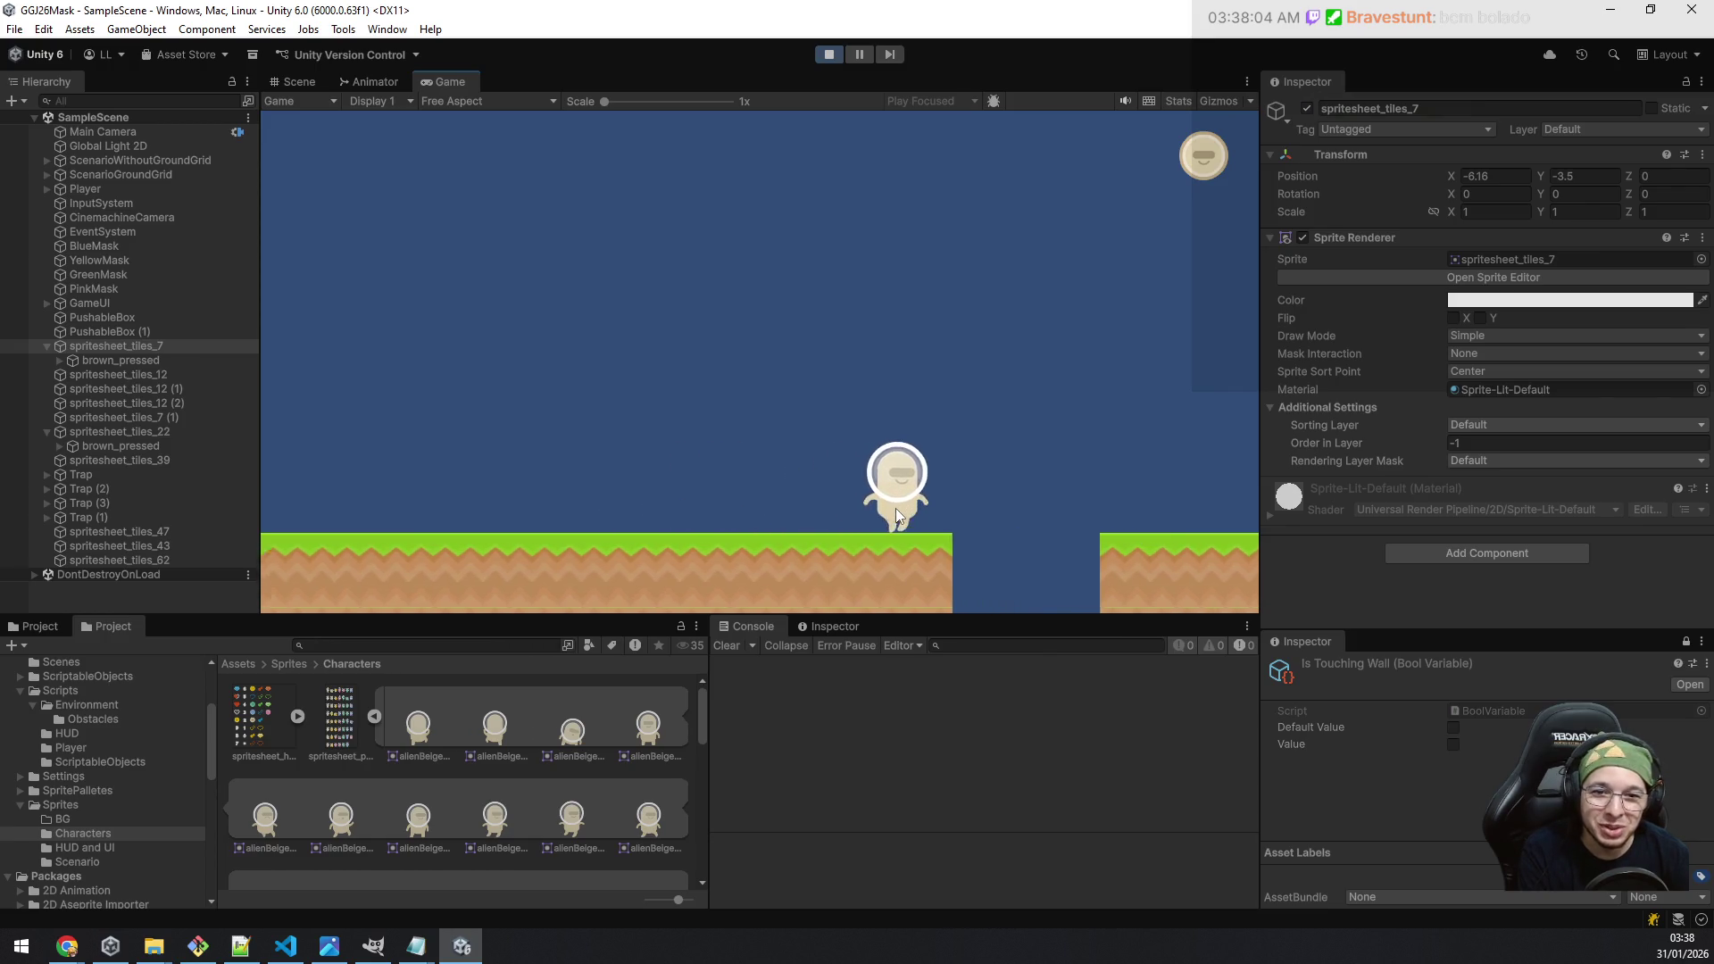
pyautogui.press('space')
pyautogui.press('d')
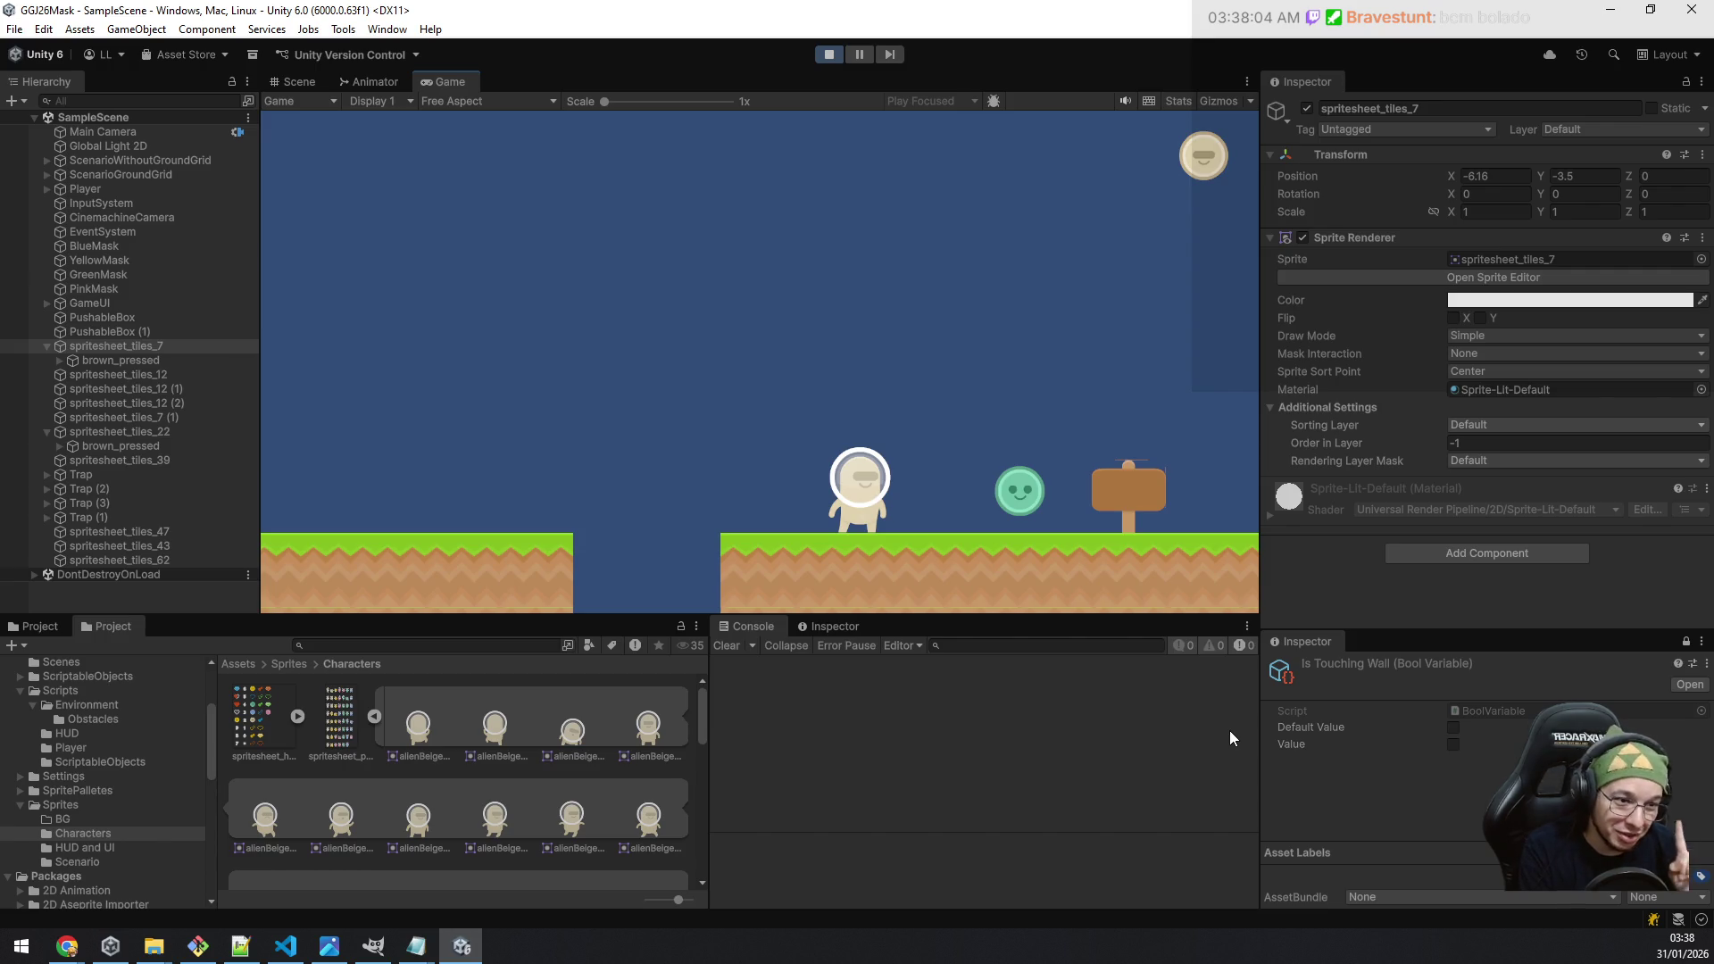
# Step: Collect the green mask and walk back and forth under the Q/E panel to test its fading
pyautogui.press('d')
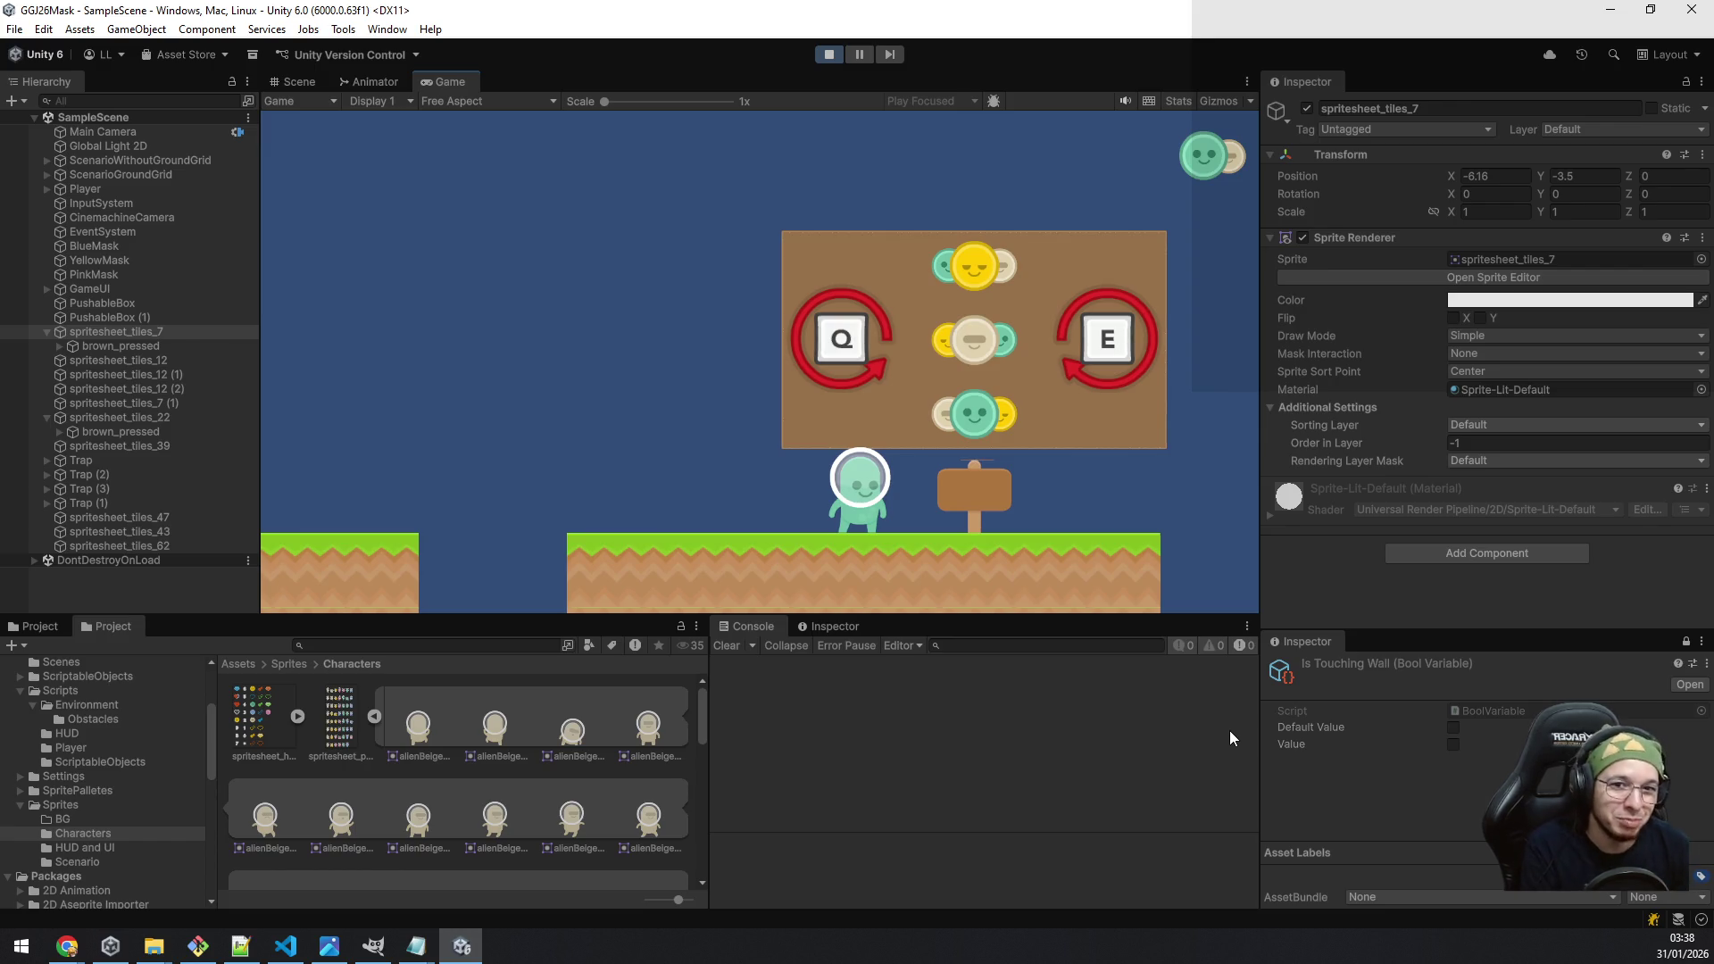
pyautogui.press('a')
pyautogui.press('d')
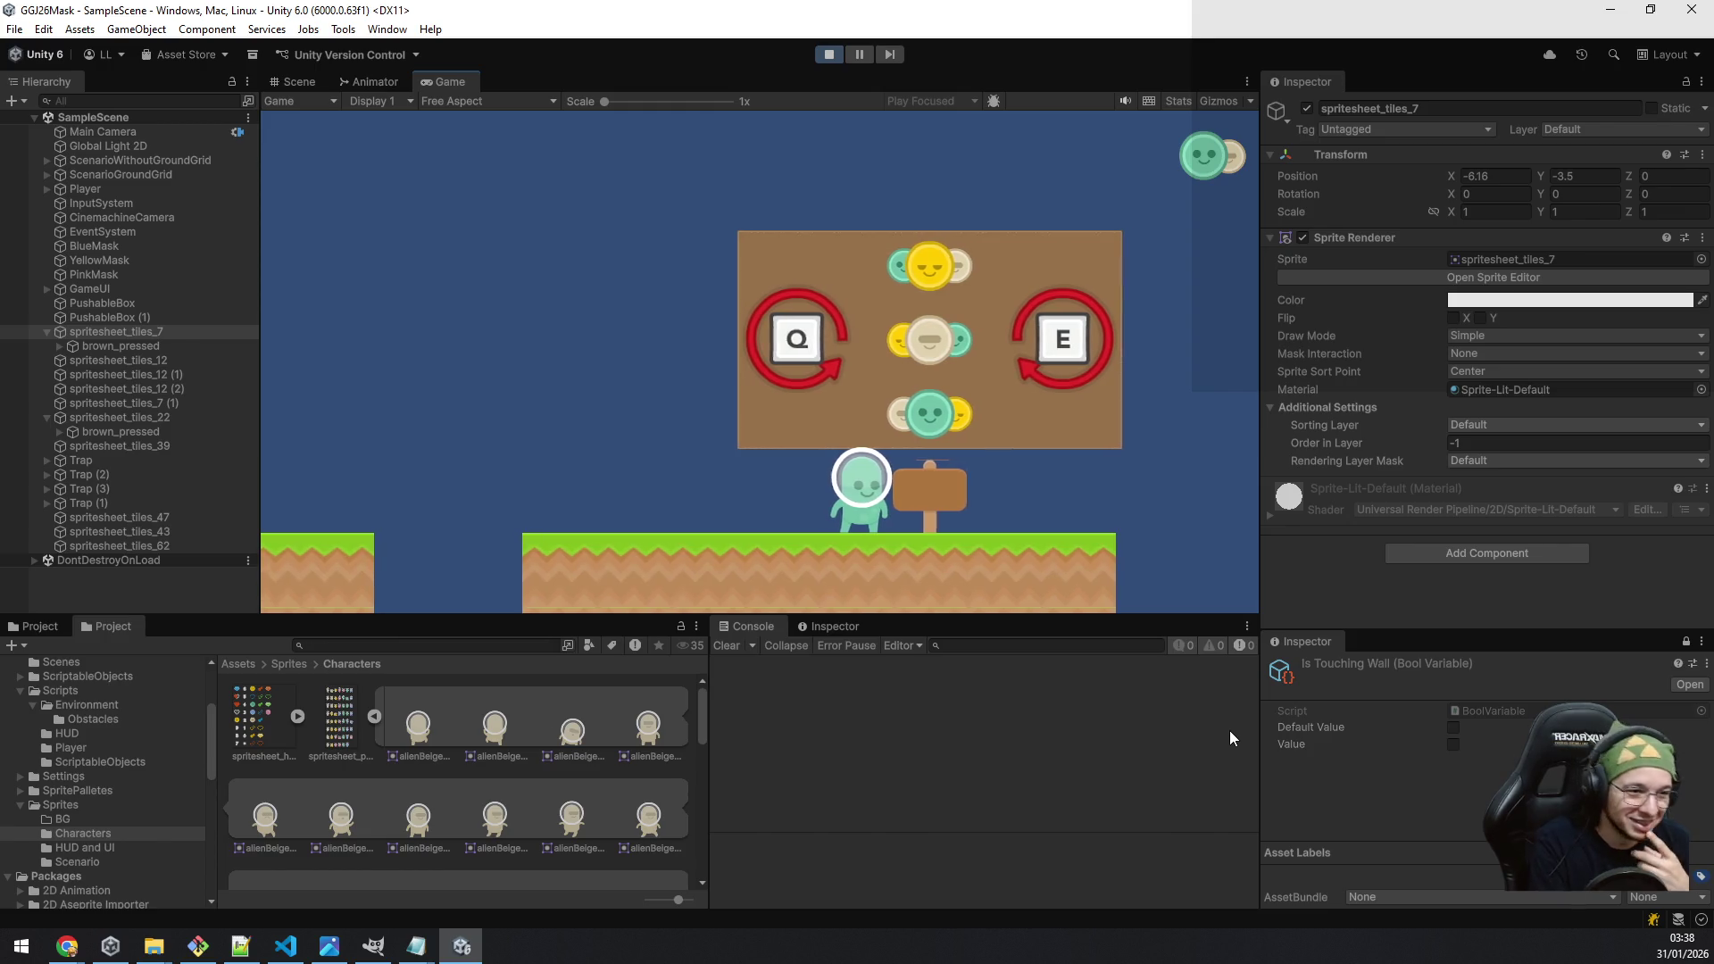
pyautogui.press('a')
pyautogui.press('a')
pyautogui.press('d')
pyautogui.press('a')
pyautogui.press('d')
pyautogui.press('a')
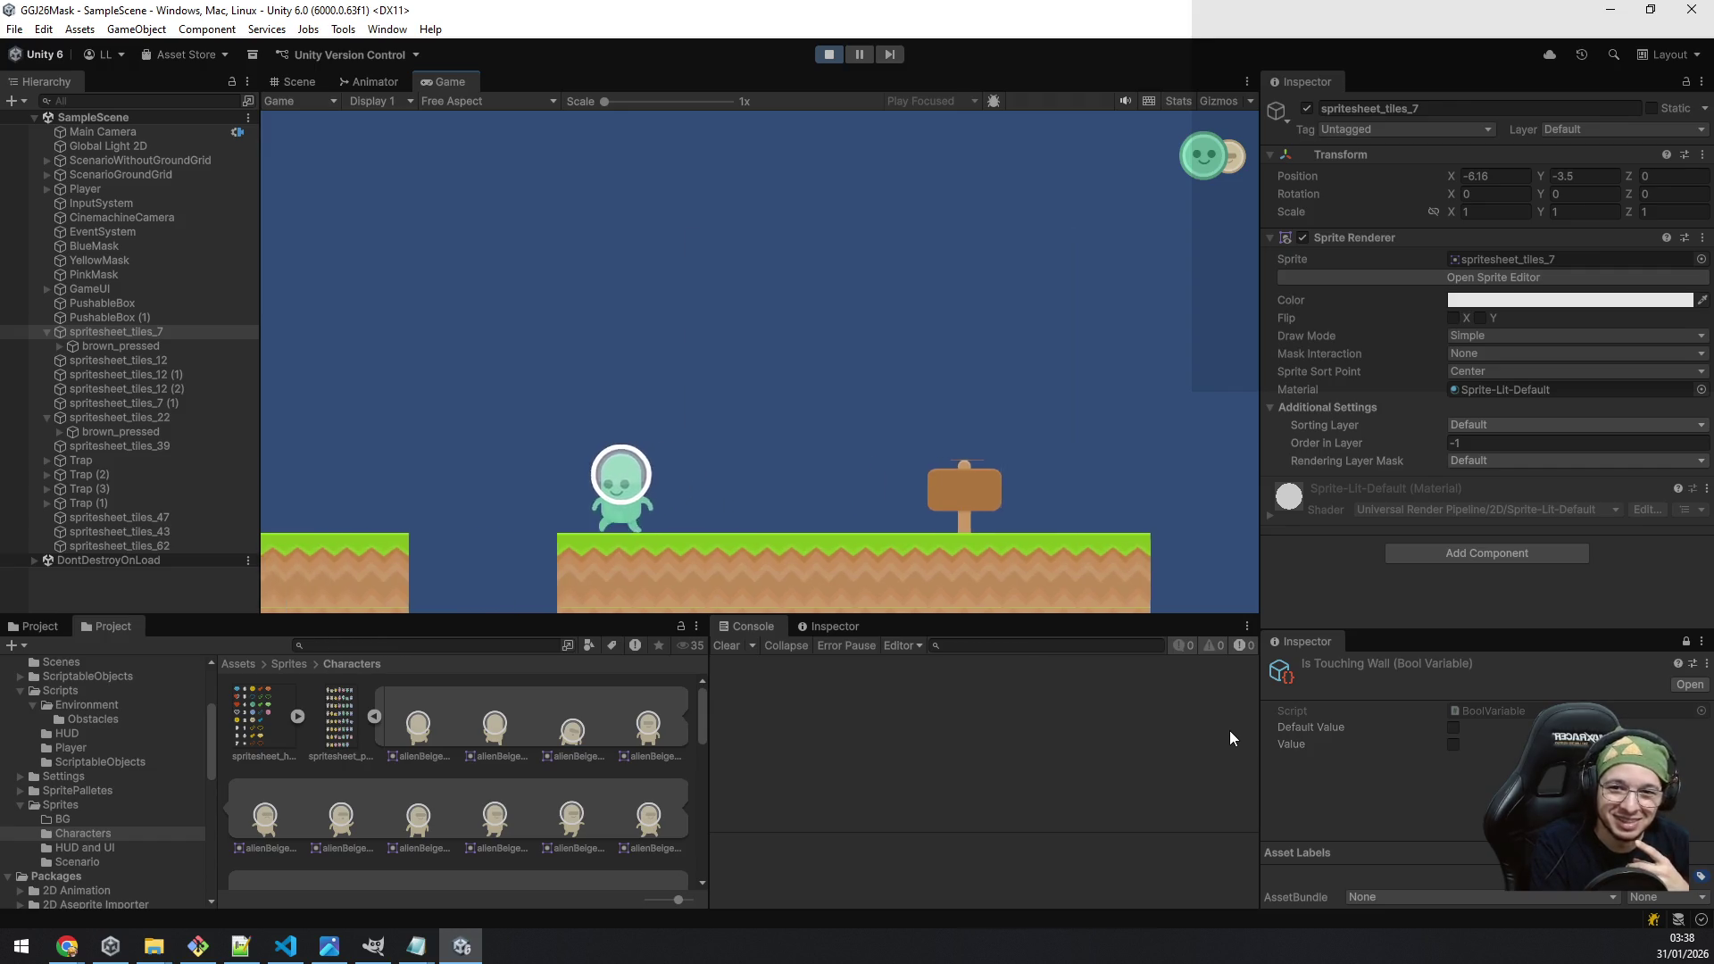
# Step: Jump and walk right past the Q/E signpost to the ground gap
pyautogui.press('a')
pyautogui.press('space')
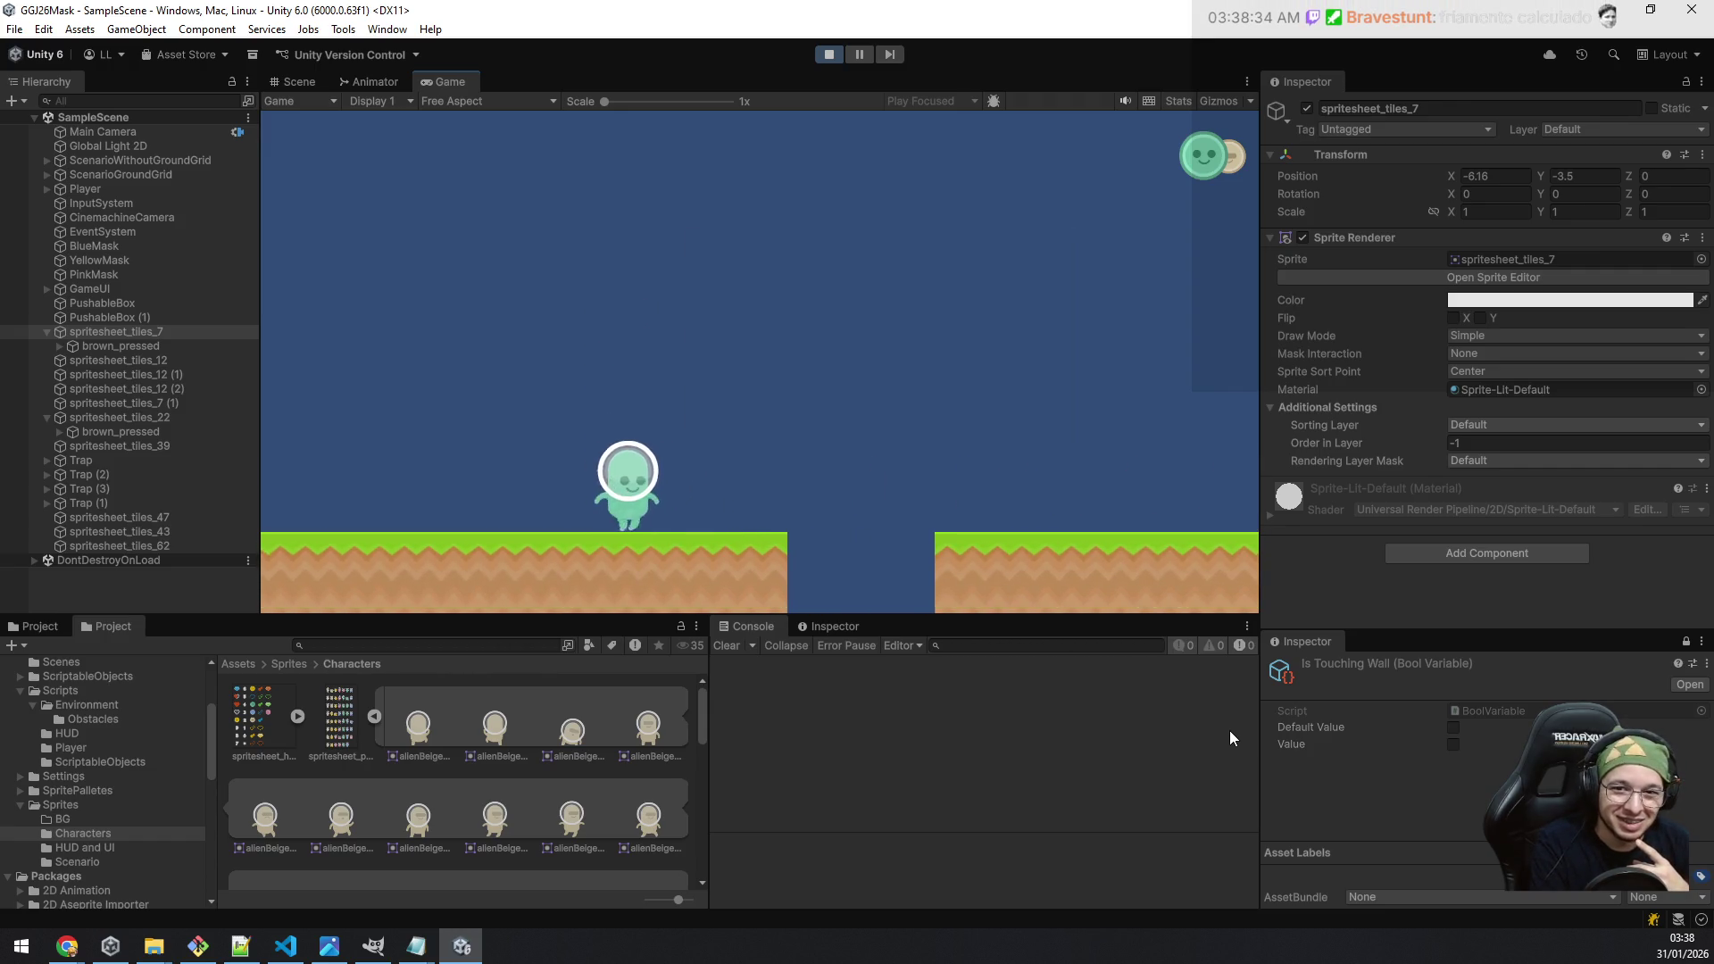
pyautogui.press('d')
pyautogui.press('a')
pyautogui.press('d')
pyautogui.press('a')
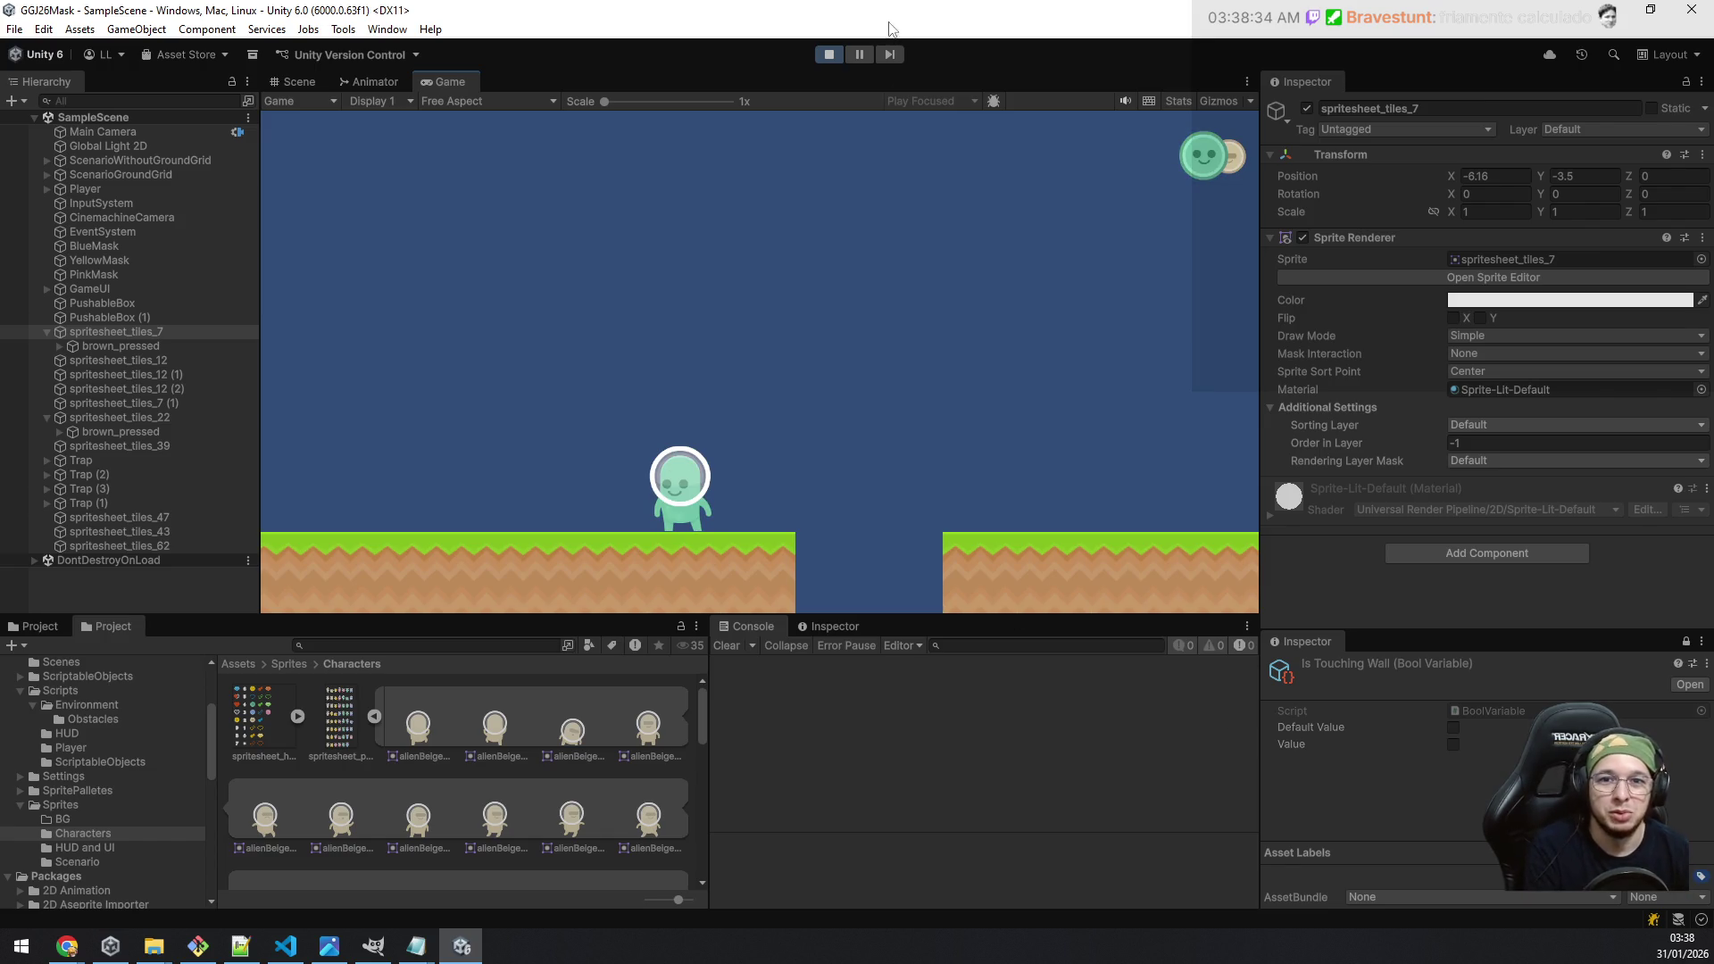
# Step: Stop the game and put the bubble's child sprites on the Background sorting layer
pyautogui.click(828, 57)
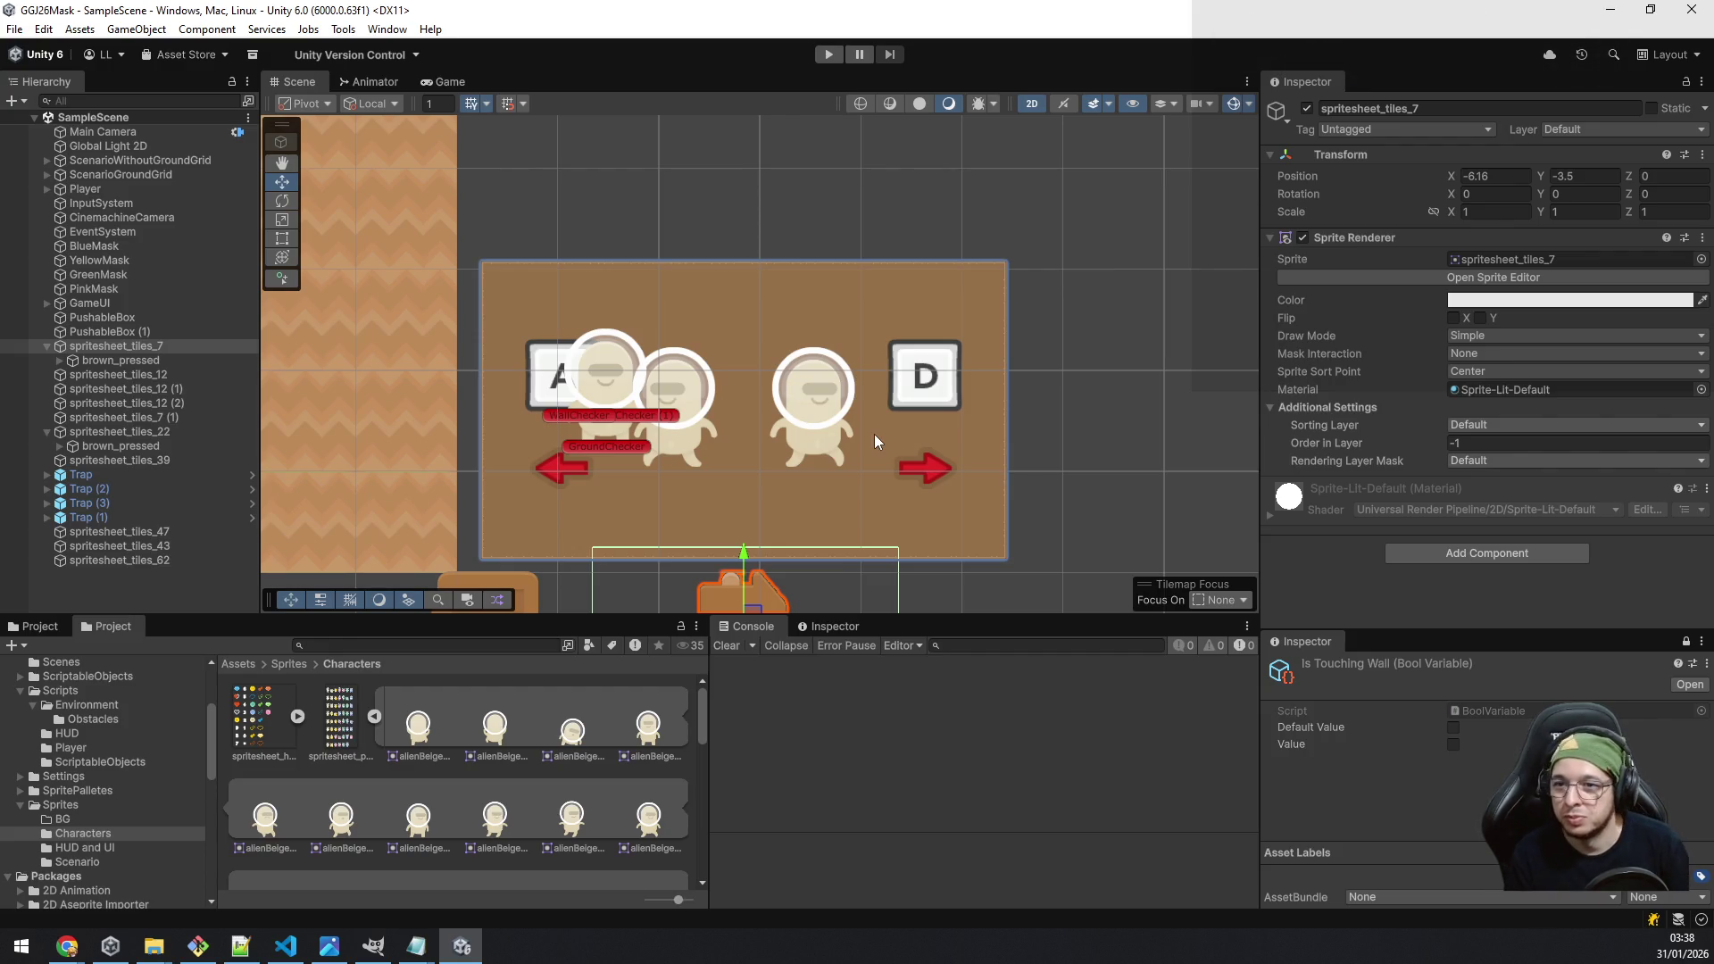
pyautogui.scroll(-3, 809, 379)
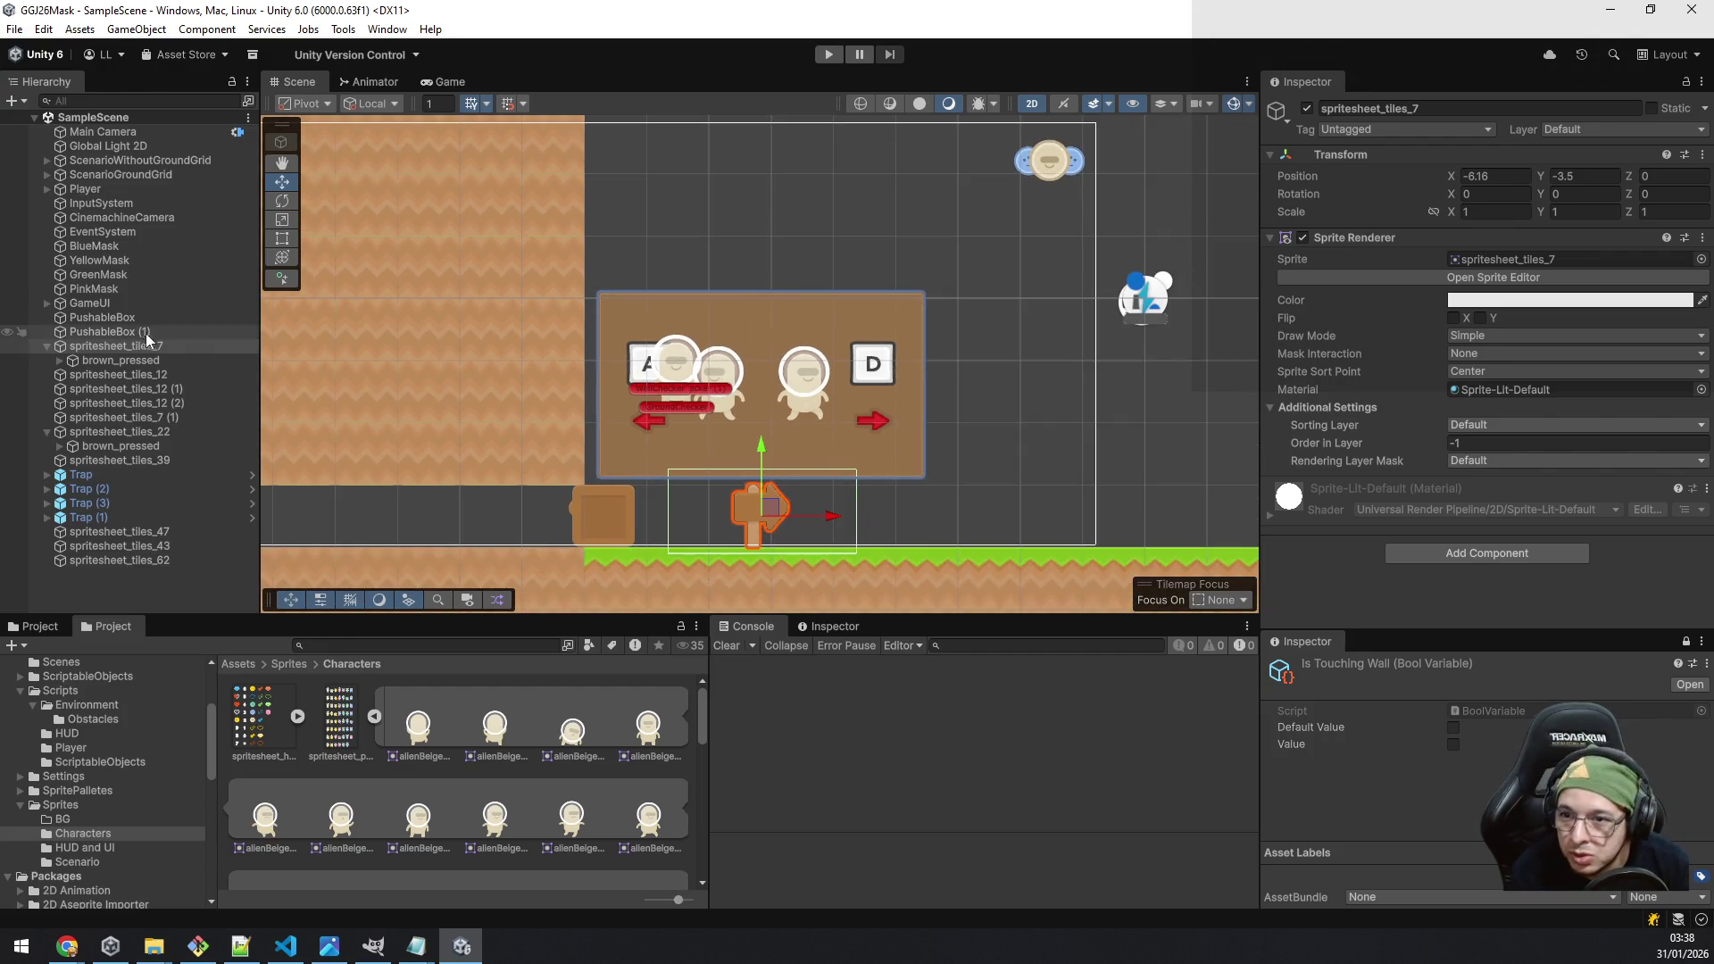
pyautogui.click(142, 332)
pyautogui.click(145, 346)
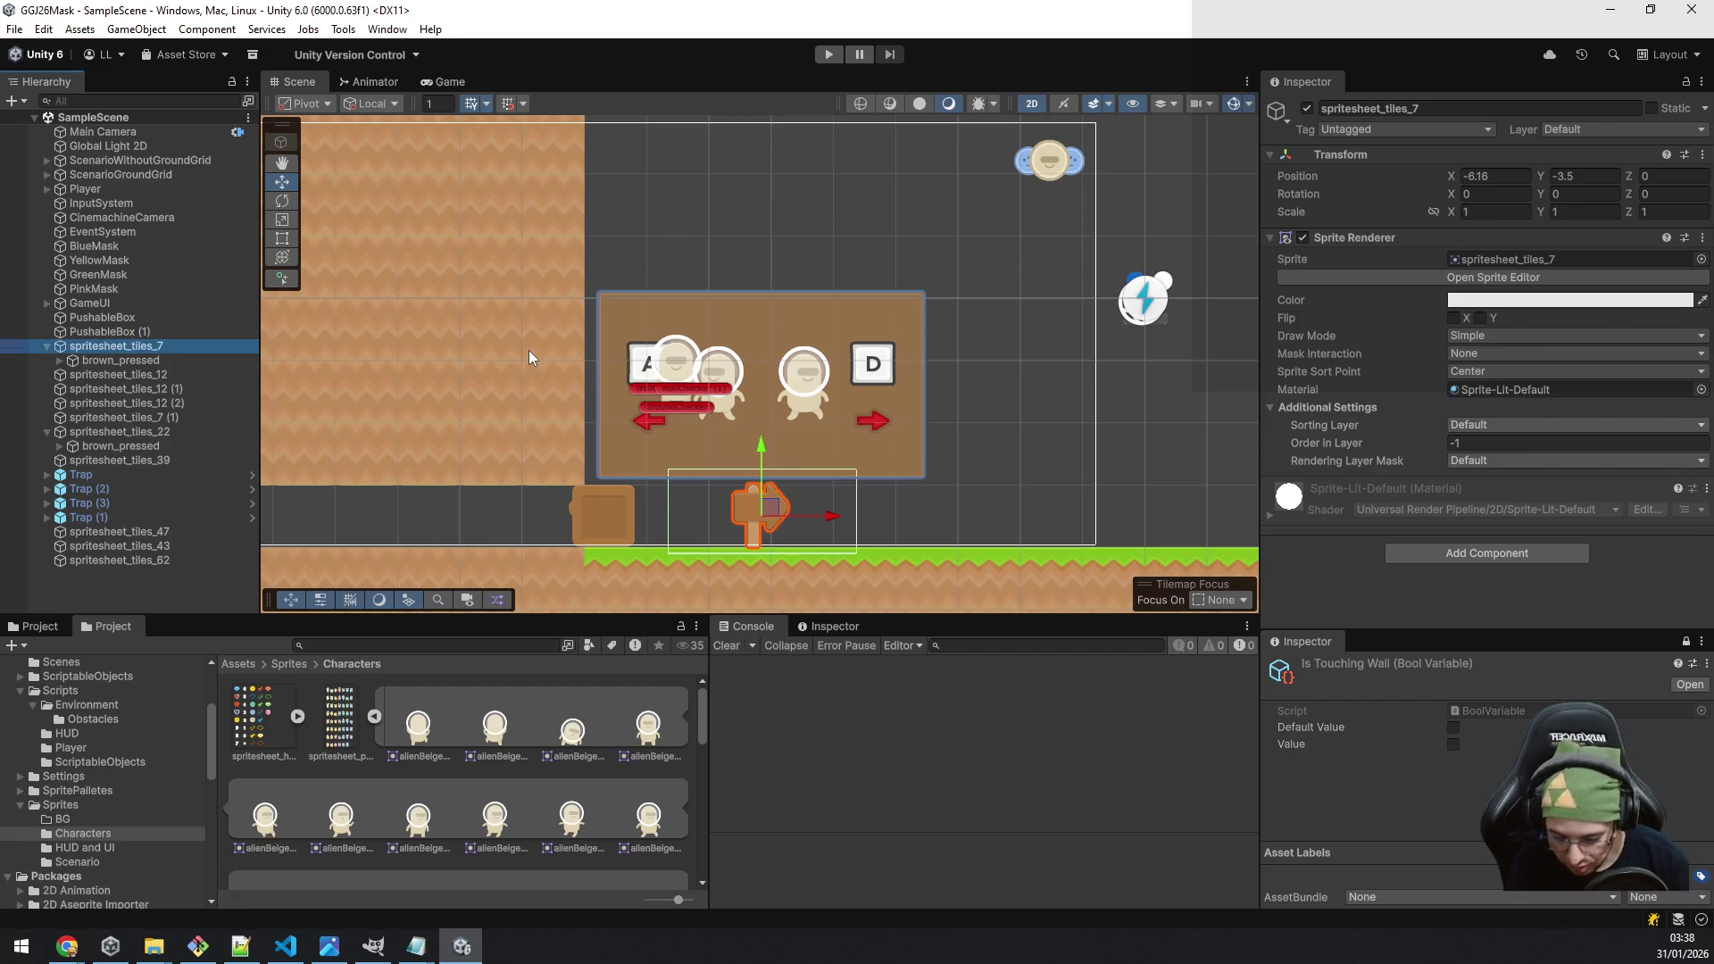
pyautogui.click(159, 360)
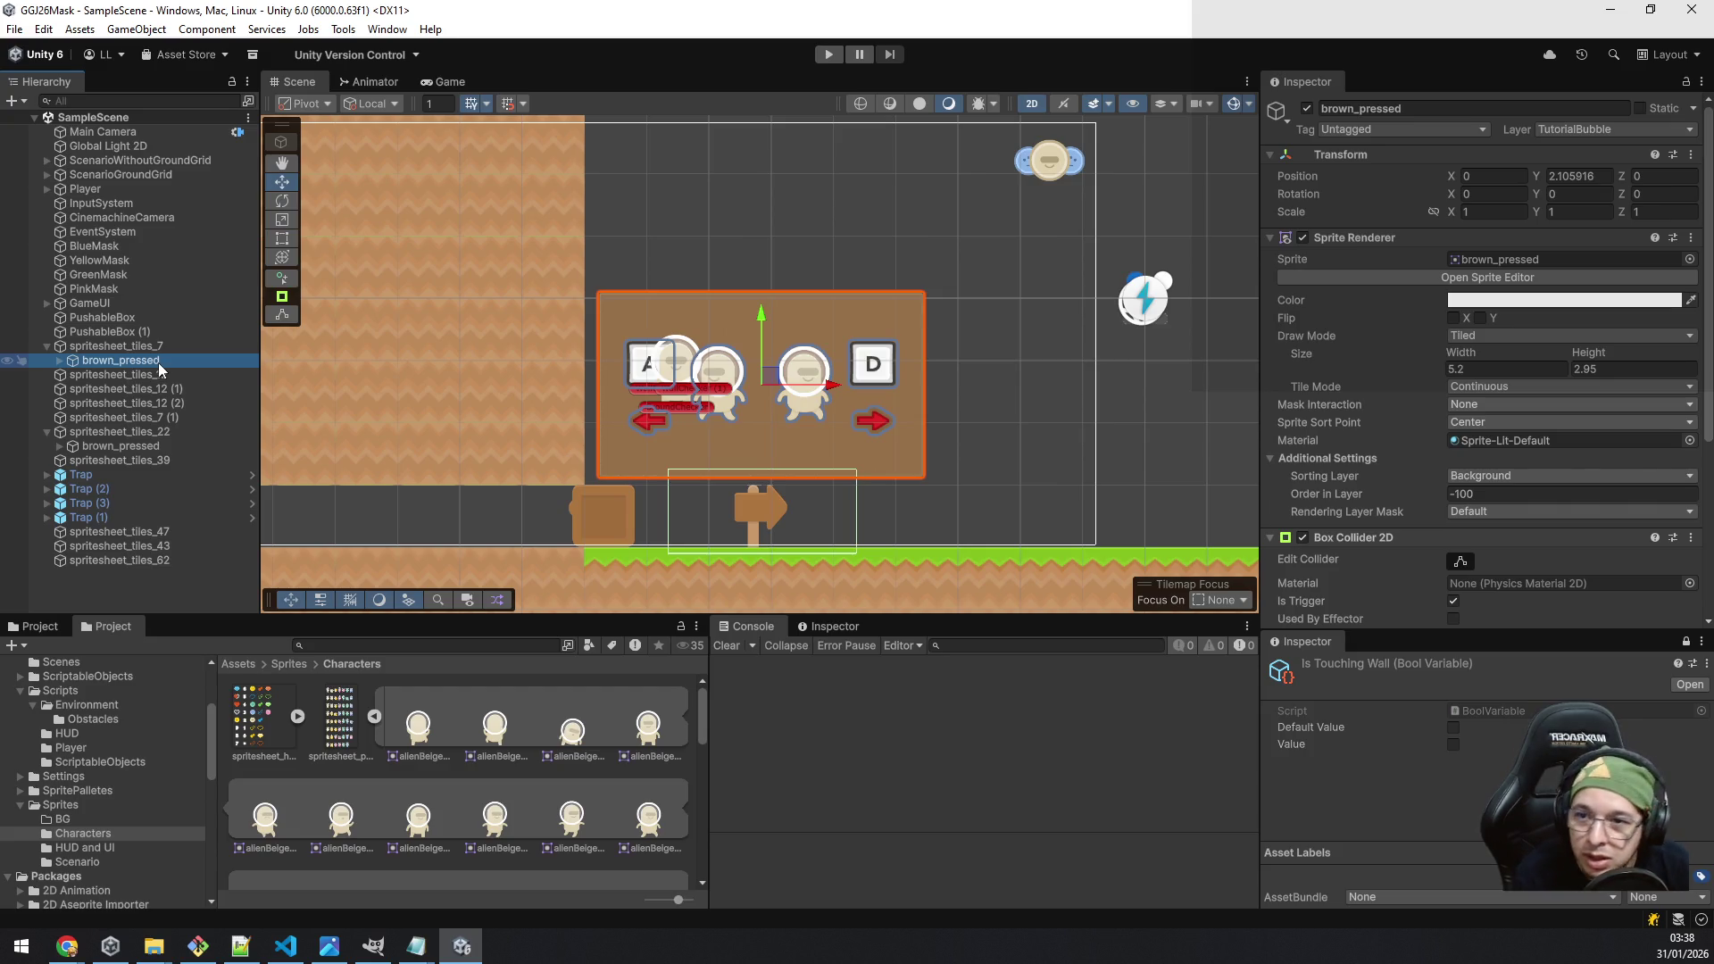
pyautogui.press('Right')
pyautogui.press('Down')
pyautogui.hotkey('shift', 'Down')
pyautogui.hotkey('shift', 'Down')
pyautogui.hotkey('shift', 'Down')
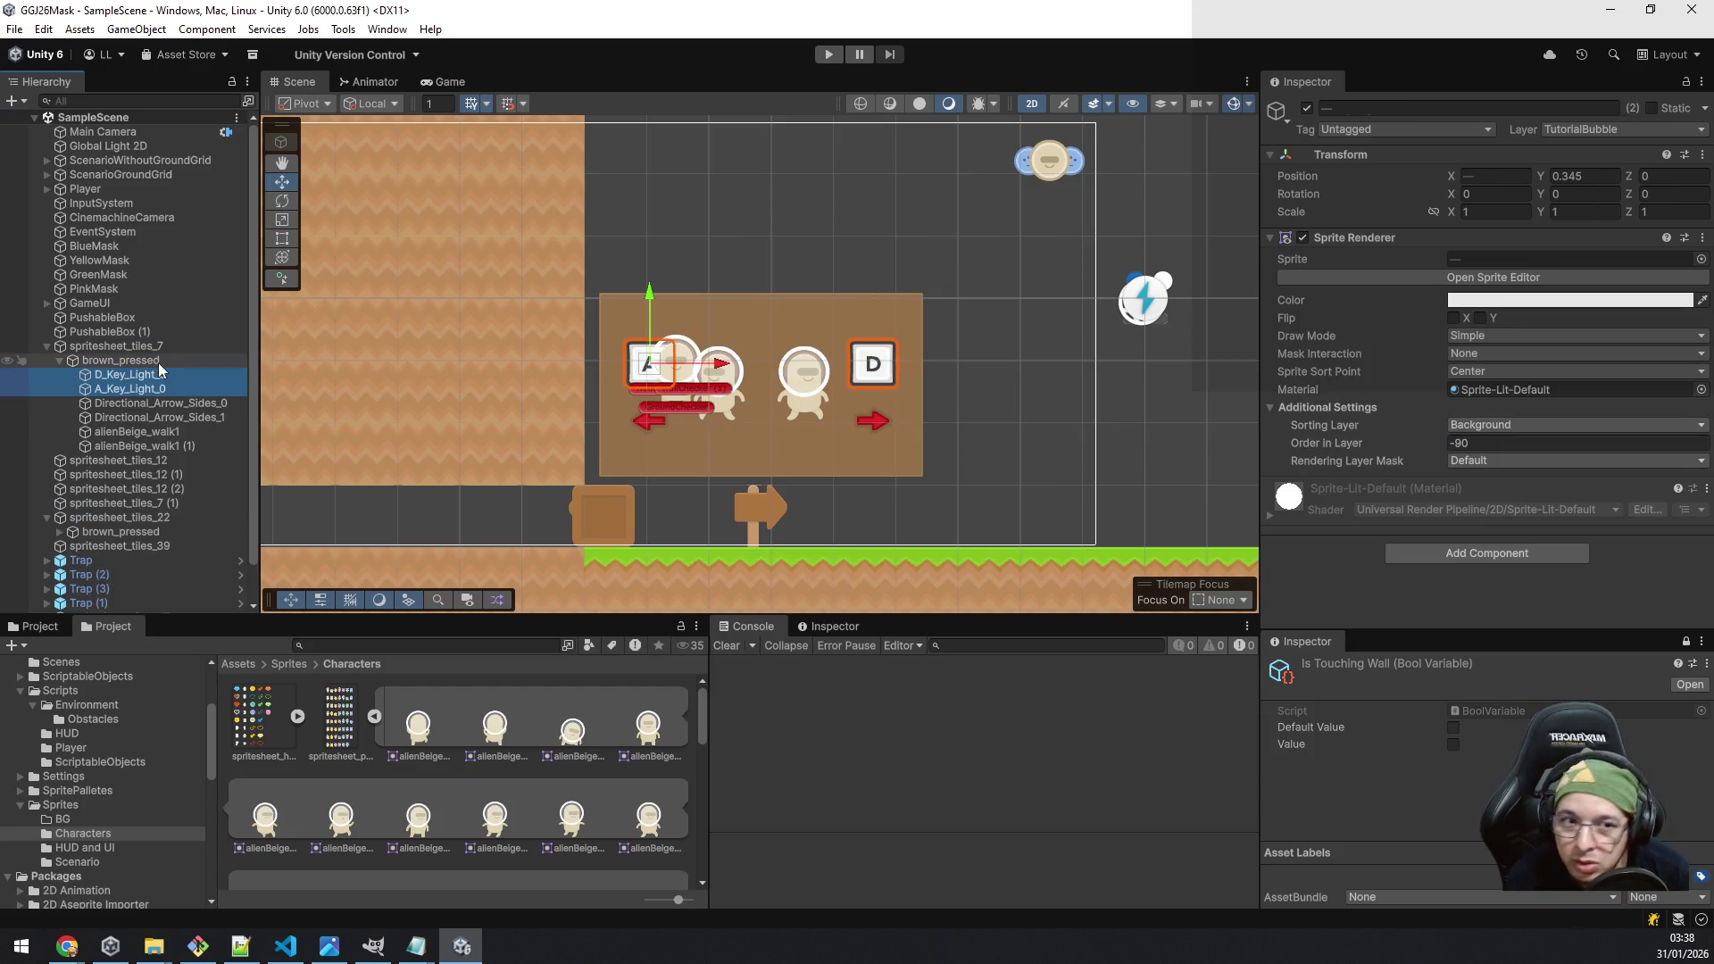
pyautogui.hotkey('shift', 'Down')
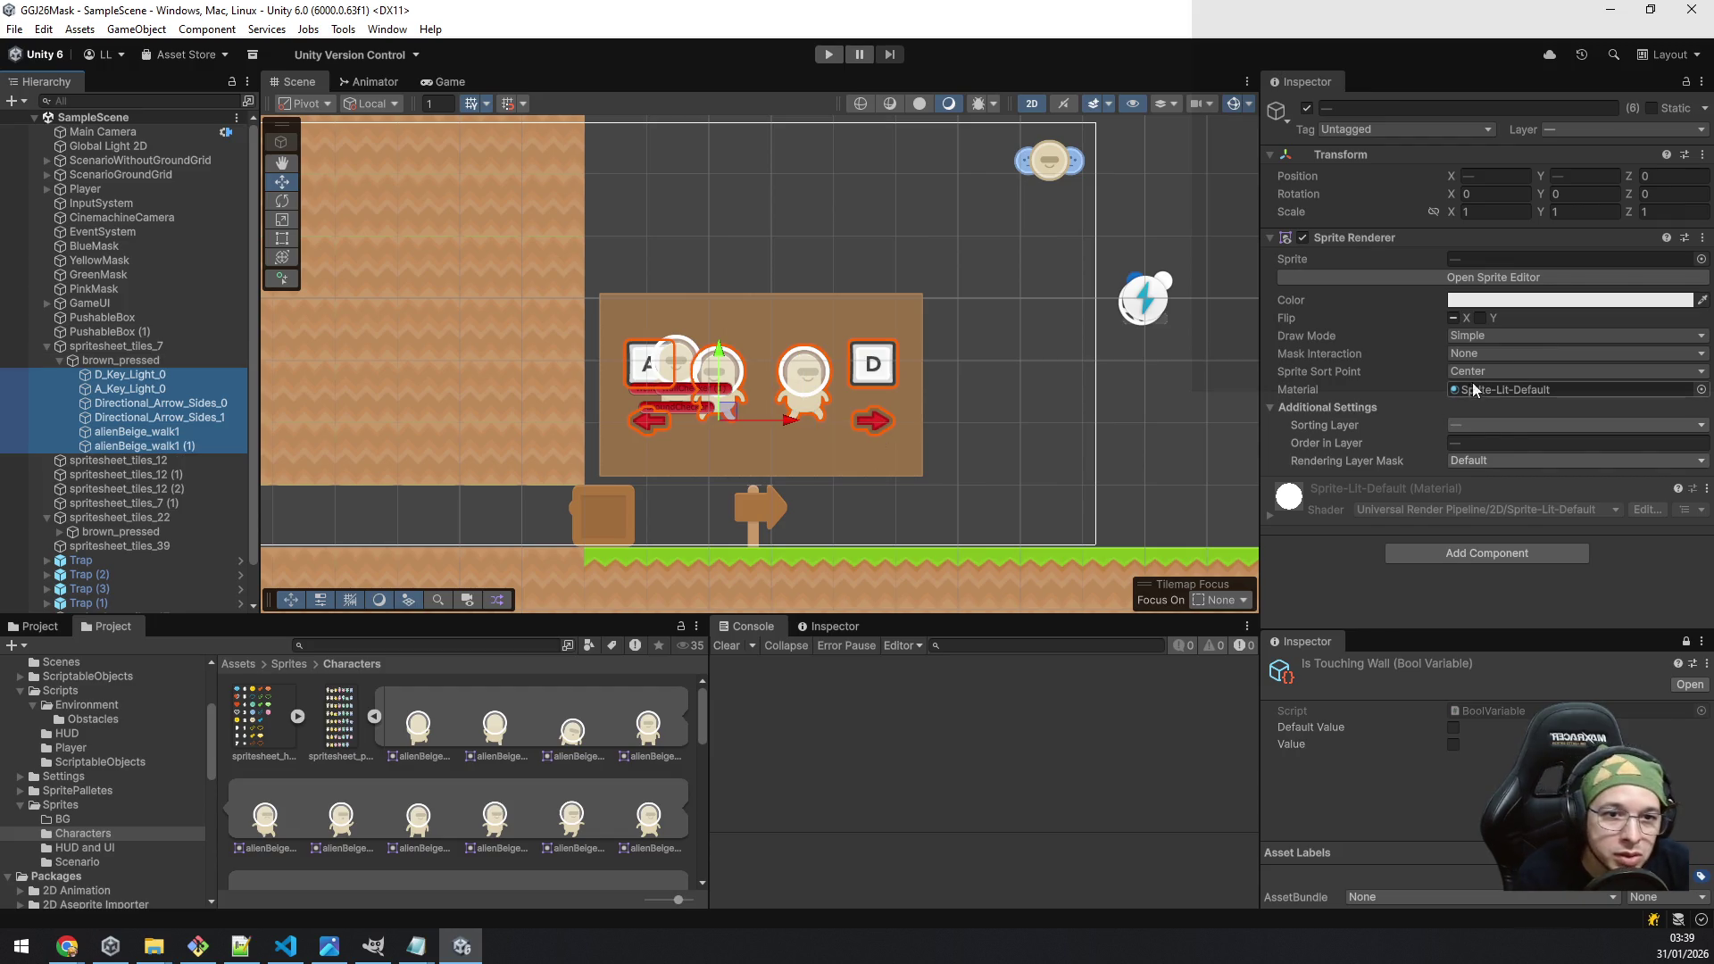
pyautogui.click(1531, 425)
pyautogui.click(1534, 449)
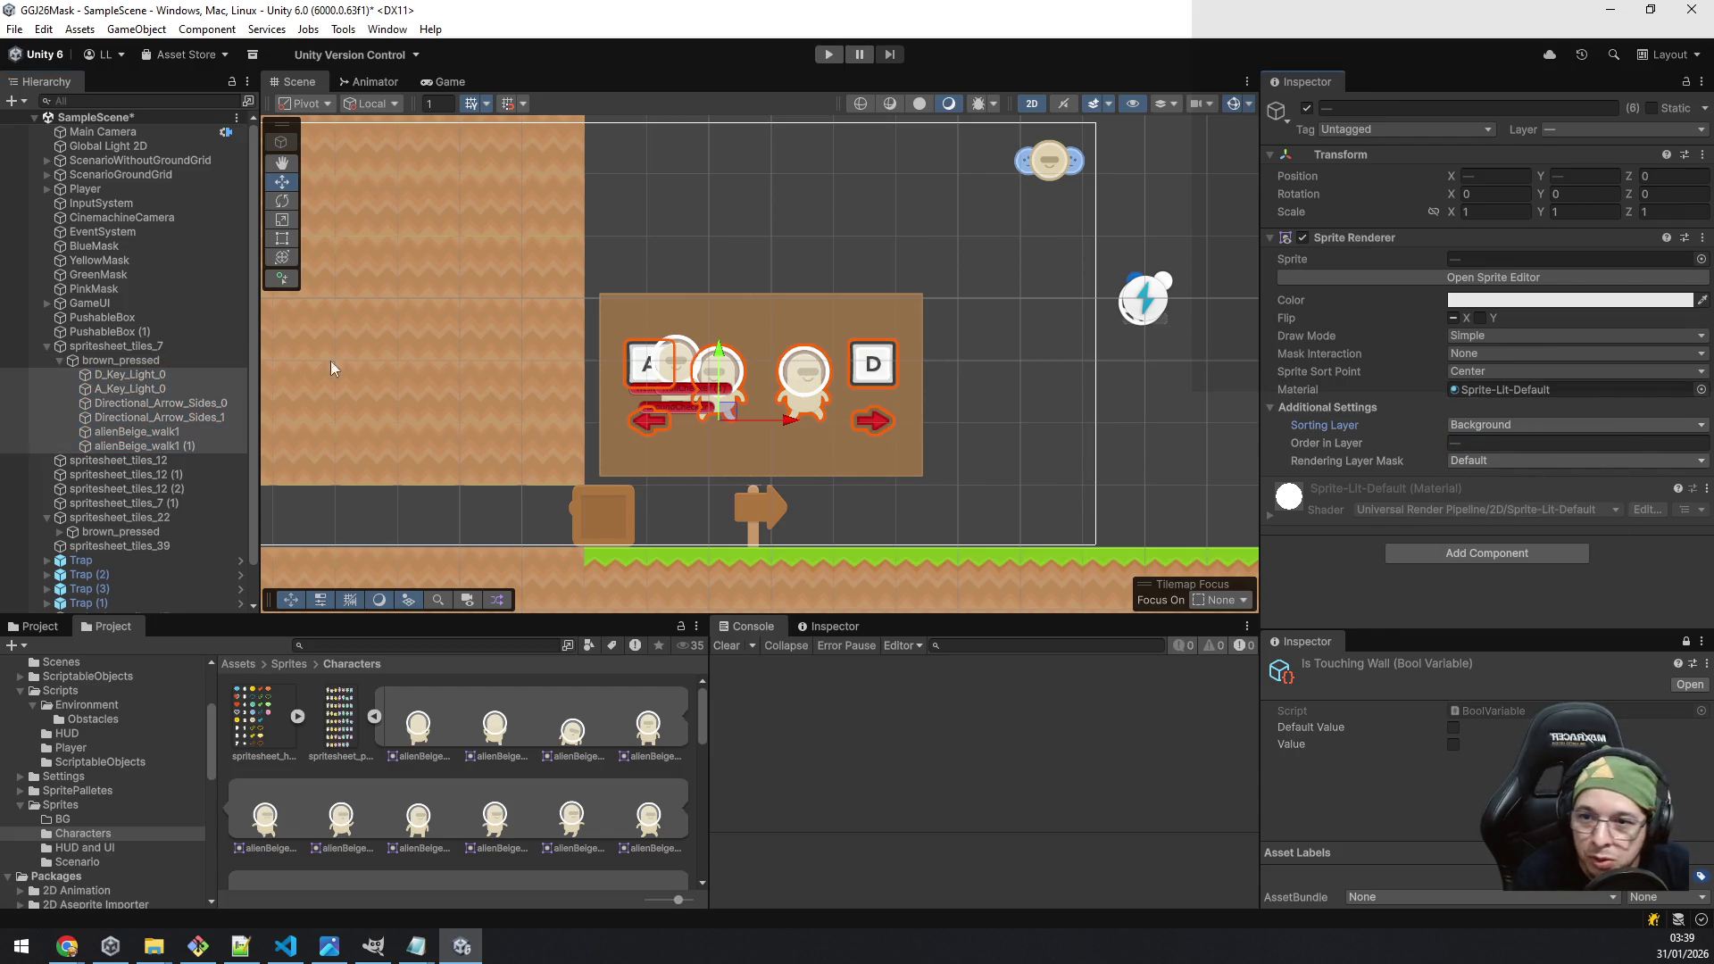
# Step: Set Order in Layer to -90 for both arrows and both alien sprites
pyautogui.click(157, 376)
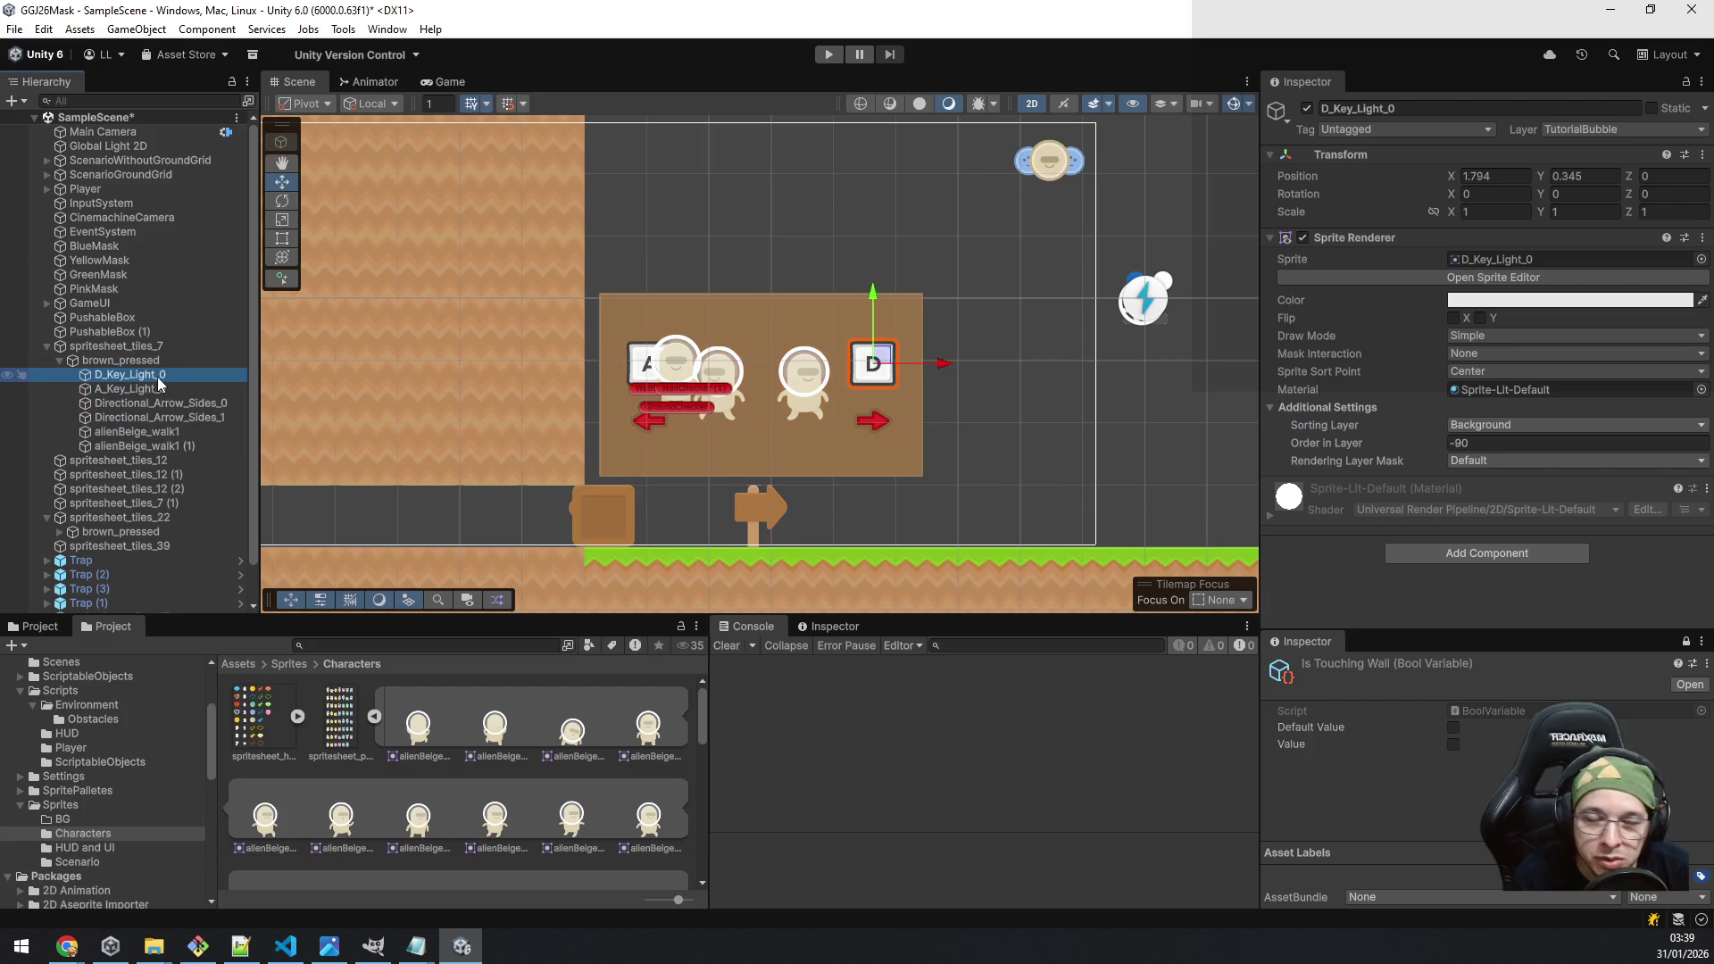
pyautogui.click(173, 417)
pyautogui.press('Up')
pyautogui.press('Down')
pyautogui.press('Down')
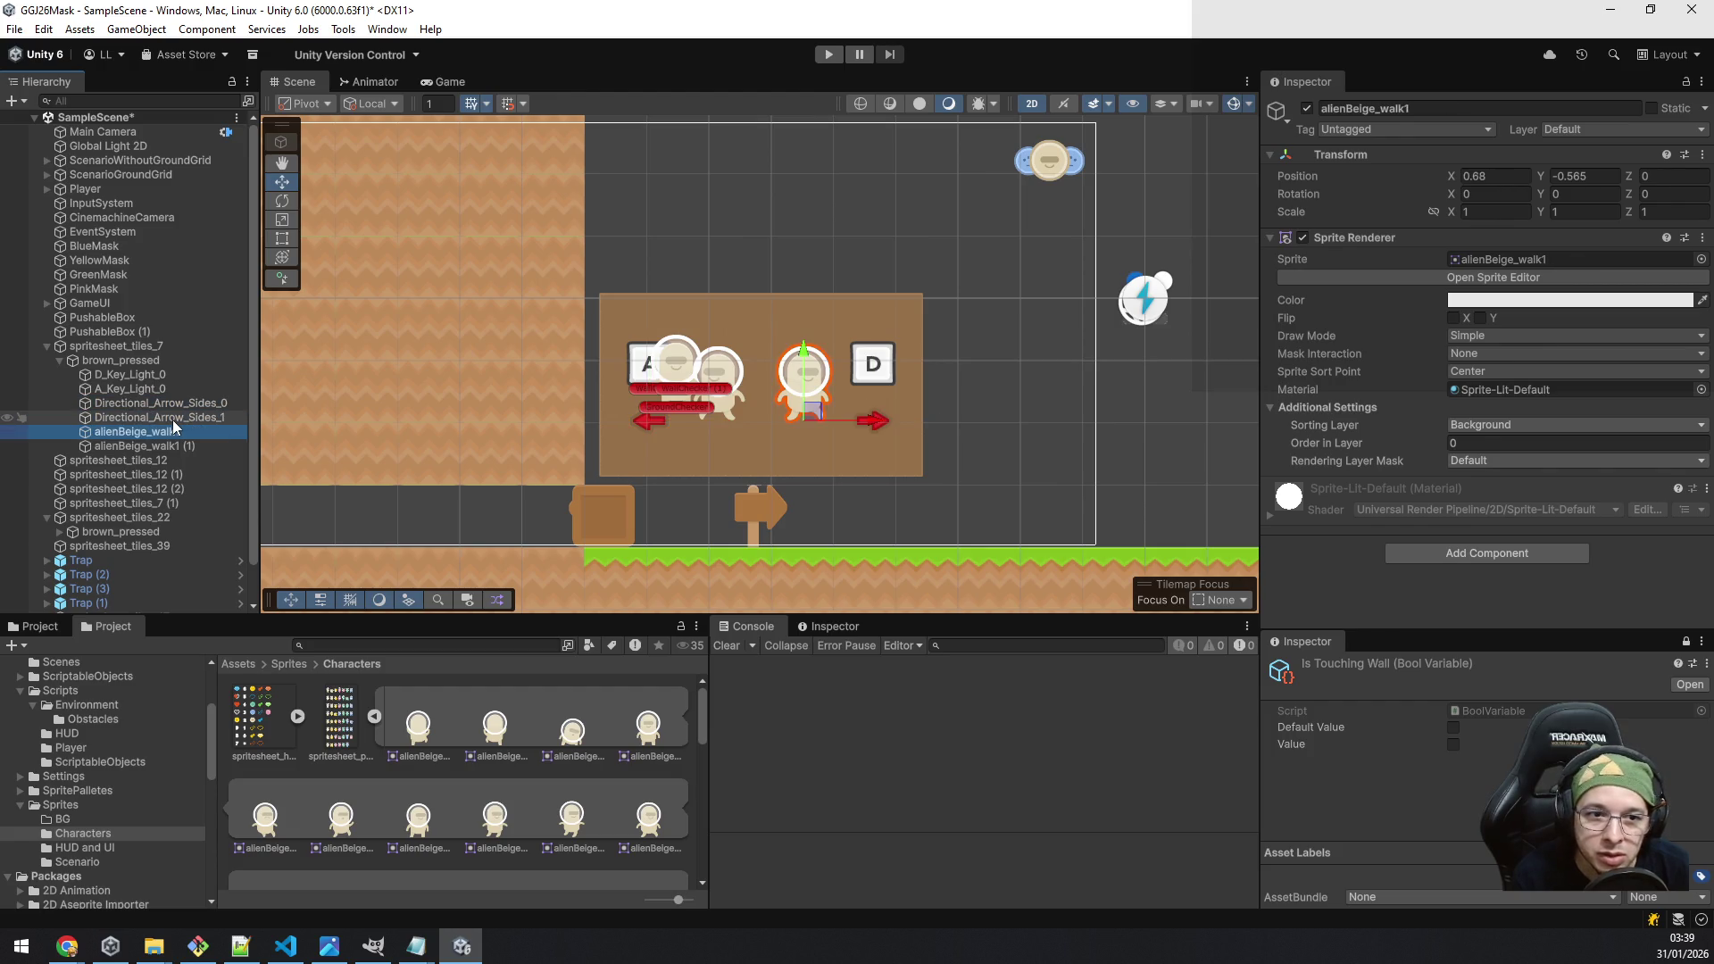
pyautogui.press('Up')
pyautogui.press('Up')
pyautogui.press('Down')
pyautogui.press('Up')
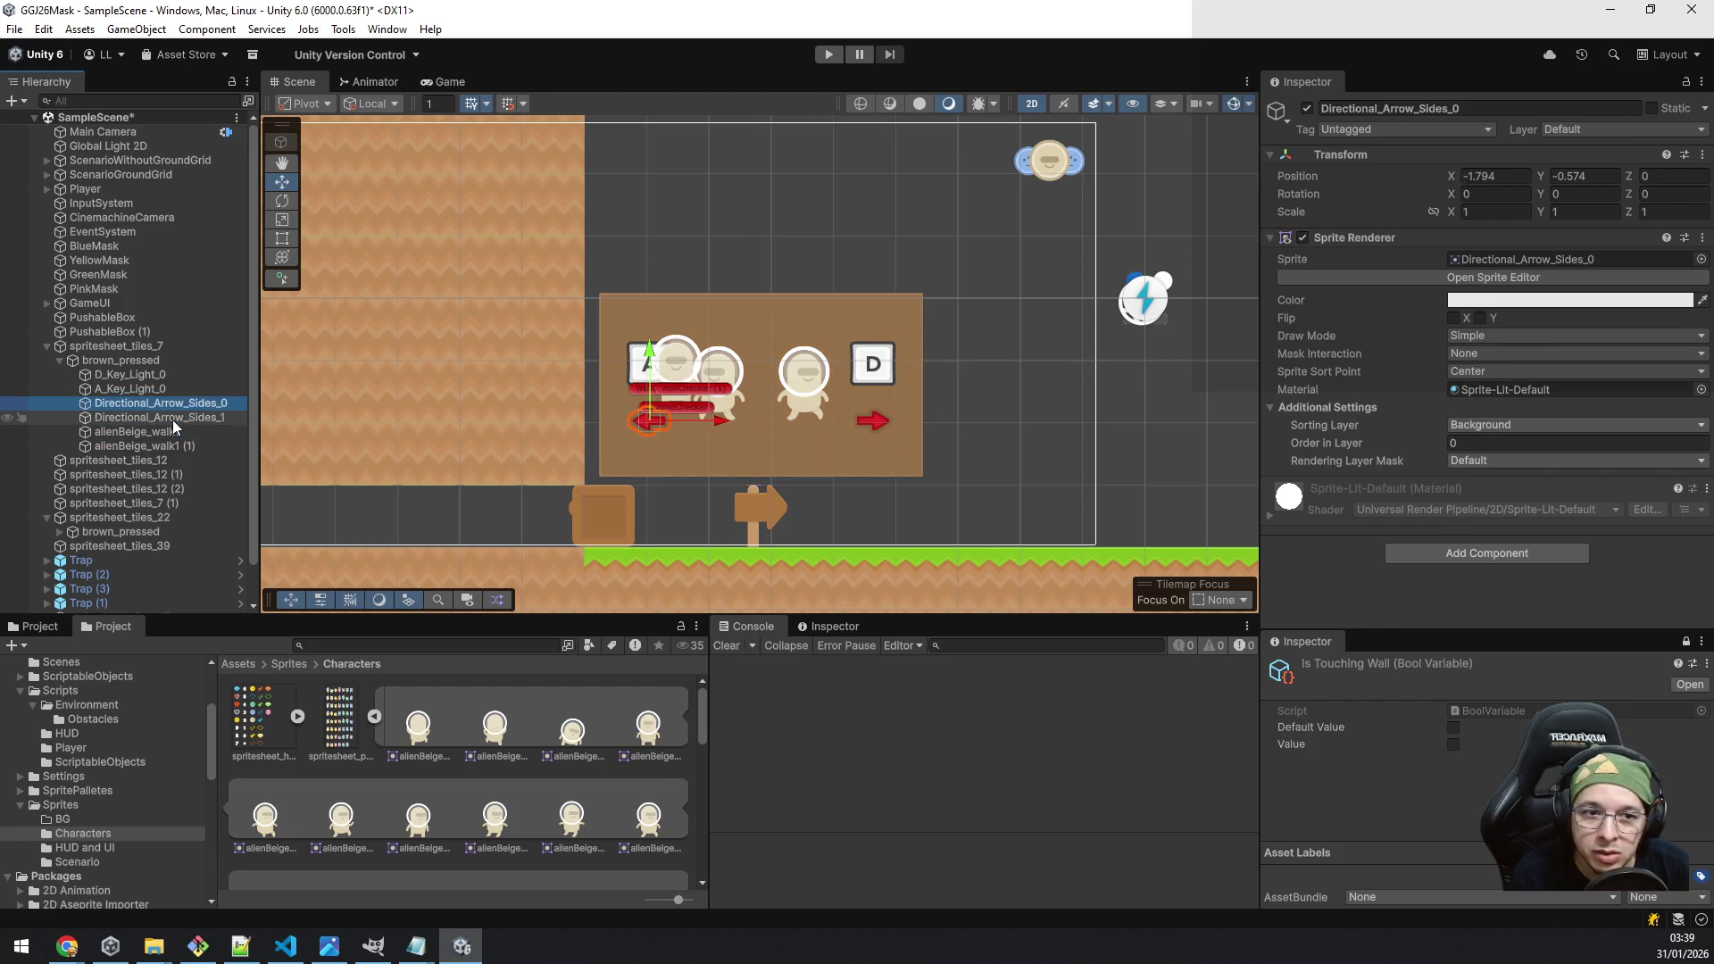
pyautogui.hotkey('shift', 'Down')
pyautogui.hotkey('shift', 'Down')
pyautogui.hotkey('shift', 'Down')
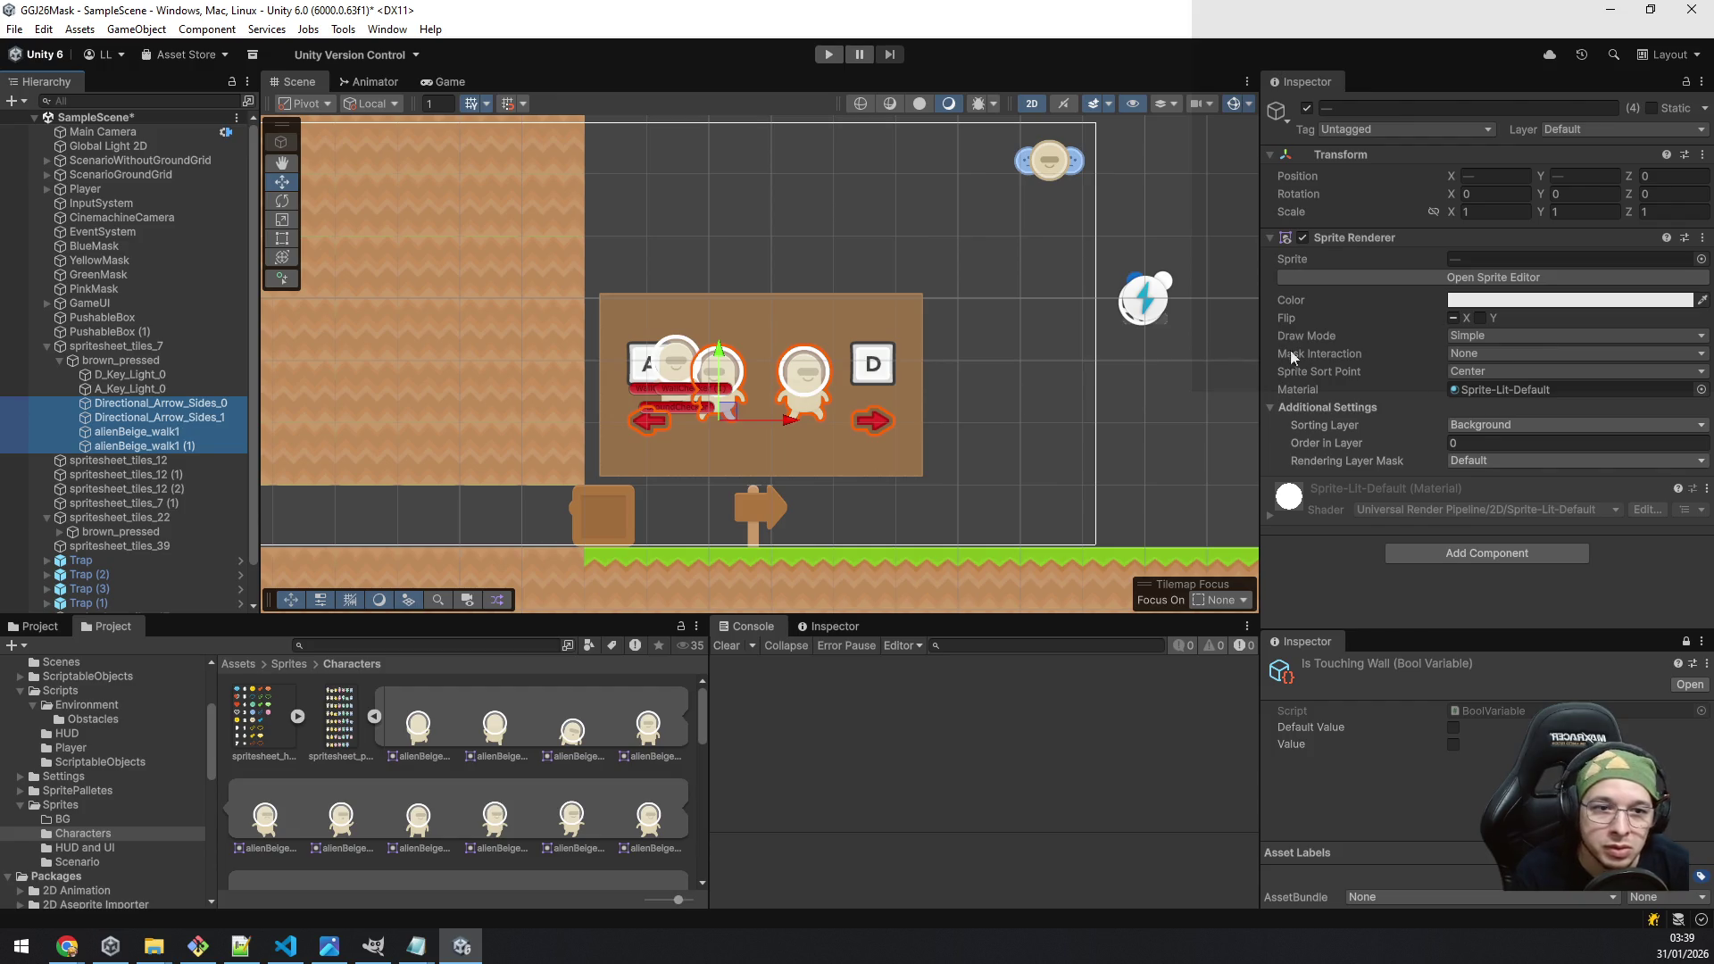
pyautogui.click(1576, 444)
pyautogui.write('-90')
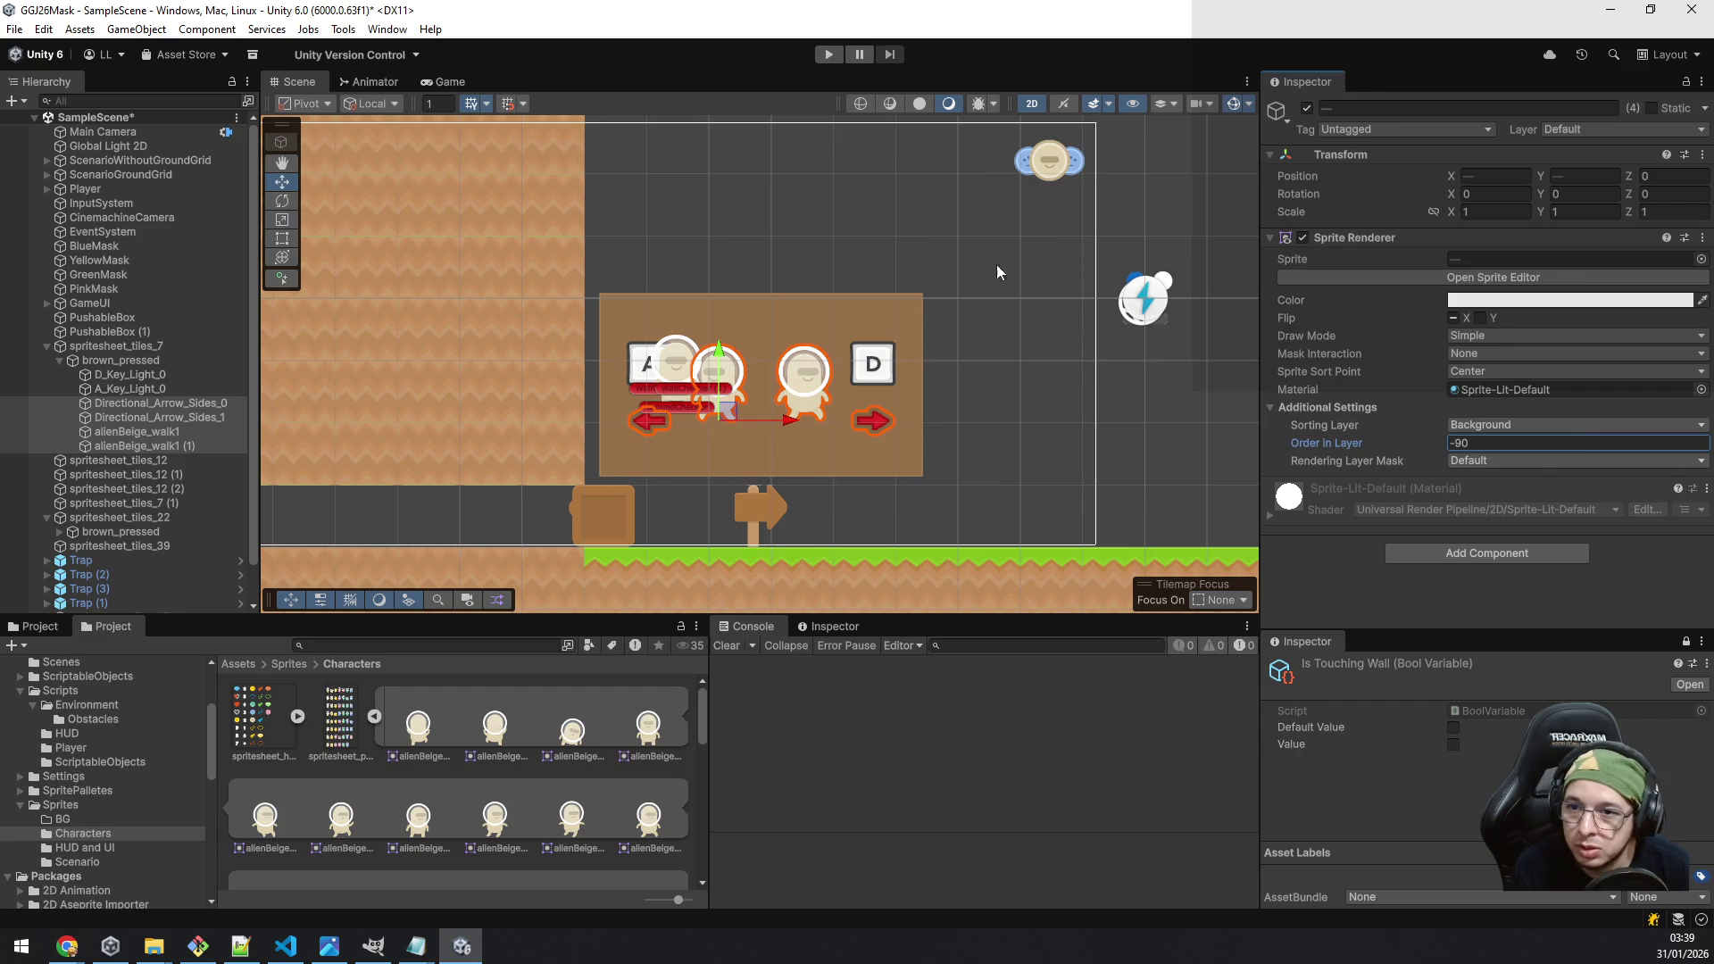
pyautogui.click(223, 360)
pyautogui.press('Up')
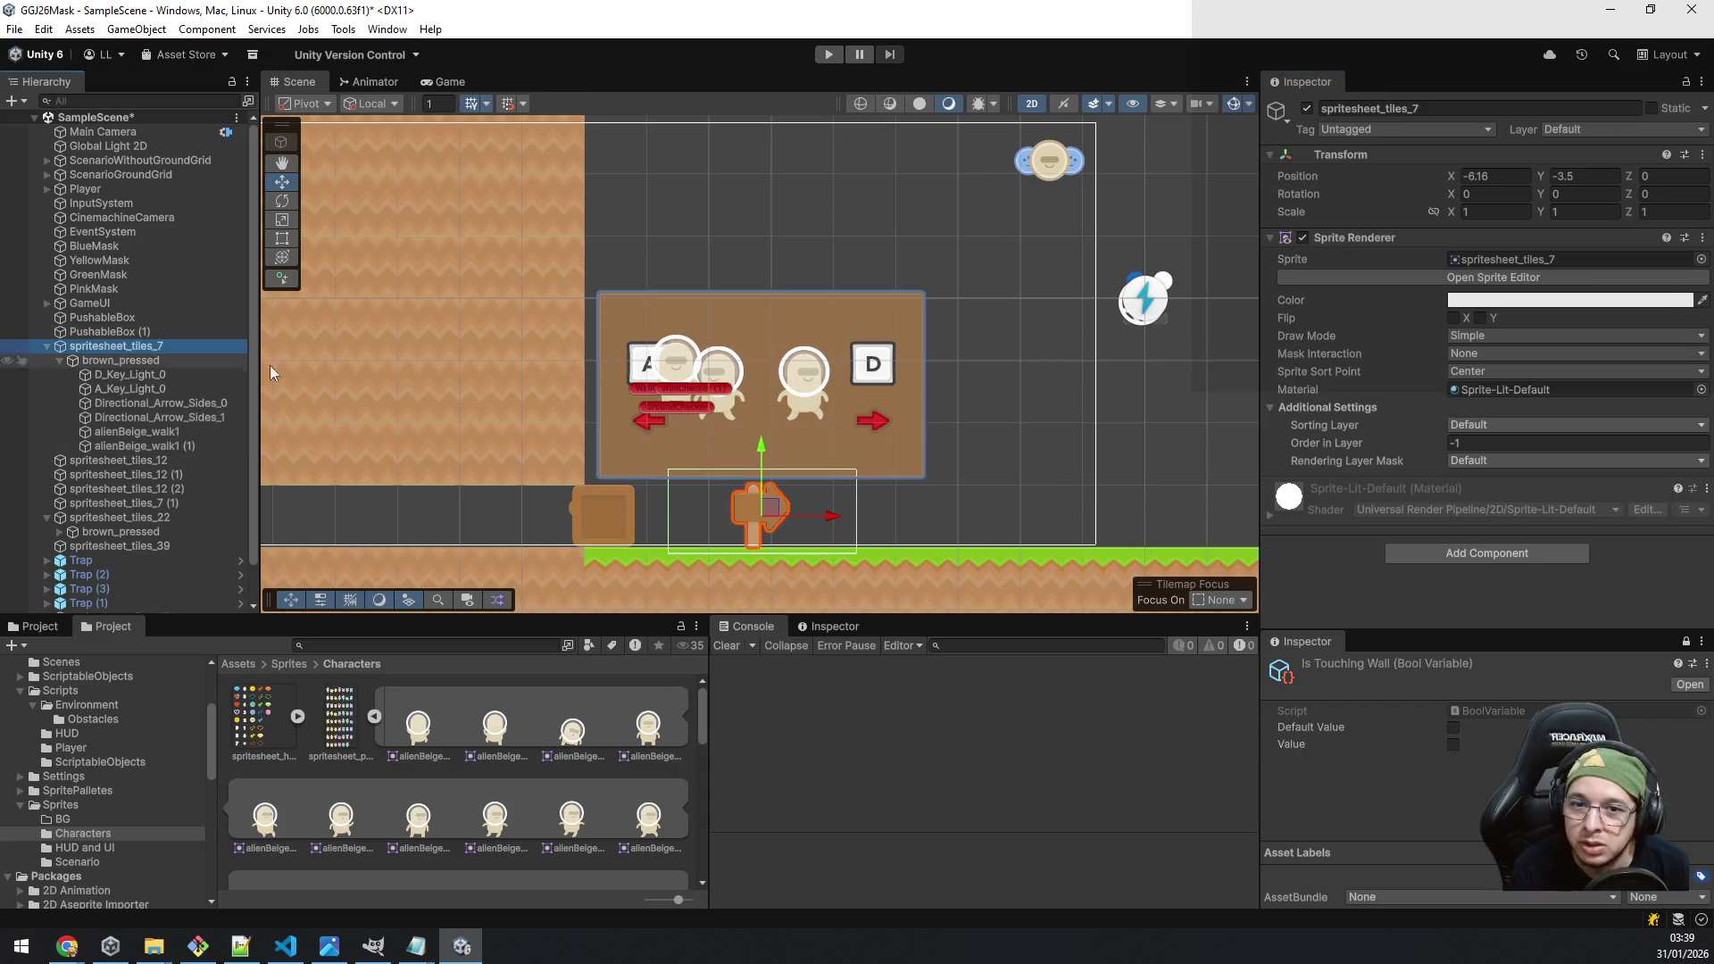
# Step: Duplicate the signpost with its bubble, drag the copy right, and expand spritesheet_tiles_7 (2)
pyautogui.hotkey('ctrl', 'd')
pyautogui.moveTo(836, 510)
pyautogui.mouseDown()
pyautogui.moveTo(1214, 491)
pyautogui.moveTo(1105, 467)
pyautogui.moveTo(733, 455)
pyautogui.moveTo(1034, 471)
pyautogui.mouseUp()
pyautogui.click(184, 431)
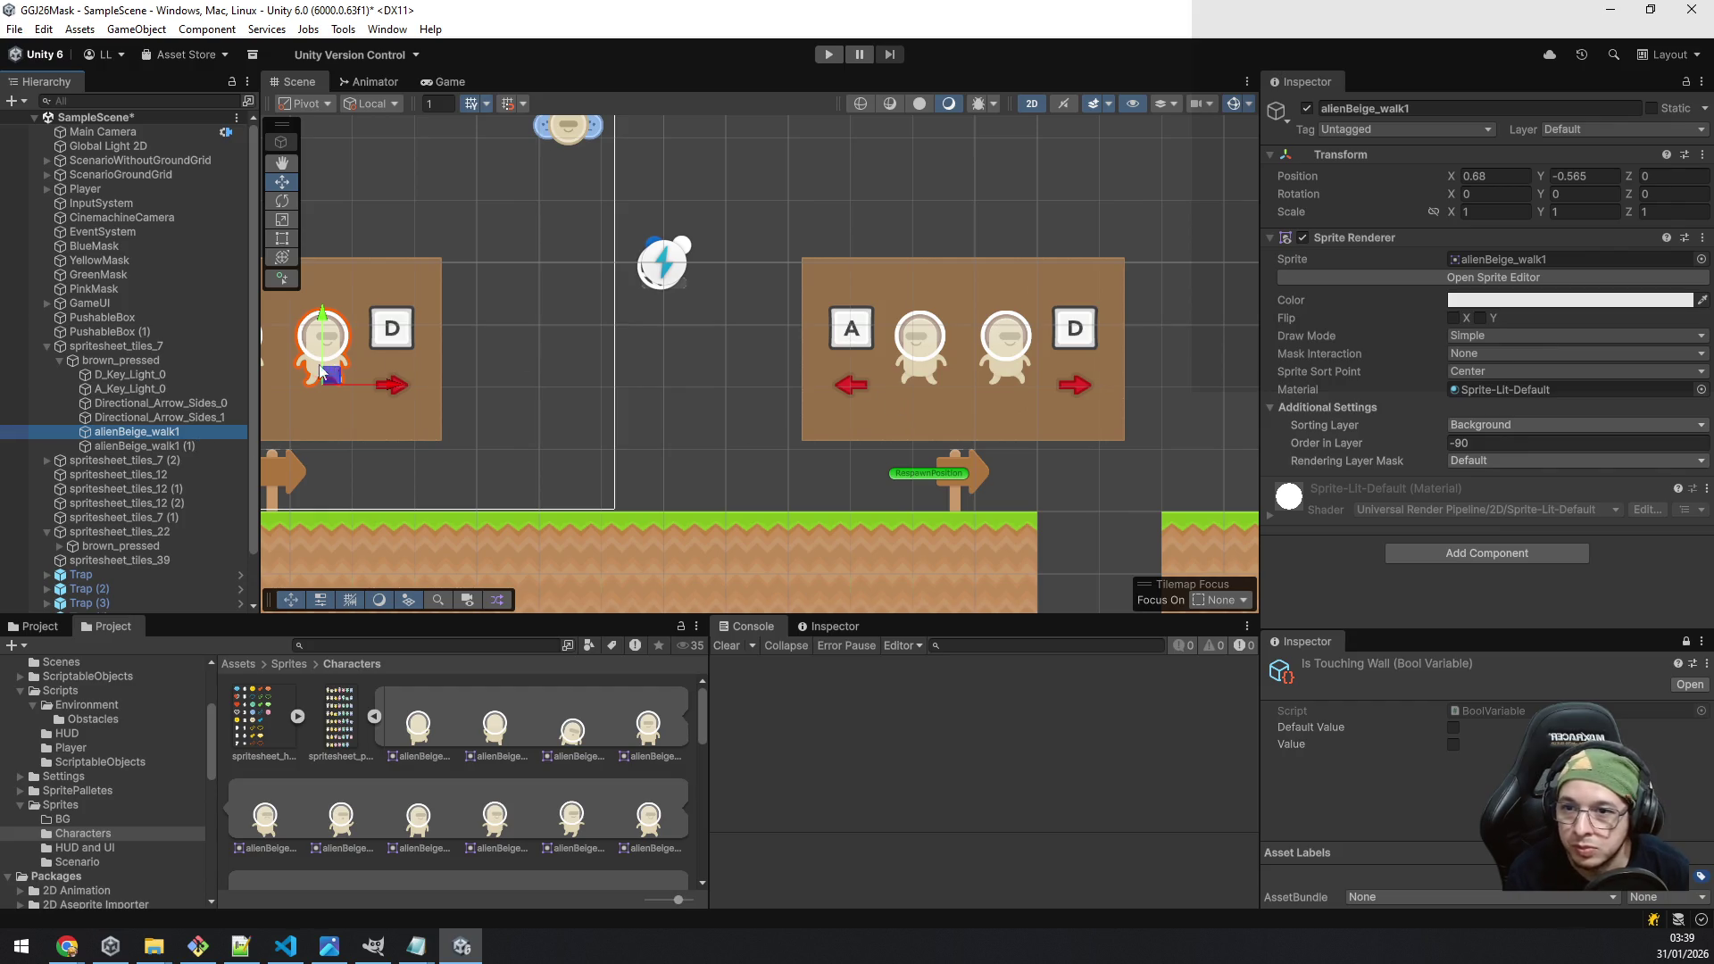
pyautogui.click(281, 201)
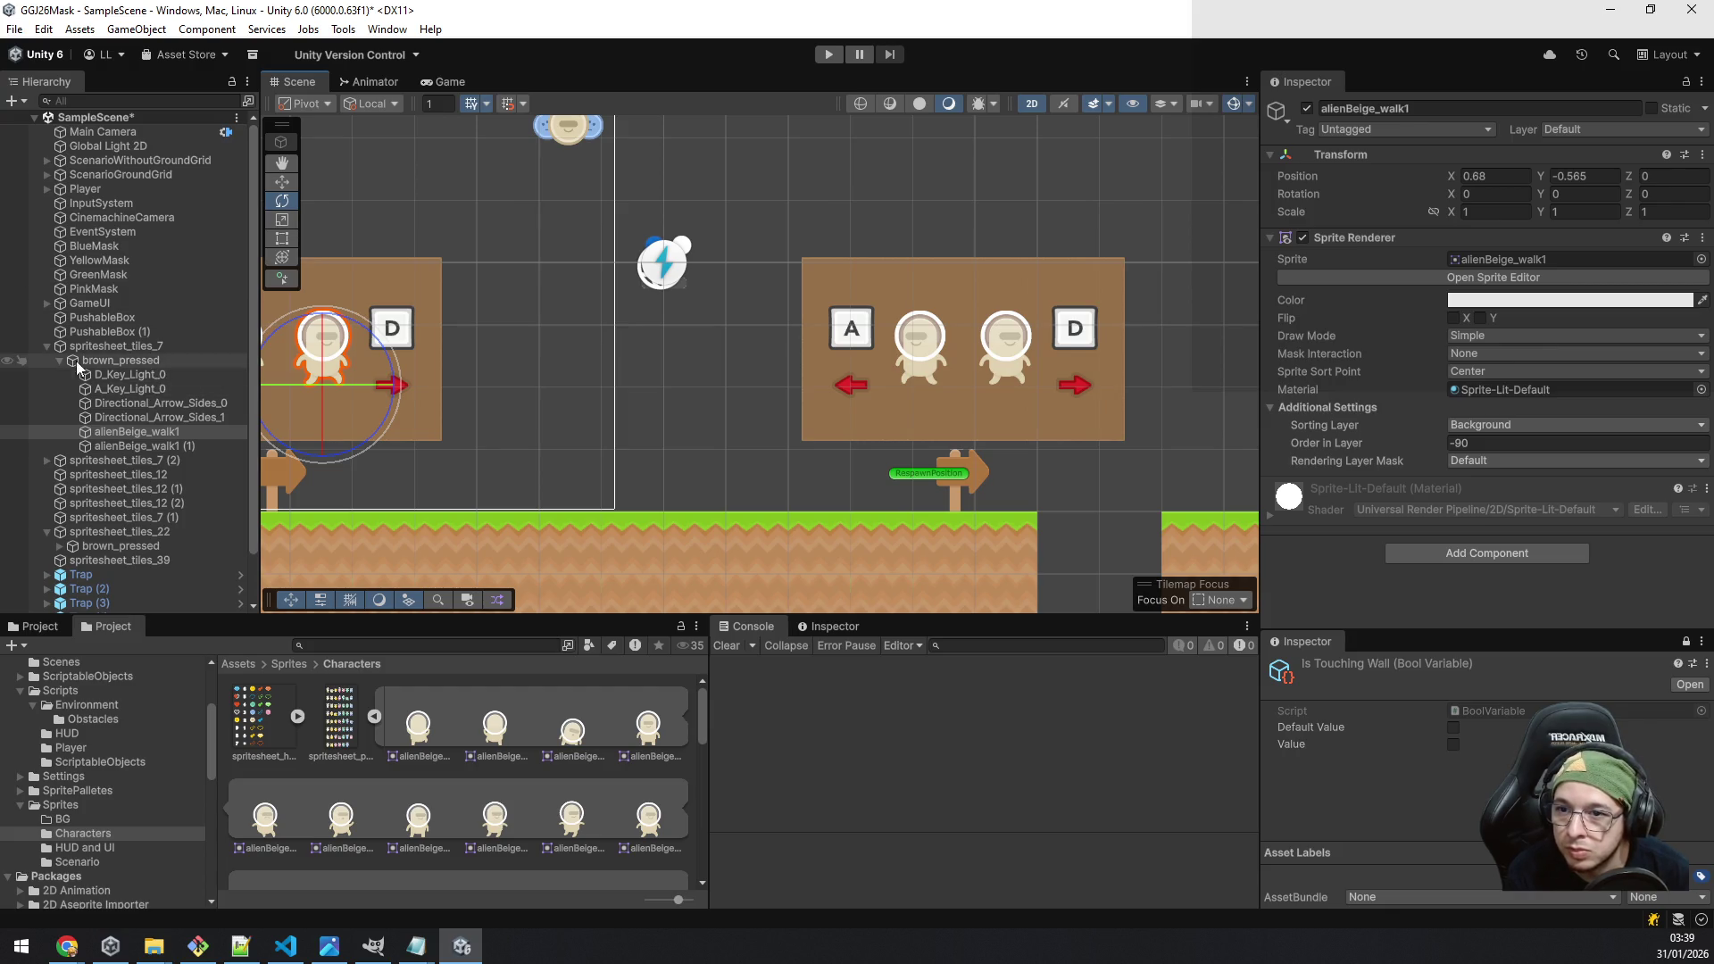
pyautogui.click(48, 345)
pyautogui.click(126, 360)
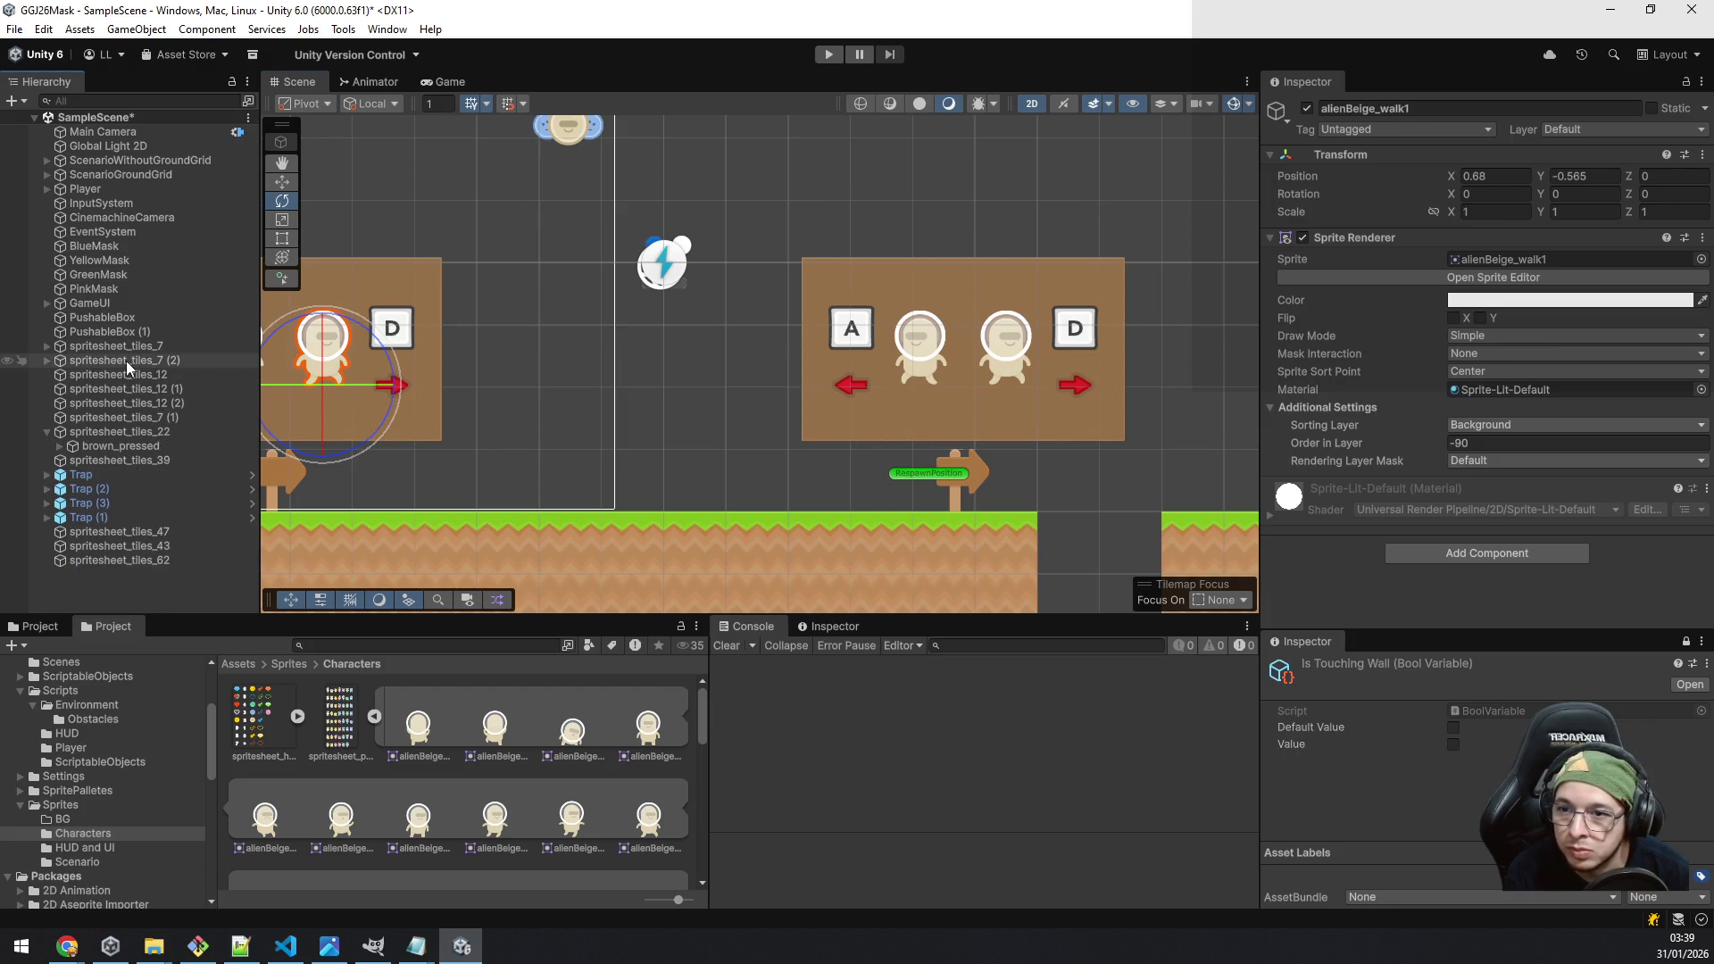
pyautogui.click(48, 360)
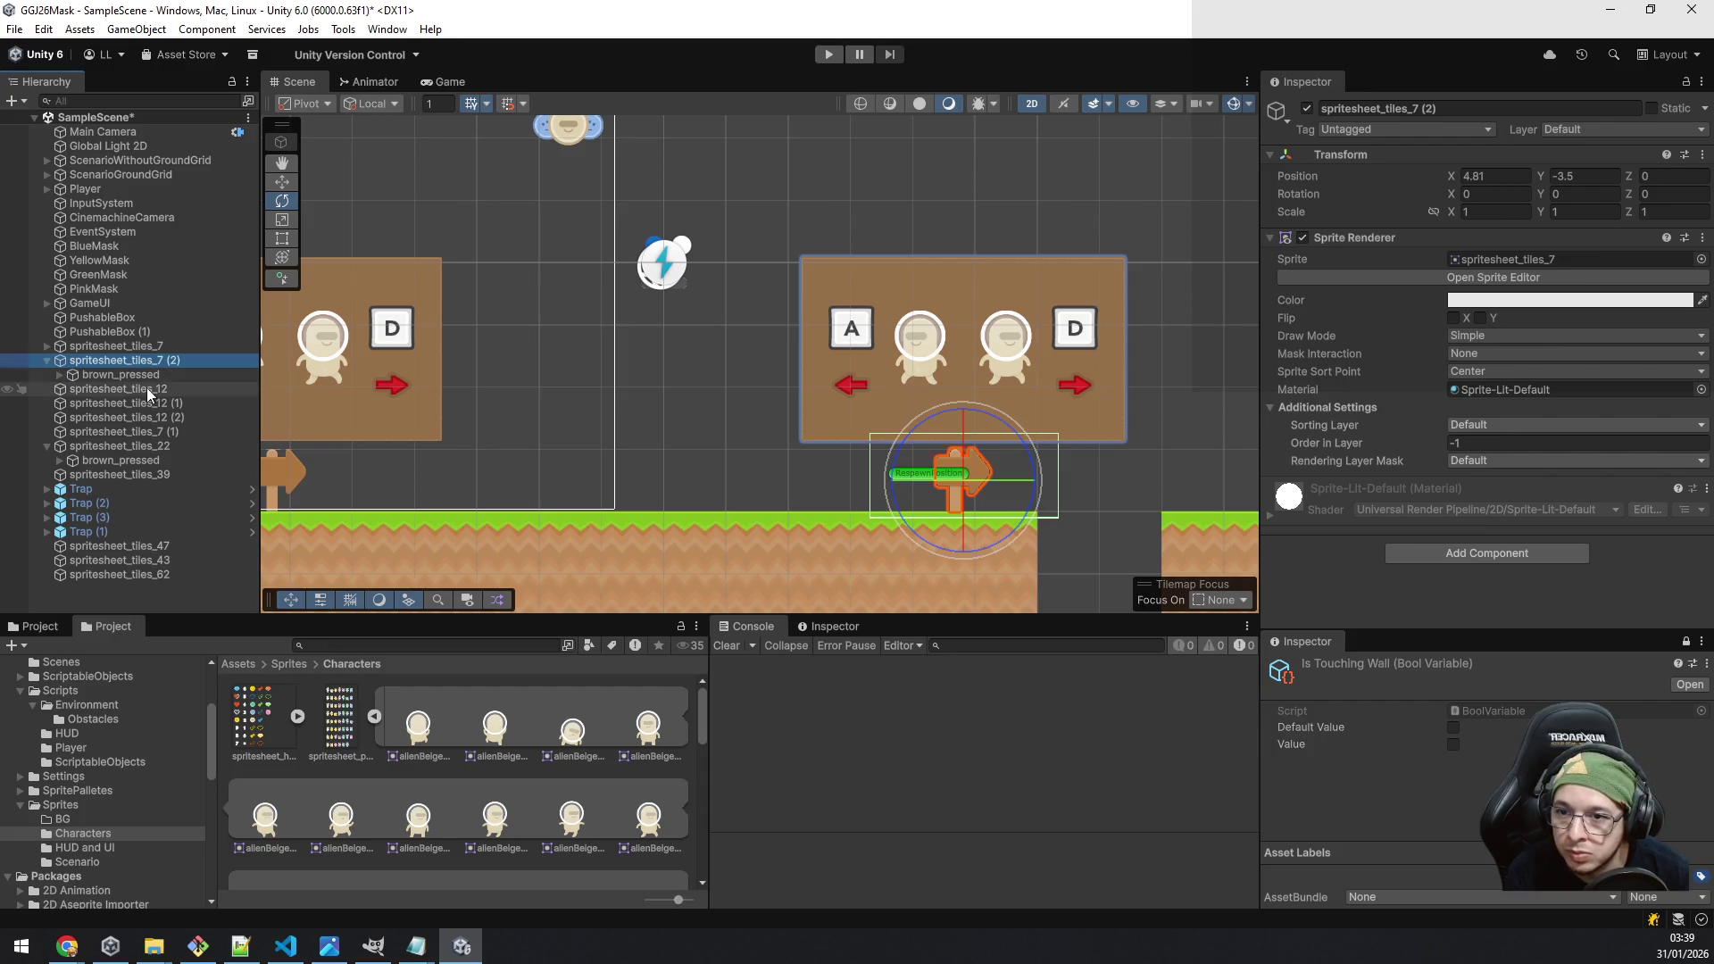
pyautogui.click(59, 374)
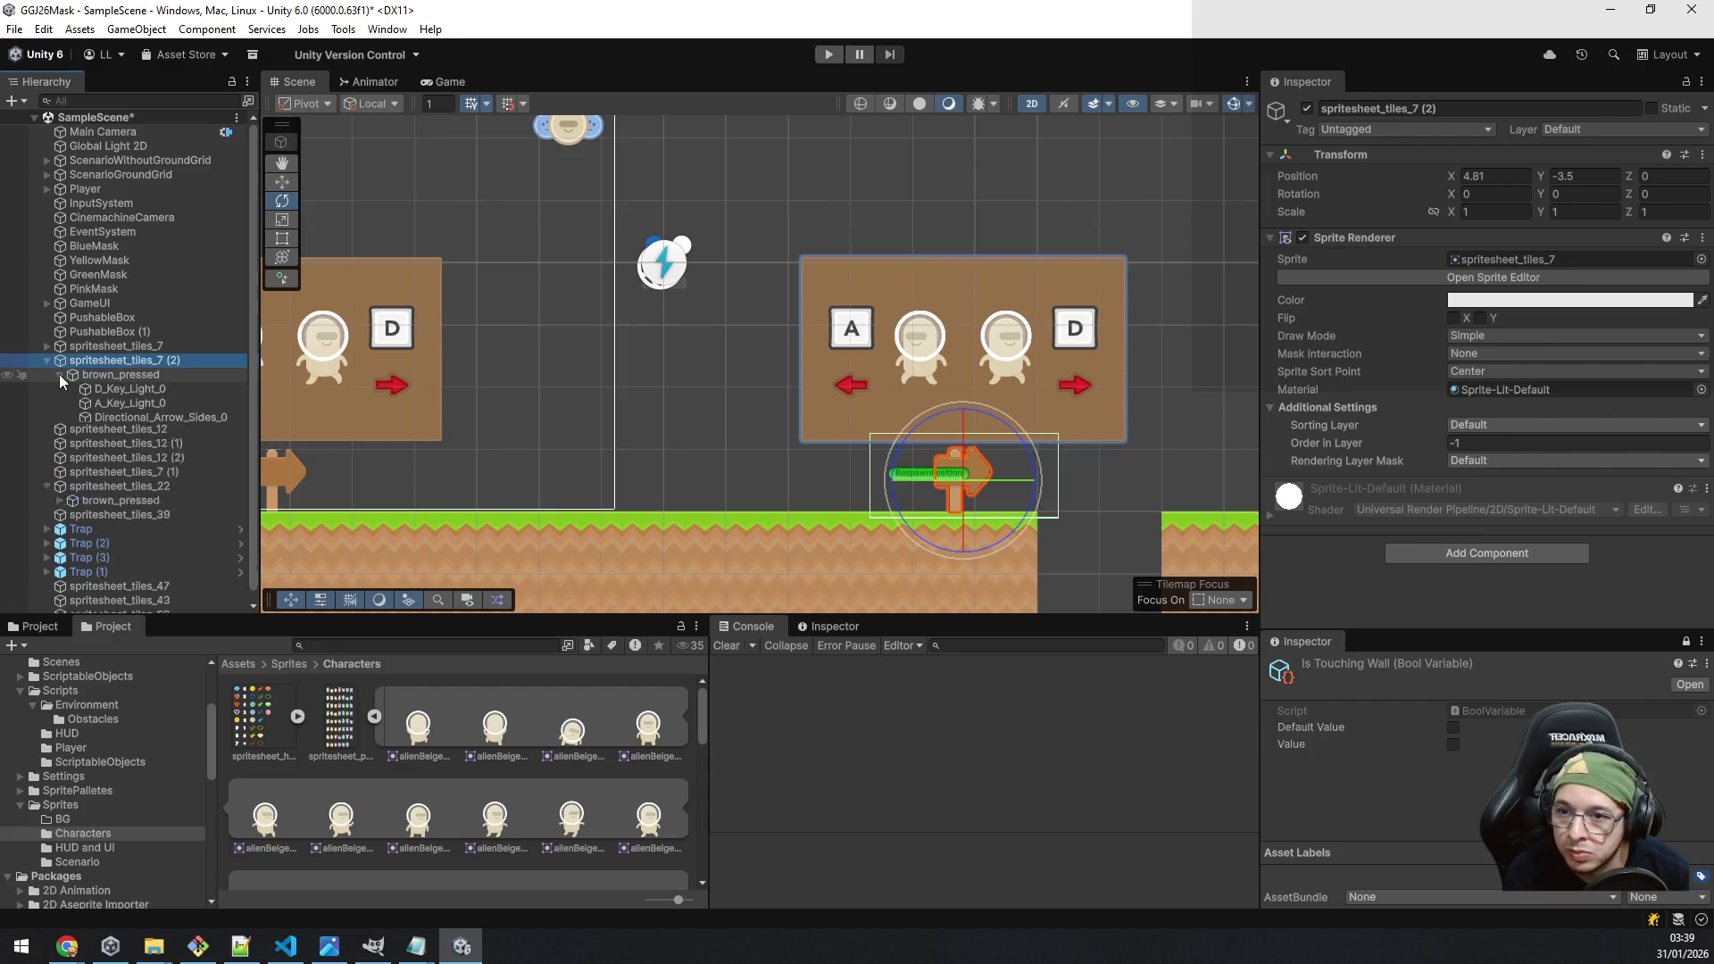
# Step: Set Directional_Arrow_Sides_0 rotation Z to -30 and Directional_Arrow_Sides_1 to 30 on the copy
pyautogui.click(163, 419)
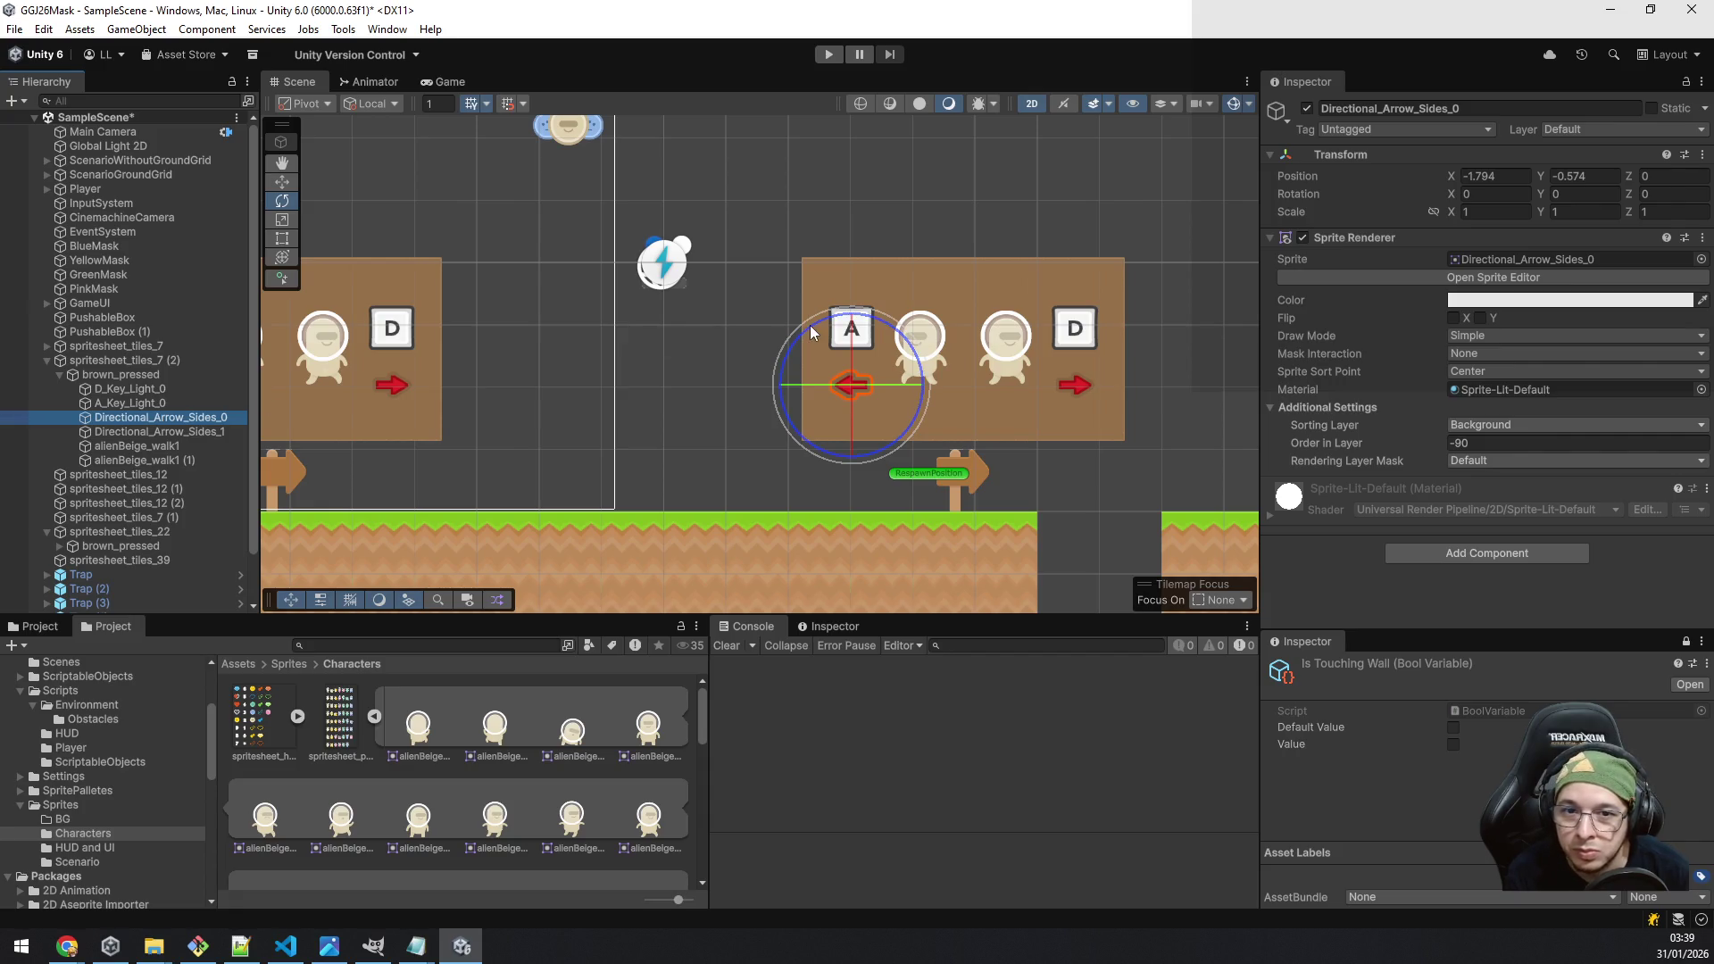
pyautogui.moveTo(902, 334); pyautogui.dragTo(932, 354)
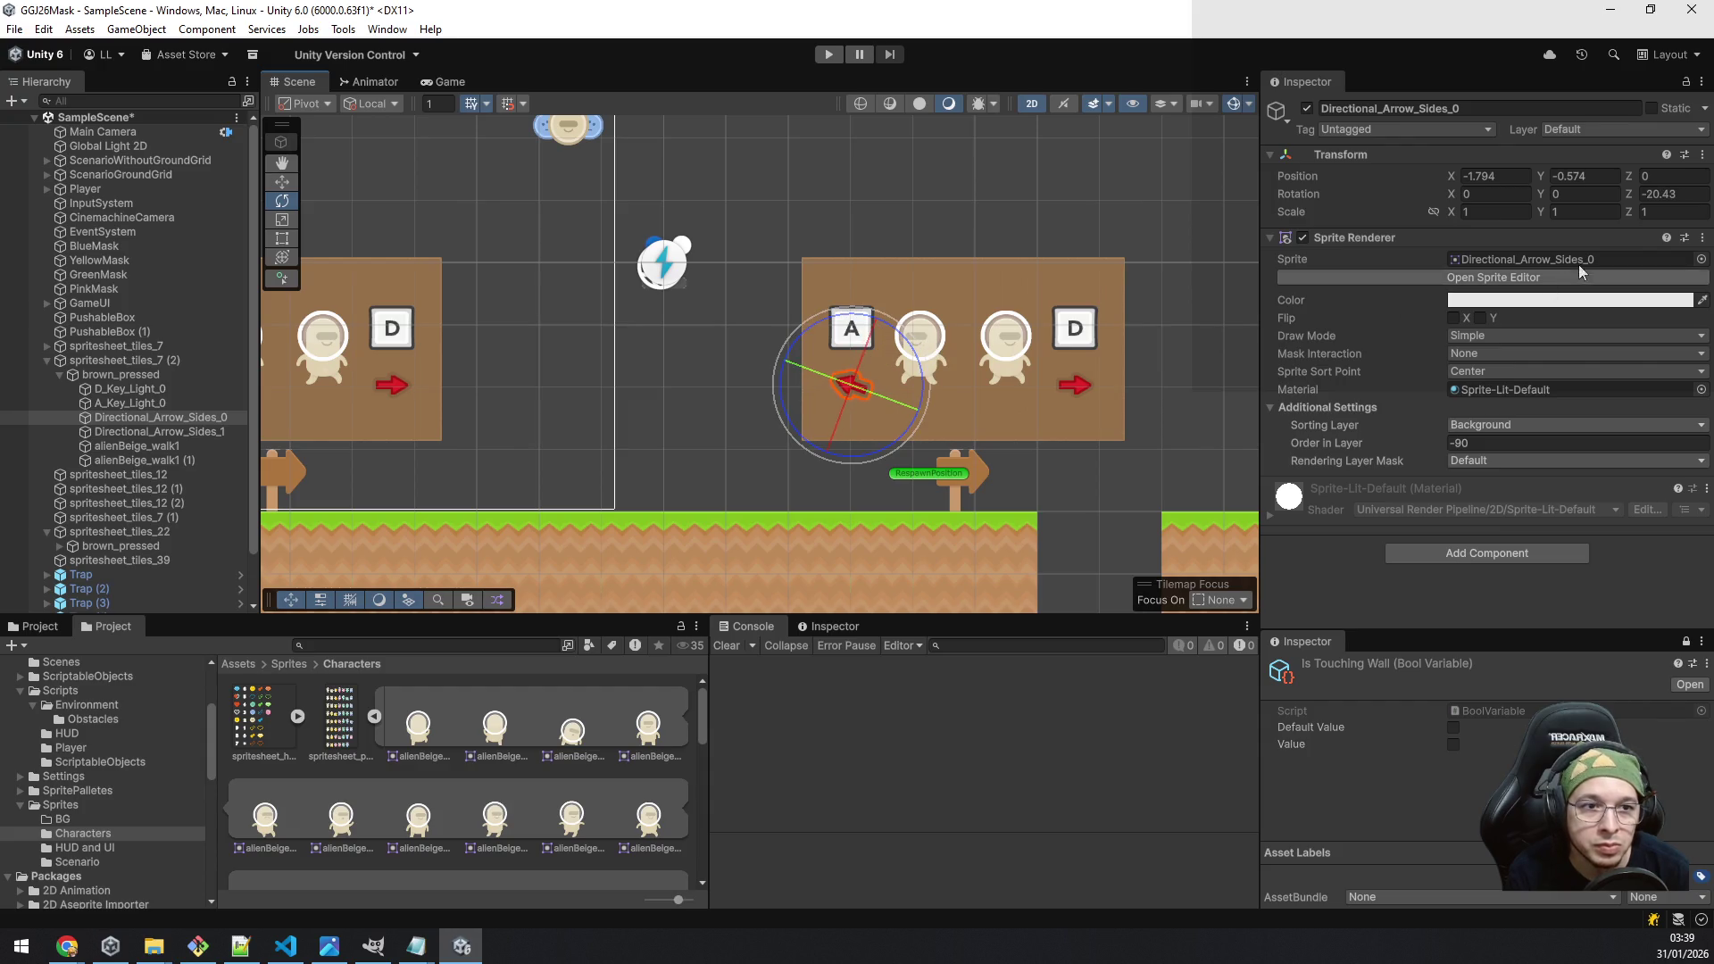
pyautogui.click(1682, 200)
pyautogui.write('-30')
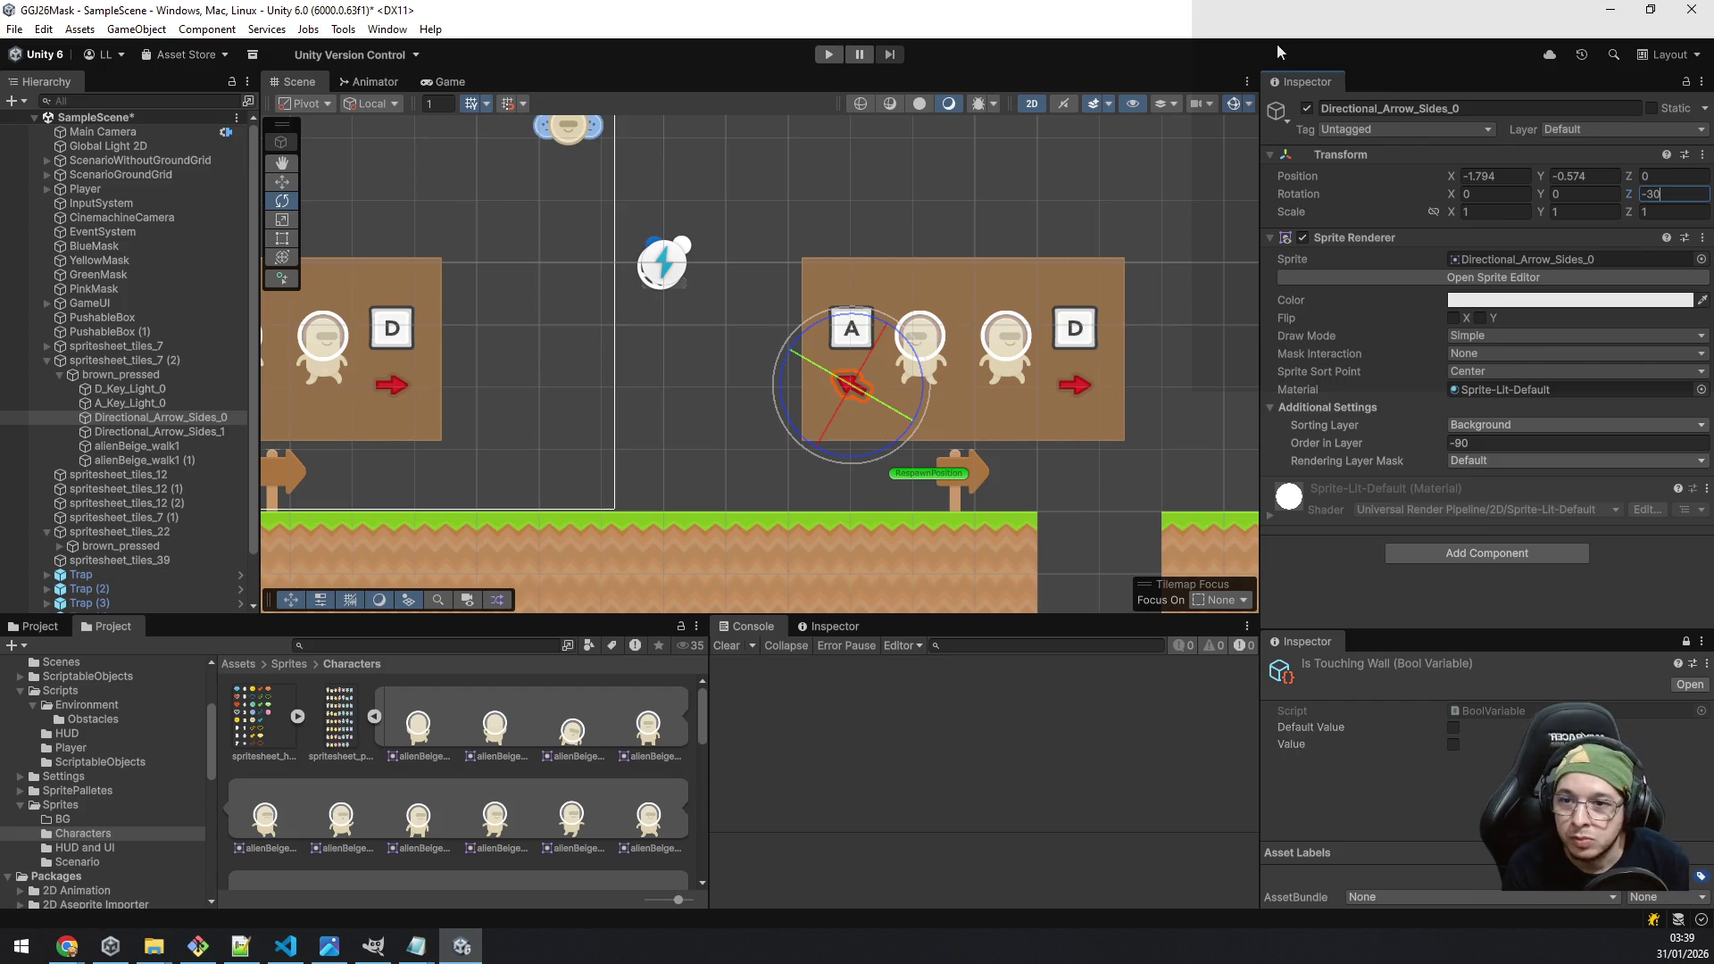
pyautogui.click(194, 433)
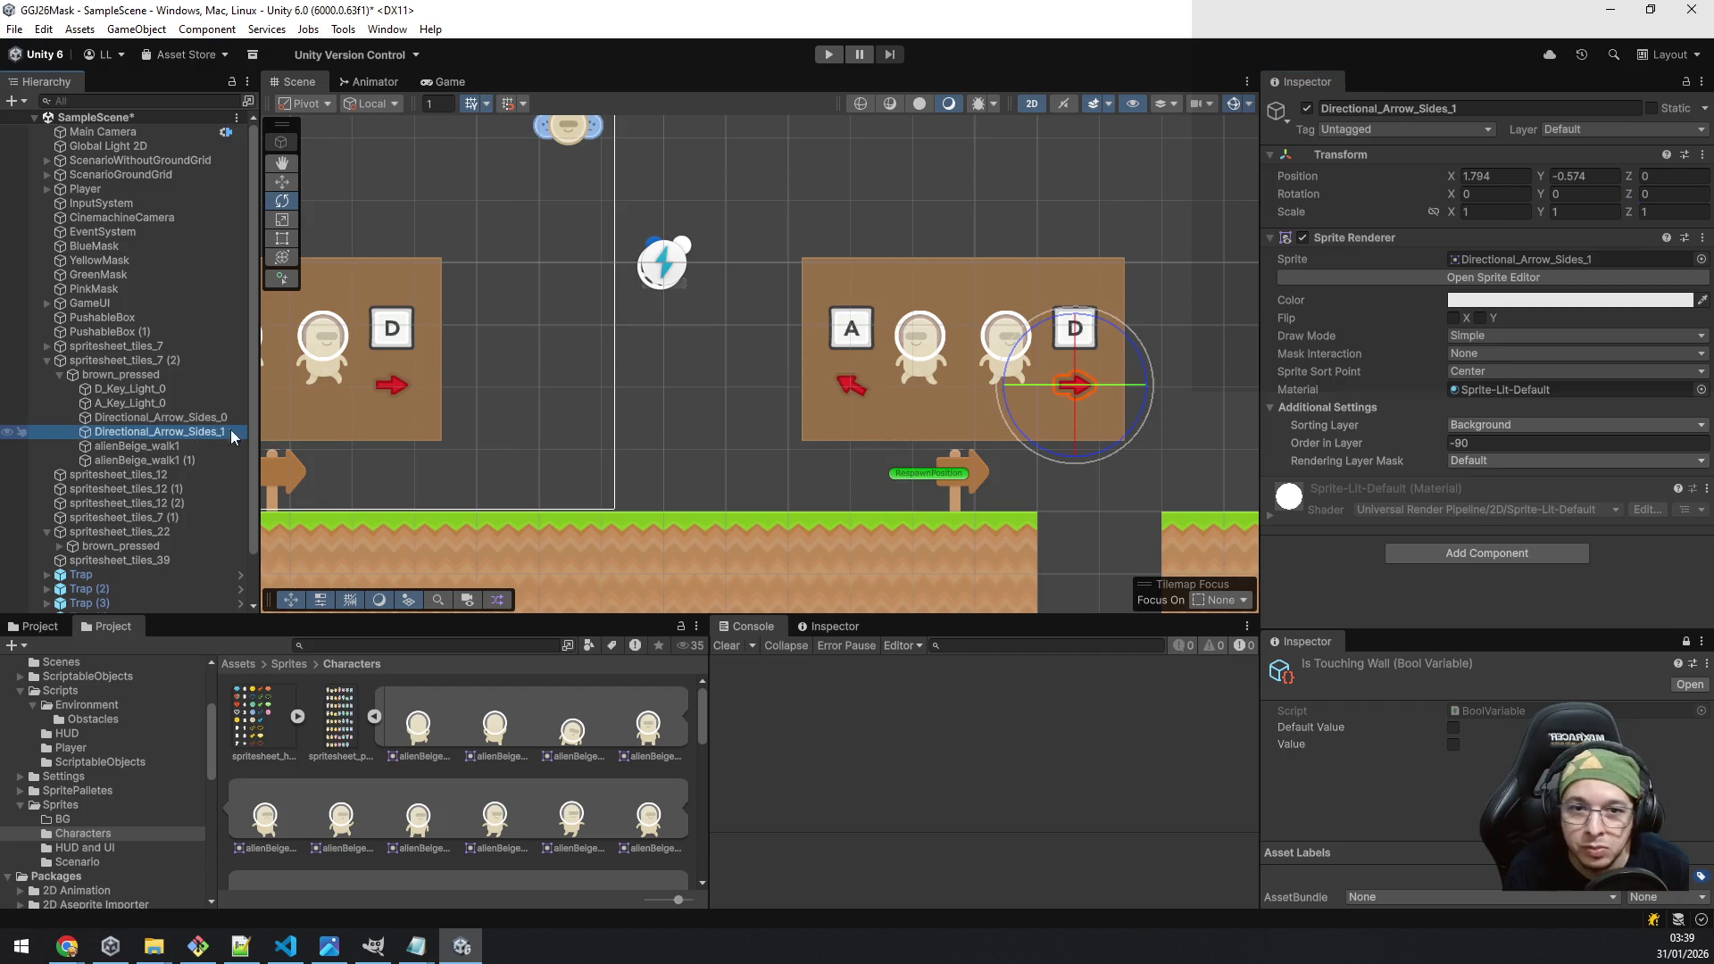
pyautogui.click(1671, 193)
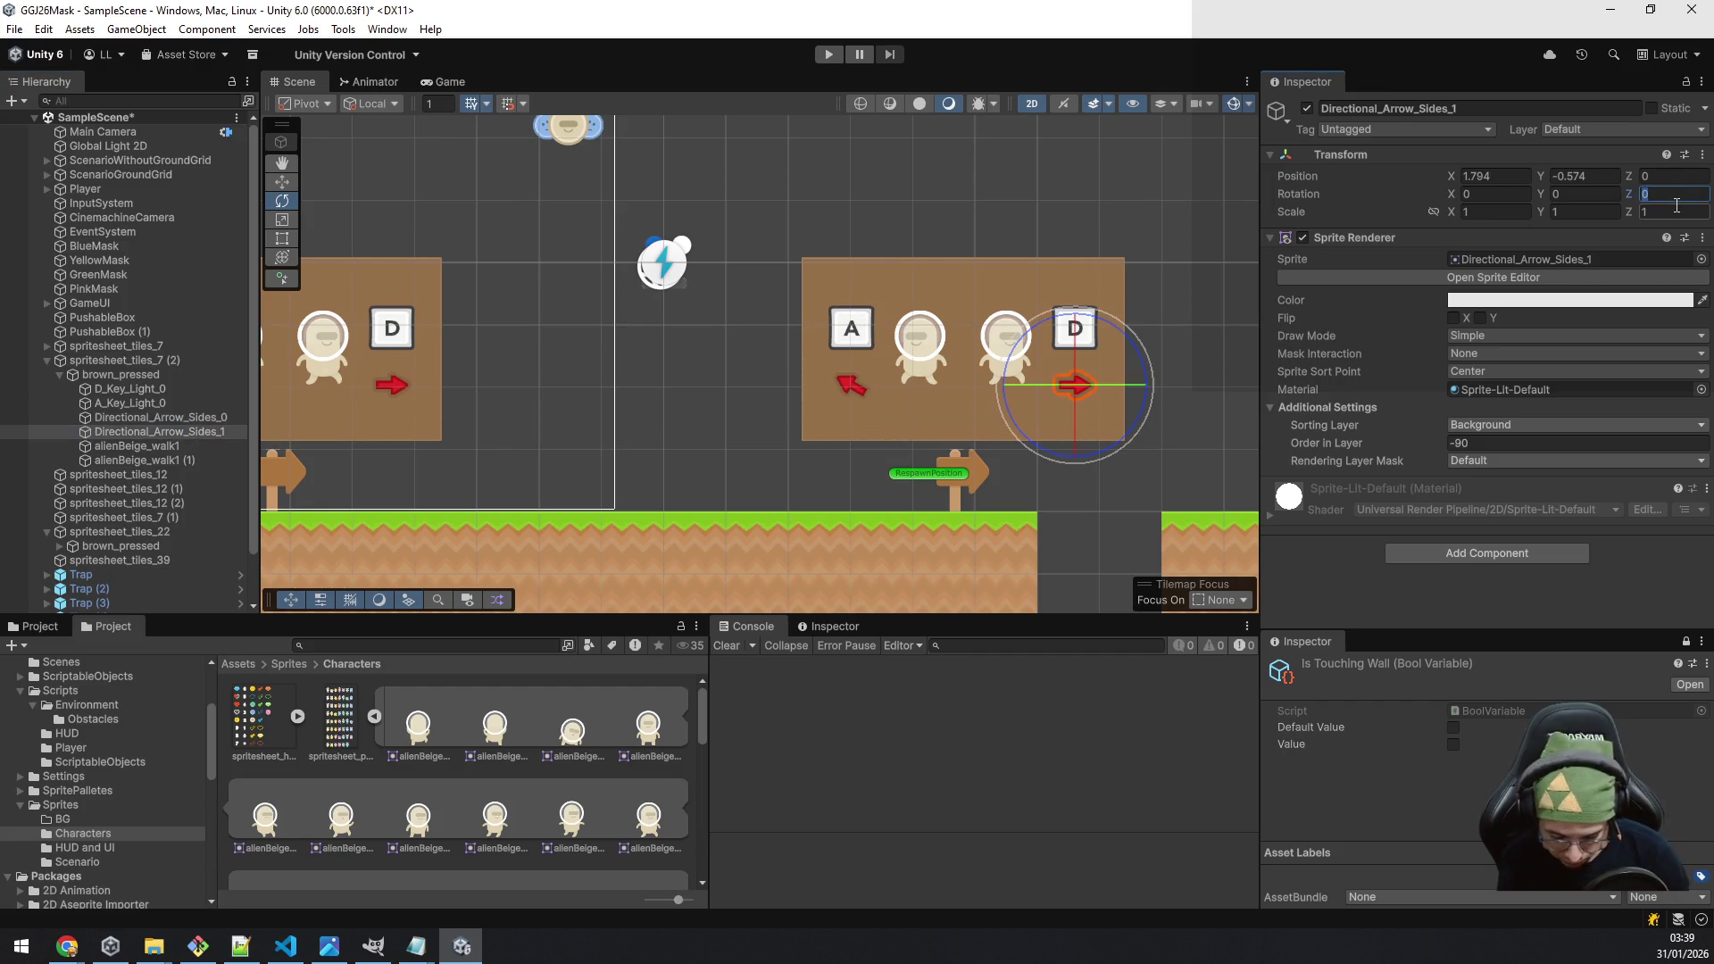
pyautogui.write('30')
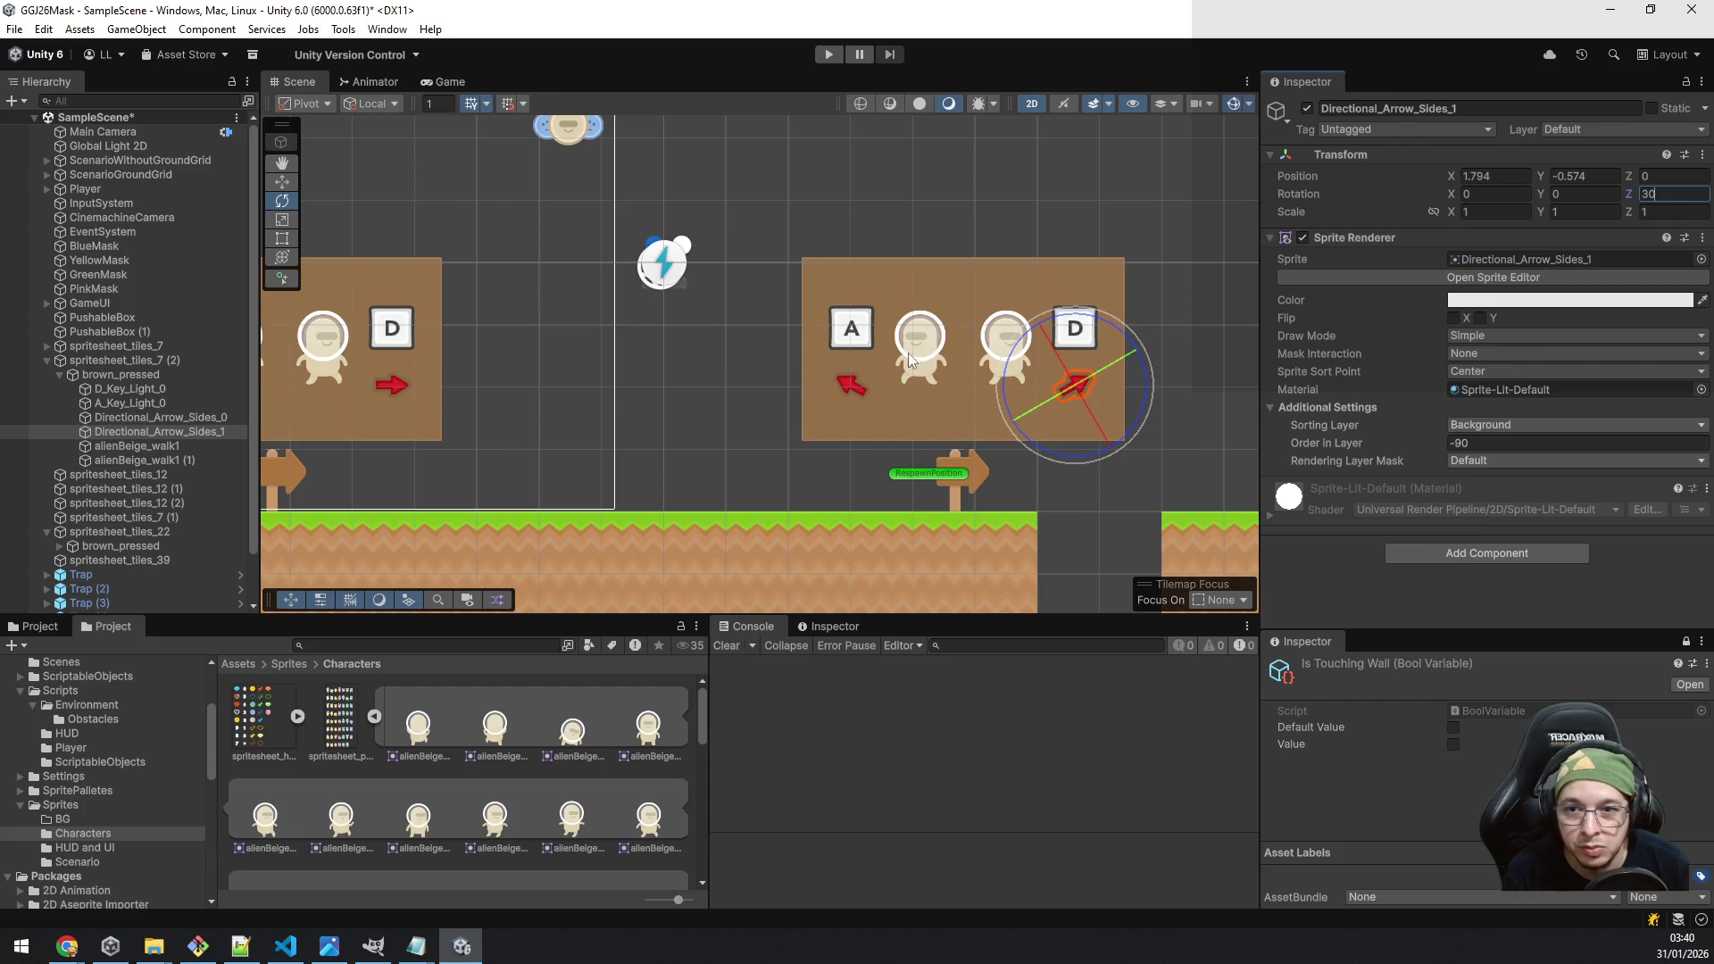
pyautogui.click(138, 447)
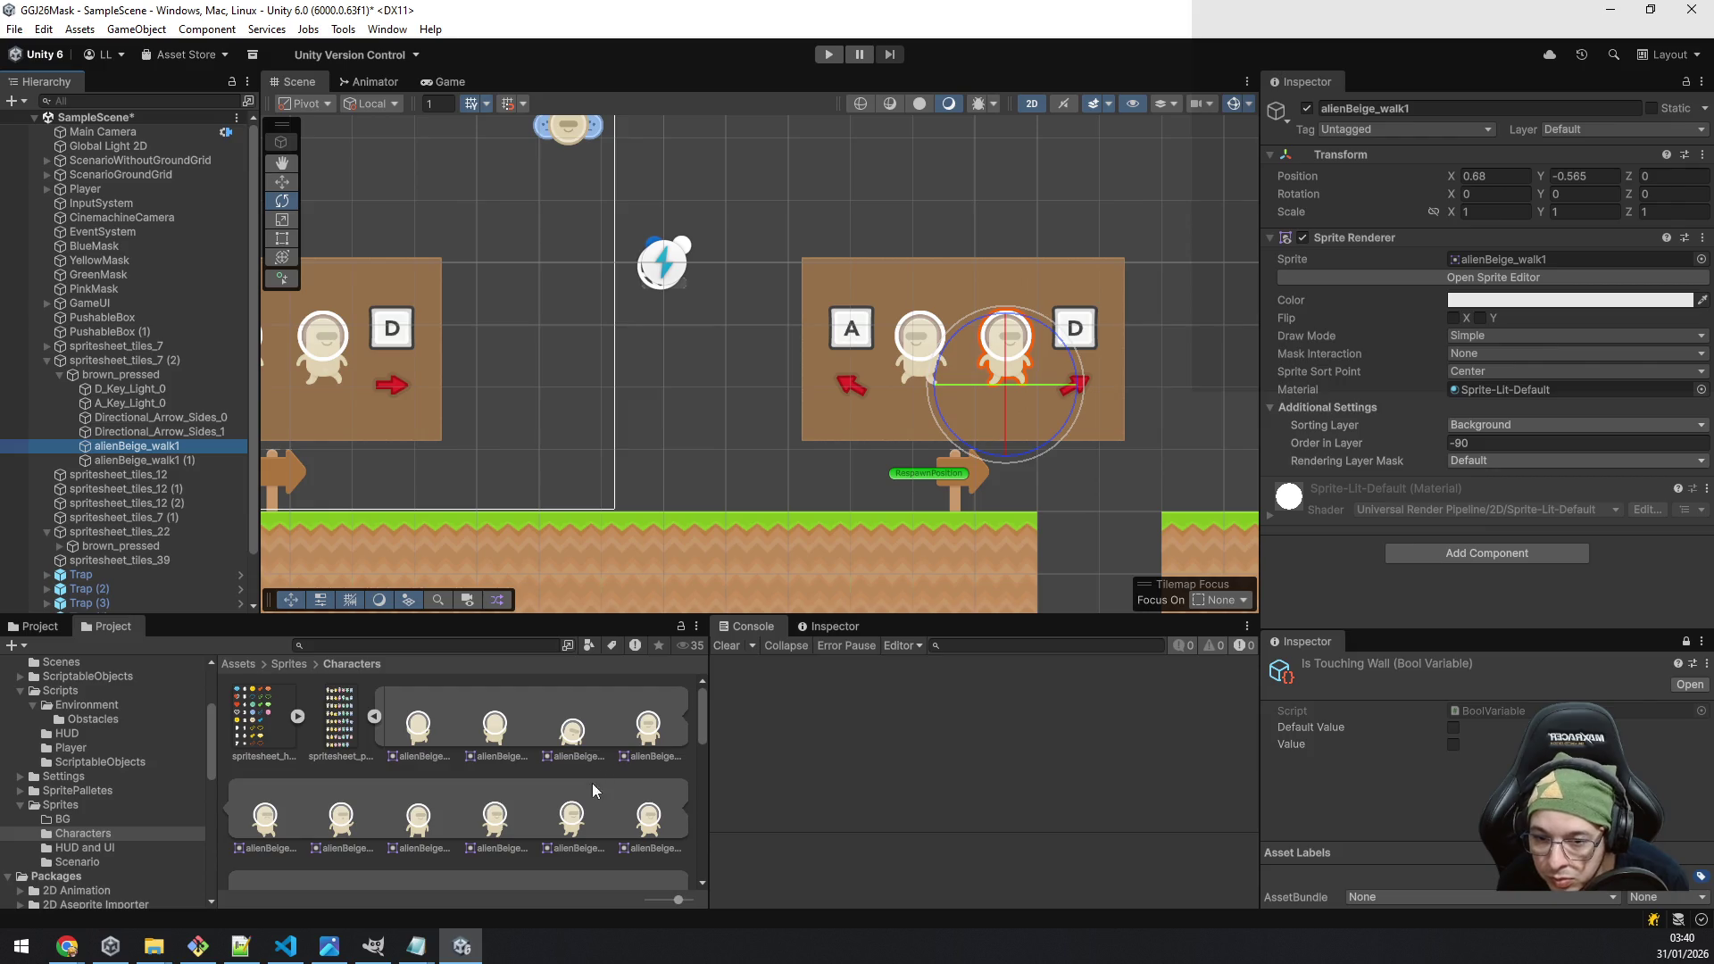
# Step: Swap the copied sign's alien images to alienBeige_swim2 and alienBeige_swim1
pyautogui.scroll(-1, 580, 817)
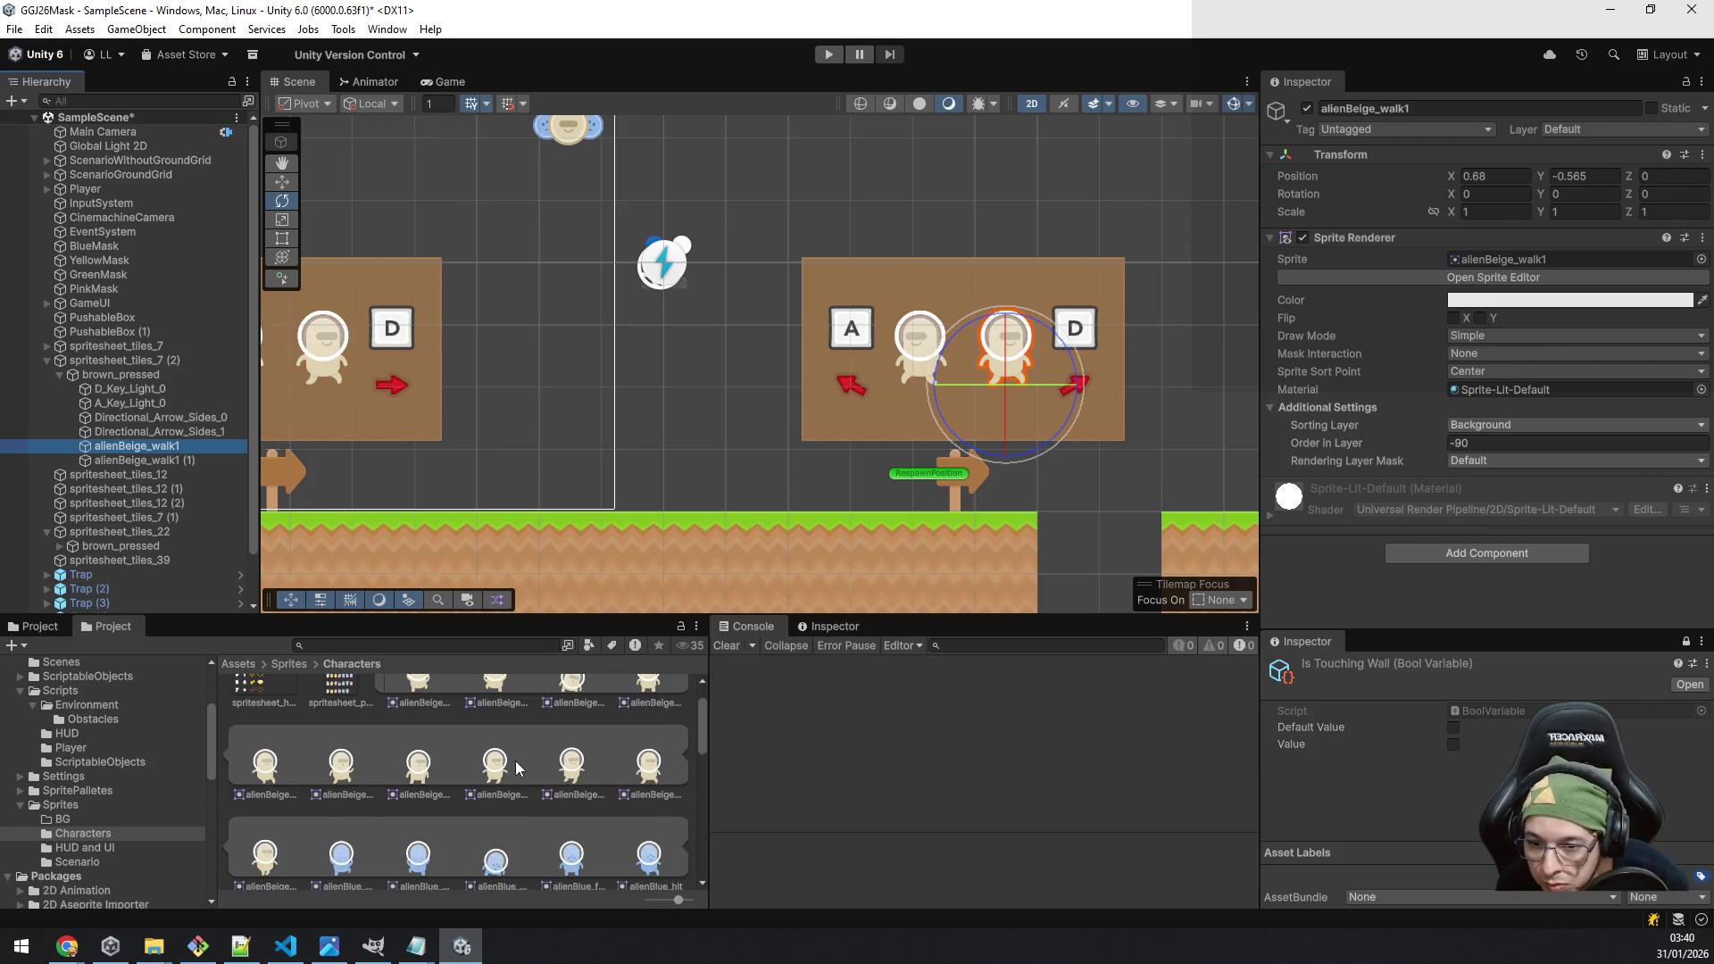
pyautogui.scroll(1, 639, 759)
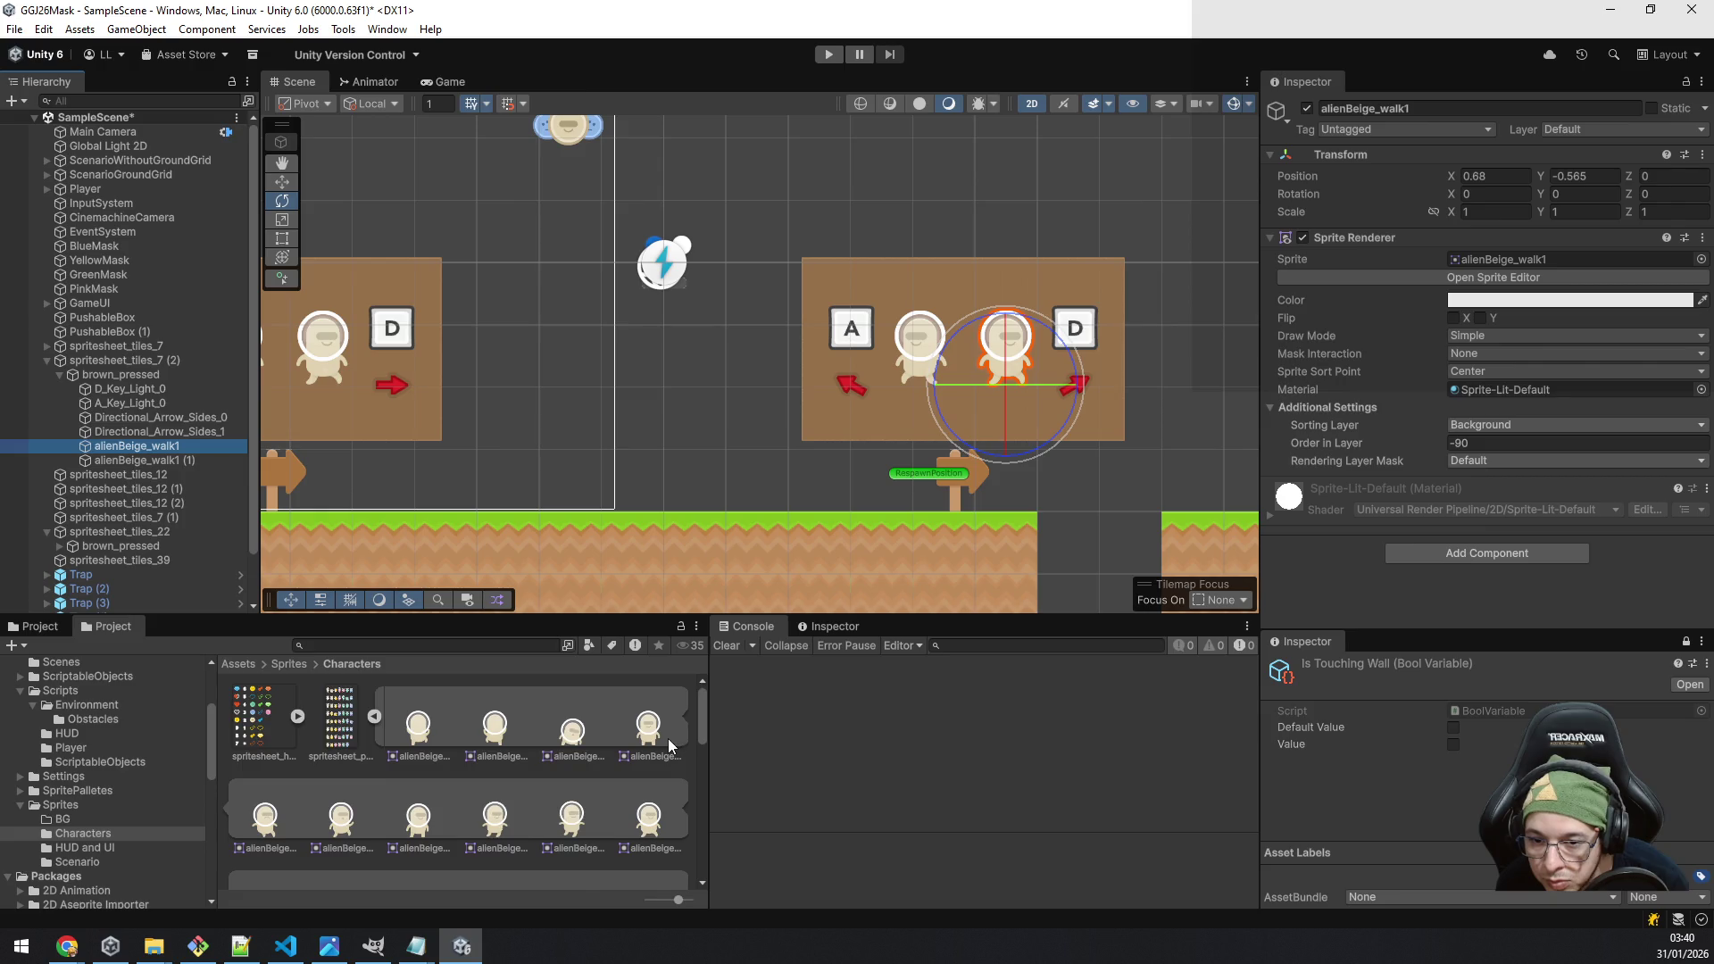
pyautogui.scroll(-2, 668, 737)
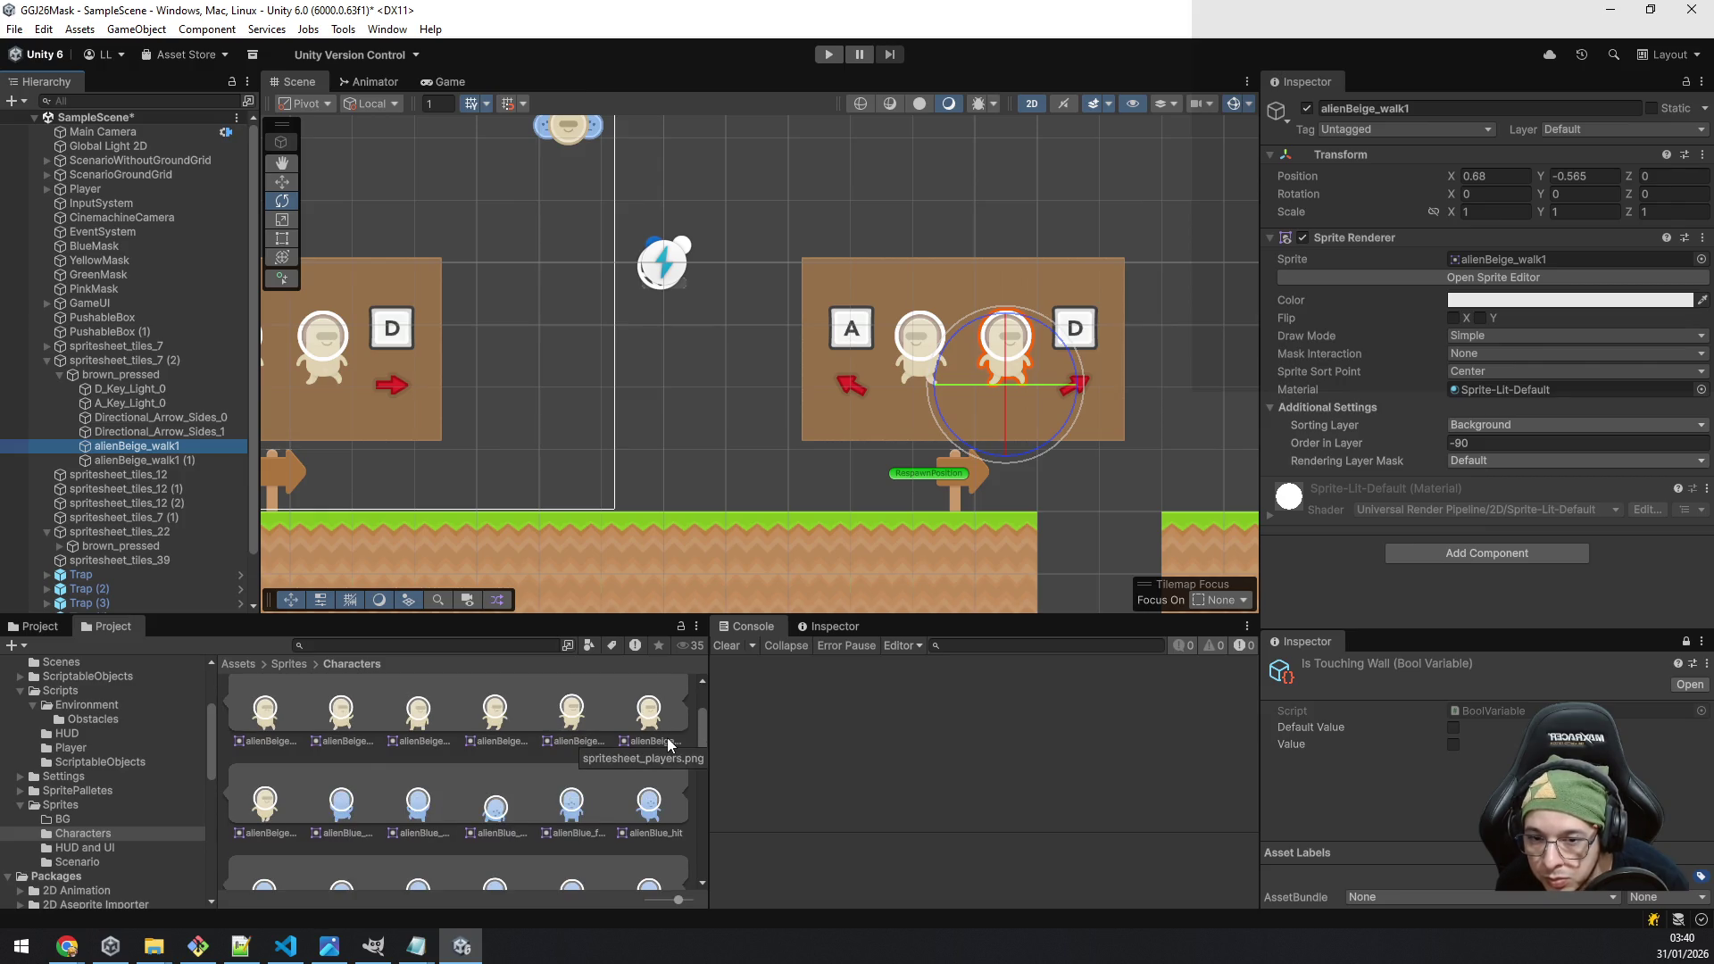
pyautogui.scroll(1, 625, 754)
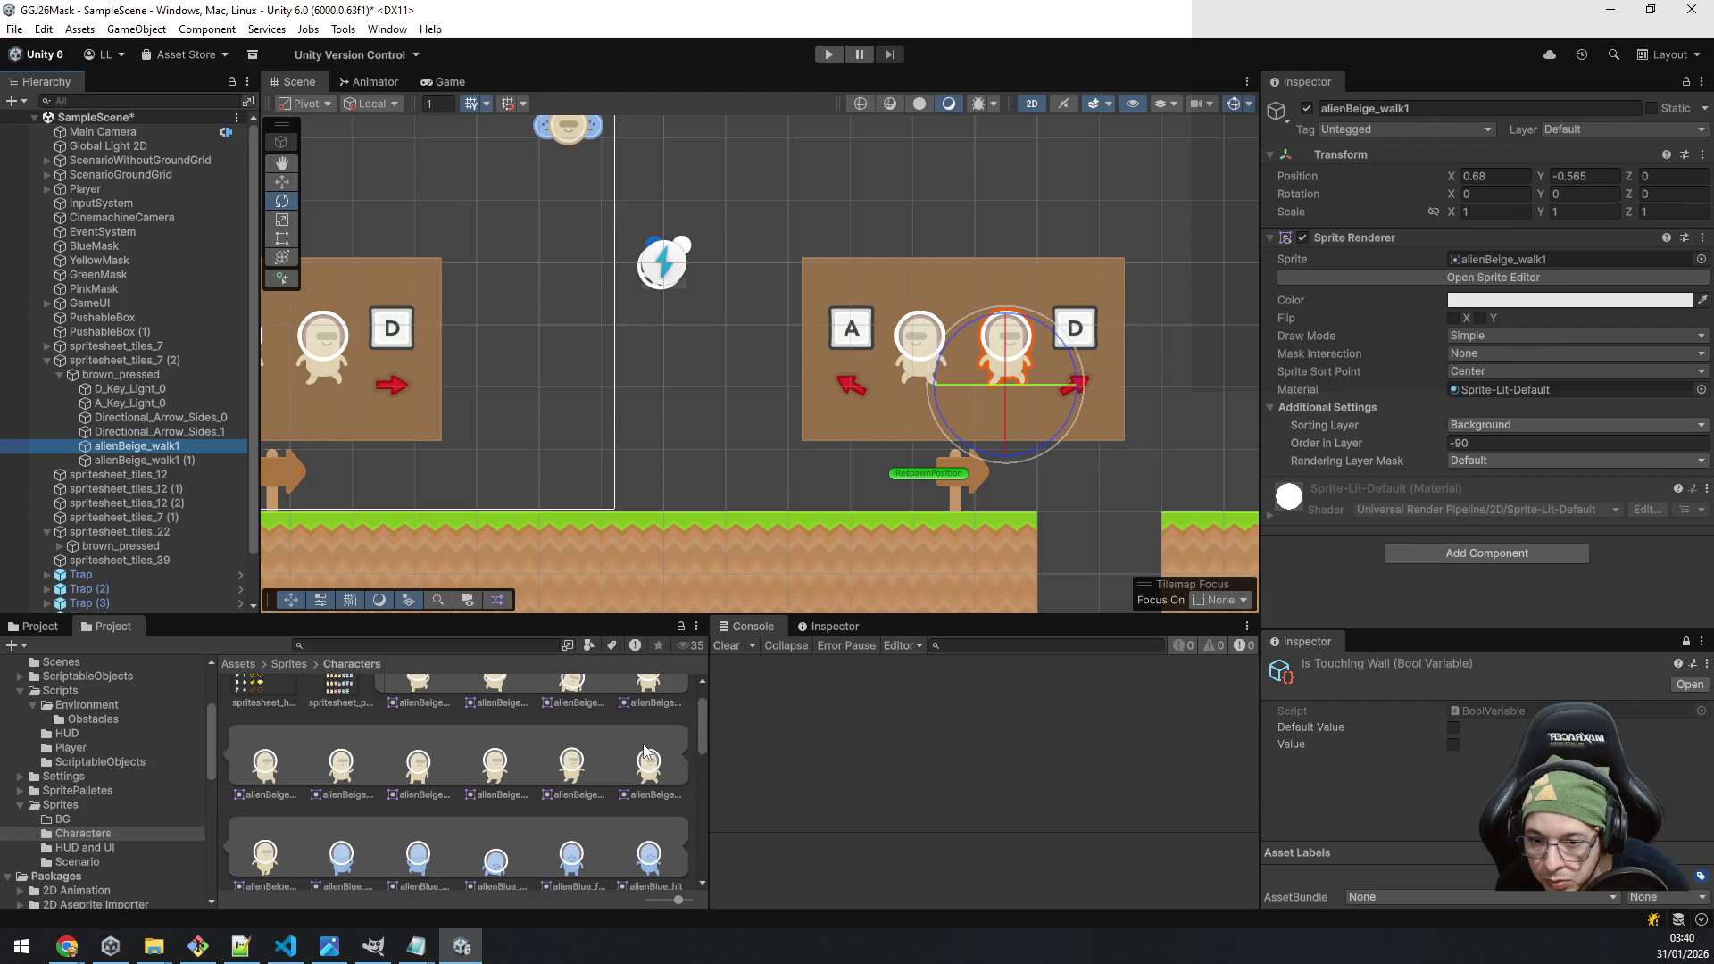
pyautogui.moveTo(576, 769); pyautogui.dragTo(1526, 265)
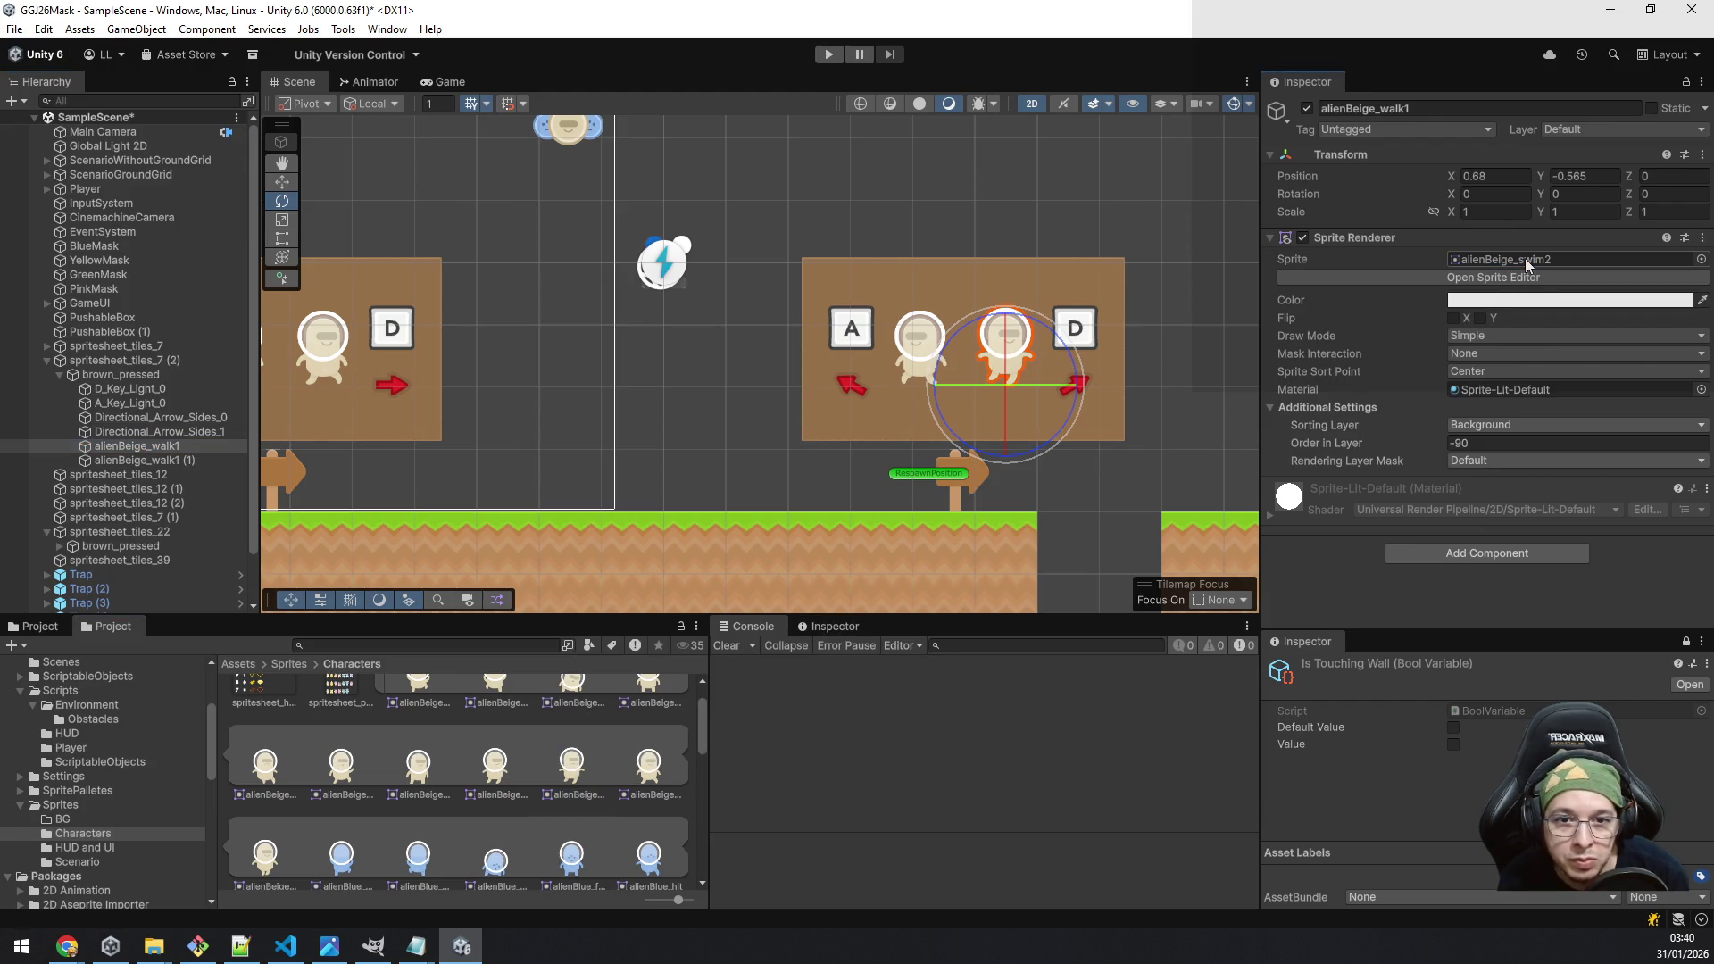
pyautogui.click(158, 459)
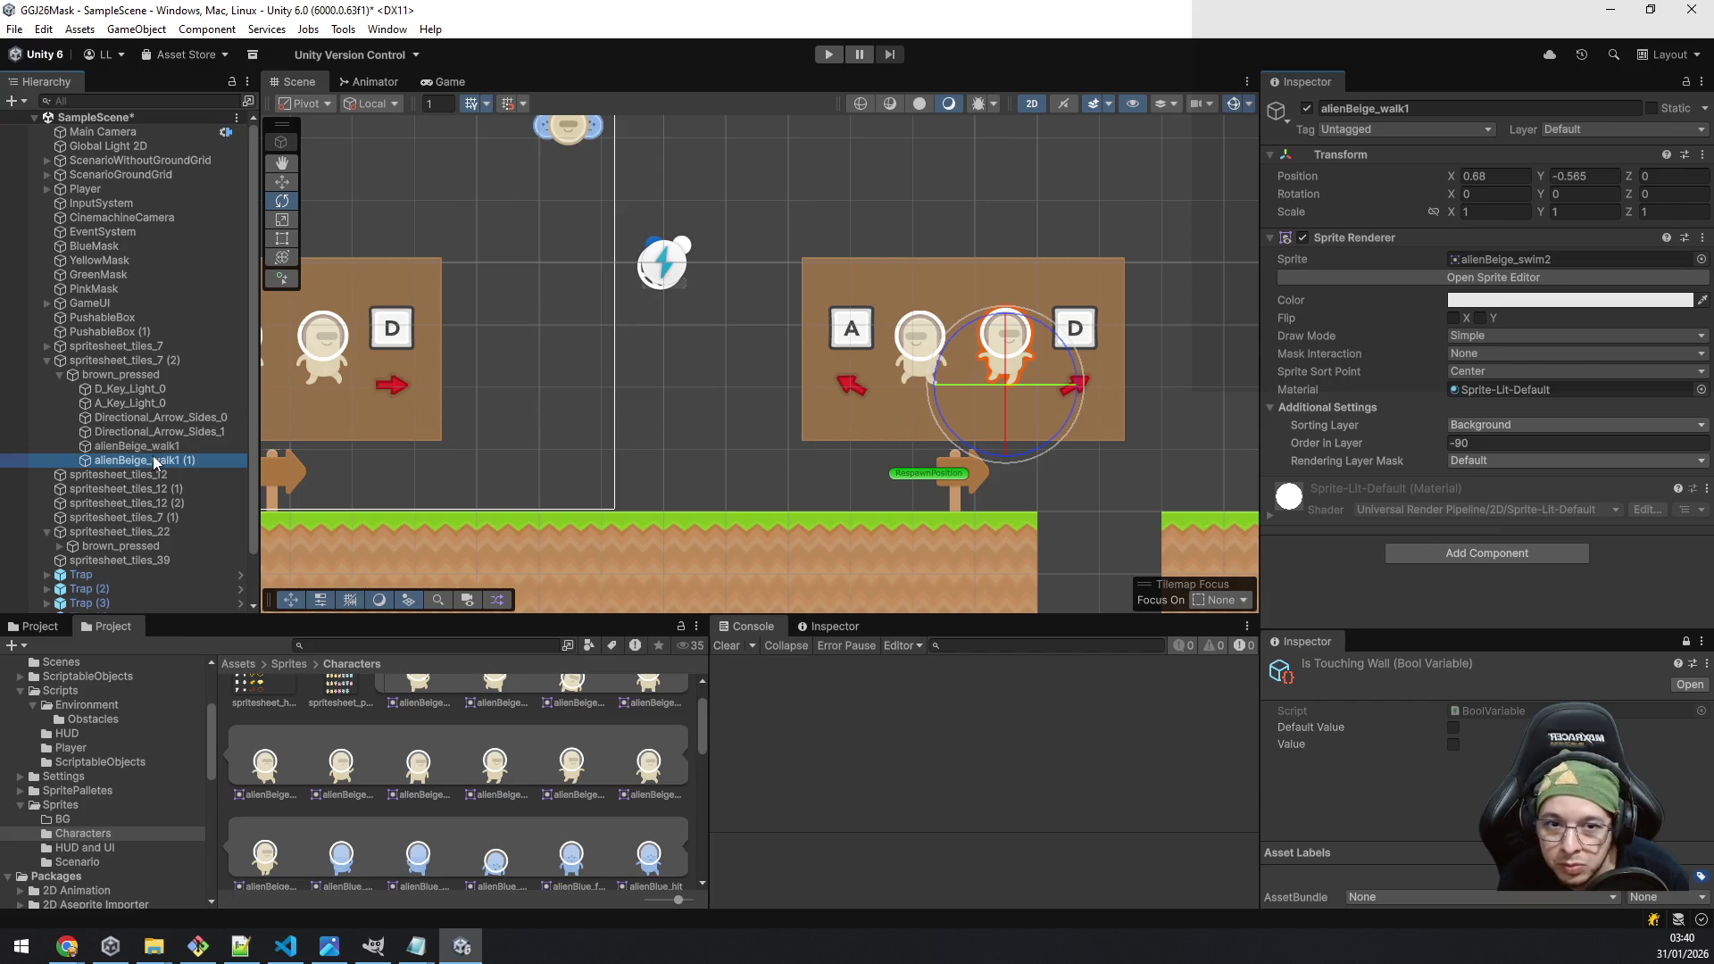
pyautogui.moveTo(501, 777); pyautogui.dragTo(1502, 262)
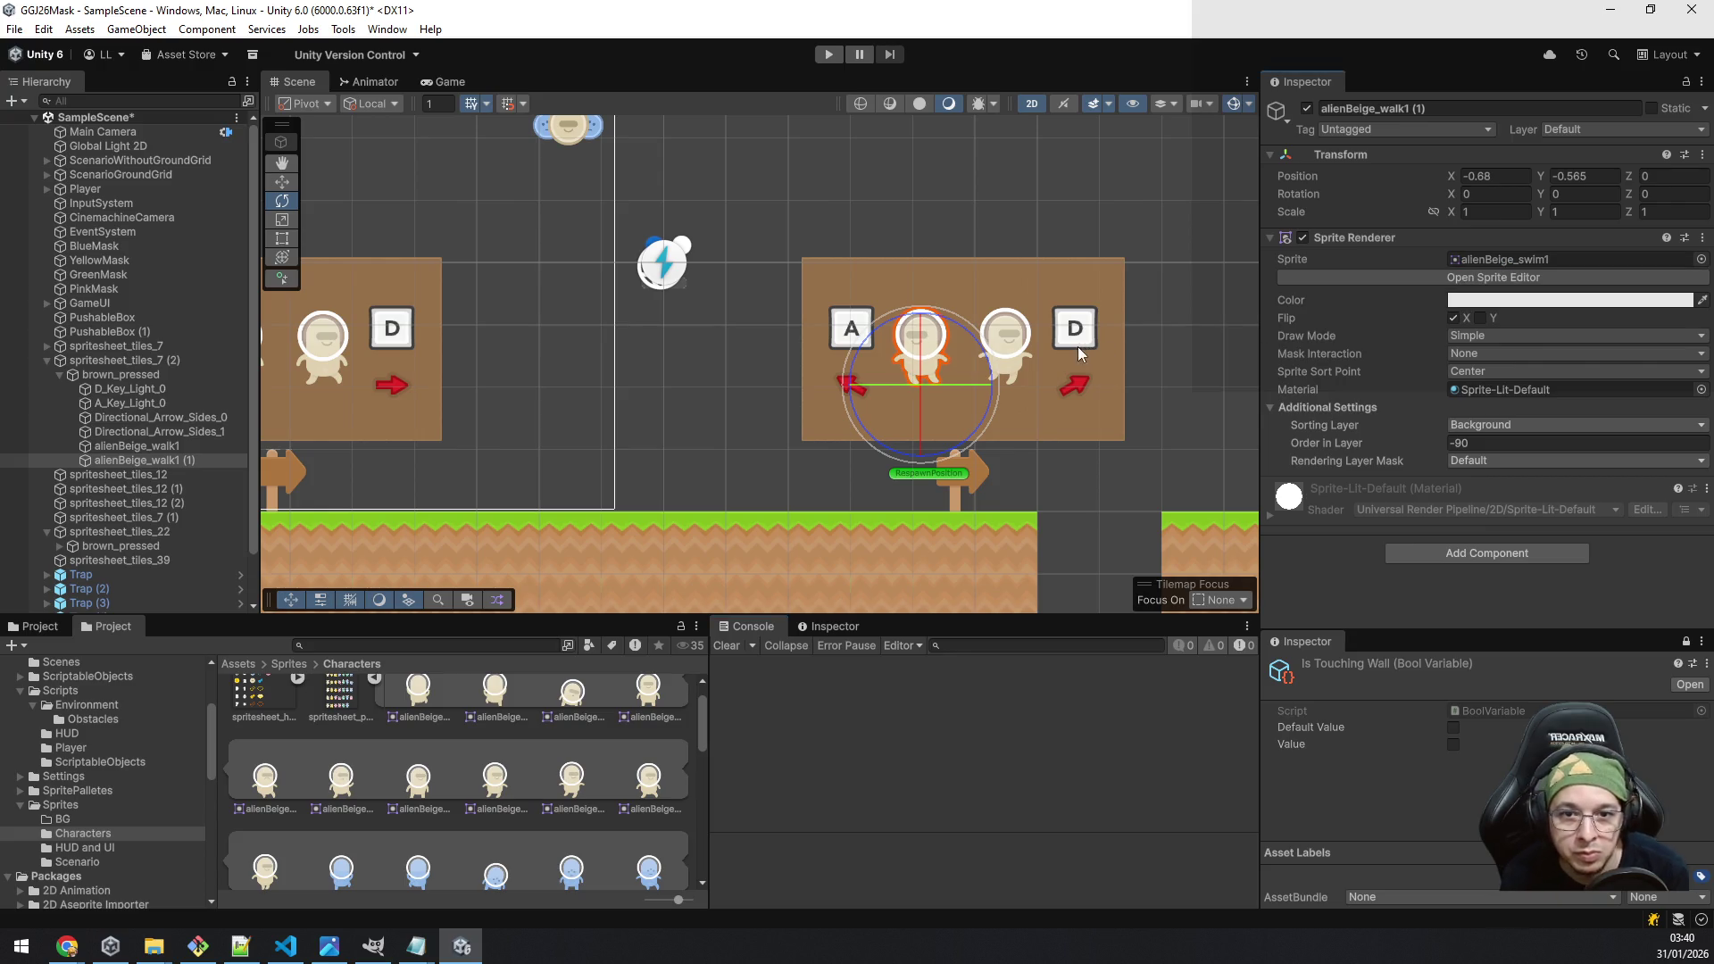
# Step: Move the first alien right to X 0.97 and set the second to X -0.97
pyautogui.click(158, 443)
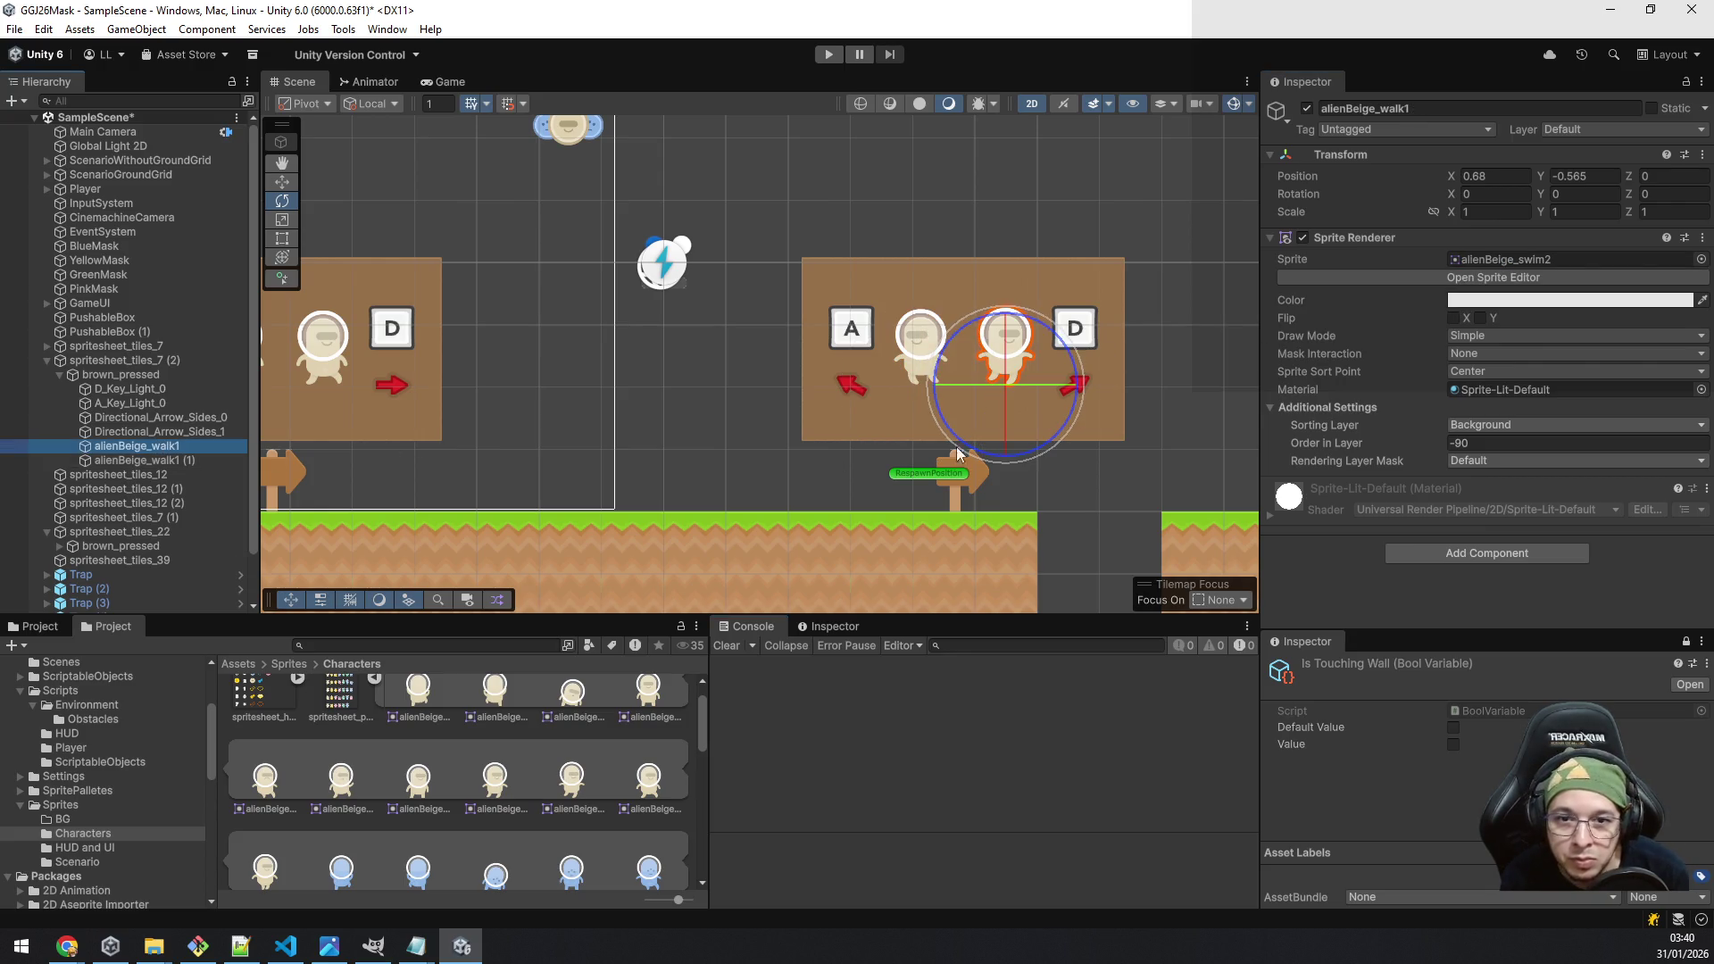
pyautogui.click(281, 182)
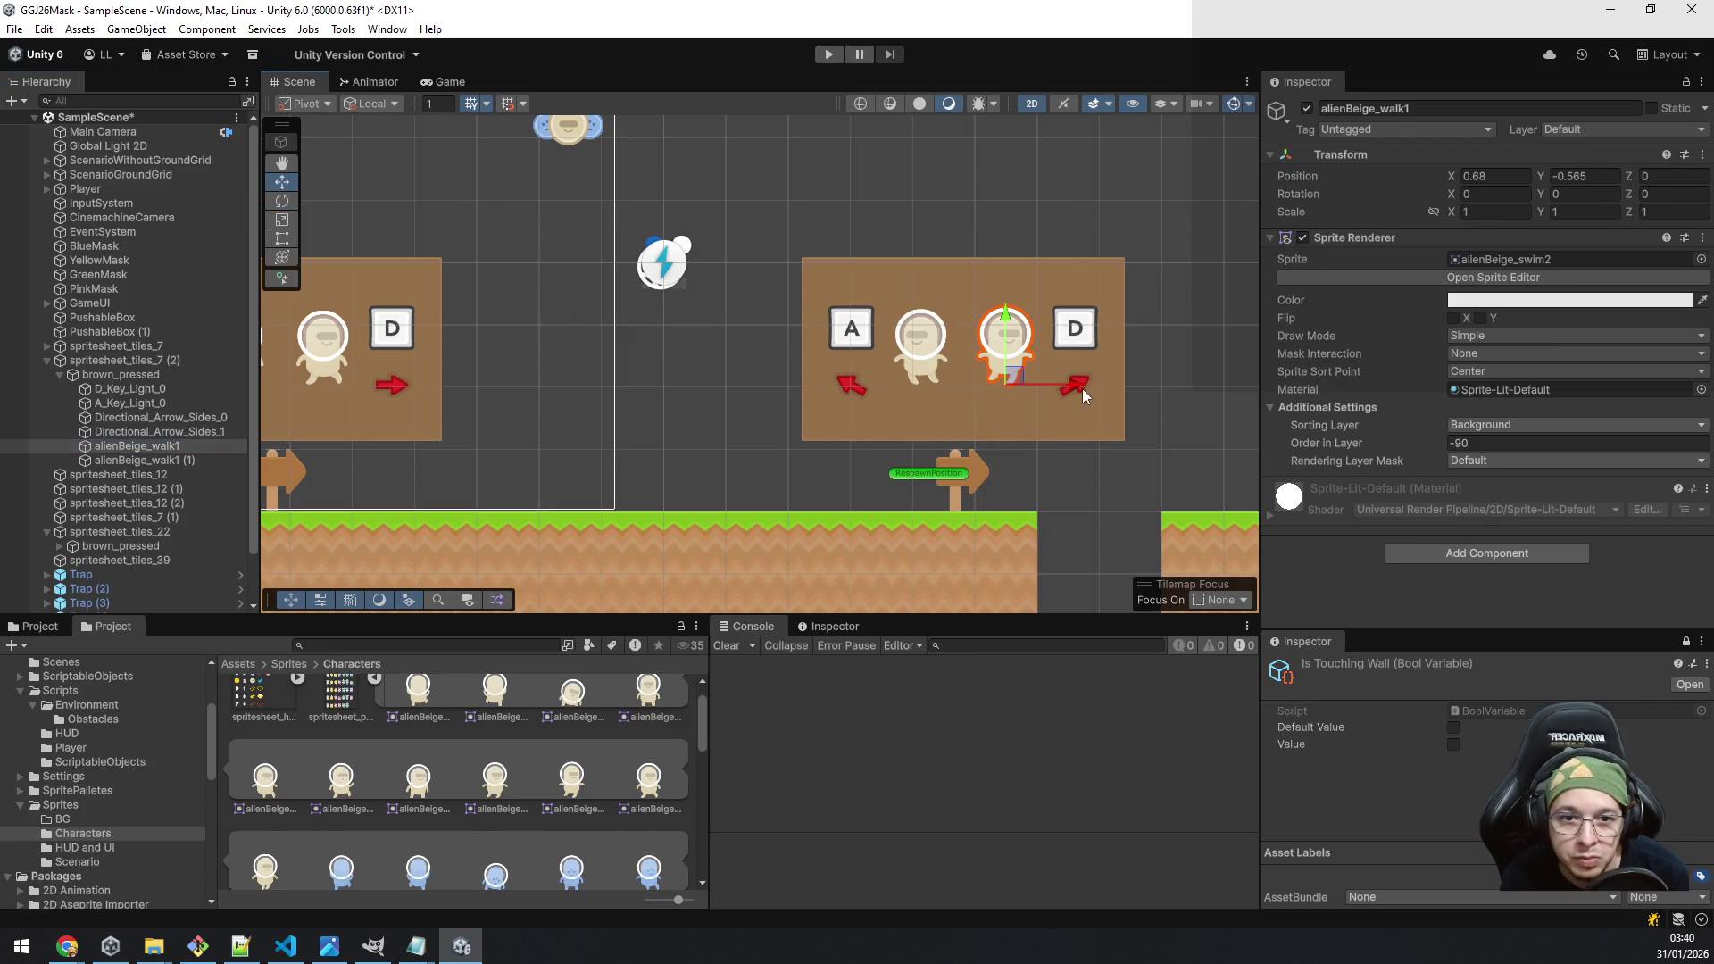
pyautogui.moveTo(1078, 381); pyautogui.dragTo(1095, 372)
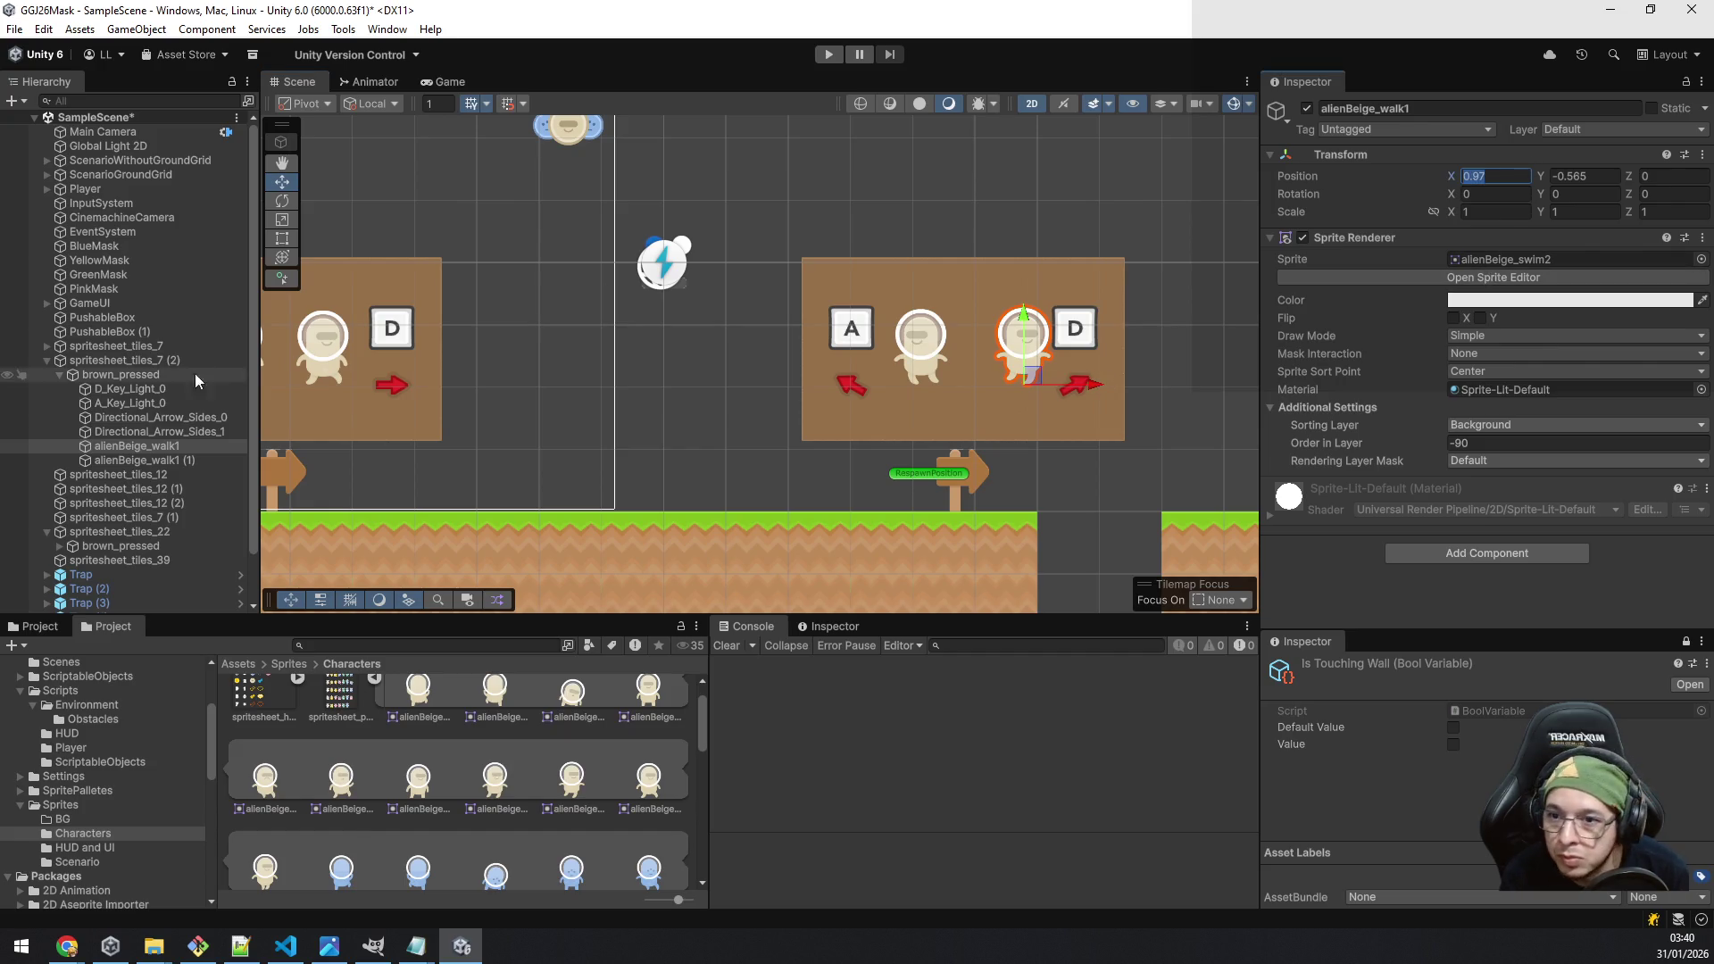
pyautogui.click(145, 458)
pyautogui.click(1515, 175)
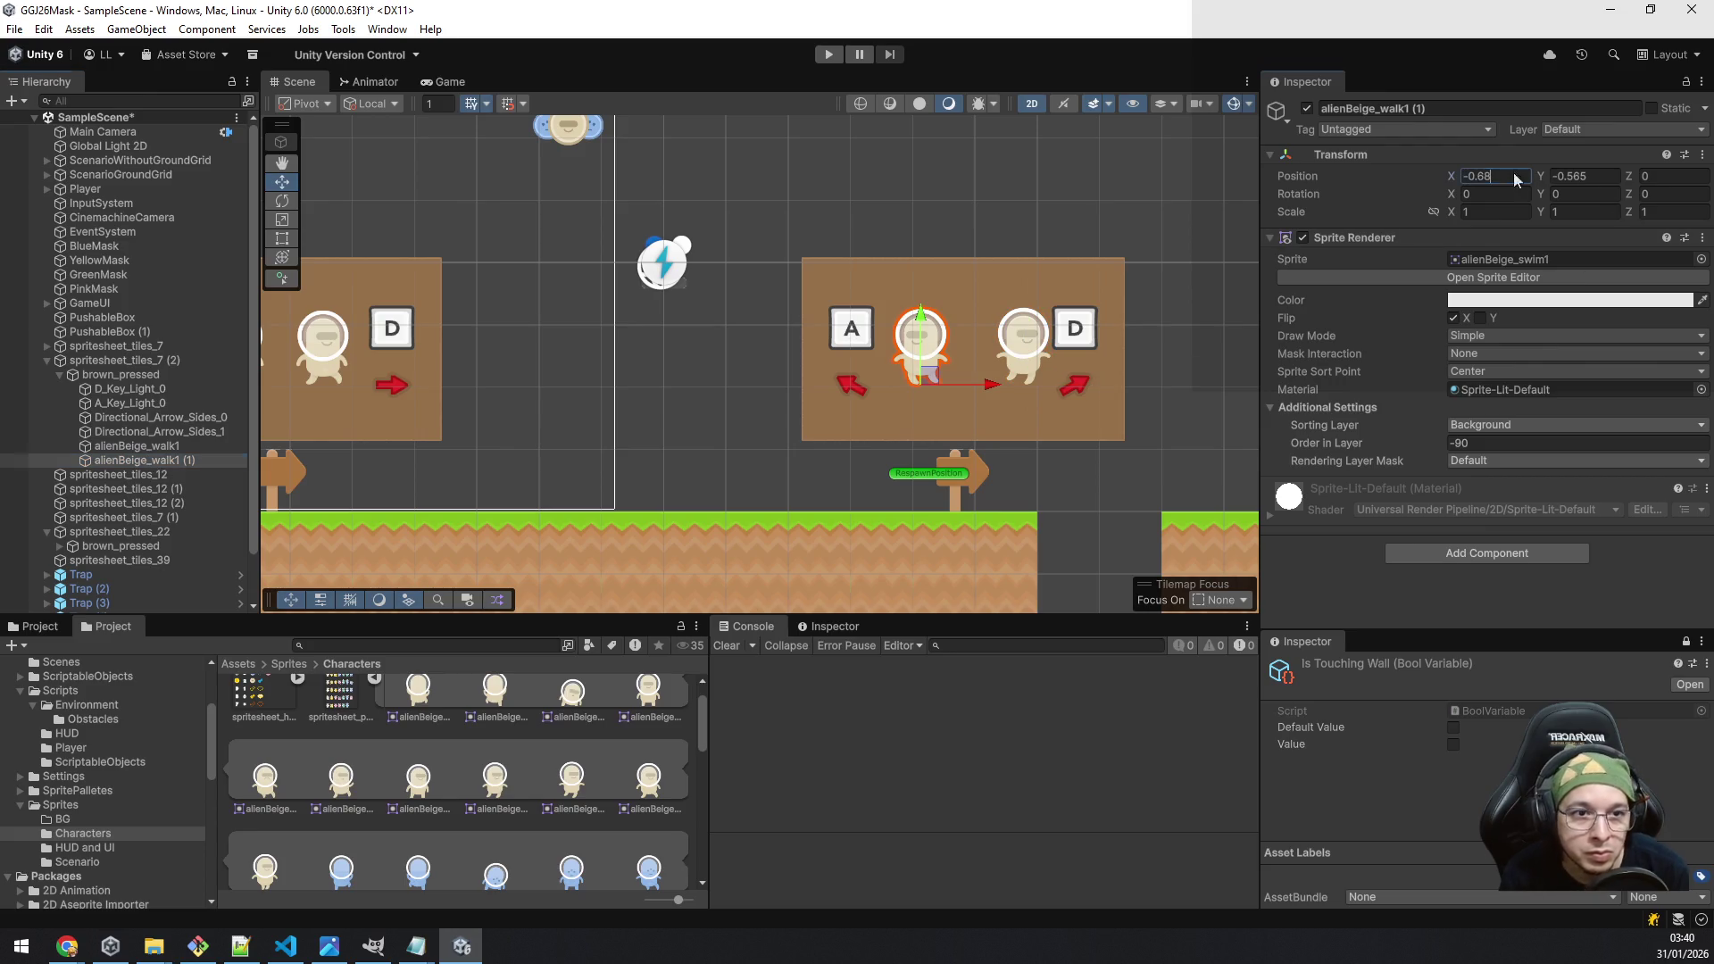
pyautogui.write('-0.97')
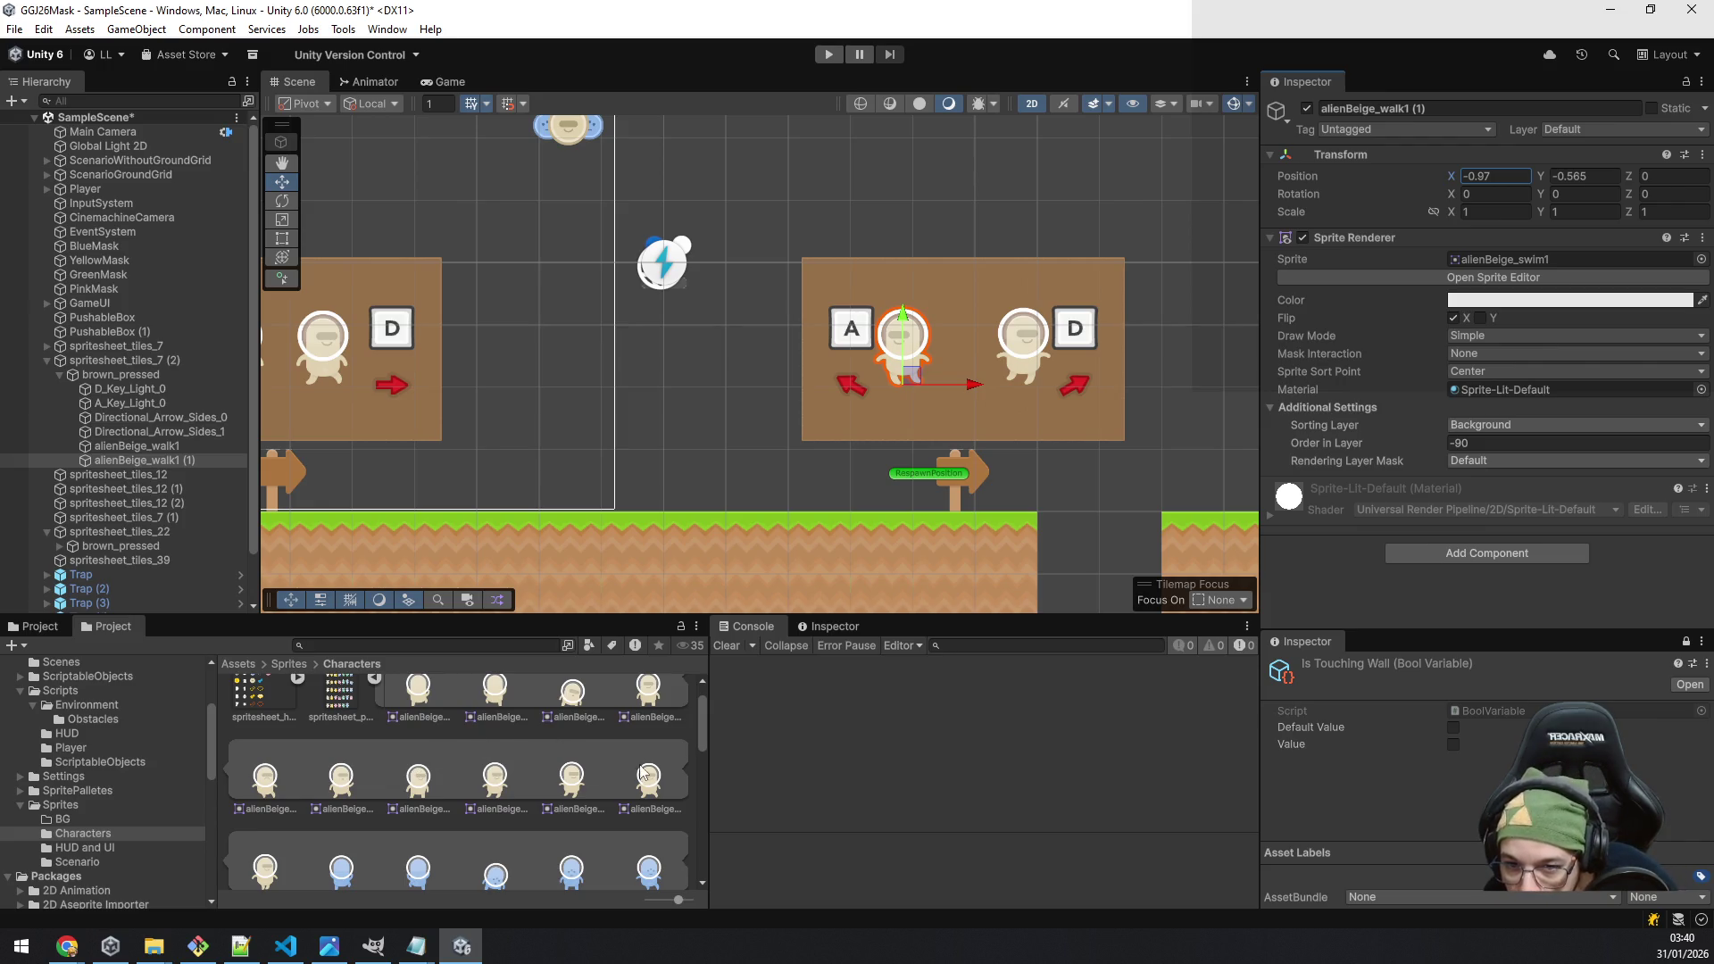
# Step: Add alienBeige_jump to the copied bubble and position it at X 0, Y -0.565
pyautogui.click(342, 780)
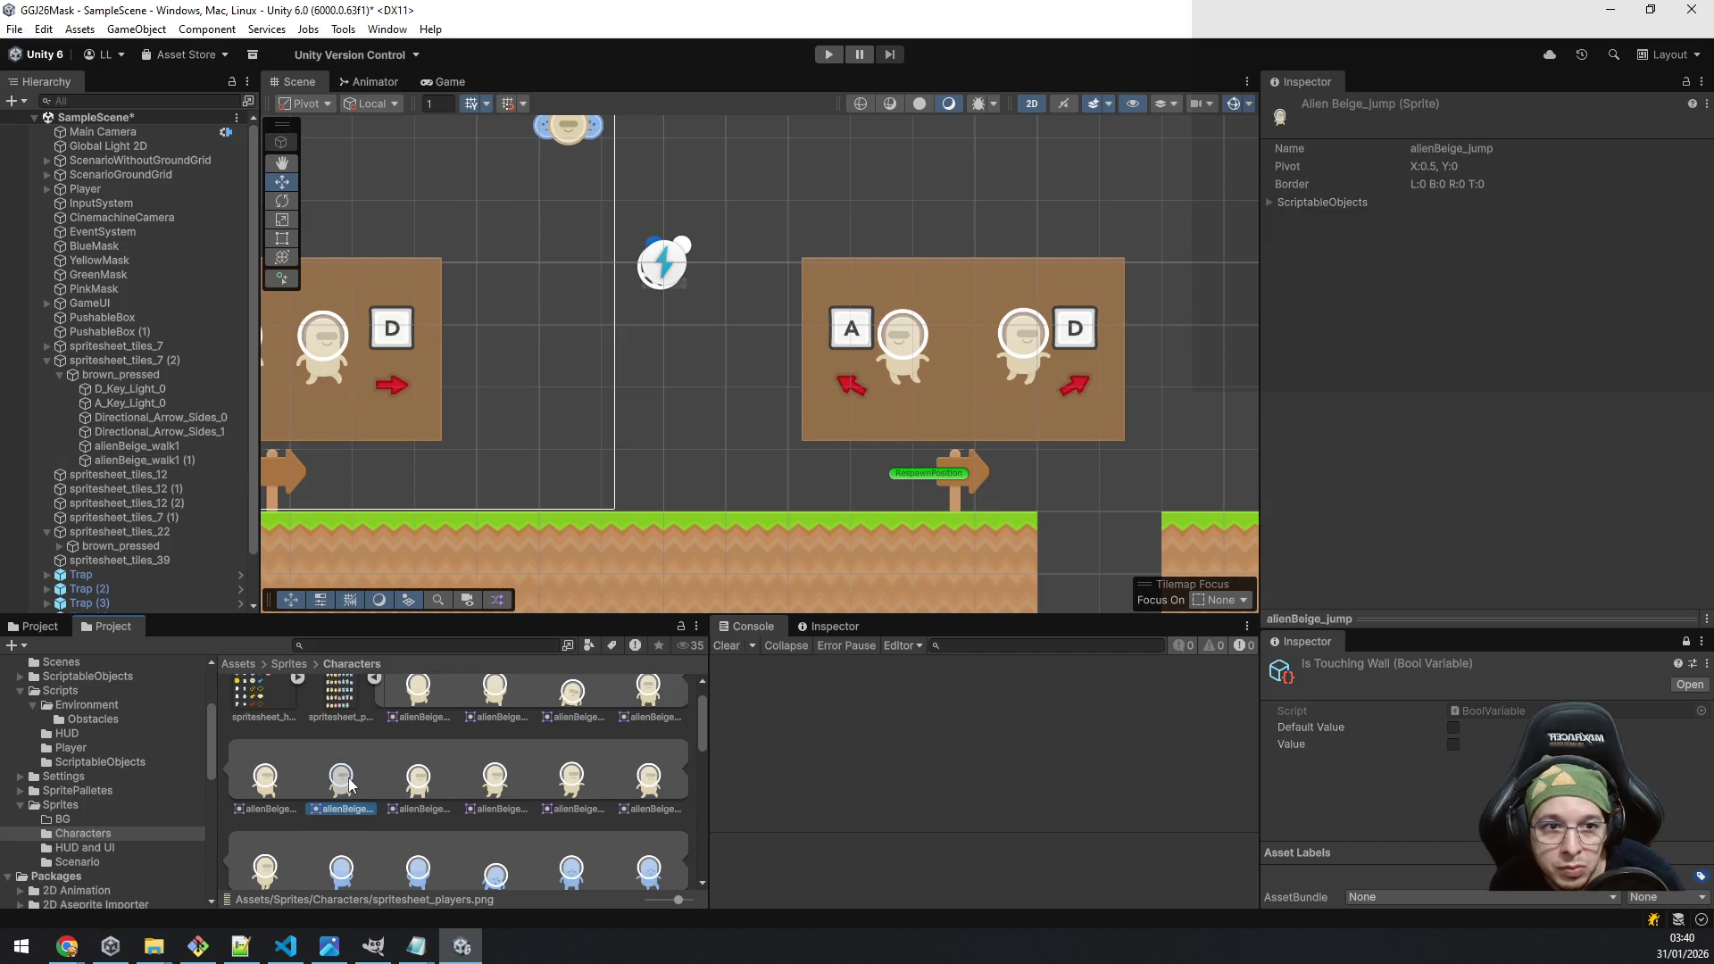
pyautogui.moveTo(348, 784)
pyautogui.mouseDown()
pyautogui.moveTo(178, 427)
pyautogui.moveTo(175, 447)
pyautogui.moveTo(149, 444)
pyautogui.moveTo(126, 377)
pyautogui.mouseUp()
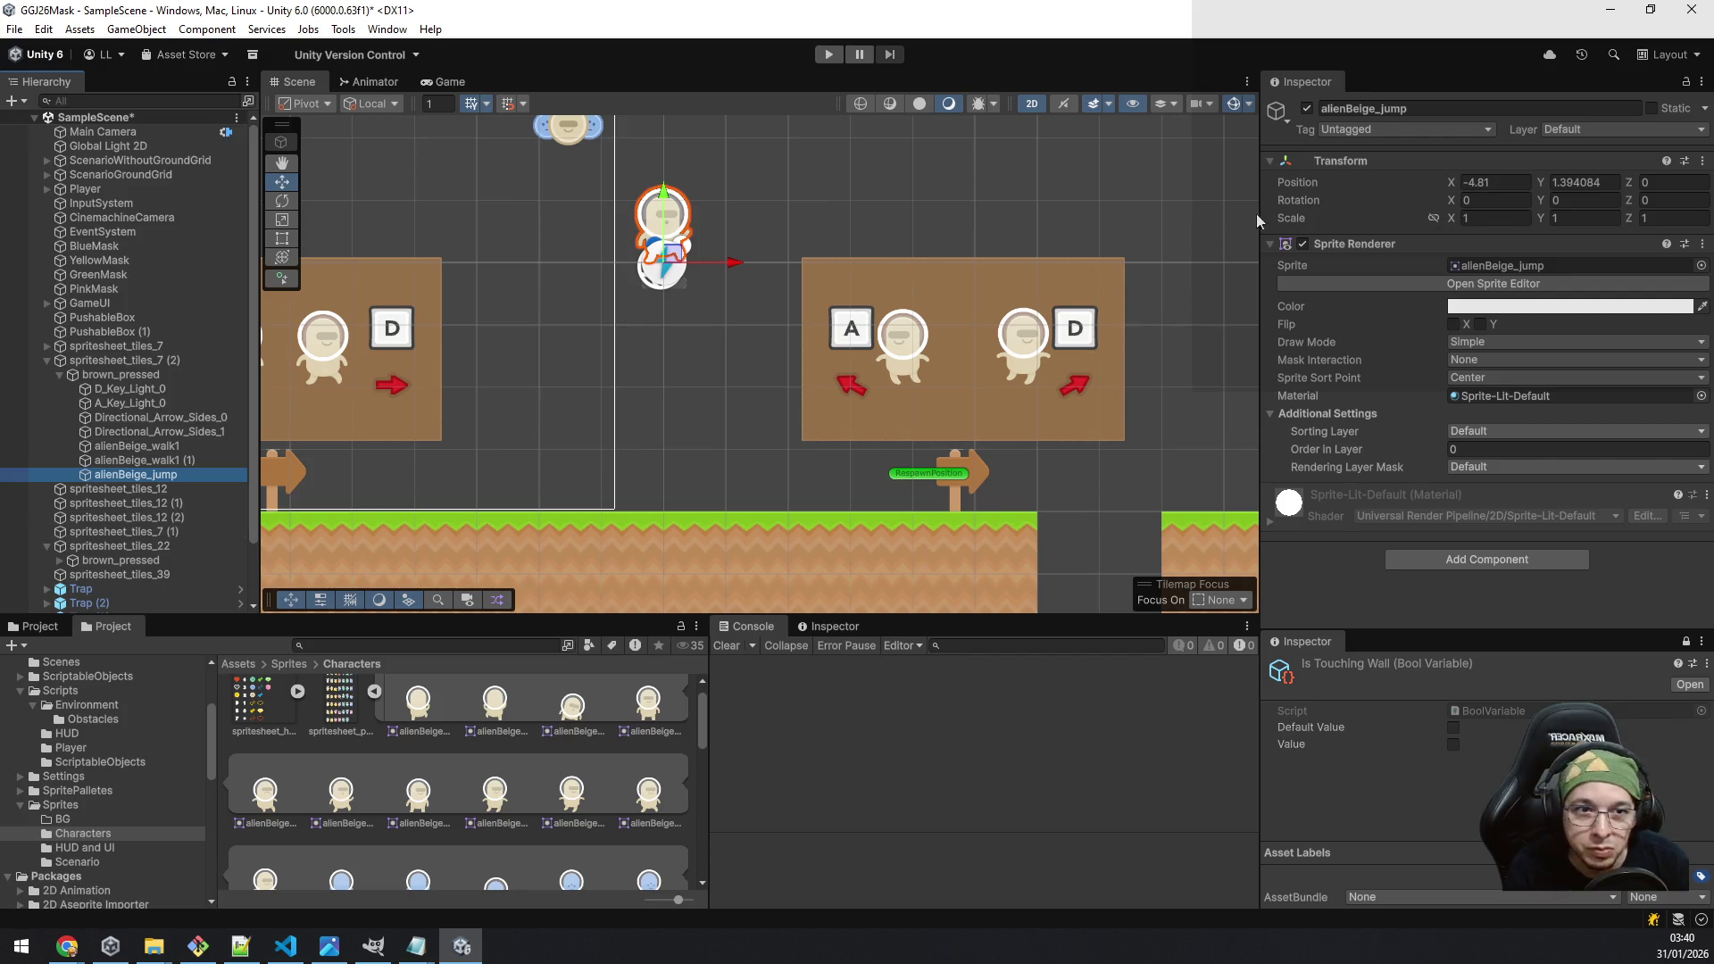
pyautogui.click(178, 460)
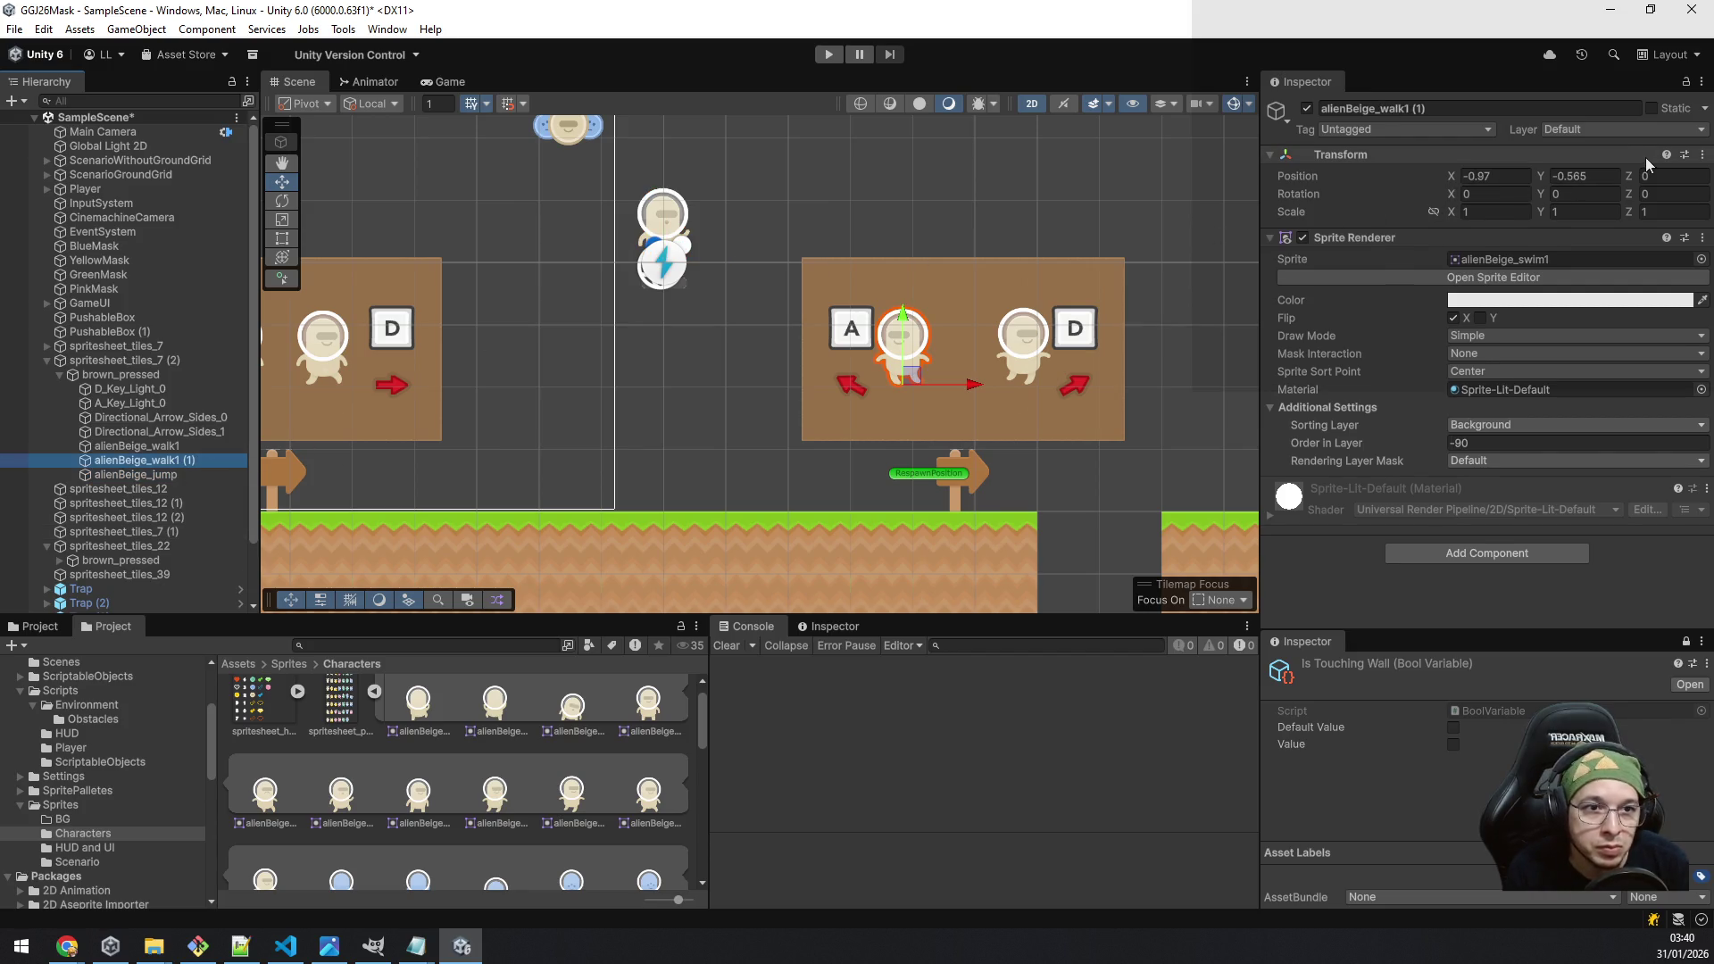
pyautogui.click(134, 474)
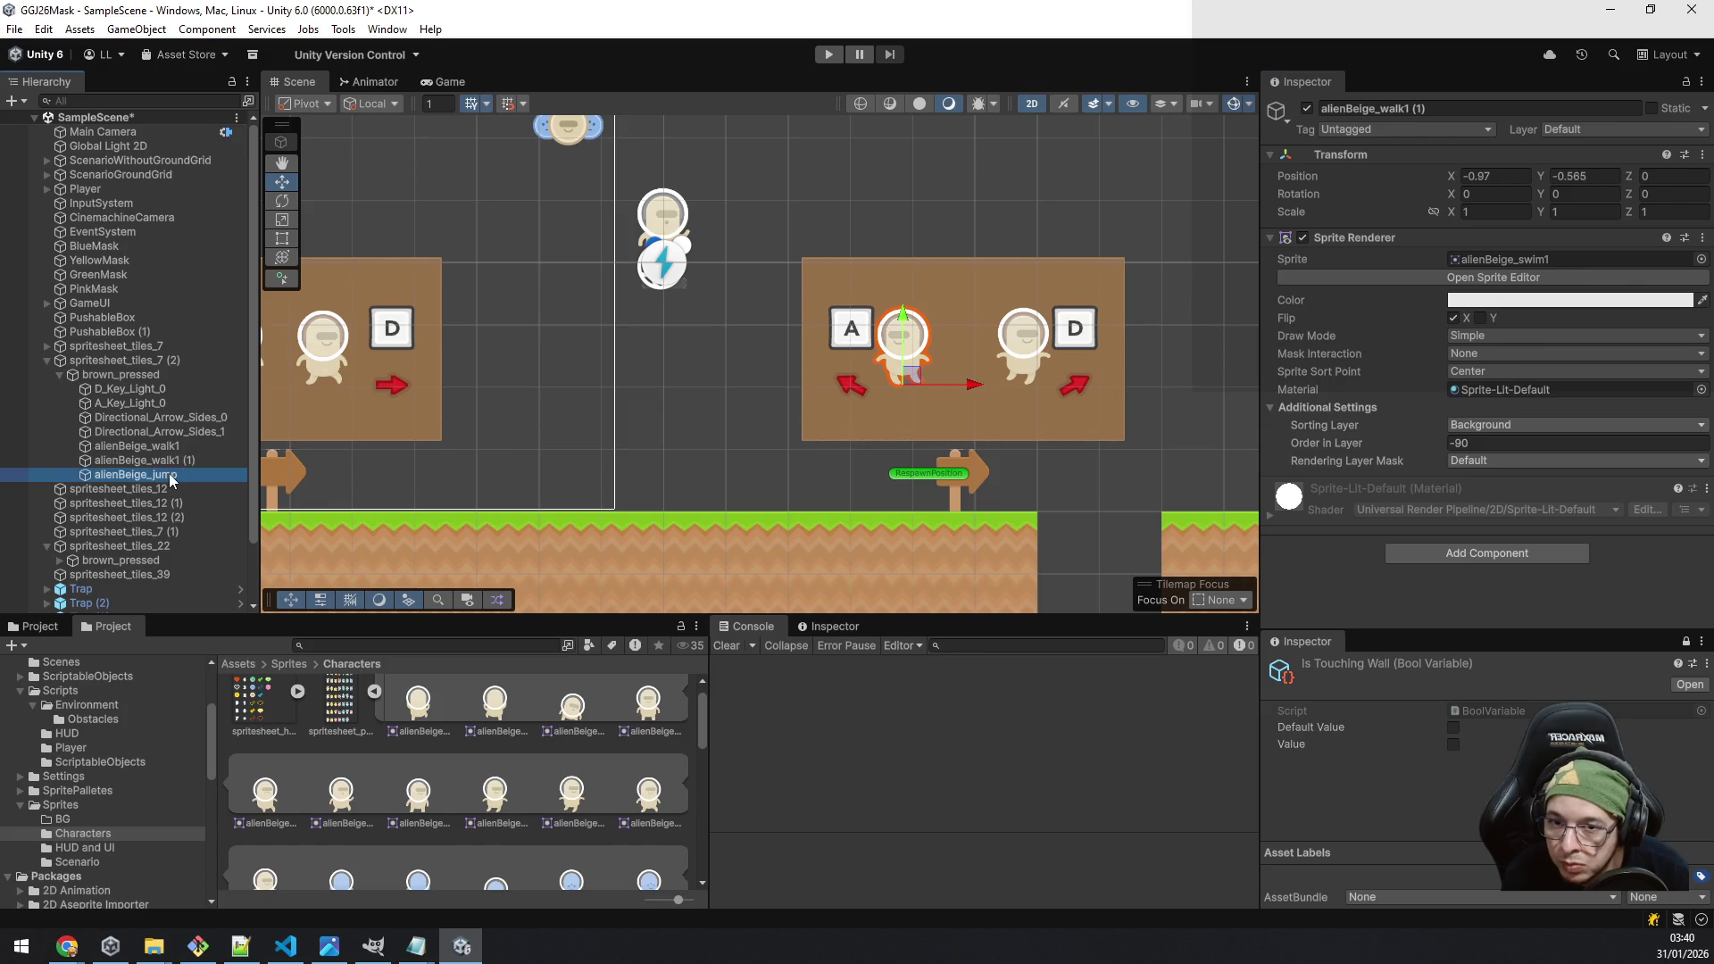
pyautogui.click(1605, 177)
pyautogui.write('-0.565')
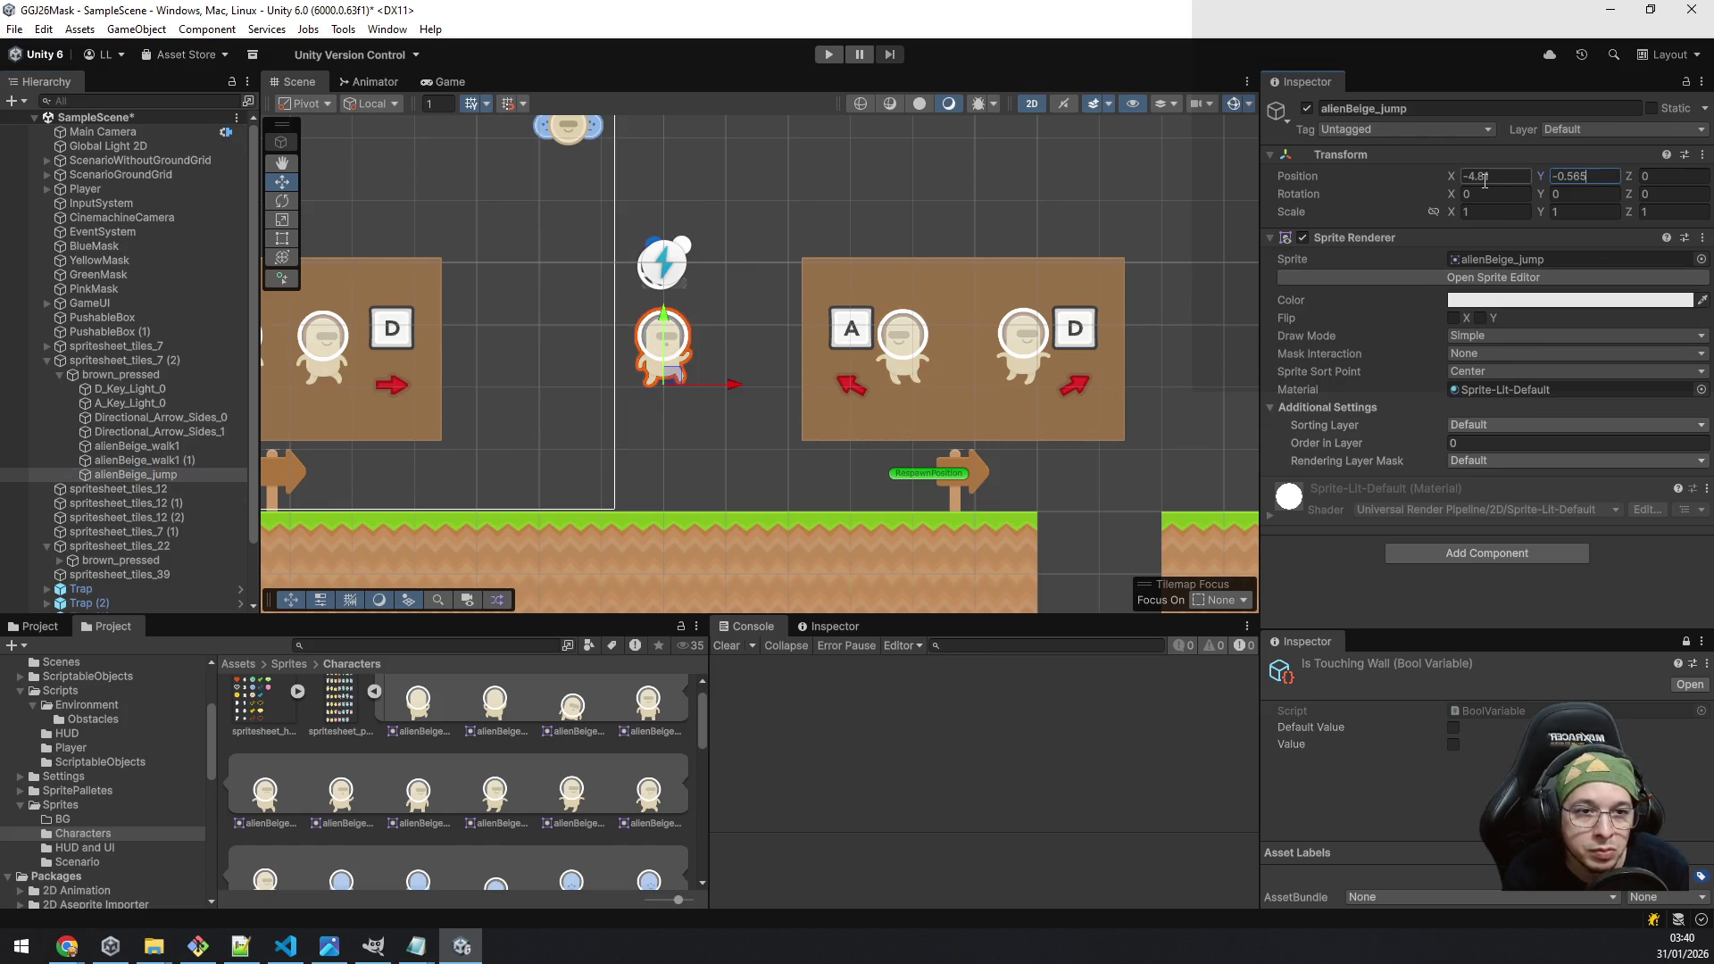
pyautogui.click(1514, 177)
pyautogui.write('0')
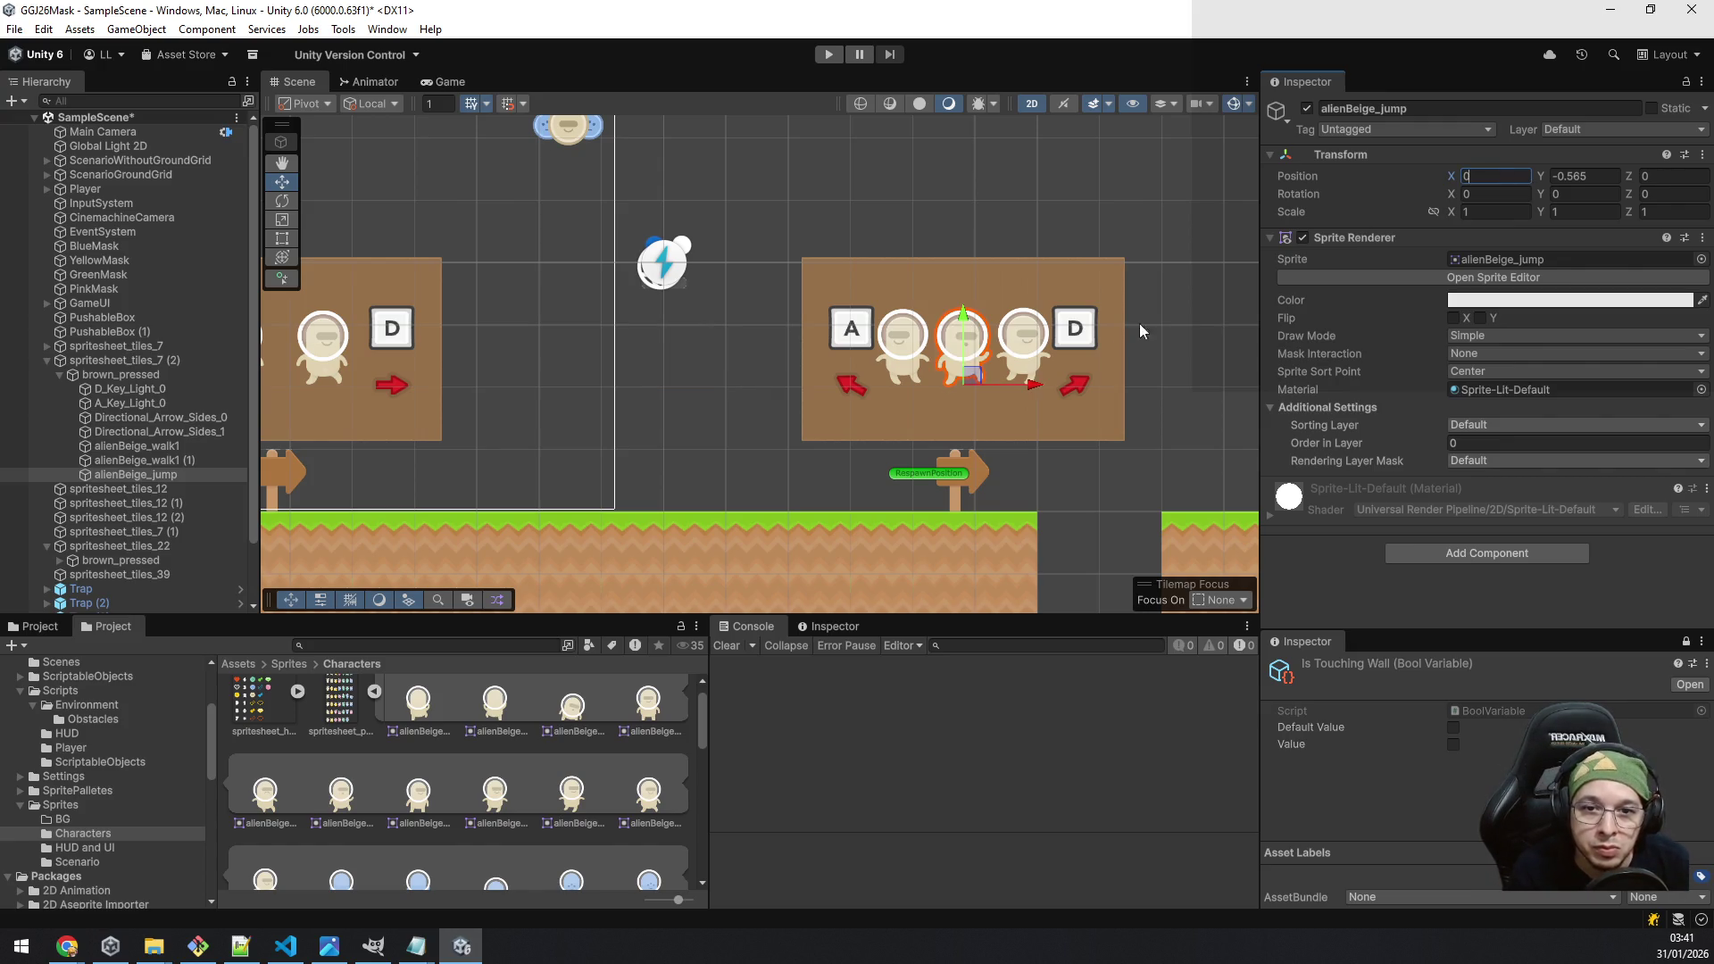
# Step: Duplicate the right arrow Directional_Arrow_Sides_1
pyautogui.scroll(5, 1004, 431)
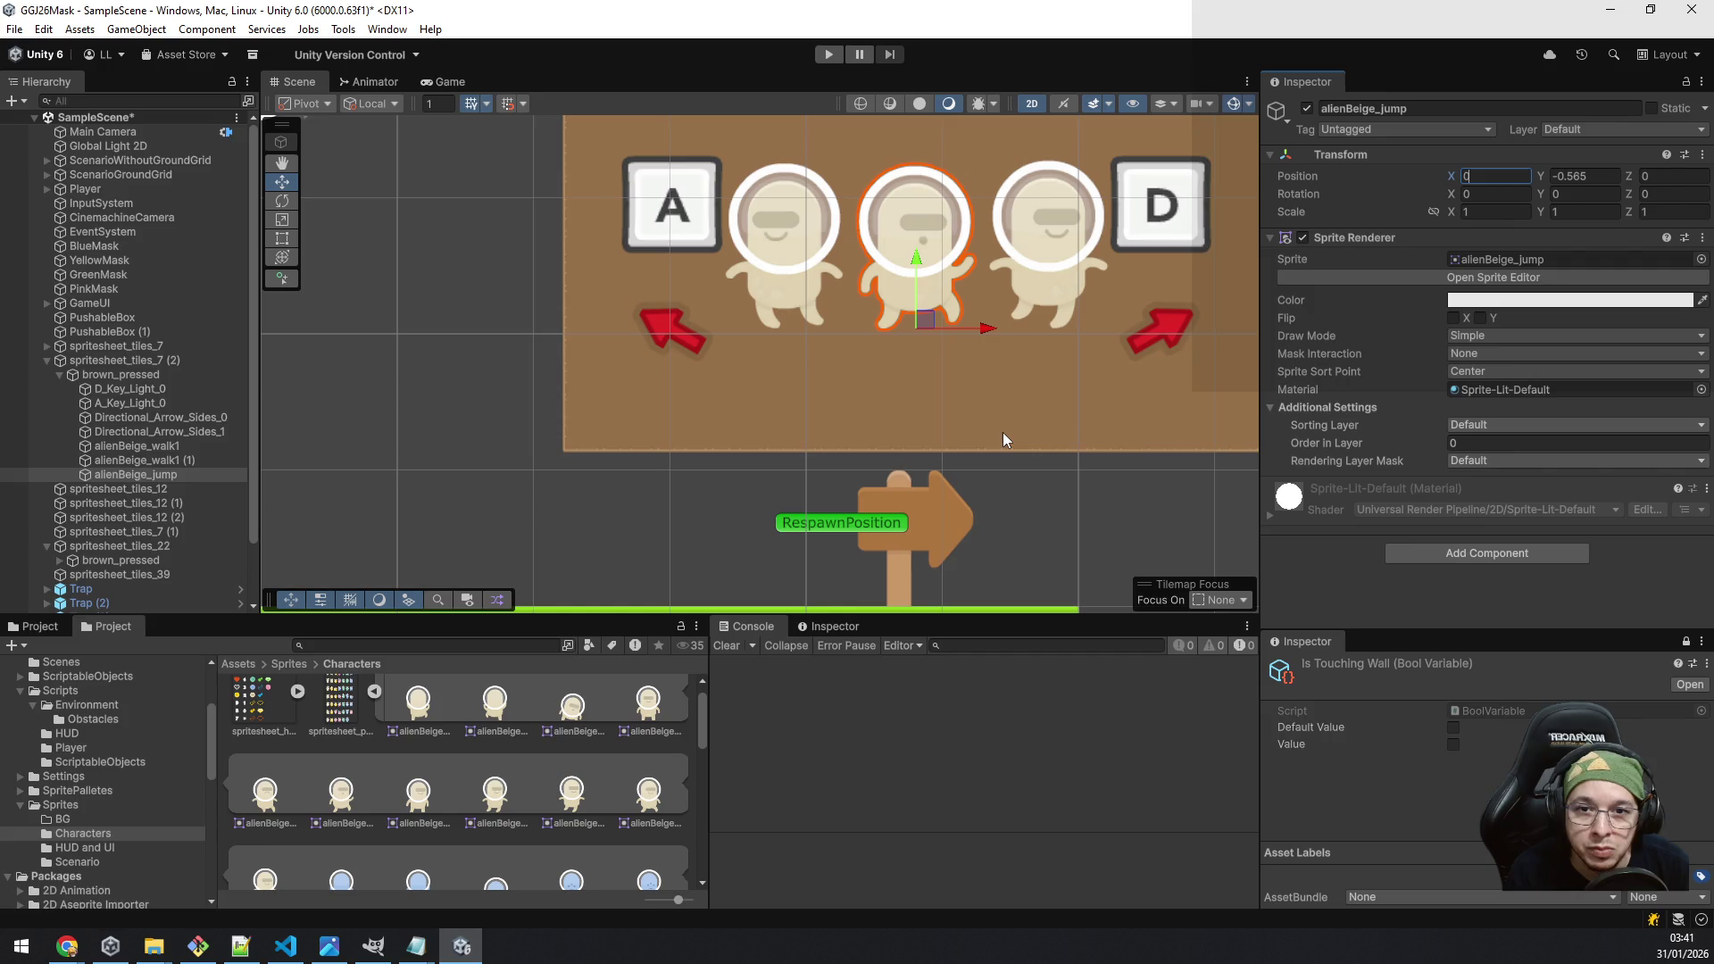
pyautogui.click(179, 433)
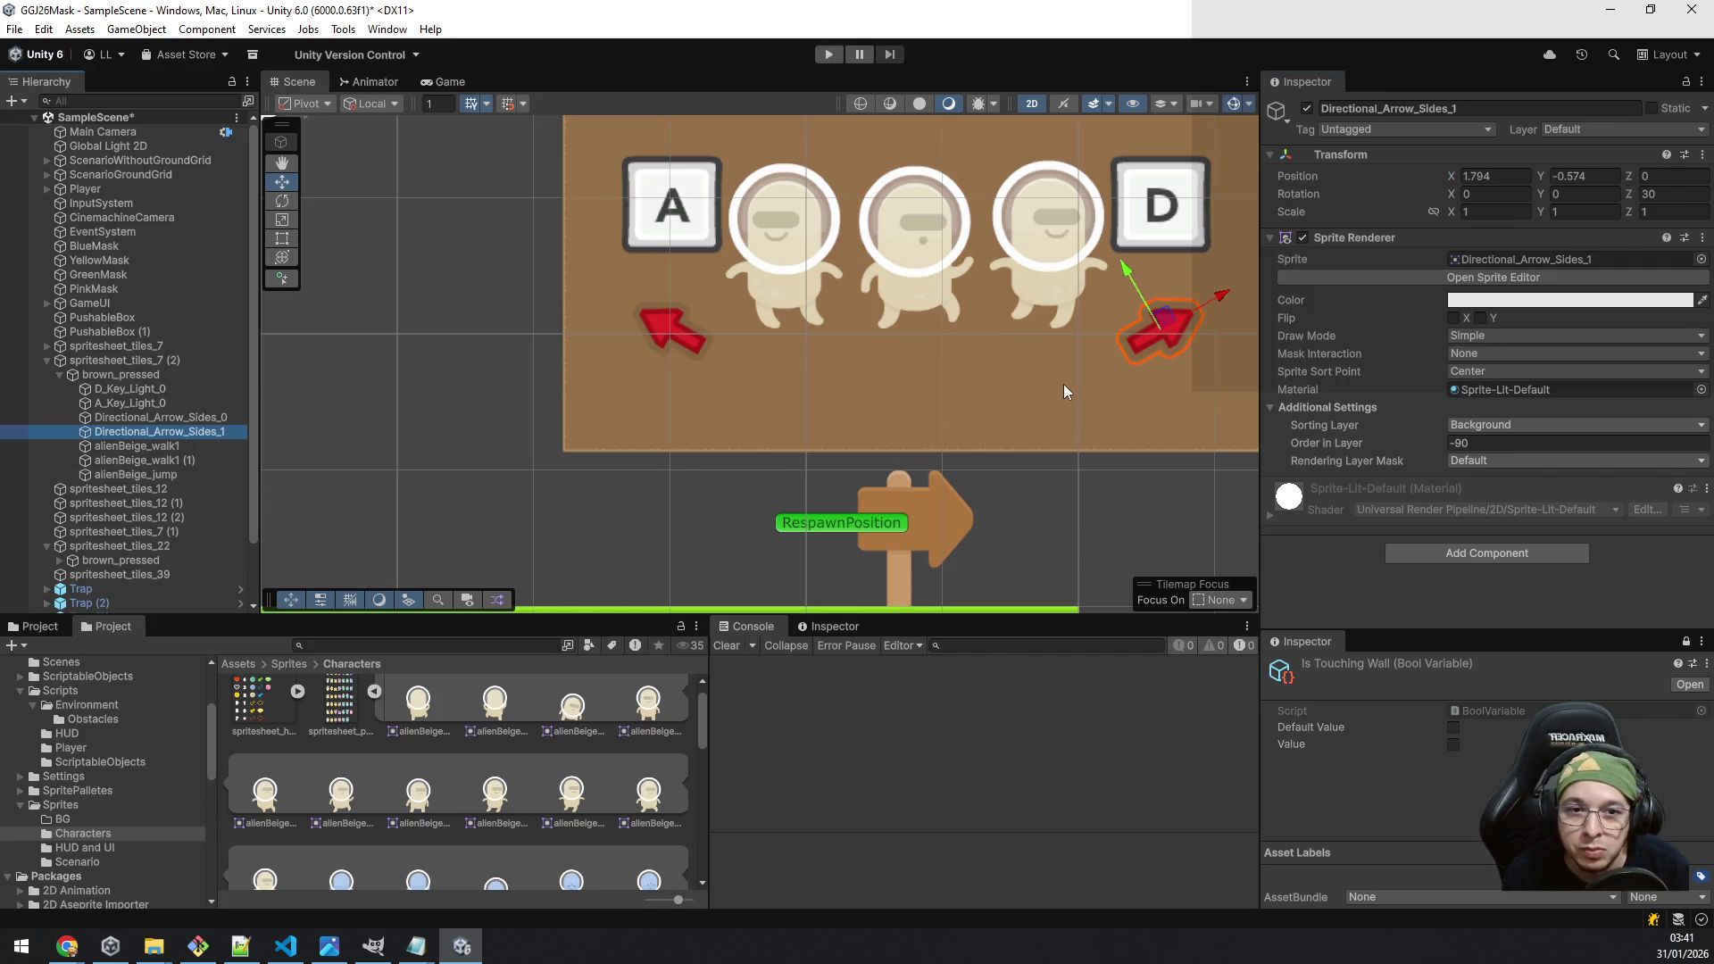
pyautogui.hotkey('ctrl', 'd')
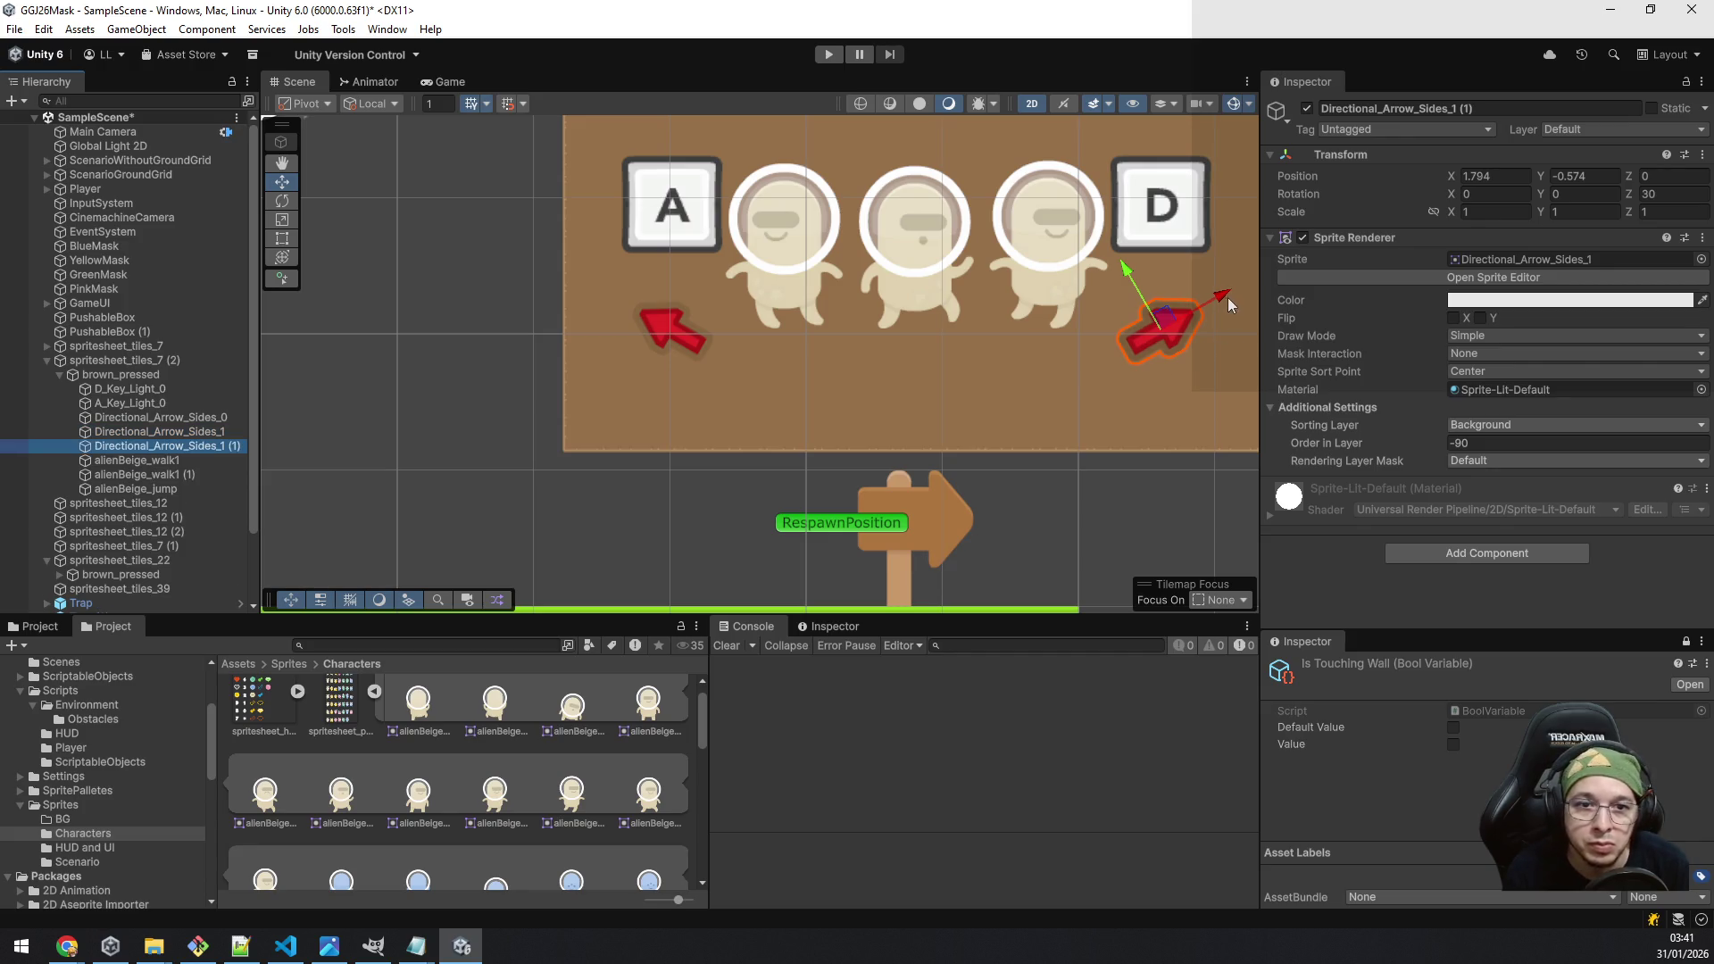
# Step: Undo the stray move and set the arrow copy's Z rotation to 90
pyautogui.moveTo(1228, 297); pyautogui.dragTo(1145, 244)
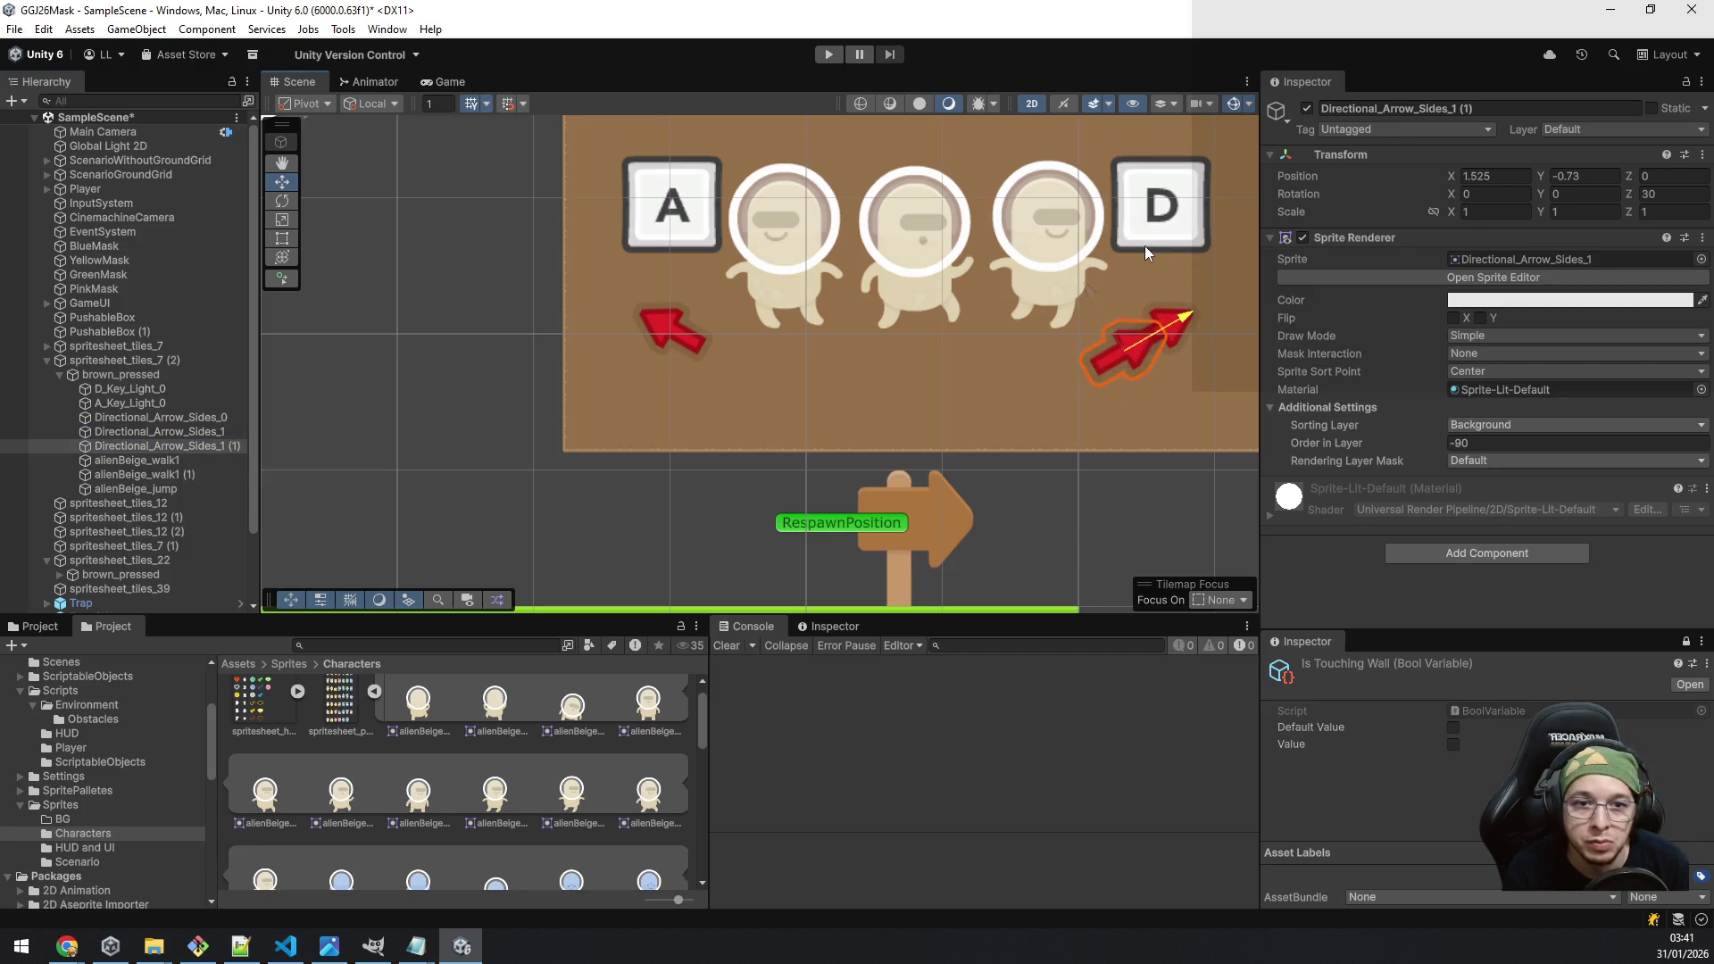
pyautogui.hotkey('ctrl', 'z')
pyautogui.click(1666, 195)
pyautogui.write('0')
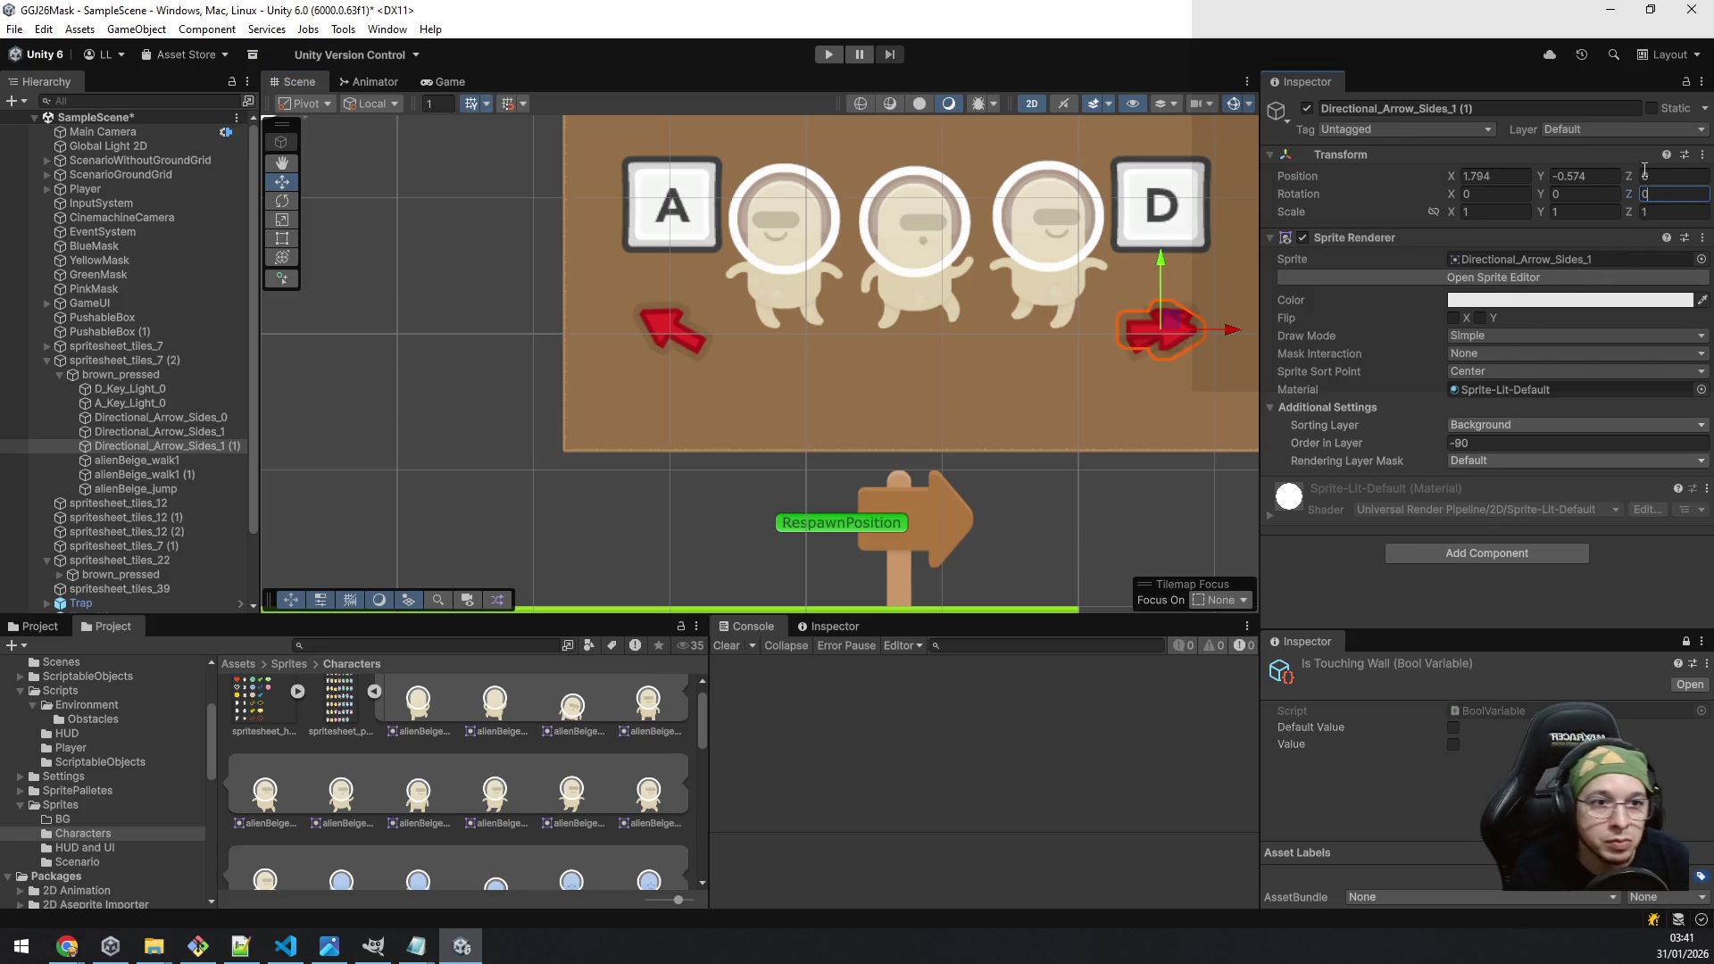
pyautogui.click(1582, 197)
pyautogui.click(1663, 196)
pyautogui.write('90')
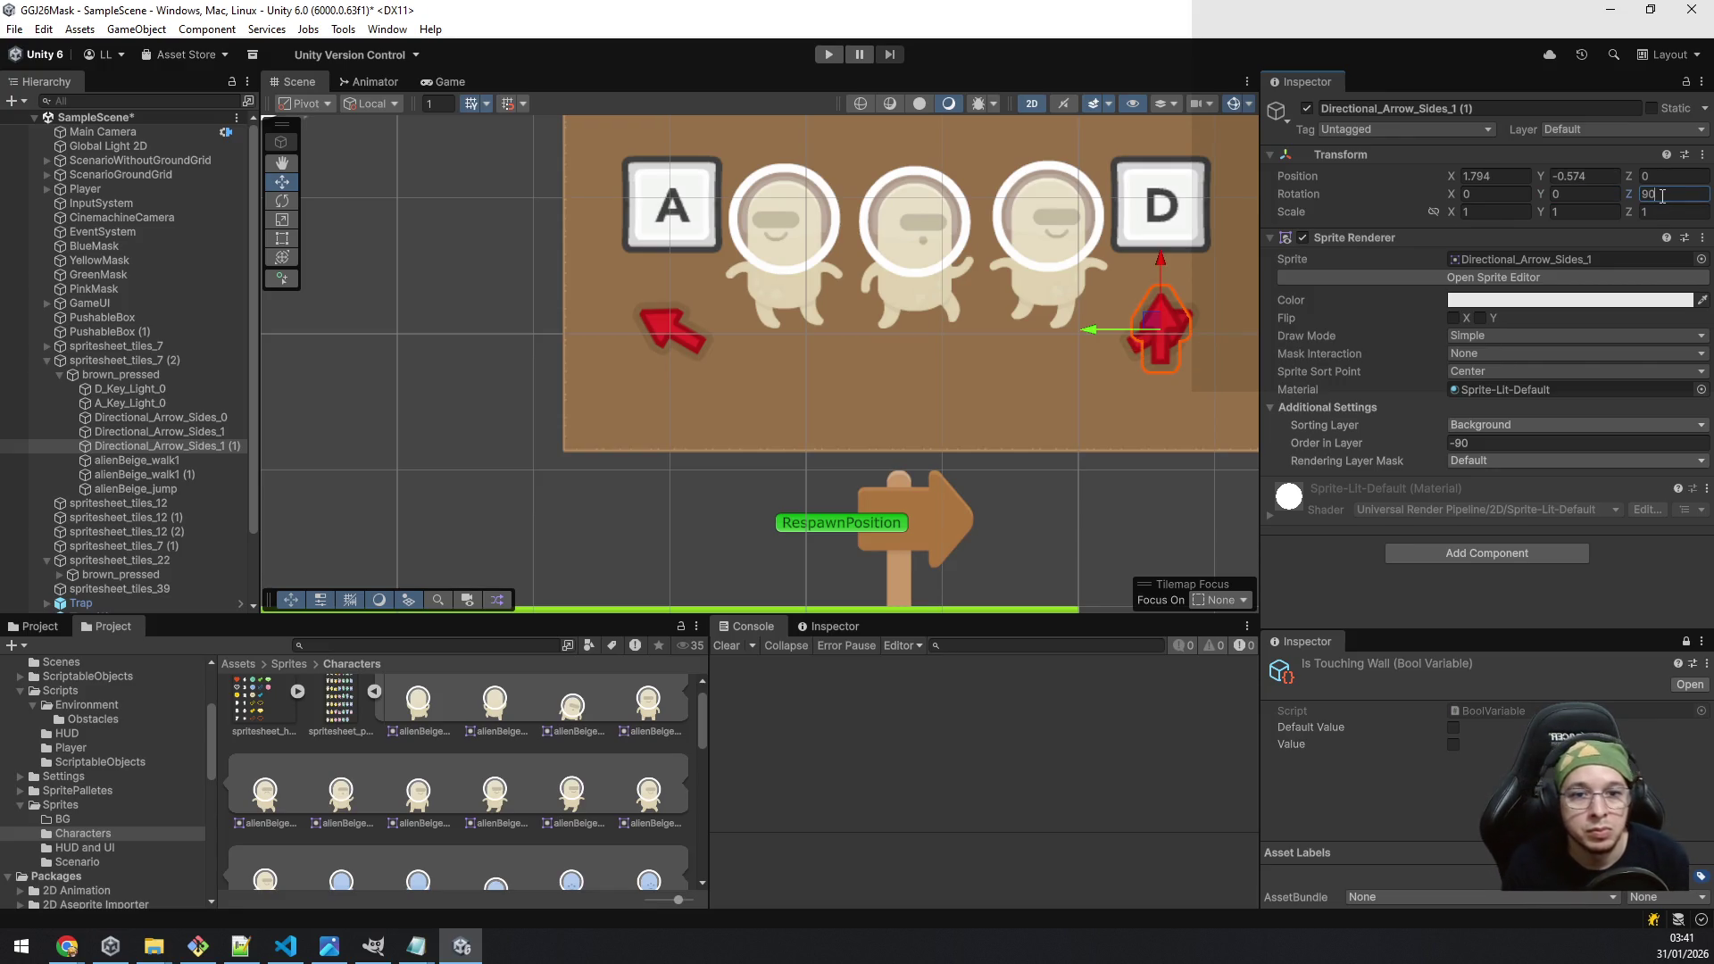
pyautogui.press('Return')
# Step: Raise the upward arrow above the jumping alien to Y 1.044
pyautogui.moveTo(1088, 272)
pyautogui.mouseDown()
pyautogui.moveTo(1084, 455)
pyautogui.moveTo(982, 502)
pyautogui.moveTo(832, 503)
pyautogui.moveTo(873, 503)
pyautogui.mouseUp()
pyautogui.scroll(-3, 1113, 423)
pyautogui.moveTo(936, 438); pyautogui.dragTo(933, 254)
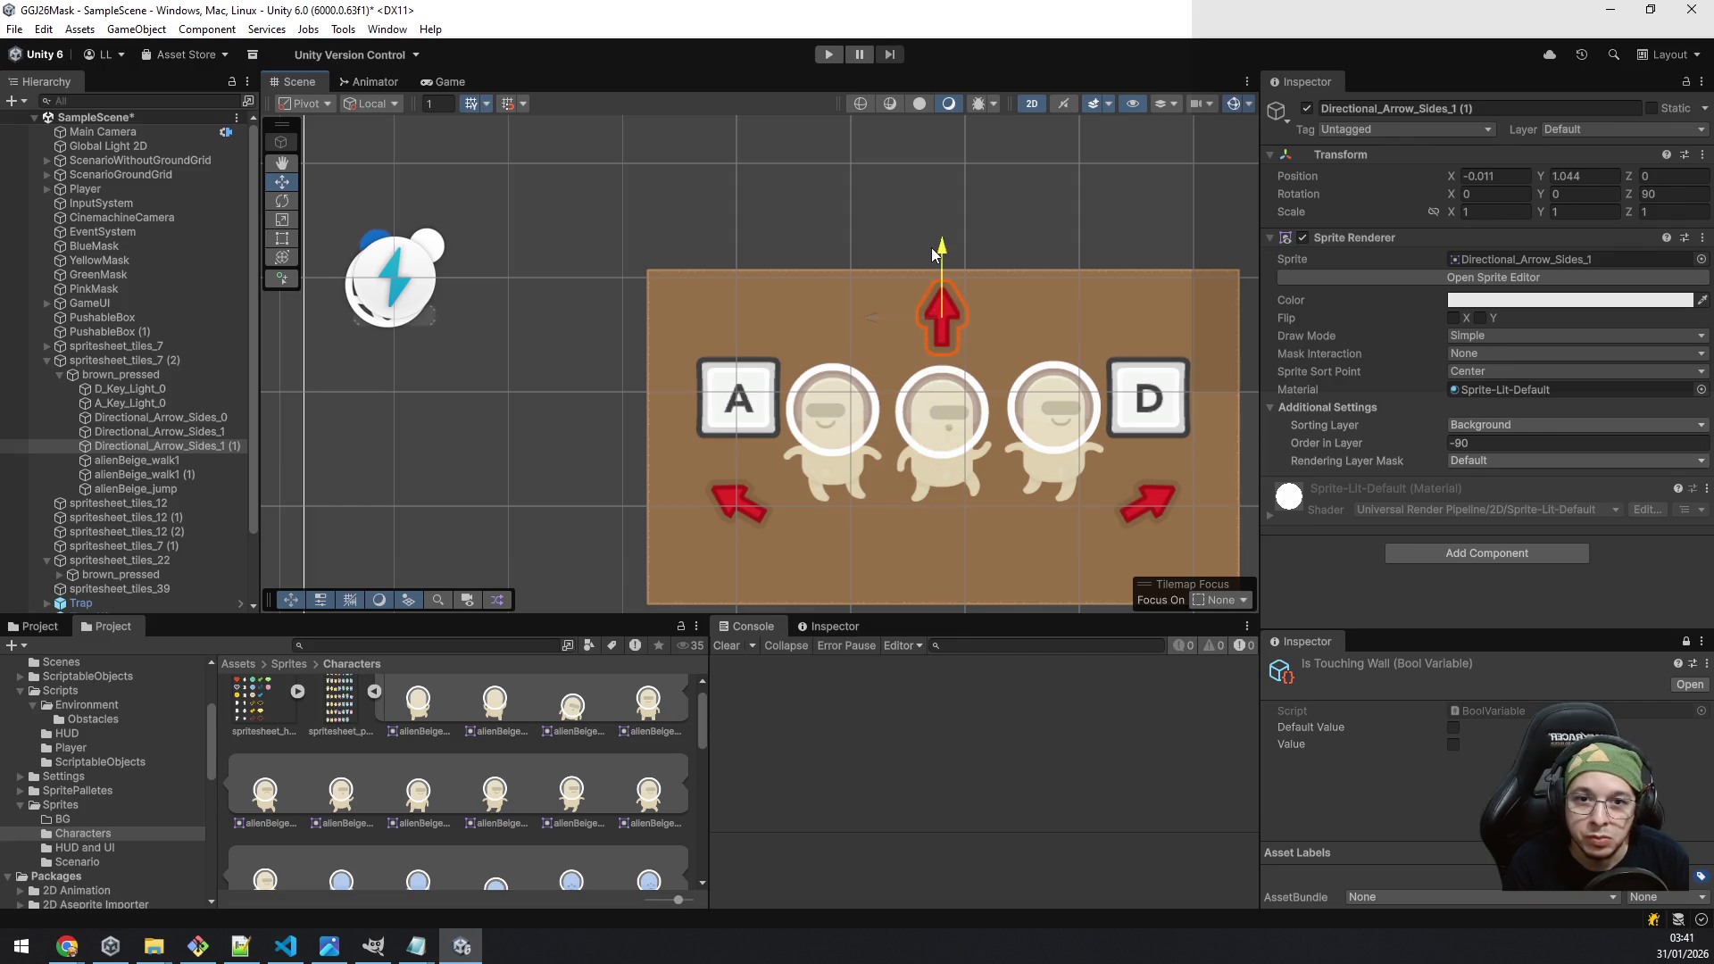
pyautogui.click(143, 404)
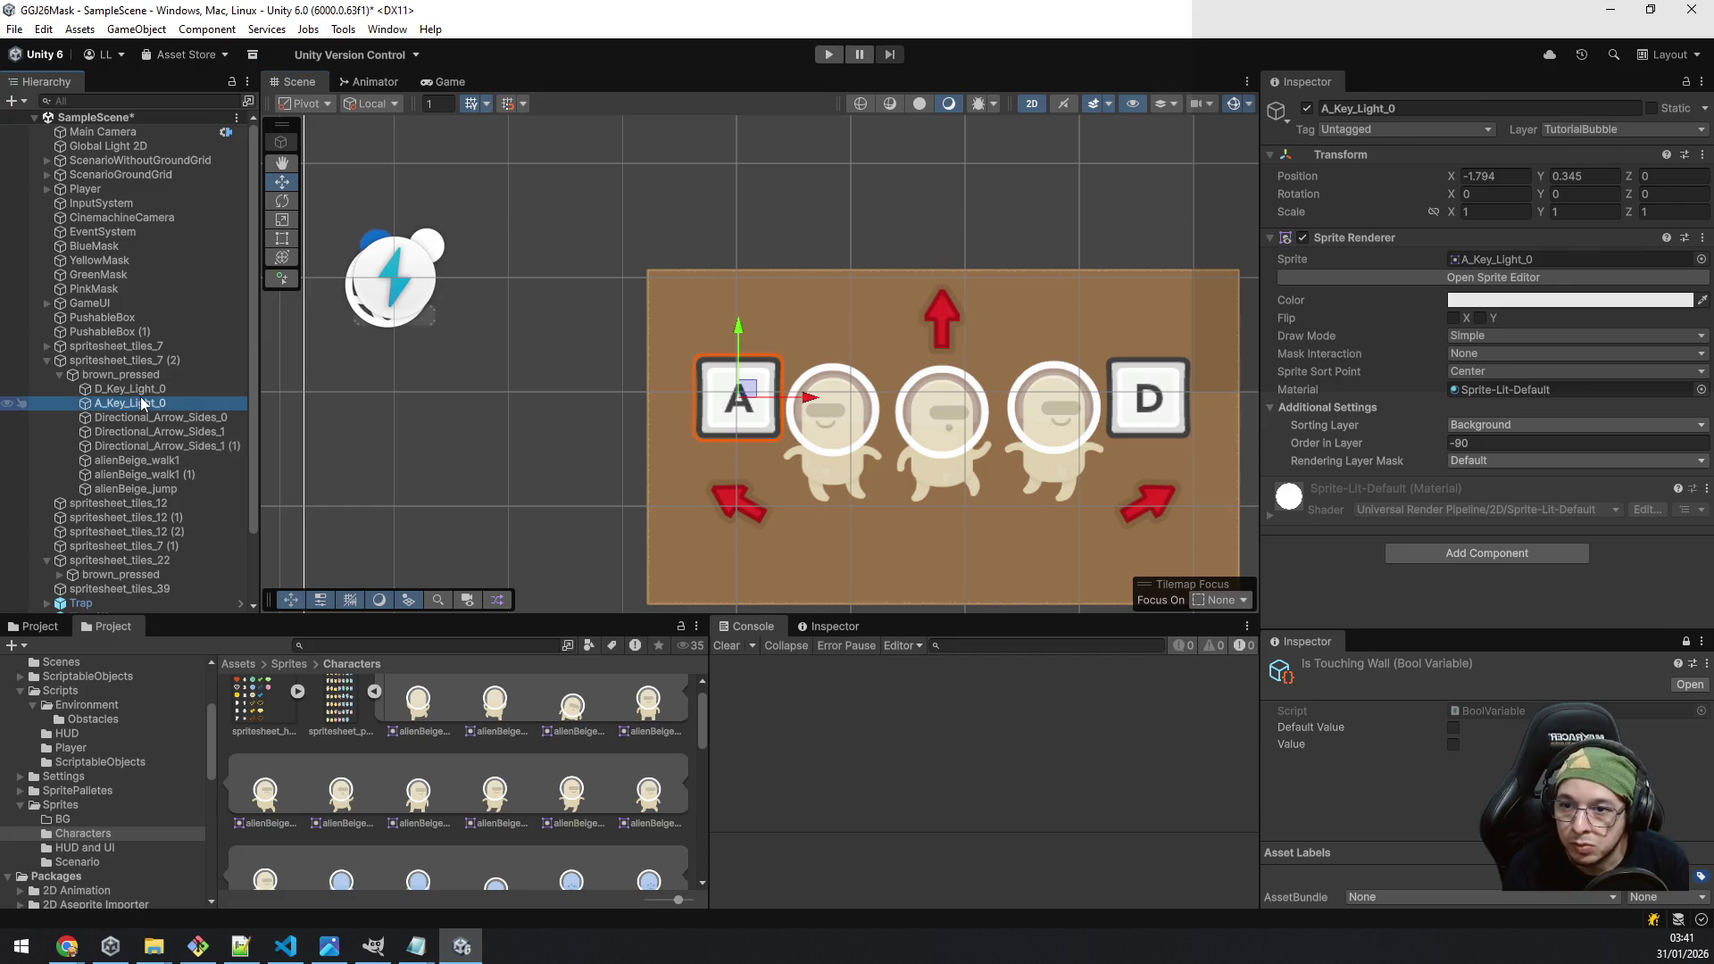
# Step: Duplicate the D_Key_Light_0 sign and place the copy at X 0 below the aliens
pyautogui.click(143, 390)
pyautogui.hotkey('ctrl', 'd')
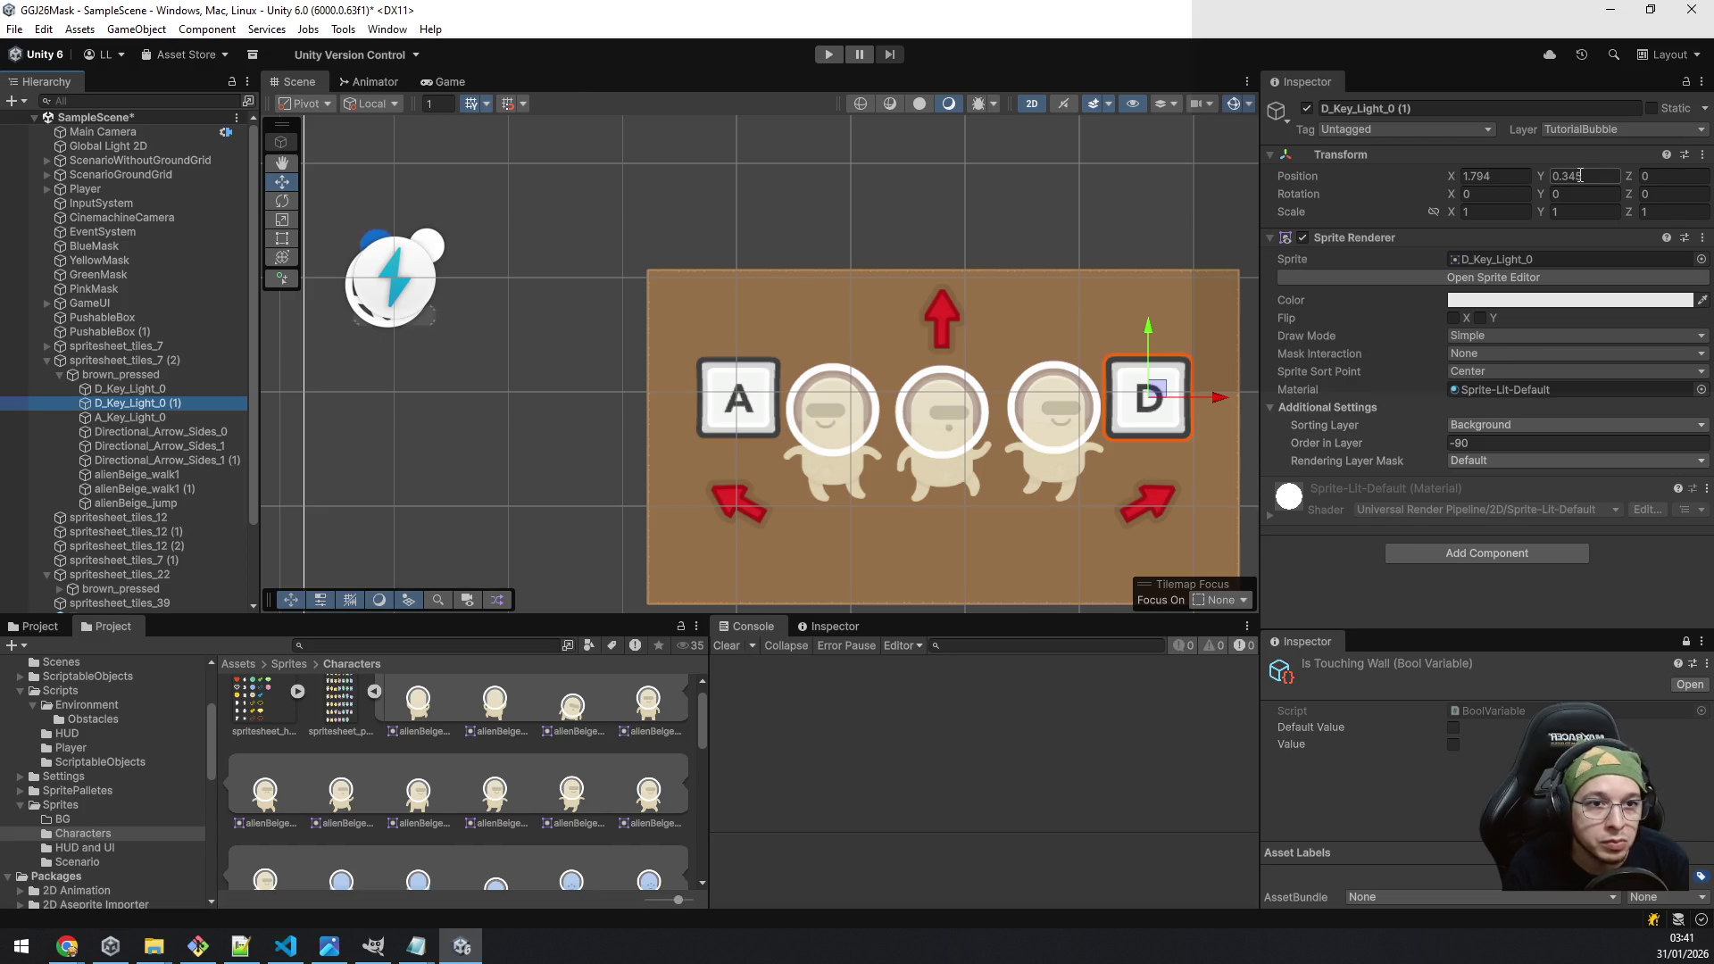
pyautogui.click(1523, 191)
pyautogui.click(1513, 177)
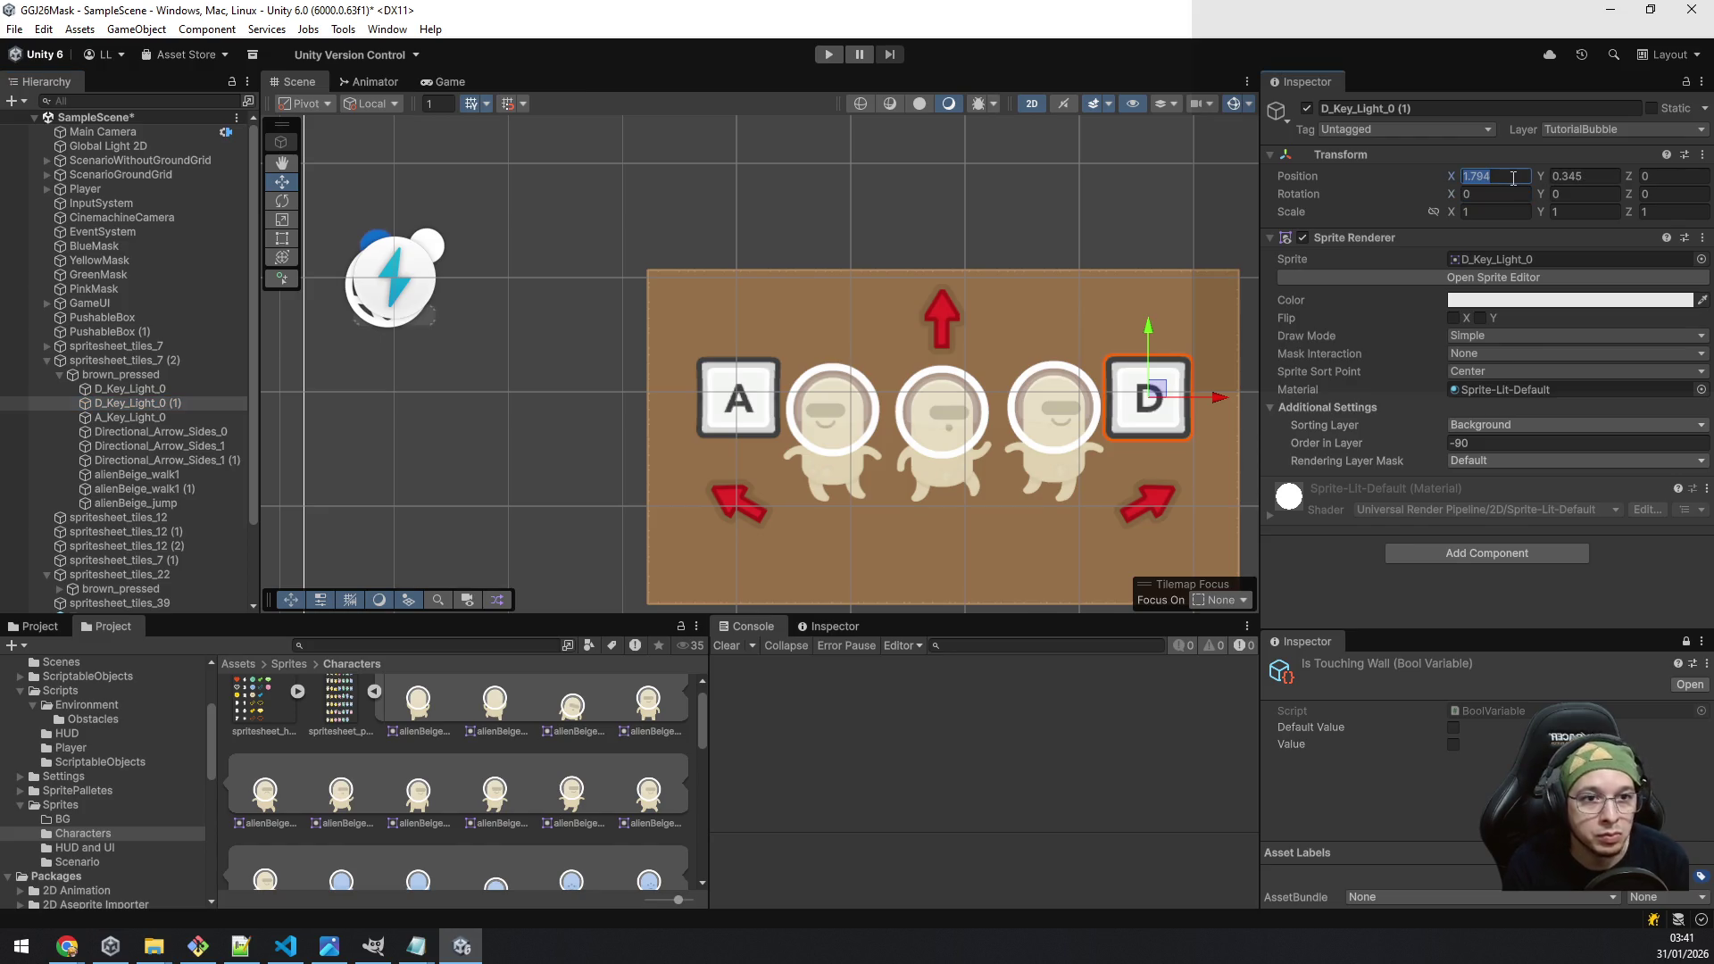
pyautogui.write('0')
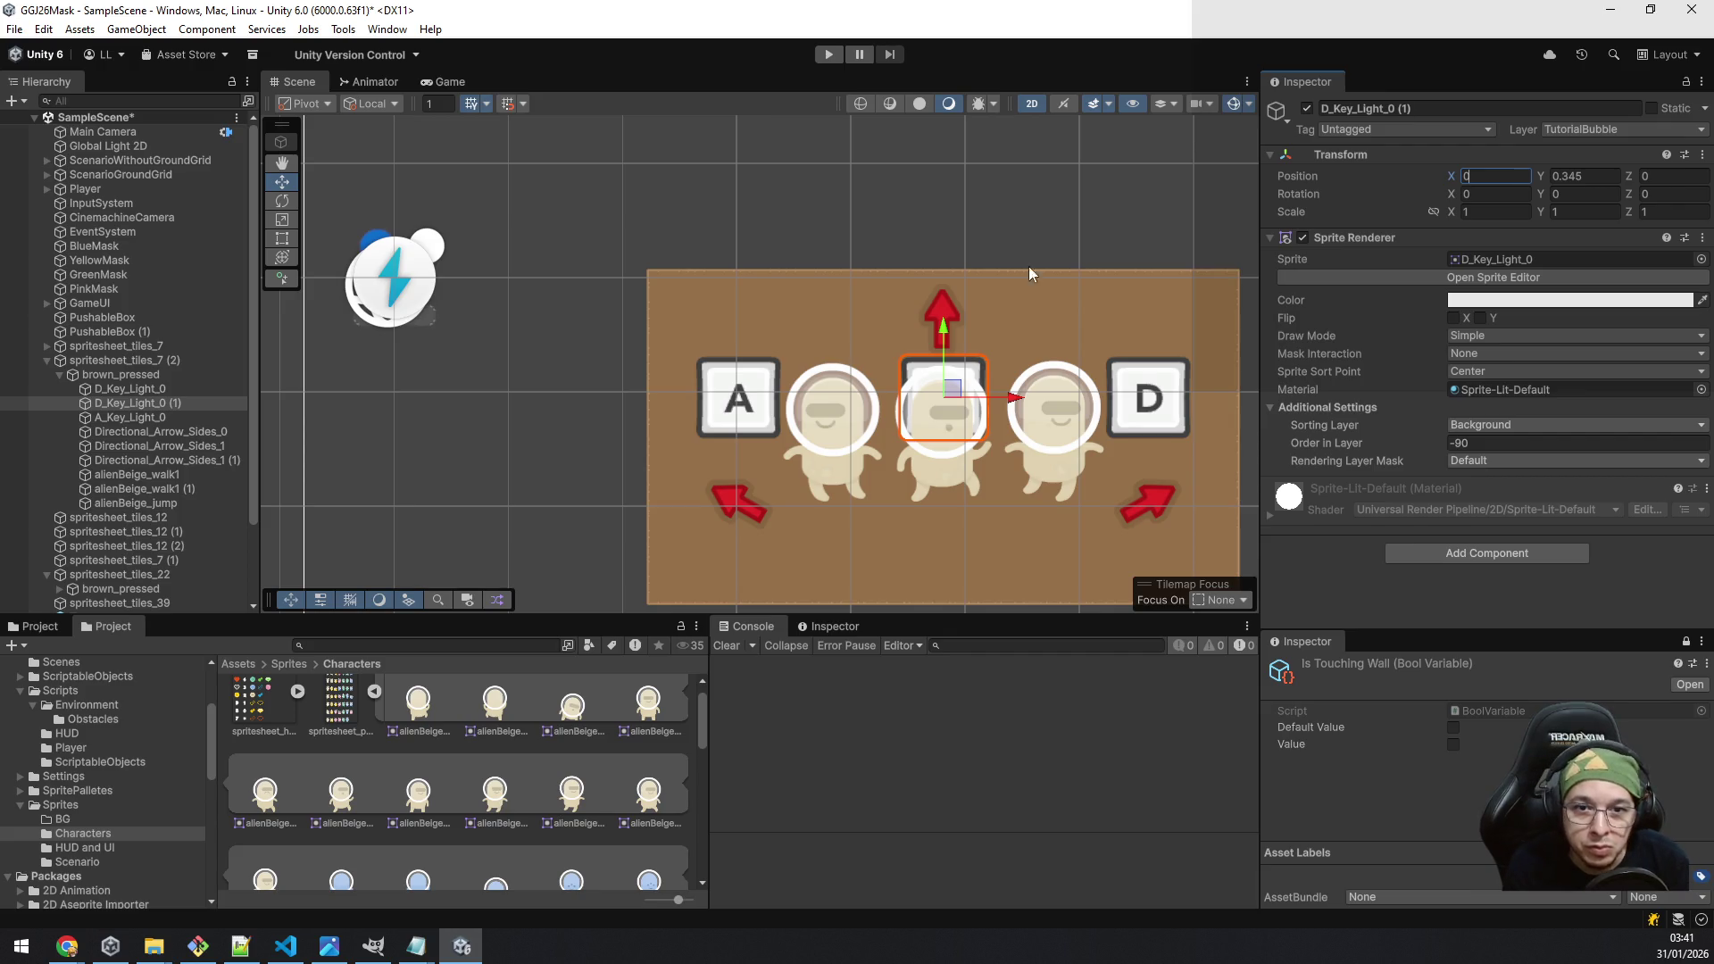
pyautogui.moveTo(943, 324); pyautogui.dragTo(940, 482)
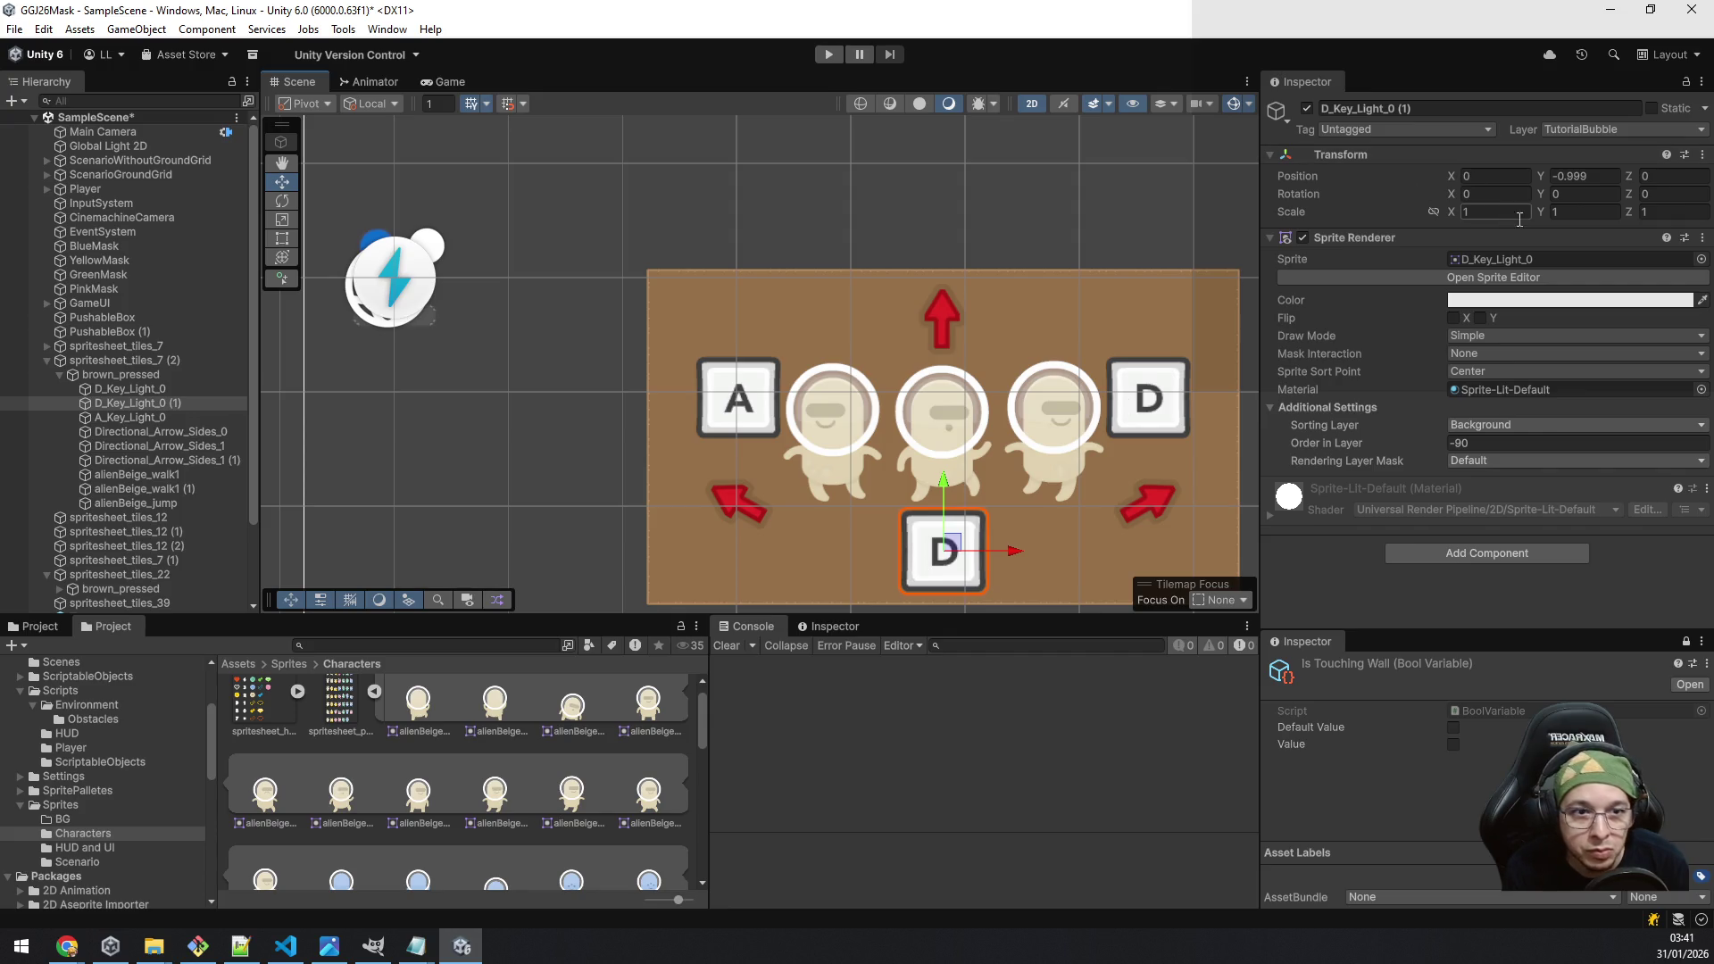
# Step: Give the copy the Space_Key_Light sprite and rename it Space_Key_Light_0
pyautogui.click(1514, 260)
pyautogui.moveTo(660, 808); pyautogui.dragTo(1515, 260)
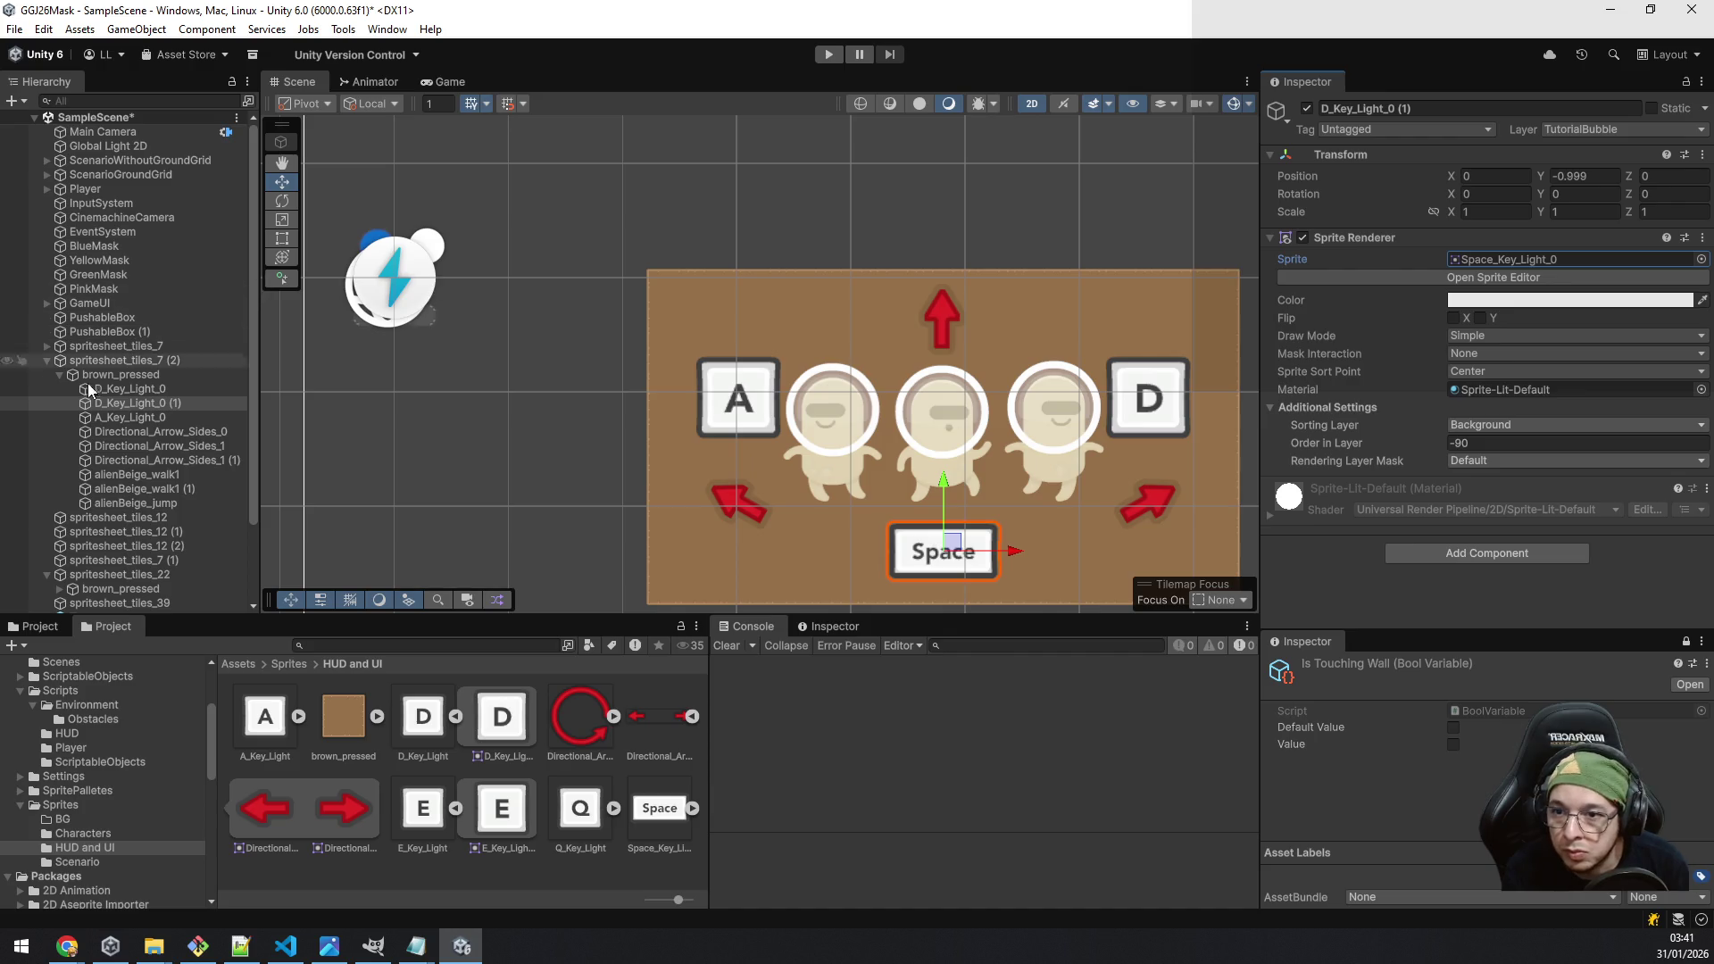
pyautogui.click(117, 391)
pyautogui.click(116, 402)
pyautogui.press('F2')
pyautogui.press('End')
pyautogui.press('BackSpace')
pyautogui.press('BackSpace')
pyautogui.press('BackSpace')
pyautogui.press('Home')
pyautogui.press('Delete')
pyautogui.write('Space')
pyautogui.press('Return')
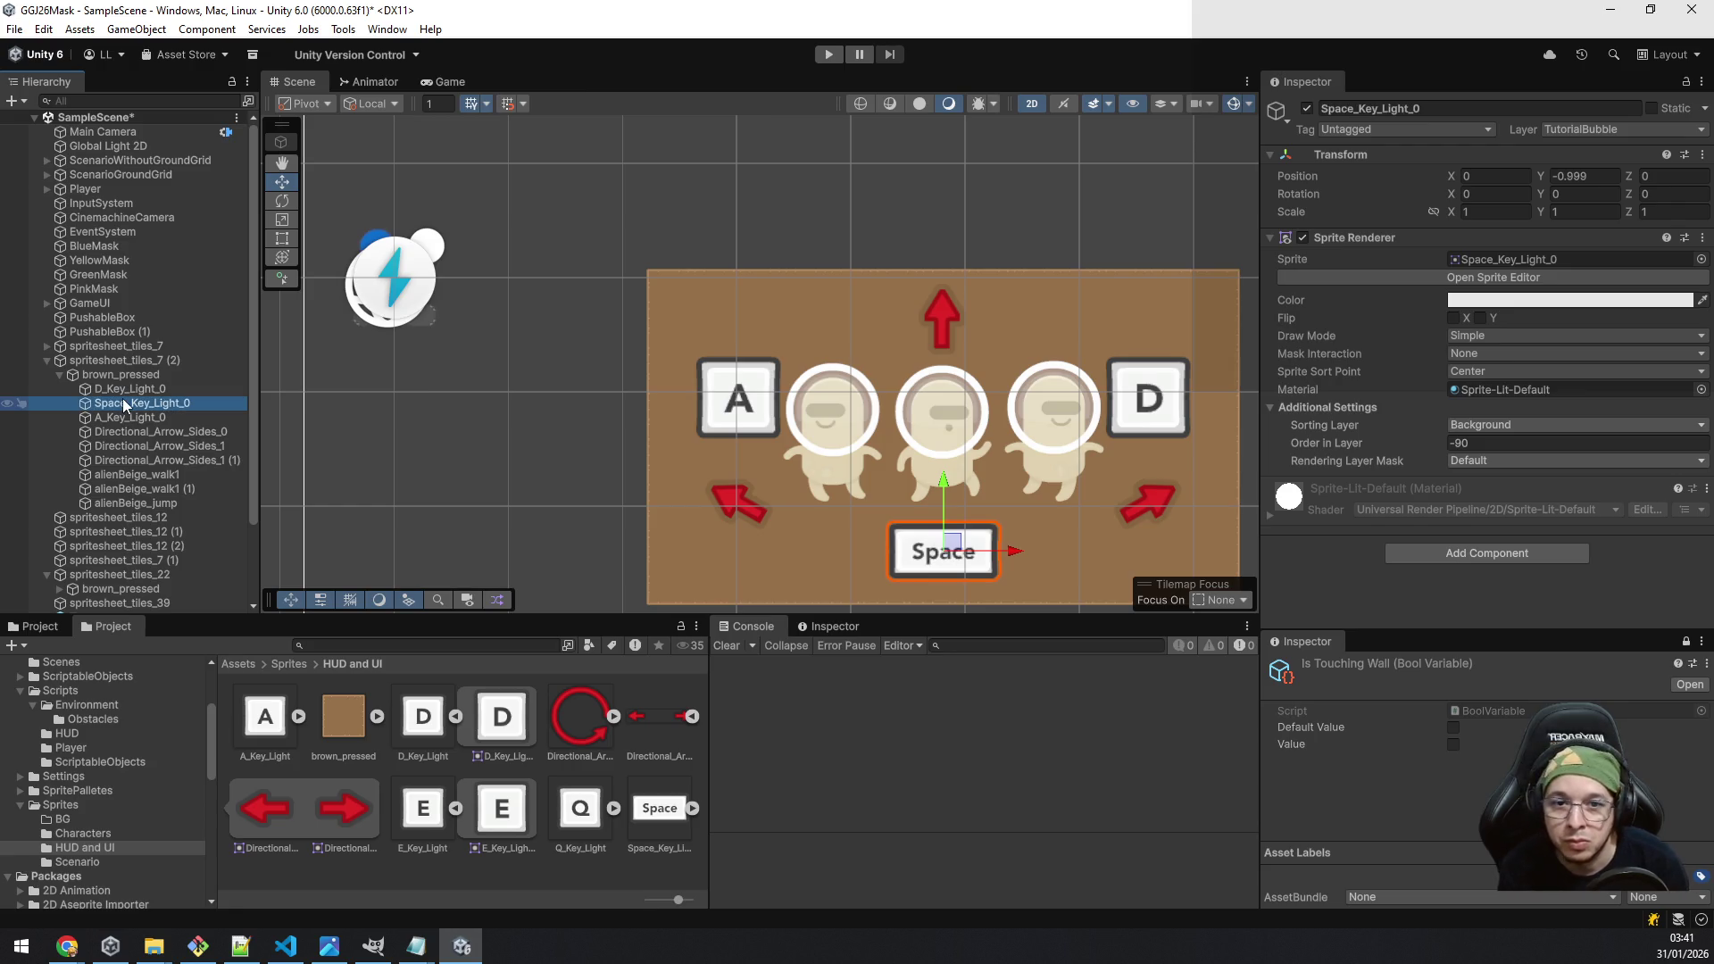
# Step: Nudge alienBeige_jump slightly upward to Y -0.52
pyautogui.scroll(-3, 879, 441)
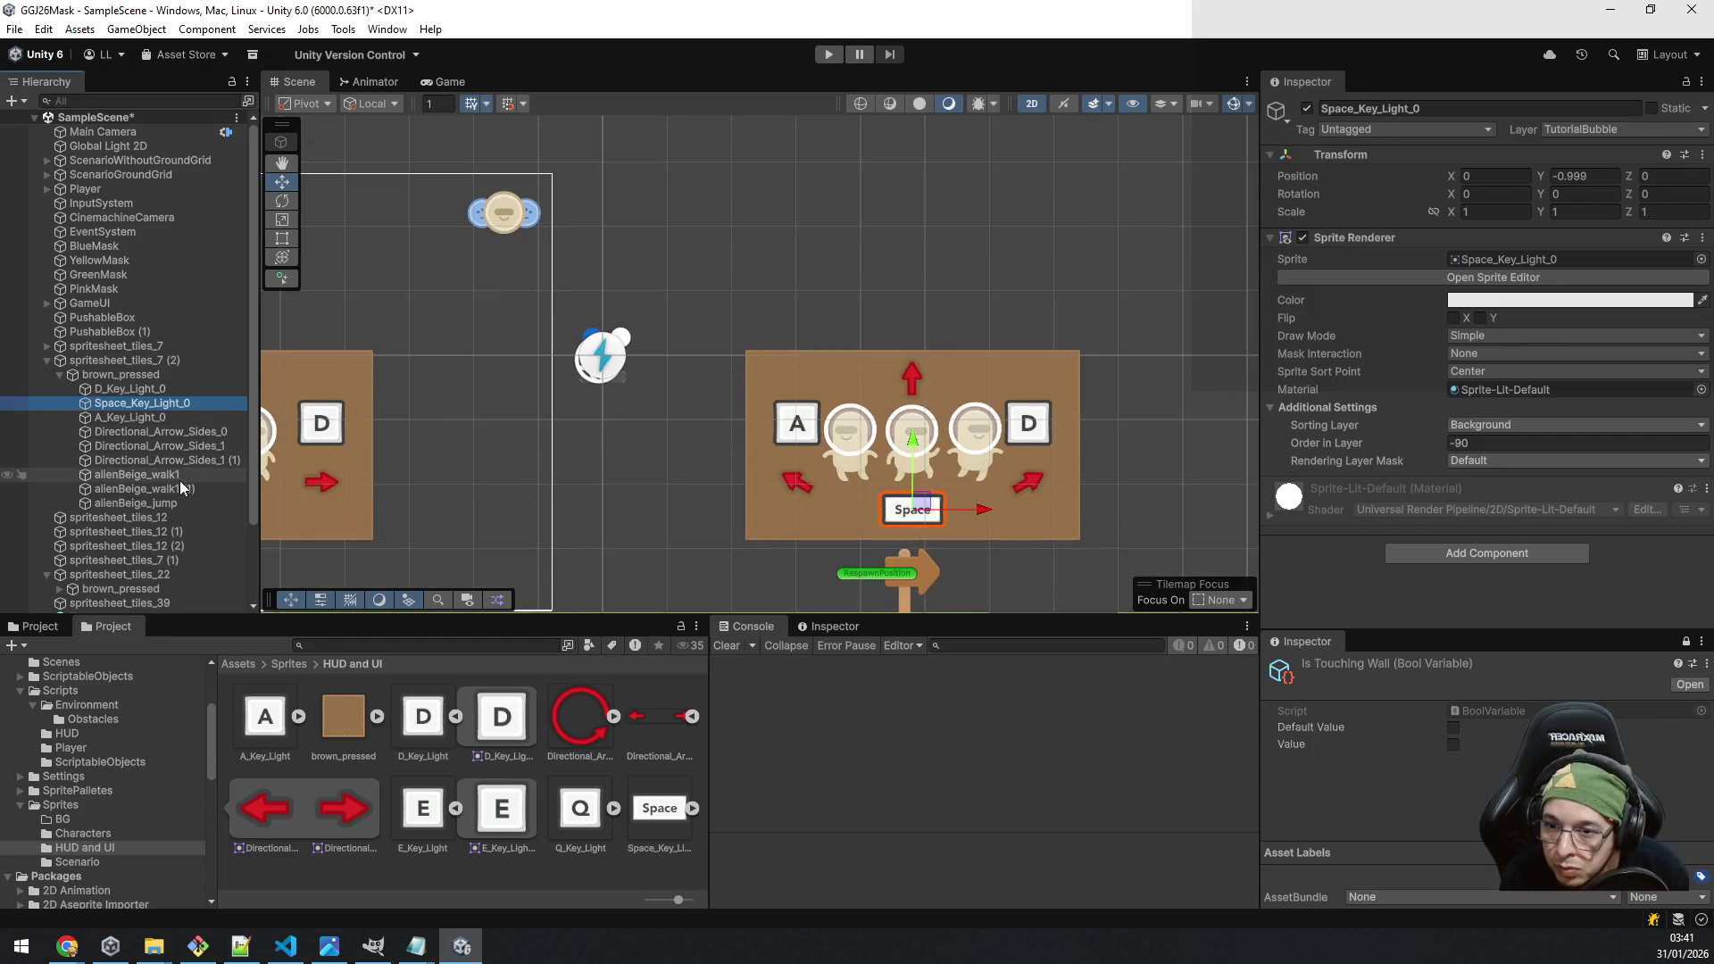
pyautogui.click(185, 502)
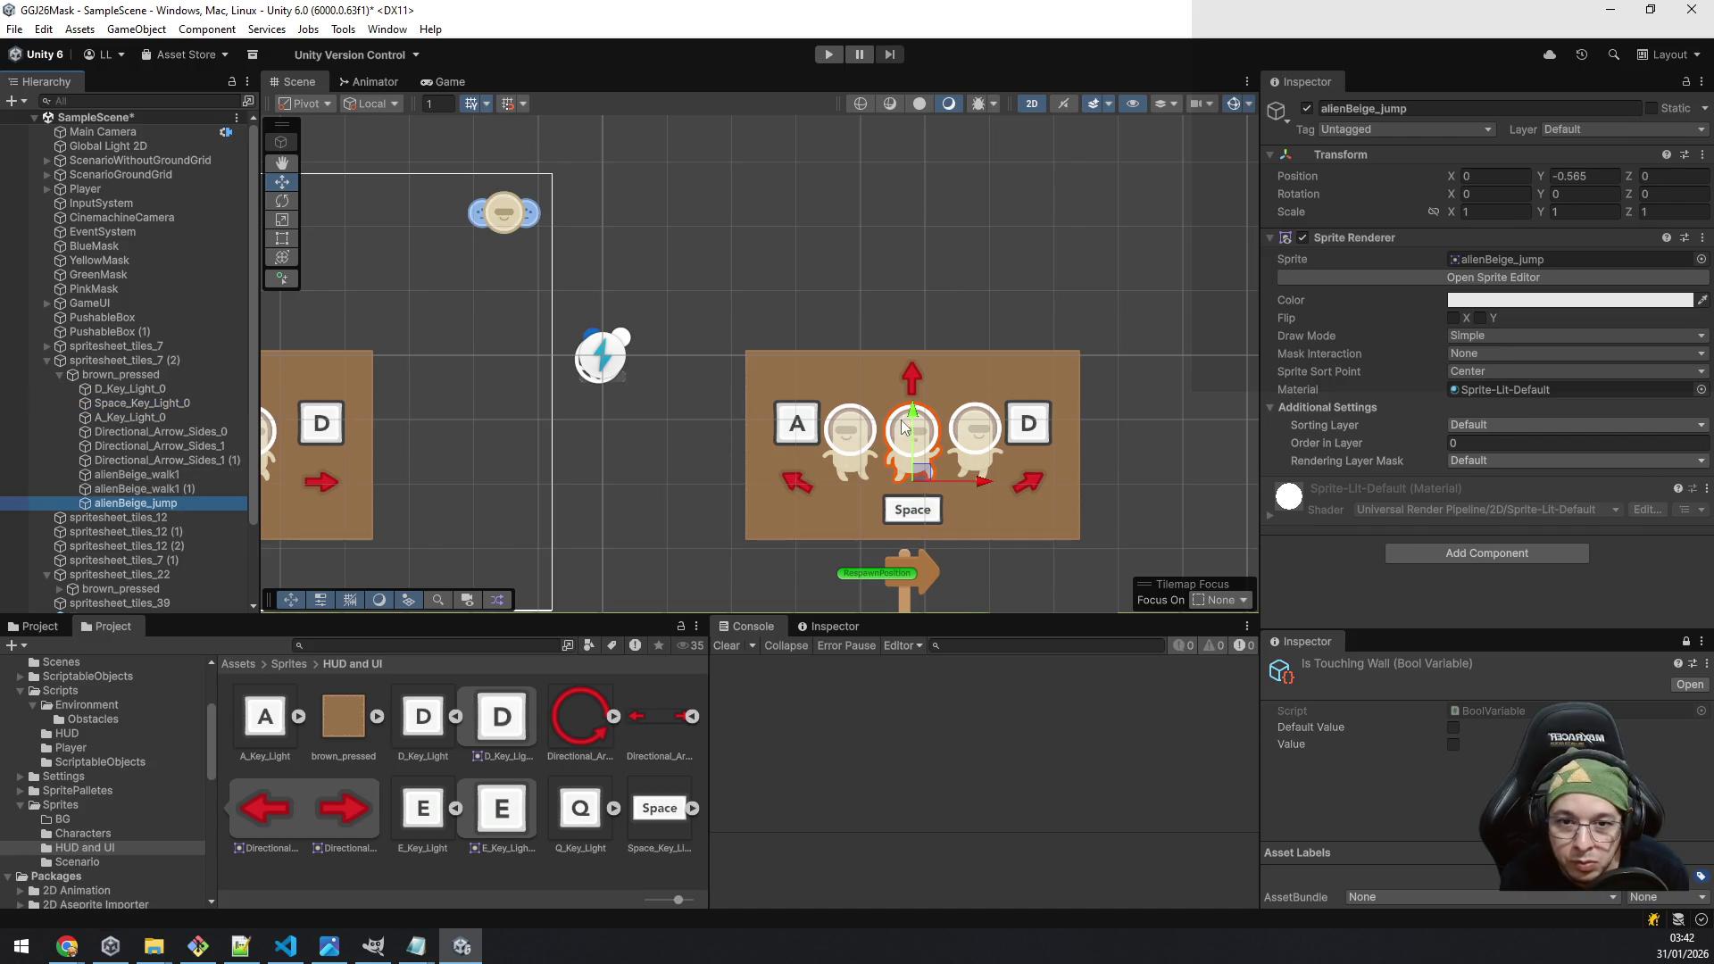
pyautogui.moveTo(903, 427); pyautogui.dragTo(903, 423)
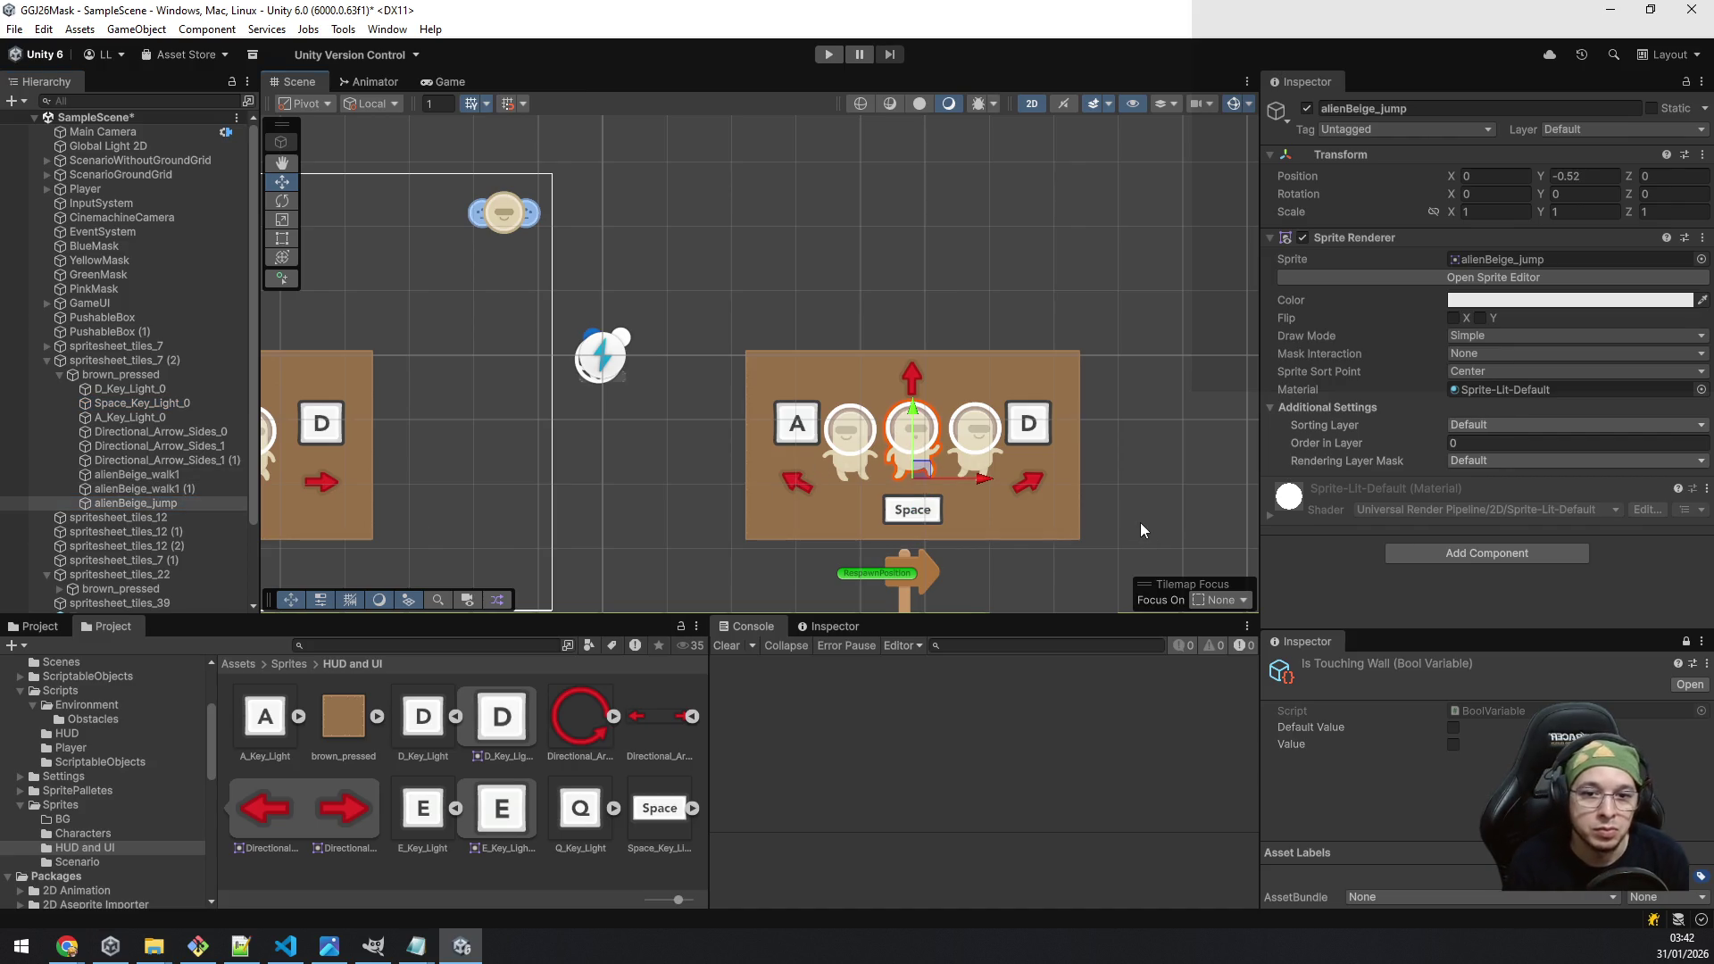
pyautogui.scroll(-3, 1139, 522)
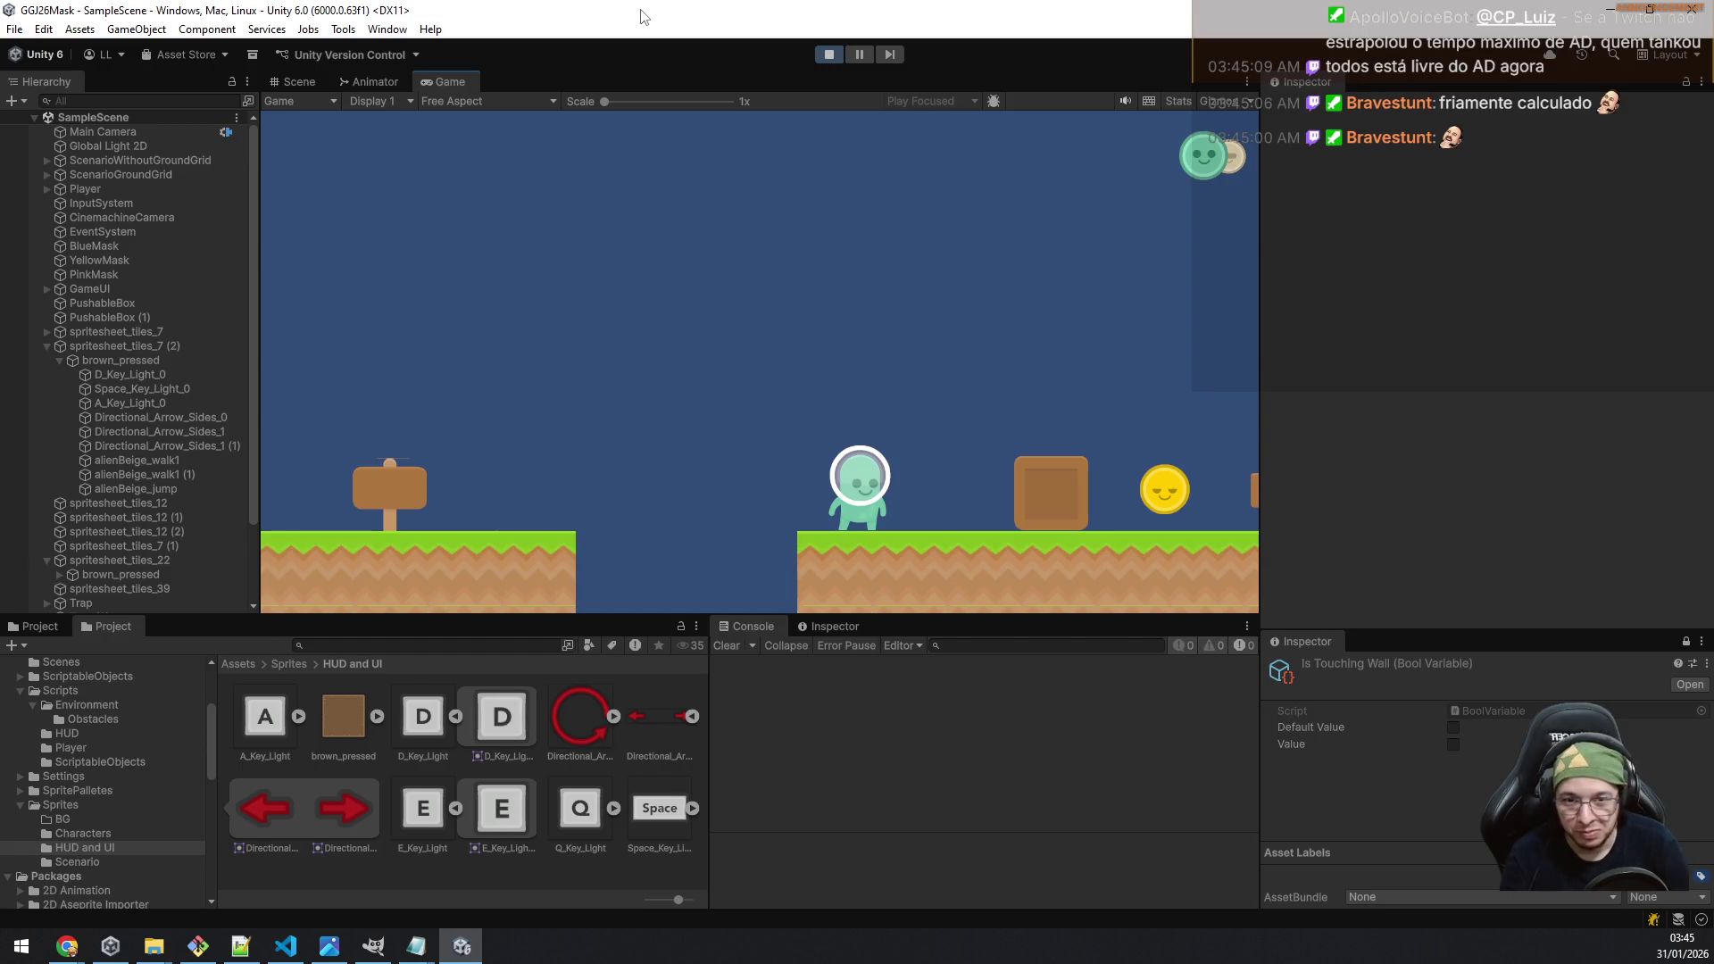
# Step: Run right to collect the yellow mask, then push the wooden box into the gap
pyautogui.press('d')
pyautogui.press('space')
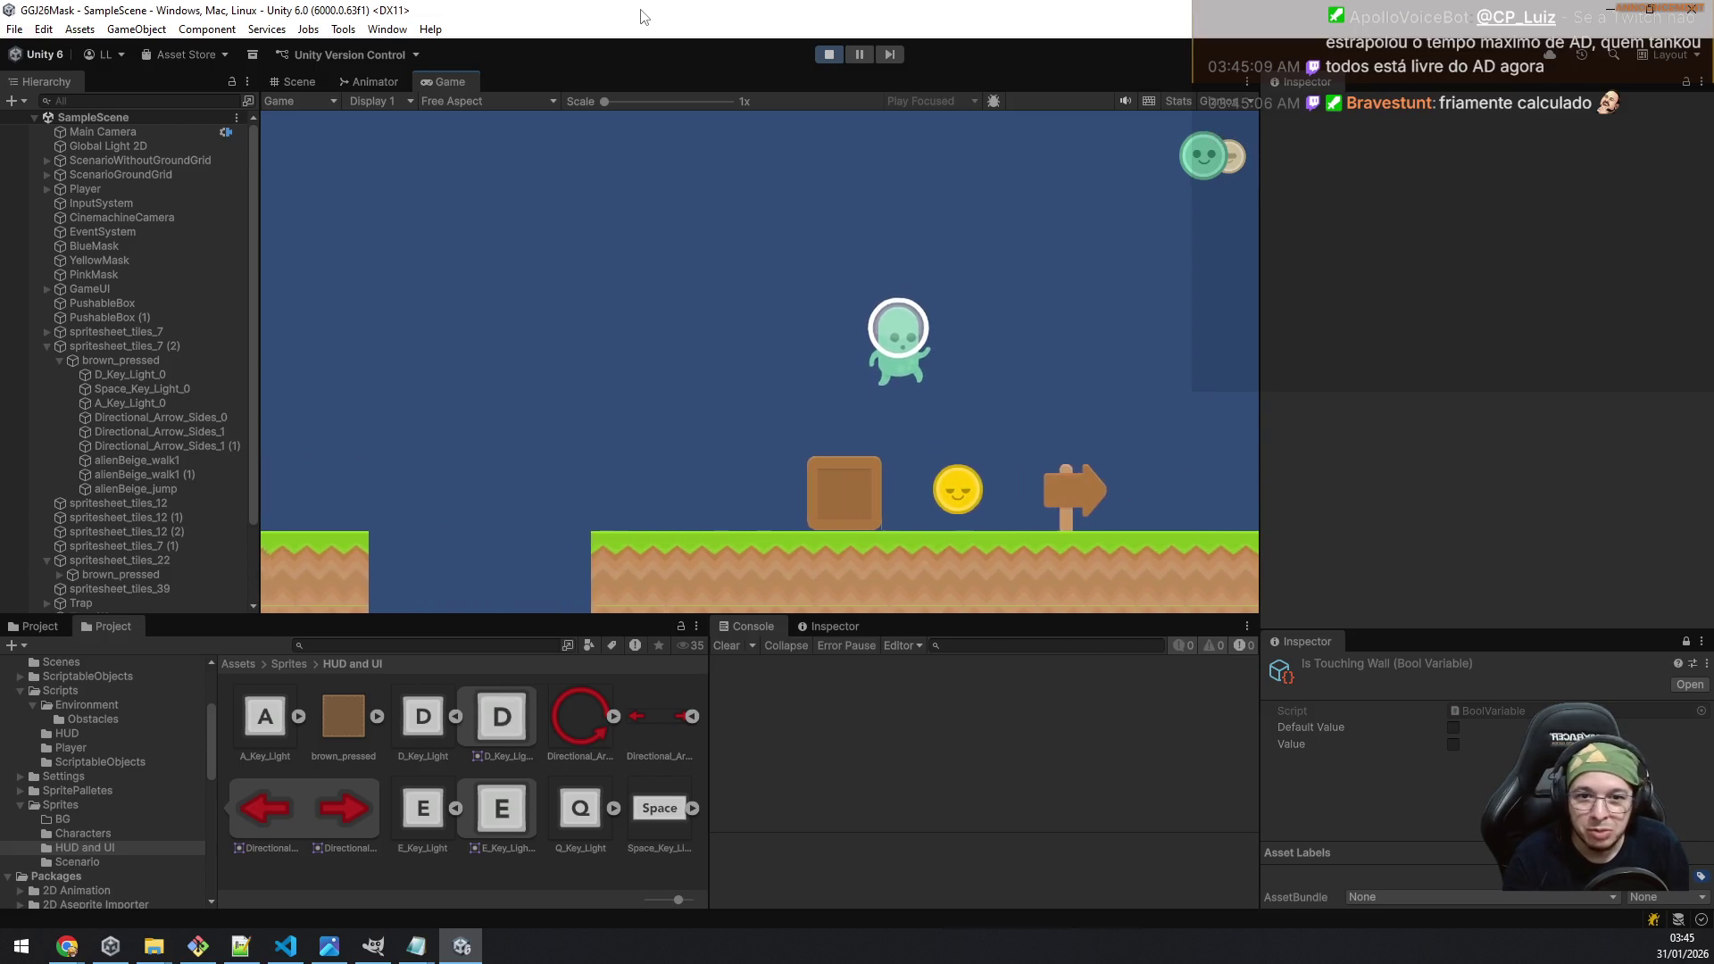
pyautogui.press('a')
pyautogui.press('space')
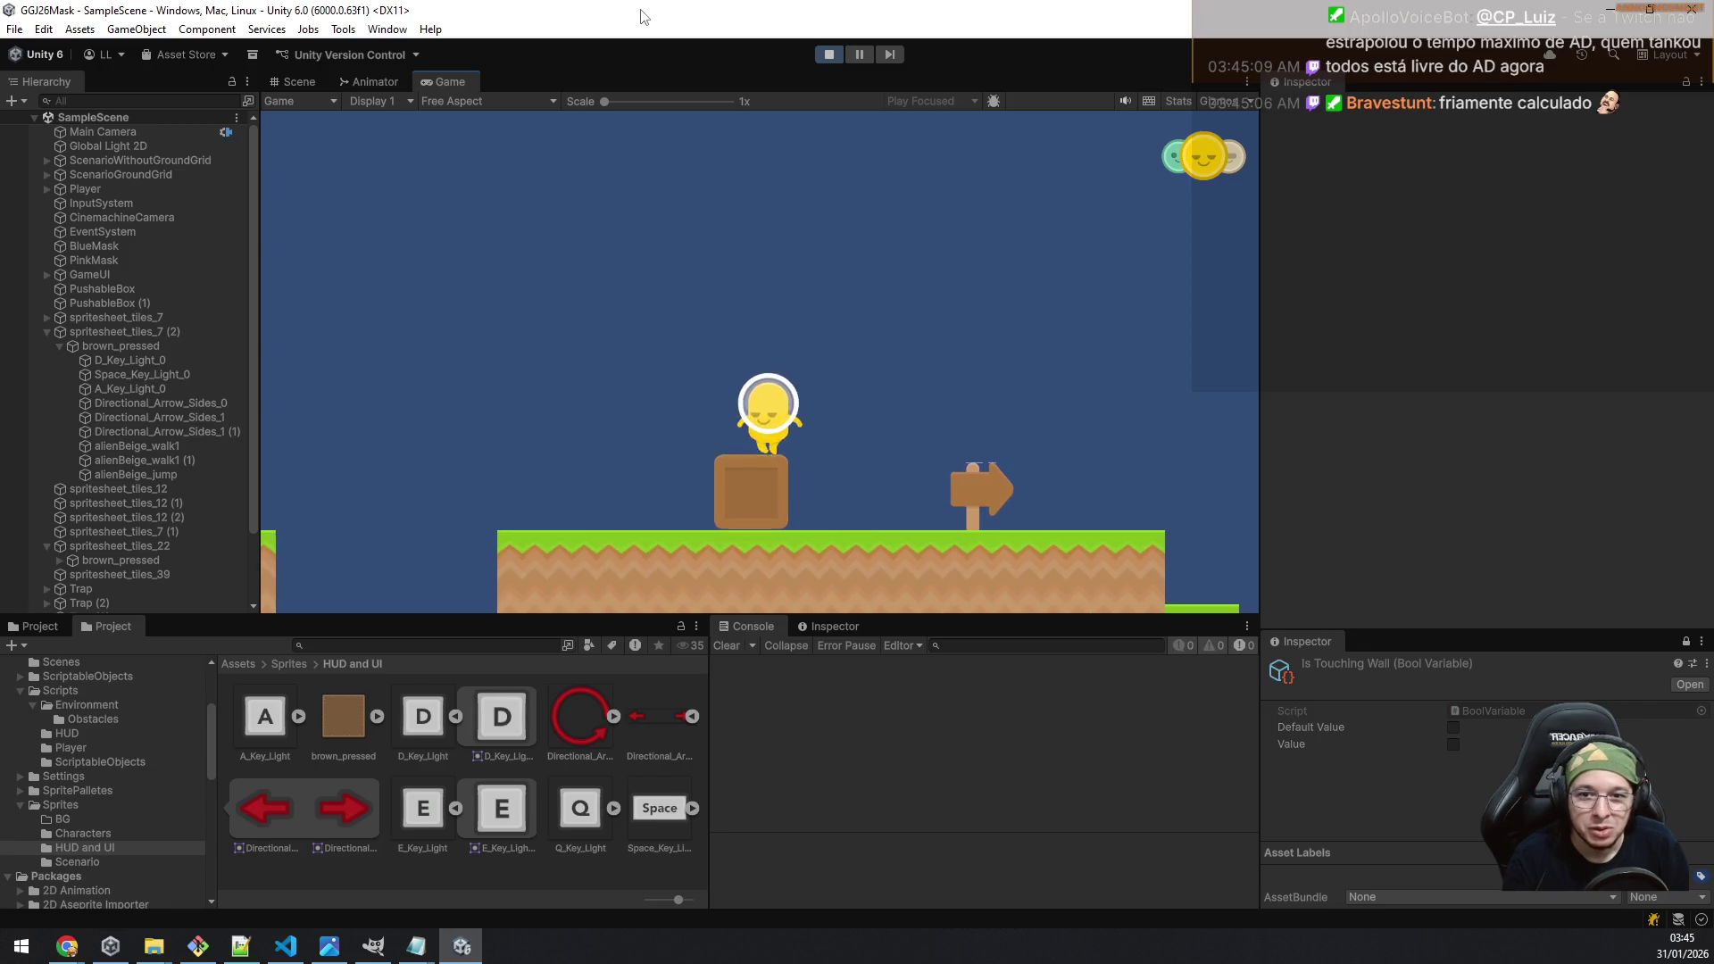
pyautogui.press('d')
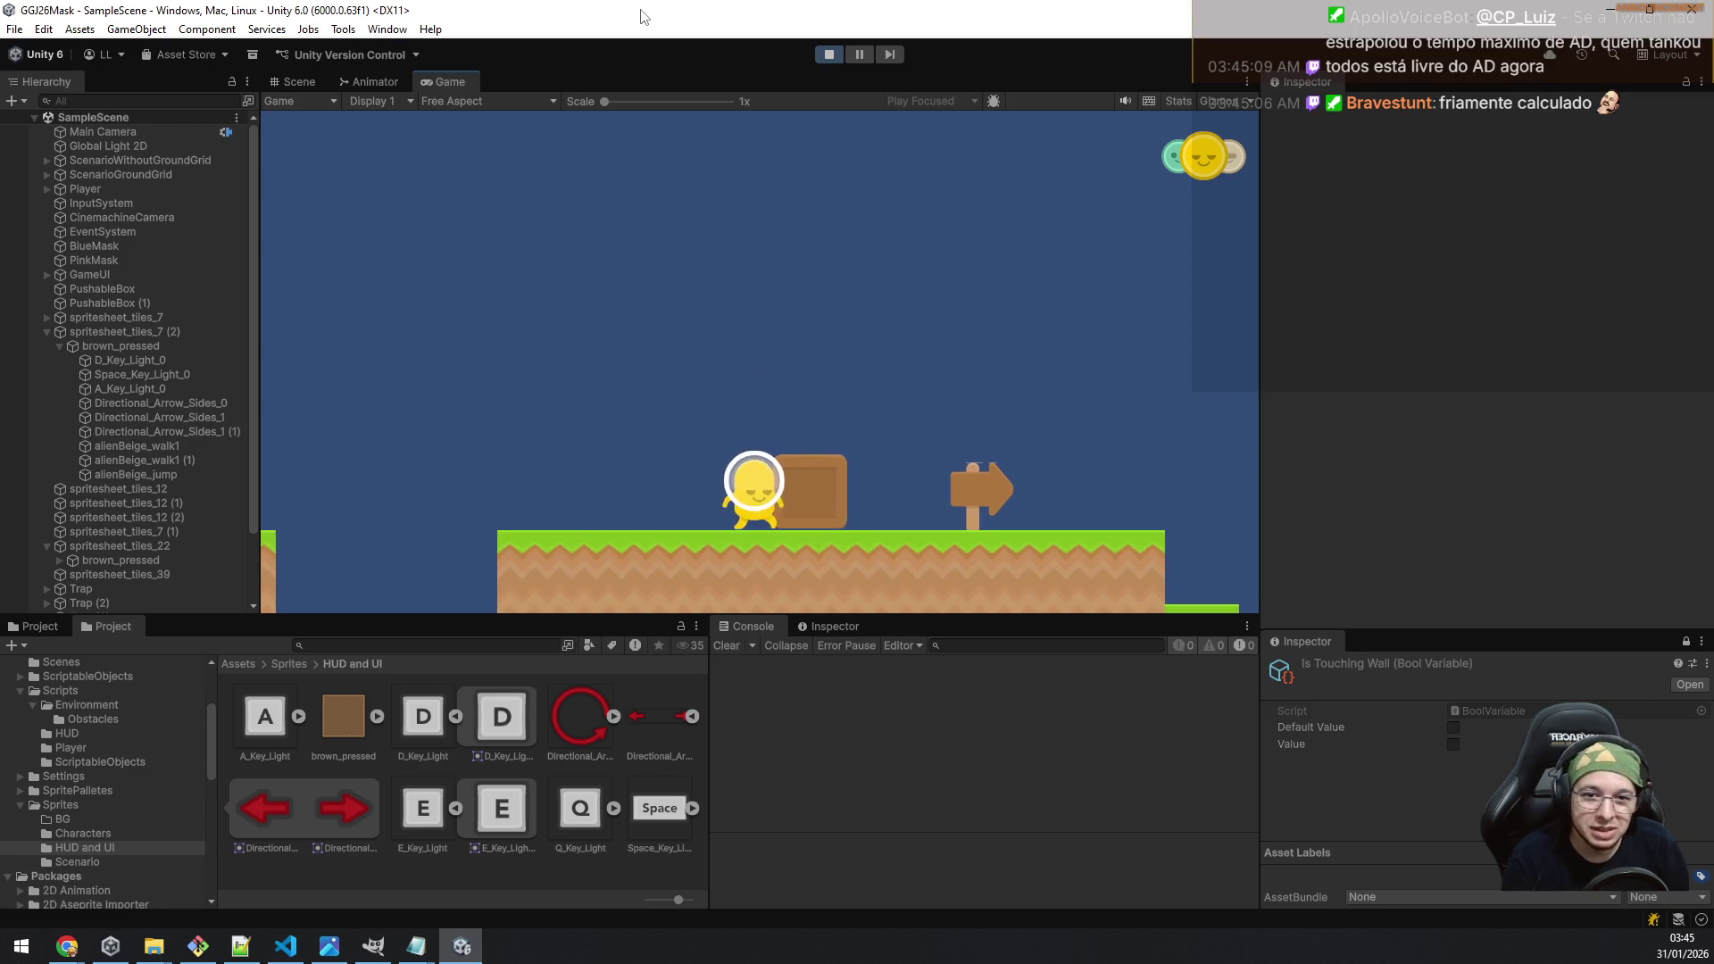
pyautogui.press('d')
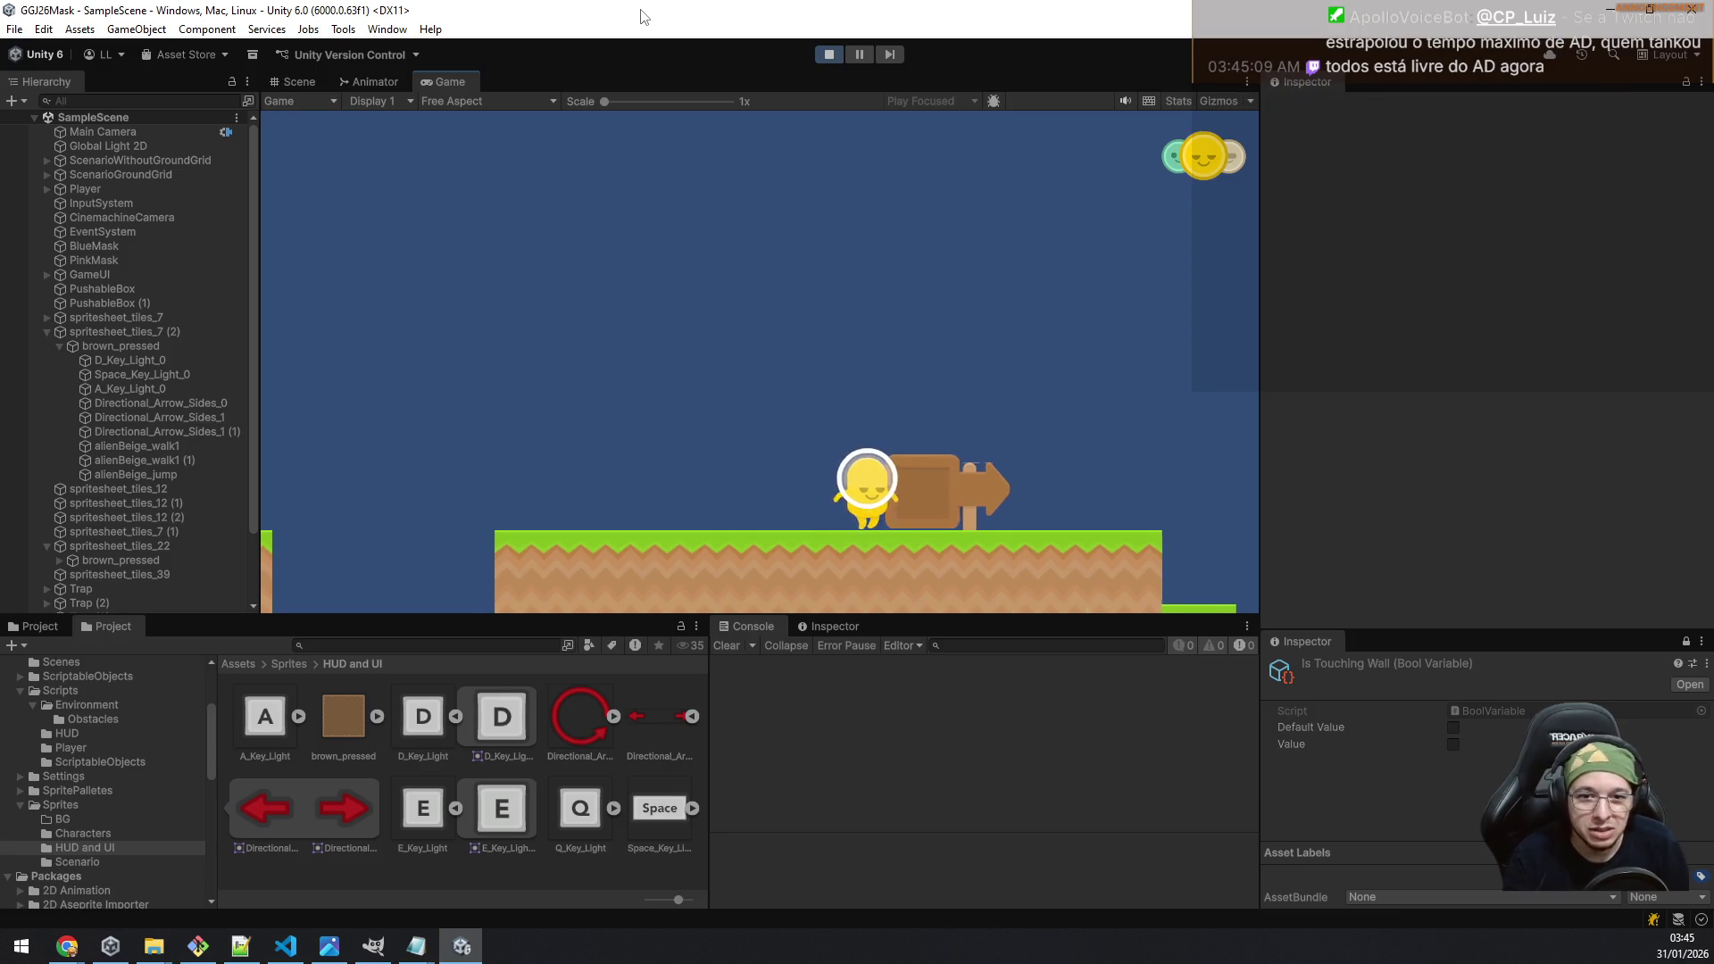
pyautogui.press('d')
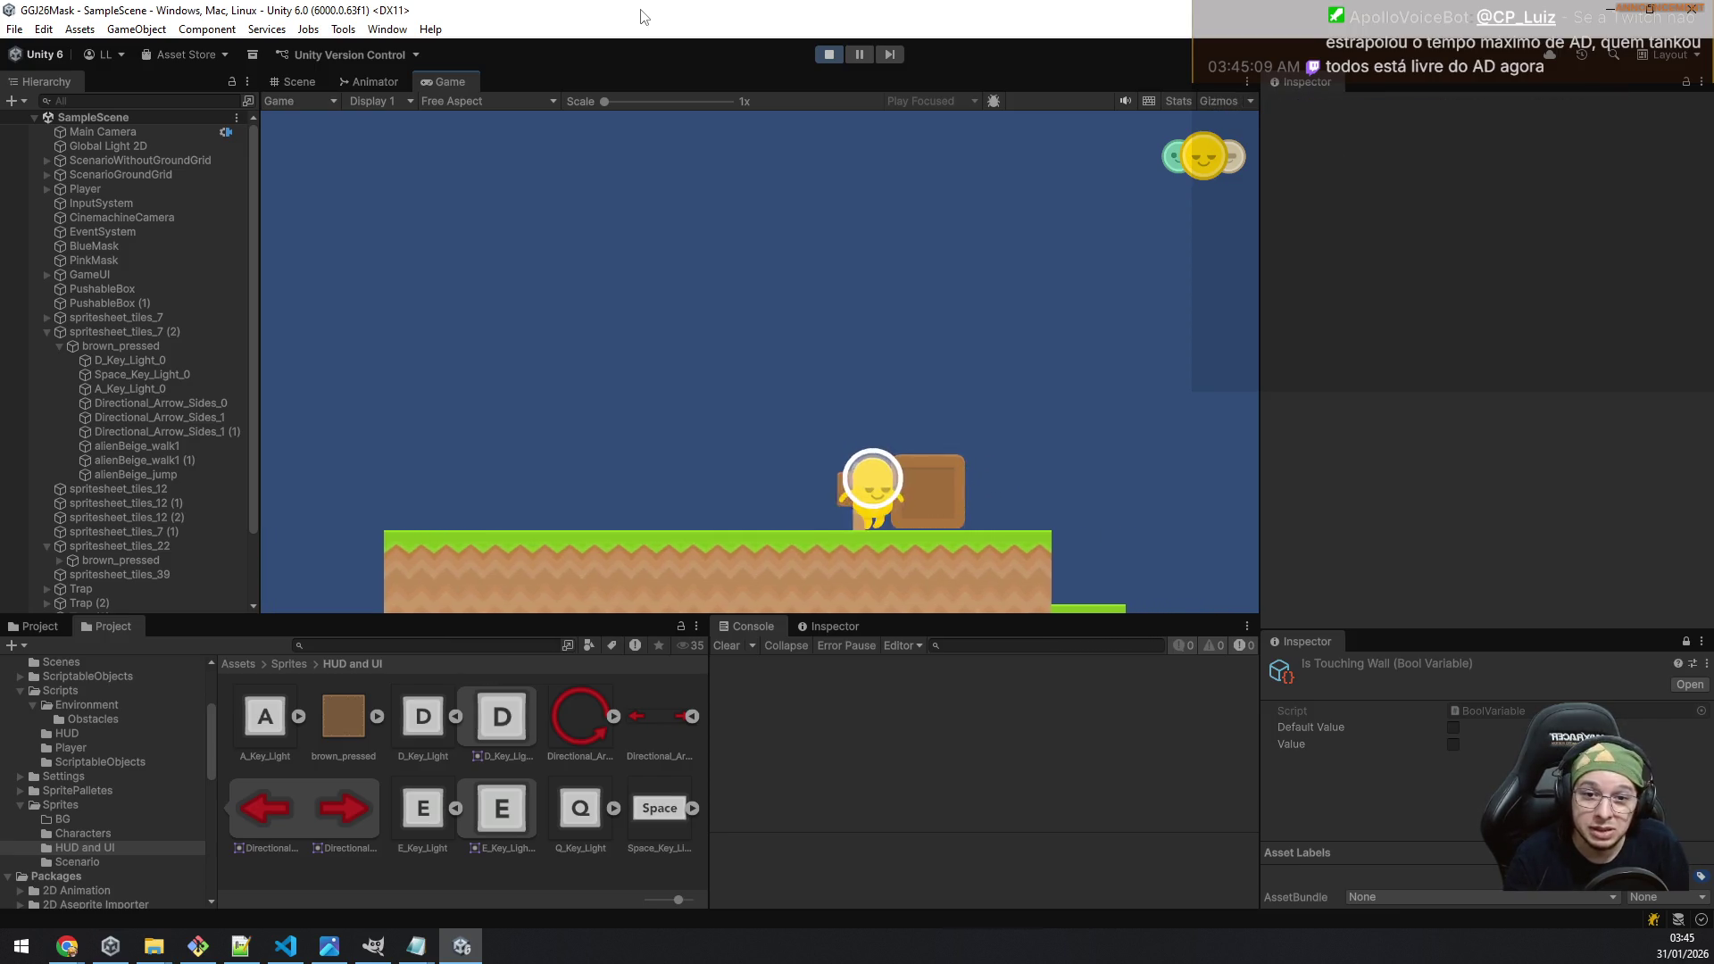
pyautogui.press('d')
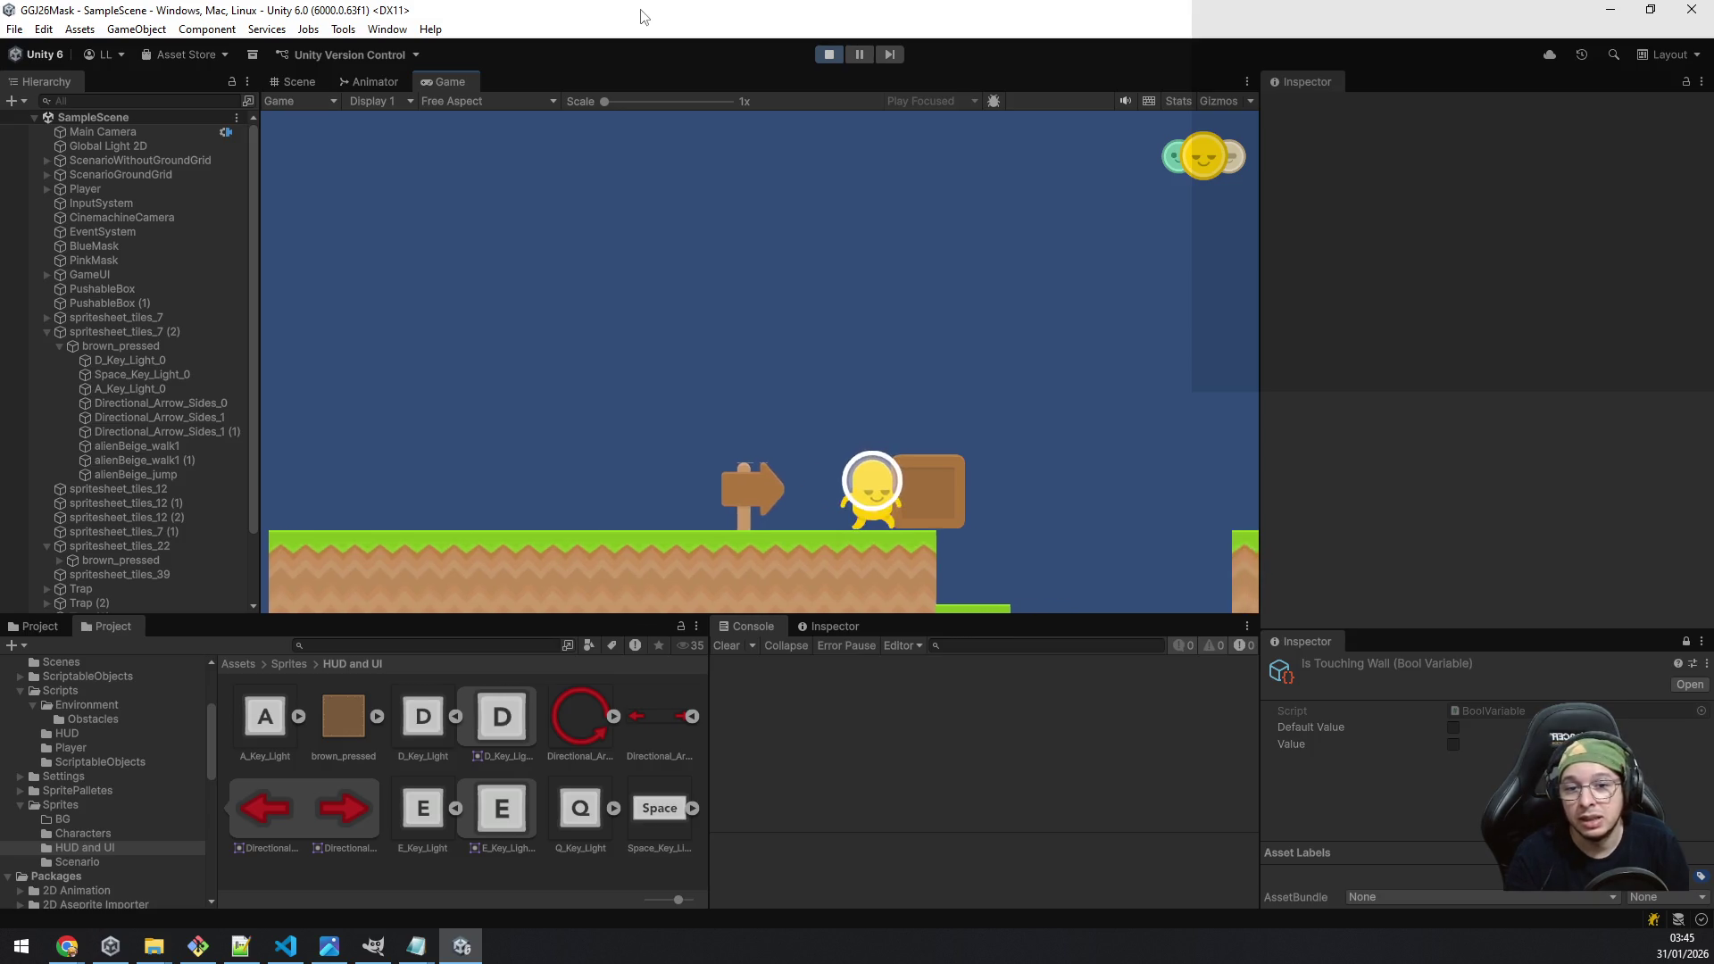
pyautogui.press('d')
pyautogui.press('d')
# Step: Swap masks, jump the gap to collect the blue mask, then jump back left and return right
pyautogui.press('q')
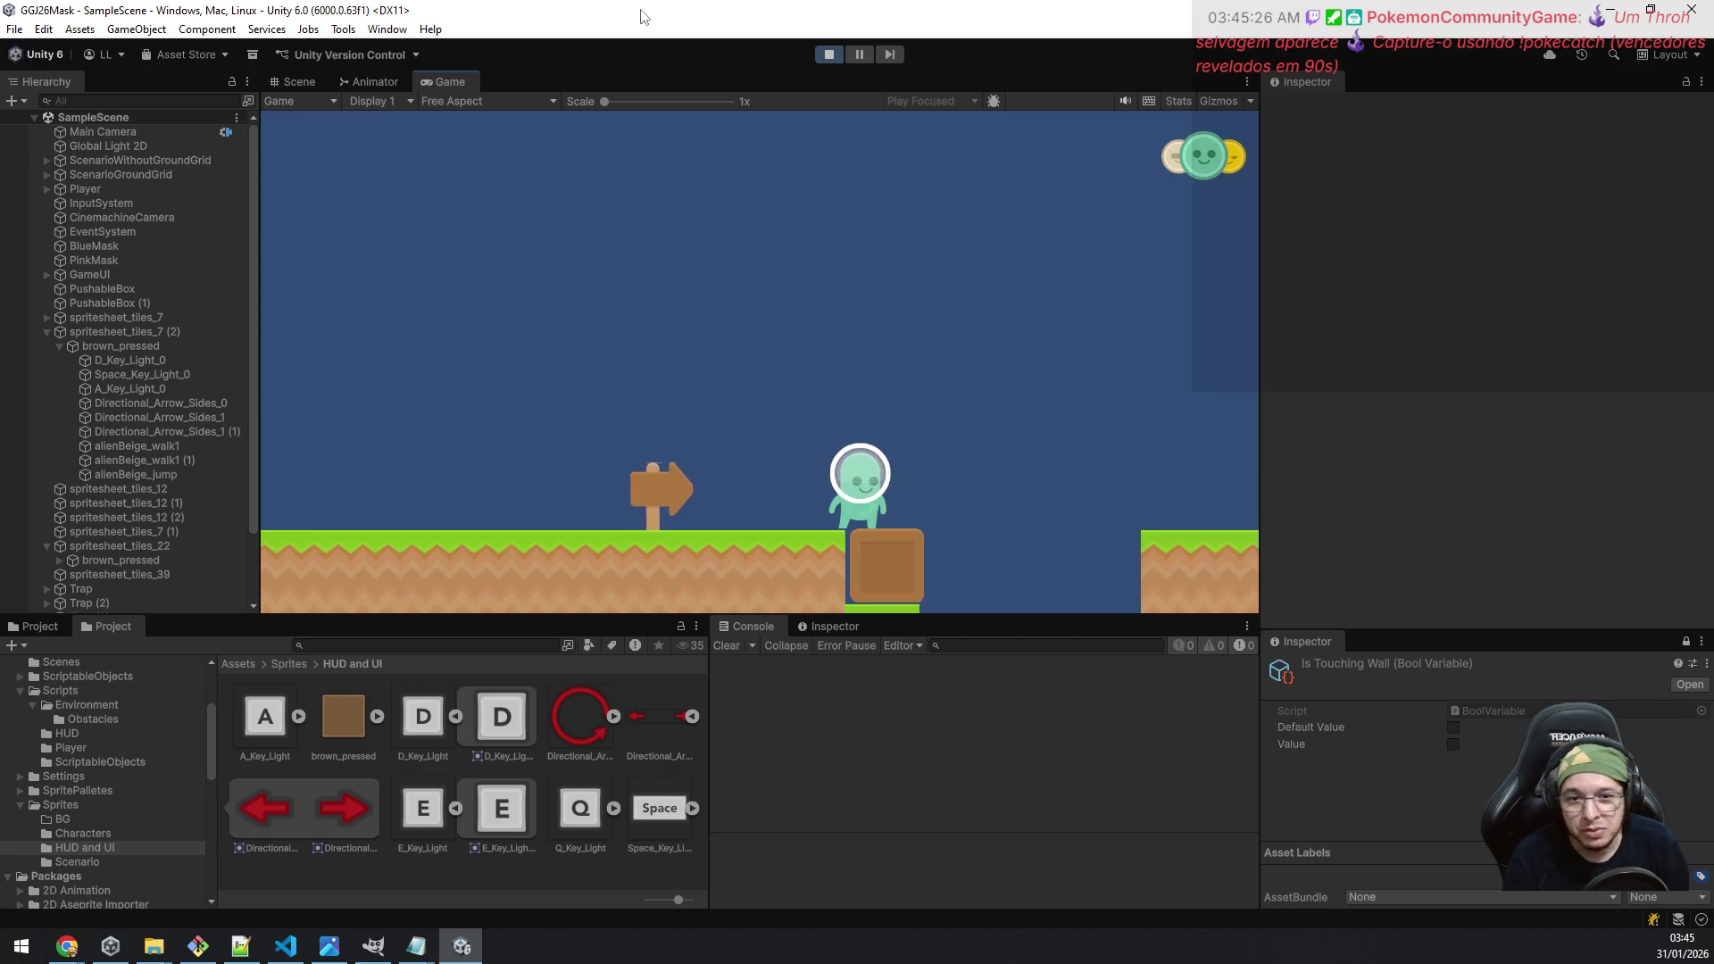
pyautogui.press('d')
pyautogui.press('space')
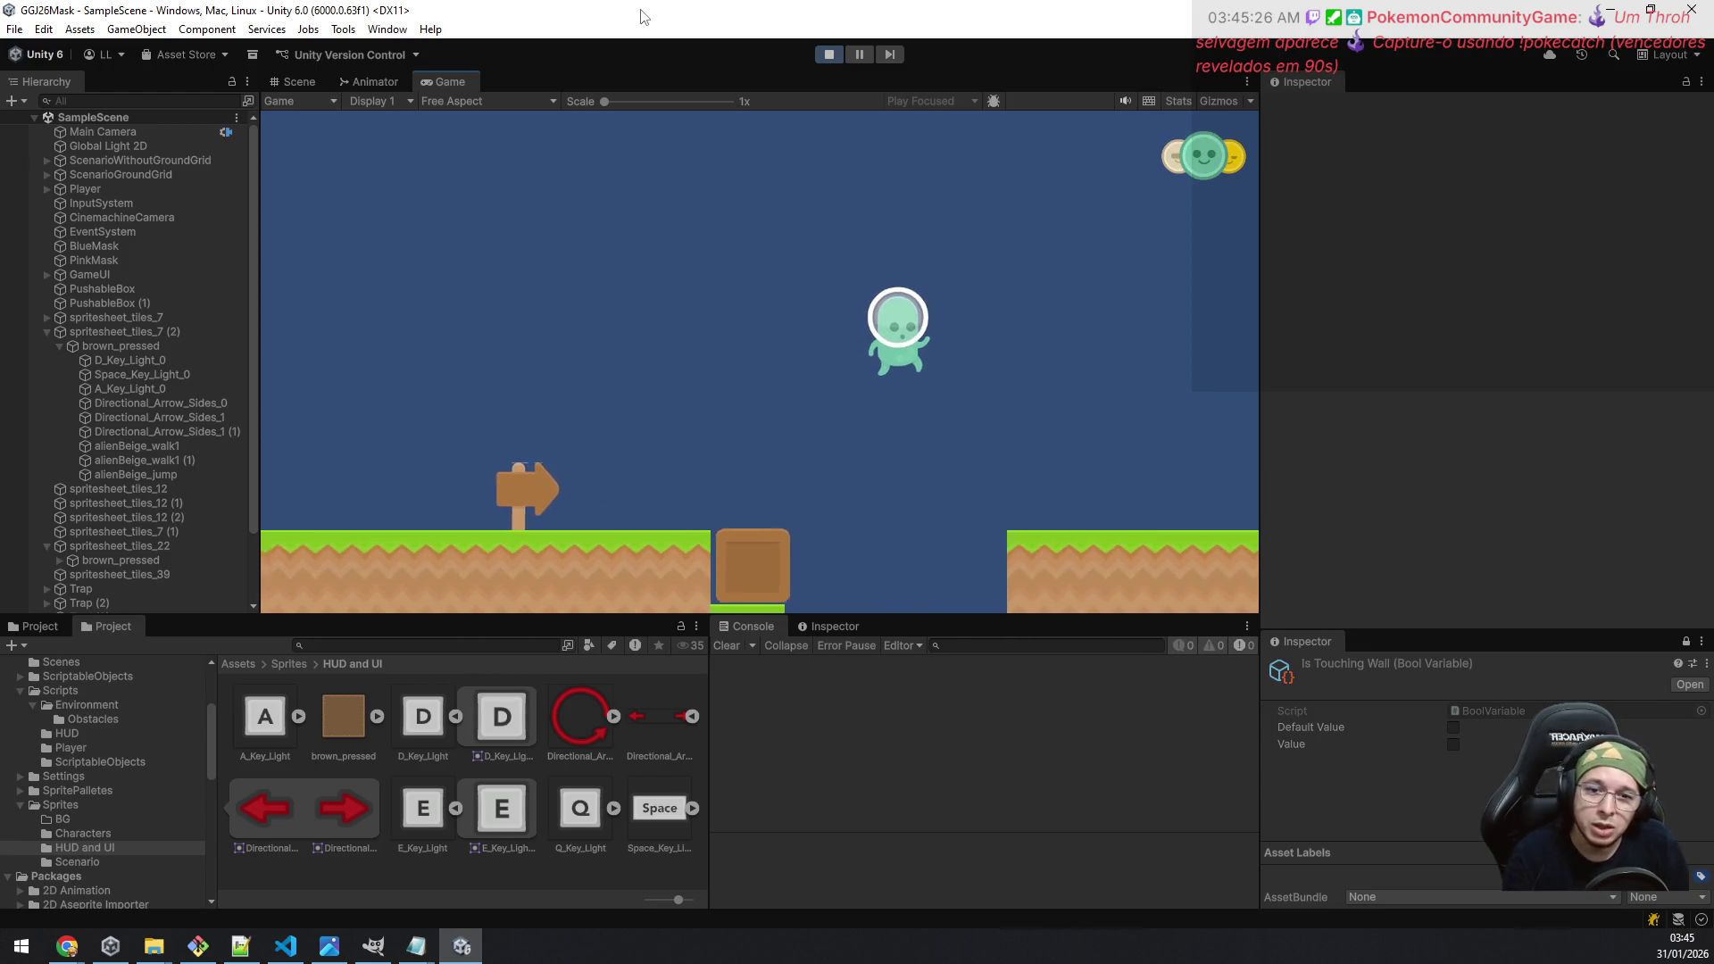
pyautogui.press('d')
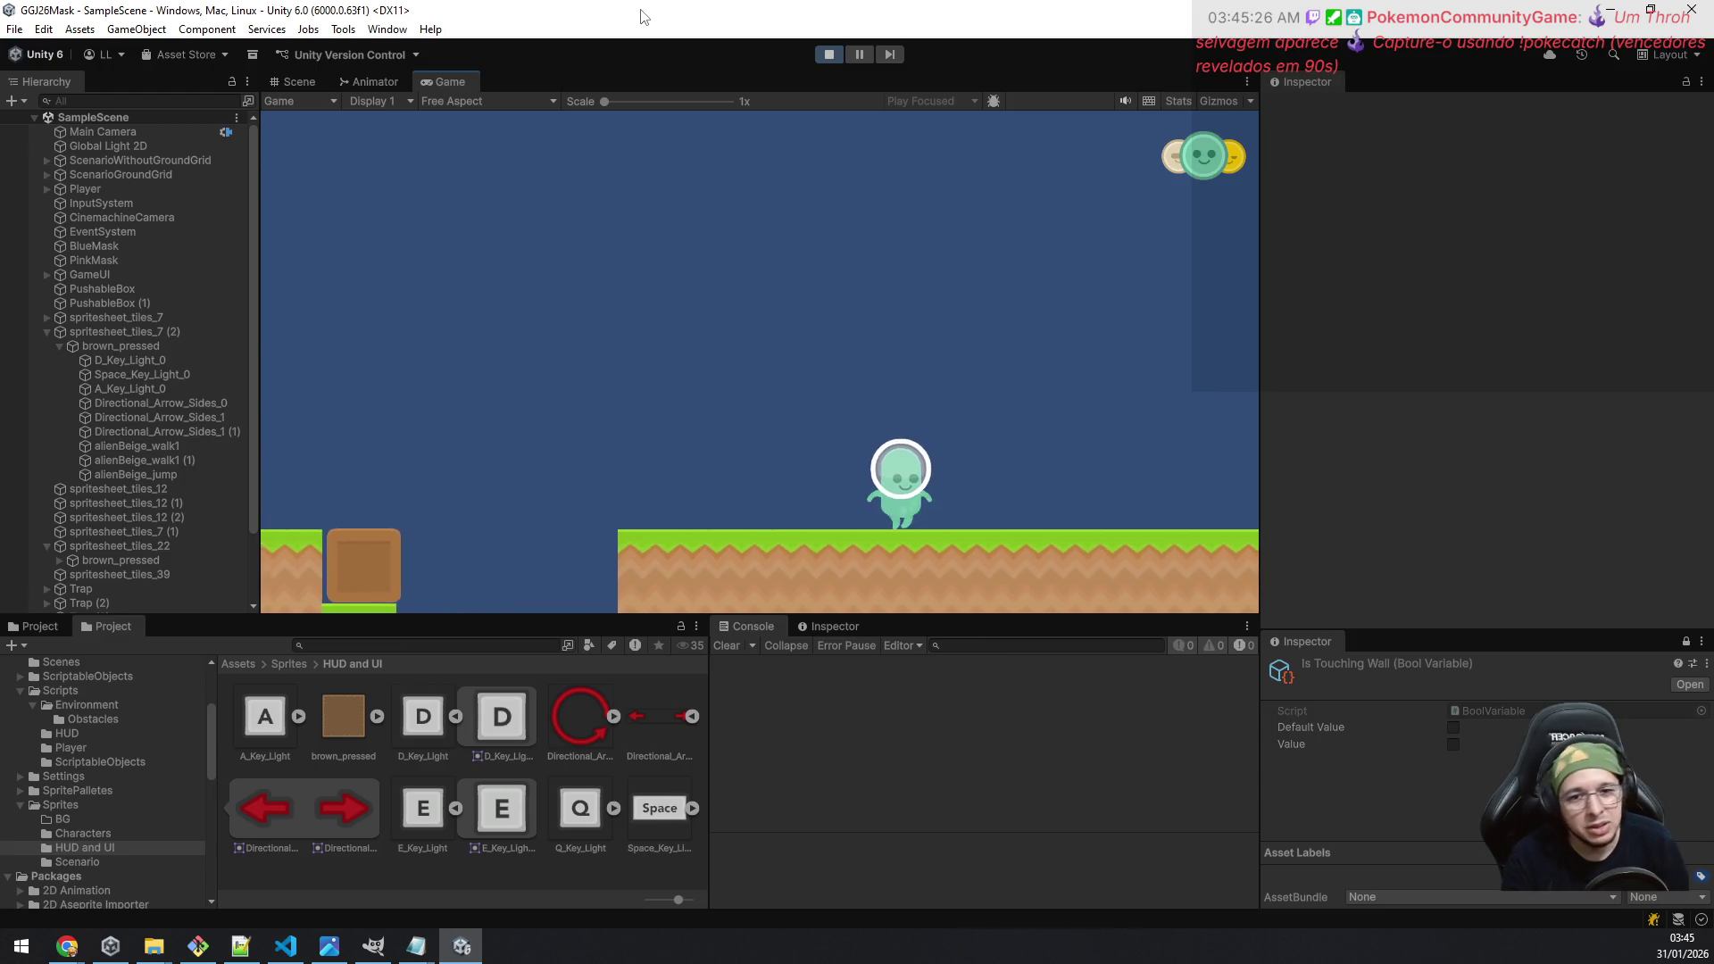
pyautogui.press('d')
pyautogui.press('space')
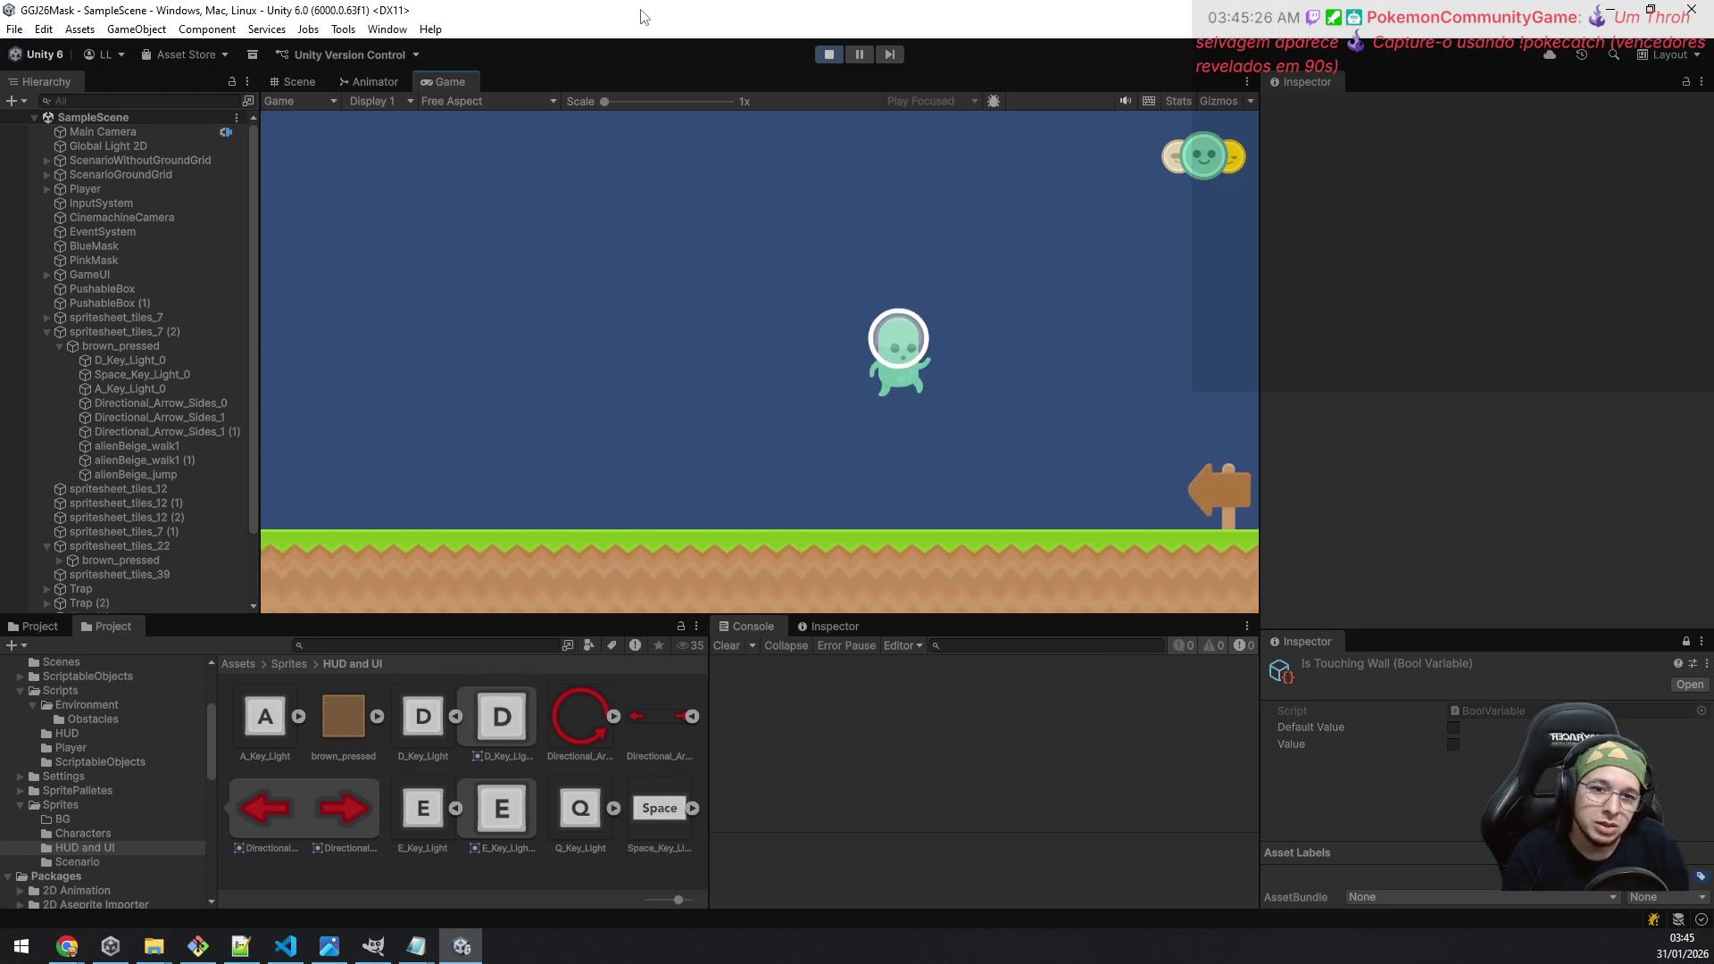
pyautogui.press('d')
pyautogui.press('a')
pyautogui.press('space')
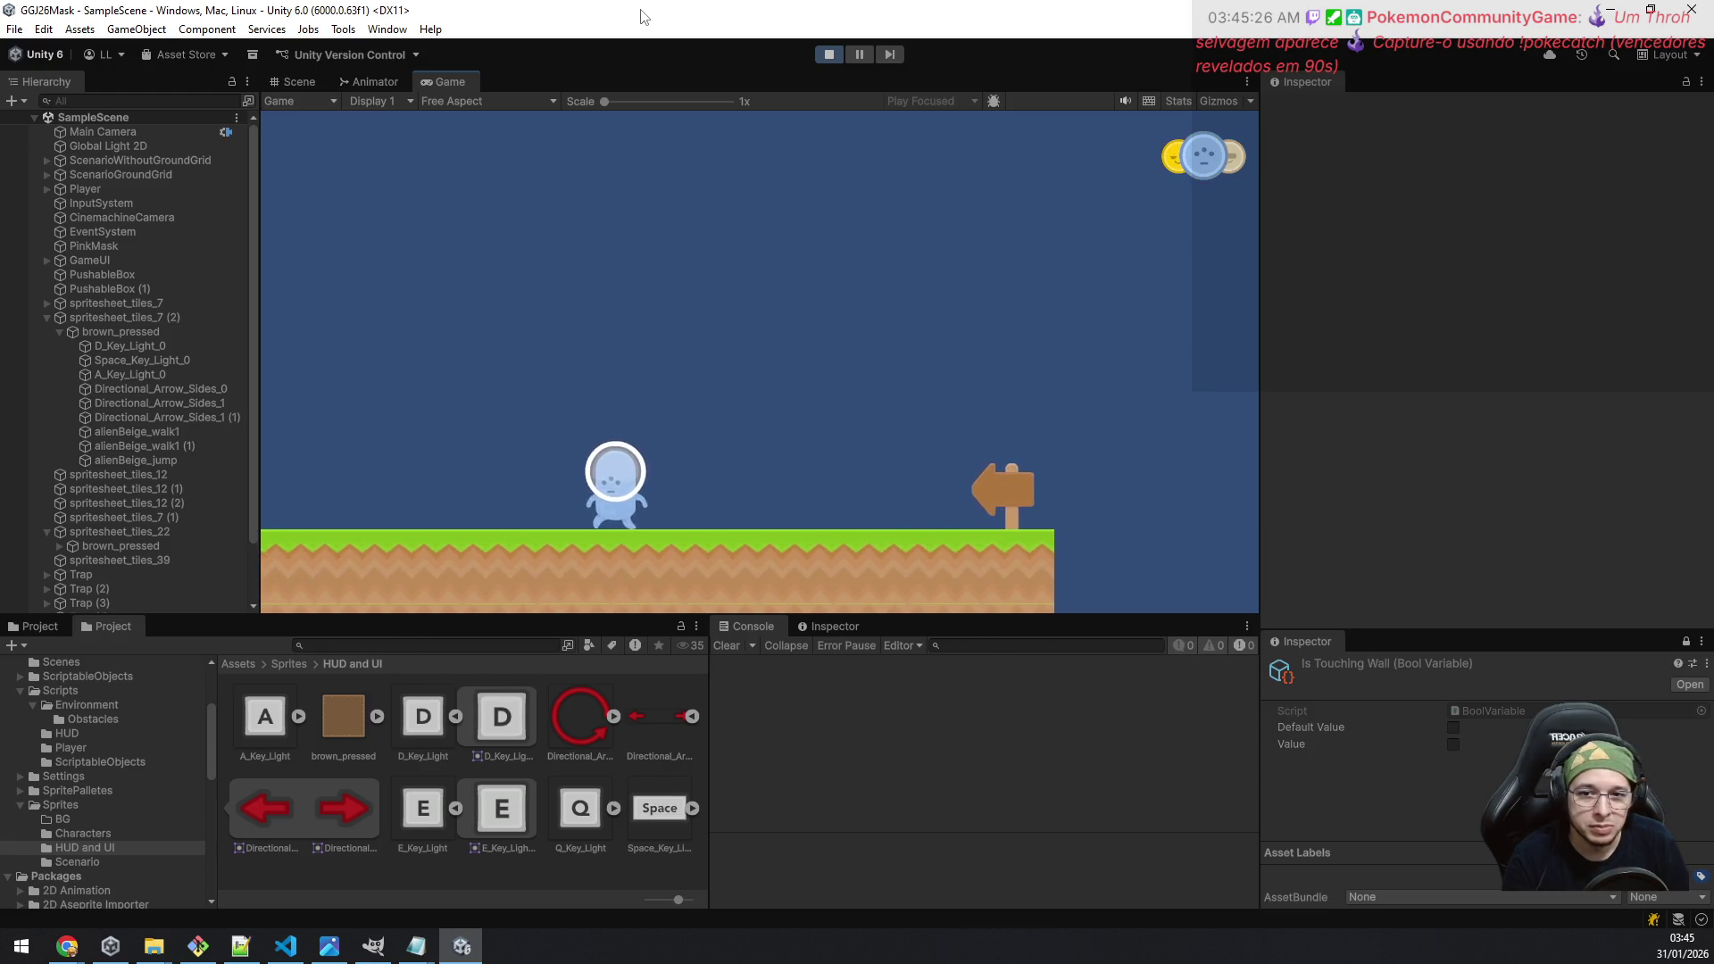
pyautogui.press('a')
pyautogui.press('space')
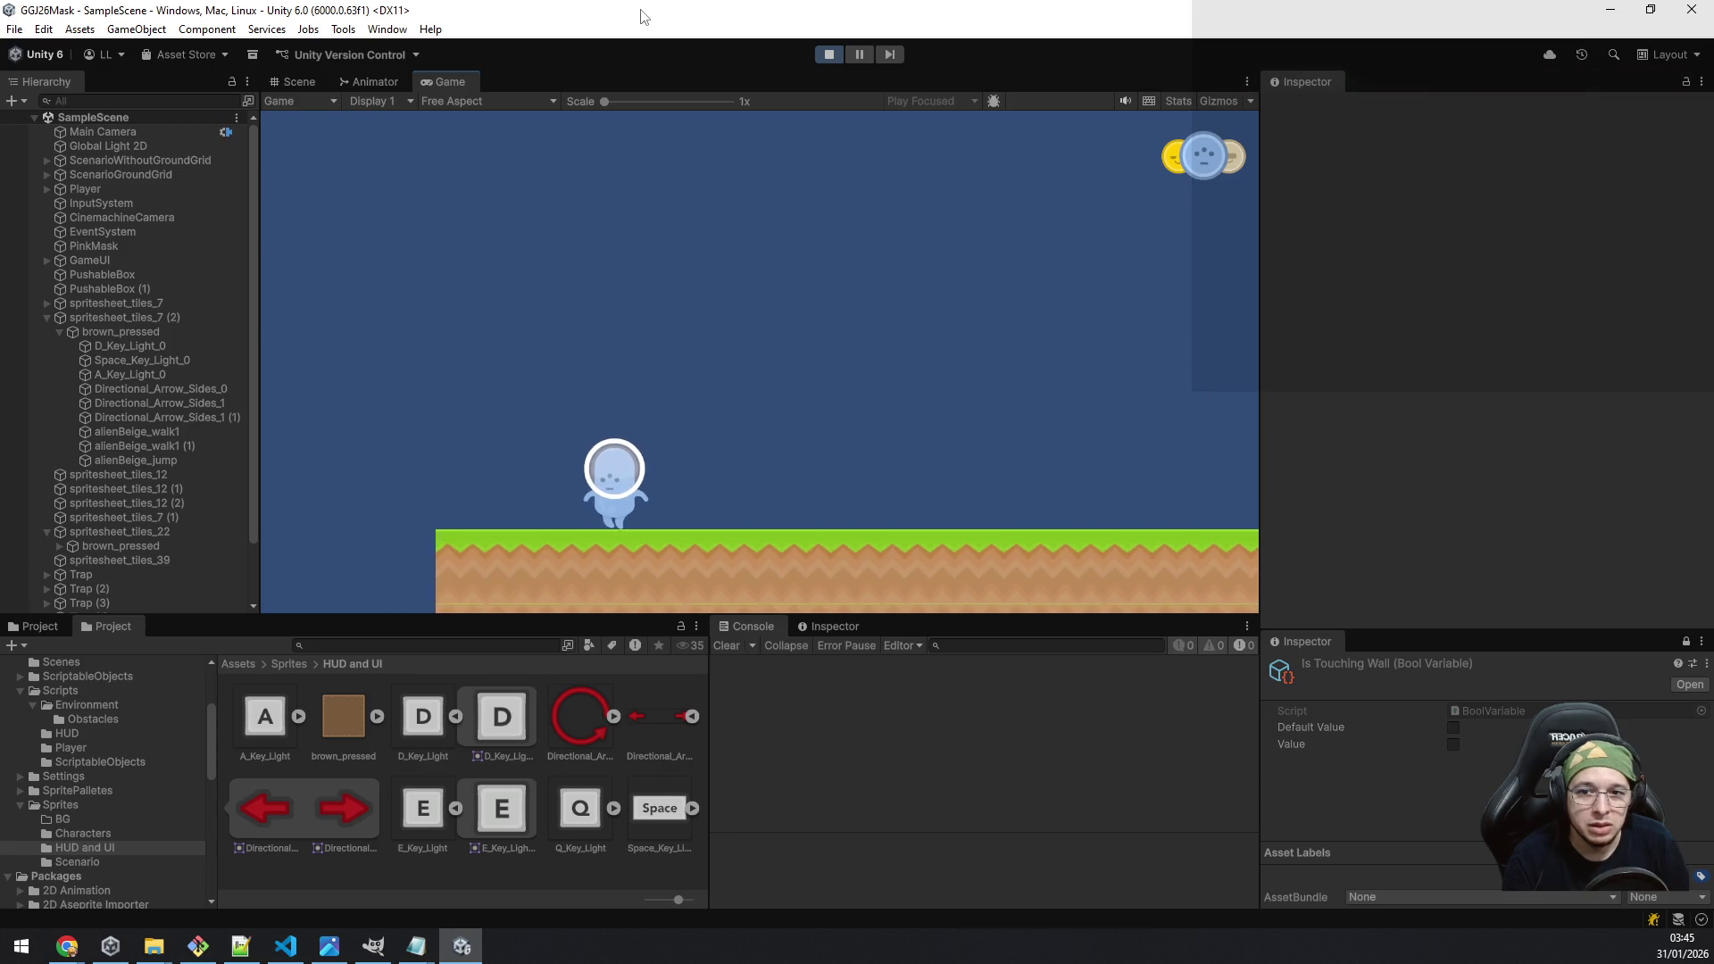
pyautogui.press('a')
pyautogui.press('space')
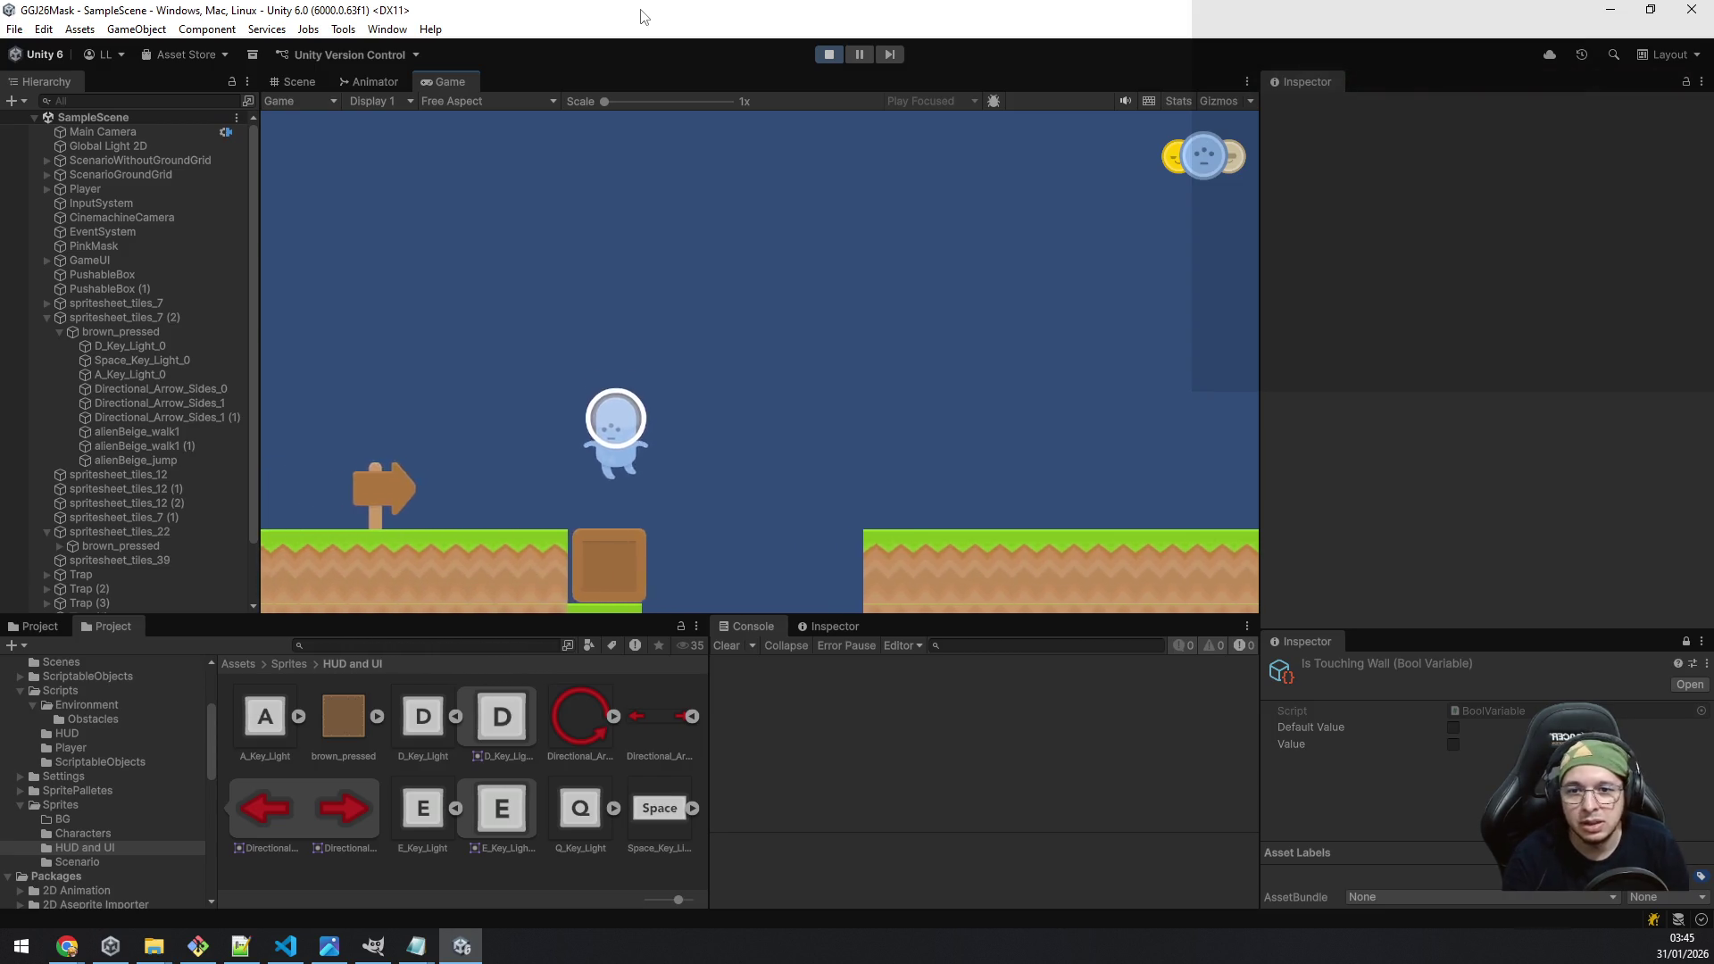
pyautogui.press('d')
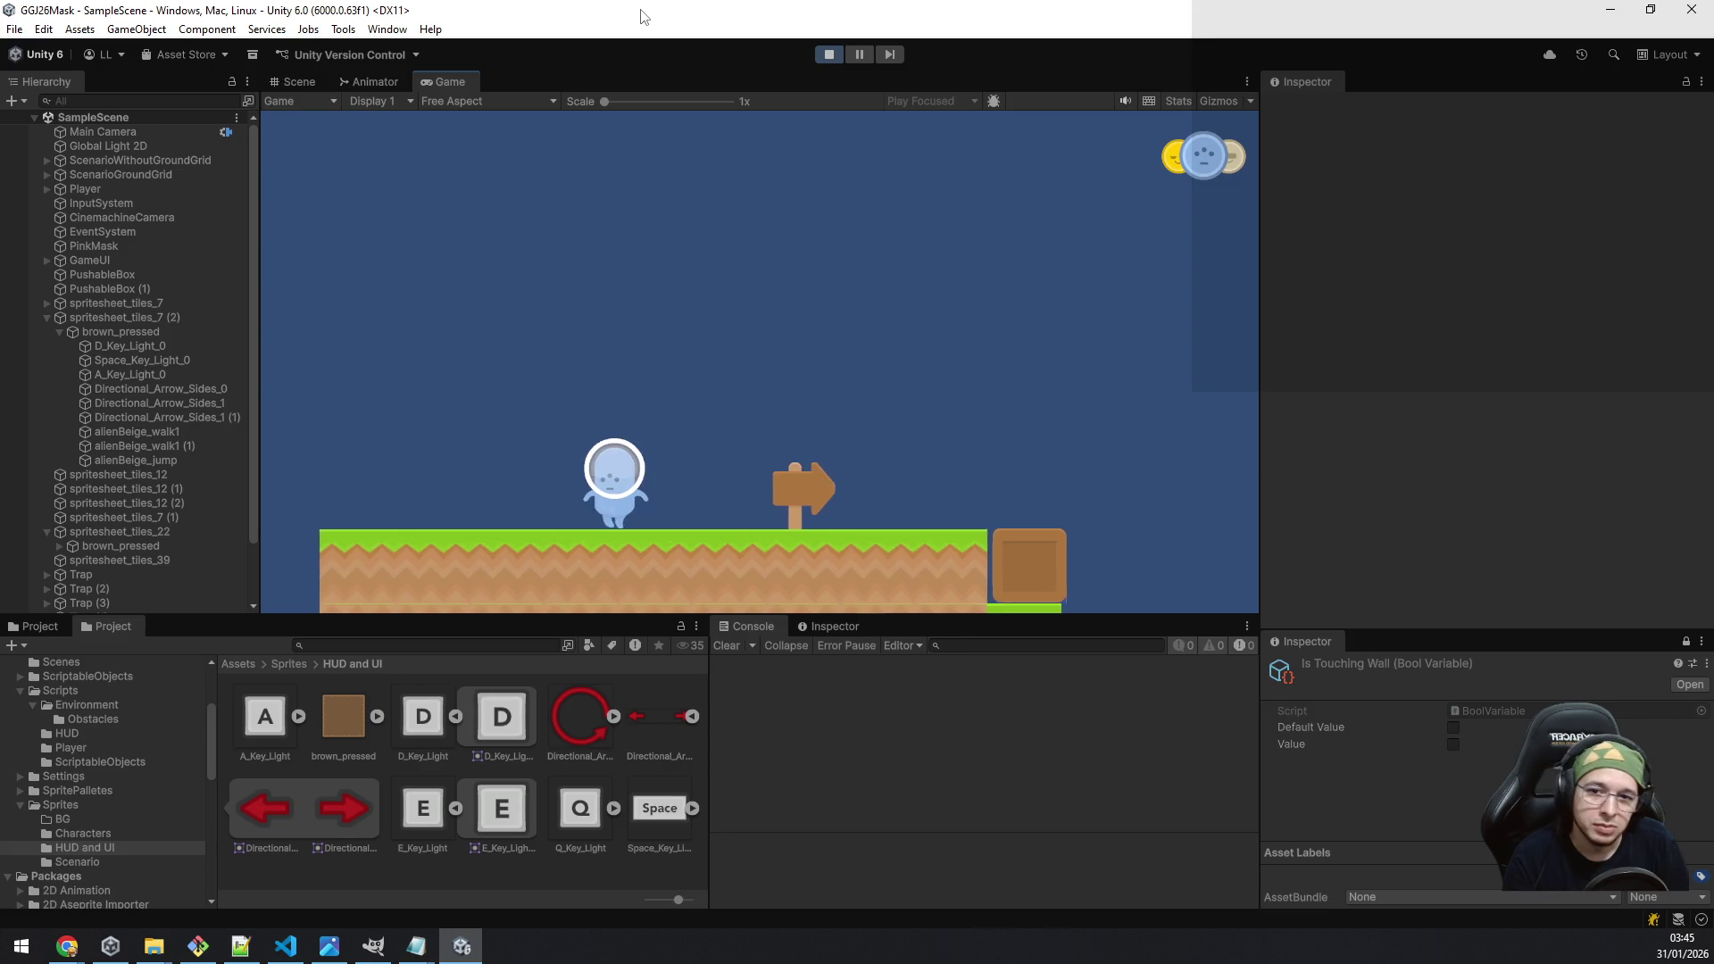
pyautogui.press('space')
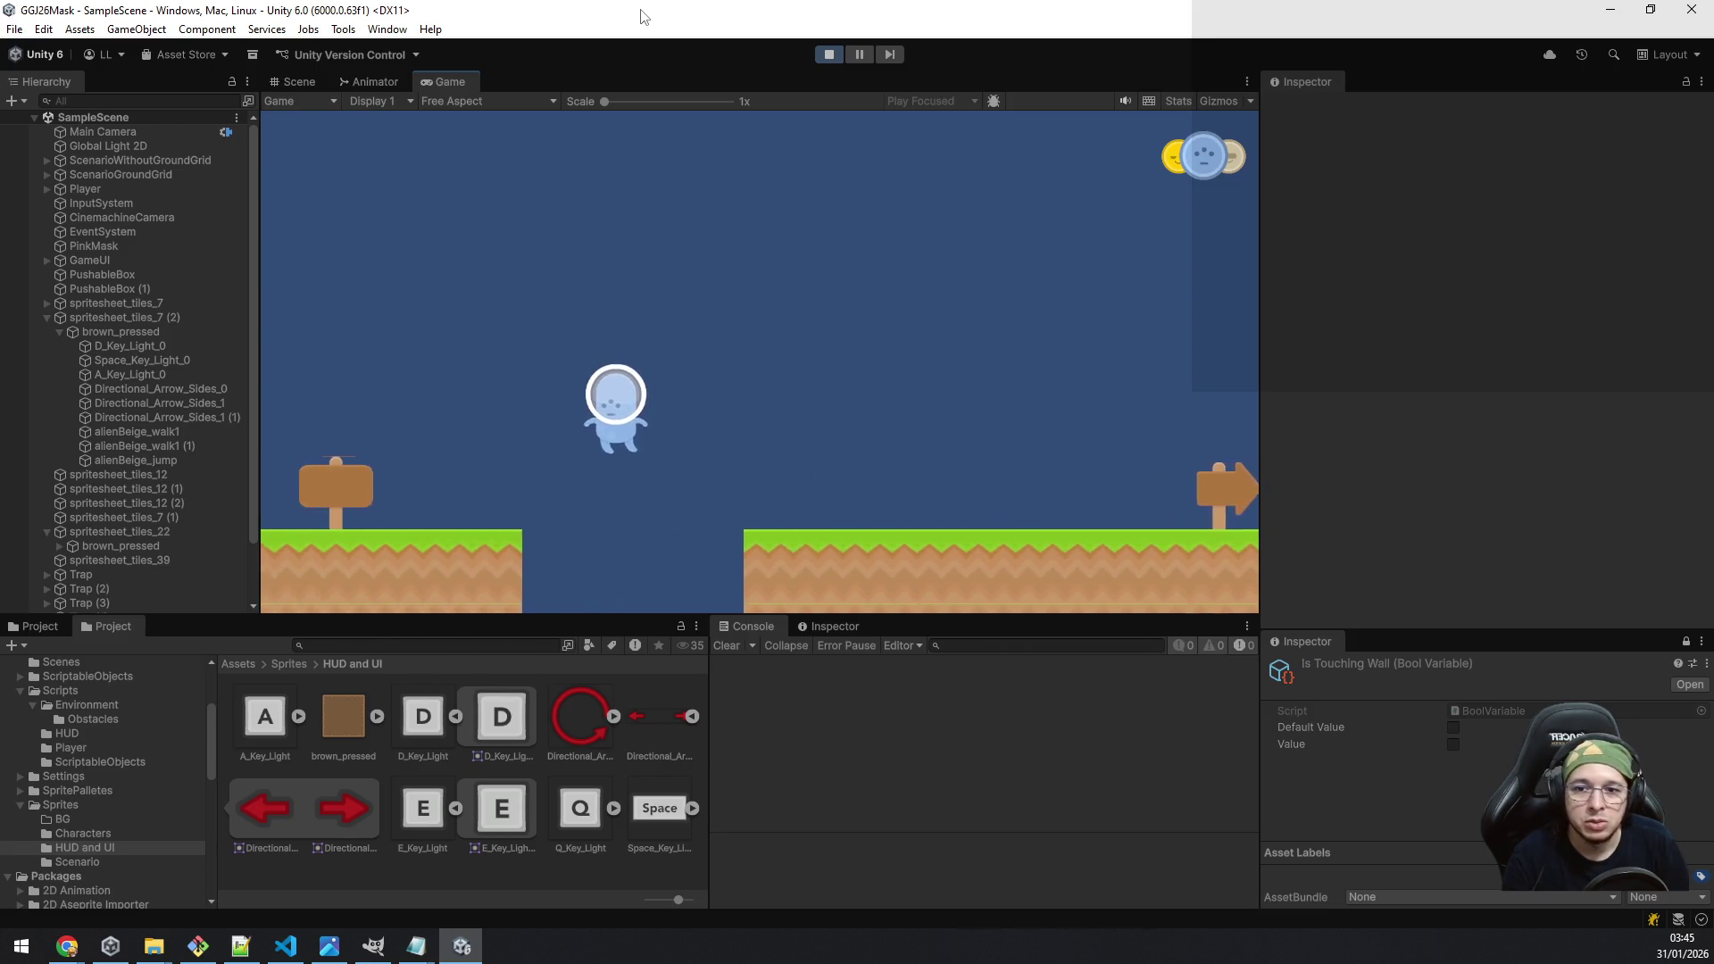
# Step: Walk left past the signpost to show the A/D/Space tutorial bubble, and switch to the yellow mask
pyautogui.press('a')
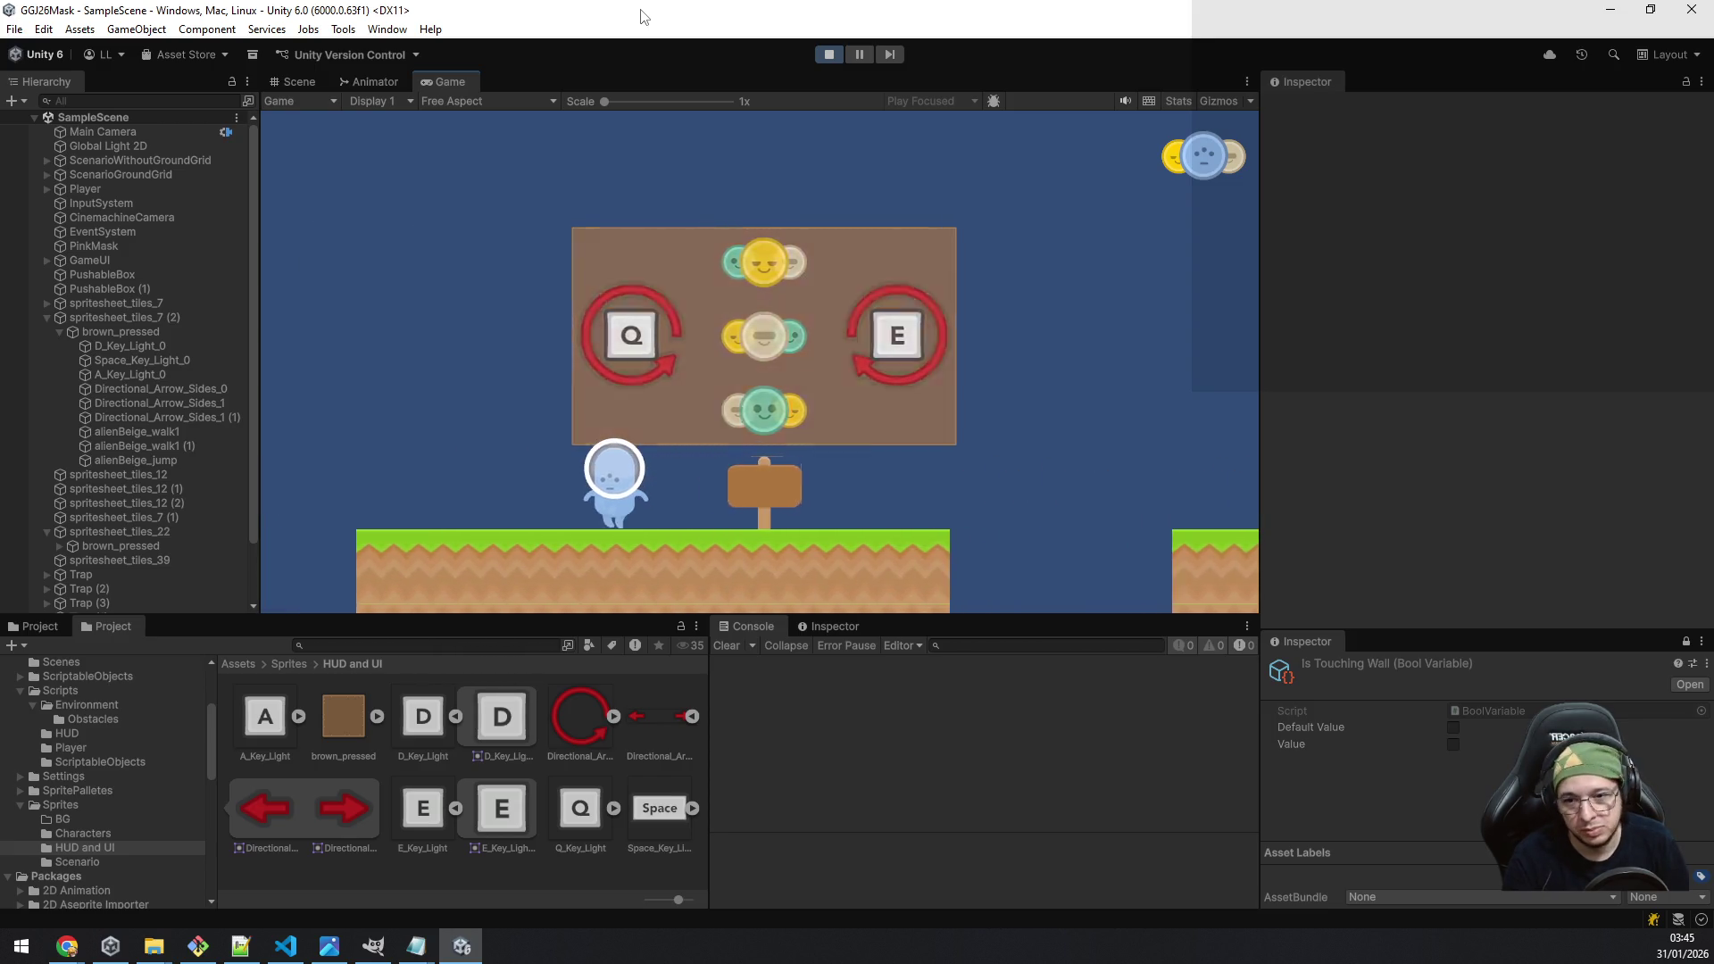
pyautogui.press('d')
pyautogui.press('a')
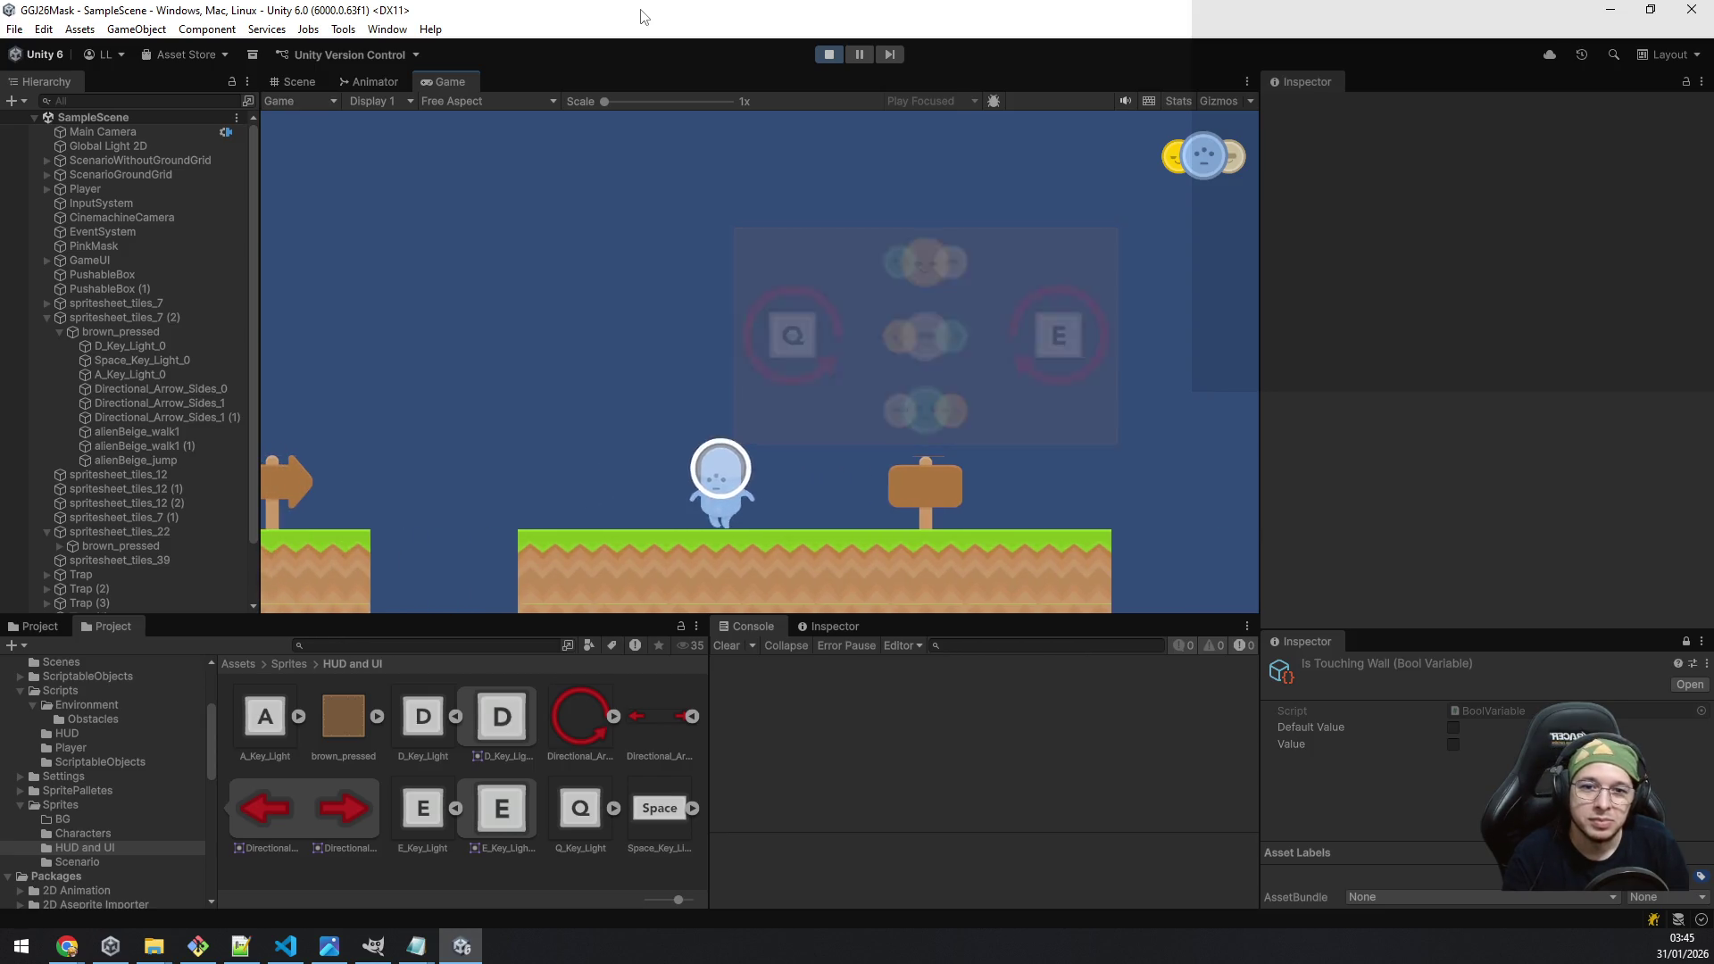
pyautogui.press('a')
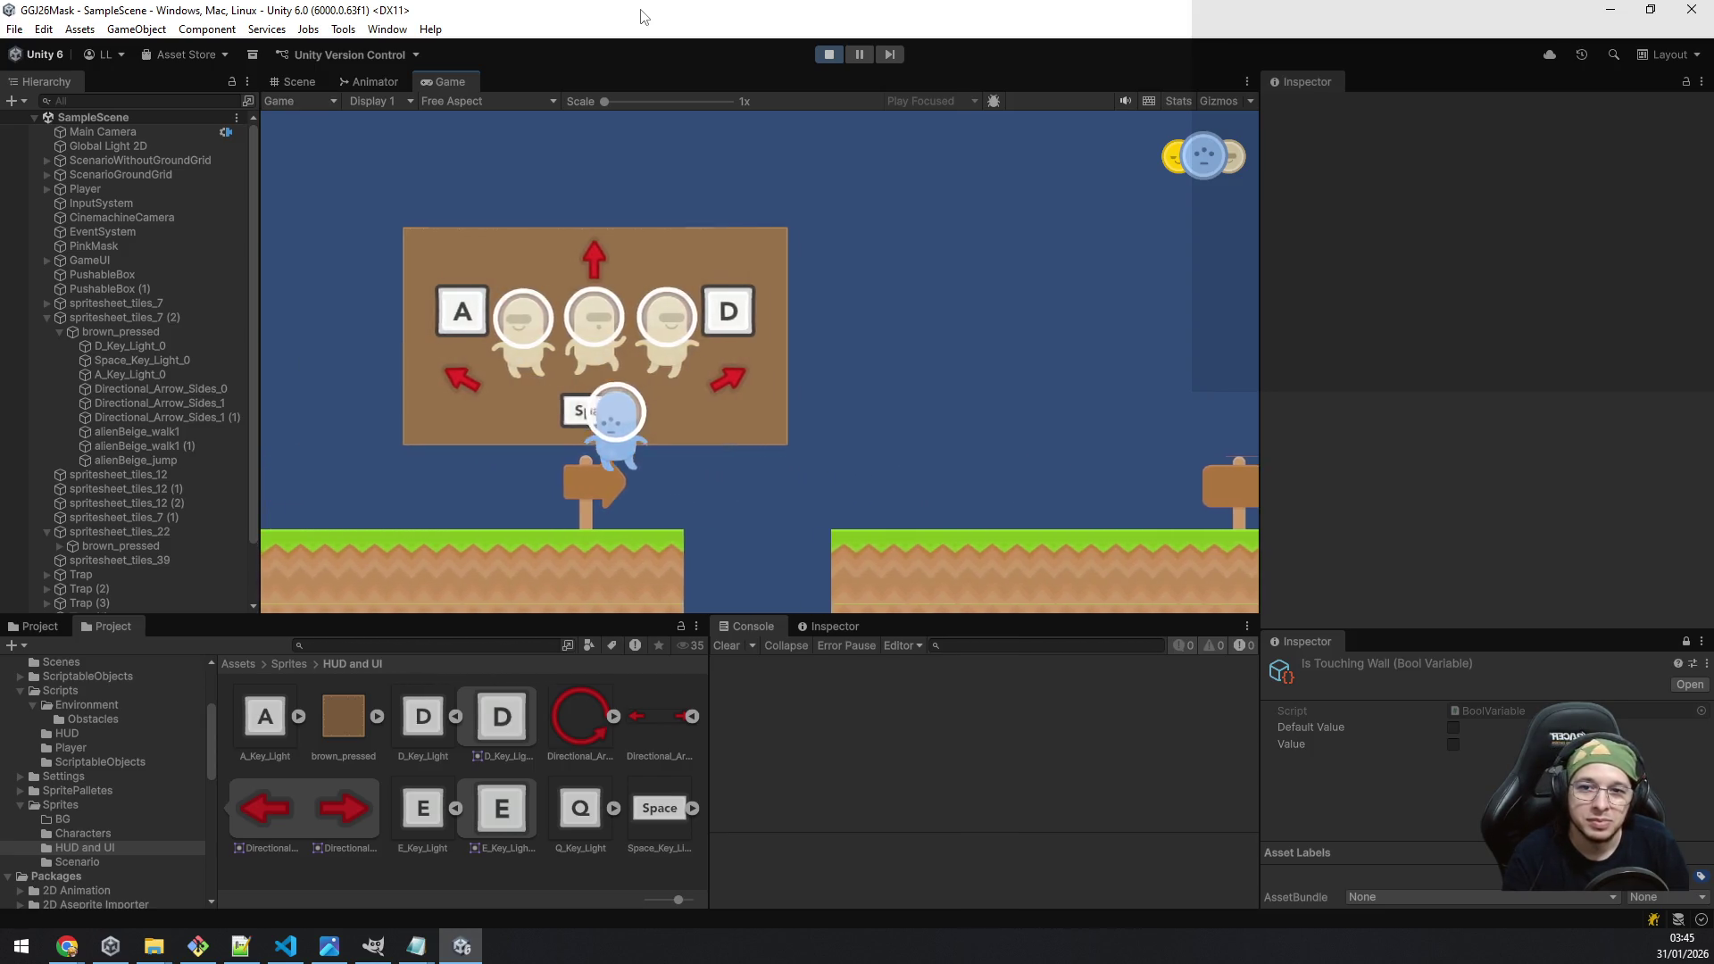
pyautogui.press('a')
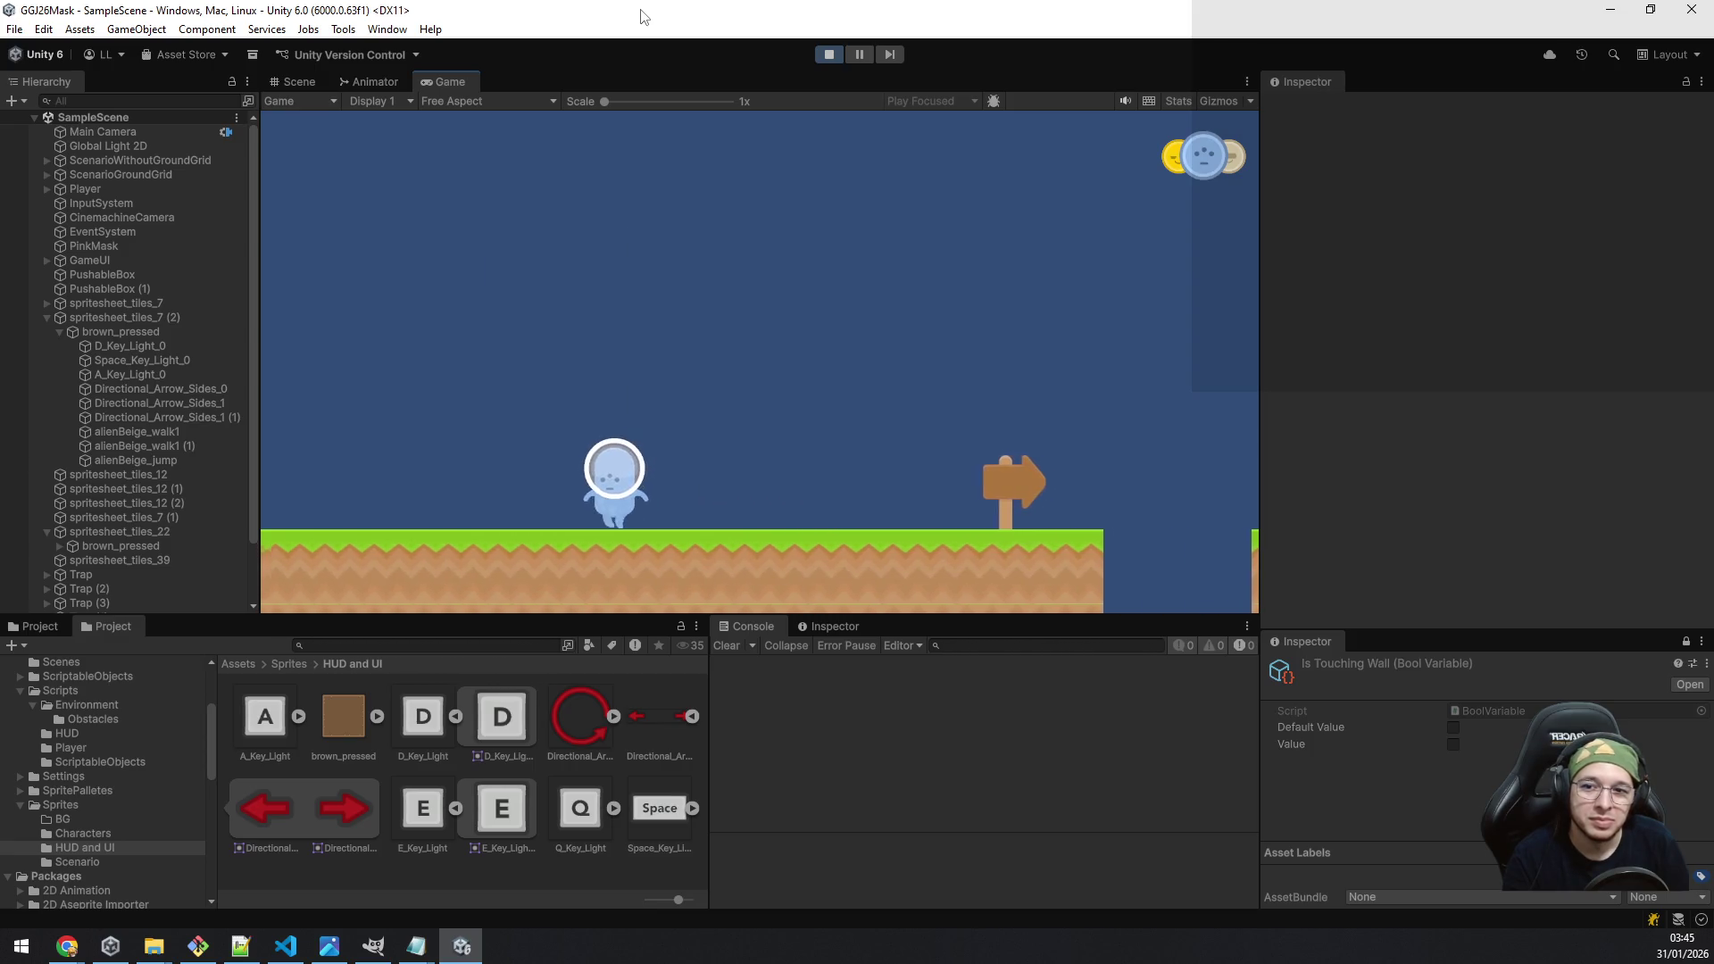
pyautogui.press('a')
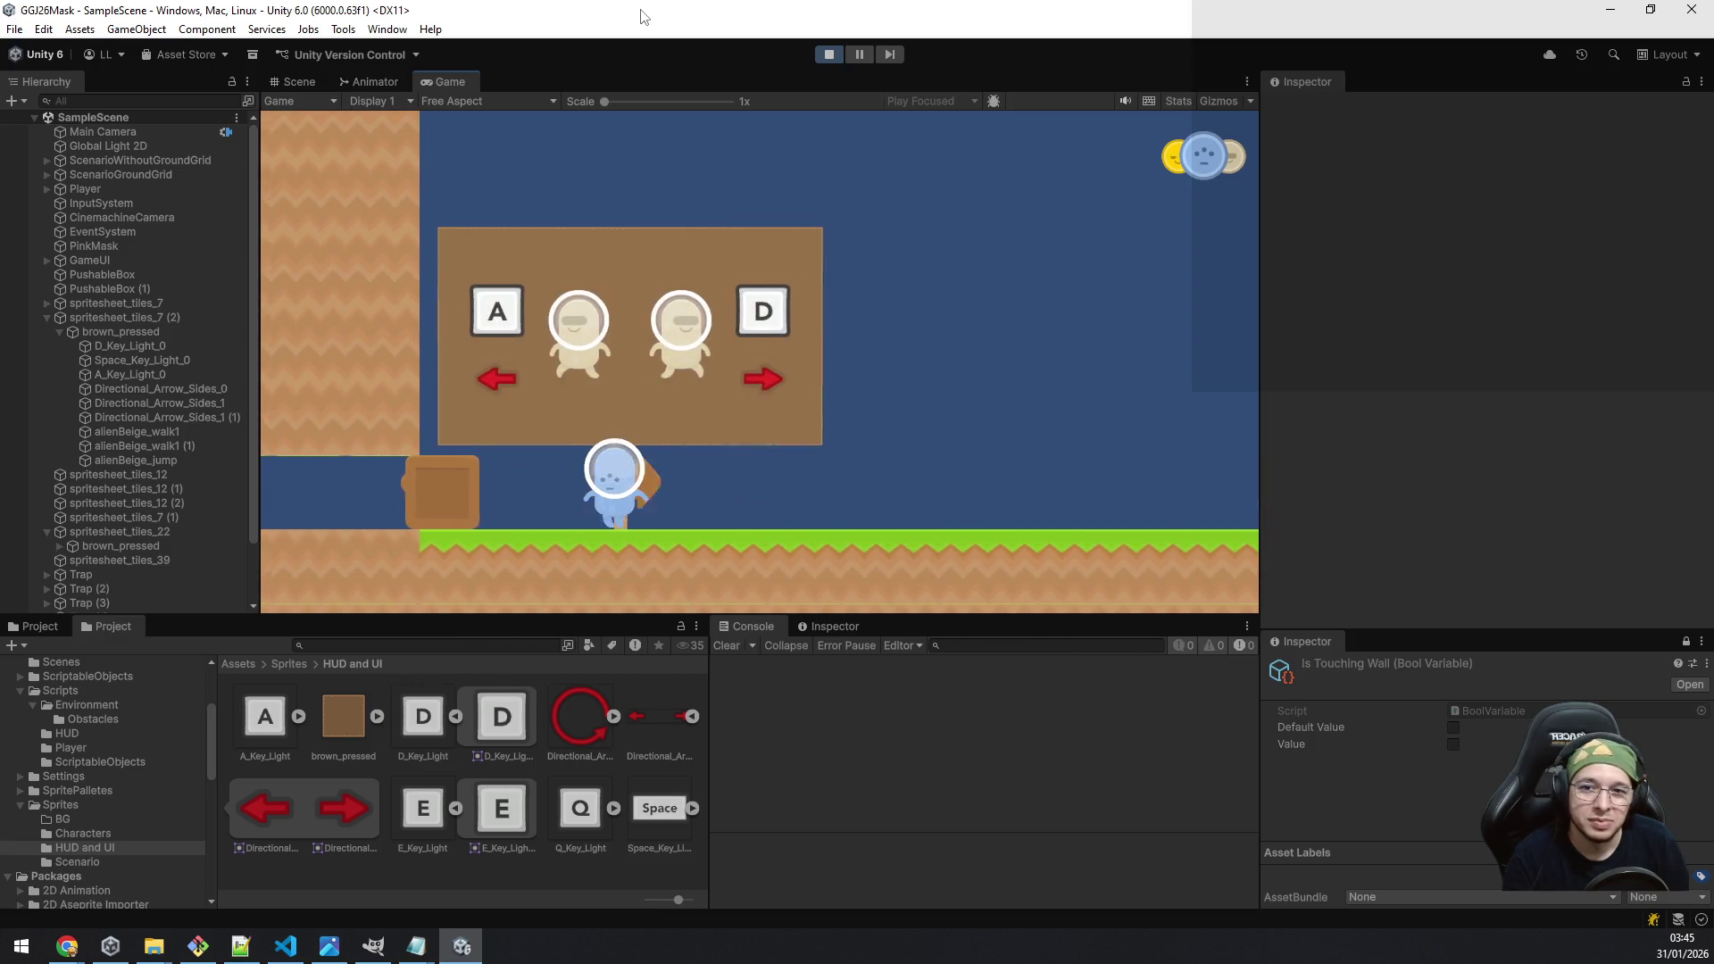
pyautogui.press('a')
pyautogui.press('q')
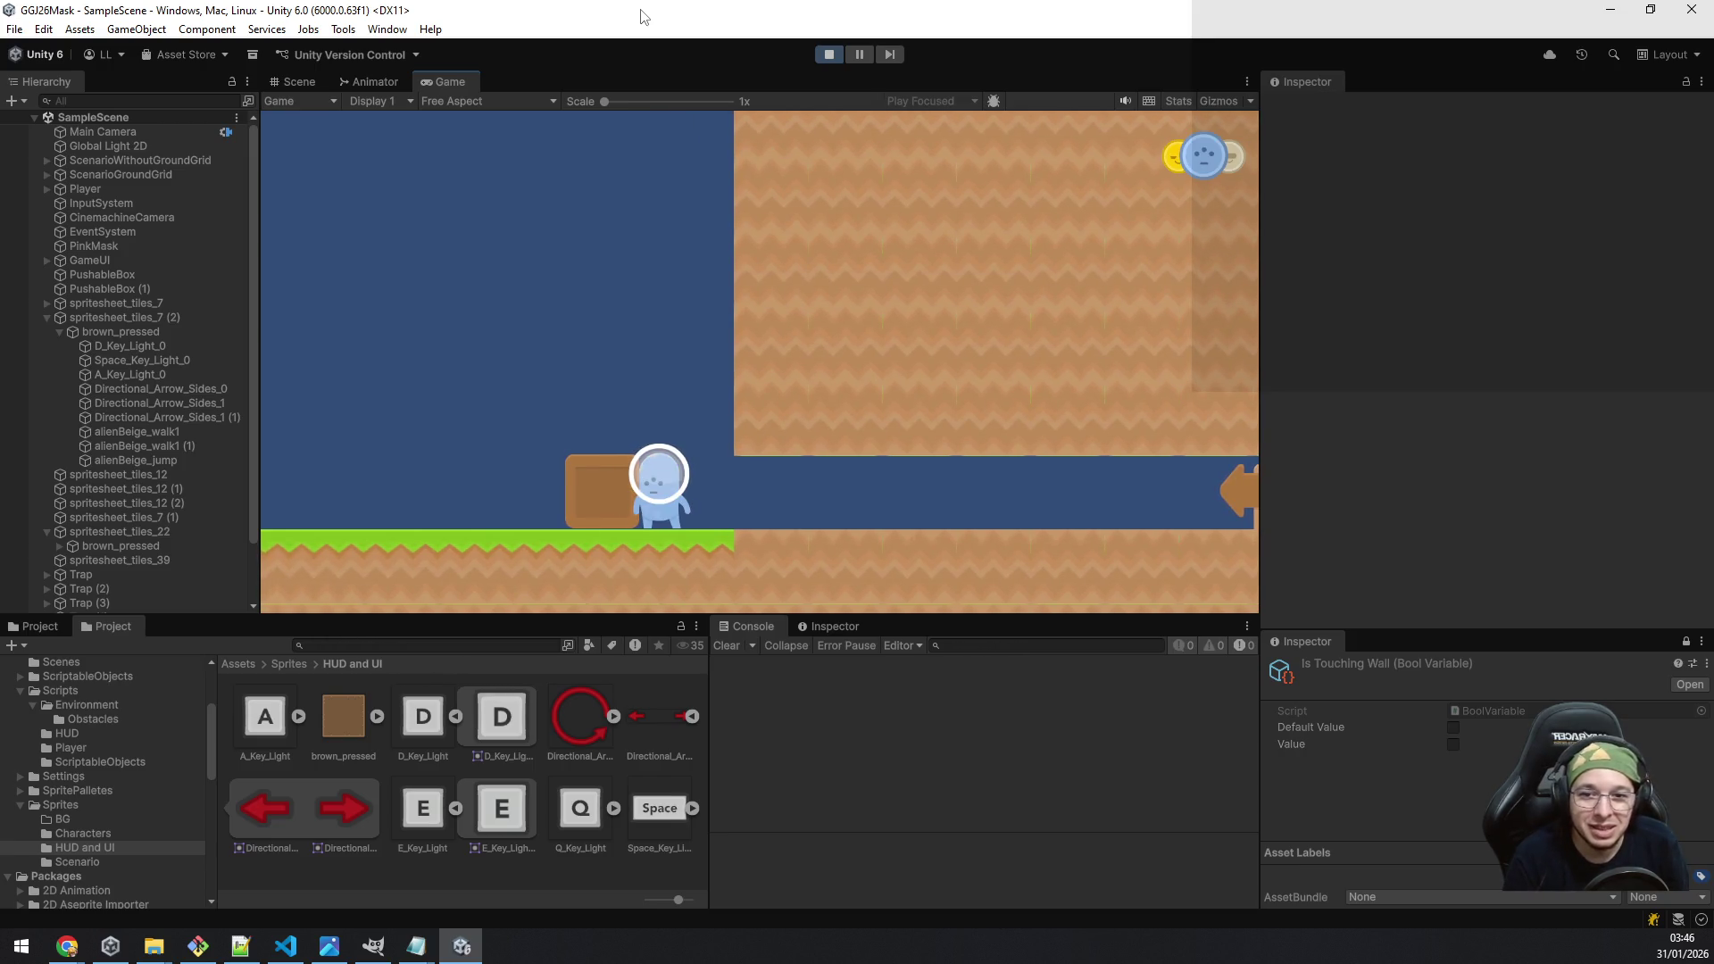
# Step: Walk left past the wooden box and test stepping on and off the EXIT sign
pyautogui.press('a')
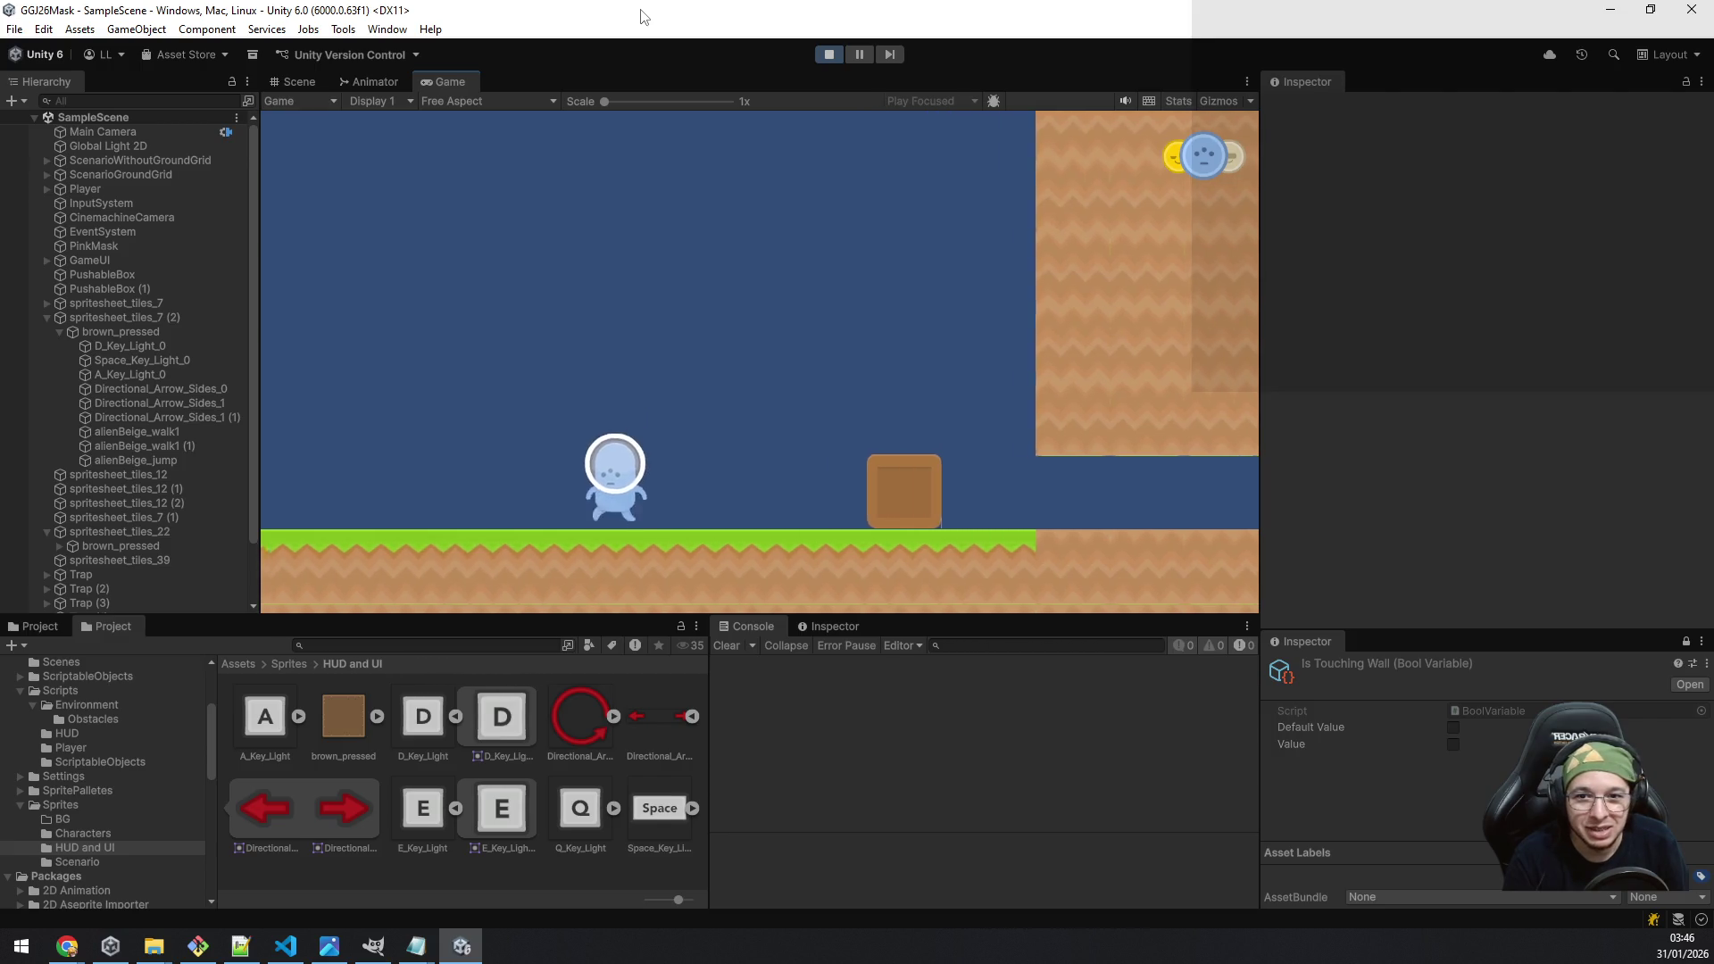
pyautogui.press('a')
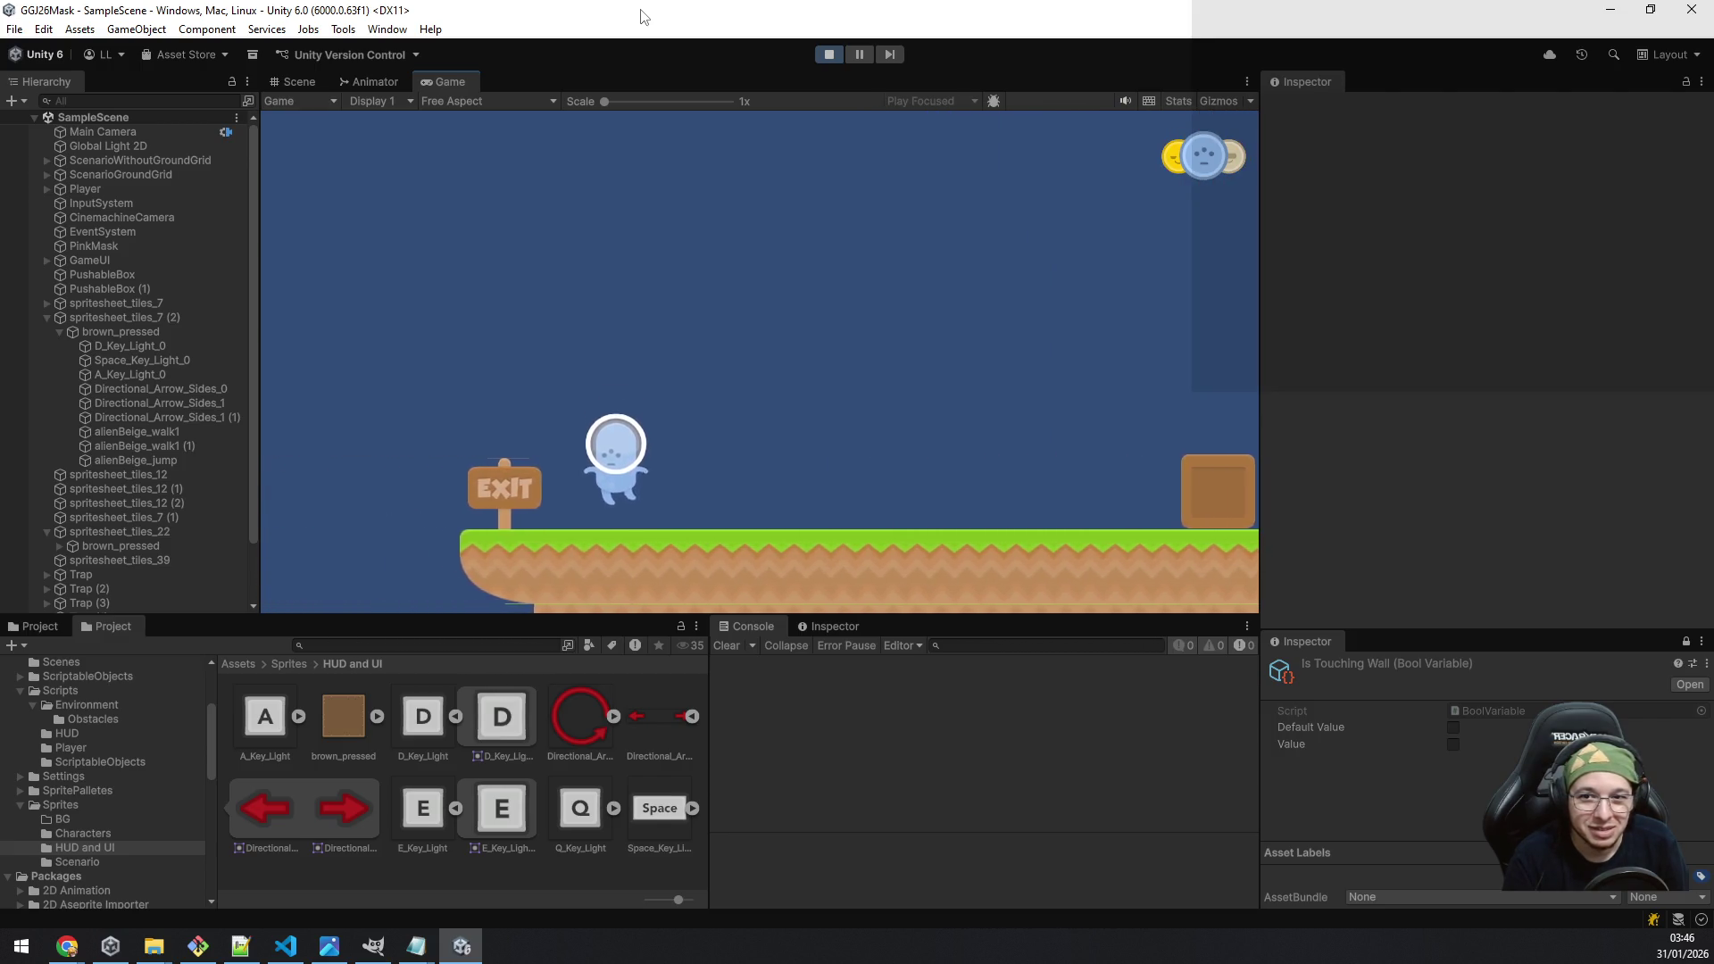
pyautogui.press('d')
pyautogui.press('a')
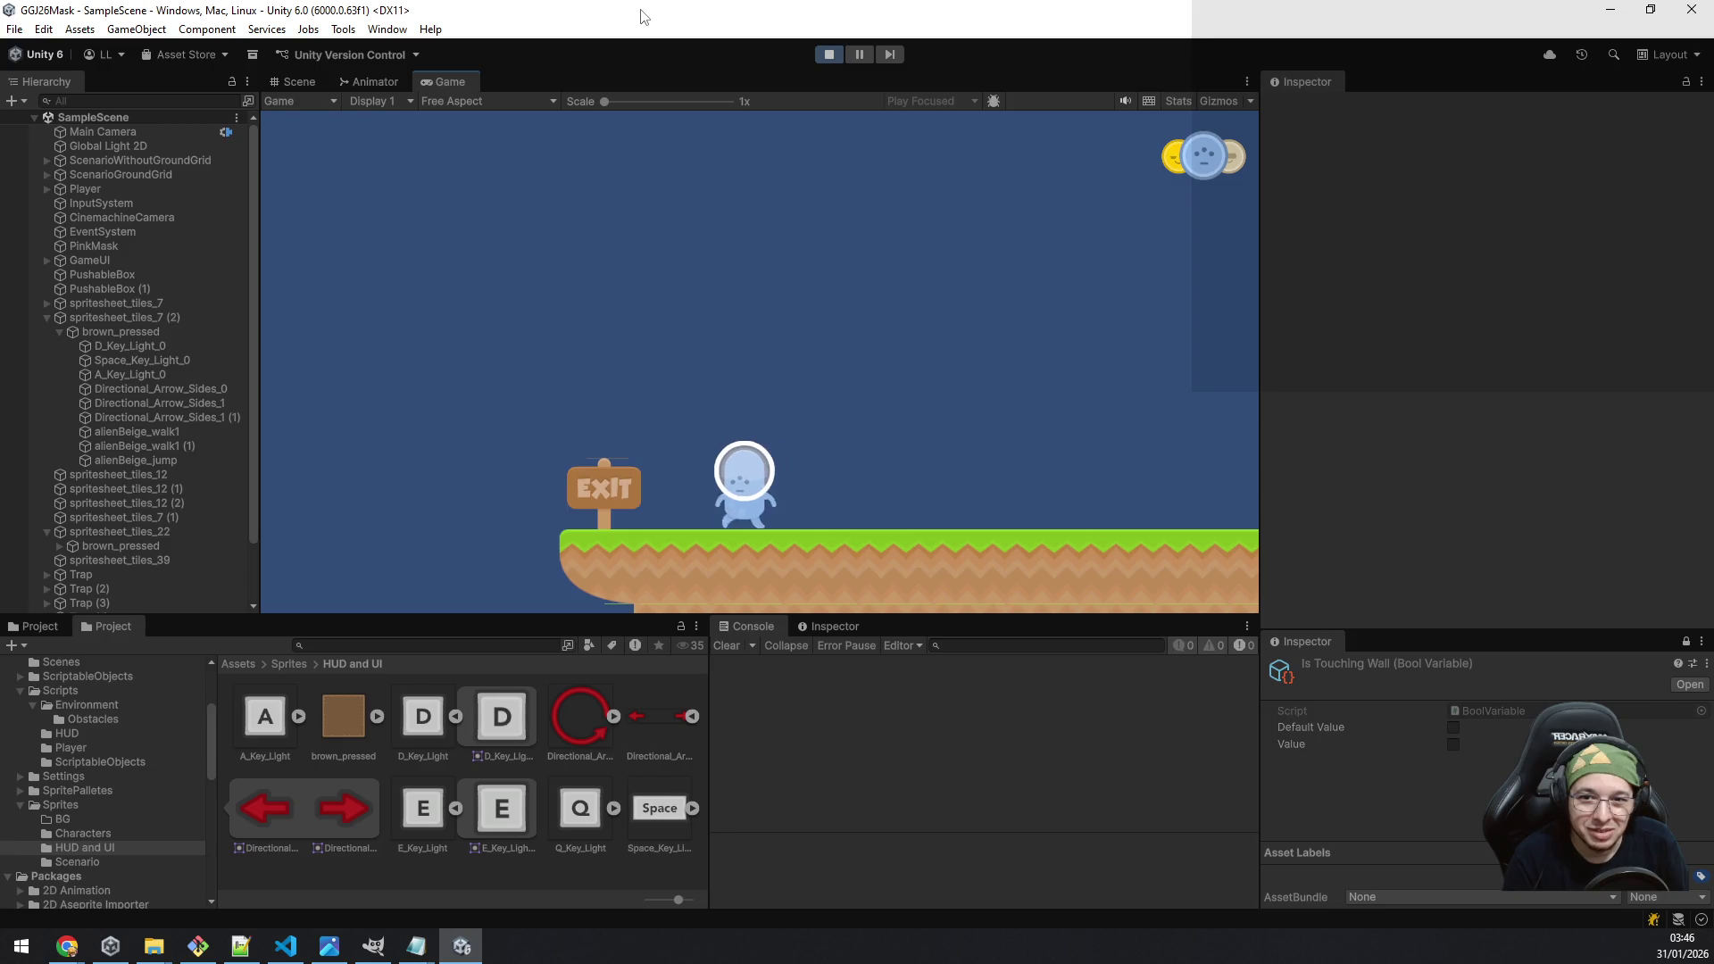
pyautogui.press('d')
pyautogui.press('a')
pyautogui.press('d')
pyautogui.press('a')
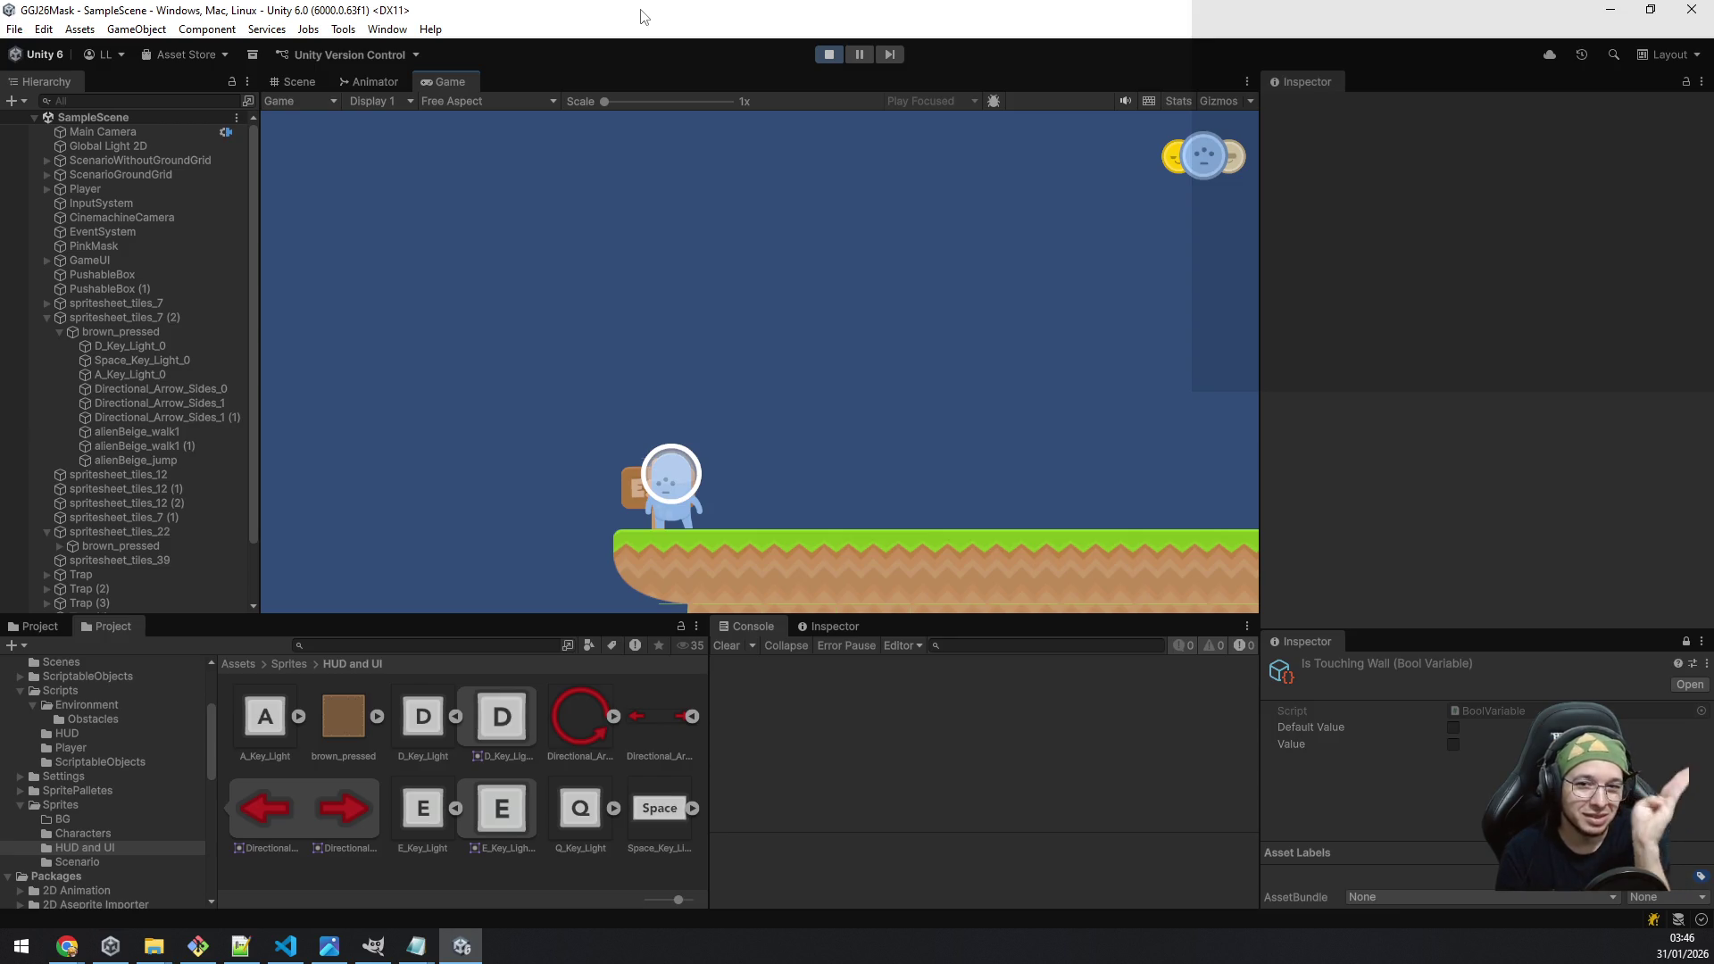
pyautogui.press('a')
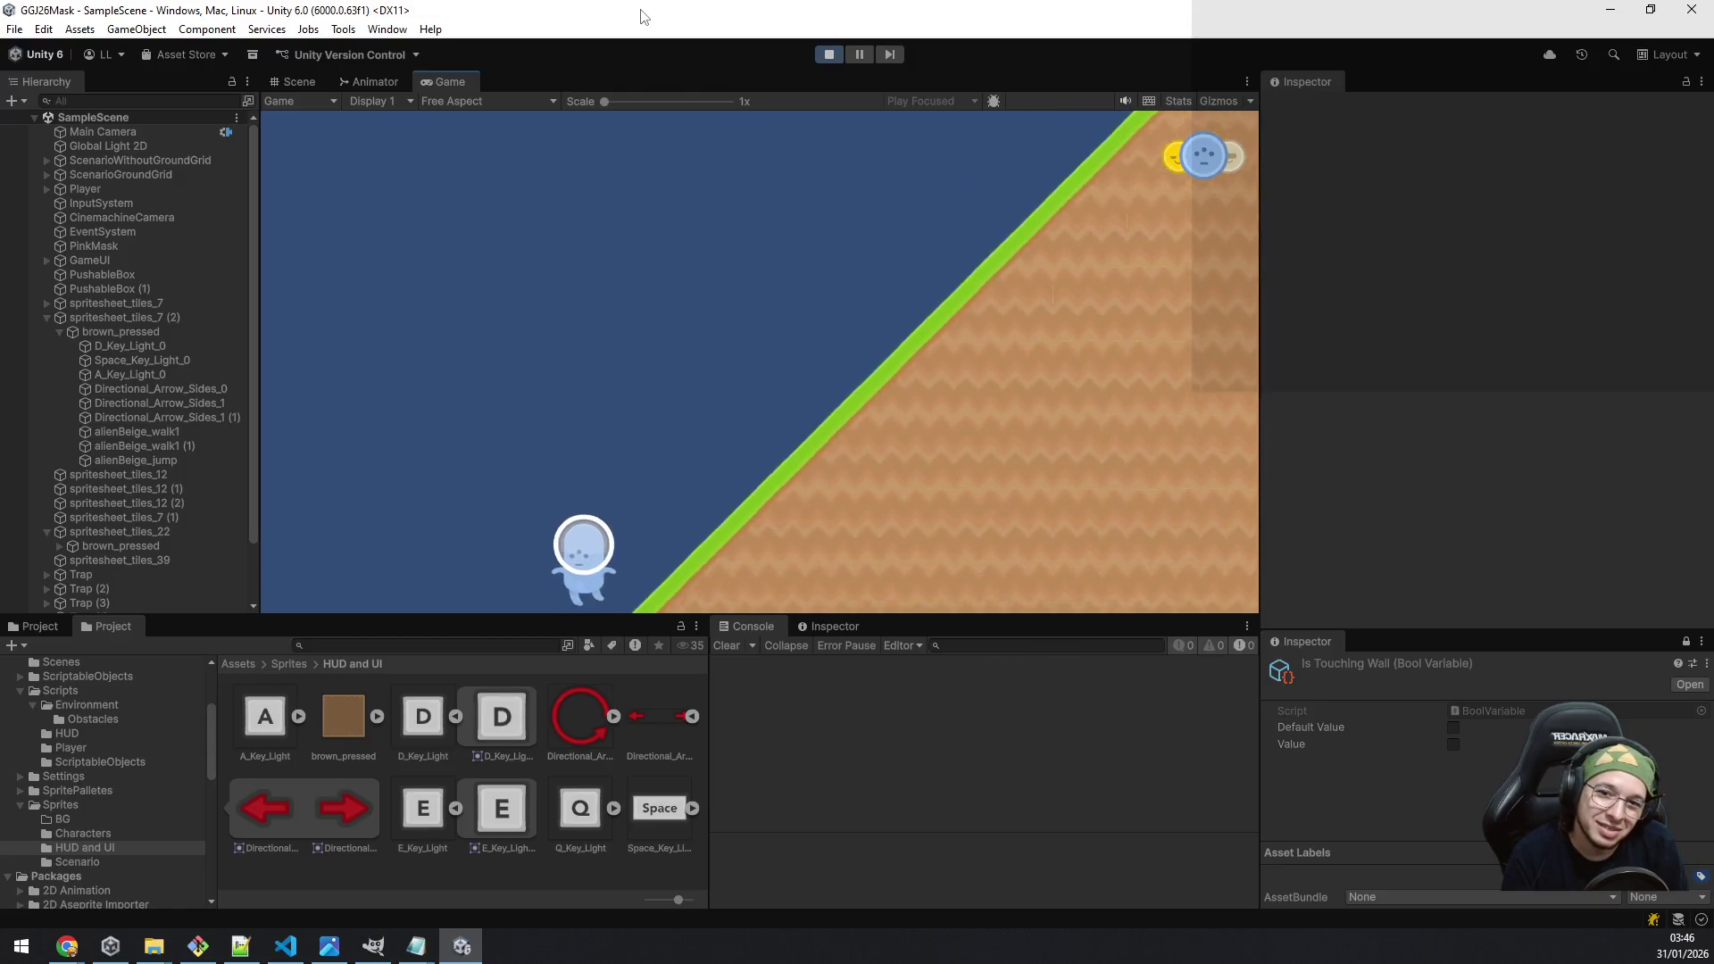
# Step: Collect the pink mask, walk the player up the green slope, and stop Play mode
pyautogui.press('space')
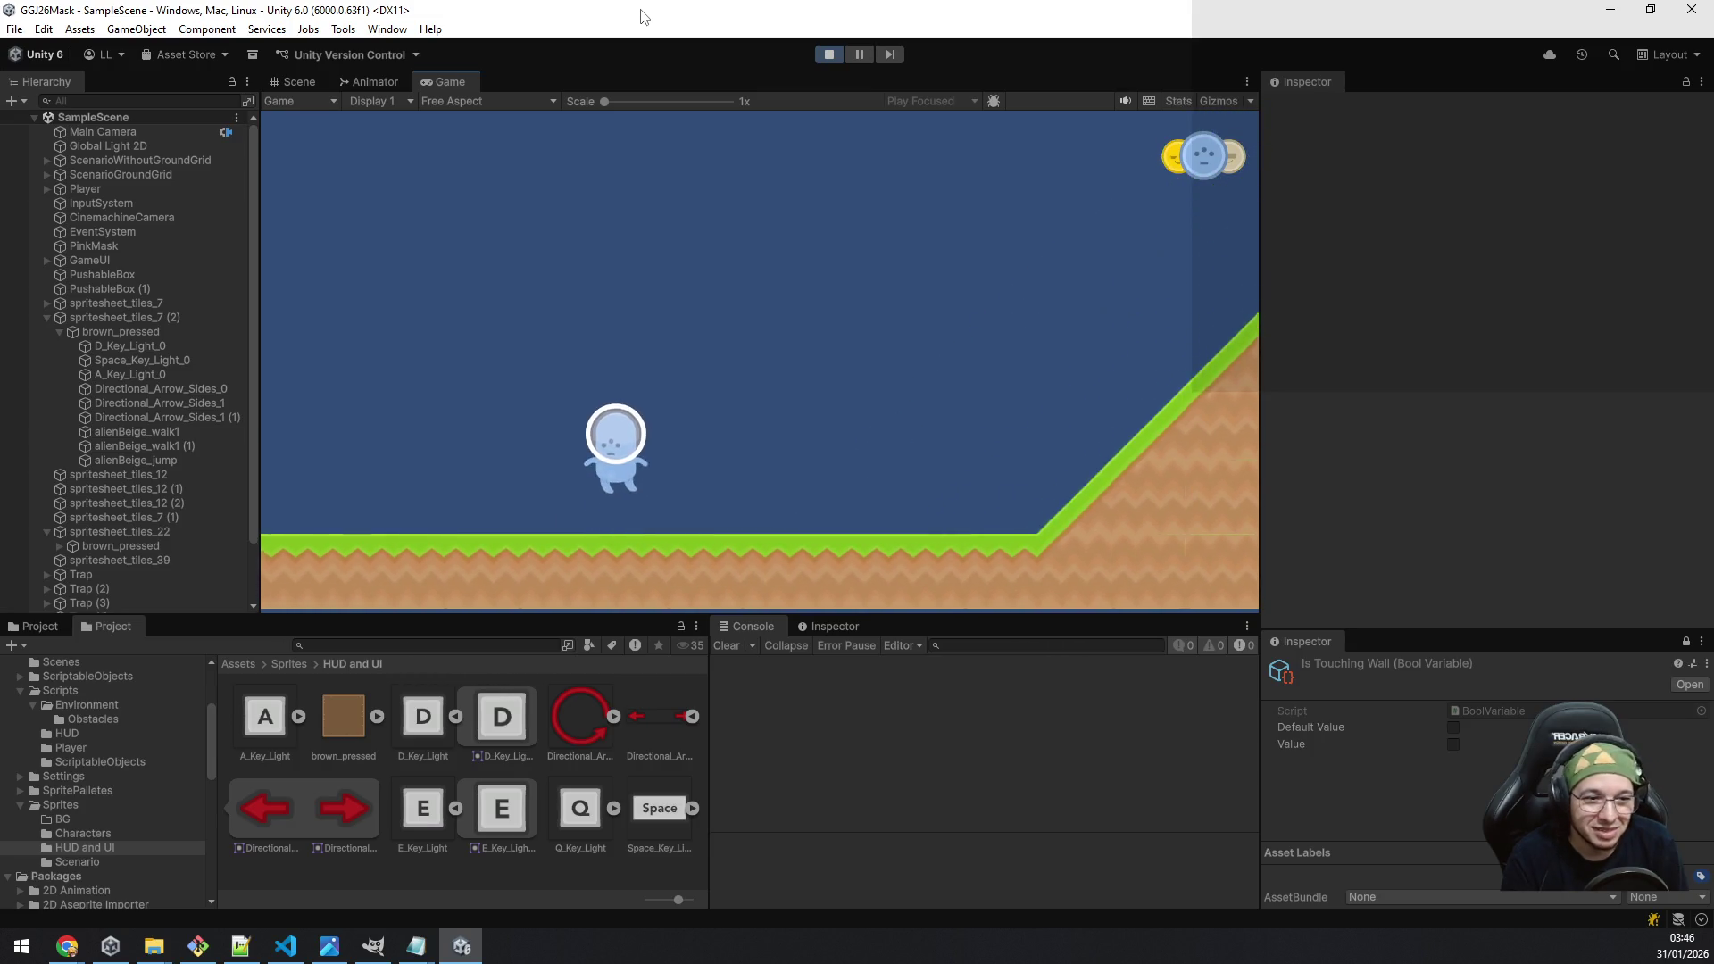
pyautogui.press('a')
pyautogui.press('a')
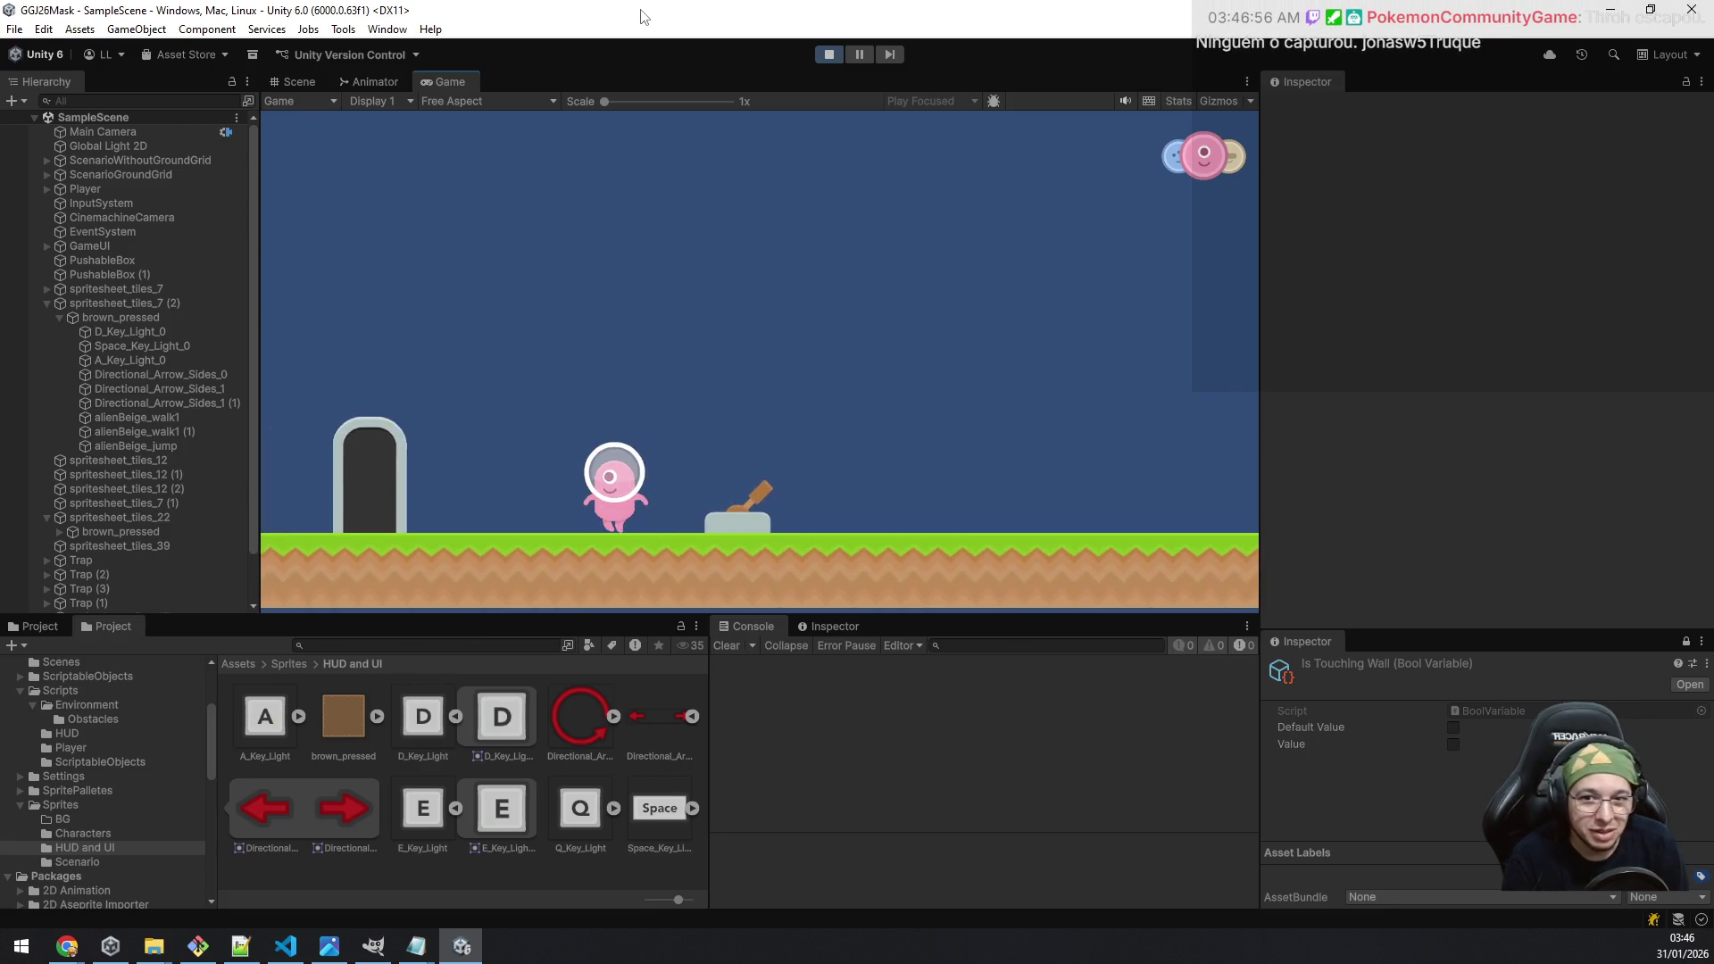
pyautogui.press('space')
pyautogui.press('d')
pyautogui.press('d')
pyautogui.press('d')
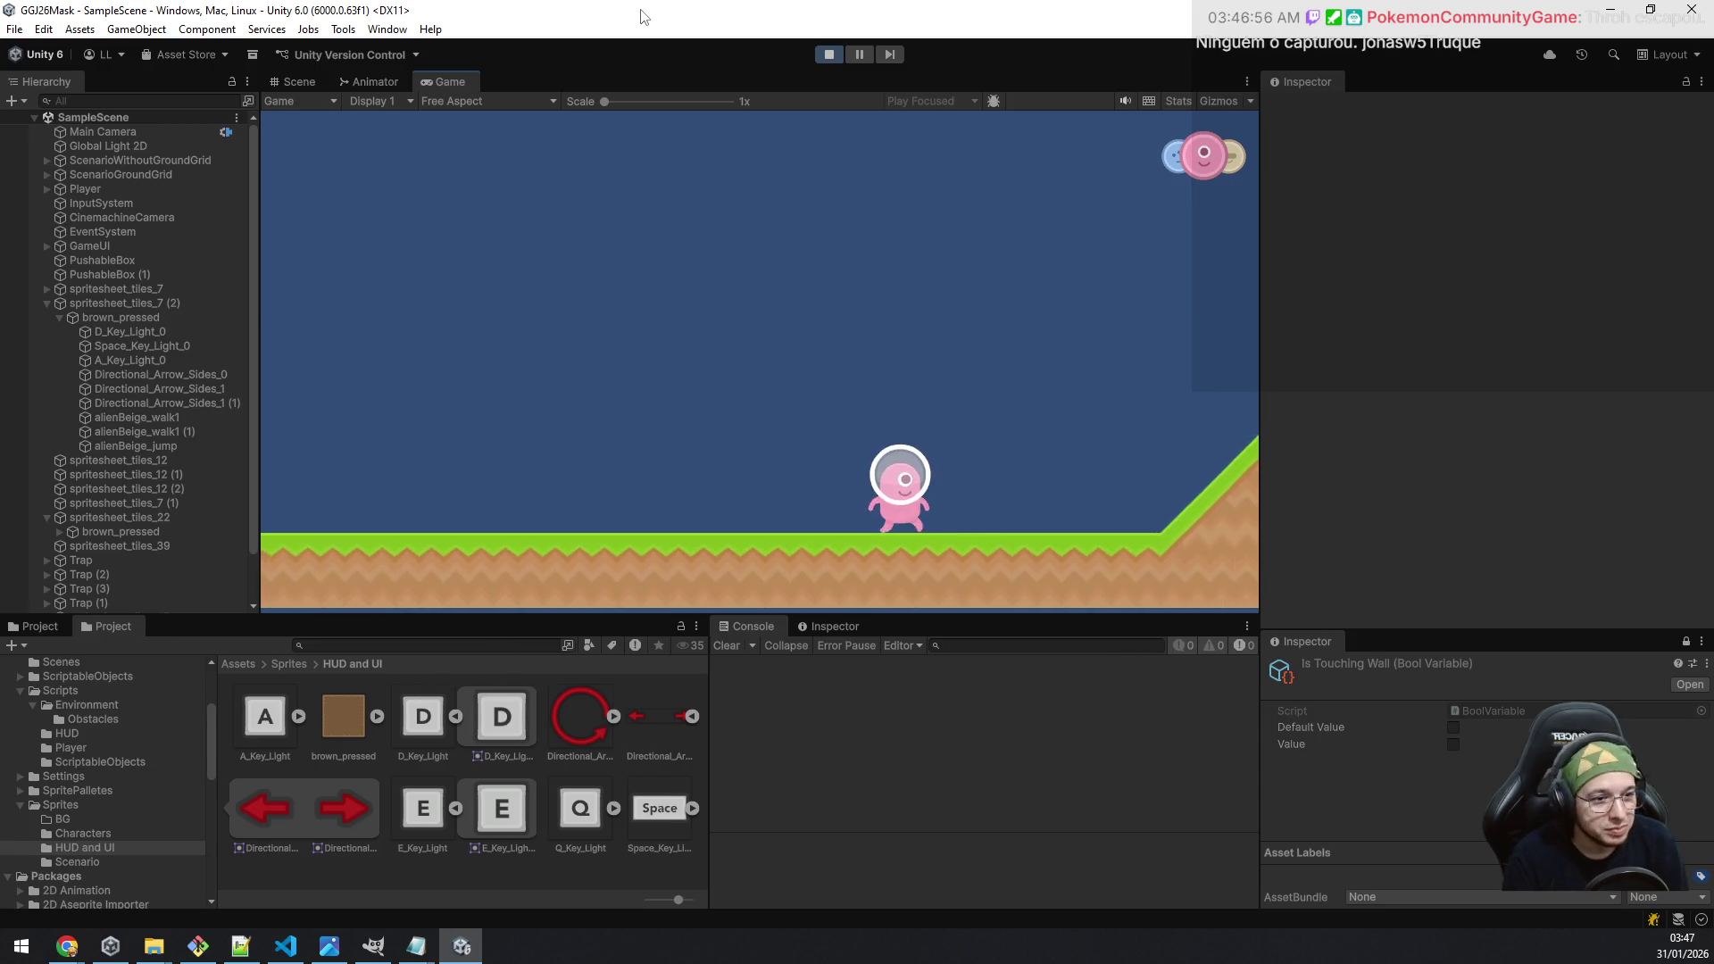
pyautogui.press('d')
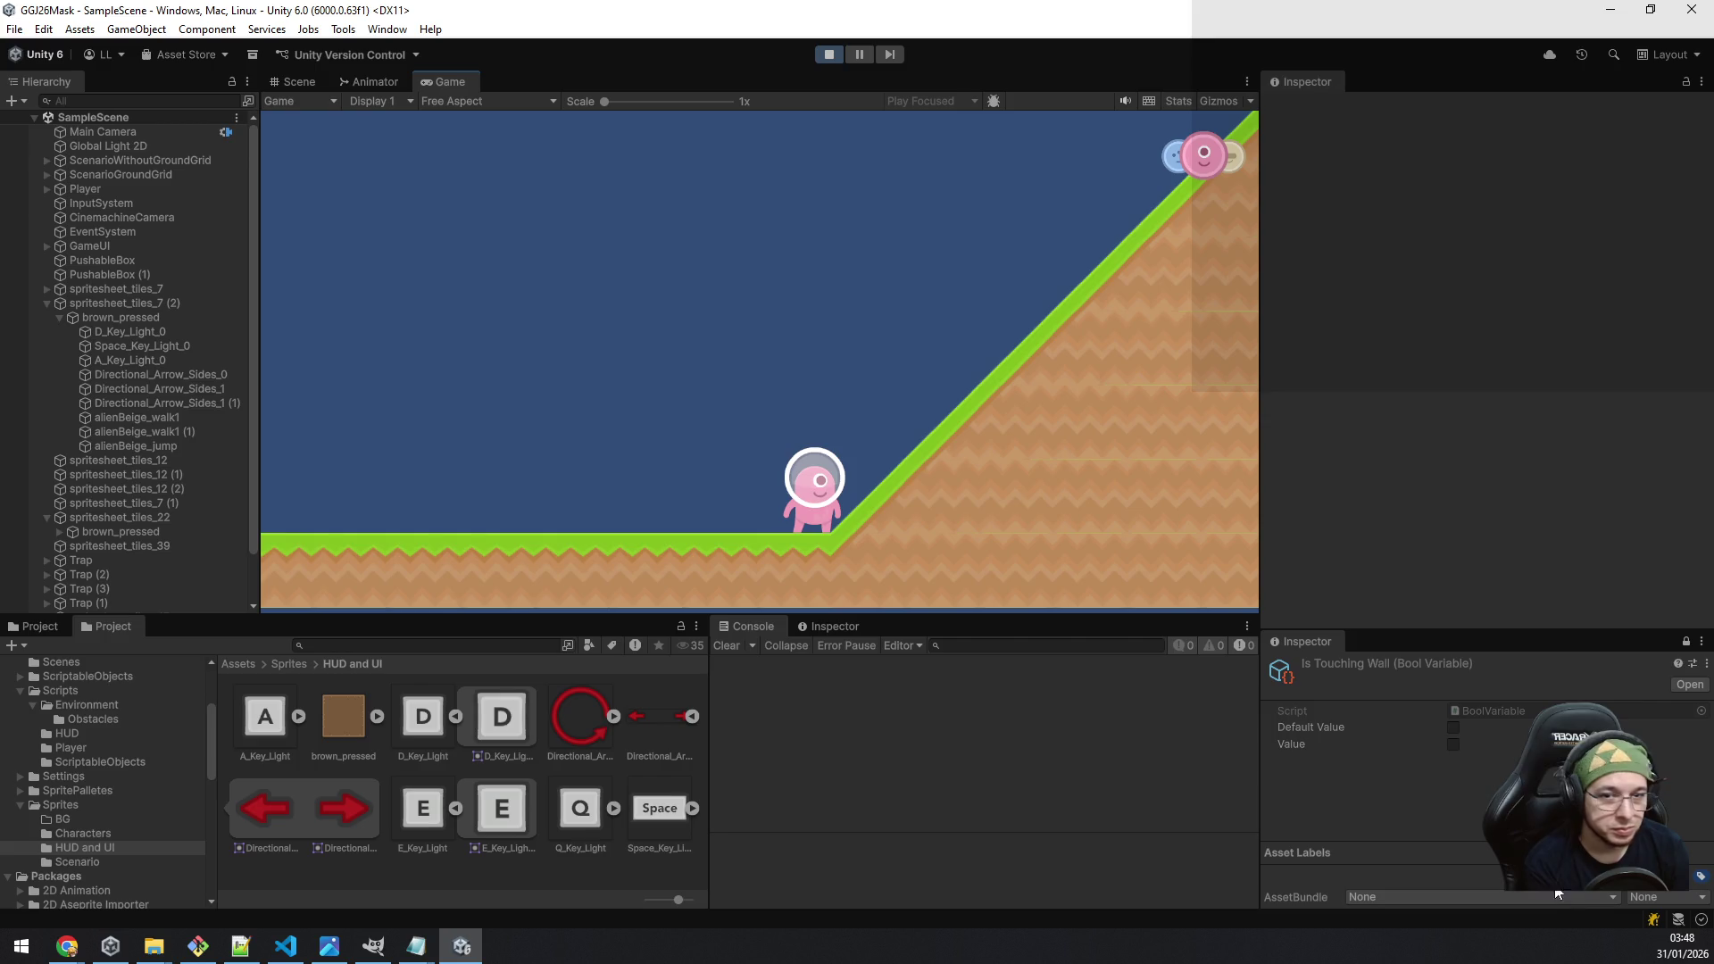
pyautogui.click(822, 52)
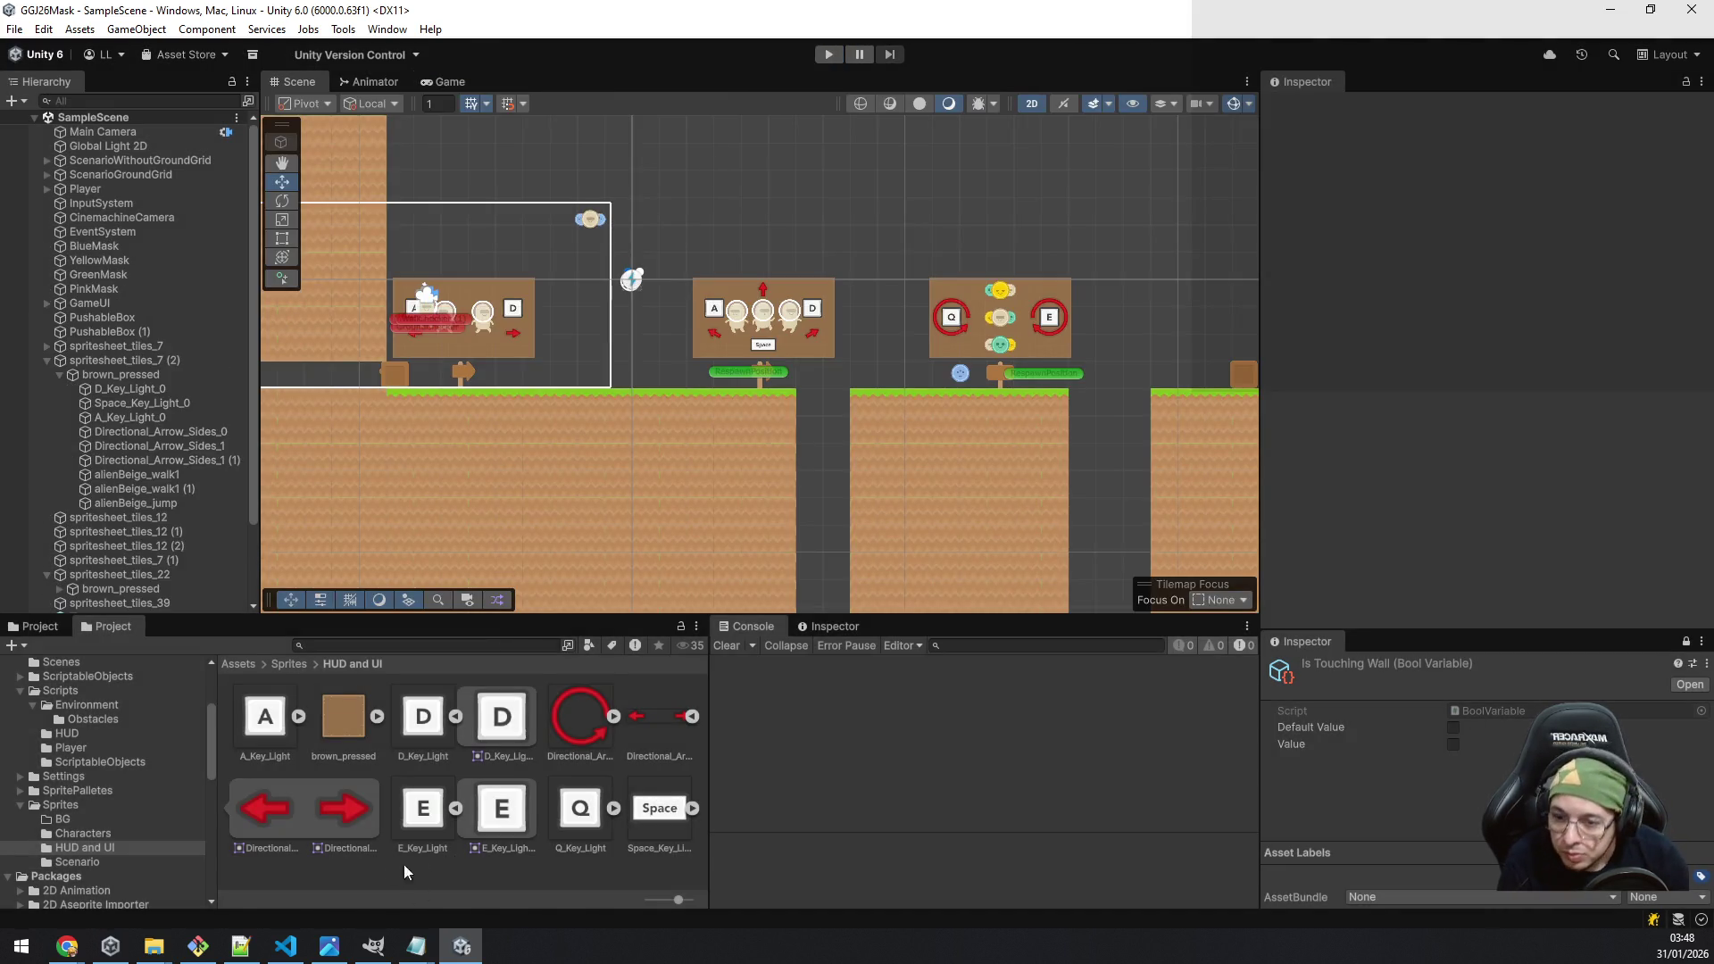
# Step: Run git status, then attempt a commit with message "[feat] First commit with MVP test level"
pyautogui.click(202, 947)
pyautogui.write('git status')
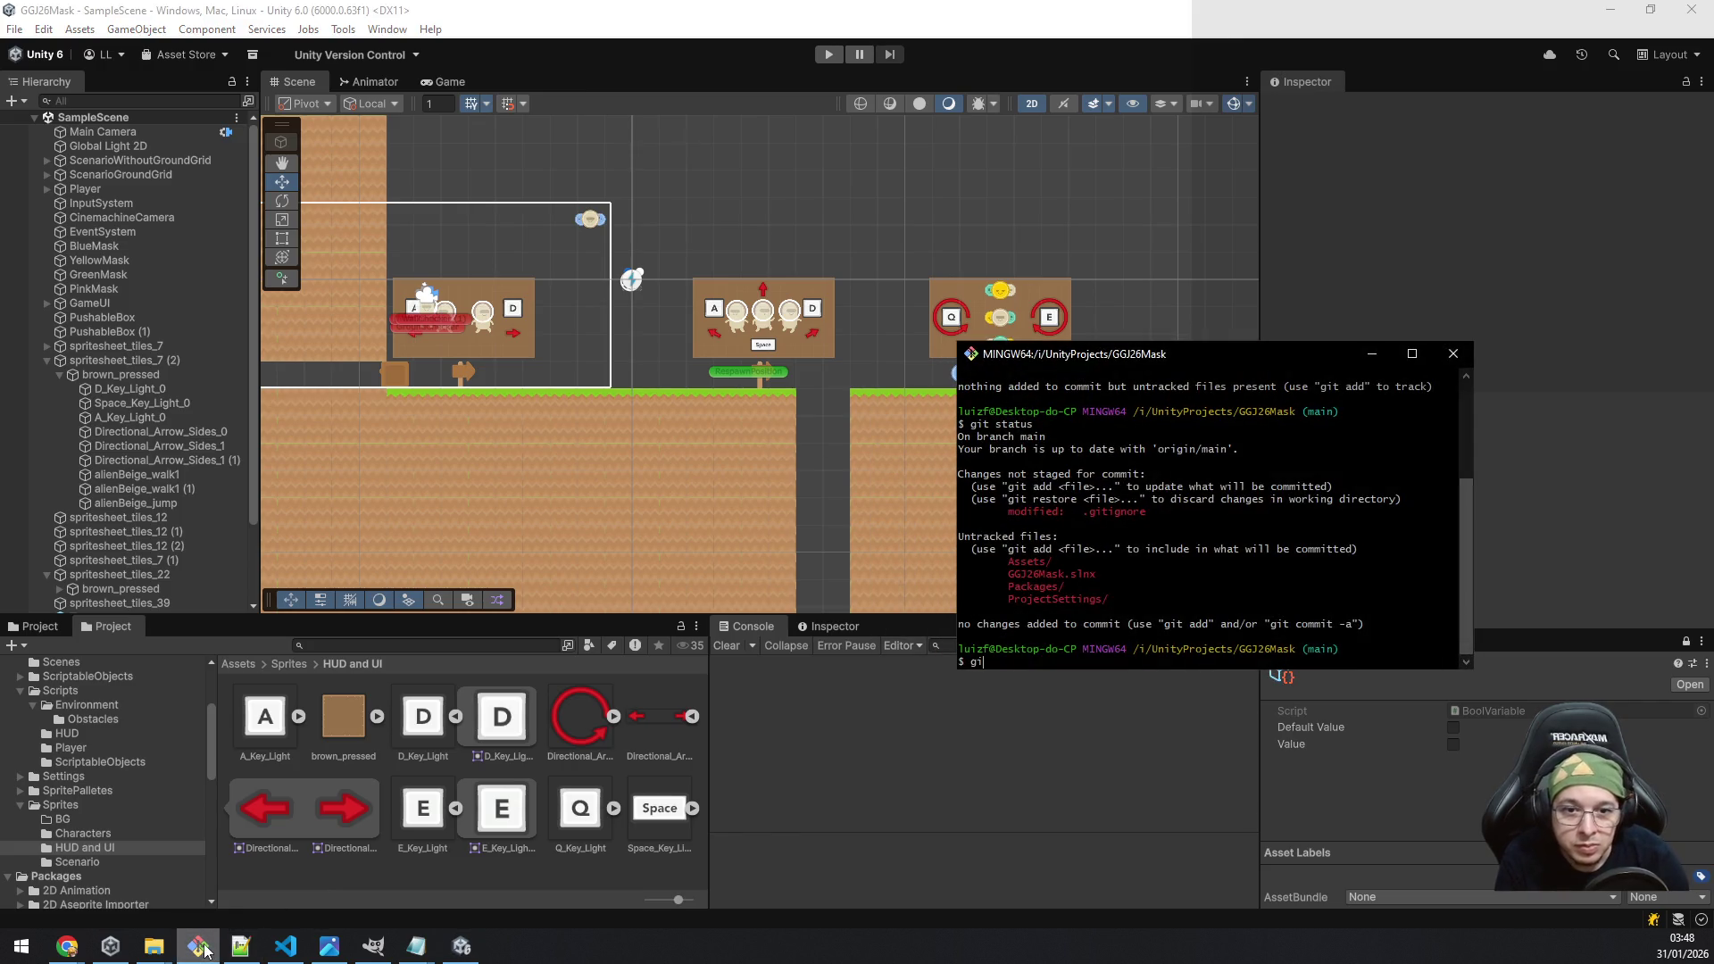
pyautogui.press('Return')
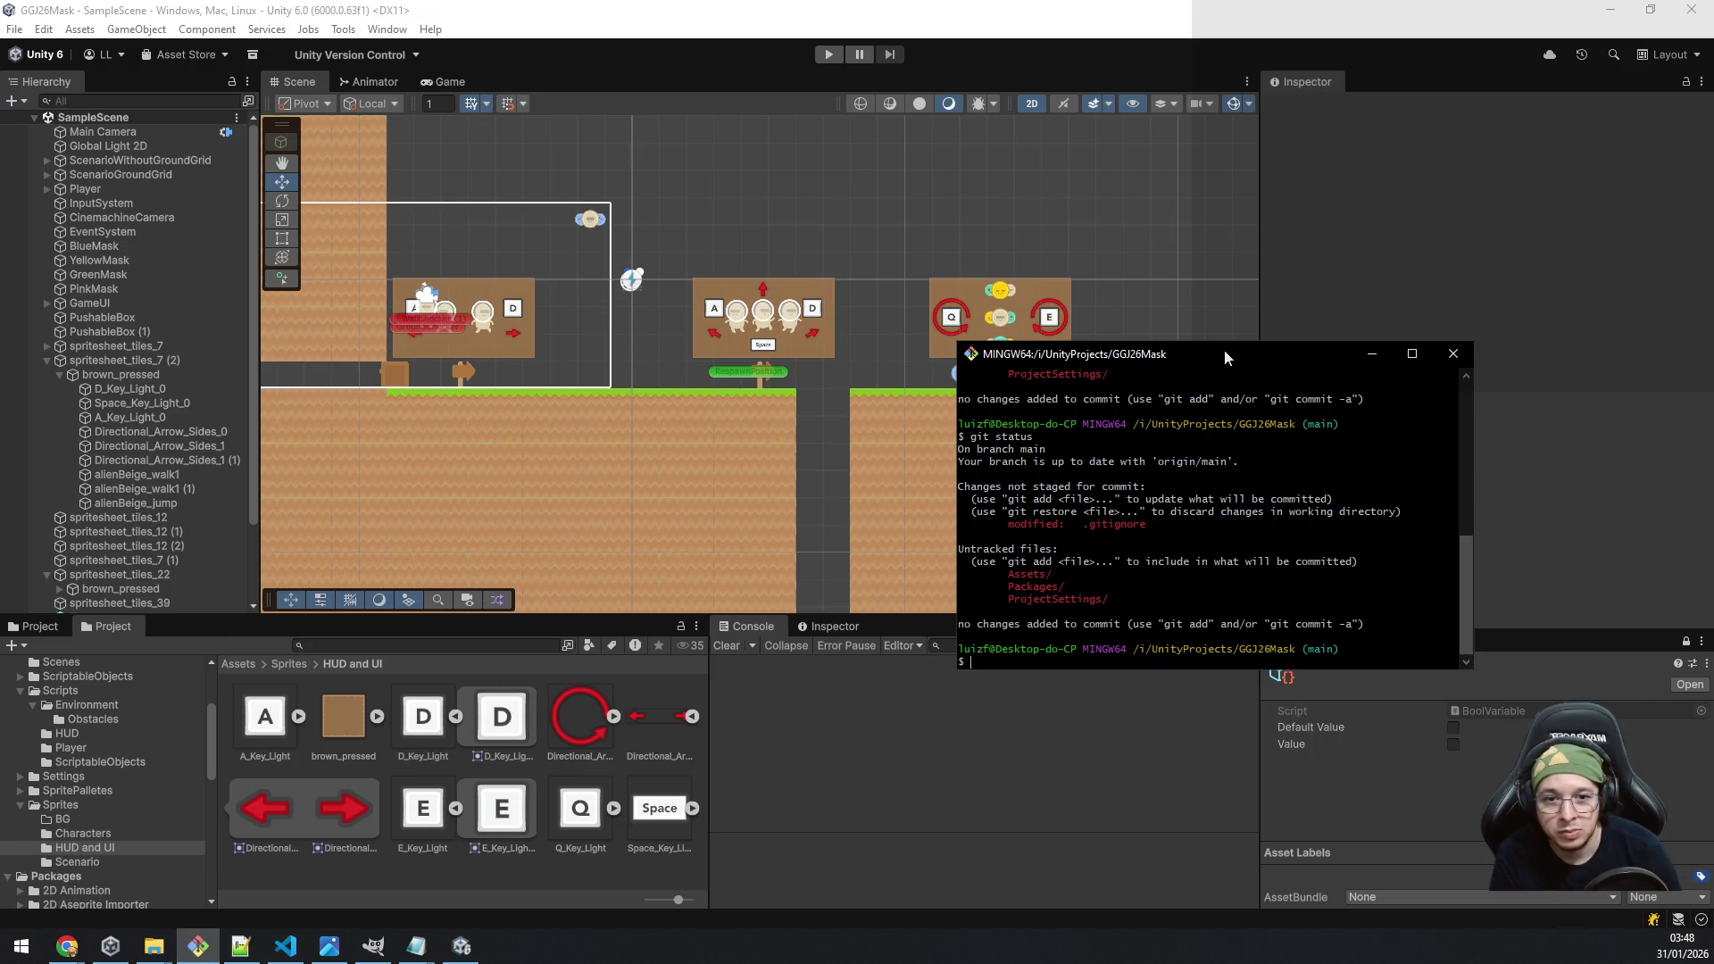
pyautogui.write('git comm')
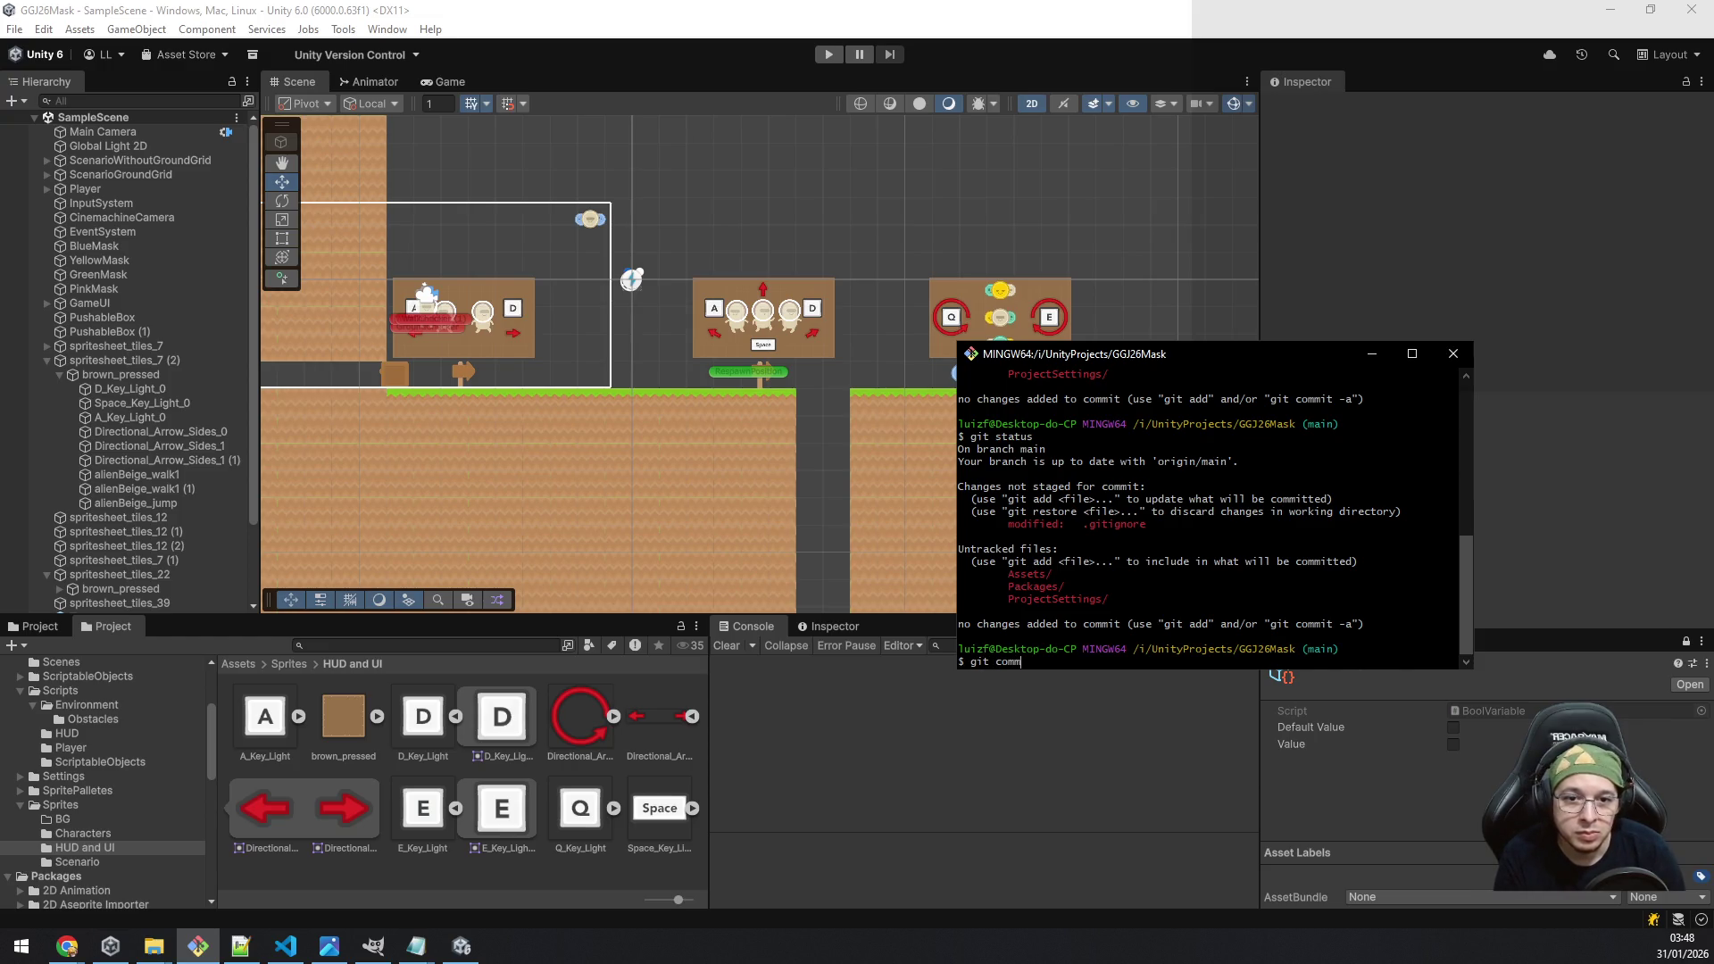
pyautogui.write('it -m "[')
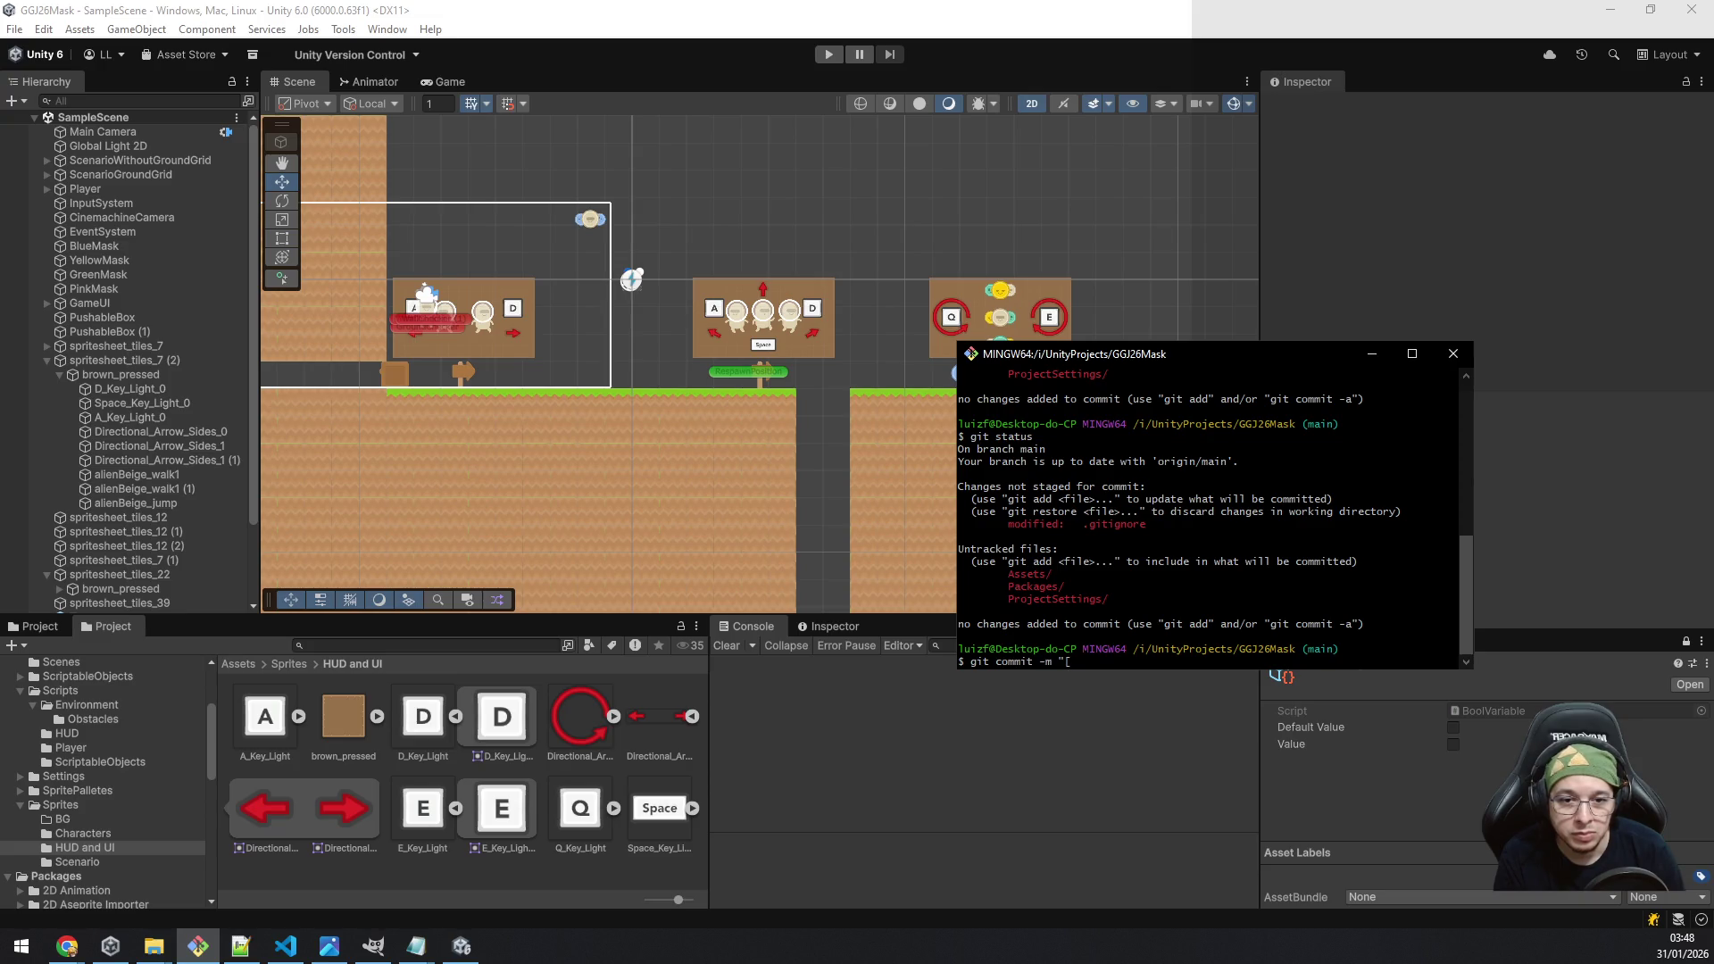
pyautogui.write('feat] F')
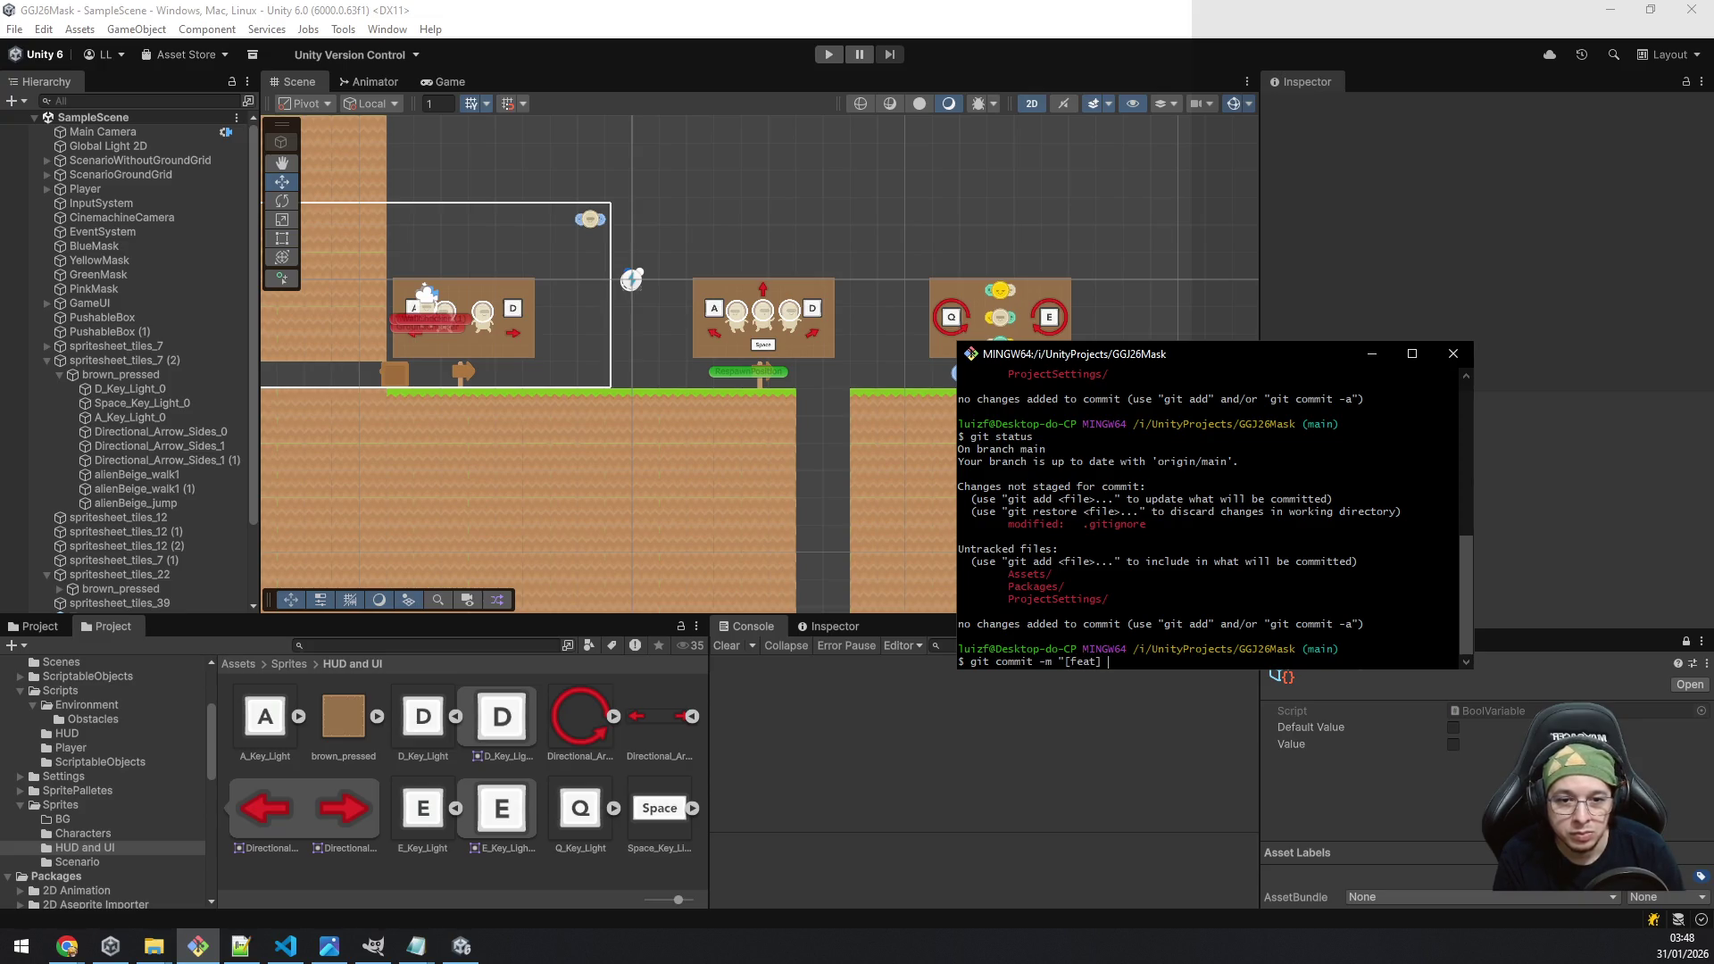
pyautogui.write('irst commit ')
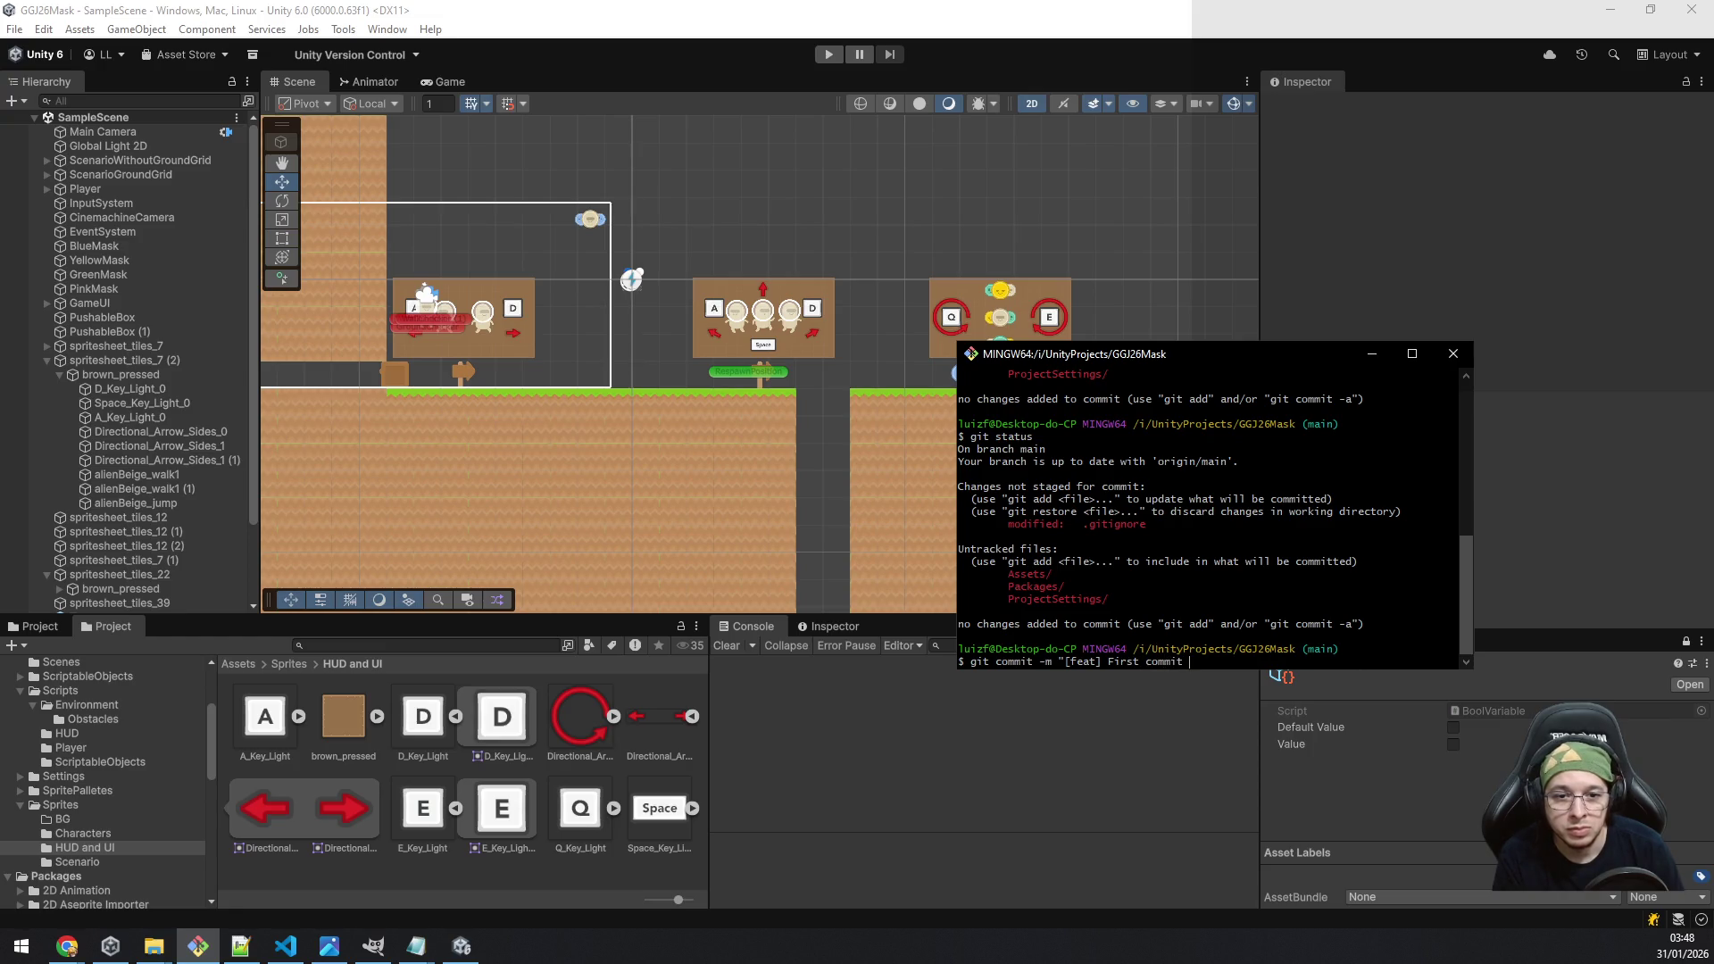
pyautogui.write('with MVP ')
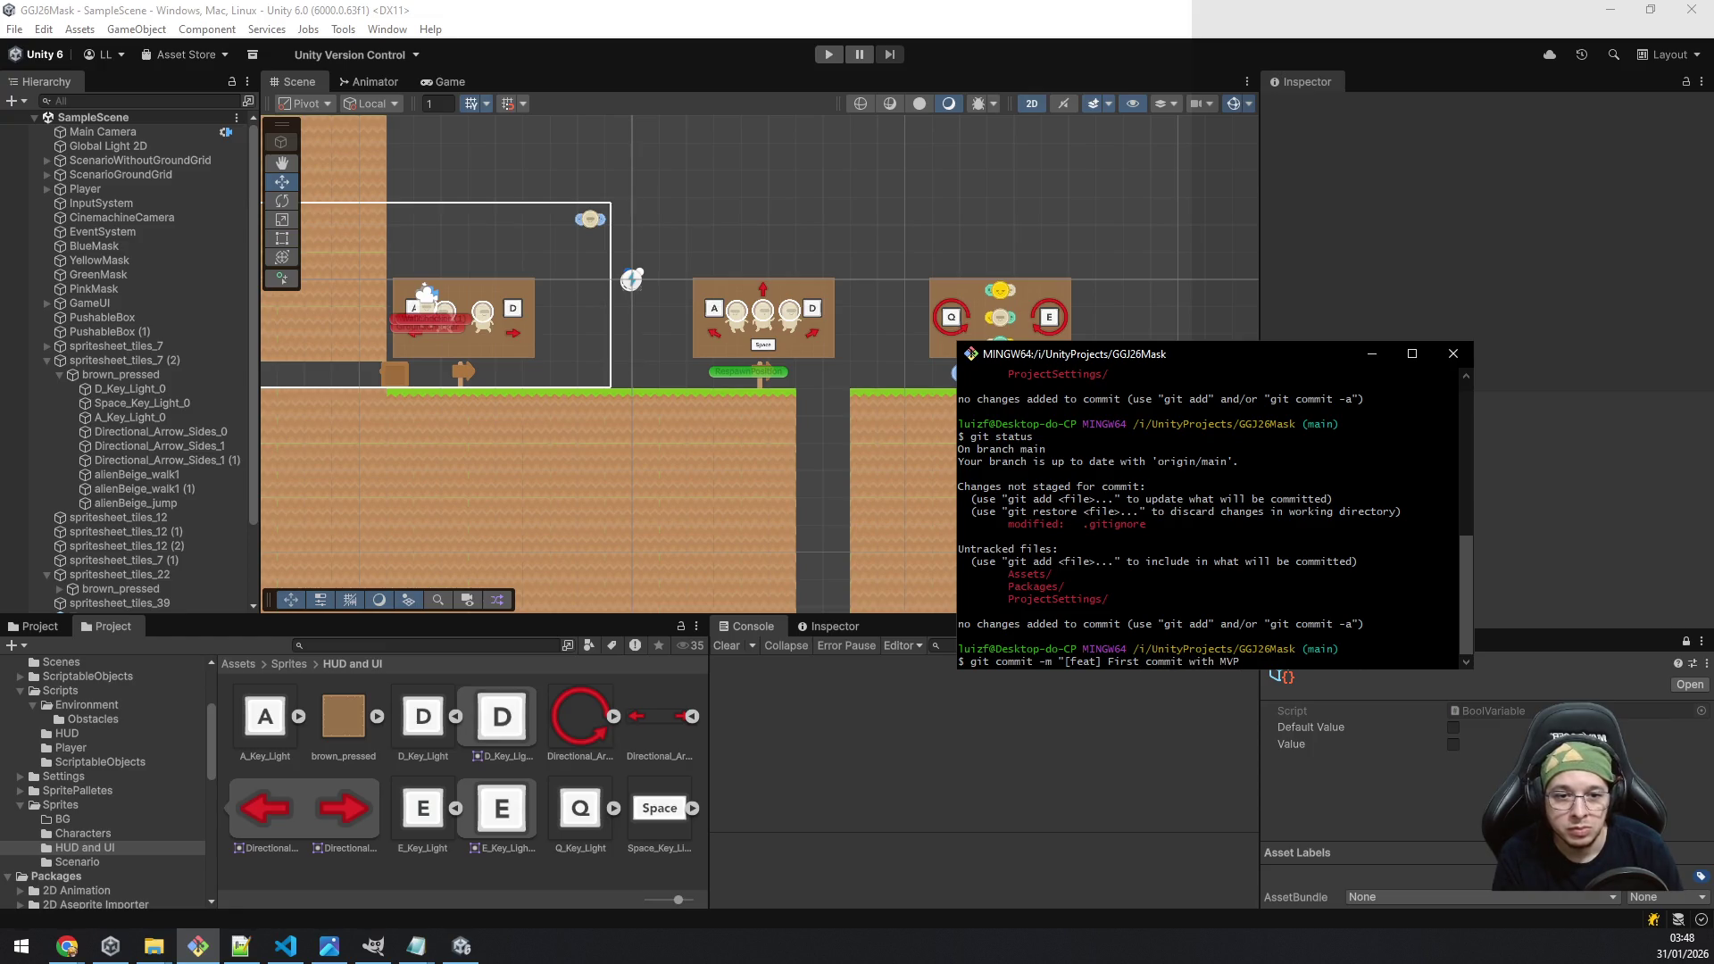
pyautogui.write('test level')
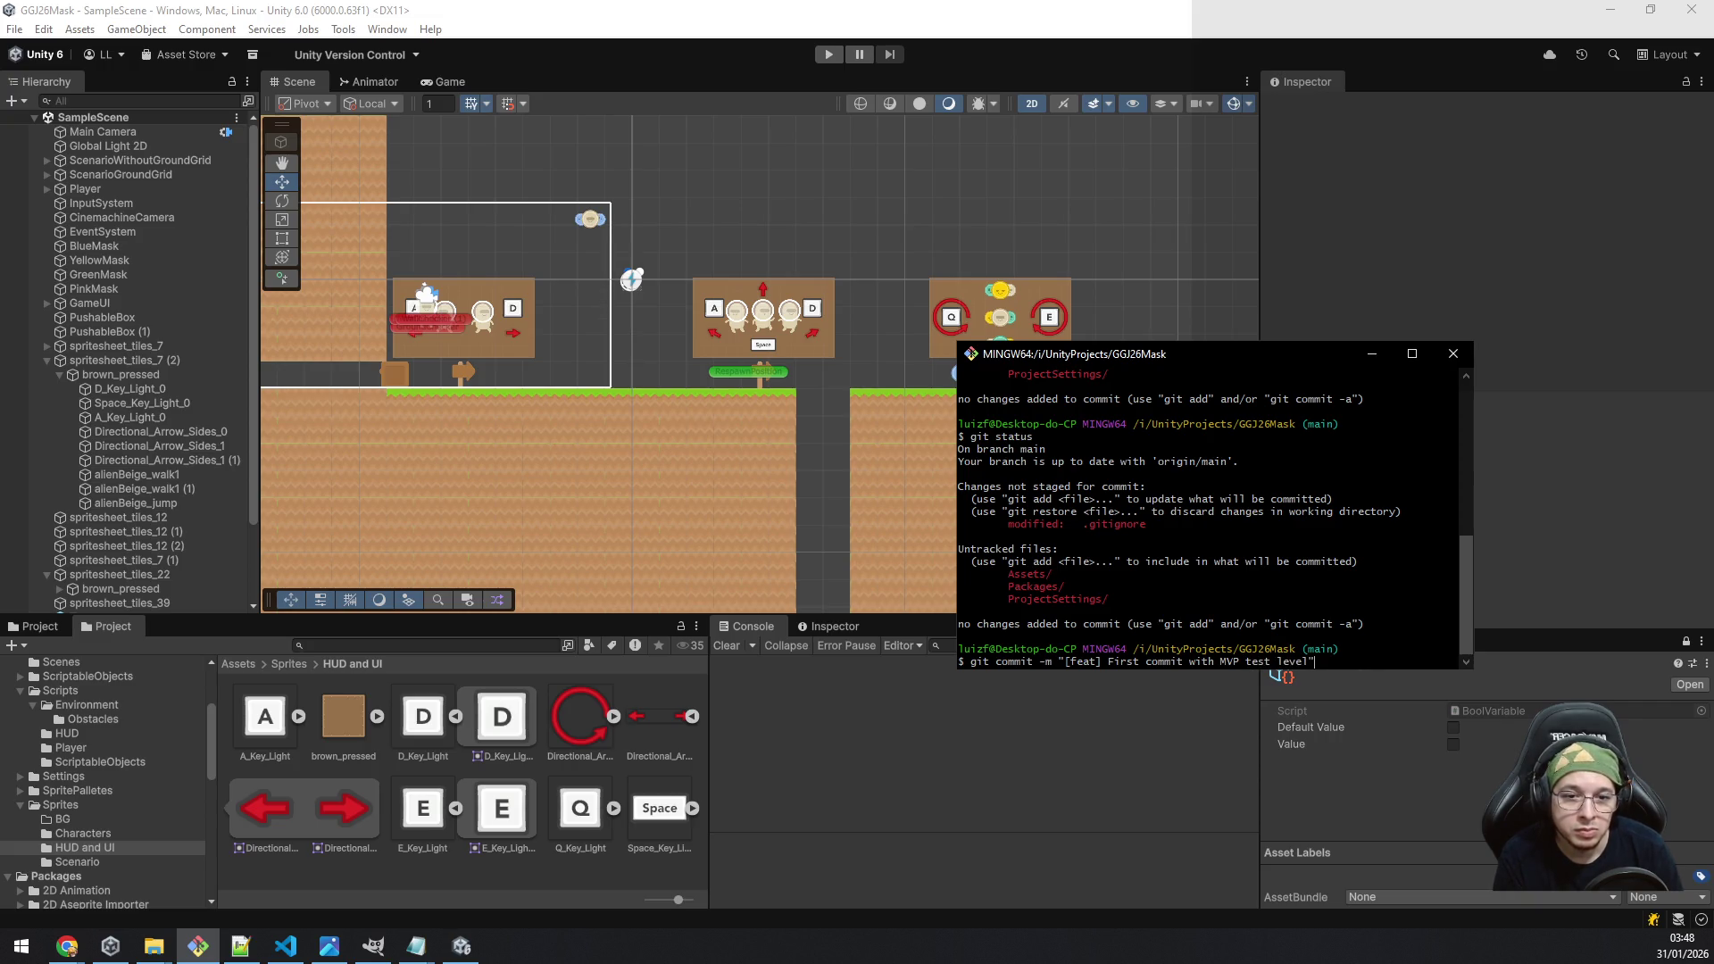
pyautogui.press('Return')
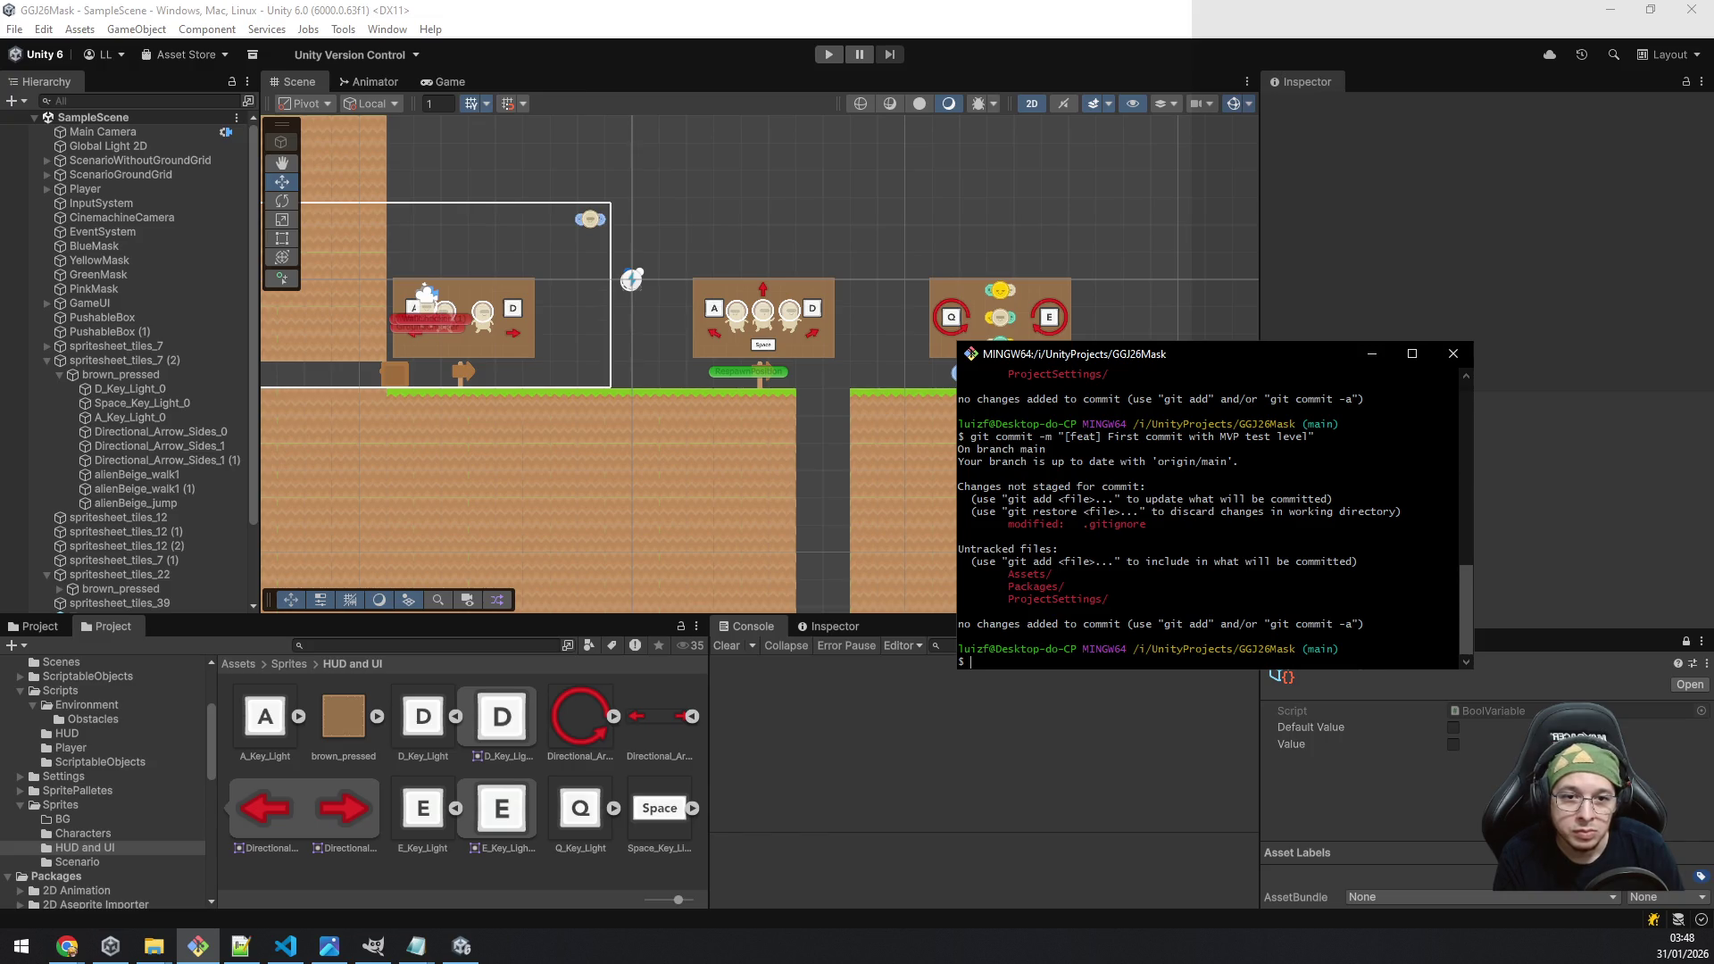
# Step: Stage everything with git add . and commit with "[feat] First commit with MVP test level"
pyautogui.write('git add .')
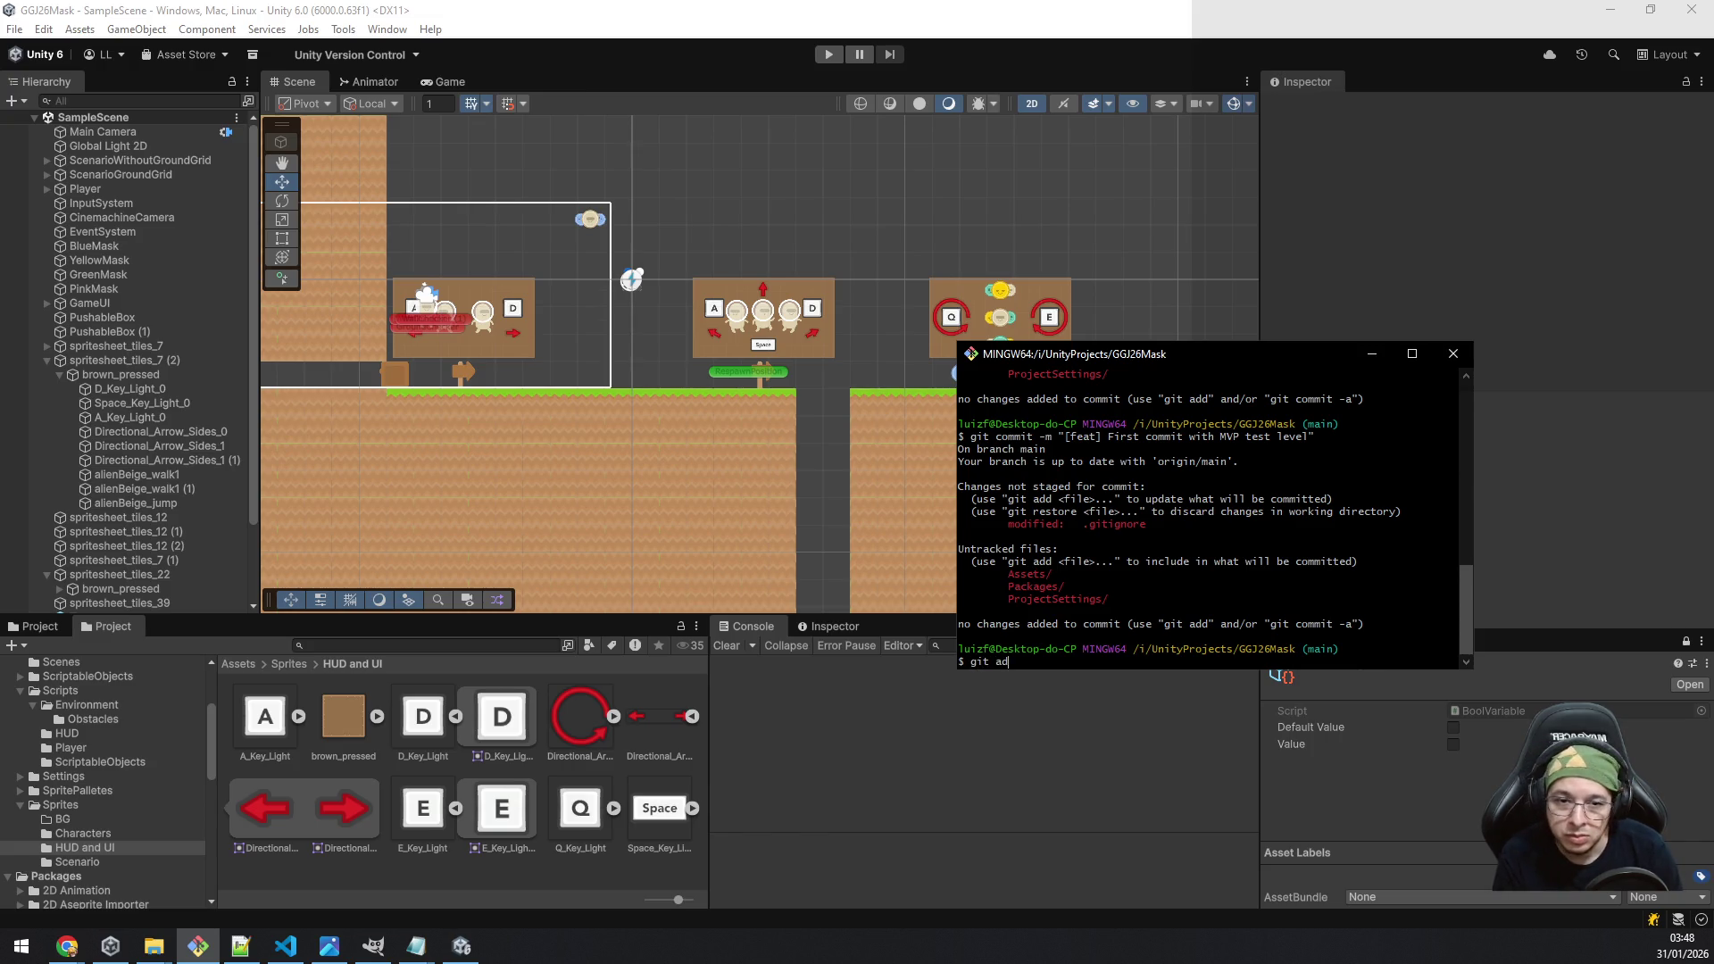
pyautogui.press('Return')
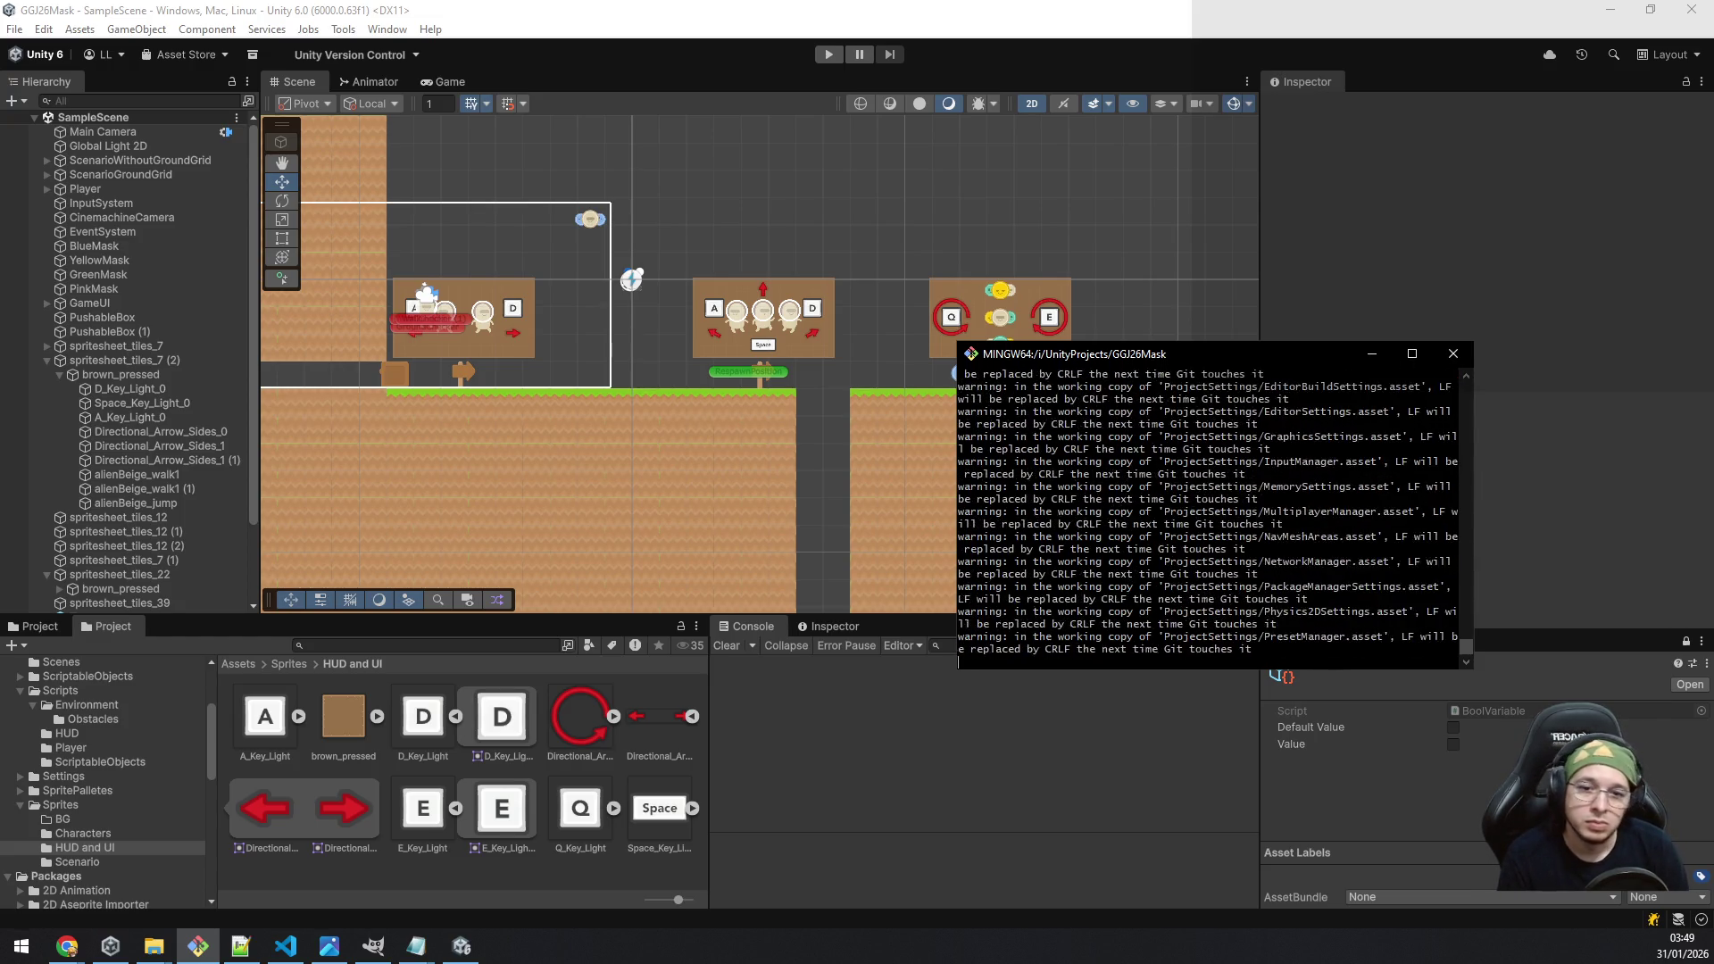
pyautogui.write('git commit -m "[feat] First commit with MVP test level"')
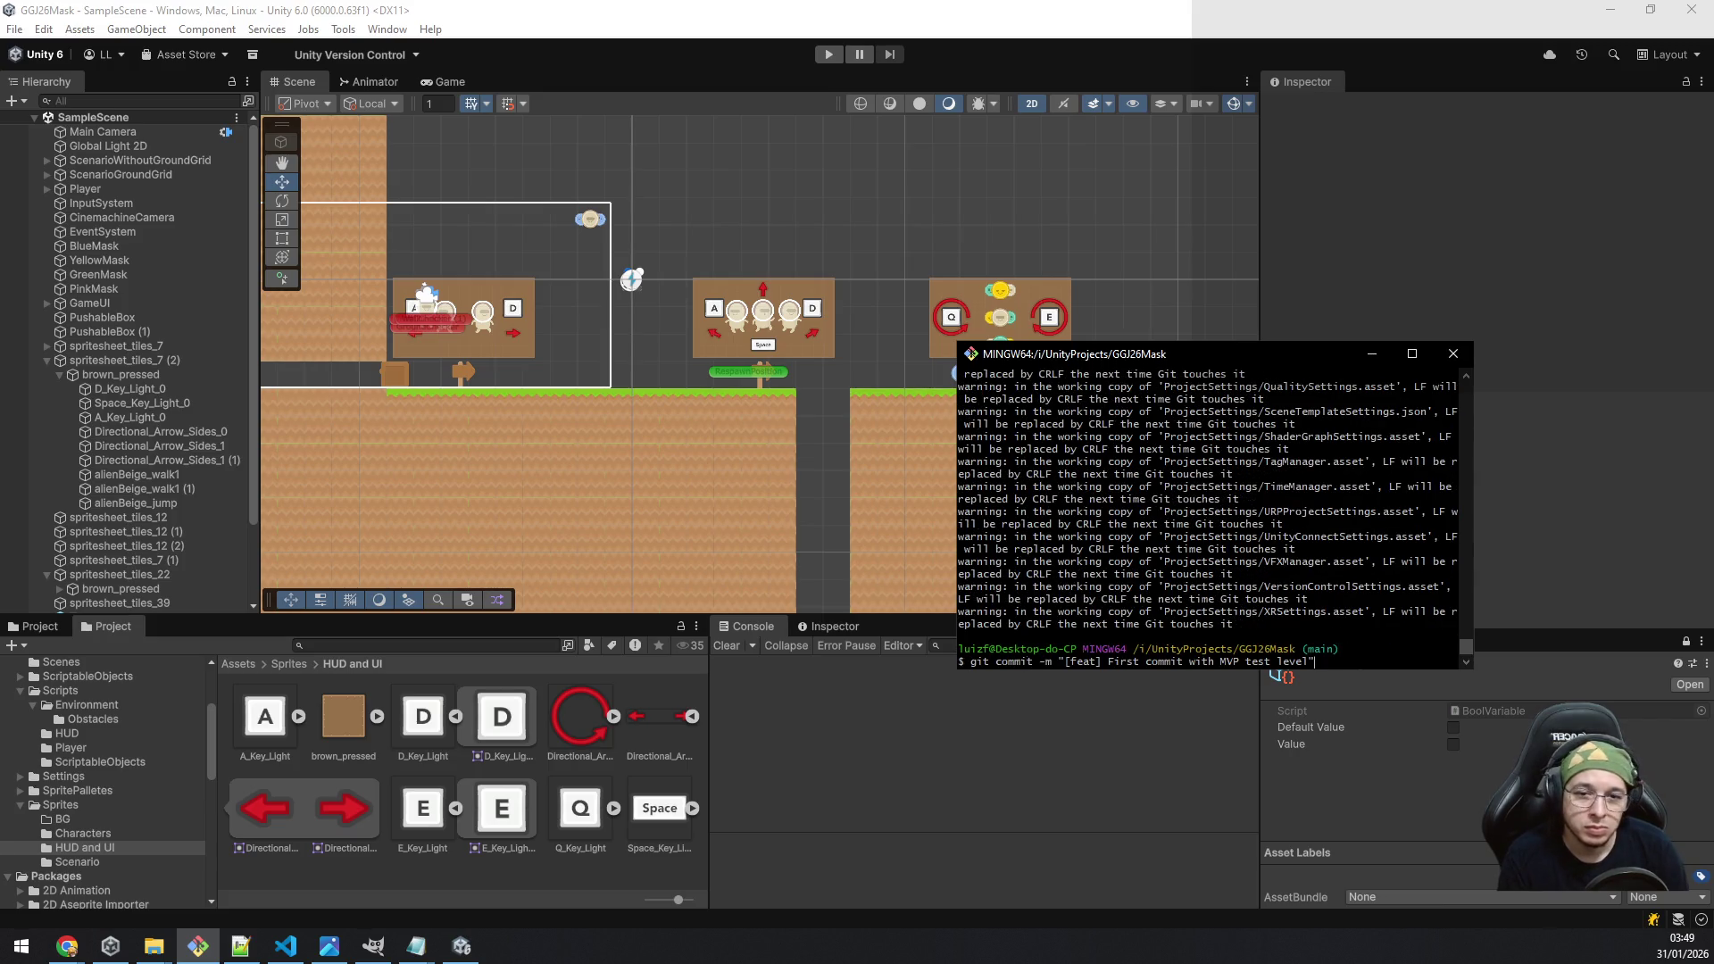
pyautogui.press('Return')
pyautogui.write('git')
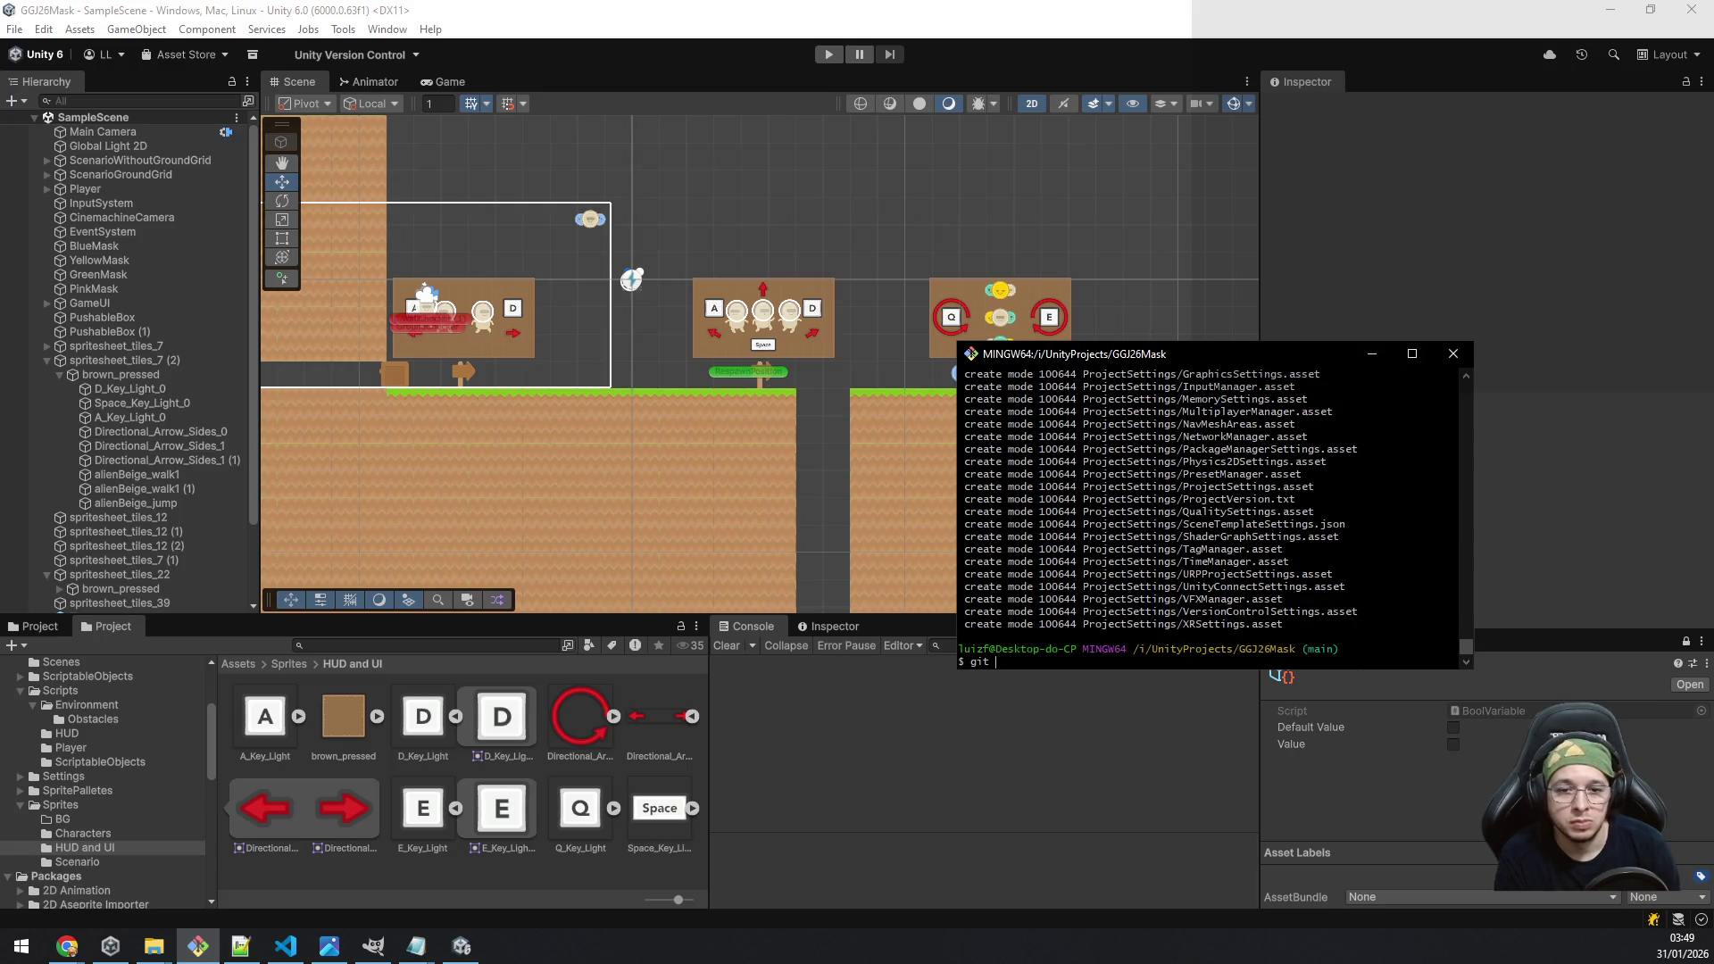
# Step: Push the commit to the GitHub remote's main branch
pyautogui.write('push')
pyautogui.press('Return')
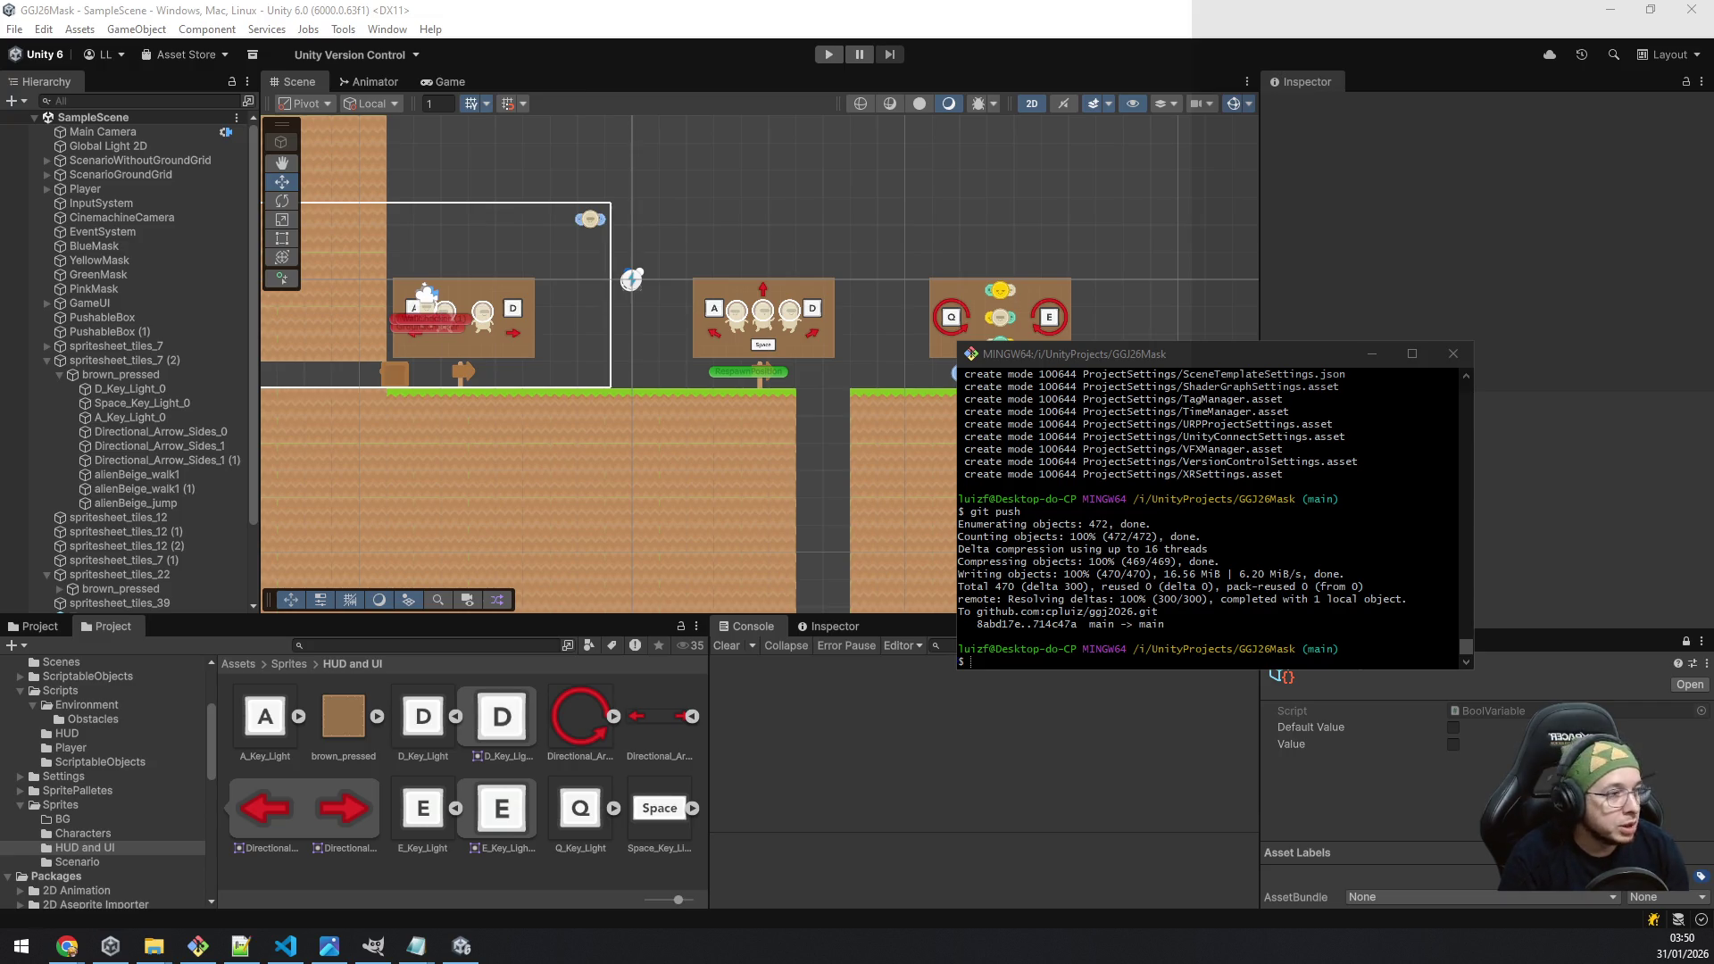
pyautogui.hotkey('alt', 'Tab')
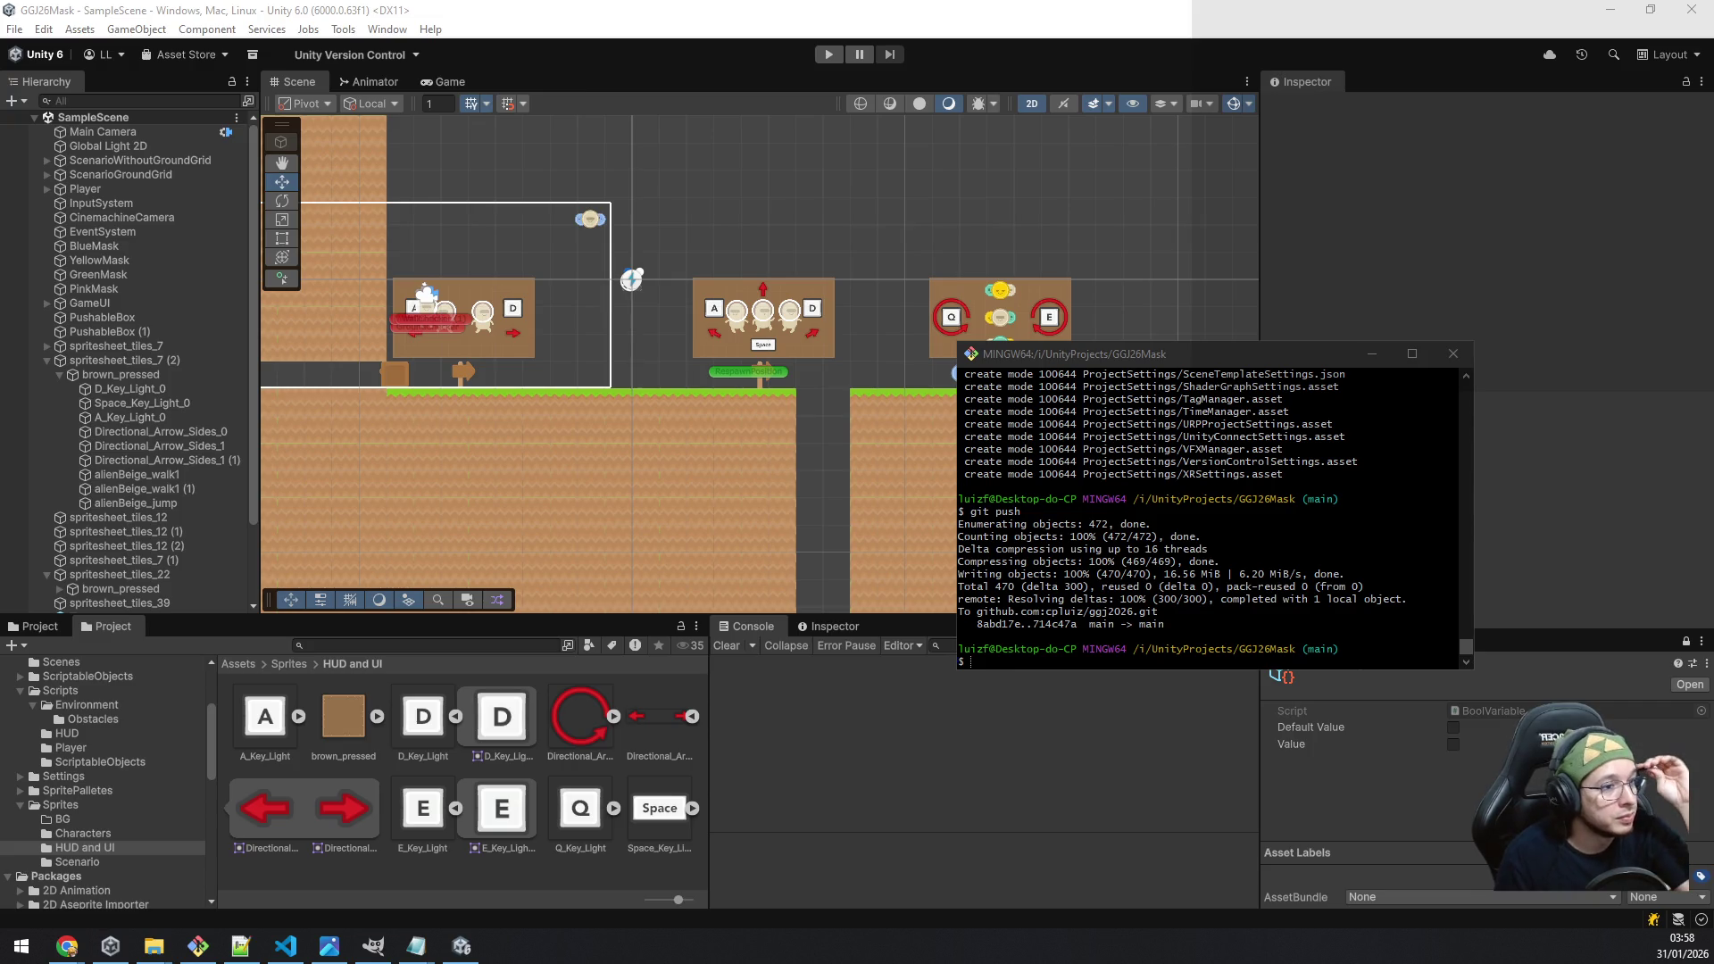
# Step: Switch to the File Explorer window showing the prompt pack's Arrows folder
pyautogui.hotkey('alt', 'Tab')
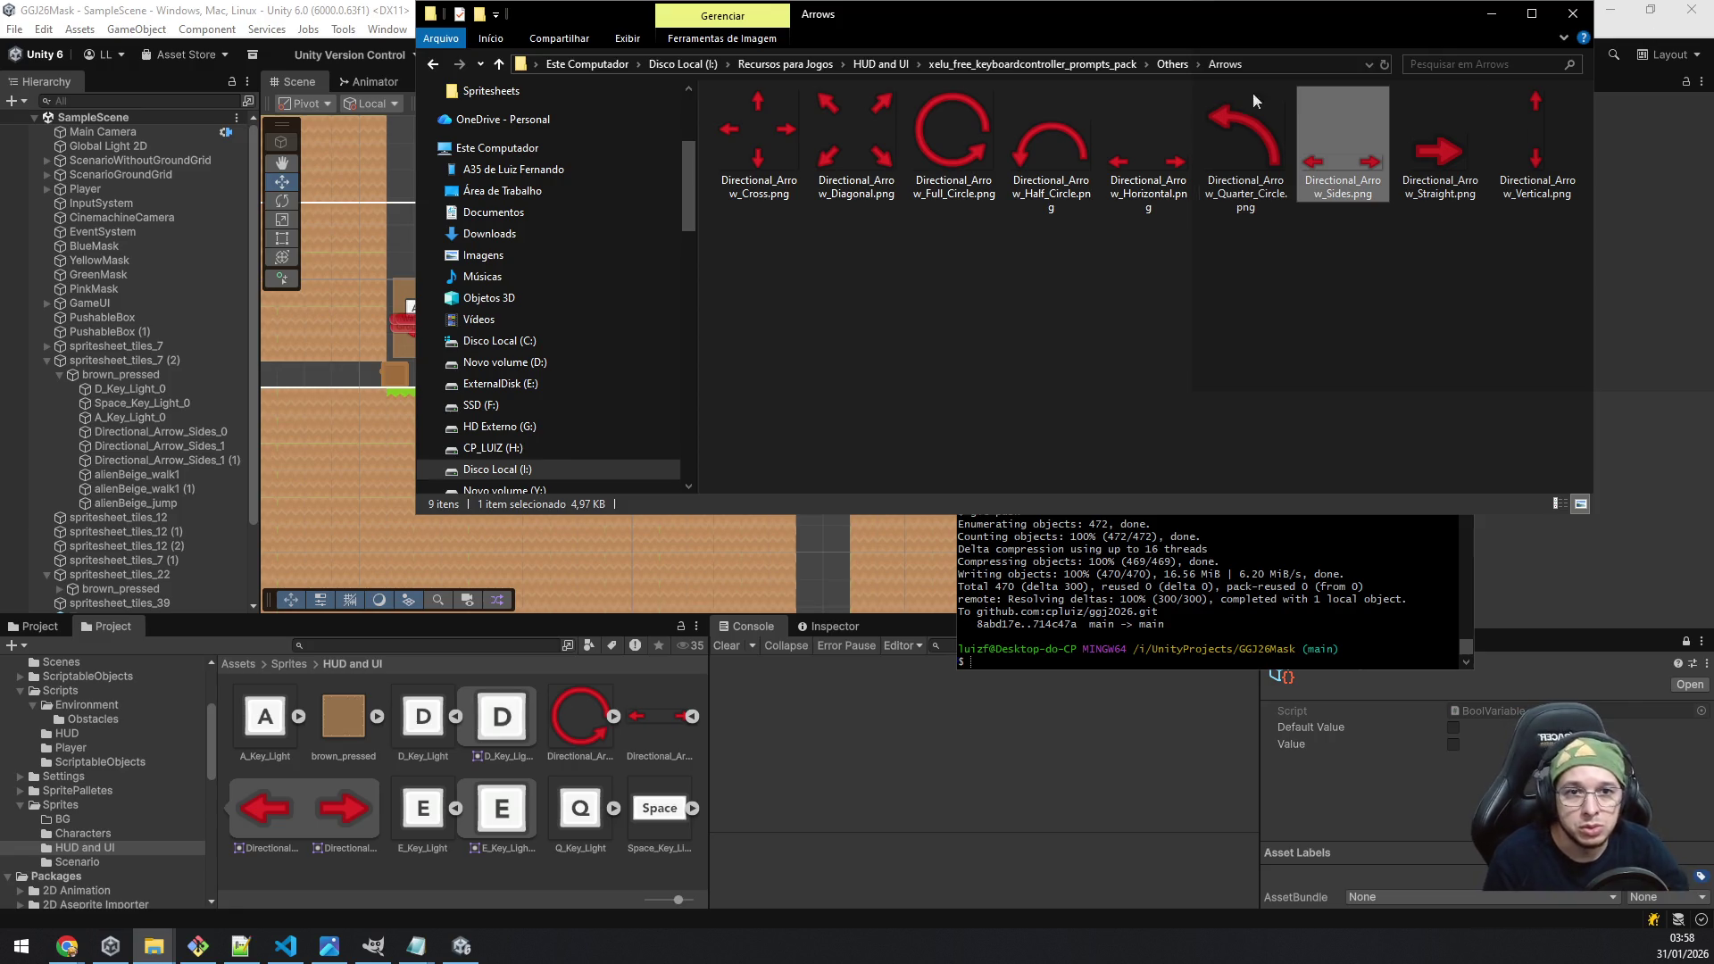
# Step: Go to the Others folder, peek into Gestures, and open Controller_Disconnected.png in the image viewer
pyautogui.click(1172, 65)
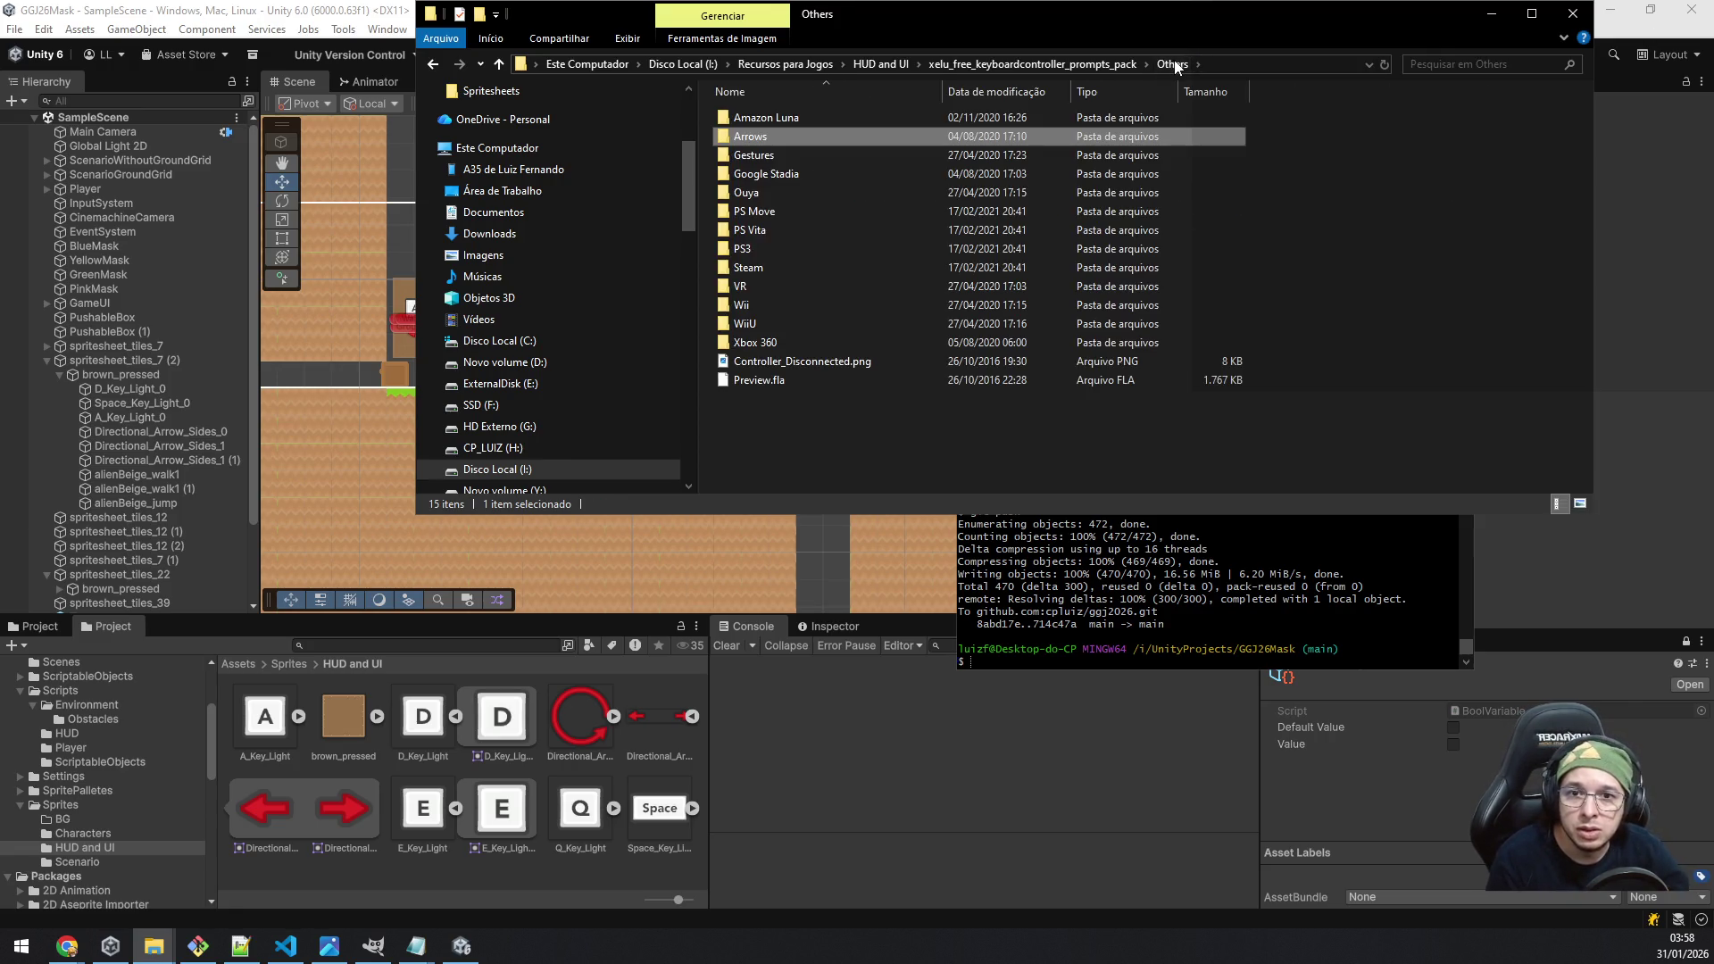
pyautogui.press('Down')
pyautogui.press('Return')
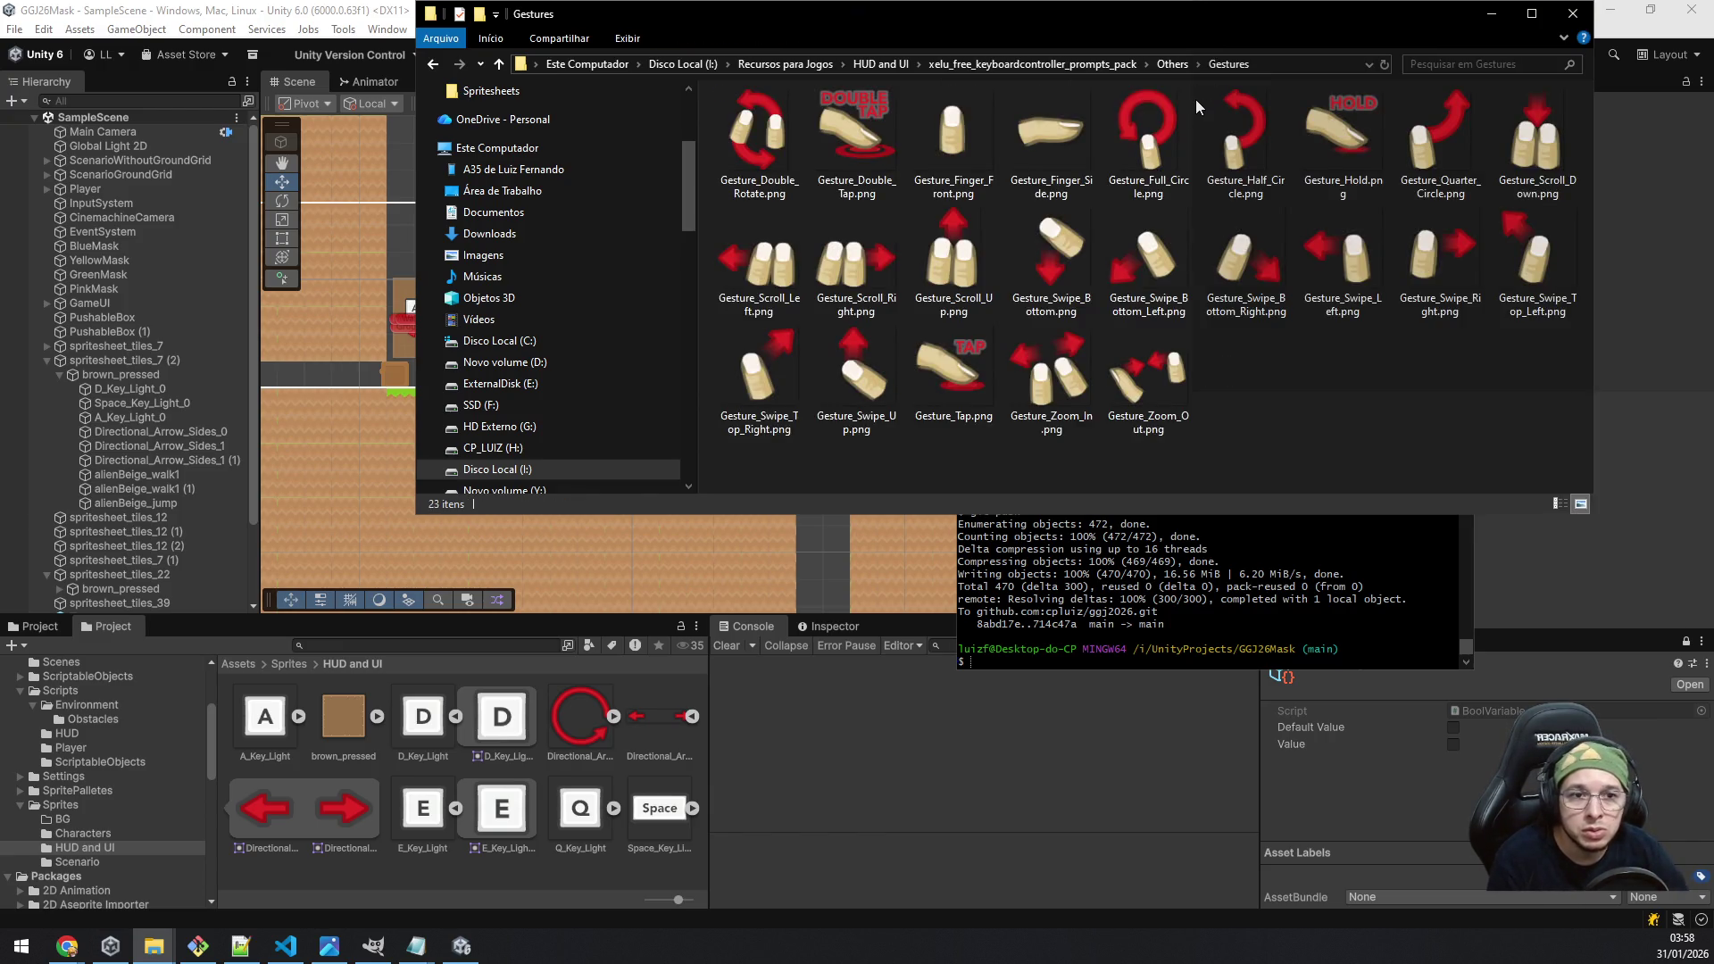
pyautogui.press('BackSpace')
pyautogui.press('Down')
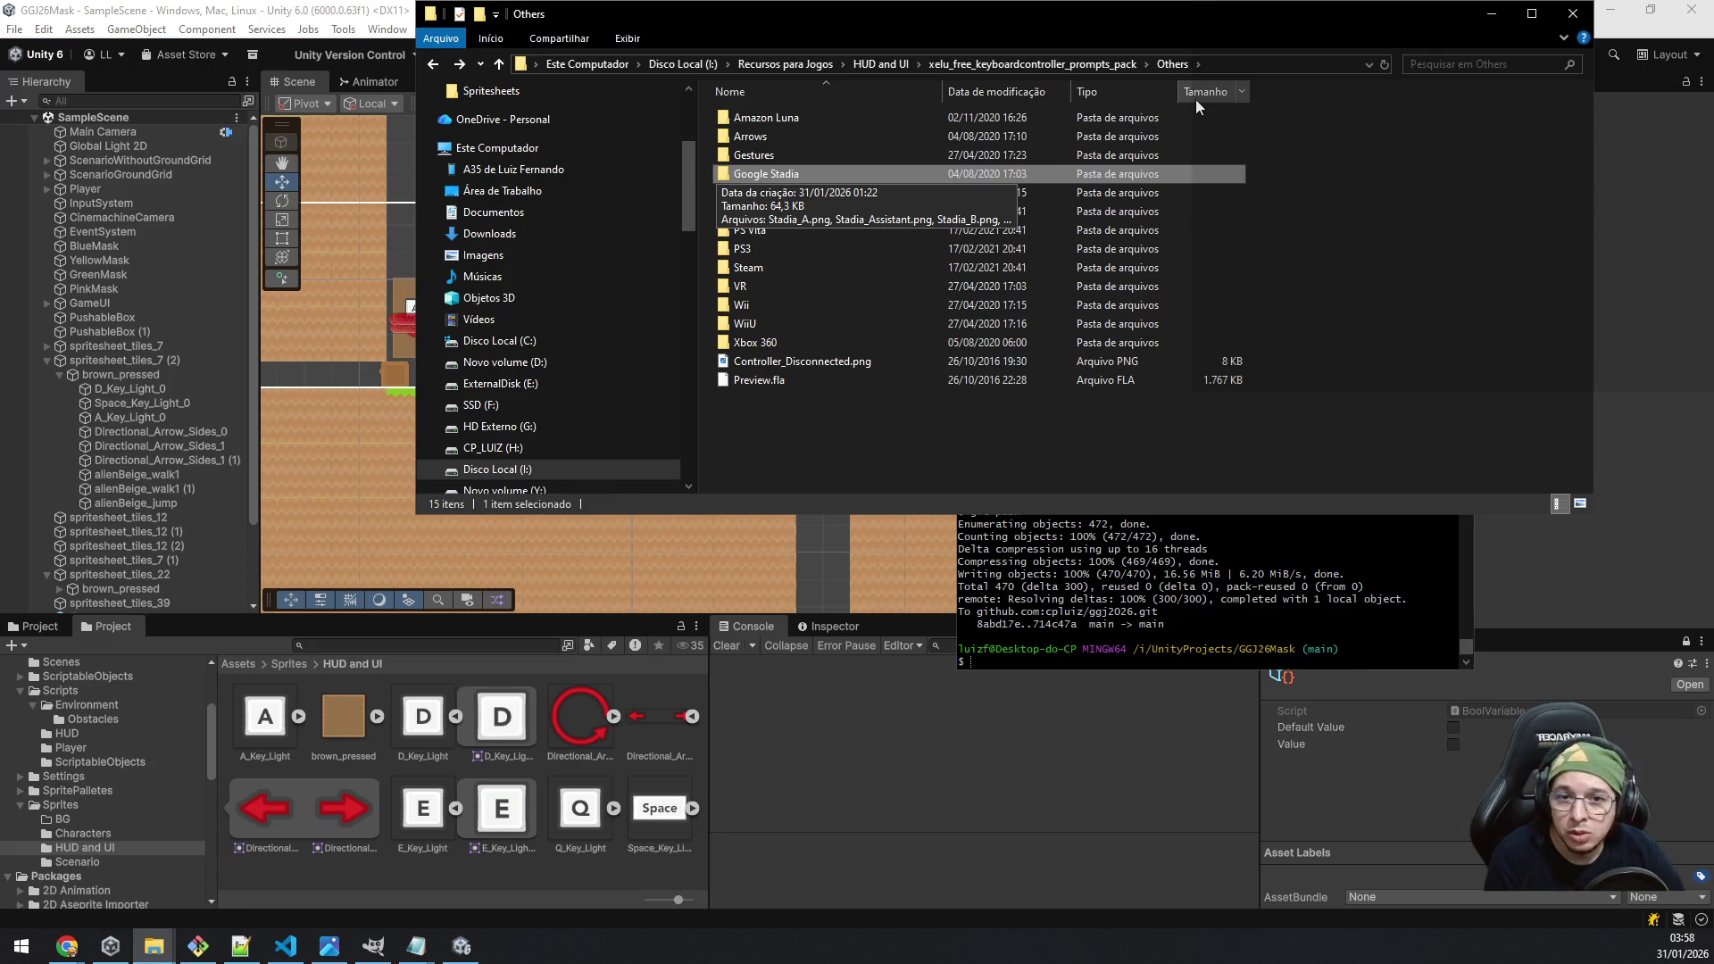
pyautogui.press('Down')
pyautogui.press('Down')
pyautogui.press('Down')
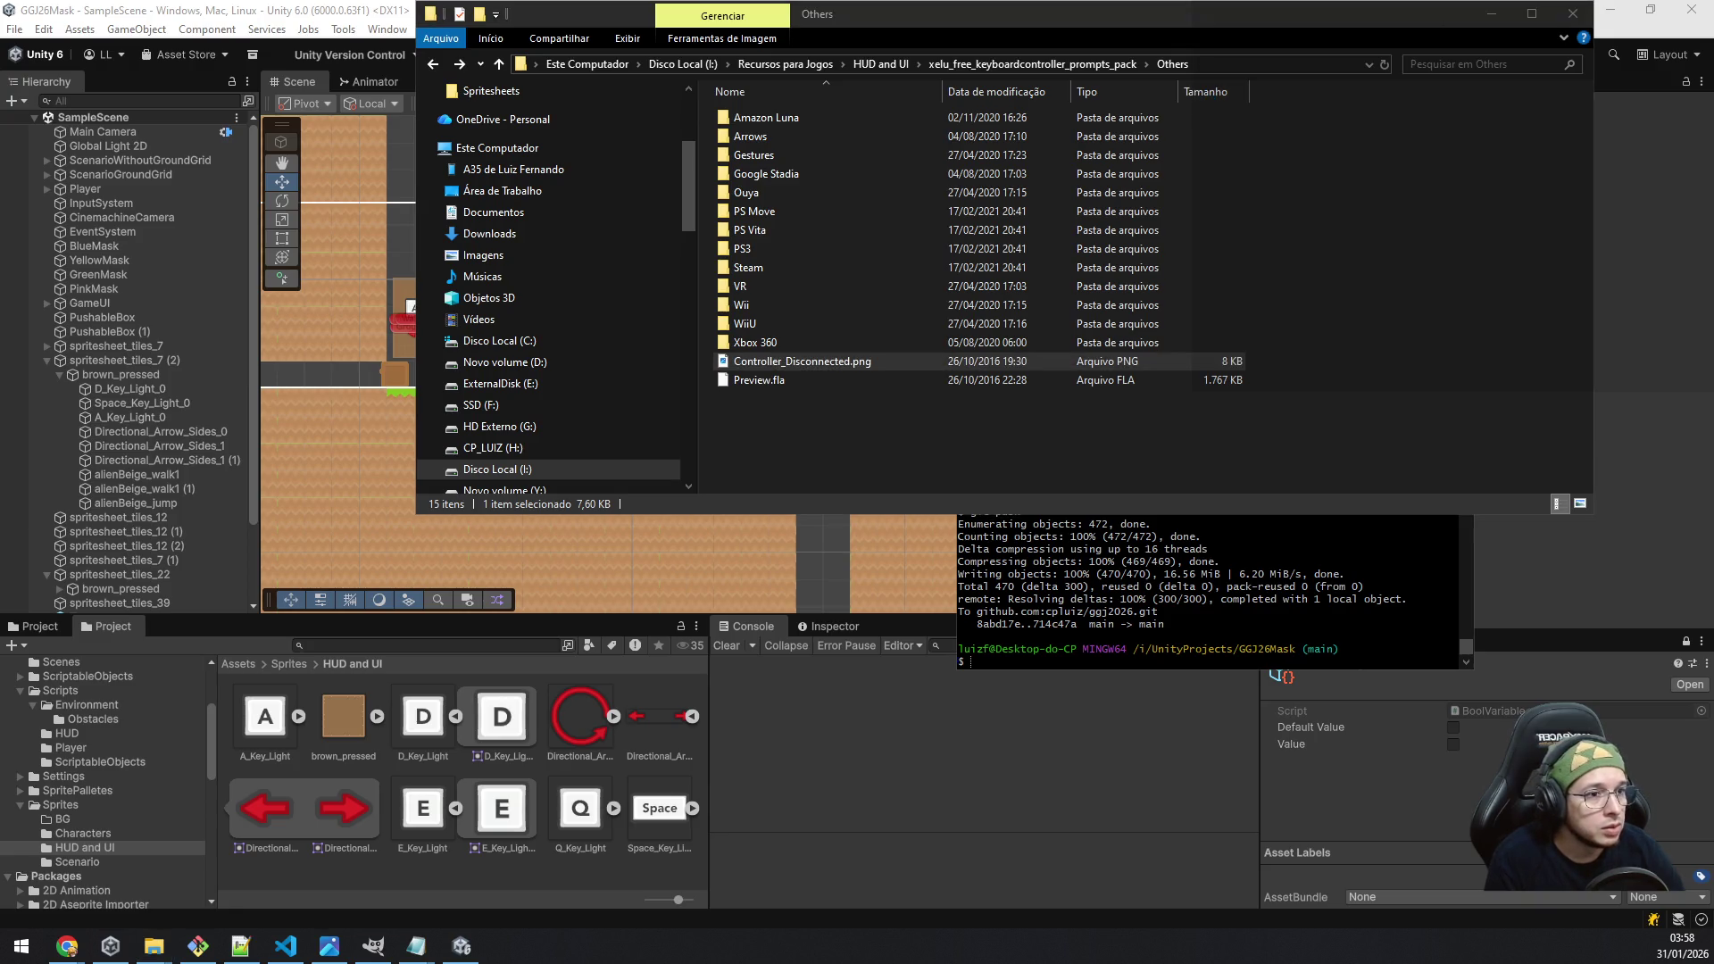
pyautogui.moveTo(1033, 125)
pyautogui.mouseDown()
pyautogui.moveTo(486, 132)
pyautogui.moveTo(343, 108)
pyautogui.moveTo(372, 111)
pyautogui.mouseUp()
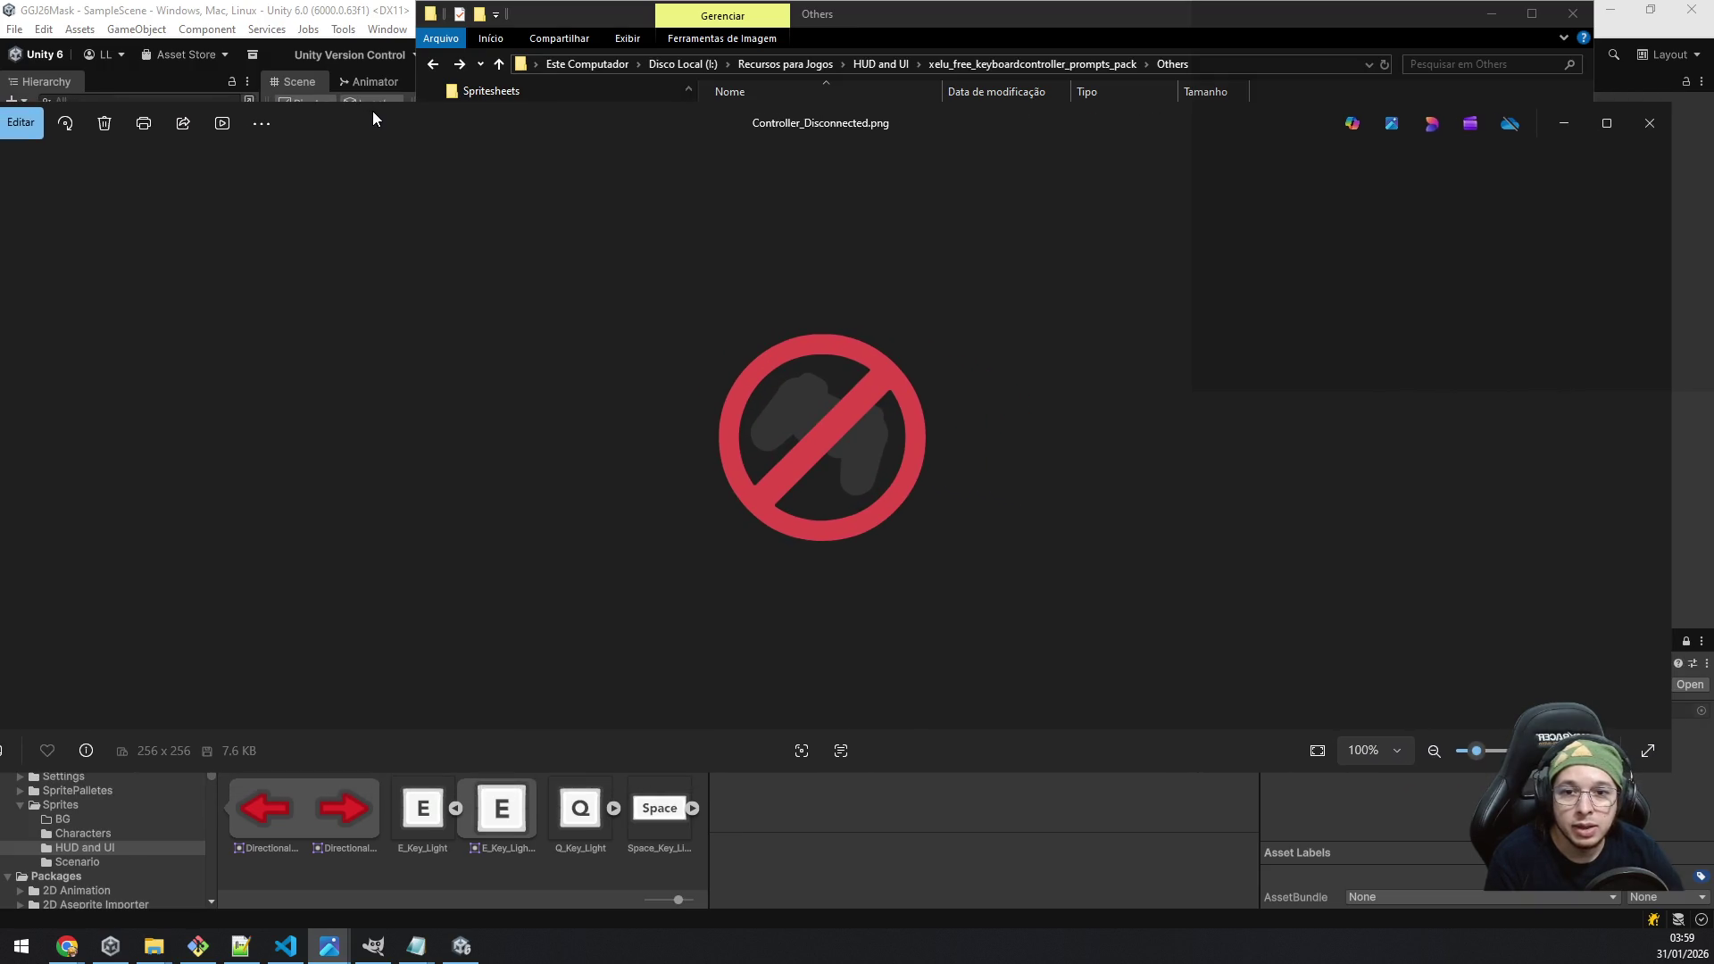
# Step: Close the preview, paste a copy of Controller_Disconnected.png, and start renaming the copy
pyautogui.click(1640, 142)
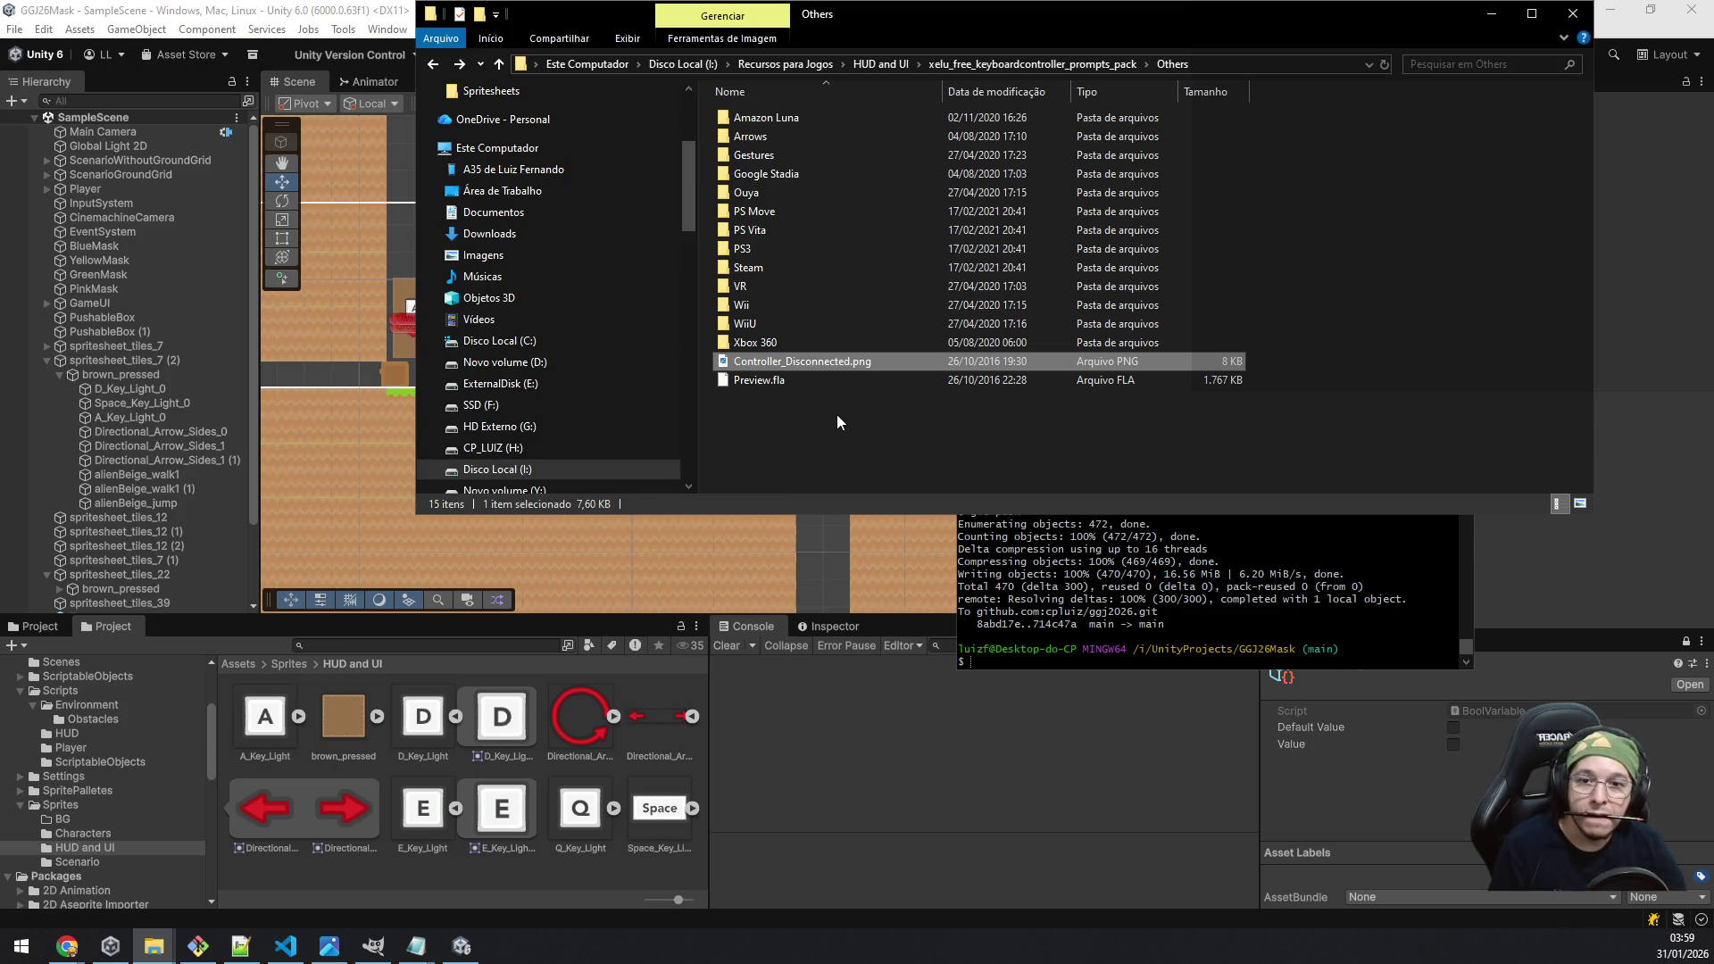
pyautogui.hotkey('ctrl', 'v')
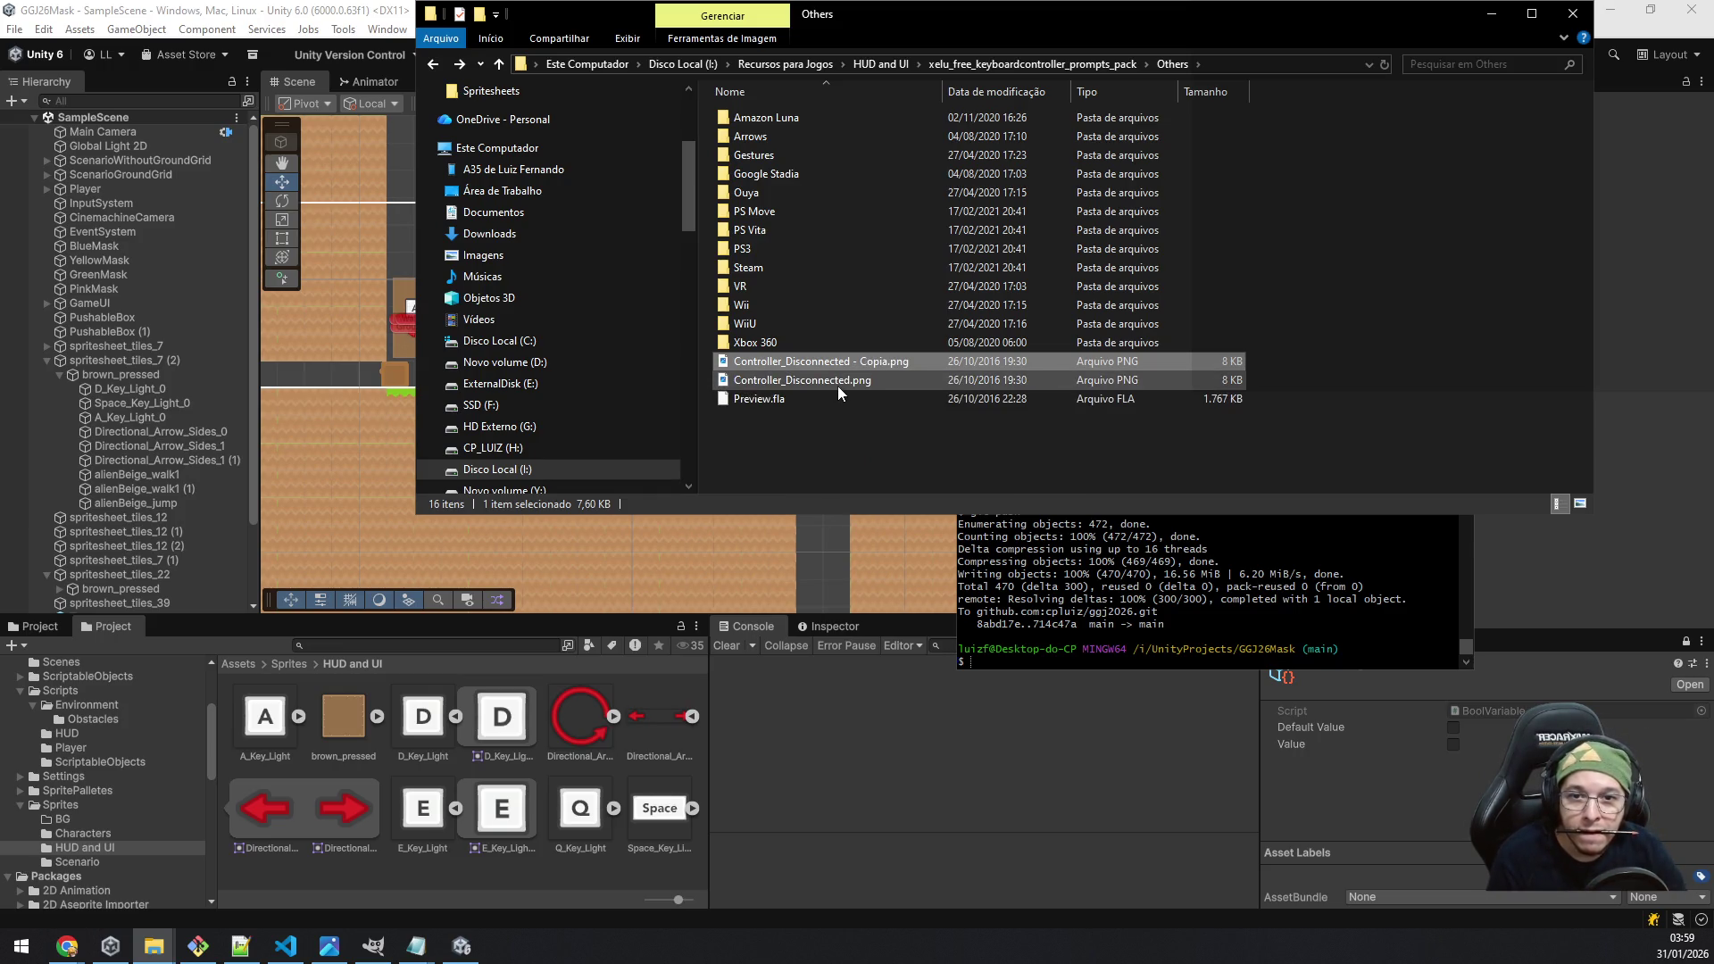
pyautogui.press('F2')
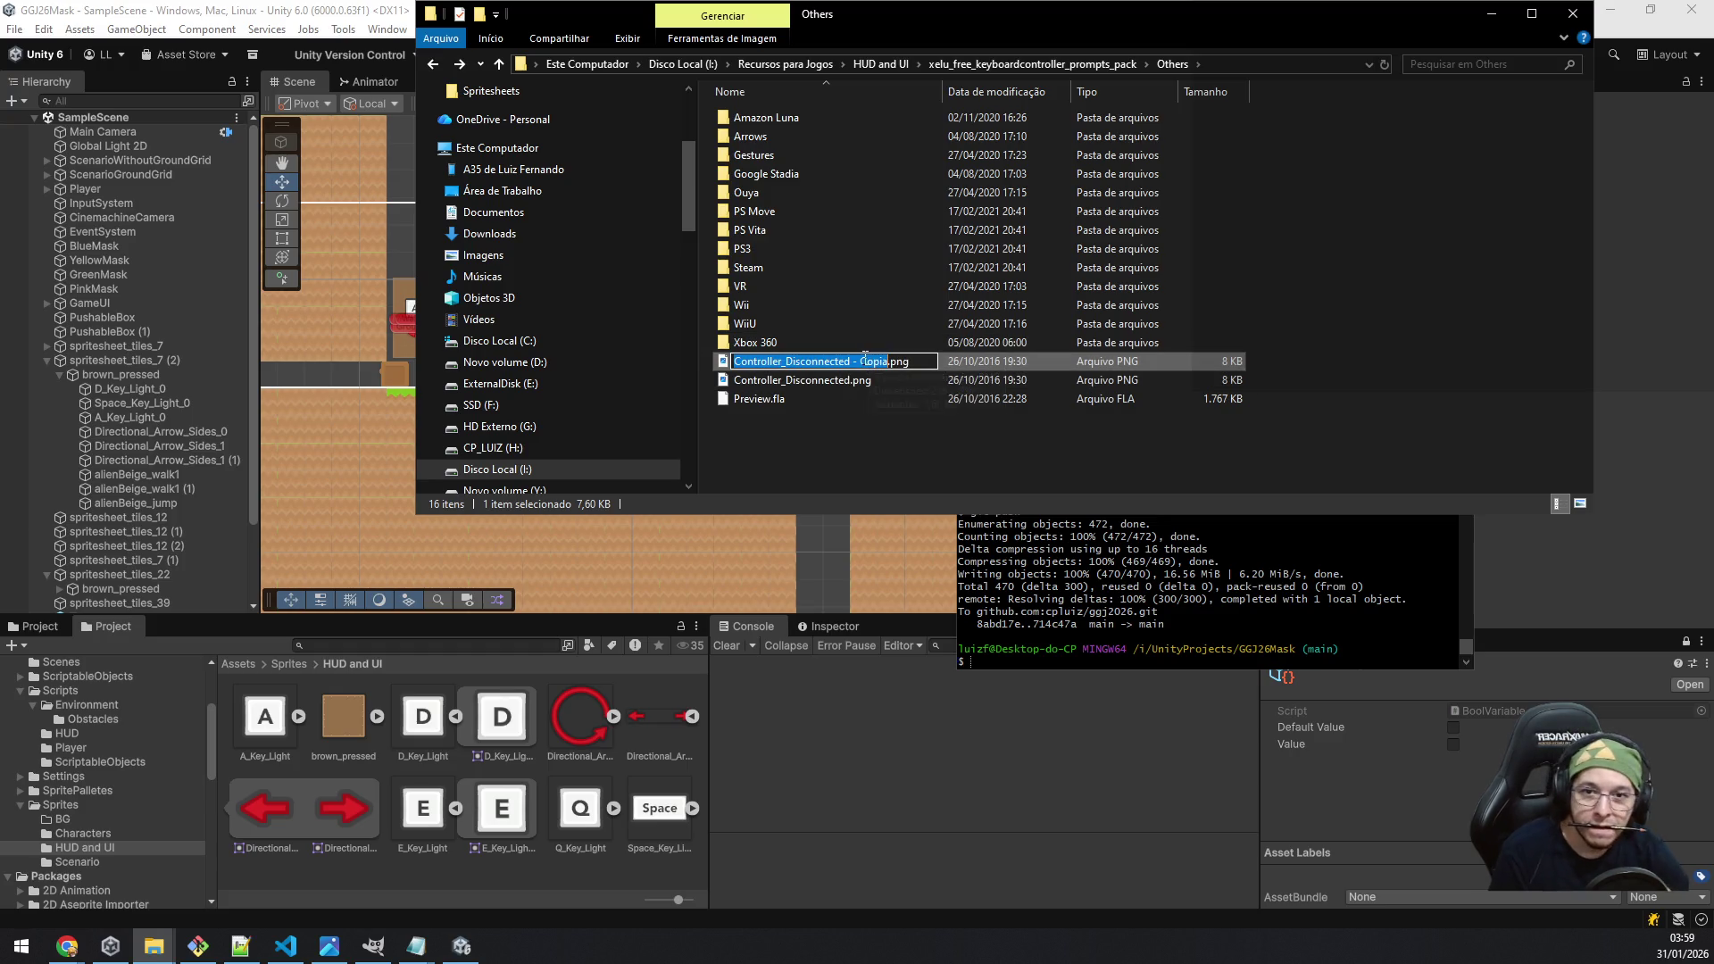
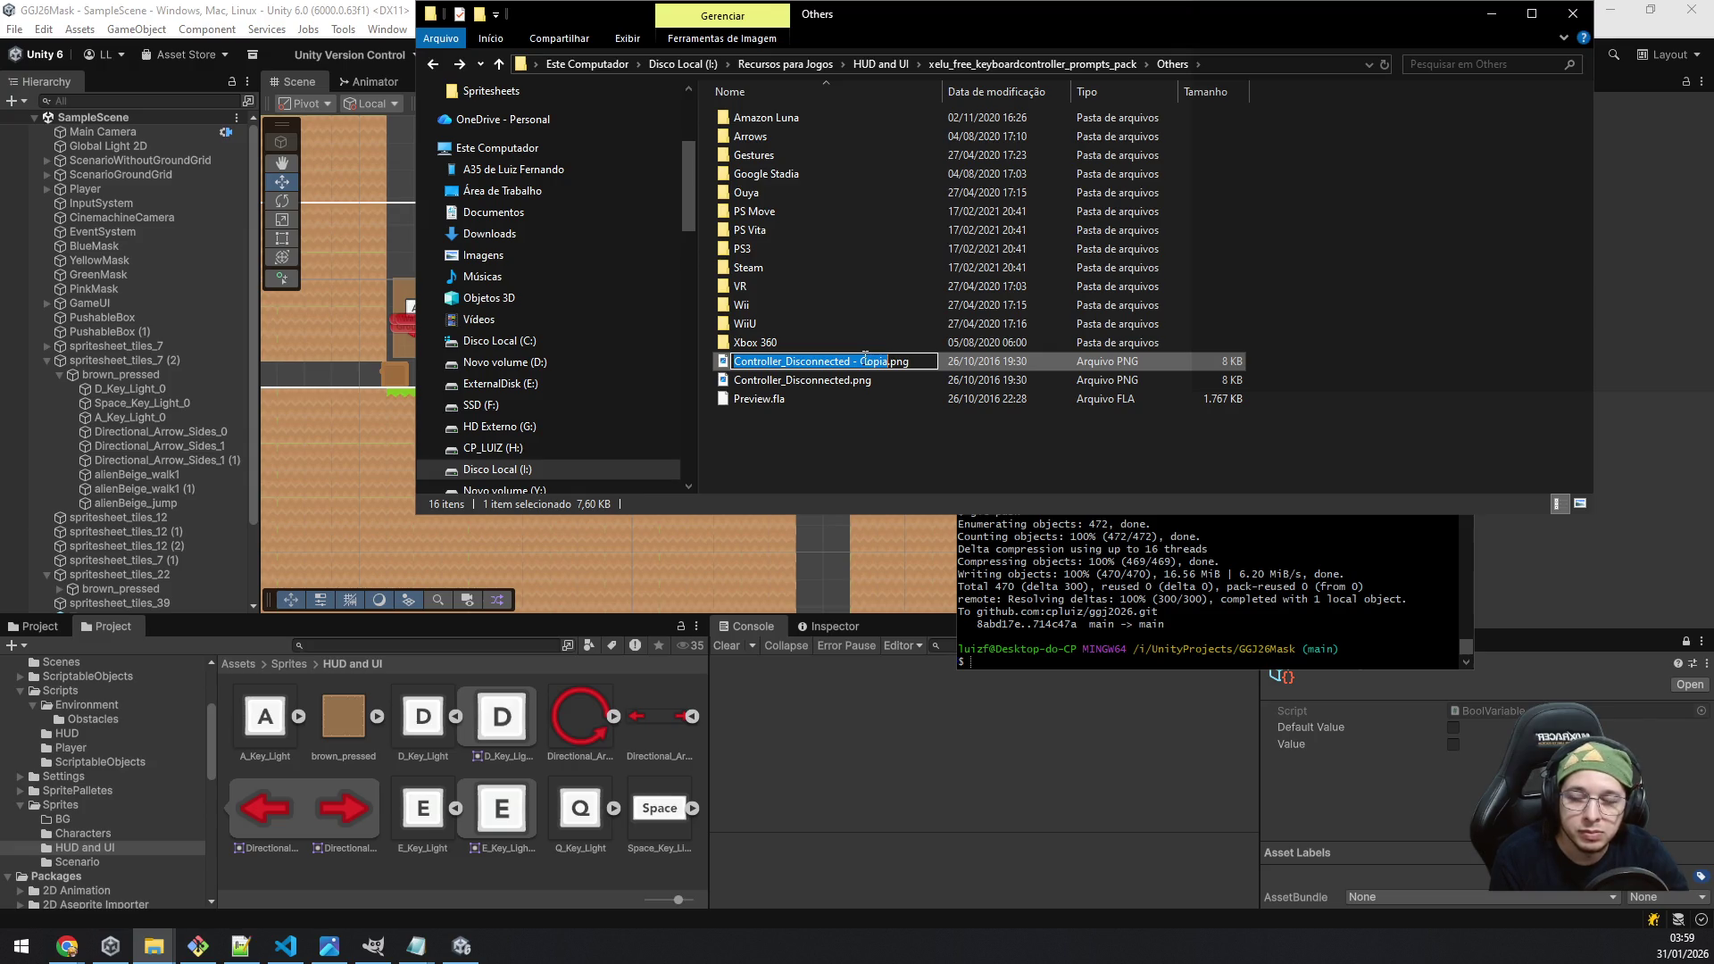
# Step: Rename 'Controller_Disconnected - Cópia.png' to forbidden.png and drag it into GIMP to open
pyautogui.write('forbidden')
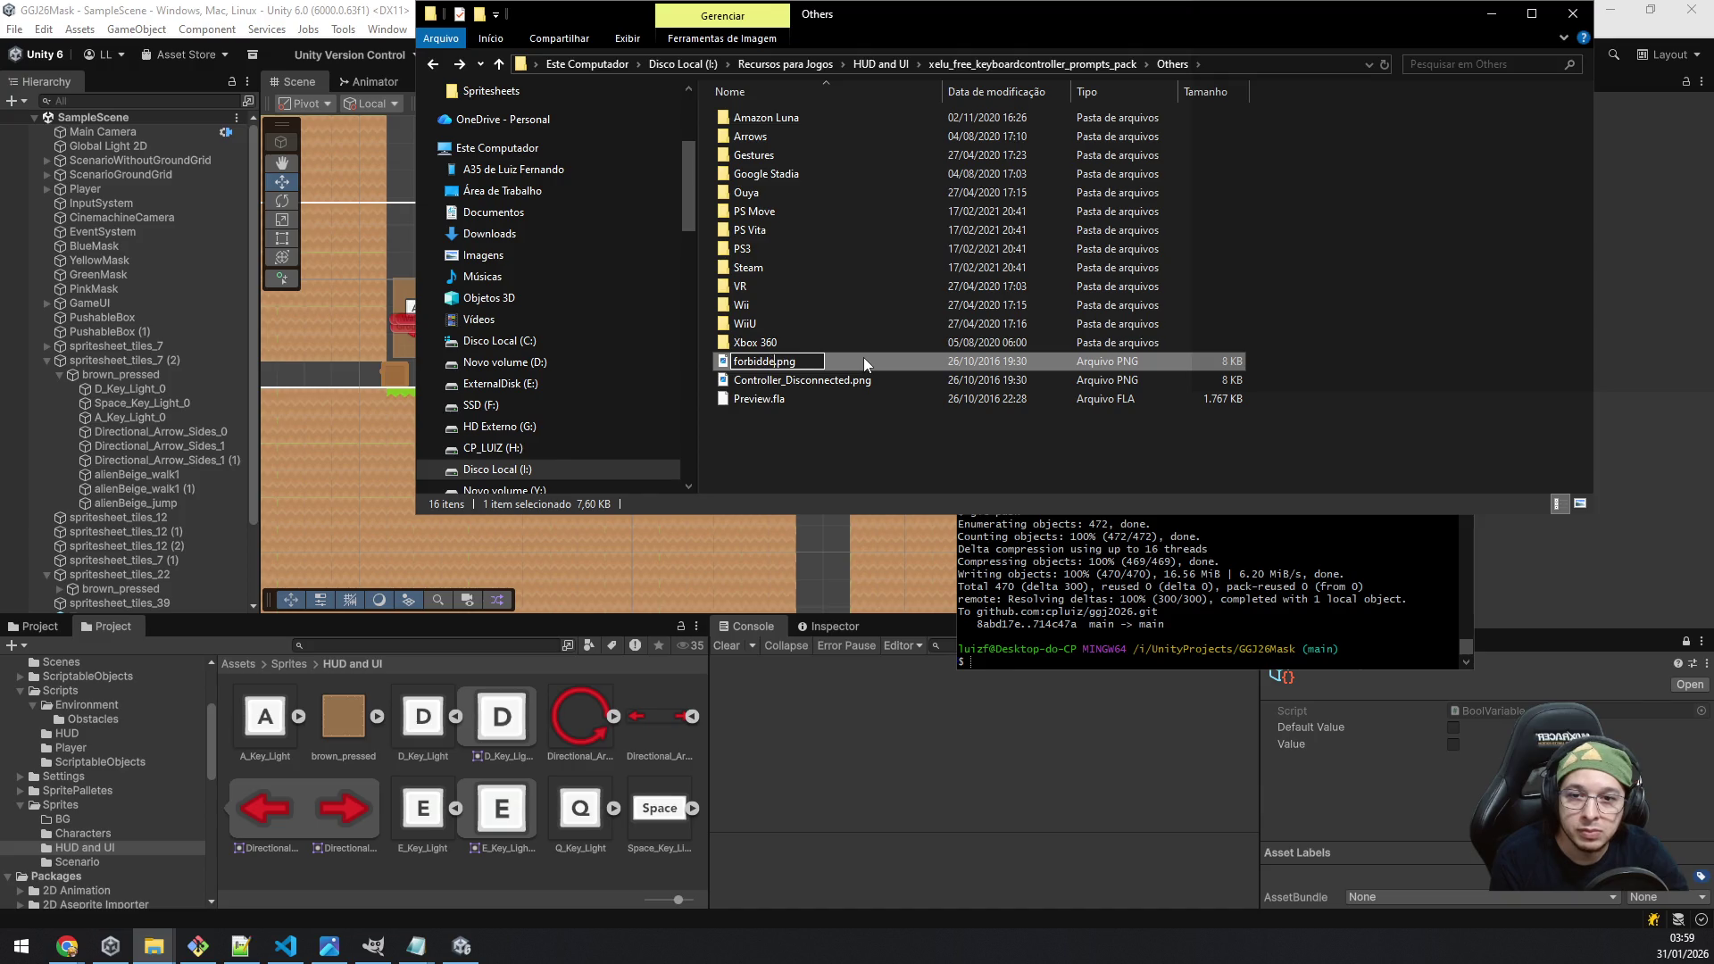
pyautogui.press('BackSpace')
pyautogui.press('BackSpace')
pyautogui.press('BackSpace')
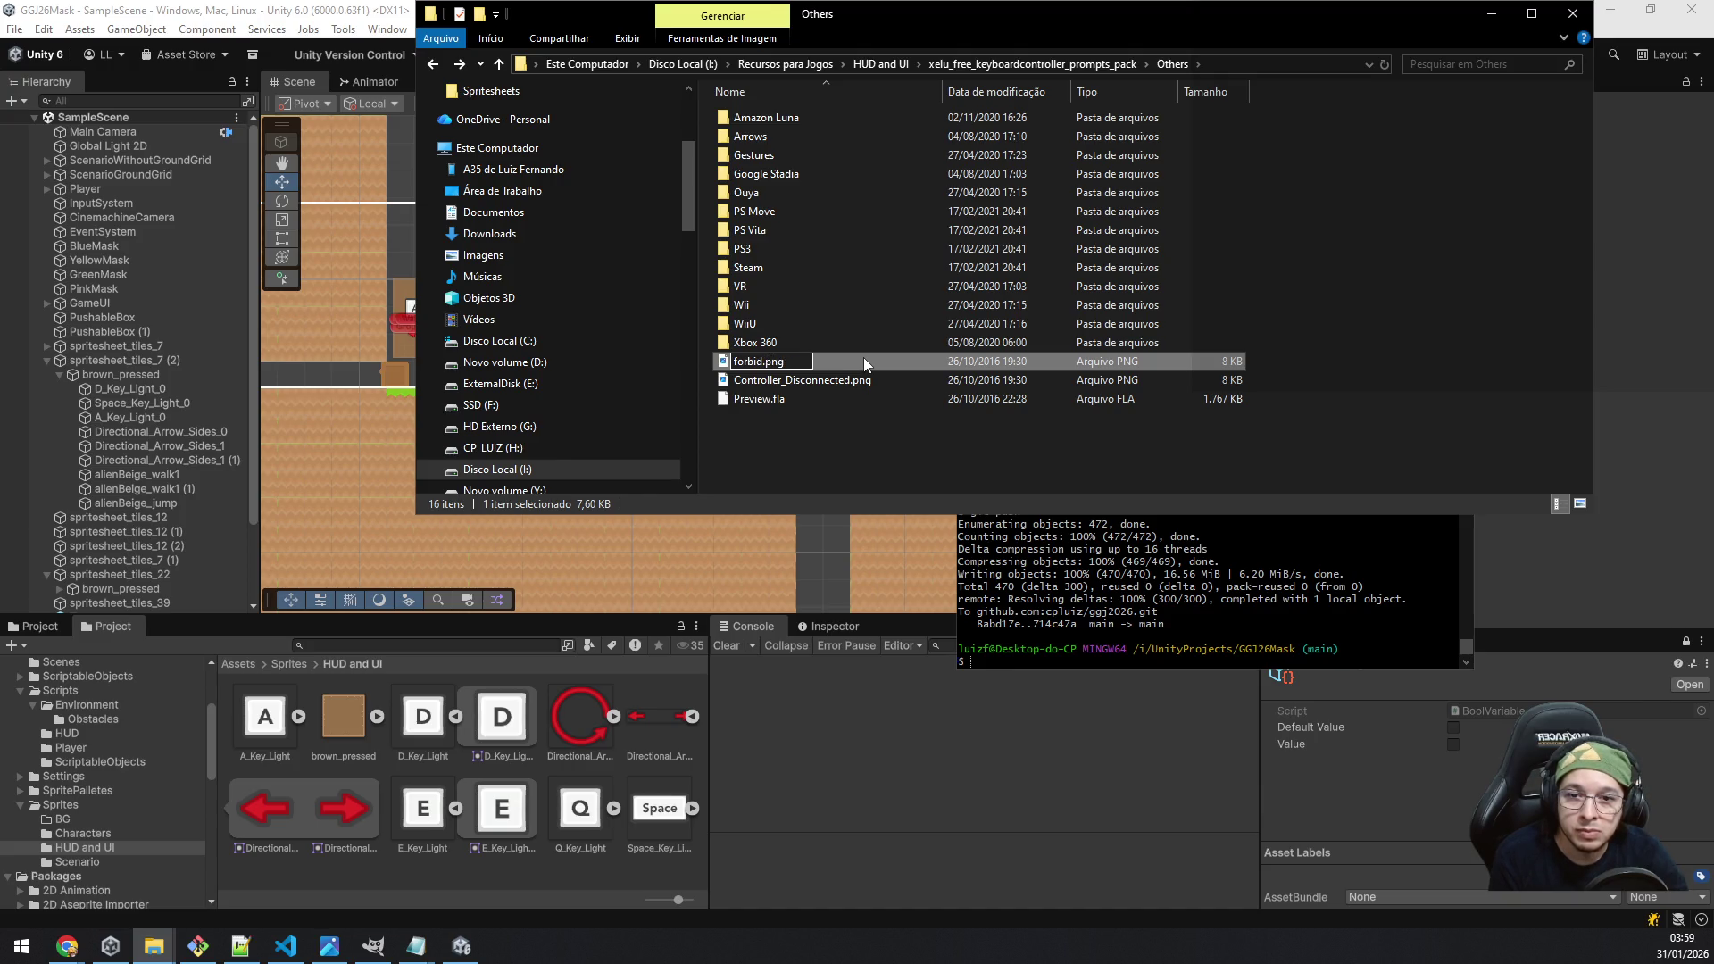
pyautogui.write('den')
pyautogui.press('Return')
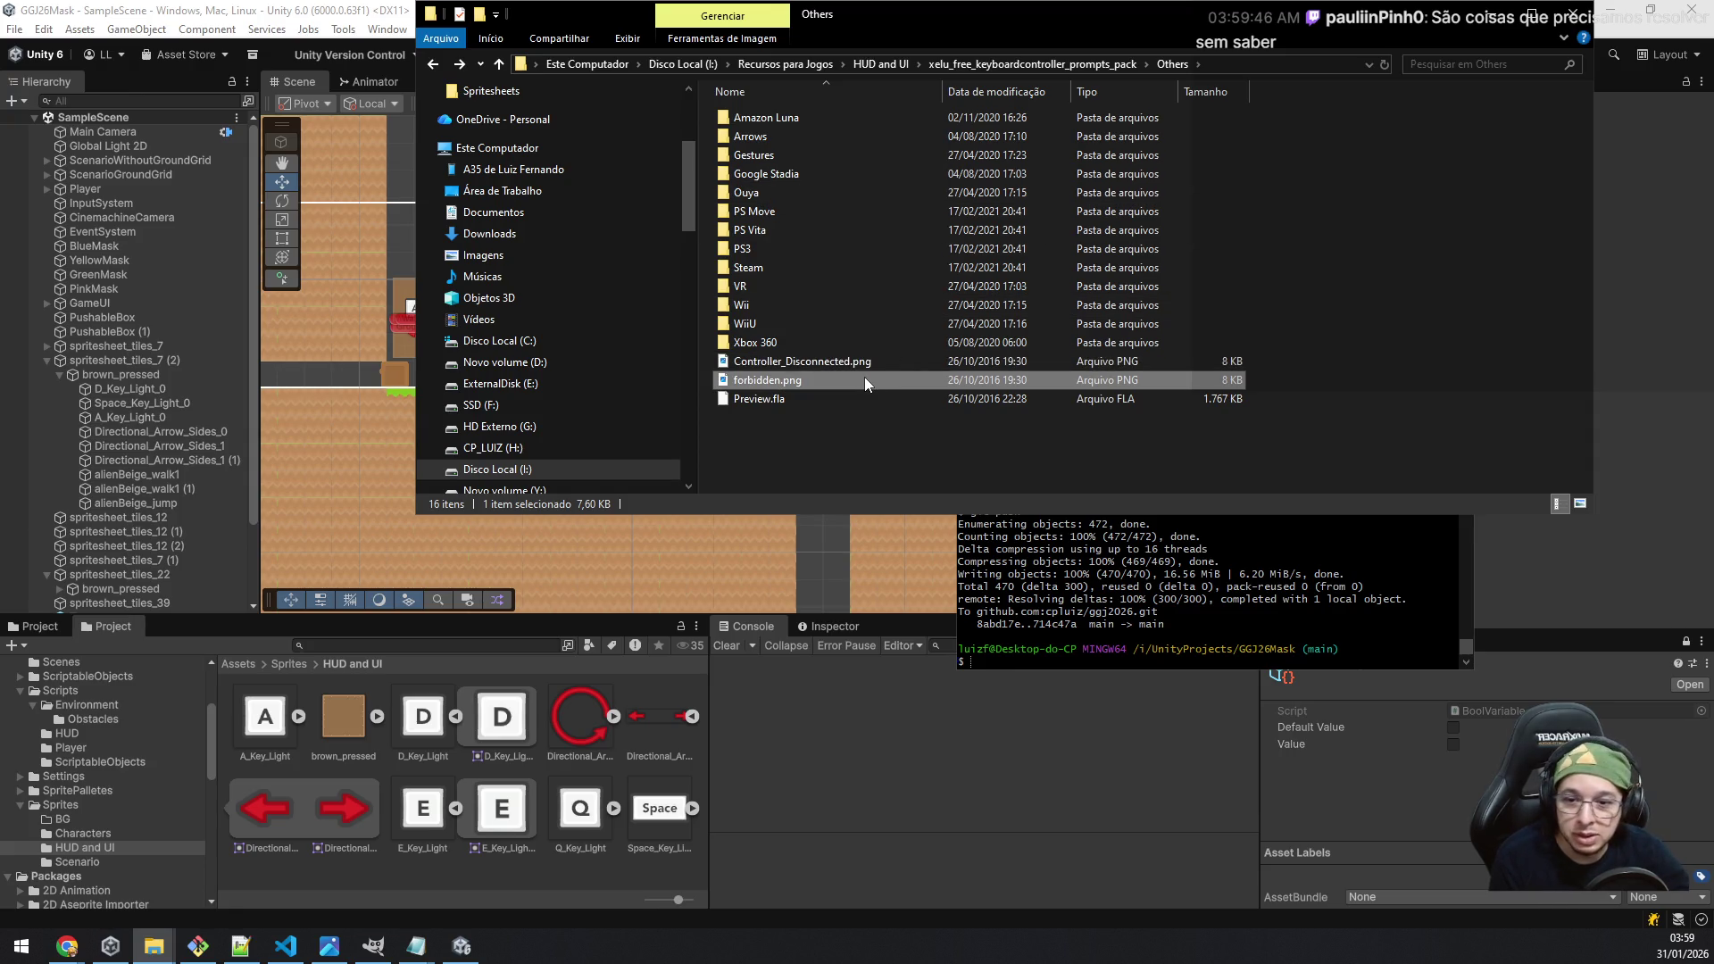
pyautogui.moveTo(747, 380)
pyautogui.mouseDown()
pyautogui.moveTo(401, 944)
pyautogui.moveTo(375, 938)
pyautogui.moveTo(560, 398)
pyautogui.mouseUp()
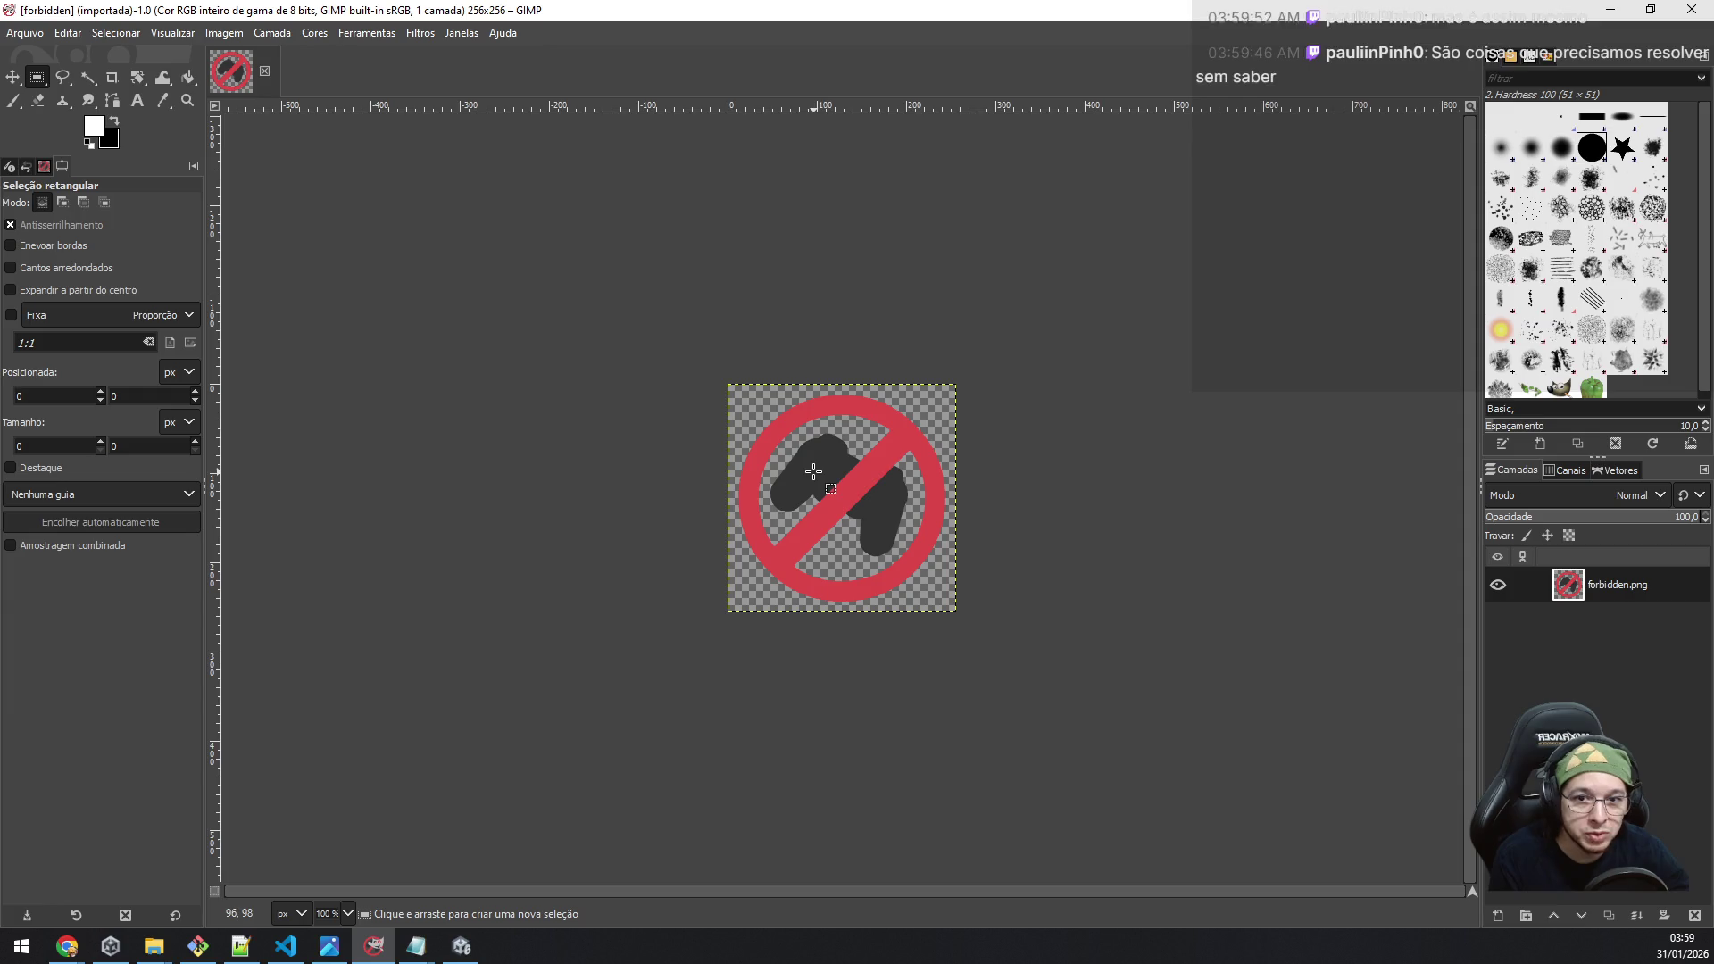
# Step: Erase both dark controller halves with Fuzzy Select, leaving only the red prohibition sign
pyautogui.scroll(5, 813, 471)
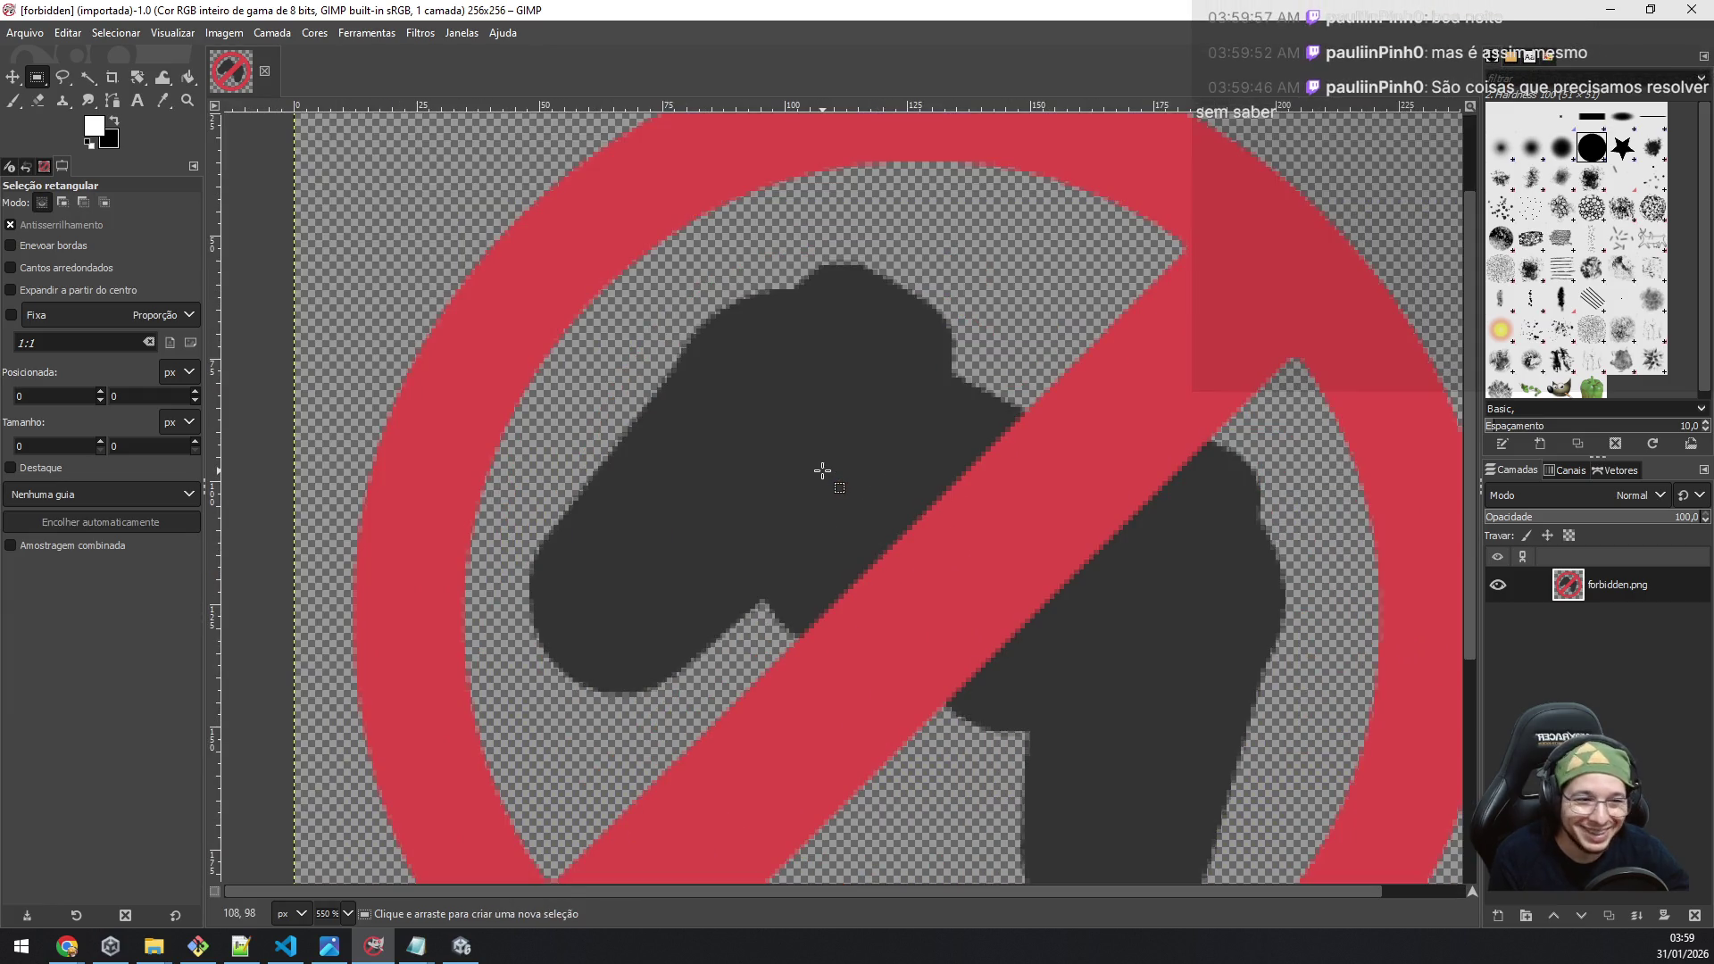
pyautogui.scroll(-5, 822, 471)
pyautogui.scroll(6, 824, 456)
pyautogui.scroll(-5, 824, 456)
pyautogui.scroll(5, 823, 460)
pyautogui.click(88, 76)
pyautogui.click(770, 587)
pyautogui.scroll(-3, 777, 580)
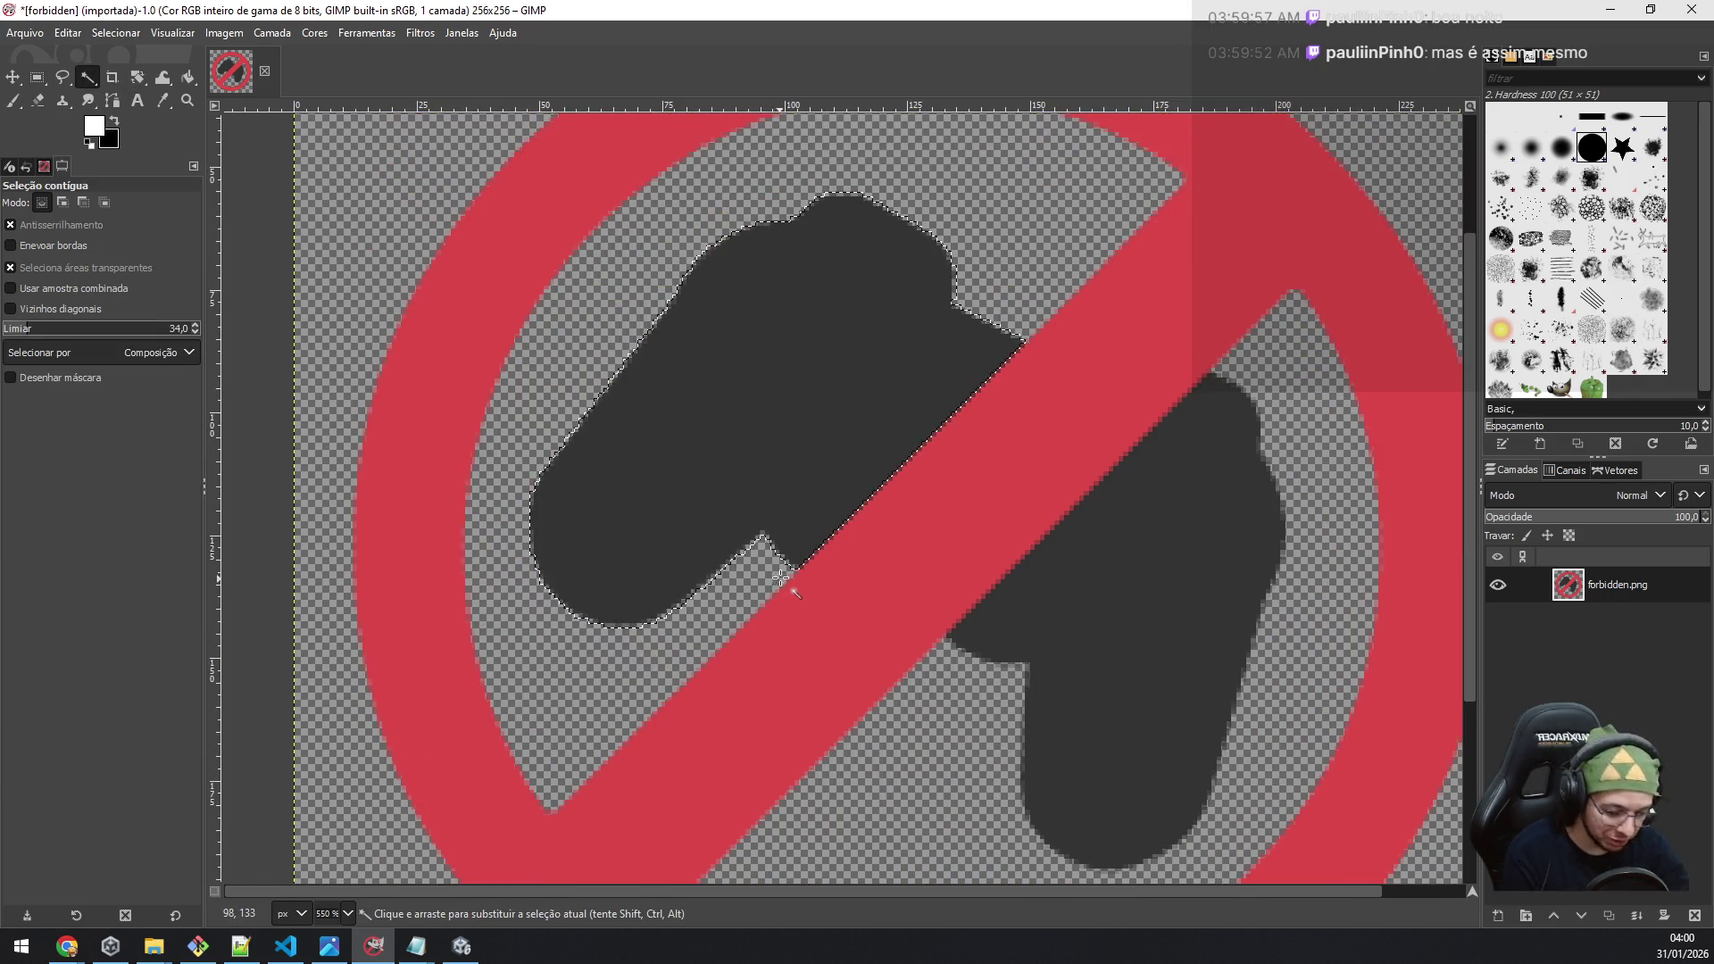
pyautogui.press('Delete')
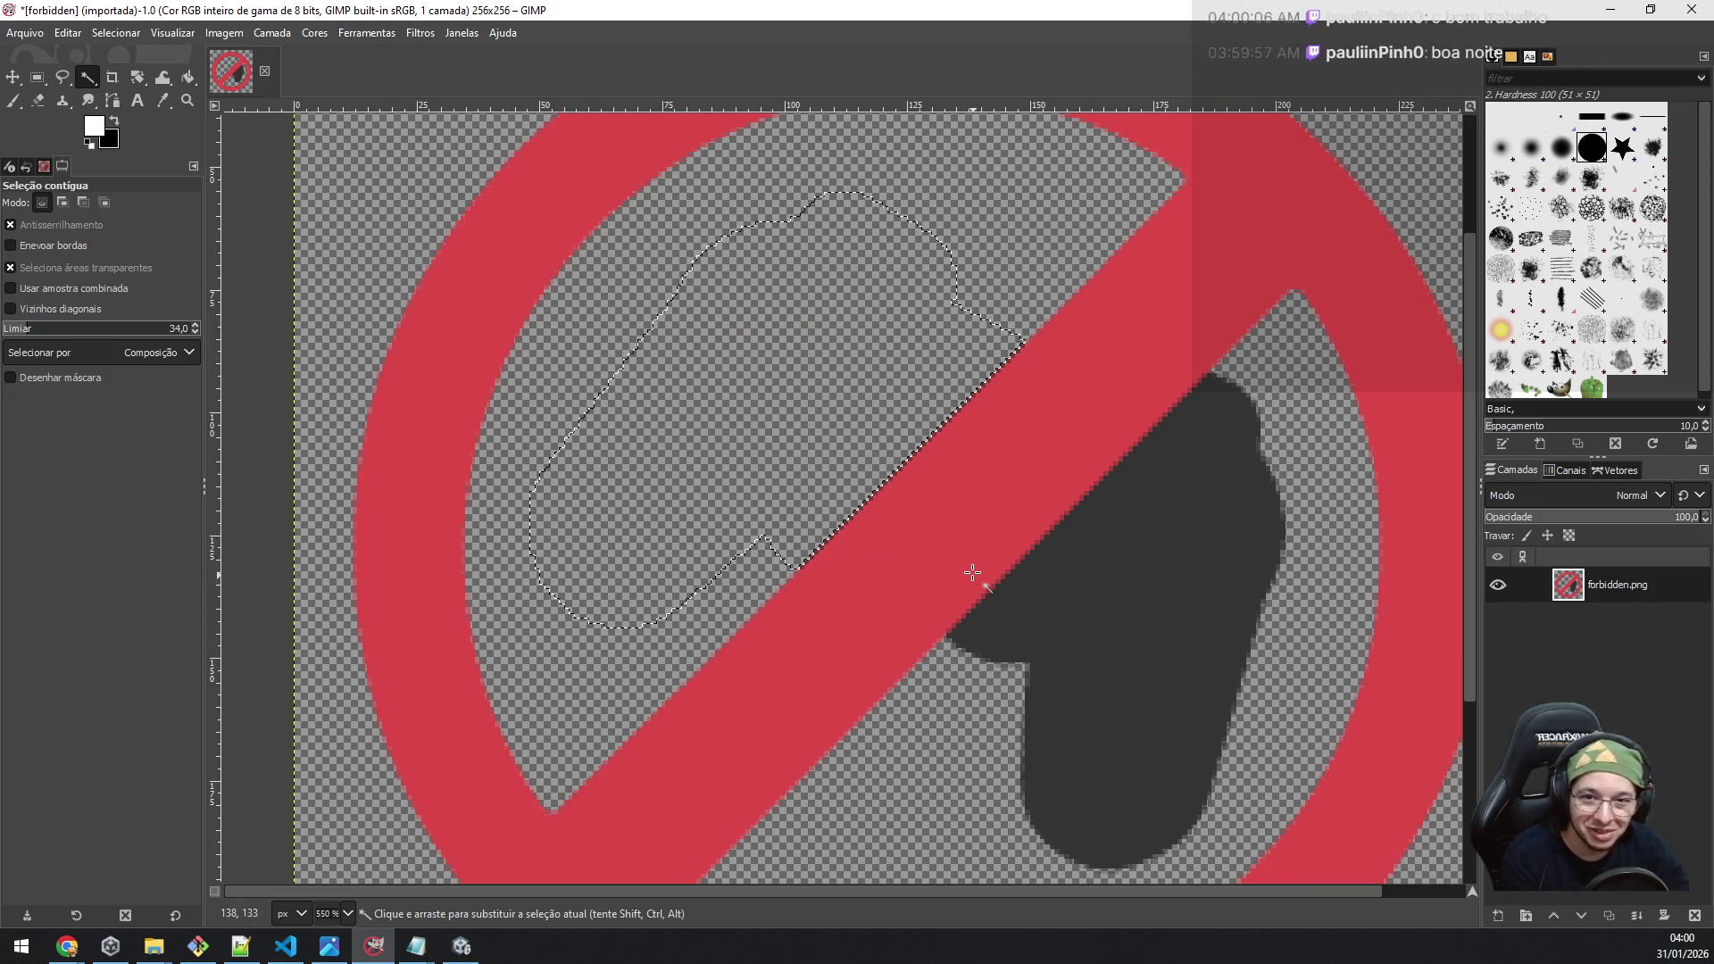
pyautogui.click(1139, 577)
pyautogui.press('Delete')
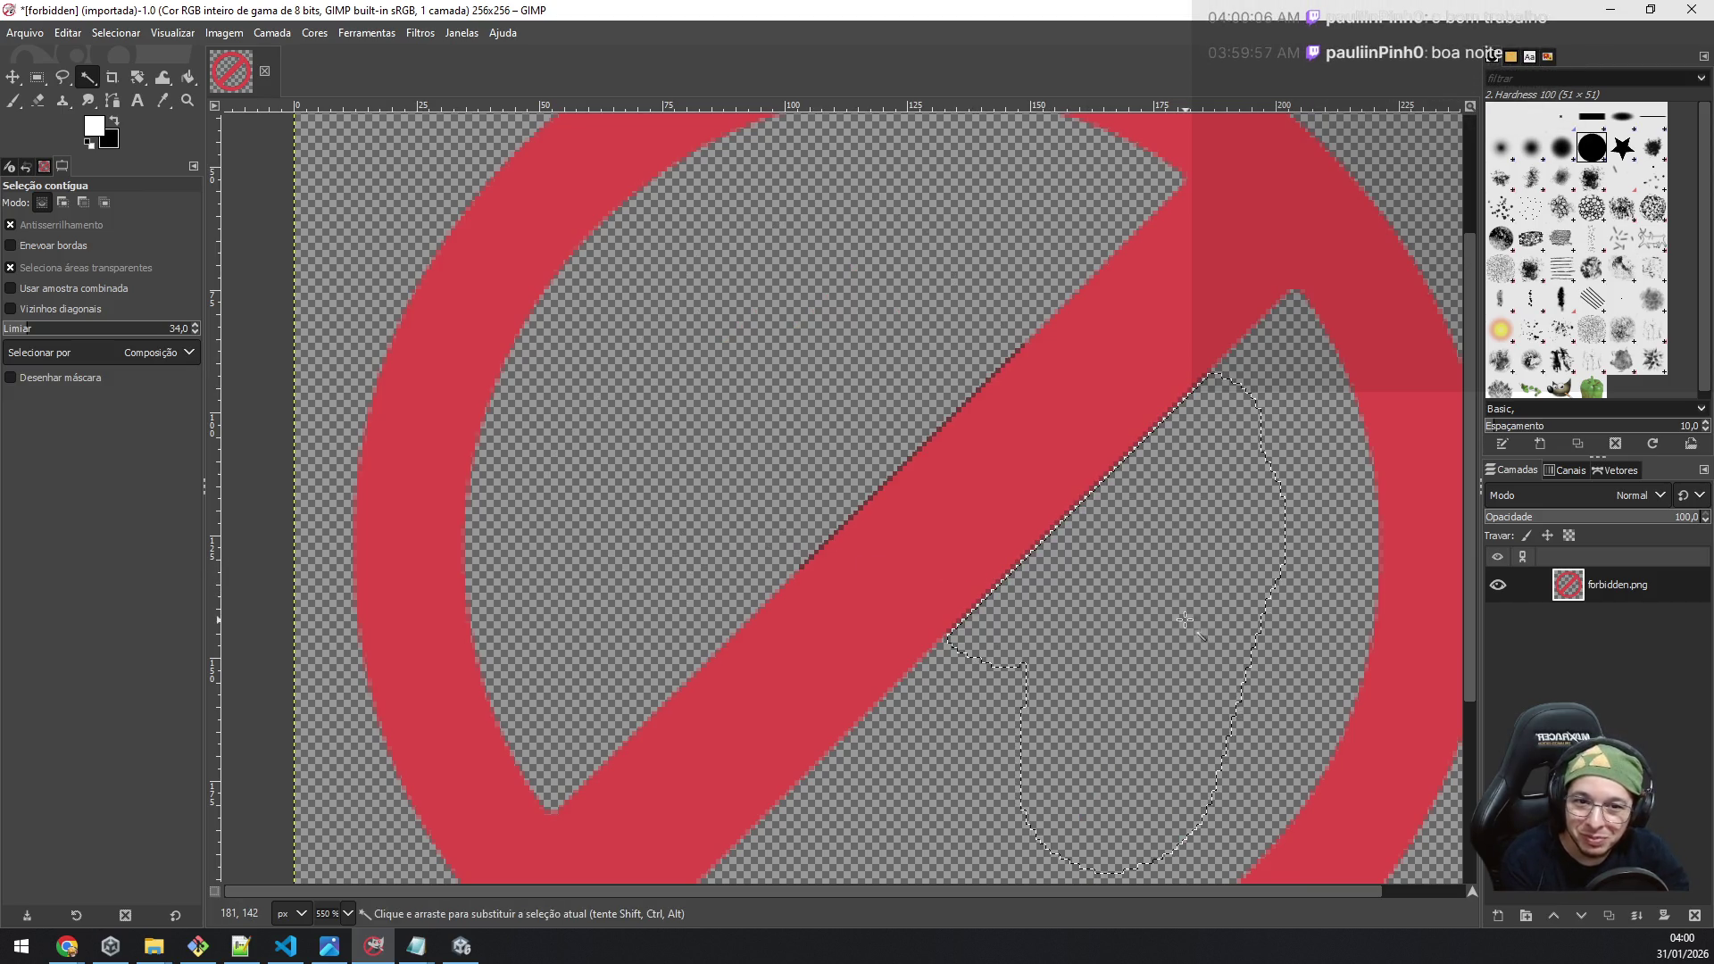
# Step: Select the transparent area inside the sign and the red bar's stepped edge, adjusting the fuzzy-select threshold
pyautogui.click(866, 411)
pyautogui.scroll(1, 868, 415)
pyautogui.scroll(-4, 873, 427)
pyautogui.scroll(3, 875, 430)
pyautogui.scroll(5, 884, 464)
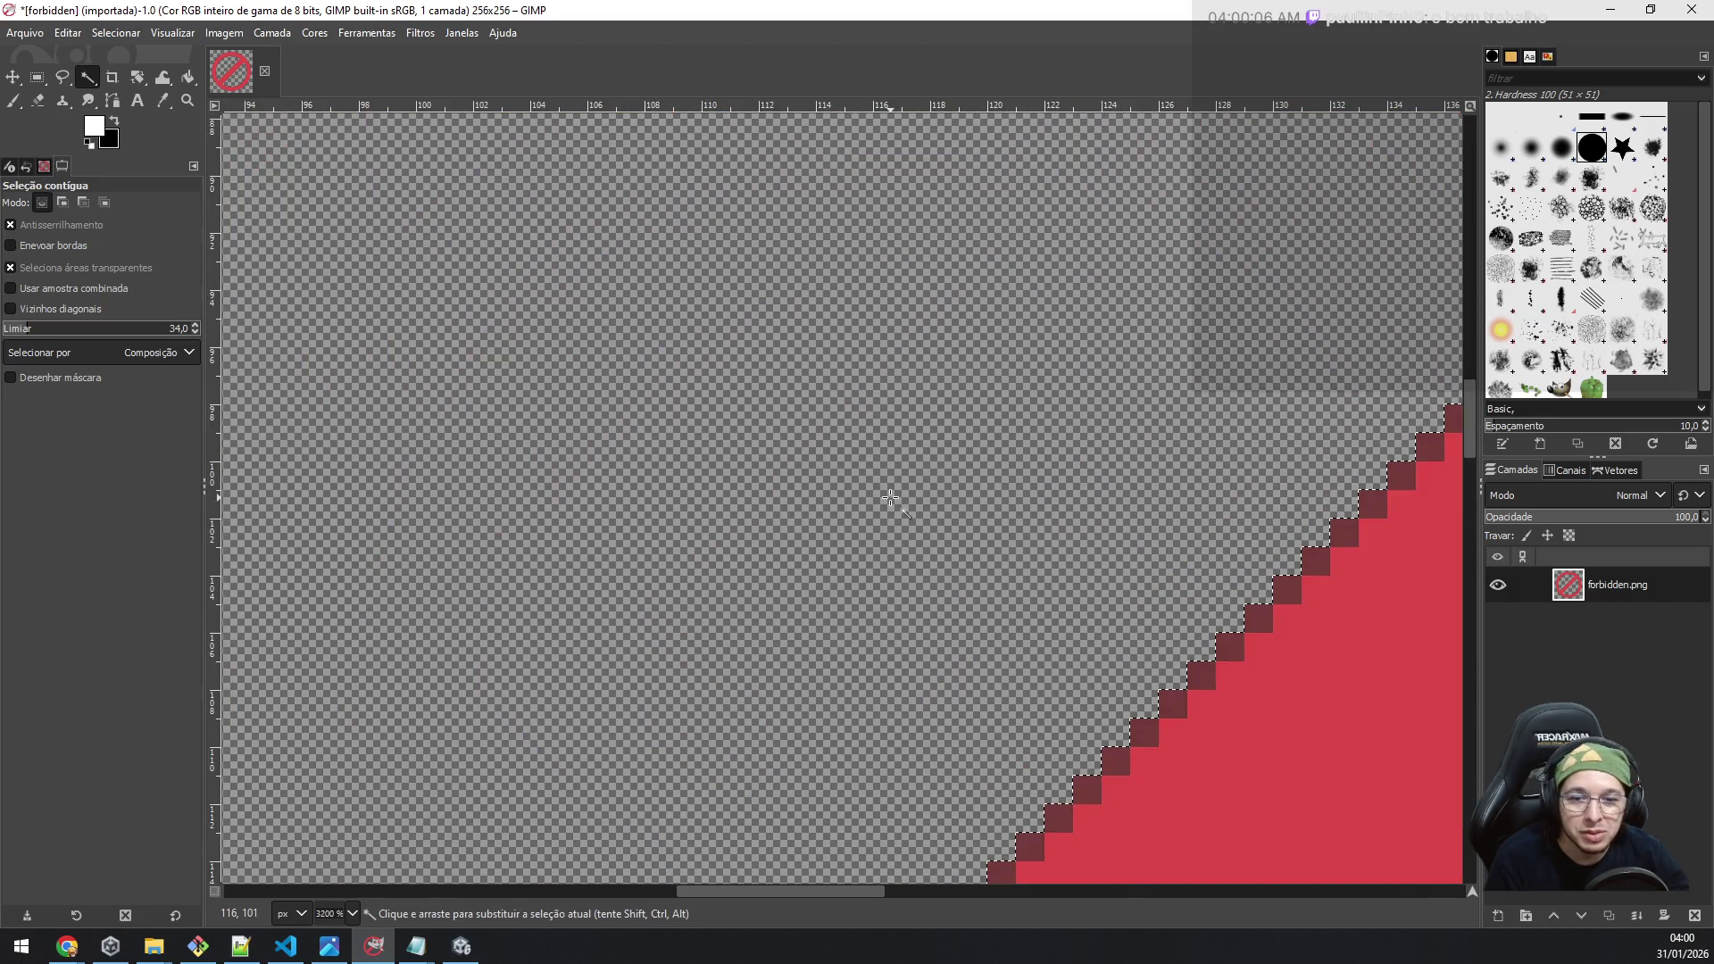
pyautogui.scroll(-5, 890, 497)
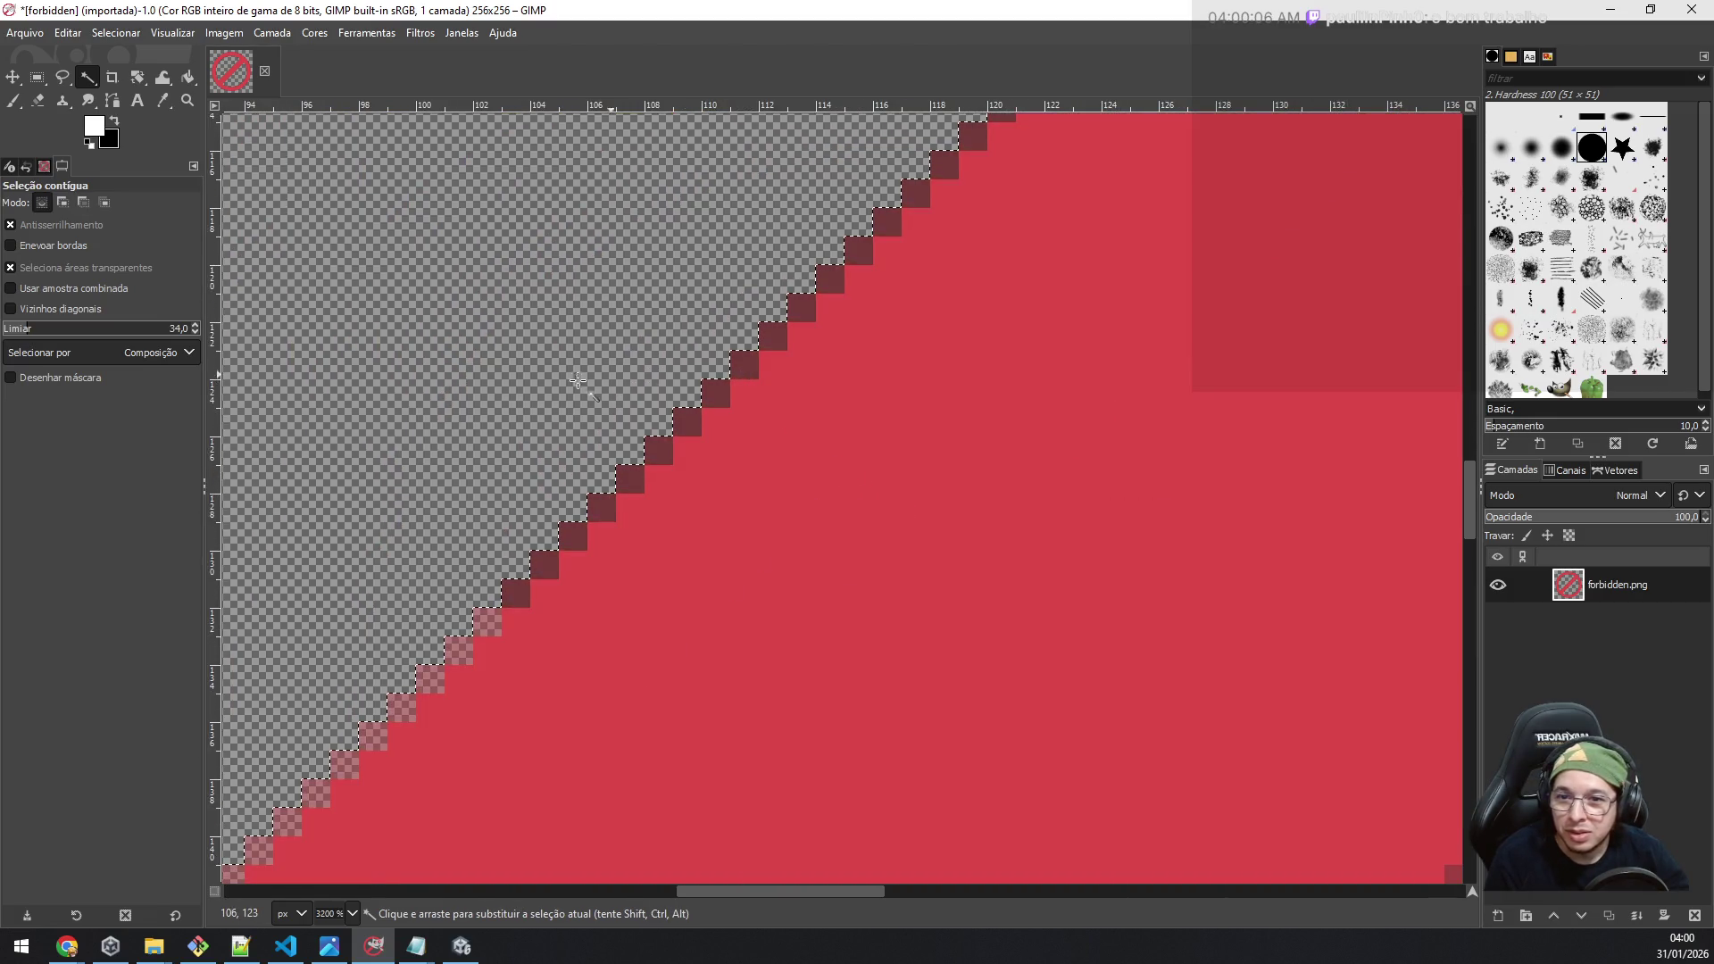
pyautogui.scroll(-4, 527, 397)
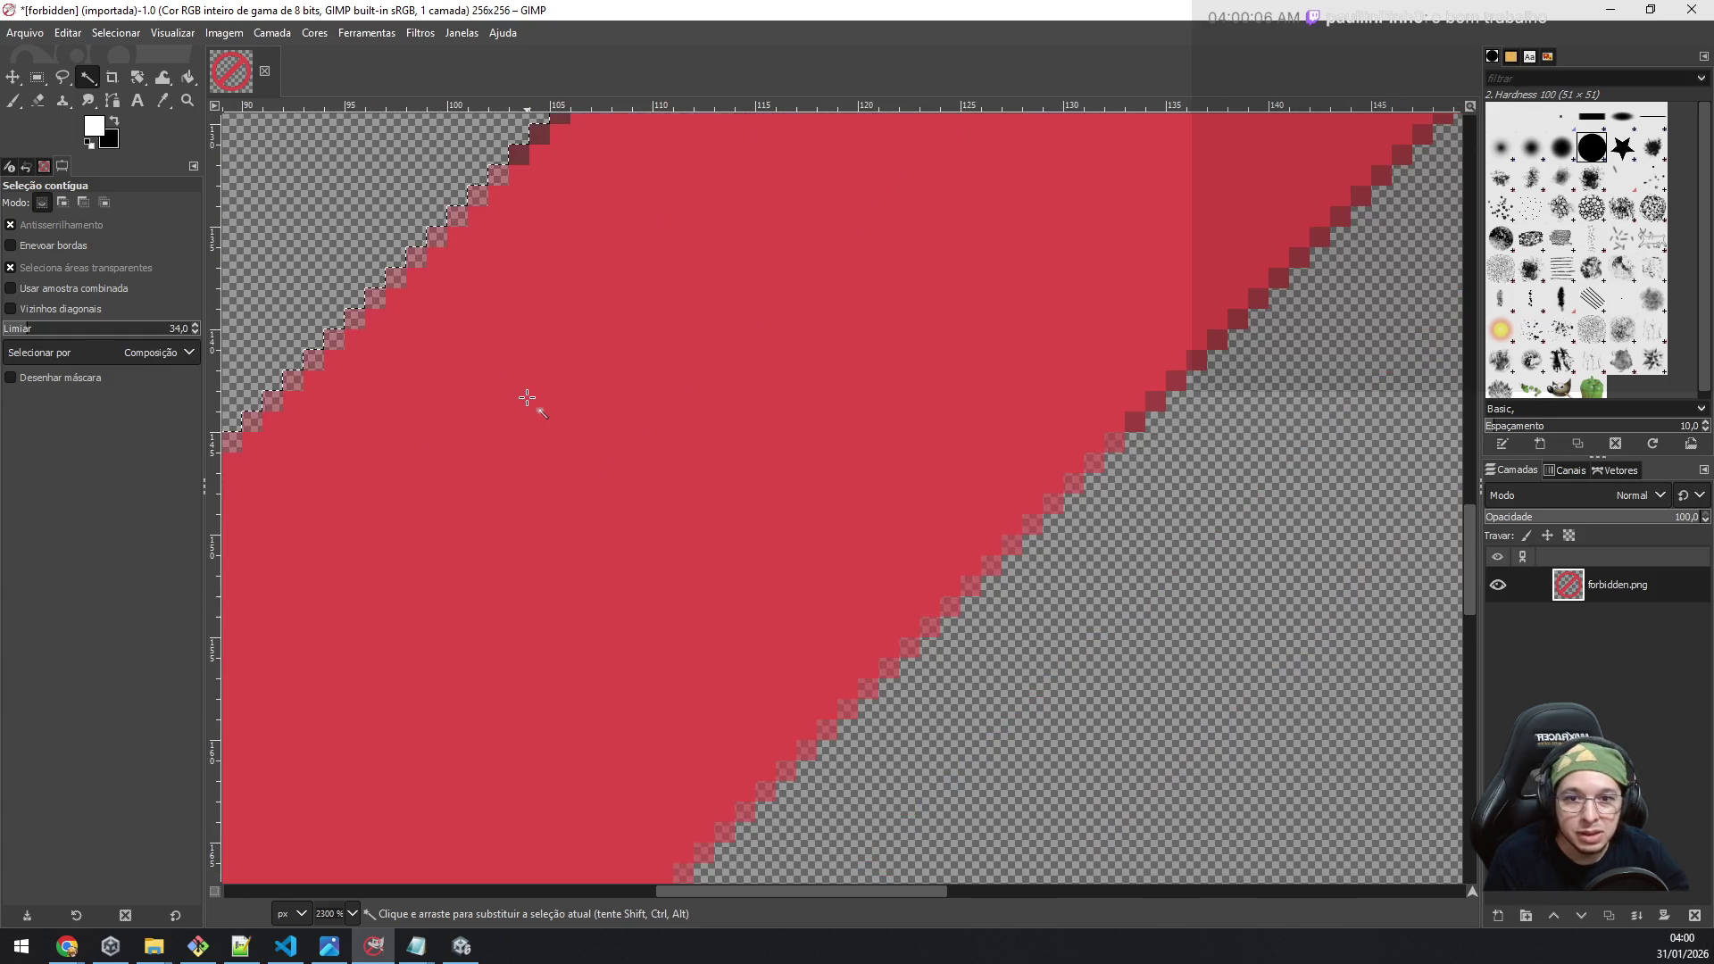
pyautogui.scroll(-3, 536, 393)
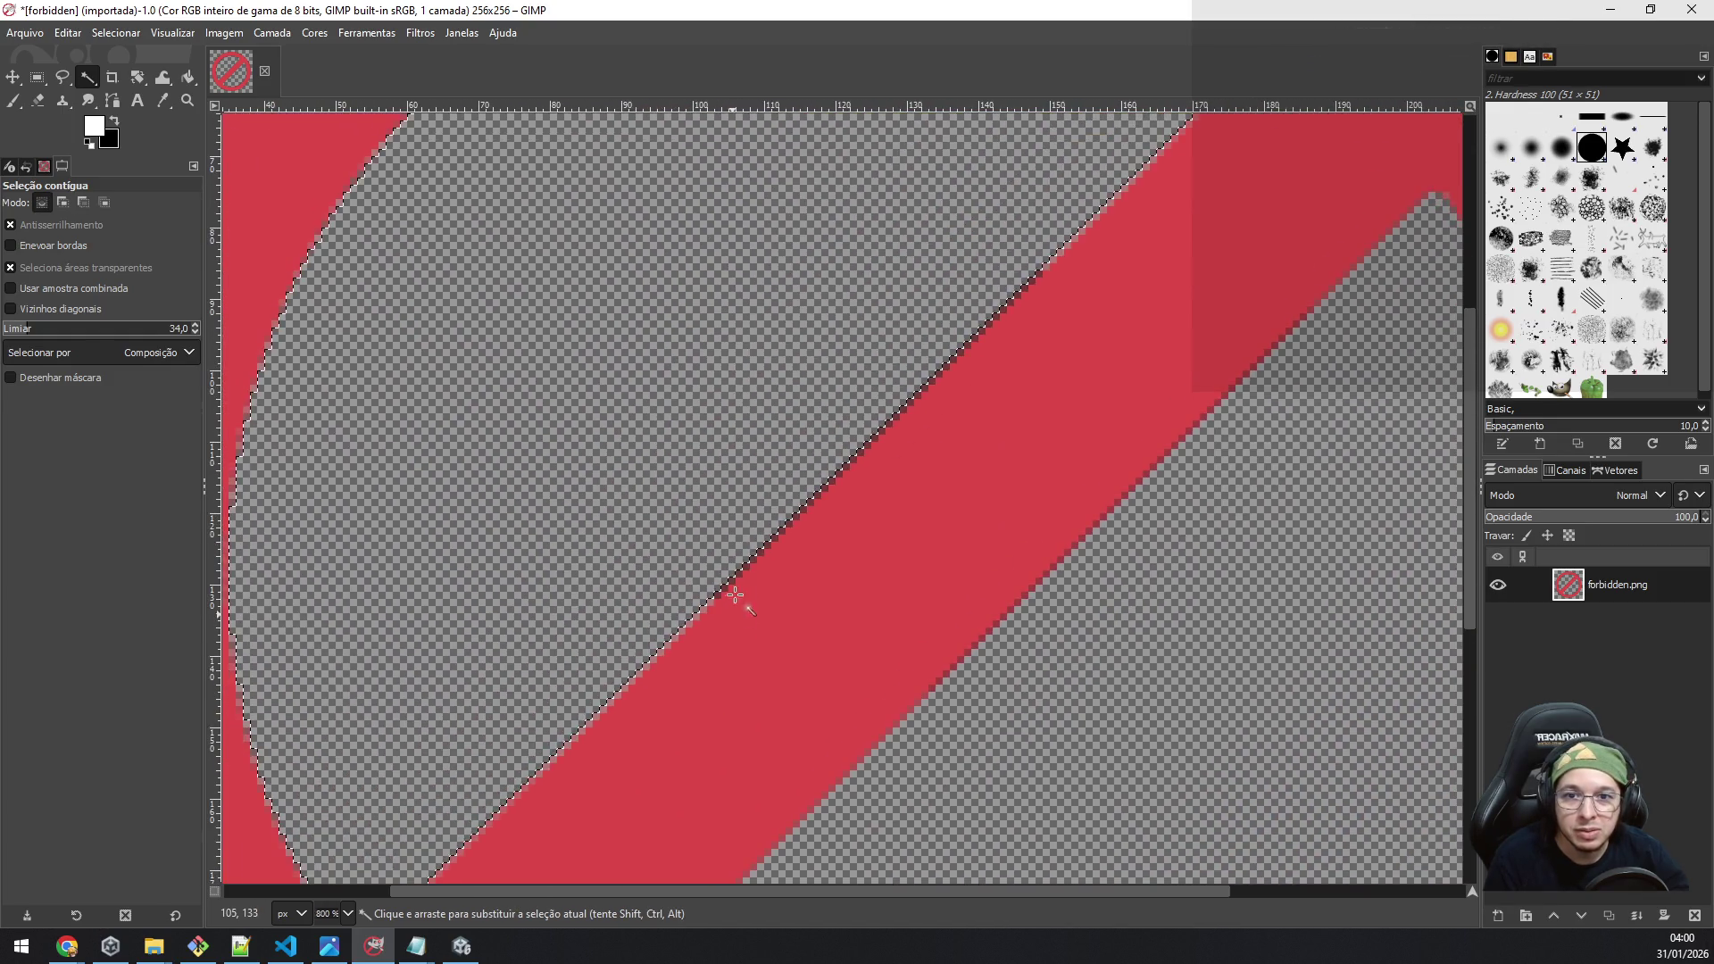
pyautogui.scroll(3, 726, 545)
pyautogui.scroll(2, 726, 541)
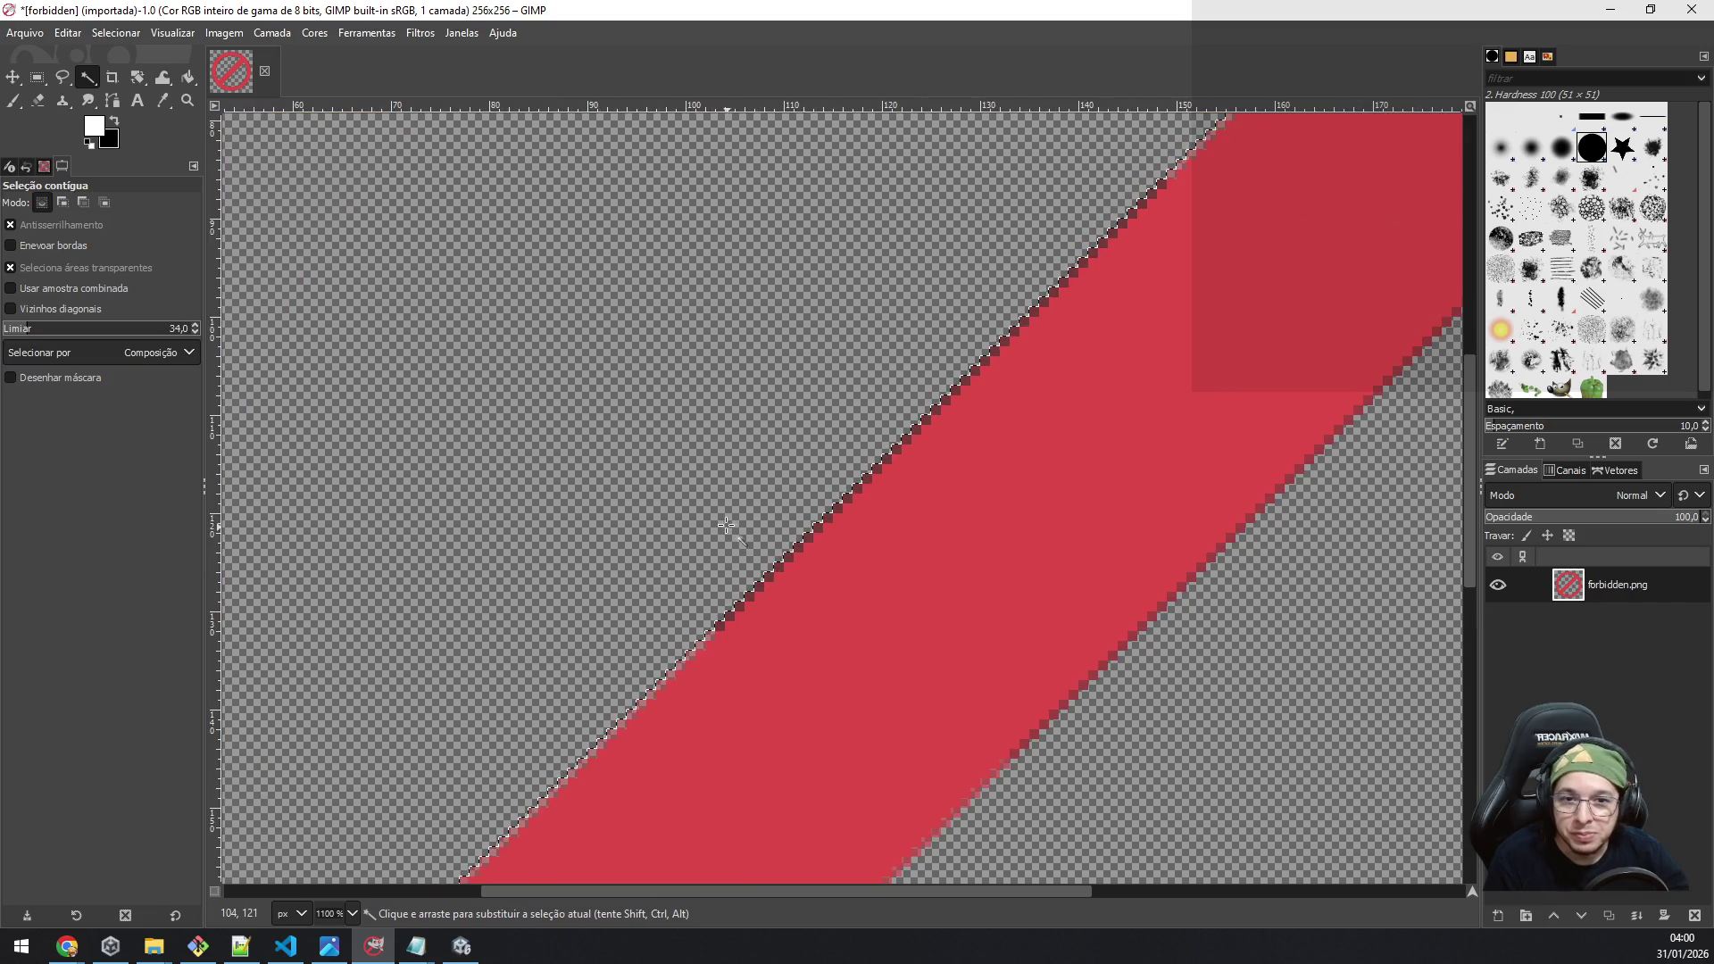
pyautogui.scroll(1, 745, 518)
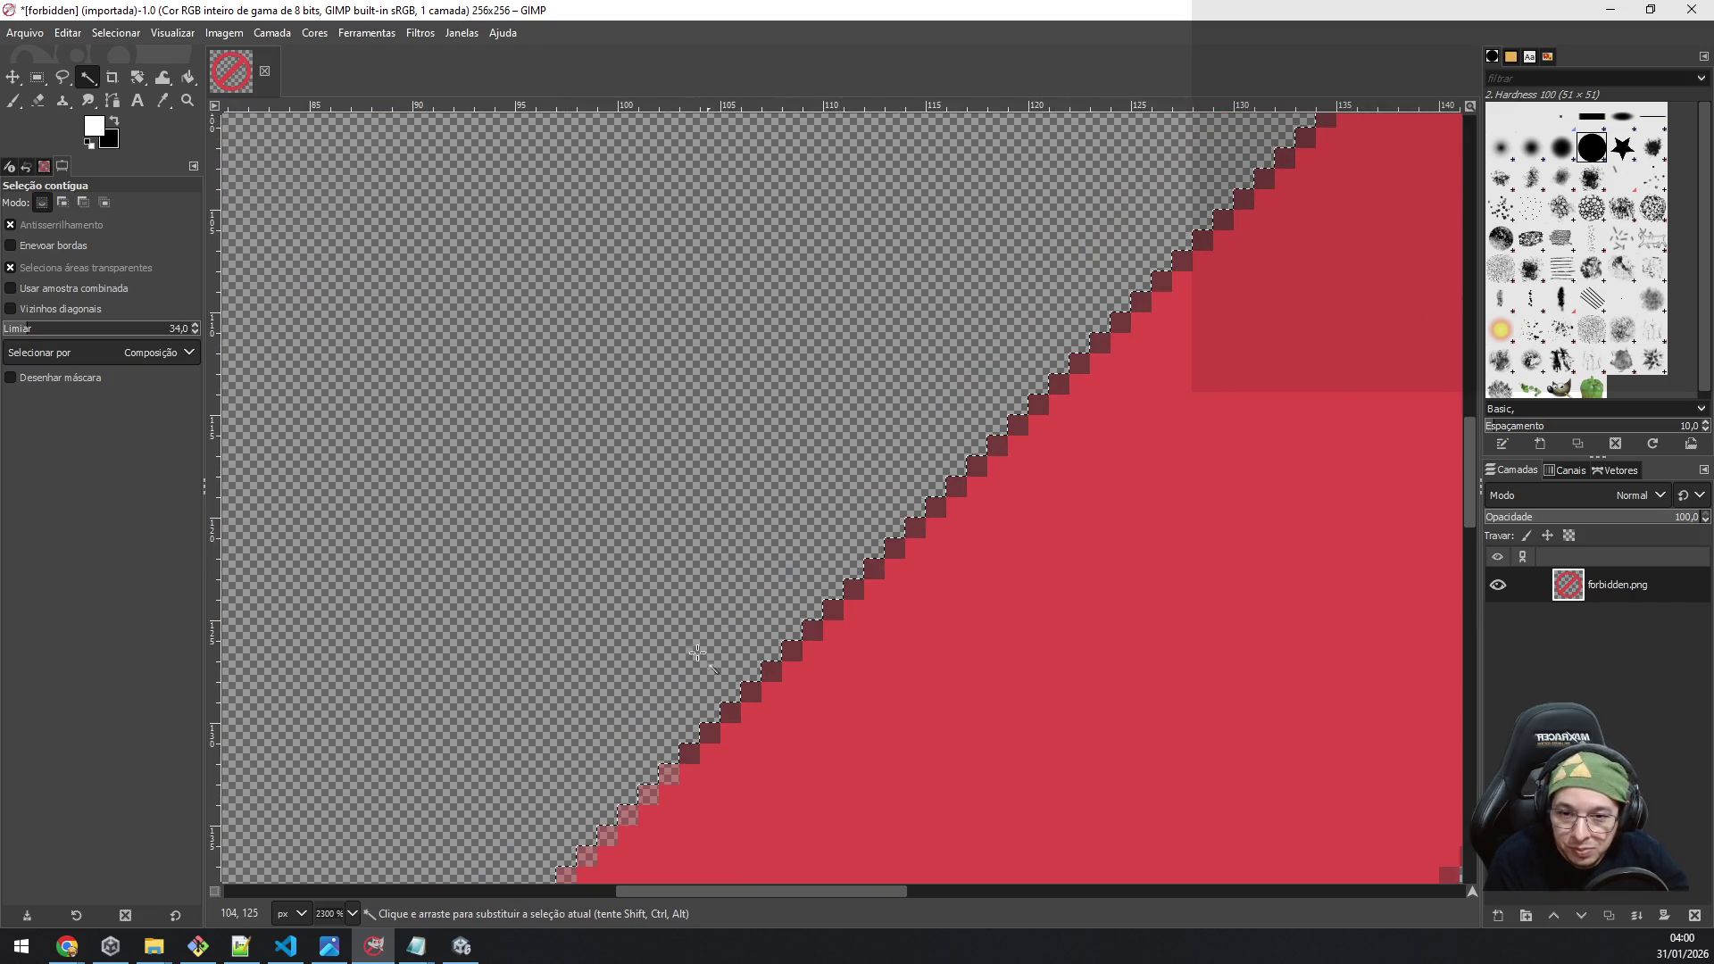
pyautogui.click(831, 756)
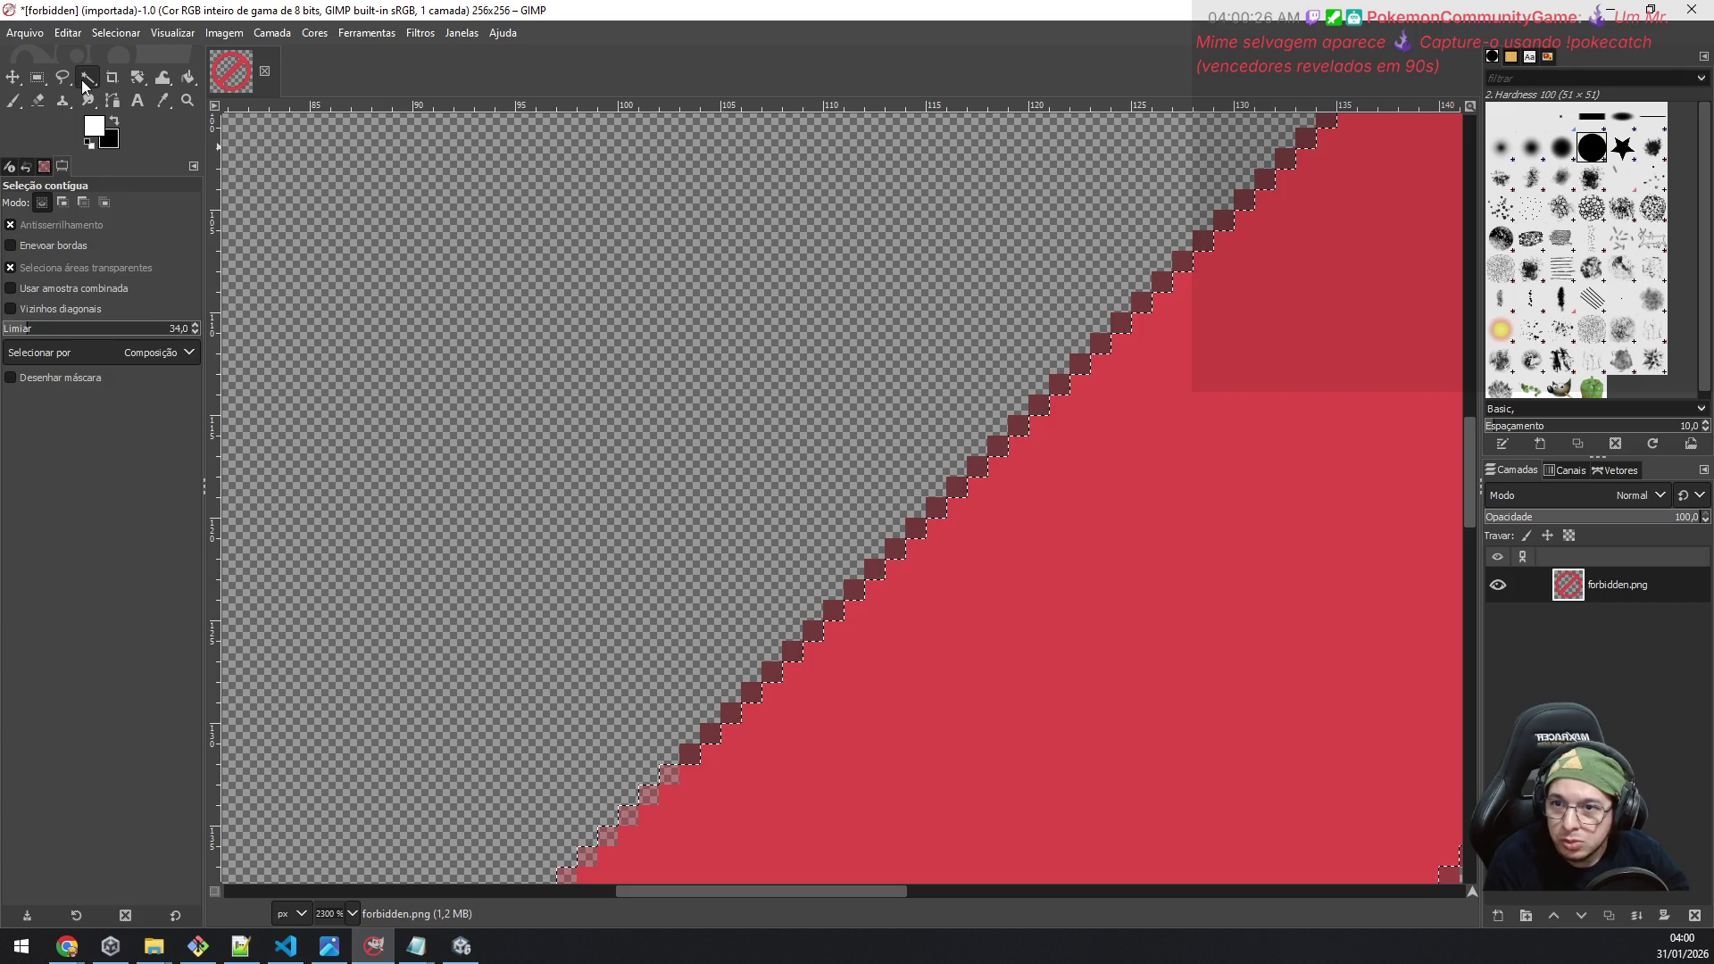
pyautogui.moveTo(16, 329); pyautogui.dragTo(5, 331)
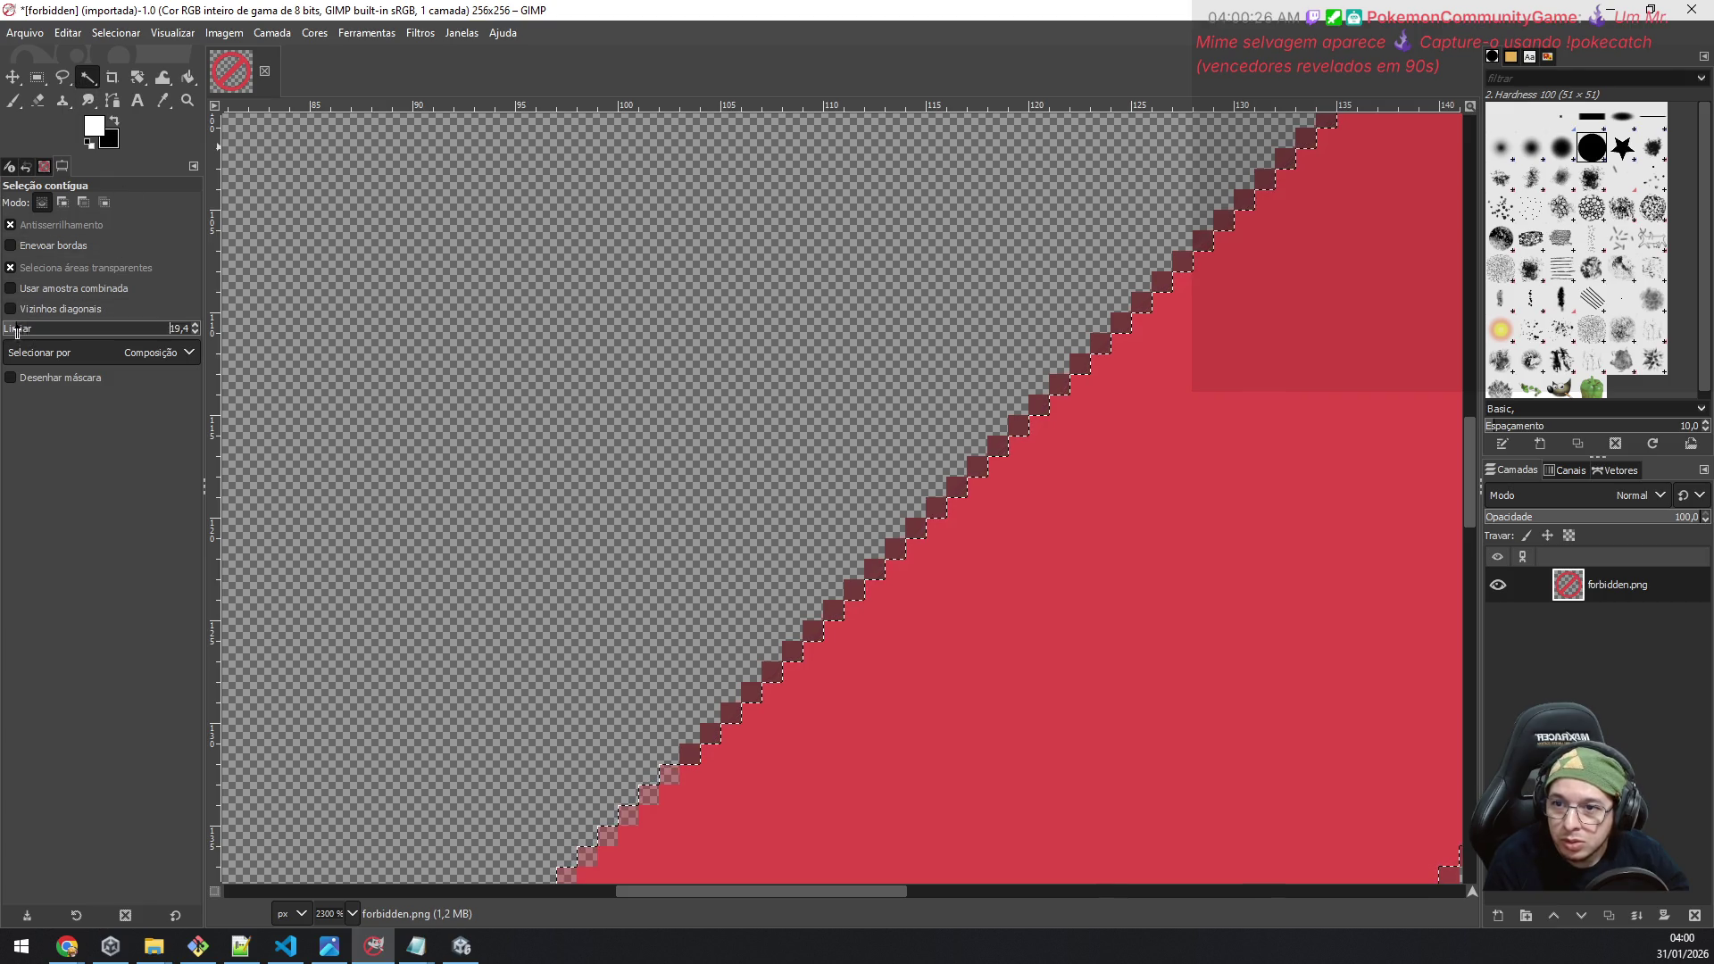
# Step: Copy a red pixel and paste-anchor copies along the lower stretch of the bar's stepped edge
pyautogui.hotkey('ctrl', 'c')
pyautogui.hotkey('ctrl', 'v')
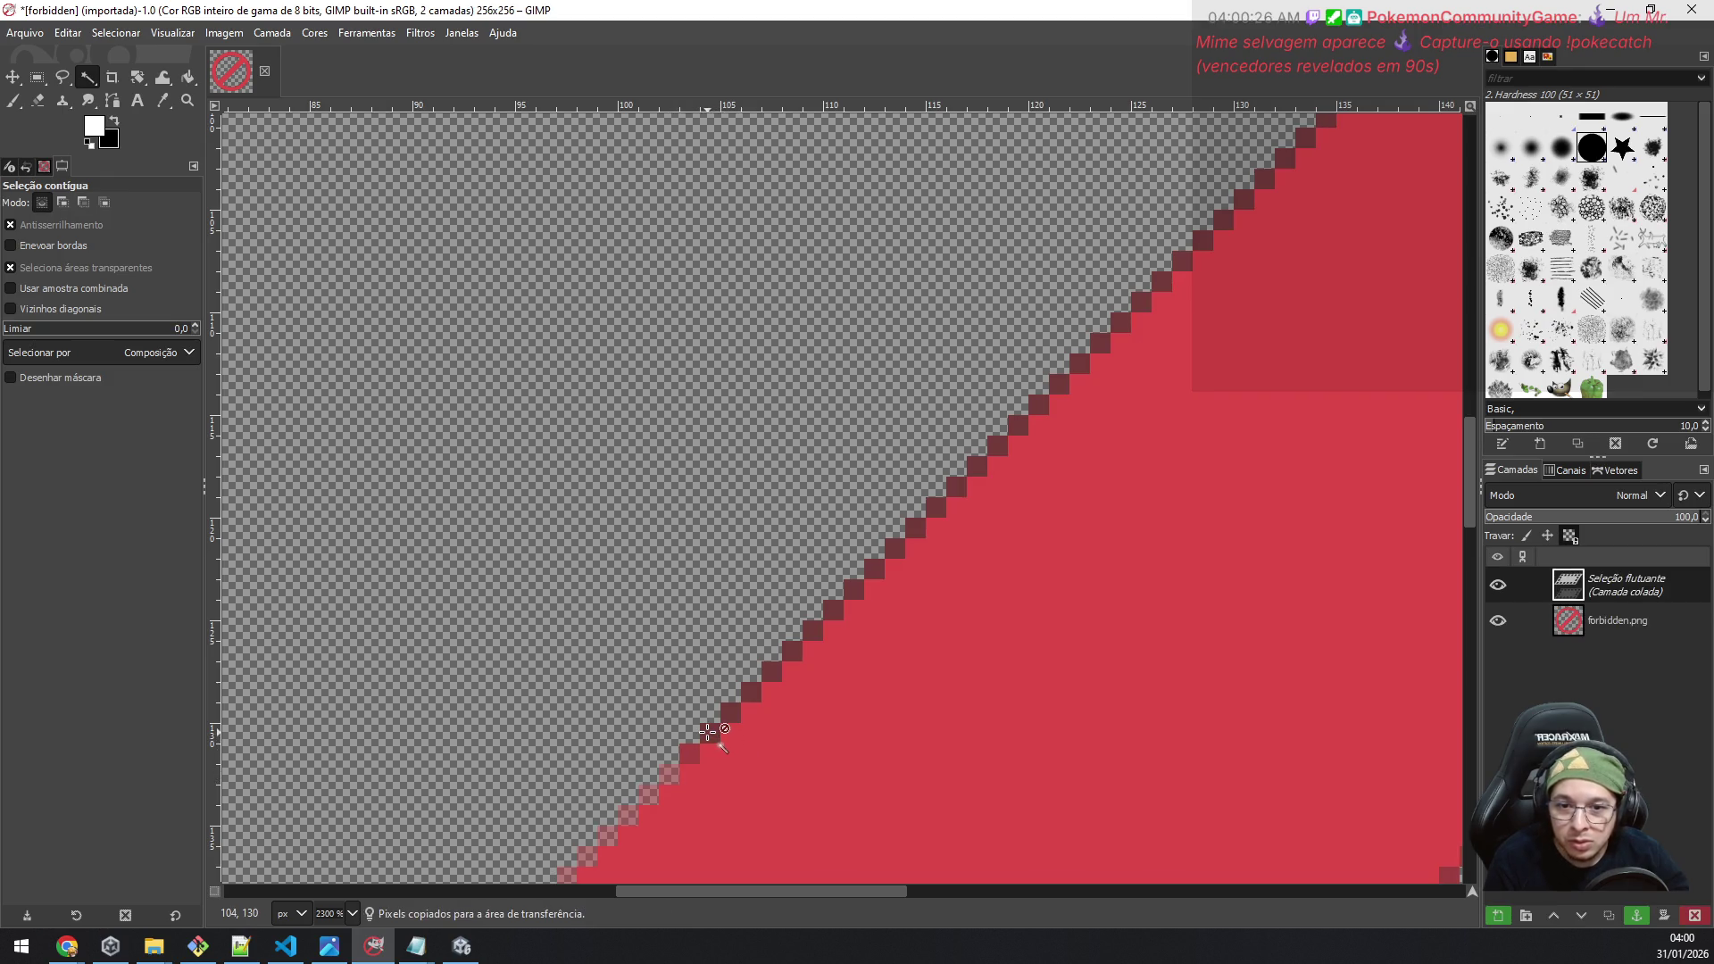
pyautogui.click(710, 745)
pyautogui.hotkey('ctrl', 'v')
pyautogui.click(745, 714)
pyautogui.click(732, 712)
pyautogui.hotkey('ctrl', 'v')
pyautogui.click(762, 699)
pyautogui.click(760, 692)
pyautogui.hotkey('ctrl', 'v')
pyautogui.click(782, 692)
pyautogui.click(773, 671)
pyautogui.hotkey('ctrl', 'v')
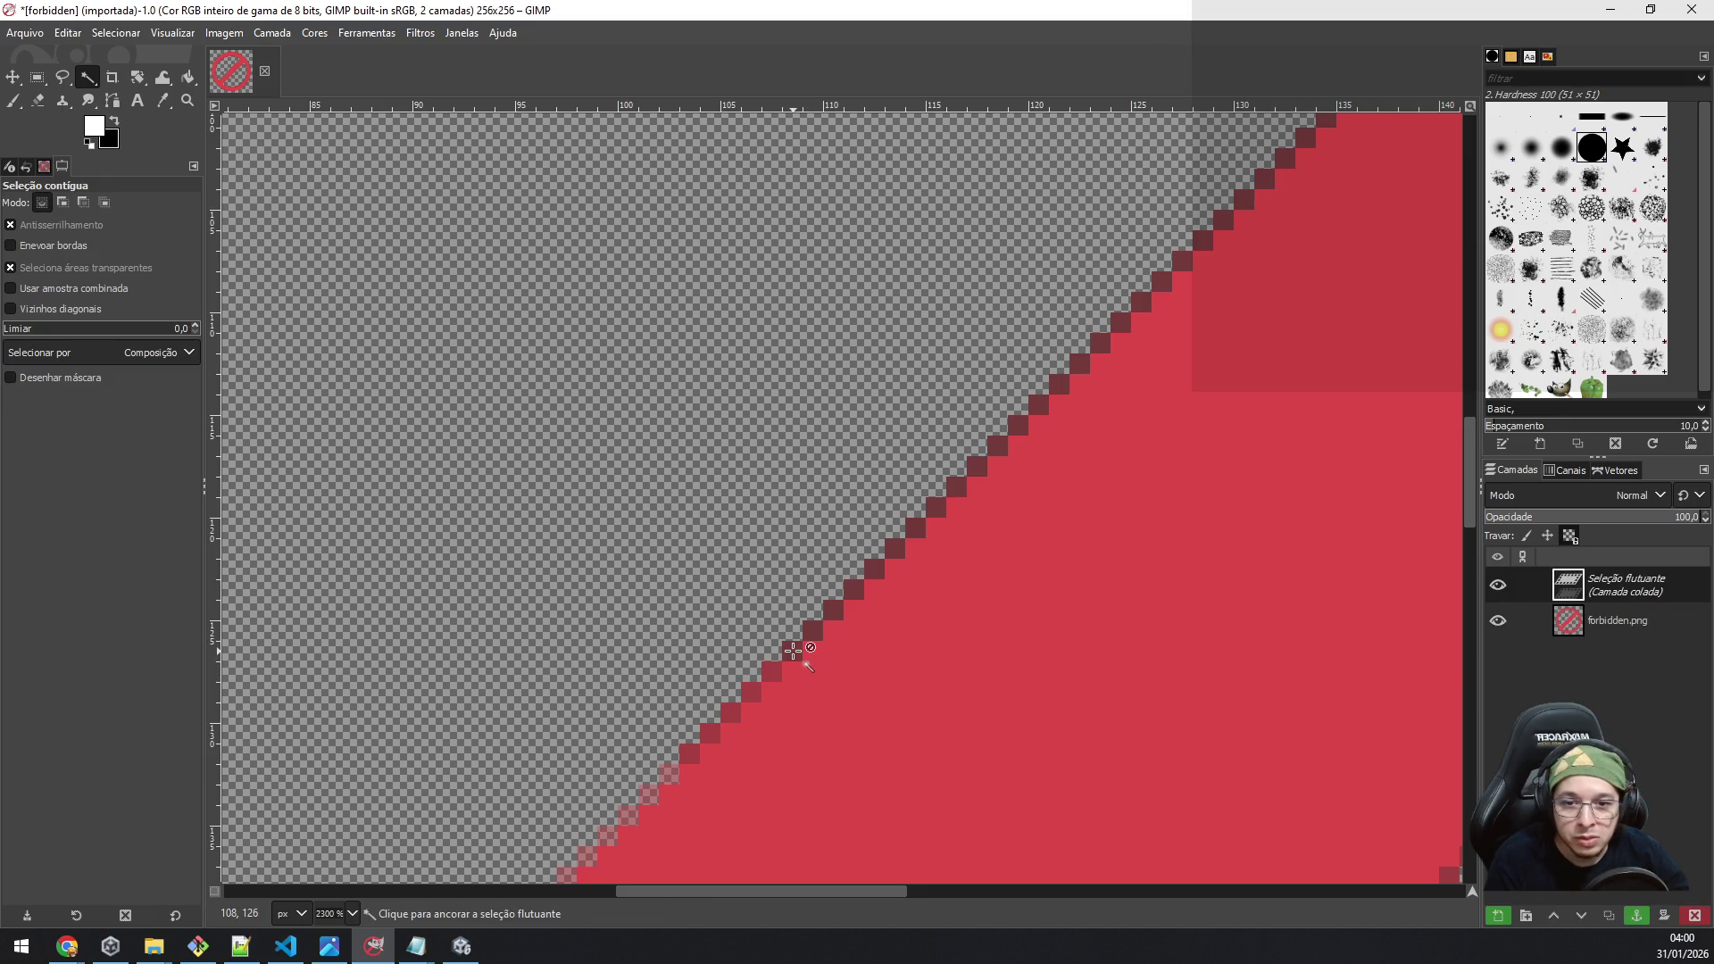
pyautogui.click(804, 654)
pyautogui.click(817, 634)
pyautogui.hotkey('ctrl', 'v')
pyautogui.click(825, 629)
pyautogui.click(817, 632)
pyautogui.hotkey('ctrl', 'v')
pyautogui.click(834, 611)
pyautogui.click(843, 599)
pyautogui.hotkey('ctrl', 'v')
pyautogui.click(853, 591)
pyautogui.click(864, 580)
pyautogui.hotkey('ctrl', 'v')
pyautogui.click(873, 566)
pyautogui.click(879, 562)
pyautogui.hotkey('ctrl', 'v')
pyautogui.click(902, 551)
pyautogui.hotkey('ctrl', 'v')
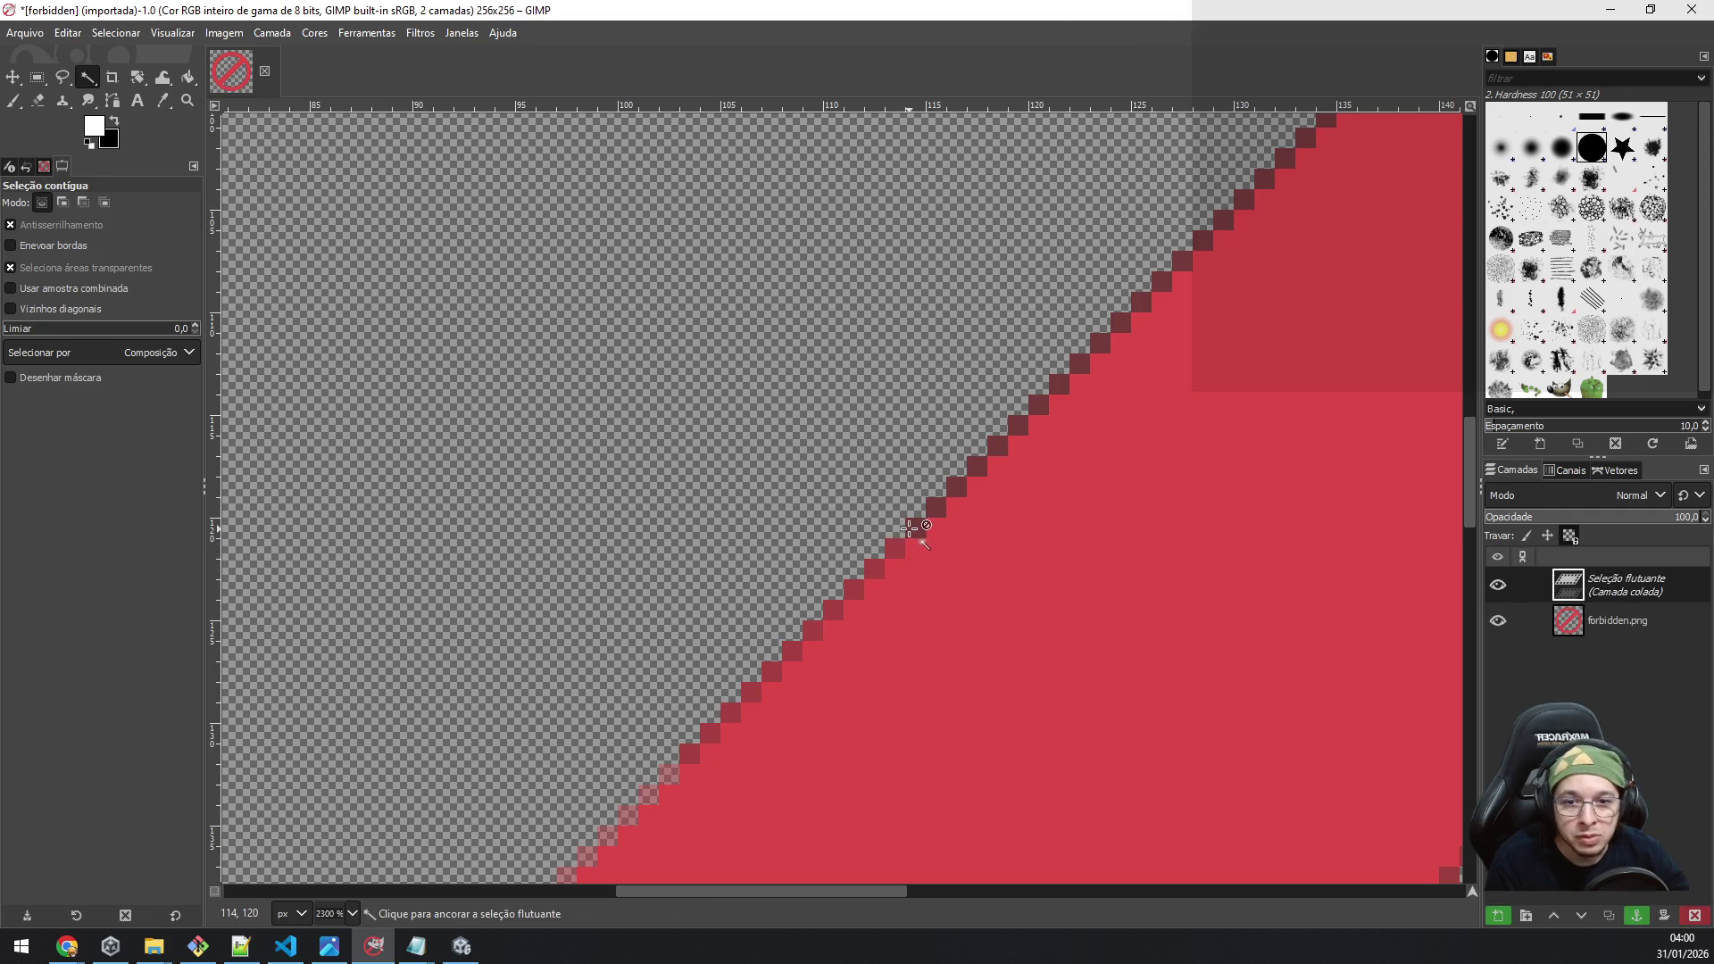
pyautogui.click(915, 536)
pyautogui.click(926, 528)
pyautogui.hotkey('ctrl', 'v')
pyautogui.click(951, 498)
pyautogui.click(953, 495)
pyautogui.hotkey('ctrl', 'v')
pyautogui.click(956, 495)
pyautogui.click(979, 481)
pyautogui.hotkey('ctrl', 'v')
pyautogui.click(982, 482)
pyautogui.click(1008, 446)
pyautogui.hotkey('ctrl', 'v')
pyautogui.click(1009, 444)
pyautogui.click(1018, 425)
pyautogui.hotkey('ctrl', 'v')
pyautogui.click(1022, 427)
pyautogui.hotkey('ctrl', 'v')
pyautogui.click(1036, 409)
pyautogui.click(1039, 404)
pyautogui.hotkey('ctrl', 'v')
pyautogui.click(1071, 387)
pyautogui.click(1080, 364)
pyautogui.hotkey('ctrl', 'v')
pyautogui.click(1094, 364)
pyautogui.hotkey('ctrl', 'v')
pyautogui.click(1101, 342)
pyautogui.hotkey('ctrl', 'v')
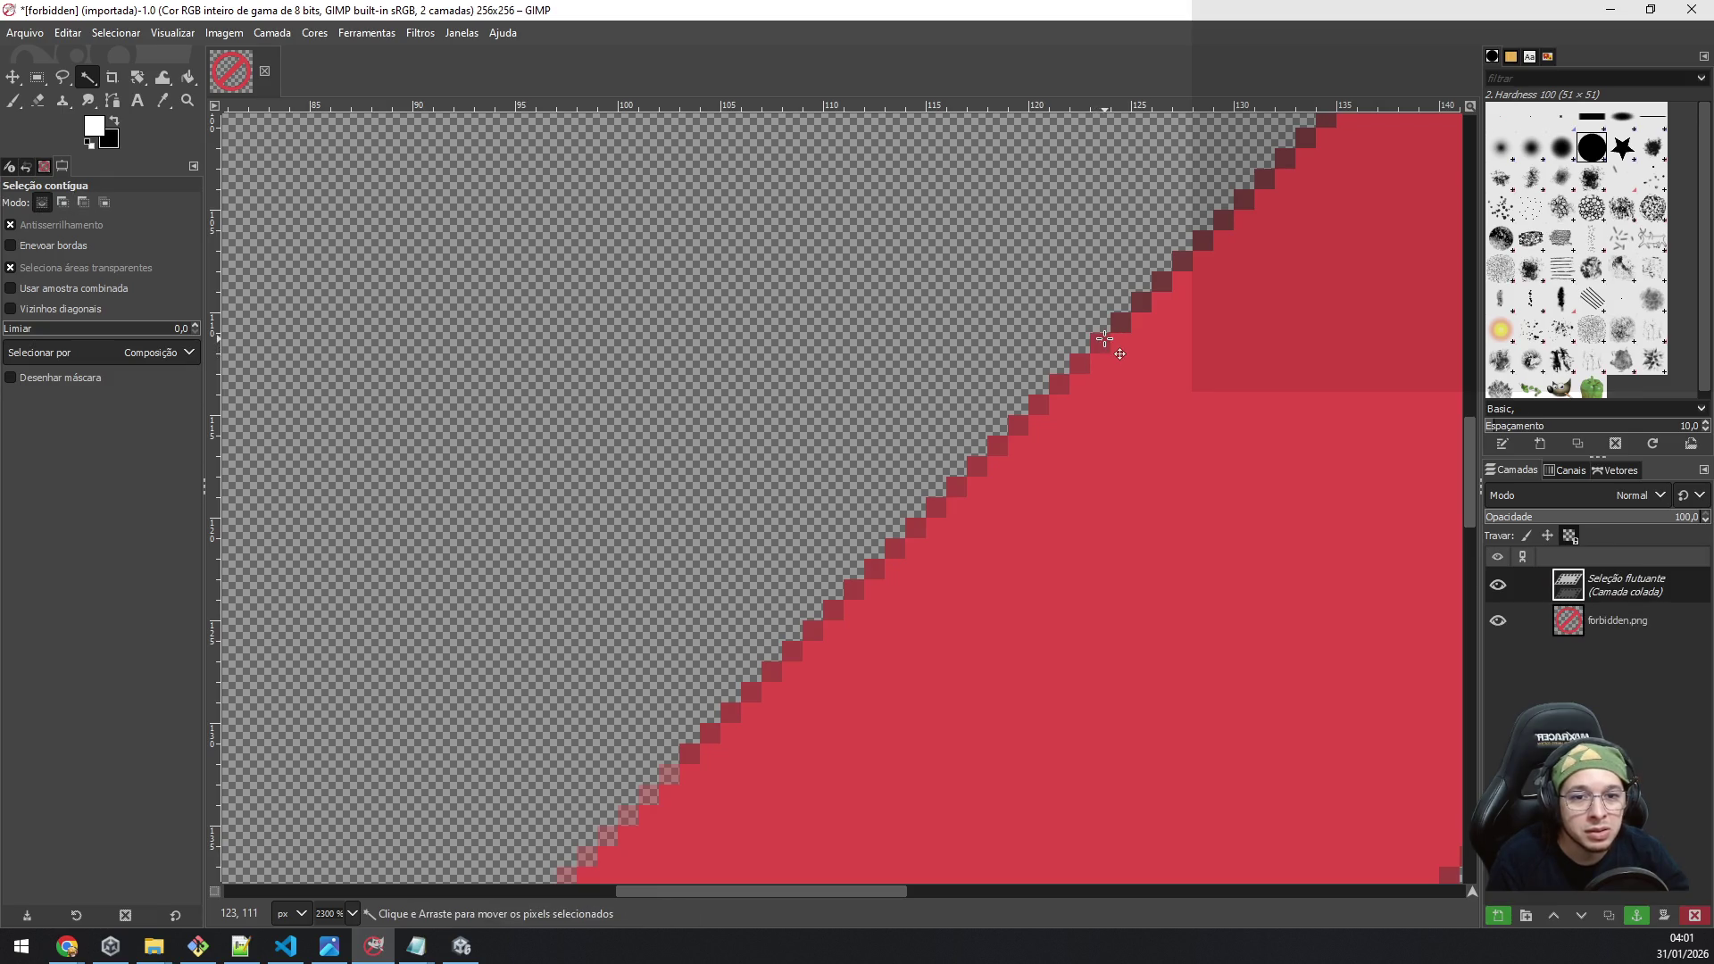
# Step: Paste a pixel on the upper edge and try anchor spots along it, undoing each one
pyautogui.click(1152, 297)
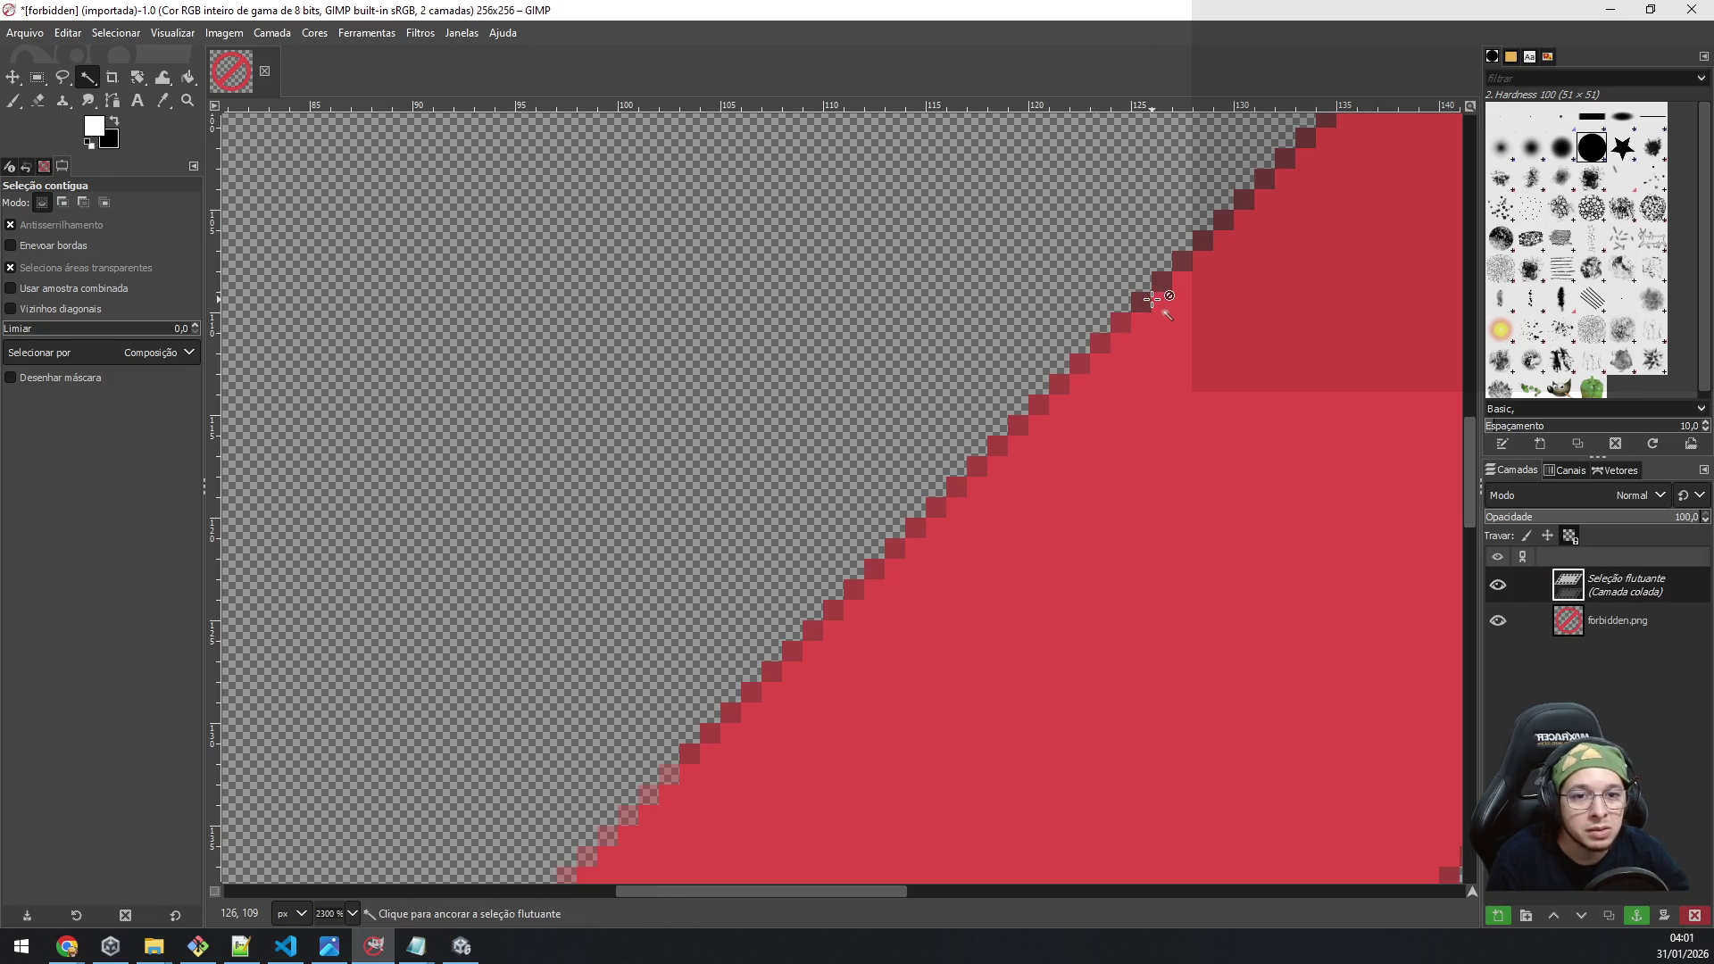
pyautogui.click(1159, 283)
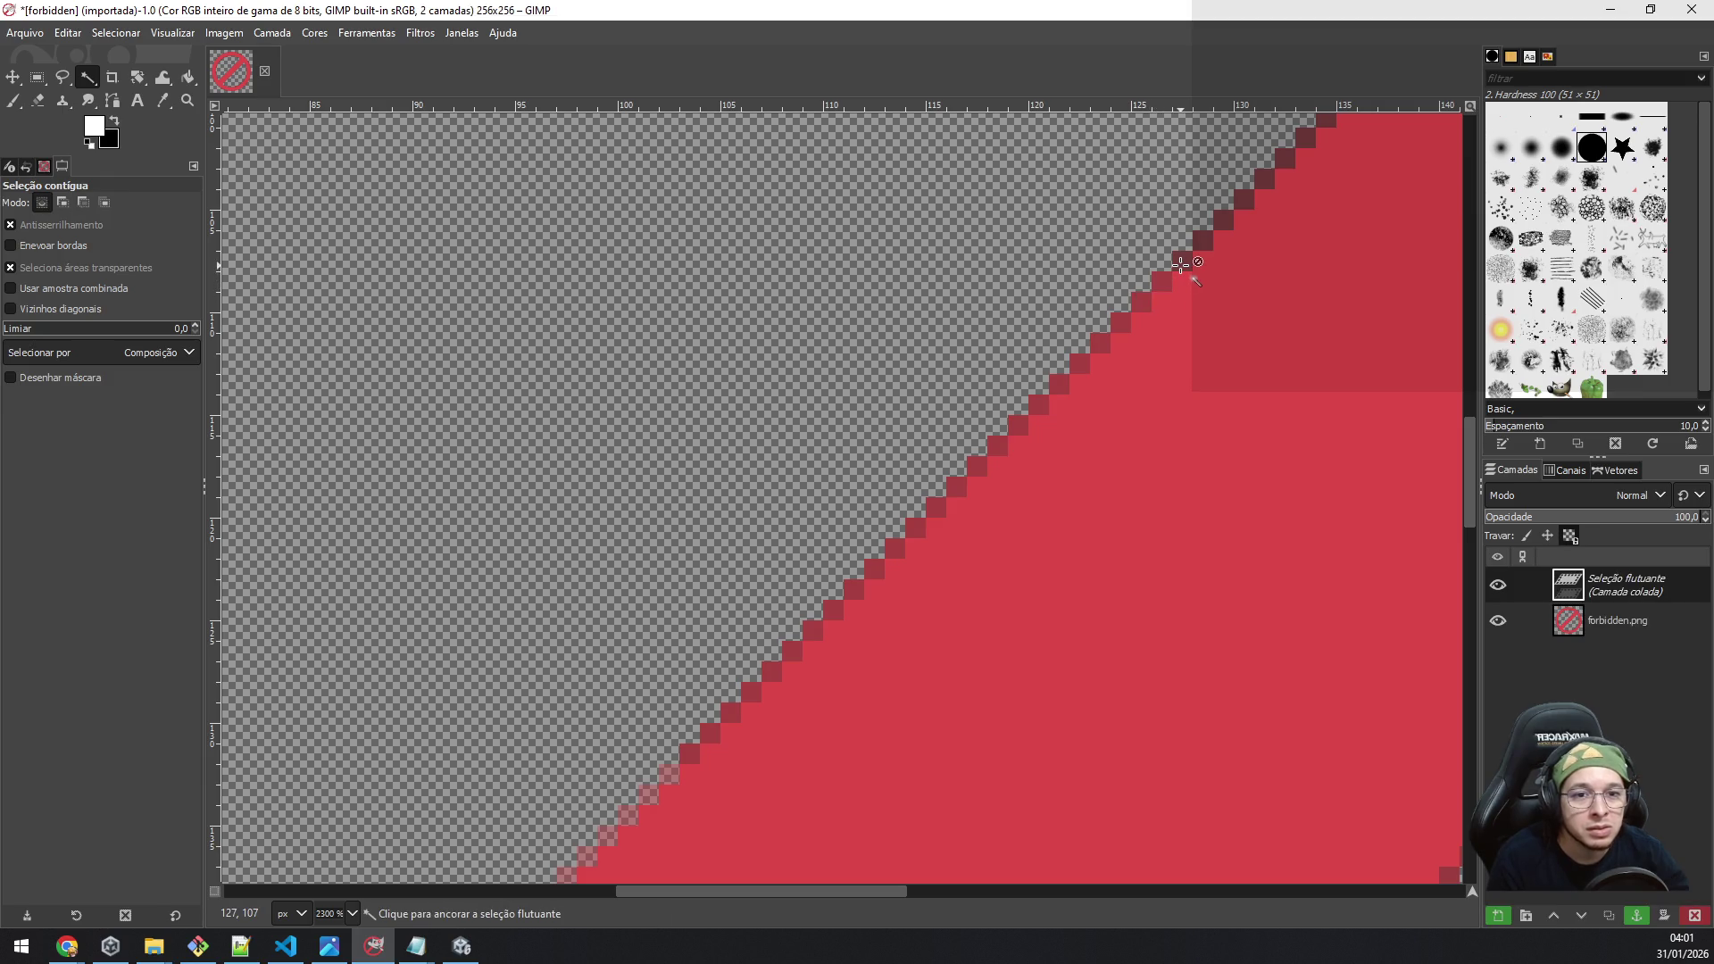
pyautogui.click(1202, 243)
pyautogui.click(1223, 223)
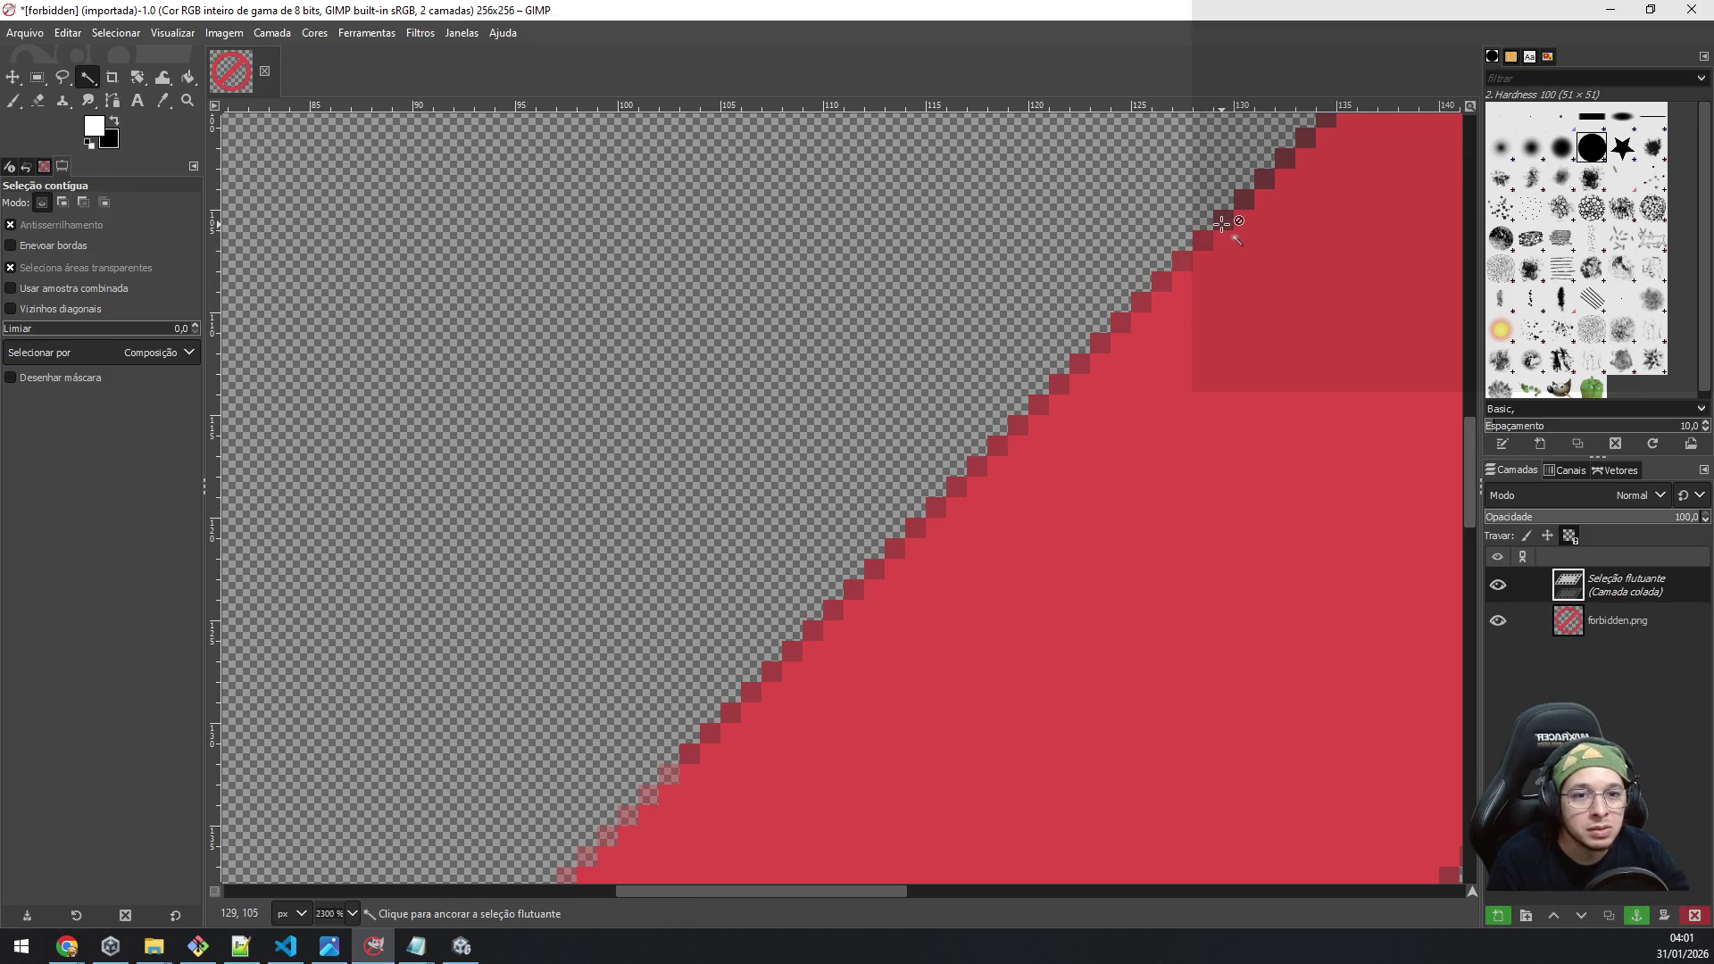
pyautogui.click(1243, 202)
pyautogui.hotkey('ctrl', 'v')
pyautogui.scroll(3, 1294, 279)
pyautogui.hscroll(3, 1161, 401)
pyautogui.hscroll(3, 1085, 504)
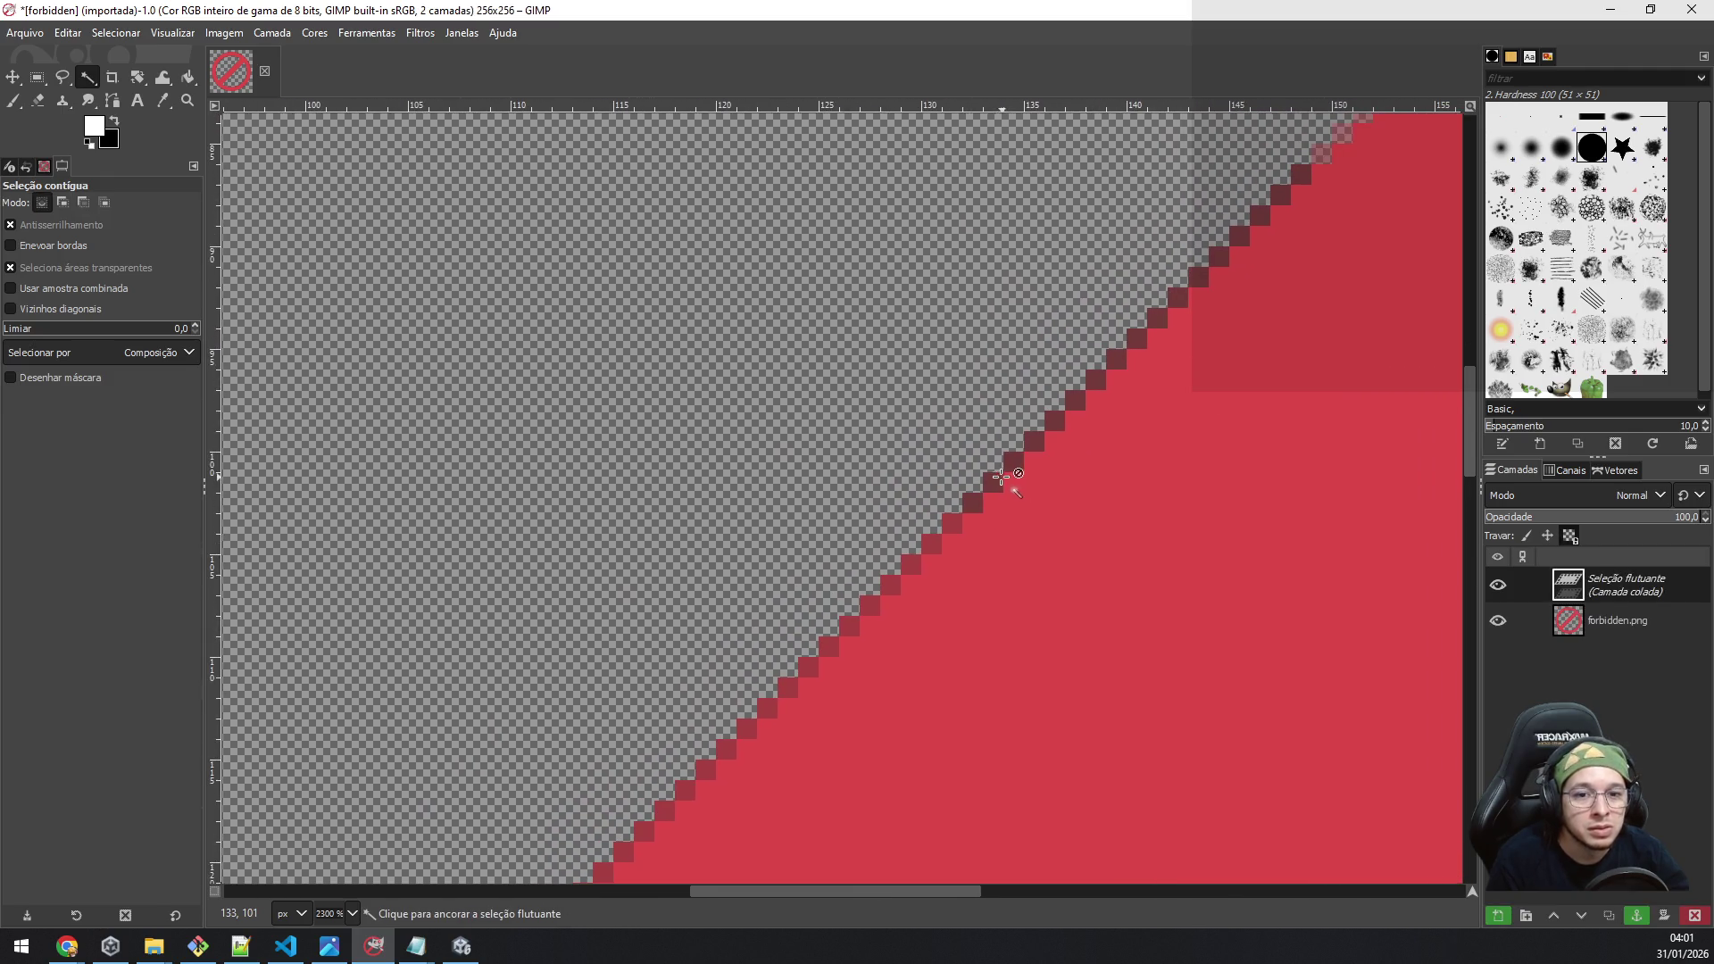
pyautogui.click(984, 497)
pyautogui.hotkey('ctrl', 'z')
pyautogui.click(992, 480)
pyautogui.hotkey('ctrl', 'z')
pyautogui.click(1021, 462)
pyautogui.hotkey('ctrl', 'z')
pyautogui.click(1032, 439)
pyautogui.hotkey('ctrl', 'z')
pyautogui.click(1054, 420)
pyautogui.hotkey('ctrl', 'z')
pyautogui.click(1079, 400)
pyautogui.hotkey('ctrl', 'z')
pyautogui.click(1106, 373)
pyautogui.hotkey('ctrl', 'z')
pyautogui.click(1115, 362)
pyautogui.hotkey('ctrl', 'z')
pyautogui.click(1138, 341)
pyautogui.hotkey('ctrl', 'z')
pyautogui.click(1158, 315)
pyautogui.hotkey('ctrl', 'z')
pyautogui.click(1178, 294)
pyautogui.hotkey('ctrl', 'z')
pyautogui.click(1219, 261)
pyautogui.hotkey('ctrl', 'z')
pyautogui.click(1227, 261)
pyautogui.hotkey('ctrl', 'z')
pyautogui.click(1254, 234)
pyautogui.hotkey('ctrl', 'z')
pyautogui.click(1273, 219)
pyautogui.hotkey('ctrl', 'z')
pyautogui.click(1284, 194)
pyautogui.hotkey('ctrl', 'z')
pyautogui.click(1304, 178)
pyautogui.hotkey('ctrl', 'z')
# Step: Drag the pasted pixel onto the bar's edge and zoom in and out to check the result
pyautogui.moveTo(1305, 179)
pyautogui.mouseDown()
pyautogui.moveTo(1327, 321)
pyautogui.moveTo(1292, 332)
pyautogui.mouseUp()
pyautogui.scroll(-6, 1292, 332)
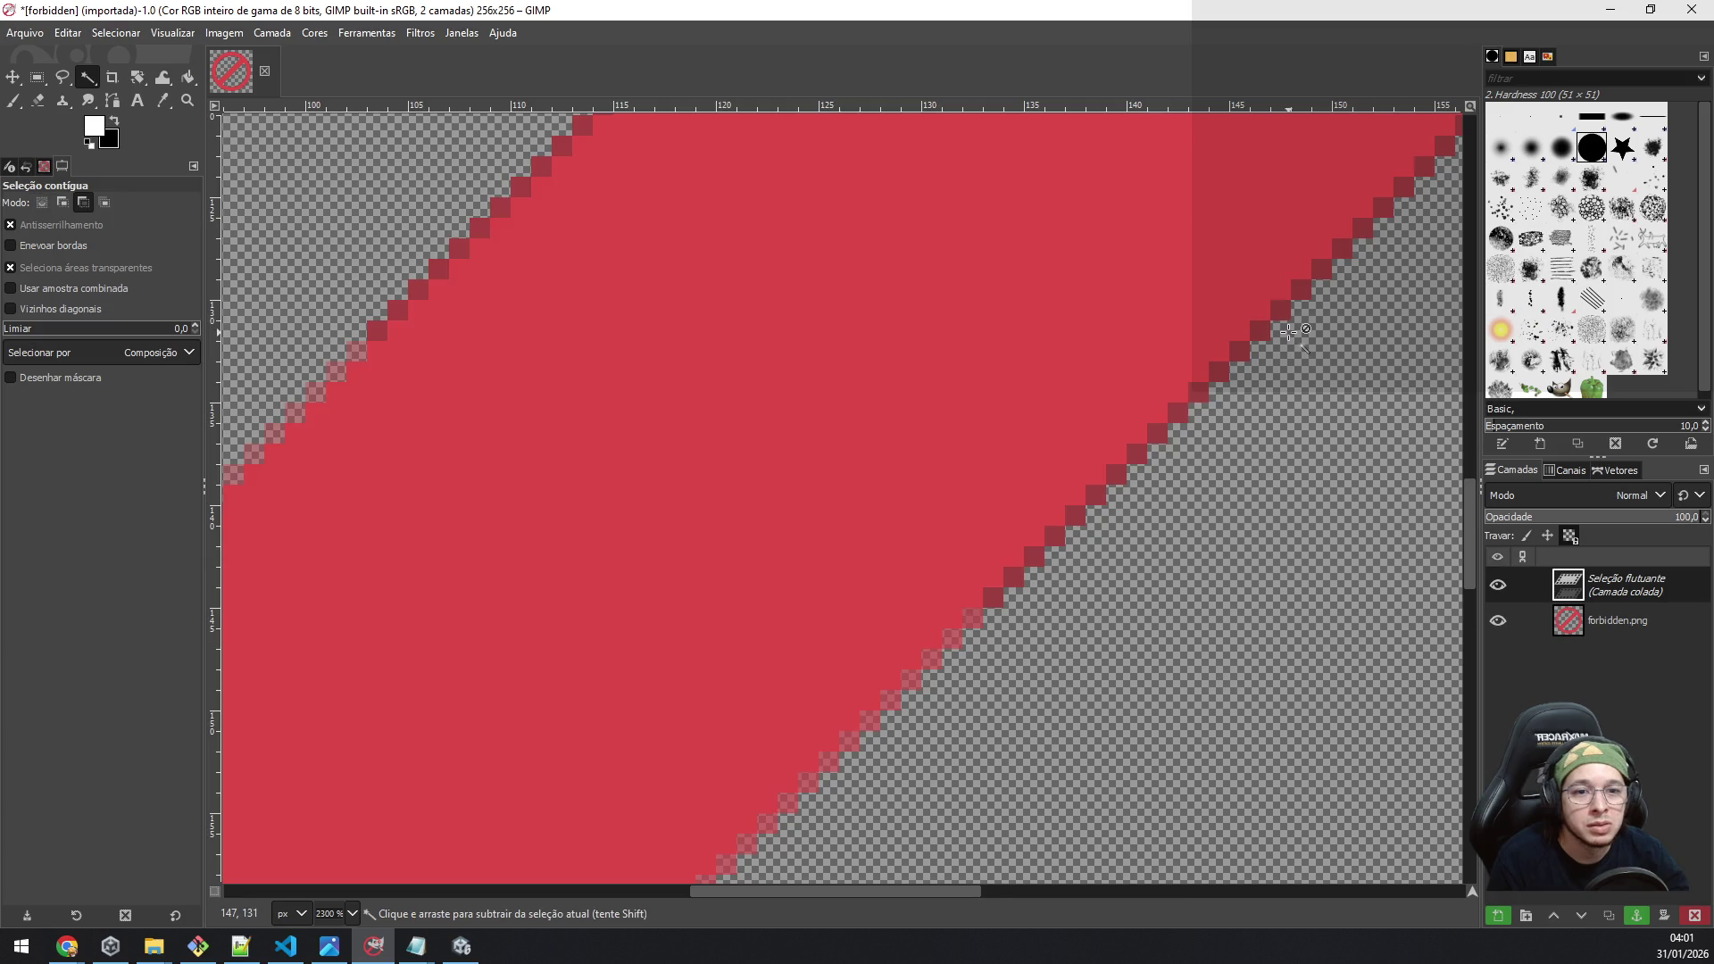
pyautogui.scroll(3, 1115, 468)
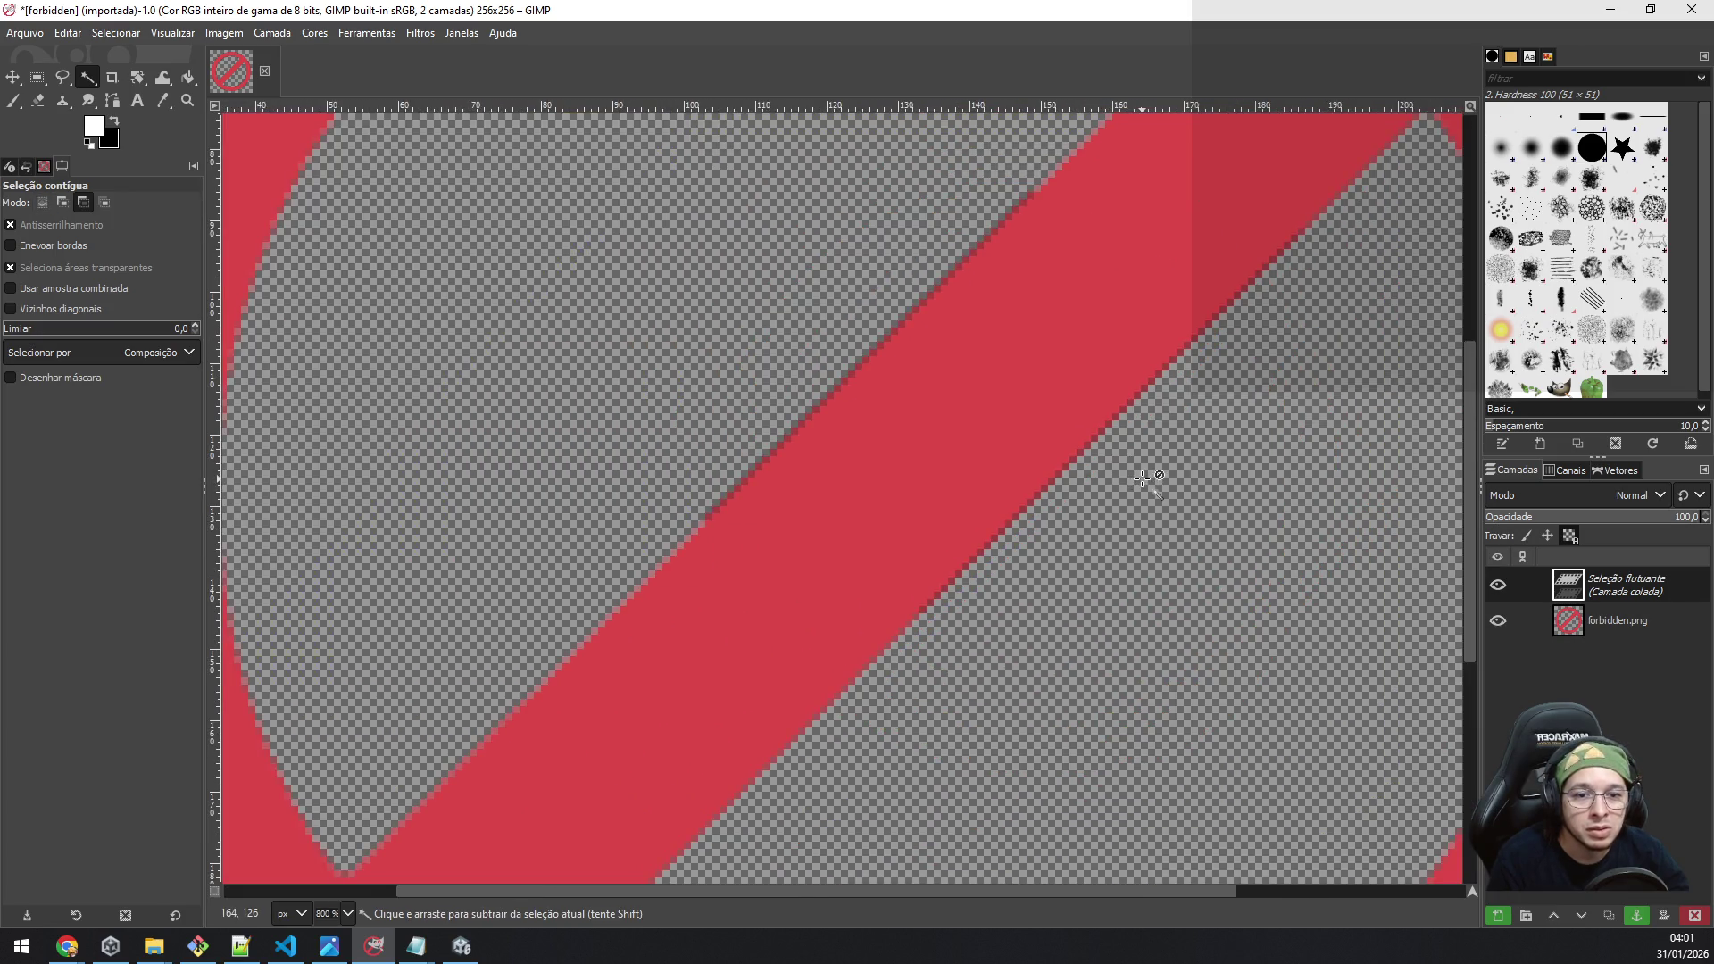
pyautogui.scroll(5, 1025, 577)
pyautogui.scroll(-5, 1019, 574)
pyautogui.scroll(-3, 1018, 574)
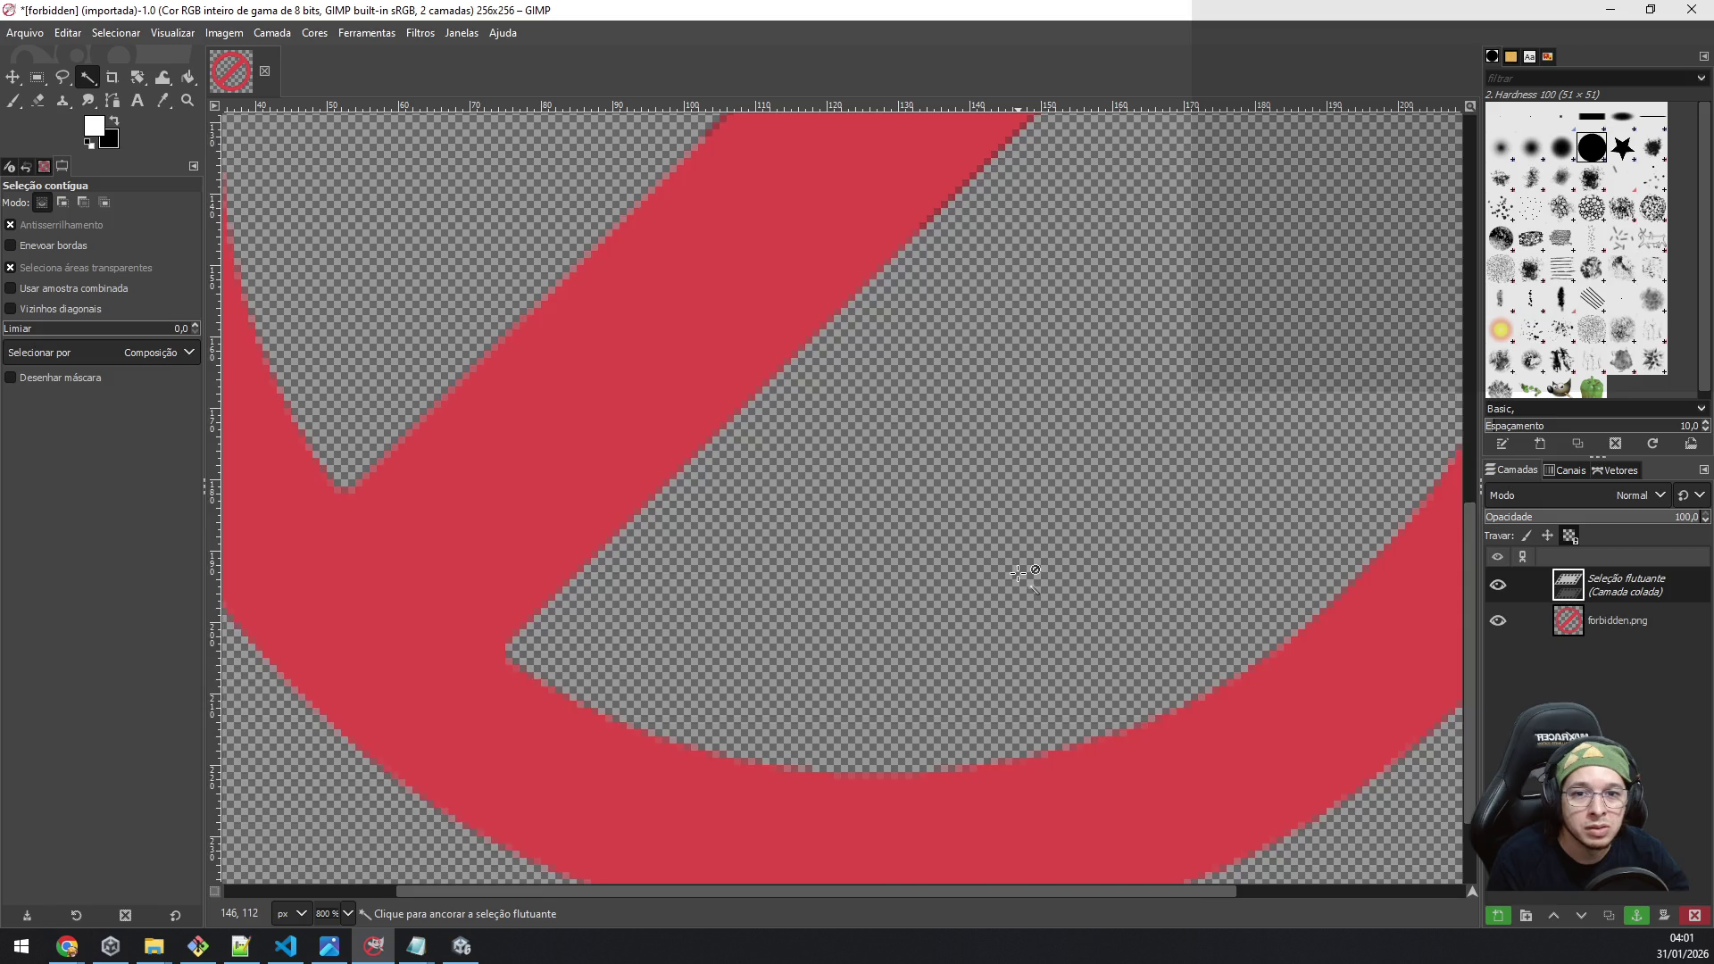
pyautogui.scroll(5, 1022, 574)
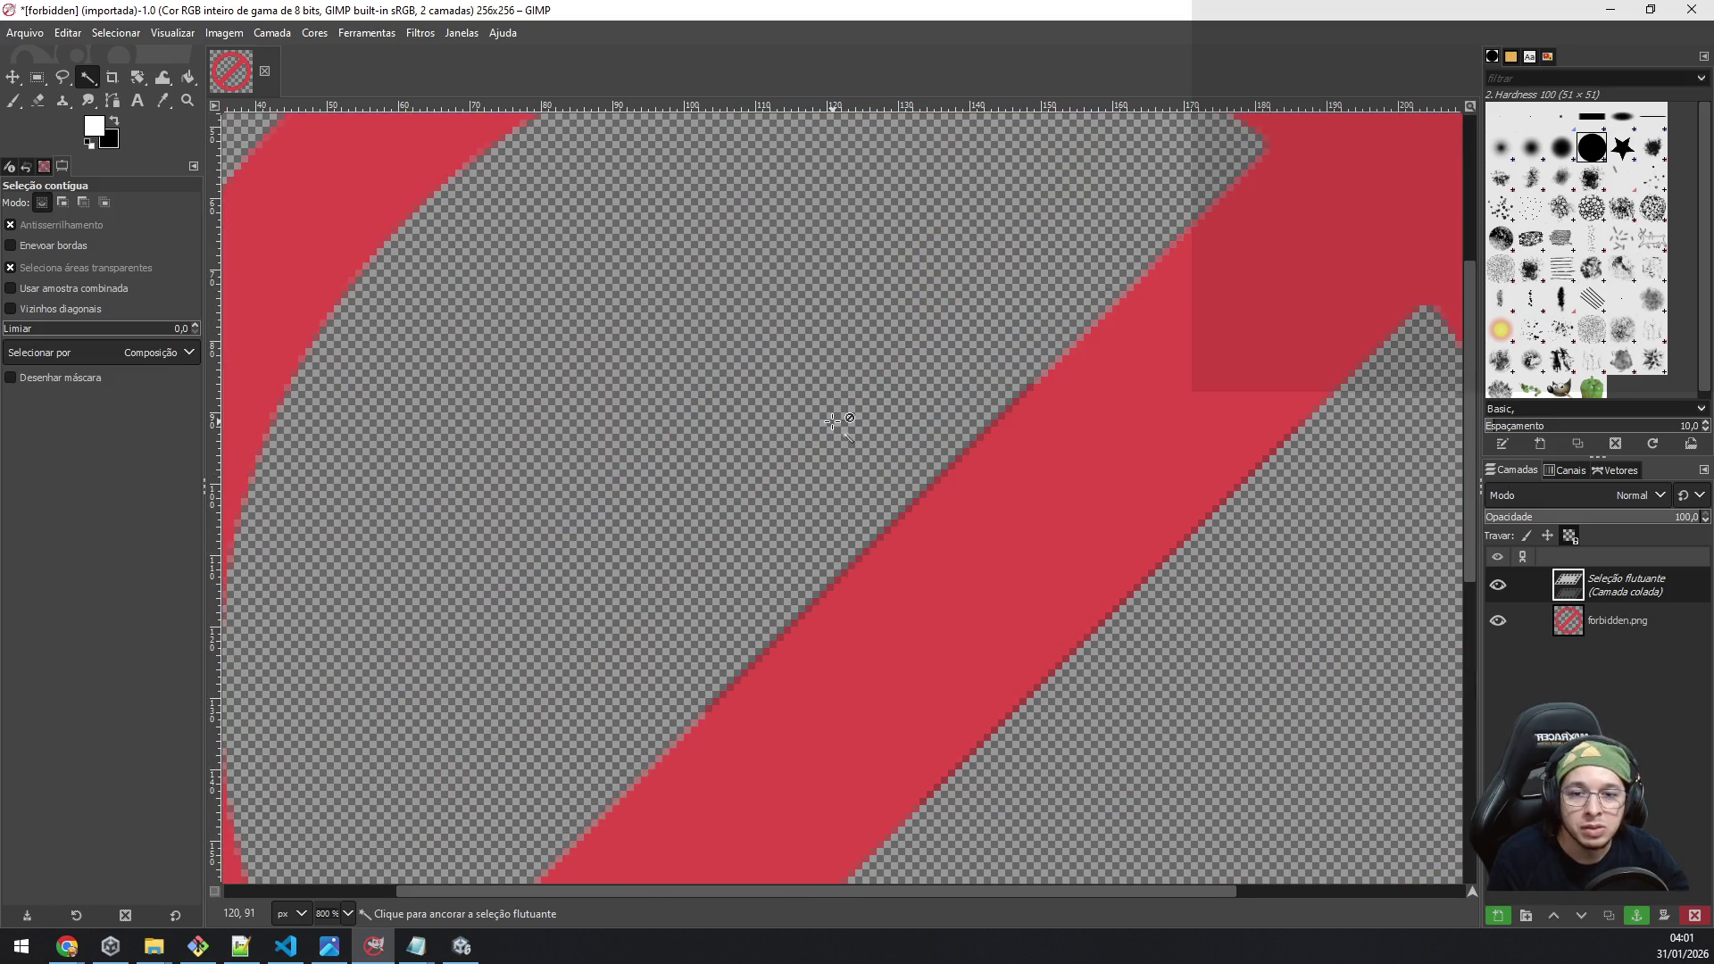
pyautogui.scroll(-3, 839, 419)
pyautogui.keyDown('ctrl'); pyautogui.scroll(-5, 836, 413); pyautogui.keyUp('ctrl')
# Step: Skip saving as a GIMP project and start exporting the image to forbidden.png
pyautogui.hotkey('ctrl', 's')
pyautogui.press('Escape')
pyautogui.hotkey('ctrl', 'shift', 'e')
# Step: Export over the existing forbidden.png, confirming the overwrite, then quit GIMP
pyautogui.click(834, 692)
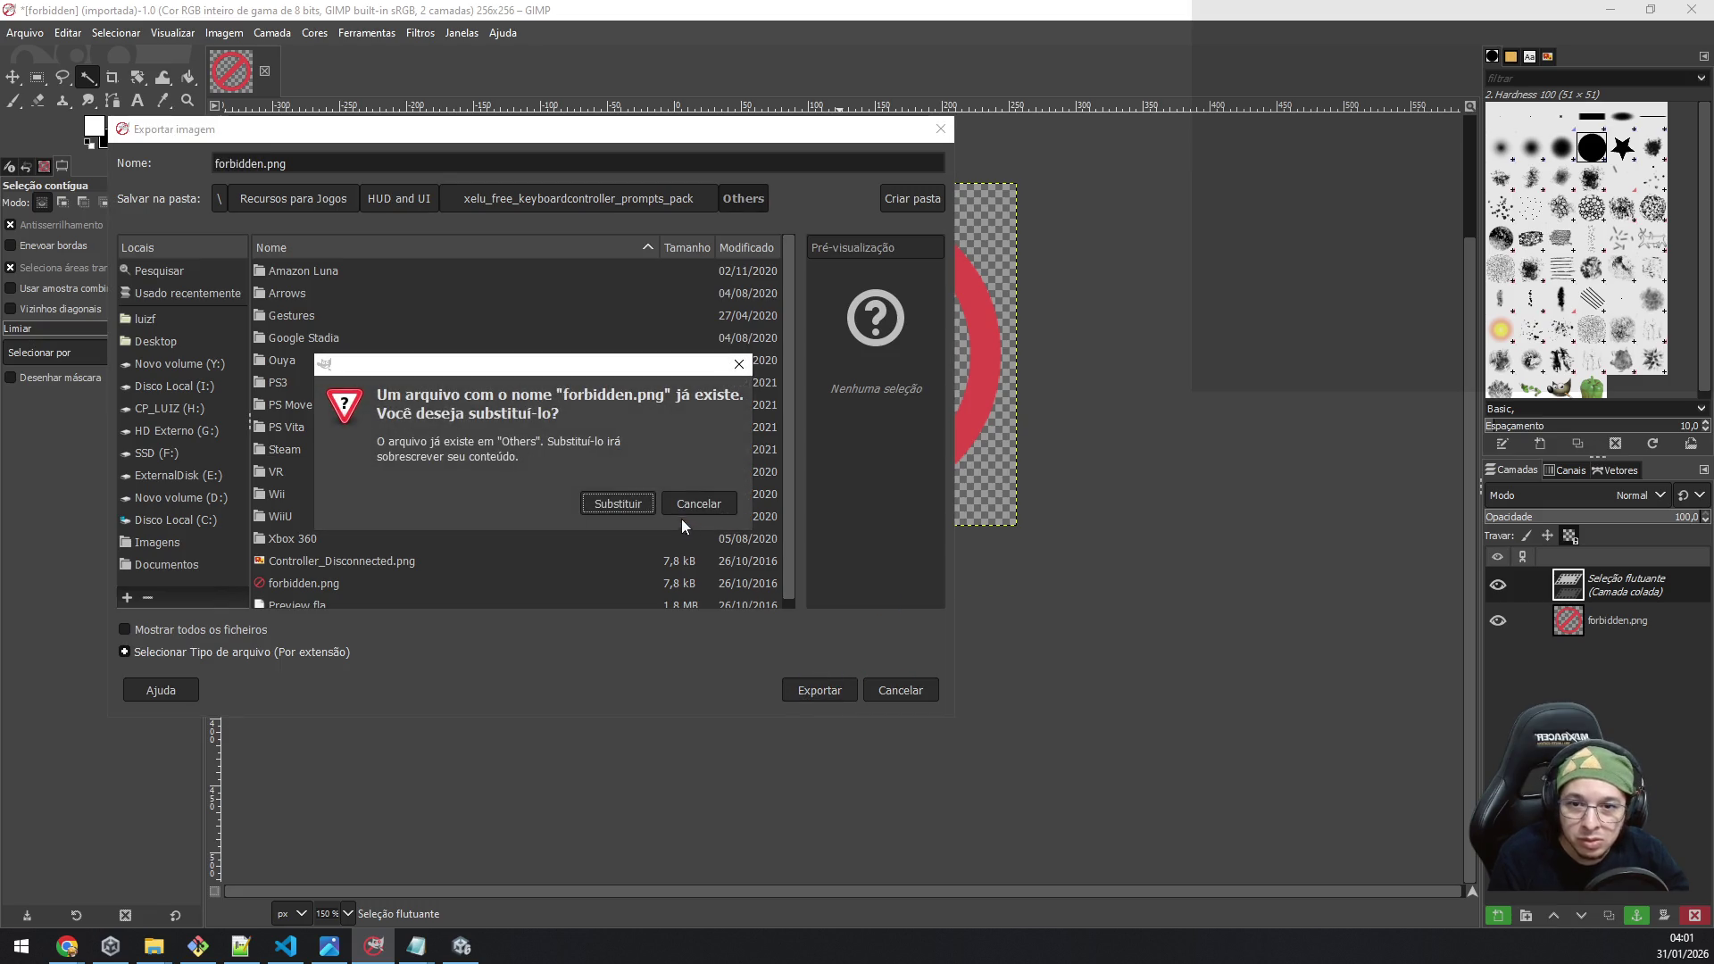
pyautogui.click(629, 503)
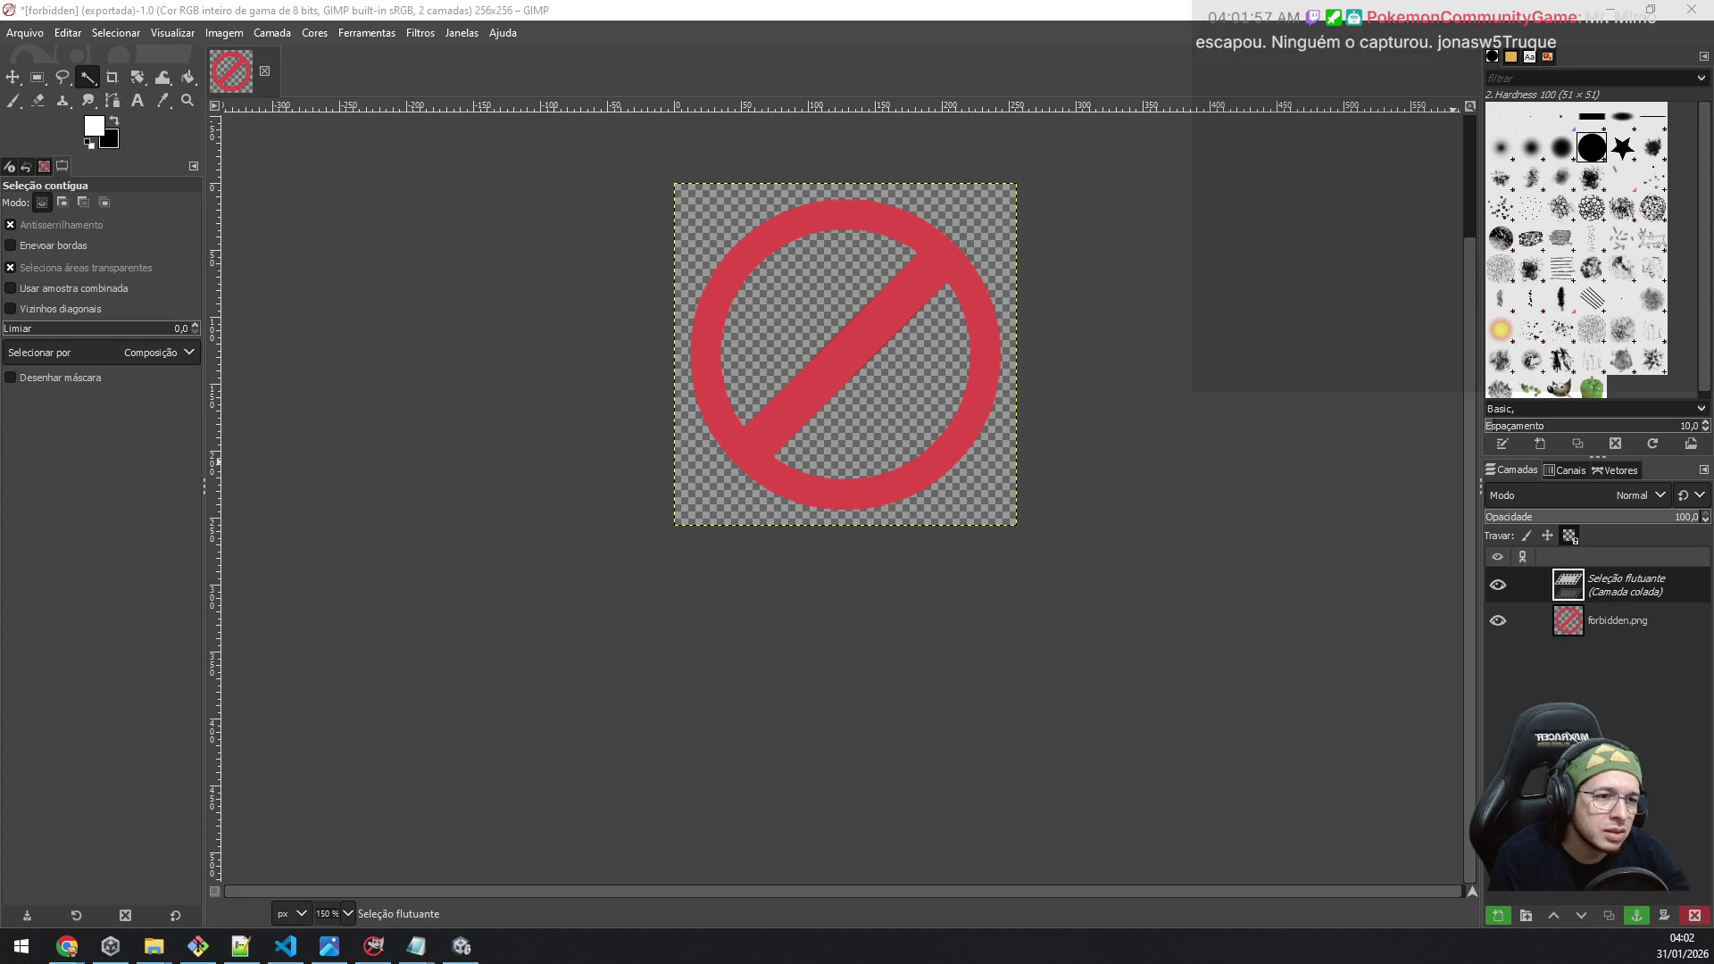
pyautogui.hotkey('ctrl', 'q')
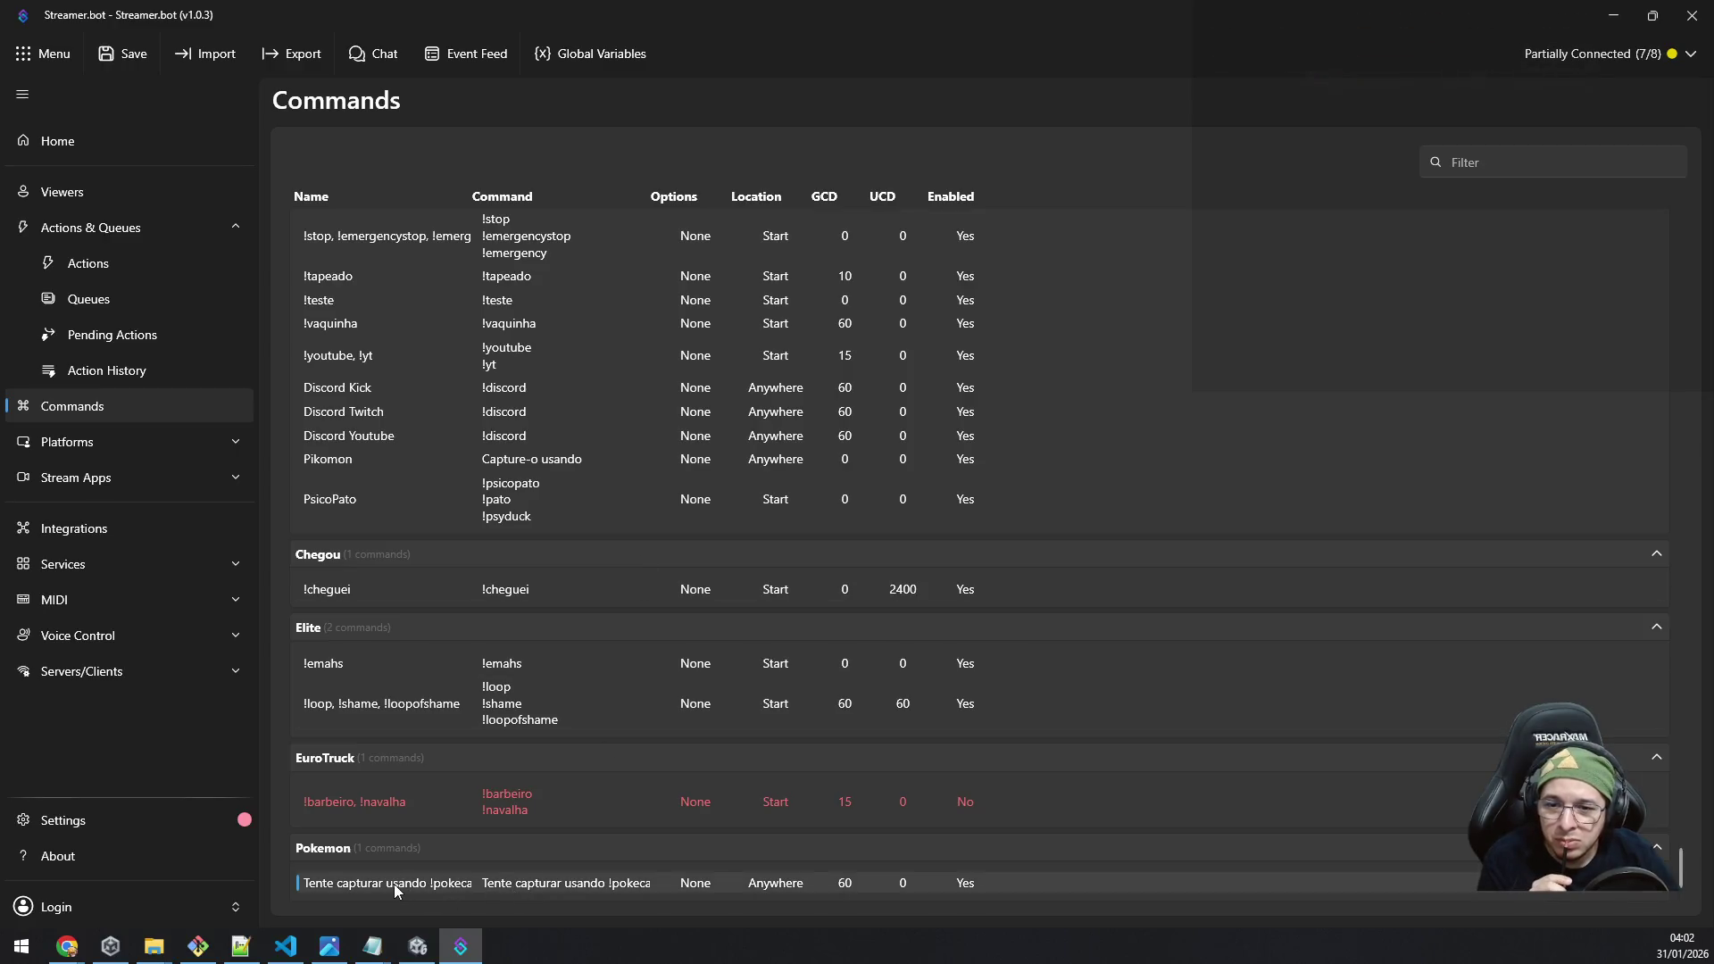
# Step: Open the Pokemon action, inspect its command trigger, and open its Play Sound sub-action
pyautogui.rightClick(394, 883)
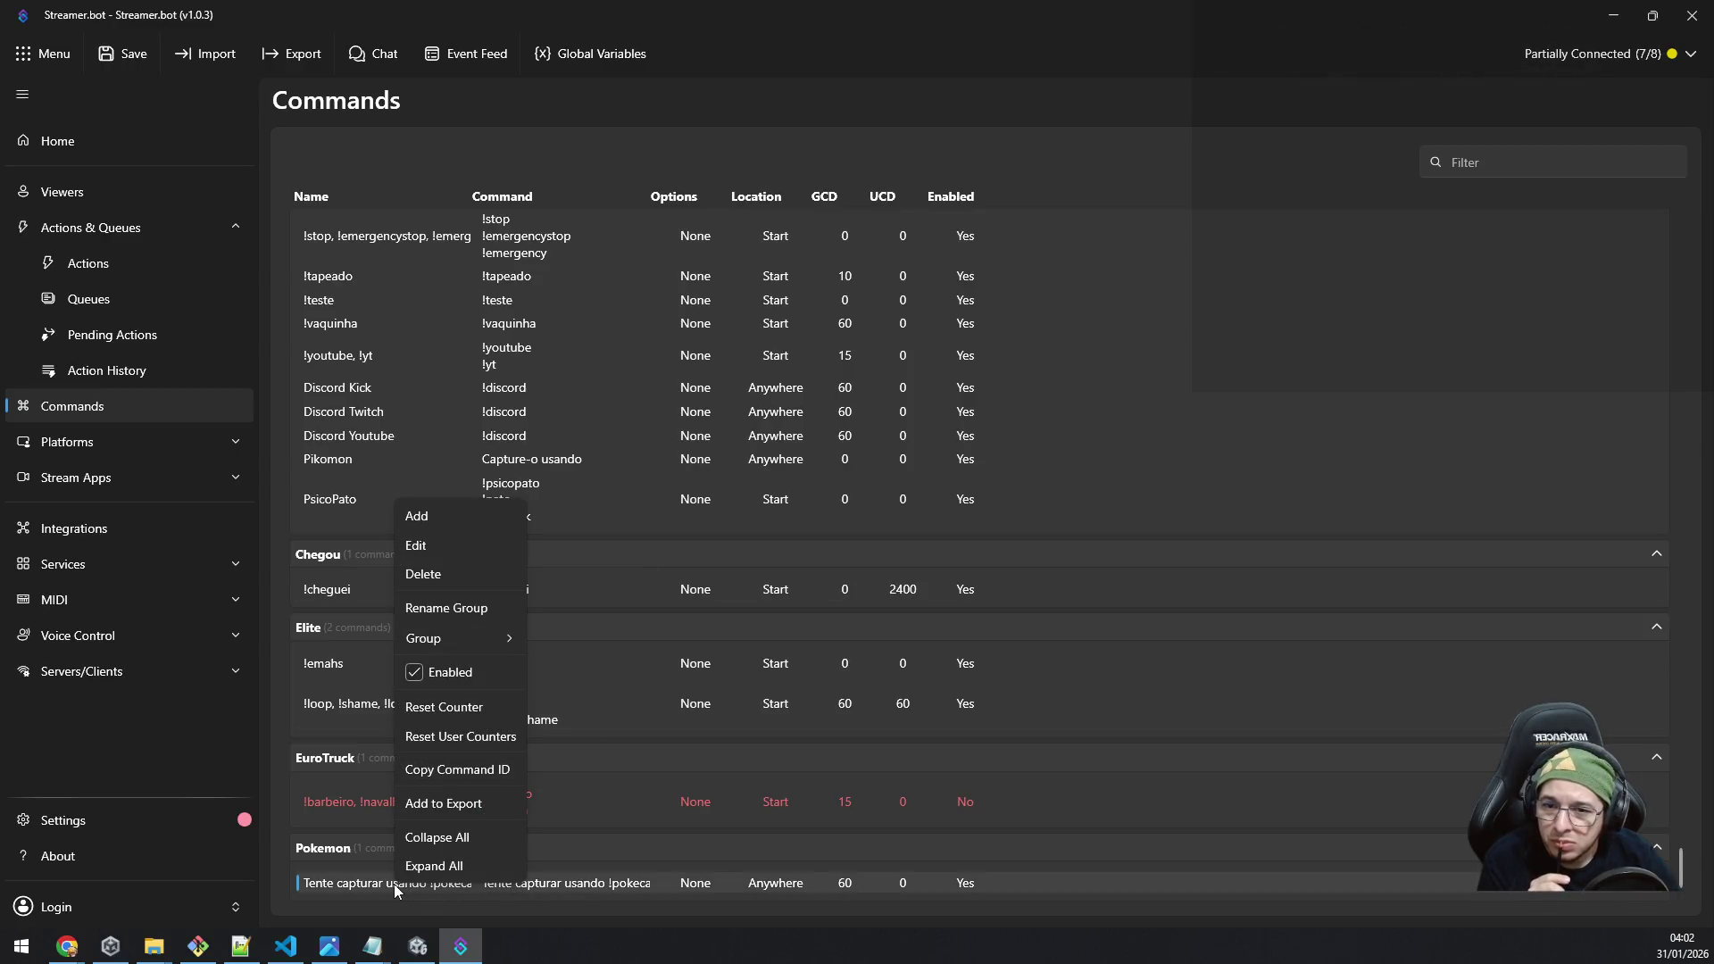
pyautogui.click(120, 266)
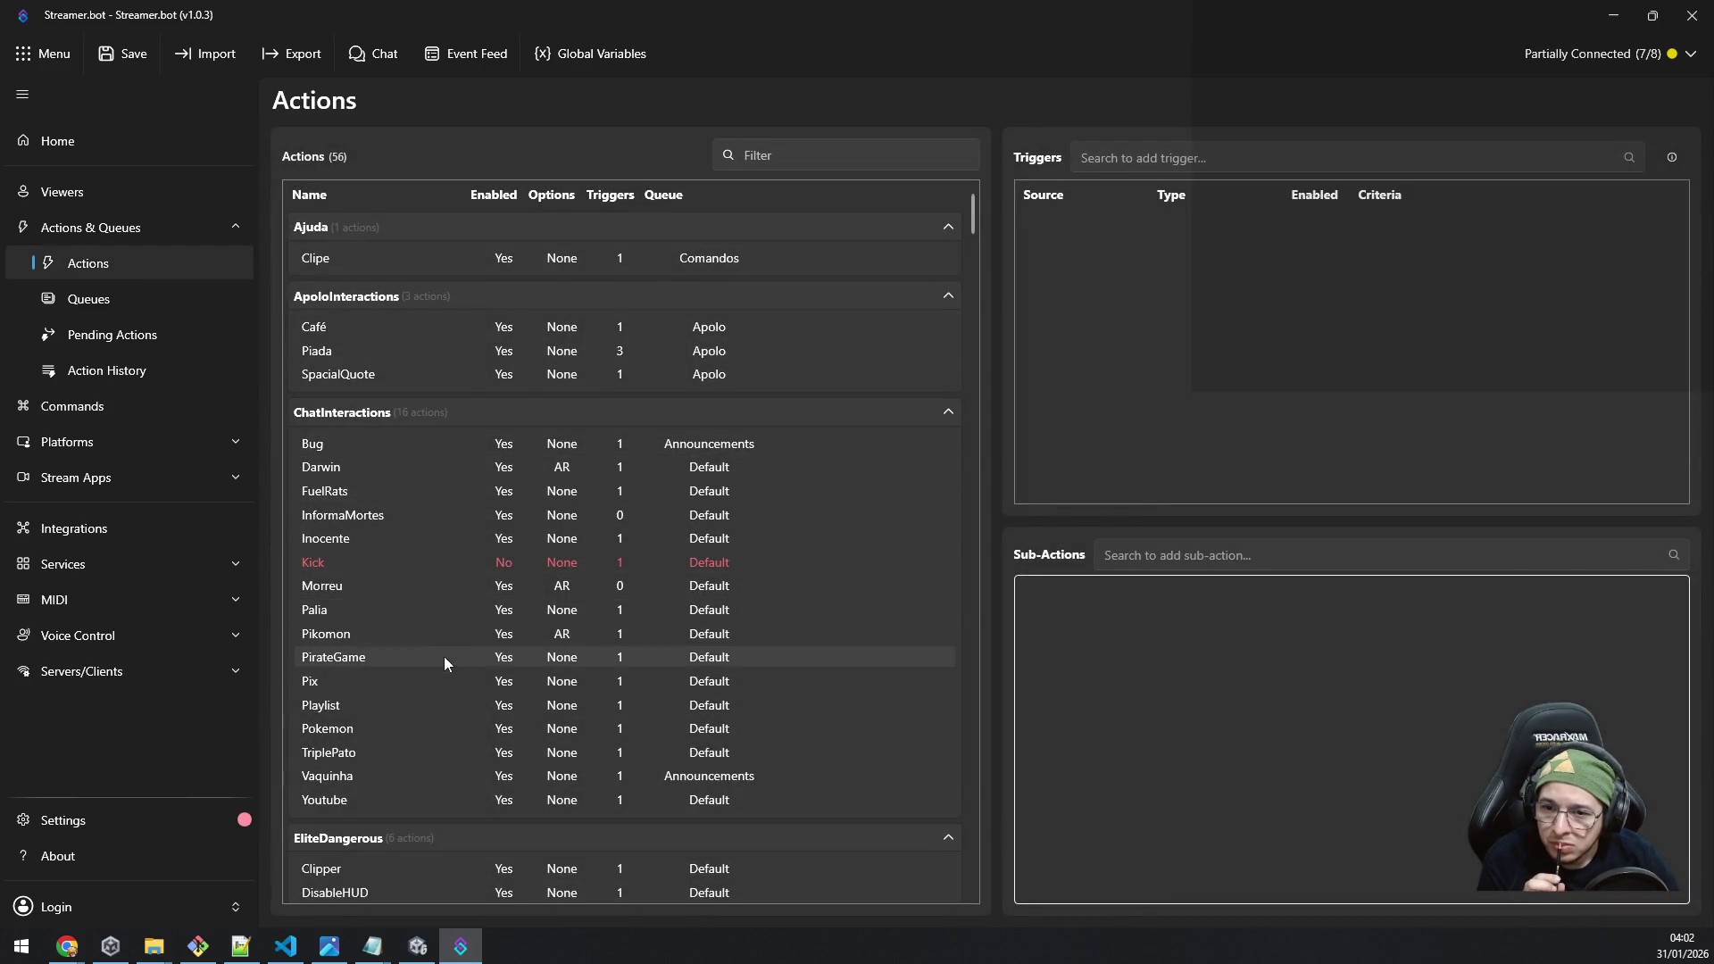
pyautogui.click(356, 730)
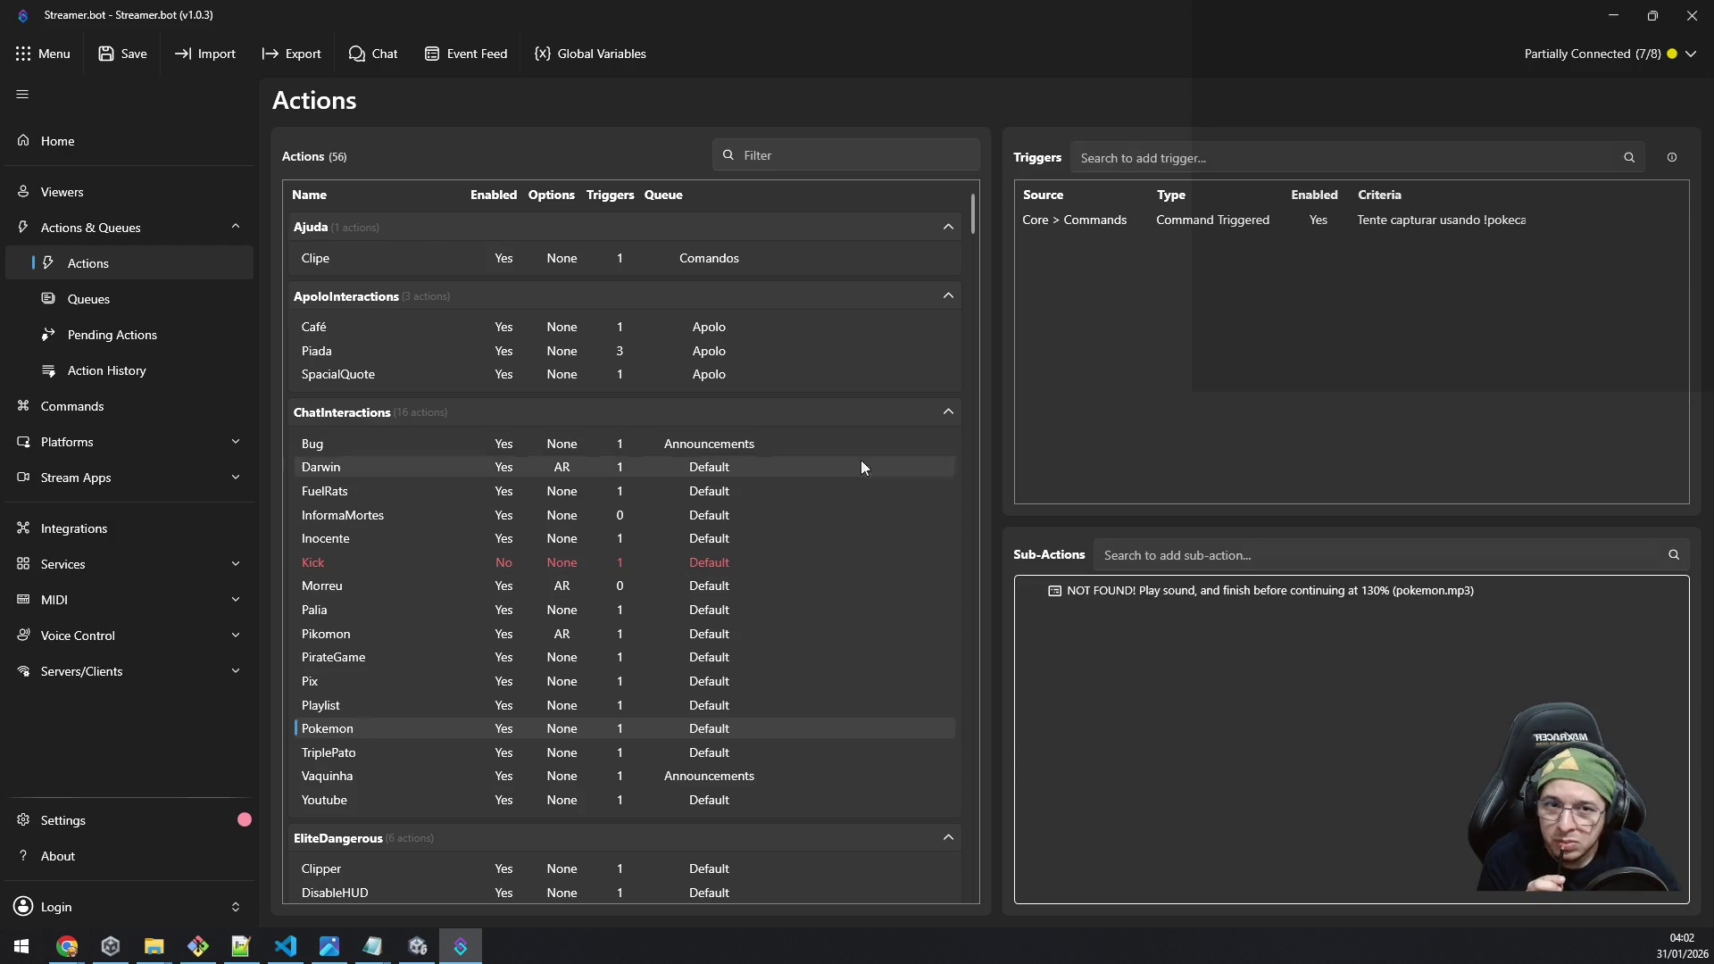
pyautogui.rightClick(1057, 223)
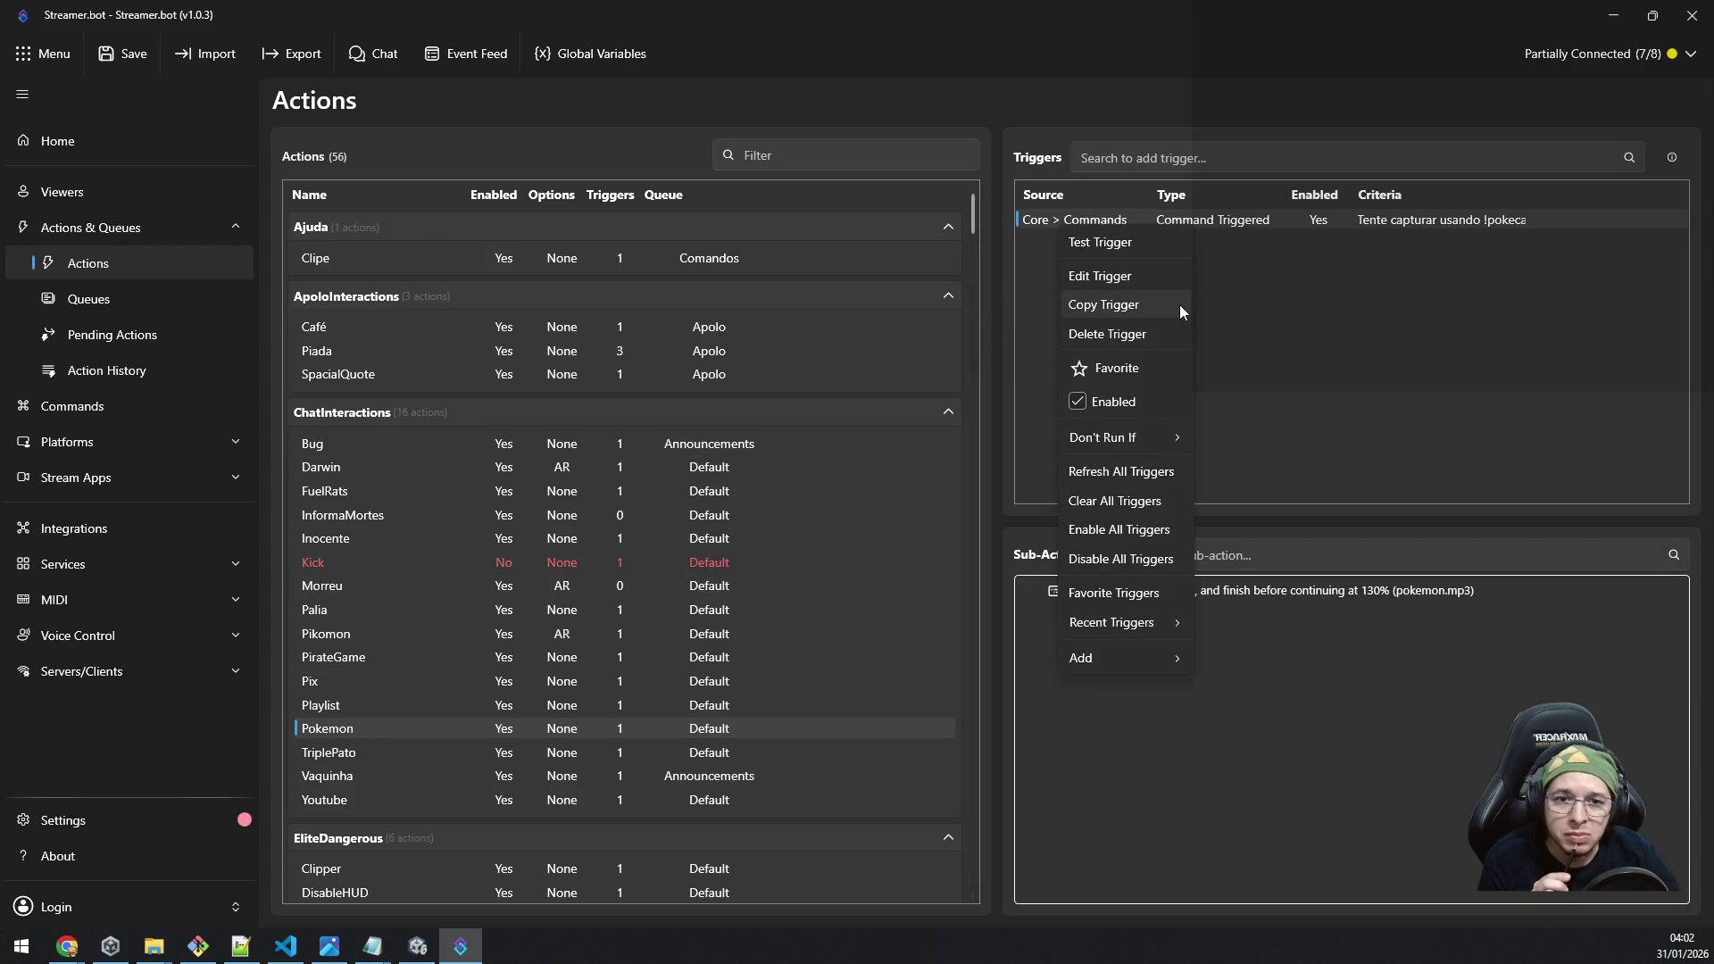
pyautogui.click(1139, 244)
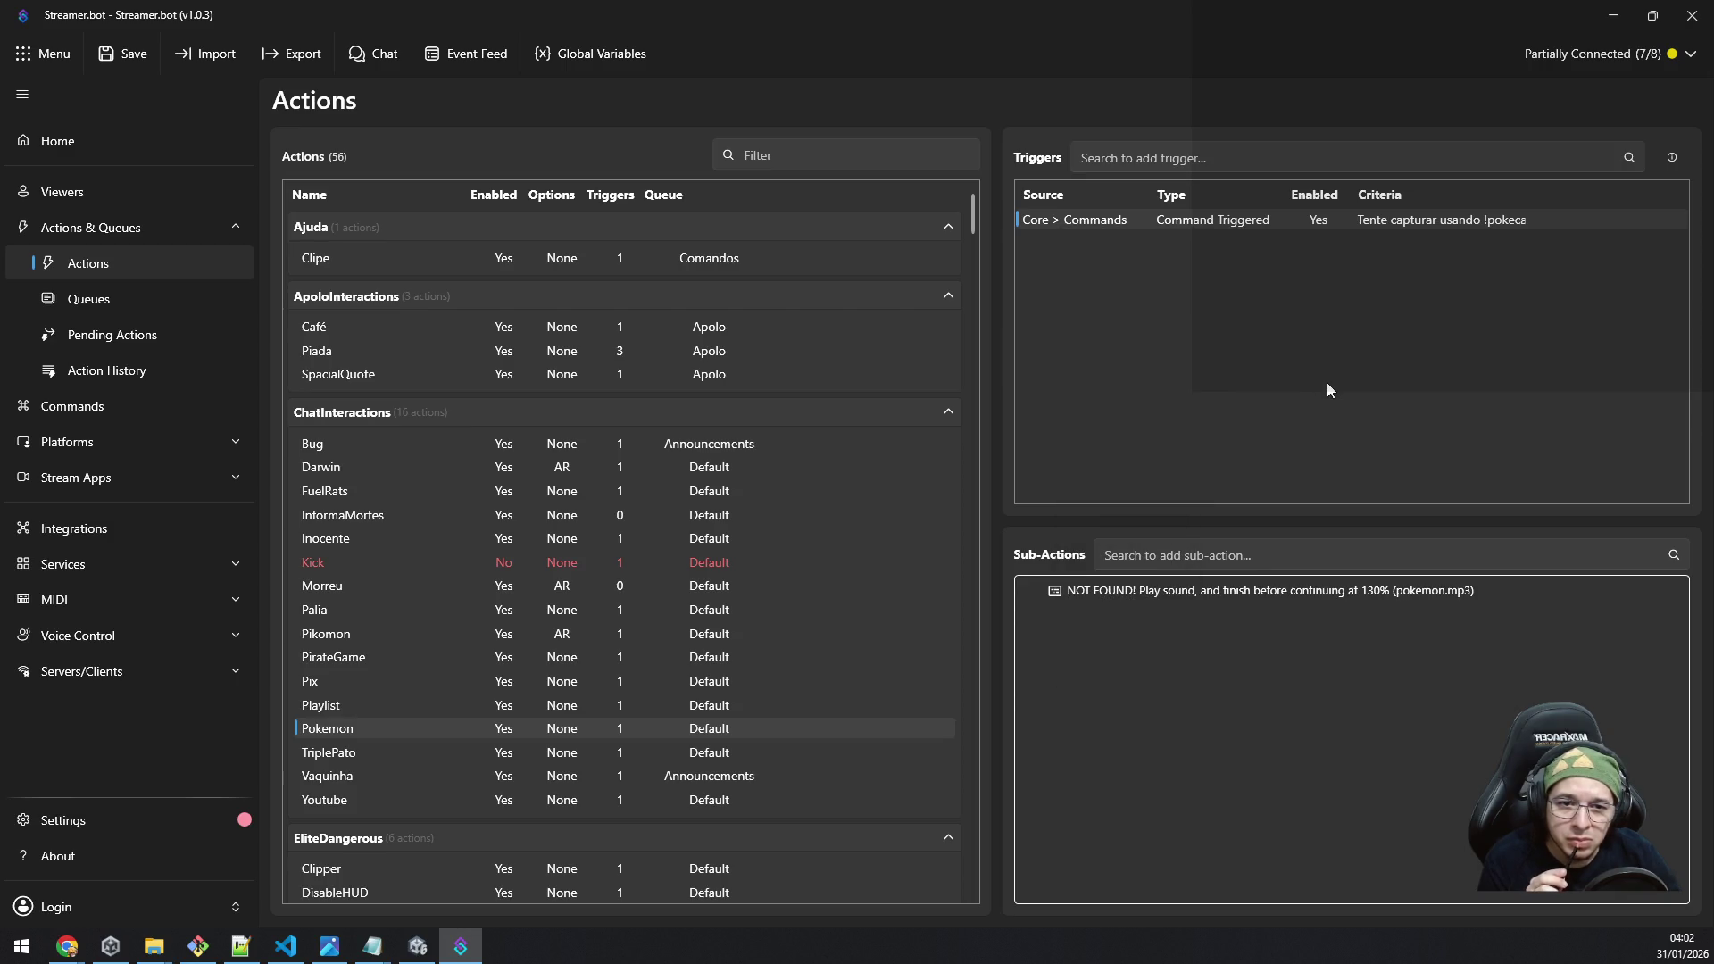
pyautogui.doubleClick(1129, 593)
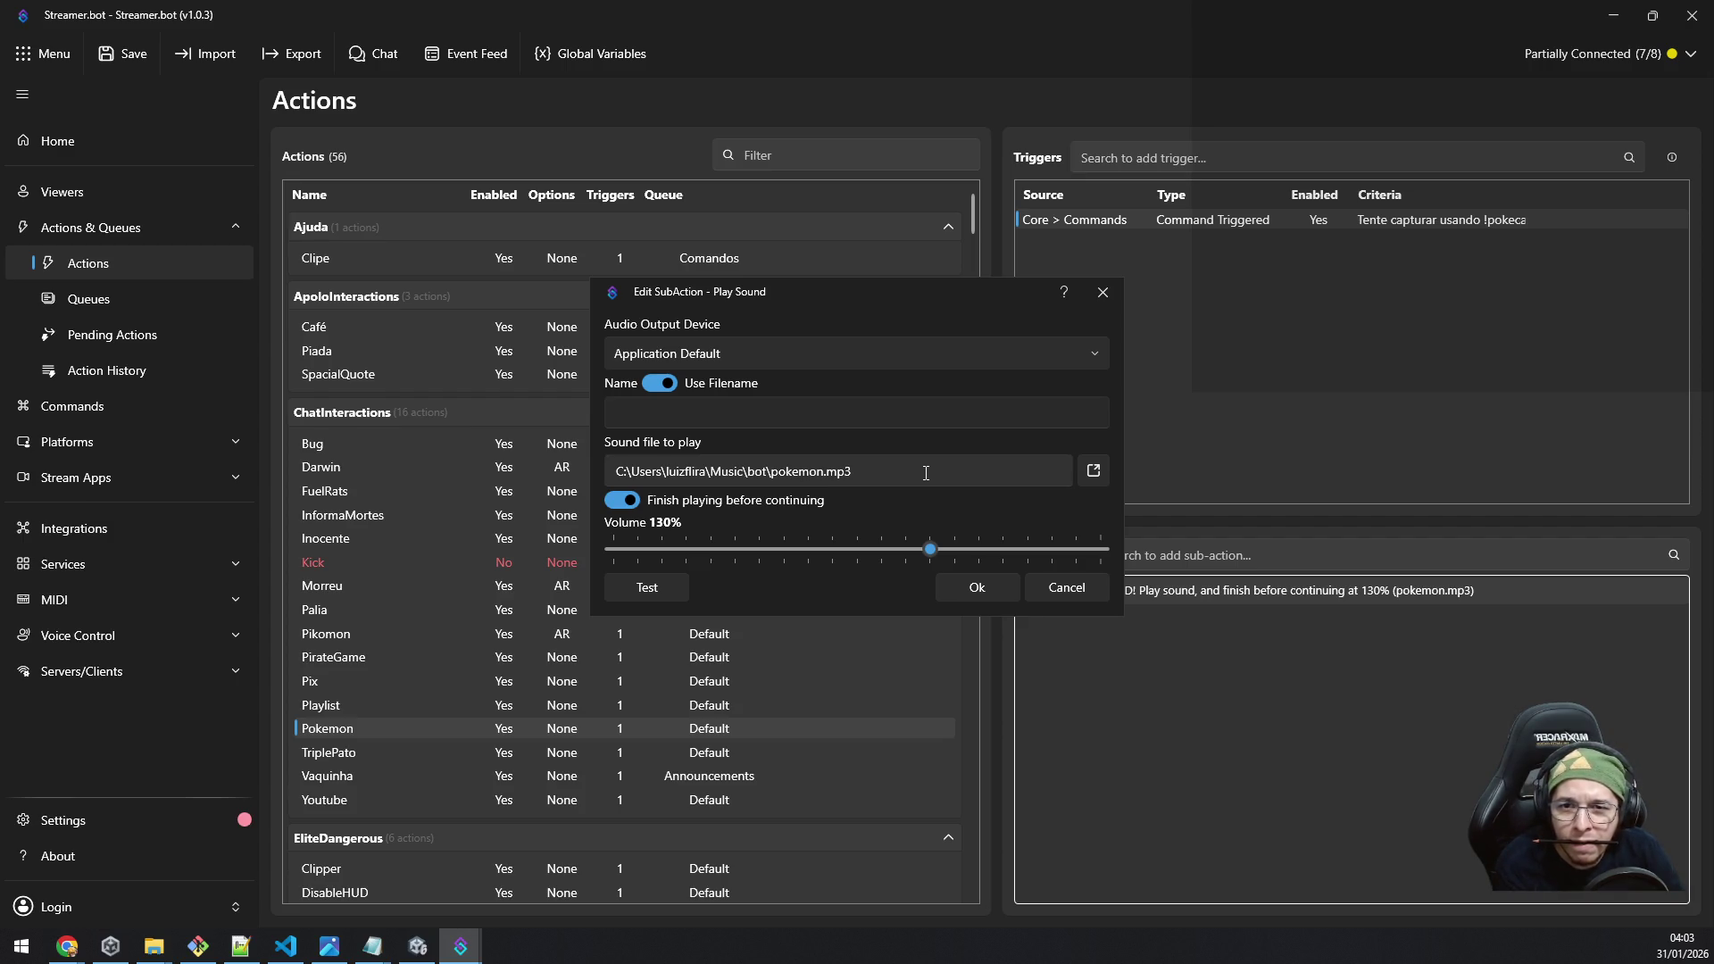
# Step: Reopen the Play sound settings and paste its sound file path into a new File Explorer window
pyautogui.click(991, 589)
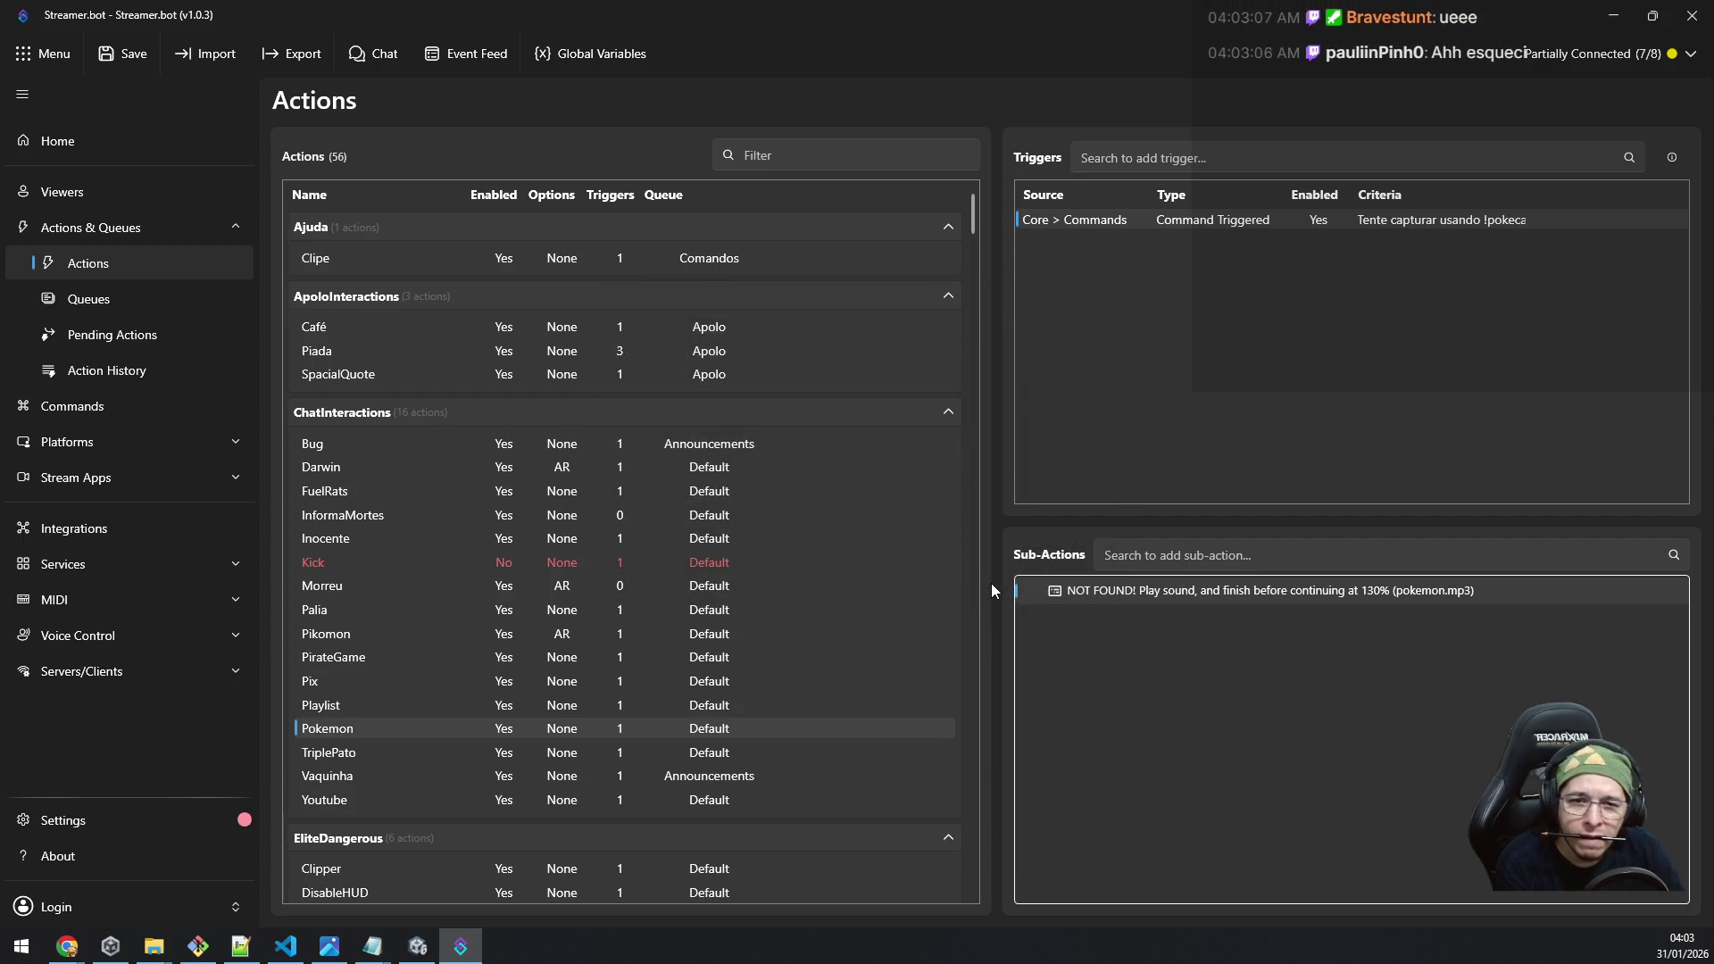
pyautogui.doubleClick(1099, 592)
pyautogui.click(1005, 480)
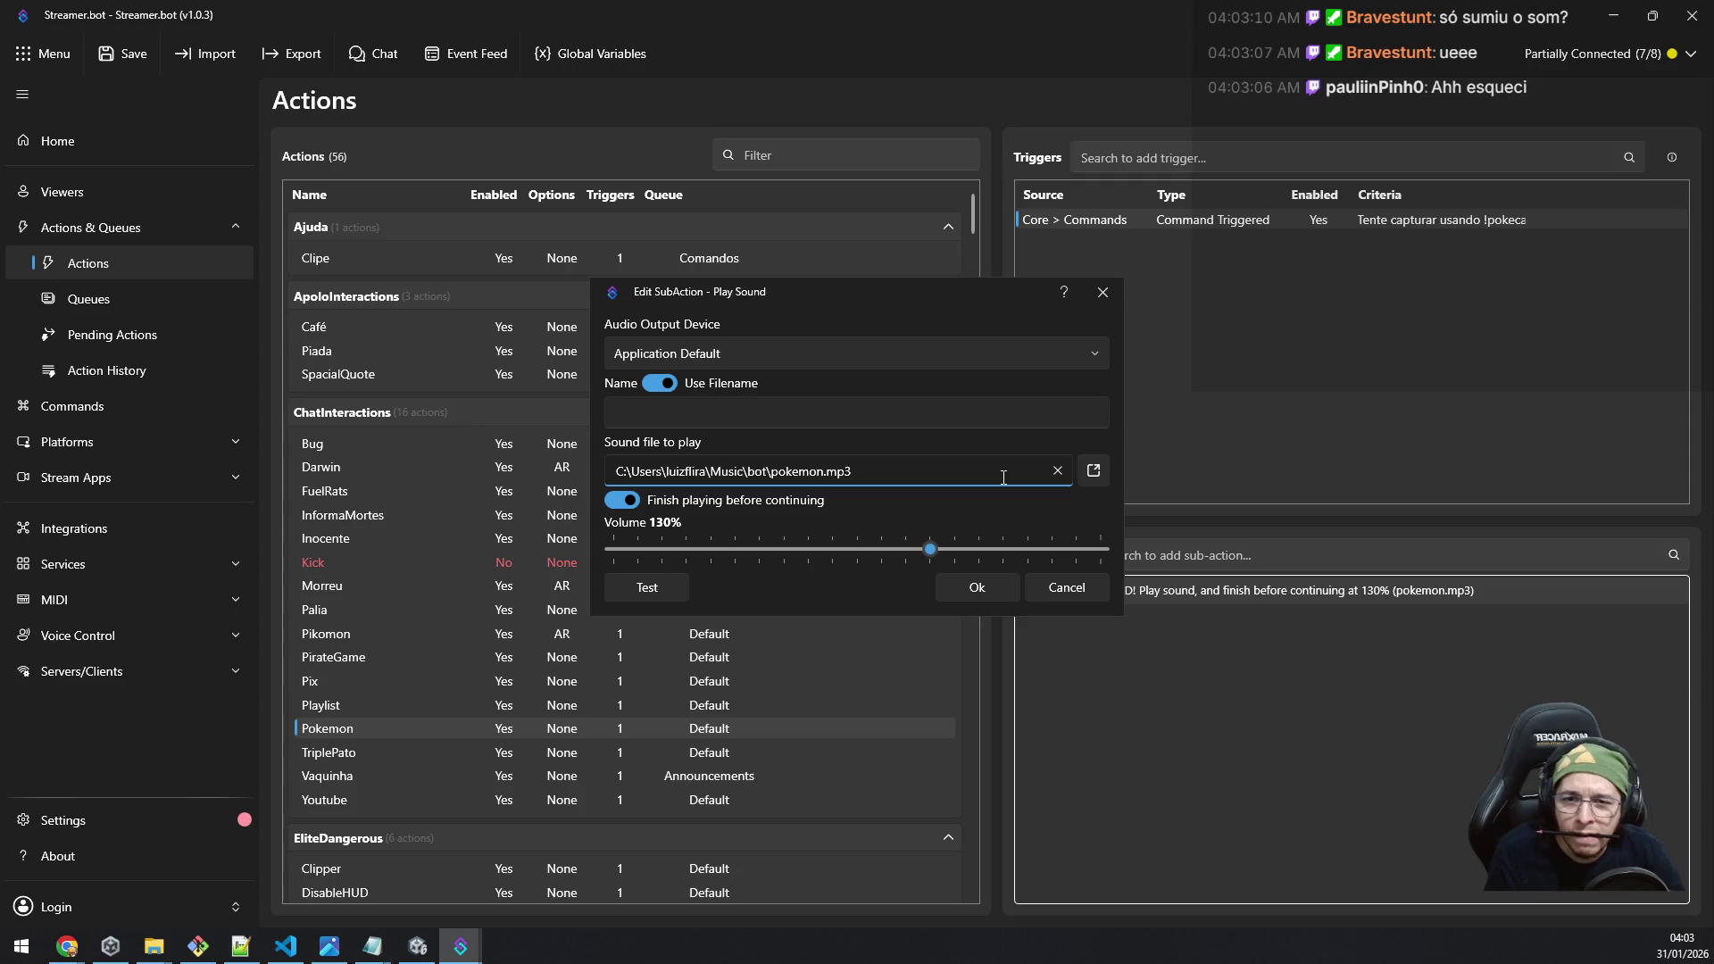
pyautogui.hotkey('ctrl', 'a')
pyautogui.hotkey('ctrl', 'c')
pyautogui.press('super+e')
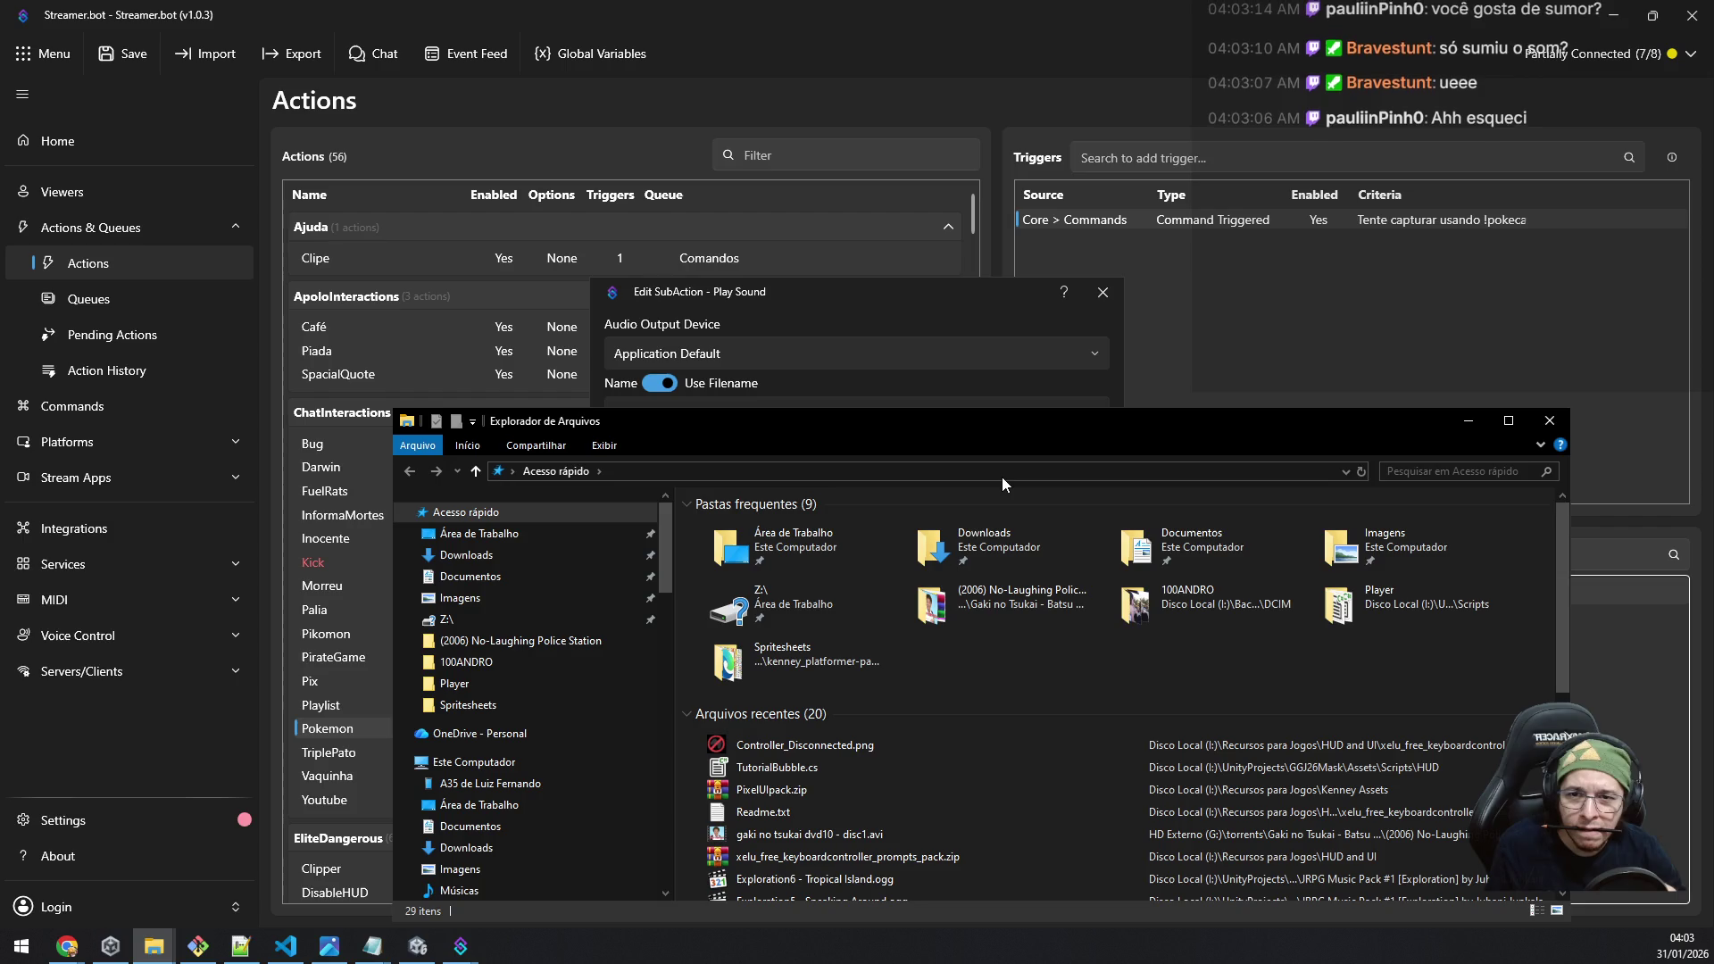
pyautogui.click(907, 473)
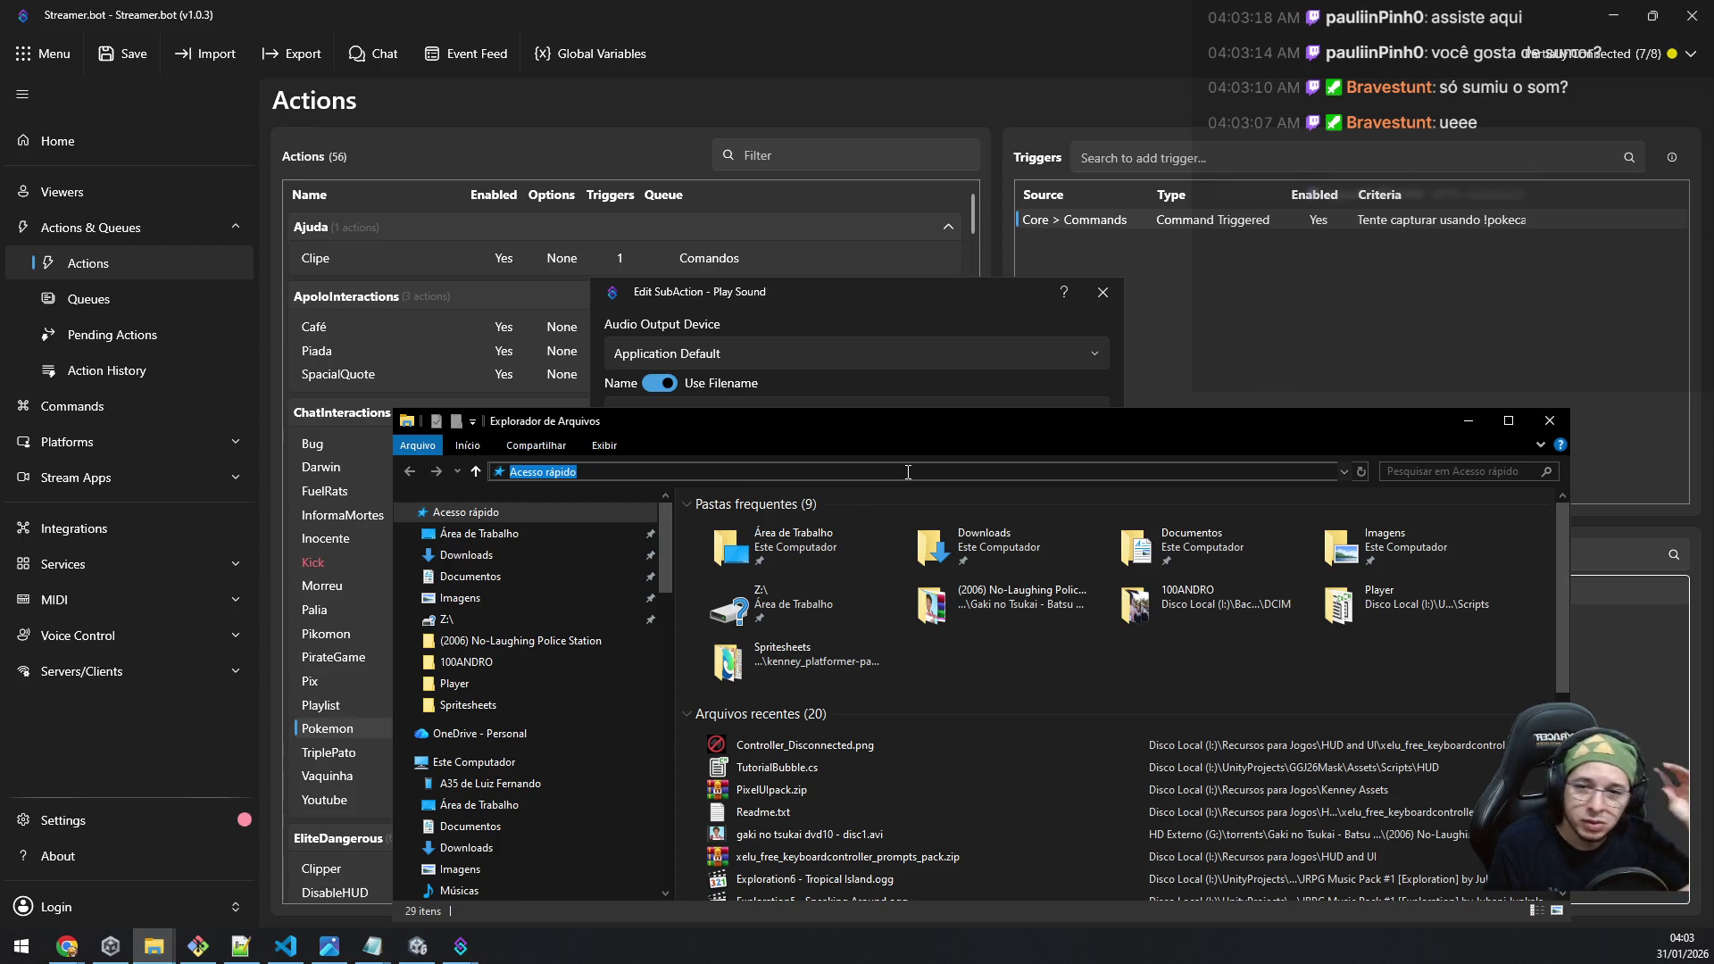
pyautogui.hotkey('ctrl', 'v')
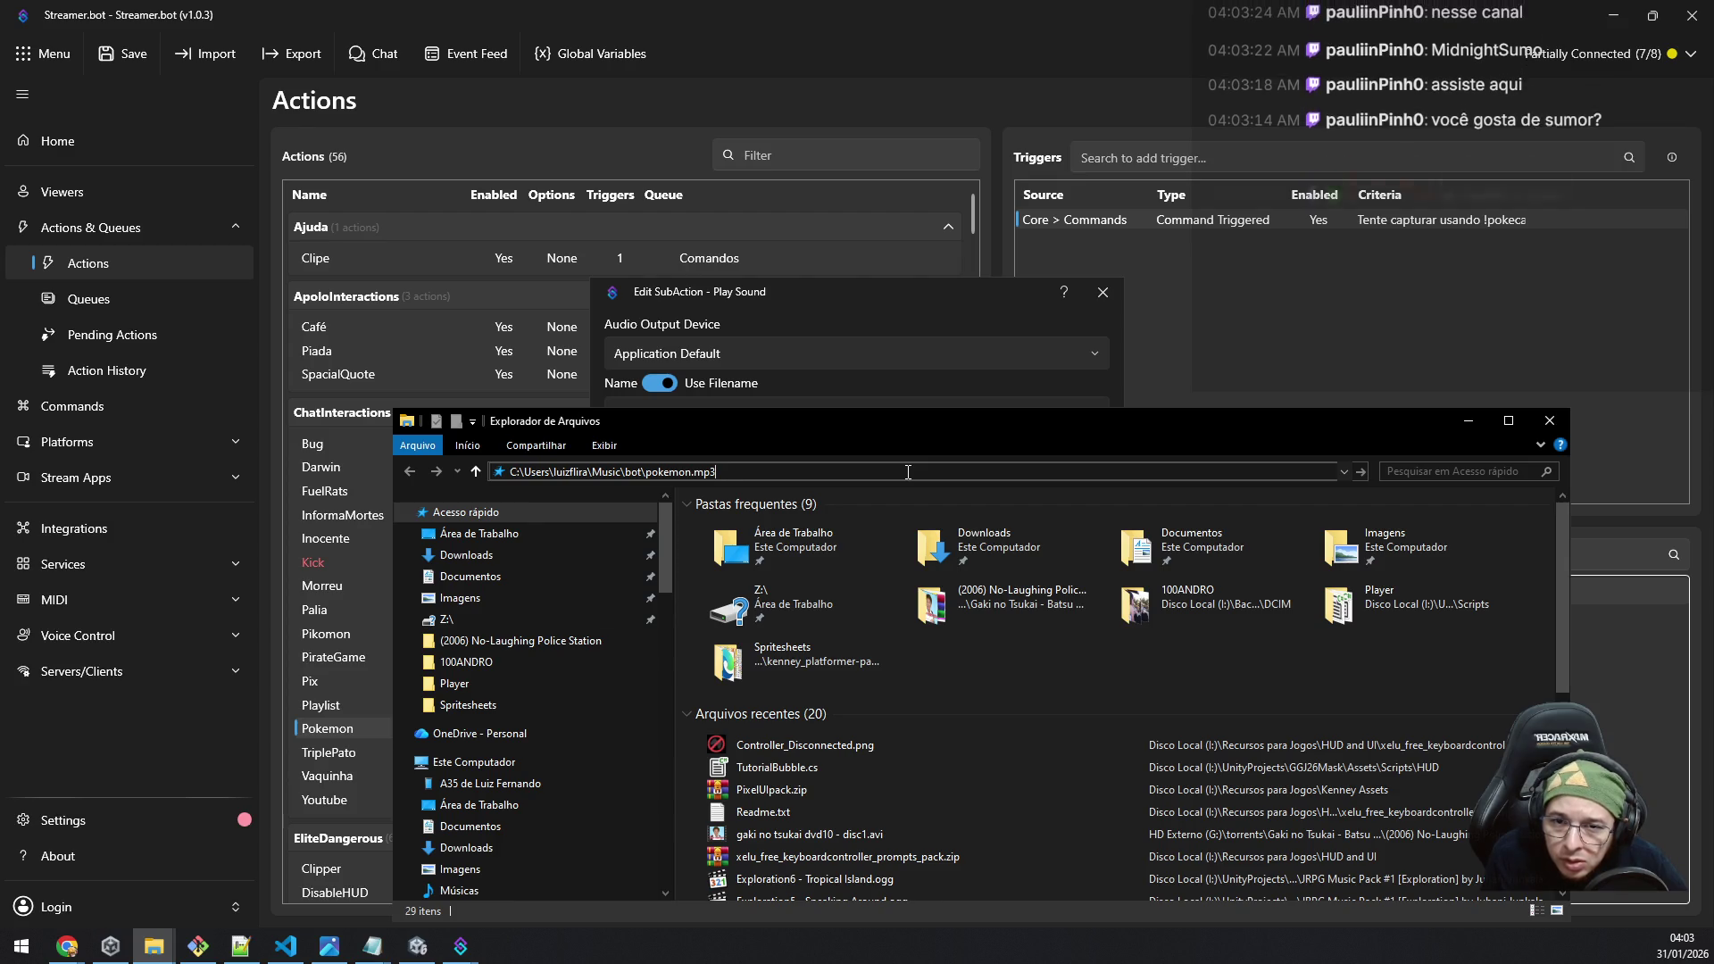
# Step: Trim the extension and user folder name from the pasted path and try opening it
pyautogui.hotkey('shift', 'Left')
pyautogui.hotkey('shift', 'Left')
pyautogui.hotkey('shift', 'Left')
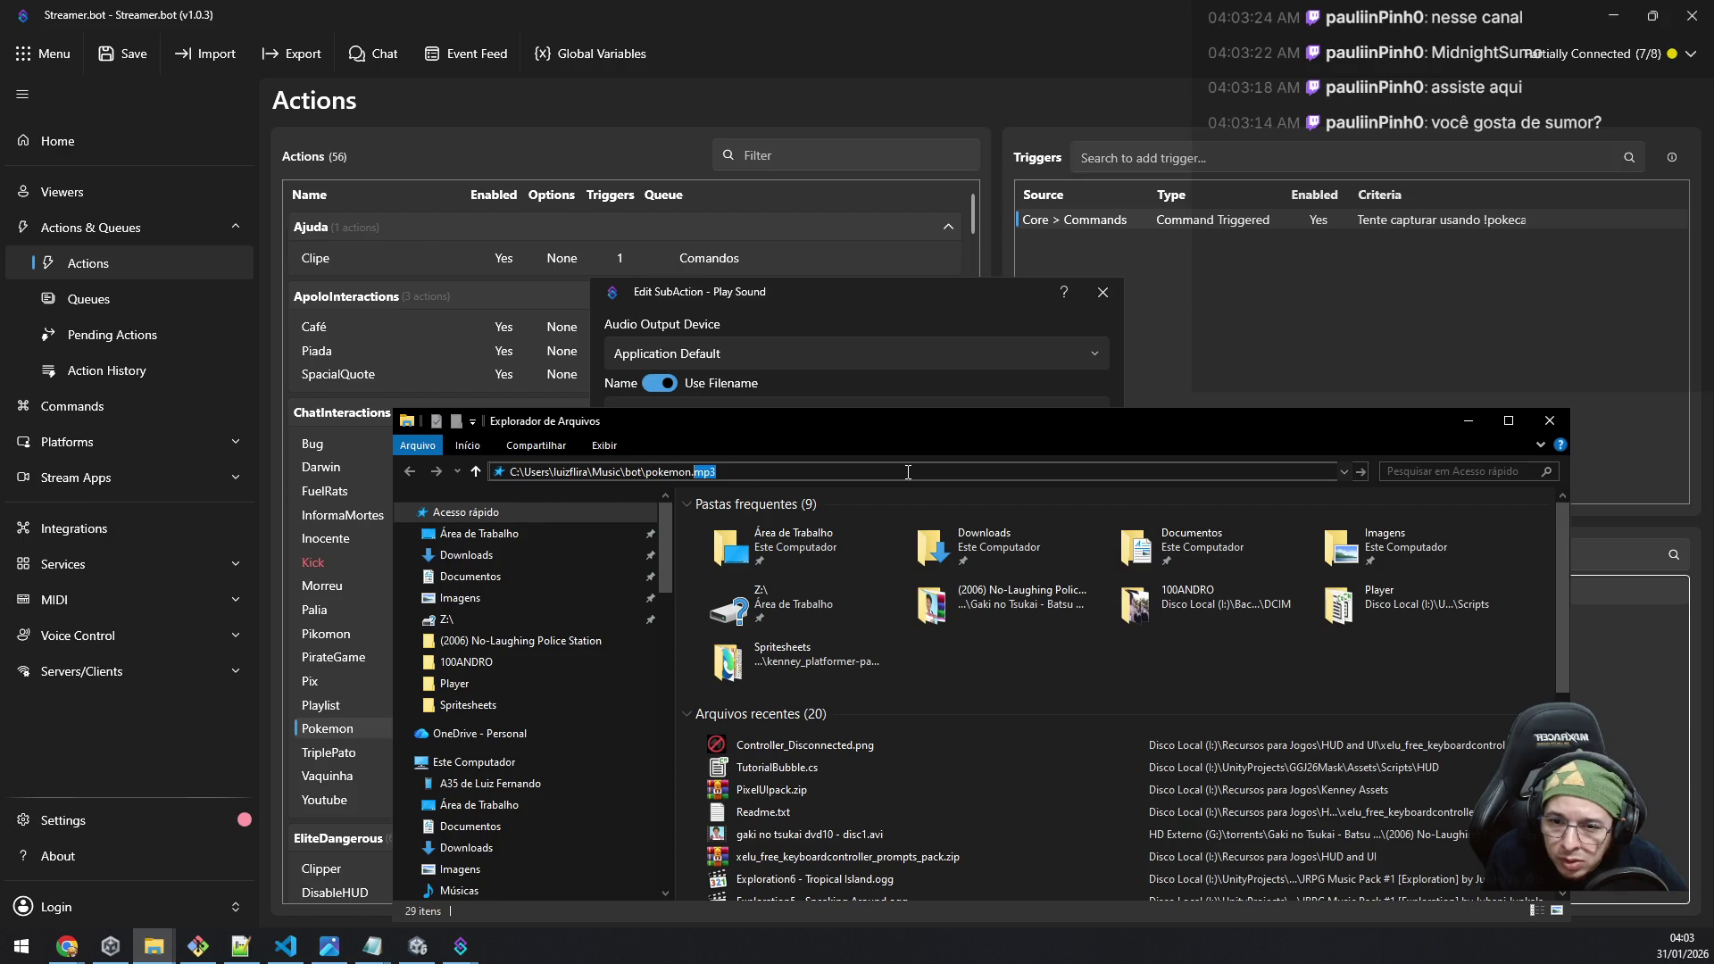
pyautogui.click(580, 472)
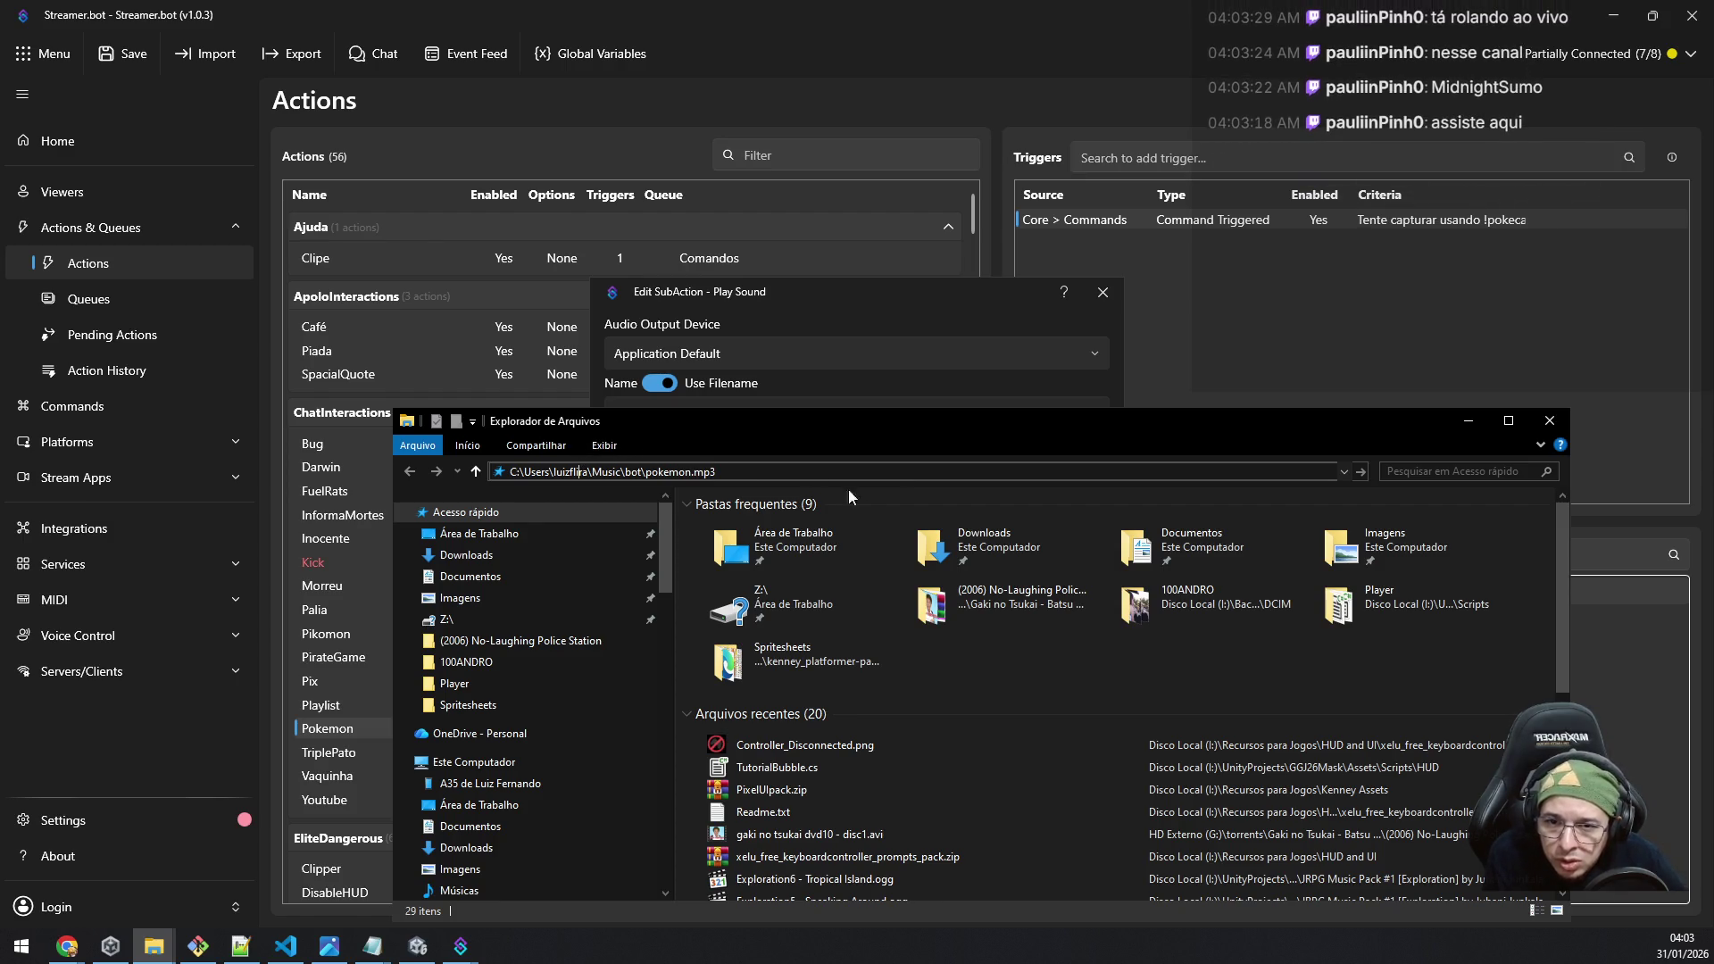
pyautogui.press('Delete')
pyautogui.press('Delete')
pyautogui.press('Delete')
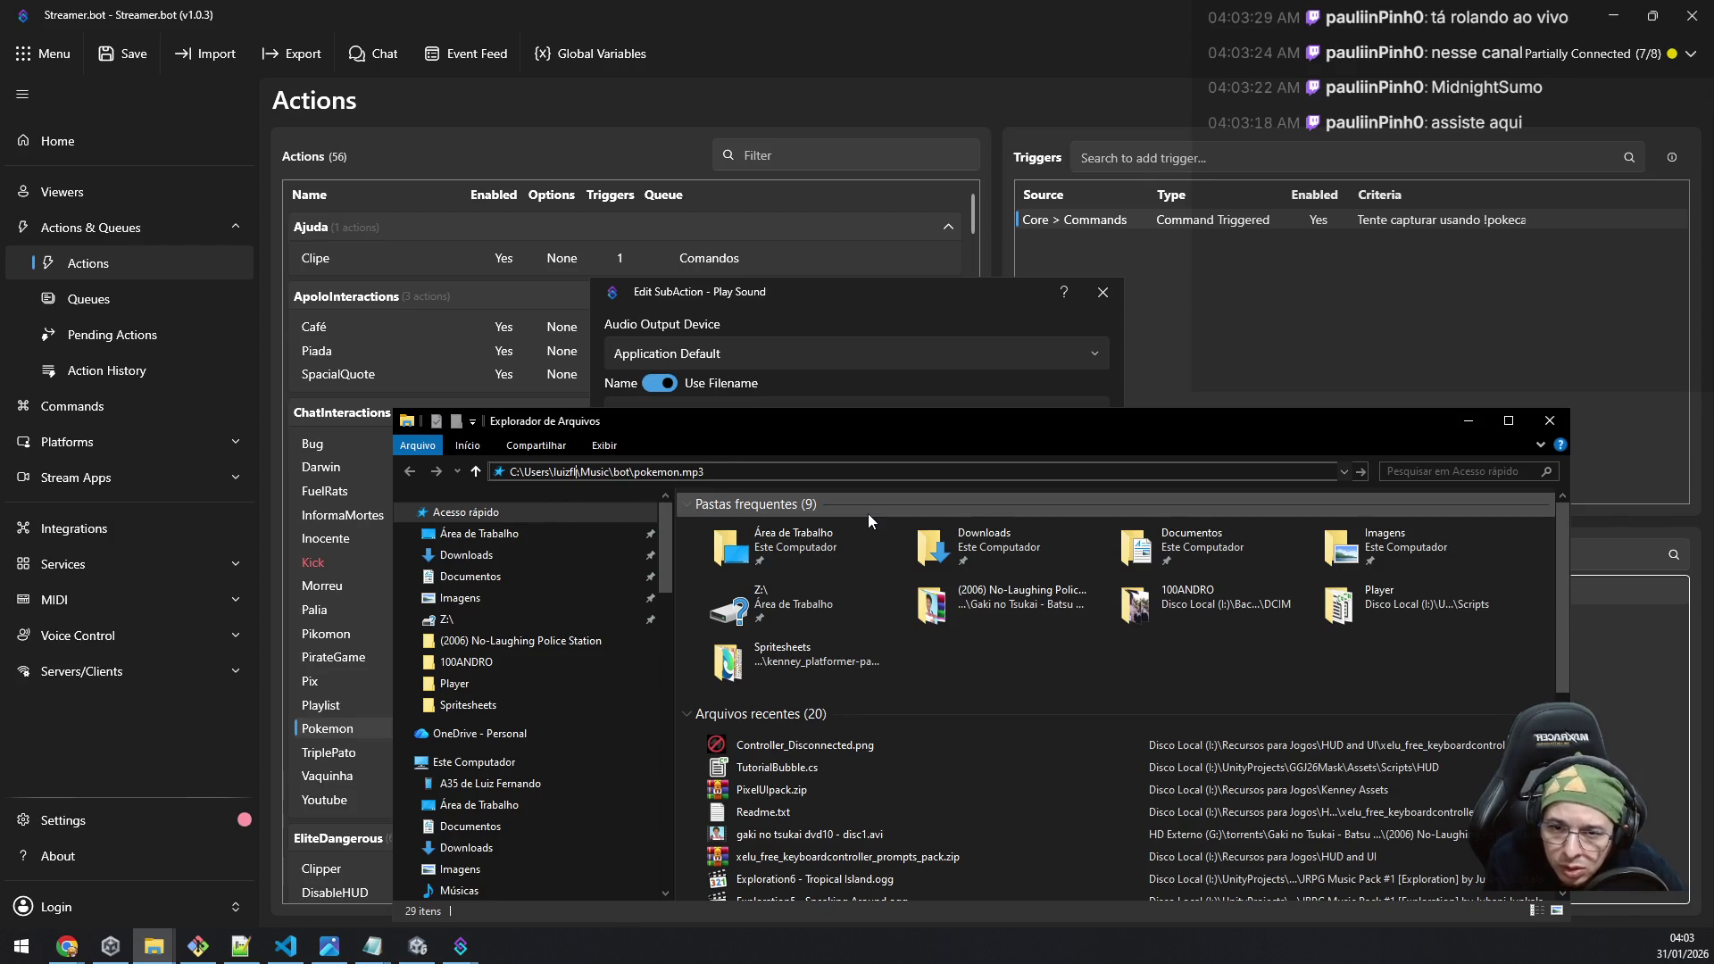
pyautogui.press('Return')
pyautogui.press('Return')
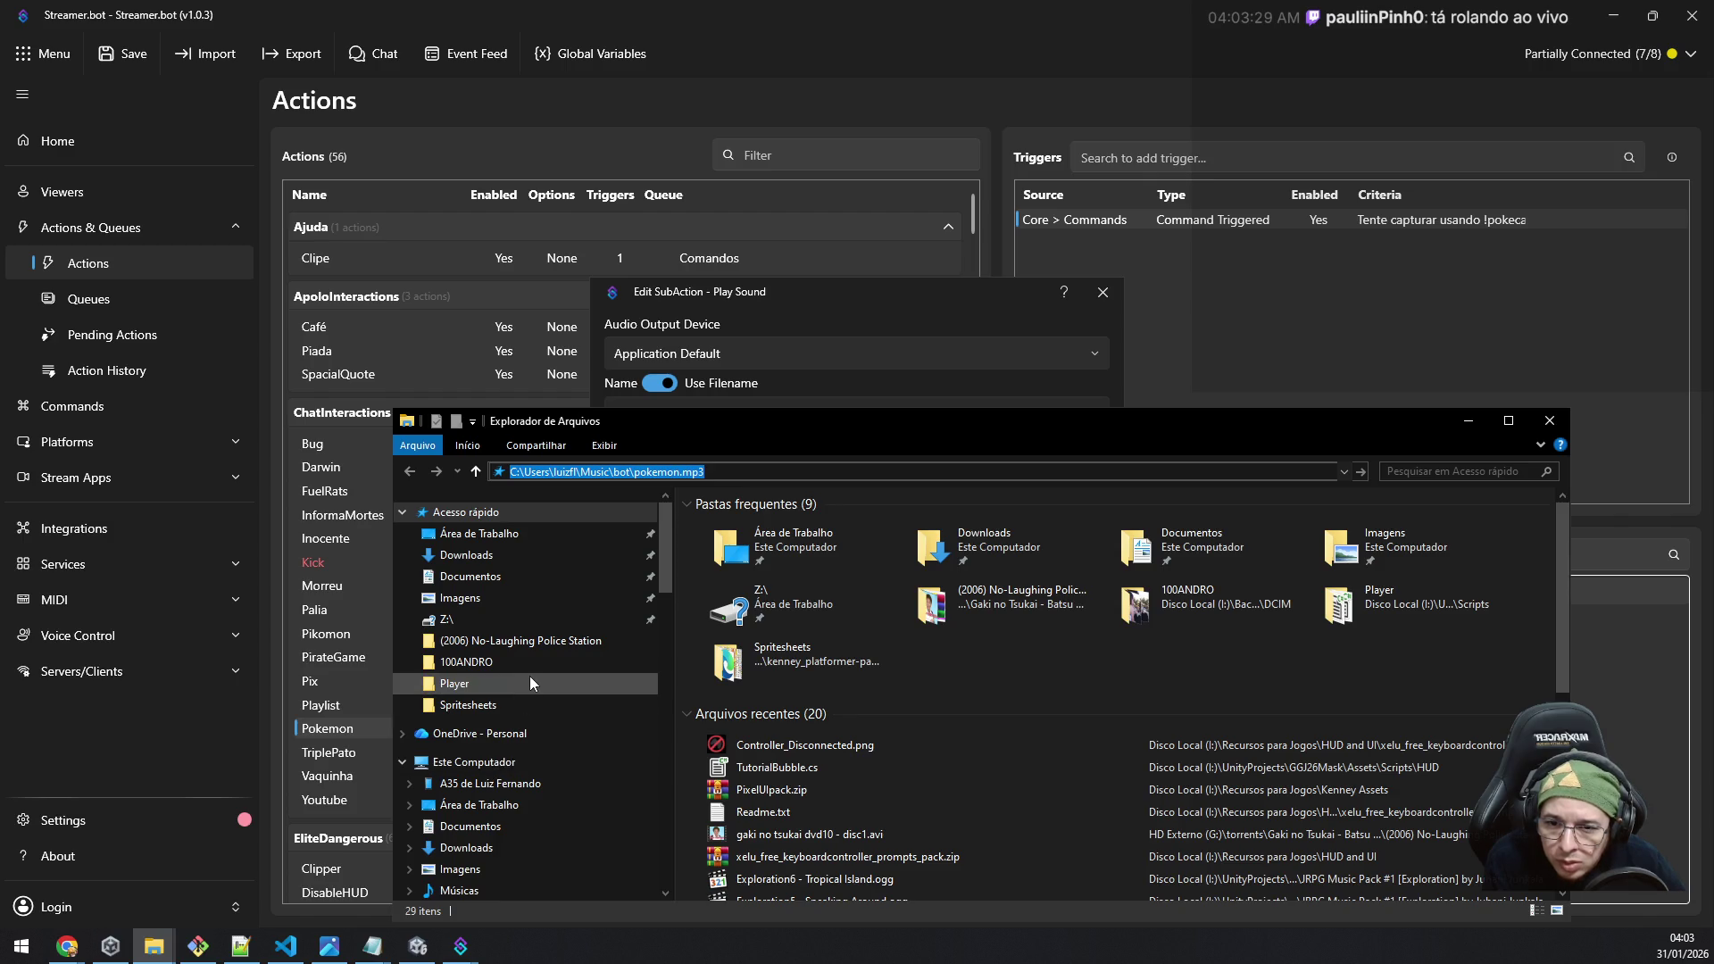
pyautogui.scroll(-6, 529, 677)
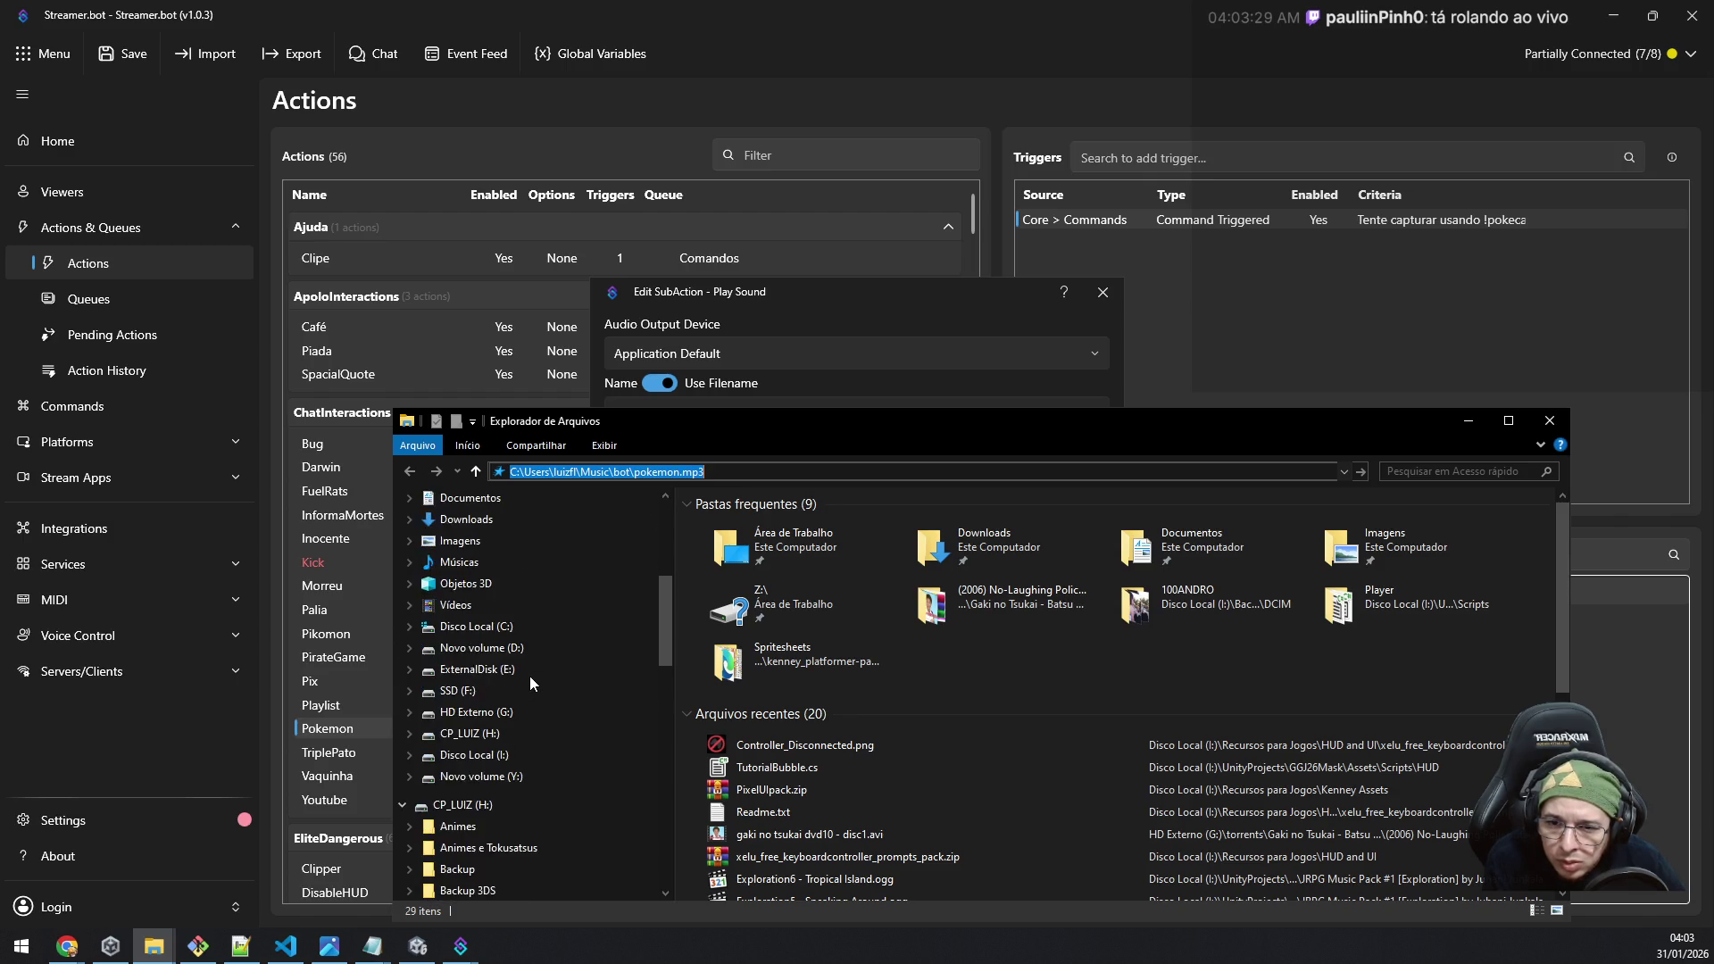
pyautogui.scroll(-4, 528, 677)
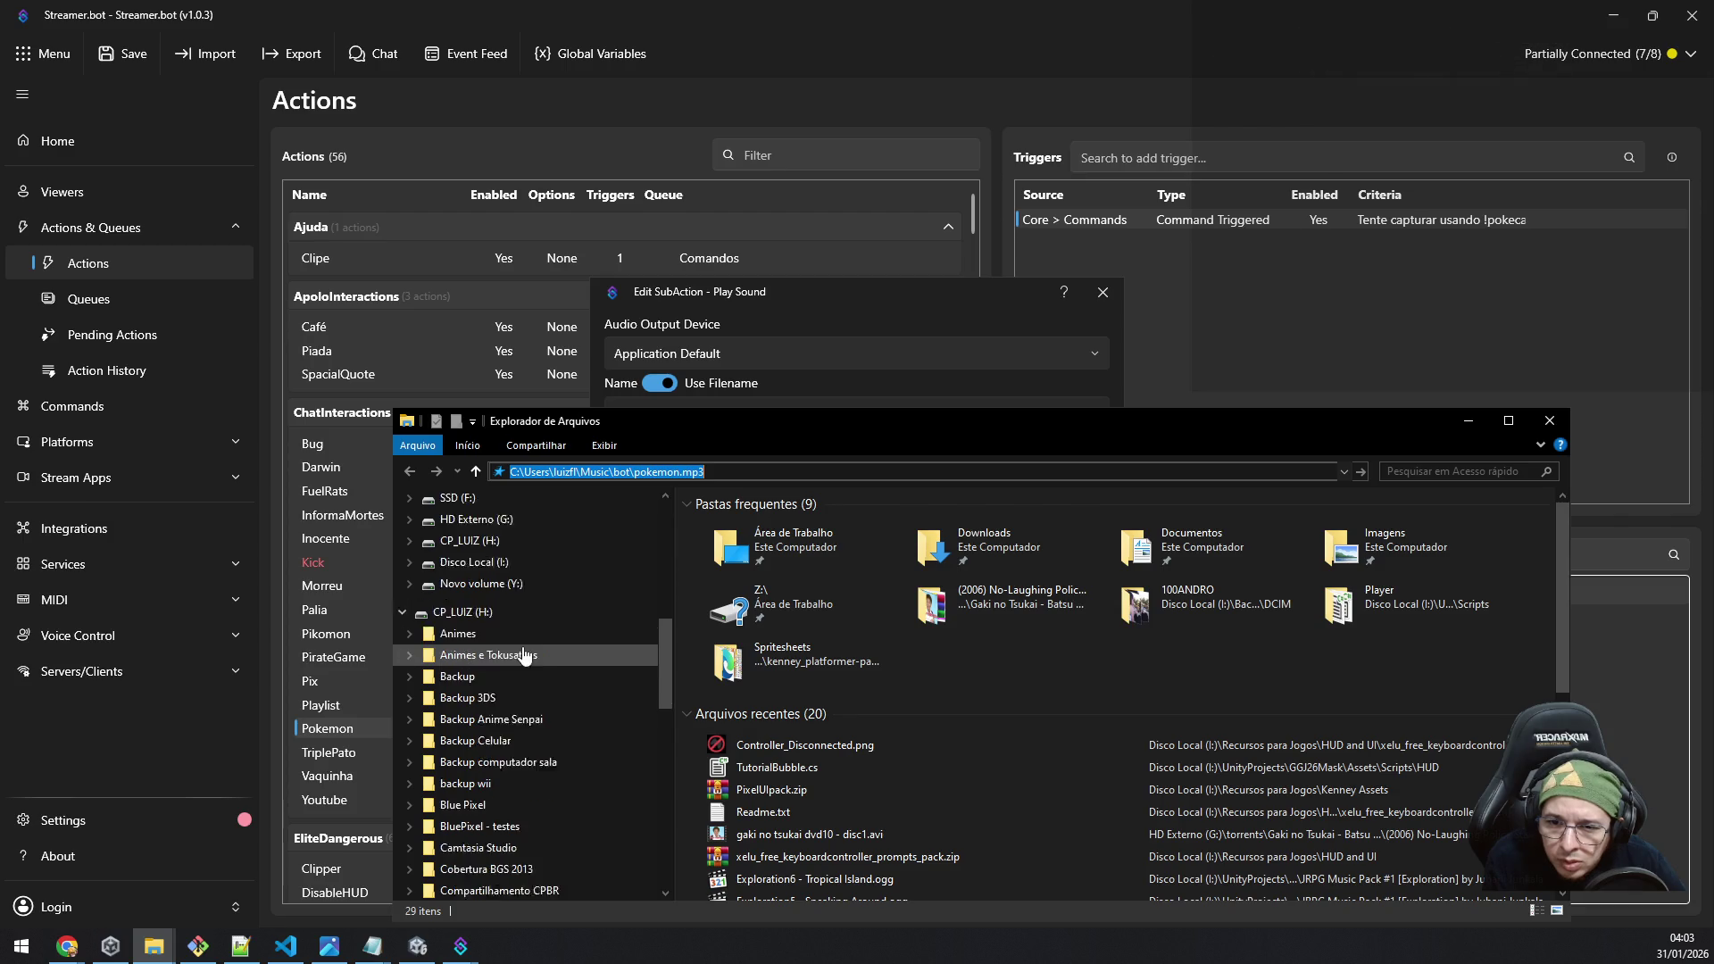
pyautogui.scroll(-5, 549, 656)
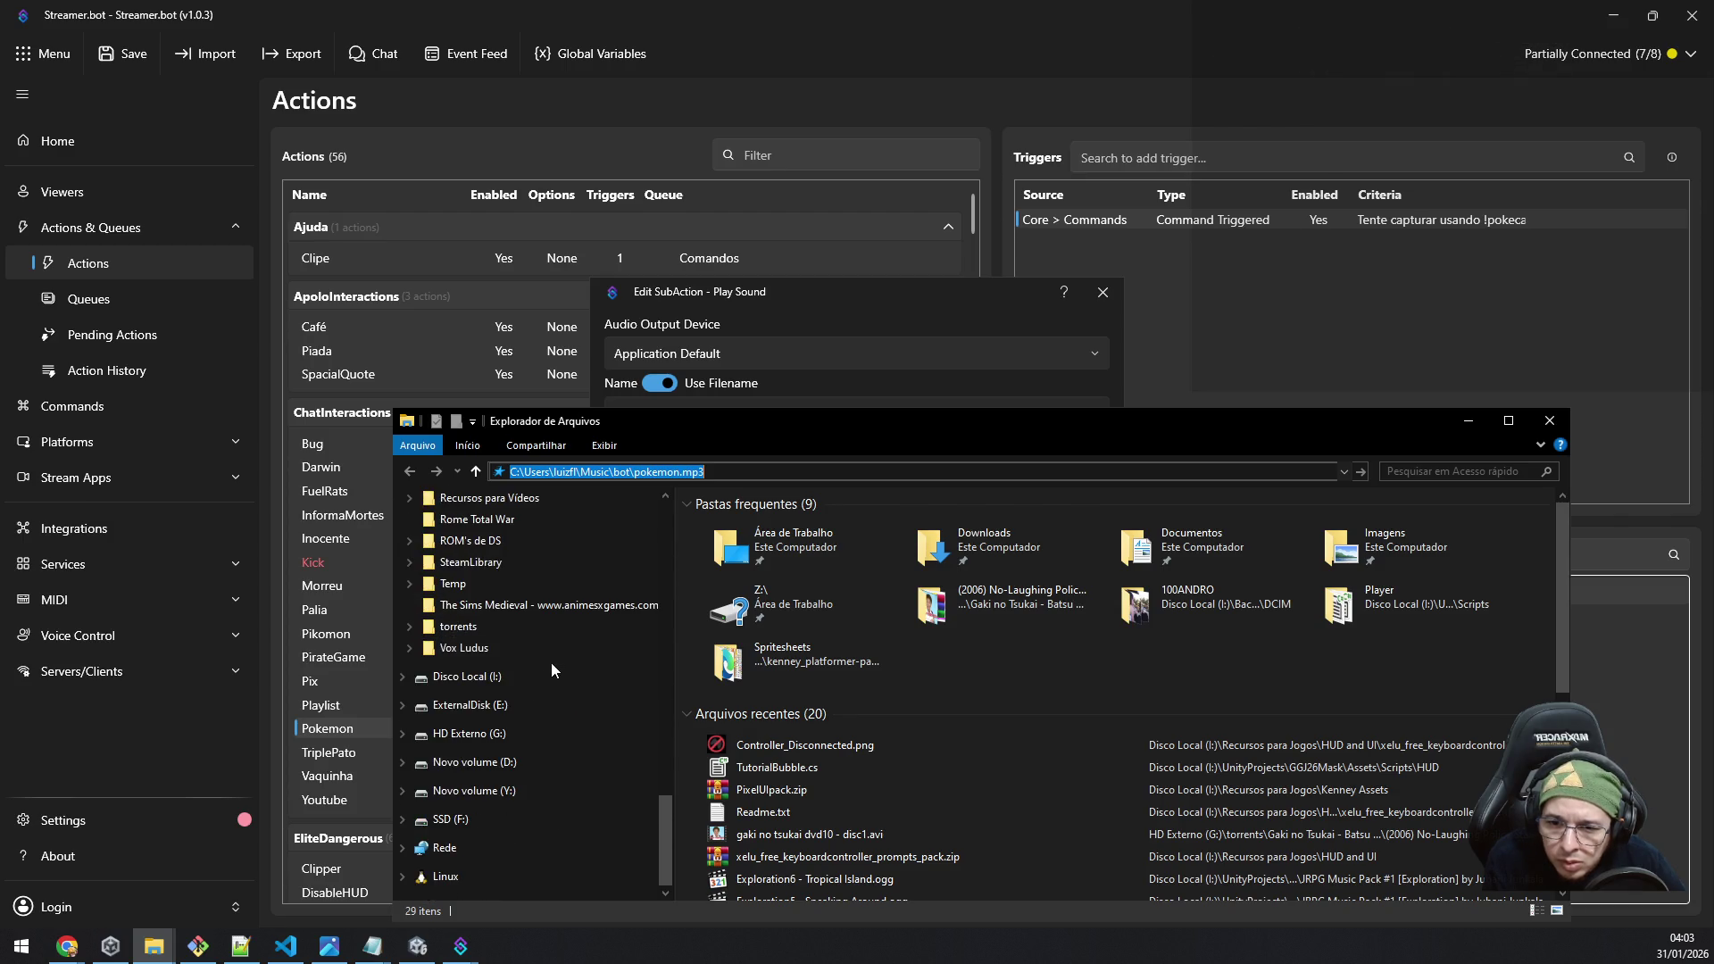
pyautogui.scroll(10, 559, 759)
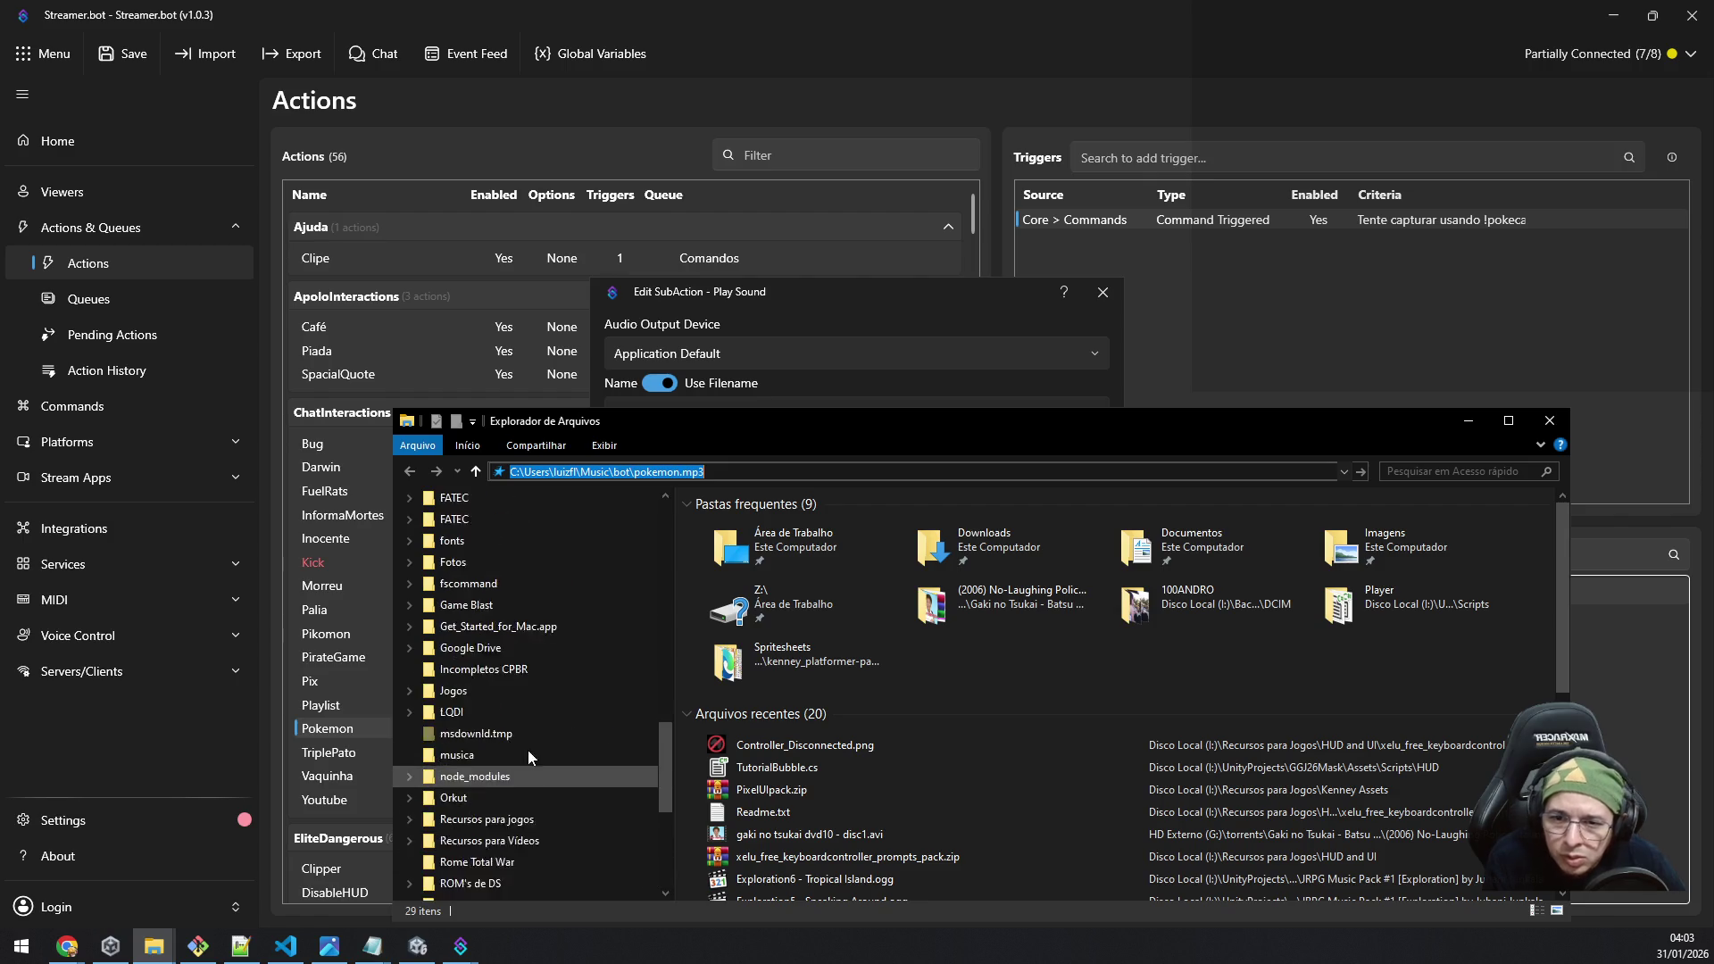
pyautogui.scroll(3, 598, 680)
pyautogui.scroll(2, 596, 643)
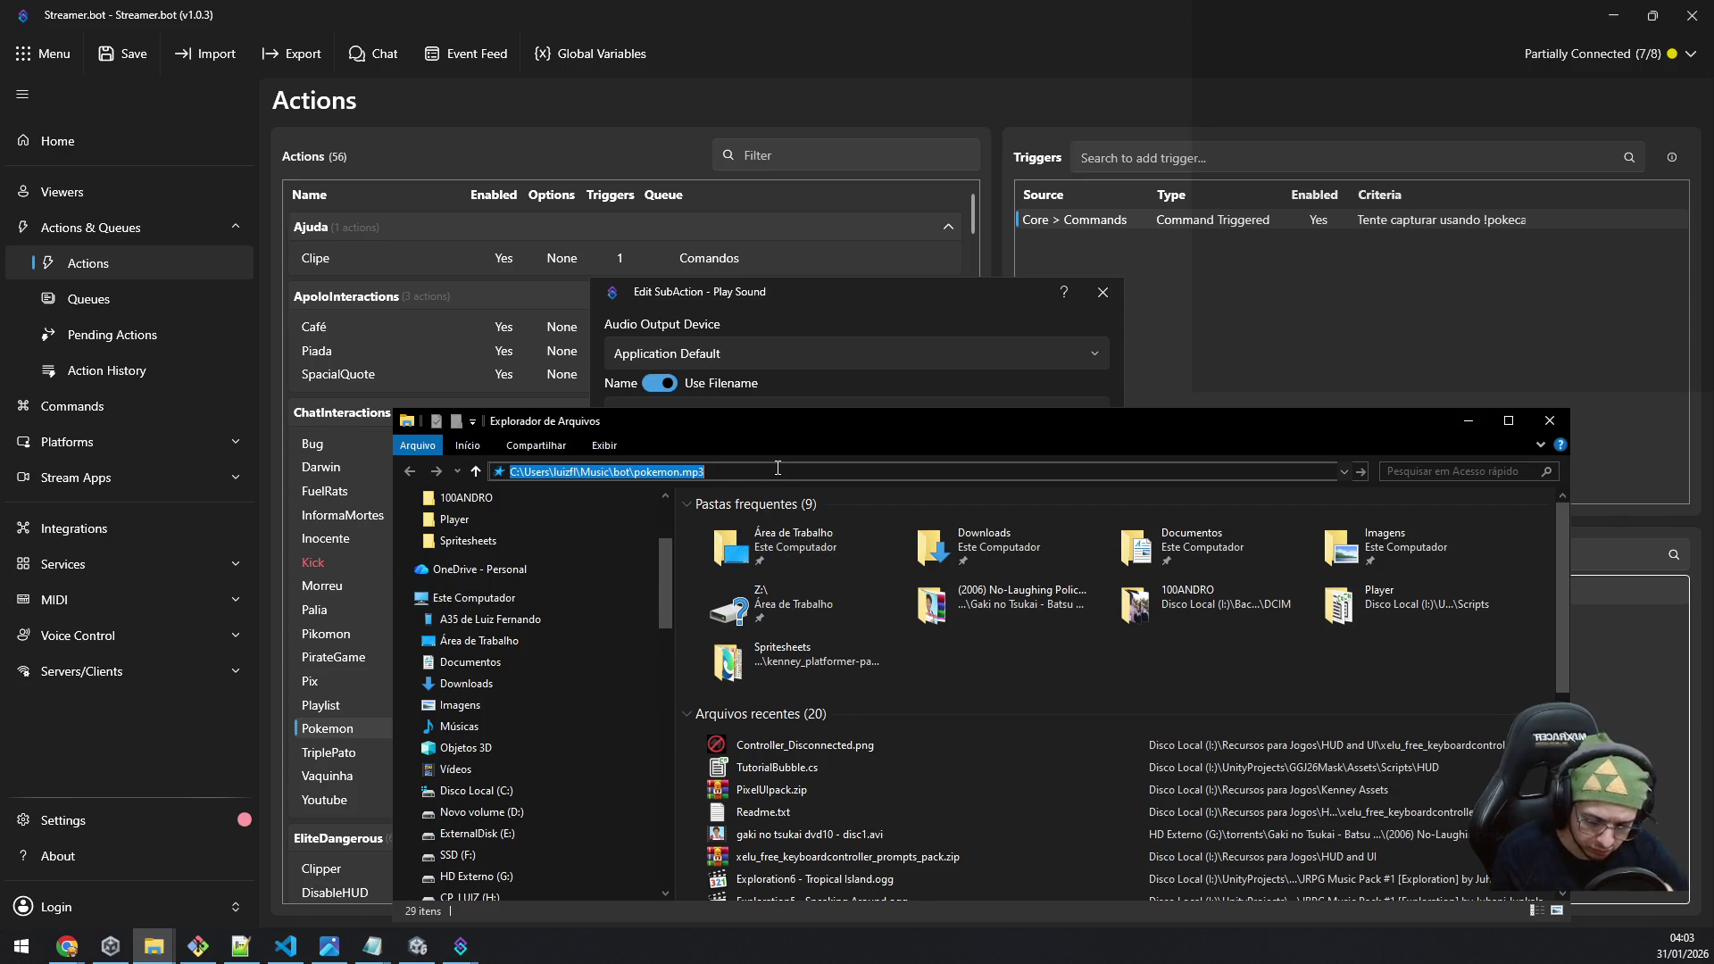
# Step: Browse from %UserProfile% into Músicas > bot, then return to the Play Sound editor
pyautogui.write('%u')
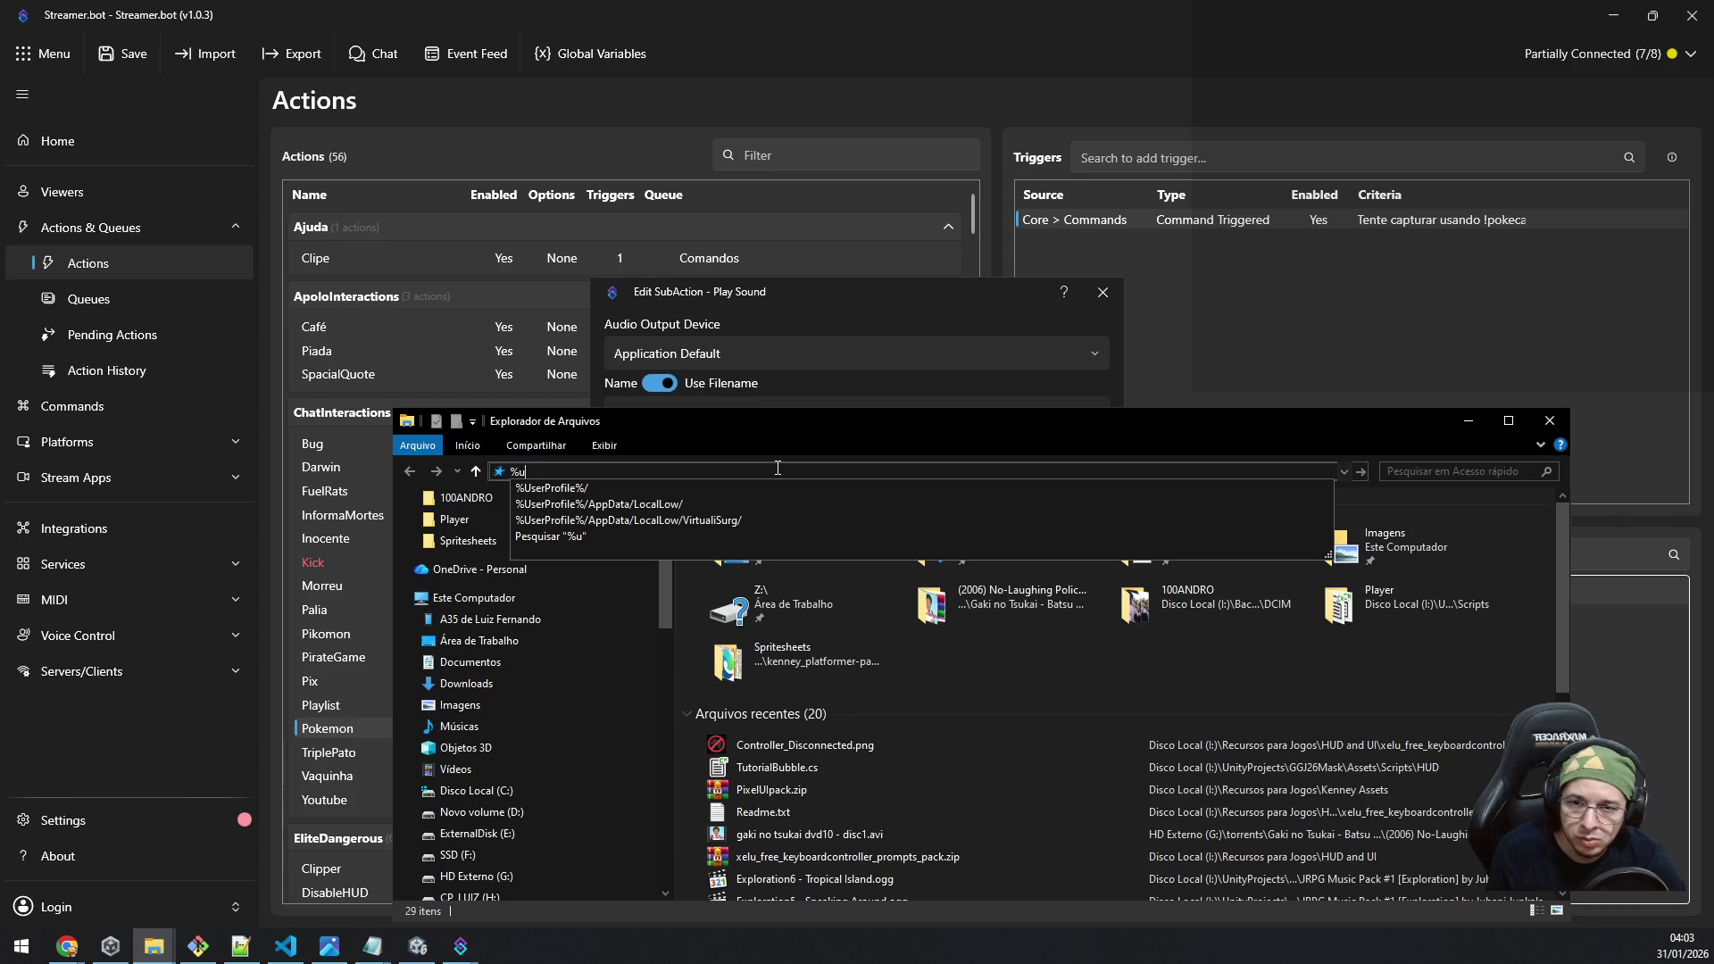
pyautogui.press('Down')
pyautogui.press('Return')
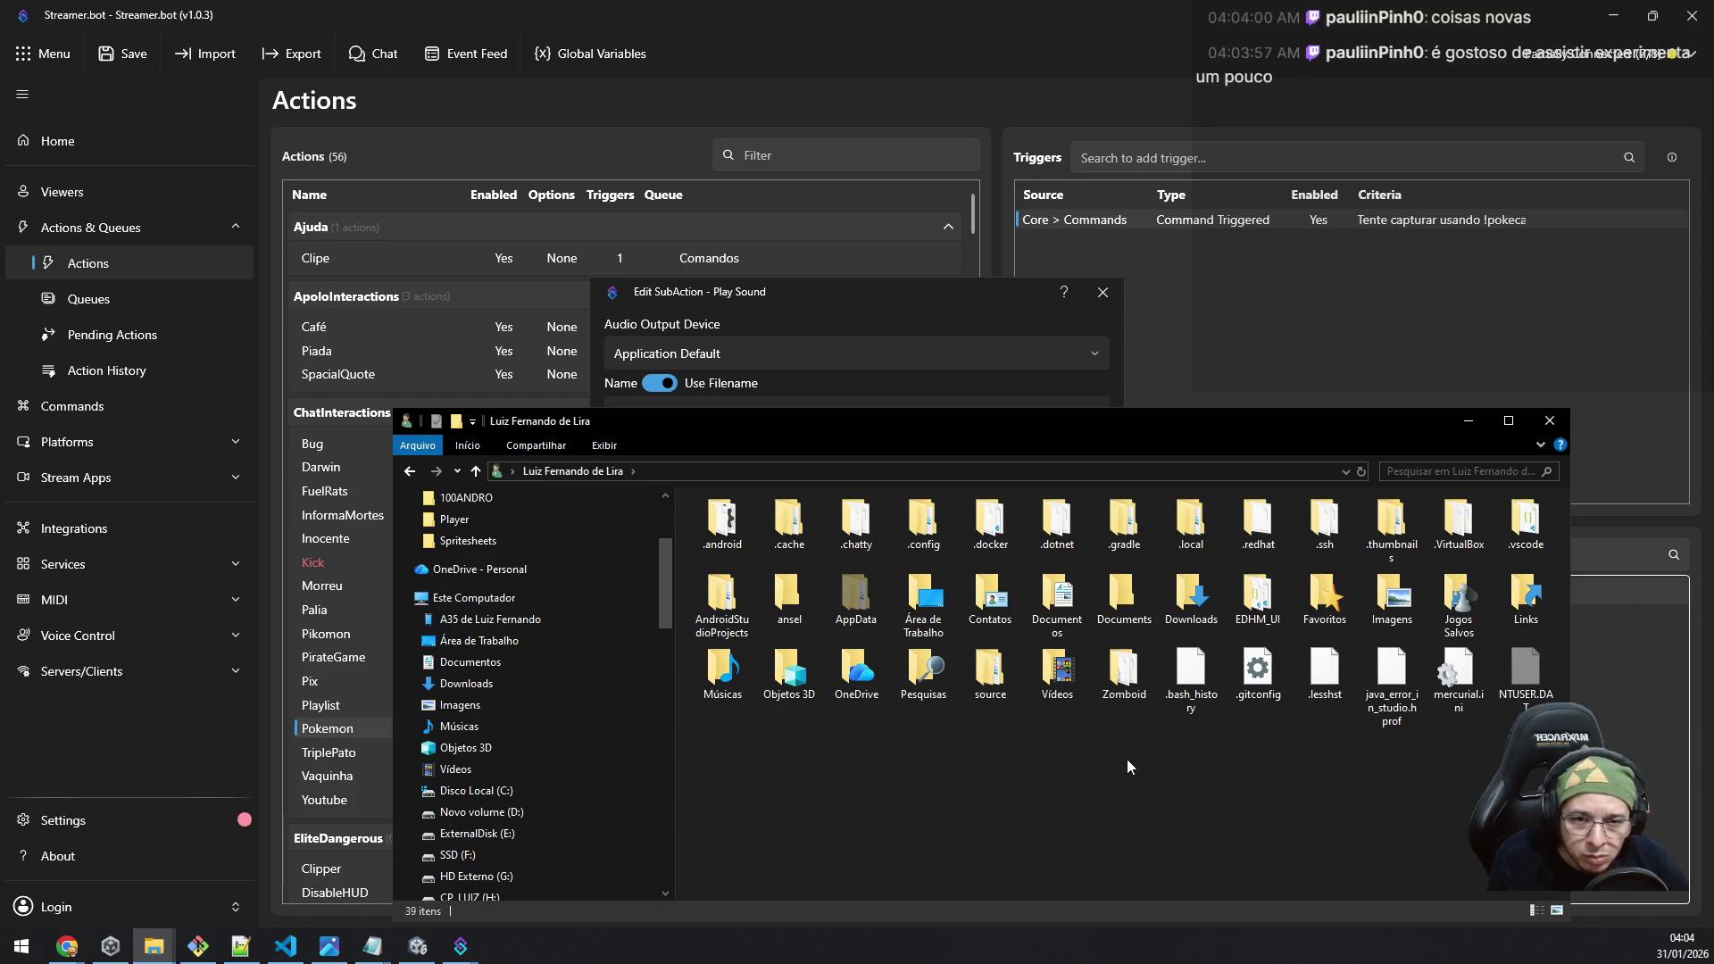
pyautogui.press('m')
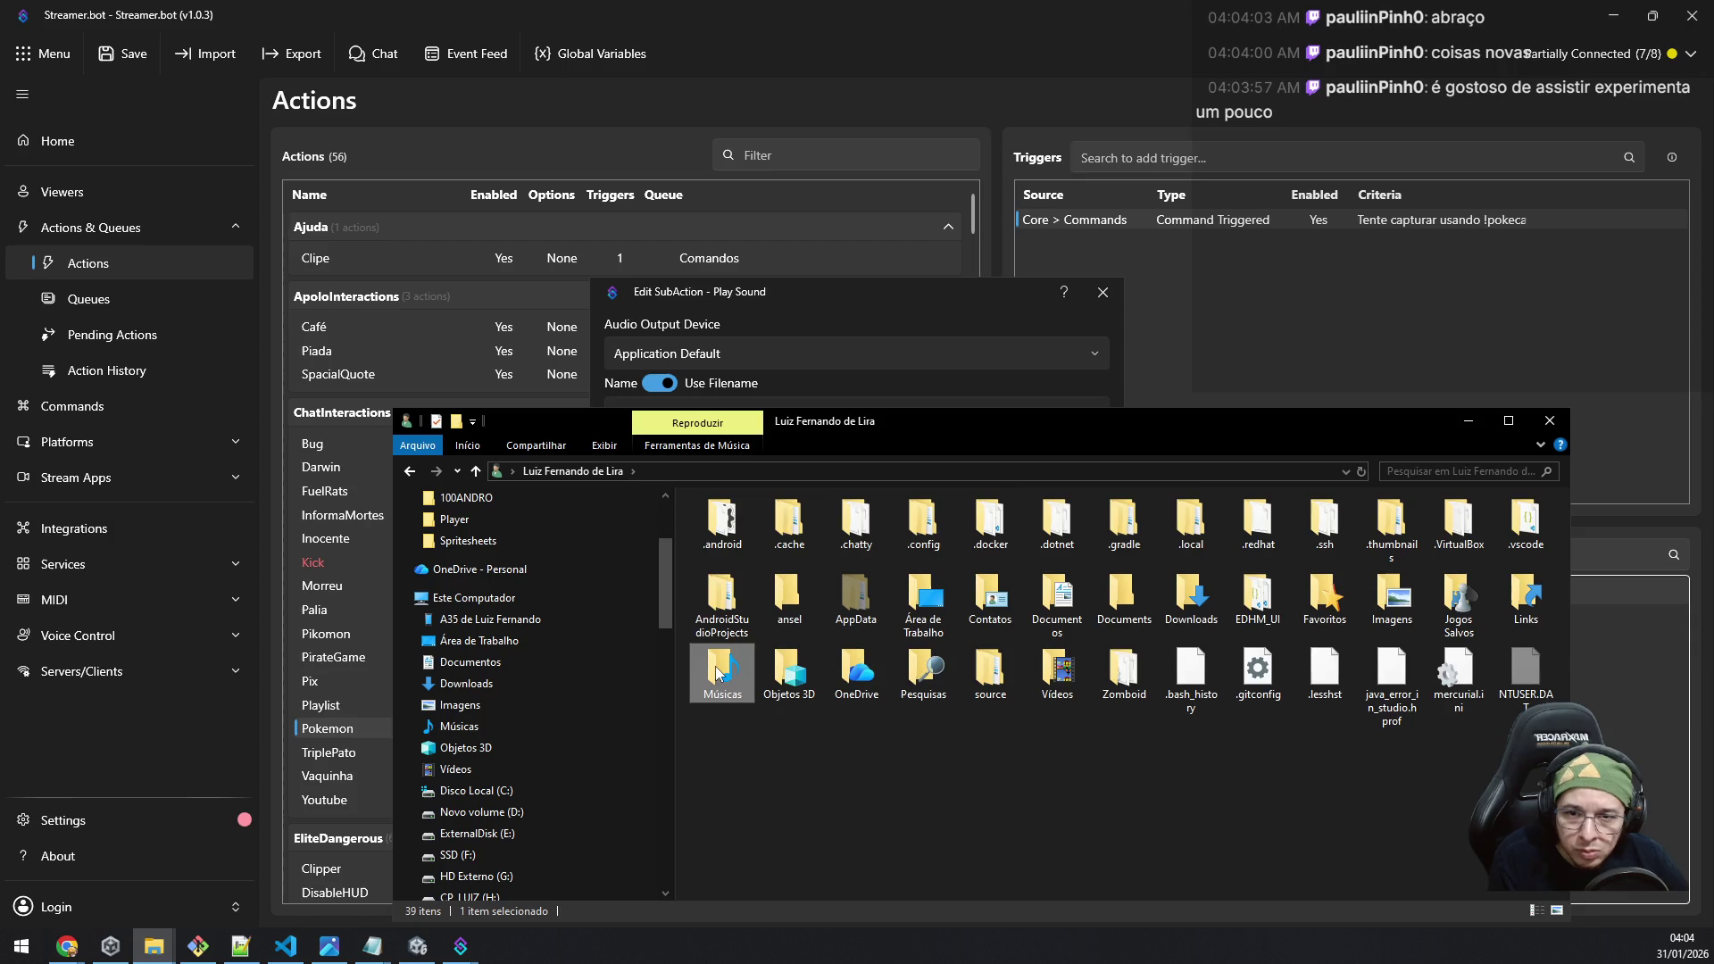
pyautogui.doubleClick(719, 669)
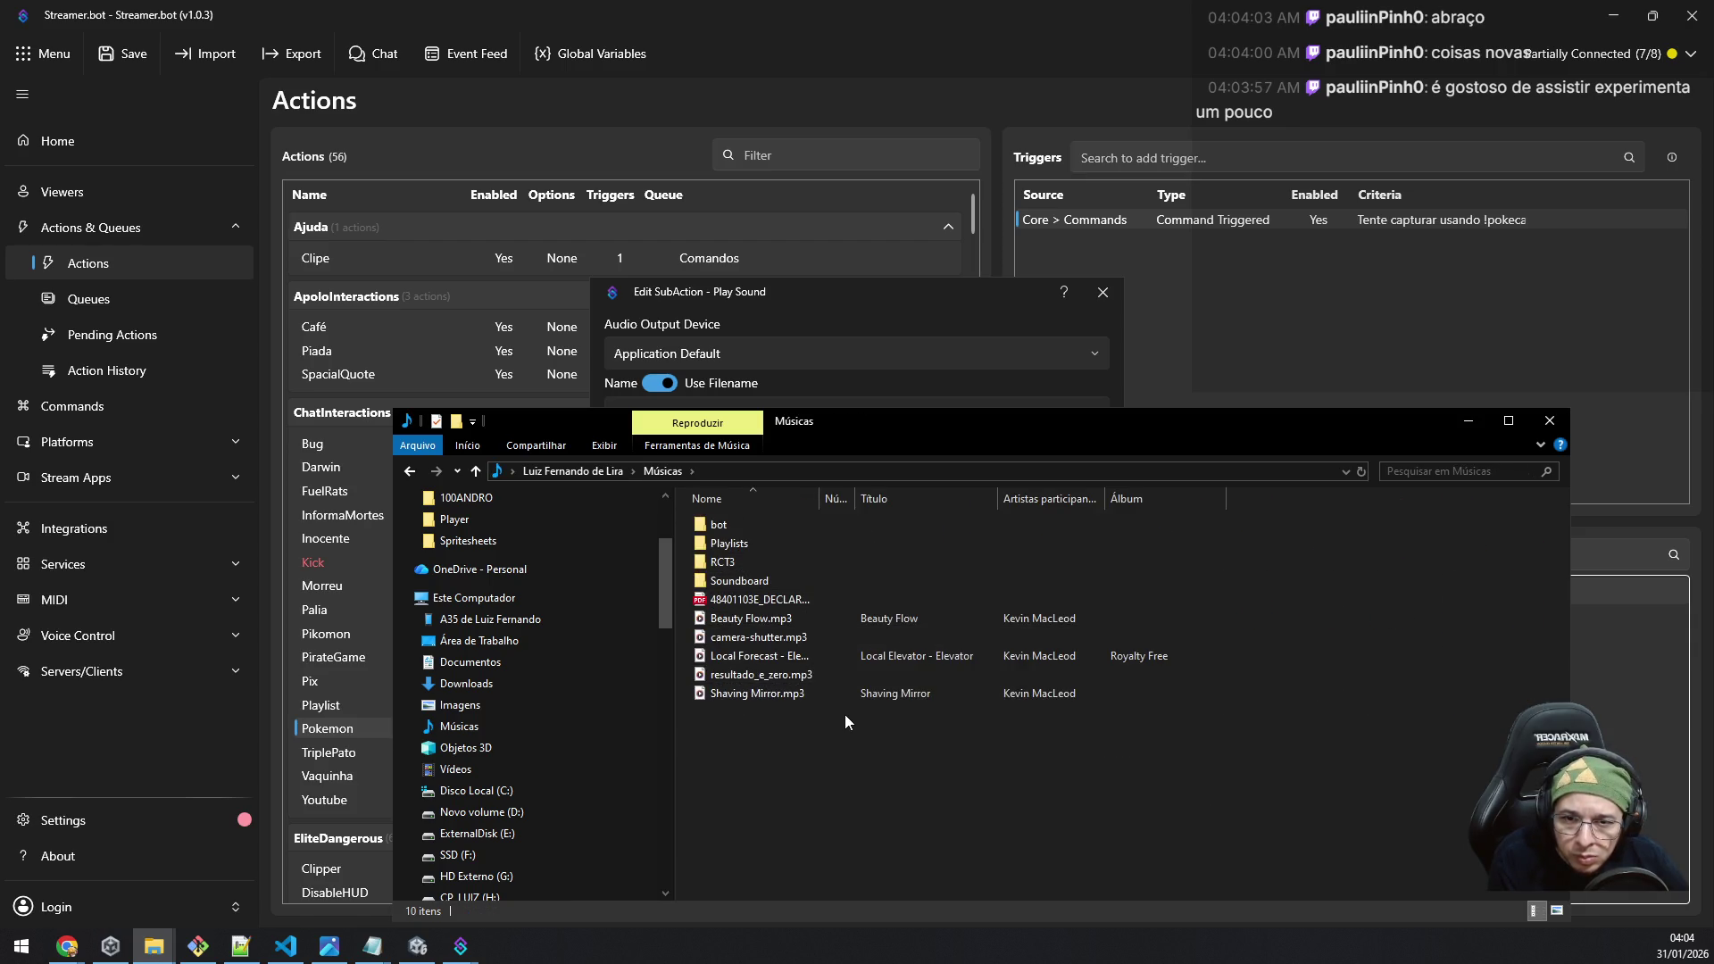
pyautogui.doubleClick(741, 526)
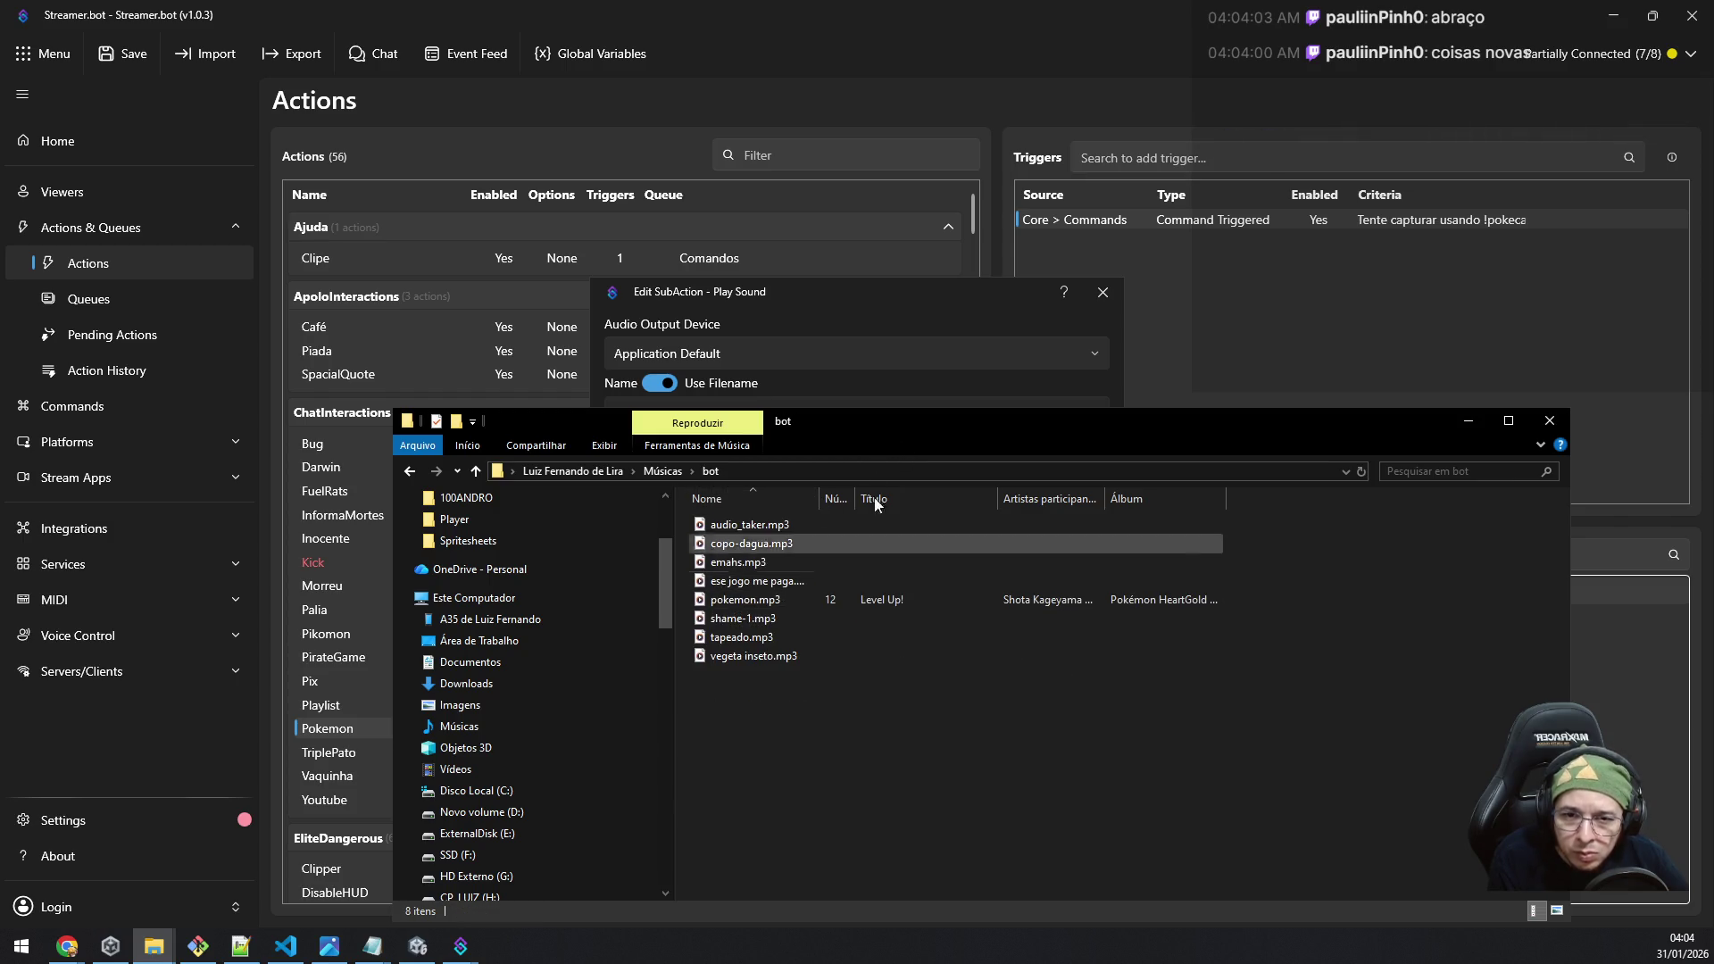
pyautogui.click(831, 472)
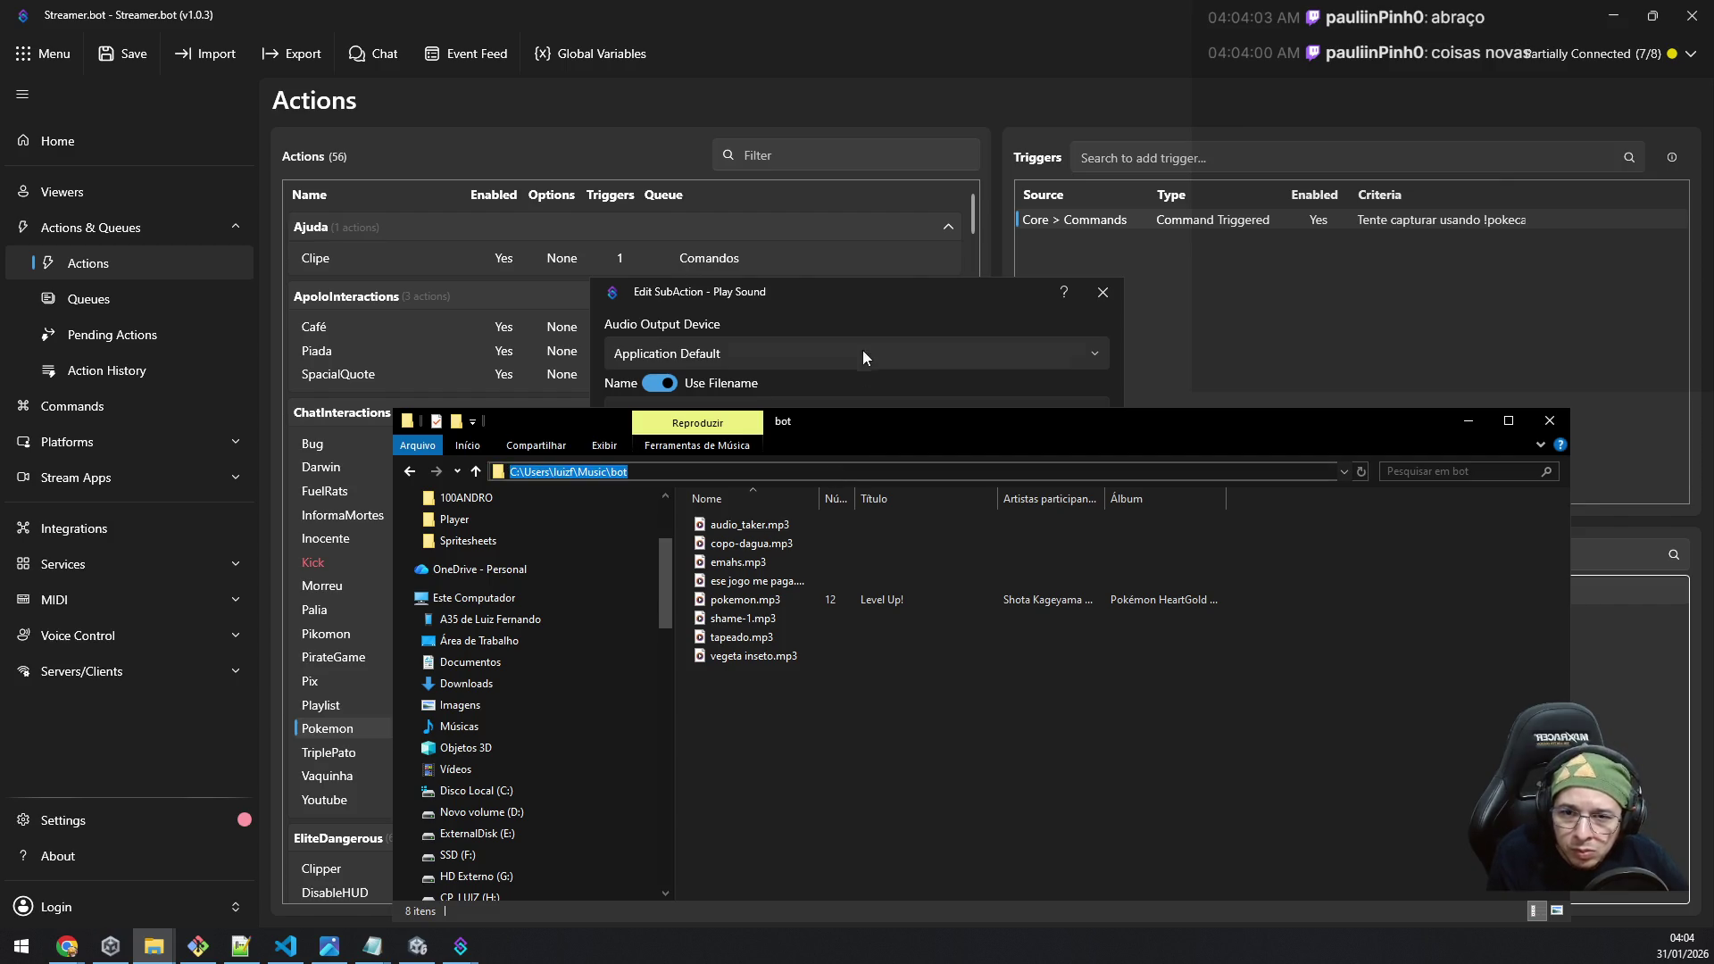
pyautogui.click(871, 272)
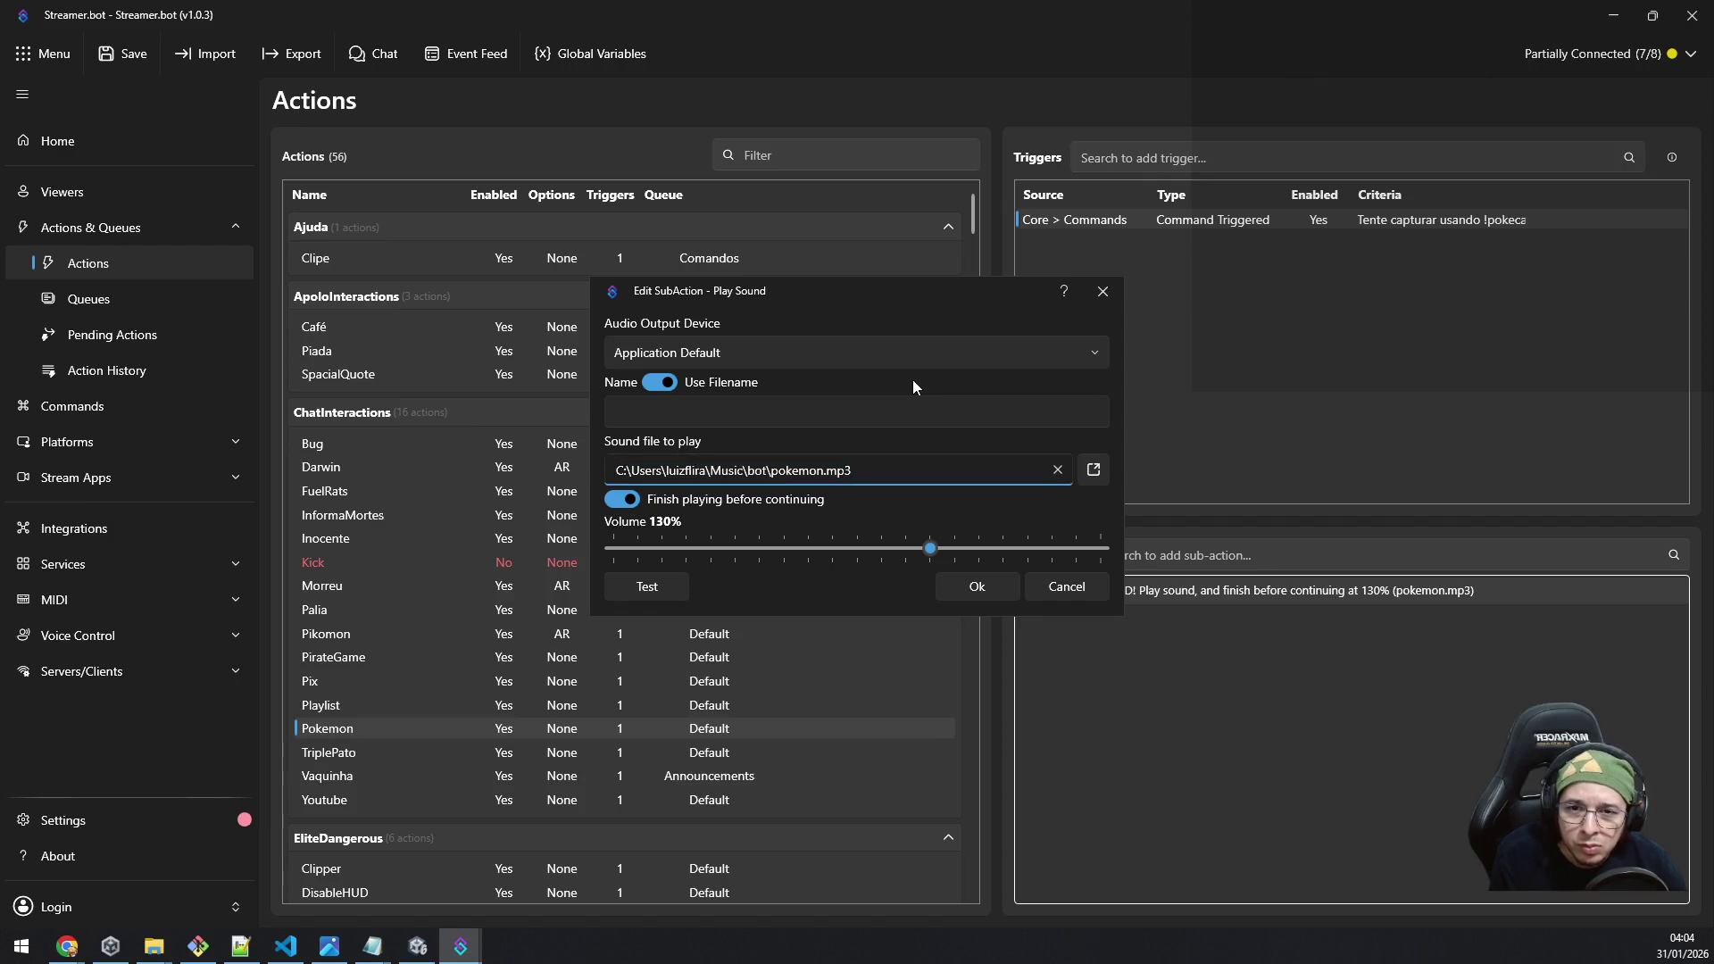
# Step: Replace the Sound file's old folder with the copied bot folder path plus a backslash, and confirm
pyautogui.hotkey('alt', 'Tab')
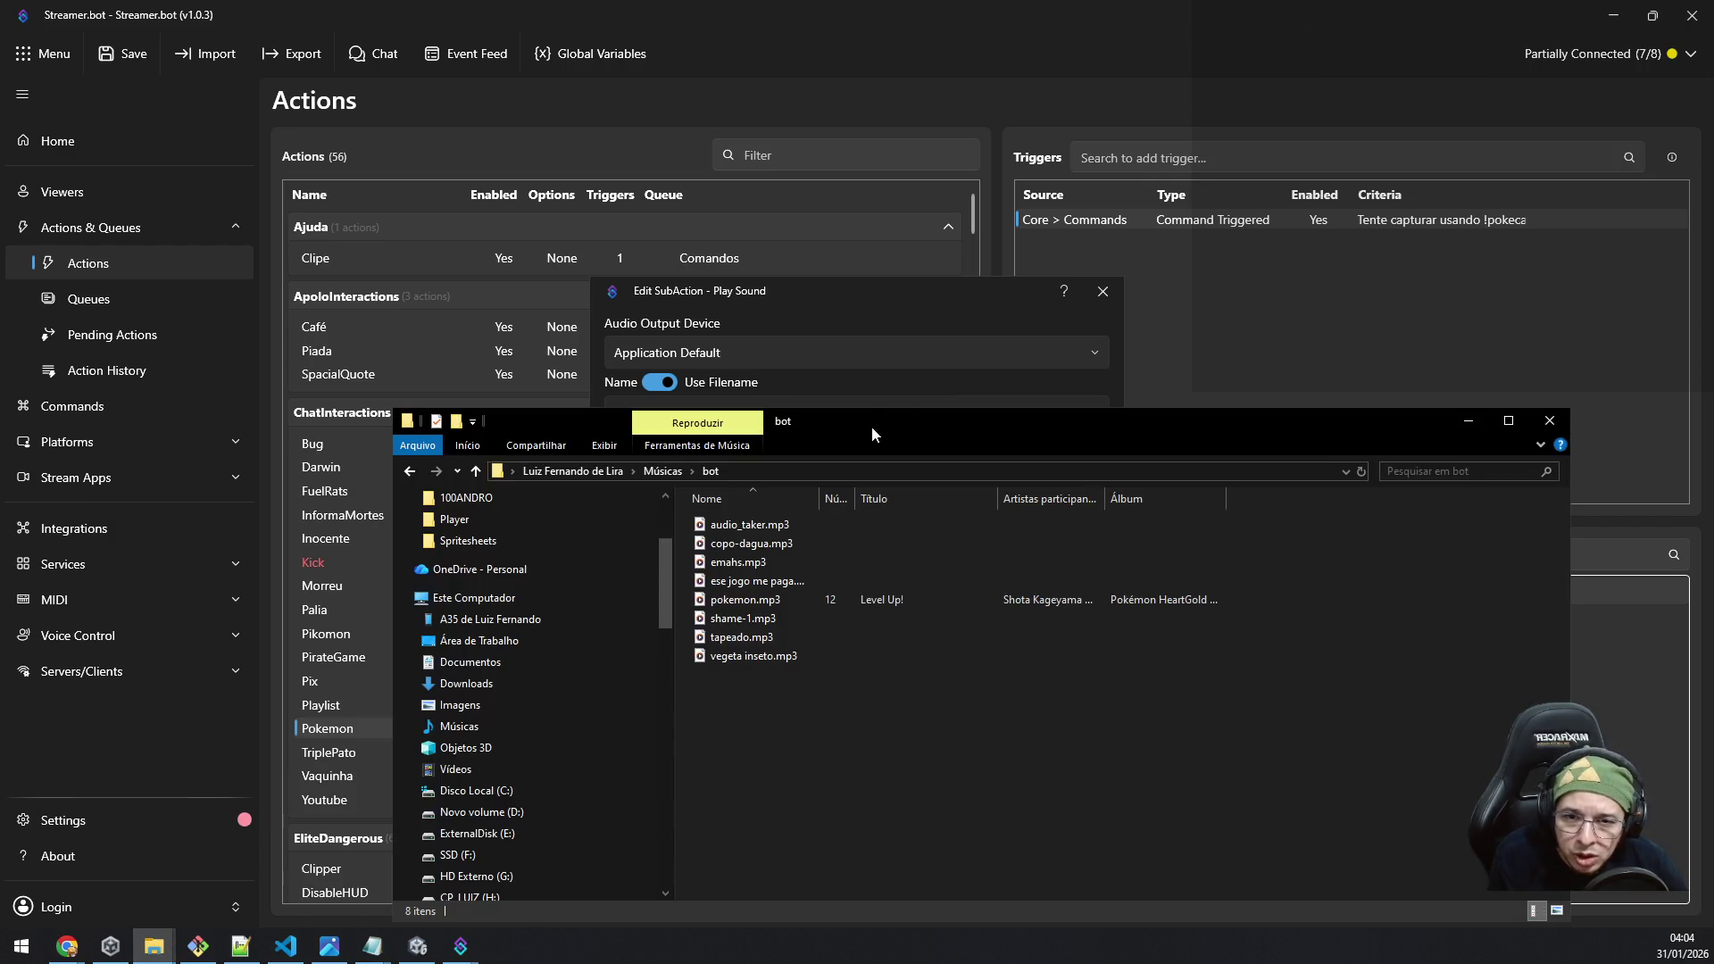
pyautogui.click(750, 469)
pyautogui.click(827, 293)
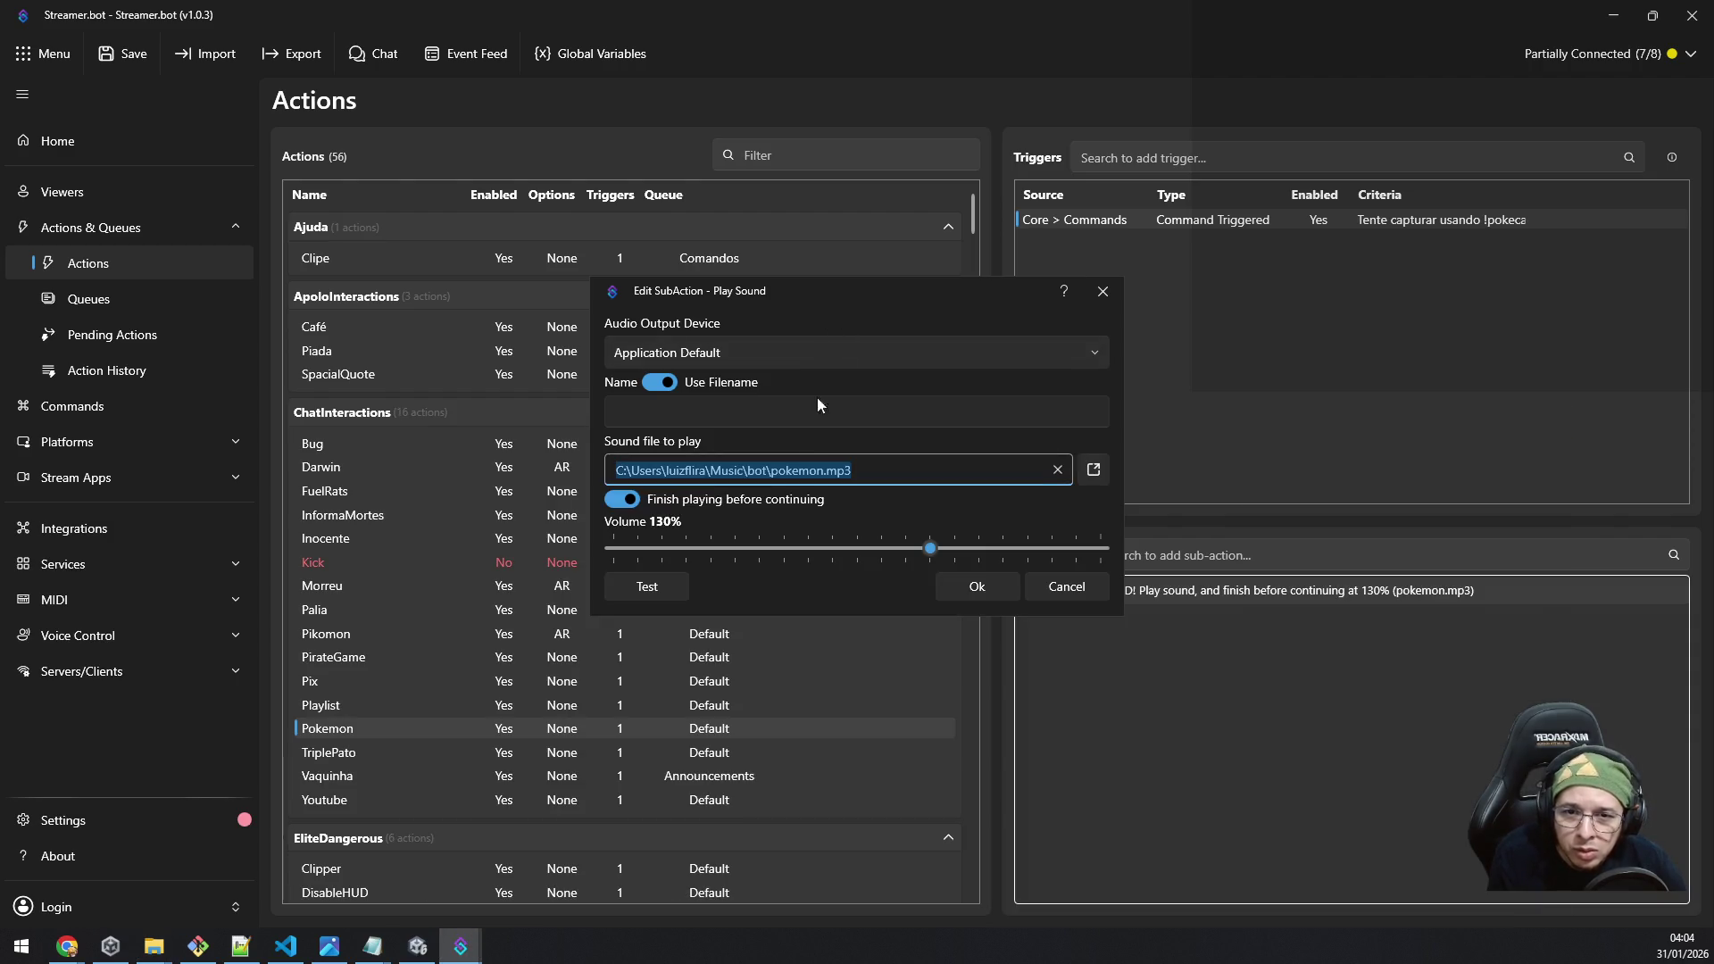
pyautogui.click(770, 470)
pyautogui.hotkey('shift', 'Home')
pyautogui.write('C:\\Users\\luizf\\Music\\bot')
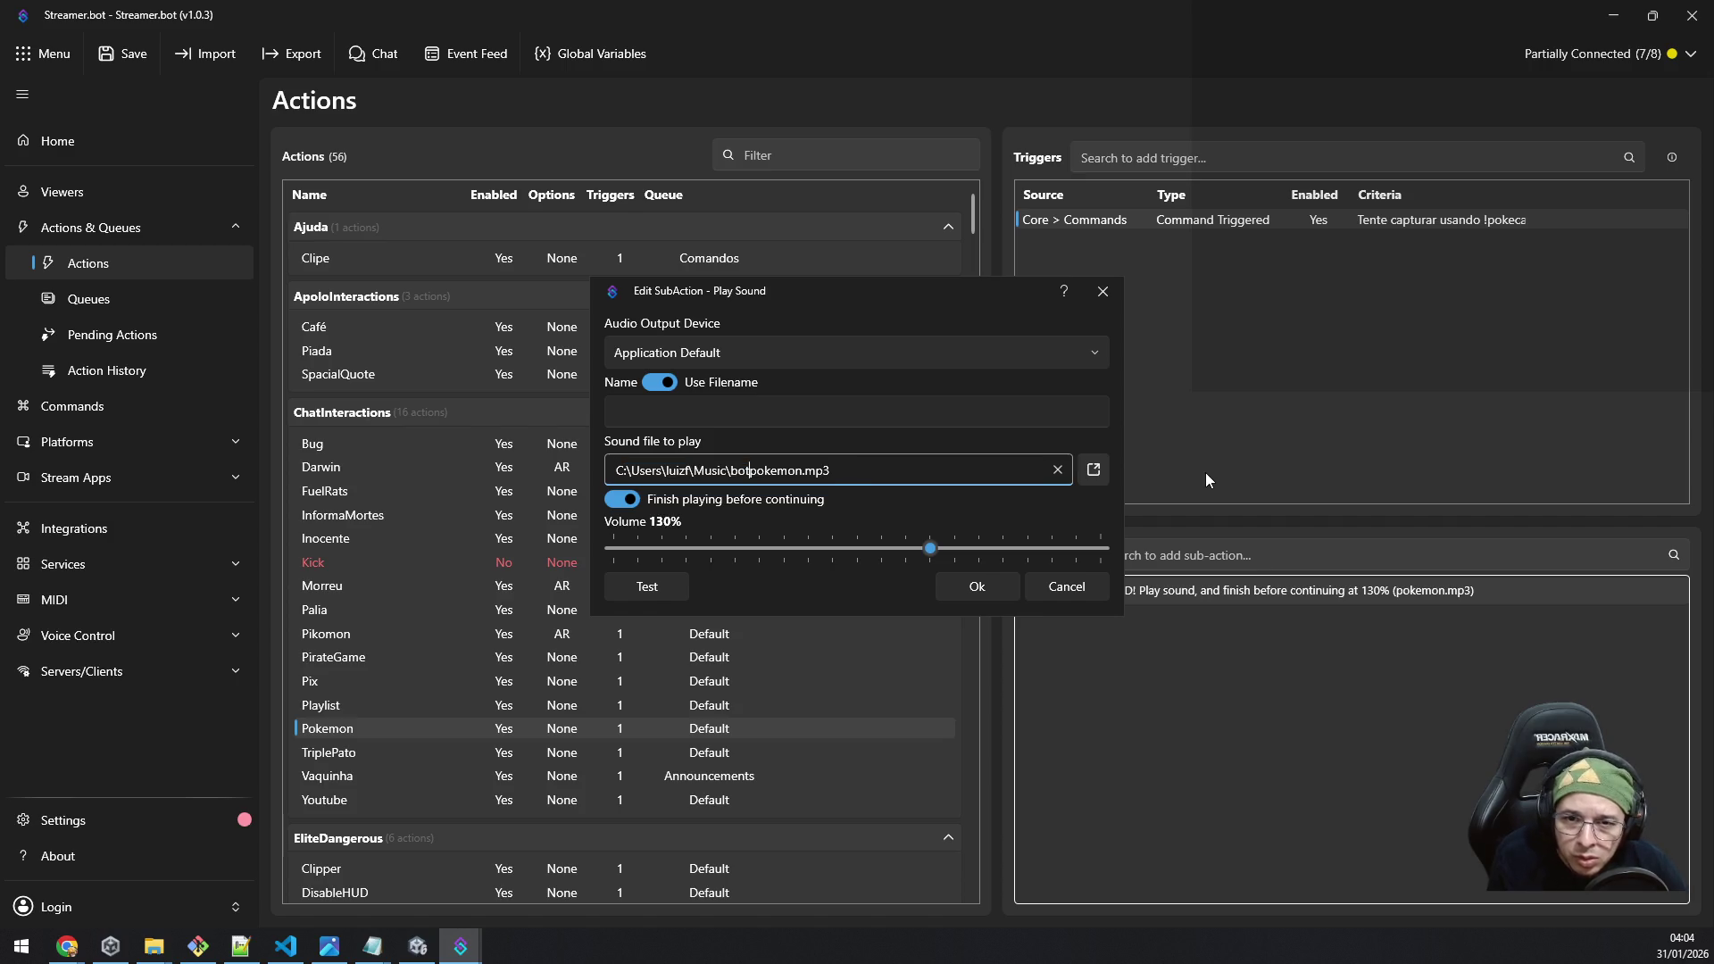
pyautogui.write('\\')
pyautogui.press('Return')
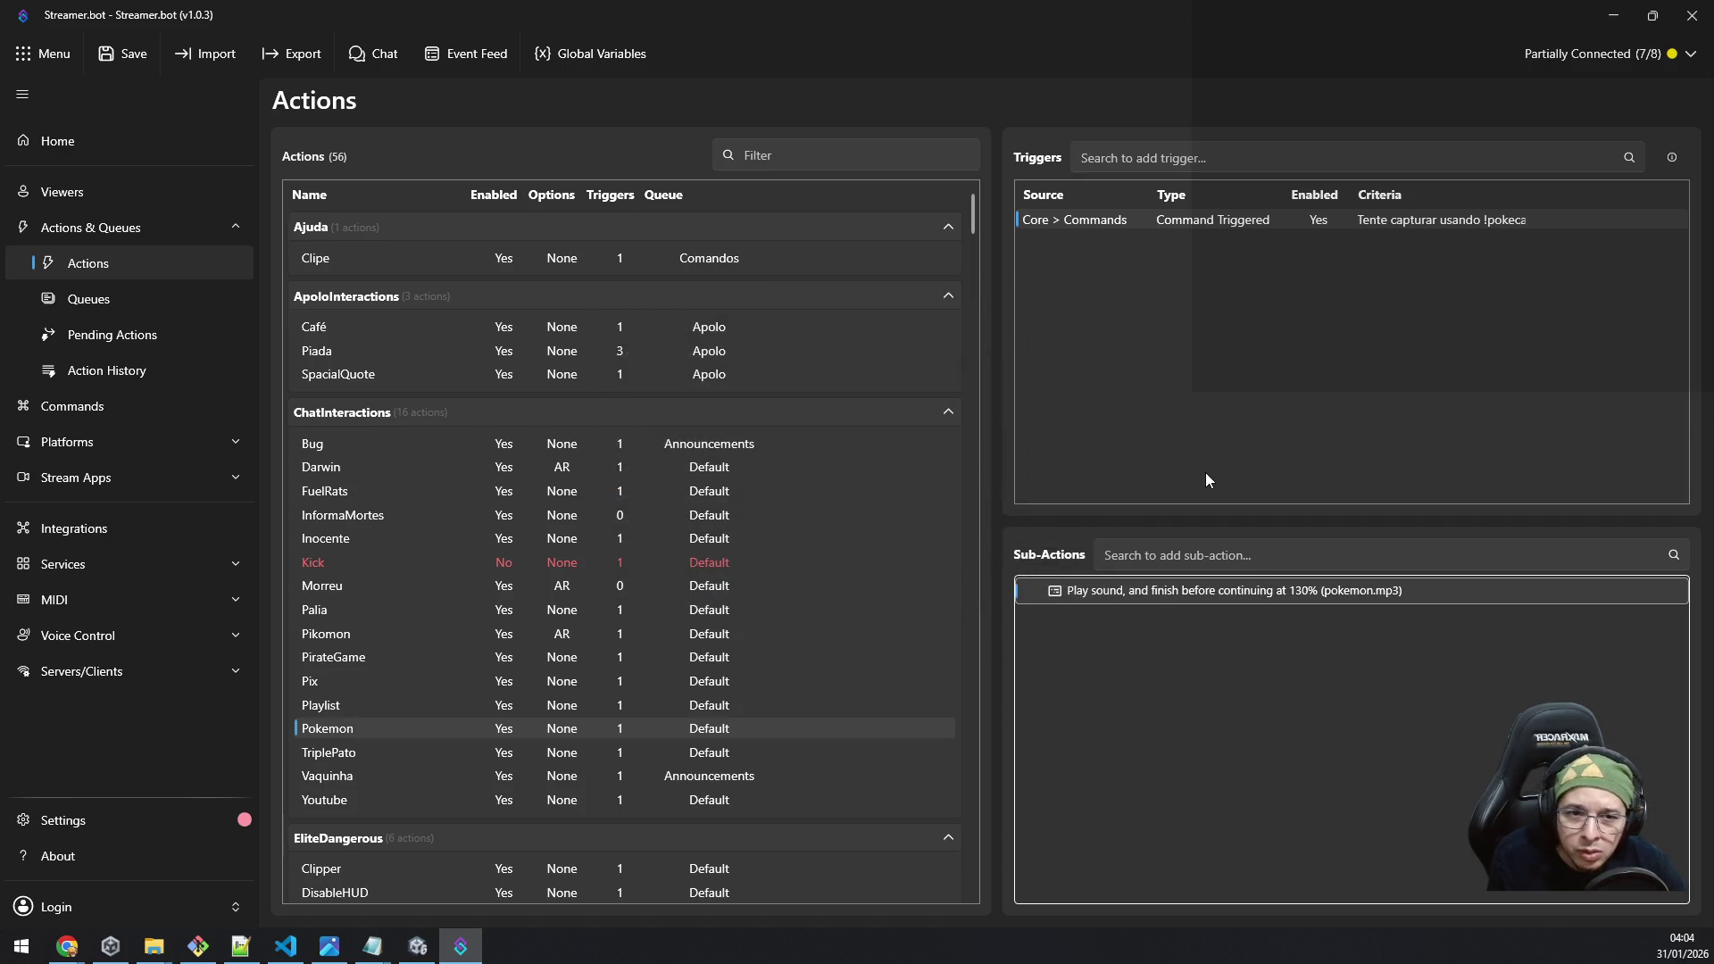
pyautogui.click(1188, 625)
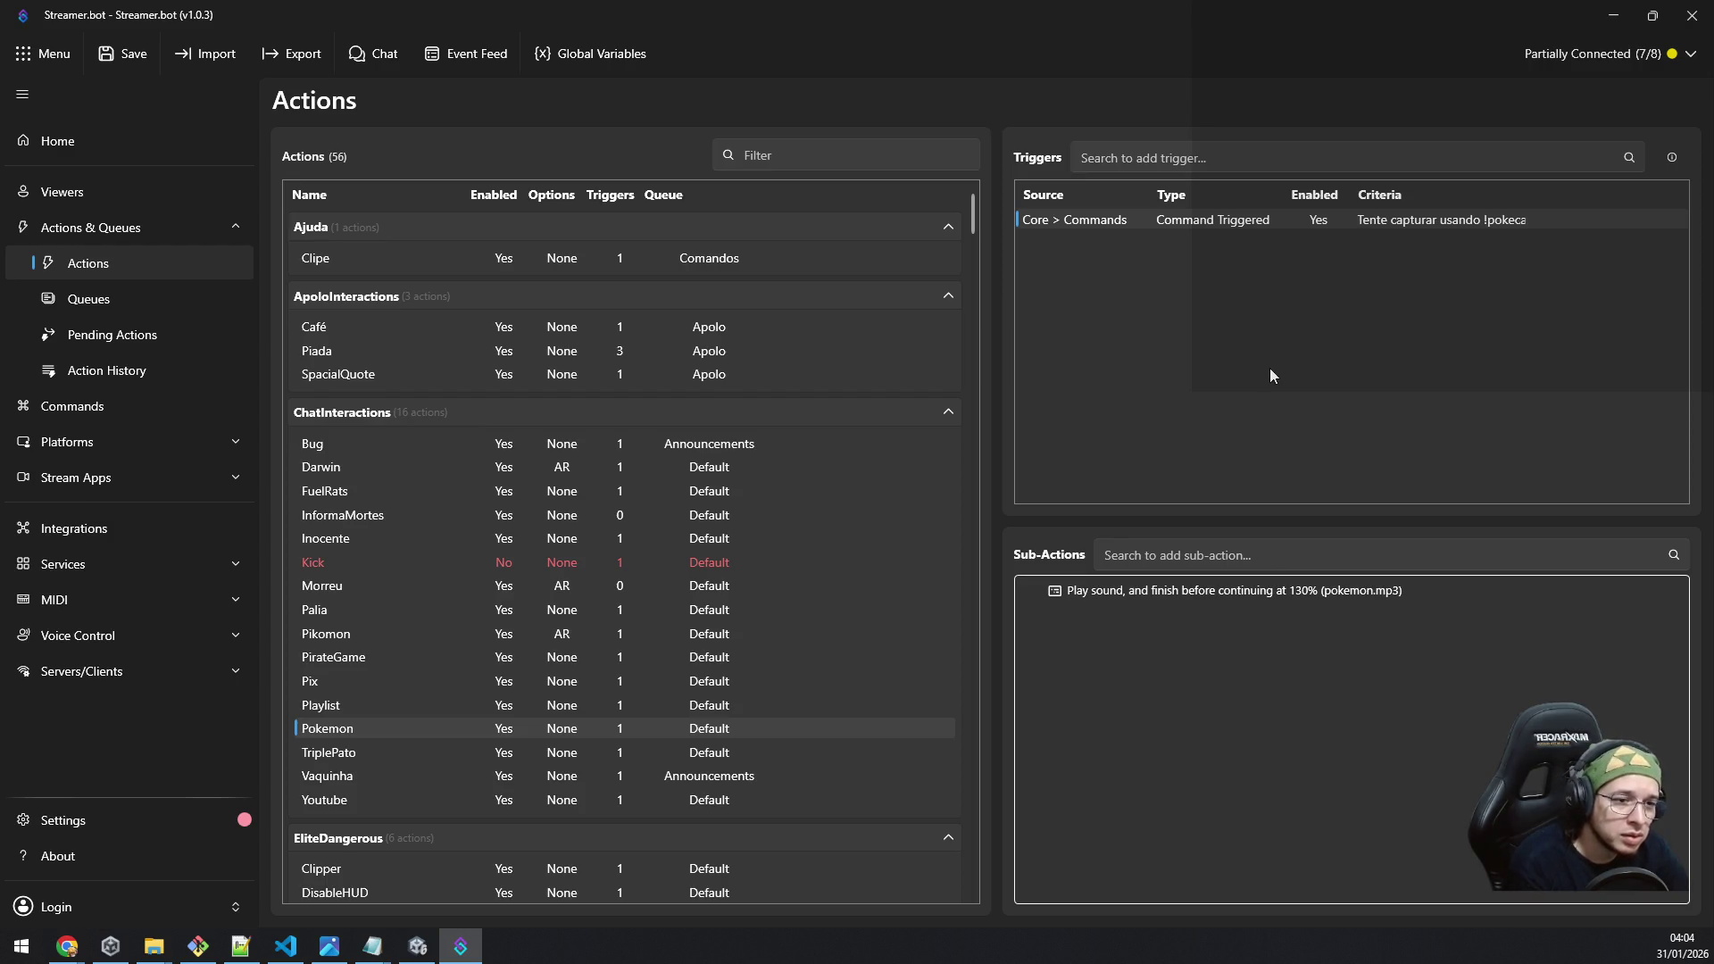
# Step: Save the bot configuration and check the Pokemon command trigger's options menu
pyautogui.click(120, 56)
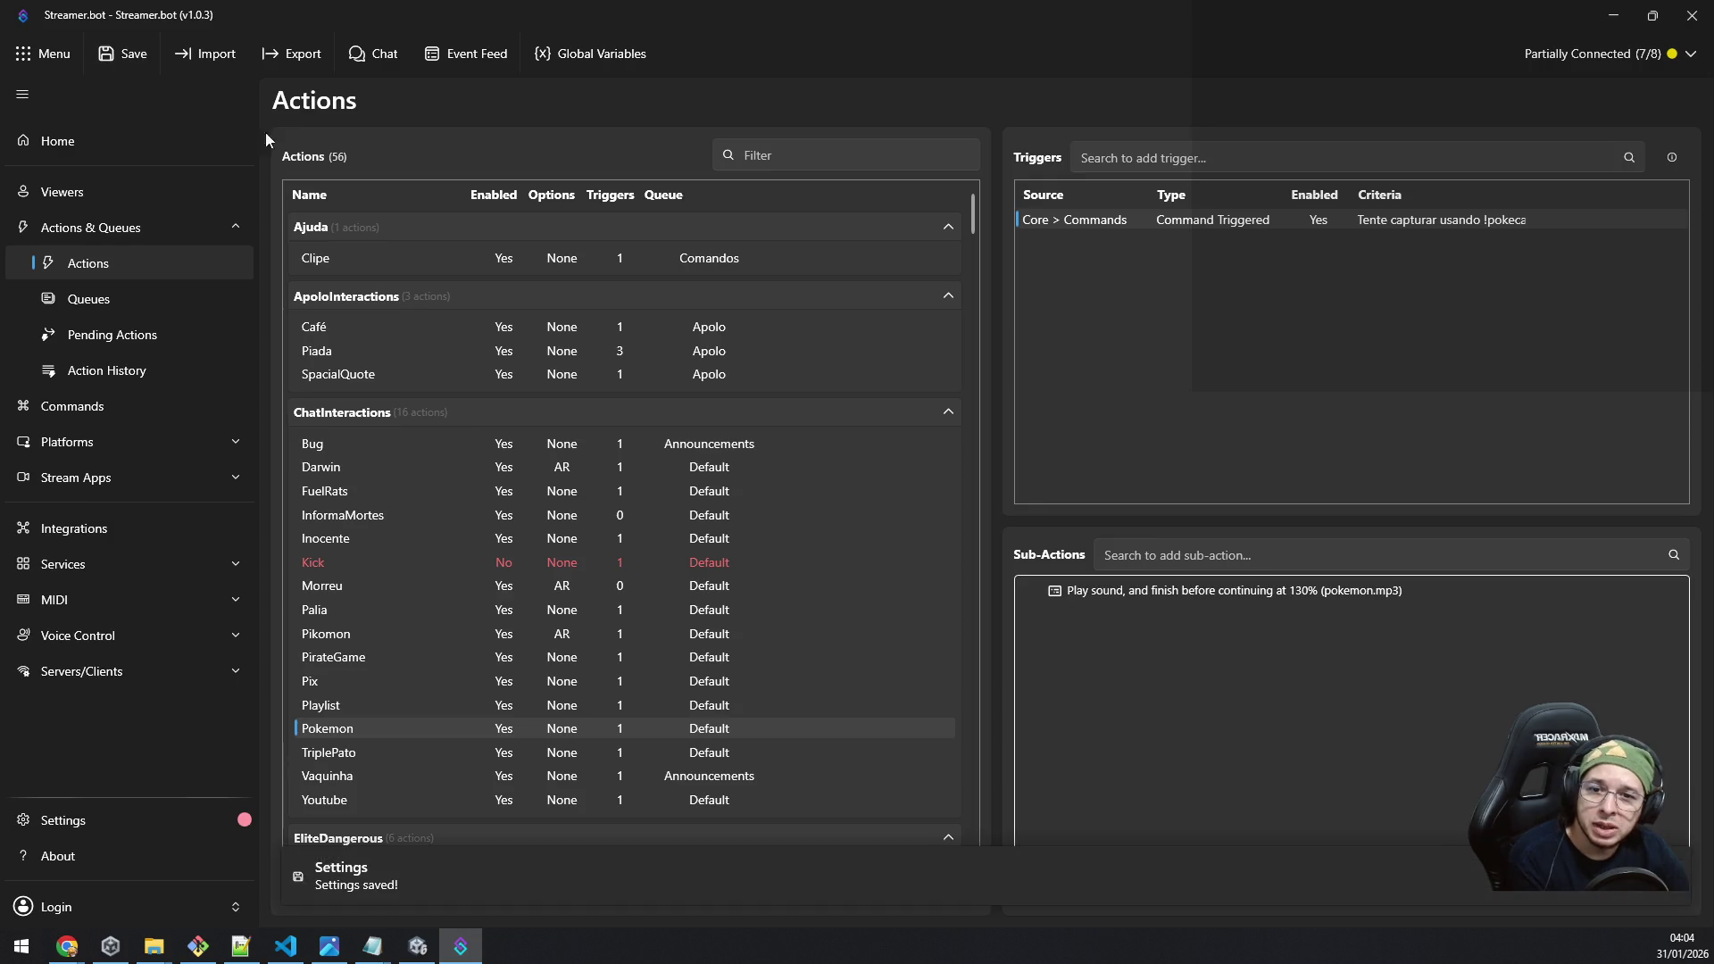
pyautogui.rightClick(1107, 223)
pyautogui.click(1228, 325)
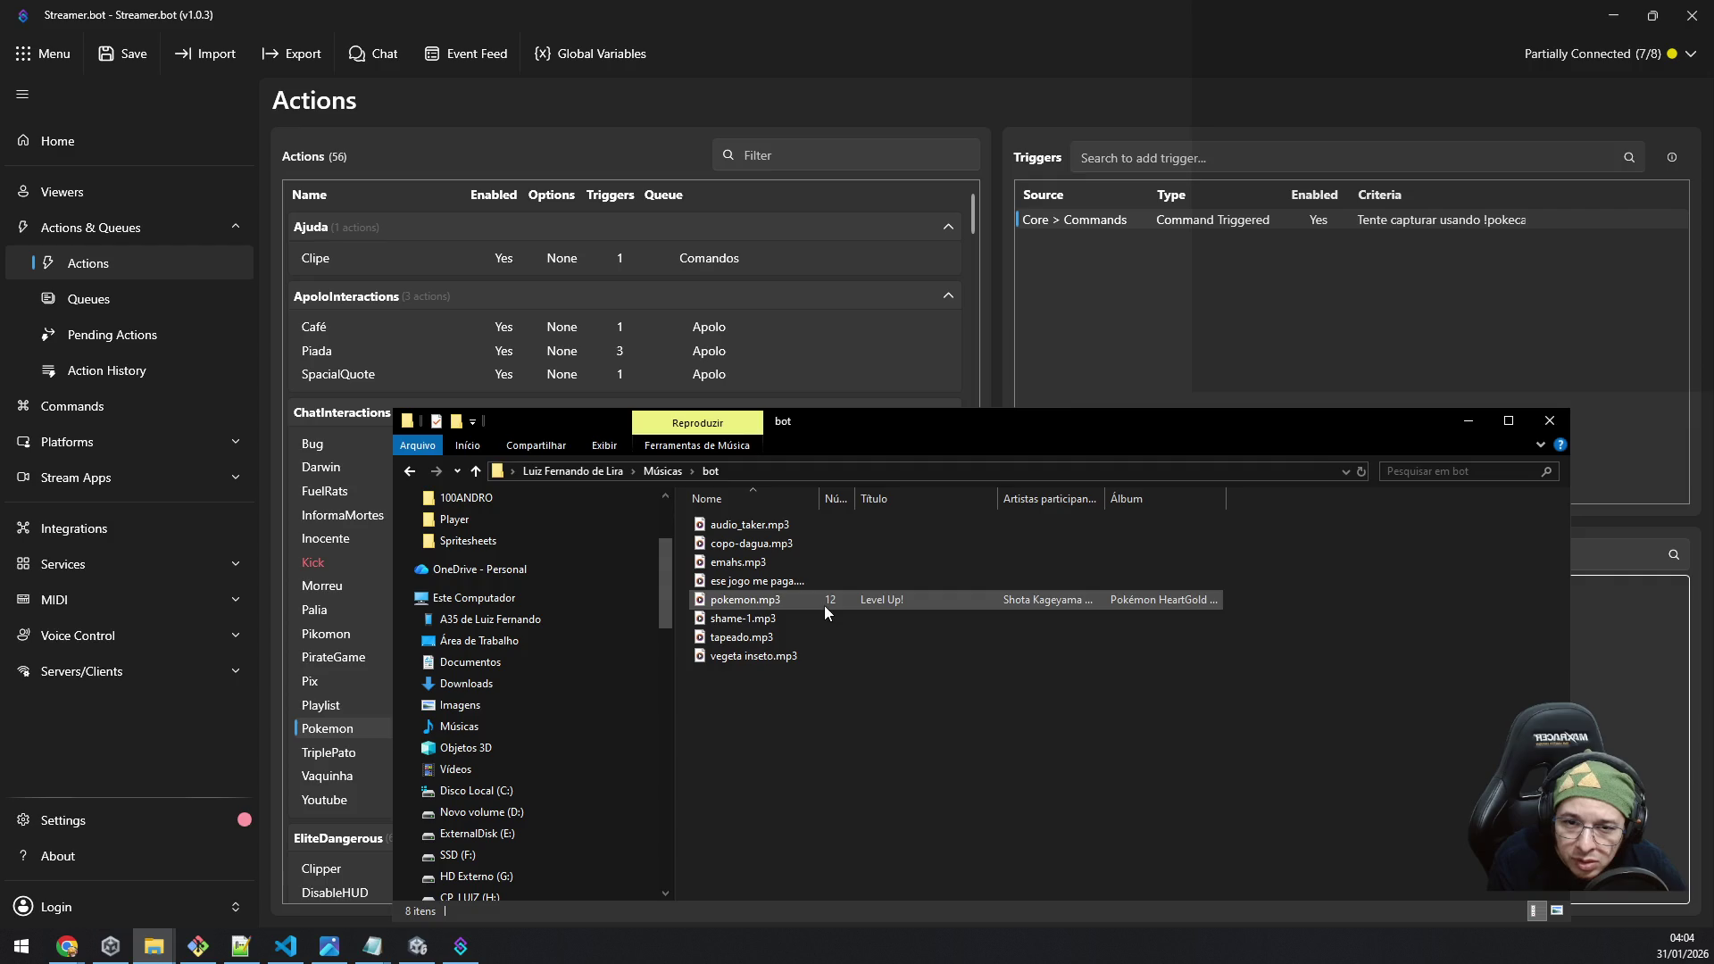
# Step: Go up to the Desktop, then jump to a user profile folder via c:\users\
pyautogui.click(662, 470)
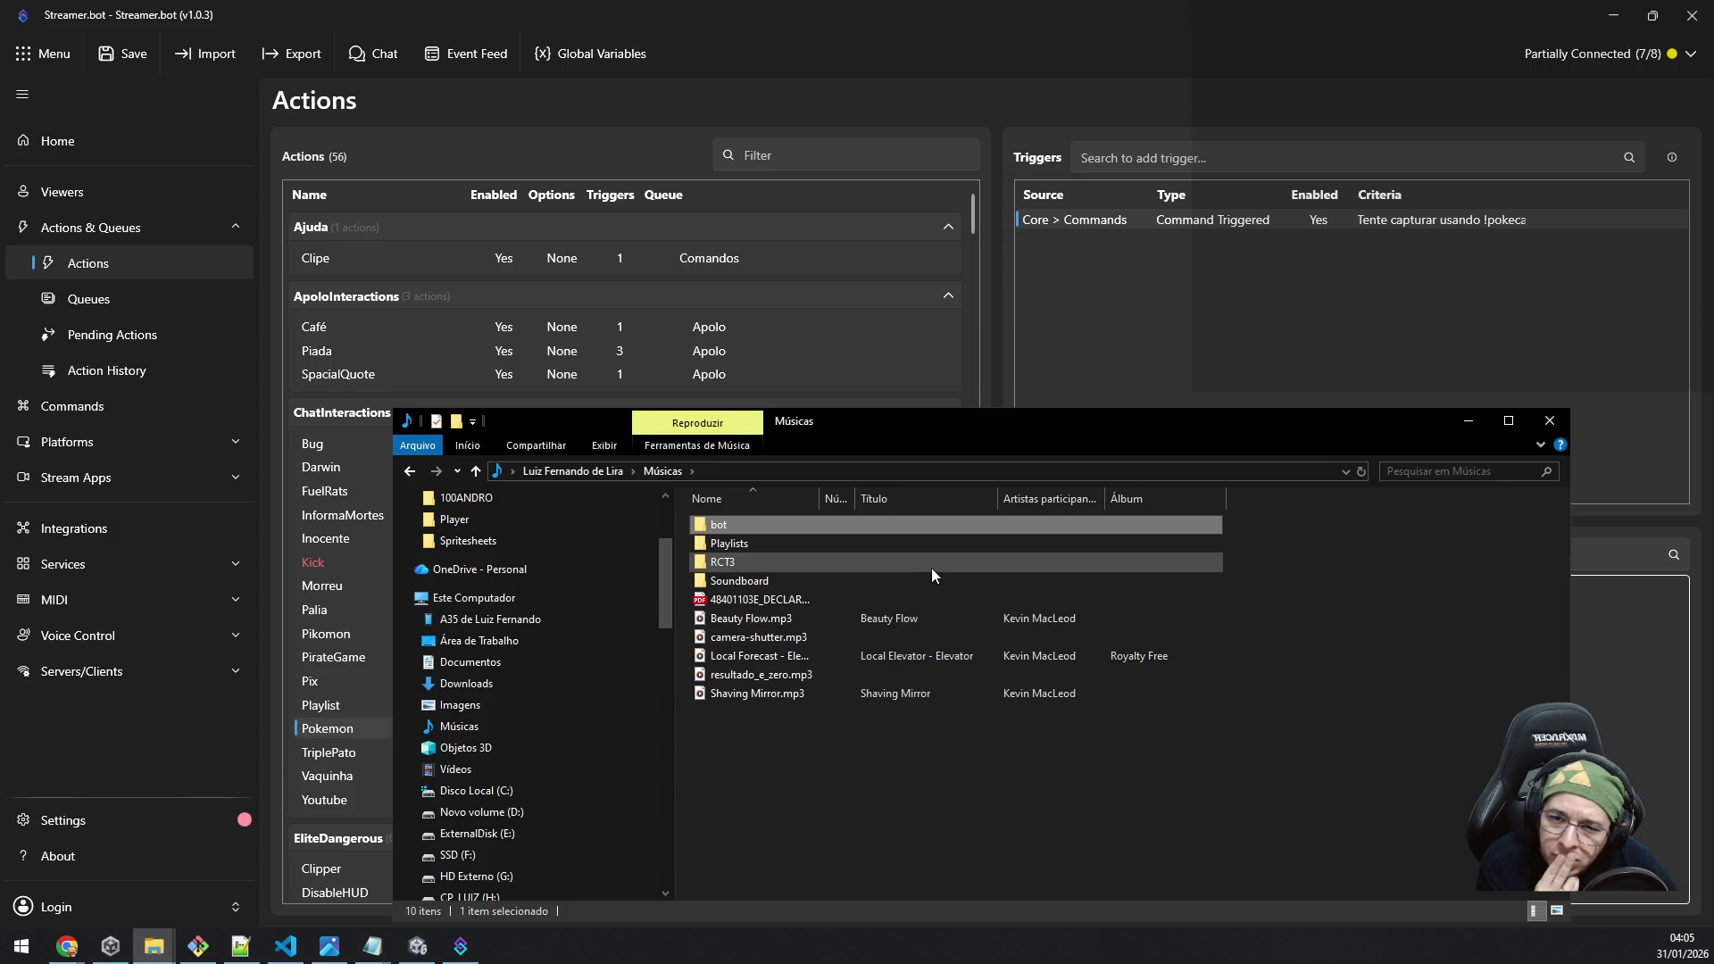
pyautogui.click(731, 475)
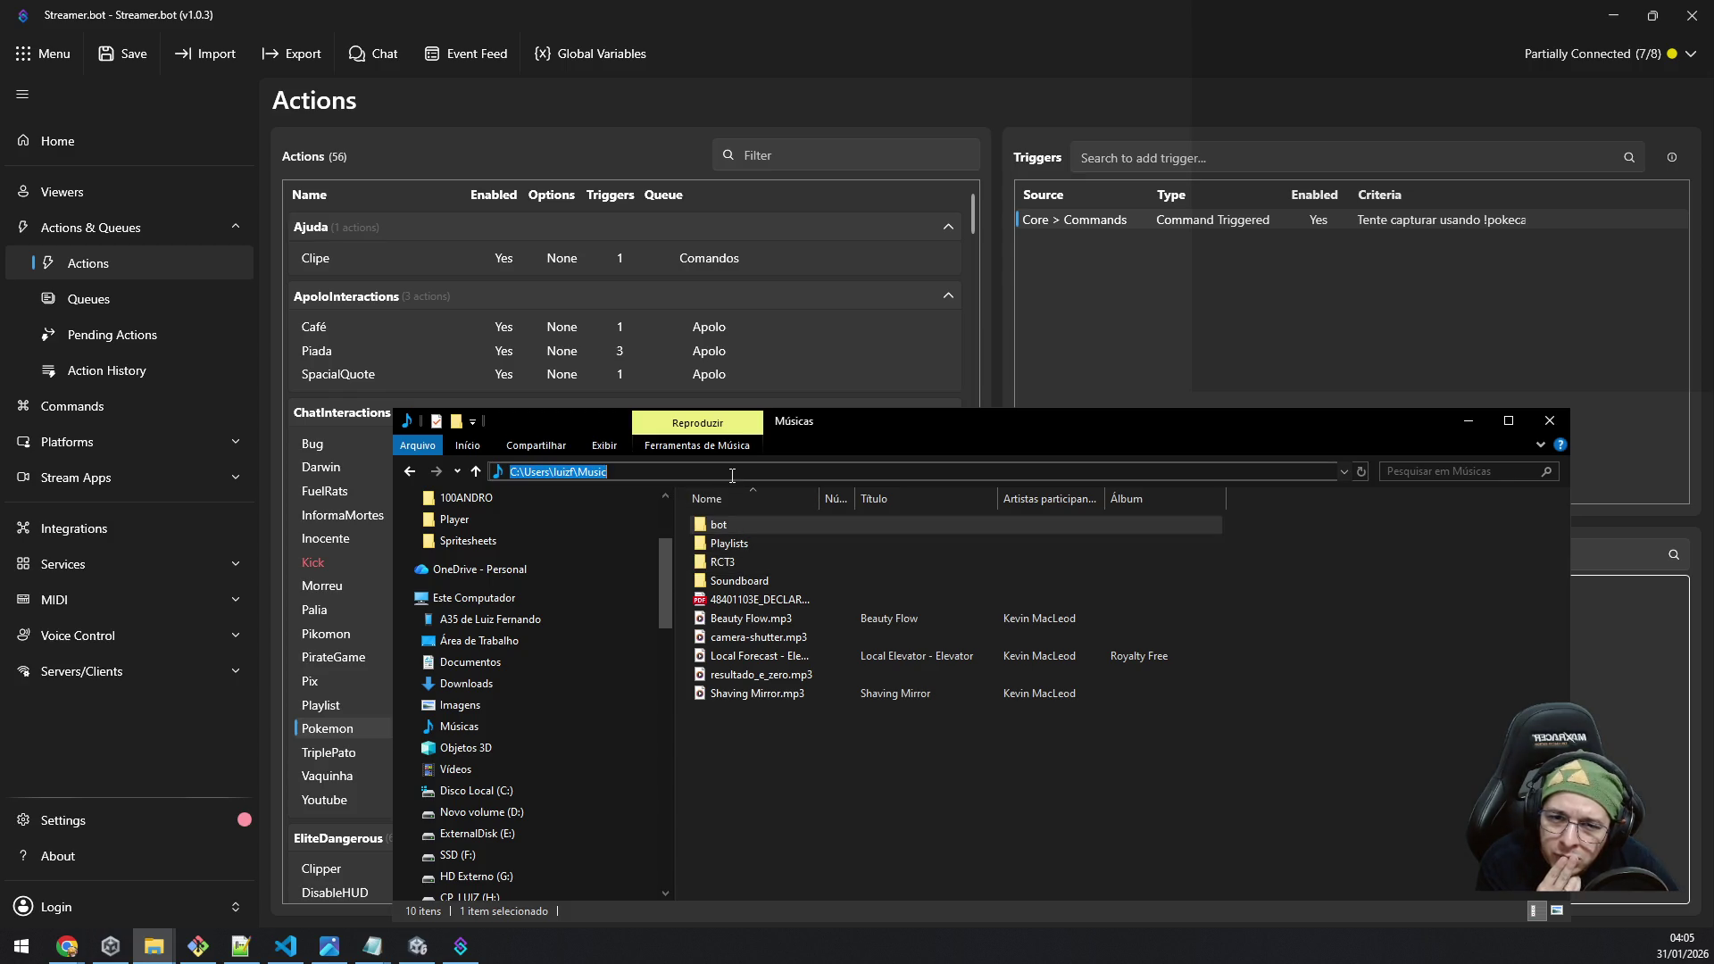
pyautogui.click(475, 473)
pyautogui.click(475, 473)
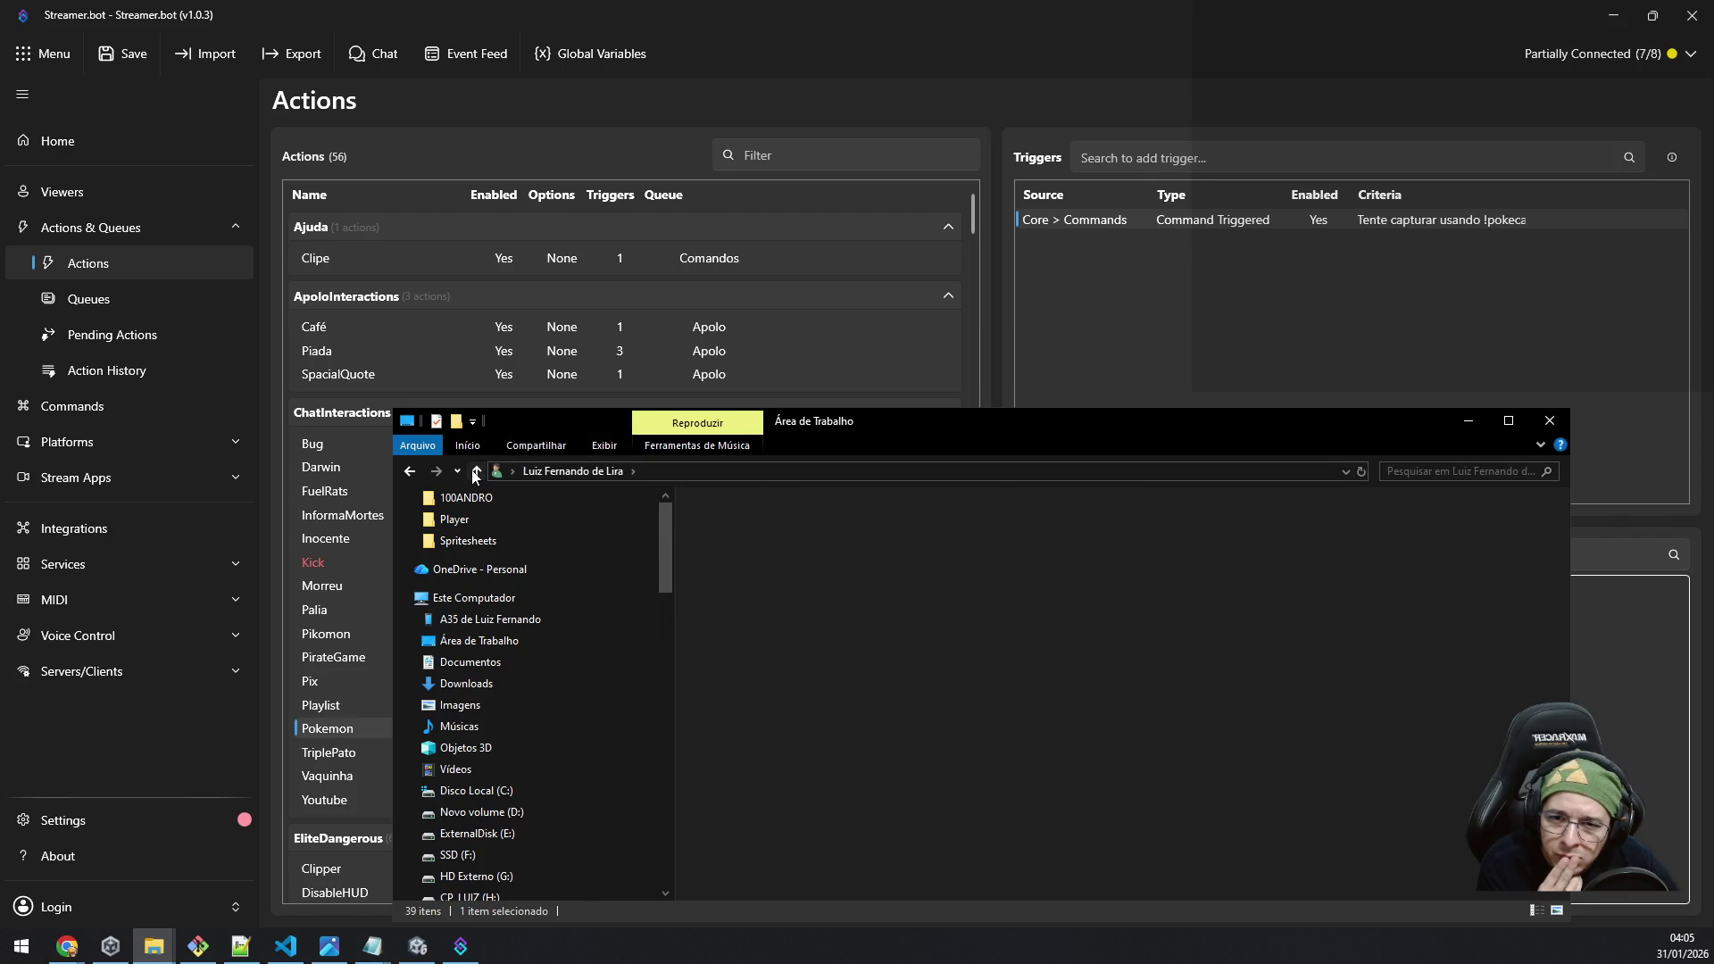
pyautogui.click(655, 464)
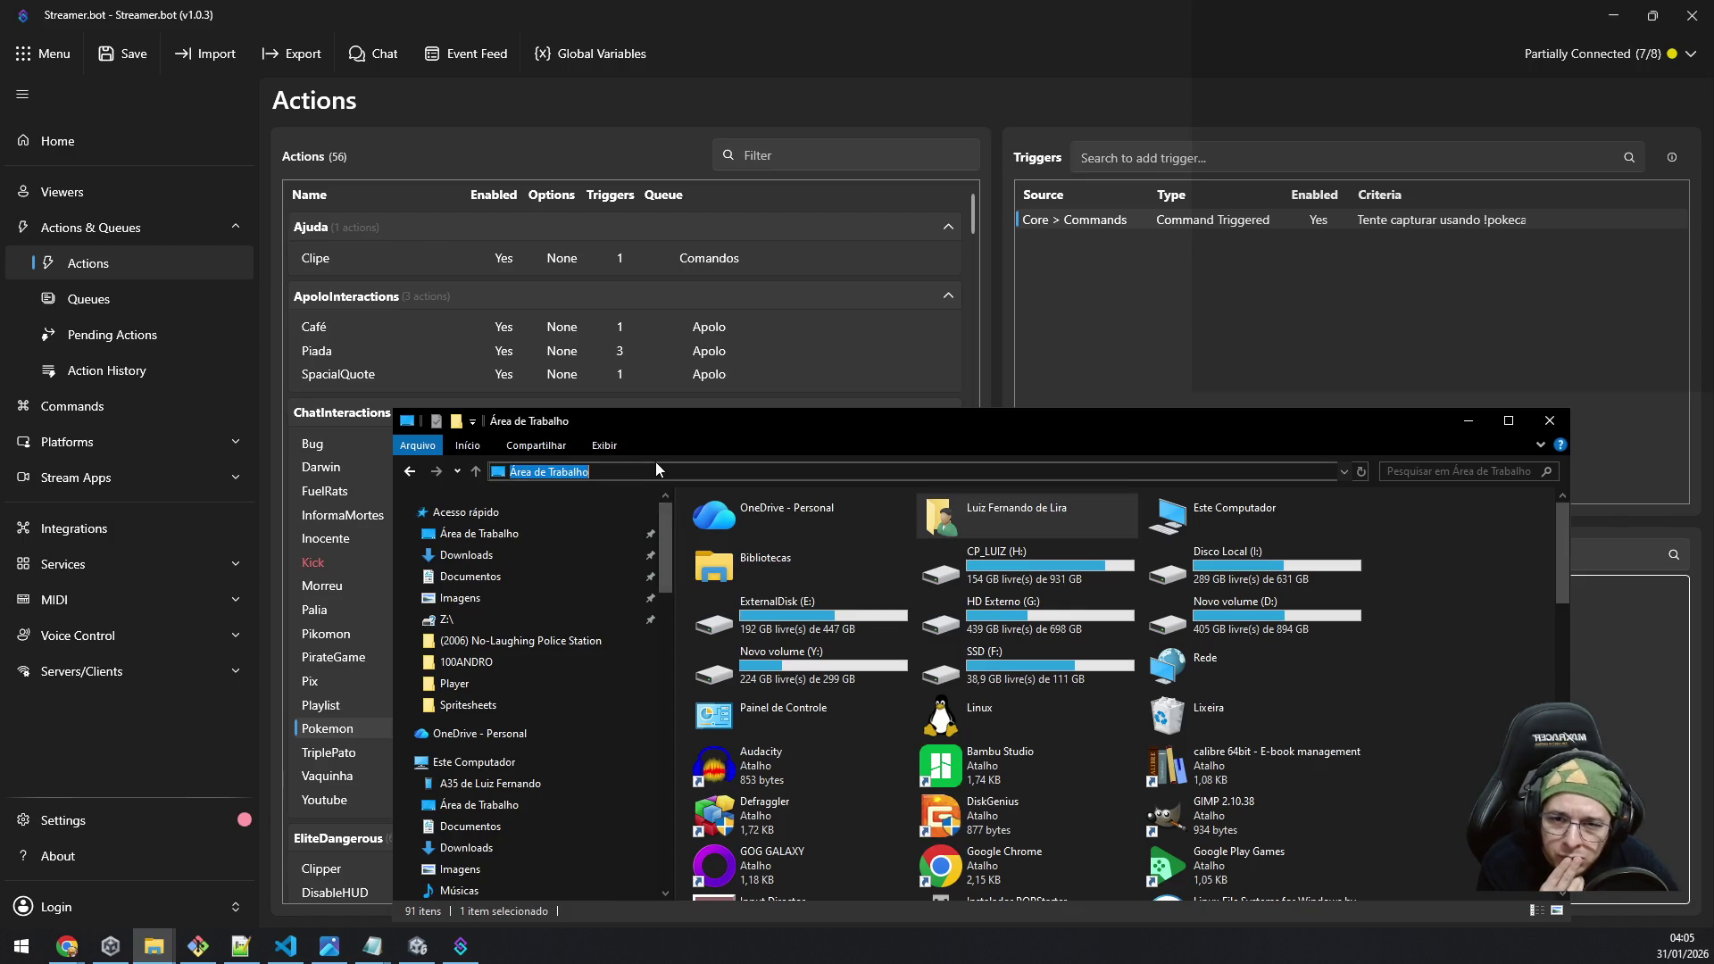
pyautogui.write('c')
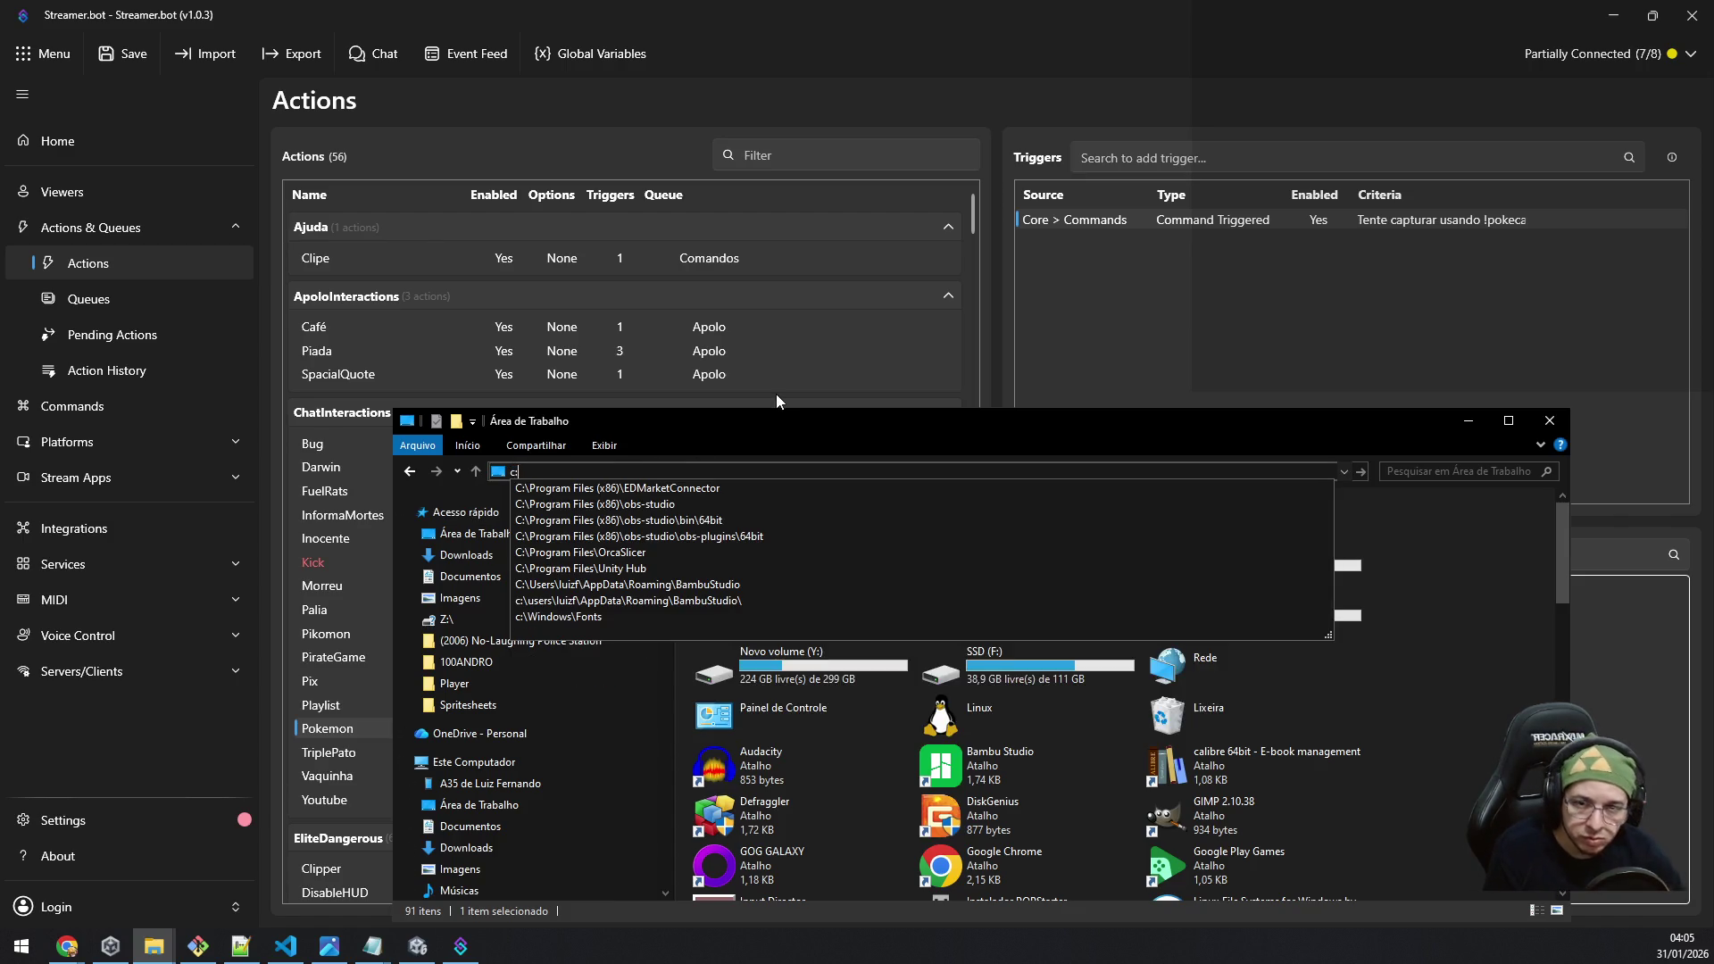
pyautogui.write(':\\user')
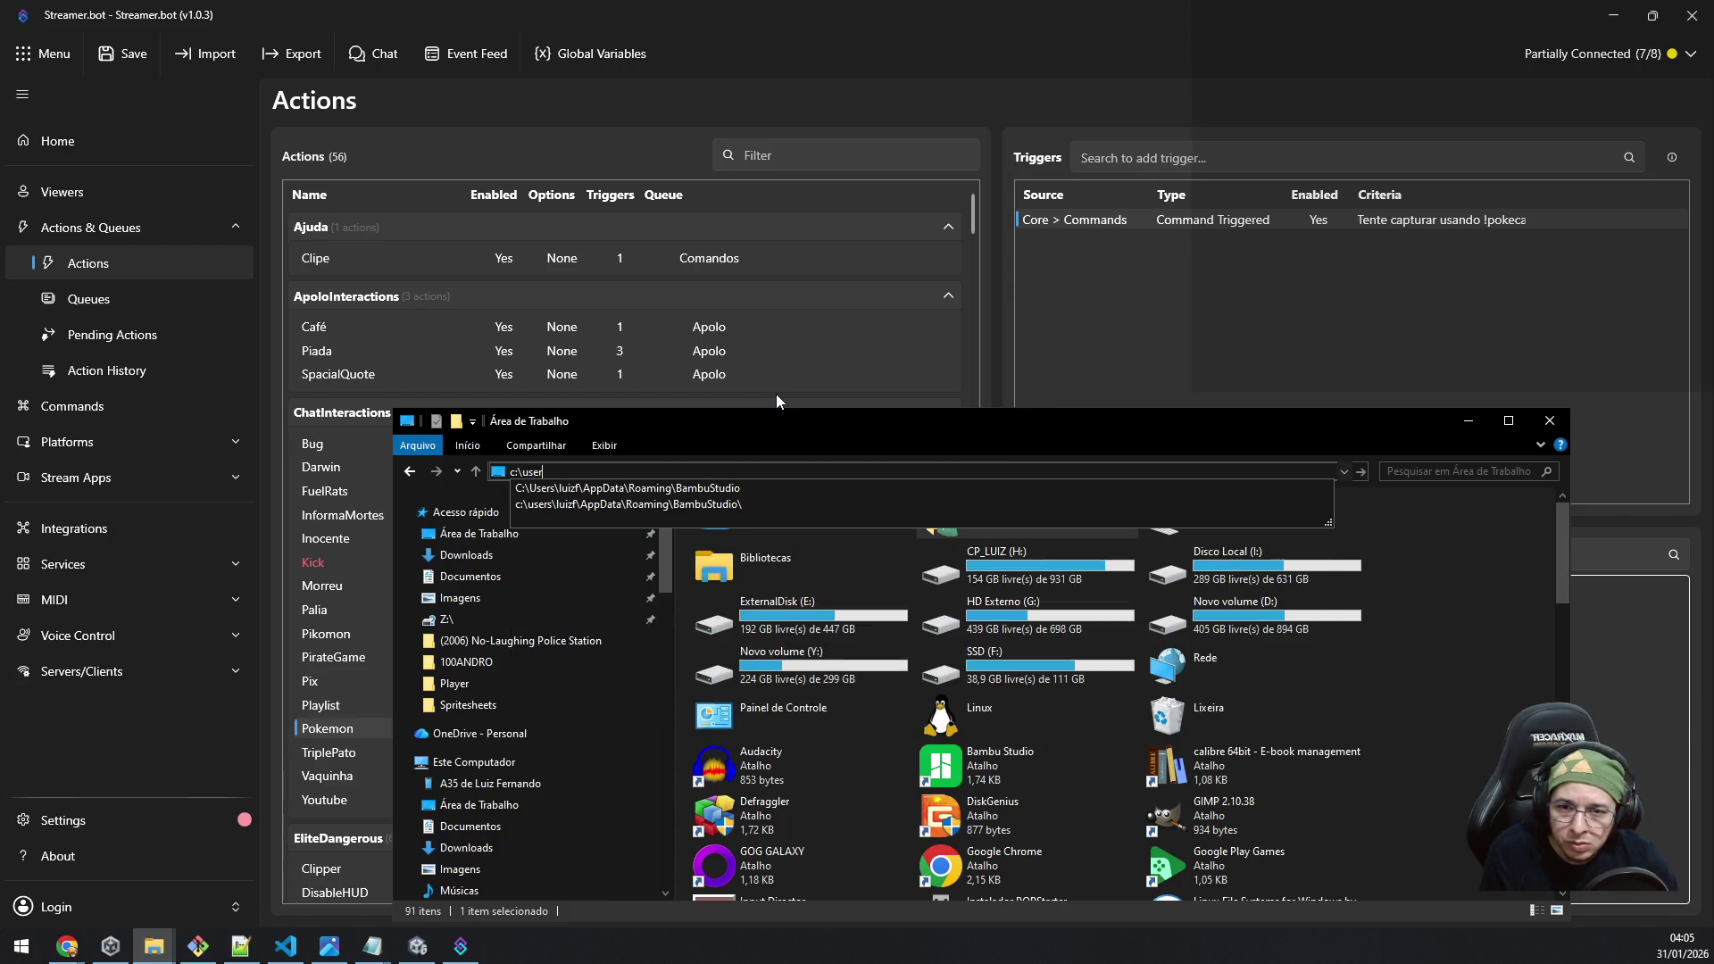
pyautogui.write('s\\')
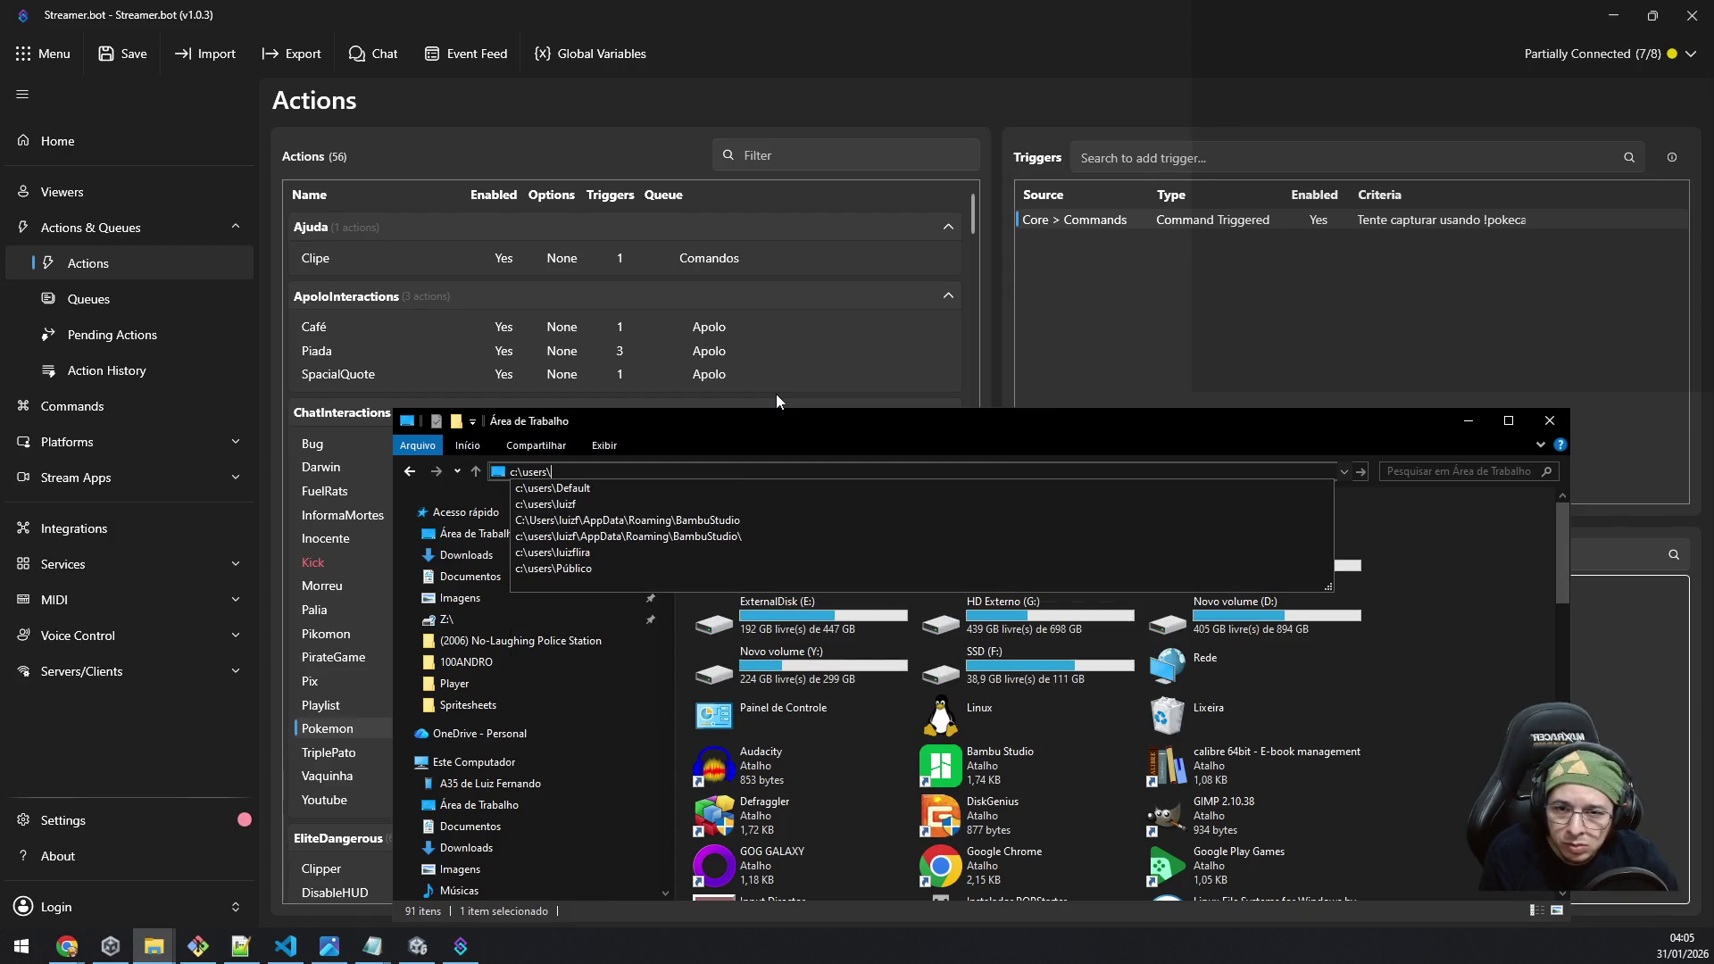
pyautogui.press('Down')
pyautogui.press('Down')
pyautogui.press('Down')
pyautogui.press('Return')
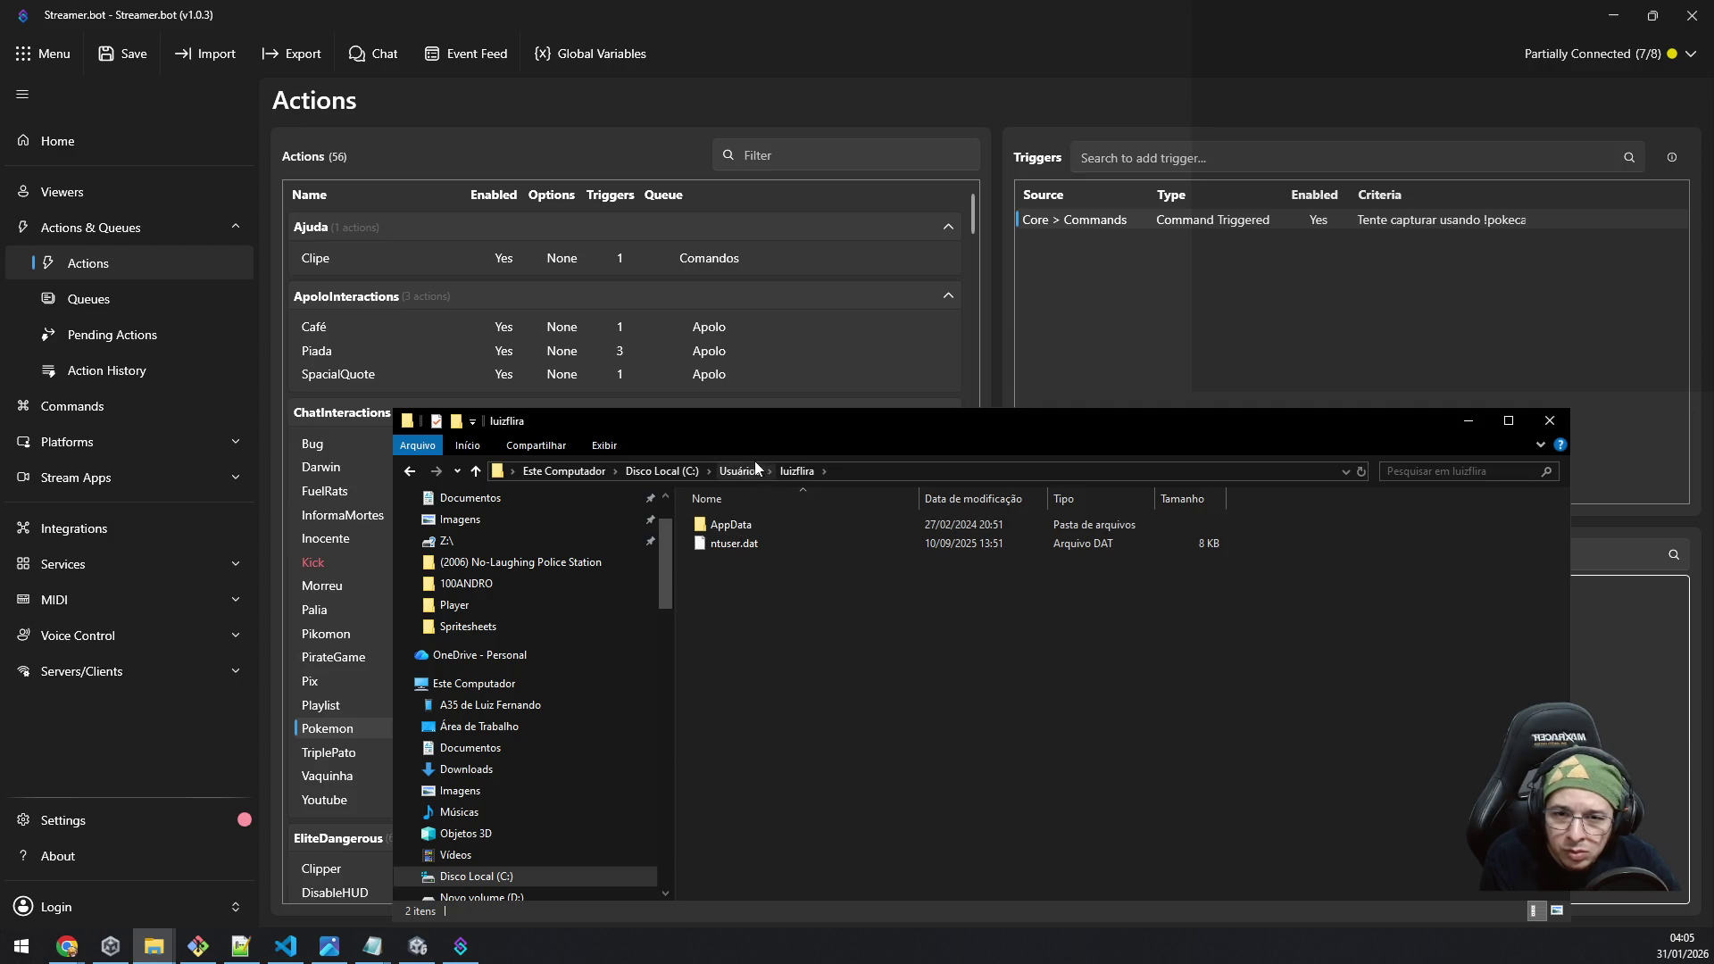
# Step: Browse AppData > Roaming > EliteG19s > Scripts, back out, and return to Streamer.bot
pyautogui.doubleClick(747, 522)
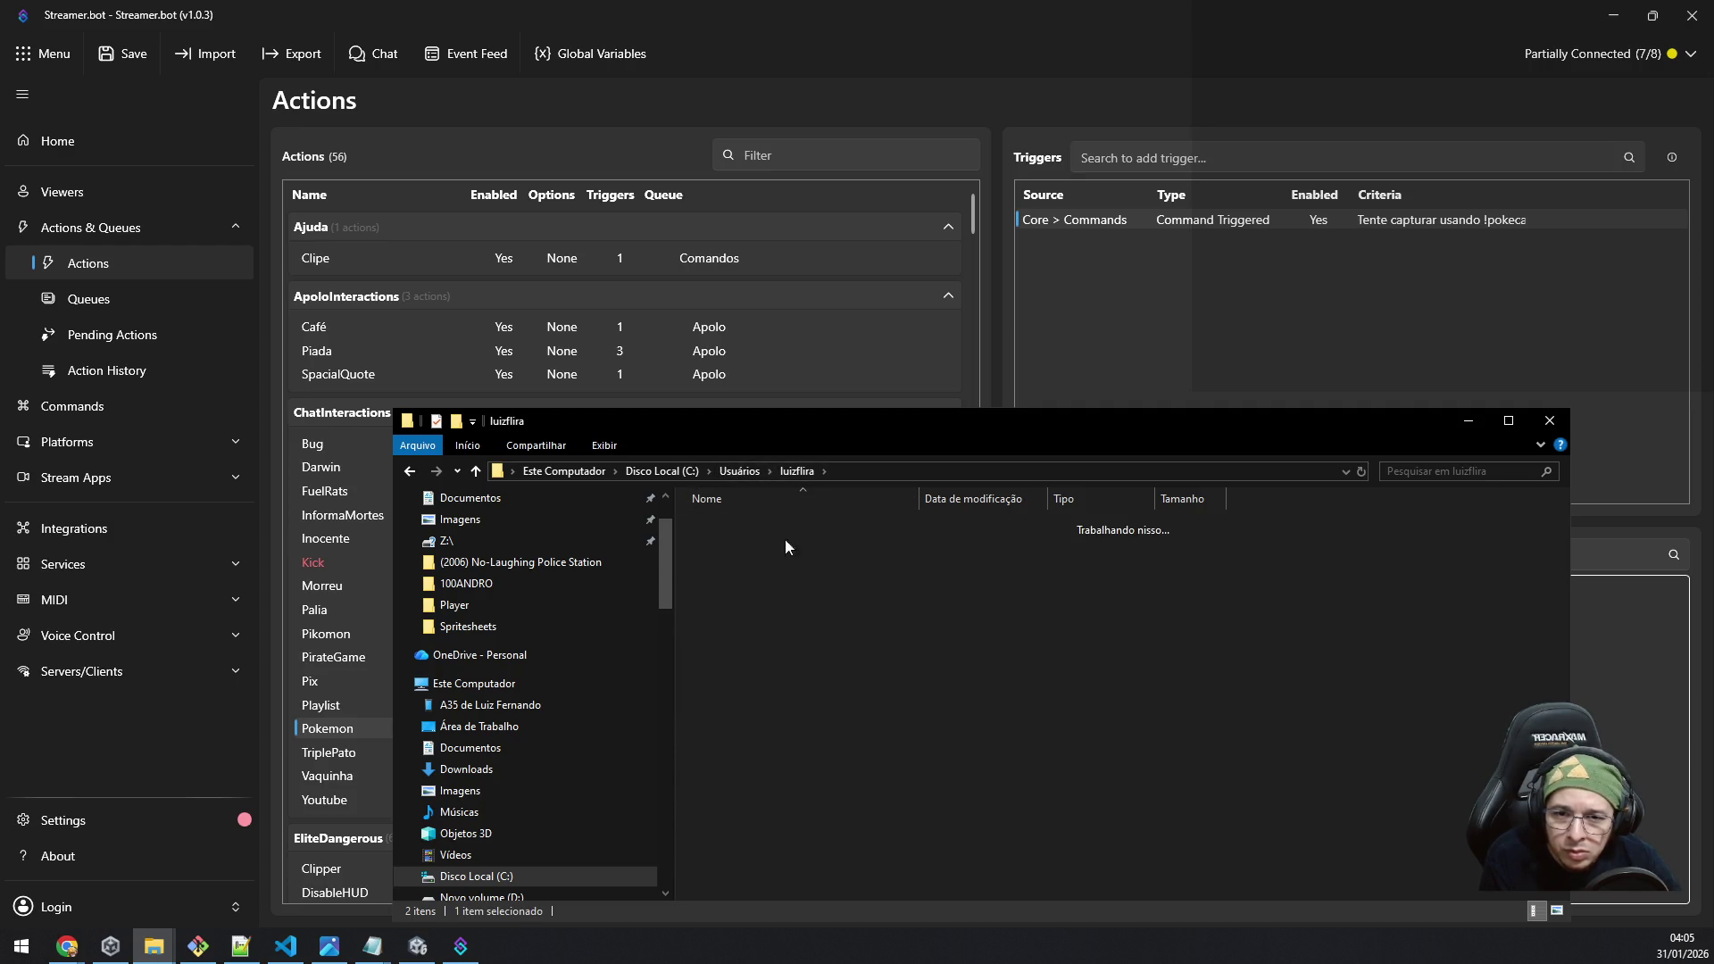
pyautogui.doubleClick(742, 524)
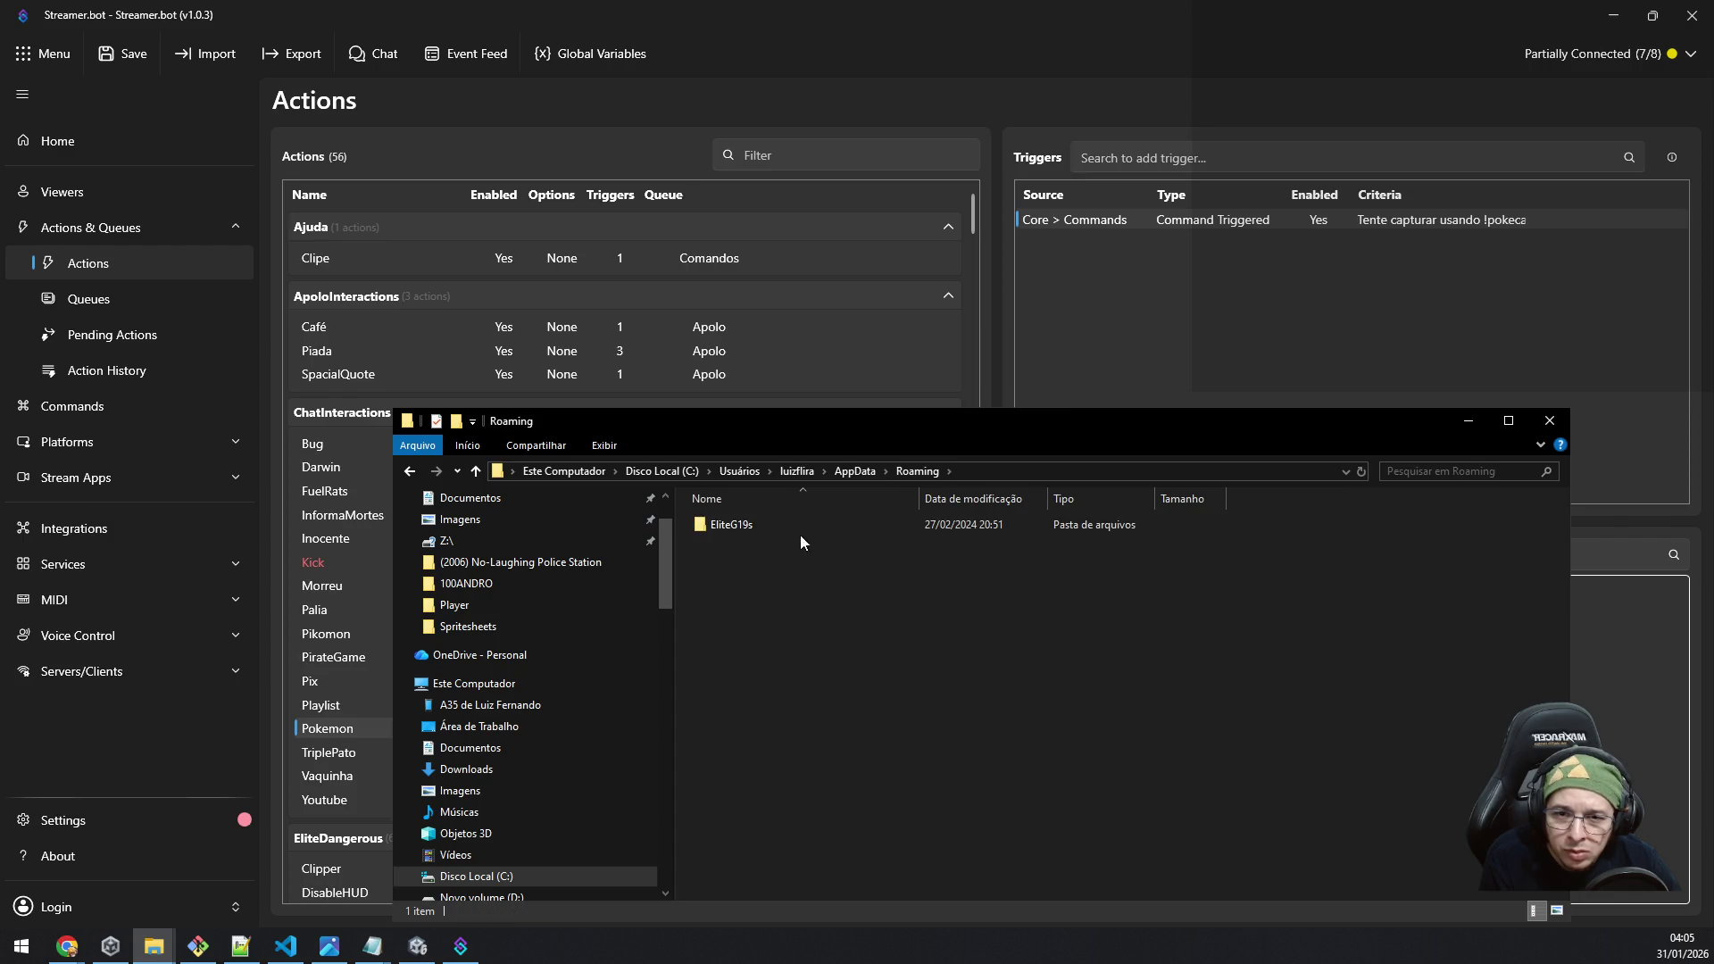
pyautogui.doubleClick(779, 528)
pyautogui.press('Down')
pyautogui.press('Return')
pyautogui.press('BackSpace')
pyautogui.press('BackSpace')
pyautogui.press('BackSpace')
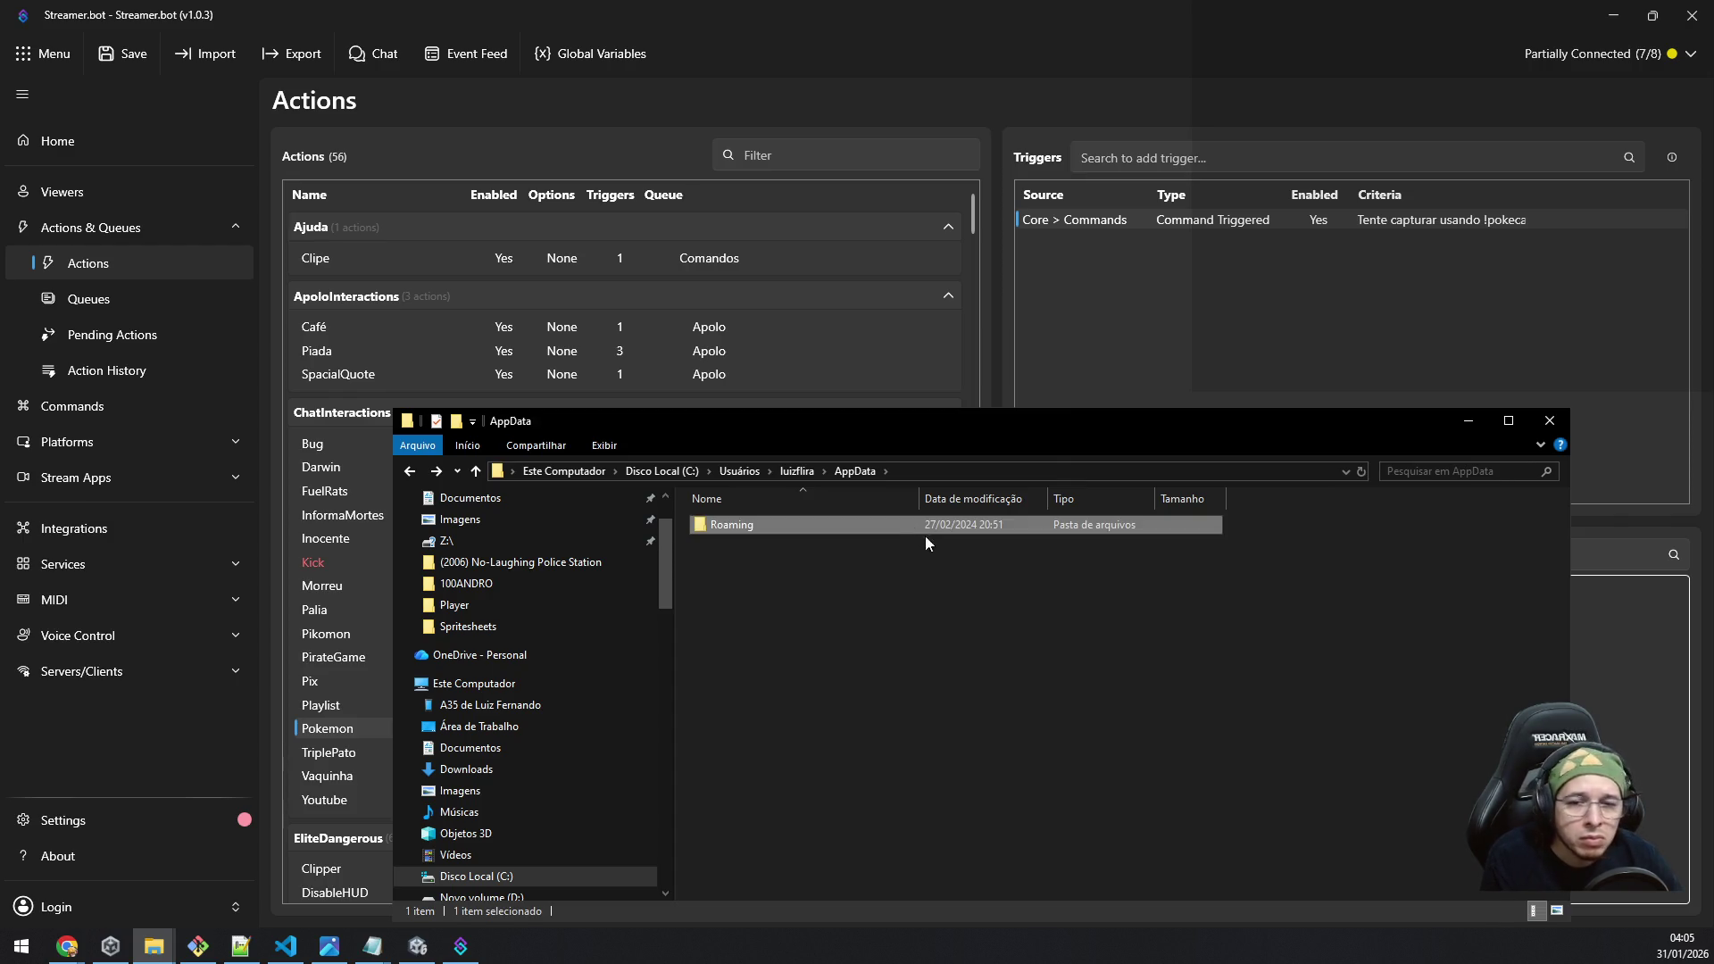
pyautogui.click(1165, 325)
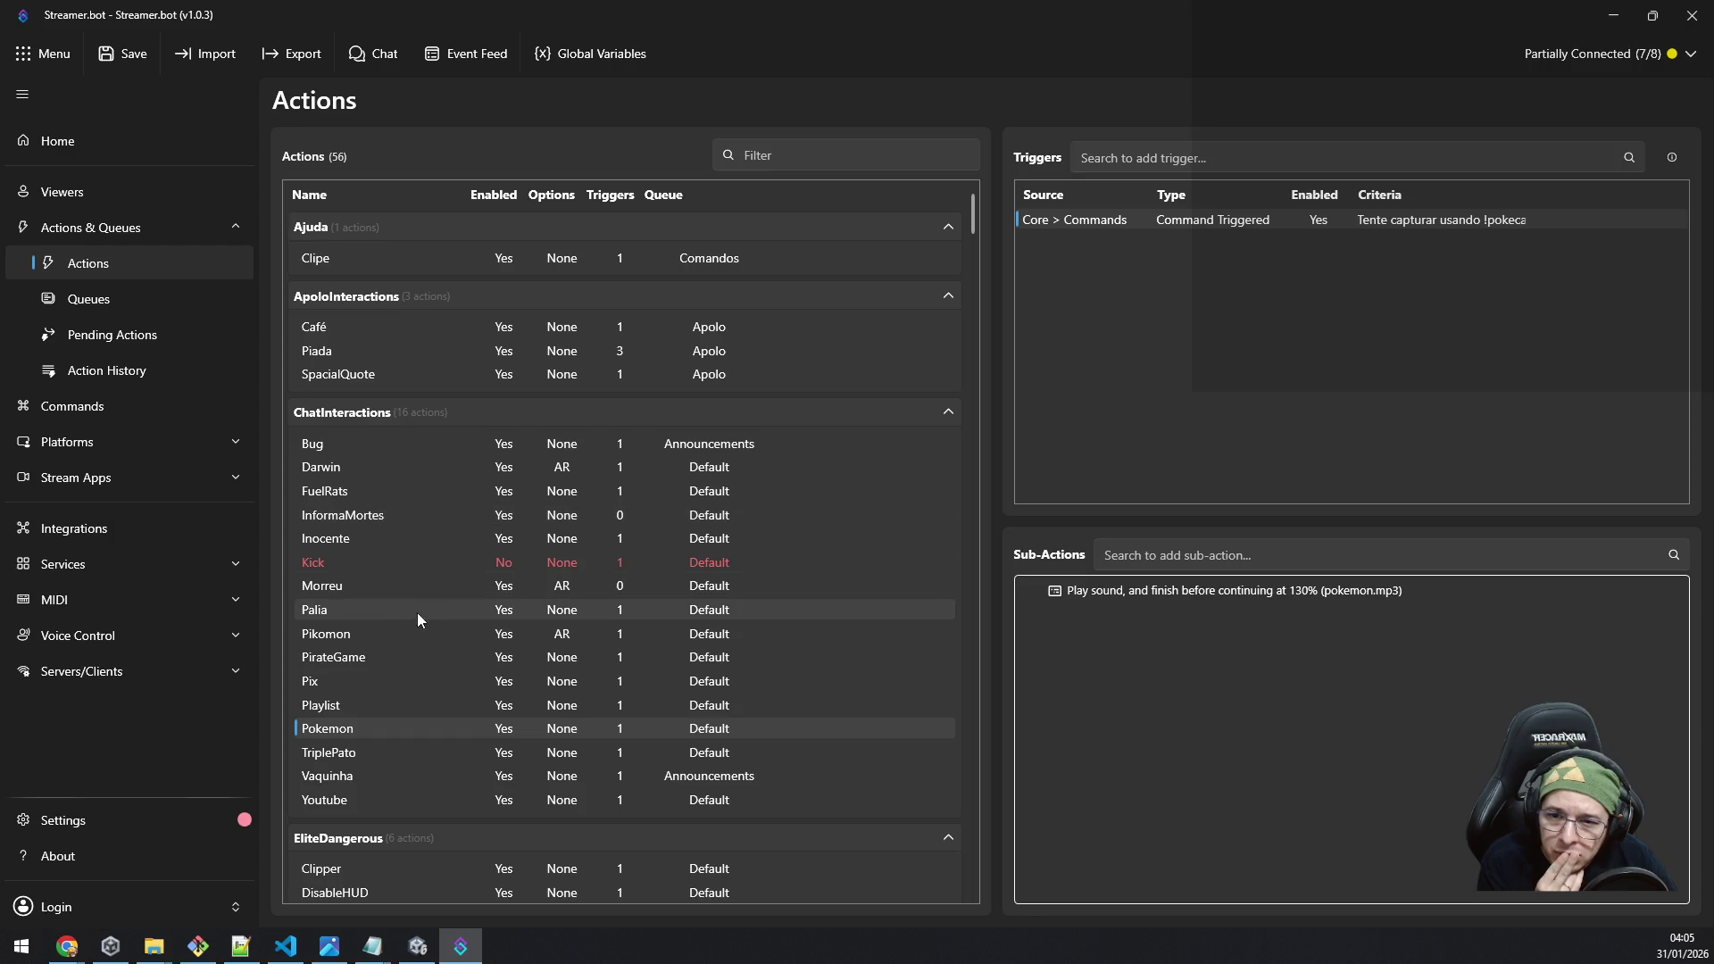
# Step: Compare the Pikomon and Pokemon actions, then run Test Trigger on Pikomon's command trigger
pyautogui.click(367, 635)
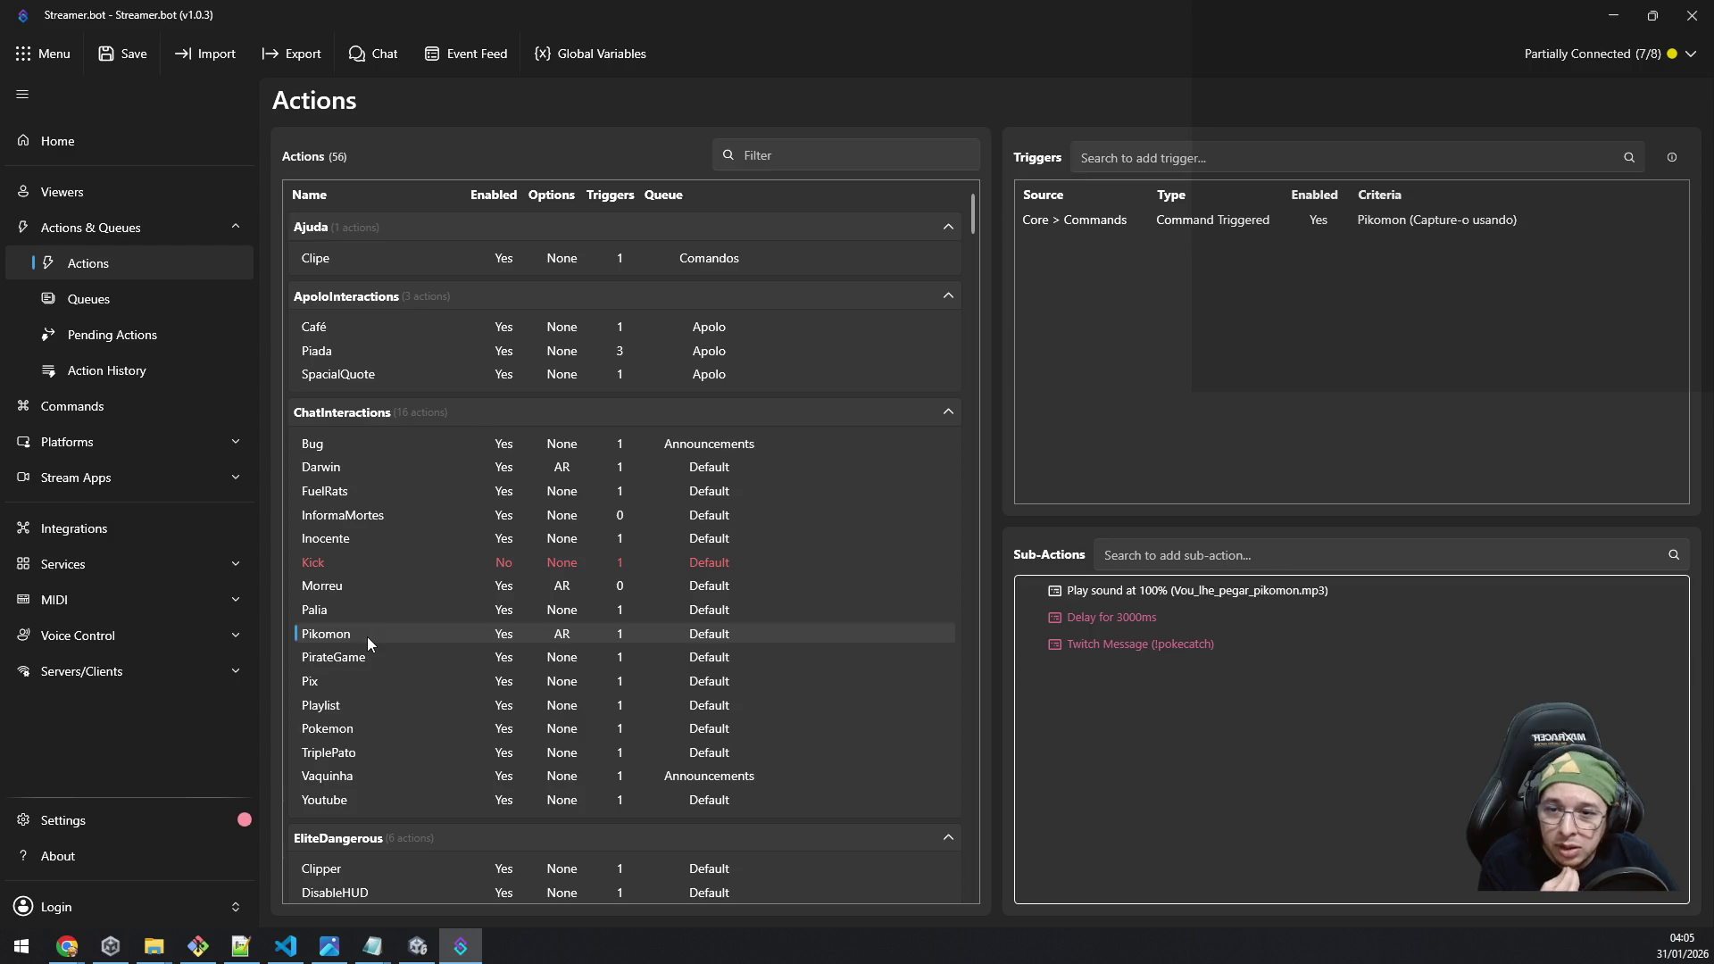
pyautogui.click(369, 722)
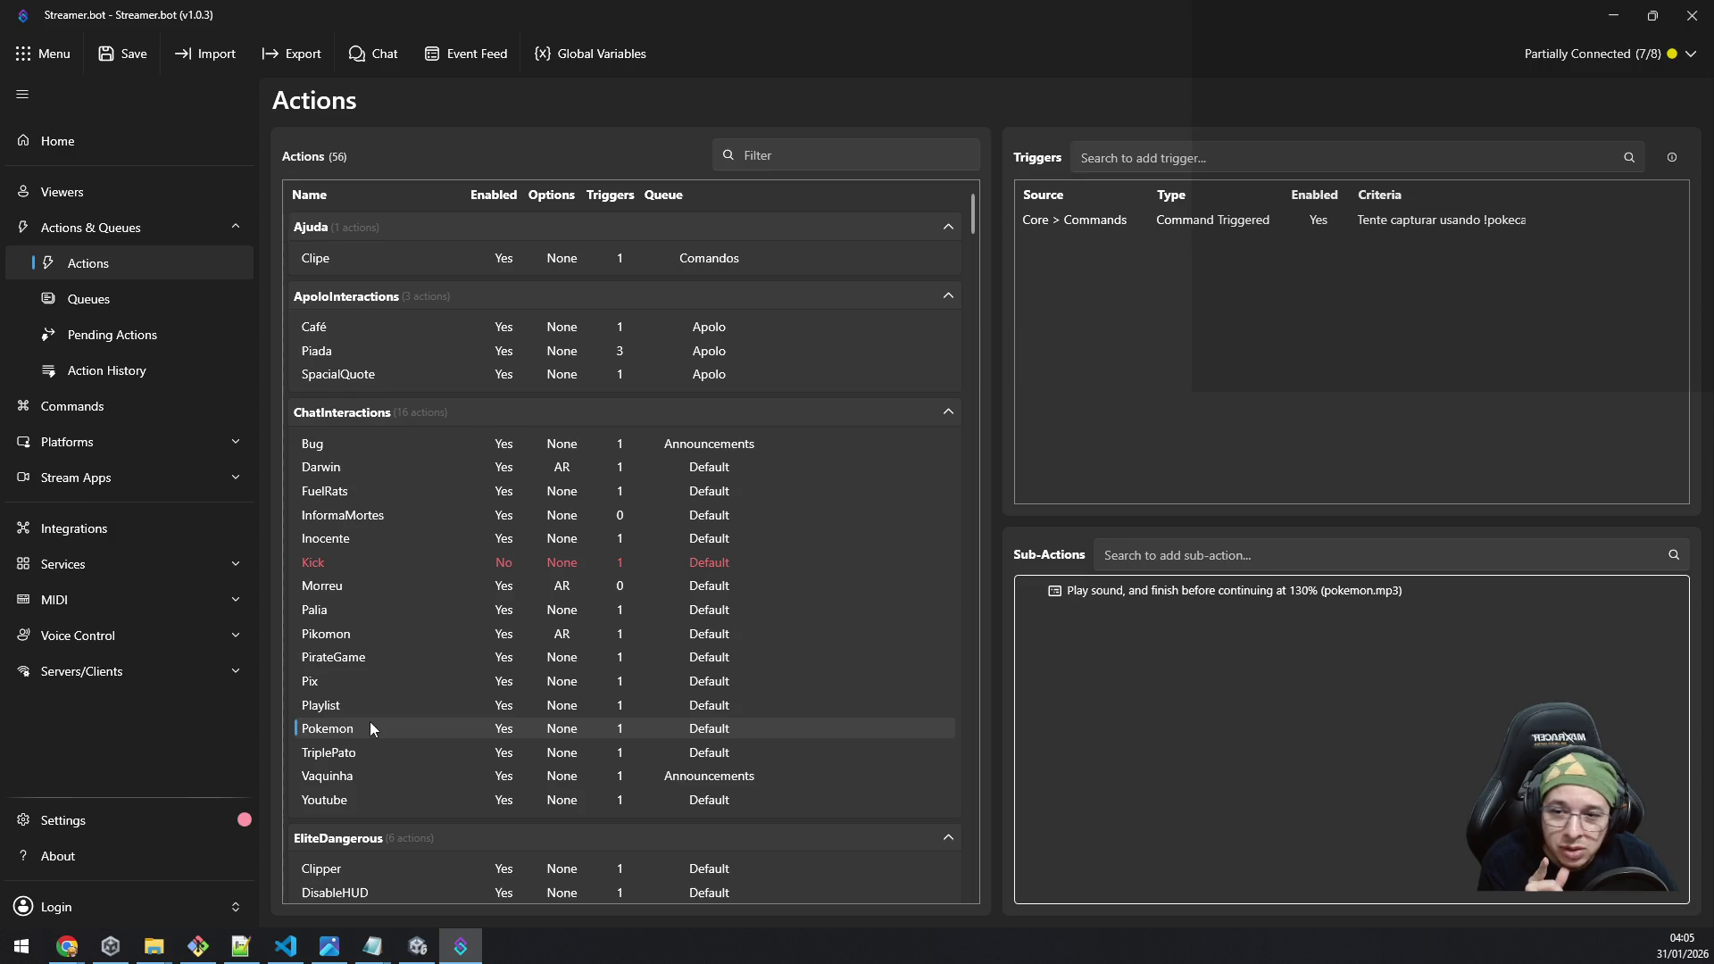
pyautogui.click(386, 635)
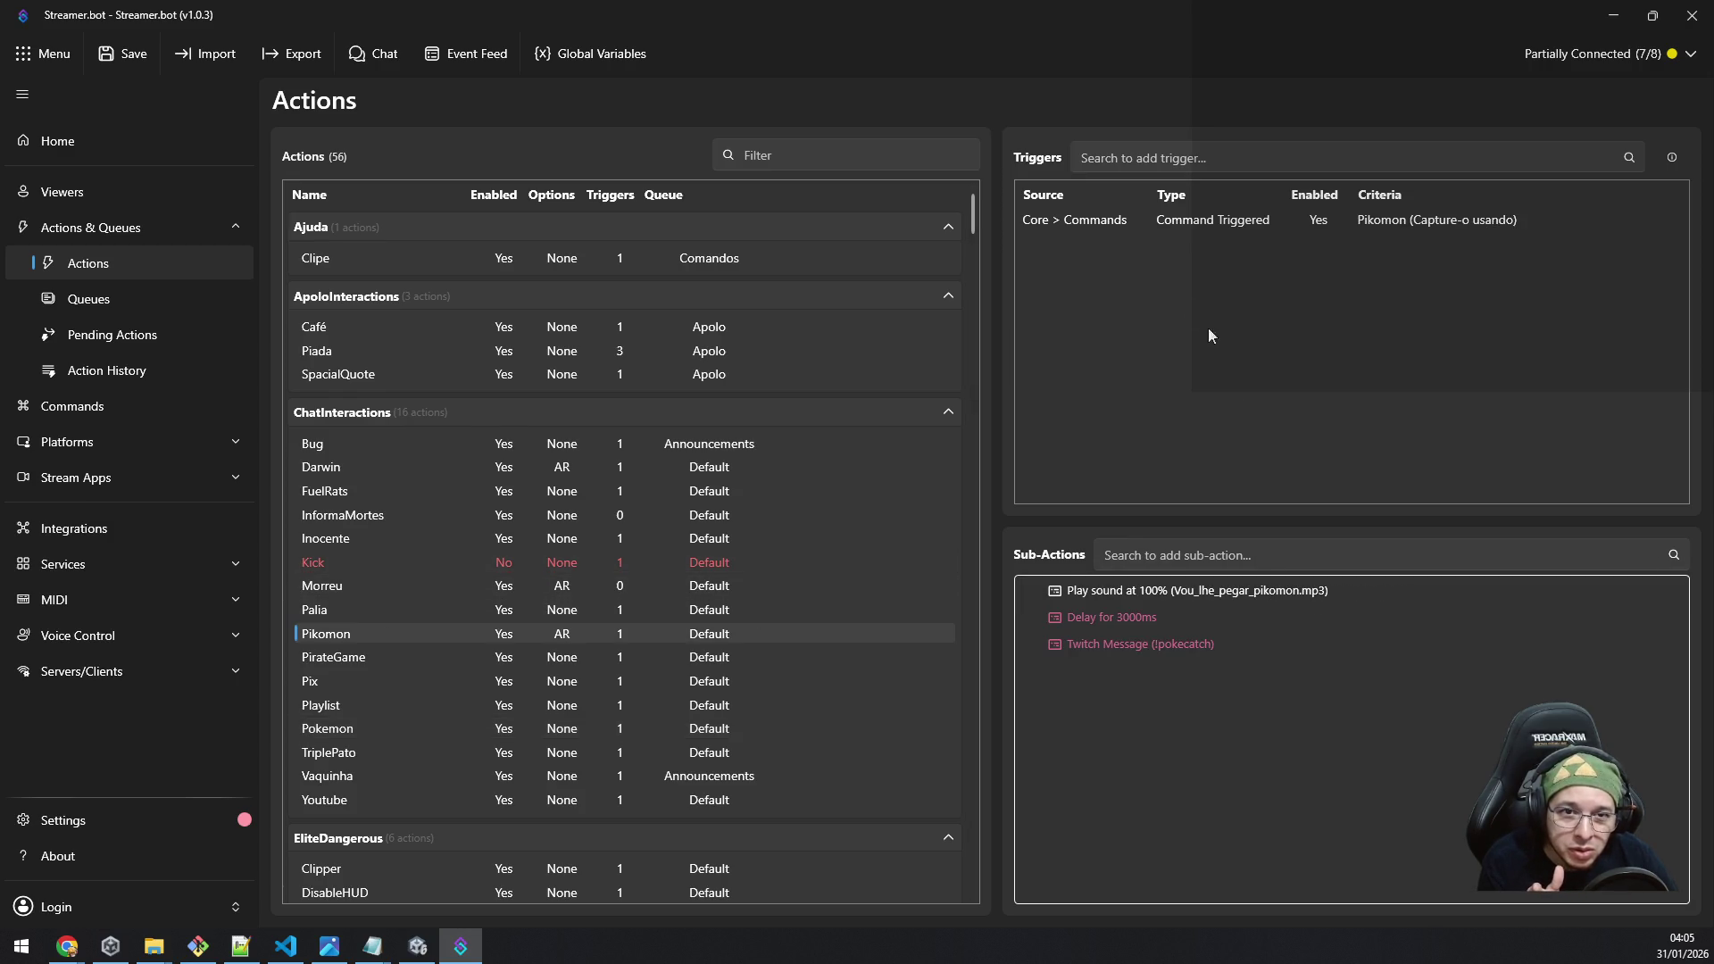
pyautogui.click(1135, 226)
pyautogui.rightClick(1137, 234)
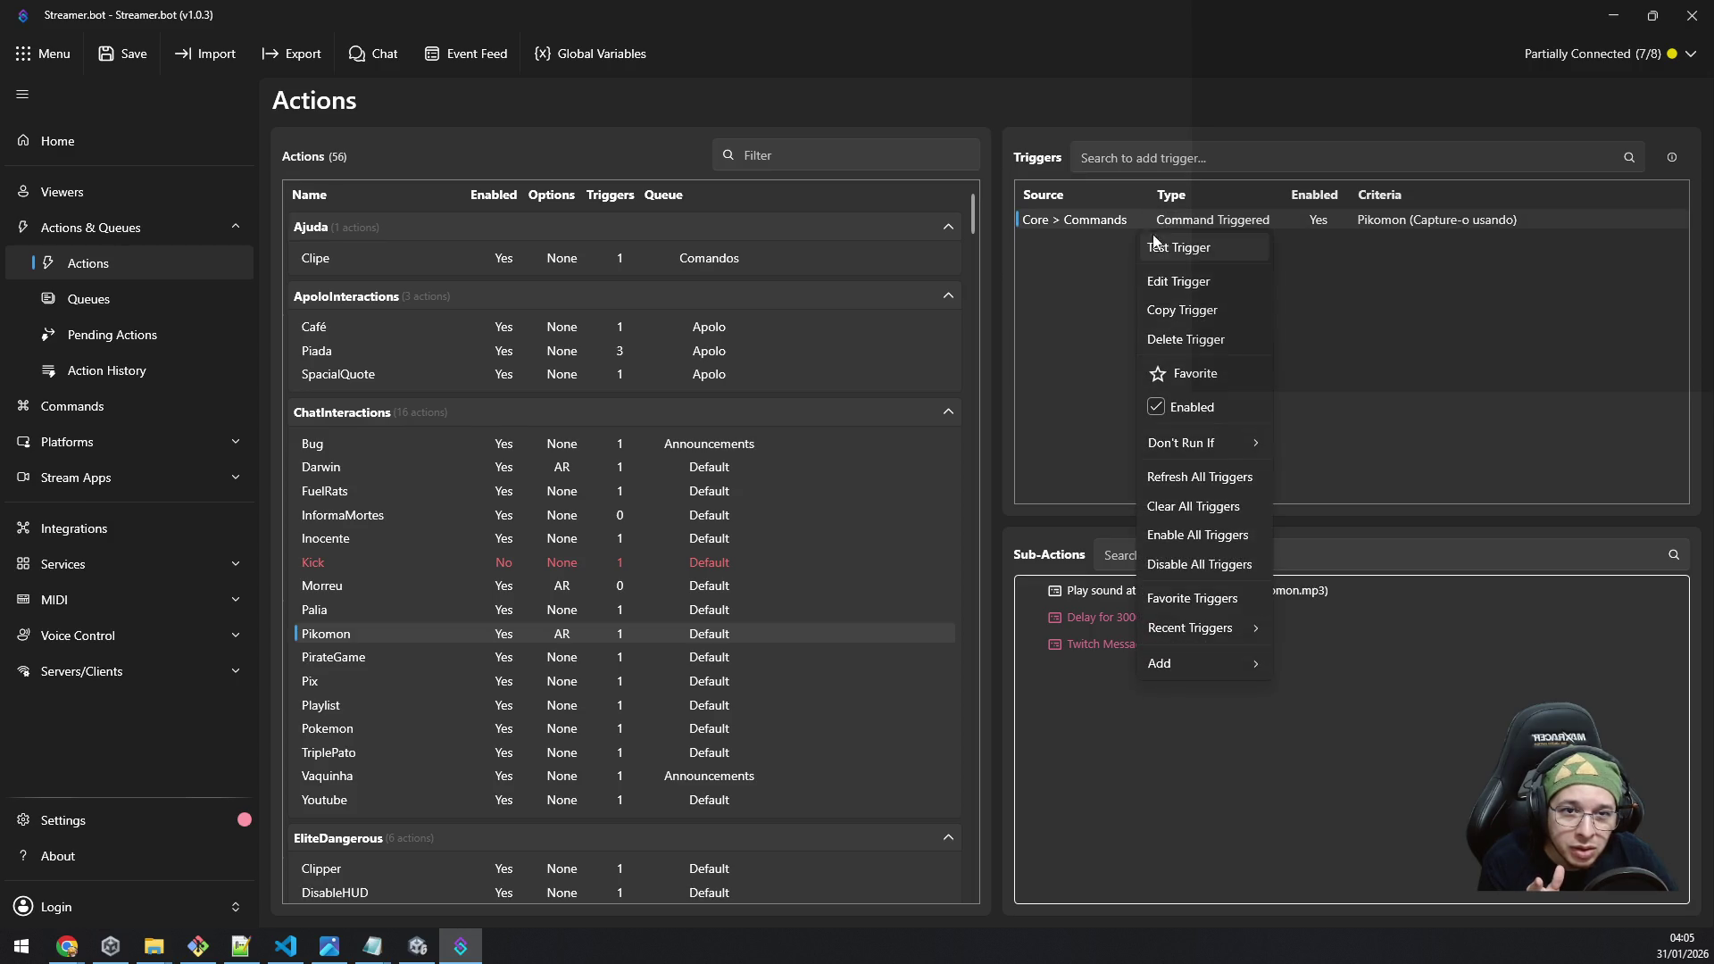
pyautogui.click(1201, 259)
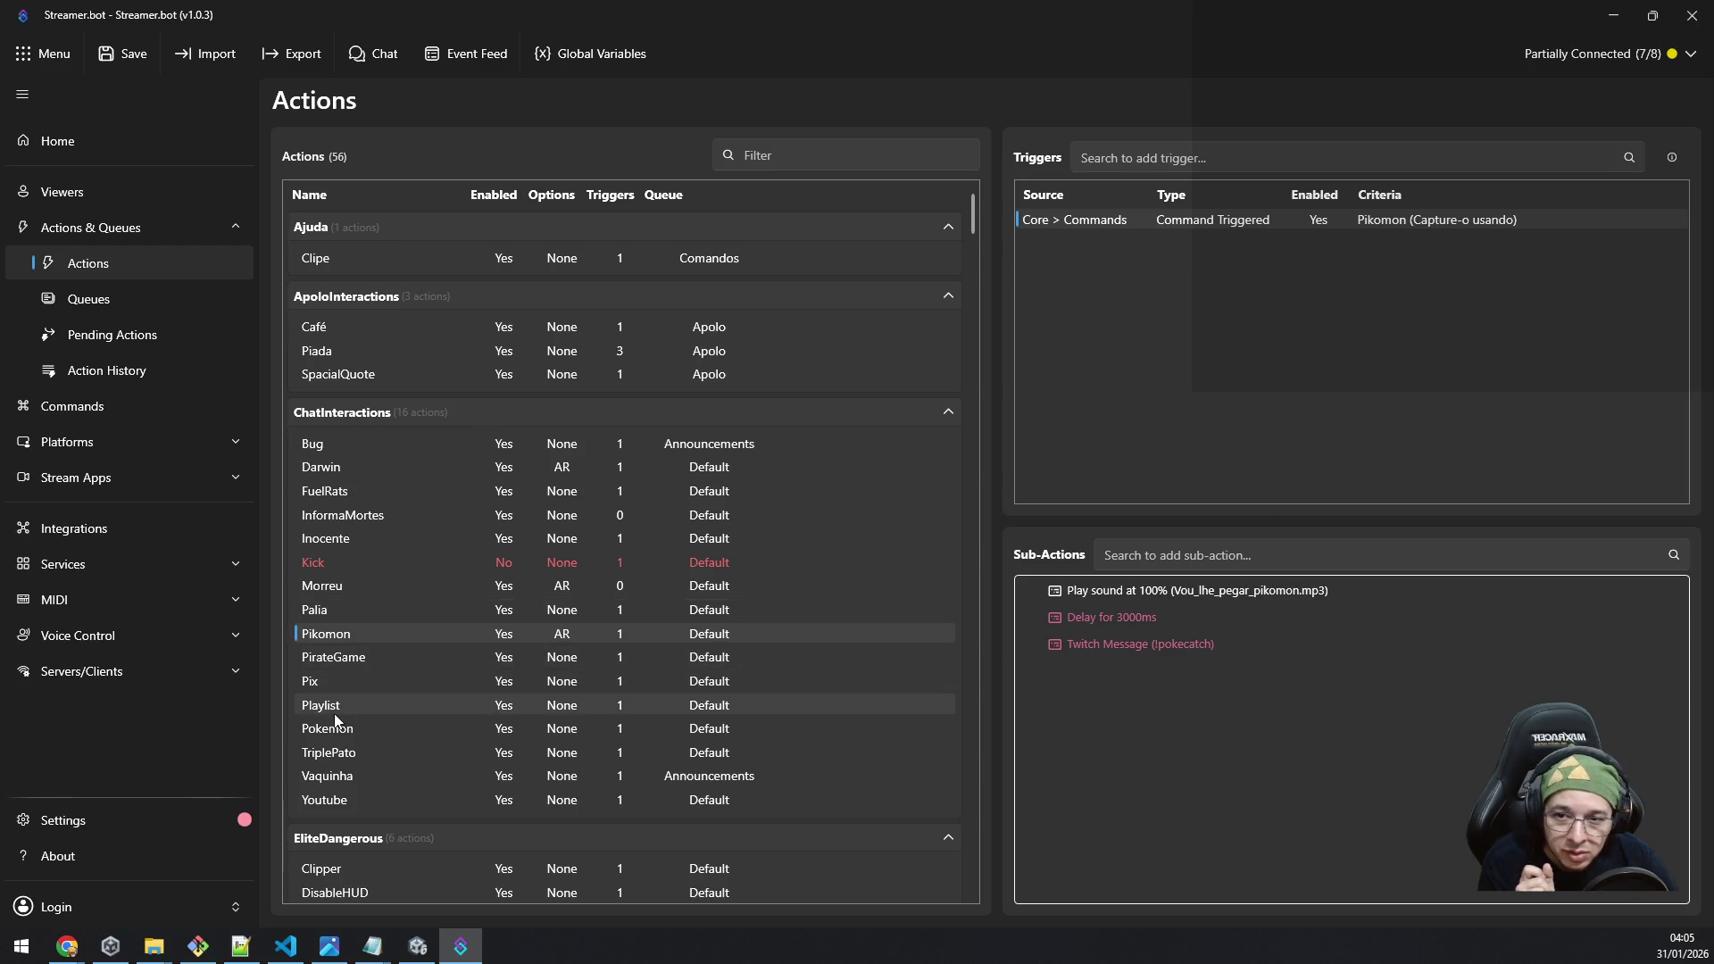
# Step: Flip between Pokemon and Pikomon again and scroll through the Actions list
pyautogui.click(358, 730)
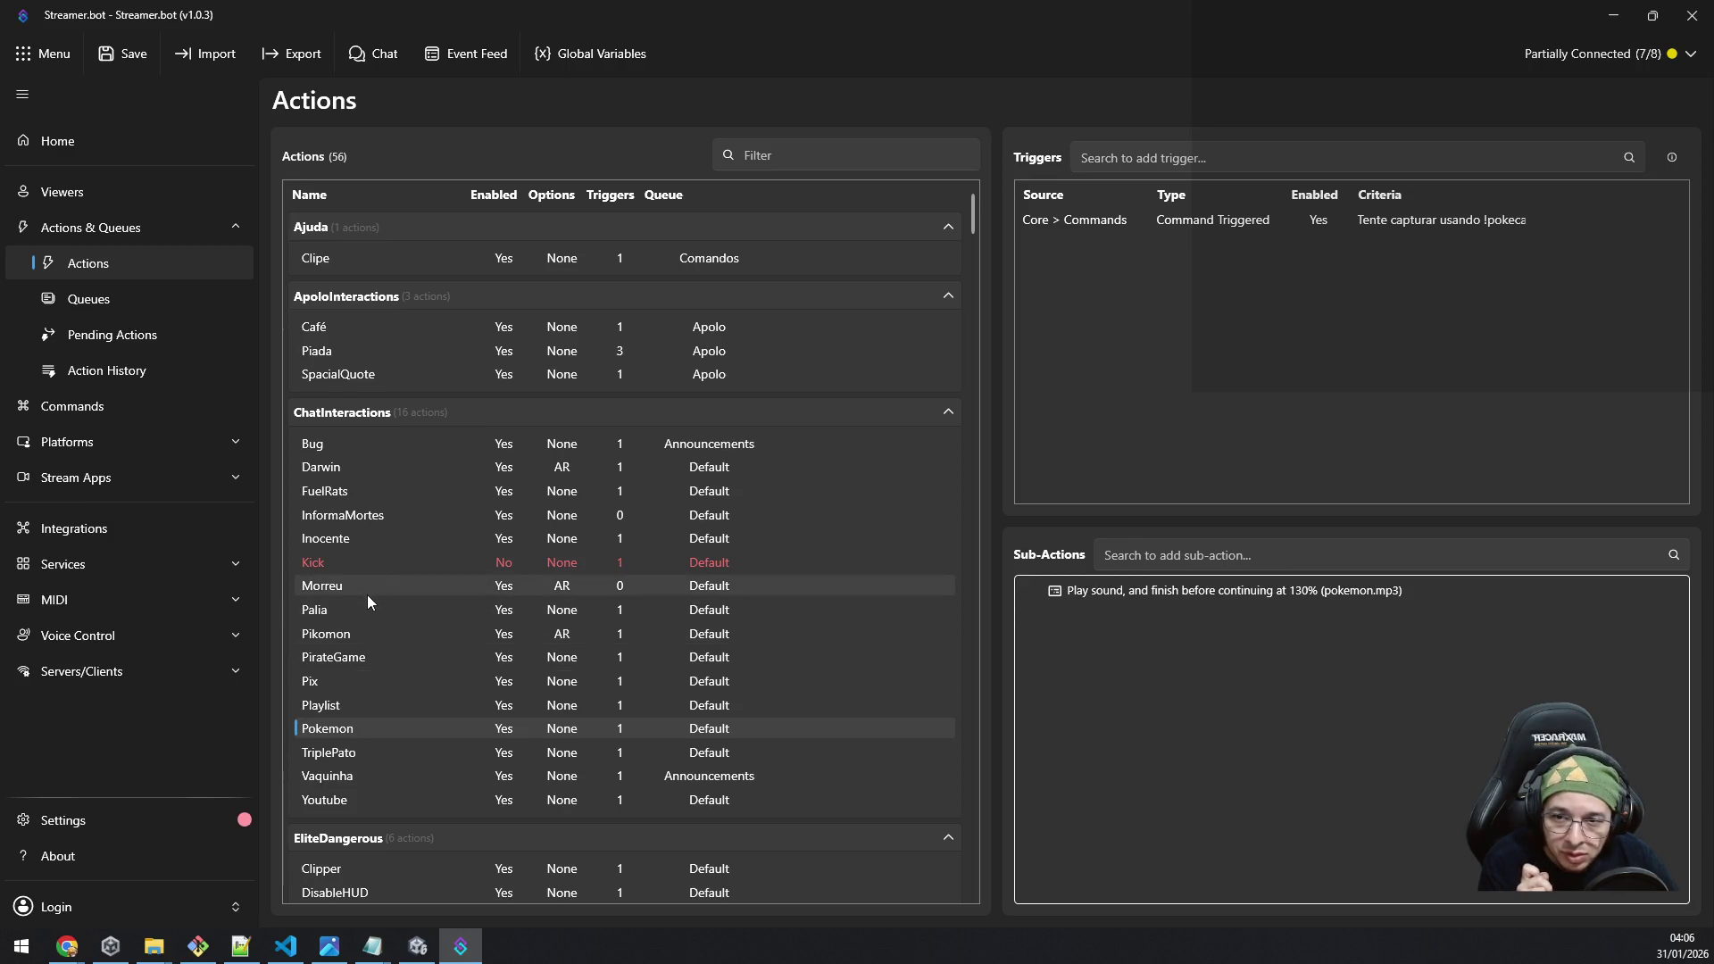
pyautogui.click(364, 634)
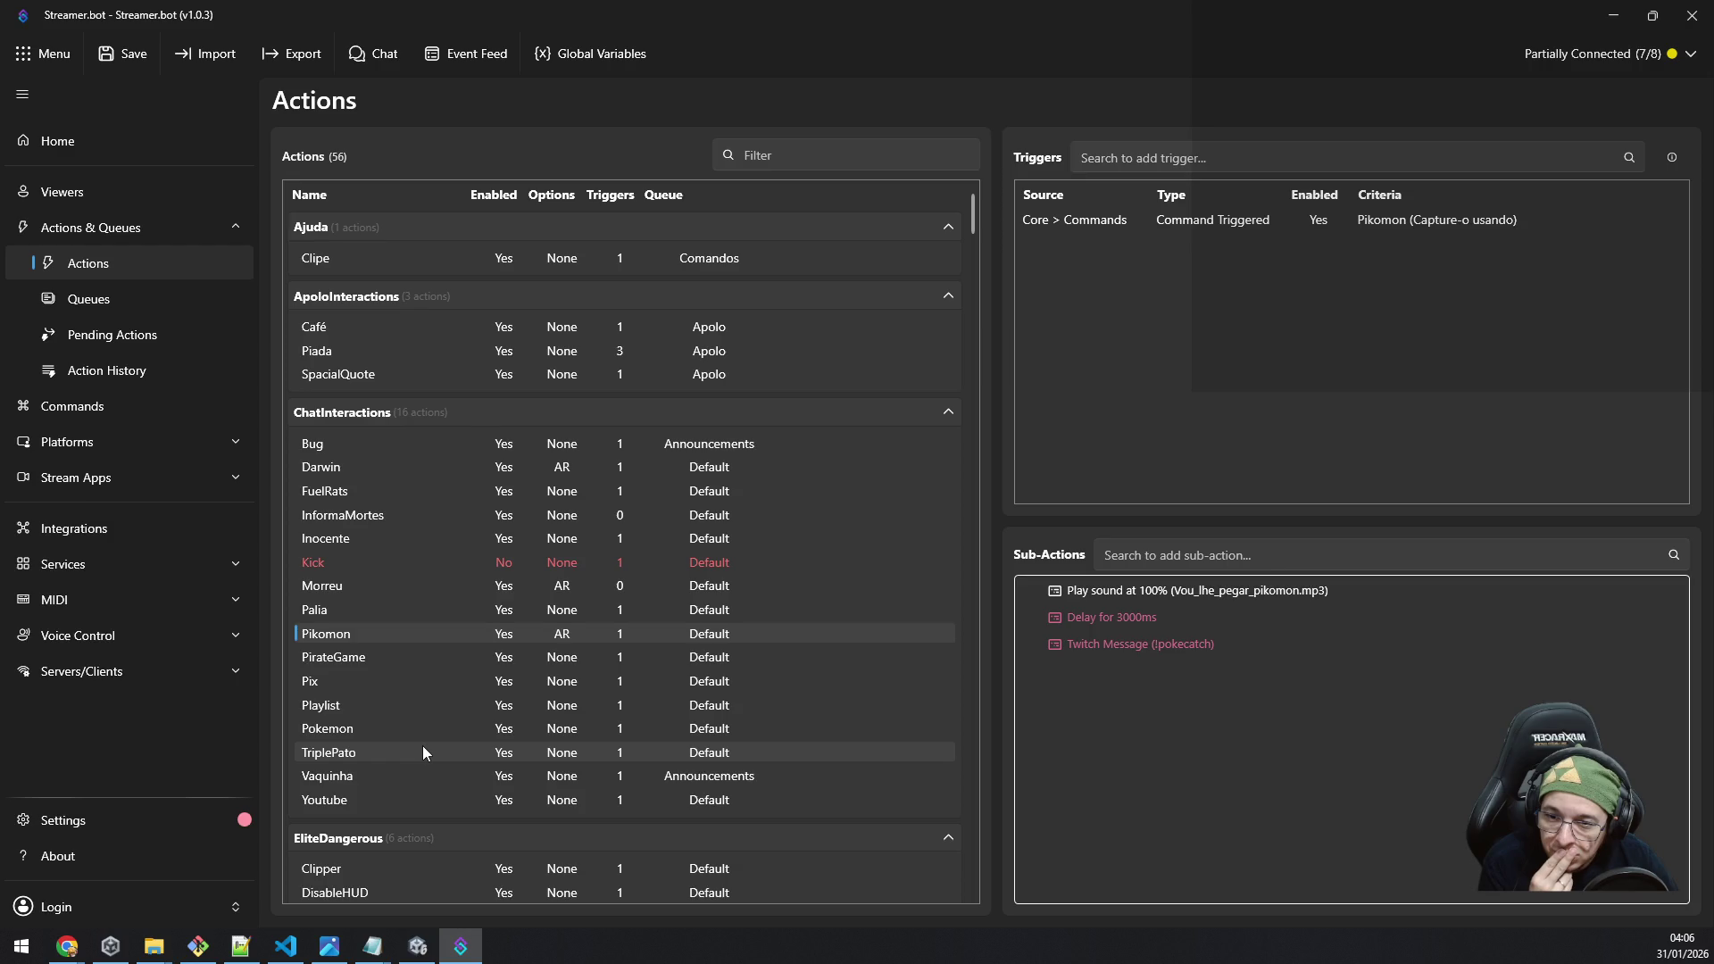
pyautogui.scroll(-2, 422, 753)
pyautogui.scroll(-2, 421, 752)
pyautogui.scroll(-8, 423, 747)
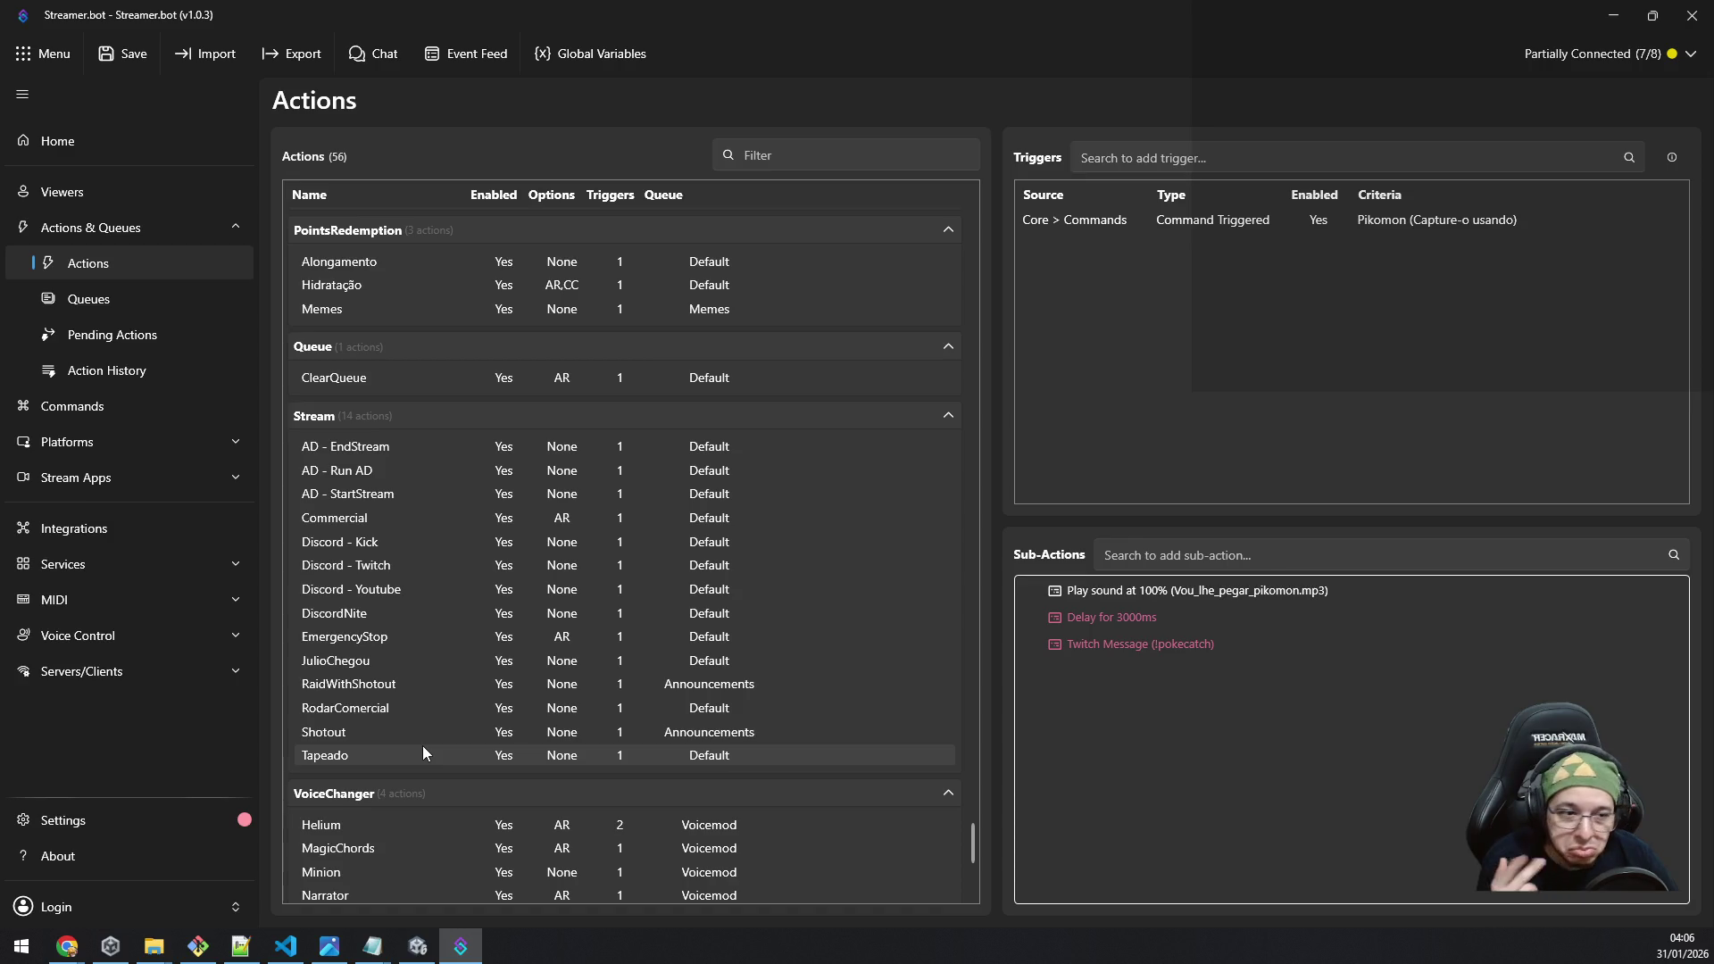
pyautogui.scroll(-1, 423, 747)
pyautogui.scroll(13, 447, 737)
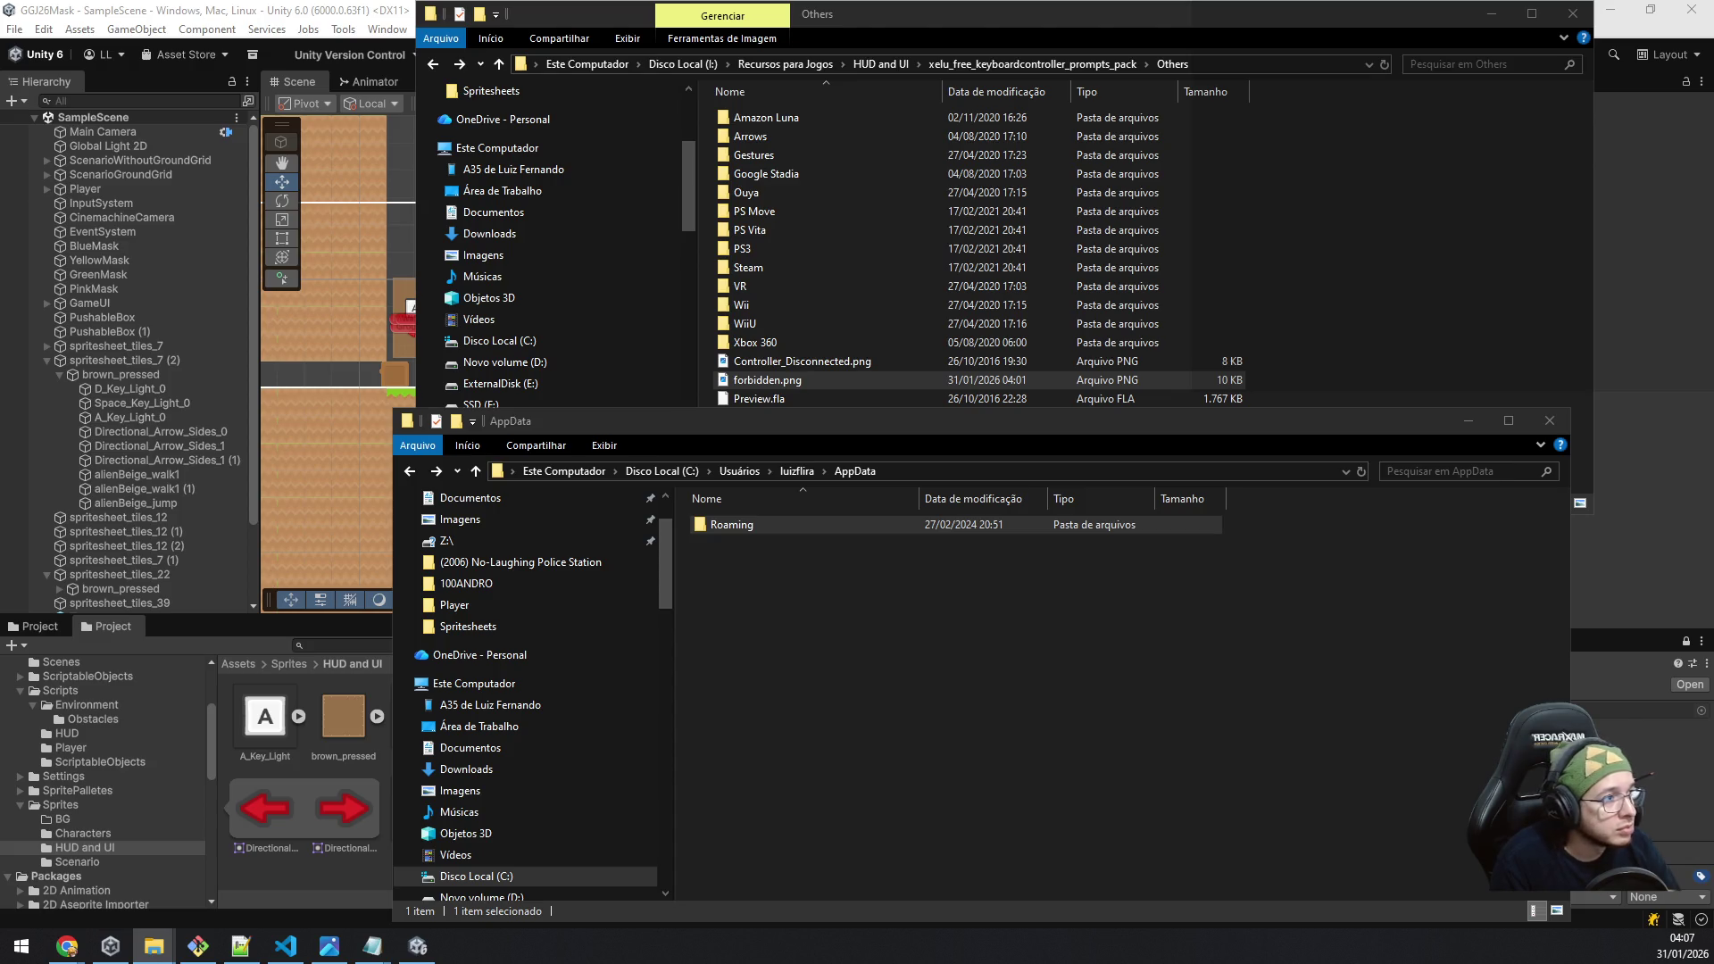
# Step: Pick forbidden.png in the Others folder and close the AppData window
pyautogui.hotkey('alt', 'Tab')
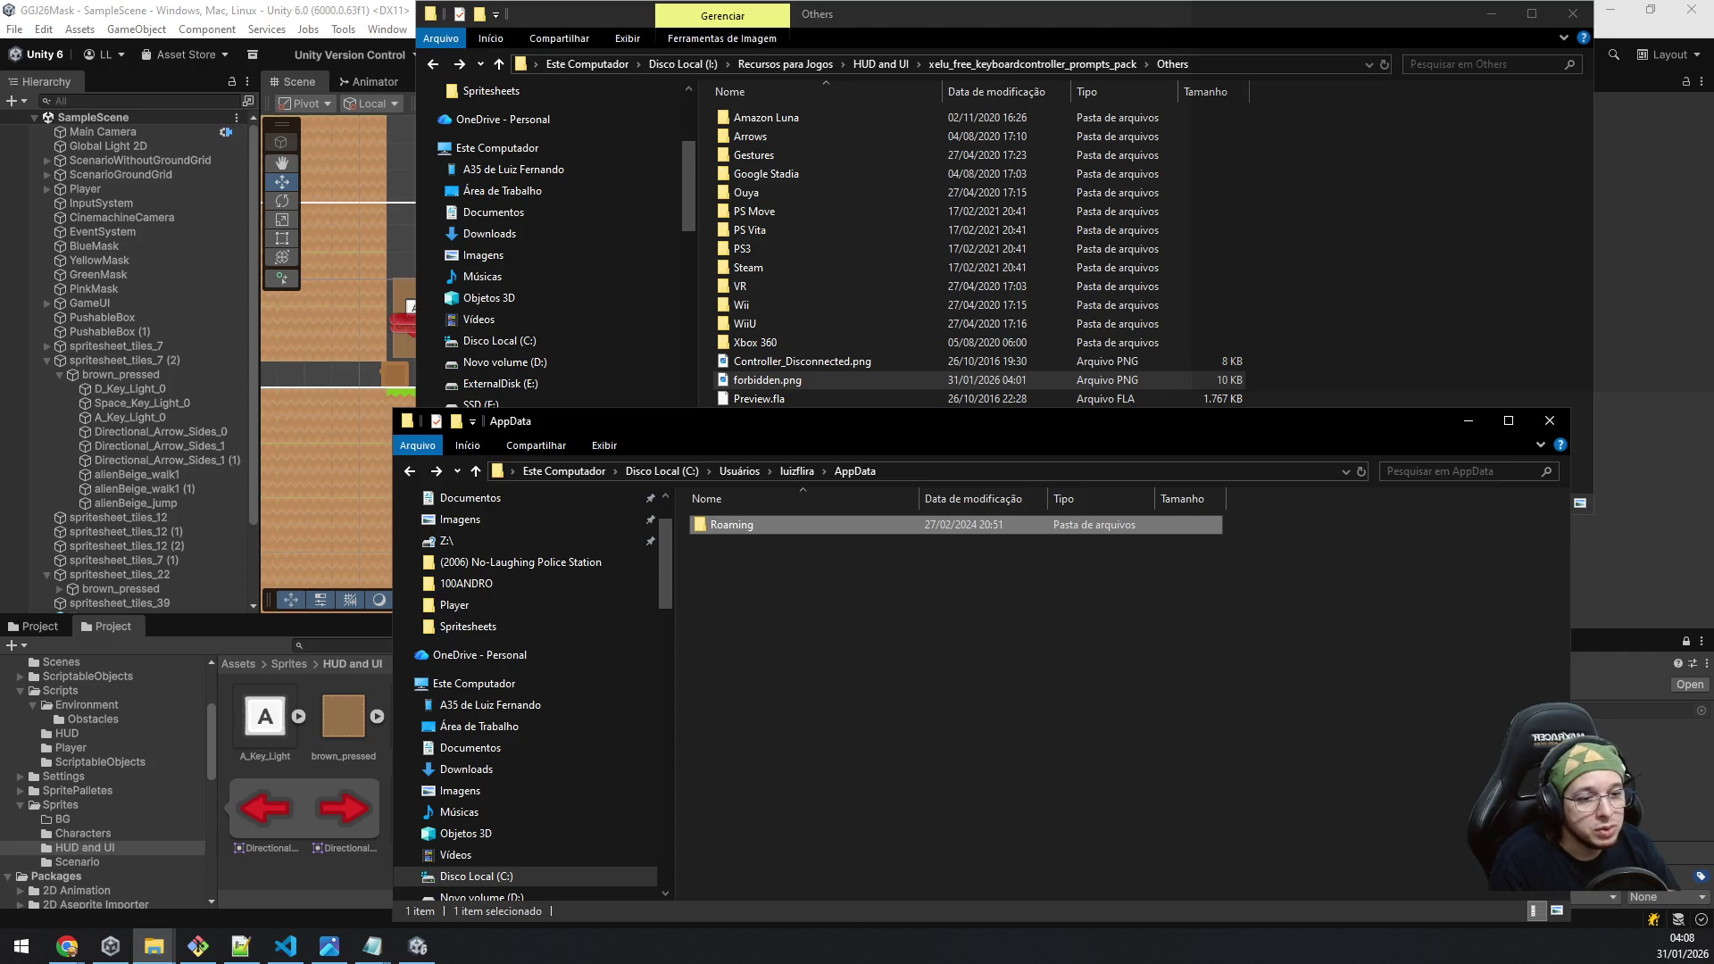
pyautogui.hotkey('alt', 'Tab')
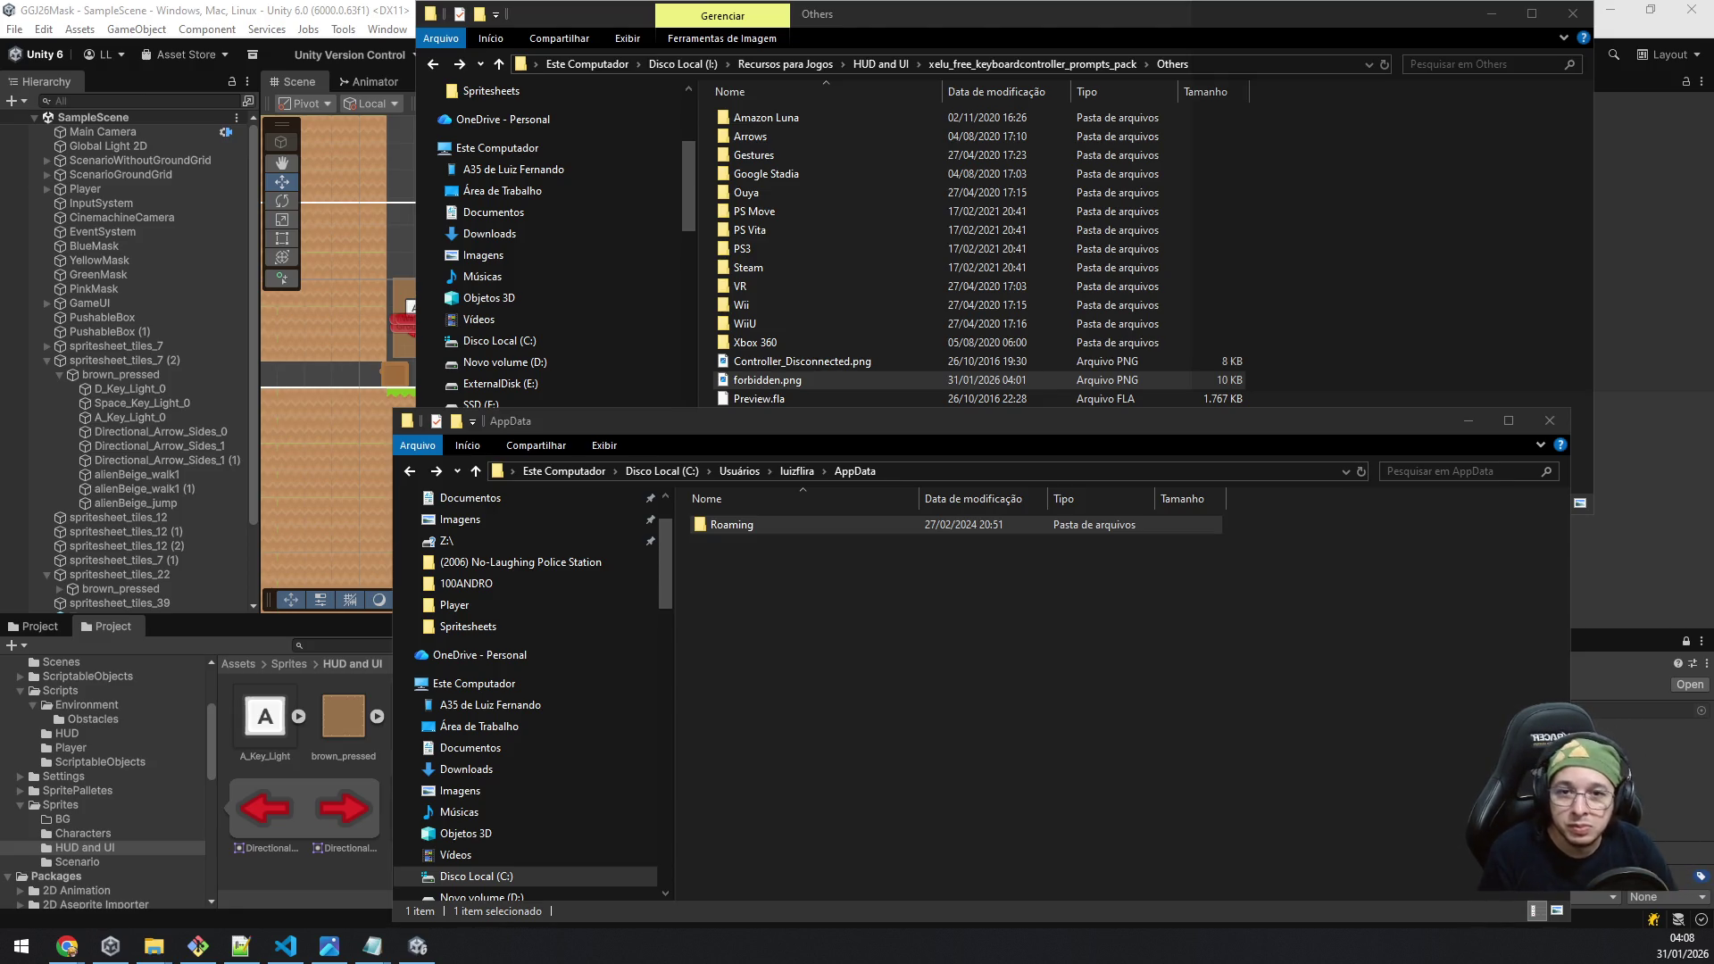
pyautogui.click(945, 380)
pyautogui.click(944, 564)
pyautogui.click(1550, 421)
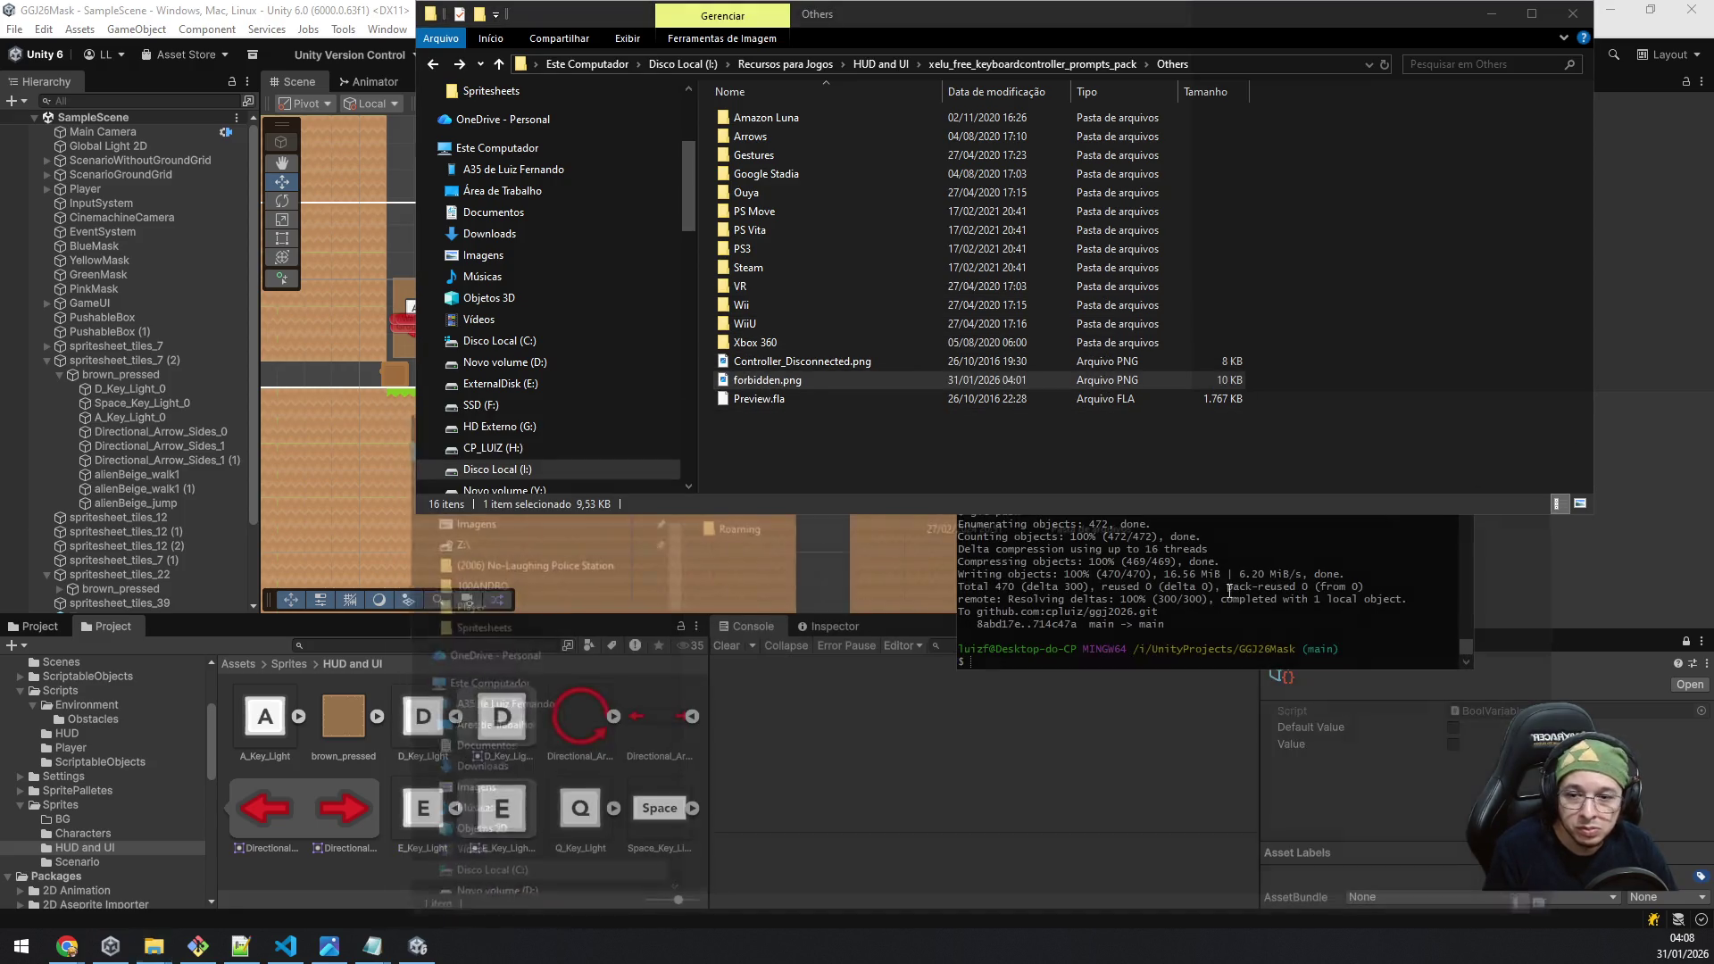
# Step: Paste forbidden.png into the project's HUD and UI folder and return to Unity
pyautogui.click(154, 946)
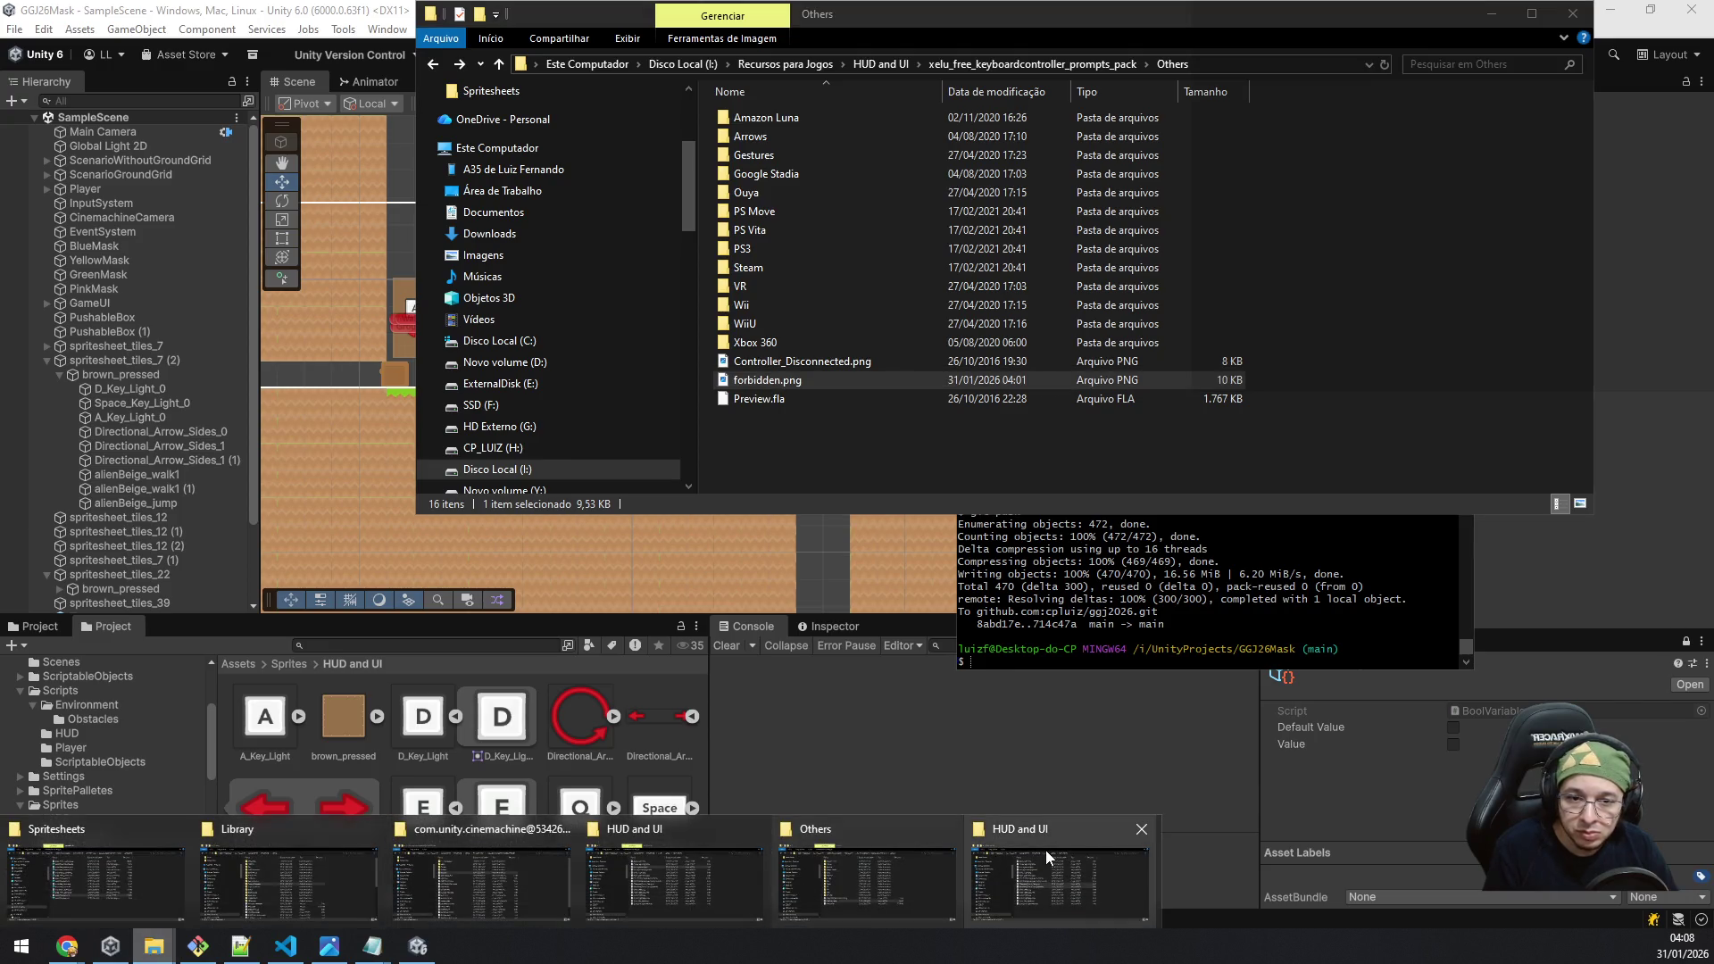
pyautogui.click(1048, 850)
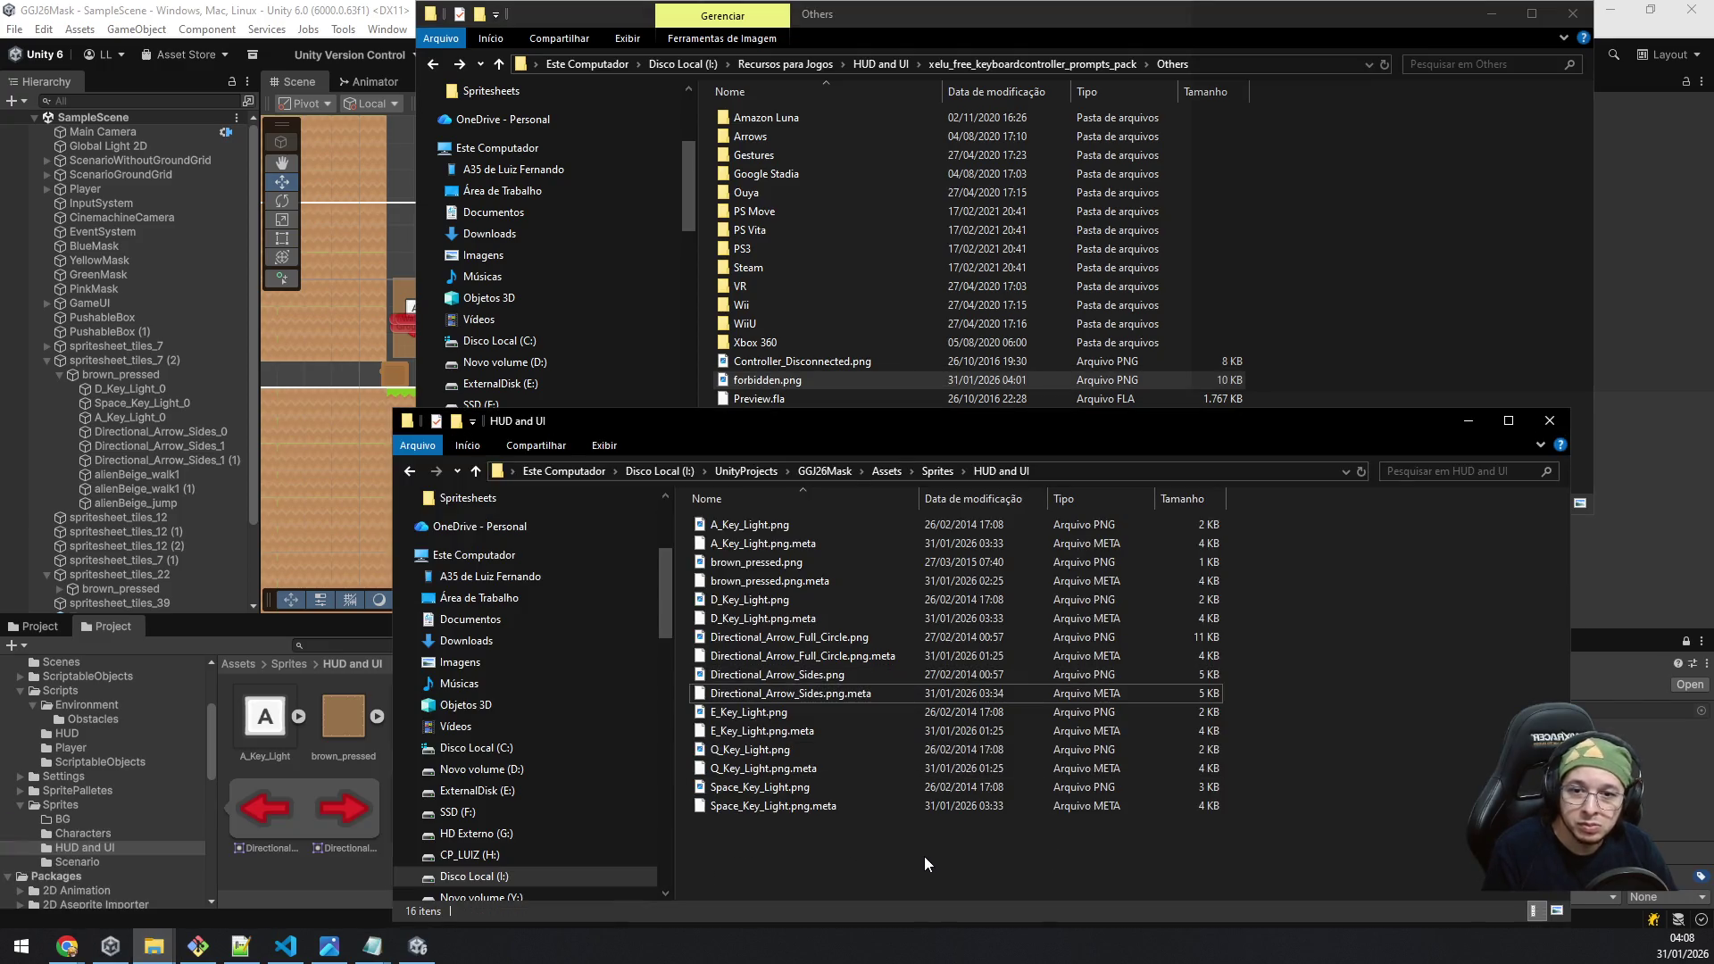
pyautogui.hotkey('ctrl', 'v')
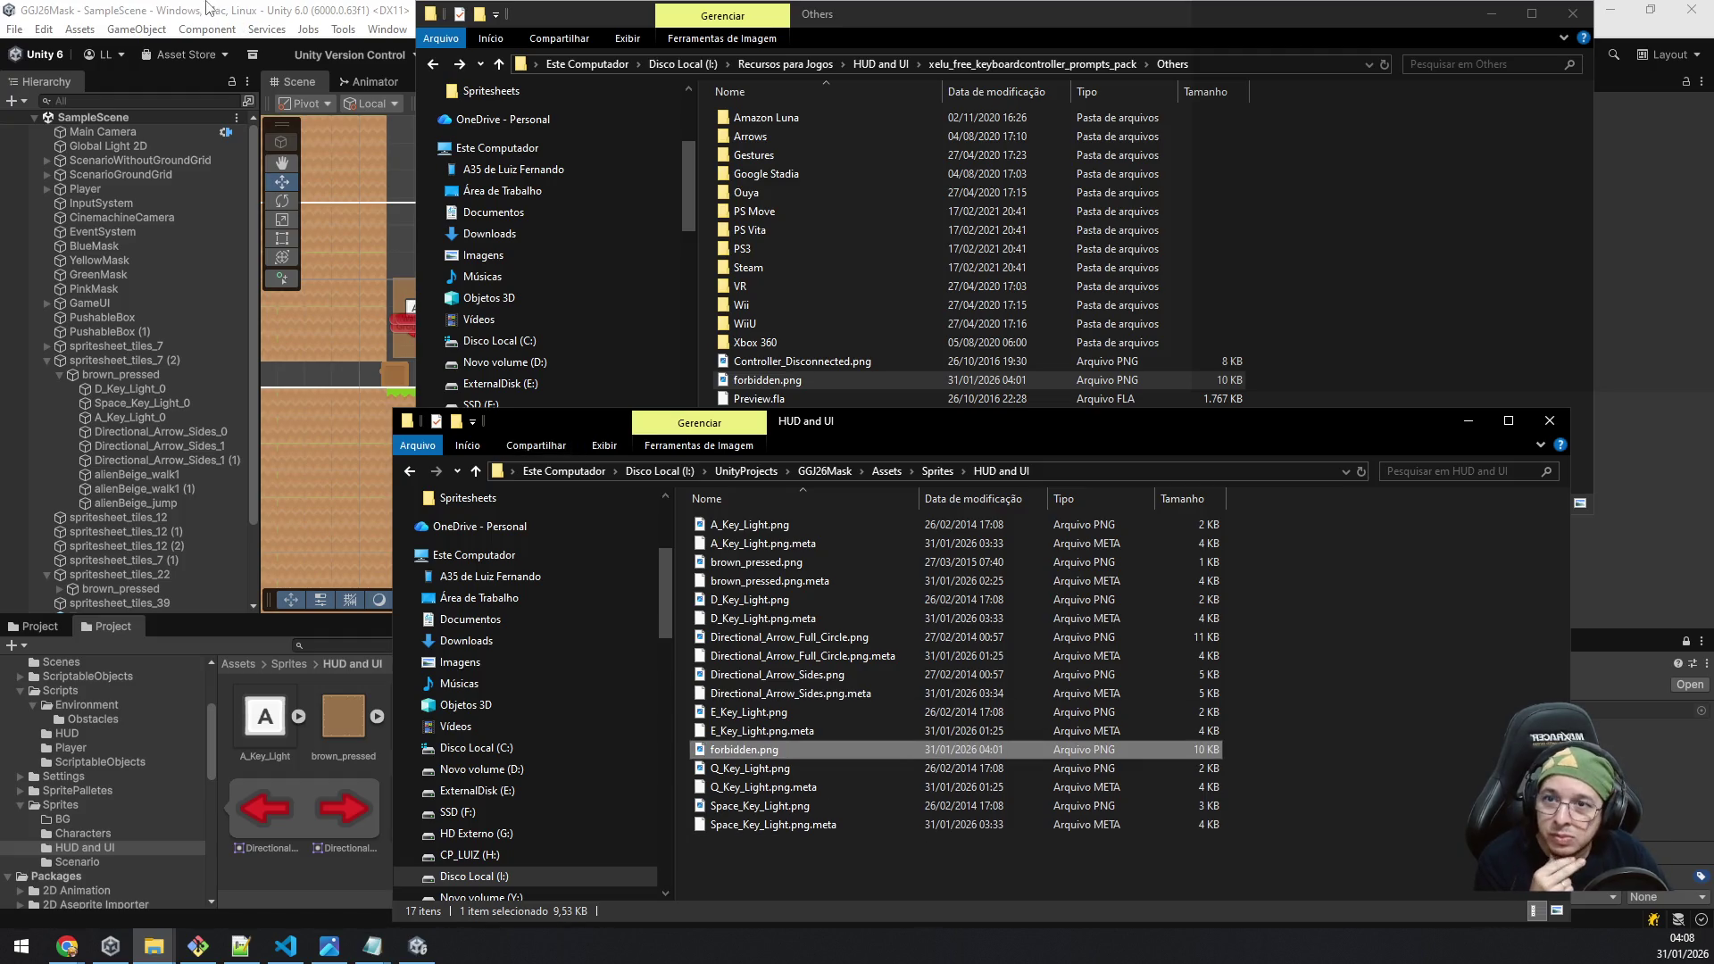
pyautogui.click(247, 9)
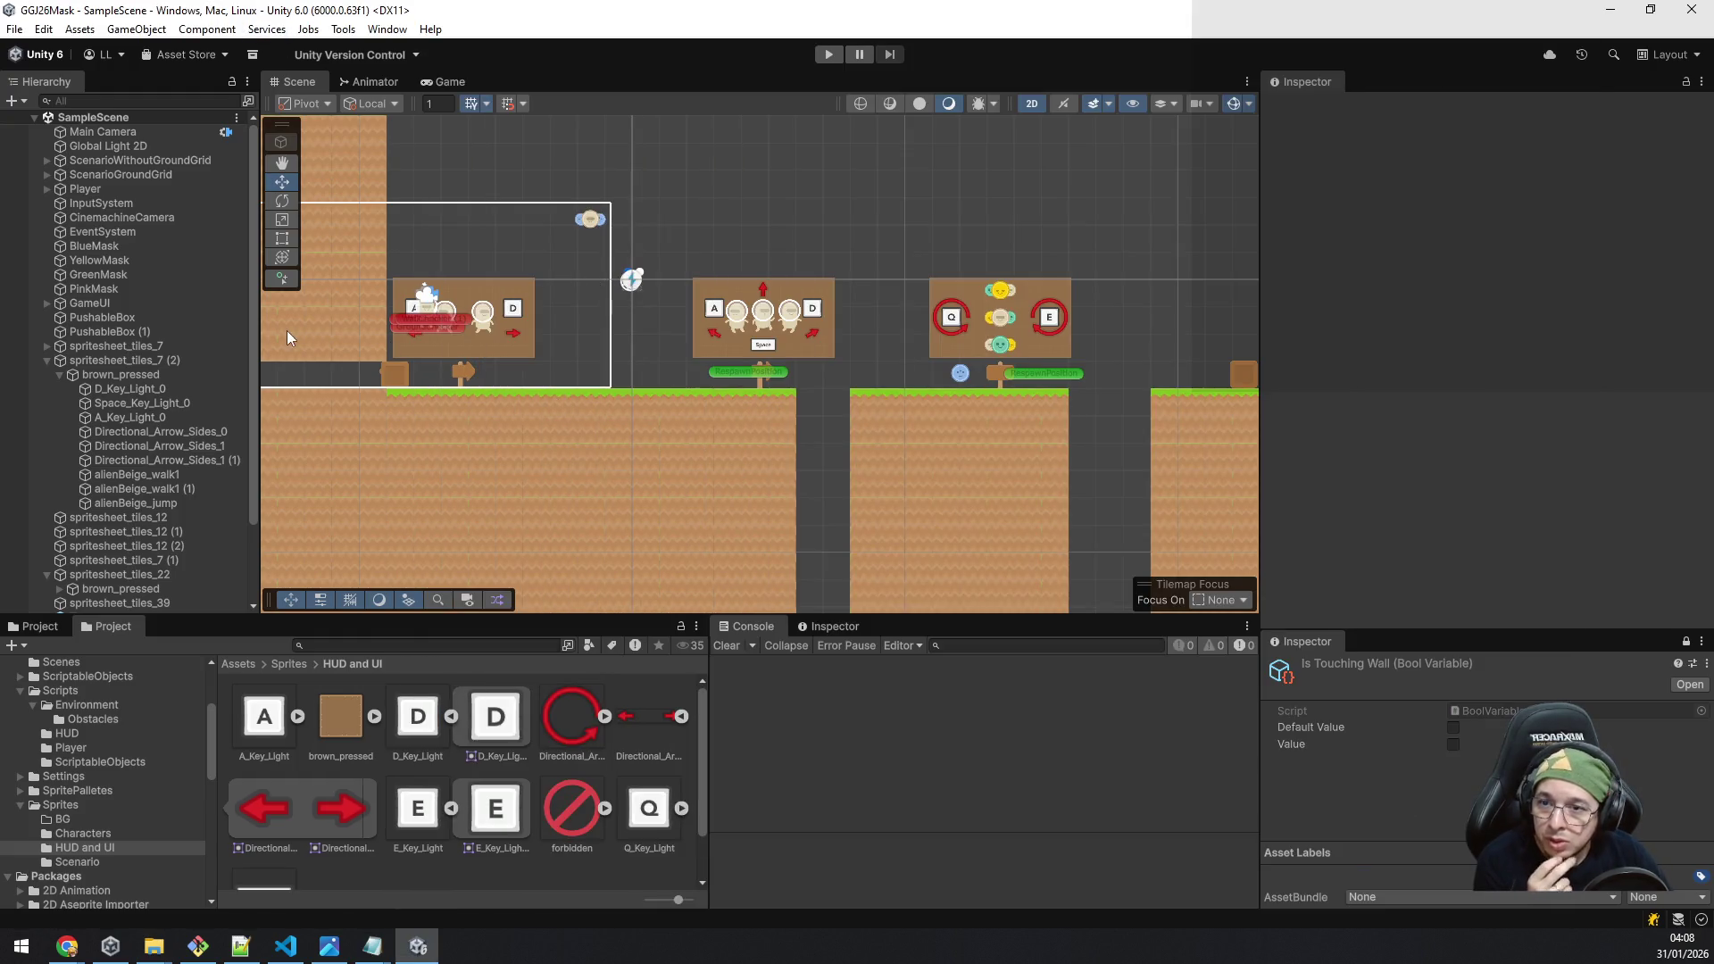
pyautogui.click(141, 376)
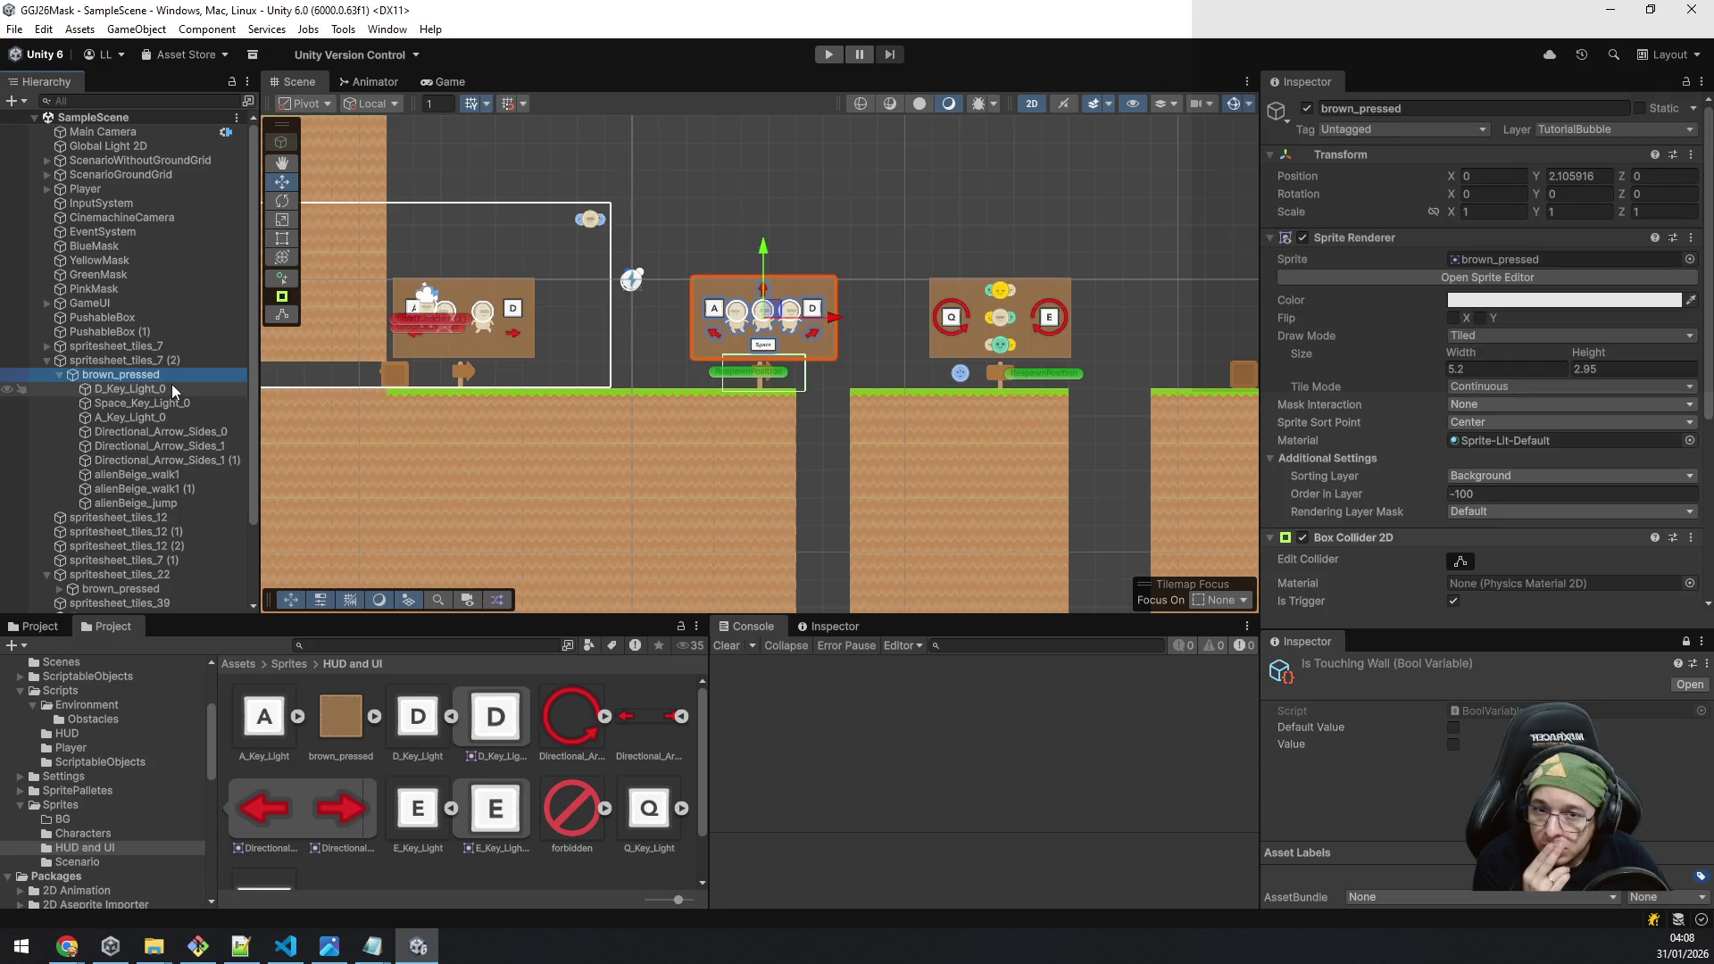
# Step: Select the original brown_pressed bubble and pan the scene over to the EXIT sign
pyautogui.click(125, 360)
pyautogui.click(150, 378)
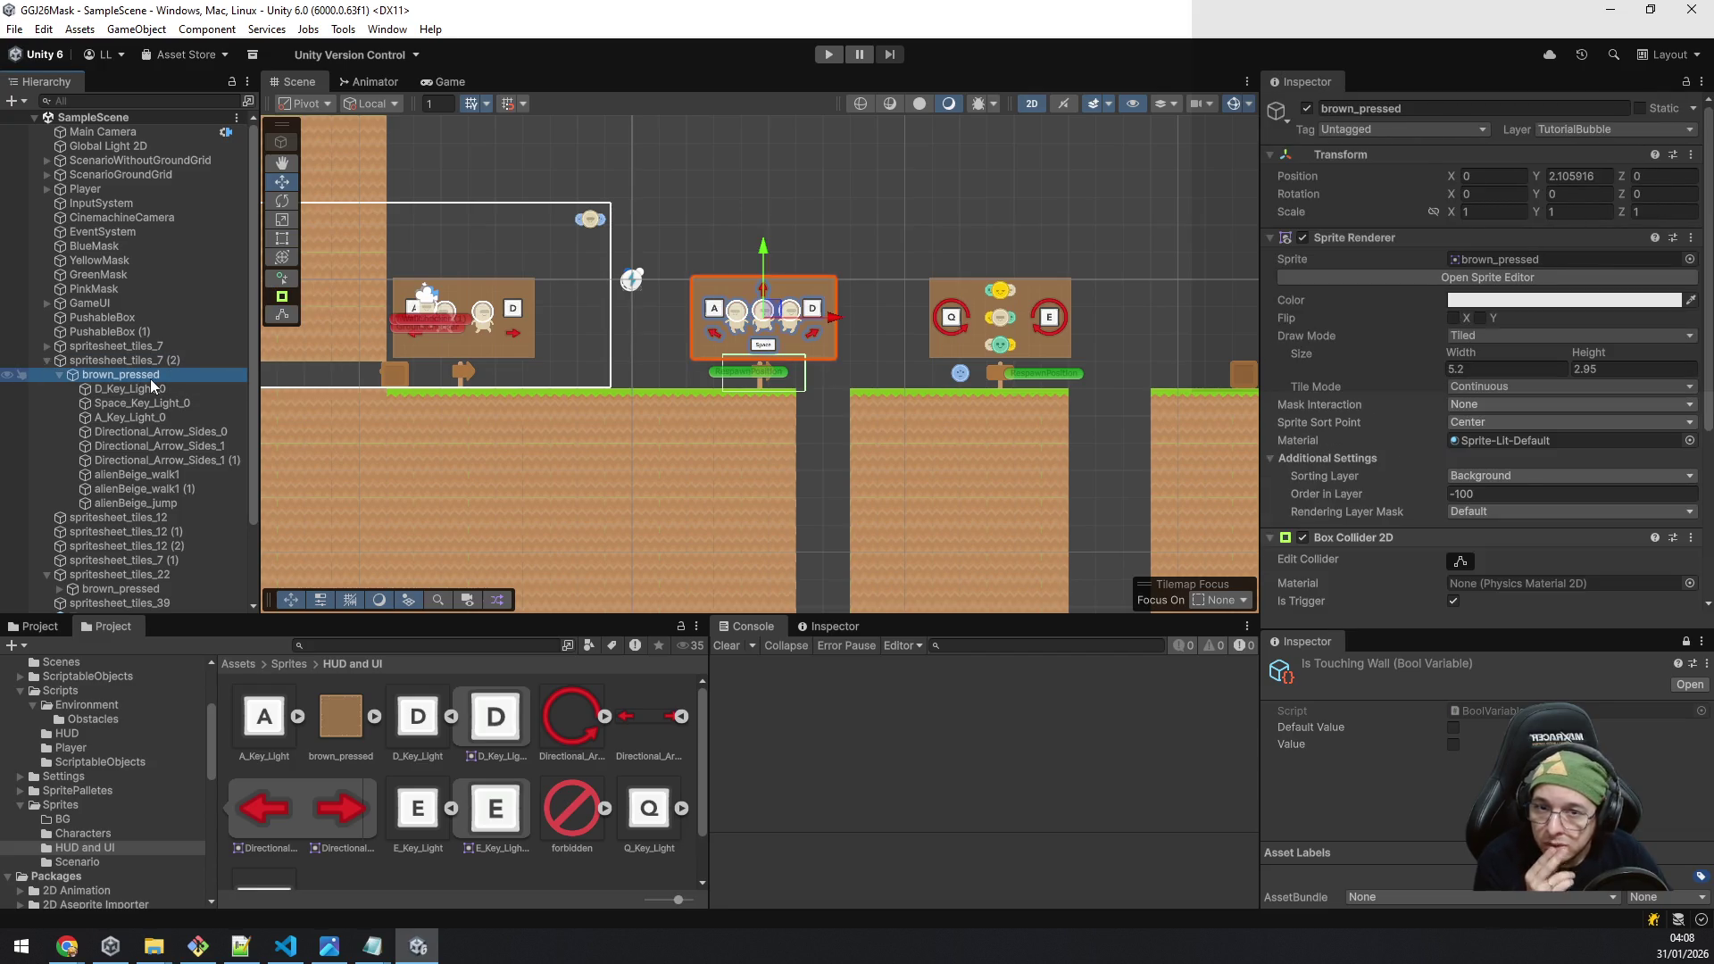
pyautogui.moveTo(498, 468); pyautogui.dragTo(878, 474)
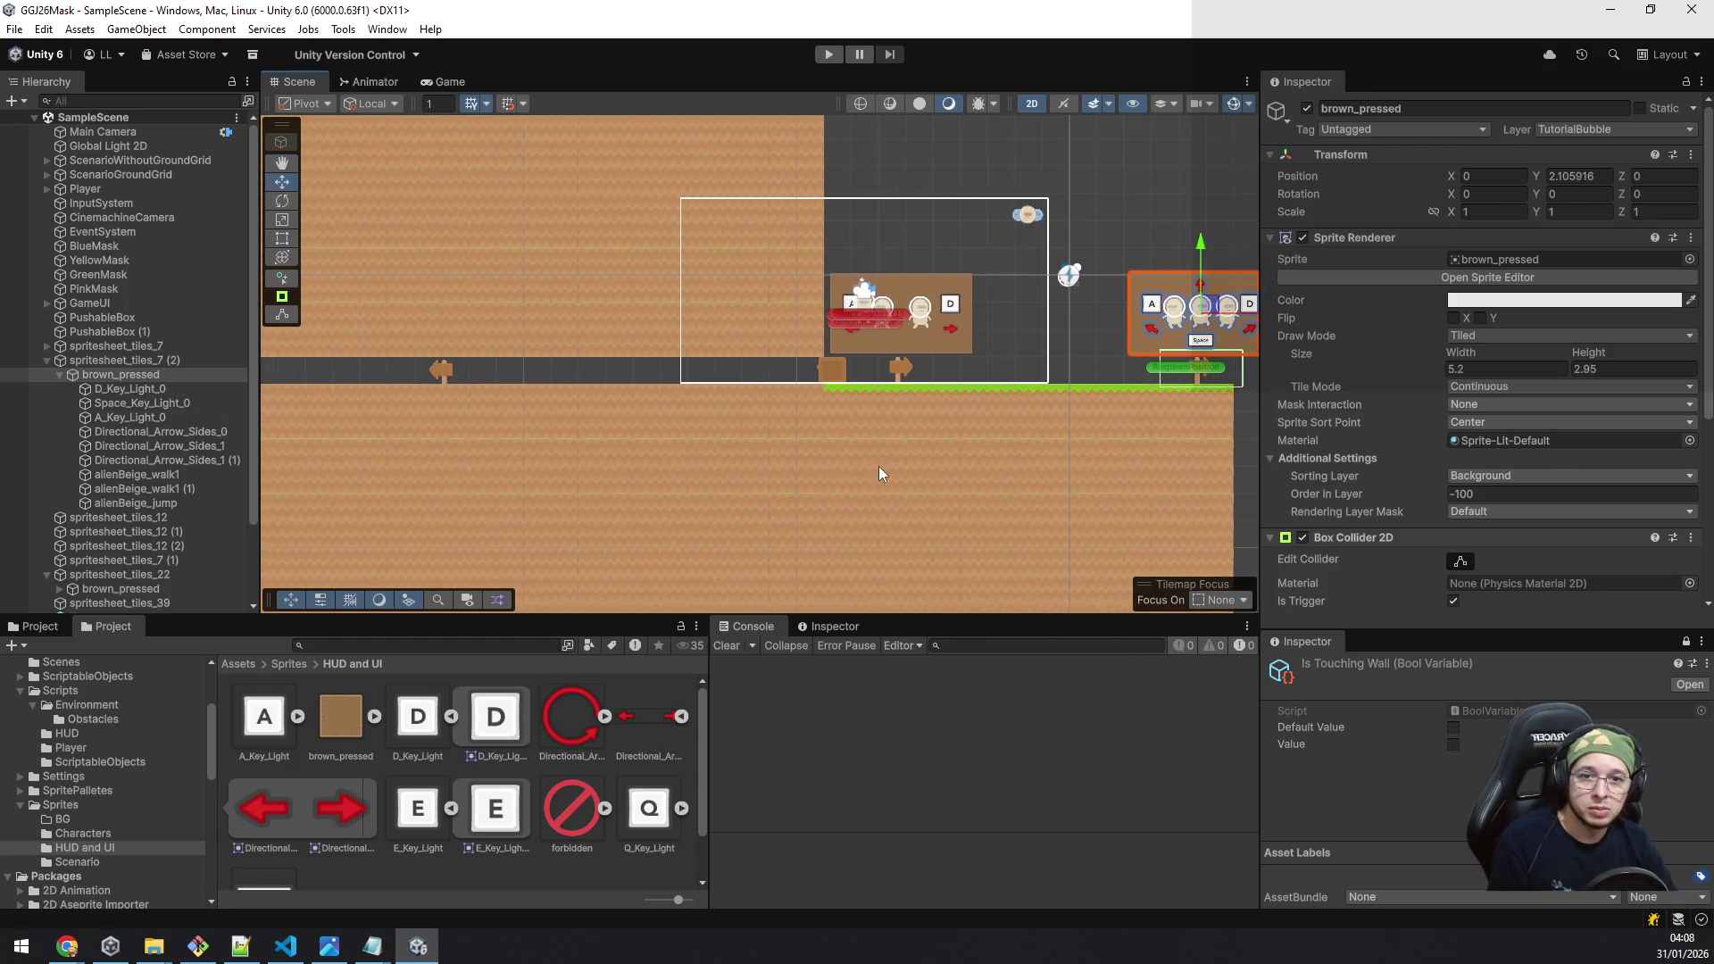
pyautogui.click(46, 360)
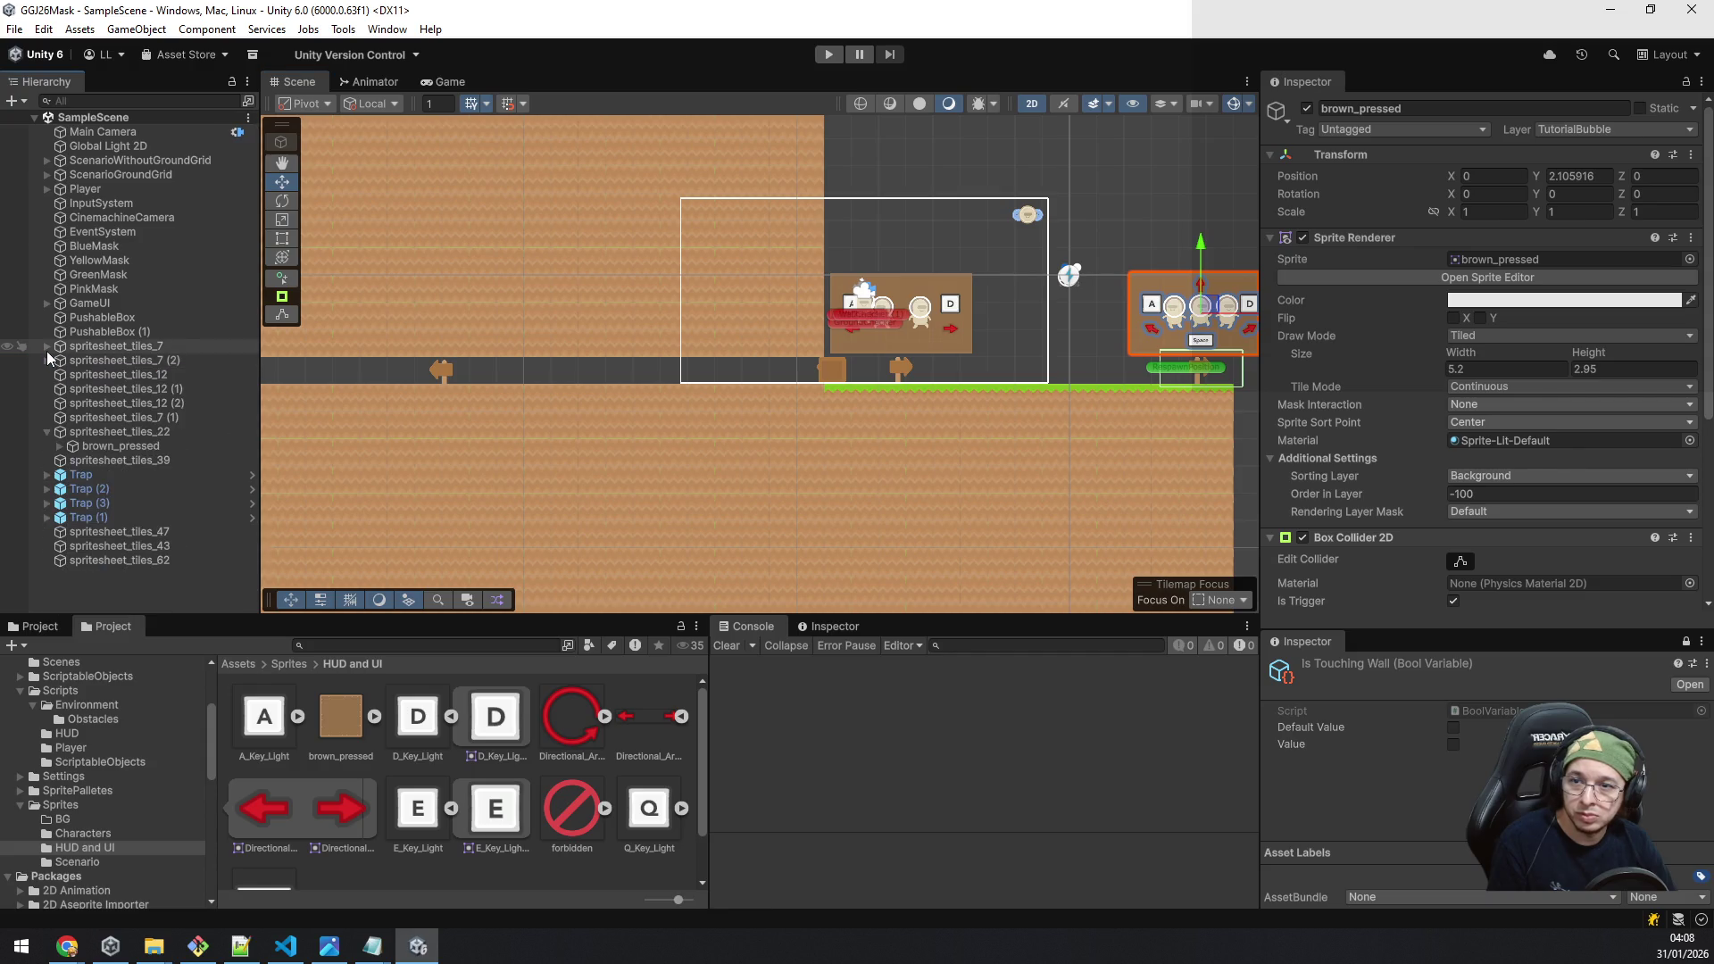
pyautogui.click(47, 345)
pyautogui.click(116, 361)
pyautogui.moveTo(641, 484)
pyautogui.mouseDown()
pyautogui.moveTo(917, 509)
pyautogui.moveTo(977, 462)
pyautogui.mouseUp()
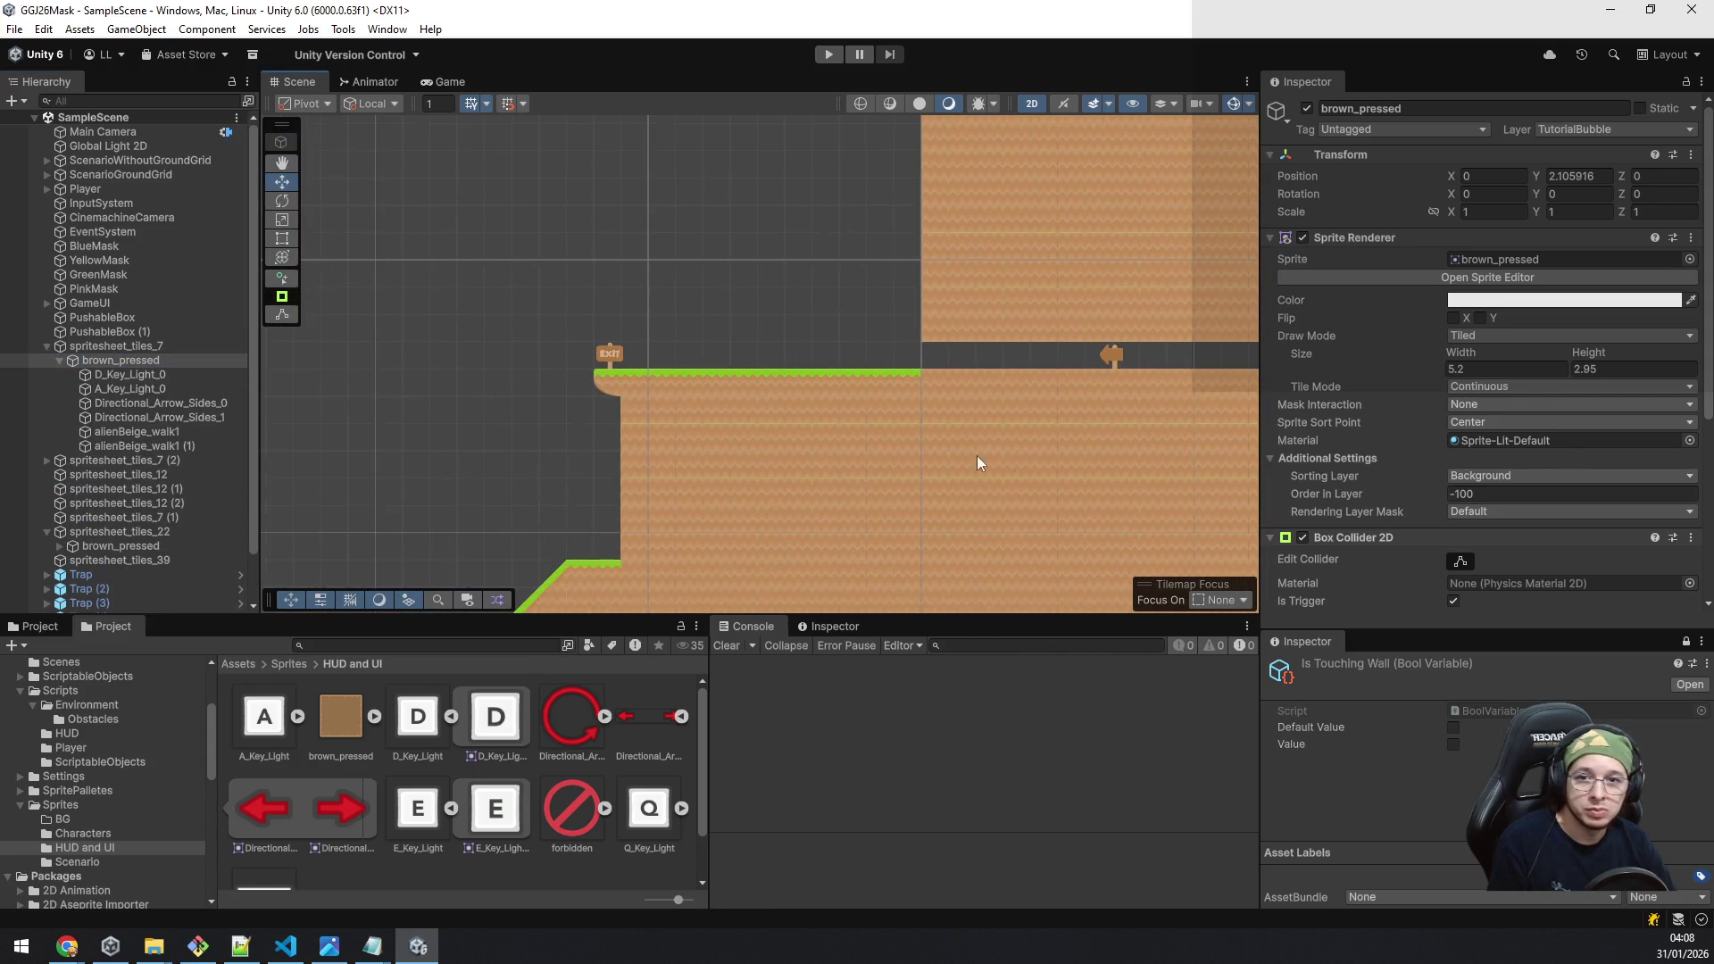
pyautogui.click(612, 359)
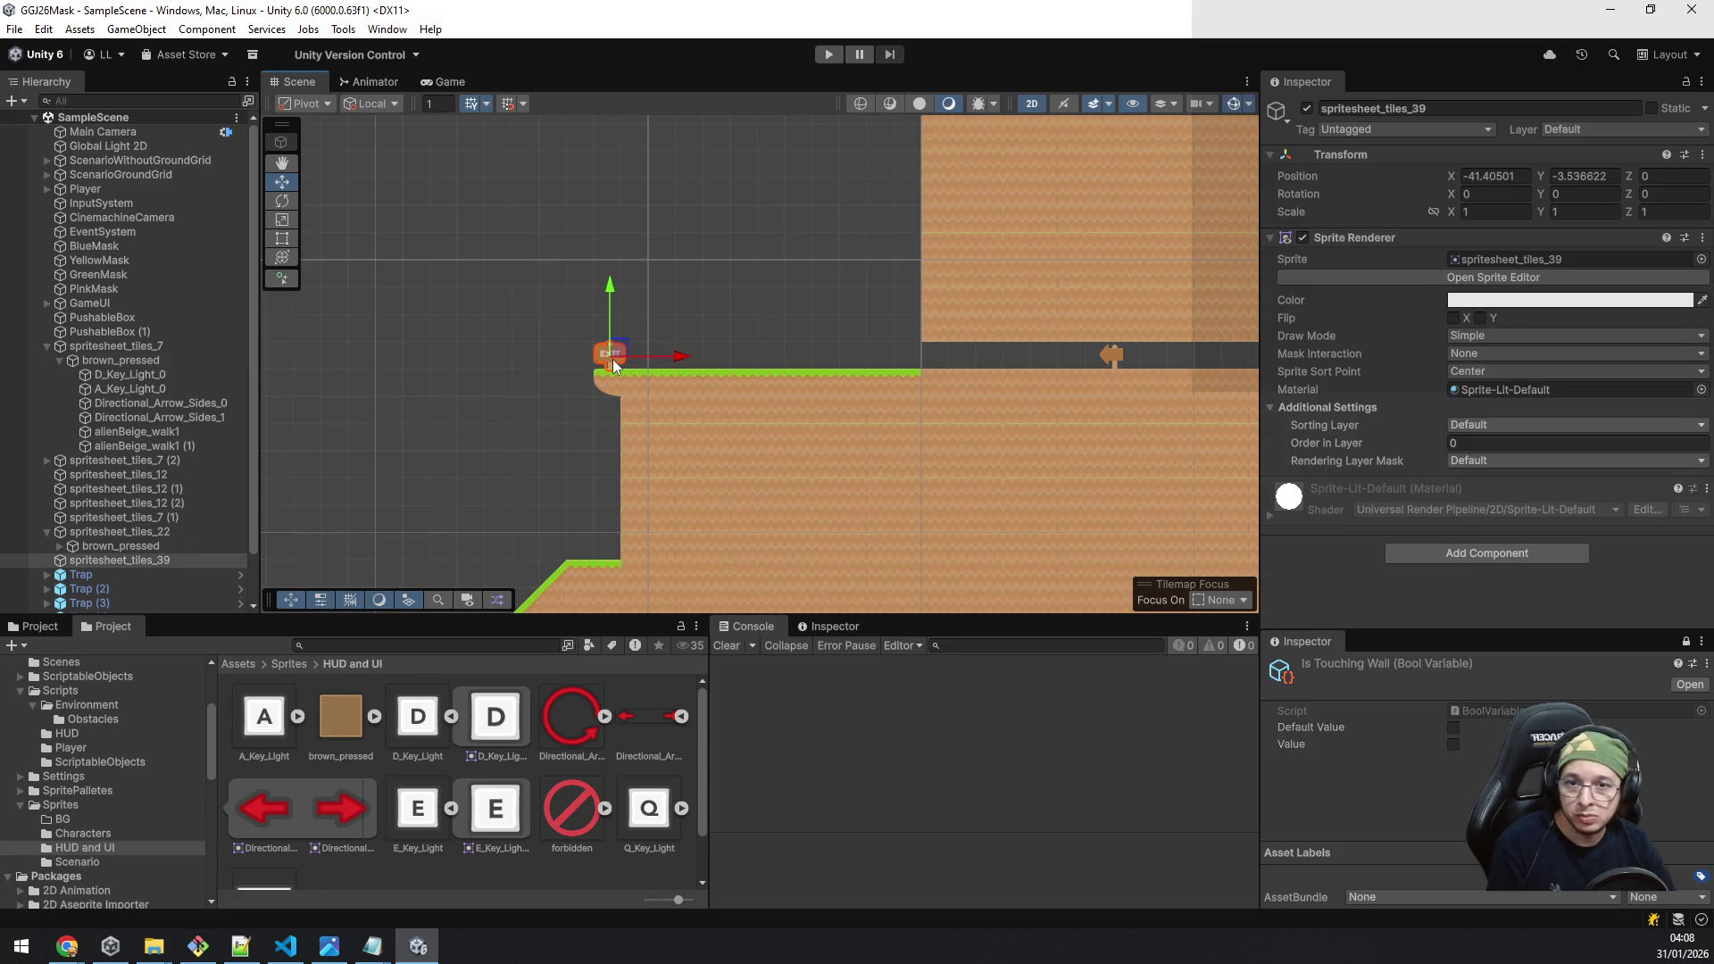
pyautogui.click(152, 546)
# Step: Paste a copy of the bubble under the EXIT sign and set its X position to 0
pyautogui.hotkey('ctrl', 'c')
pyautogui.hotkey('ctrl', 'v')
pyautogui.moveTo(110, 574); pyautogui.dragTo(114, 565)
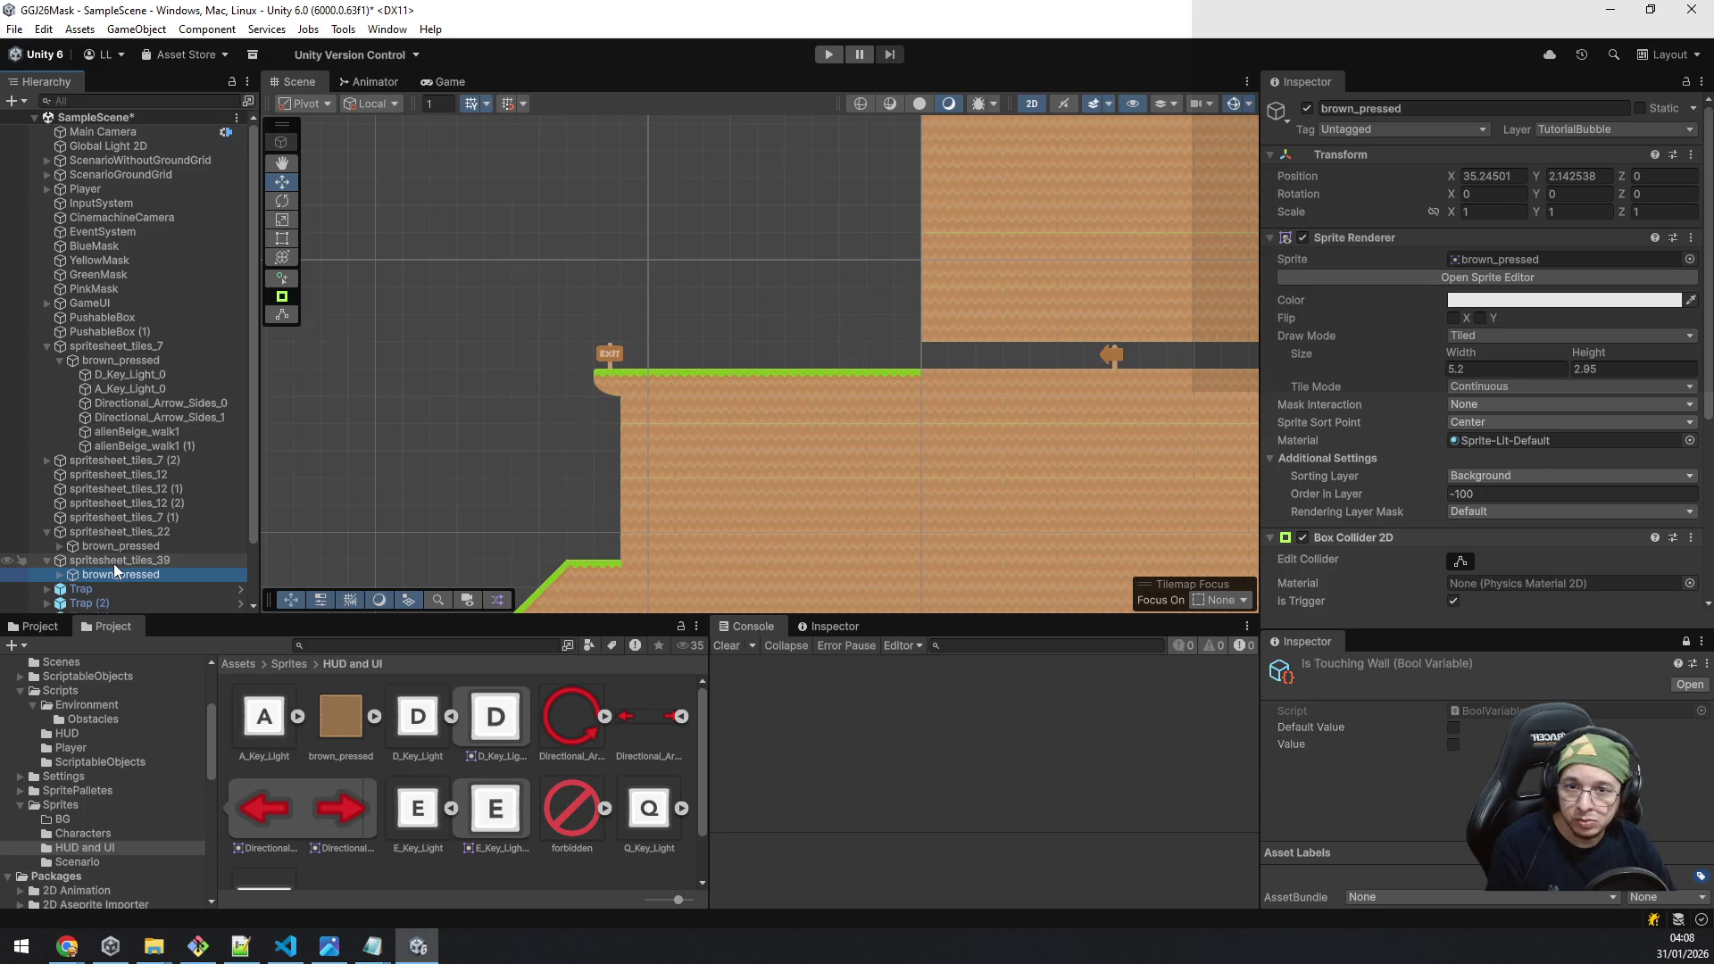
pyautogui.click(1486, 177)
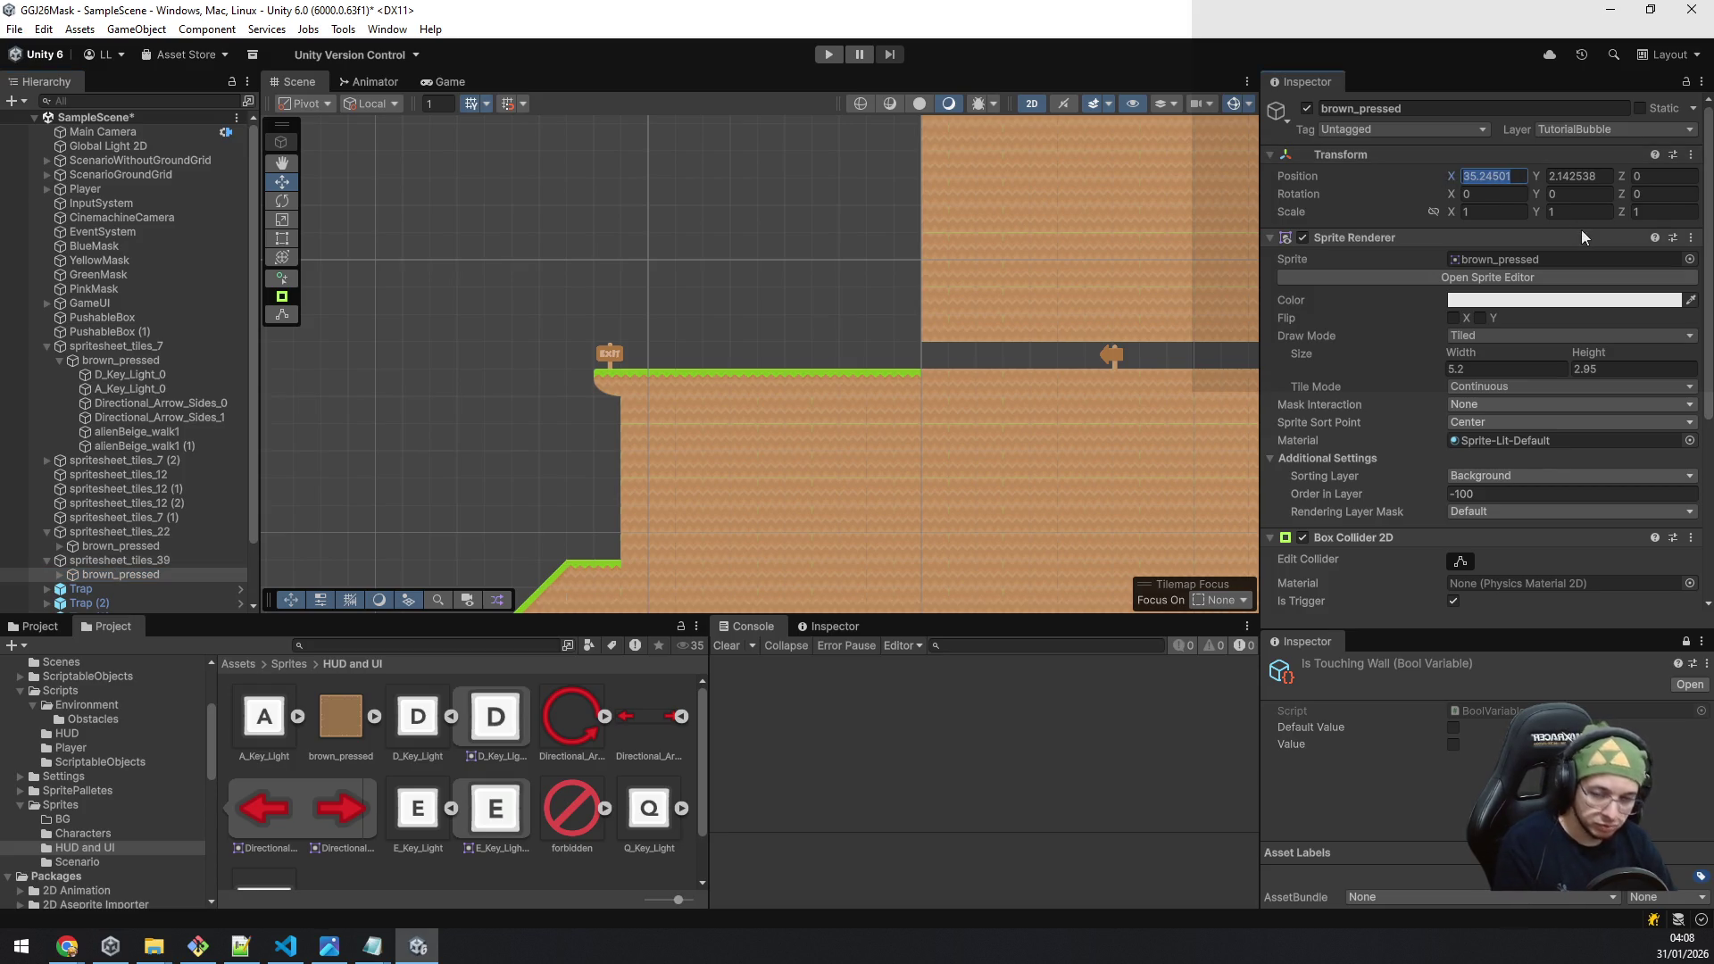
pyautogui.write('0')
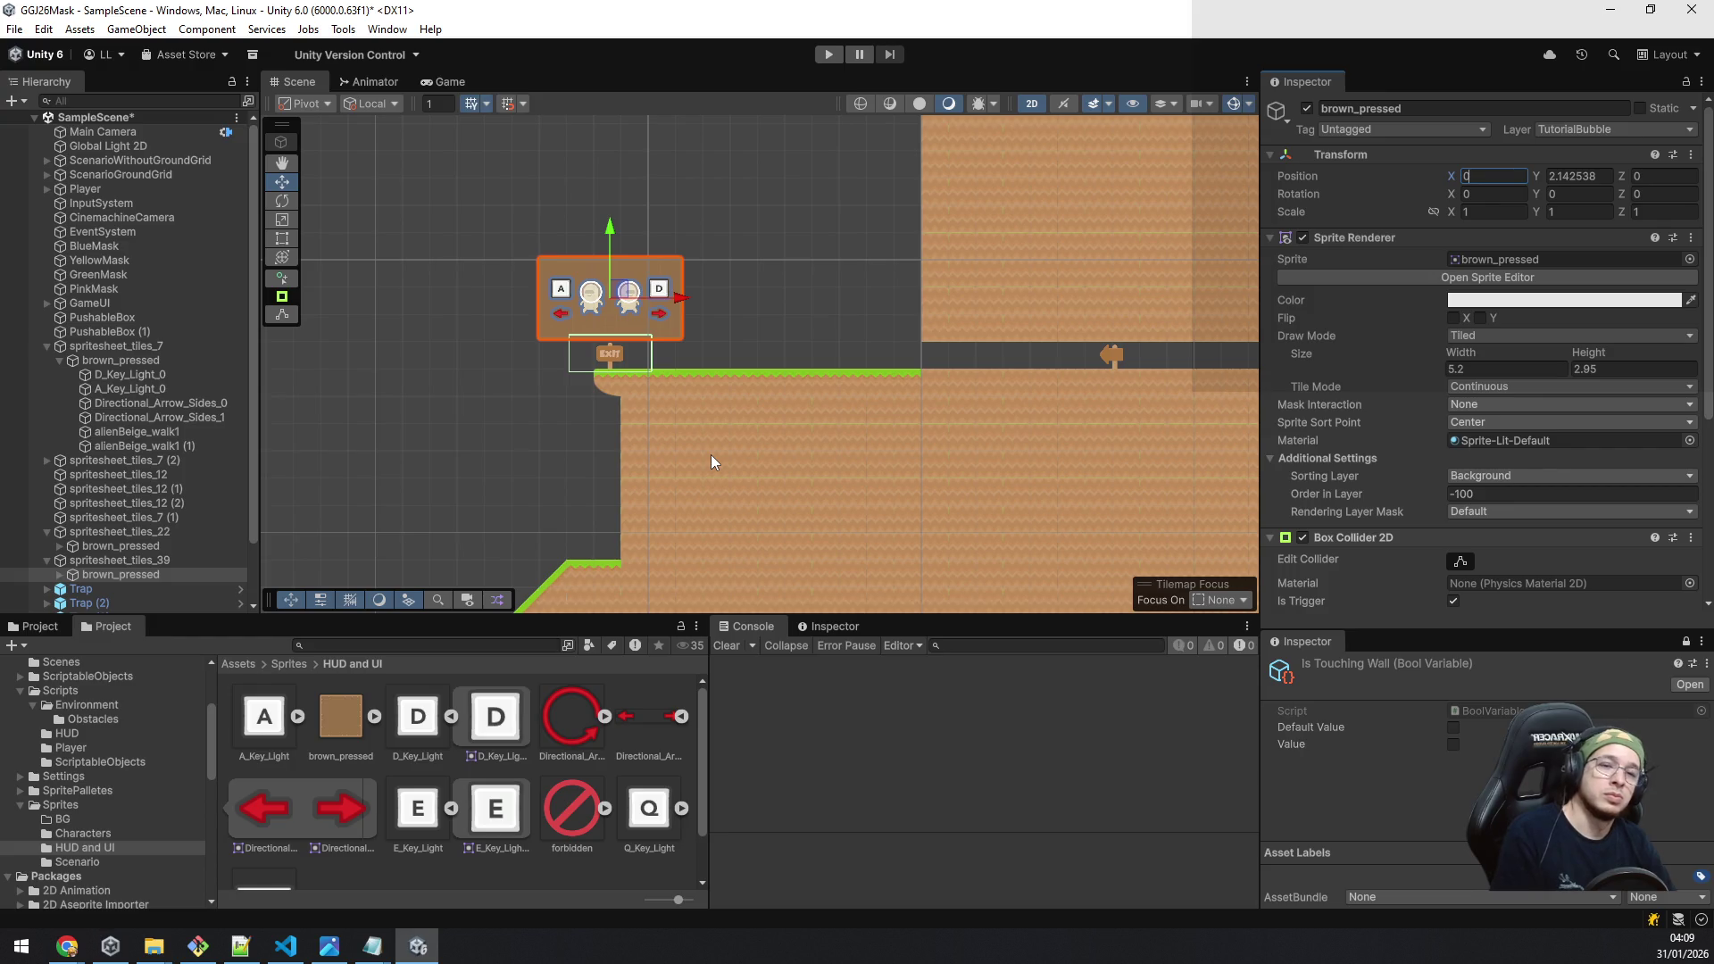
pyautogui.scroll(5, 708, 458)
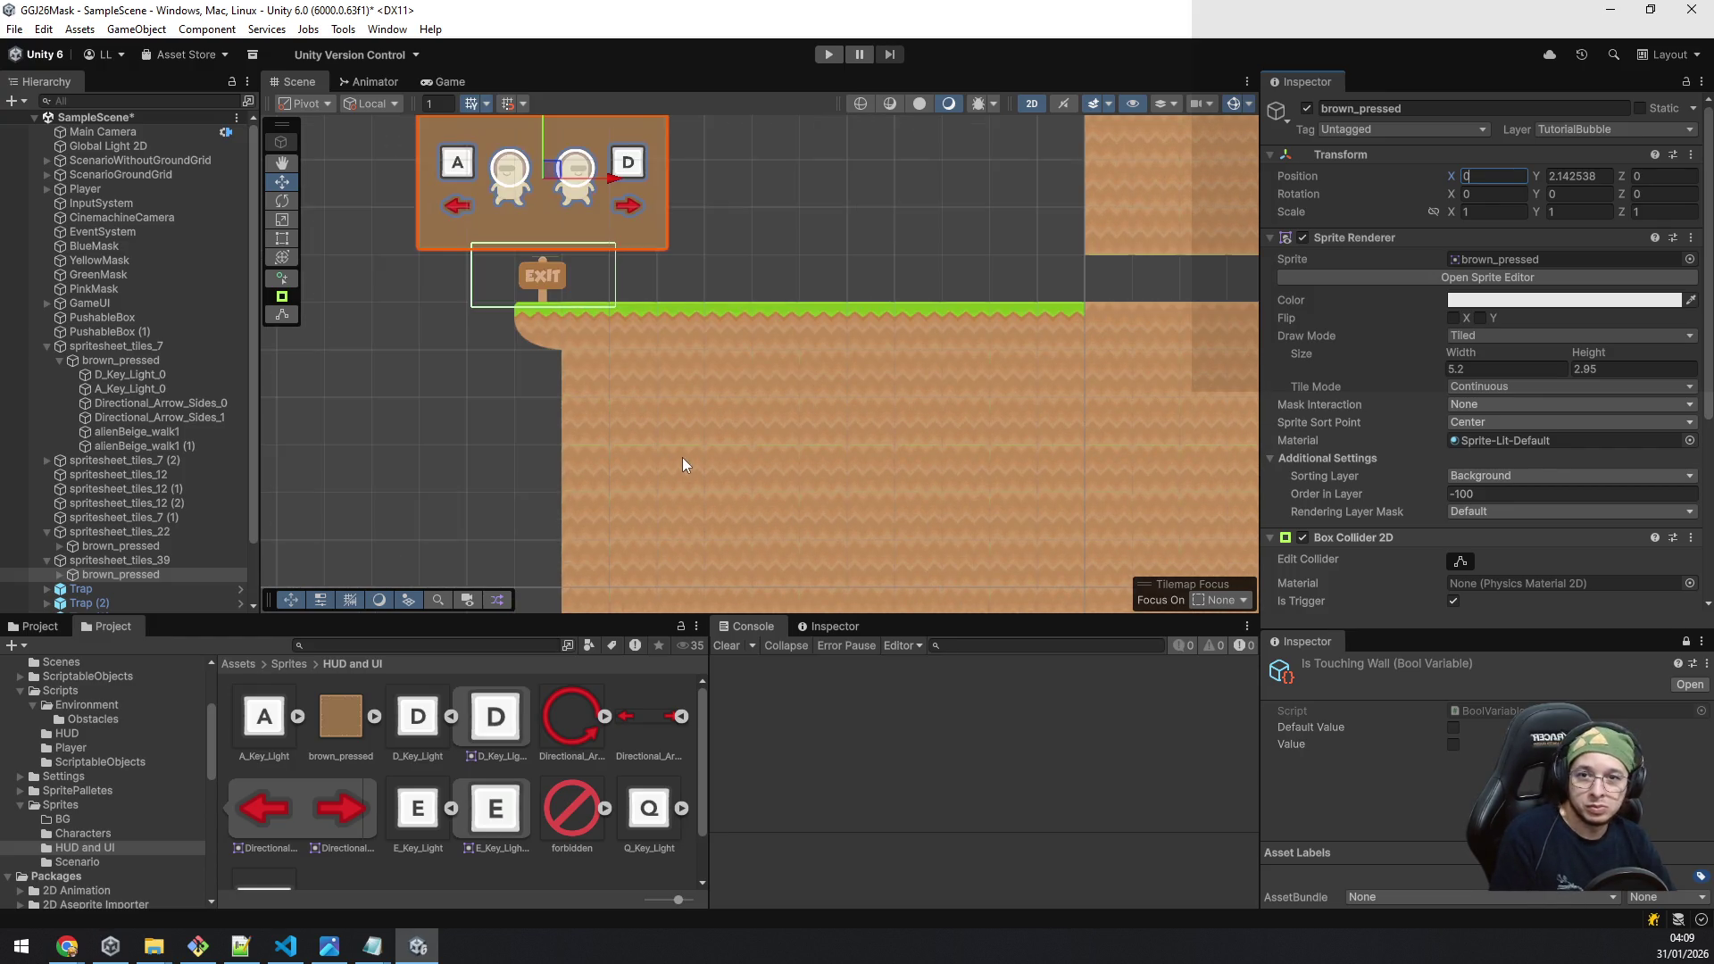
pyautogui.moveTo(618, 394); pyautogui.dragTo(778, 424)
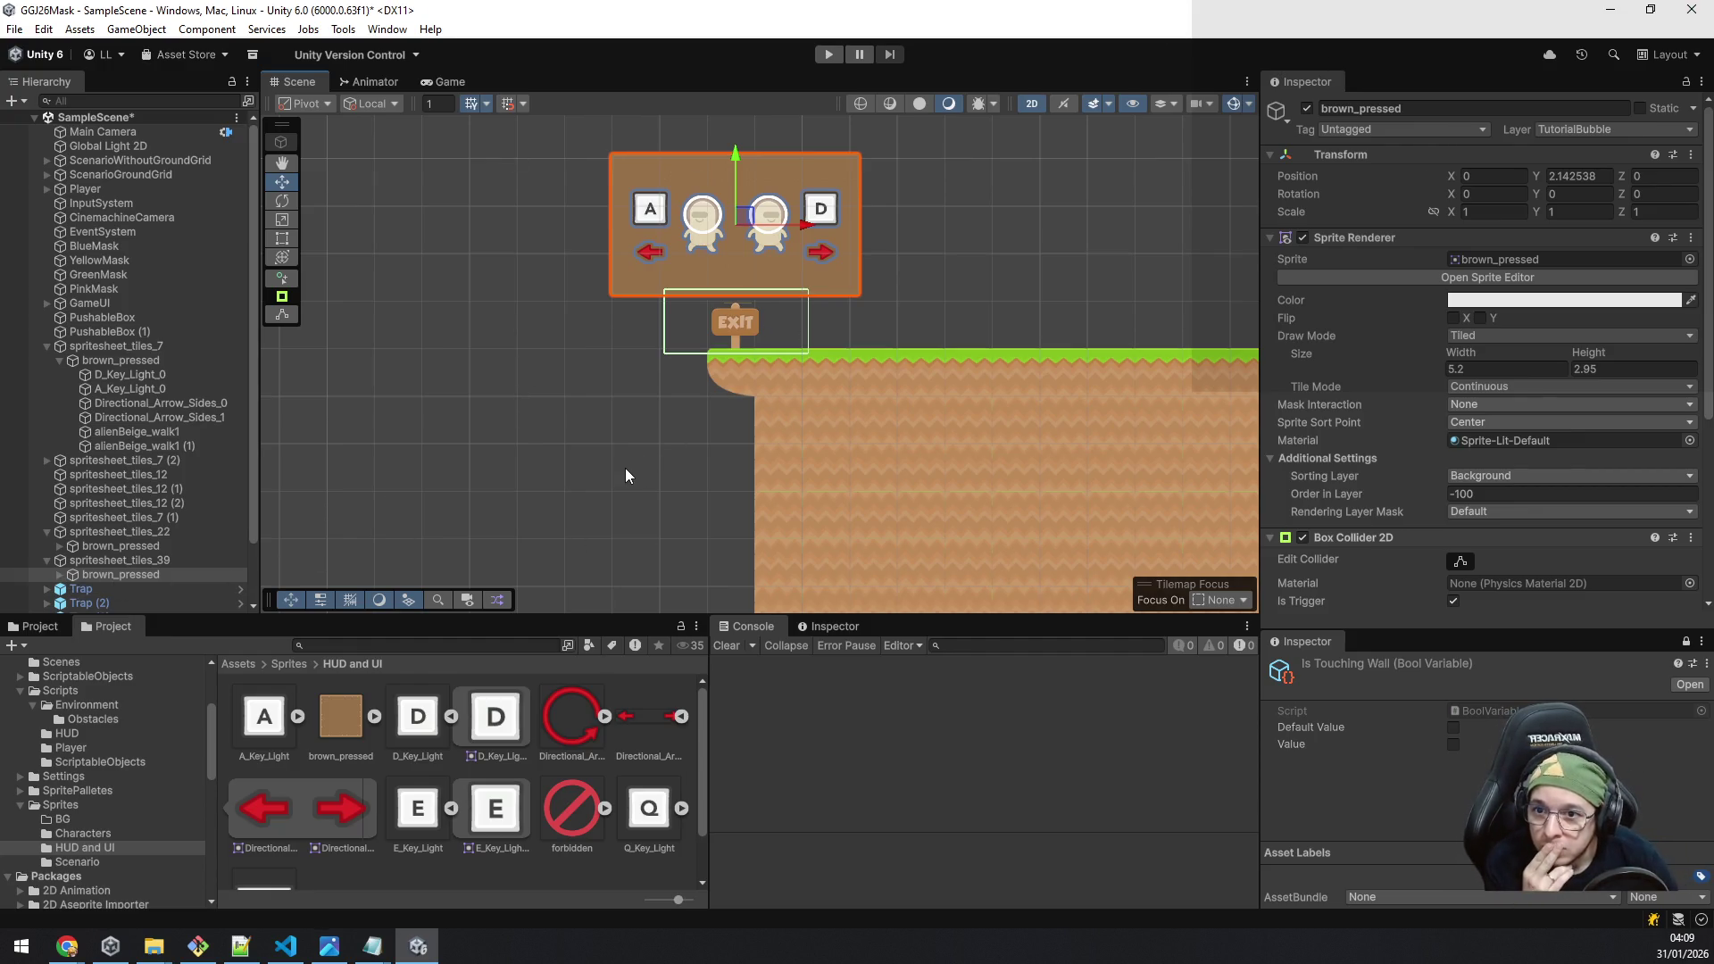
pyautogui.scroll(-3, 241, 482)
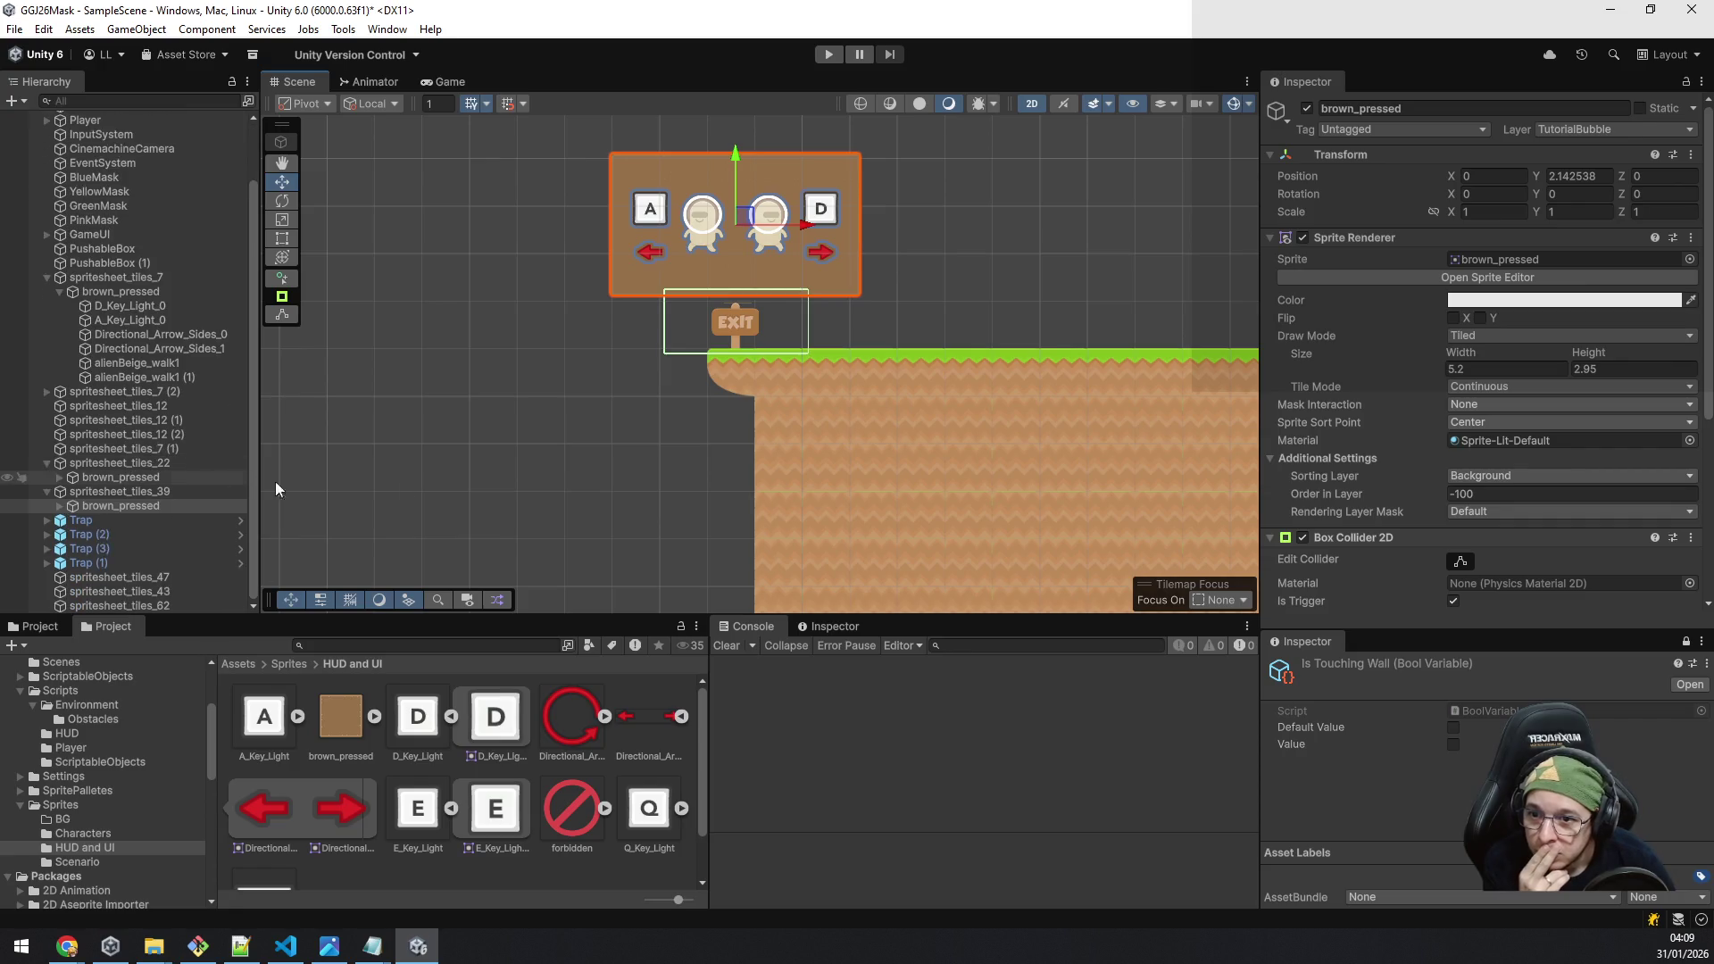
pyautogui.doubleClick(164, 580)
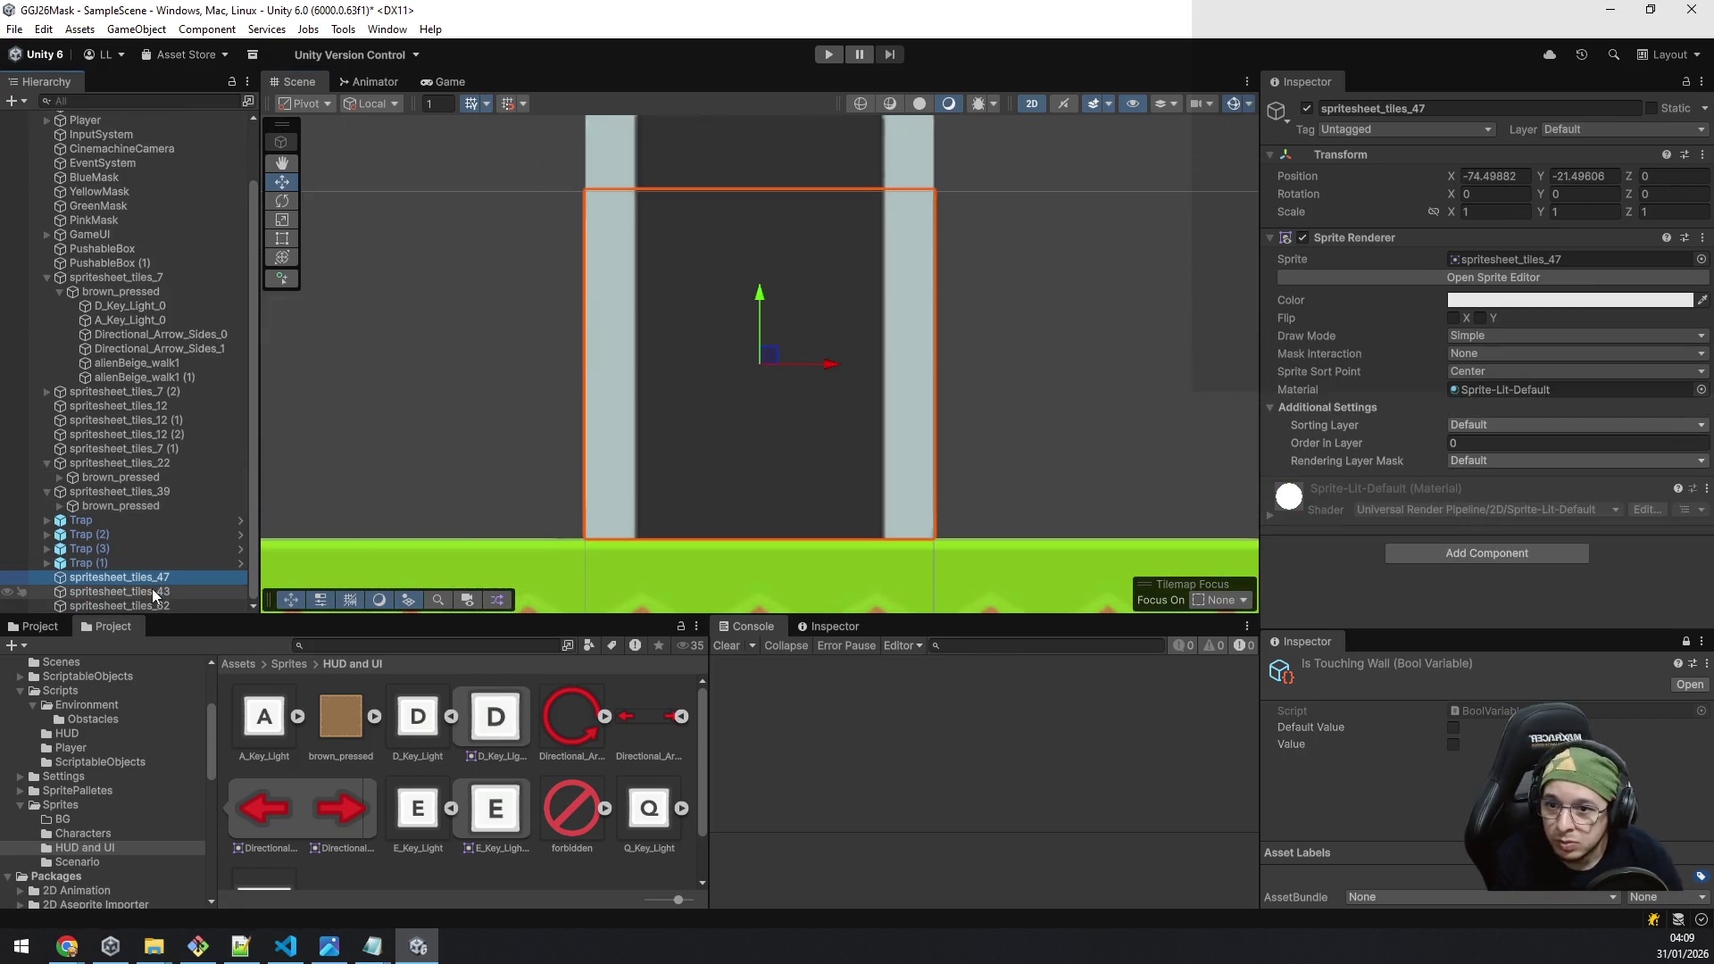
# Step: Select the spritesheet_tiles_47 and 43 door pieces and bring the new bubble into view
pyautogui.click(153, 595)
pyautogui.keyDown('shift'); pyautogui.click(154, 596); pyautogui.keyUp('shift')
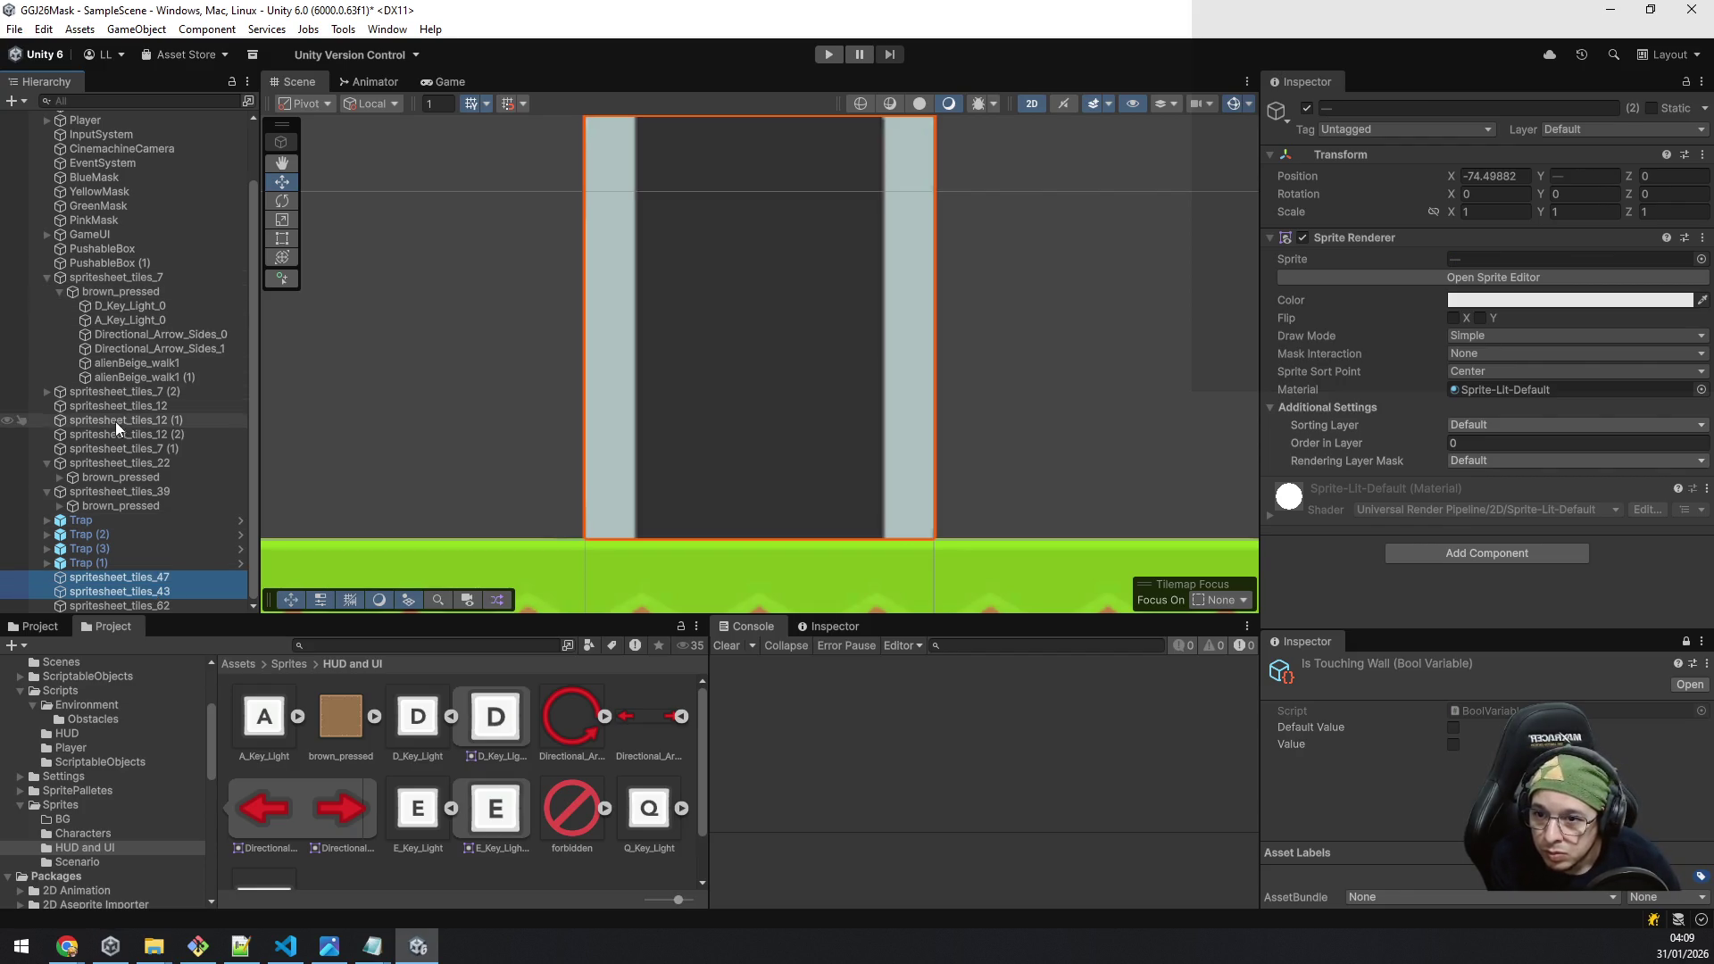
pyautogui.doubleClick(122, 333)
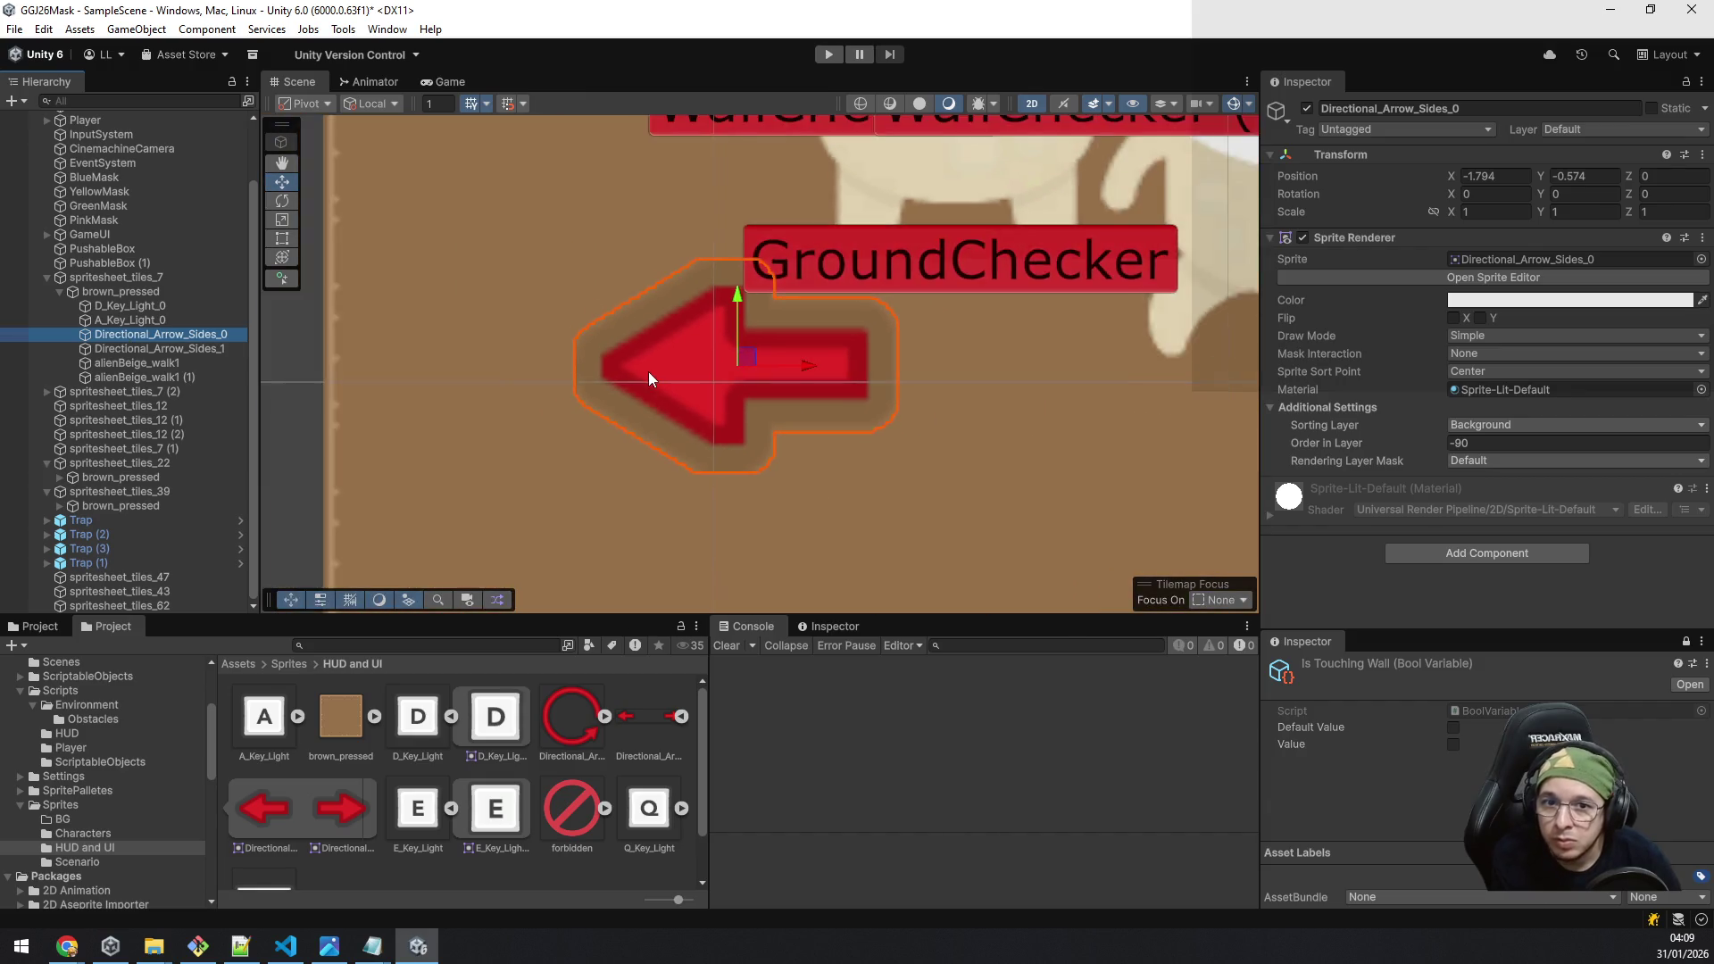
pyautogui.scroll(-5, 658, 367)
pyautogui.scroll(10, 644, 457)
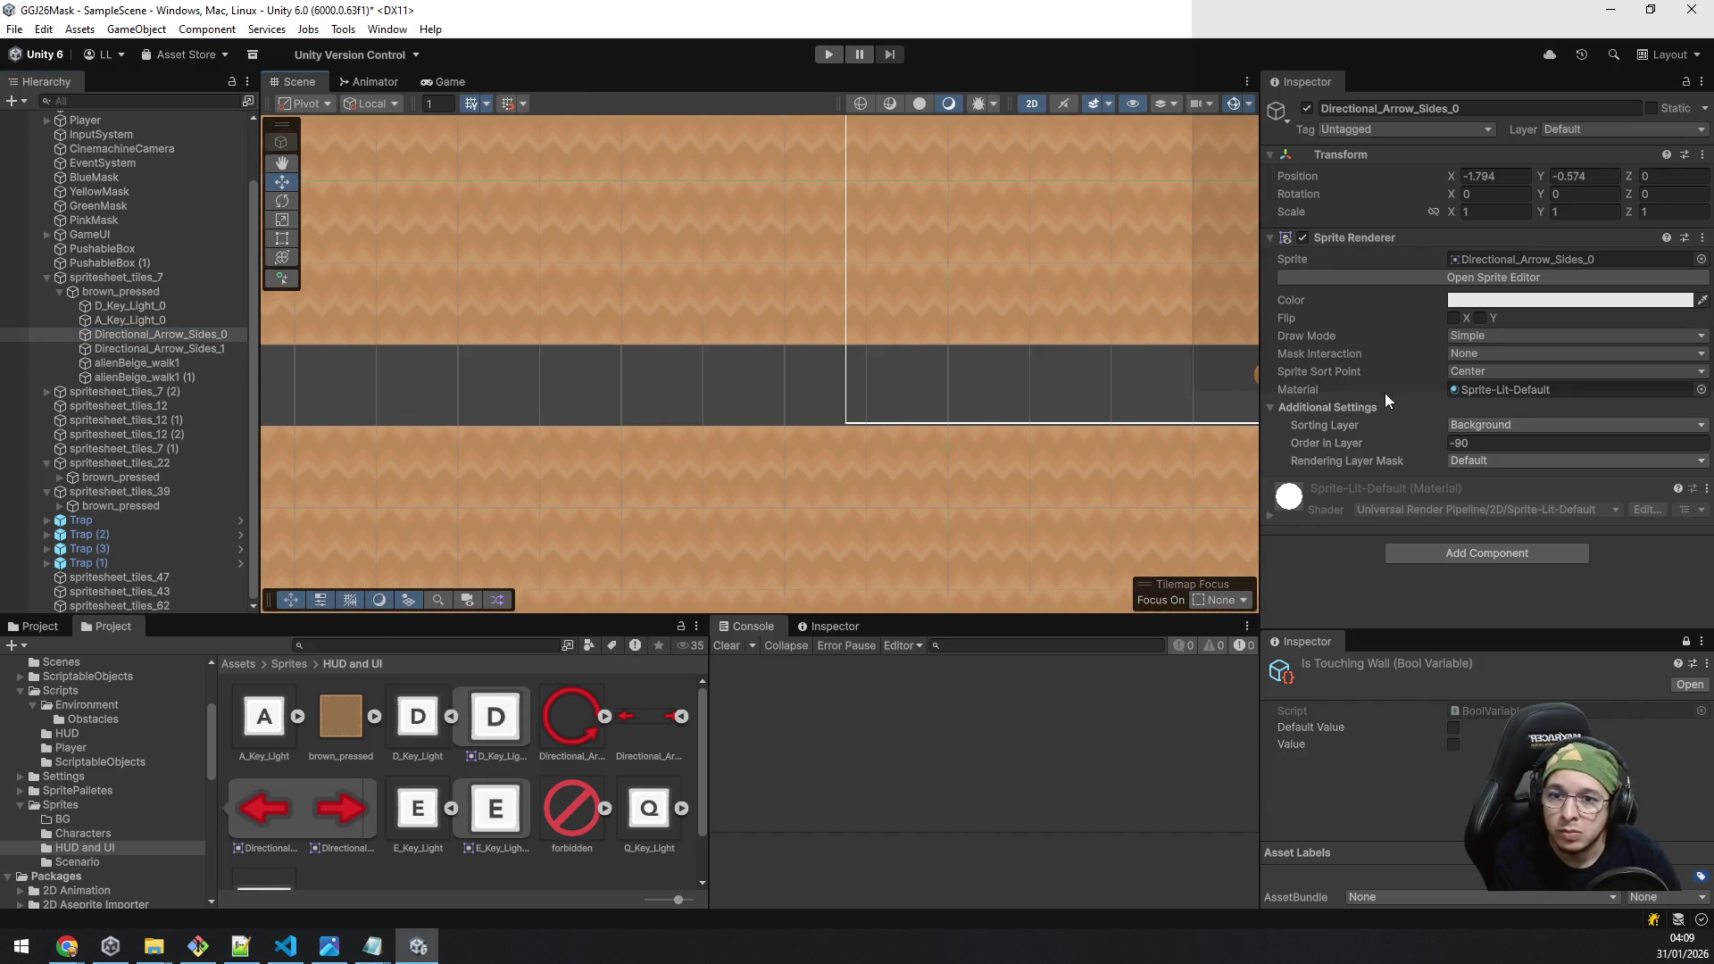
pyautogui.moveTo(731, 359); pyautogui.dragTo(832, 362)
pyautogui.click(46, 276)
pyautogui.moveTo(488, 368)
pyautogui.mouseDown()
pyautogui.moveTo(511, 375)
pyautogui.moveTo(356, 367)
pyautogui.moveTo(604, 366)
pyautogui.moveTo(1001, 484)
pyautogui.mouseUp()
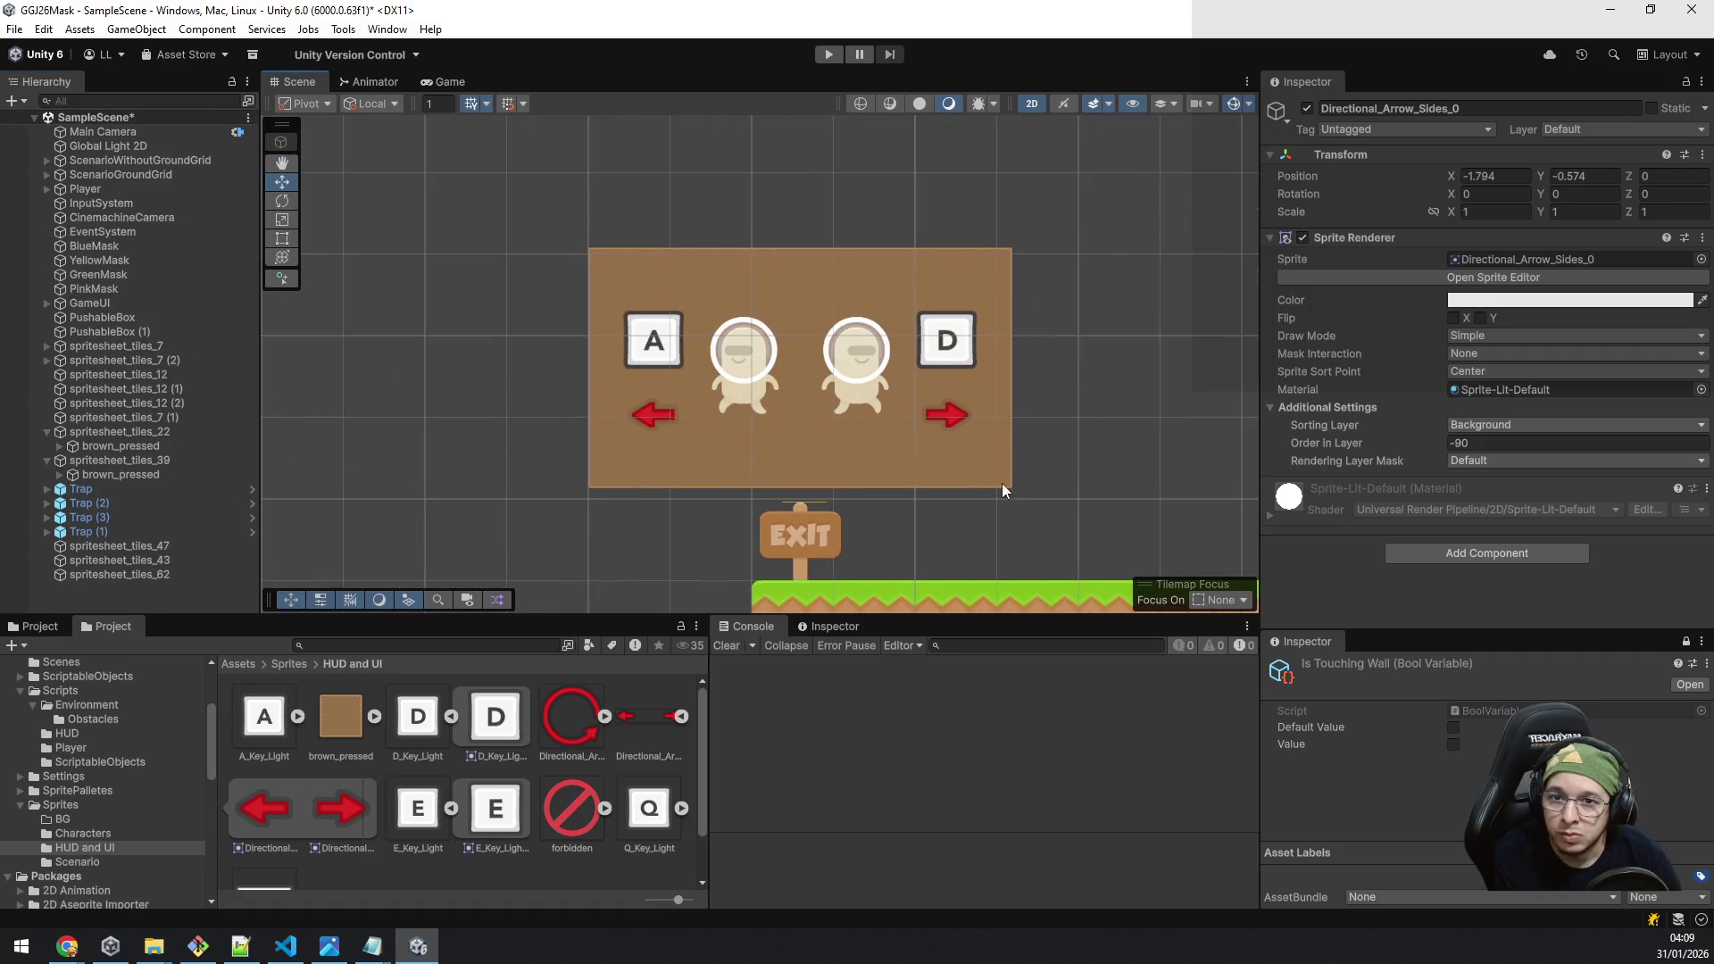
# Step: Put the door pieces into the new bubble, try position 0, 0, then undo it
pyautogui.click(713, 357)
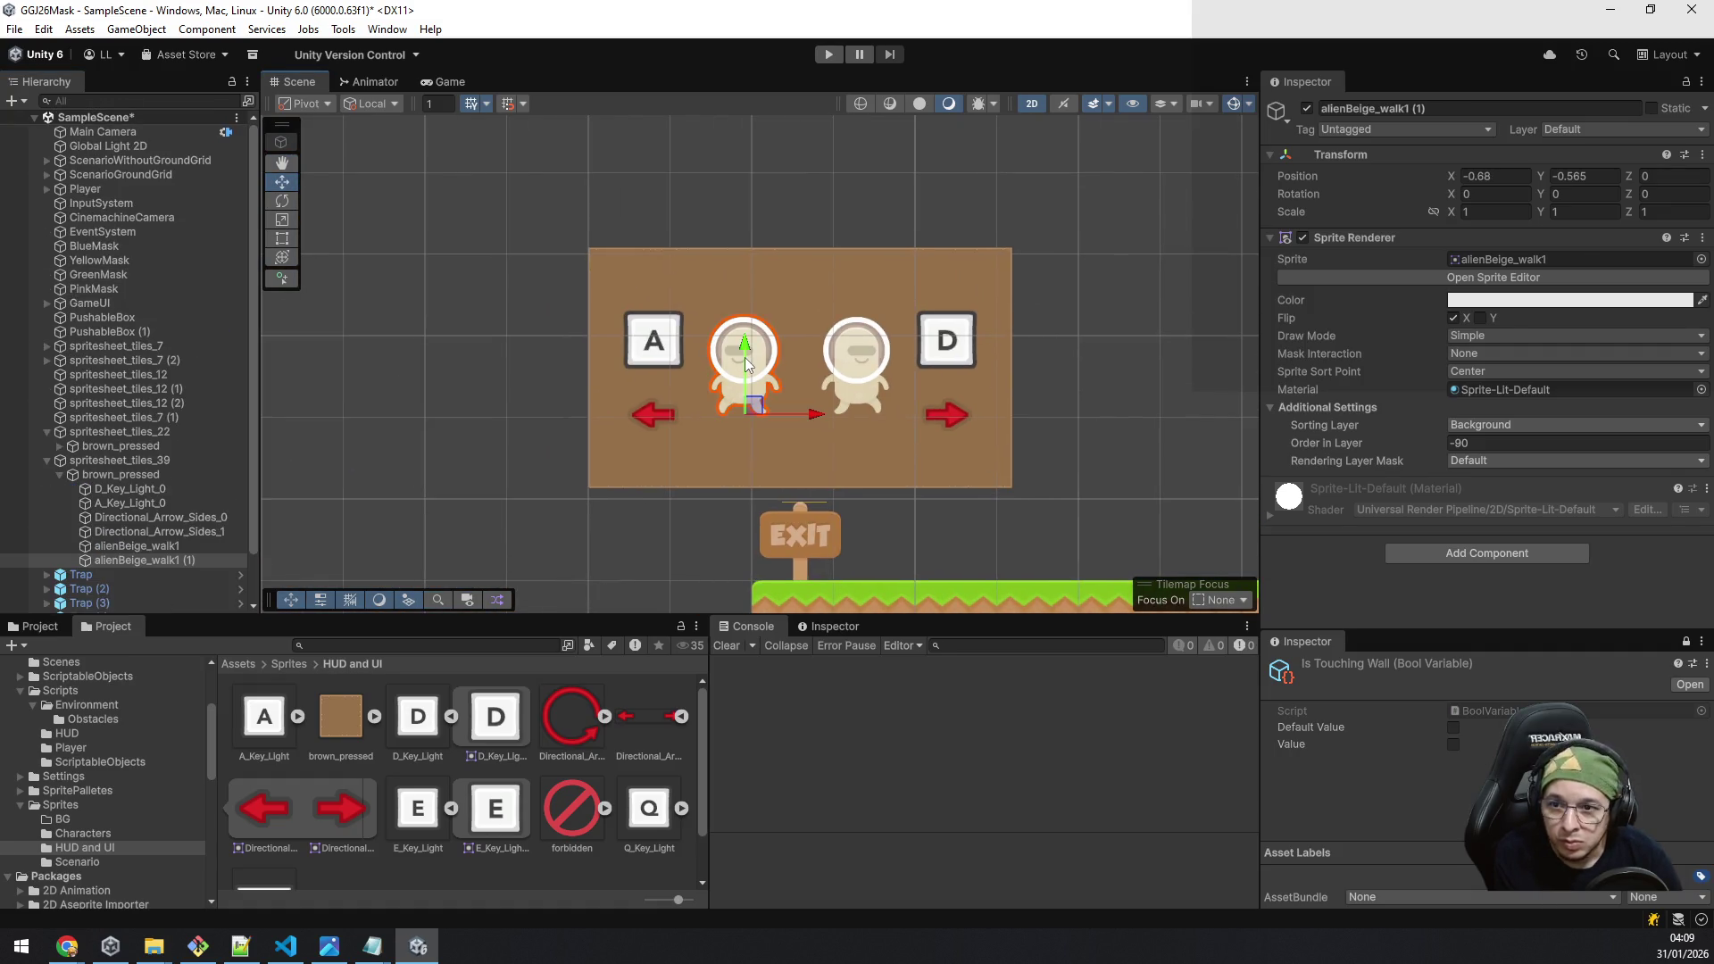
pyautogui.click(134, 490)
pyautogui.hotkey('ctrl', 'z')
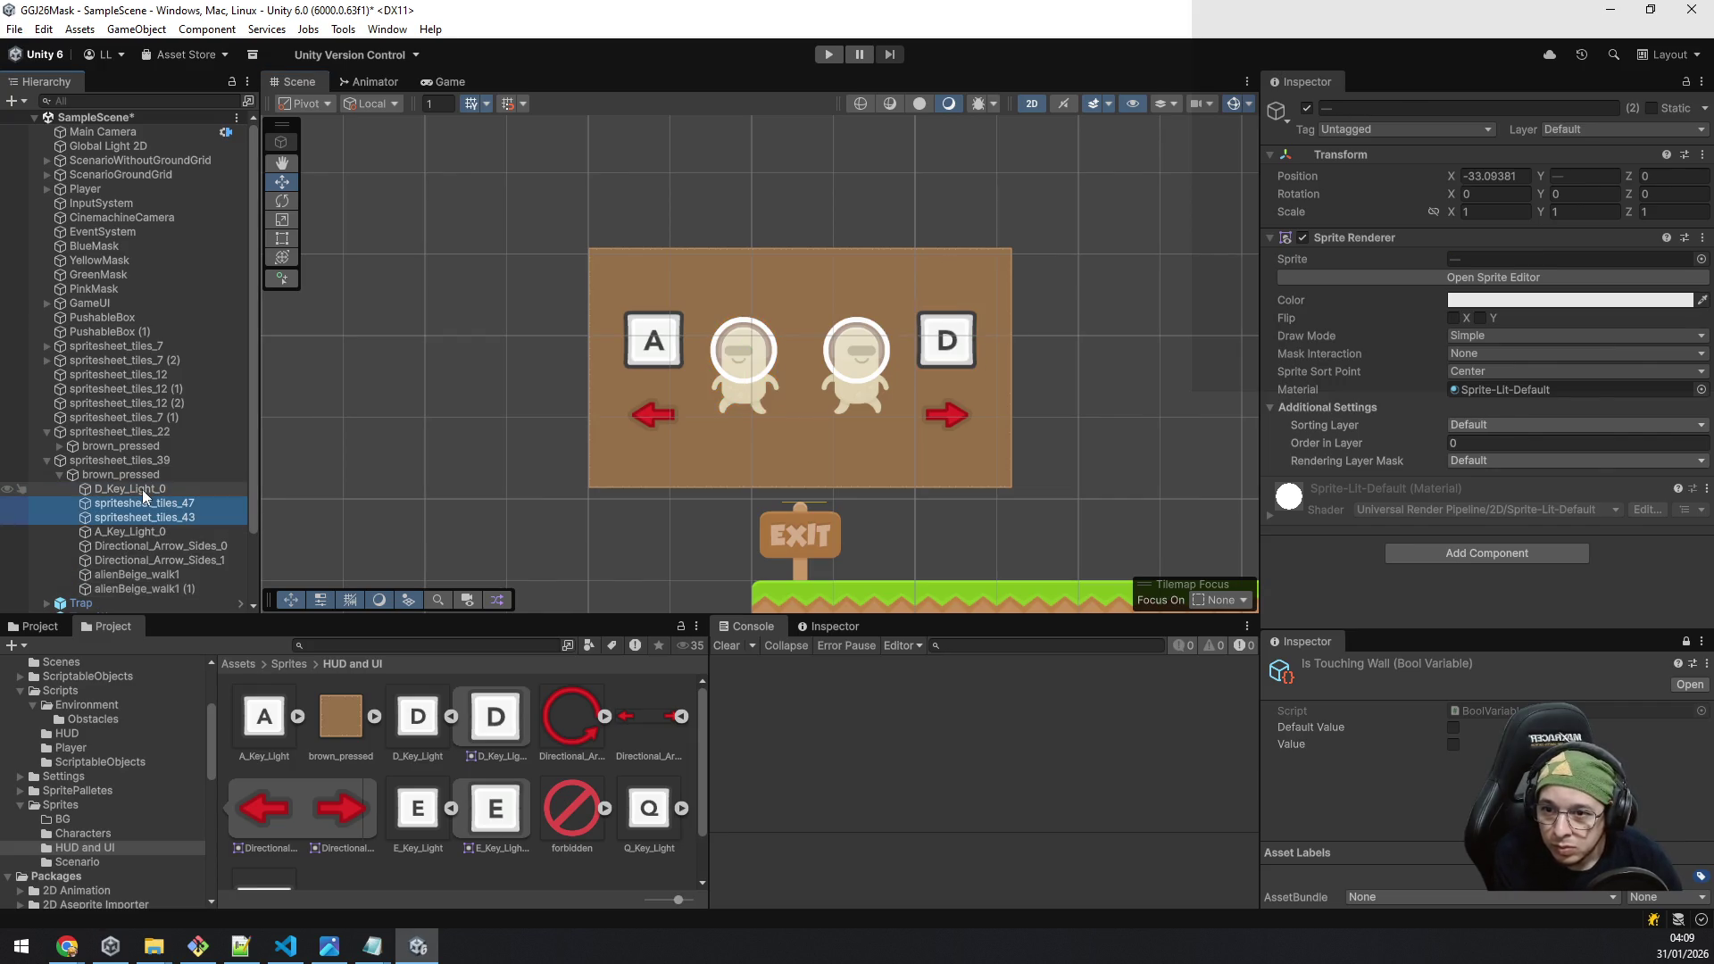
pyautogui.click(1504, 177)
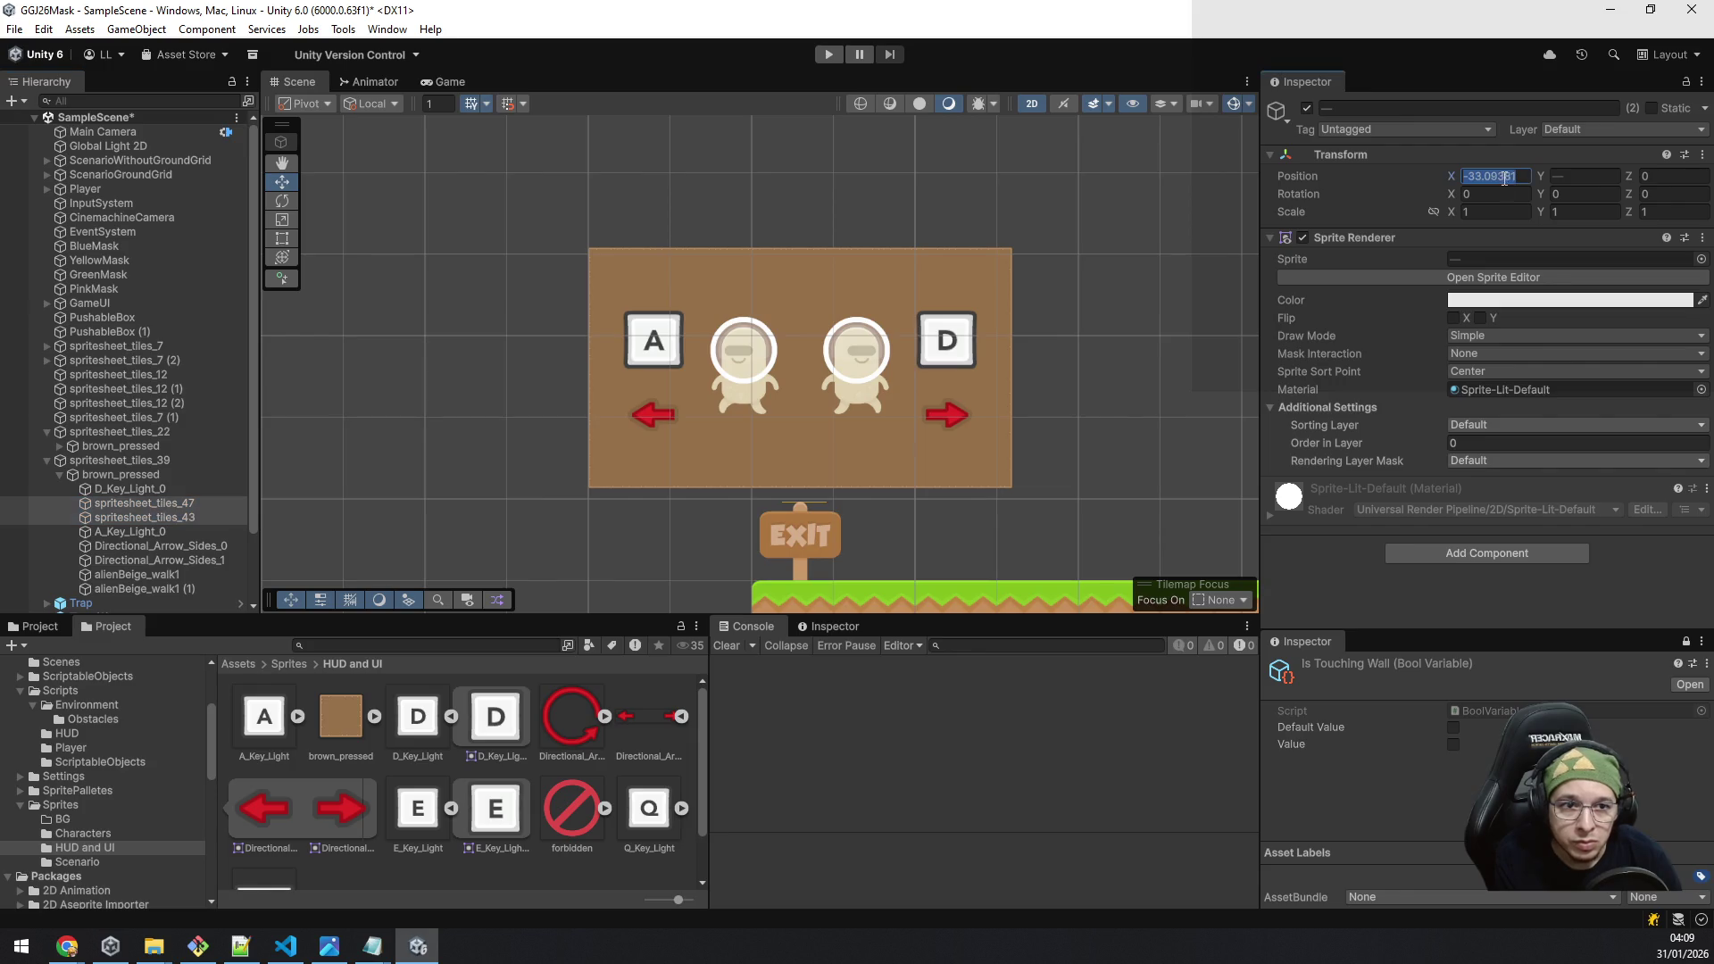
pyautogui.write('0')
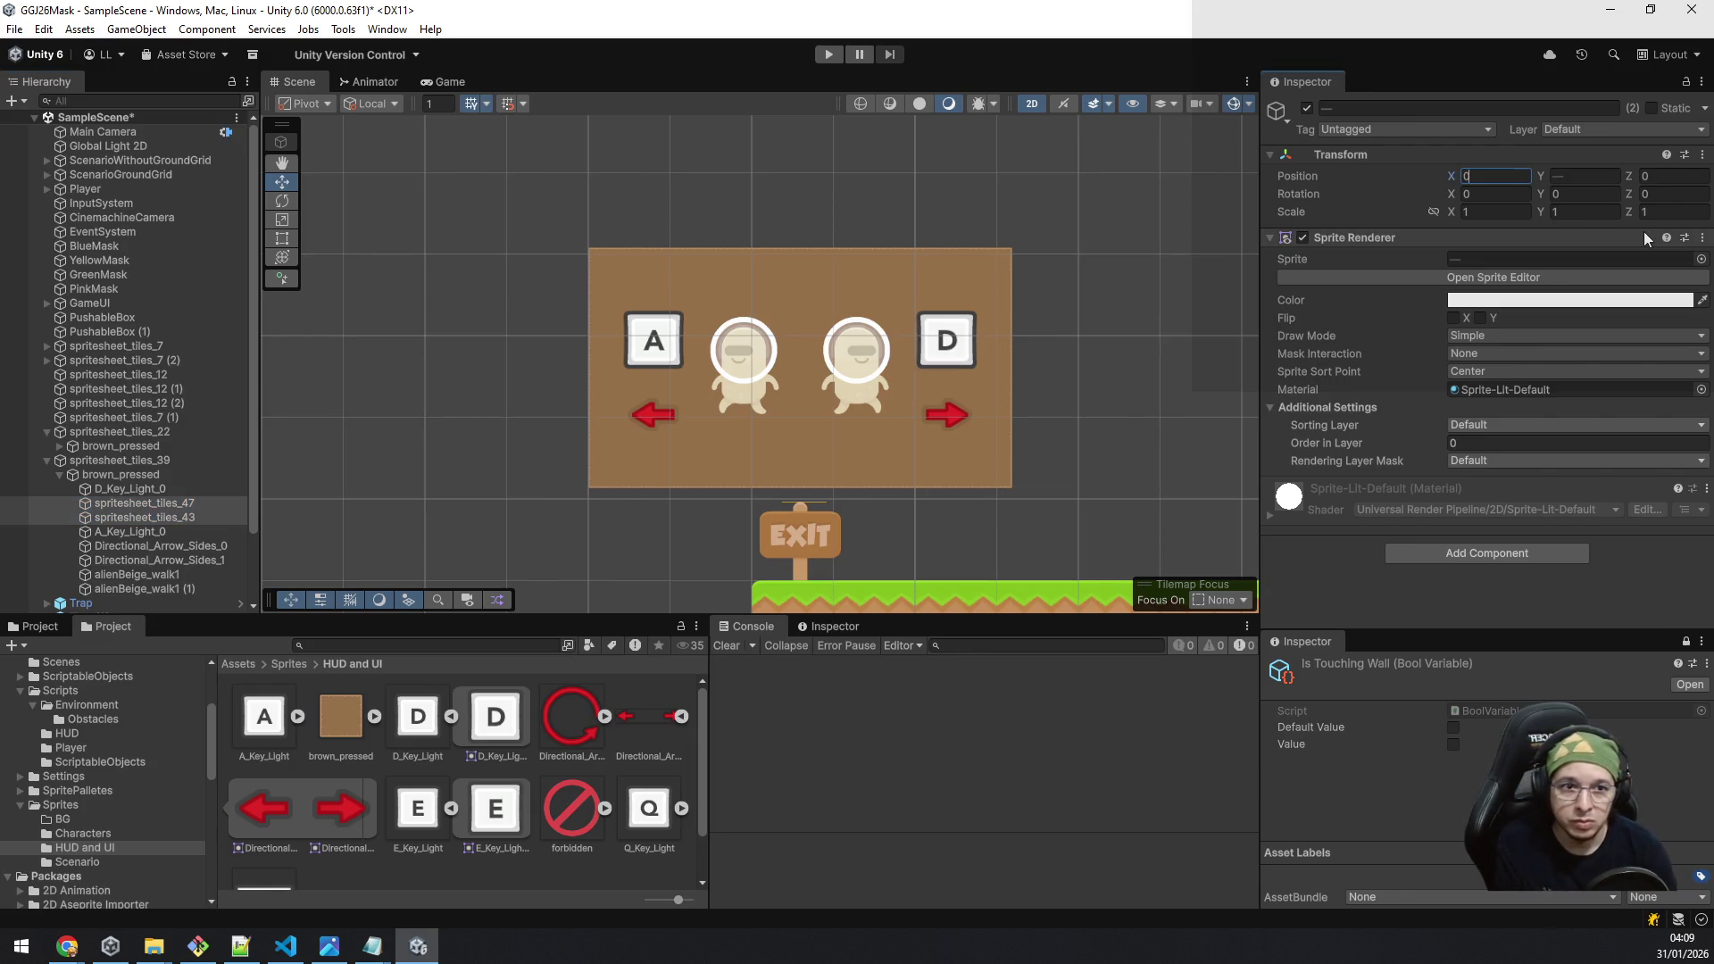
pyautogui.press('Tab')
pyautogui.write('0')
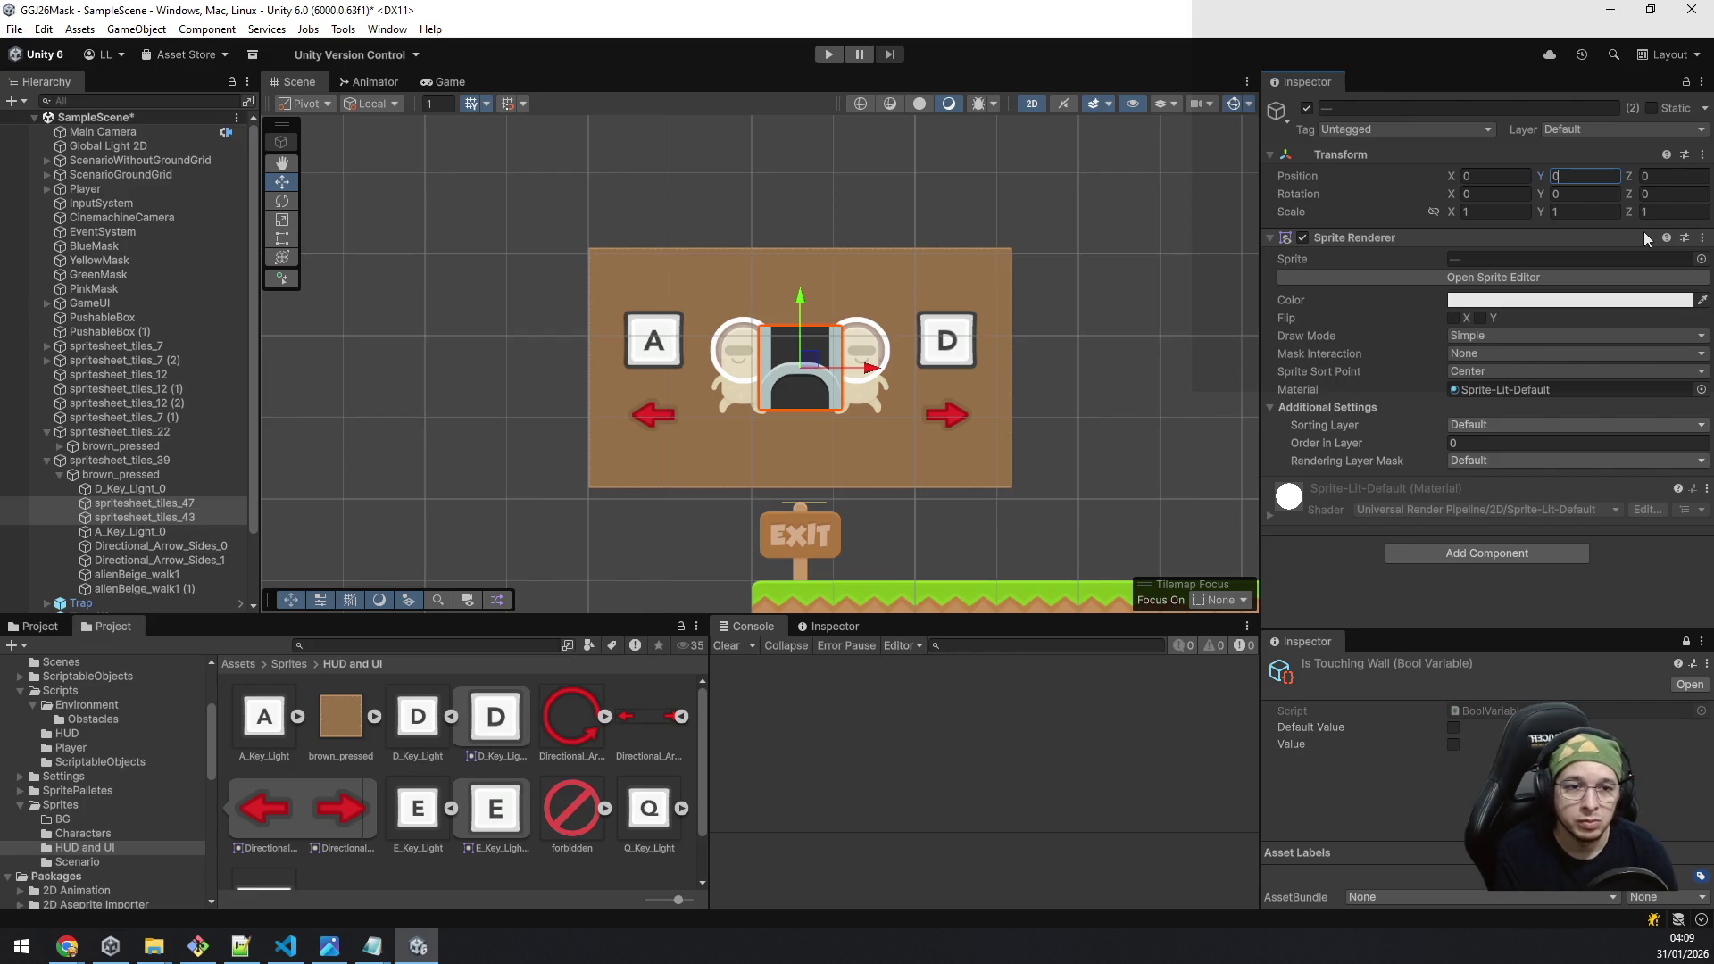
pyautogui.hotkey('ctrl', 'z')
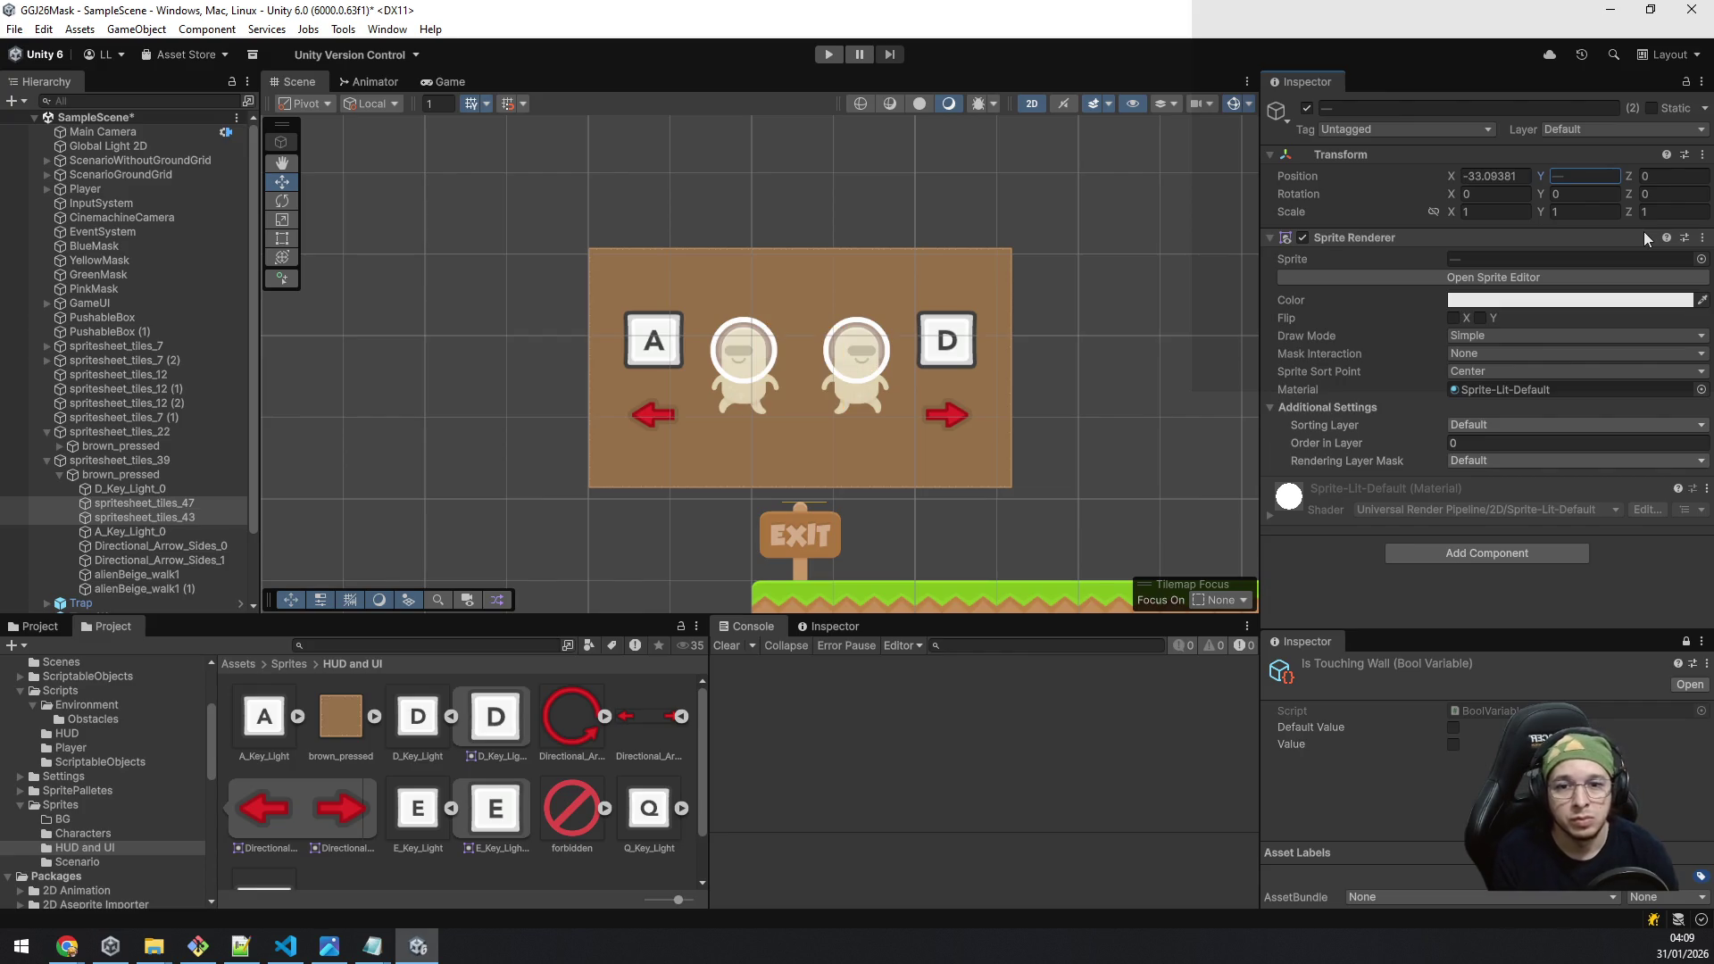
pyautogui.scroll(-2, 856, 348)
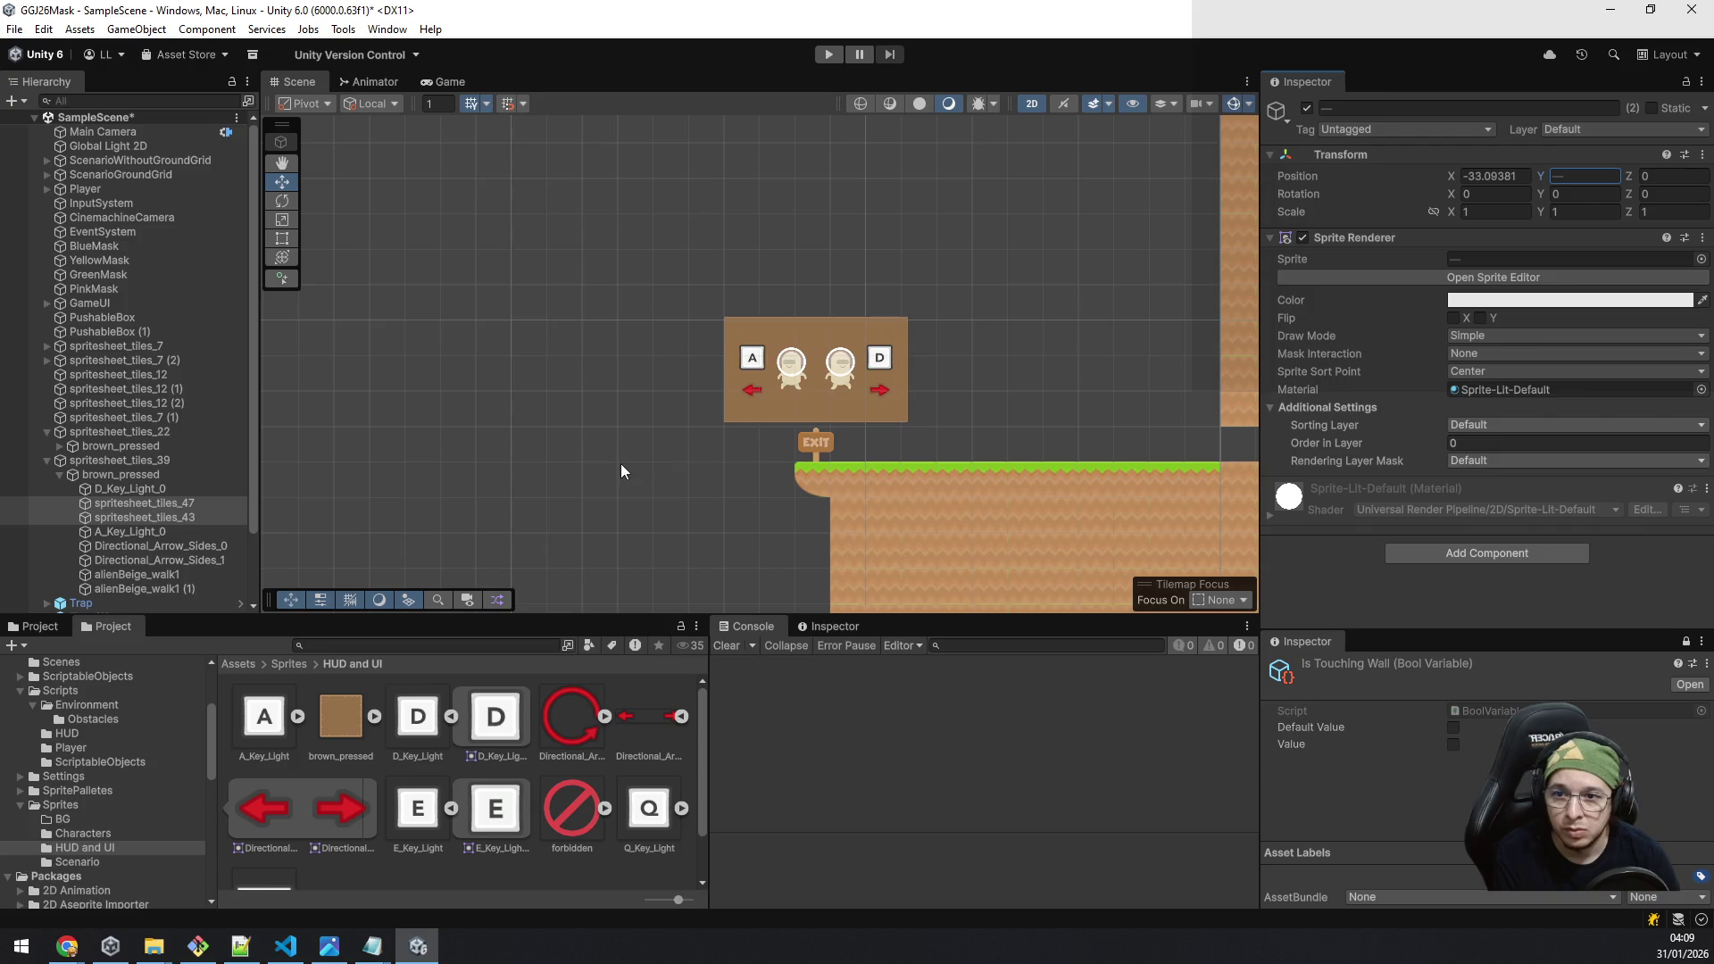
pyautogui.scroll(-5, 620, 463)
pyautogui.scroll(-3, 615, 539)
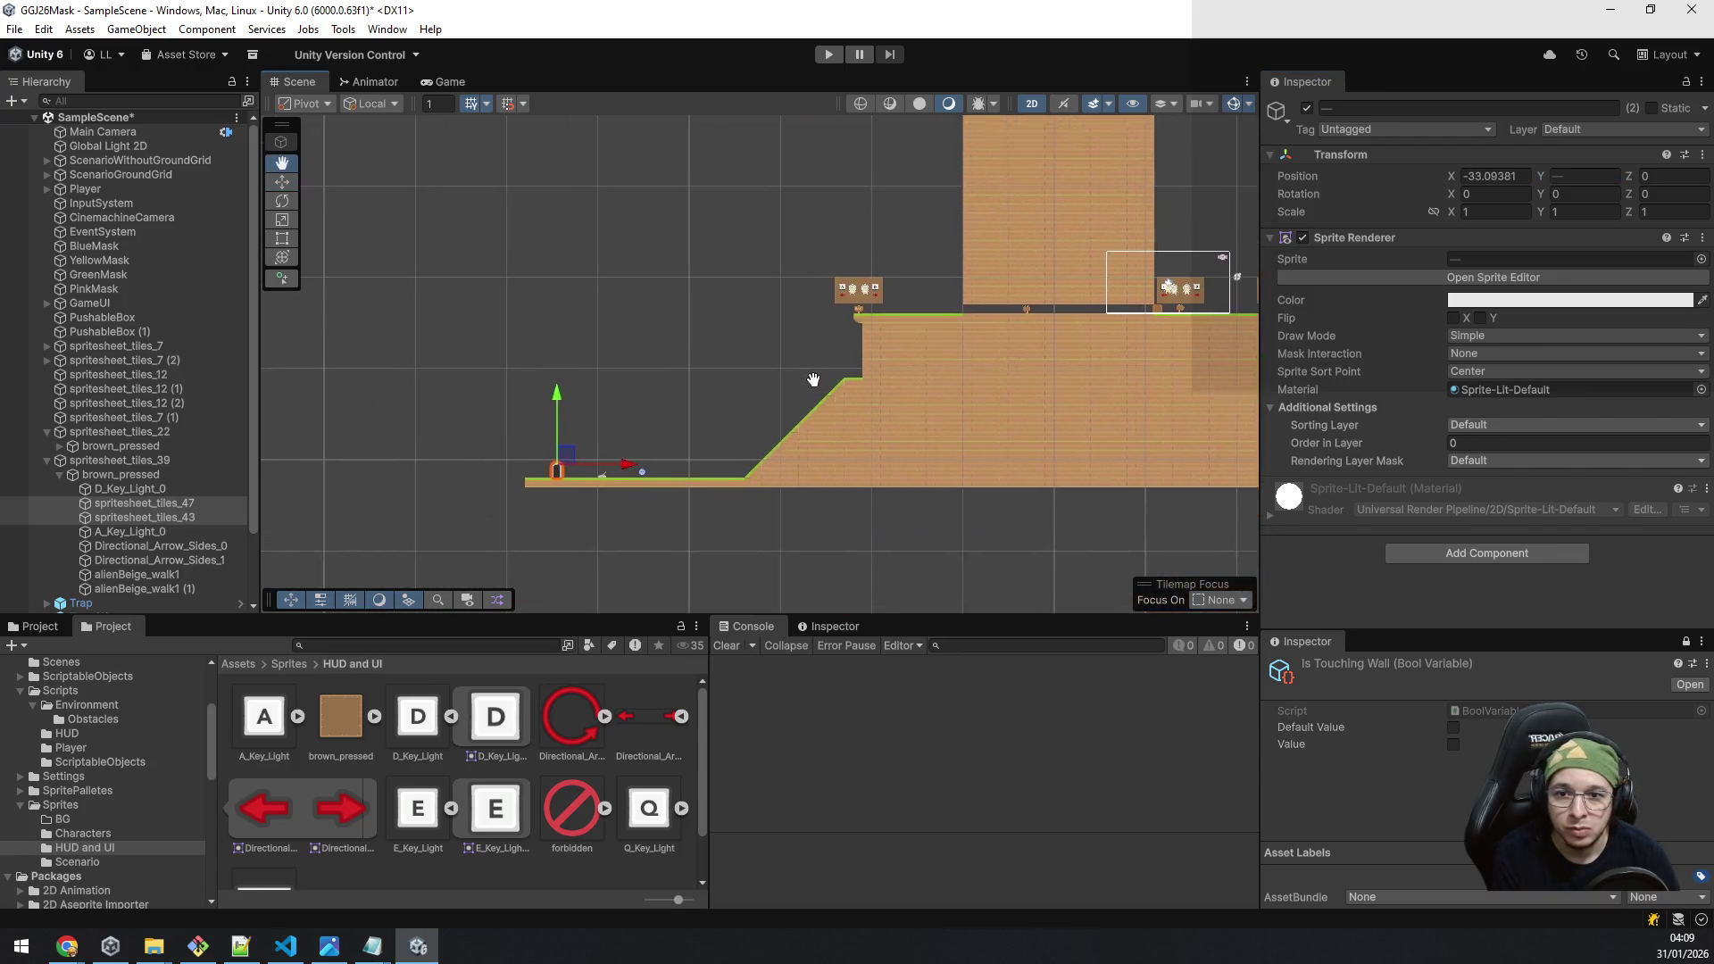
pyautogui.scroll(2, 582, 534)
# Step: Drag the door up into the new bubble, centred between the two aliens
pyautogui.moveTo(559, 527); pyautogui.dragTo(865, 519)
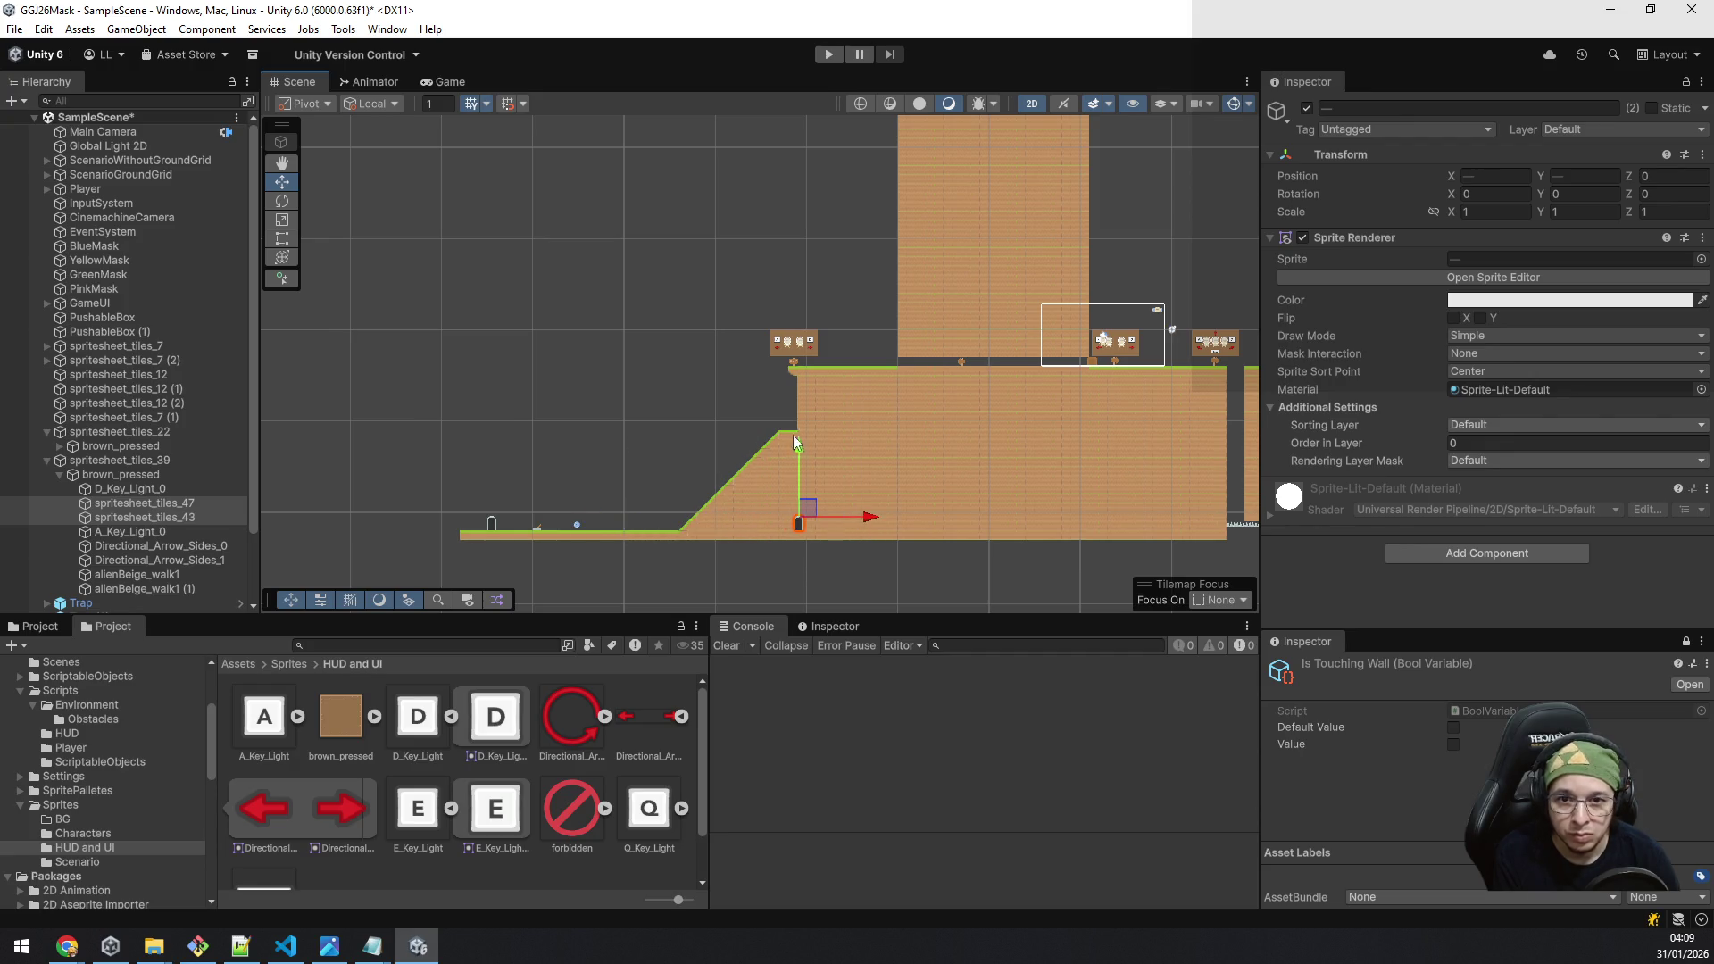
pyautogui.moveTo(798, 441); pyautogui.dragTo(784, 260)
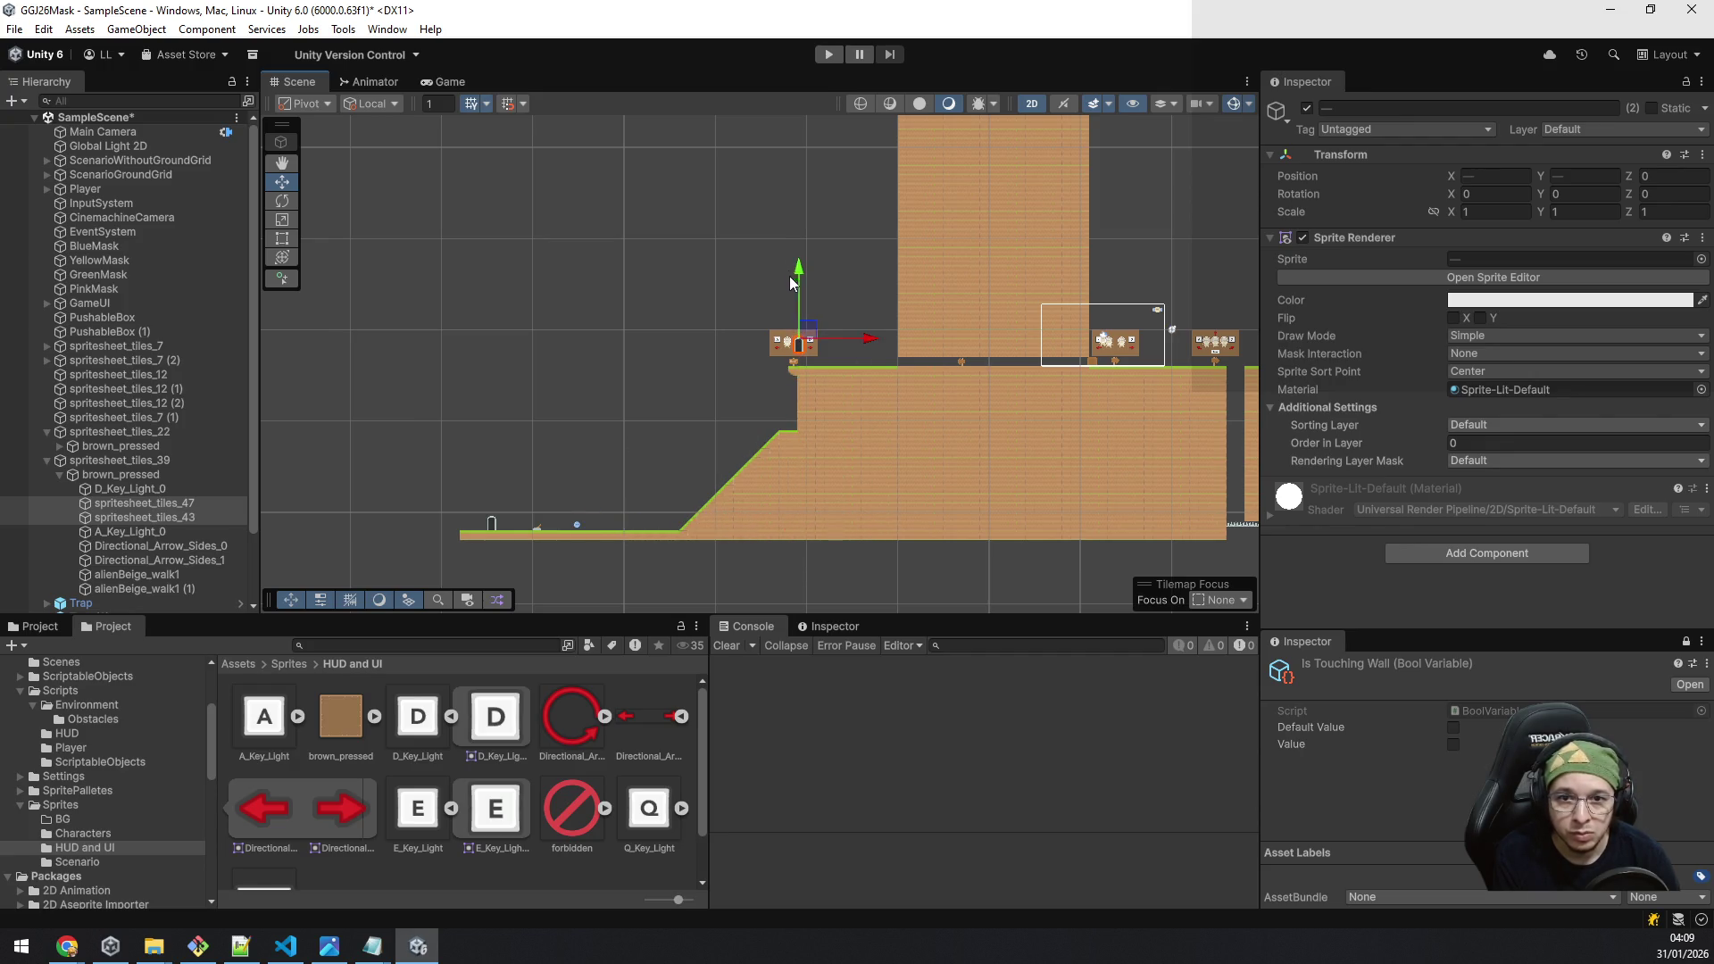
pyautogui.press('f')
pyautogui.moveTo(449, 495)
pyautogui.mouseDown()
pyautogui.moveTo(466, 464)
pyautogui.moveTo(573, 462)
pyautogui.mouseUp()
pyautogui.scroll(3, 574, 463)
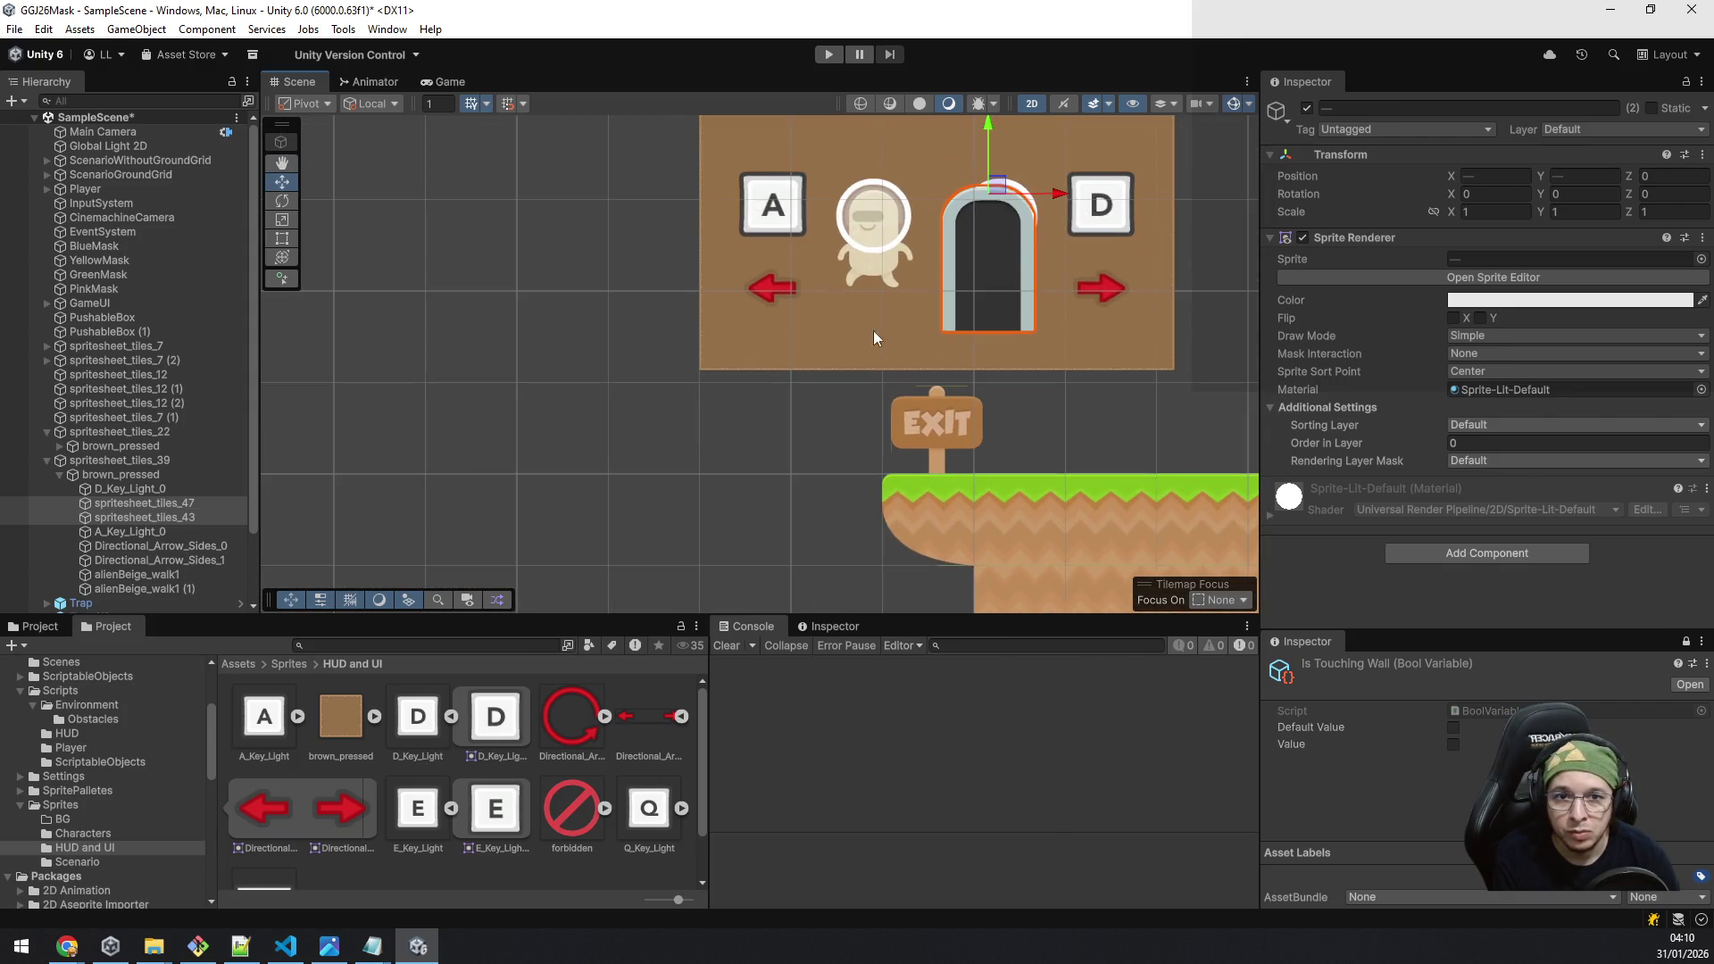
pyautogui.moveTo(873, 331); pyautogui.dragTo(845, 406)
pyautogui.moveTo(986, 338)
pyautogui.mouseDown()
pyautogui.moveTo(882, 345)
pyautogui.moveTo(968, 340)
pyautogui.moveTo(950, 349)
pyautogui.mouseUp()
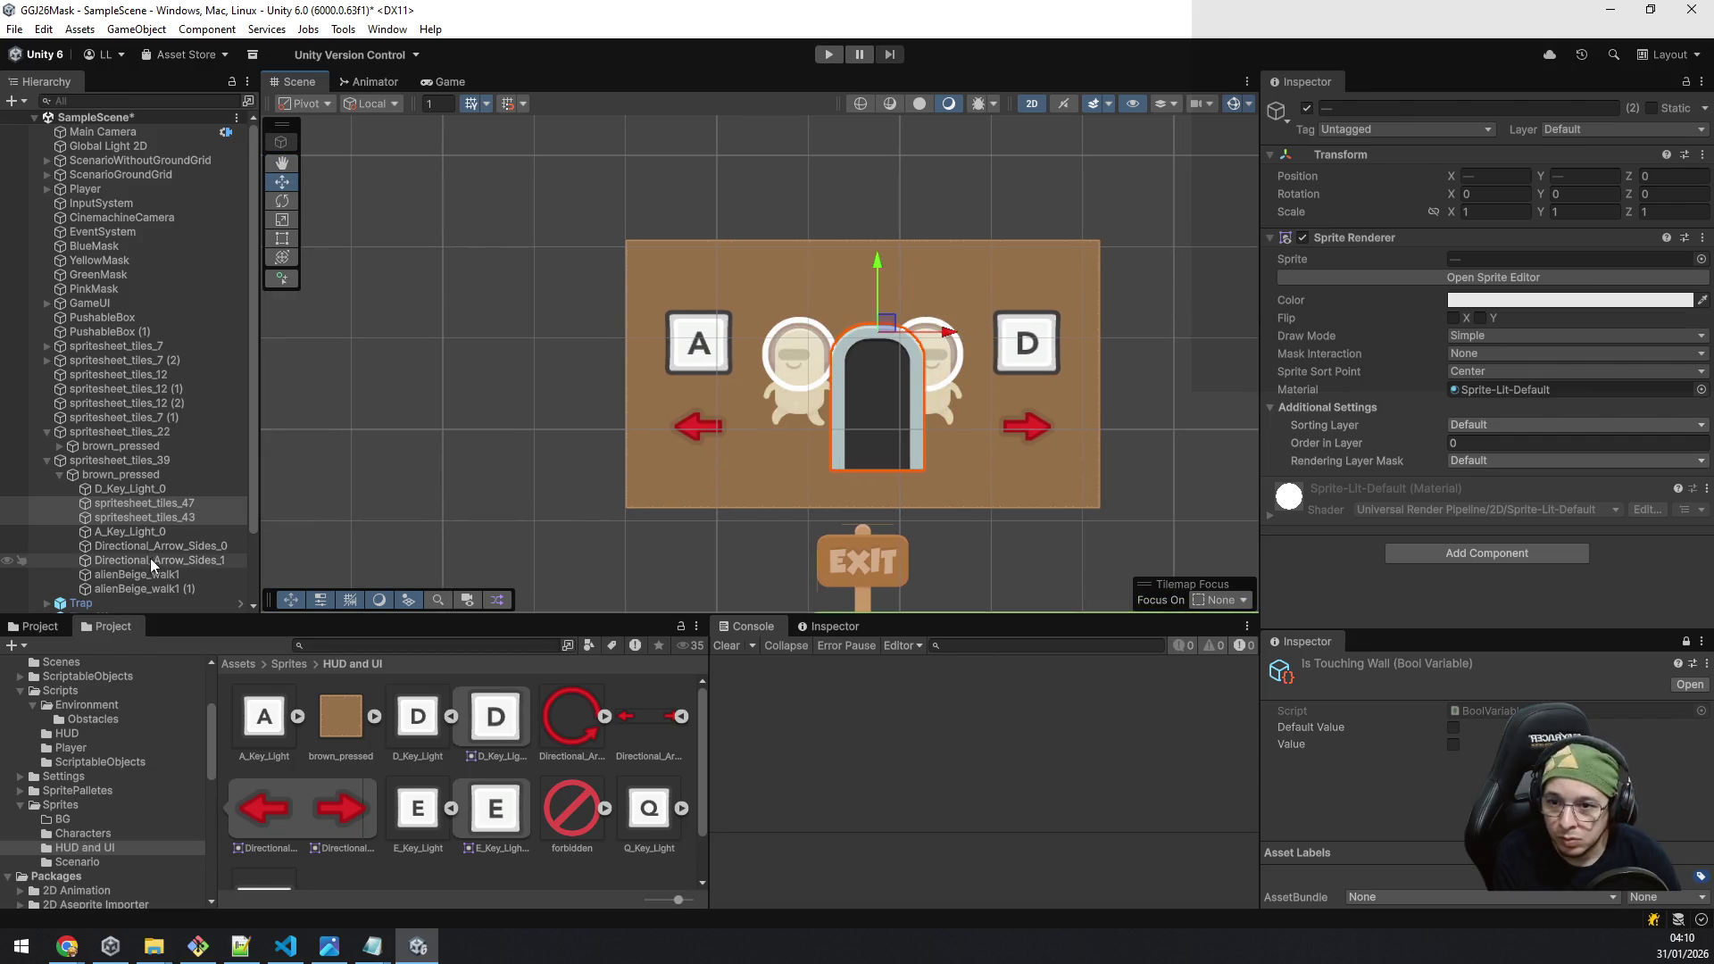
pyautogui.click(188, 574)
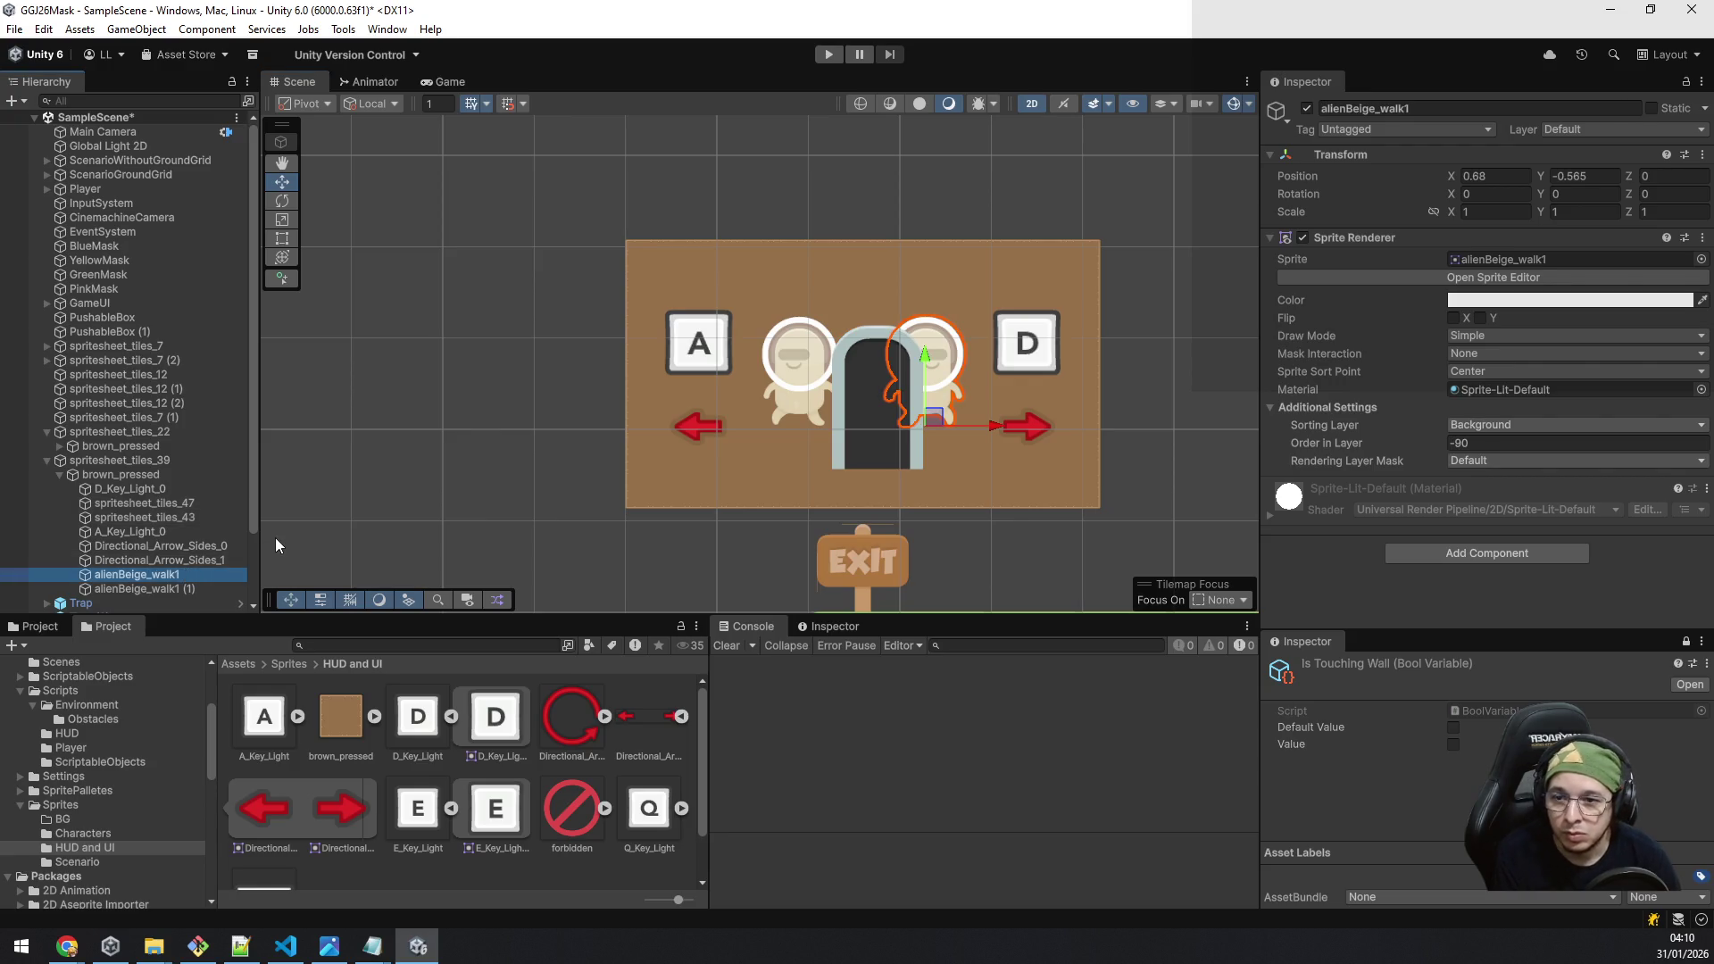
# Step: Remove the right-hand alien, both direction arrows and the A and D key sprites from the bubble
pyautogui.press('Delete')
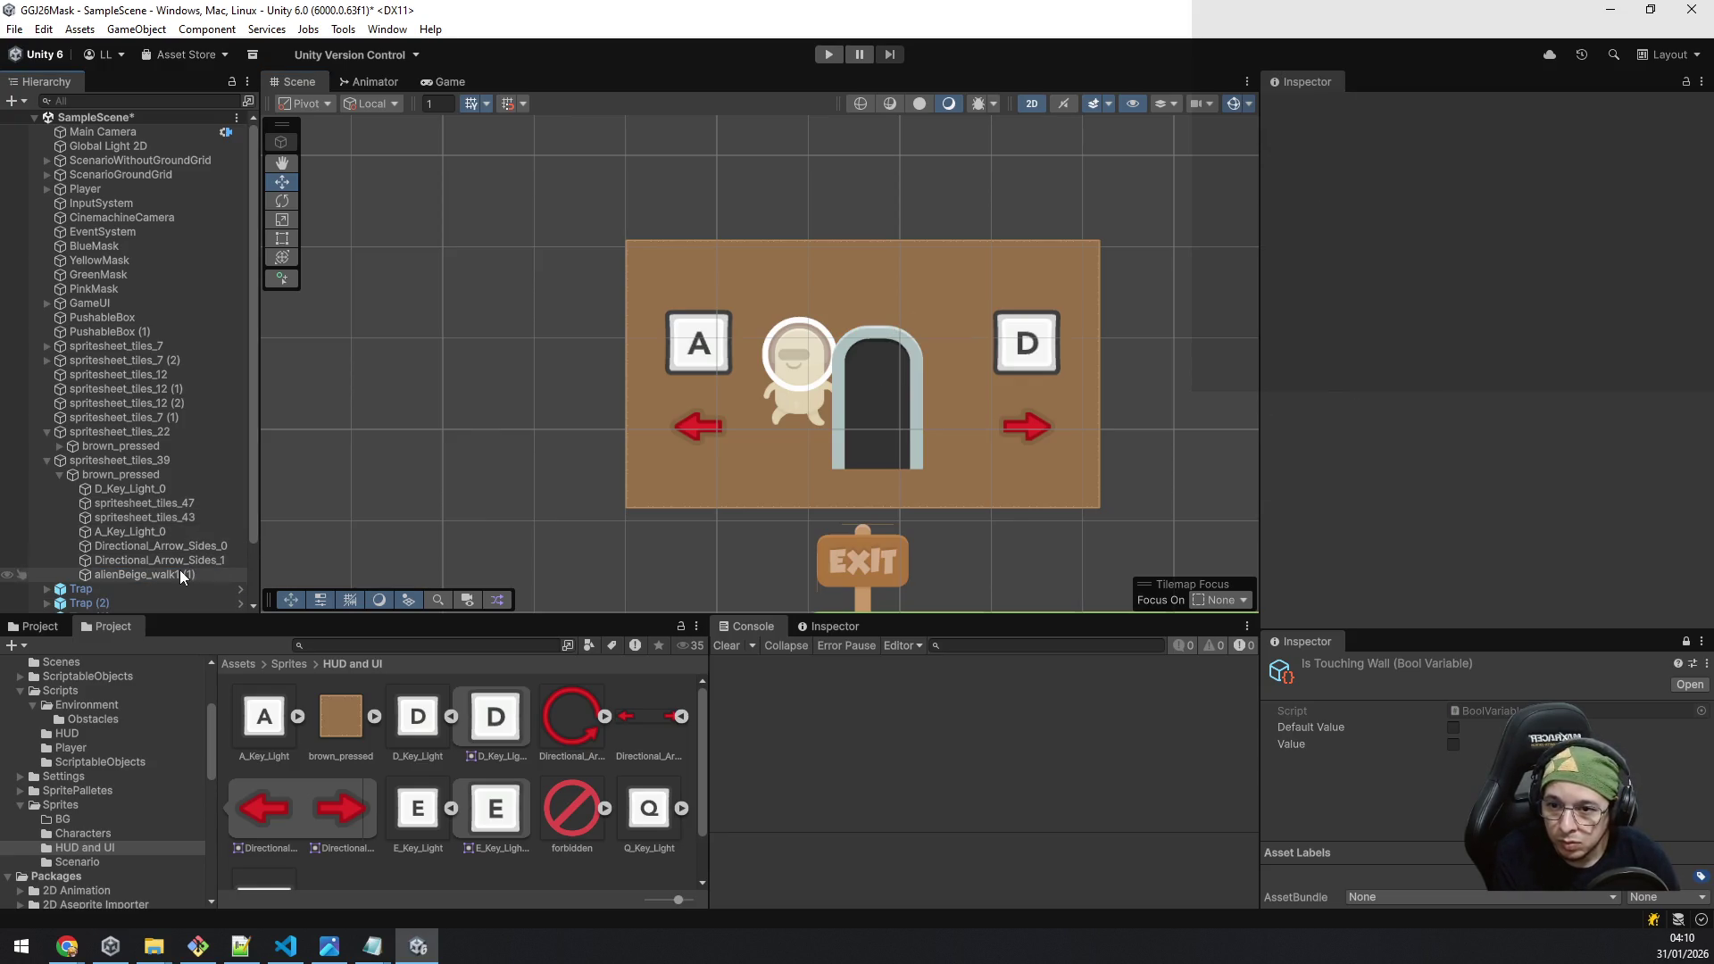
pyautogui.click(179, 573)
pyautogui.moveTo(862, 427); pyautogui.dragTo(1043, 432)
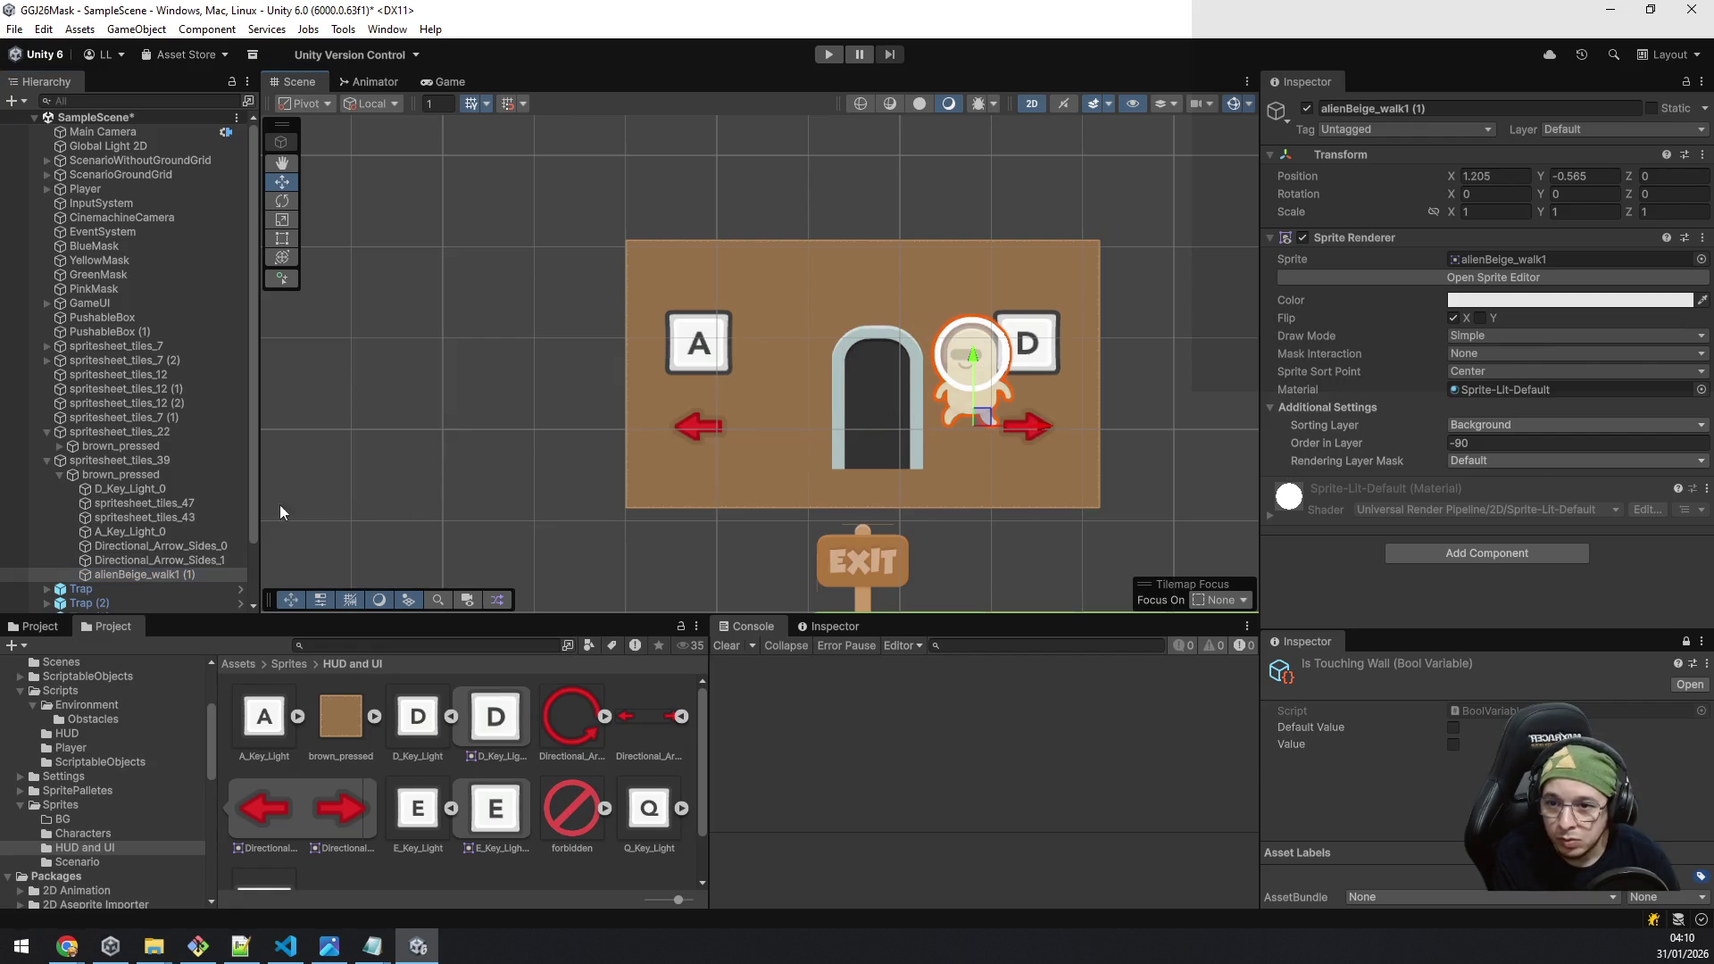
pyautogui.click(195, 546)
pyautogui.keyDown('shift'); pyautogui.click(190, 558); pyautogui.keyUp('shift')
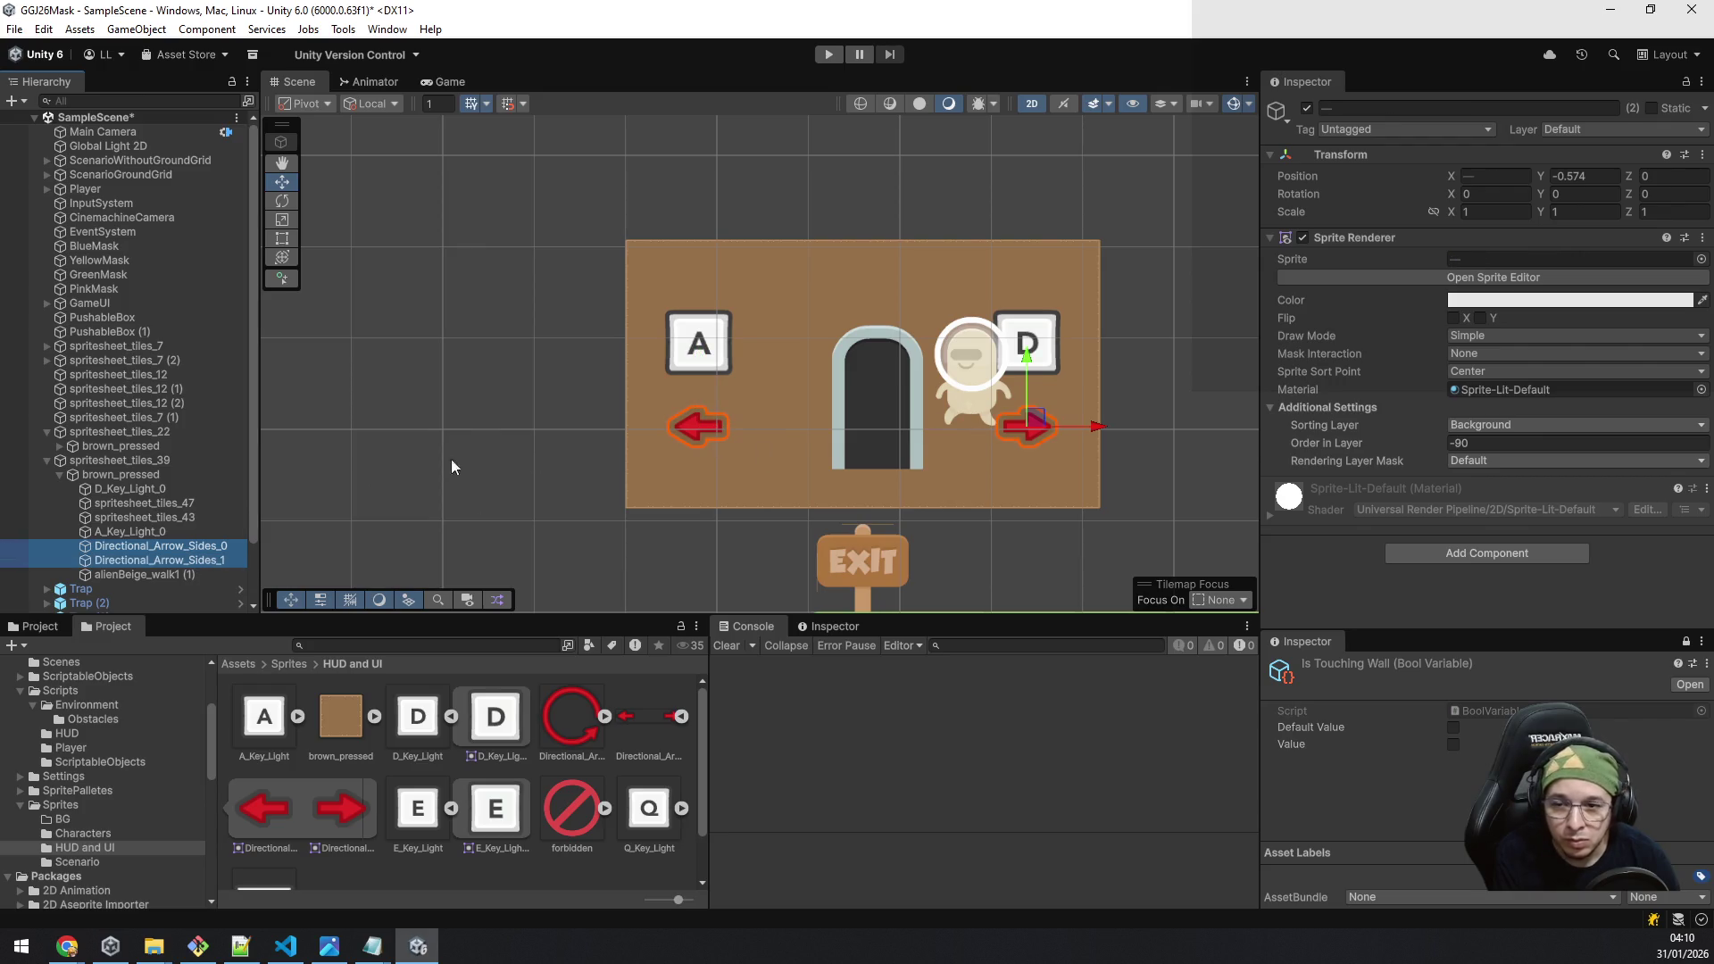
pyautogui.press('Delete')
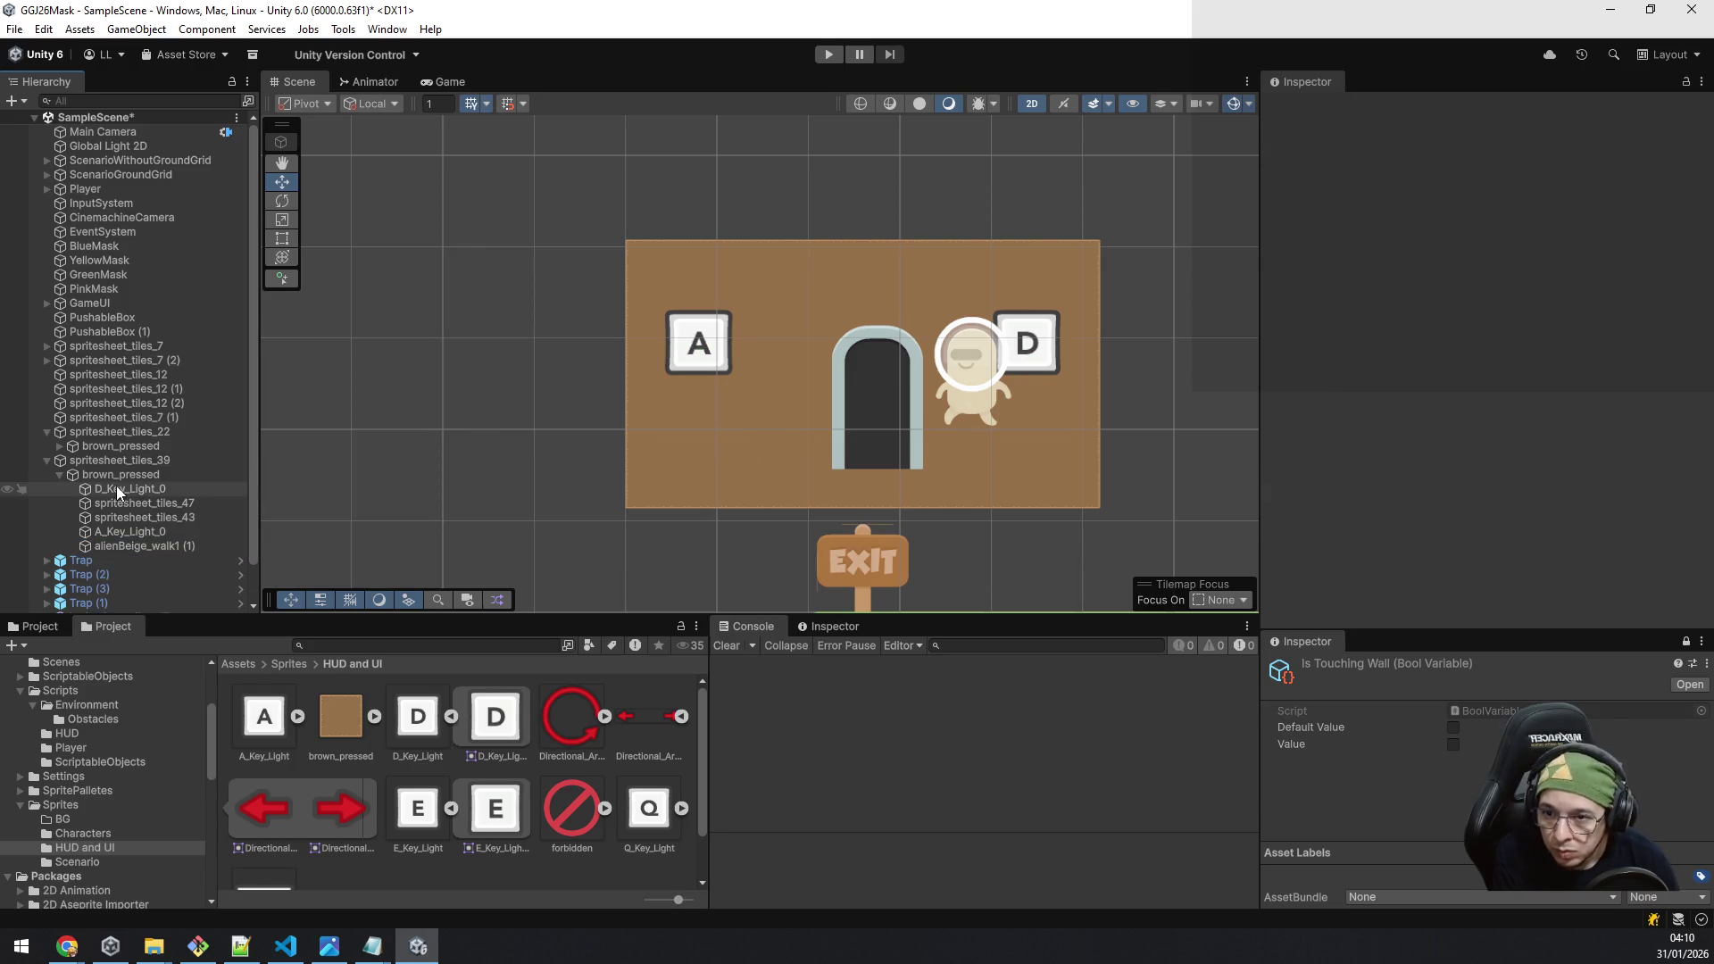
pyautogui.click(116, 486)
pyautogui.press('Delete')
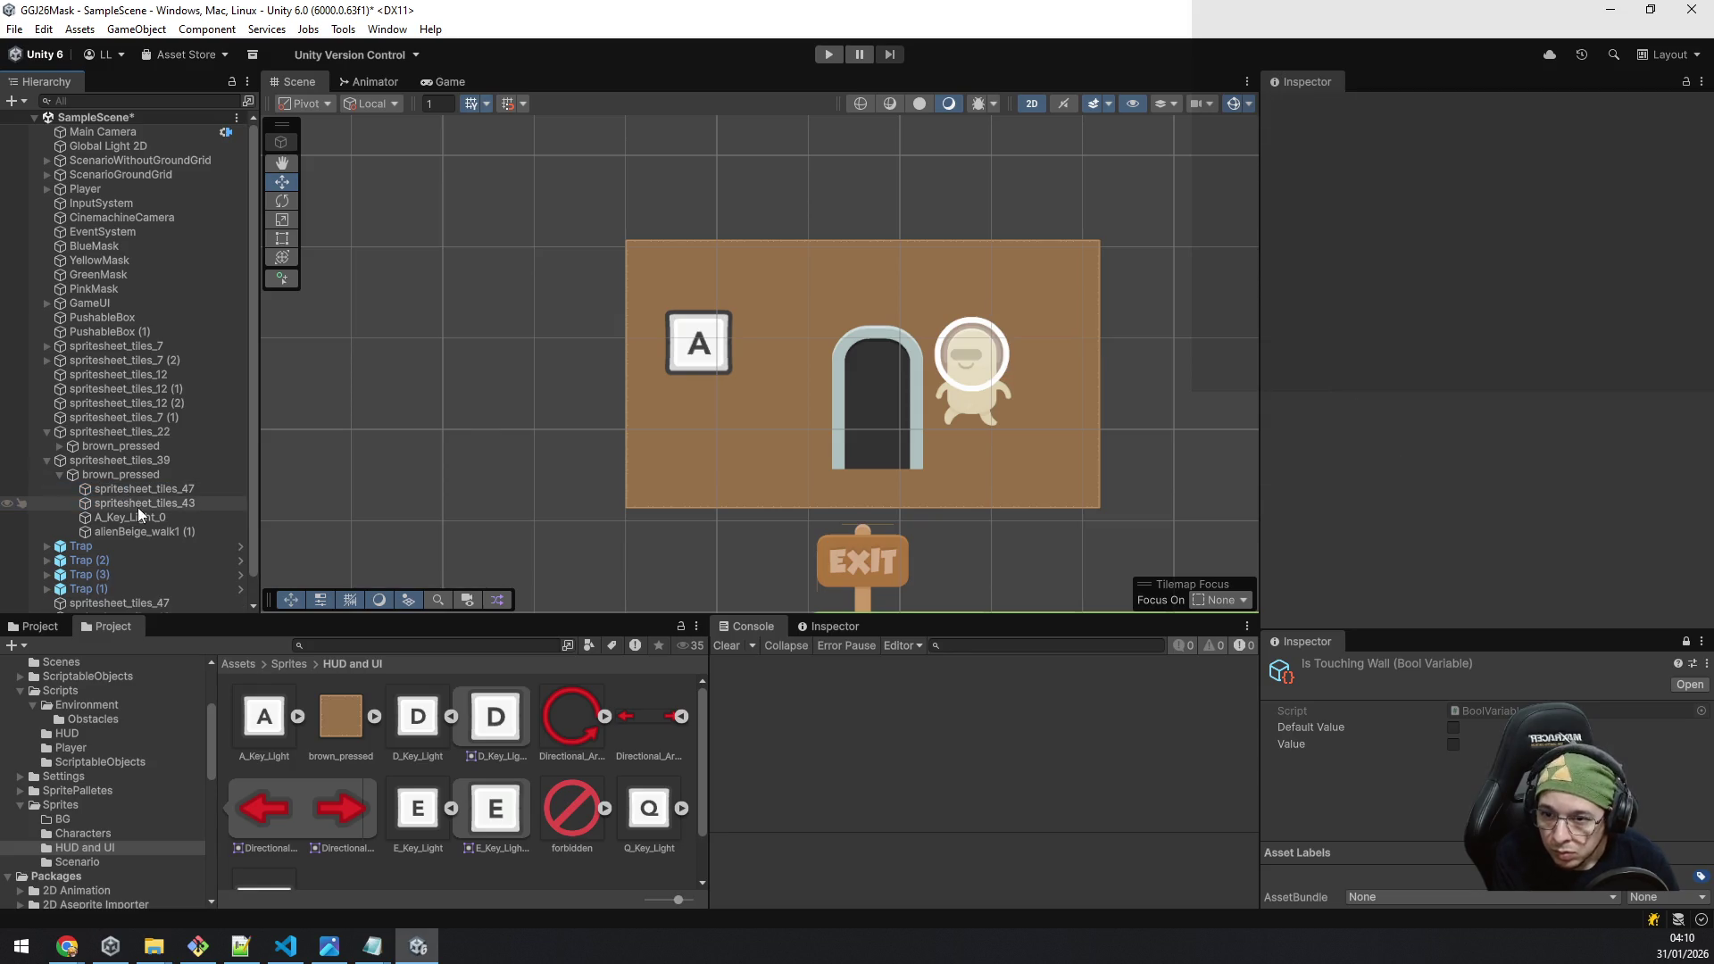
pyautogui.click(142, 517)
pyautogui.press('Delete')
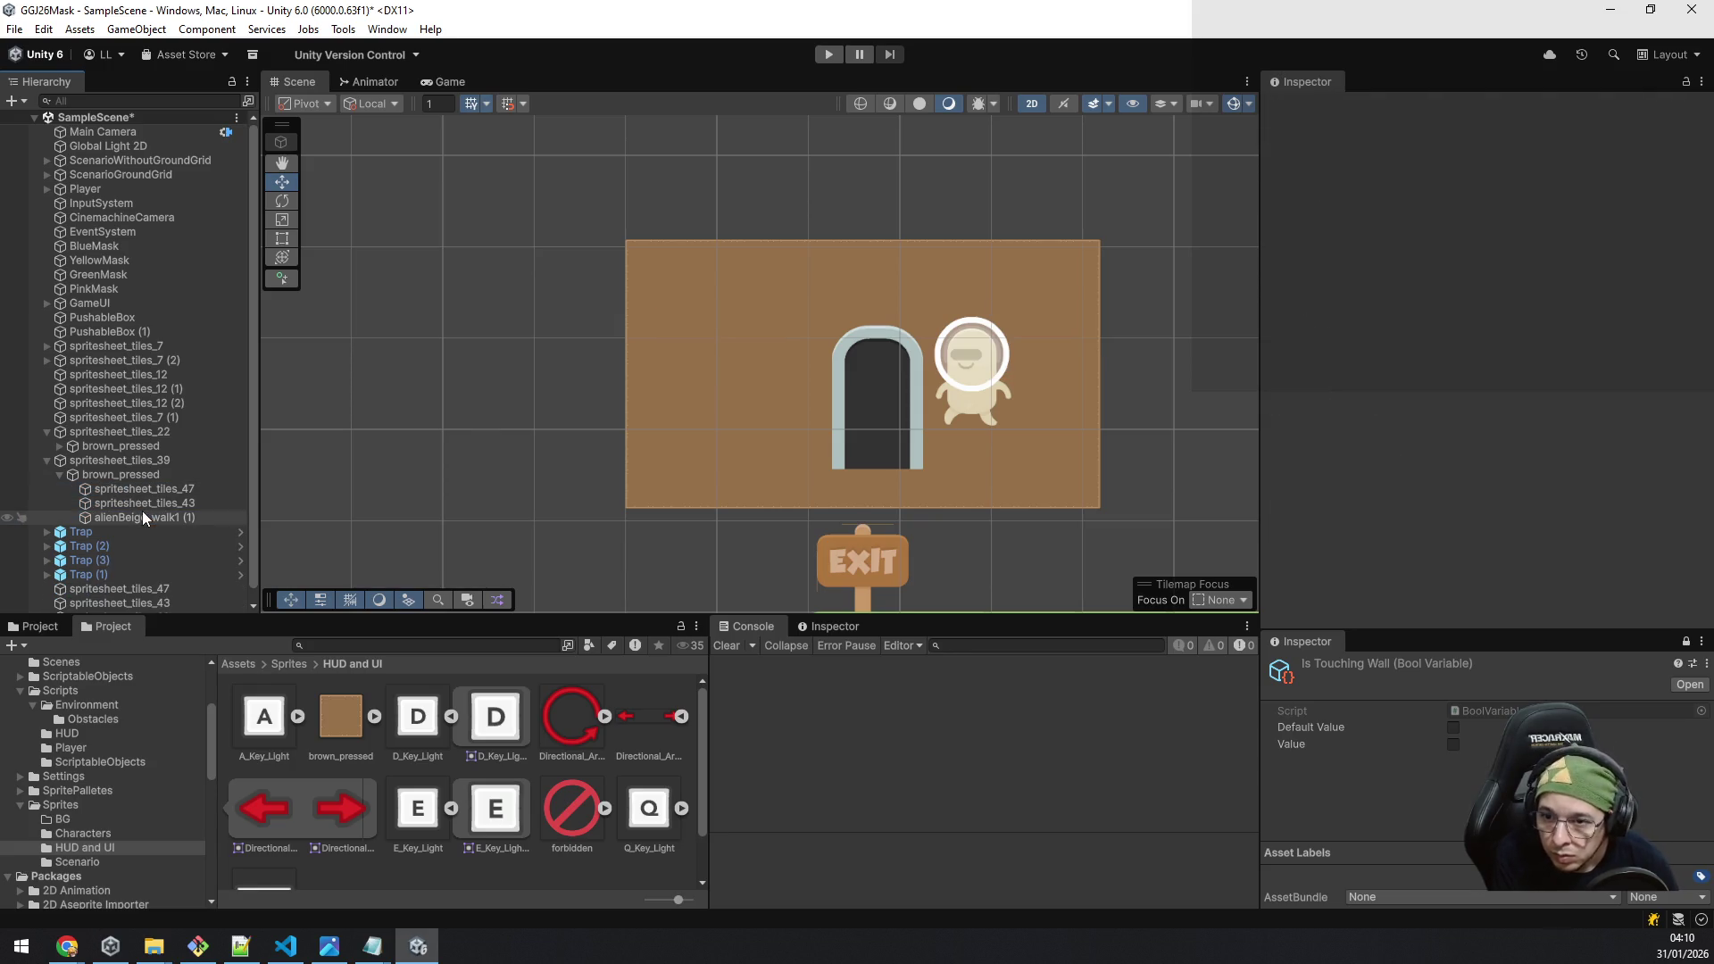
# Step: Move both door pieces left within the bubble's room, resting on the floor
pyautogui.click(131, 490)
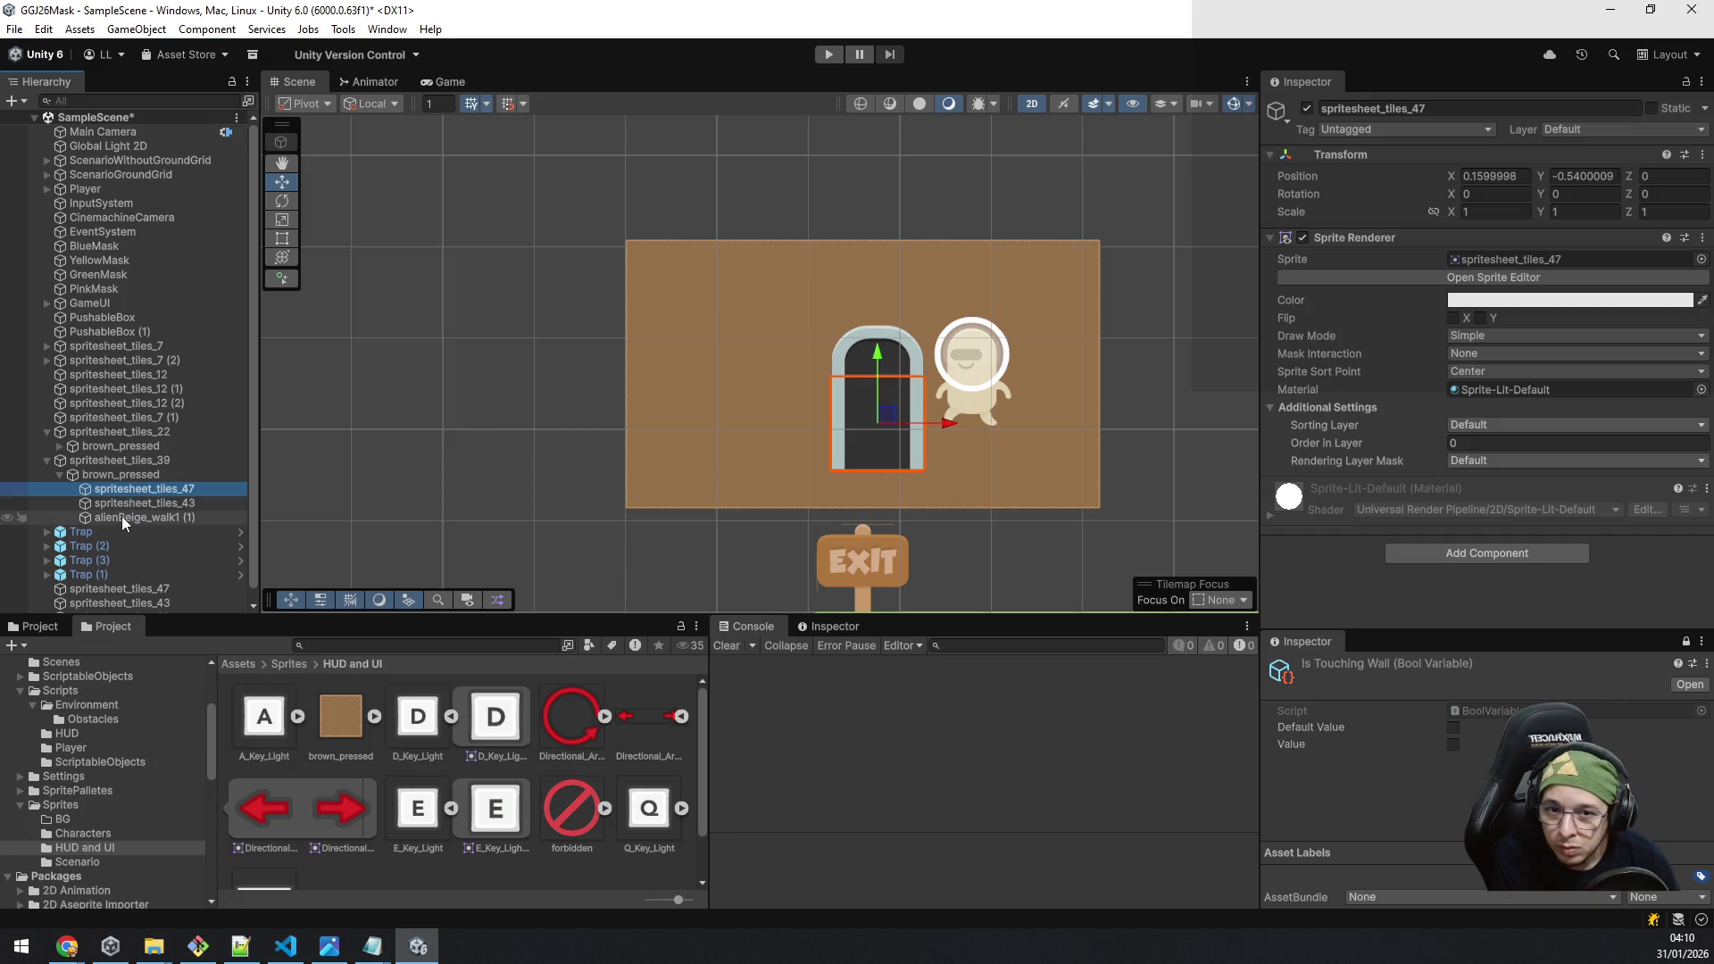
pyautogui.keyDown('ctrl'); pyautogui.click(131, 502); pyautogui.keyUp('ctrl')
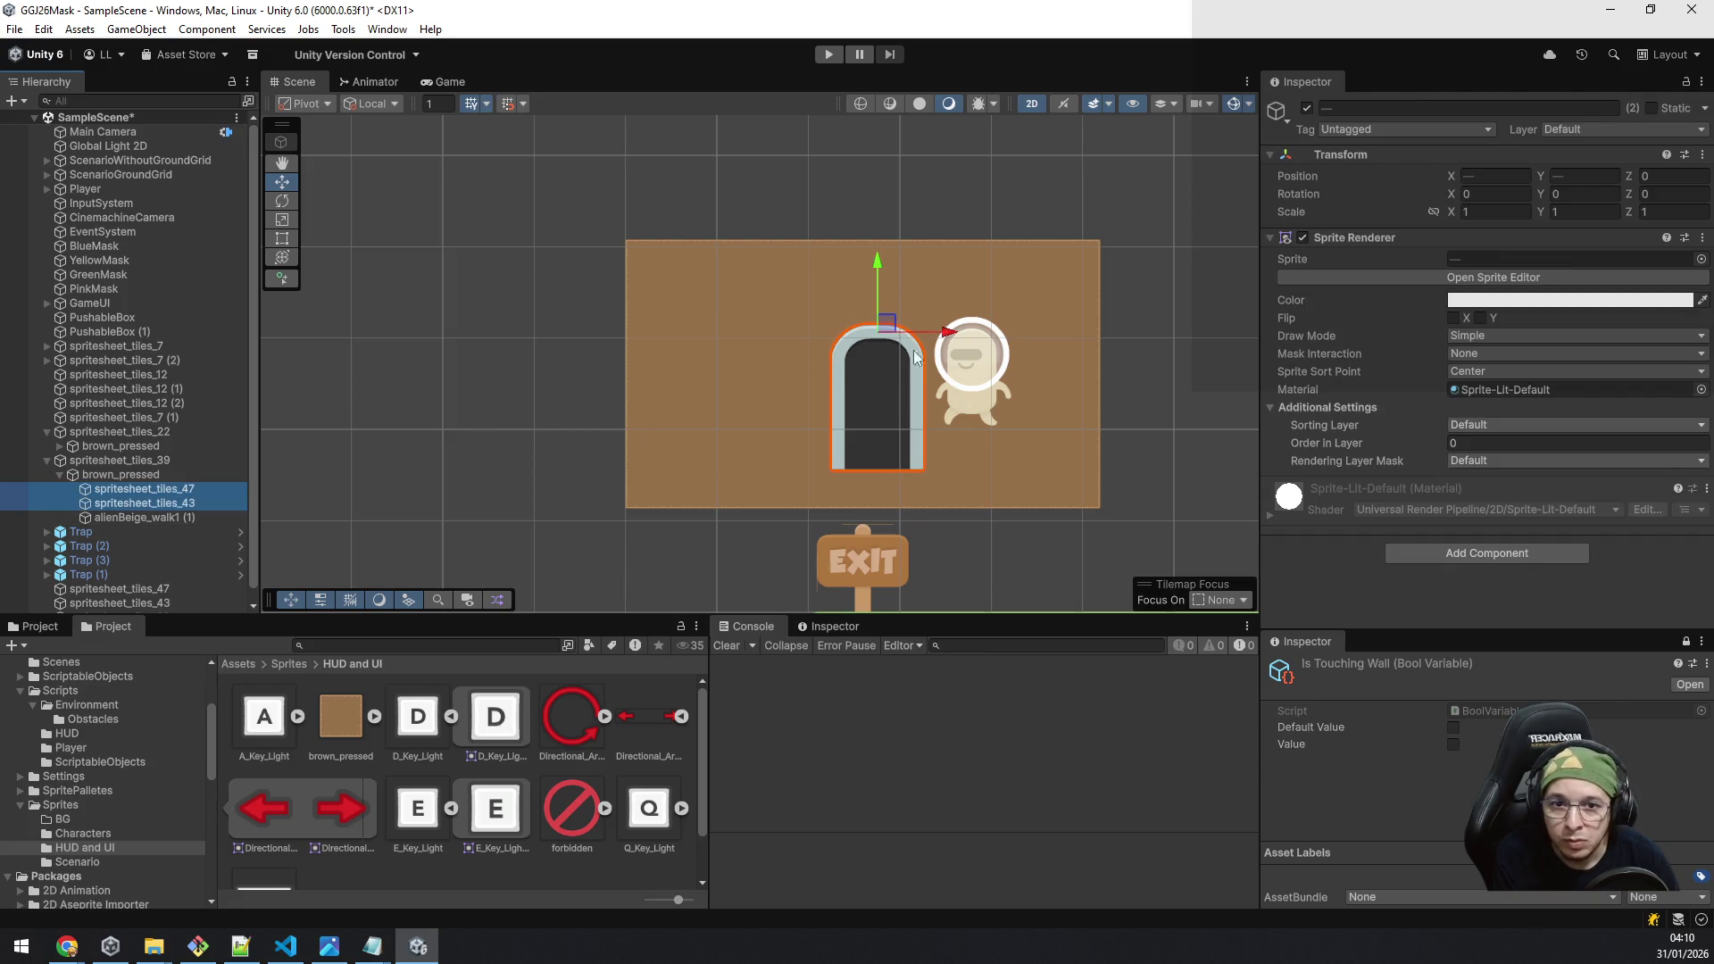
pyautogui.moveTo(950, 330); pyautogui.dragTo(784, 341)
pyautogui.moveTo(710, 260); pyautogui.dragTo(694, 196)
pyautogui.moveTo(776, 268); pyautogui.dragTo(764, 266)
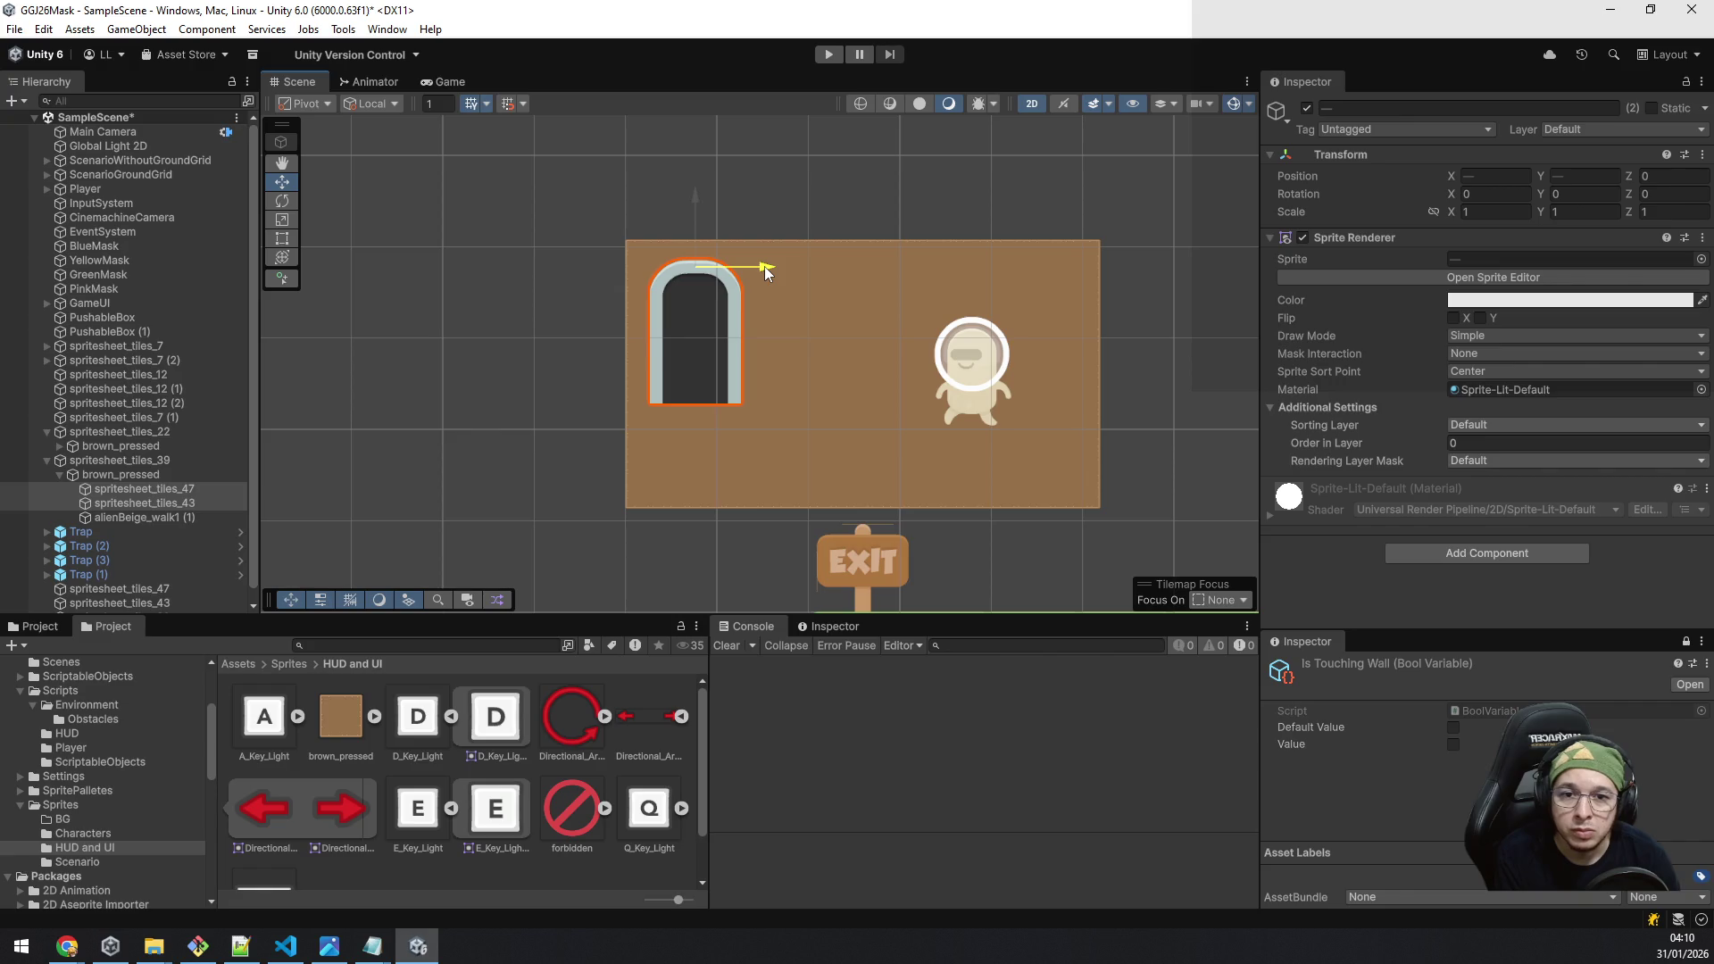
pyautogui.moveTo(764, 266); pyautogui.dragTo(764, 266)
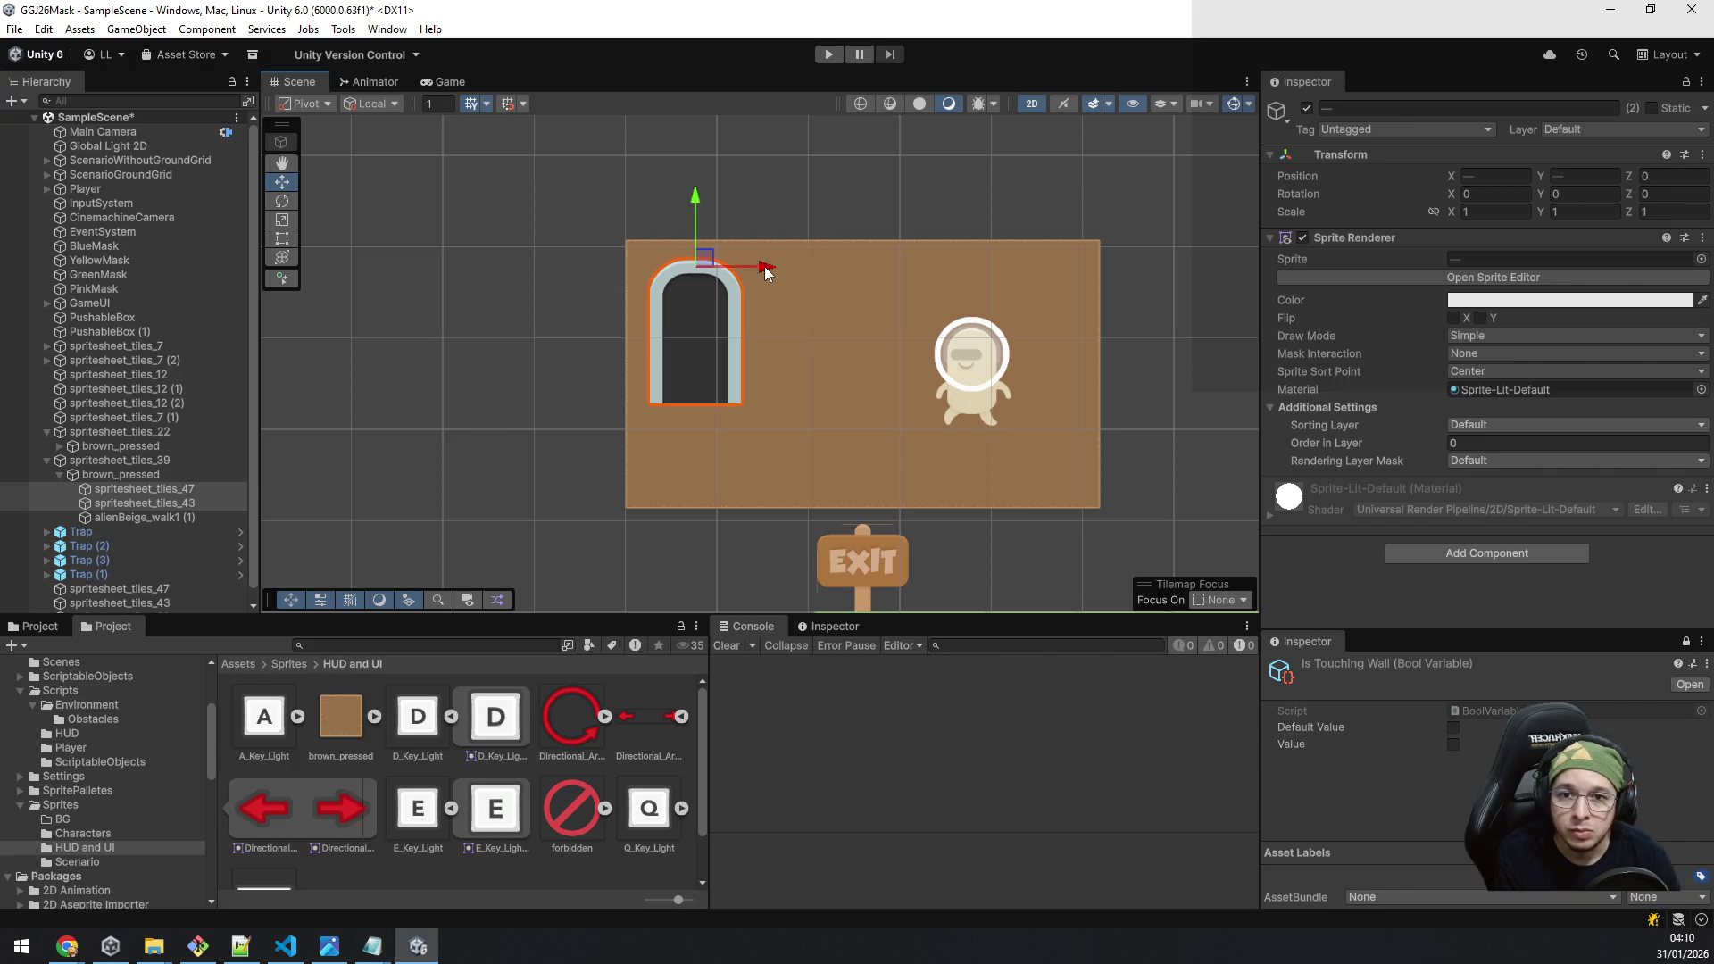
pyautogui.moveTo(698, 187); pyautogui.dragTo(700, 239)
pyautogui.moveTo(758, 316); pyautogui.dragTo(802, 312)
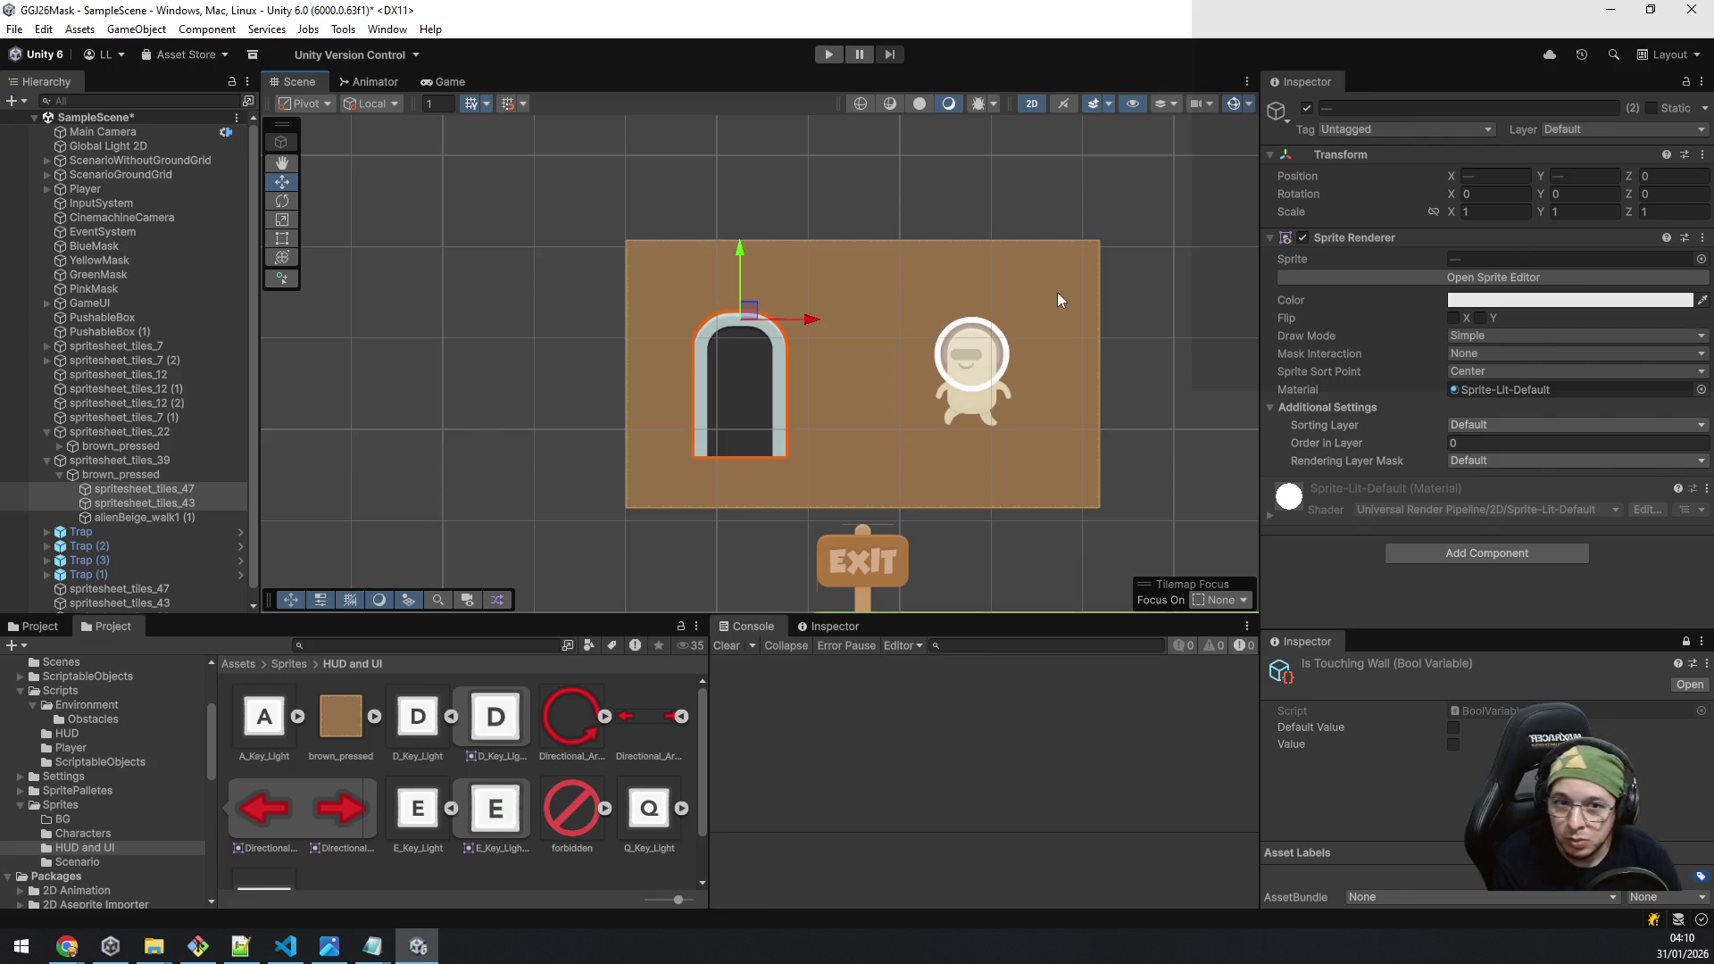
# Step: Assign locked-door sprites to the door's lower part and its arch
pyautogui.click(136, 476)
pyautogui.click(152, 489)
pyautogui.click(1555, 258)
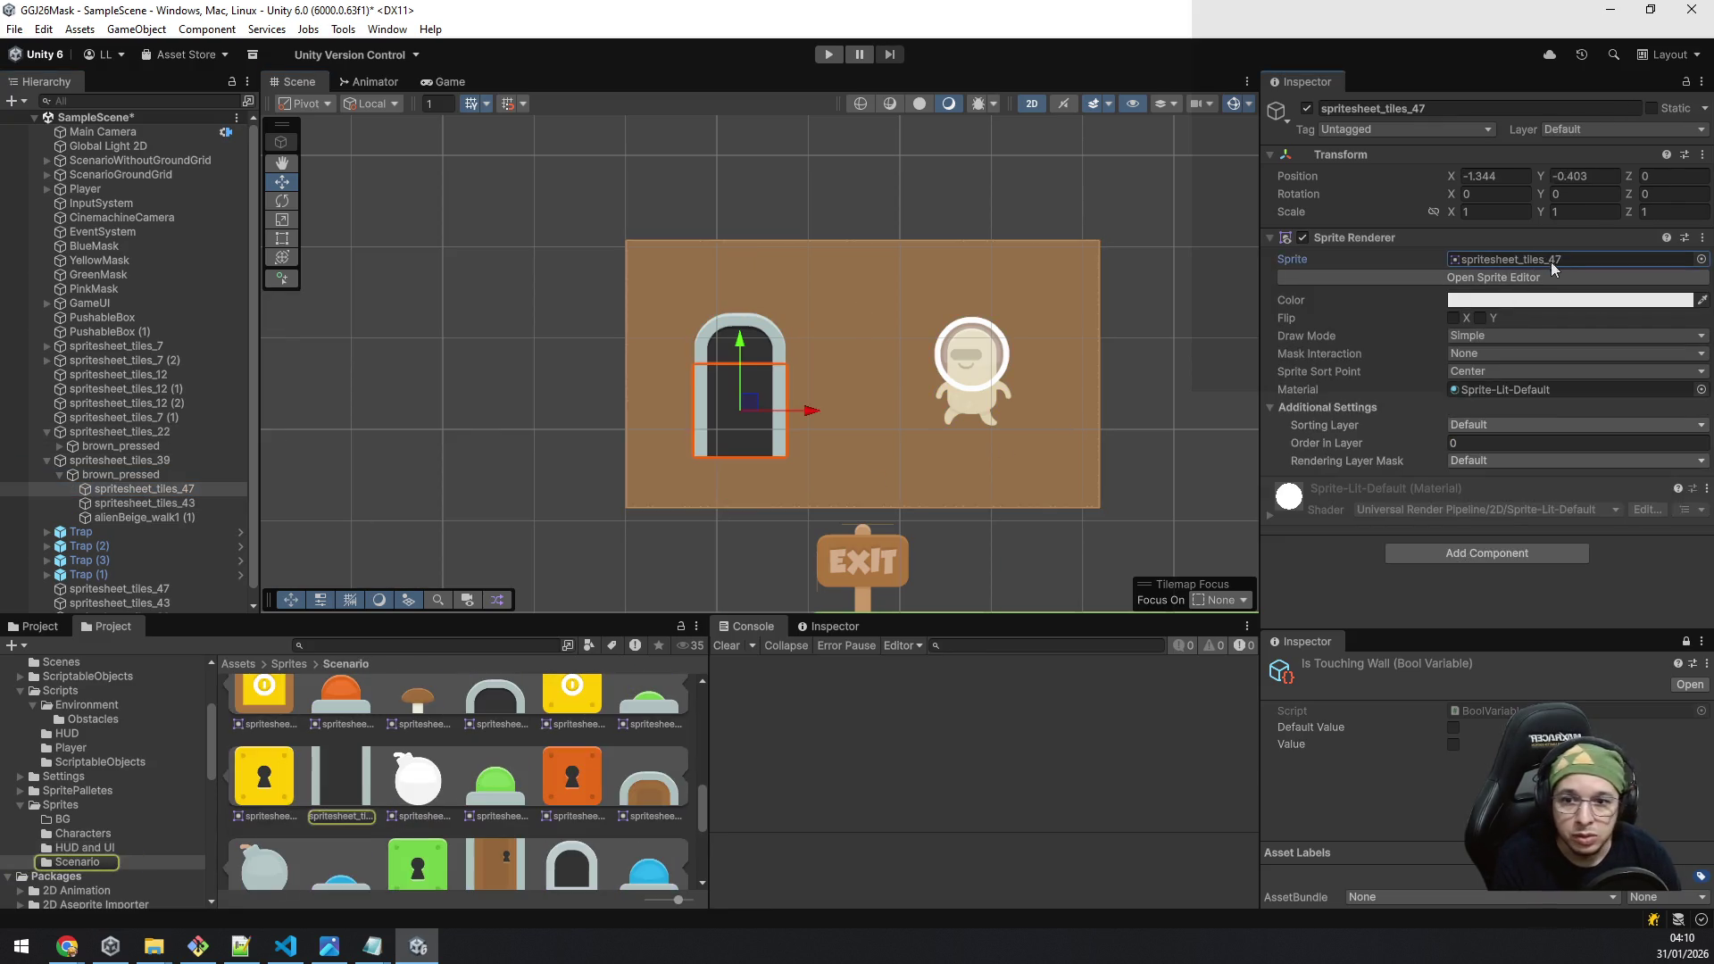
pyautogui.scroll(-1, 489, 850)
pyautogui.moveTo(489, 850)
pyautogui.mouseDown()
pyautogui.moveTo(1346, 299)
pyautogui.moveTo(1515, 262)
pyautogui.mouseUp()
pyautogui.click(775, 341)
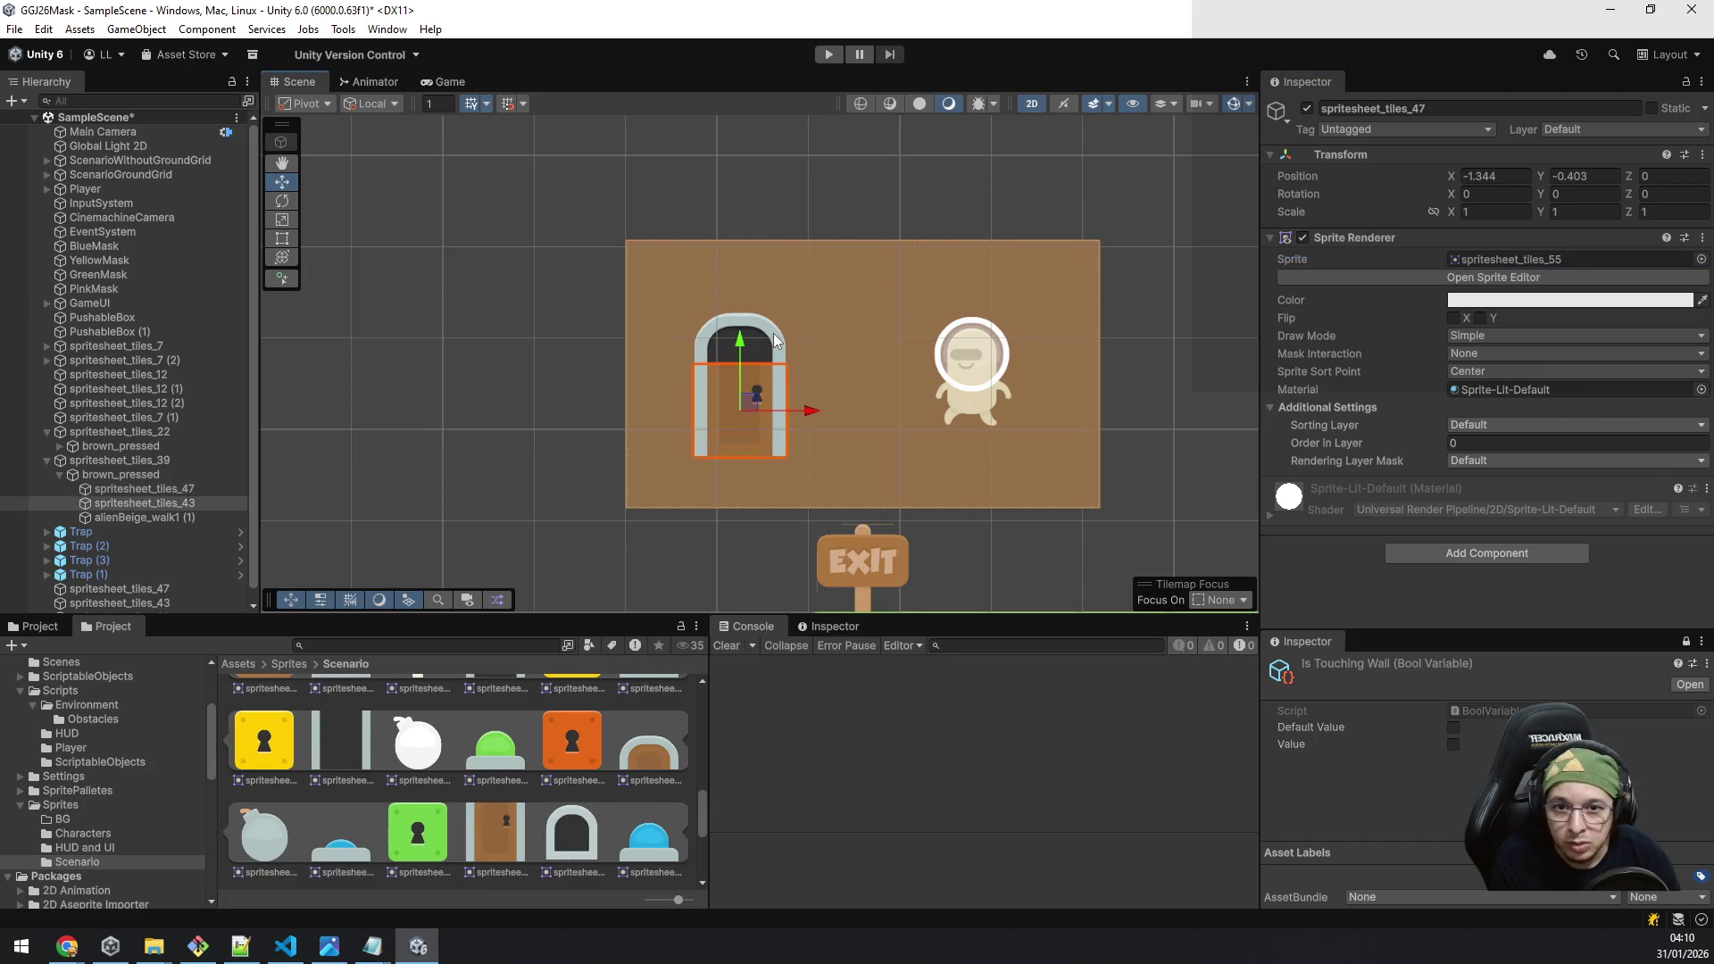
pyautogui.moveTo(649, 754); pyautogui.dragTo(1573, 262)
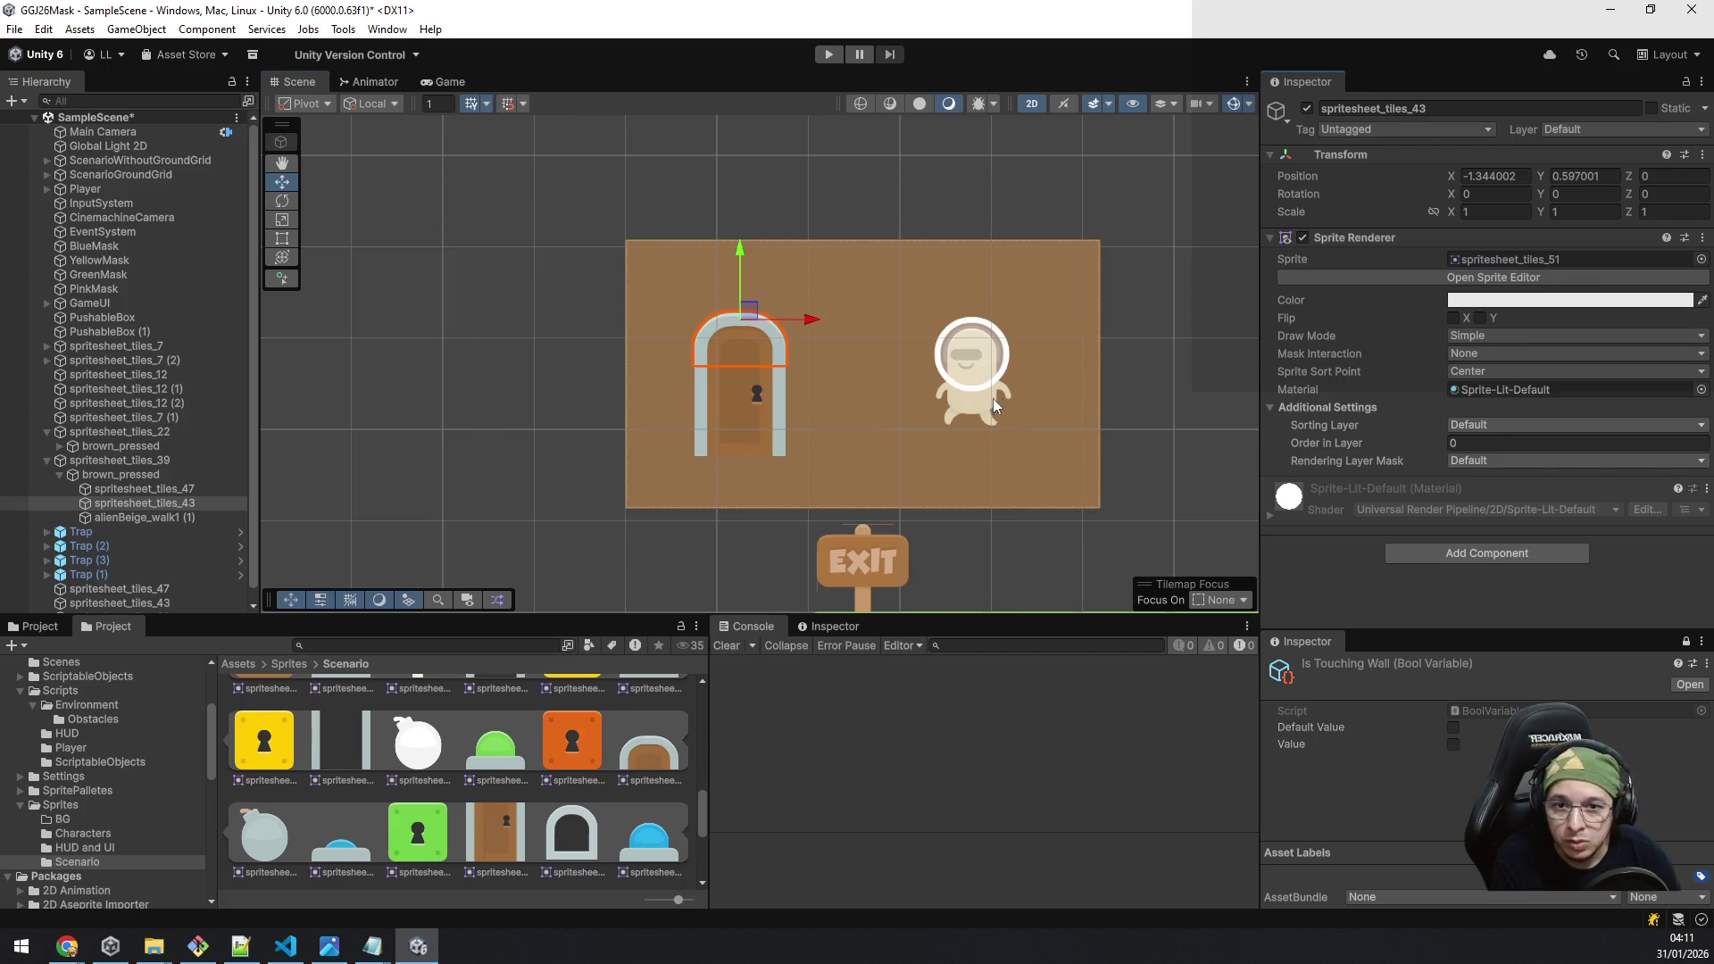
pyautogui.scroll(-3, 553, 787)
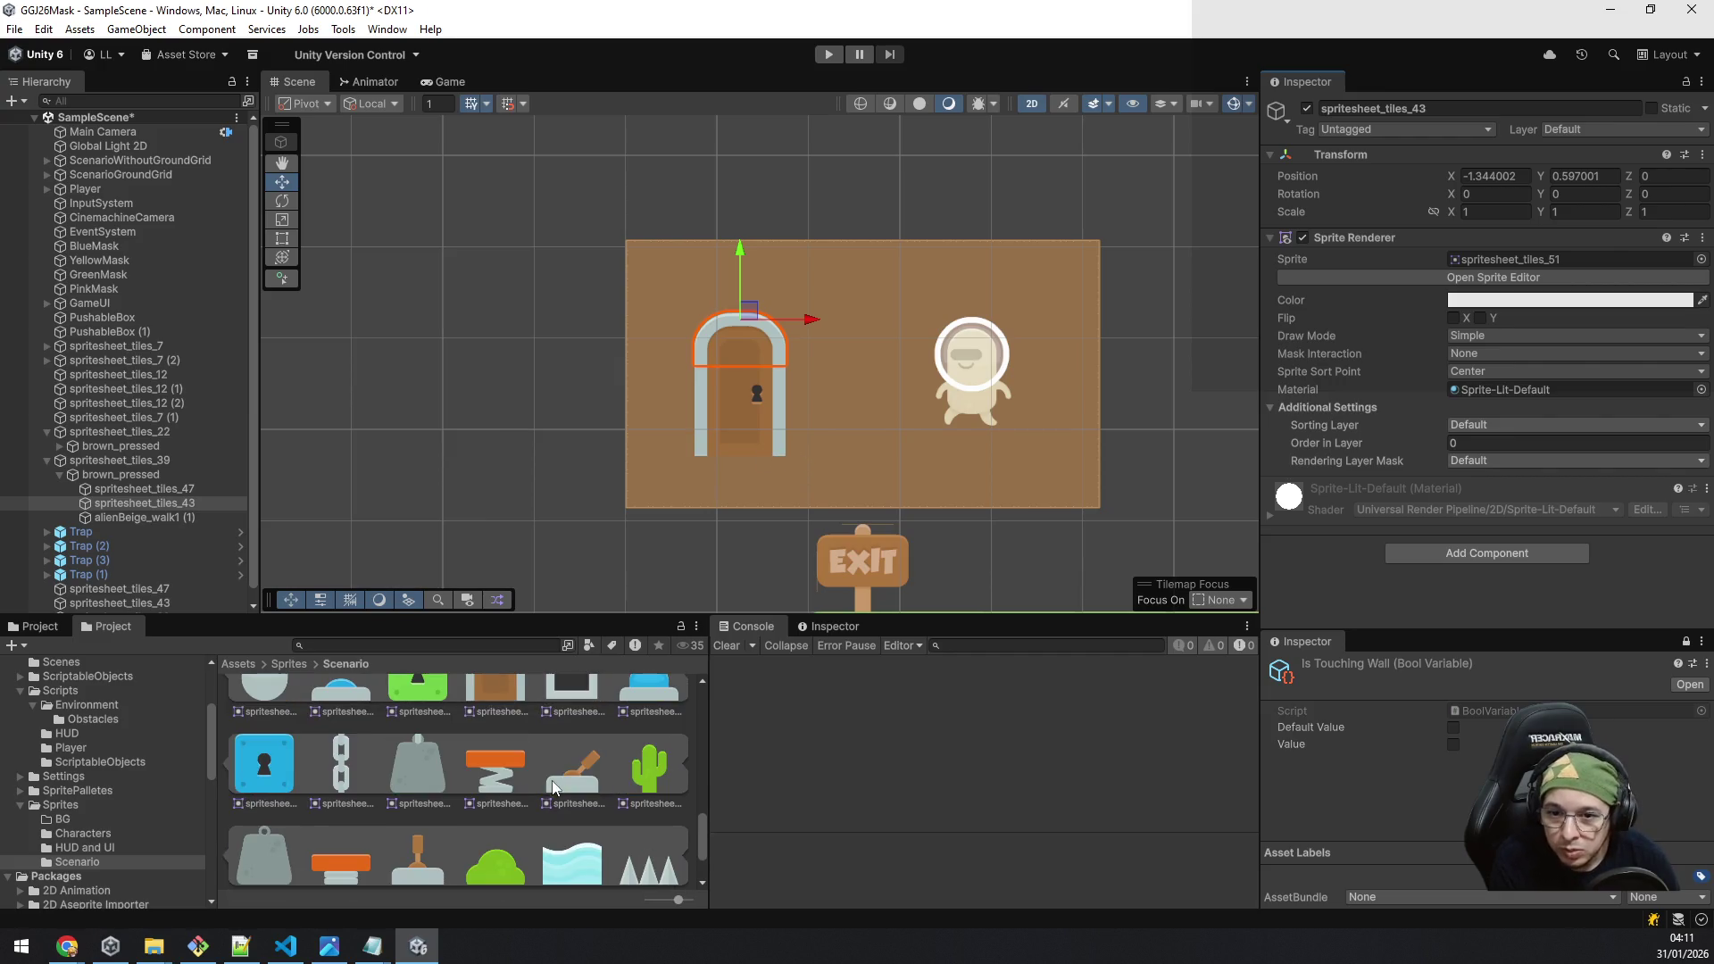
pyautogui.scroll(-3, 540, 774)
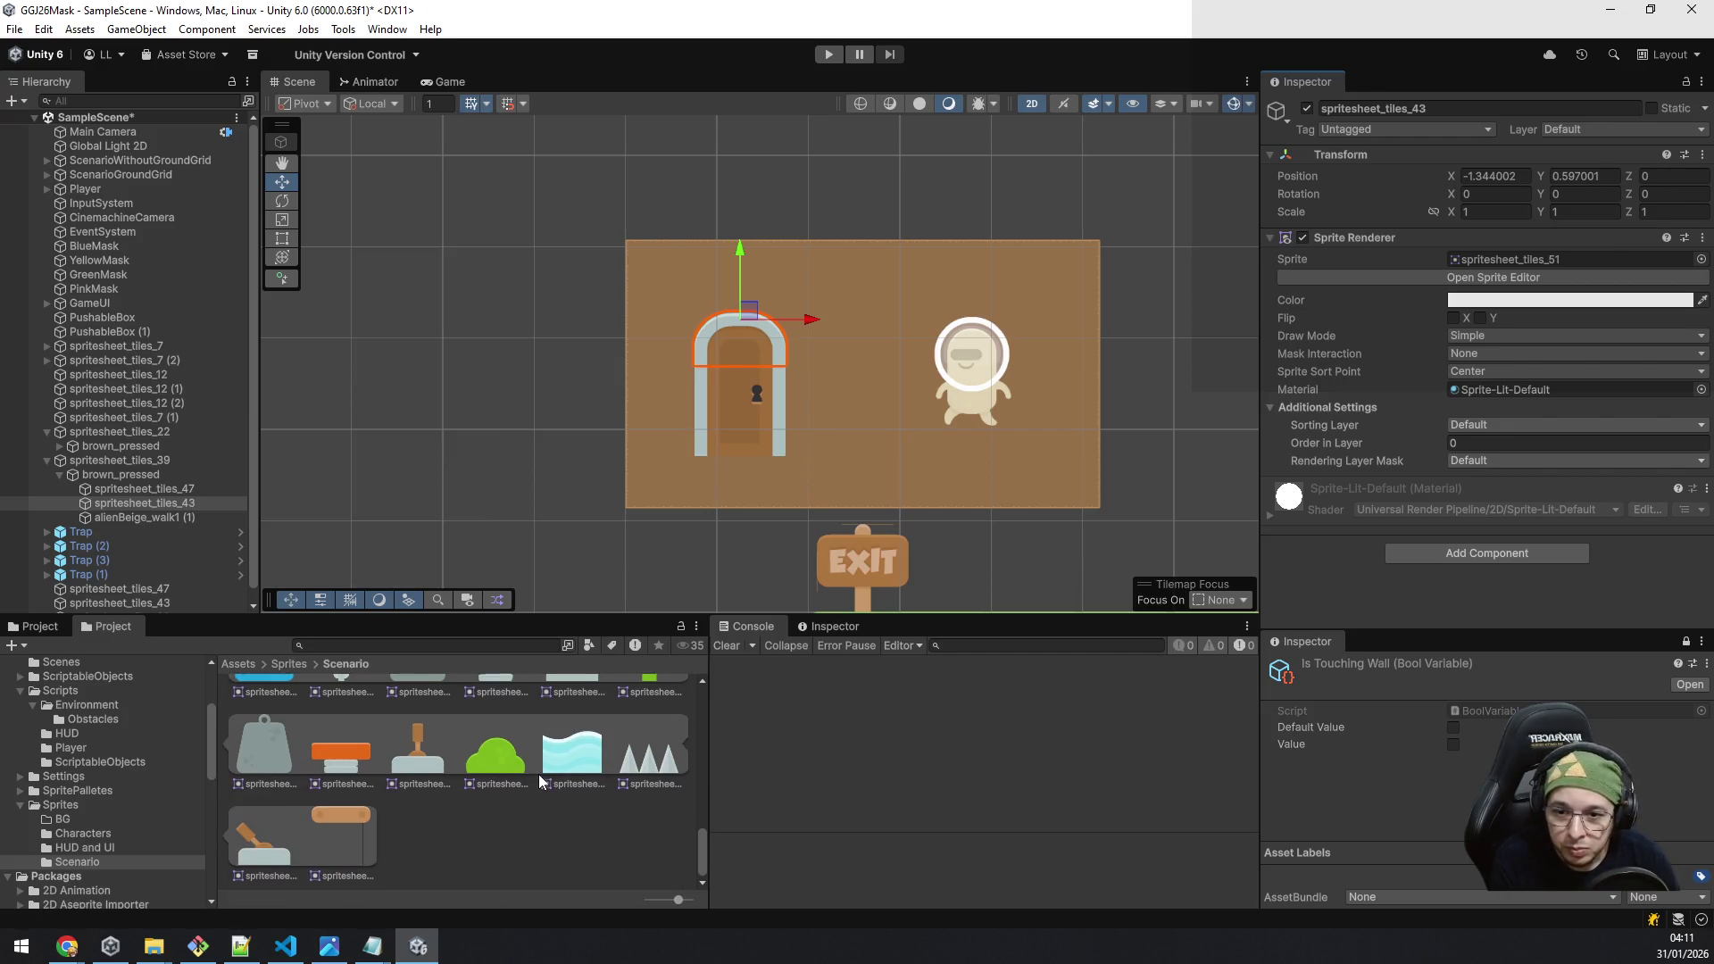
pyautogui.scroll(2, 536, 773)
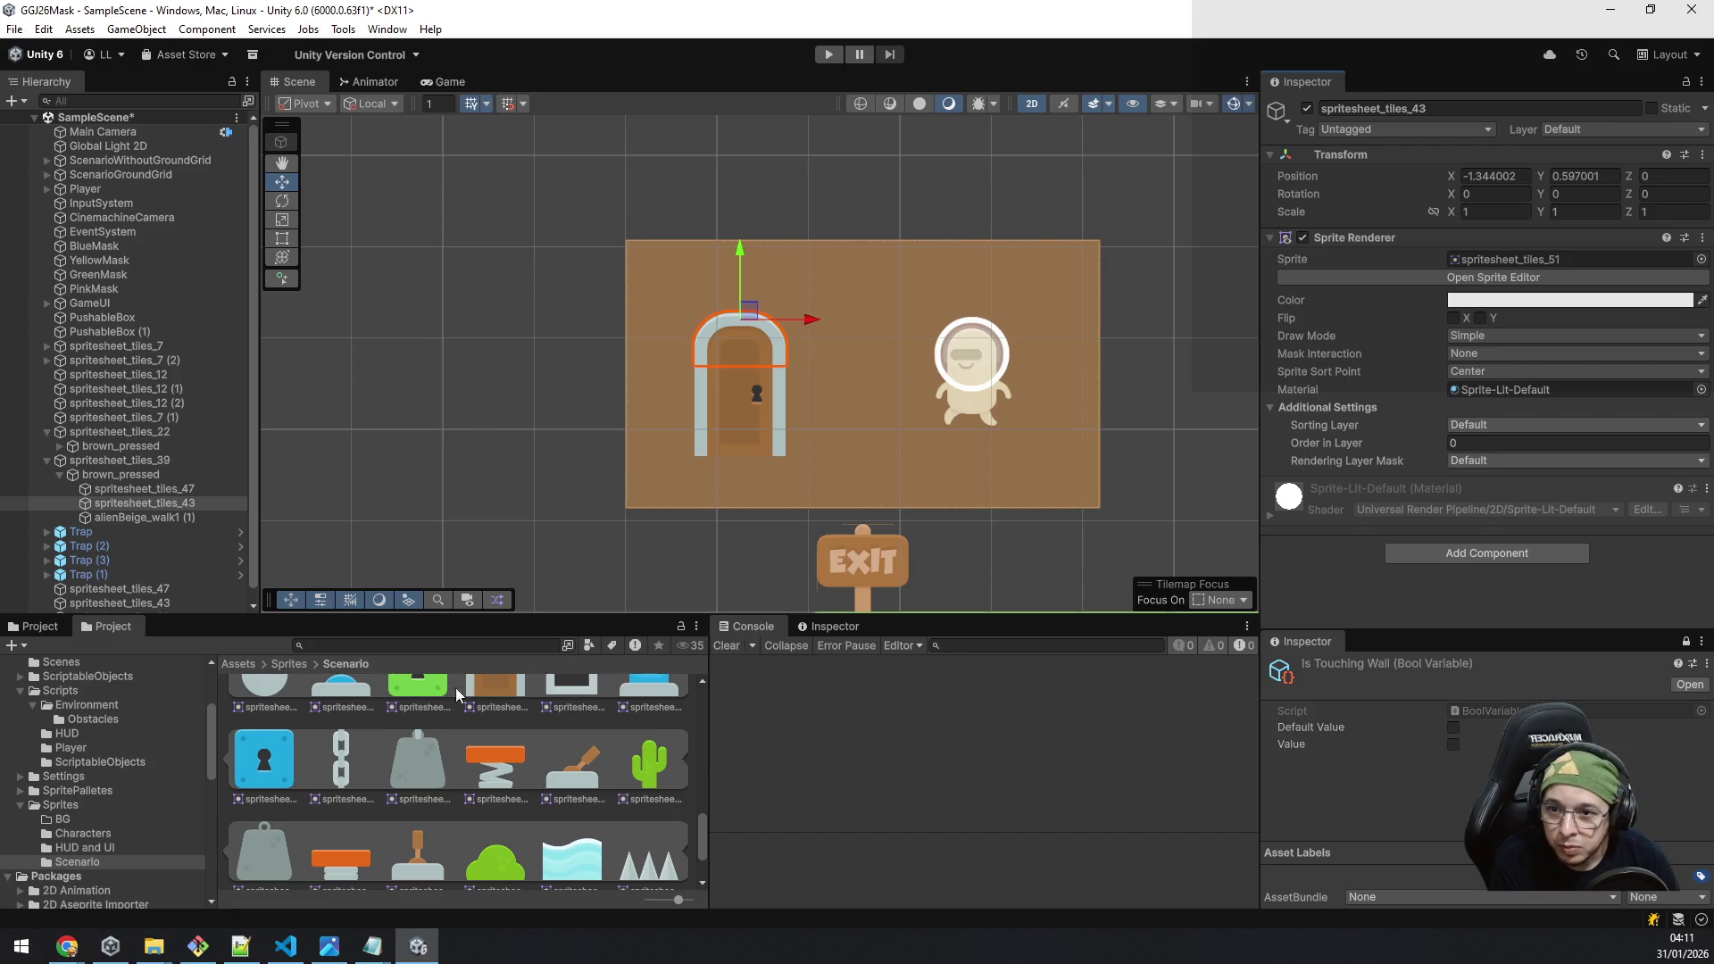
# Step: Duplicate the door's lower part and turn the copy into a lever right of the door
pyautogui.click(137, 490)
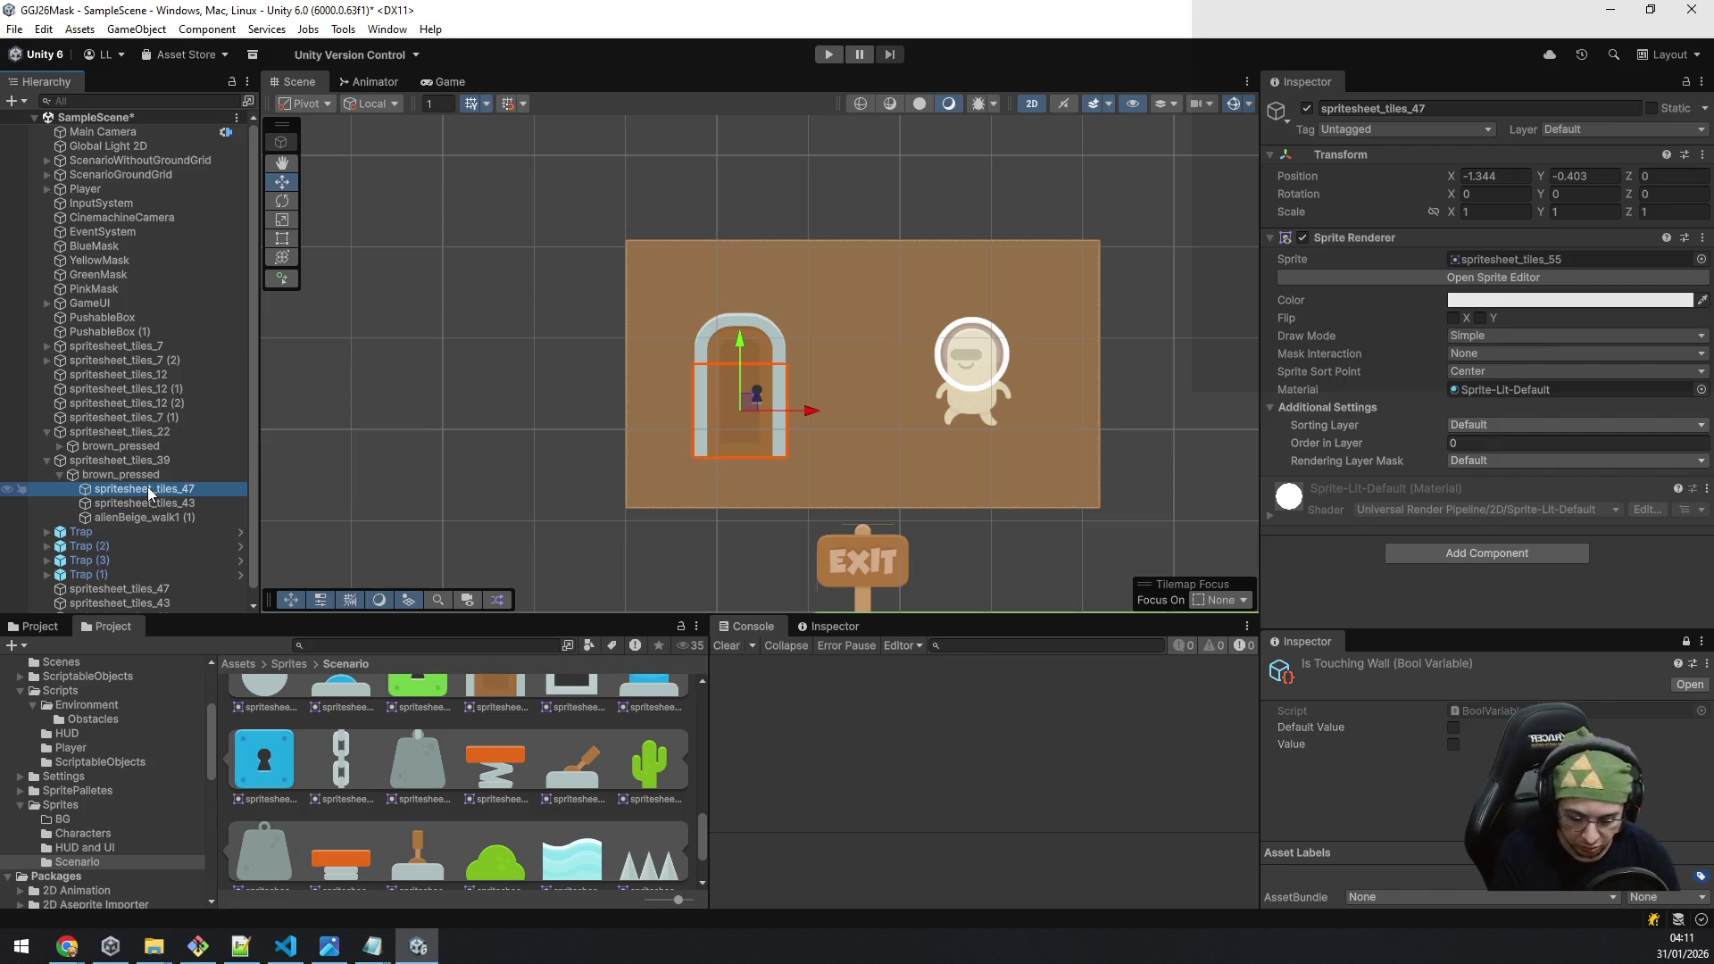
pyautogui.hotkey('ctrl', 'd')
pyautogui.moveTo(806, 411); pyautogui.dragTo(994, 410)
pyautogui.moveTo(587, 783); pyautogui.dragTo(1509, 261)
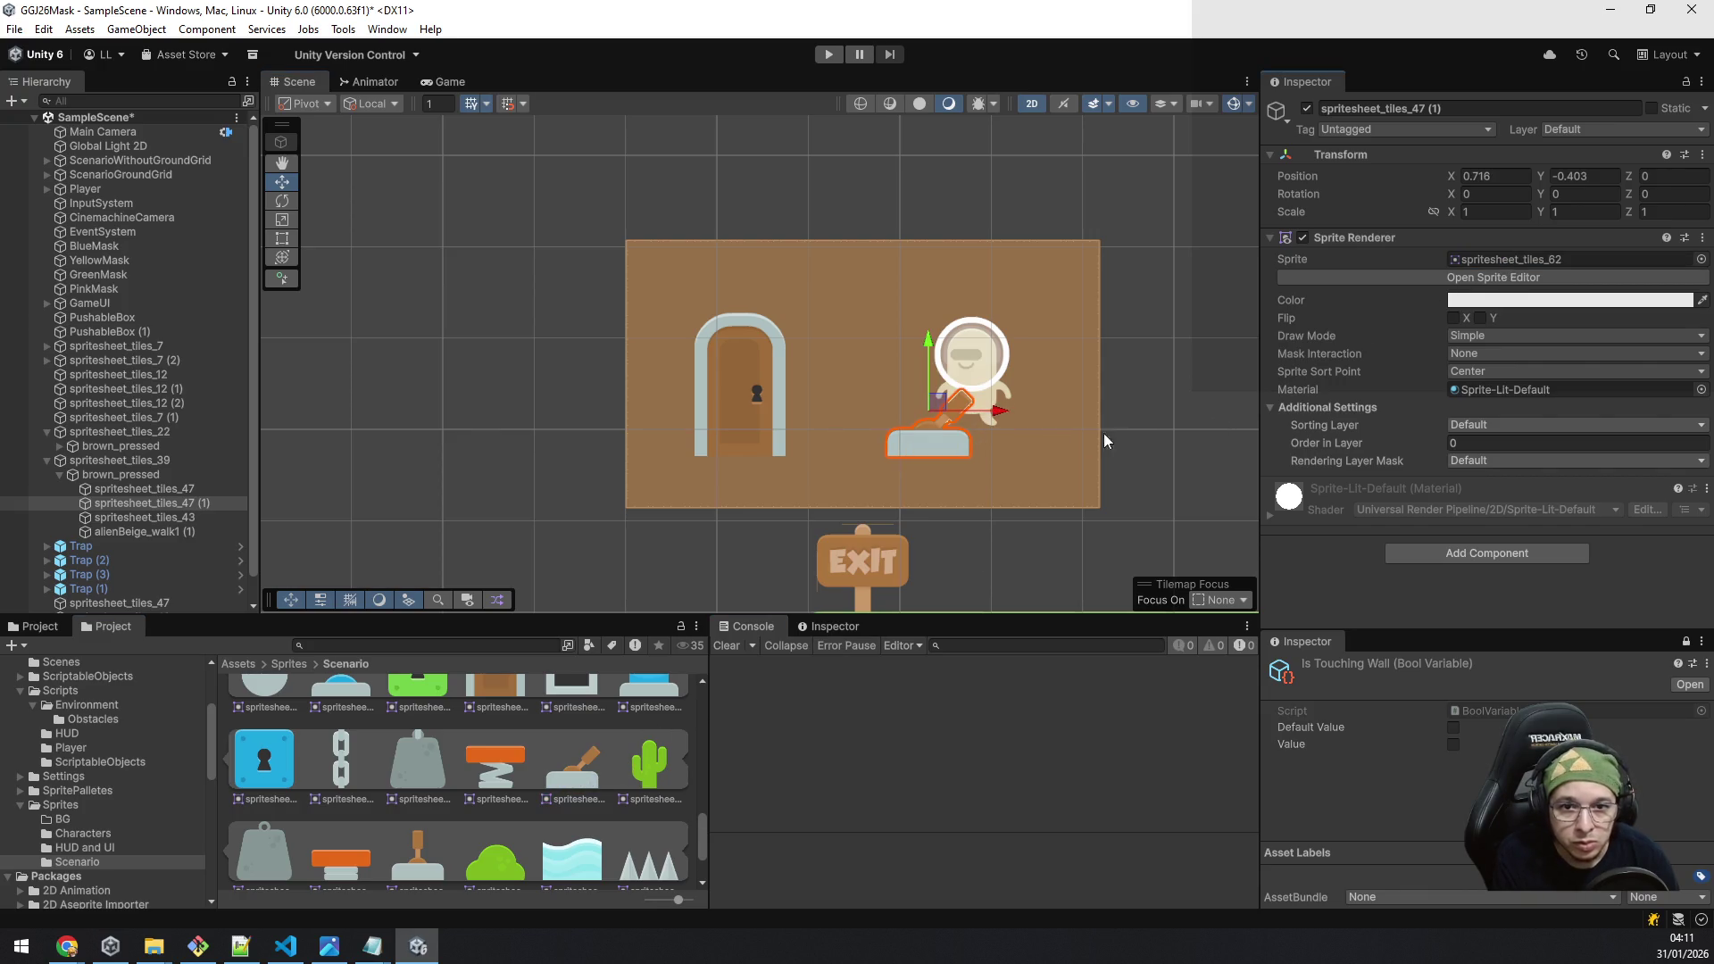
pyautogui.moveTo(1001, 412); pyautogui.dragTo(1053, 419)
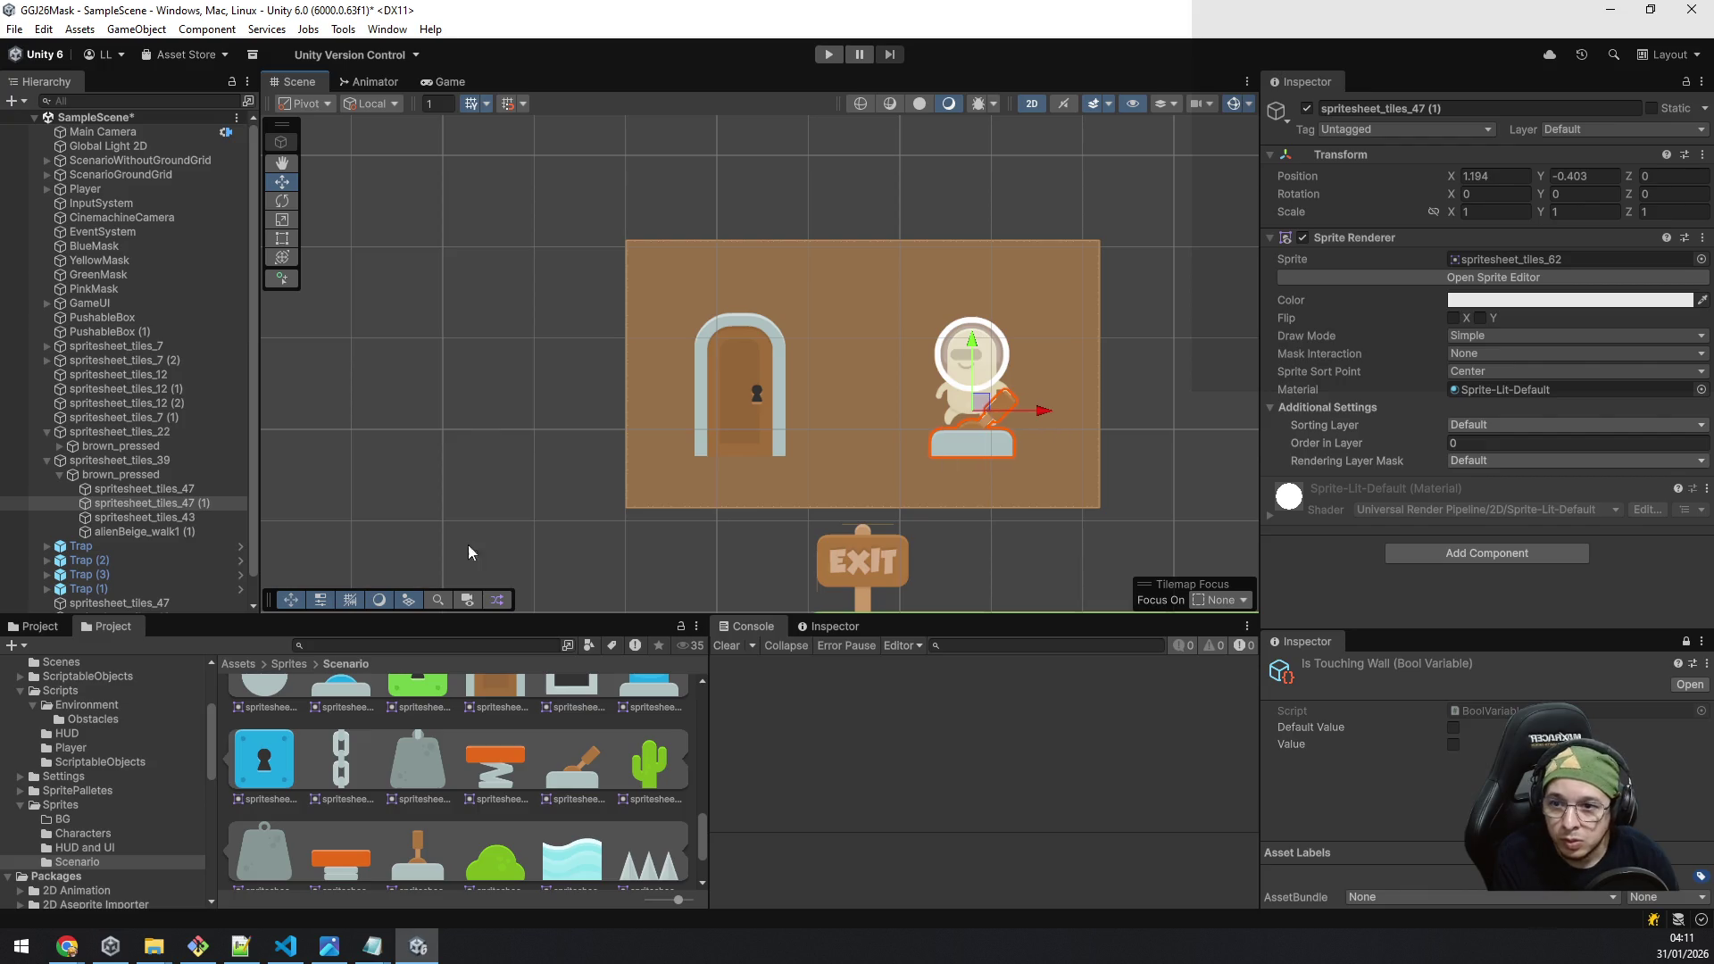
# Step: Tighten door and lever spacing, order the lever below the arch, and delete the remaining alien
pyautogui.click(147, 490)
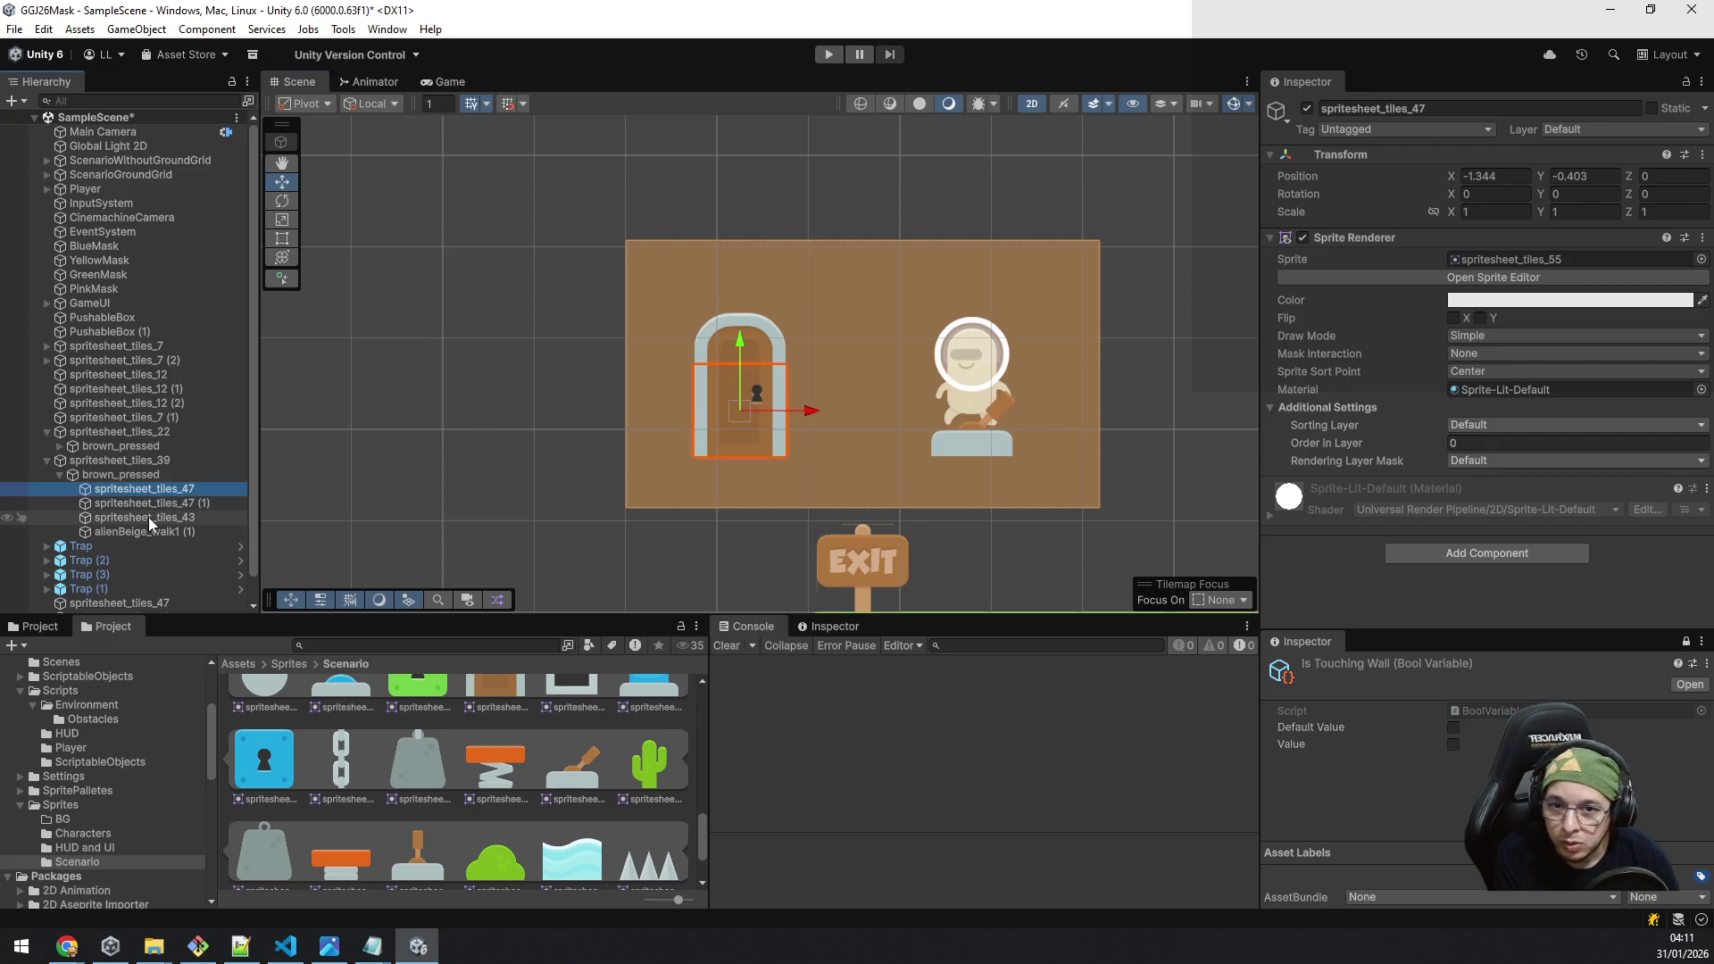
pyautogui.keyDown('shift'); pyautogui.click(148, 516); pyautogui.keyUp('shift')
pyautogui.keyDown('ctrl'); pyautogui.click(169, 503); pyautogui.keyUp('ctrl')
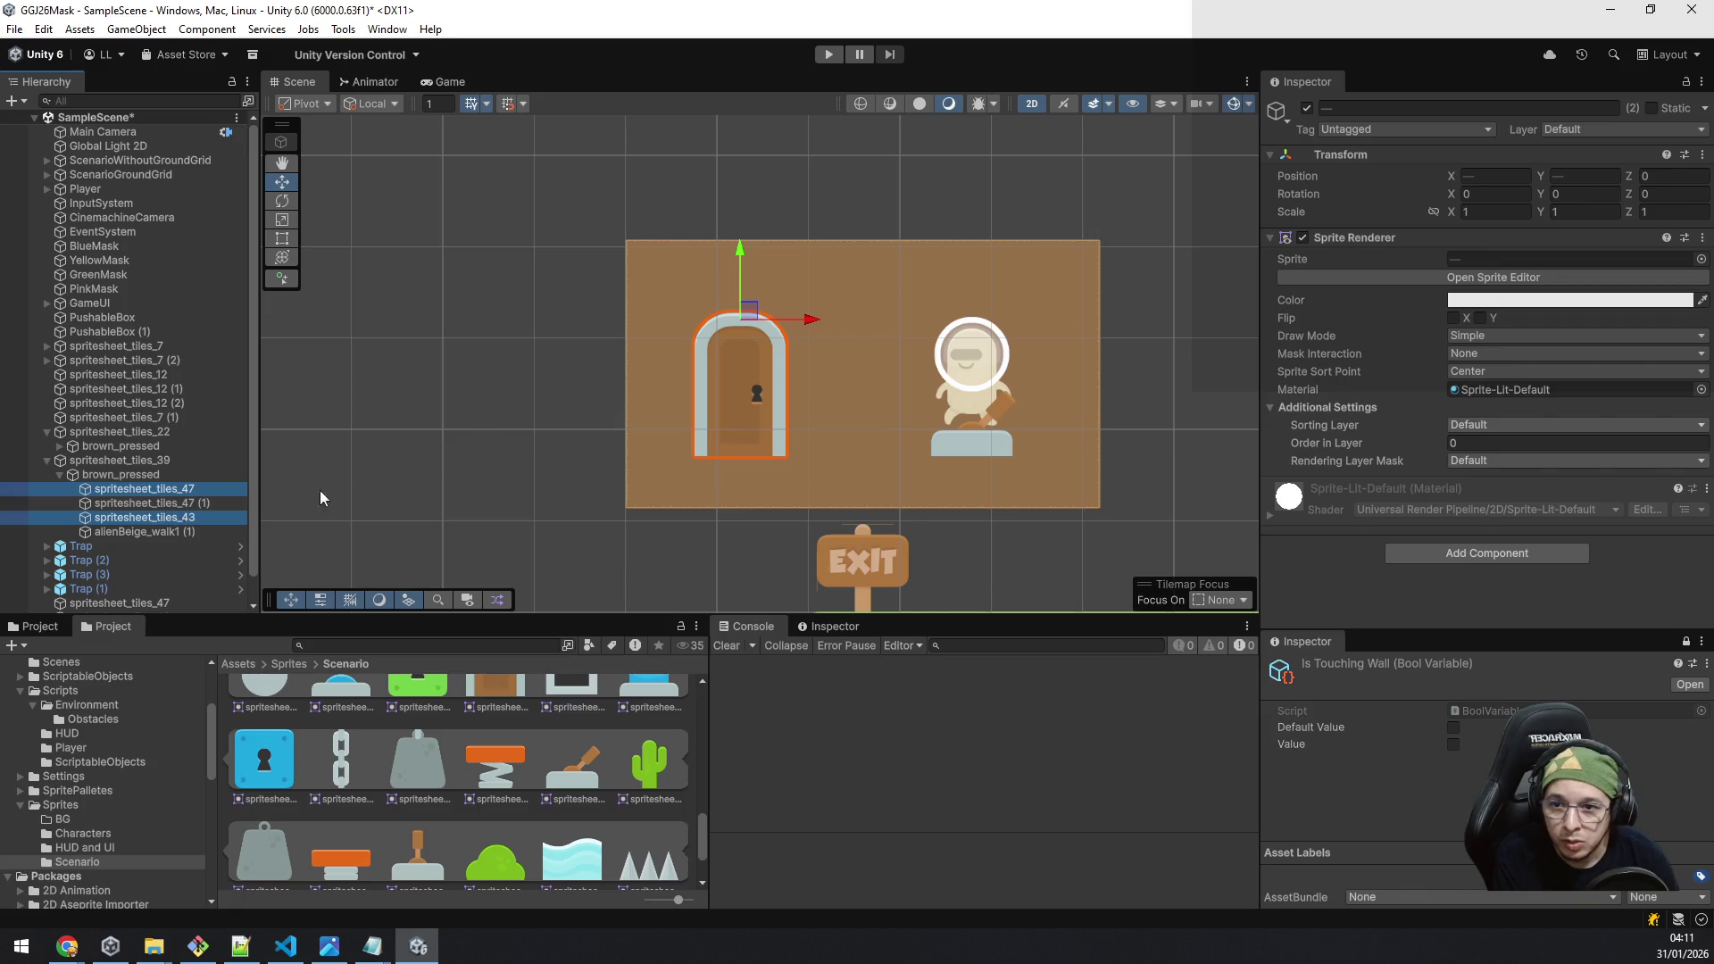
pyautogui.moveTo(814, 328)
pyautogui.mouseDown()
pyautogui.moveTo(891, 321)
pyautogui.moveTo(831, 336)
pyautogui.moveTo(860, 336)
pyautogui.mouseUp()
pyautogui.moveTo(152, 505); pyautogui.dragTo(151, 527)
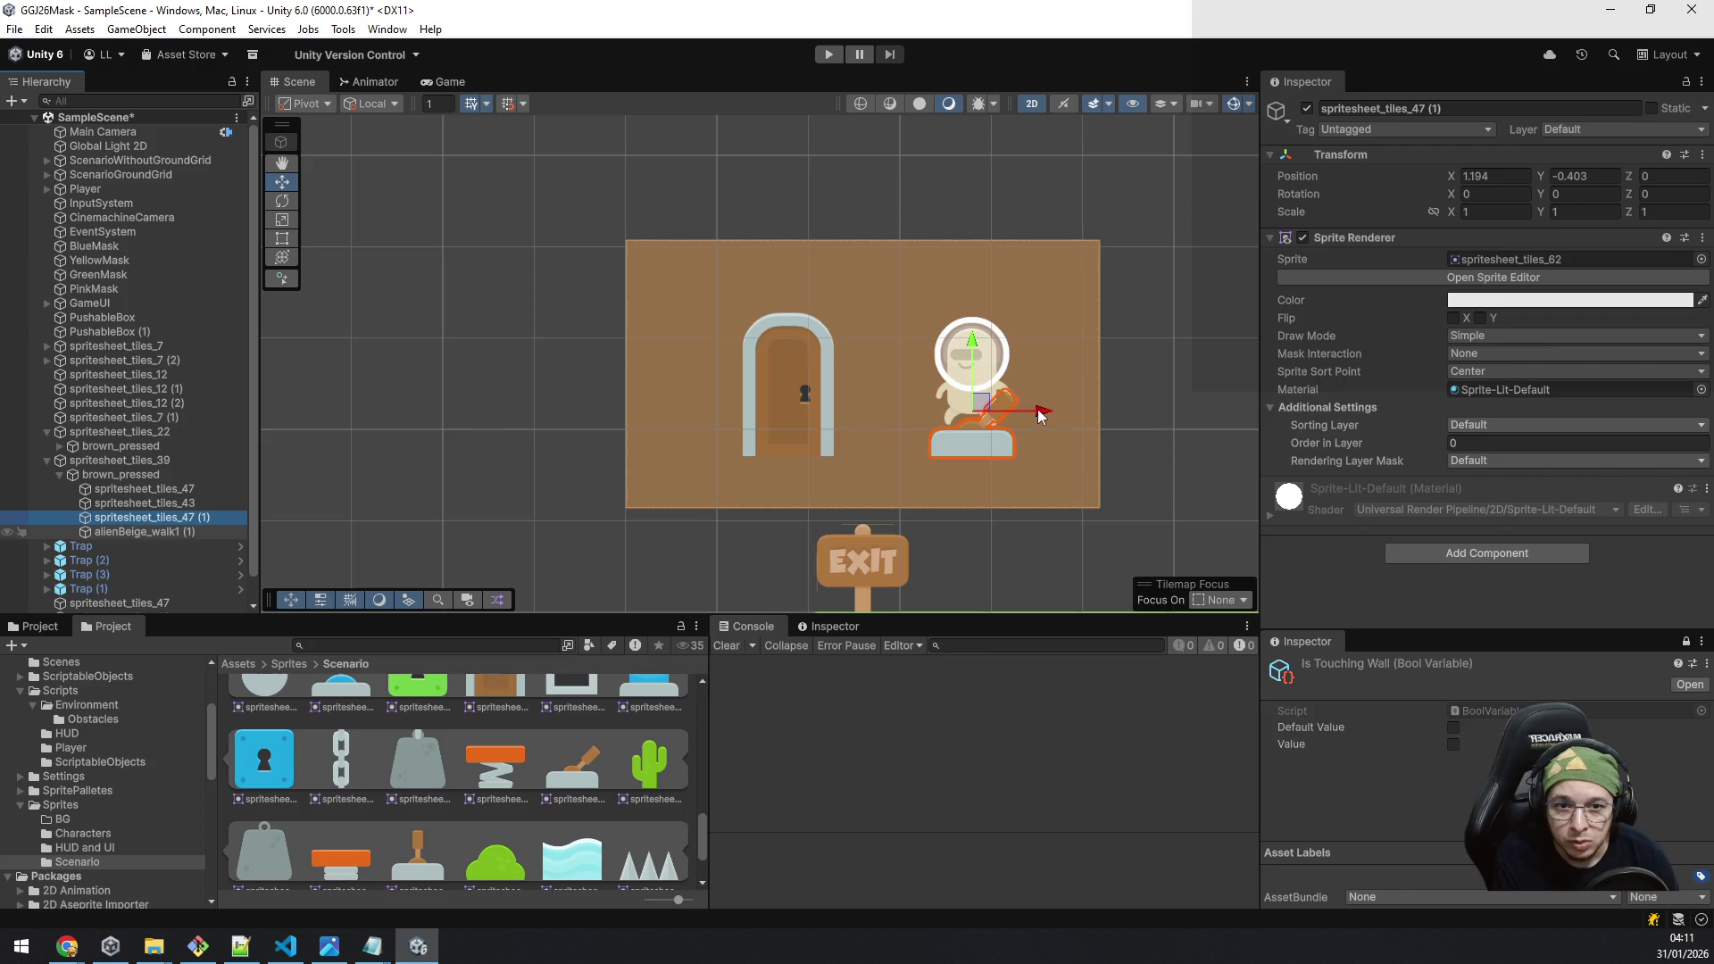
pyautogui.moveTo(998, 435); pyautogui.dragTo(960, 435)
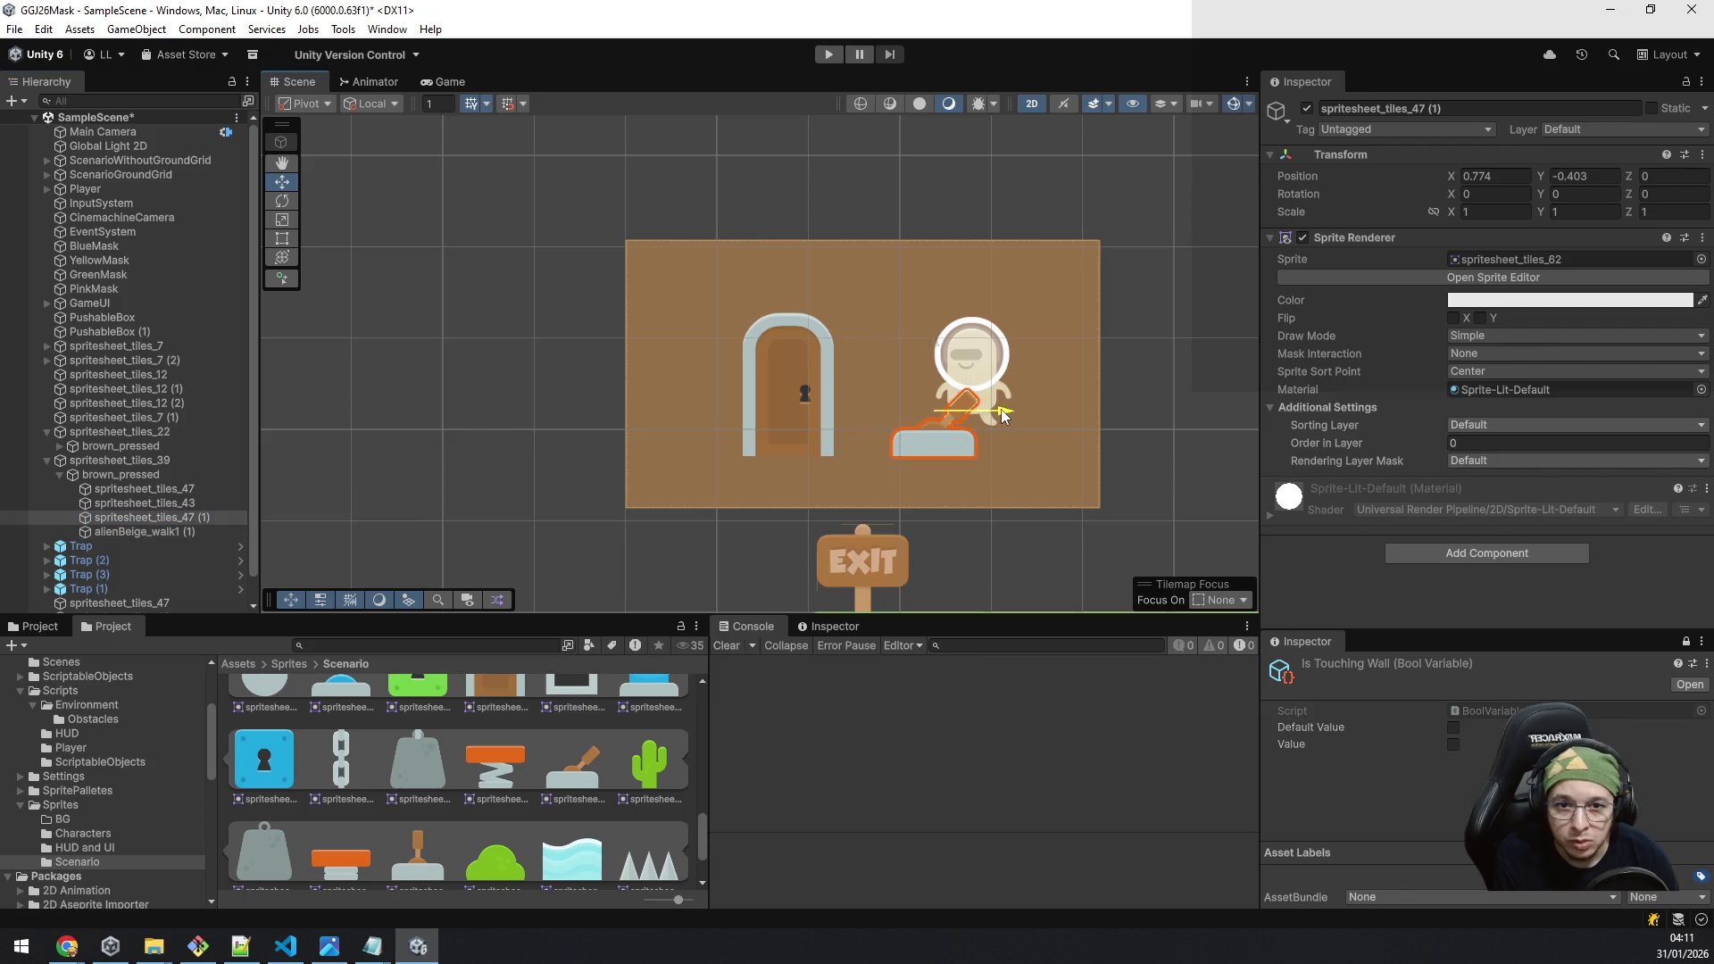
pyautogui.click(132, 533)
pyautogui.press('h')
pyautogui.press('Delete')
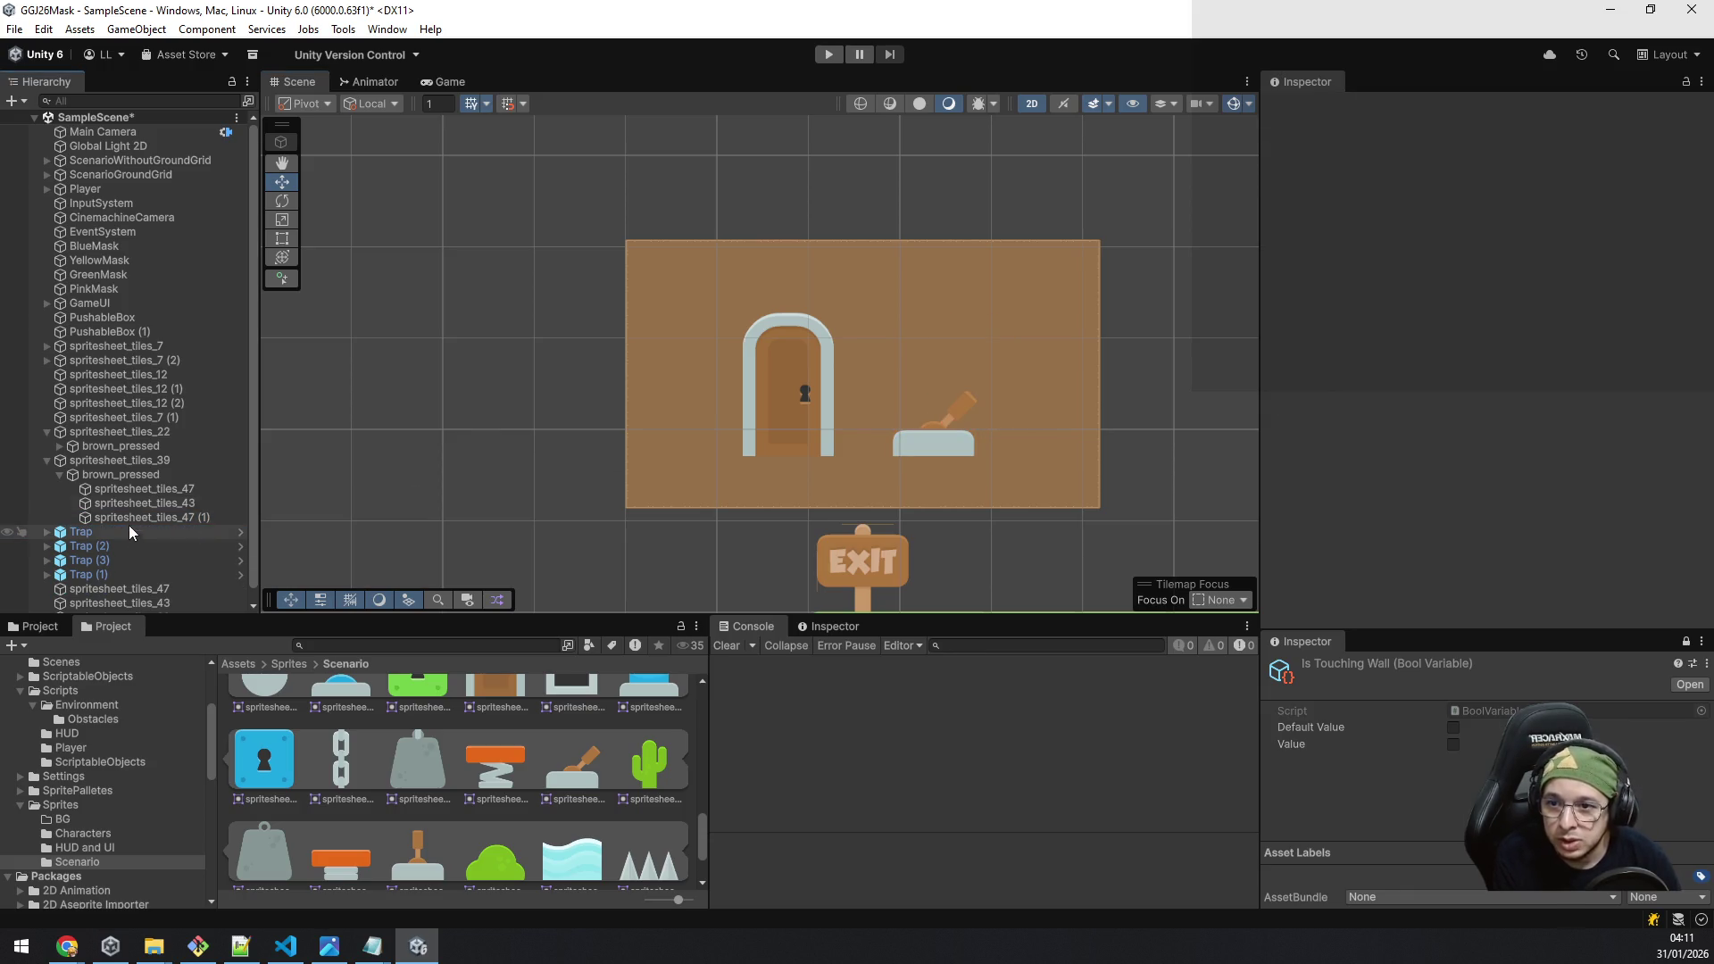
# Step: Select and copy the red left arrow from the first tutorial bubble
pyautogui.scroll(-1, 843, 389)
pyautogui.scroll(-2, 843, 389)
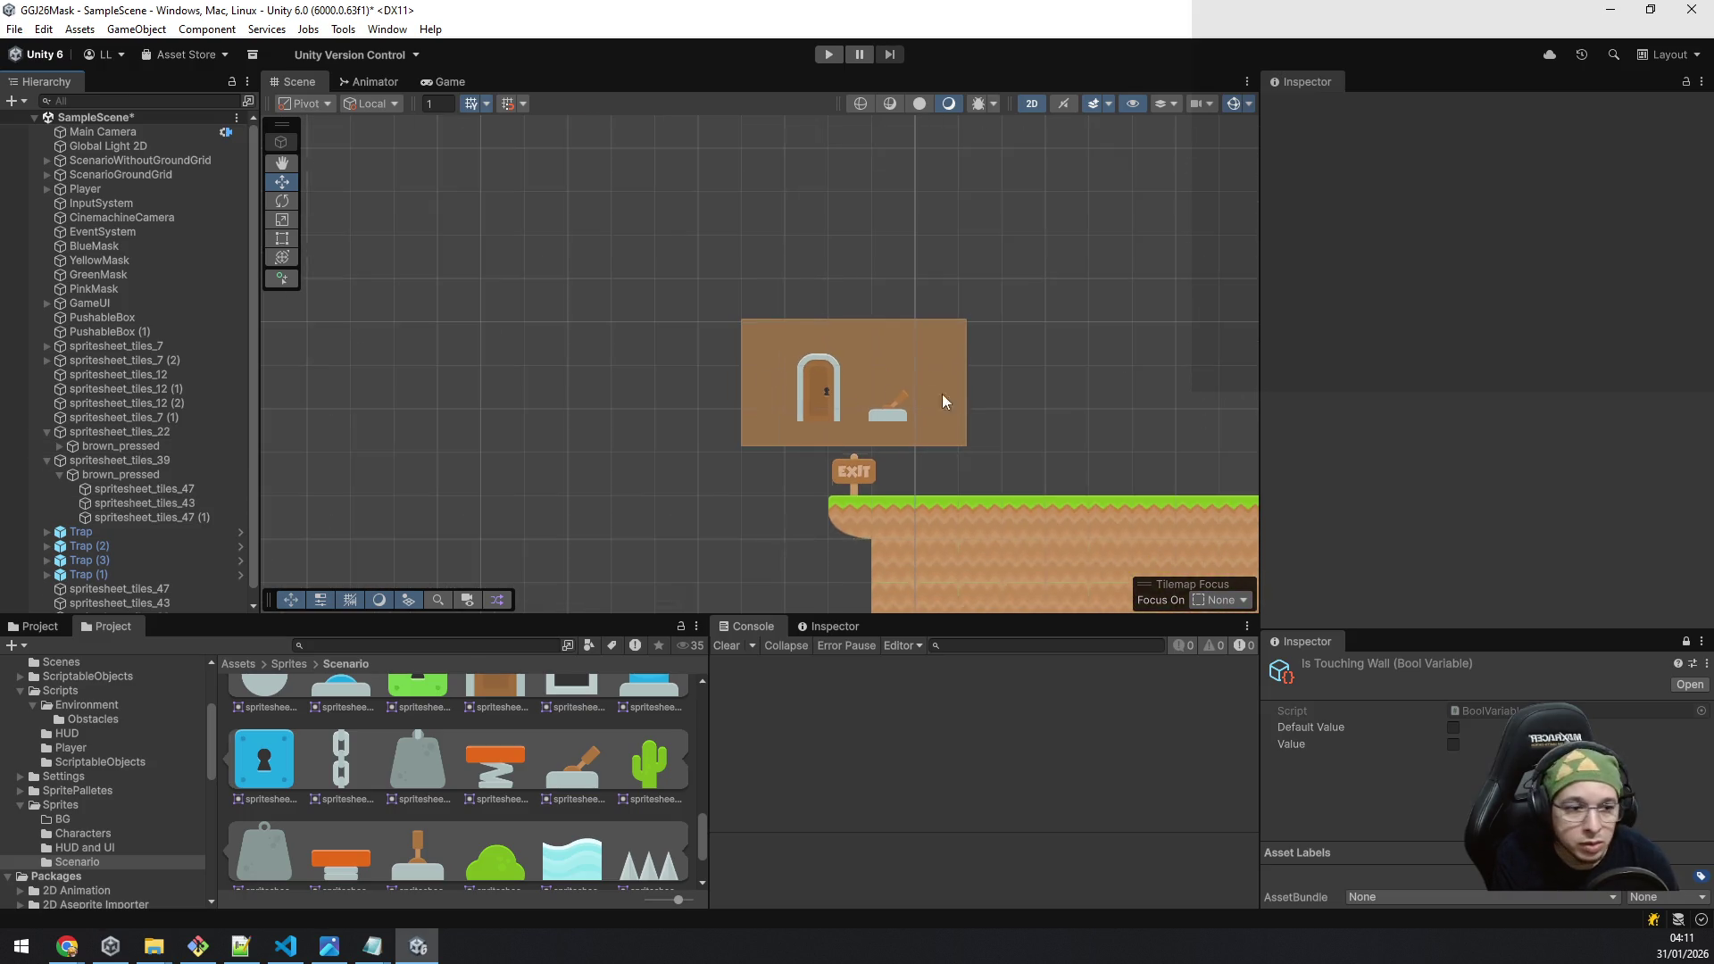
pyautogui.moveTo(941, 394); pyautogui.dragTo(804, 398)
pyautogui.scroll(5, 961, 429)
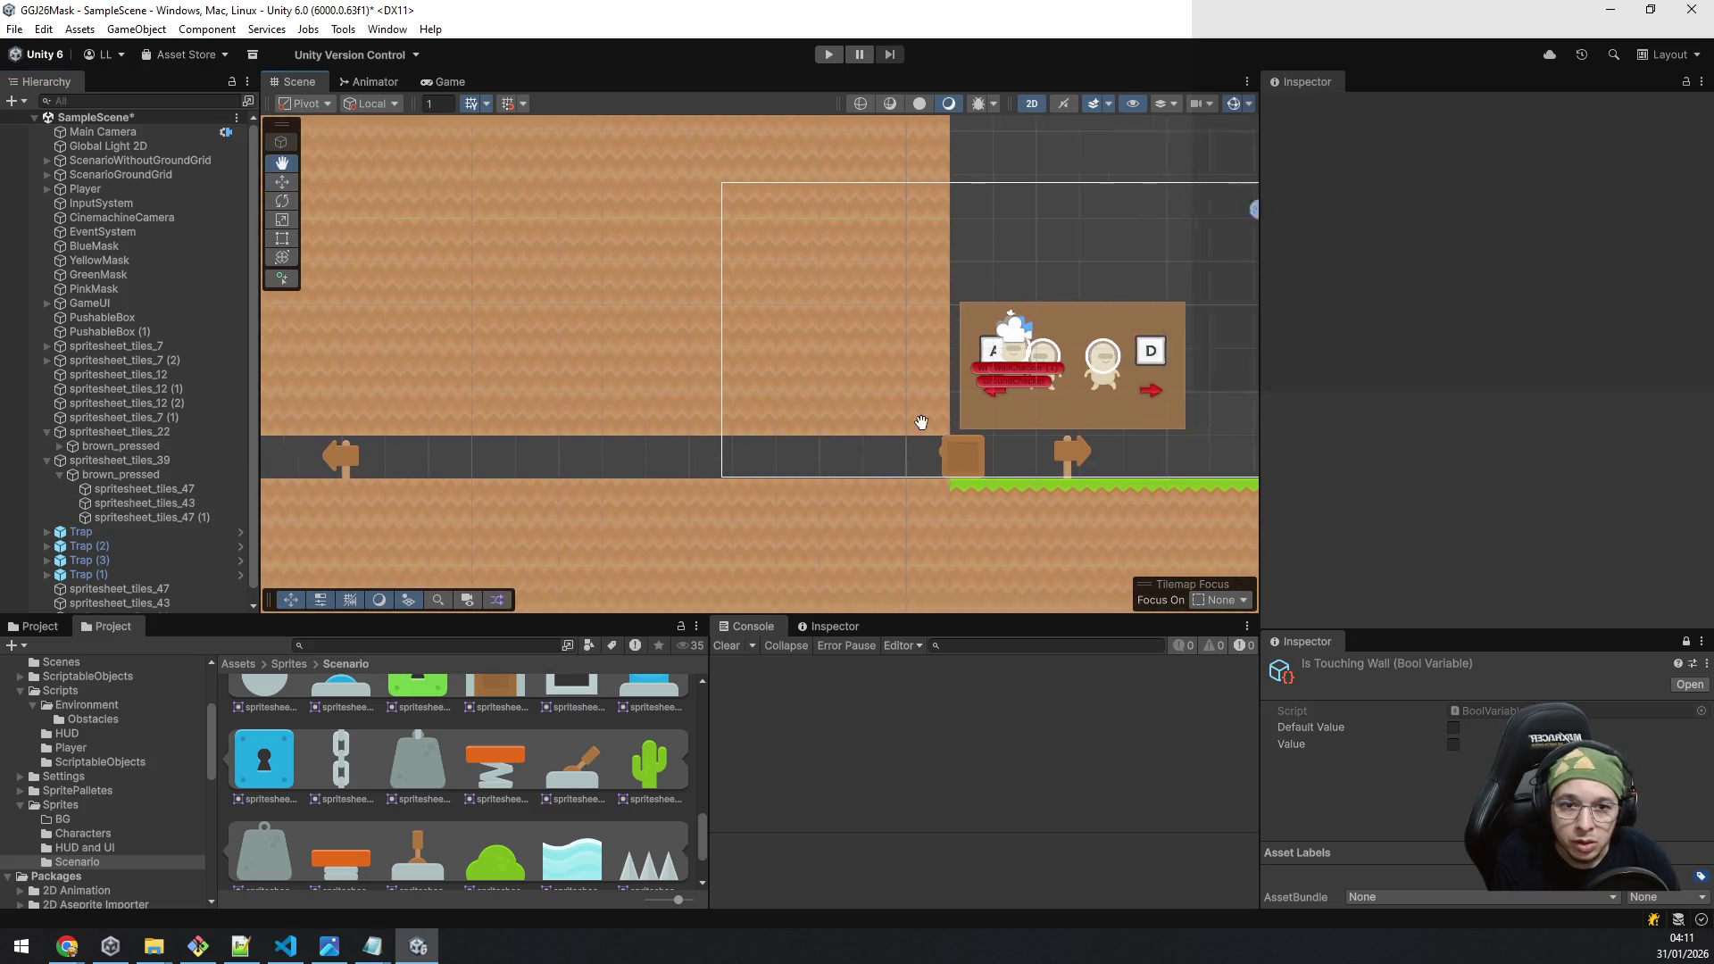
pyautogui.scroll(3, 842, 413)
pyautogui.click(933, 384)
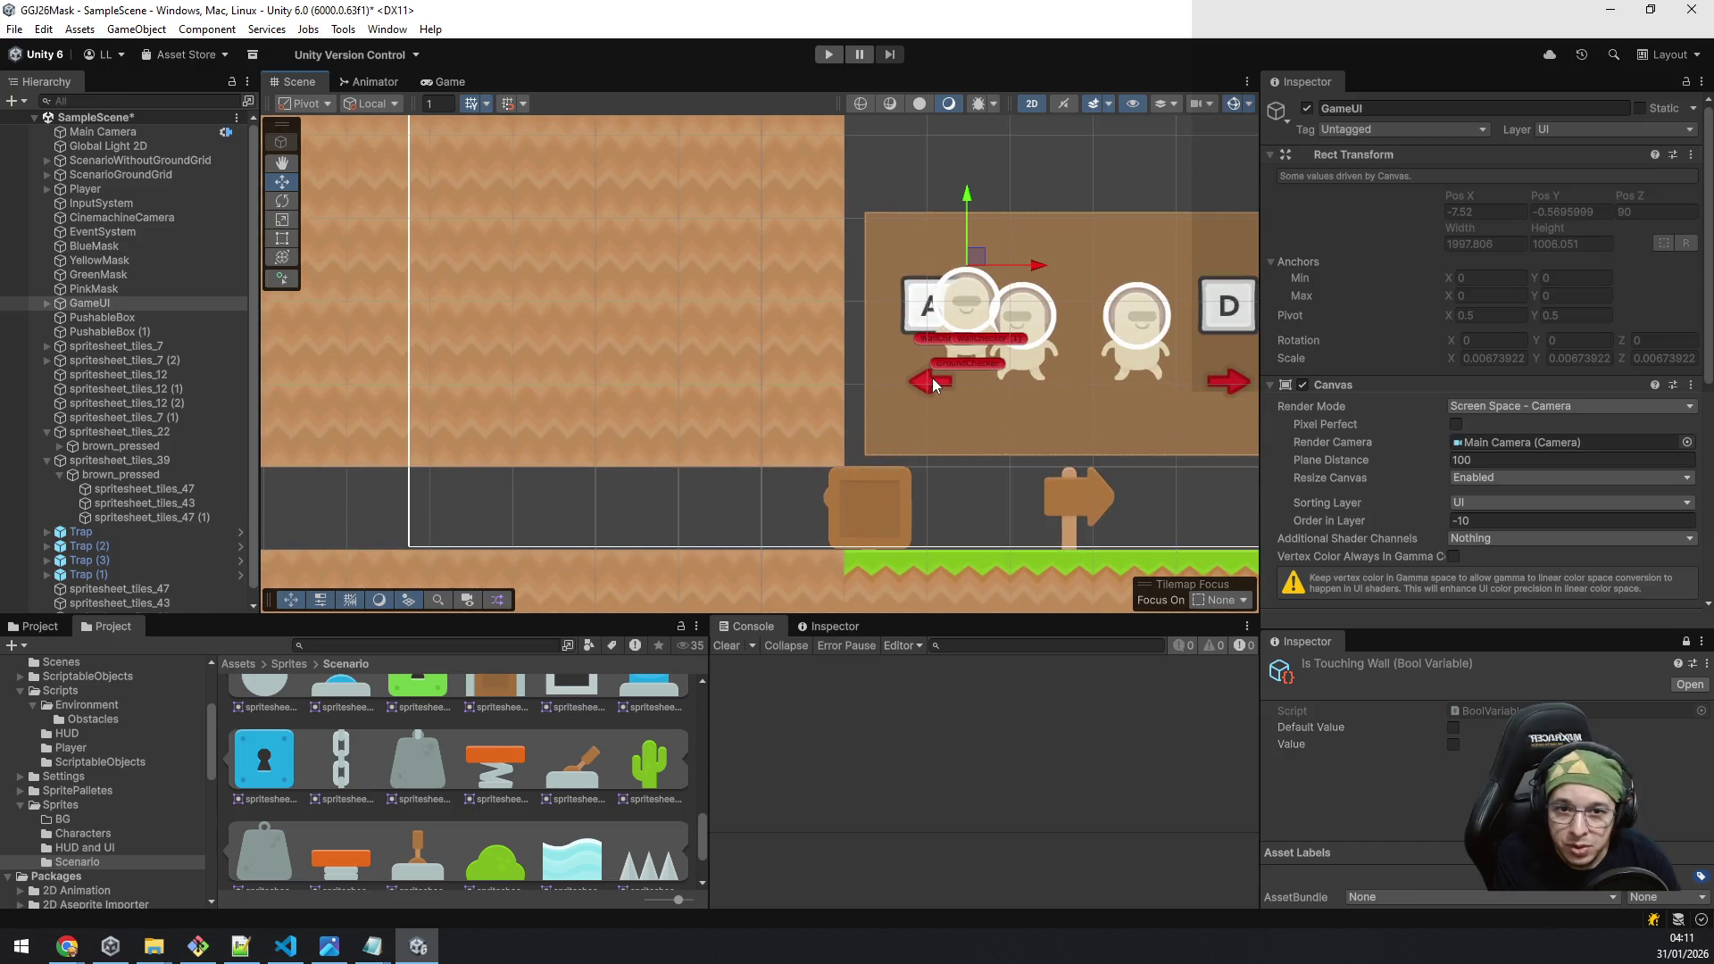
pyautogui.click(179, 403)
# Step: Paste the arrow copy into the locked-door bubble's group at X position 0
pyautogui.scroll(-3, 630, 405)
pyautogui.hscroll(-5, 666, 421)
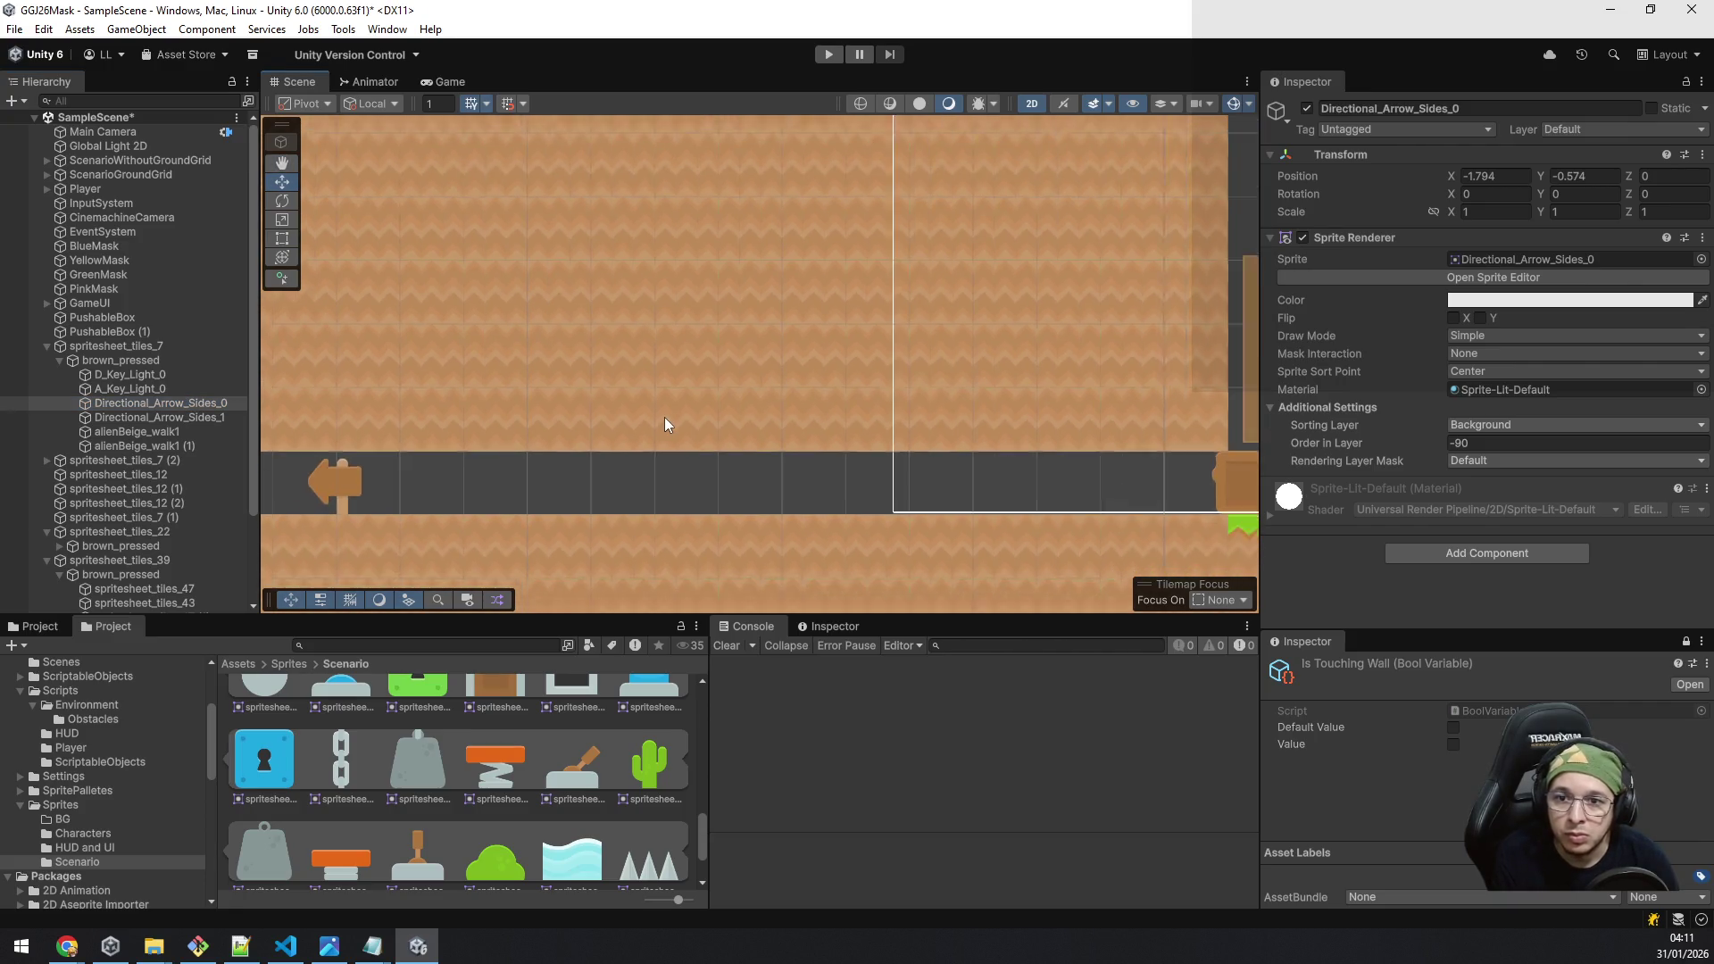
pyautogui.hscroll(-5, 597, 480)
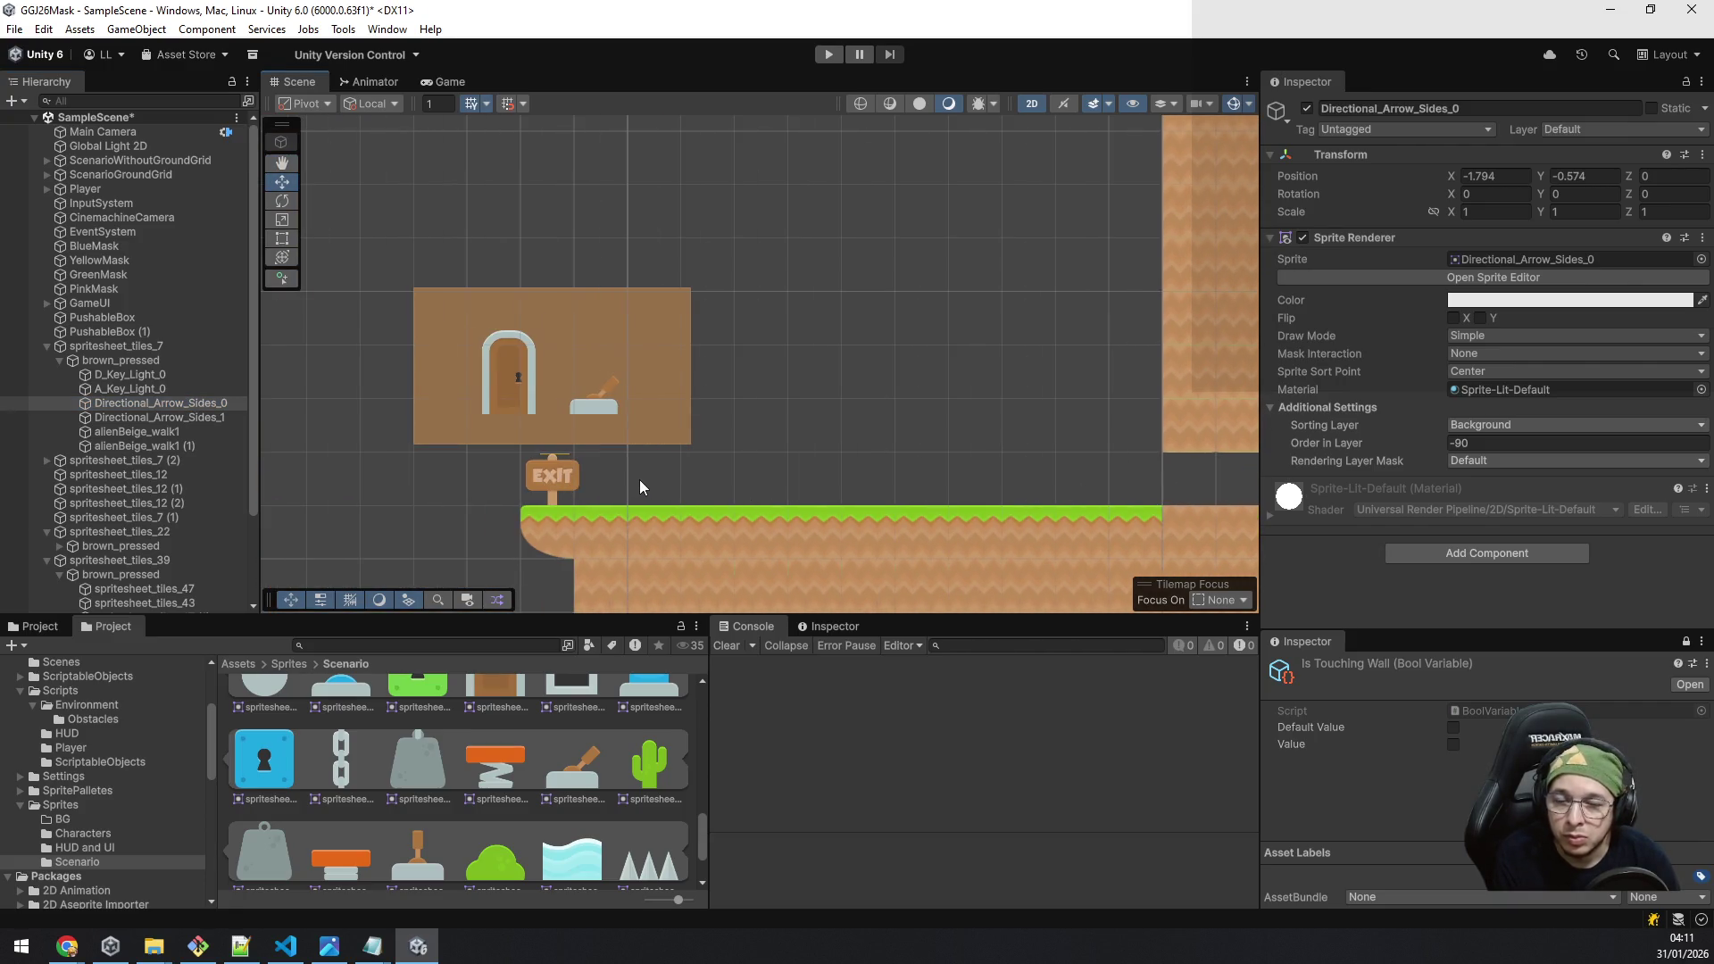
pyautogui.scroll(2, 640, 480)
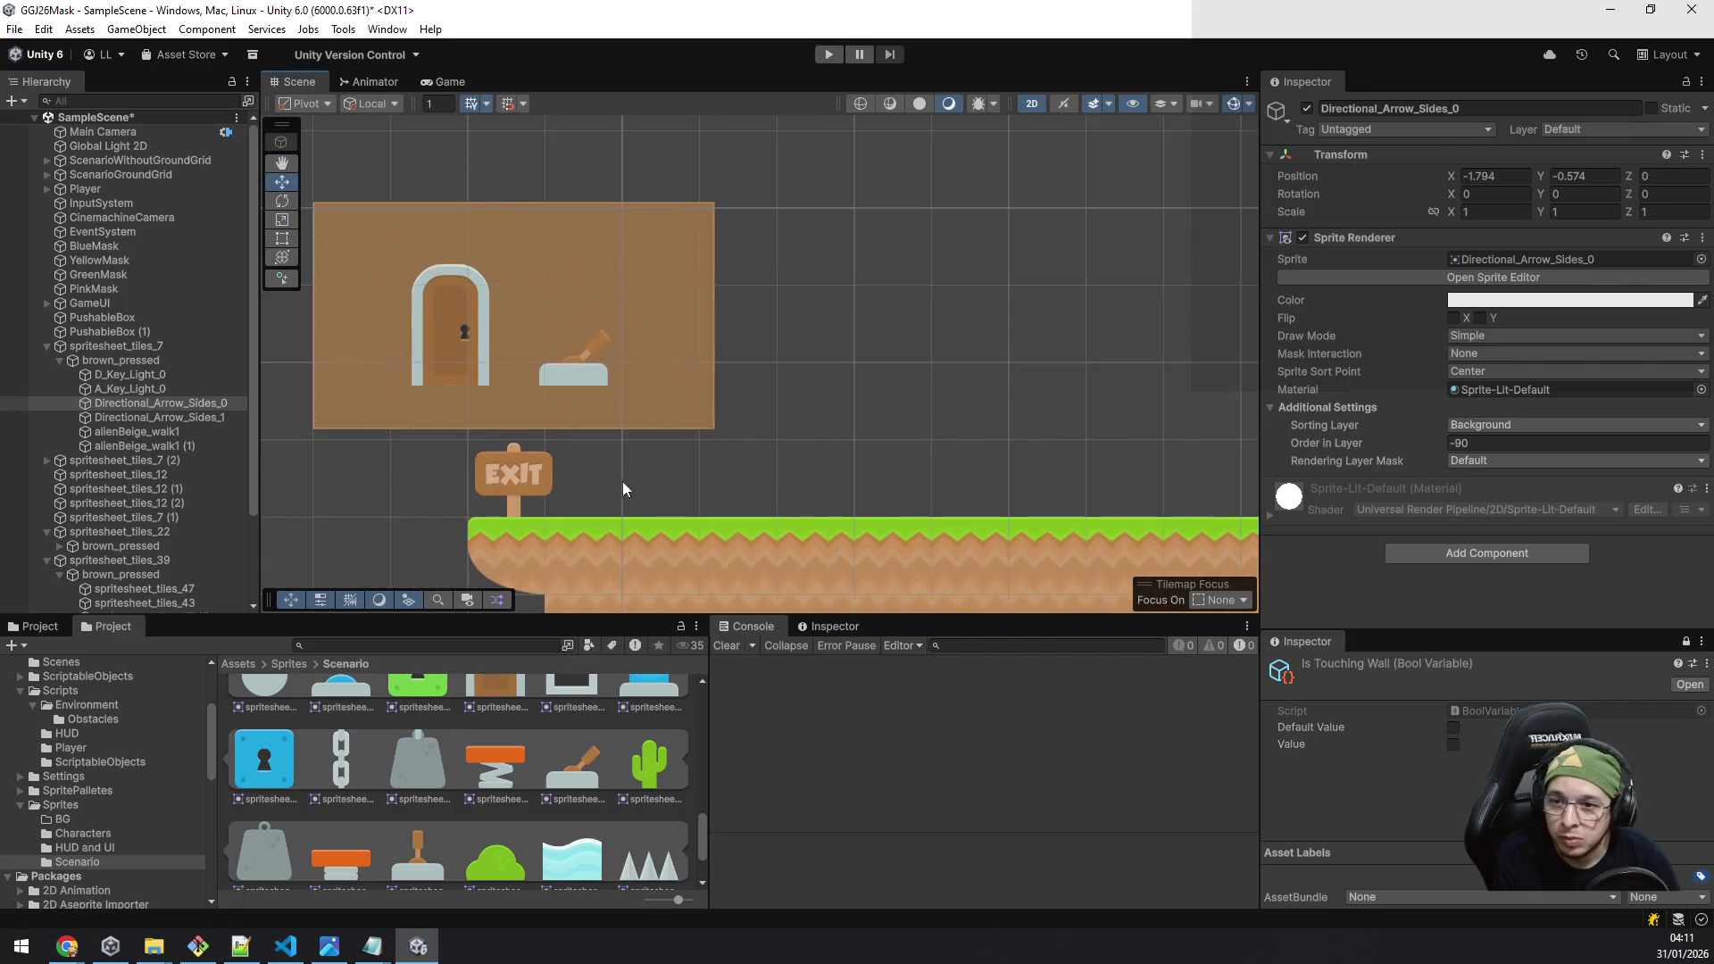
pyautogui.click(436, 346)
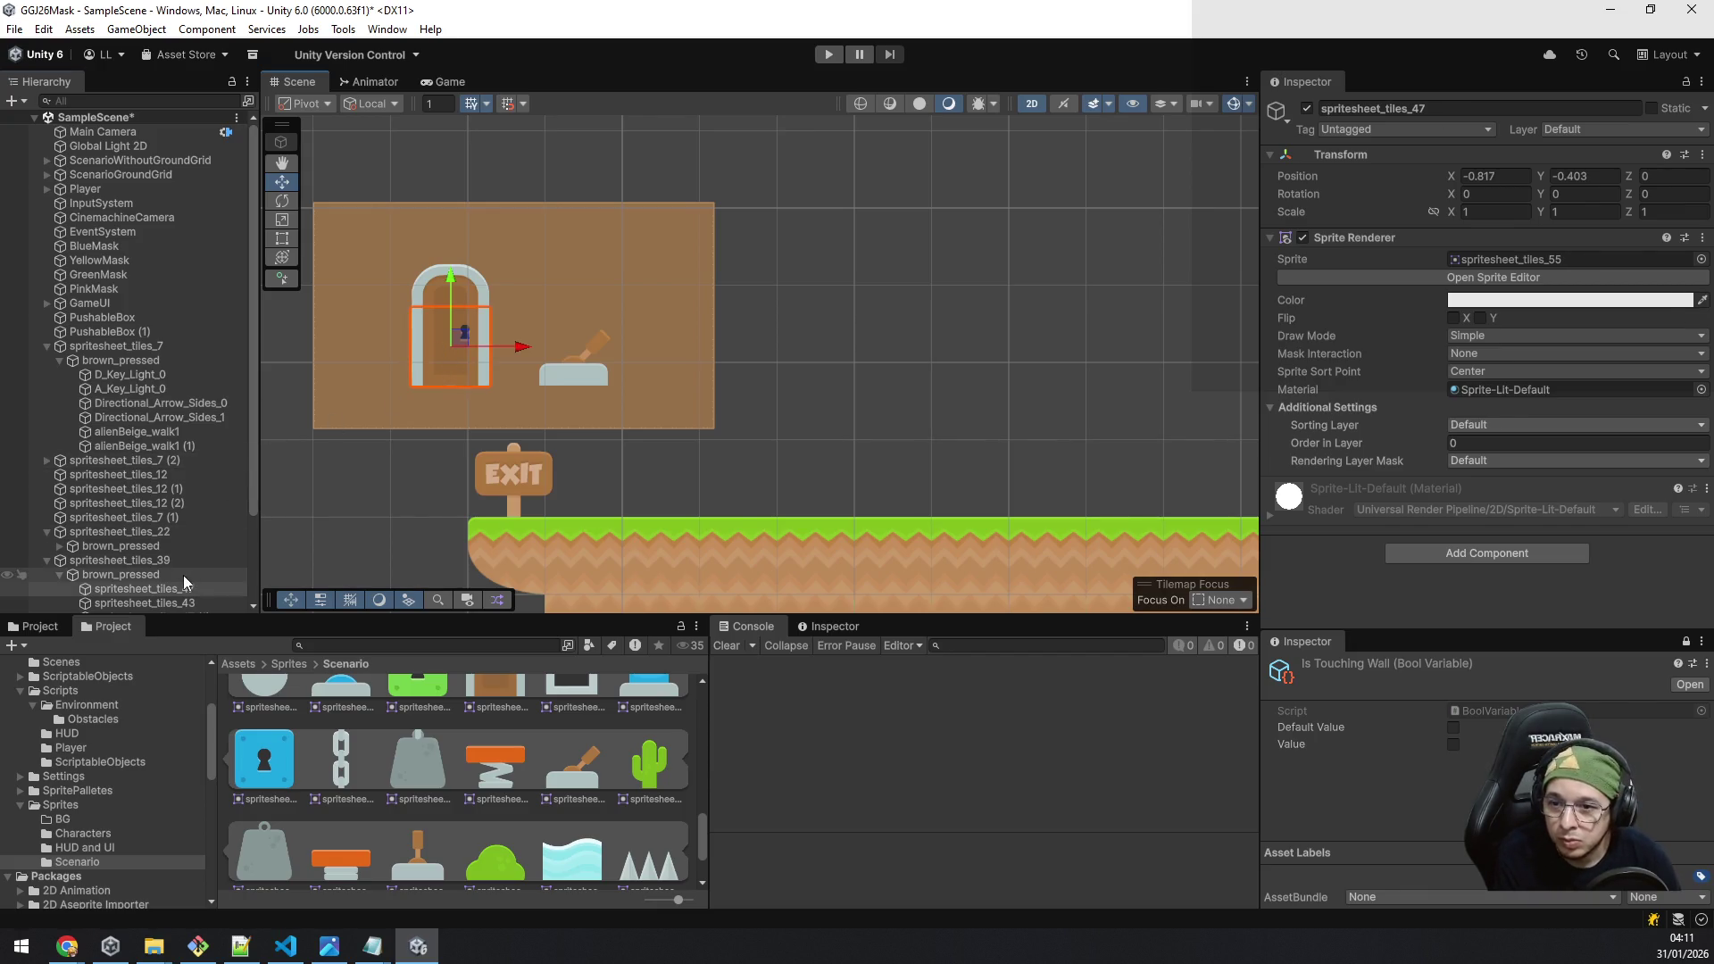
pyautogui.hotkey('ctrl', 'z')
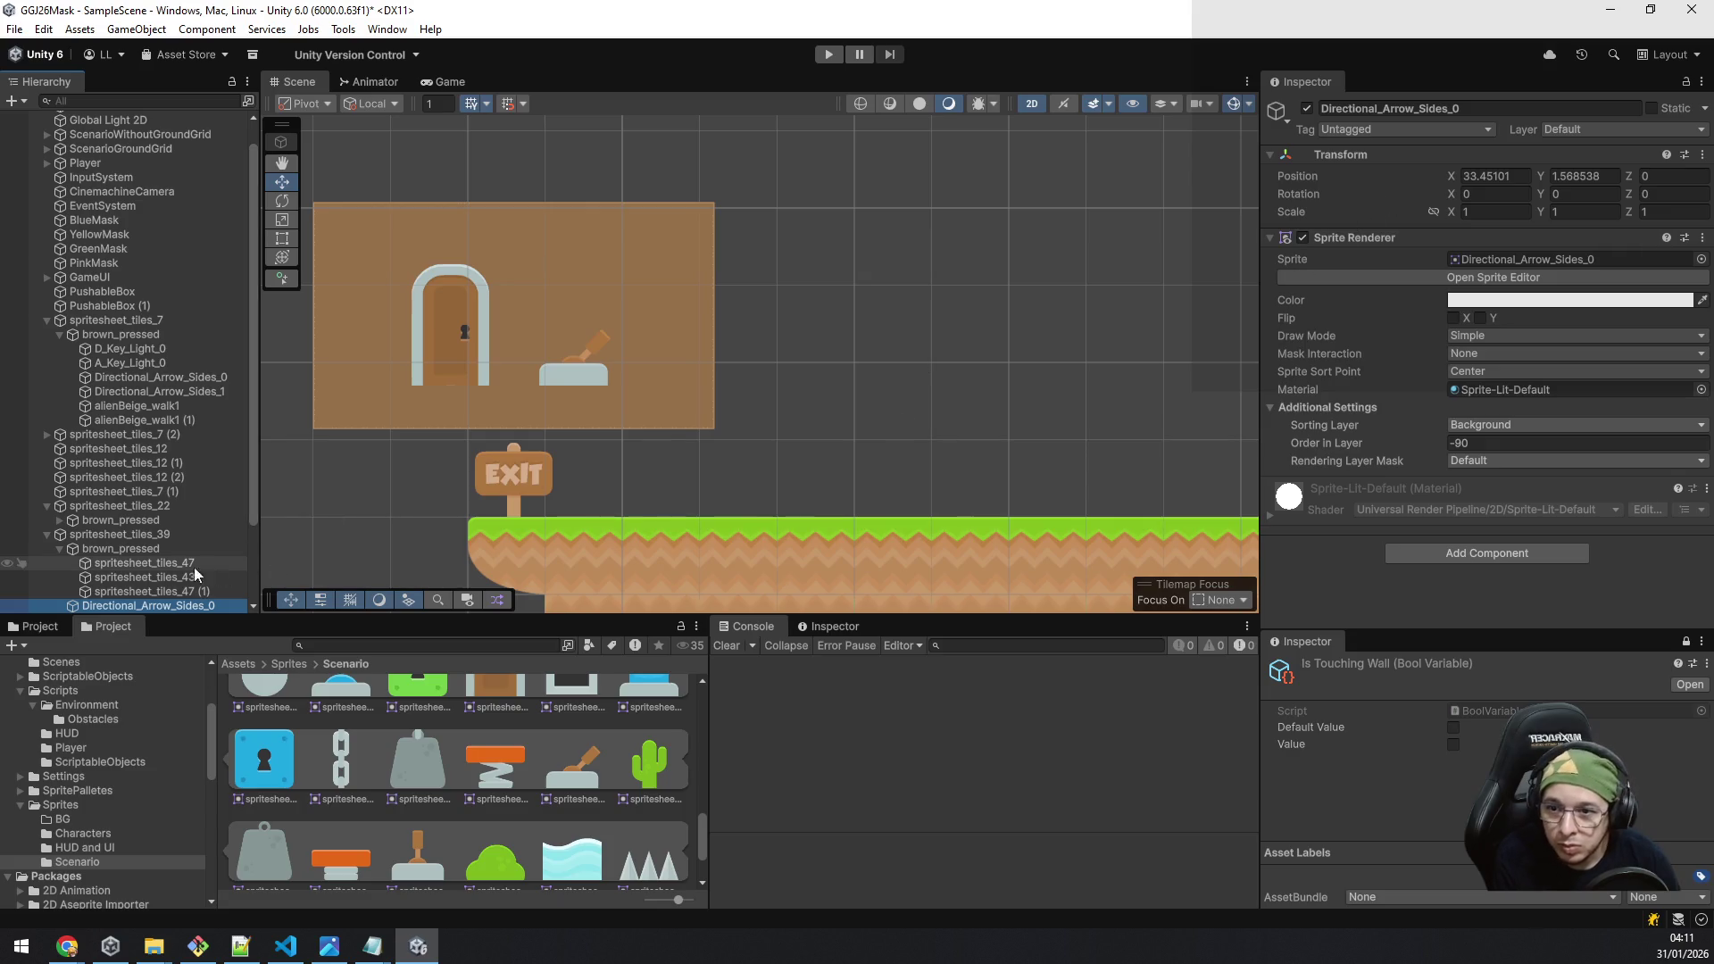
pyautogui.moveTo(128, 614)
pyautogui.mouseDown()
pyautogui.moveTo(128, 580)
pyautogui.moveTo(129, 642)
pyautogui.moveTo(134, 568)
pyautogui.mouseUp()
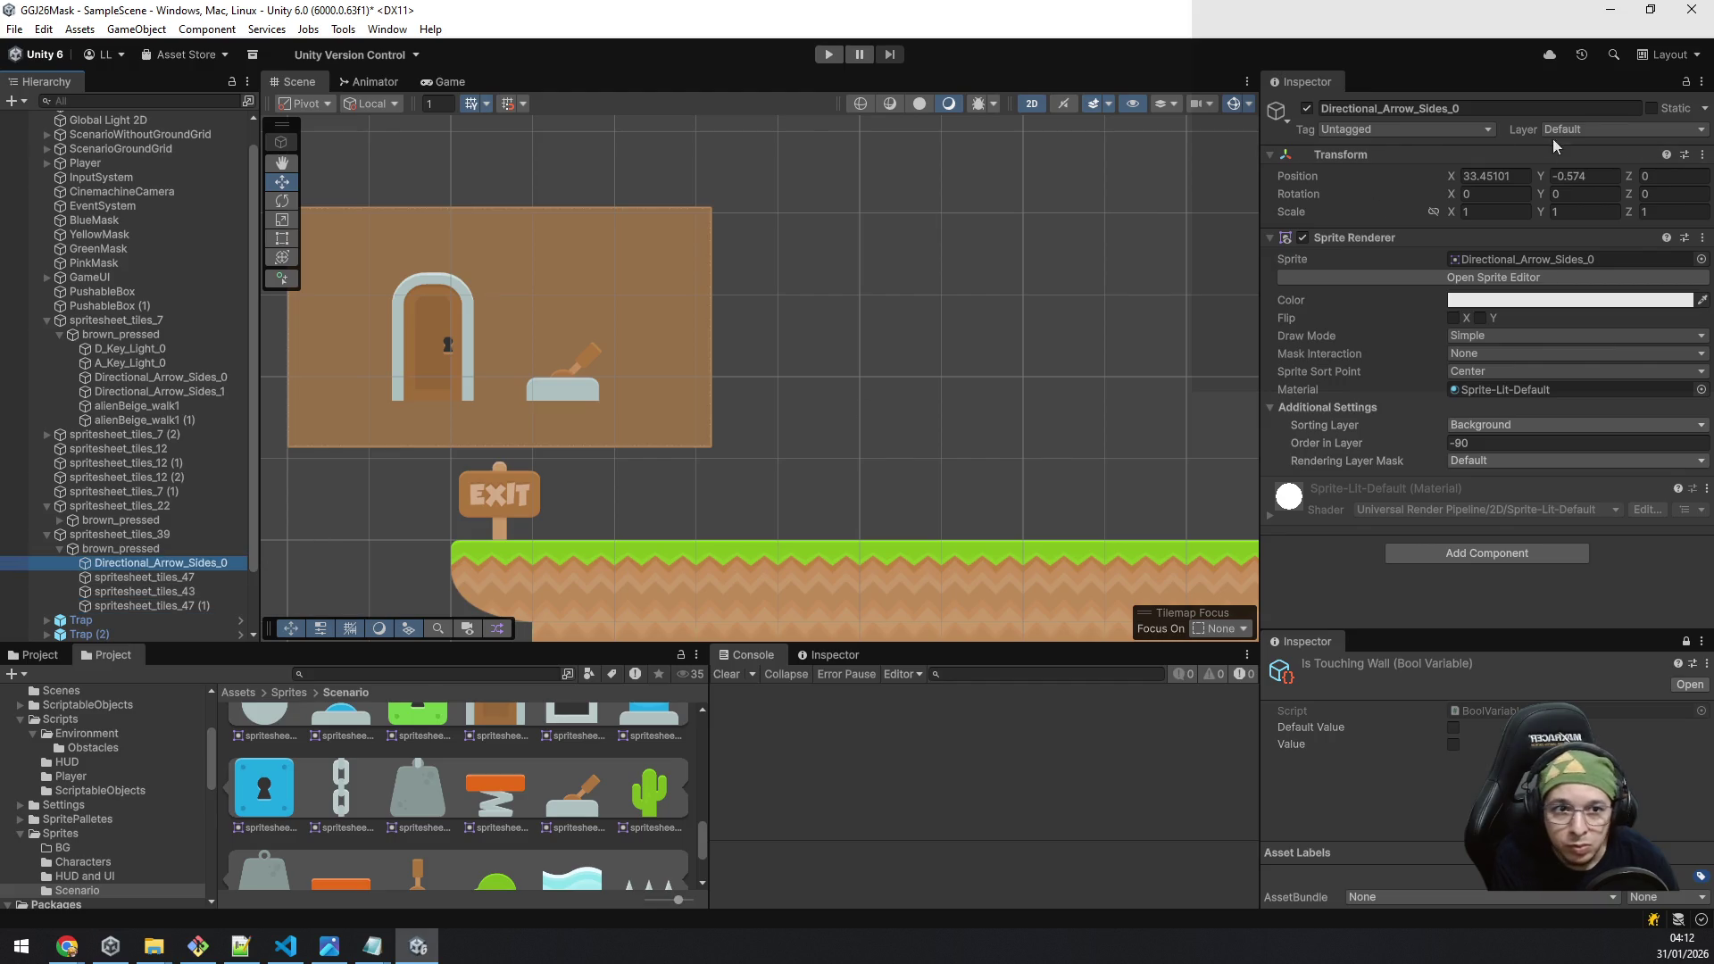
pyautogui.click(1502, 174)
pyautogui.write('0')
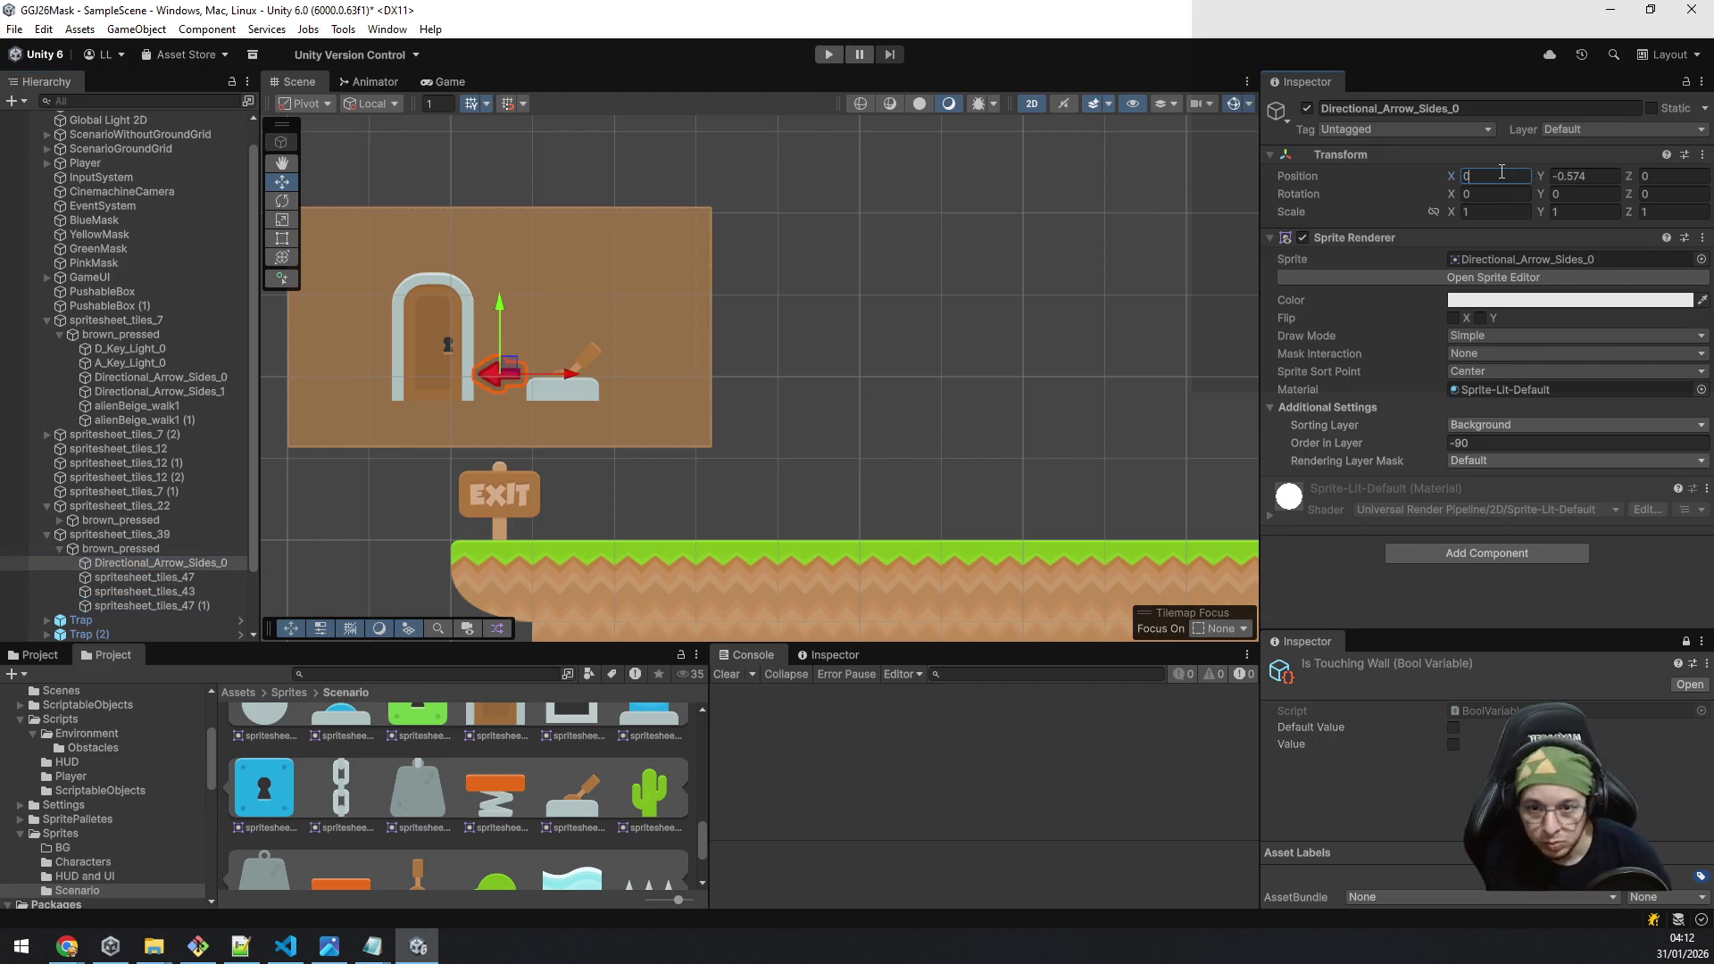
# Step: Place the arrow between door and lever and rotate it to Z 30 degrees
pyautogui.moveTo(698, 321)
pyautogui.mouseDown()
pyautogui.moveTo(912, 371)
pyautogui.moveTo(1041, 372)
pyautogui.mouseUp()
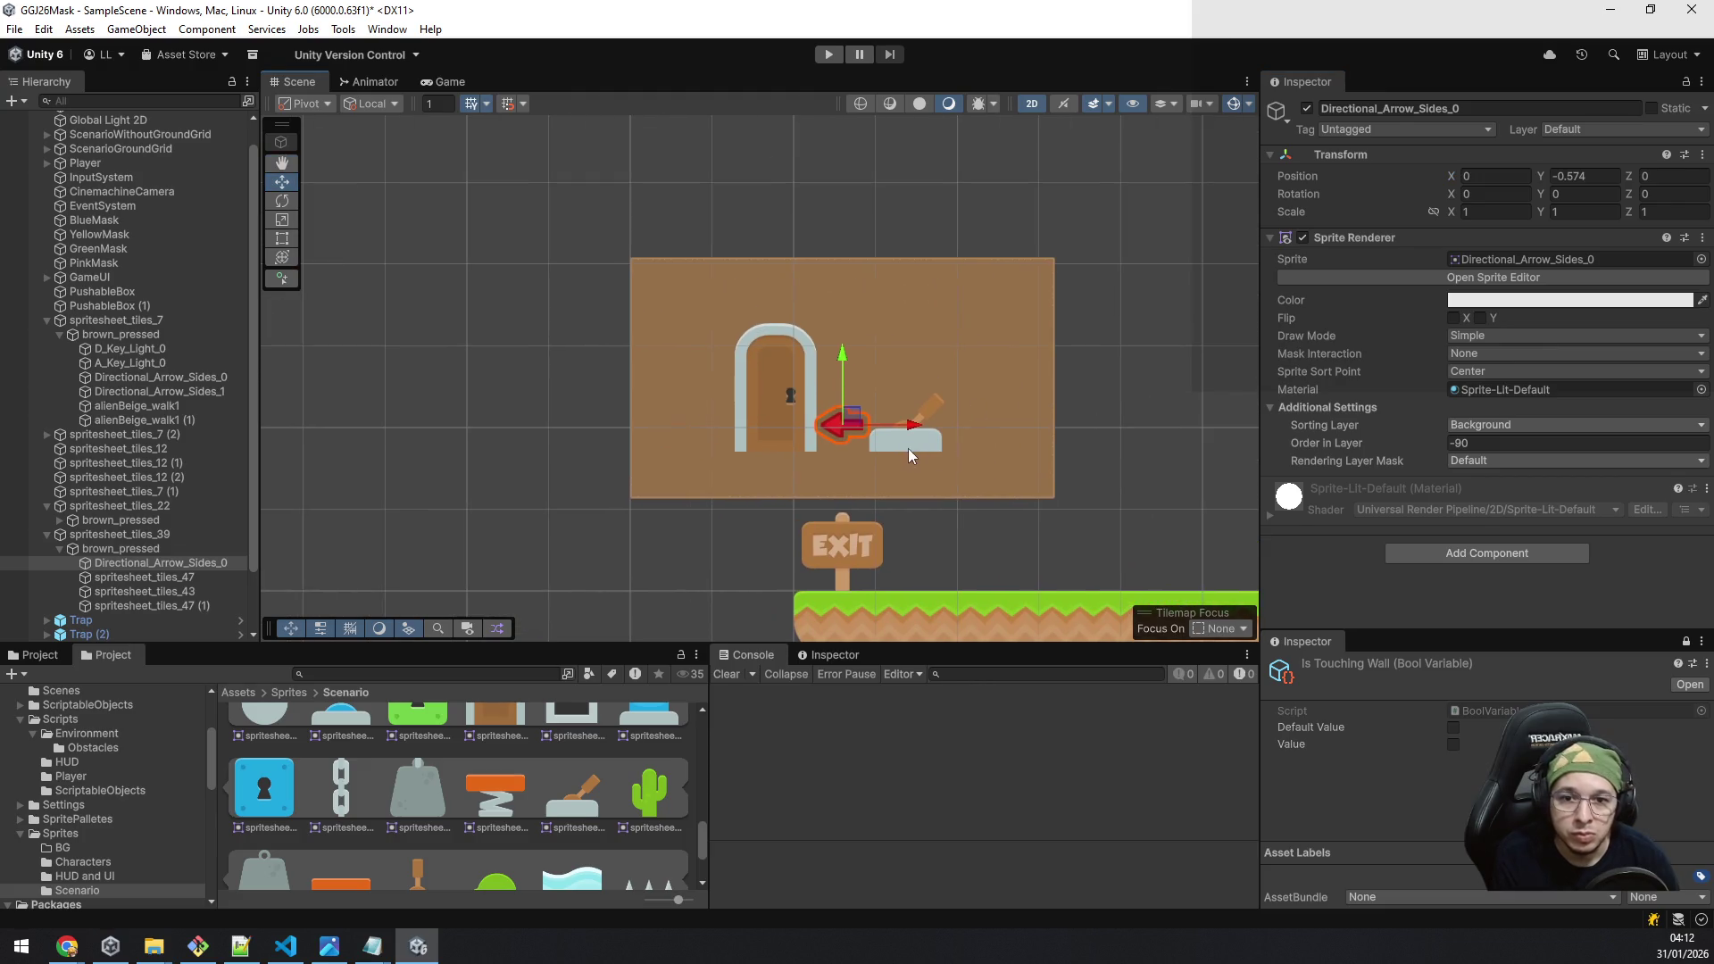
pyautogui.moveTo(908, 424); pyautogui.dragTo(755, 427)
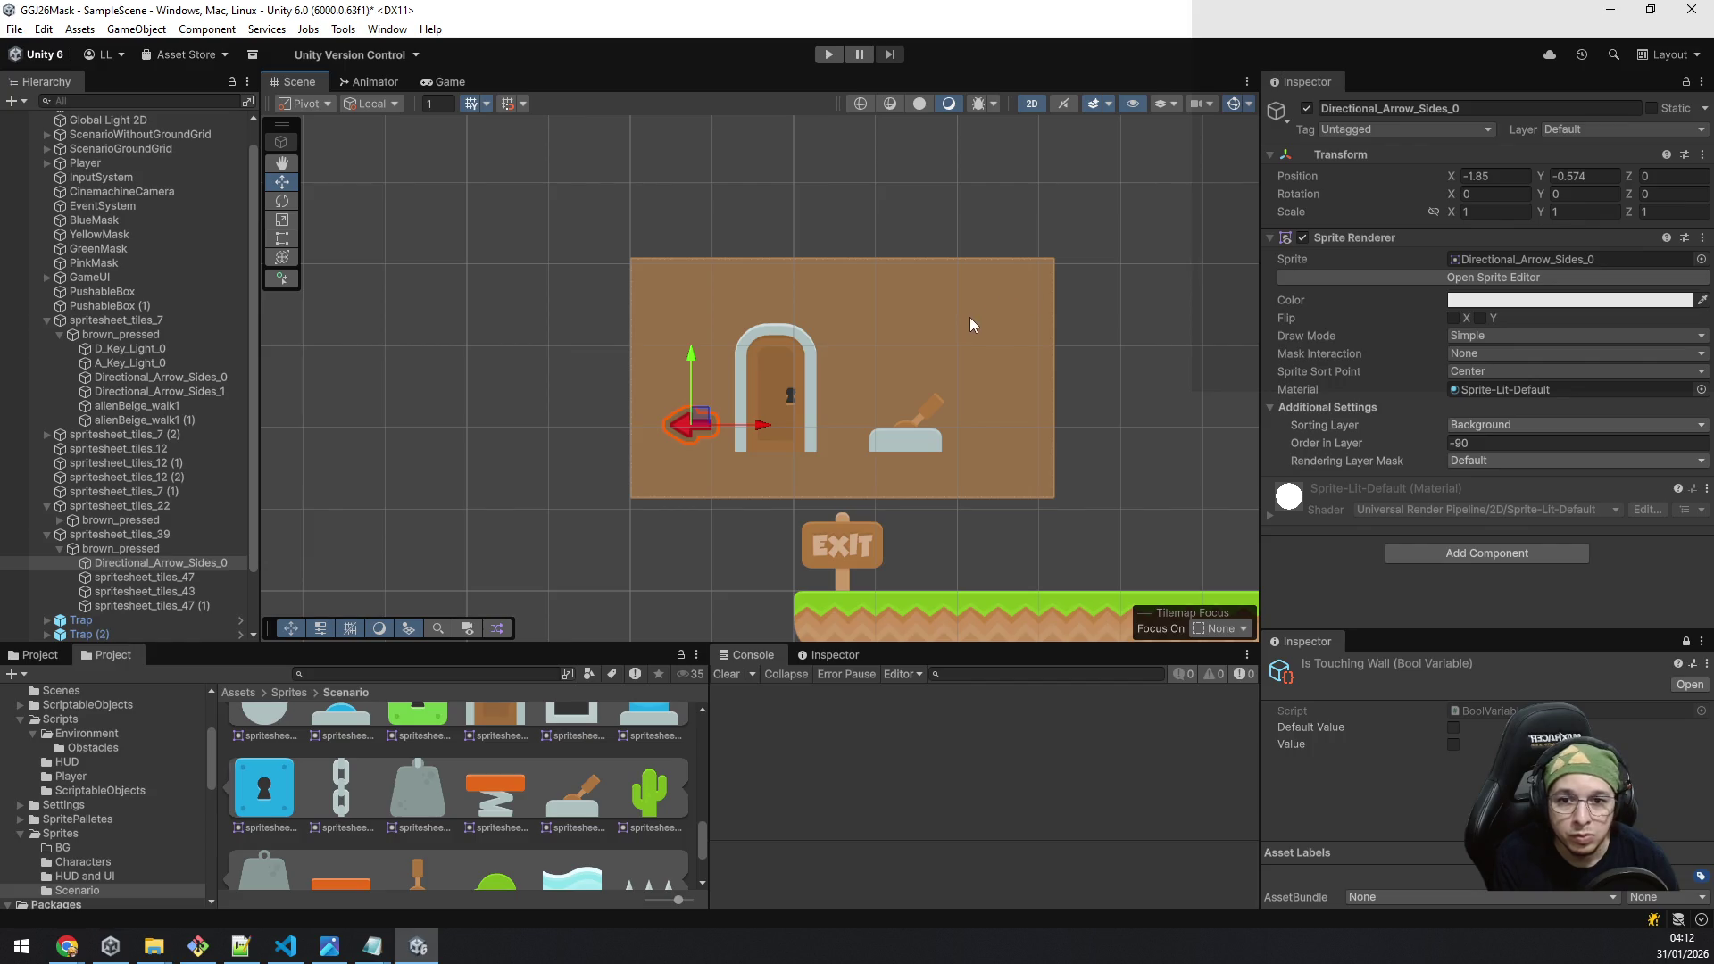
pyautogui.press('e')
pyautogui.moveTo(759, 405); pyautogui.dragTo(735, 350)
pyautogui.click(1667, 196)
pyautogui.write('30')
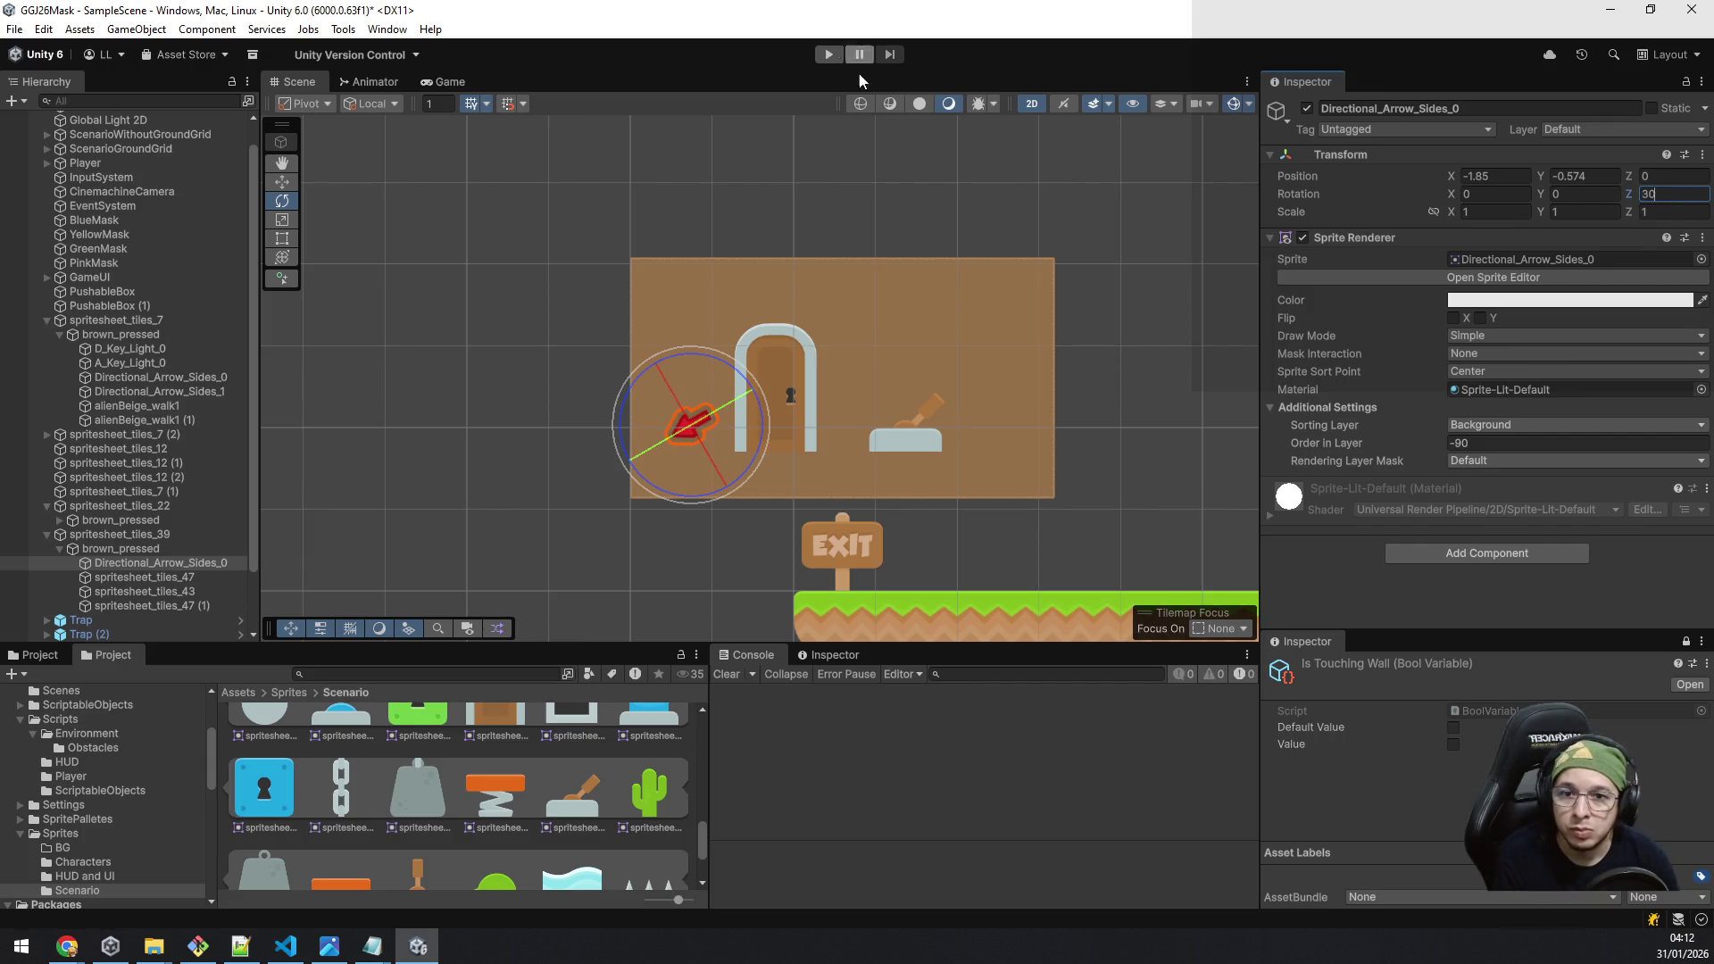
pyautogui.click(188, 576)
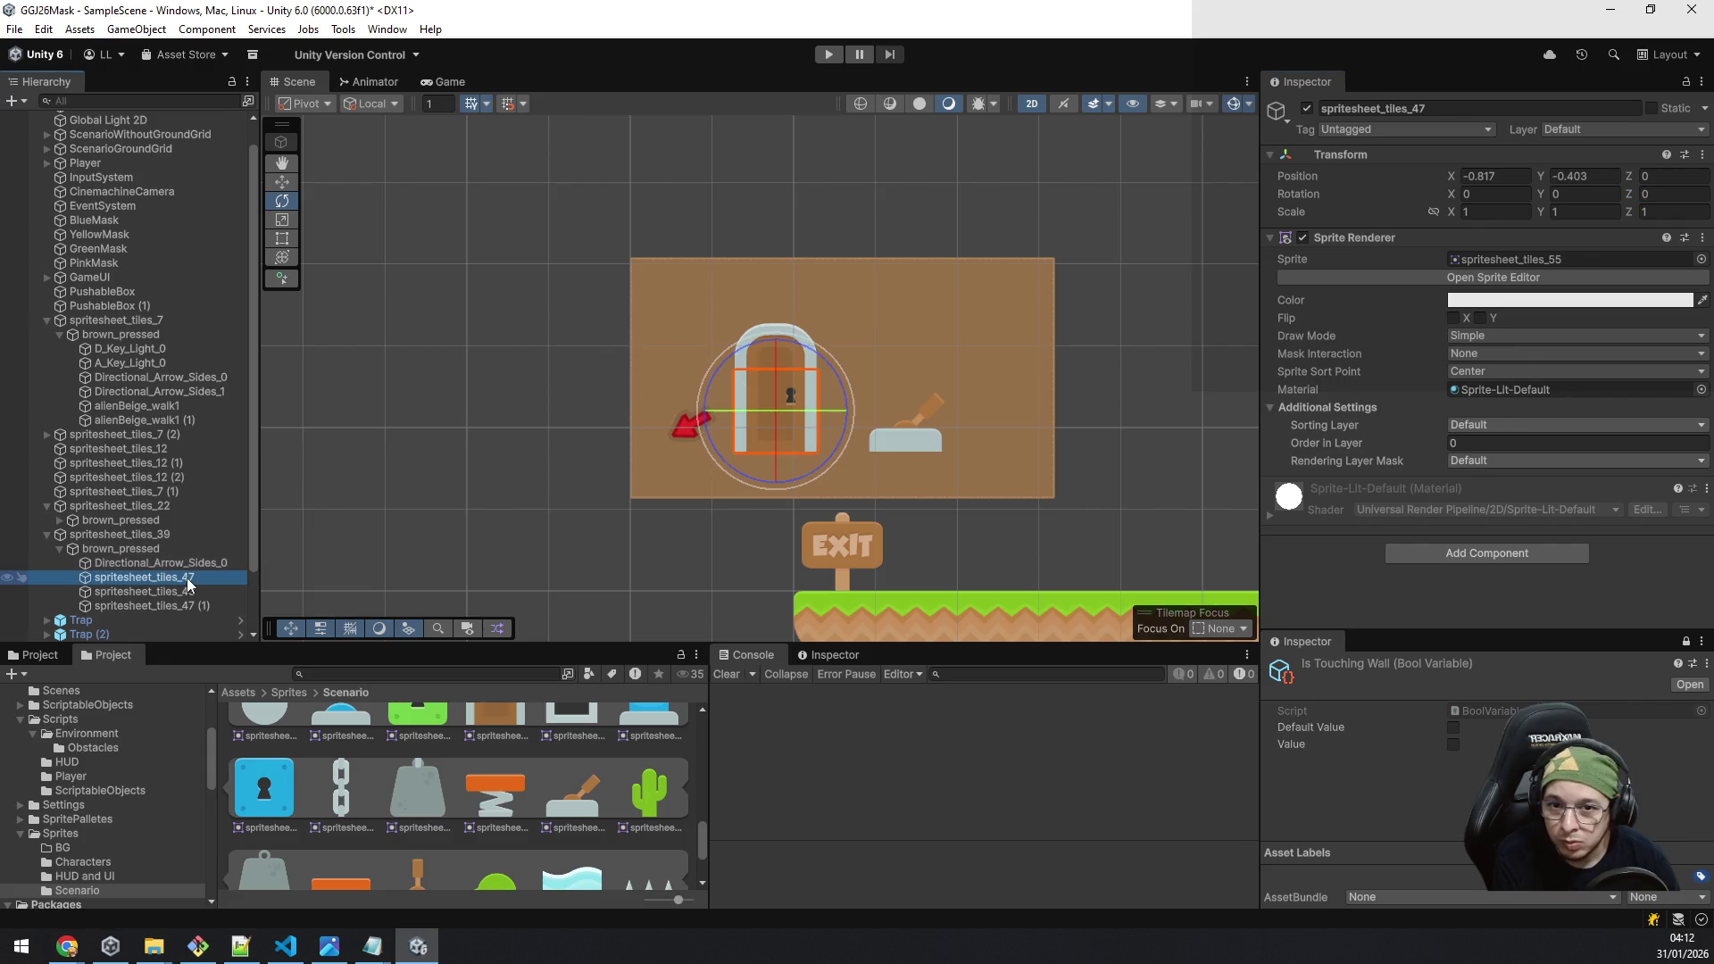
# Step: Adjust the door sprites' horizontal position and lower the red arrow slightly within the bubble
pyautogui.keyDown('ctrl'); pyautogui.click(190, 591); pyautogui.keyUp('ctrl')
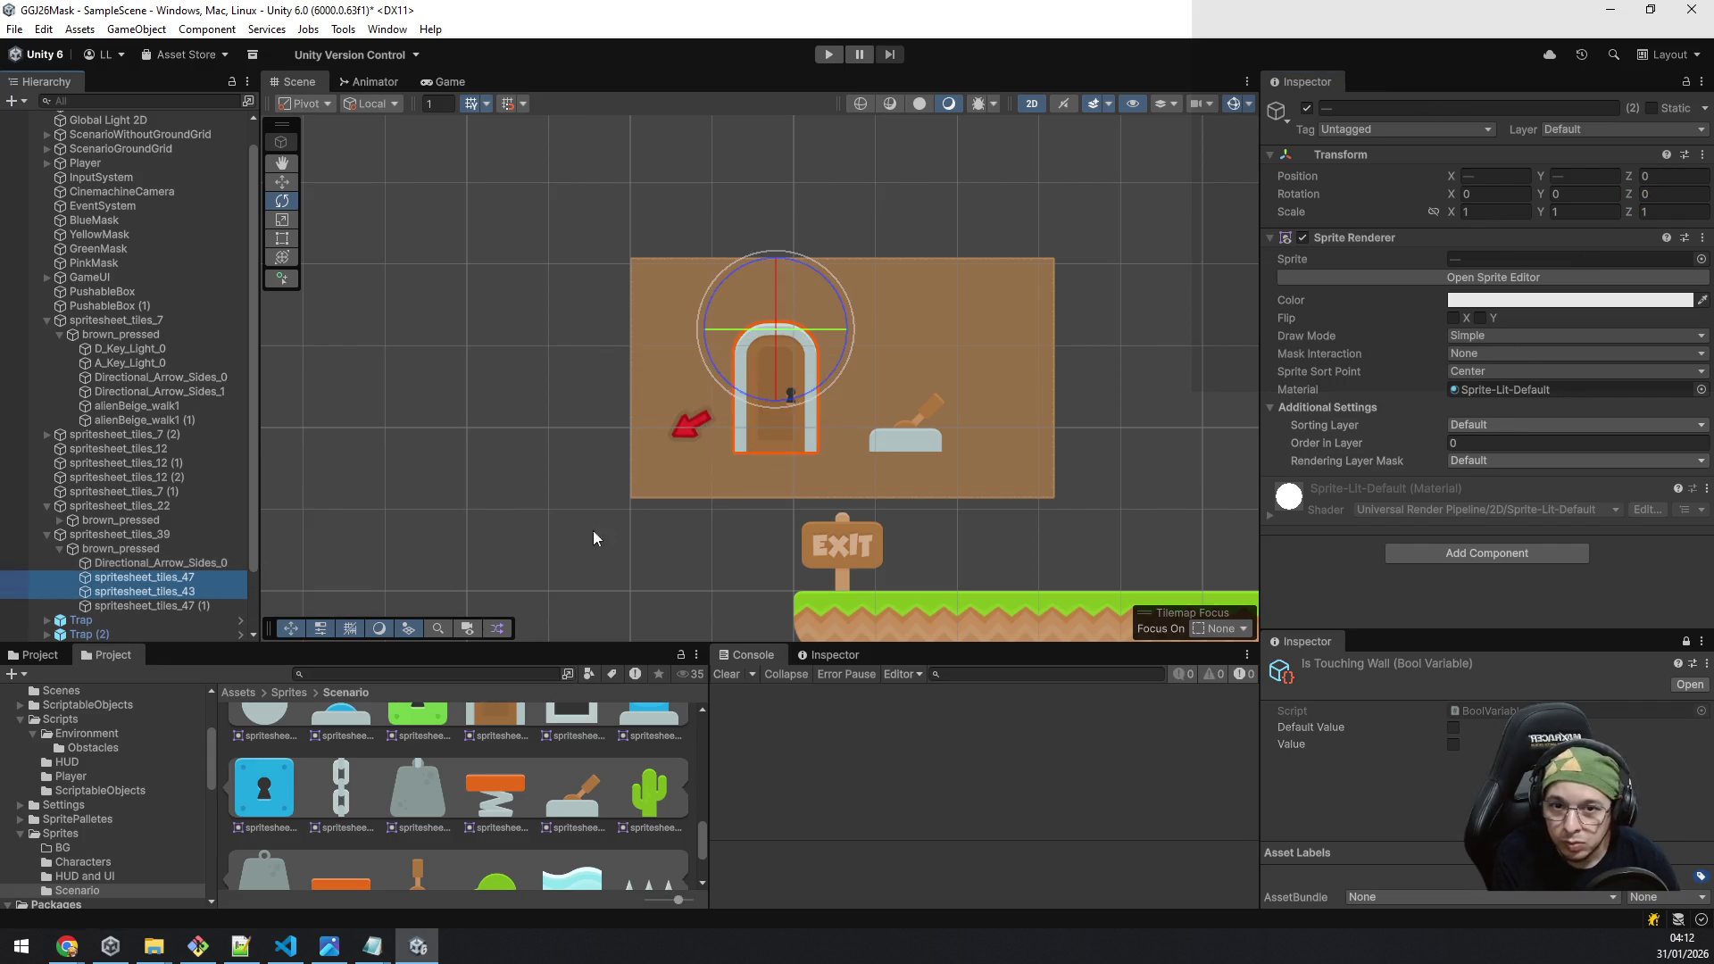
pyautogui.click(282, 183)
pyautogui.moveTo(848, 334); pyautogui.dragTo(878, 334)
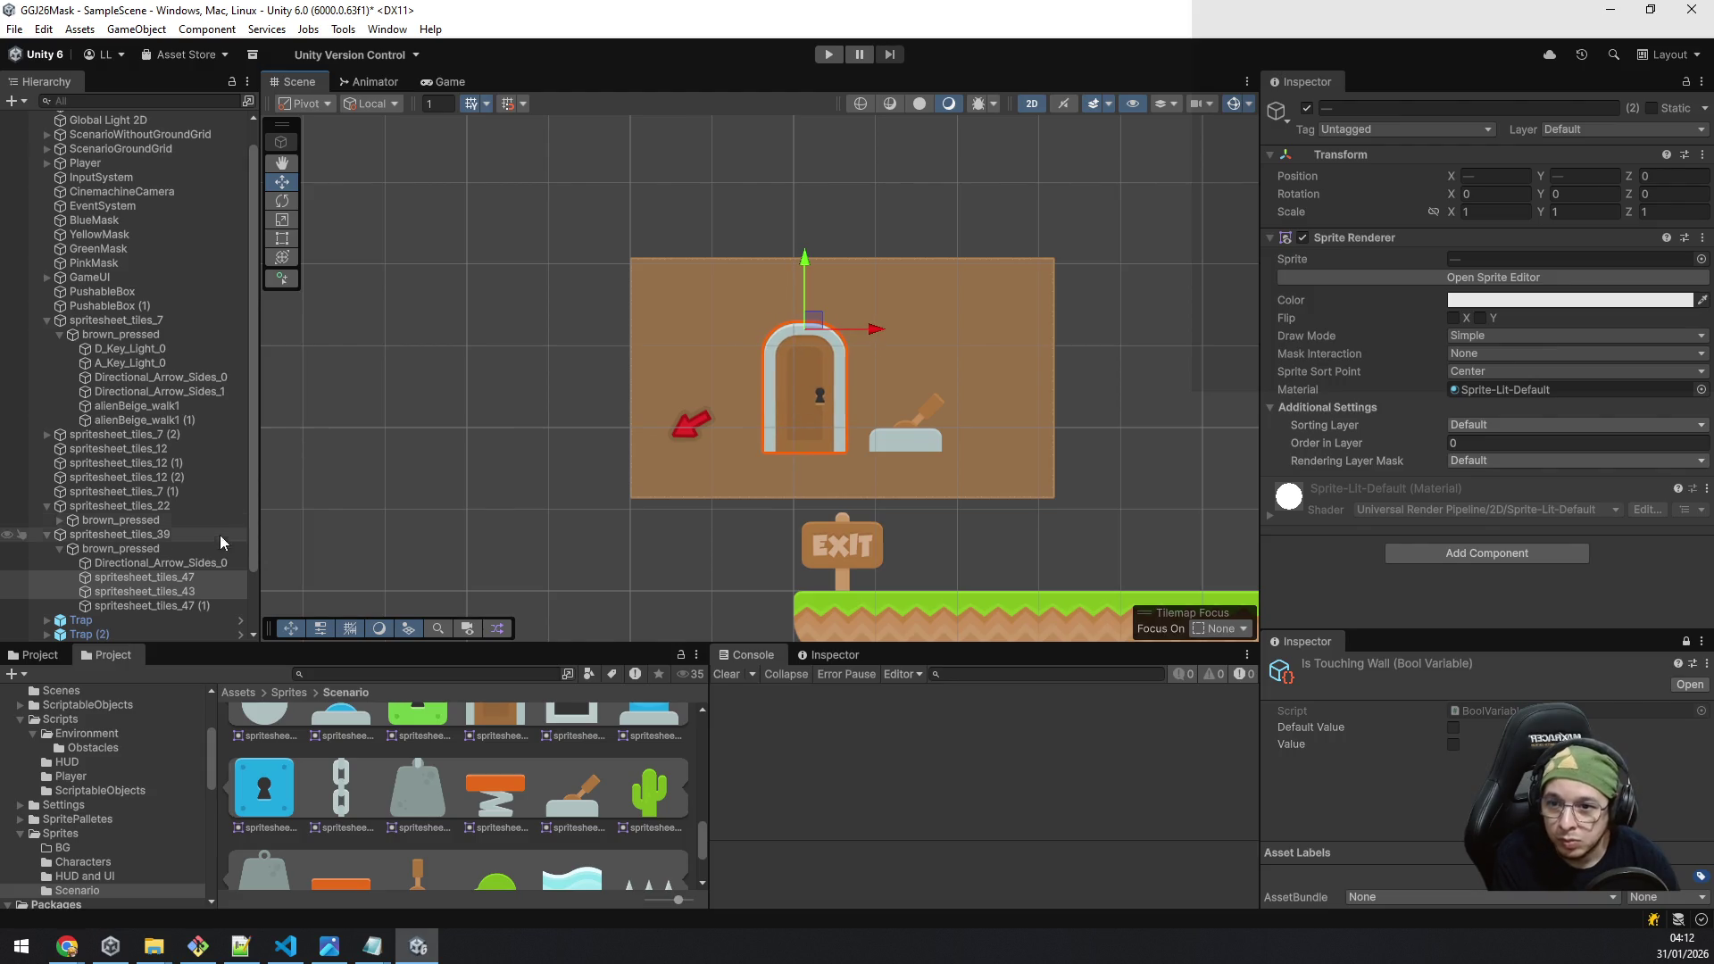
pyautogui.click(187, 562)
pyautogui.moveTo(698, 420); pyautogui.dragTo(672, 461)
pyautogui.click(191, 580)
pyautogui.keyDown('shift'); pyautogui.click(191, 587); pyautogui.keyUp('shift')
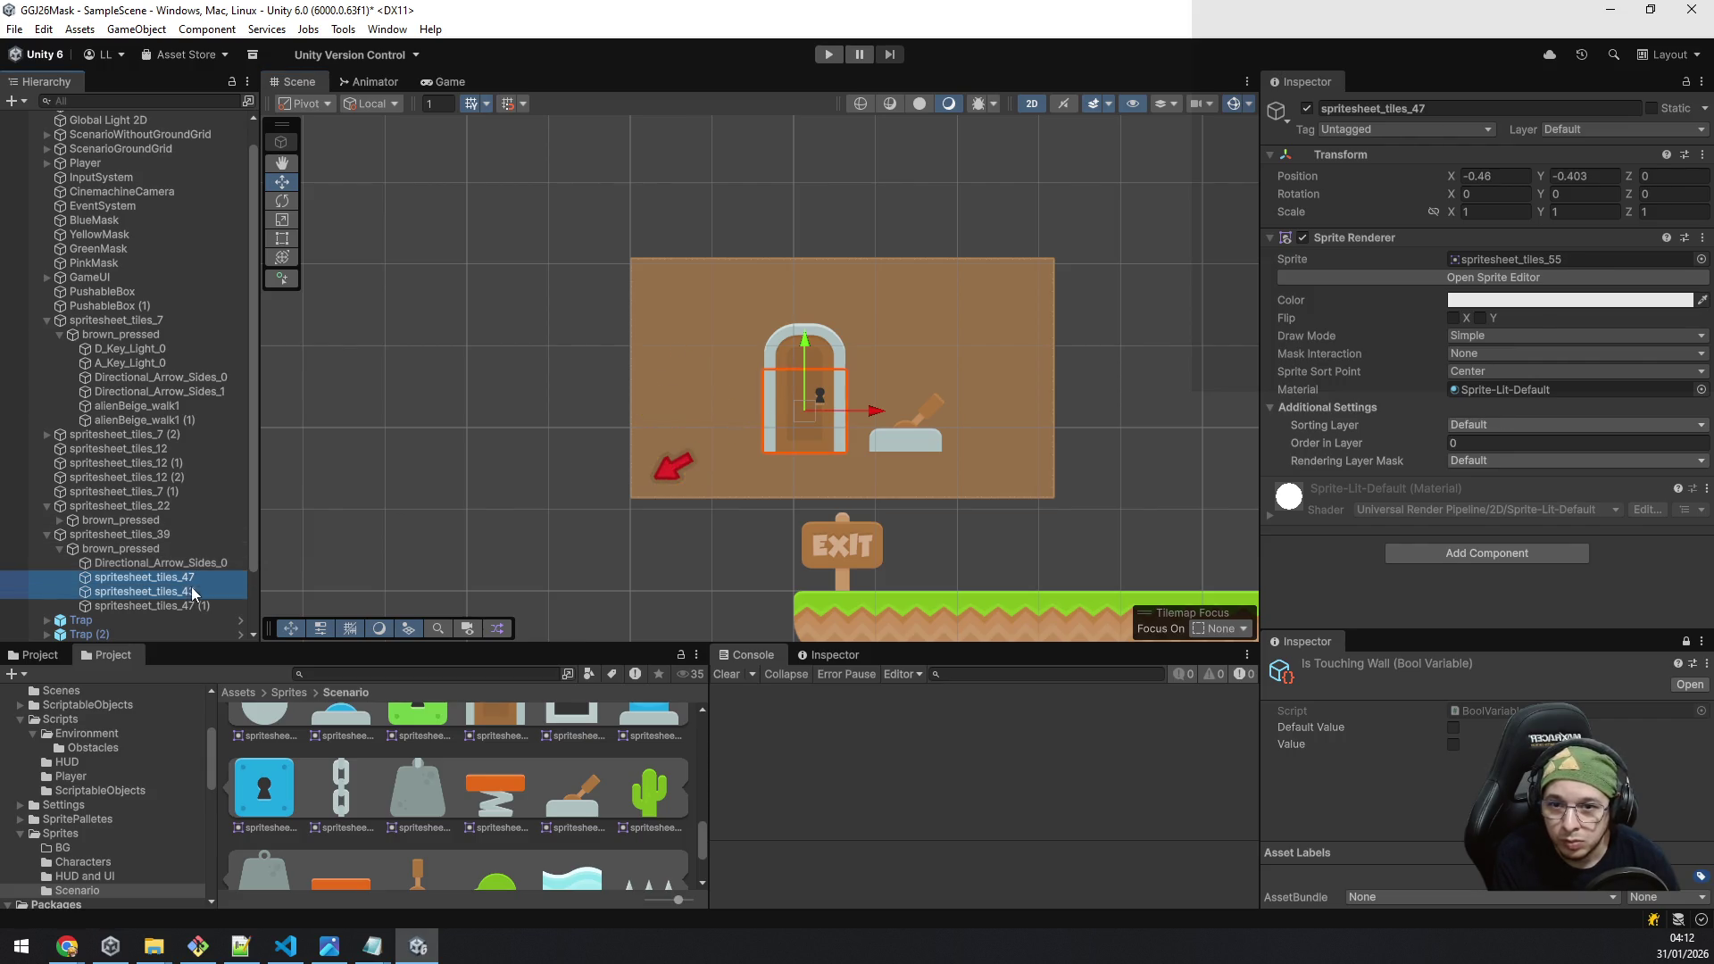
pyautogui.moveTo(812, 328); pyautogui.dragTo(773, 329)
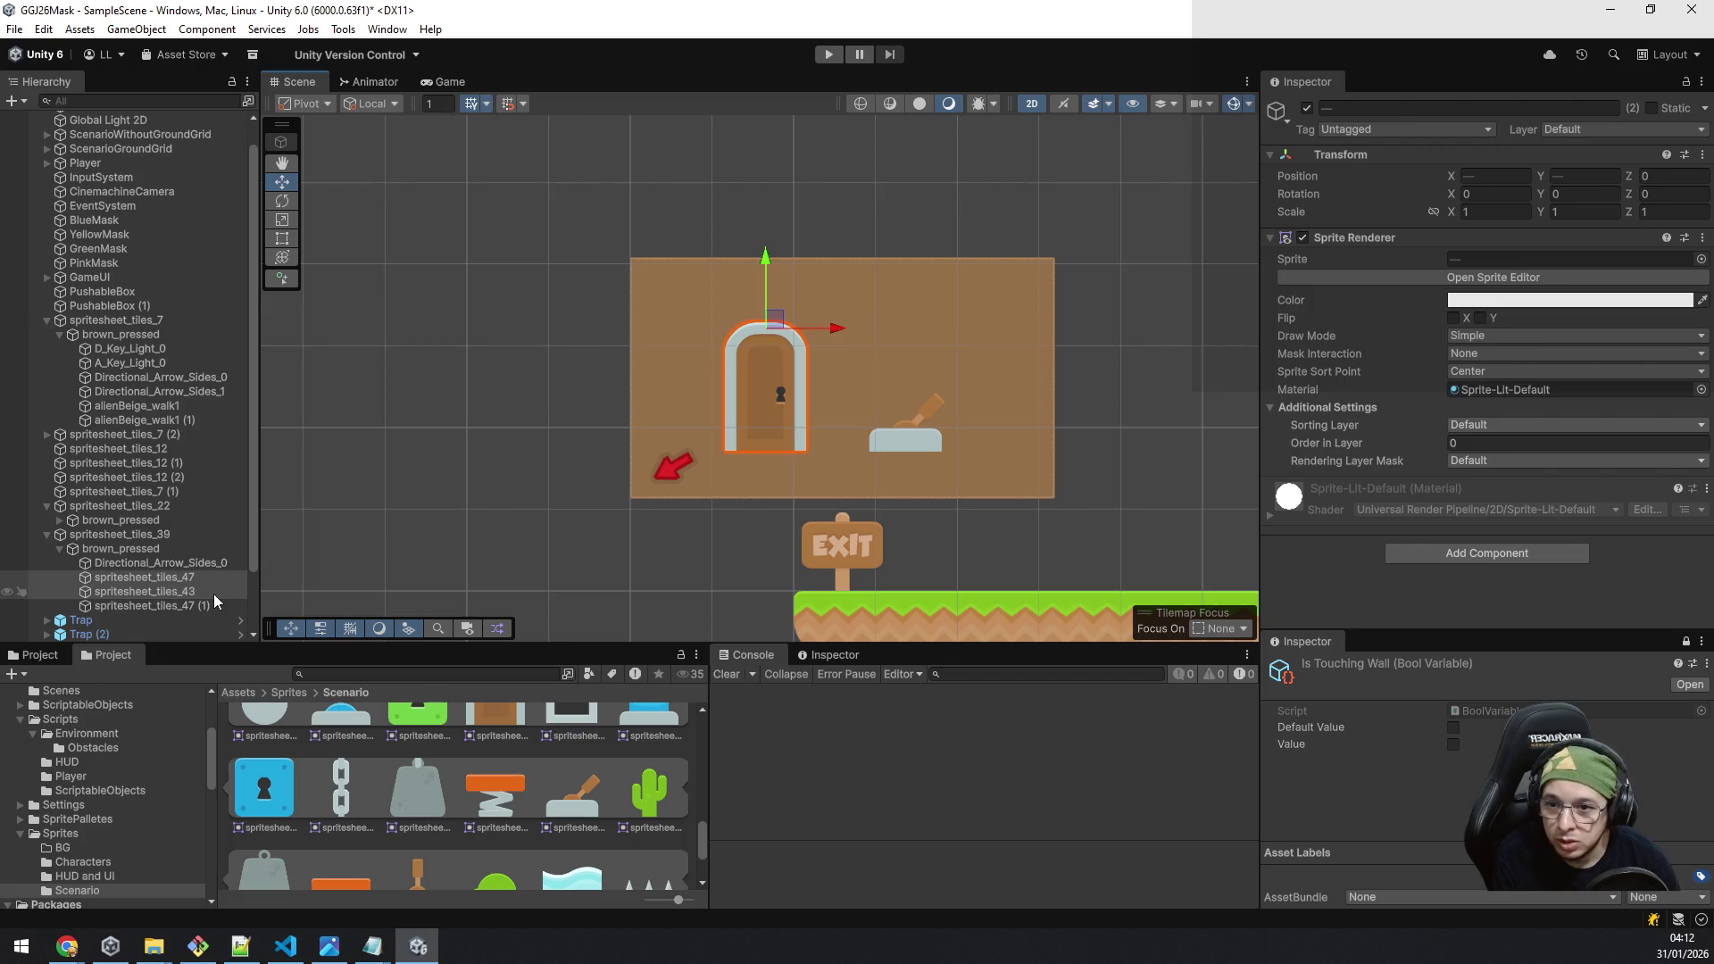
# Step: Nudge the lever to X 0.97, Y -0.3, then view the long ground and ramp
pyautogui.click(191, 604)
pyautogui.moveTo(917, 404); pyautogui.dragTo(939, 403)
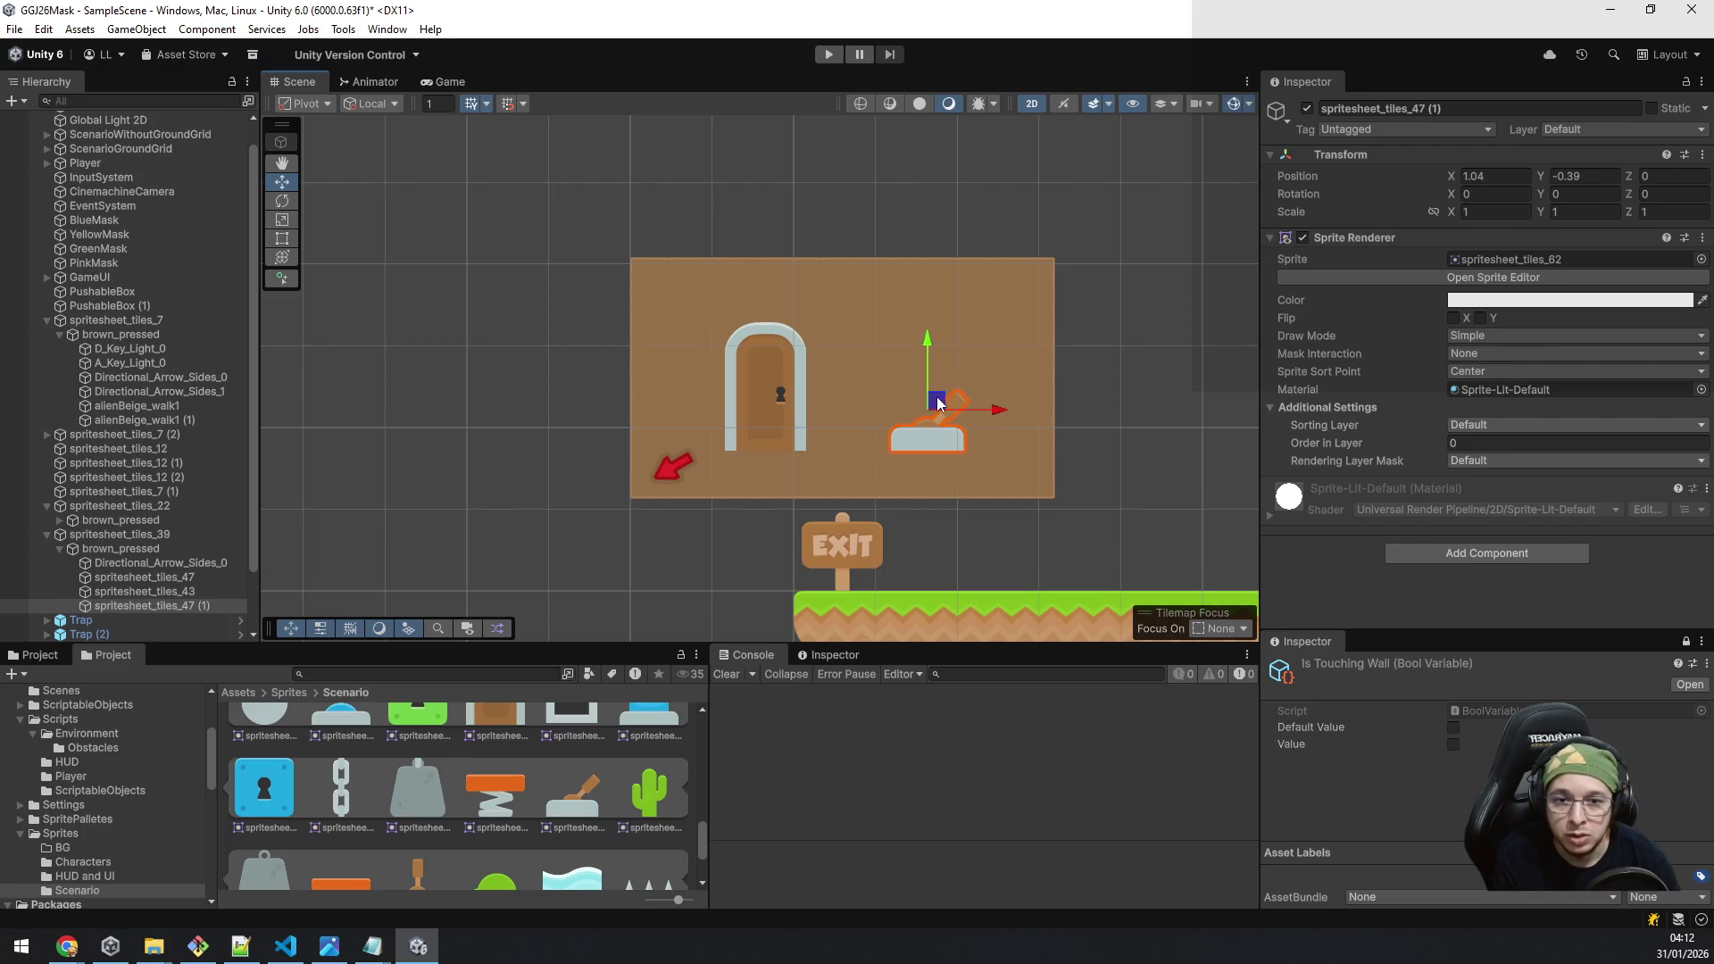
pyautogui.scroll(-5, 865, 544)
pyautogui.moveTo(905, 478); pyautogui.dragTo(902, 468)
pyautogui.scroll(-5, 877, 550)
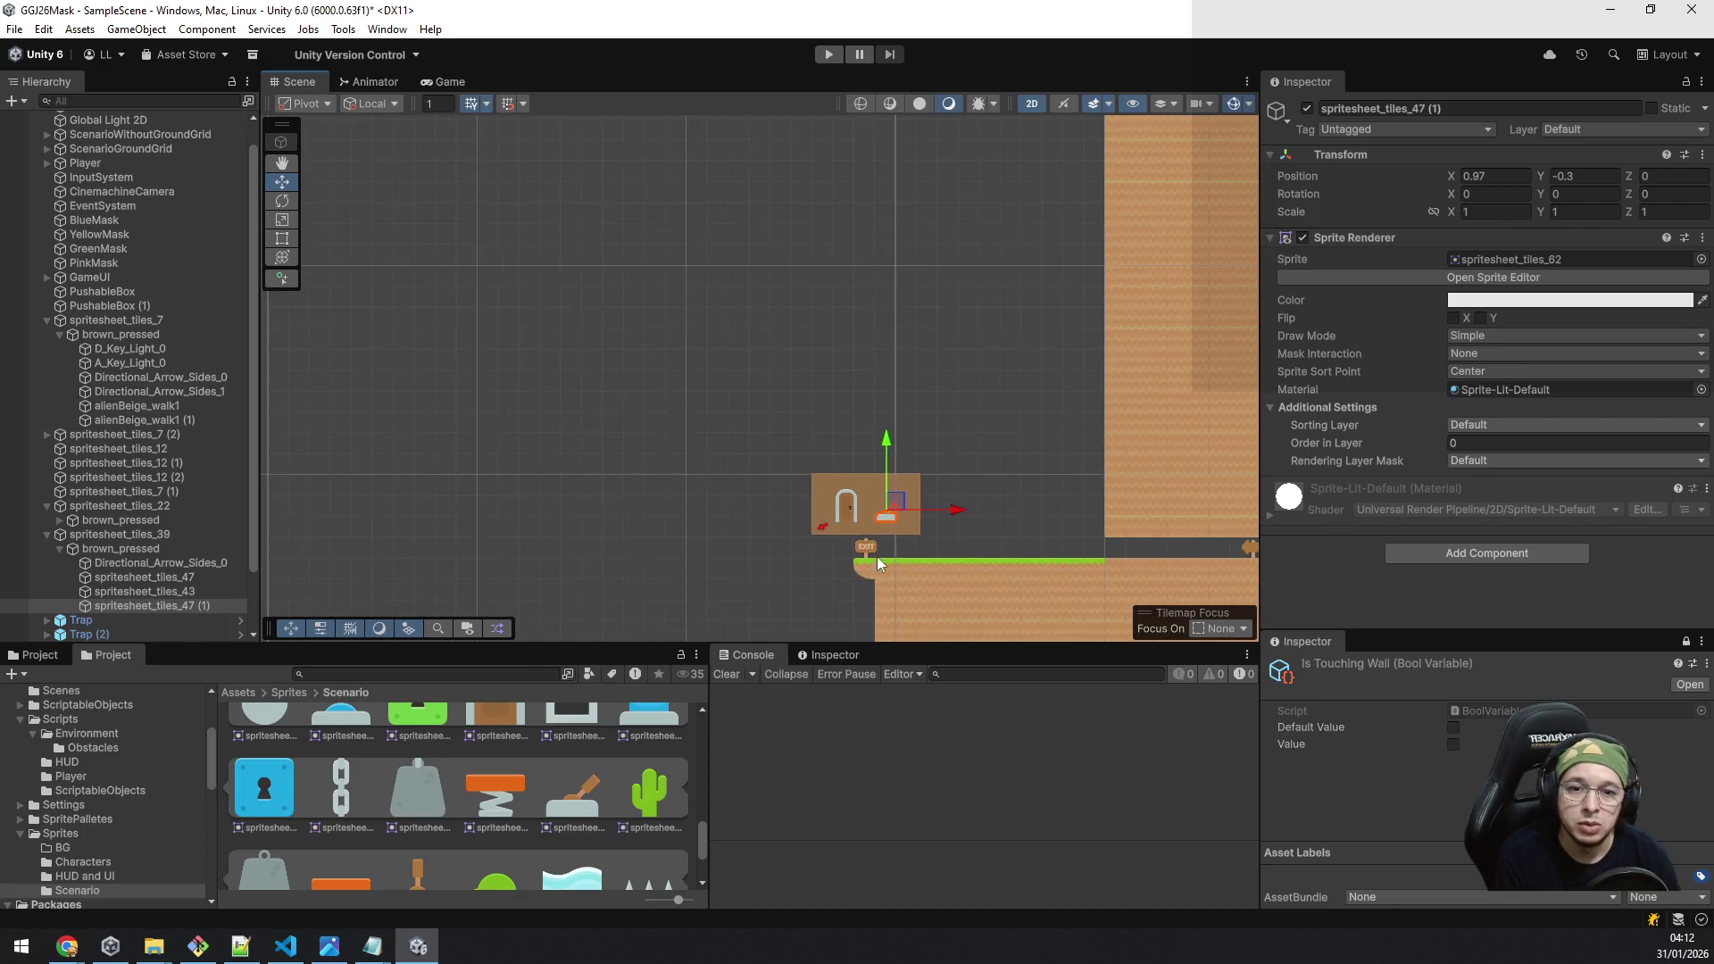
pyautogui.scroll(-5, 672, 453)
pyautogui.moveTo(671, 453); pyautogui.dragTo(825, 409)
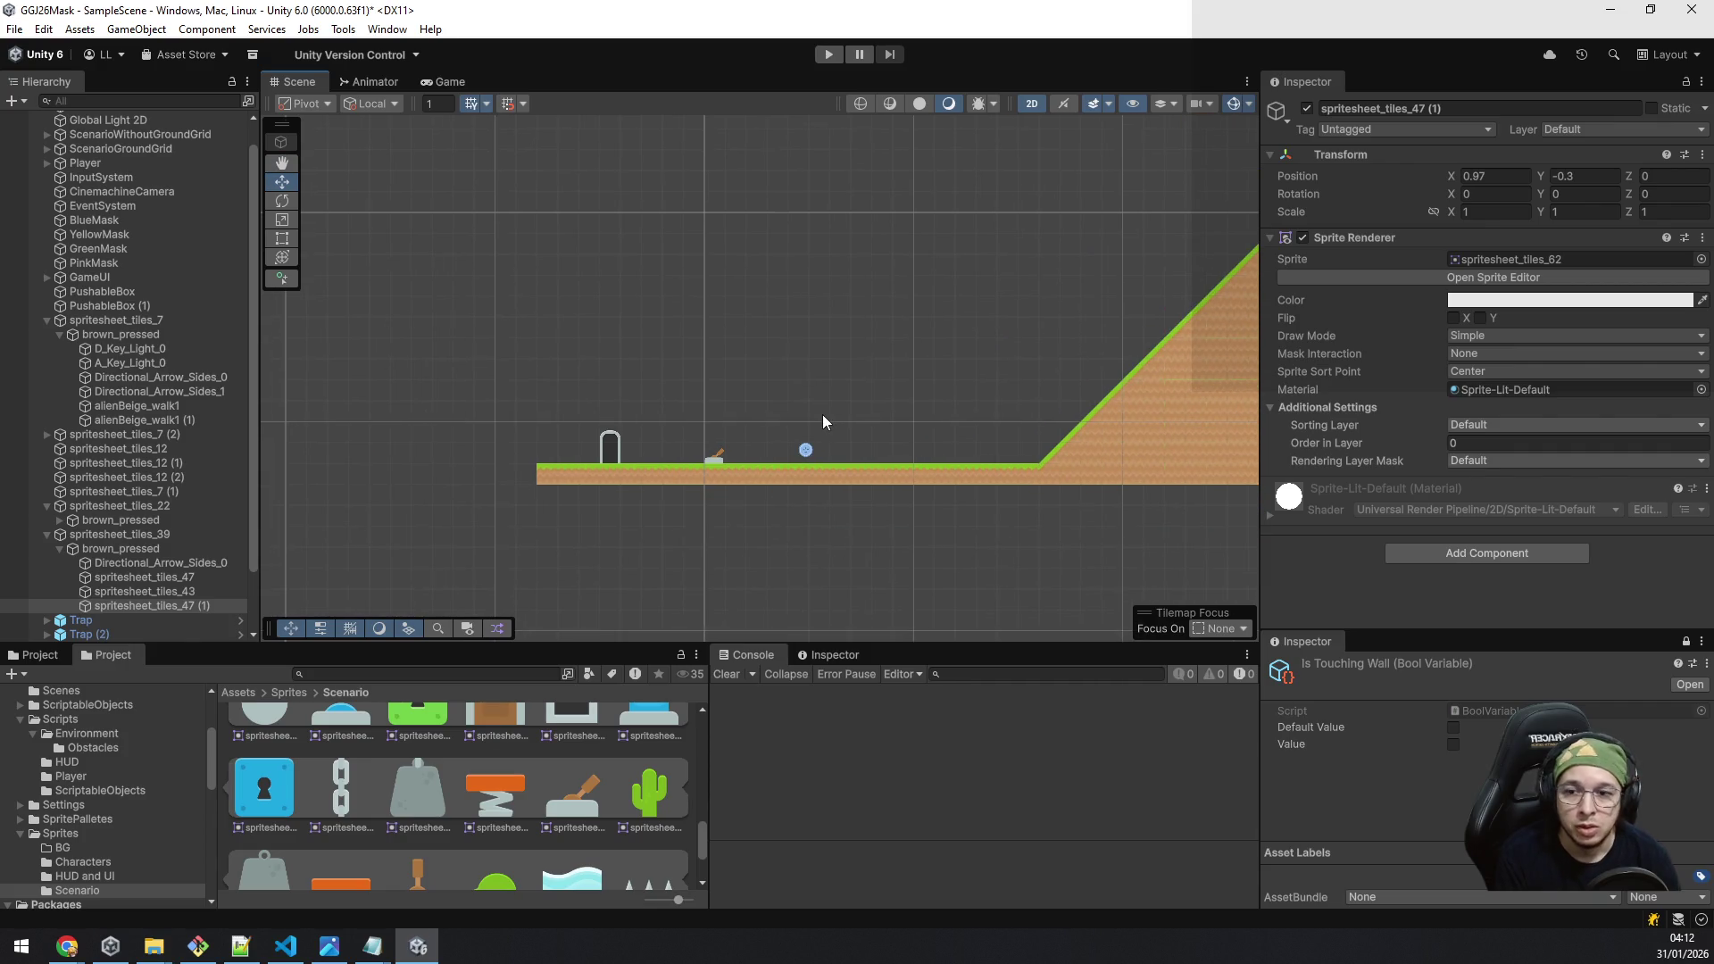
# Step: Paste a copy of the tutorial bubble as a child of the lever on the ground
pyautogui.click(131, 550)
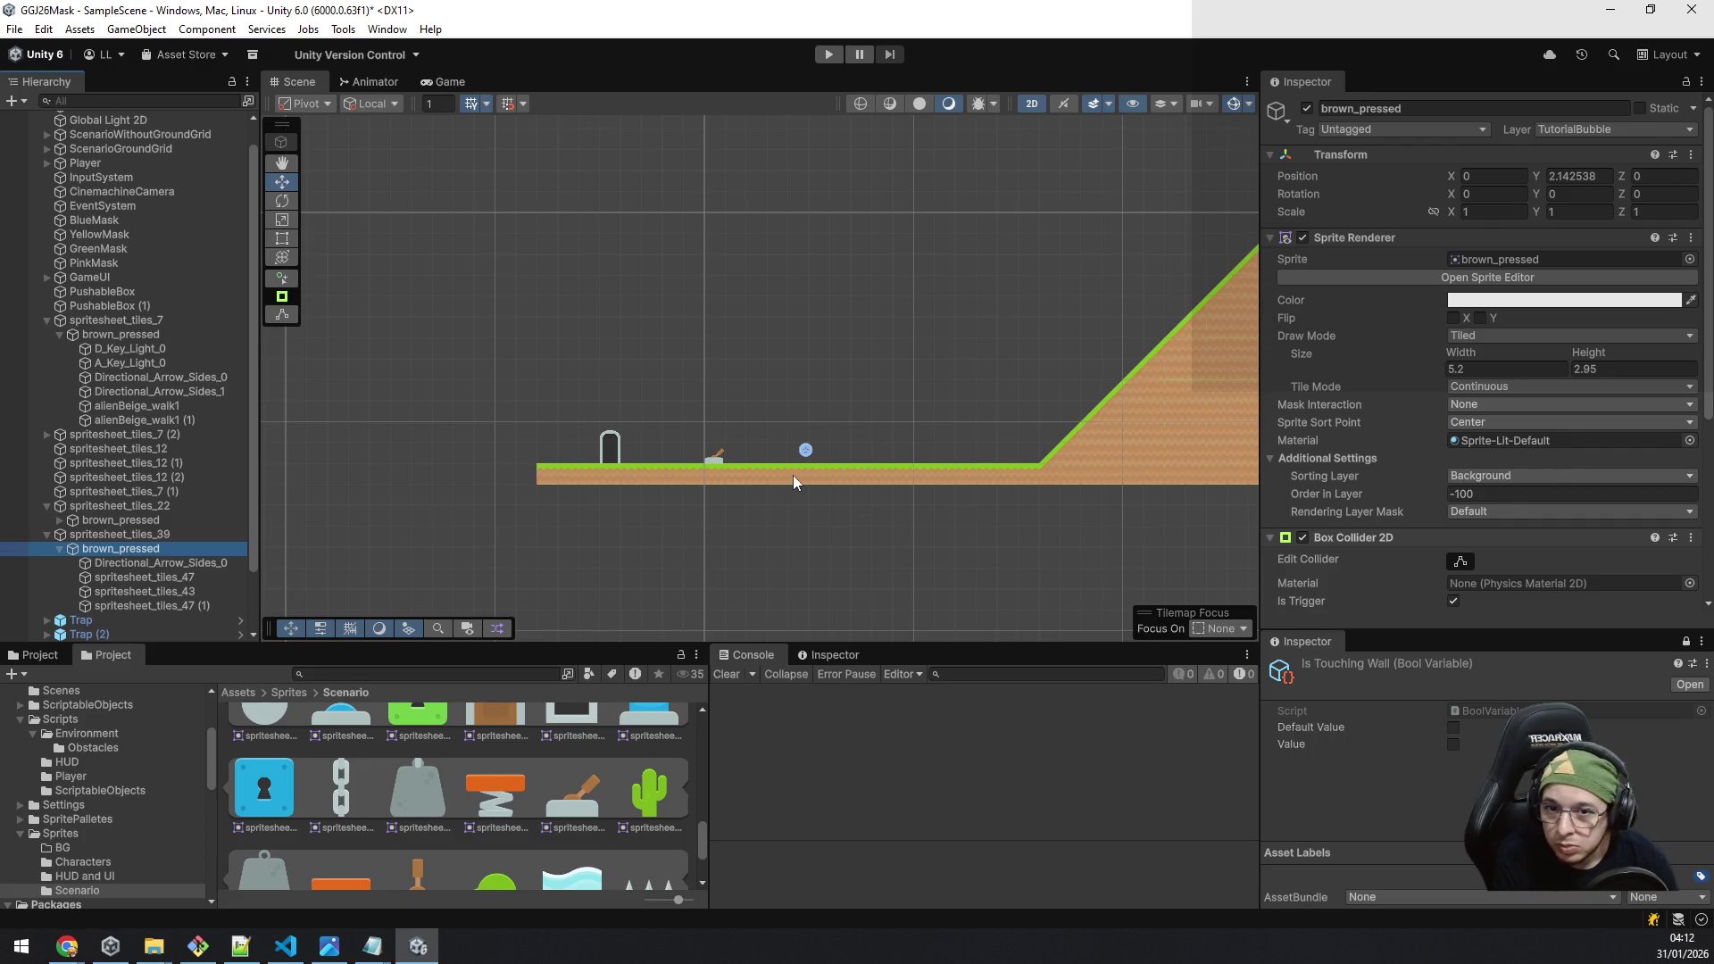
pyautogui.scroll(6, 696, 470)
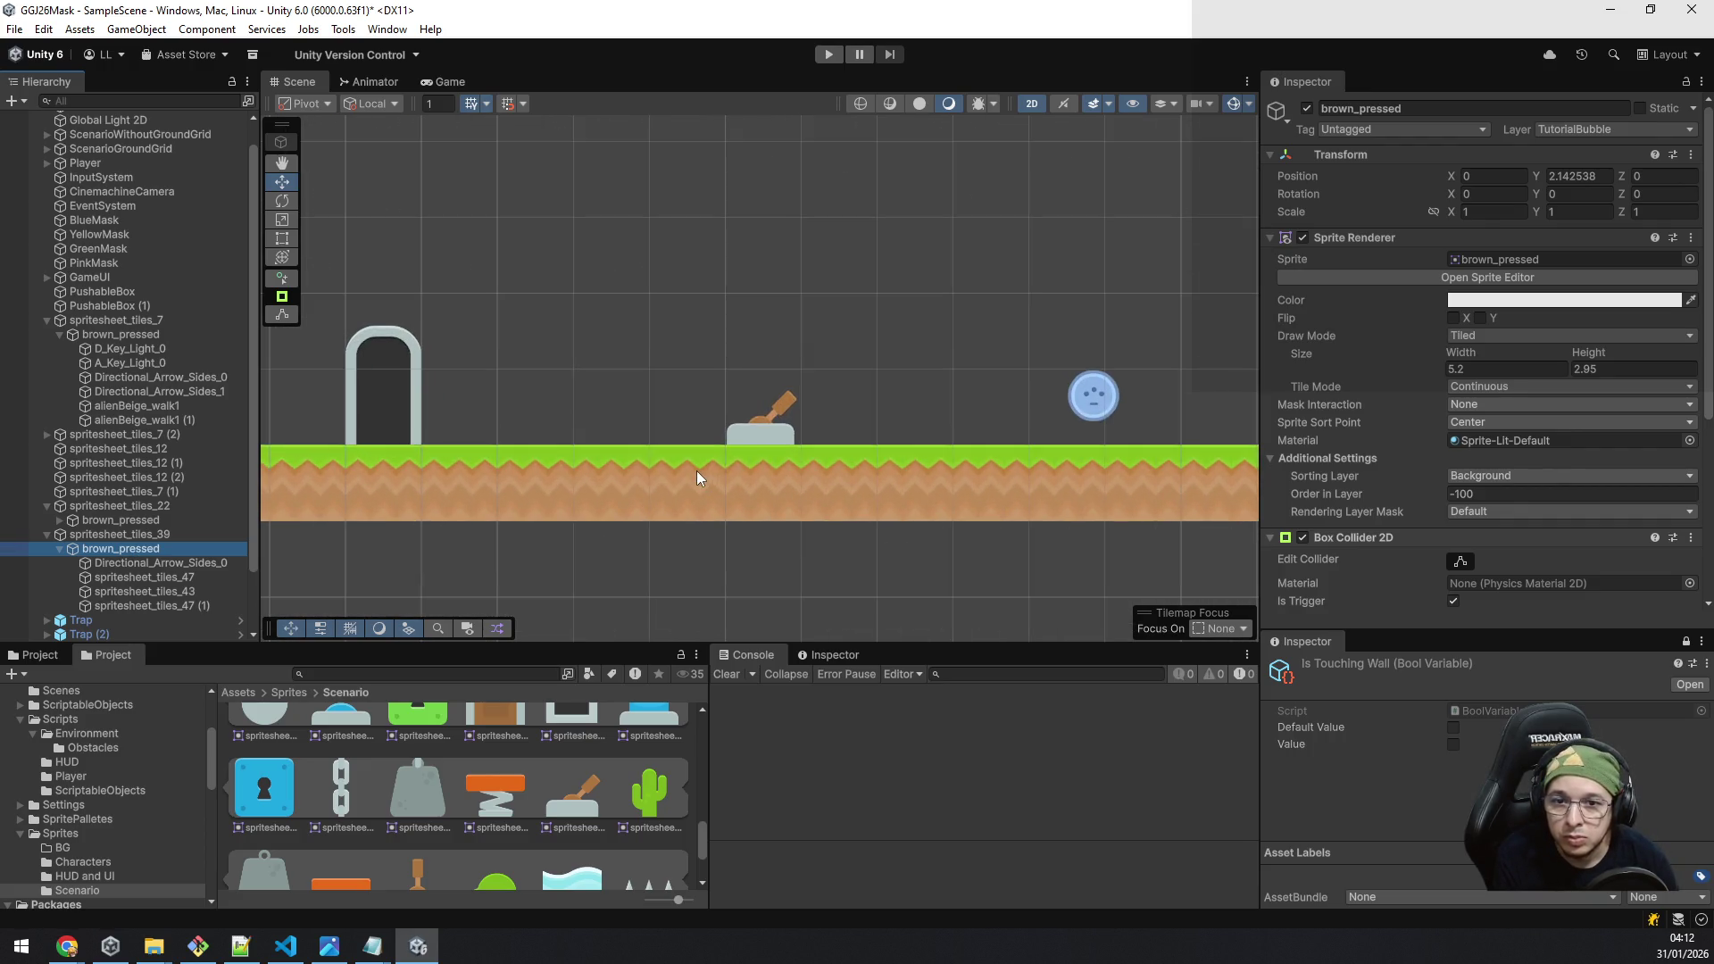
pyautogui.click(759, 432)
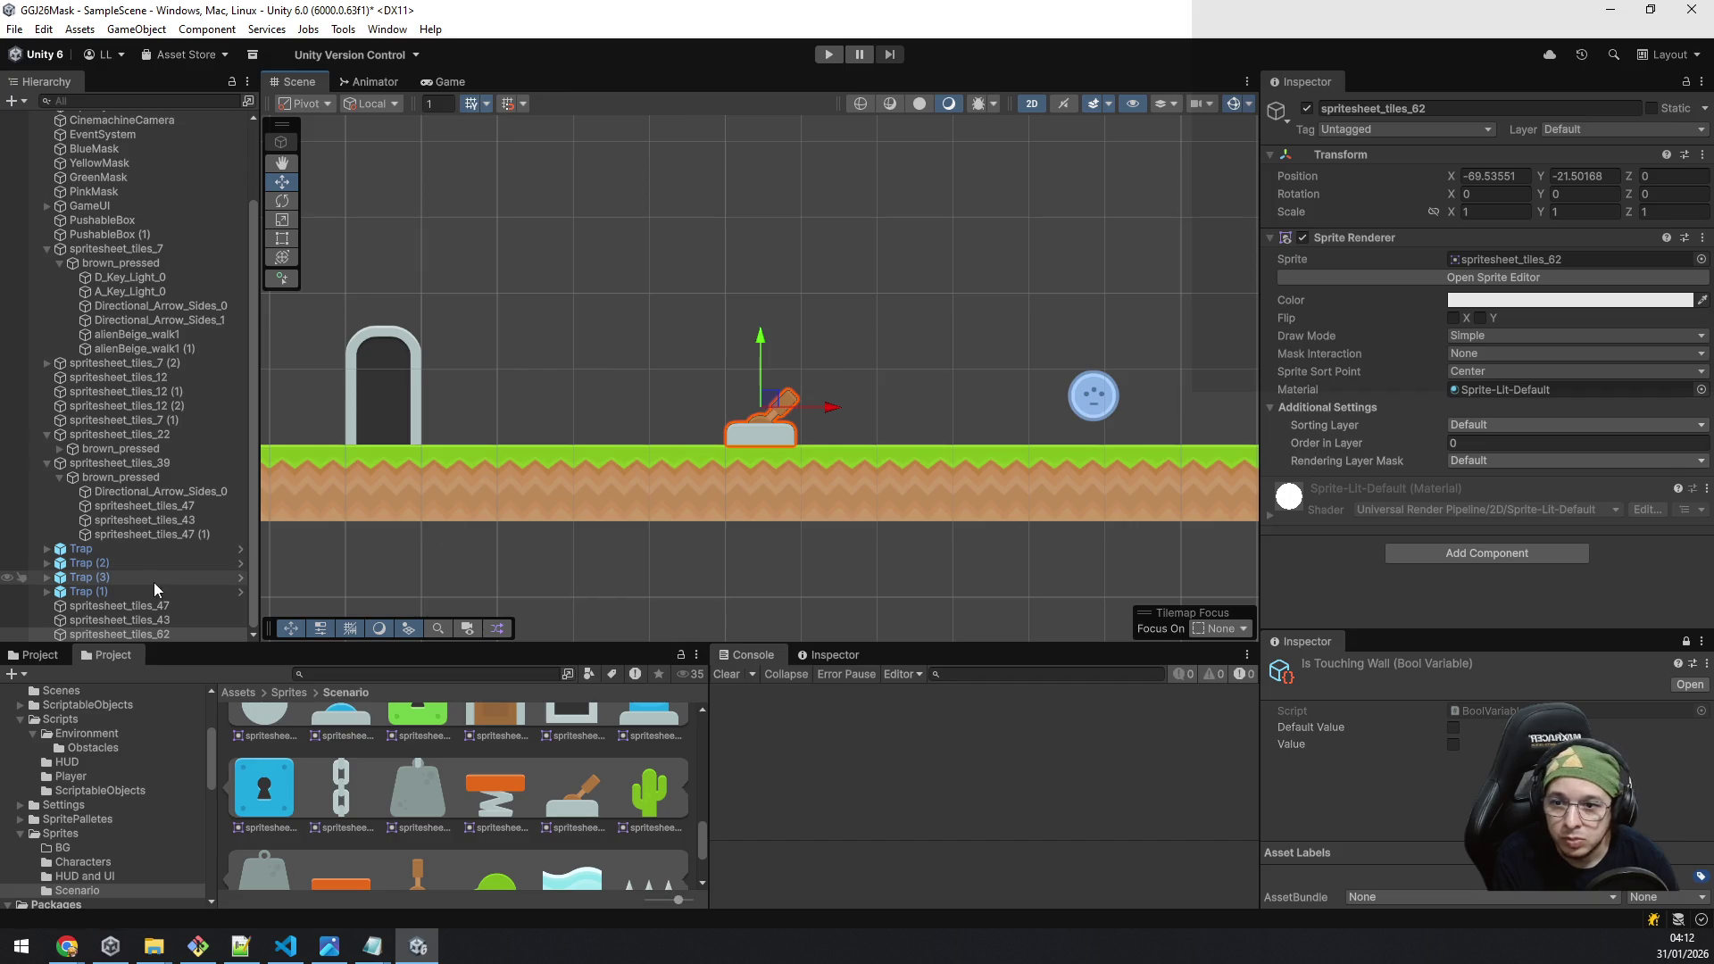
pyautogui.click(115, 622)
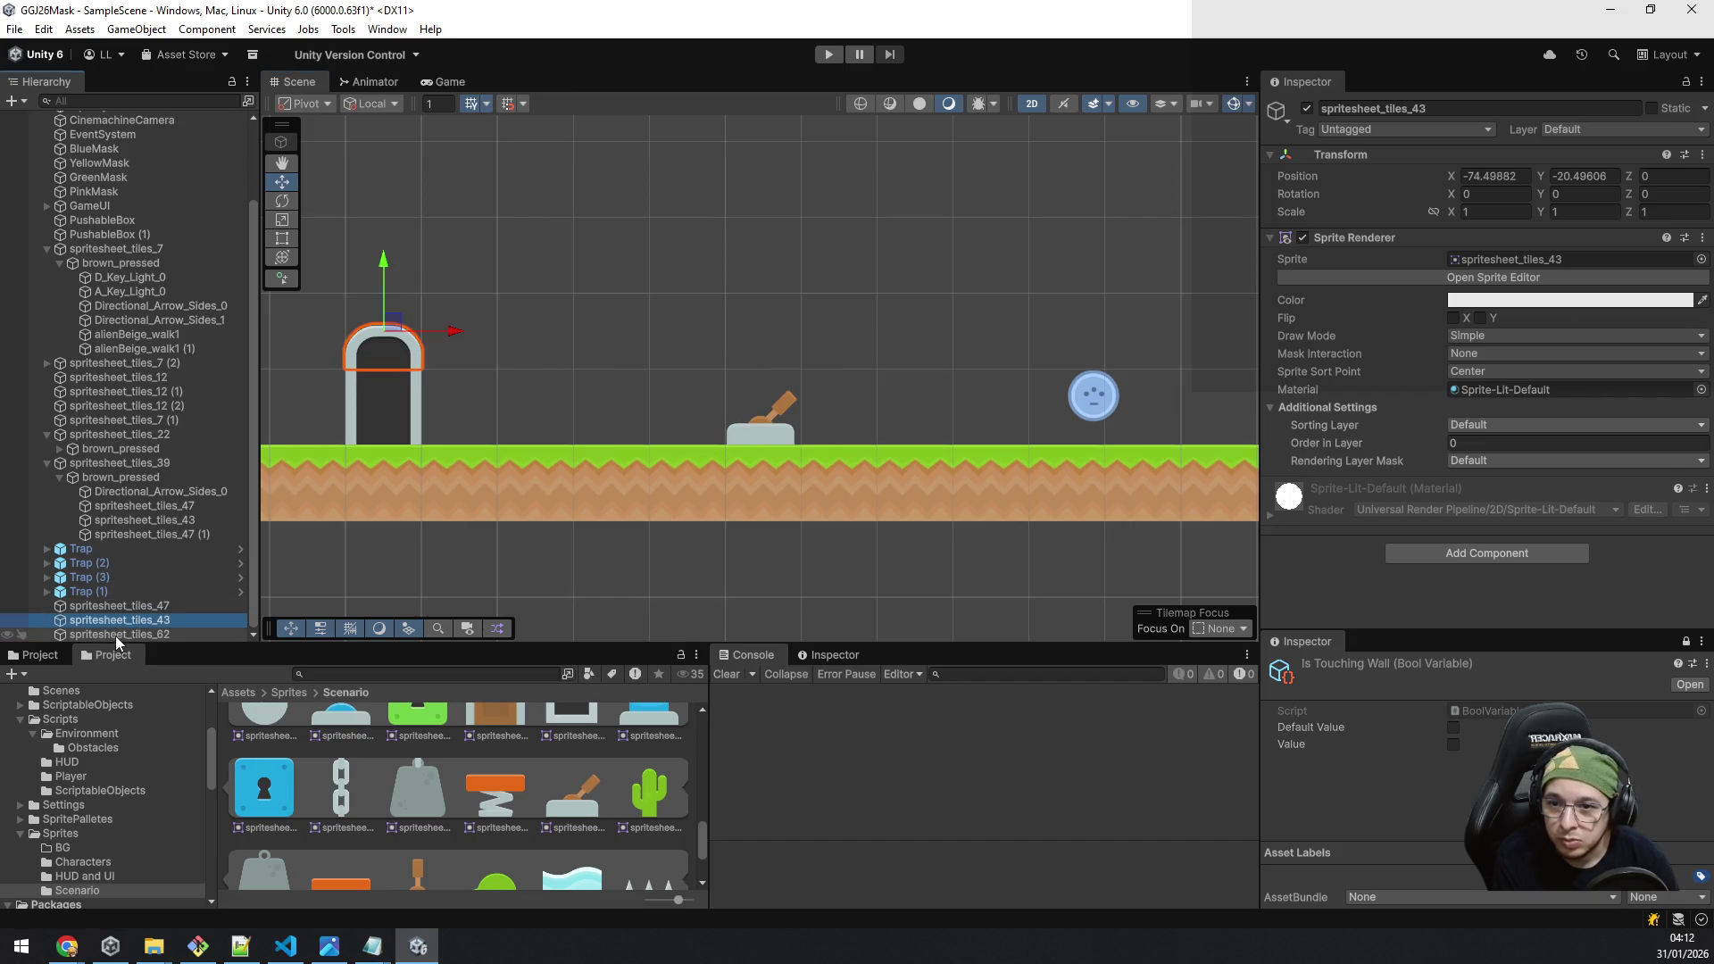
pyautogui.click(120, 634)
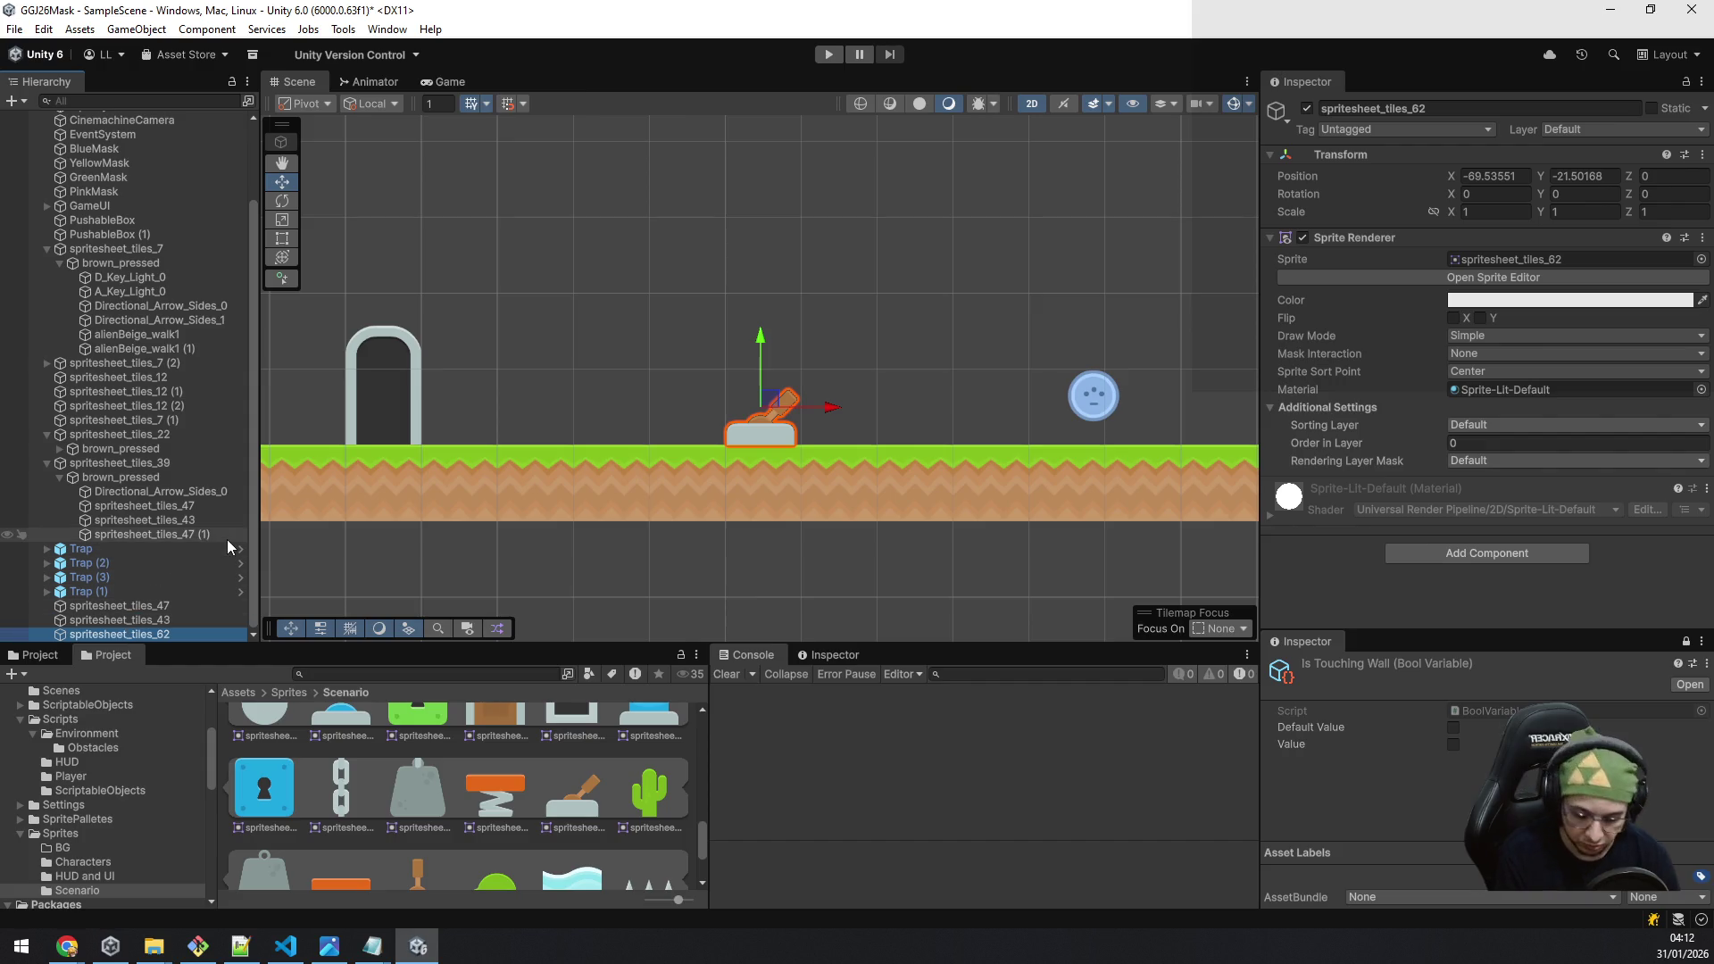
pyautogui.hotkey('ctrl', 'v')
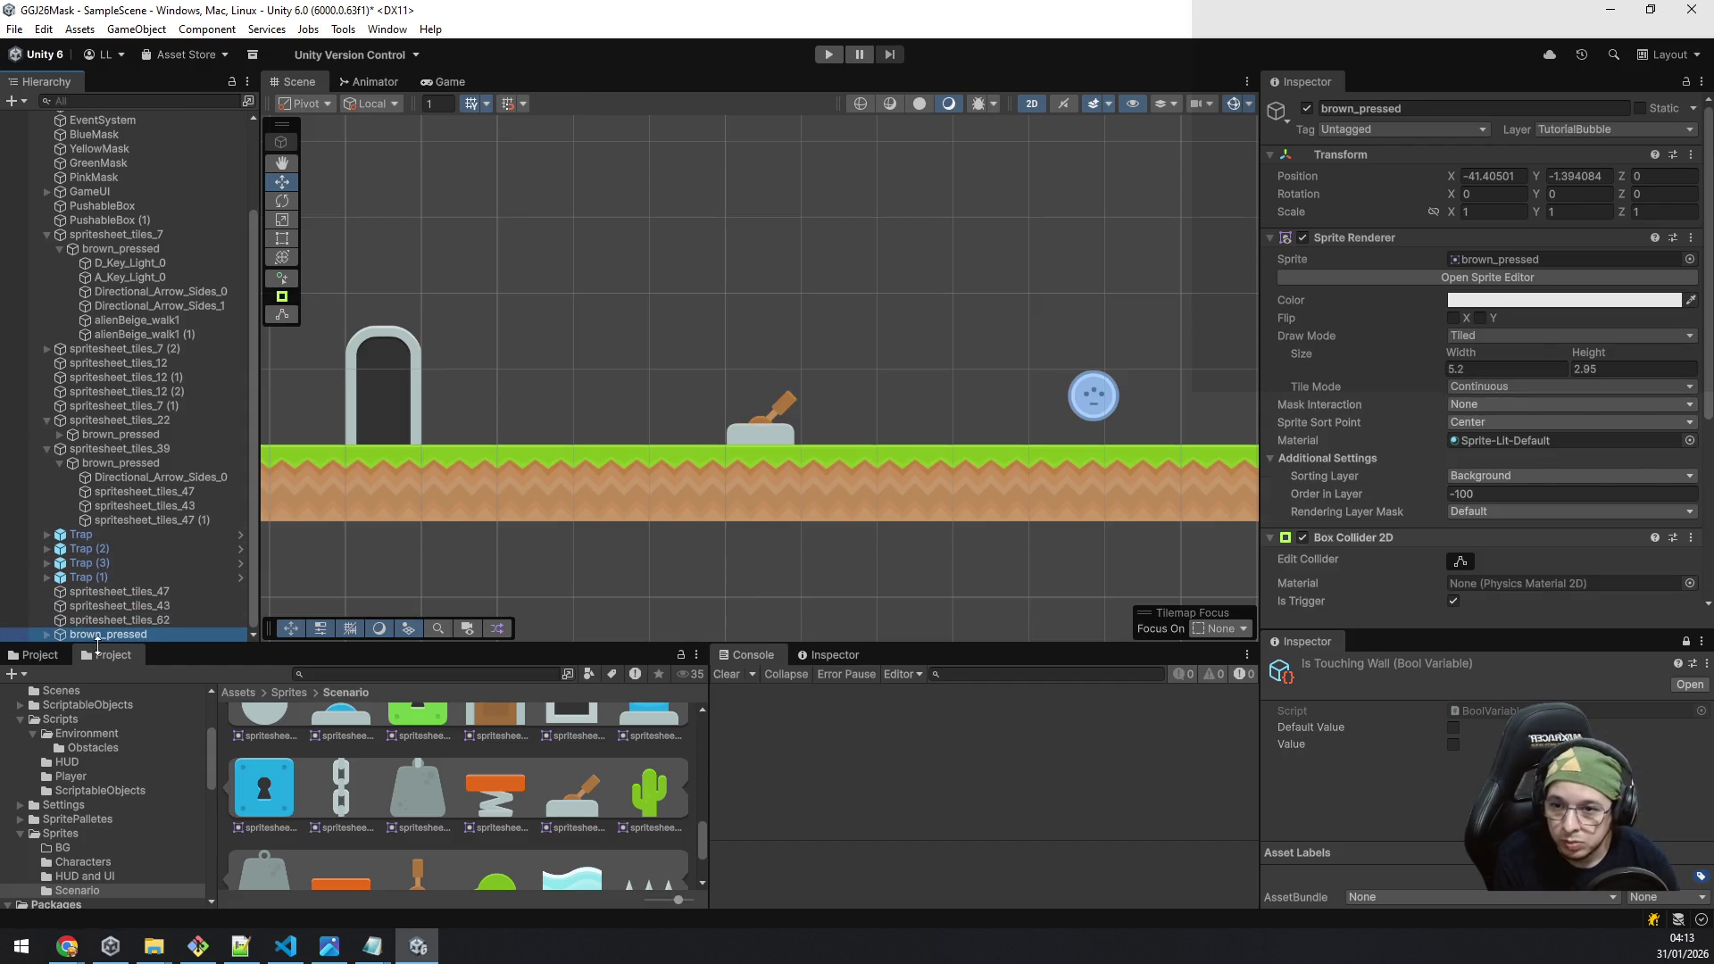
pyautogui.moveTo(100, 636); pyautogui.dragTo(111, 618)
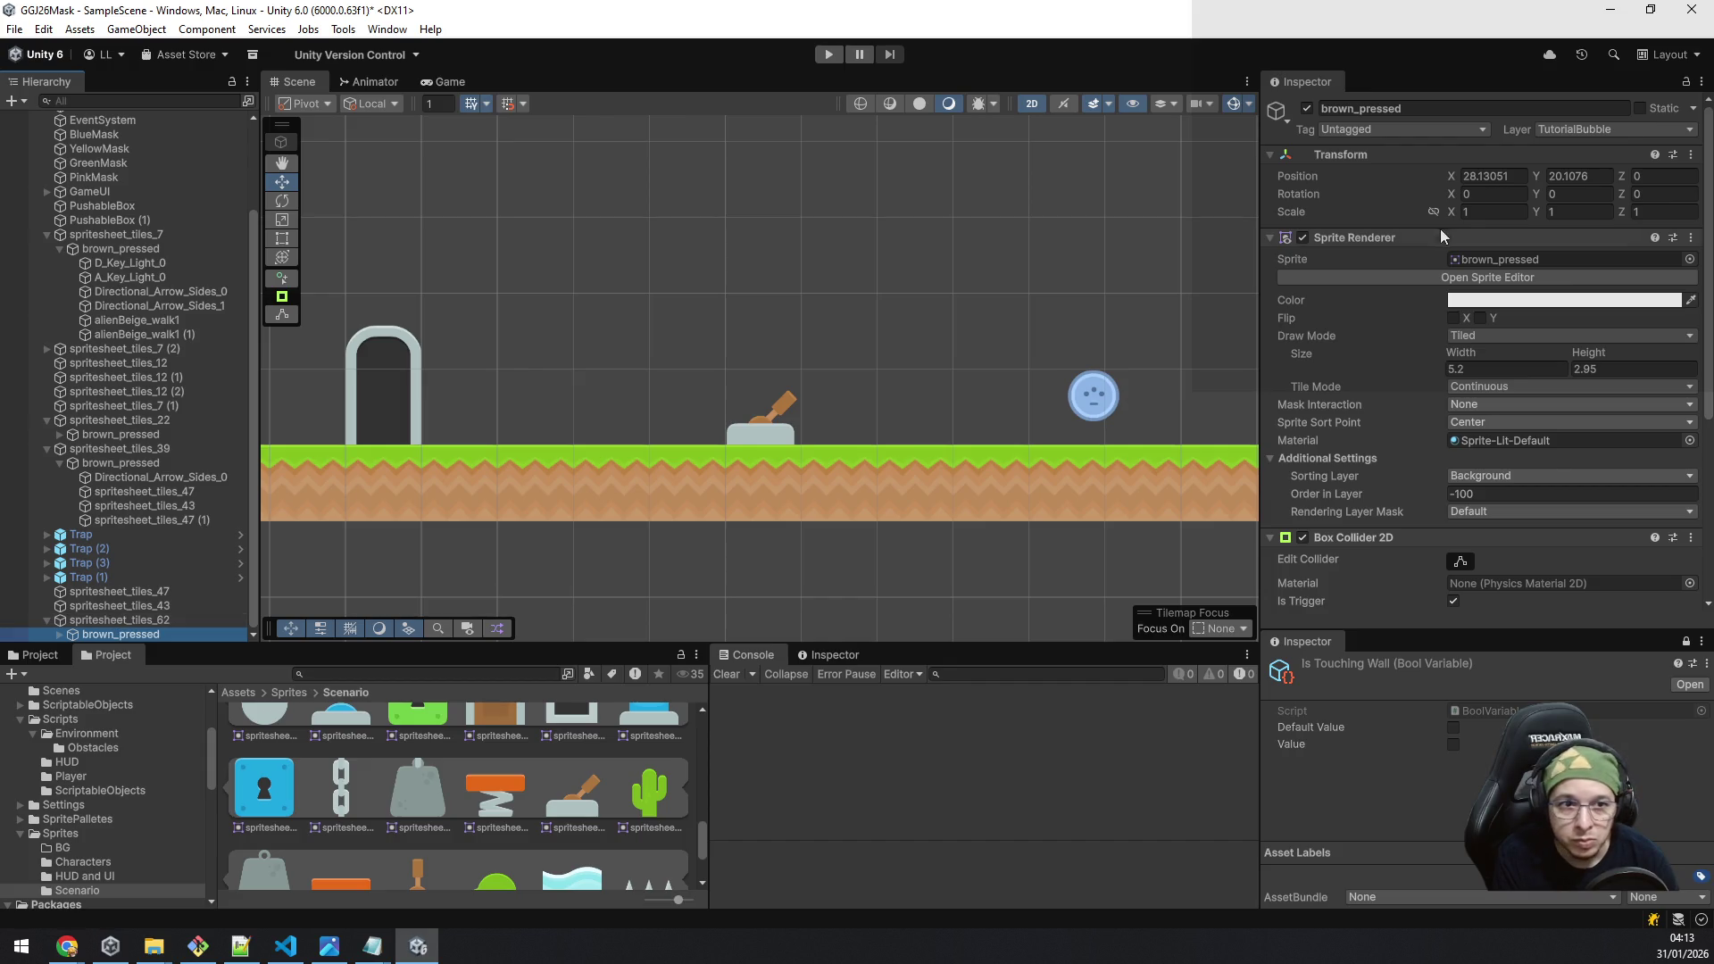
# Step: Position the bubble copy at X 0, Y 2 and delete its arrow
pyautogui.click(1487, 175)
pyautogui.write('0')
pyautogui.press('Tab')
pyautogui.write('2')
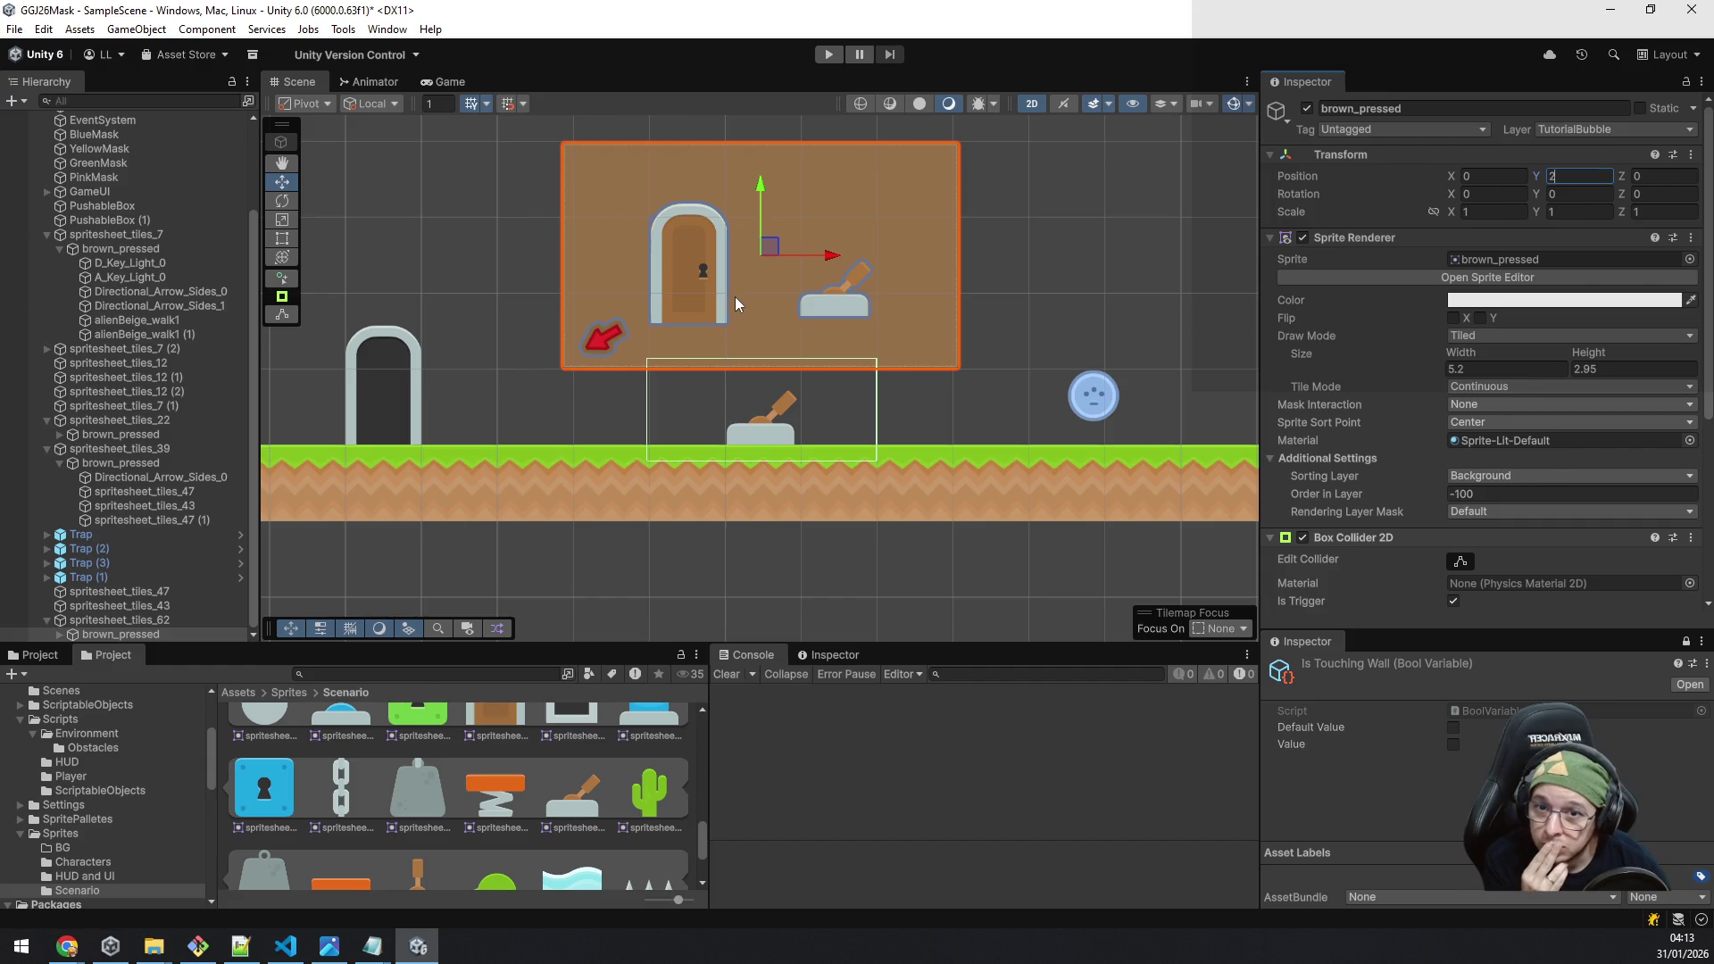
pyautogui.click(84, 635)
pyautogui.press('Right')
pyautogui.click(160, 592)
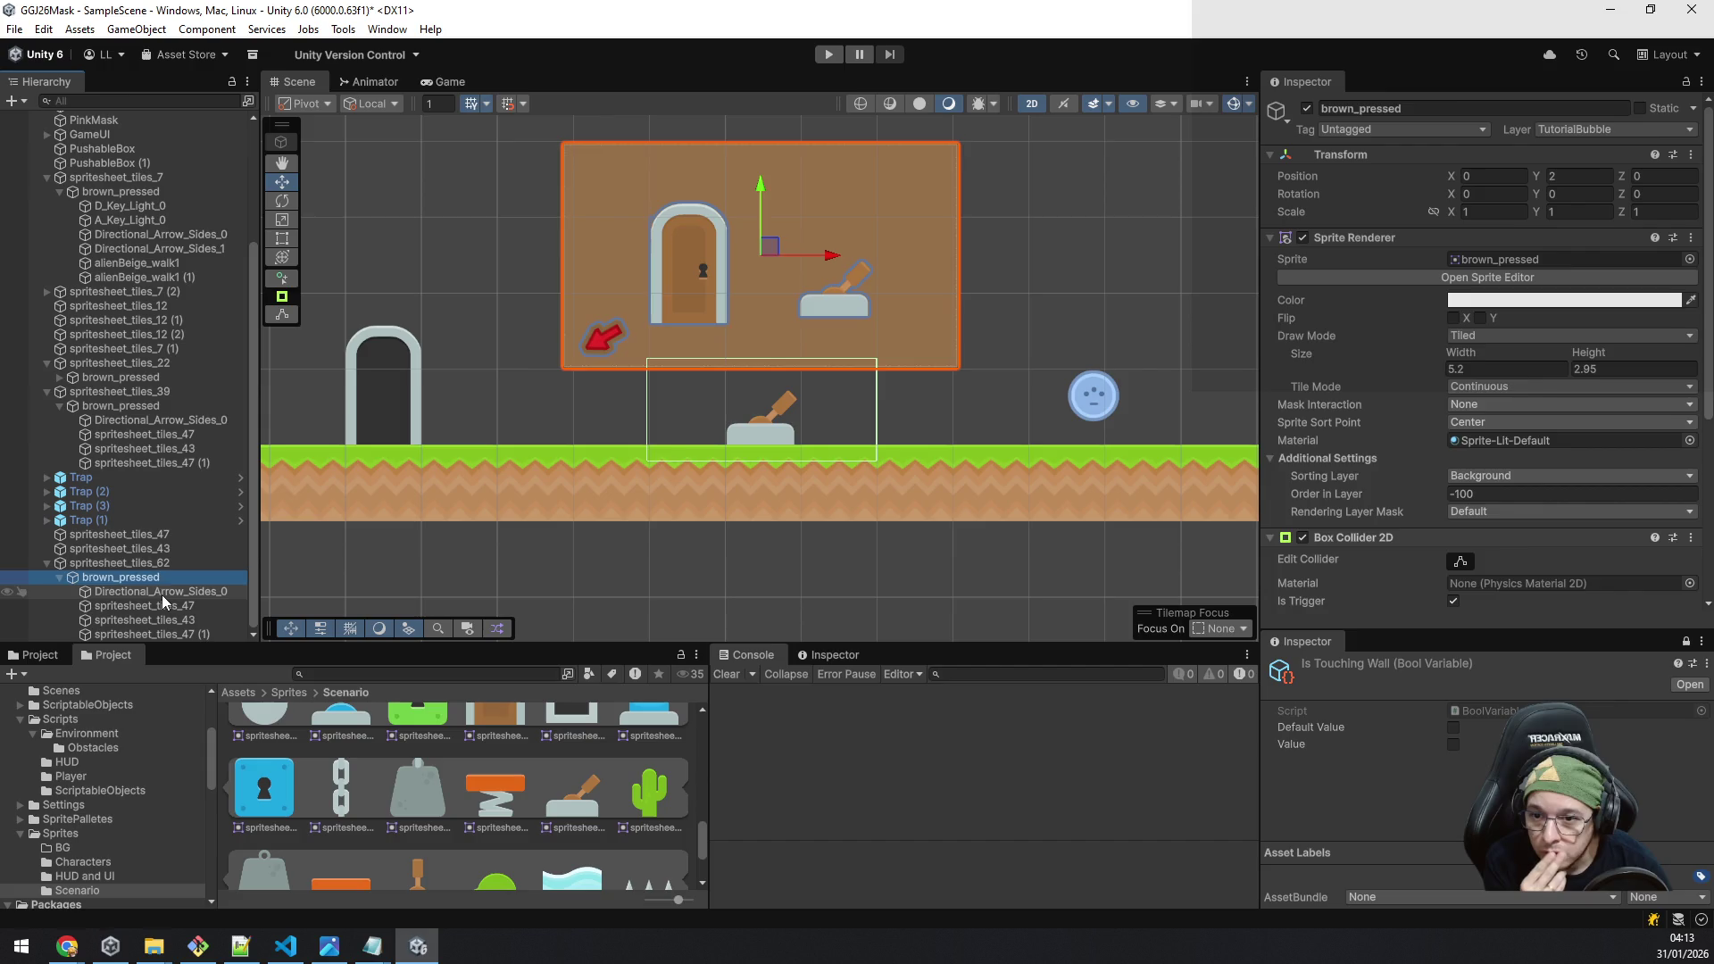
pyautogui.press('Delete')
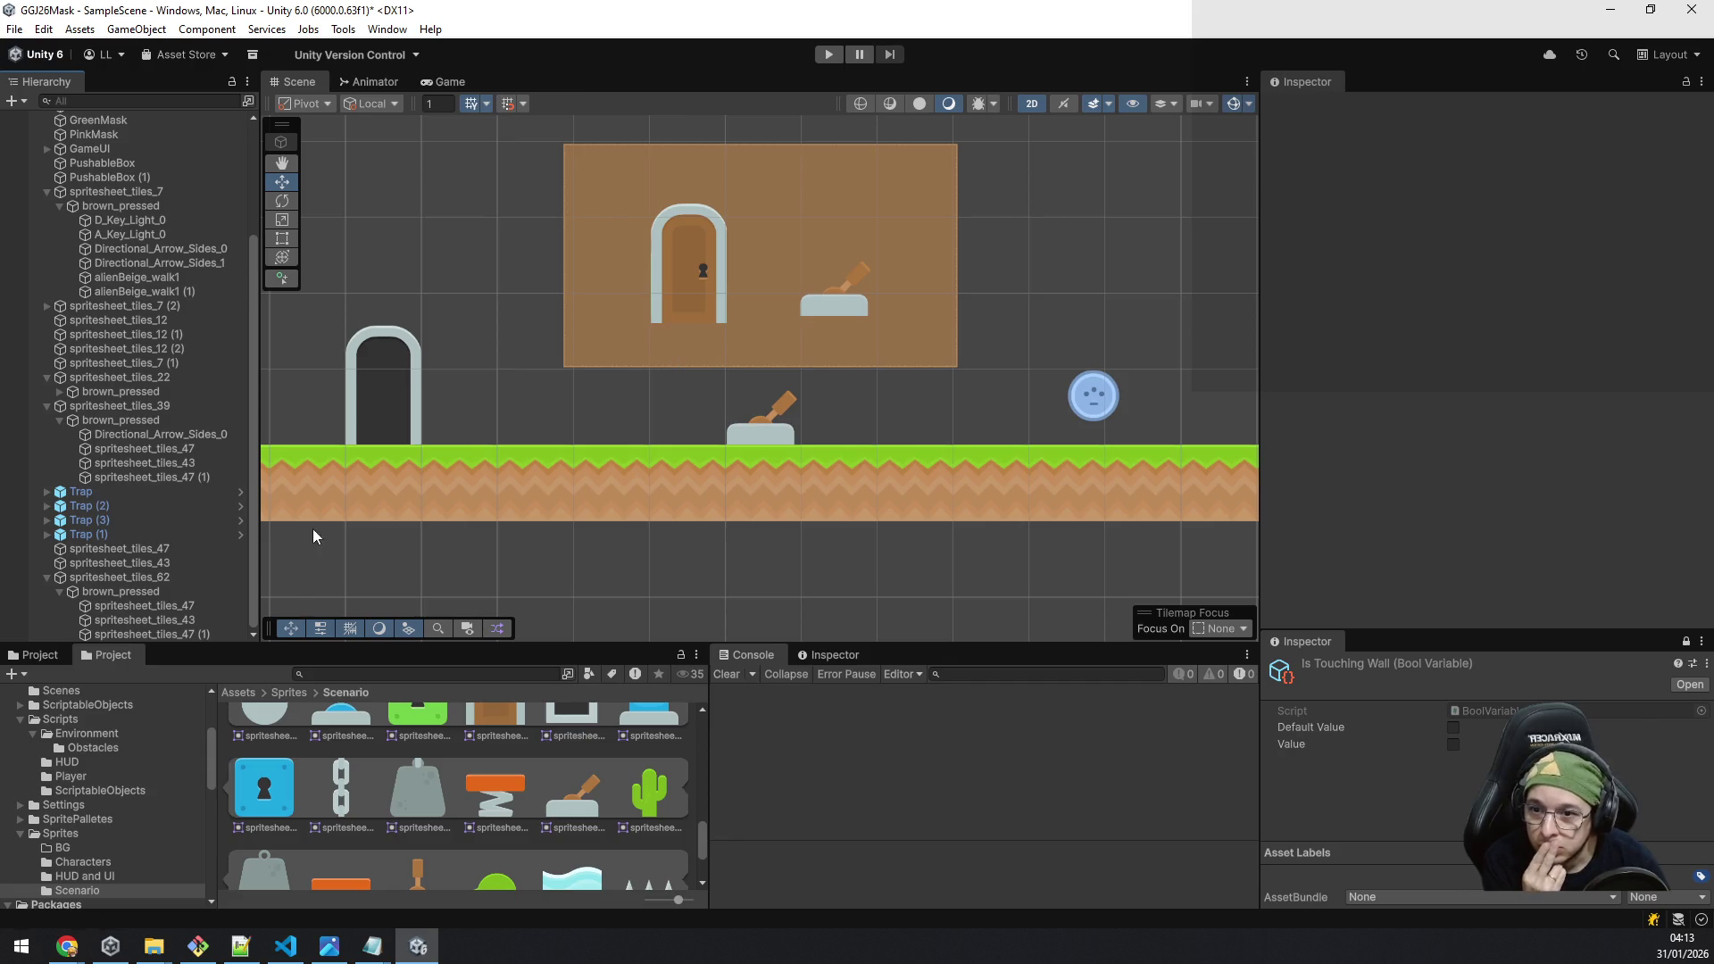
pyautogui.click(191, 609)
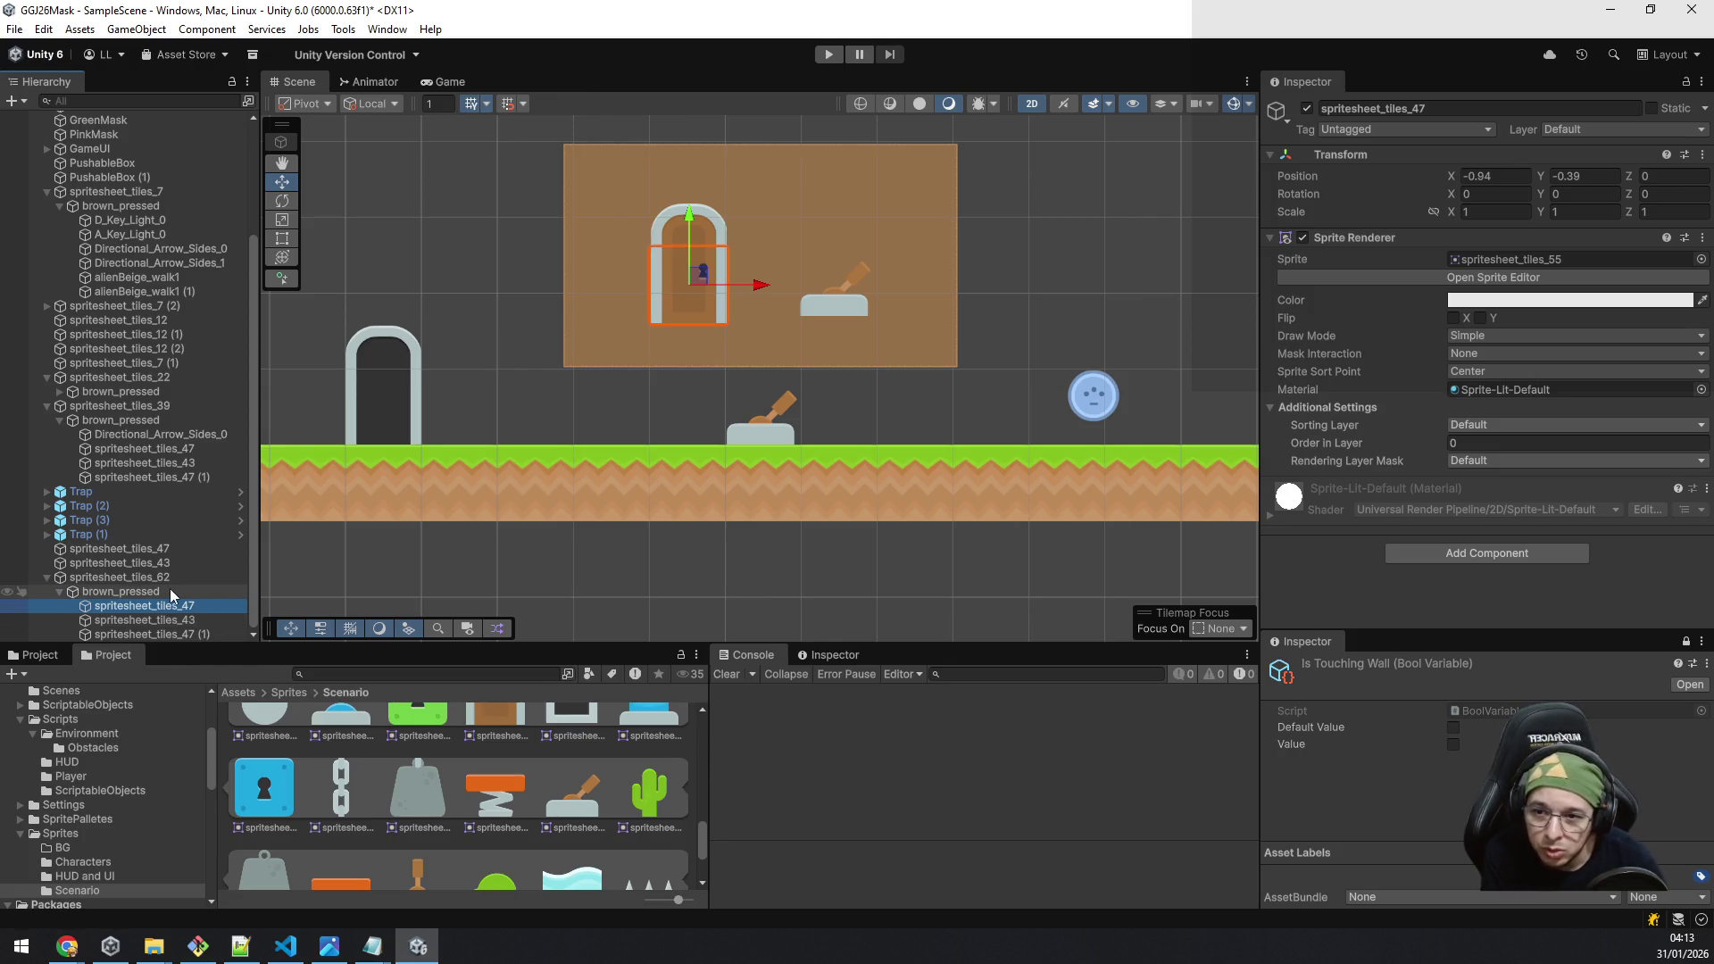
# Step: Create an empty child named Small in the bubble copy and group its three sprites inside
pyautogui.rightClick(172, 592)
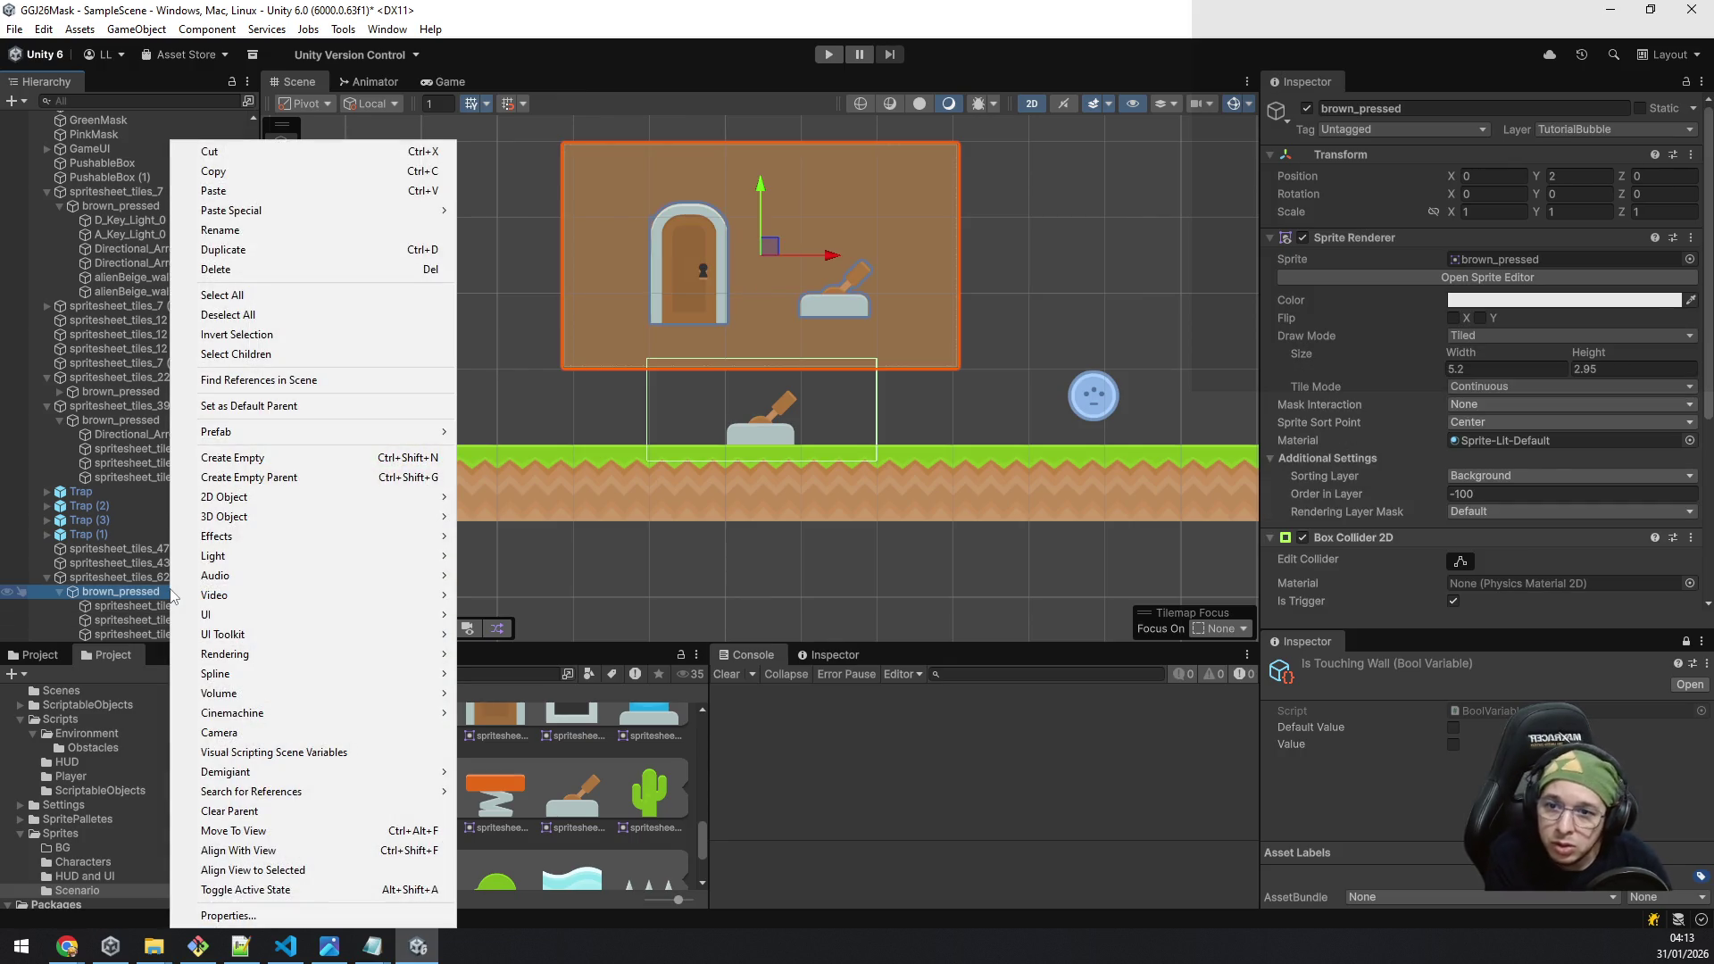
pyautogui.click(230, 458)
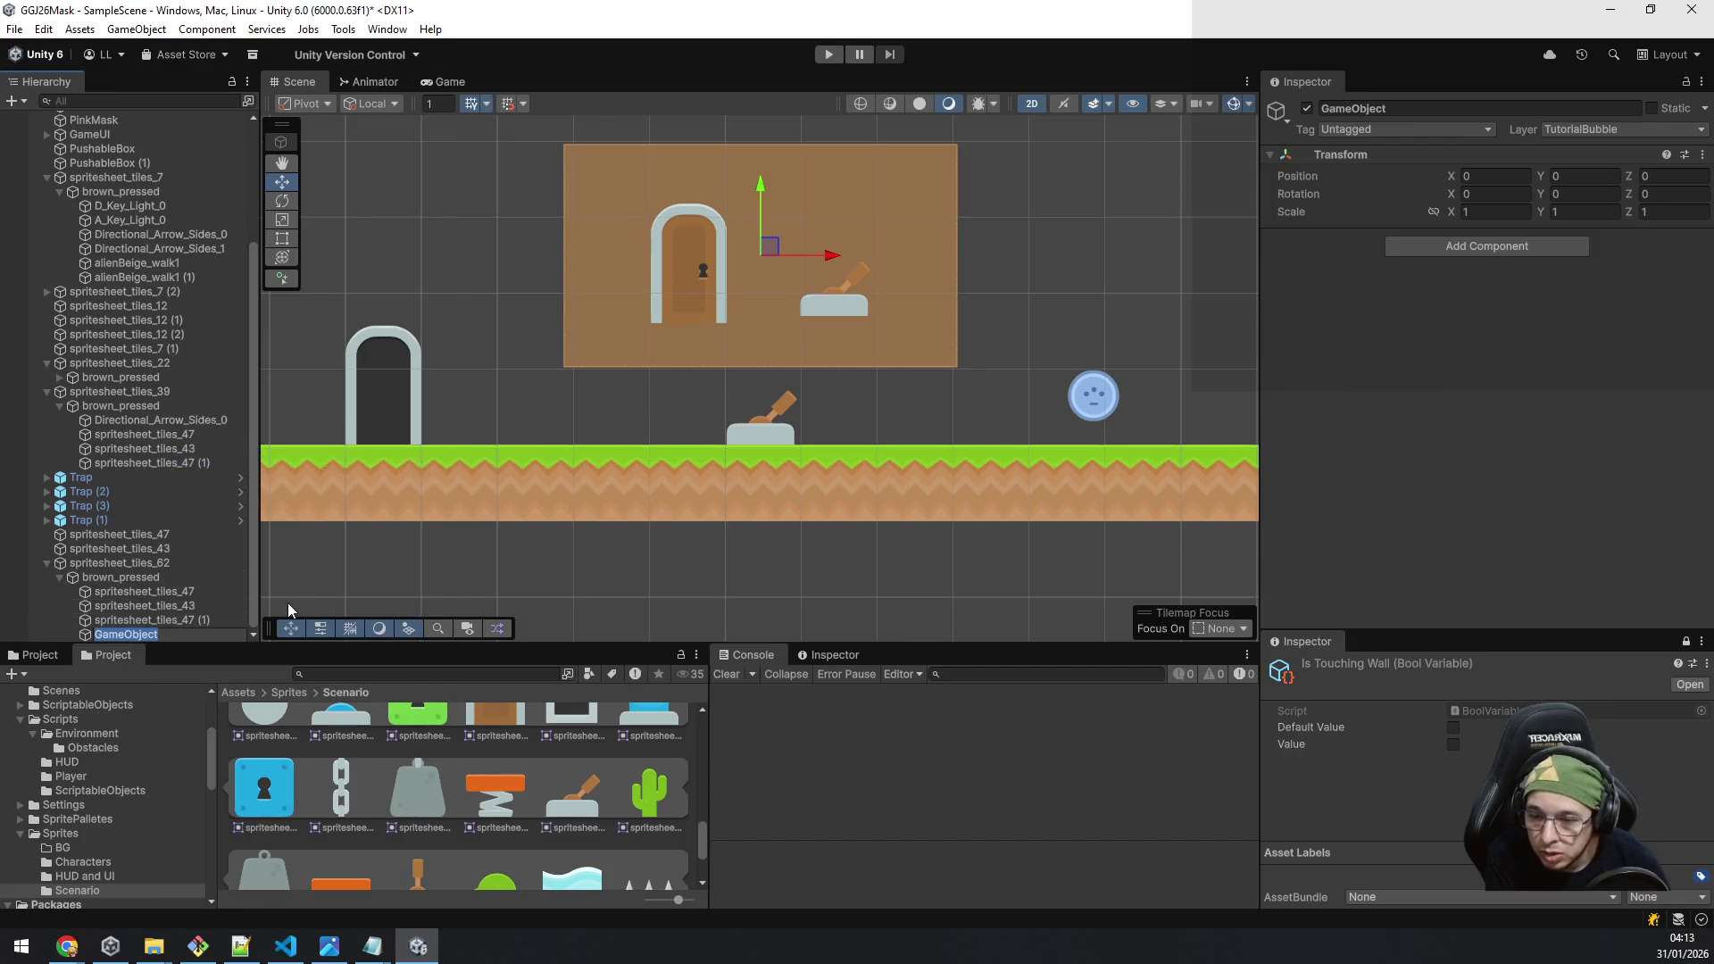
pyautogui.write('Small')
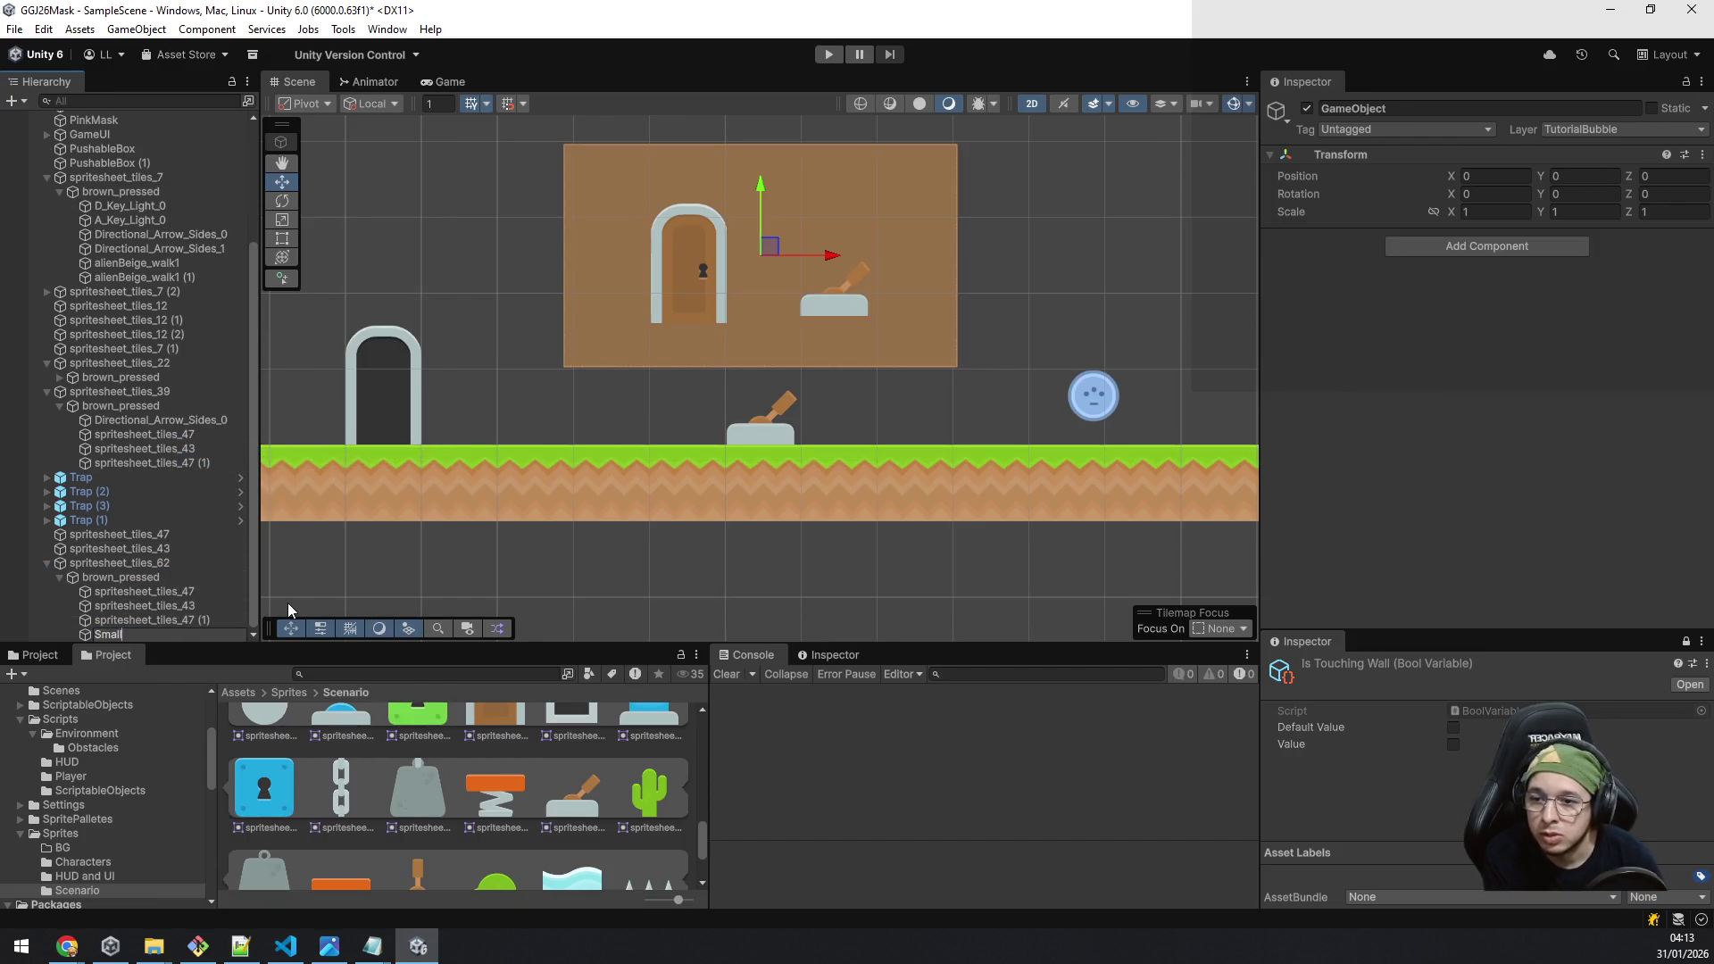
pyautogui.press('Return')
pyautogui.click(120, 591)
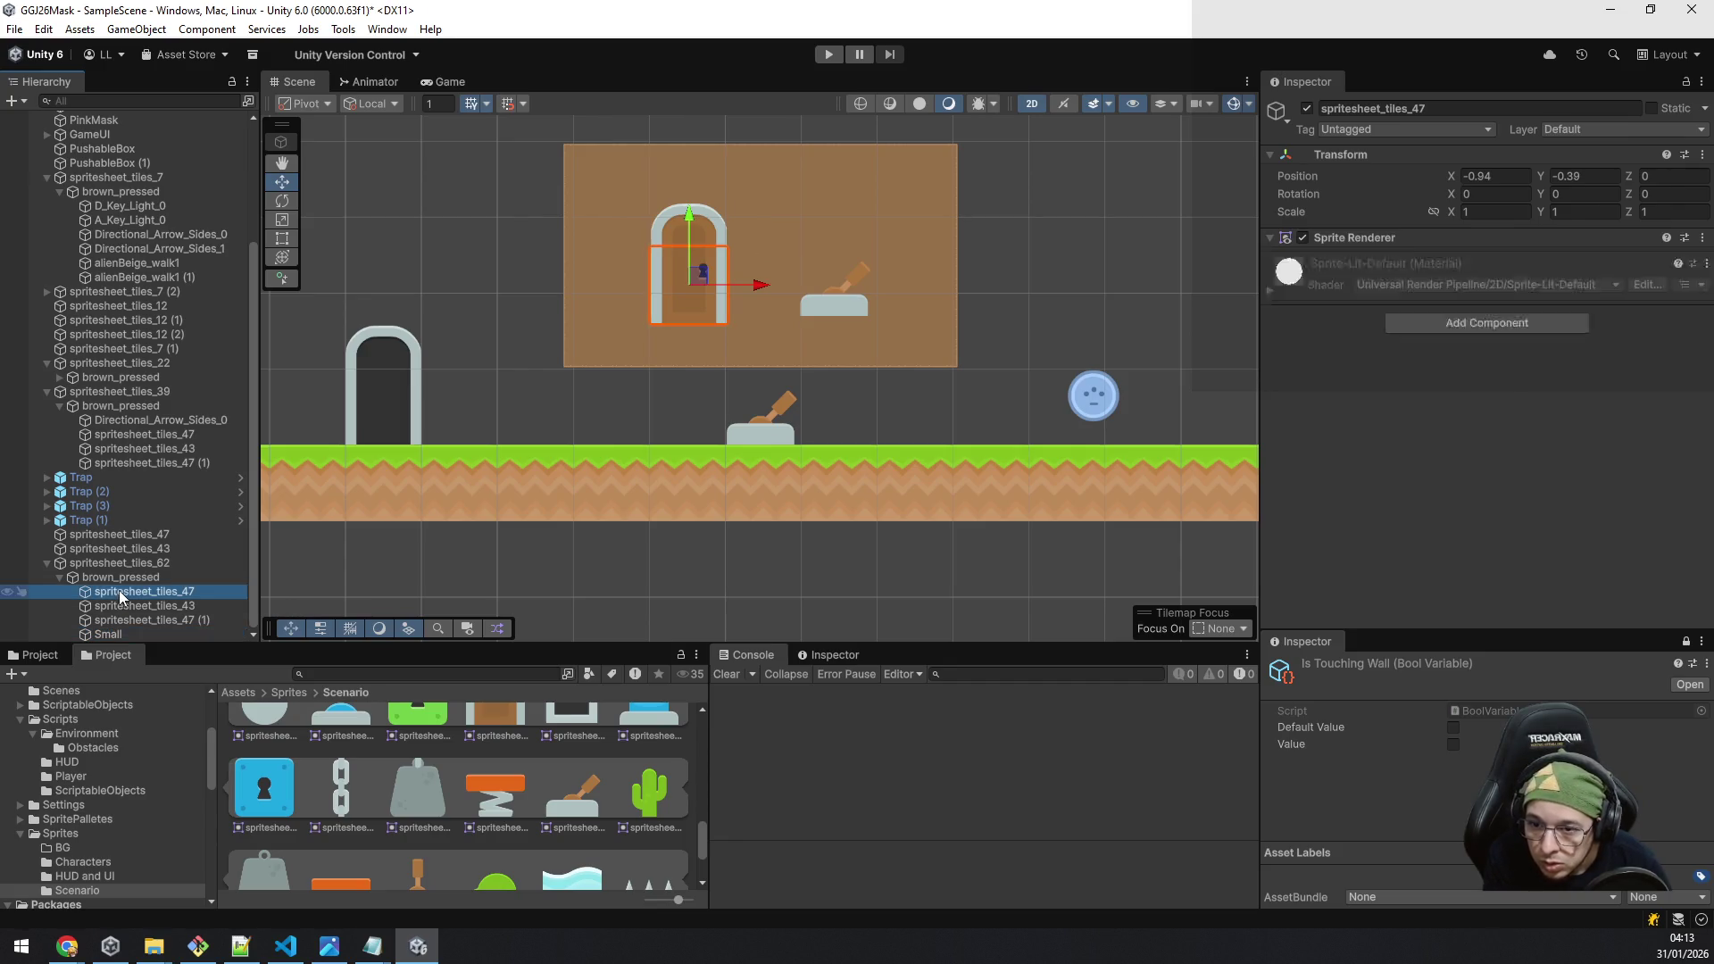
pyautogui.keyDown('shift'); pyautogui.click(136, 616); pyautogui.keyUp('shift')
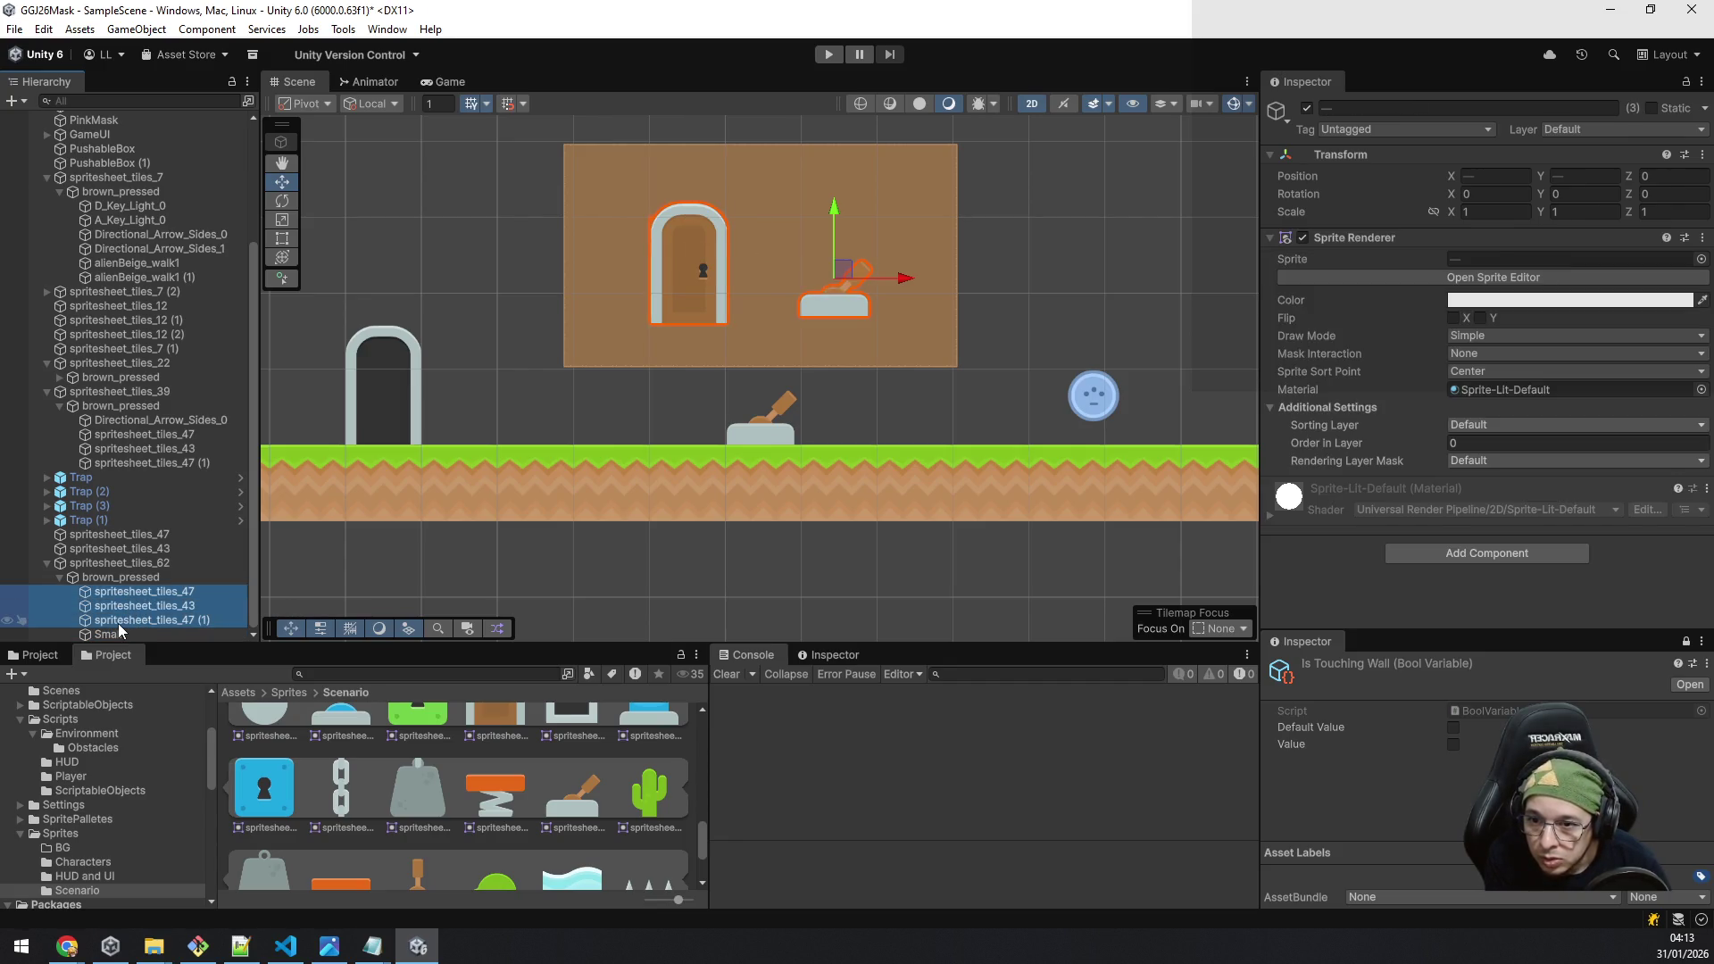
pyautogui.moveTo(118, 625); pyautogui.dragTo(134, 634)
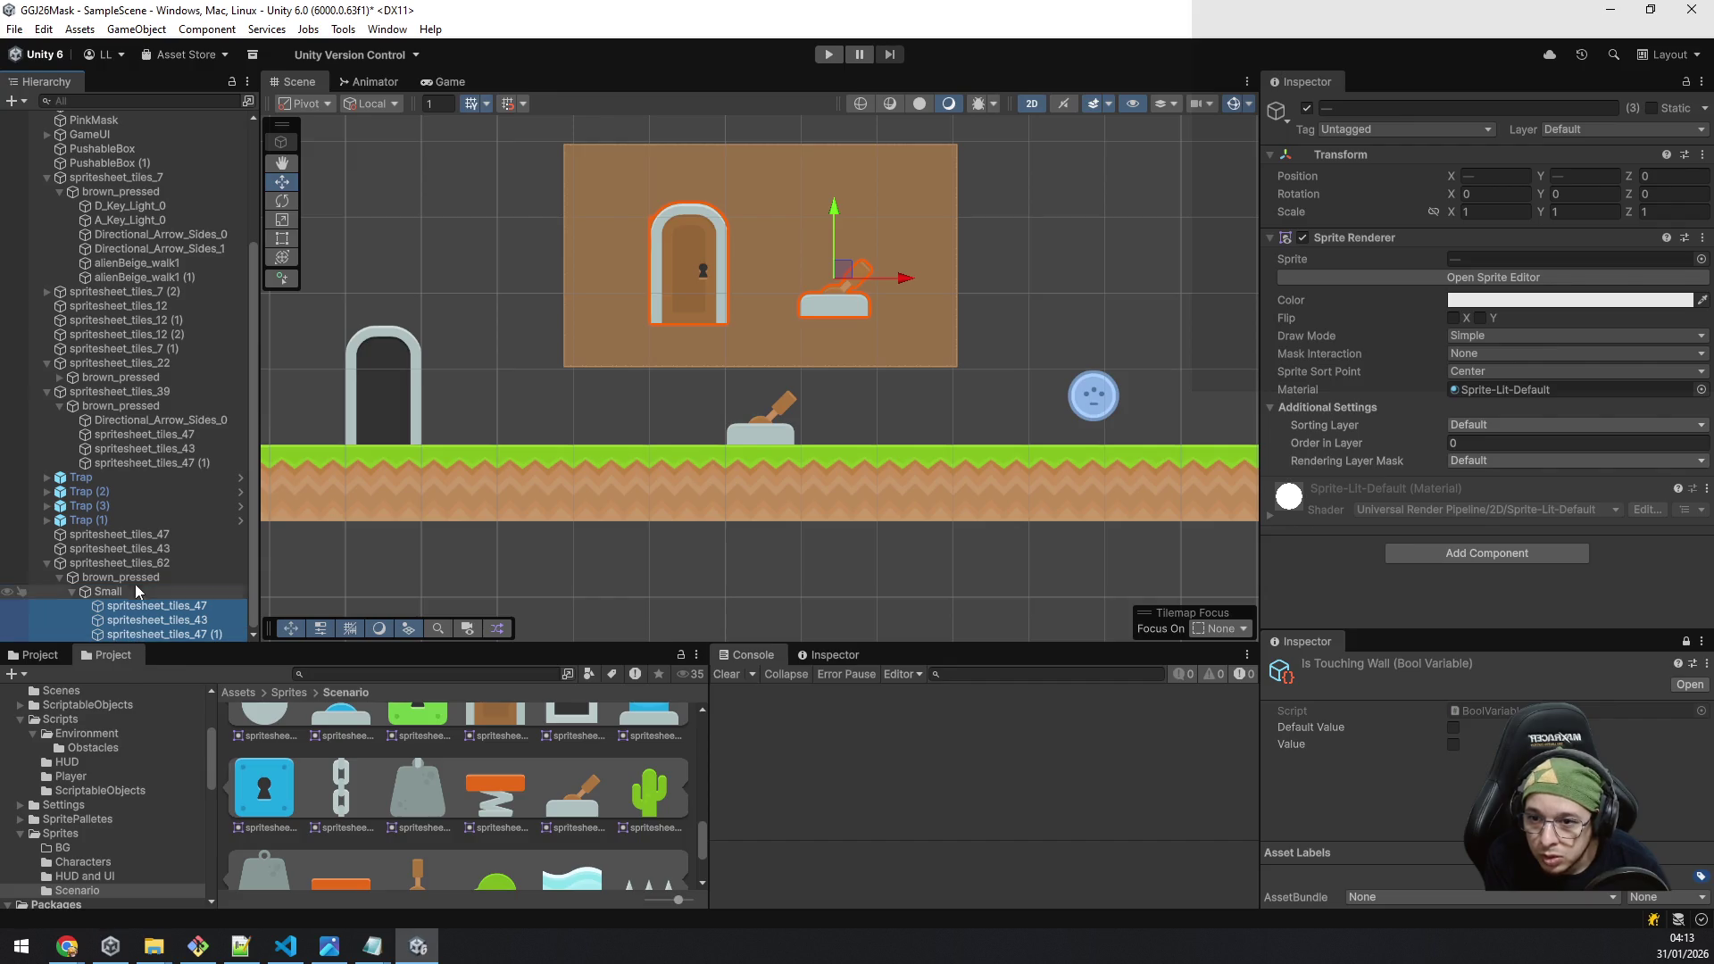
# Step: Scale the Small group to 0.7 and shift the door and lever up-left
pyautogui.click(109, 593)
pyautogui.click(1433, 212)
pyautogui.click(1482, 211)
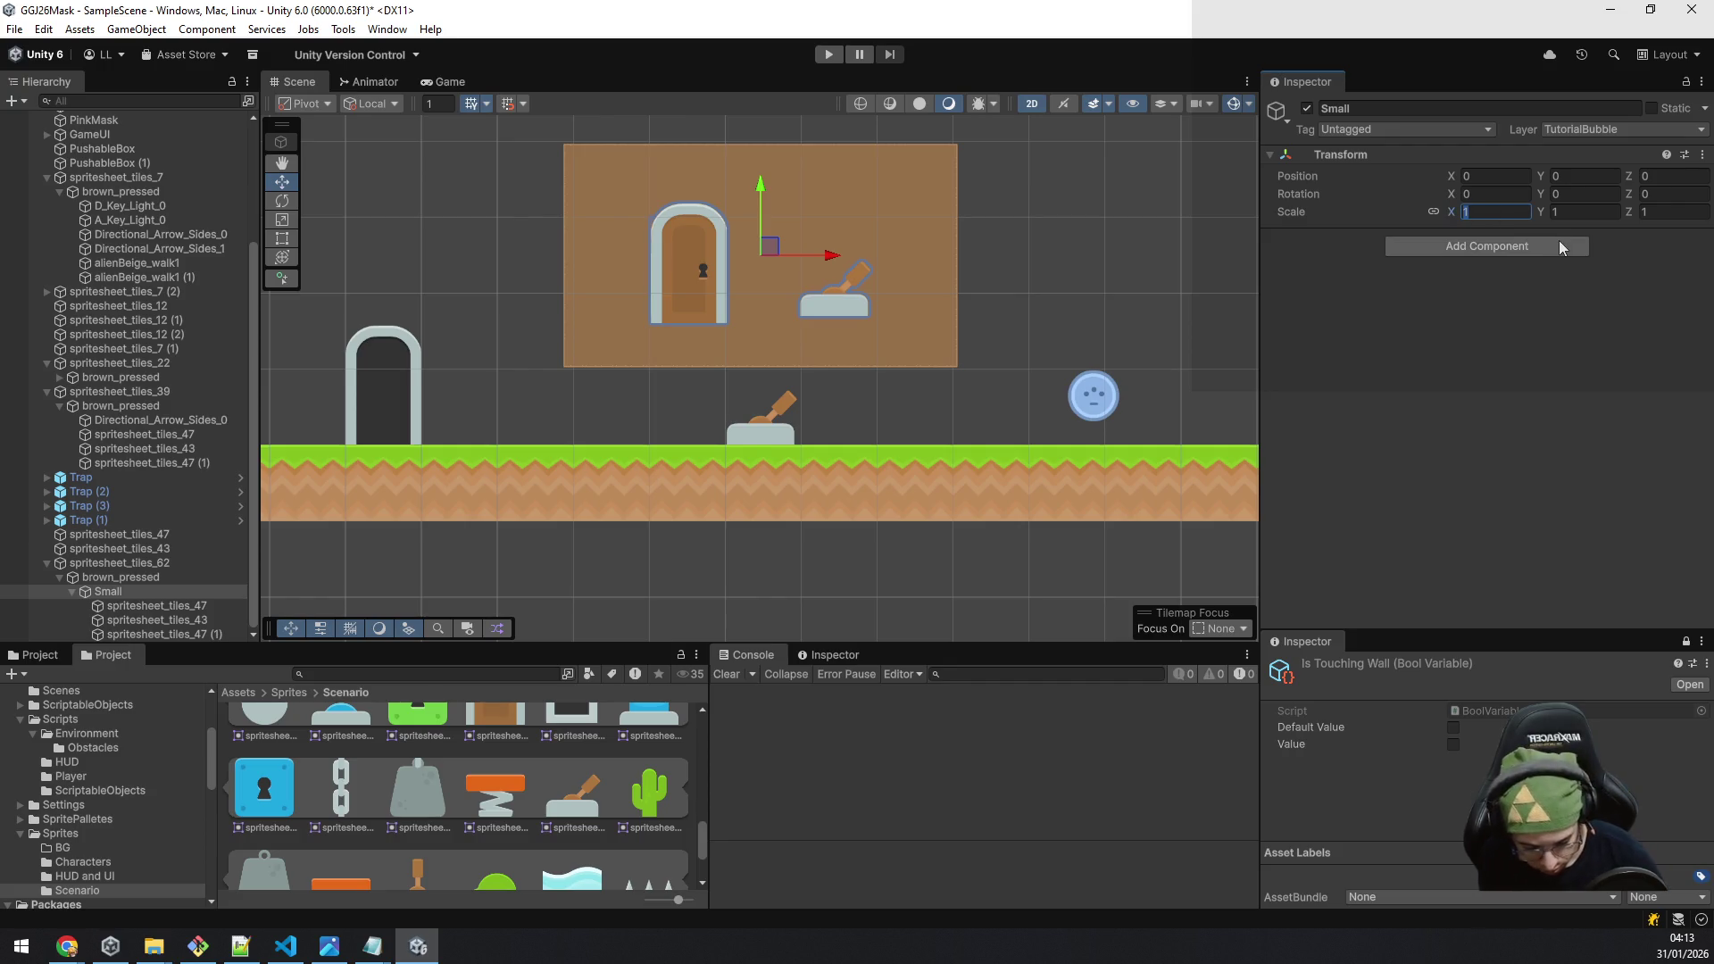
pyautogui.write('0')
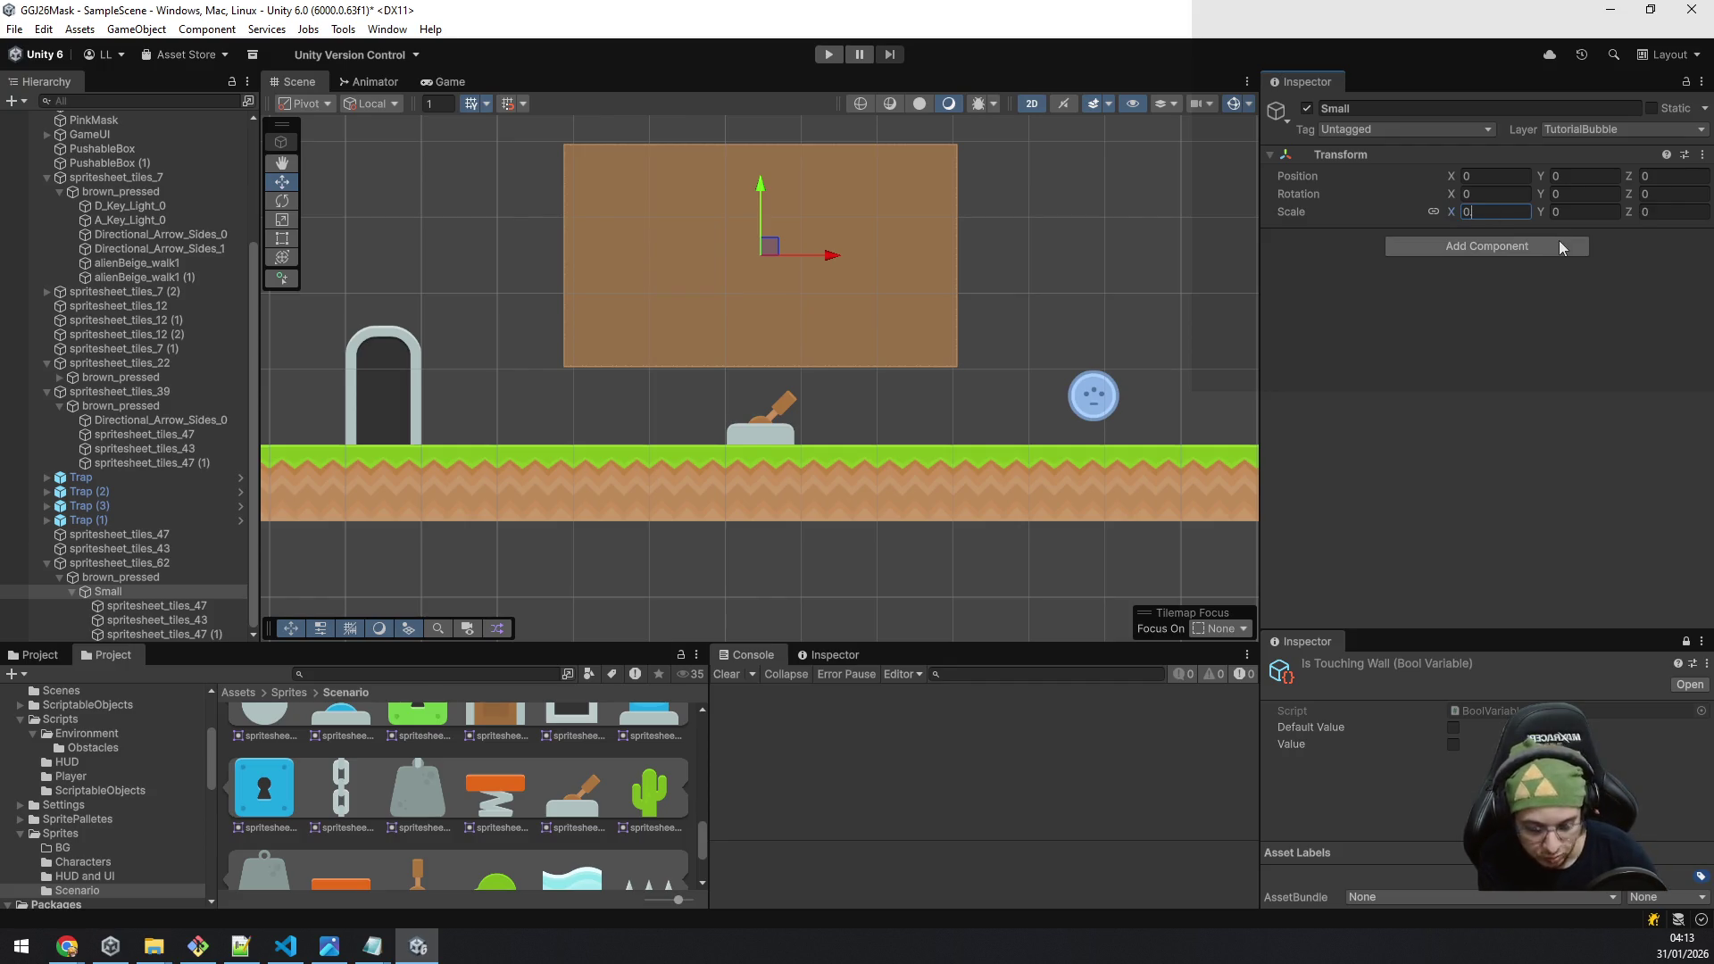
pyautogui.write('.7')
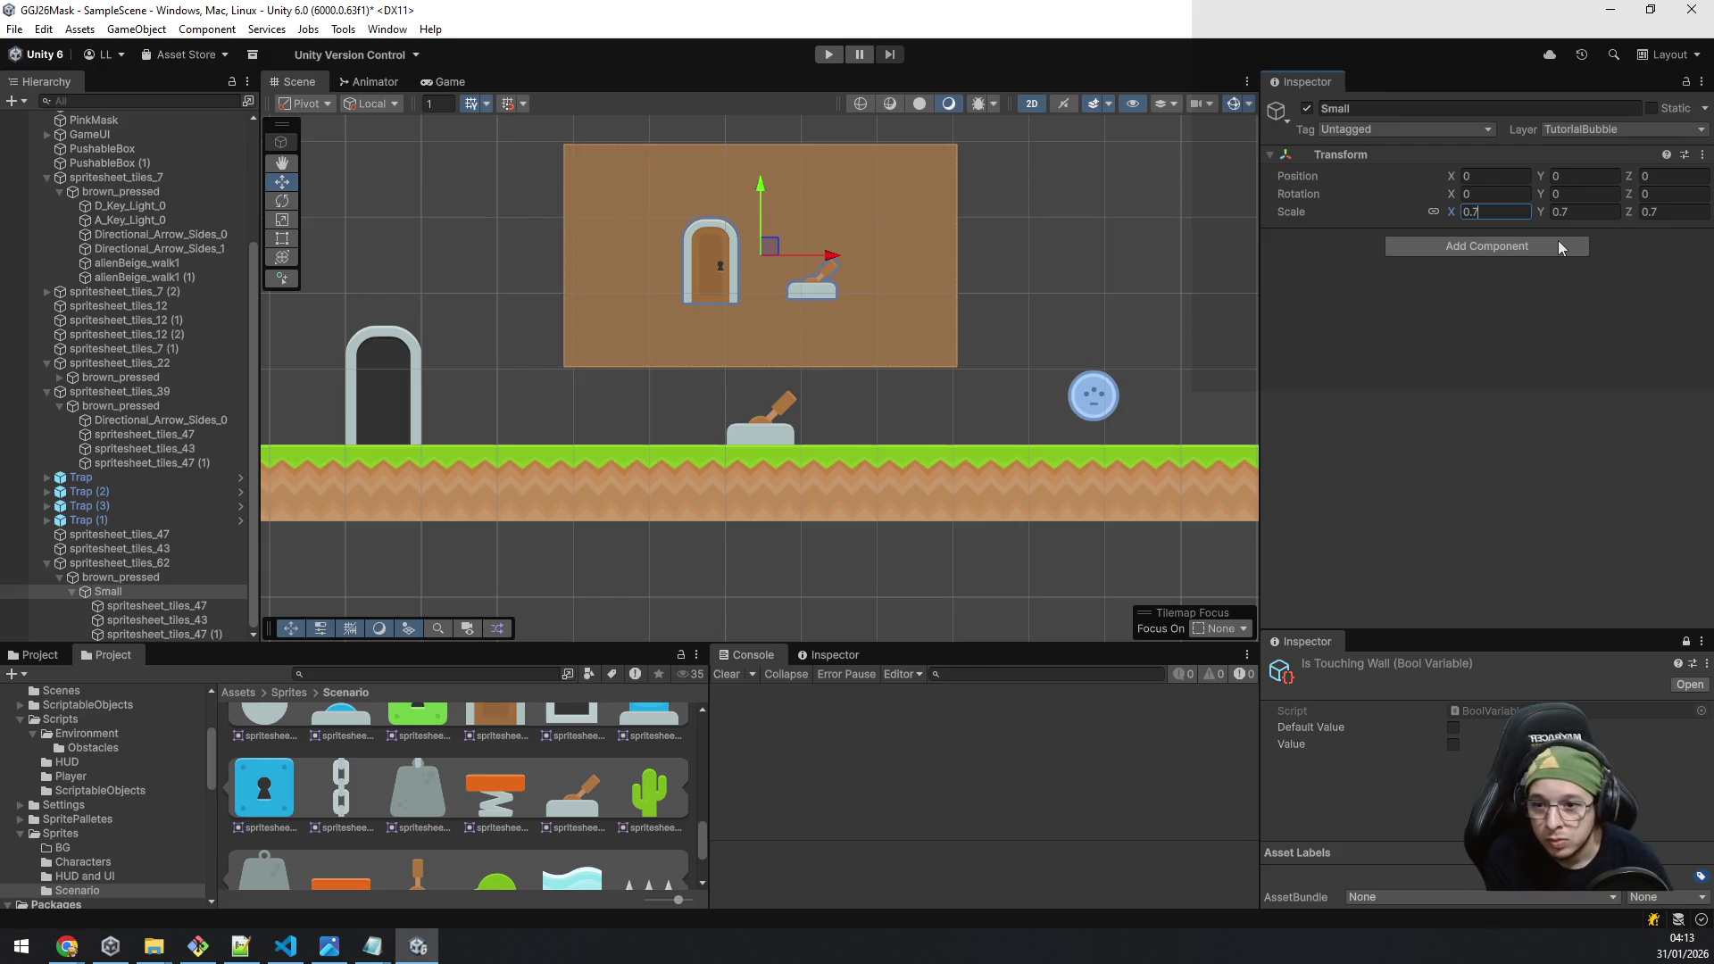
pyautogui.click(189, 605)
pyautogui.keyDown('shift'); pyautogui.click(184, 632); pyautogui.keyUp('shift')
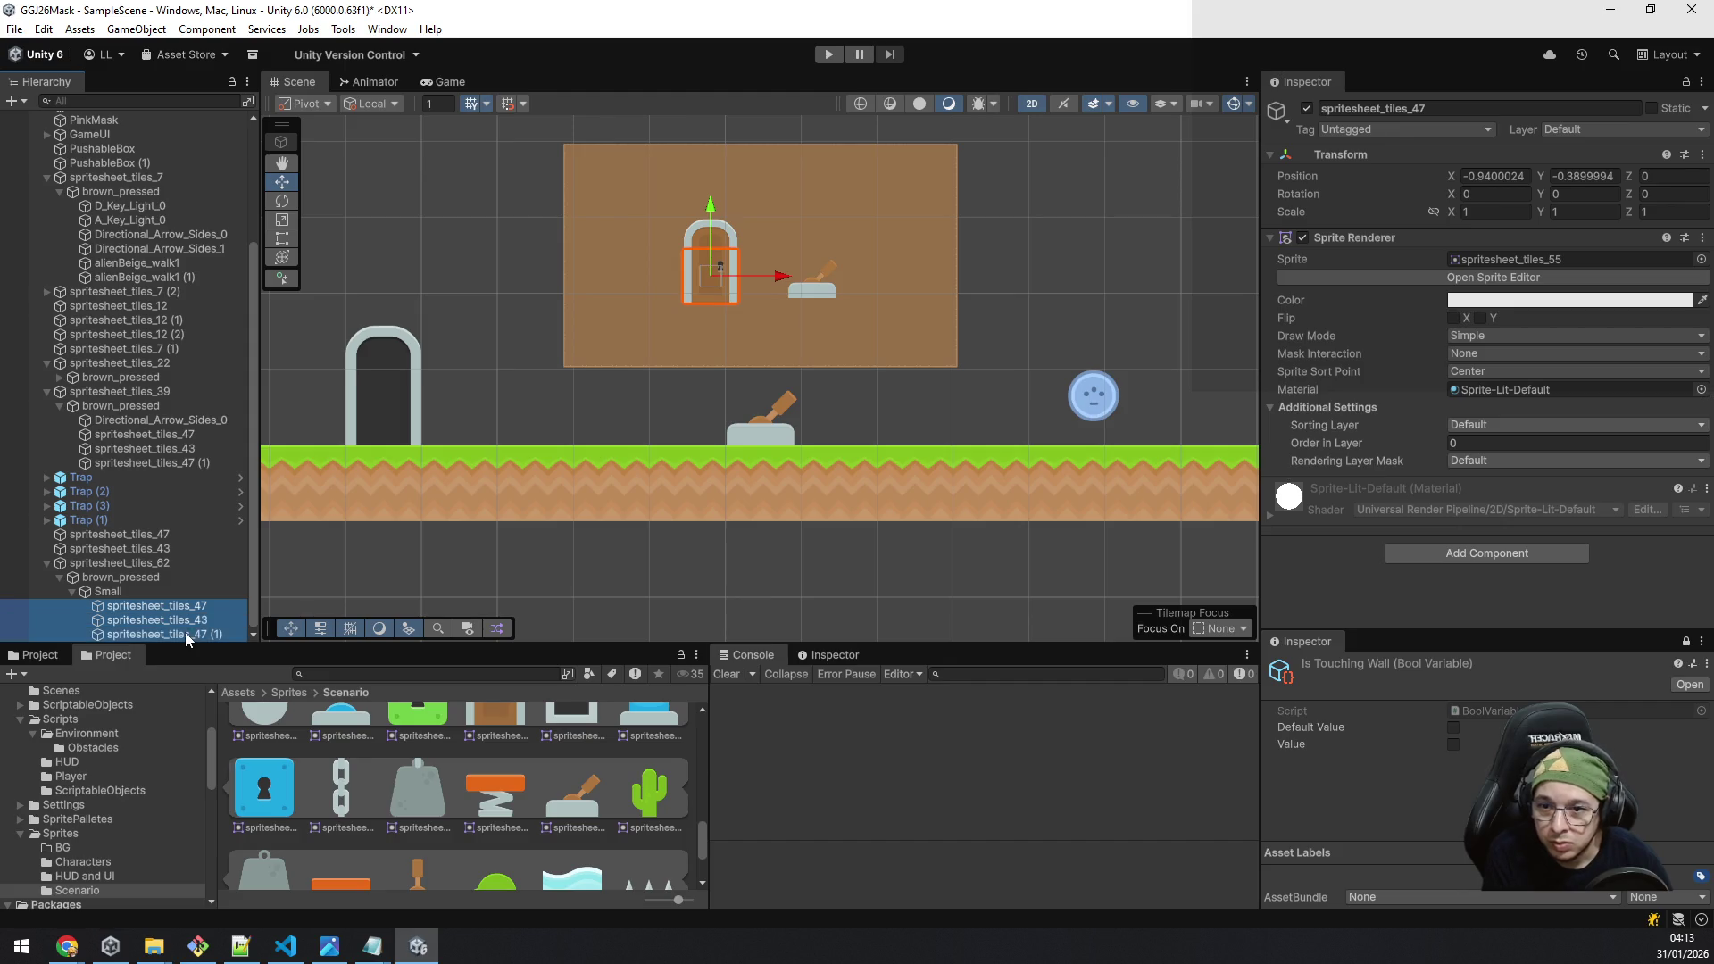
pyautogui.moveTo(815, 261); pyautogui.dragTo(732, 222)
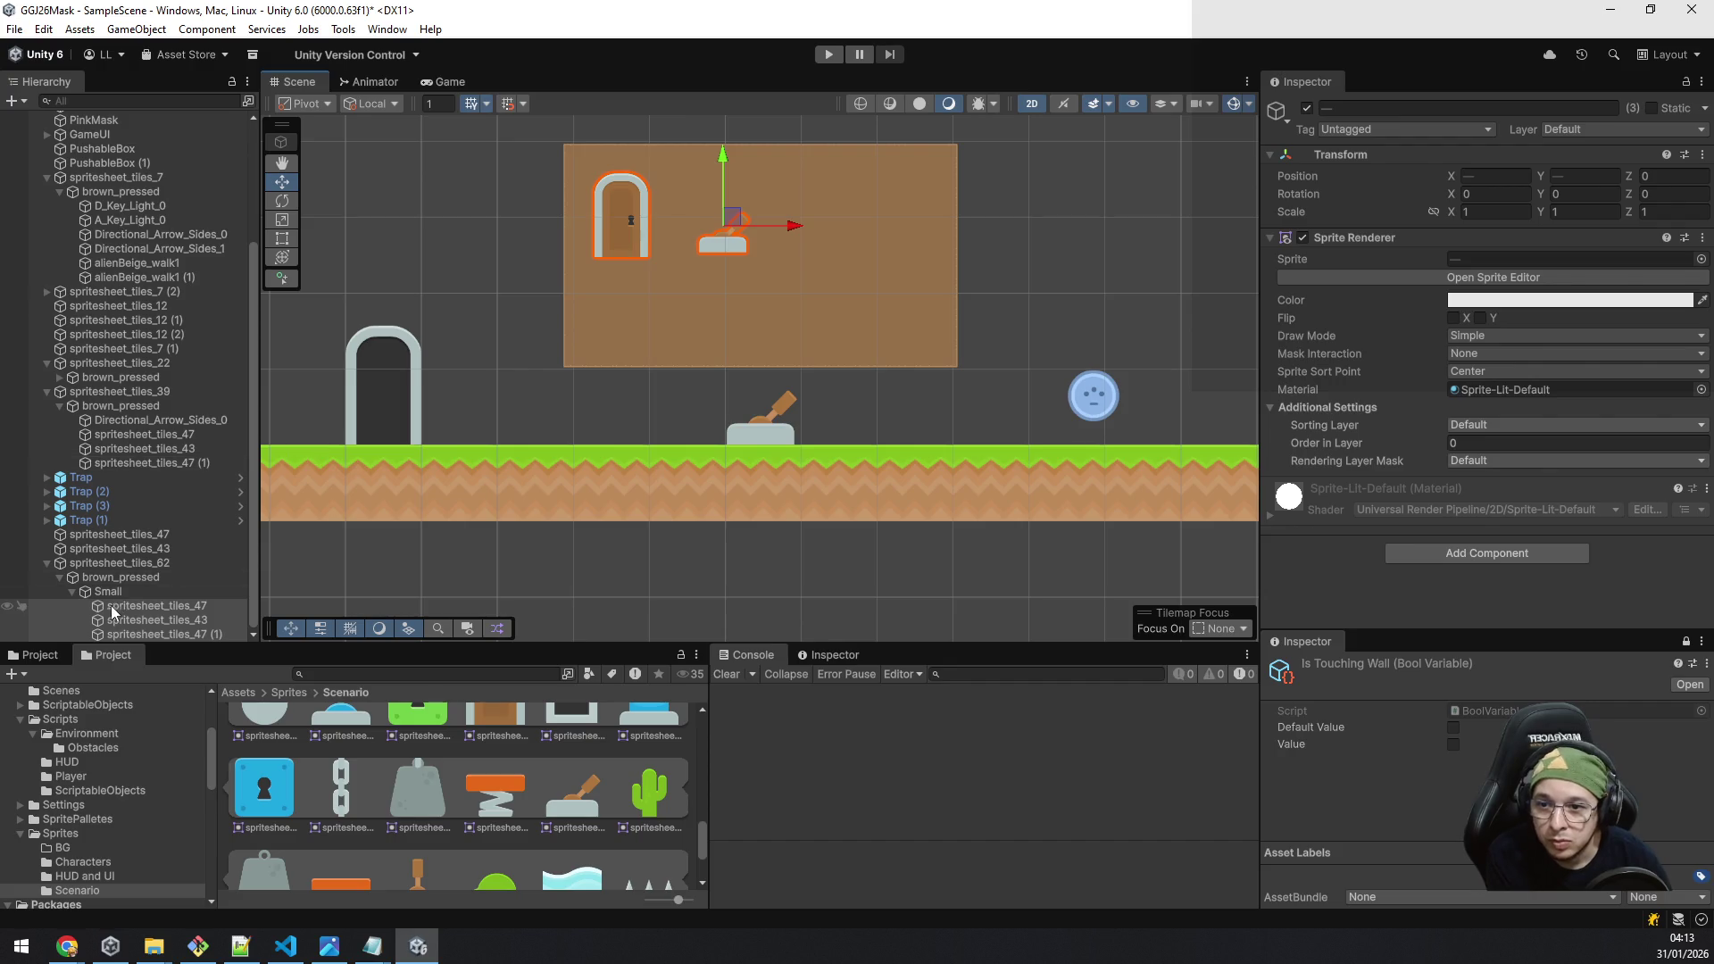
# Step: Move alienBeige_walk1 under the Small group in the Hierarchy
pyautogui.scroll(3, 577, 780)
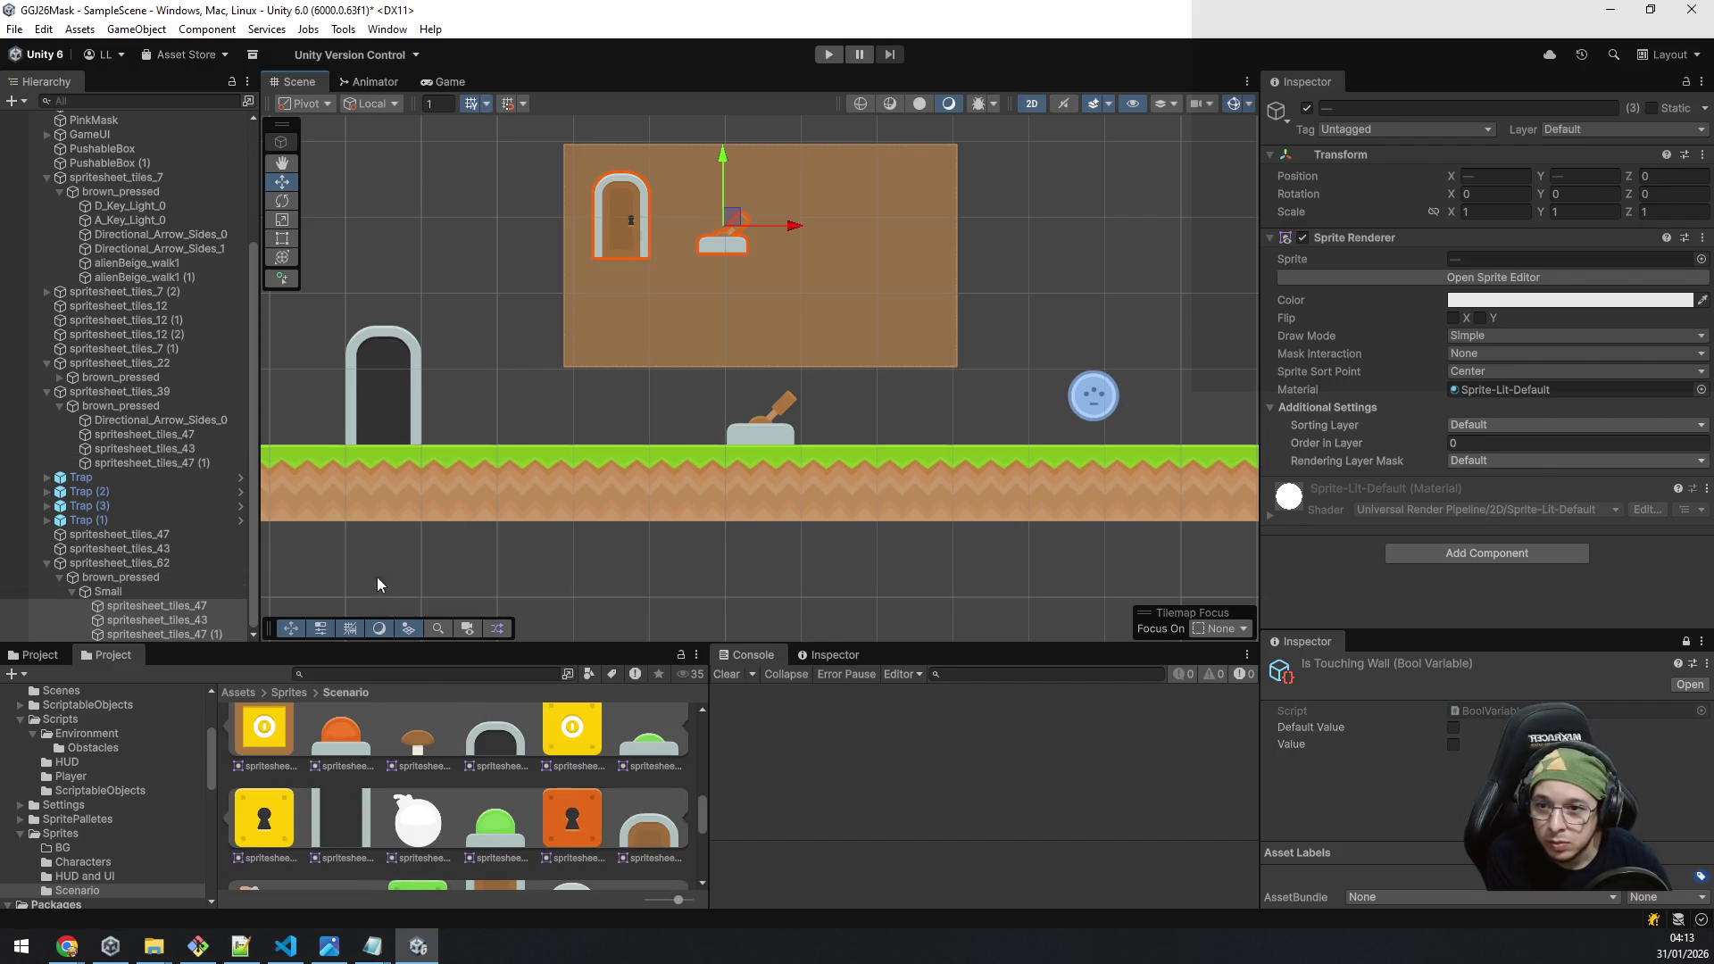
pyautogui.click(170, 263)
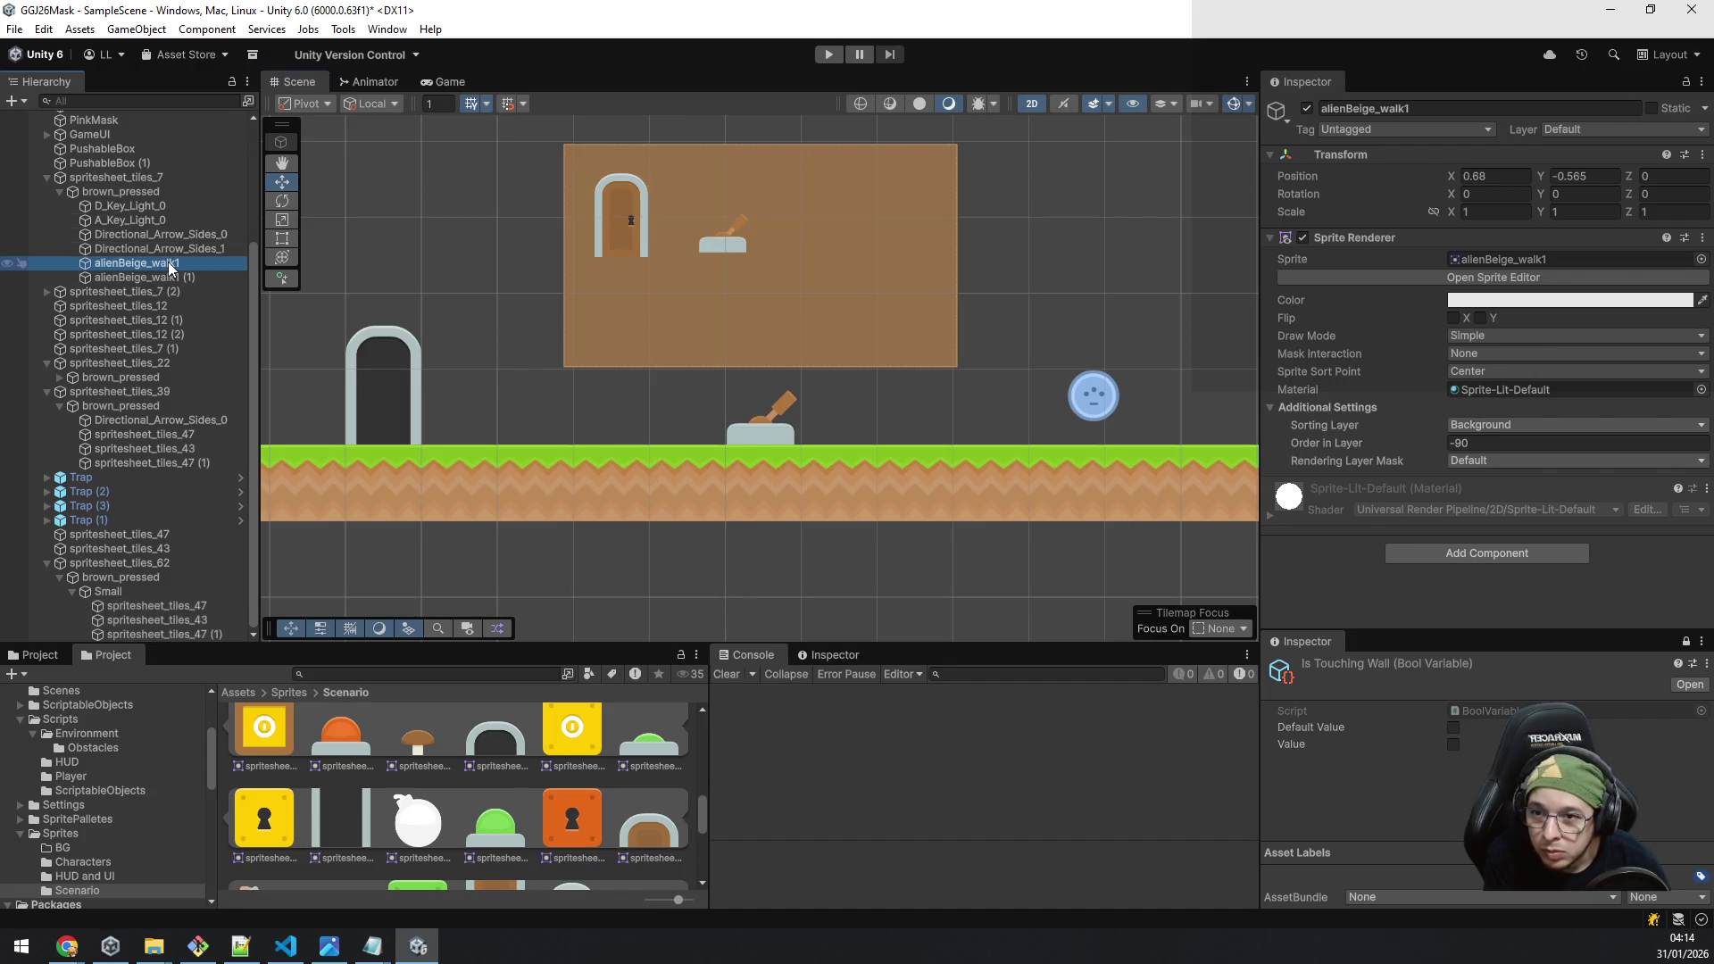
pyautogui.click(121, 588)
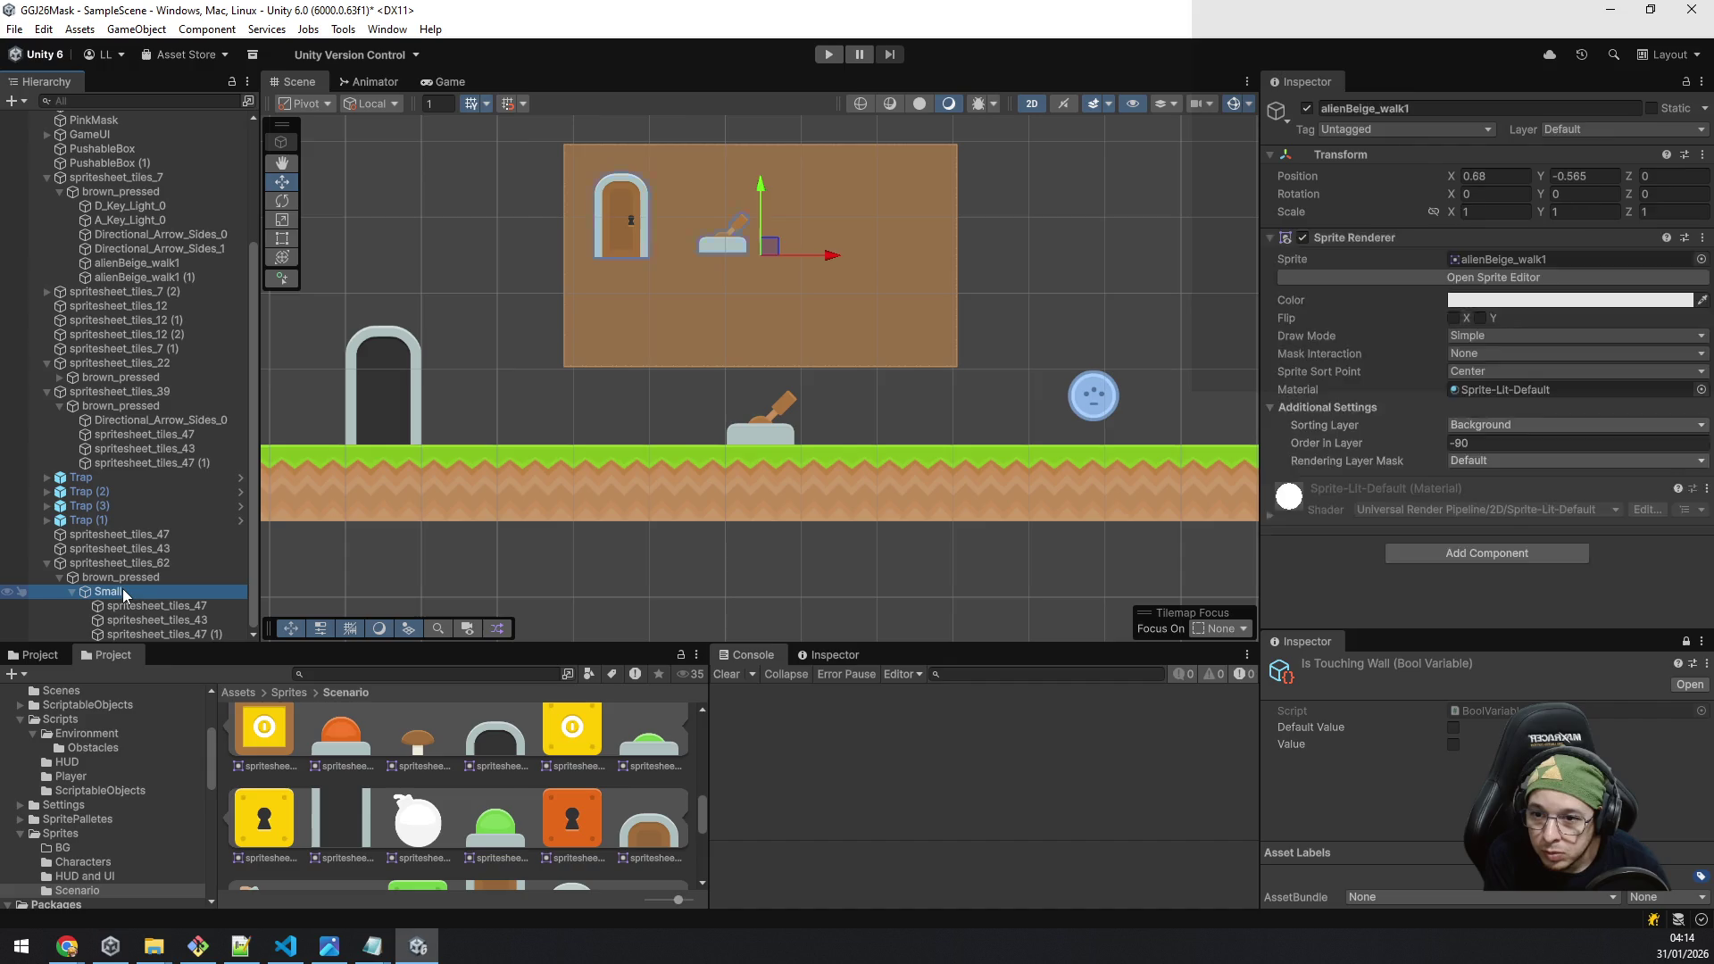
pyautogui.hotkey('ctrl', 'v')
pyautogui.moveTo(130, 634); pyautogui.dragTo(120, 576)
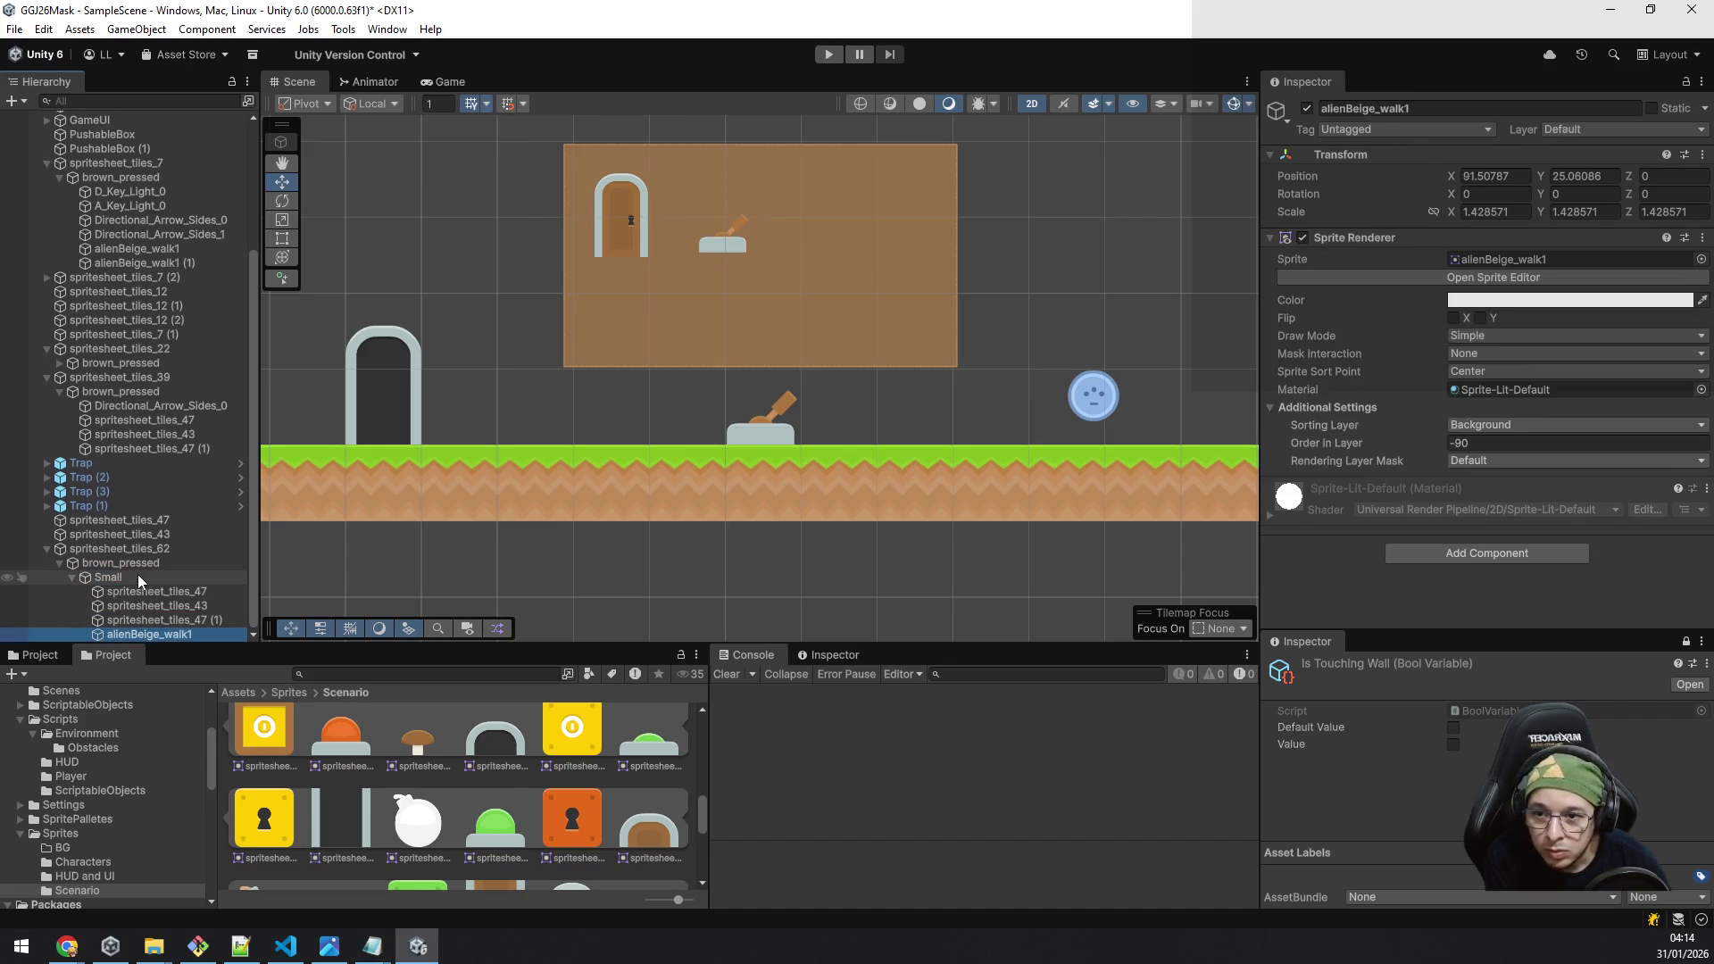
# Step: Give the alien scale 1, position 0, 0, Flip X, and place it right of the lever
pyautogui.click(1517, 212)
pyautogui.write('1')
pyautogui.press('Tab')
pyautogui.write('1')
pyautogui.press('Tab')
pyautogui.write('1')
pyautogui.click(1513, 177)
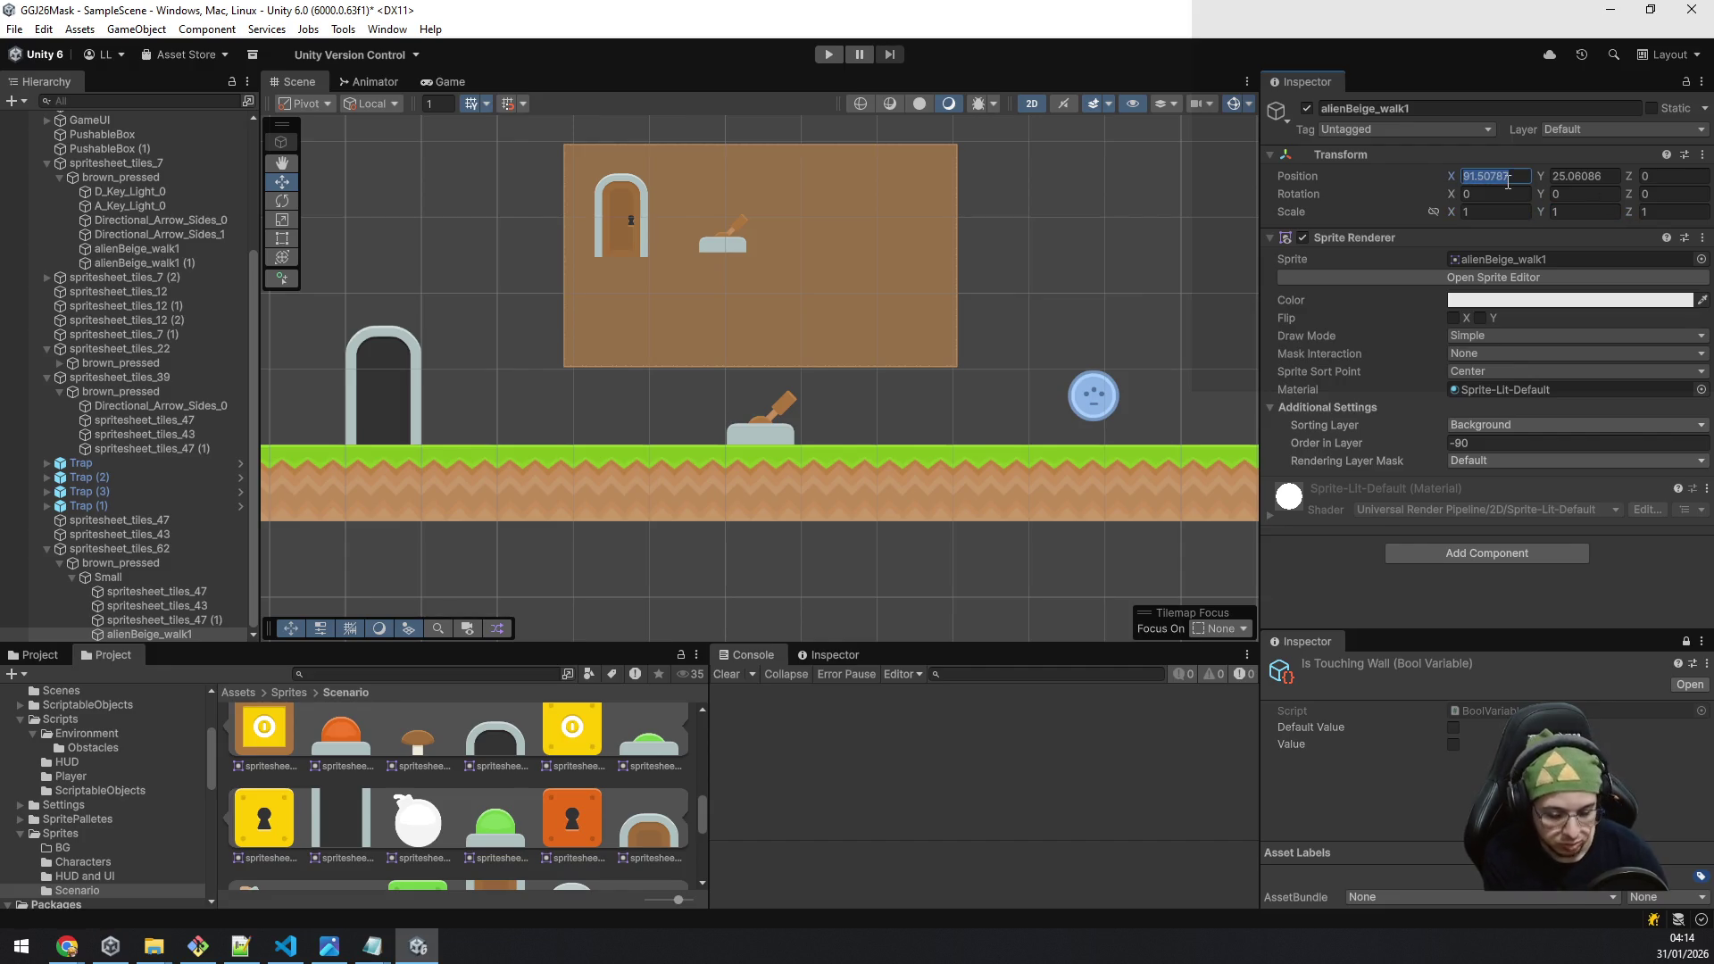
pyautogui.write('0')
pyautogui.press('Tab')
pyautogui.write('0')
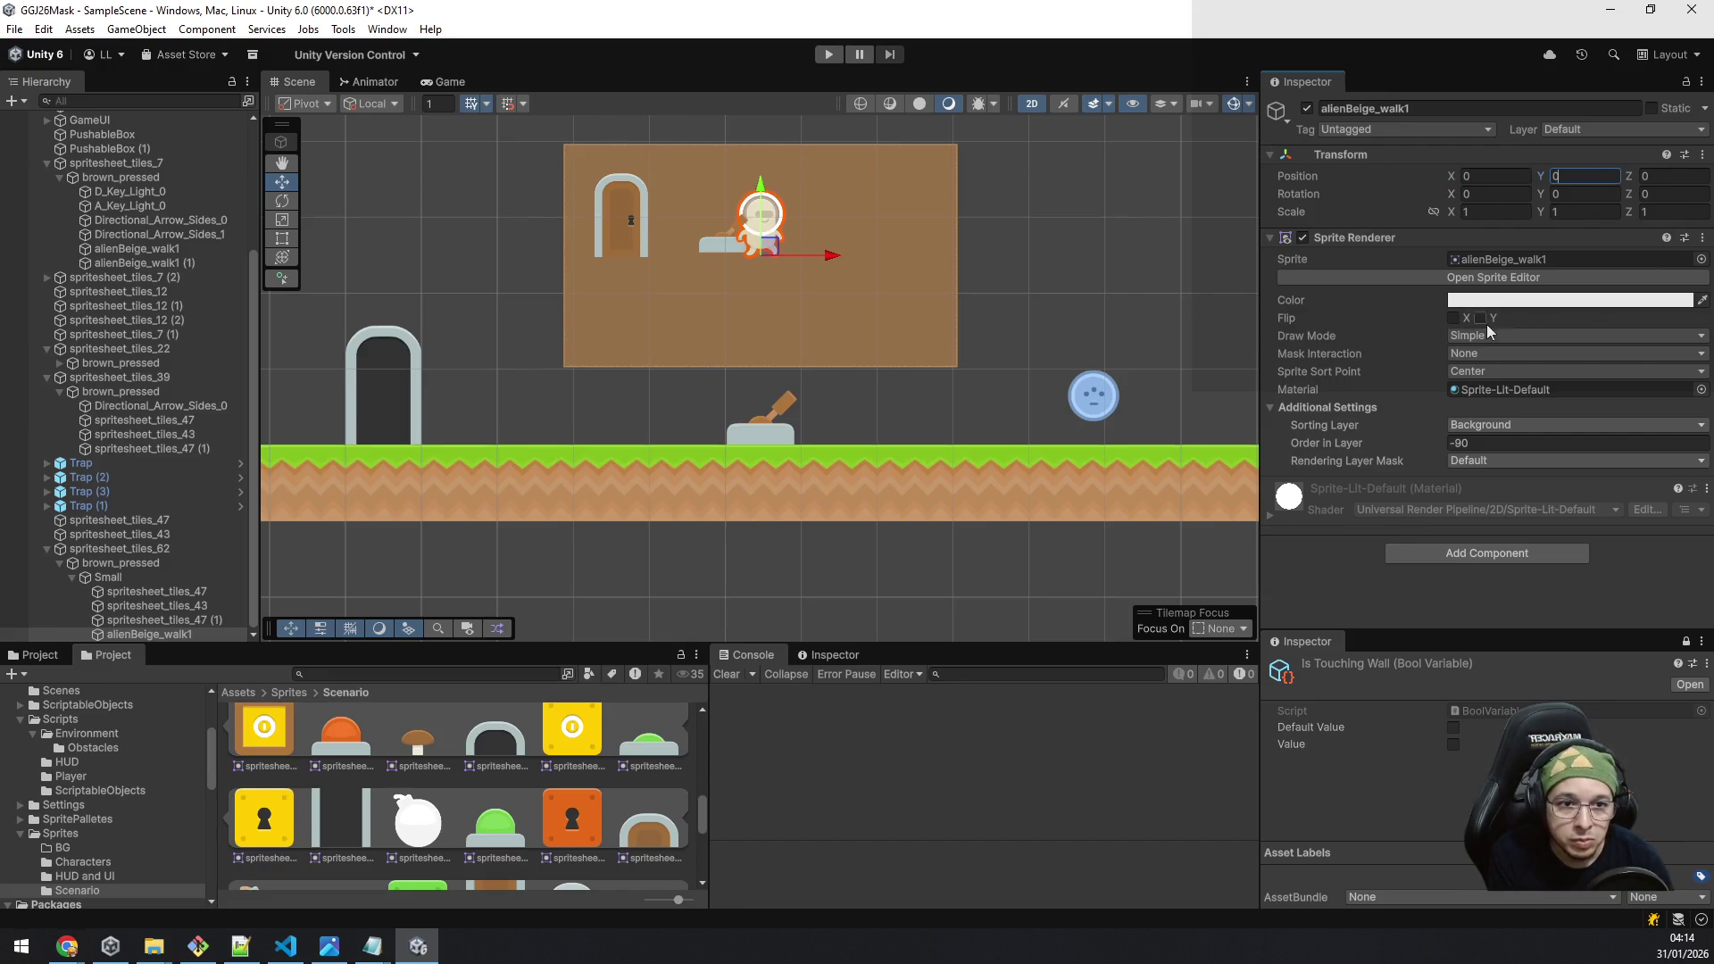
pyautogui.click(1455, 319)
pyautogui.moveTo(778, 232)
pyautogui.mouseDown()
pyautogui.moveTo(849, 232)
pyautogui.moveTo(836, 191)
pyautogui.mouseUp()
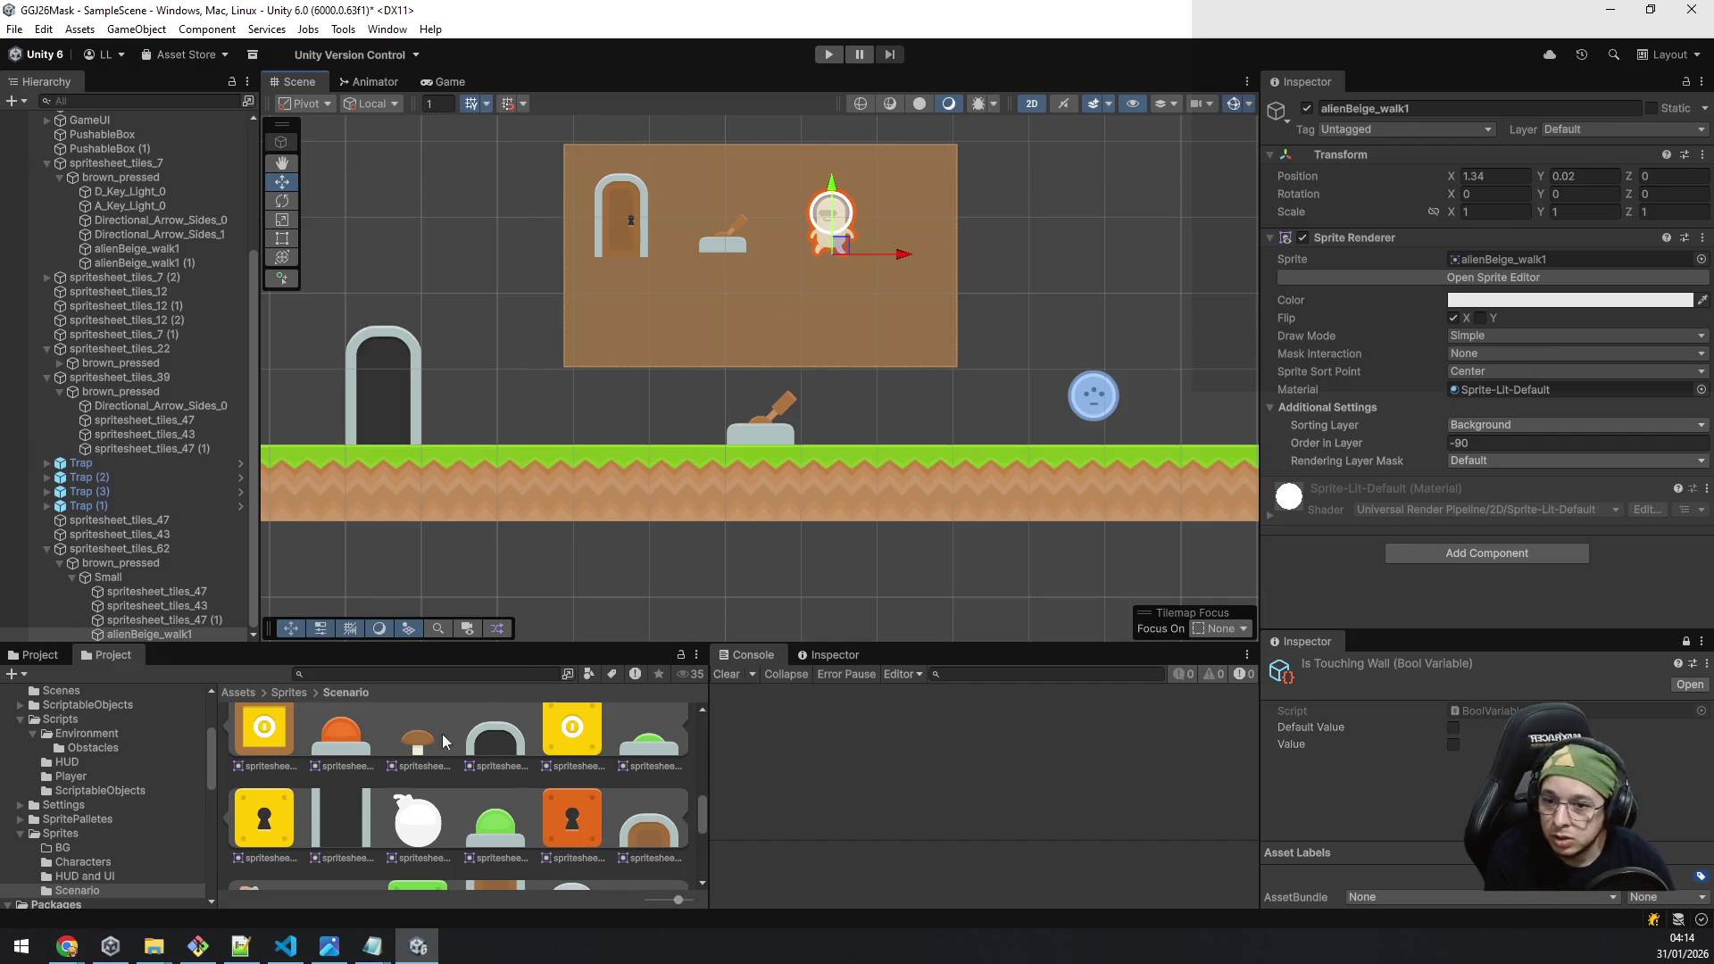
pyautogui.scroll(-3, 148, 800)
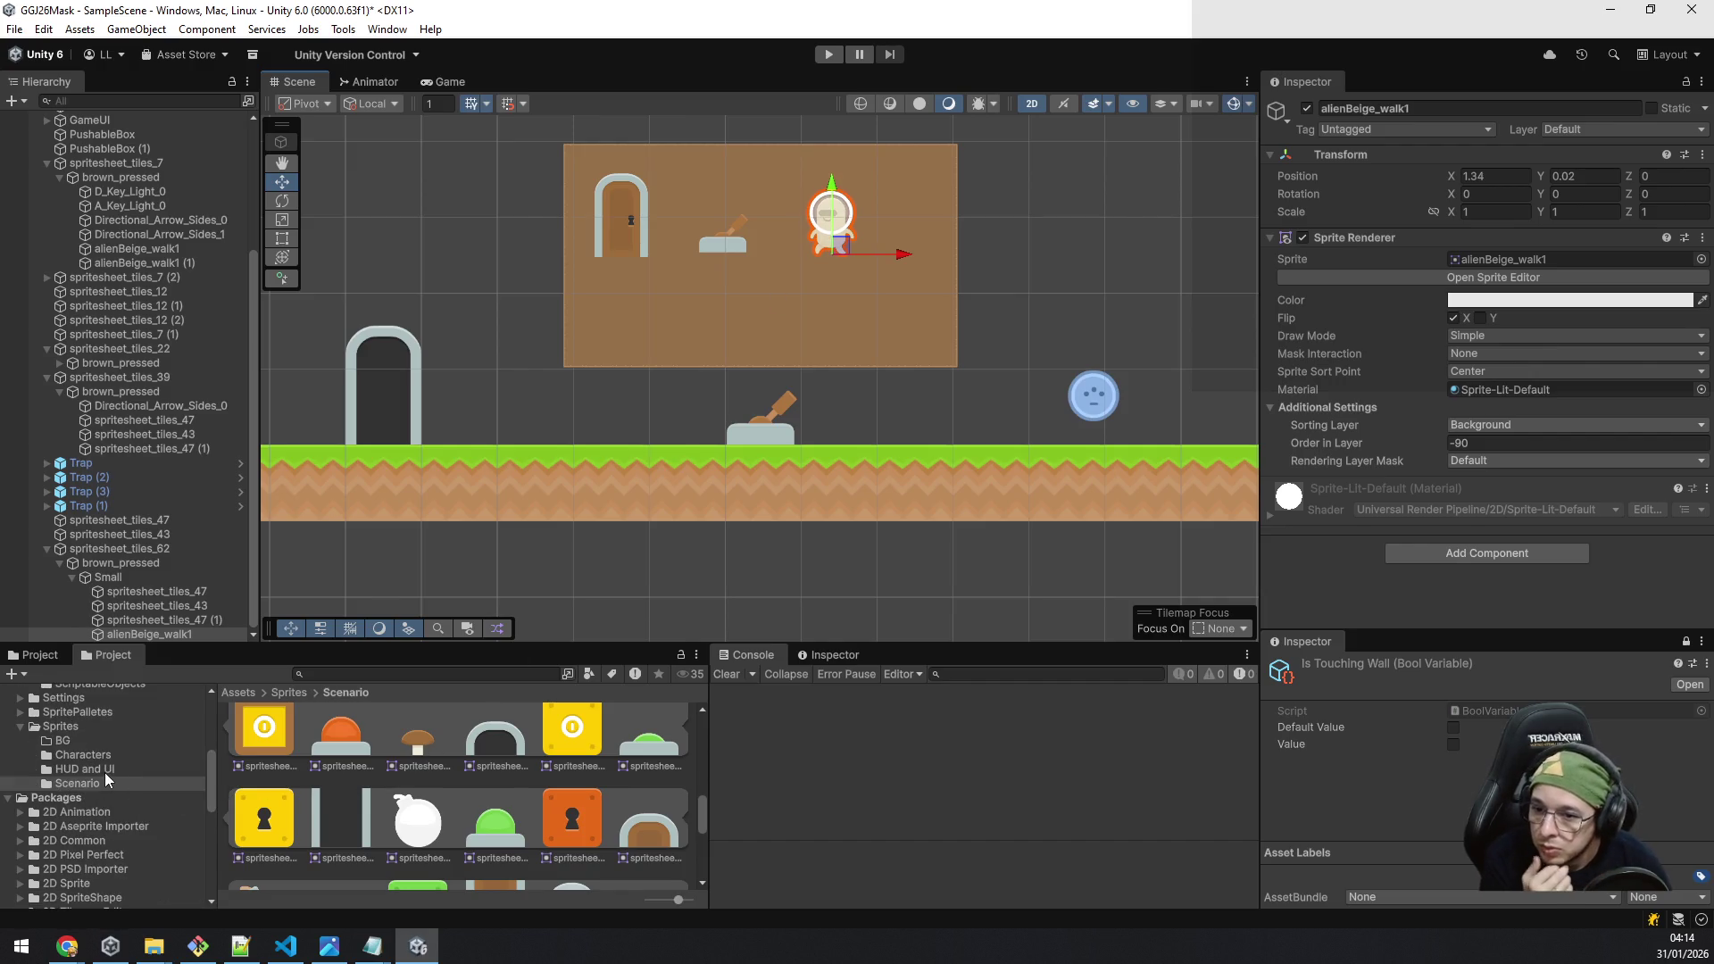
# Step: Add the forbidden sprite from HUD and UI into Small at scale 1, X position 0
pyautogui.click(104, 770)
pyautogui.moveTo(559, 753)
pyautogui.mouseDown()
pyautogui.moveTo(267, 679)
pyautogui.moveTo(134, 616)
pyautogui.moveTo(113, 580)
pyautogui.mouseUp()
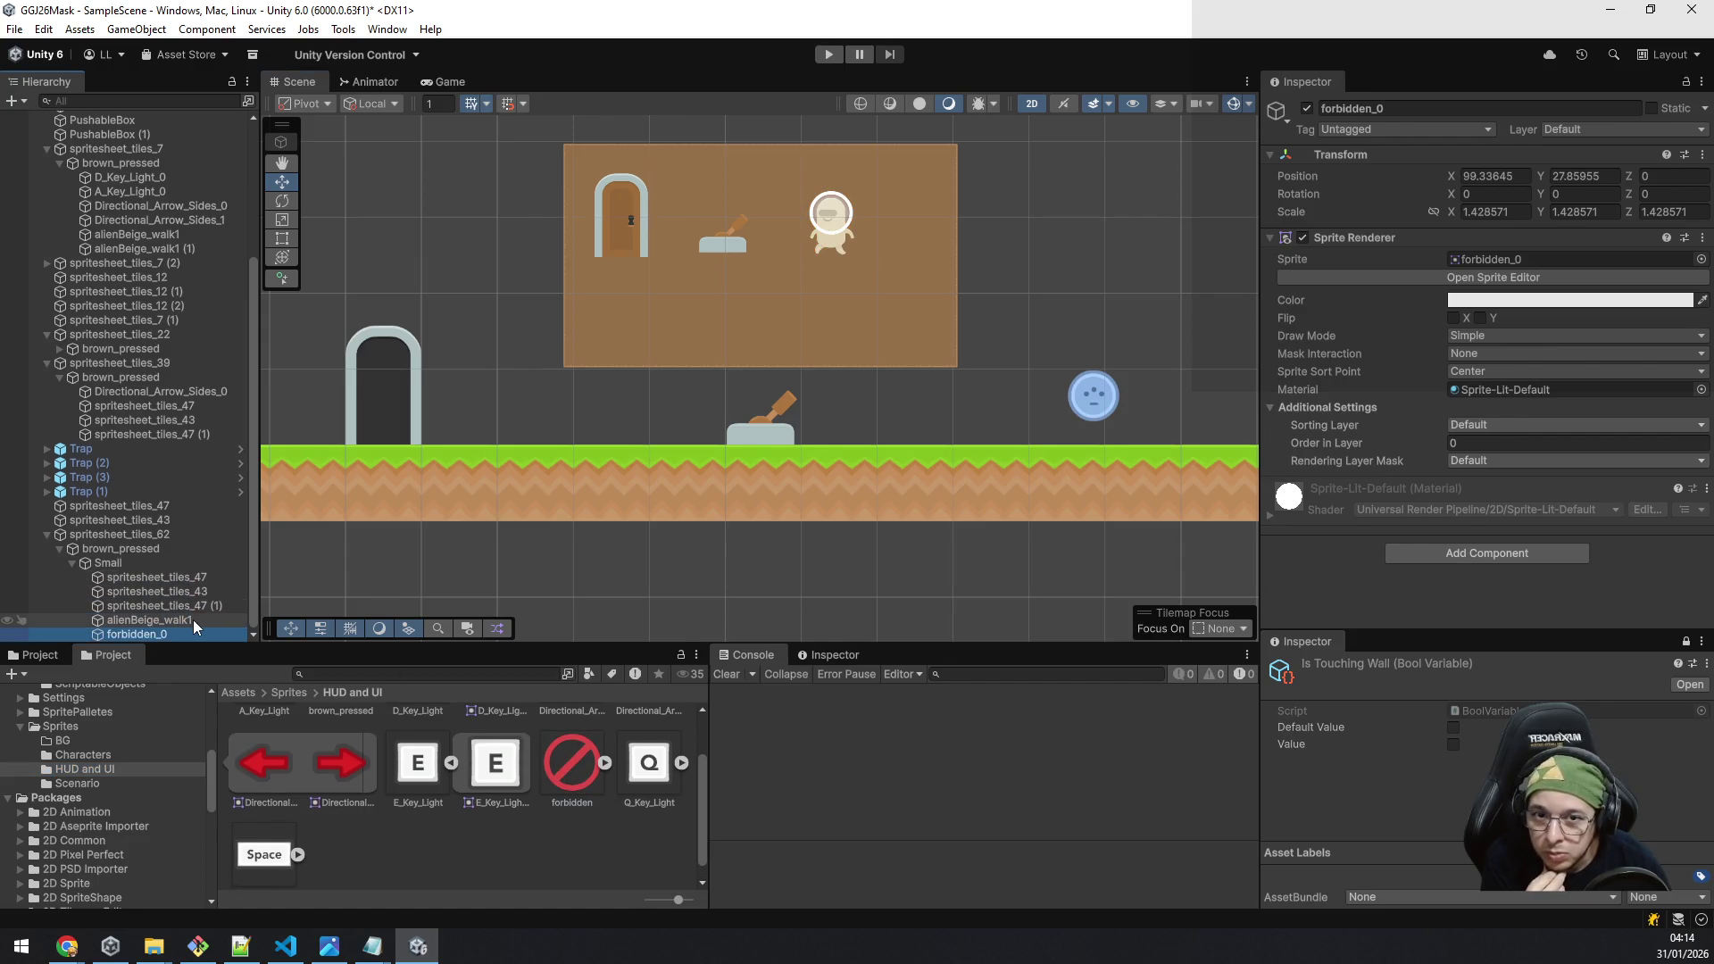
pyautogui.write('1')
pyautogui.press('Tab')
pyautogui.write('1')
pyautogui.press('Tab')
pyautogui.write('1')
pyautogui.click(1504, 178)
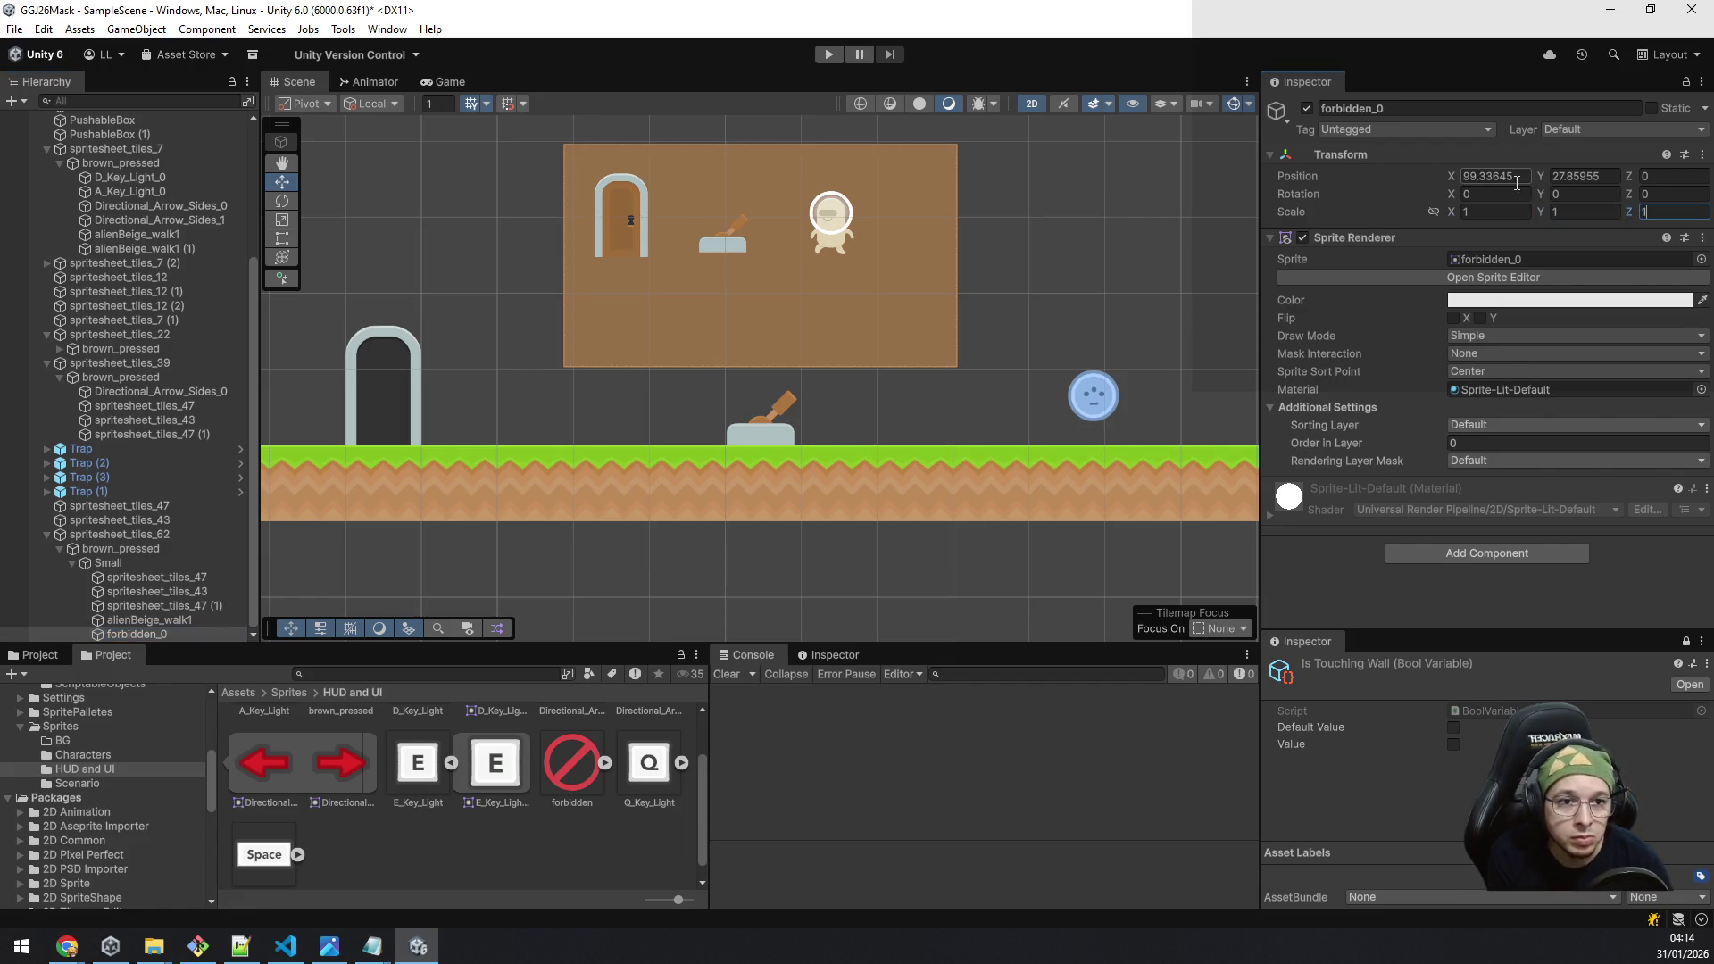
pyautogui.write('0')
pyautogui.press('Tab')
pyautogui.write('0')
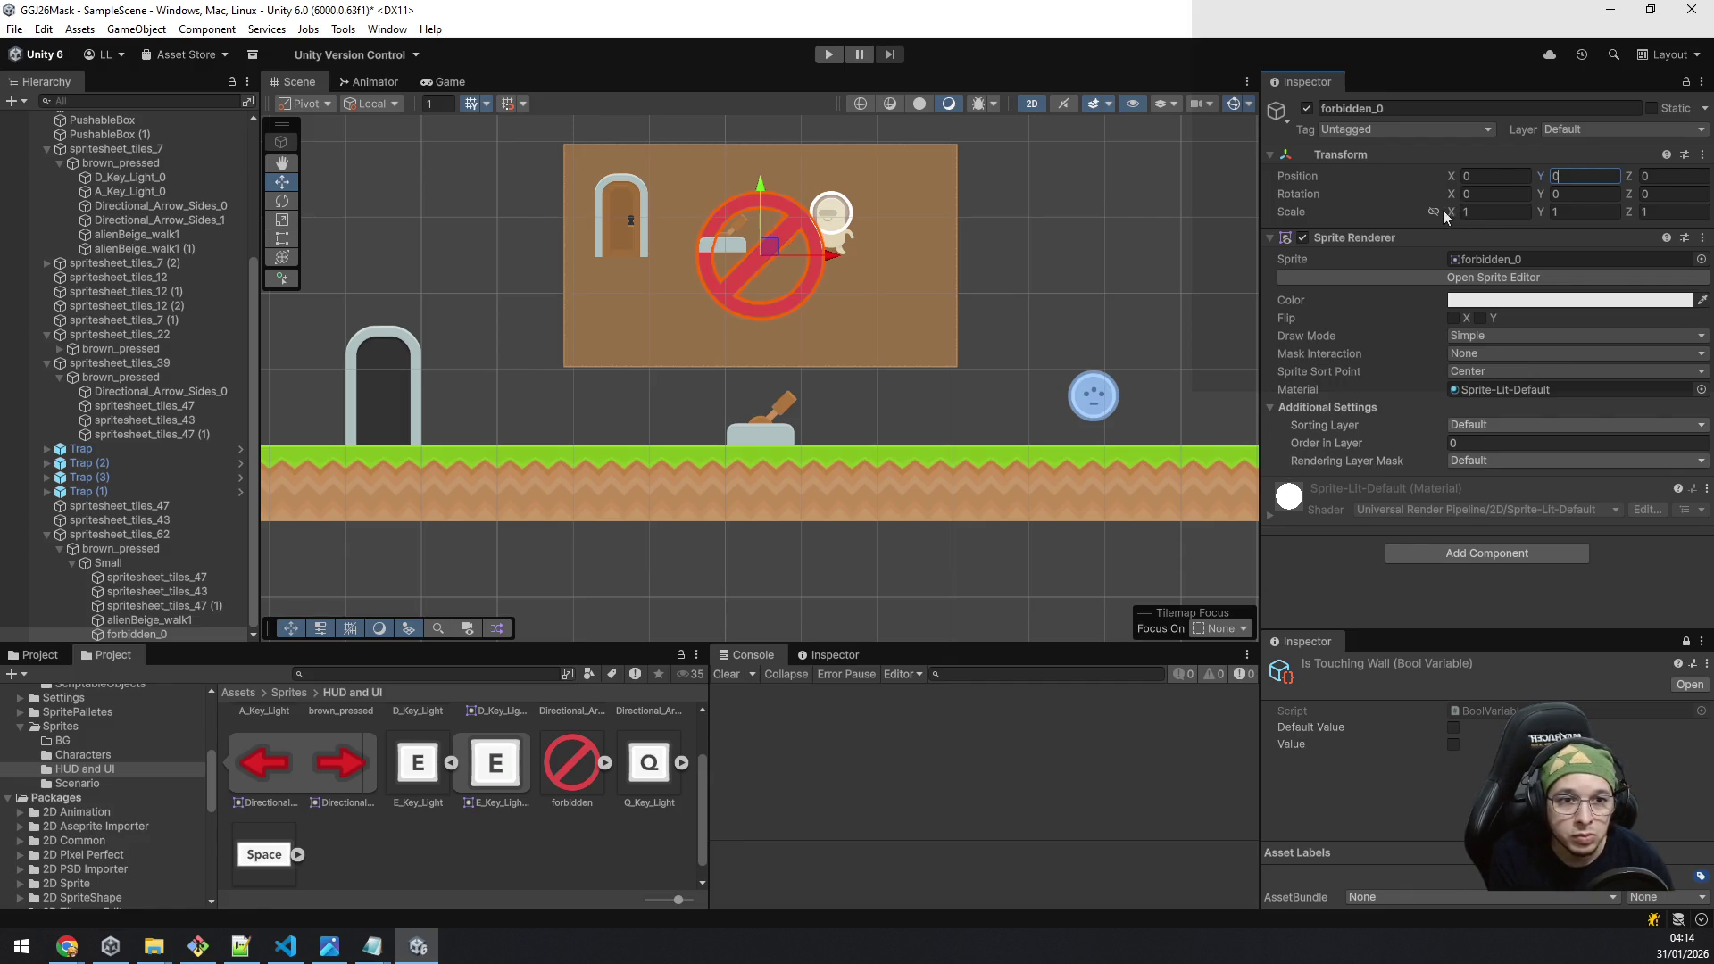
# Step: Set the forbidden sign's linked scale to 0.7 and place it over the alien
pyautogui.click(1495, 213)
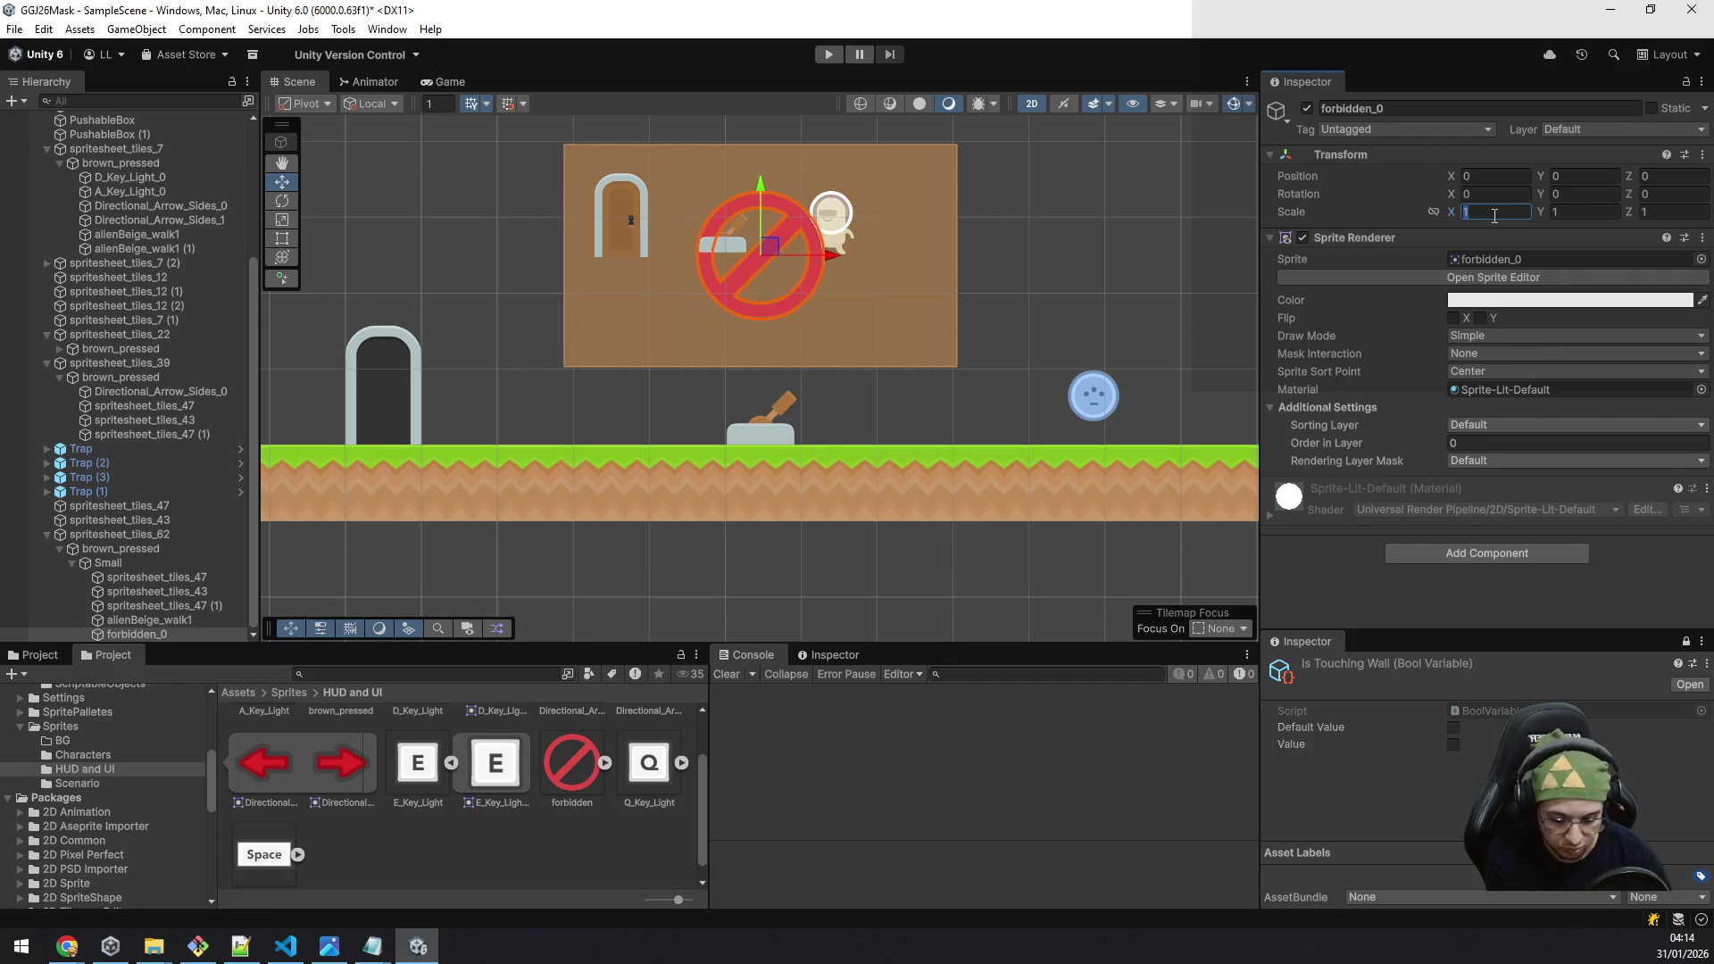
pyautogui.write('.7')
pyautogui.press('Escape')
pyautogui.click(1488, 212)
pyautogui.write('.7')
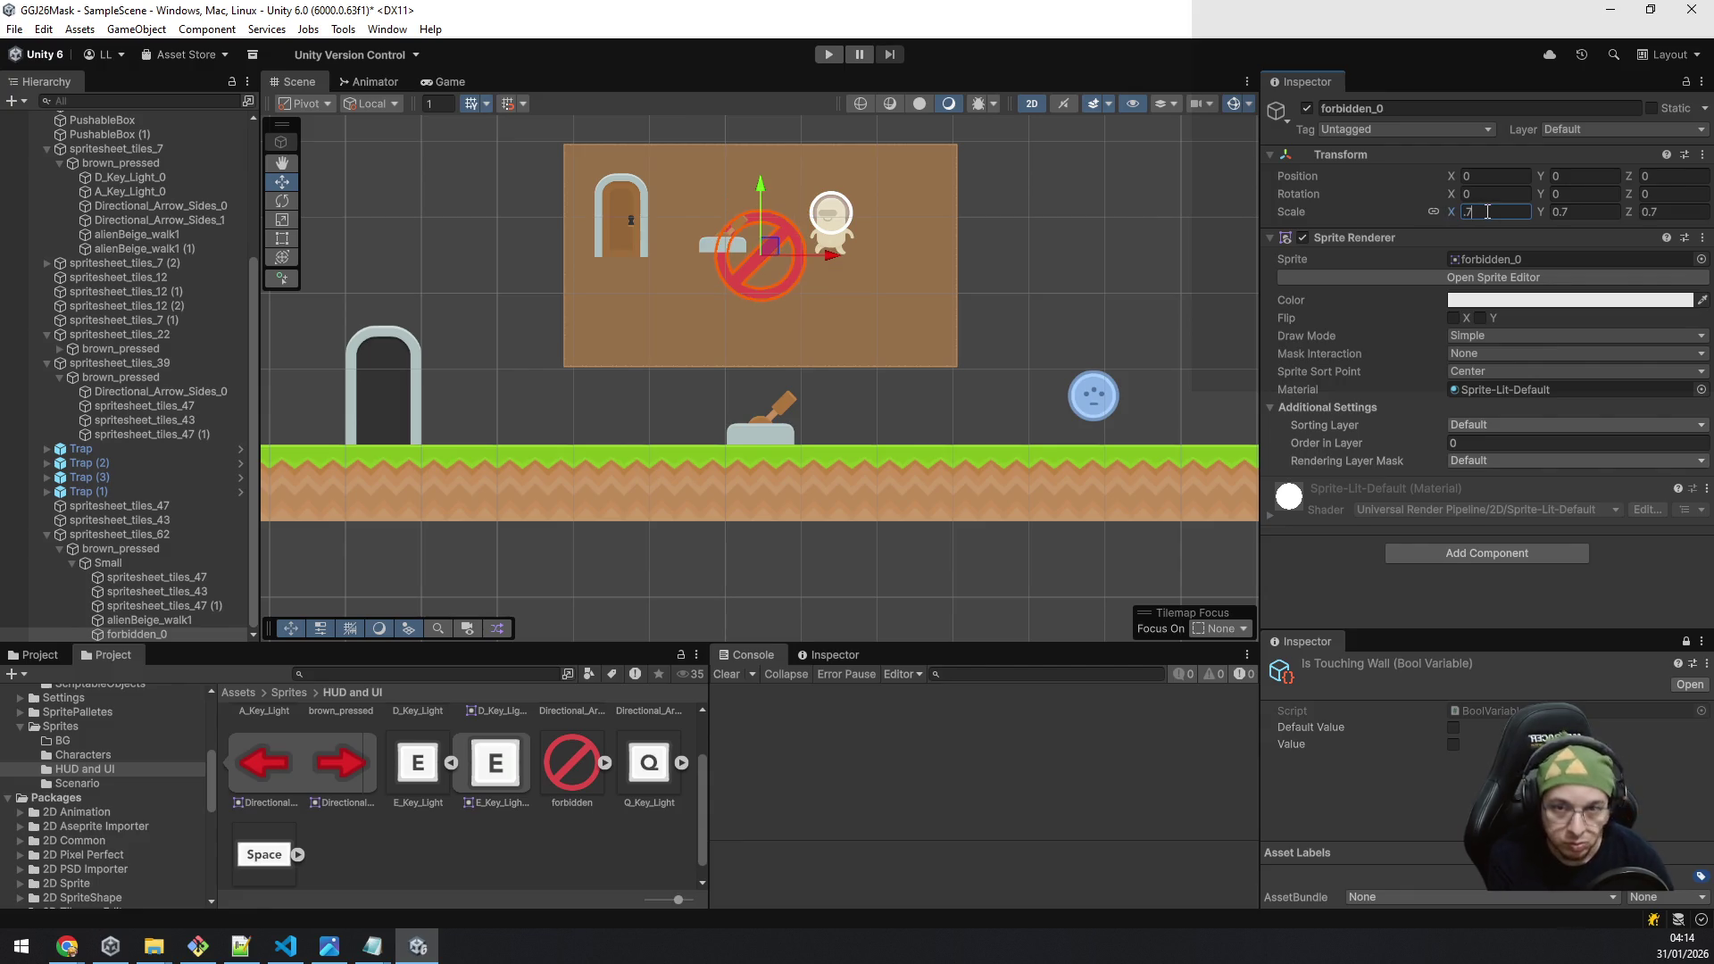
pyautogui.moveTo(764, 248); pyautogui.dragTo(843, 213)
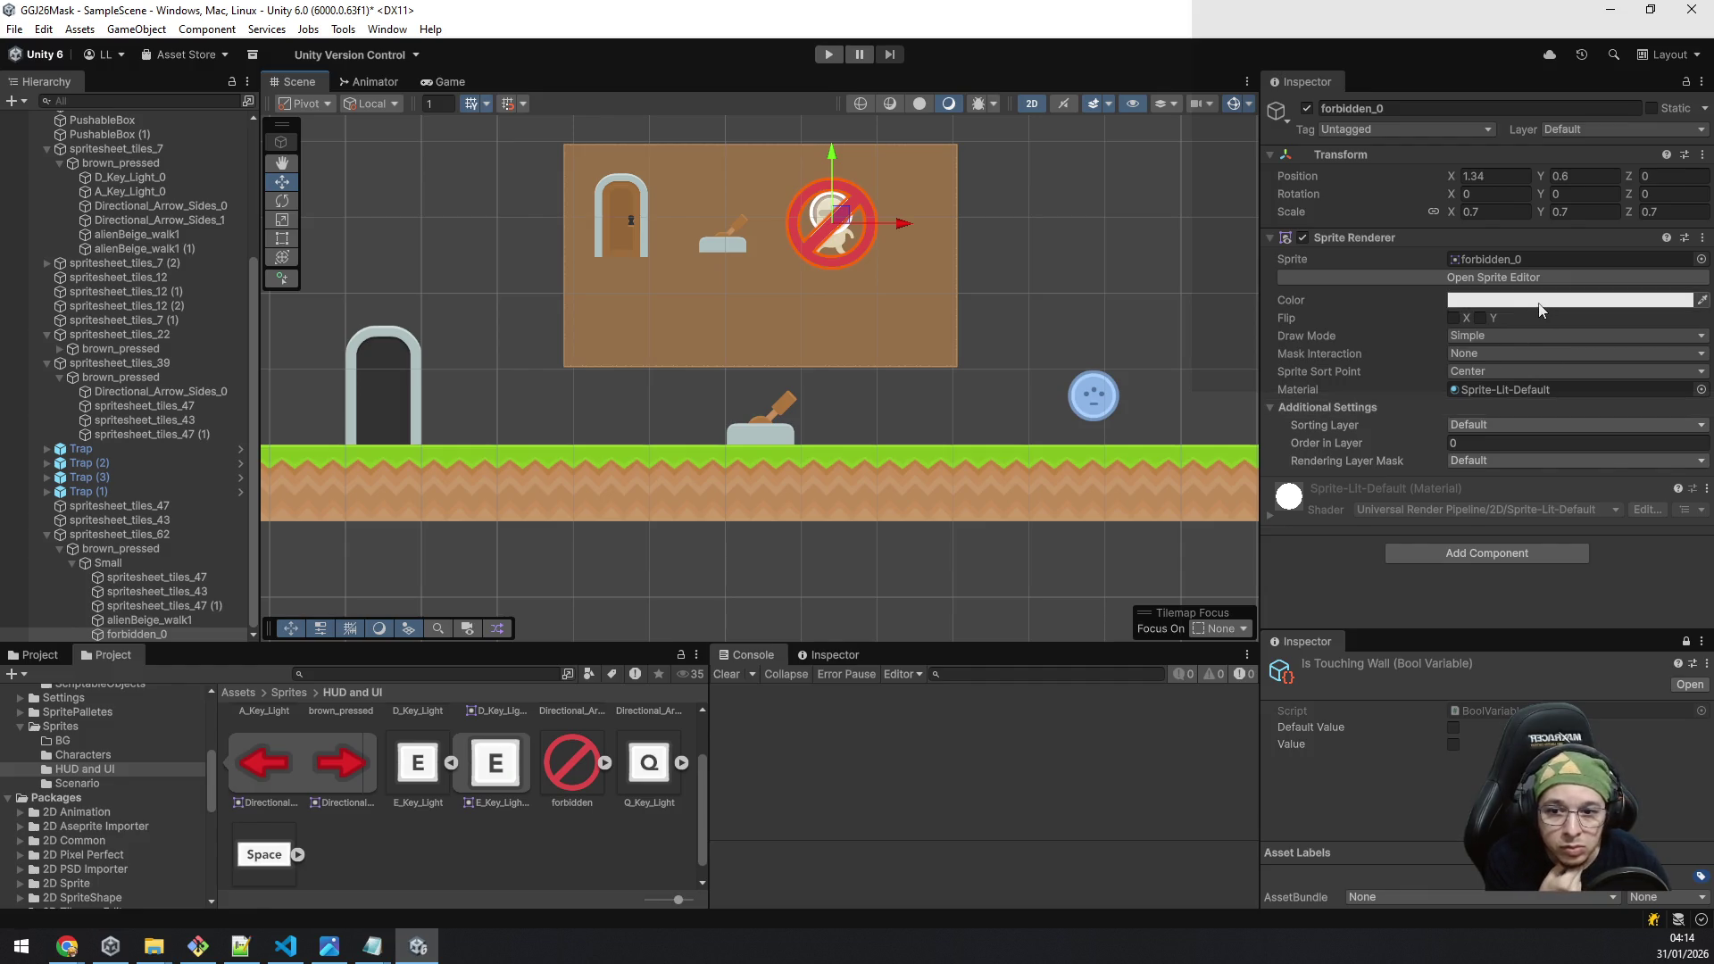
# Step: Put the forbidden sign on the Background sorting layer with order in layer -85
pyautogui.click(1514, 425)
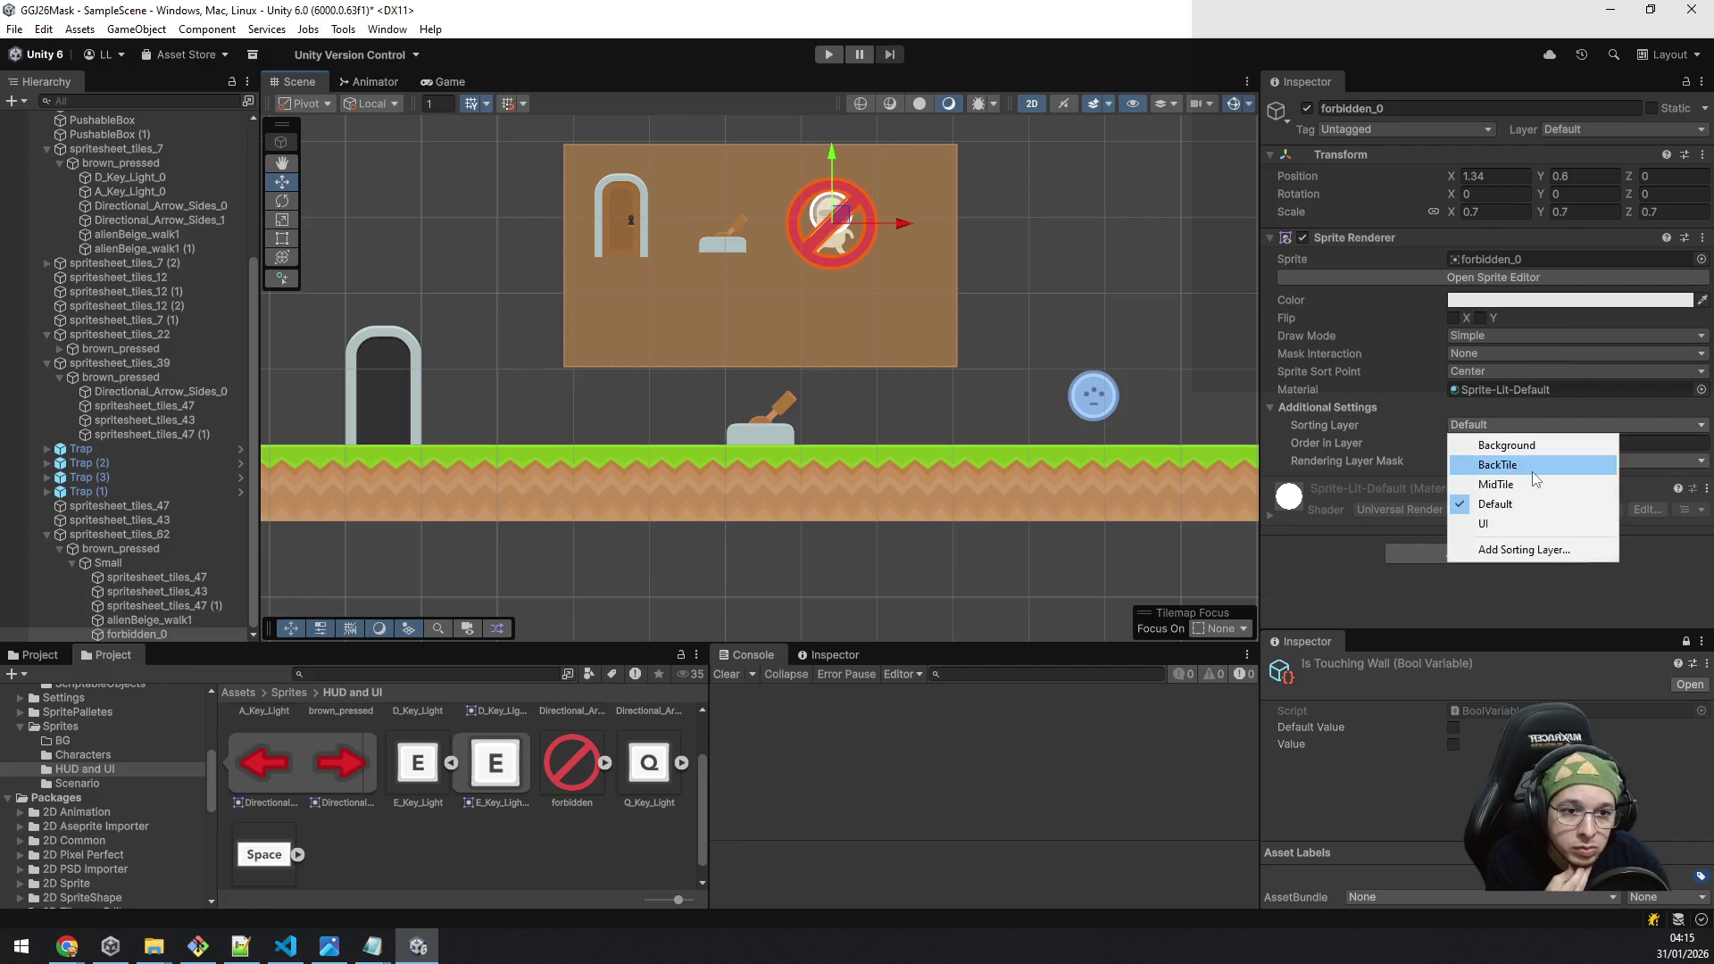
pyautogui.click(1529, 444)
pyautogui.click(1514, 448)
pyautogui.write('-8')
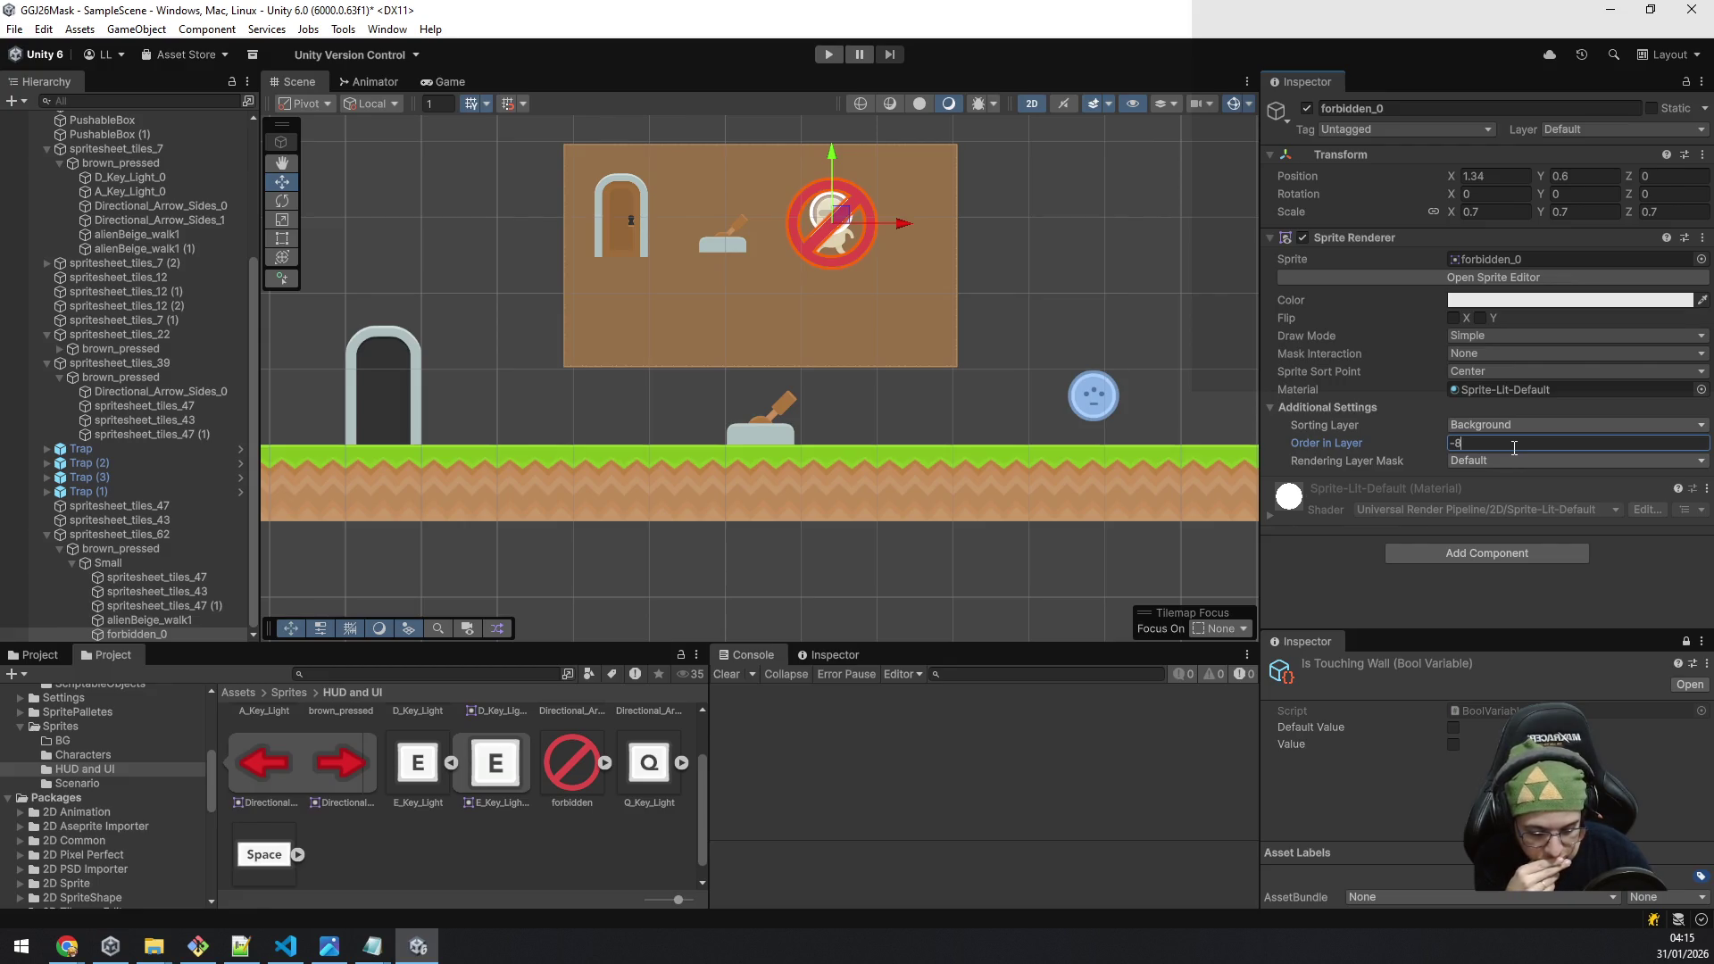
pyautogui.write('5')
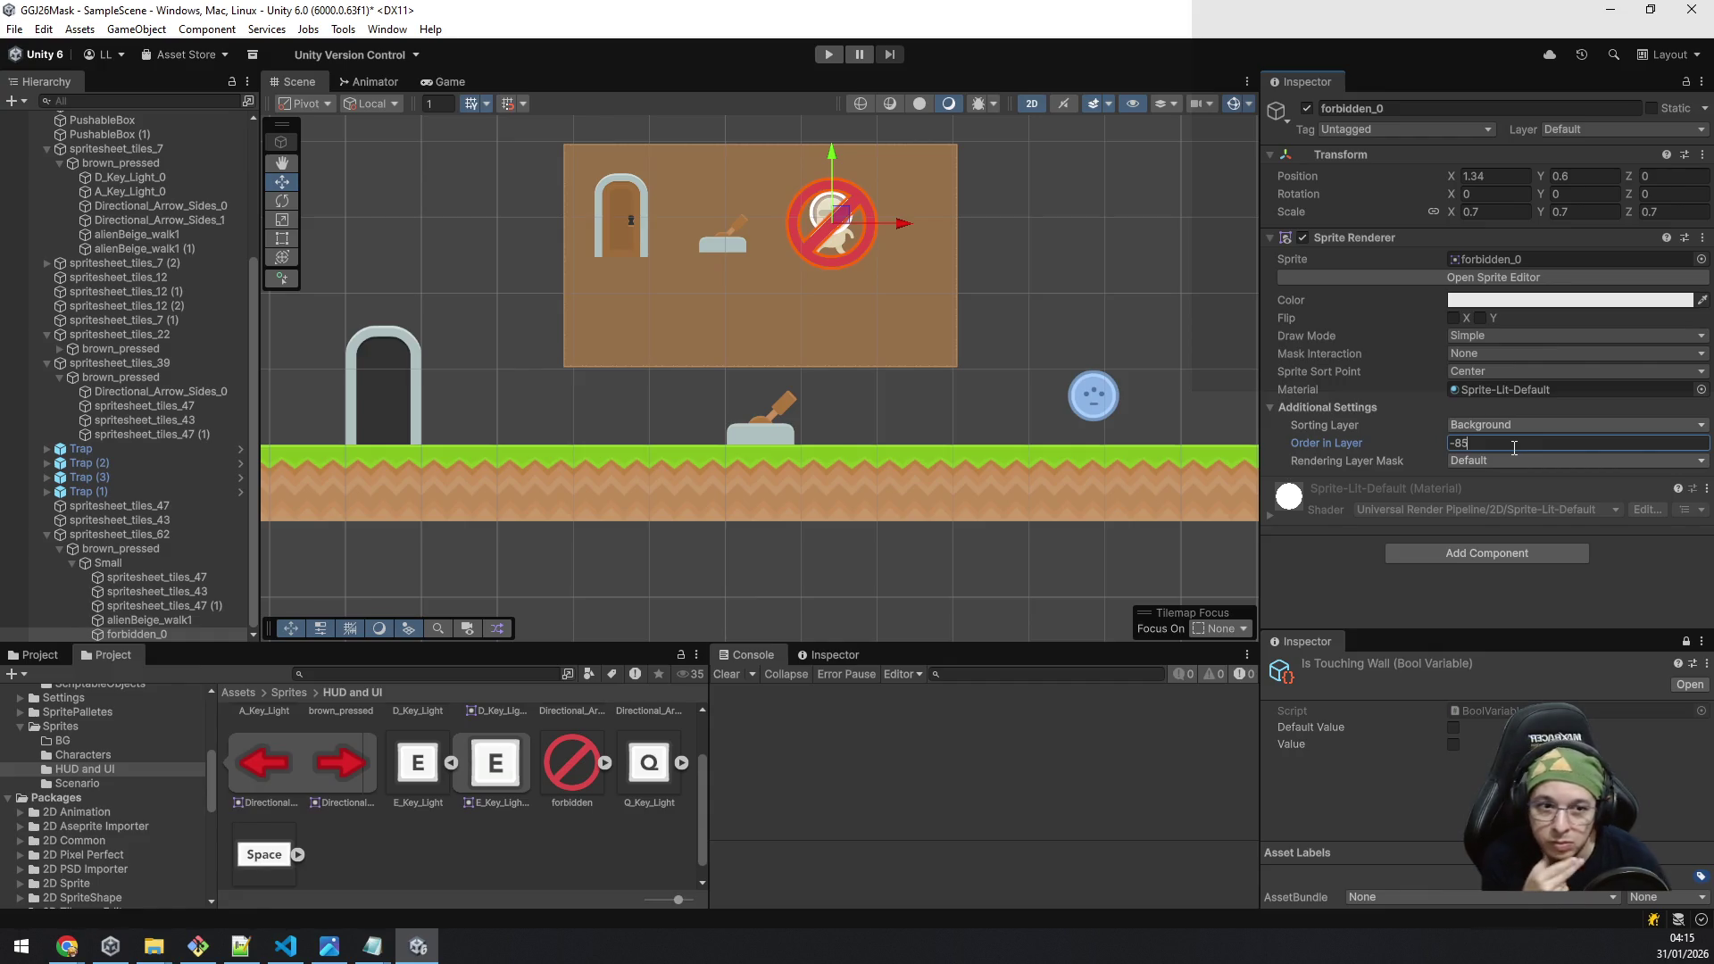
pyautogui.click(1347, 554)
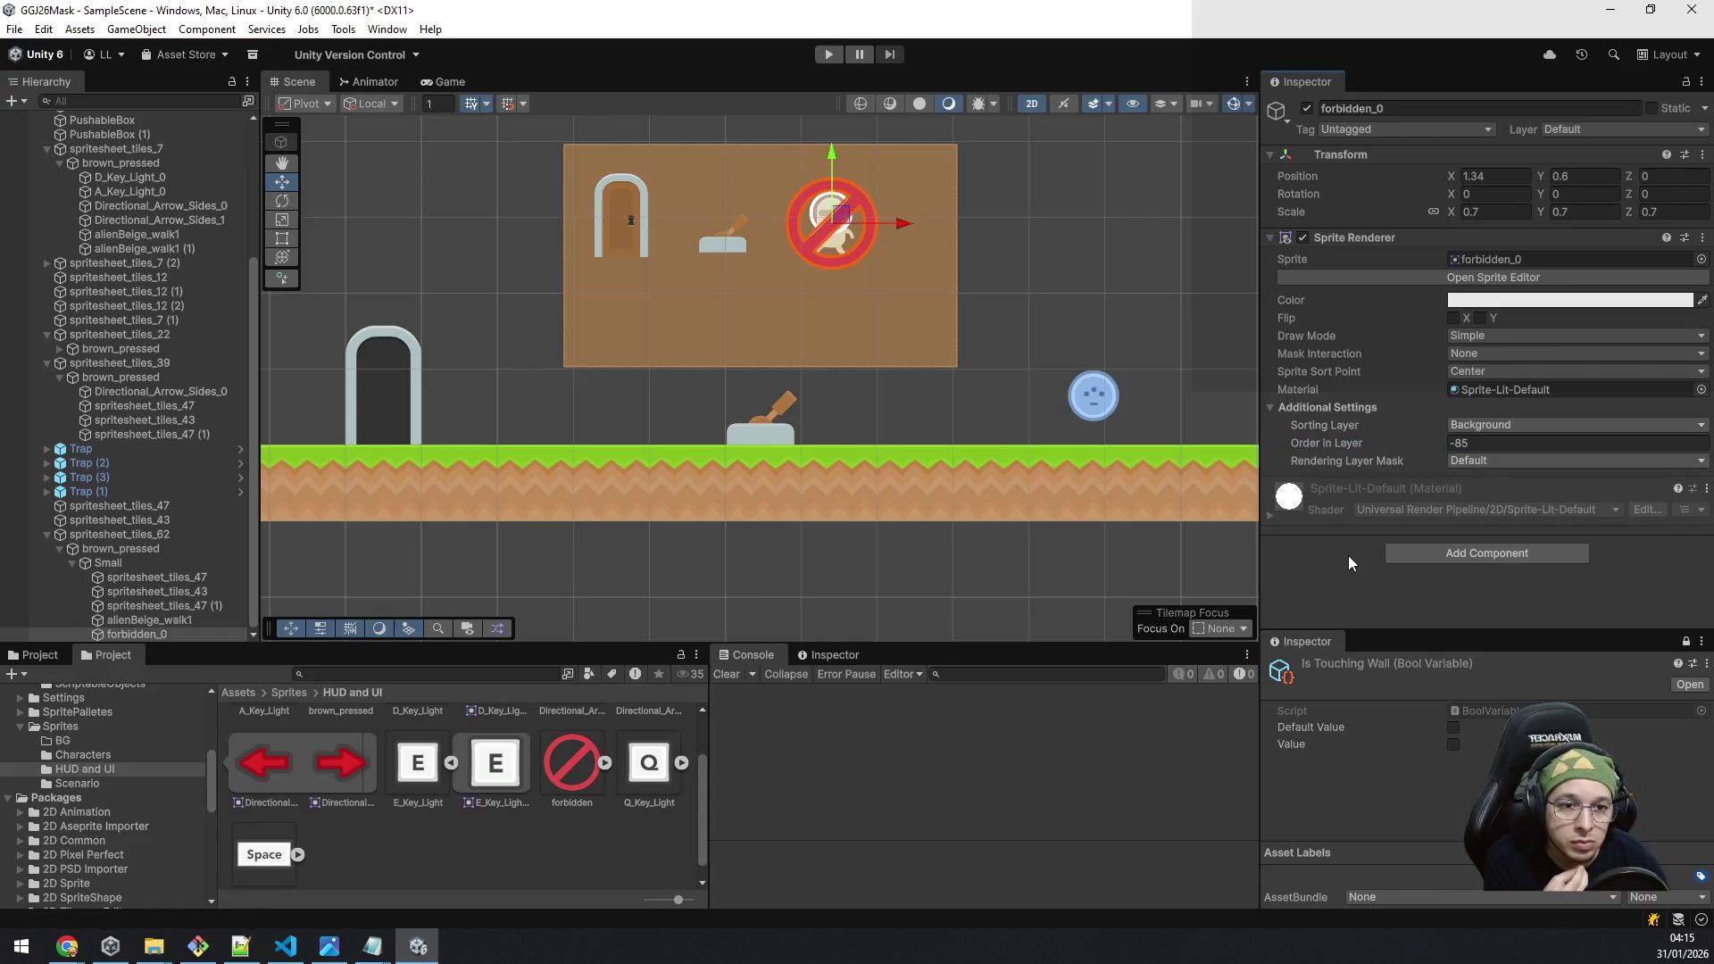
pyautogui.scroll(3, 900, 277)
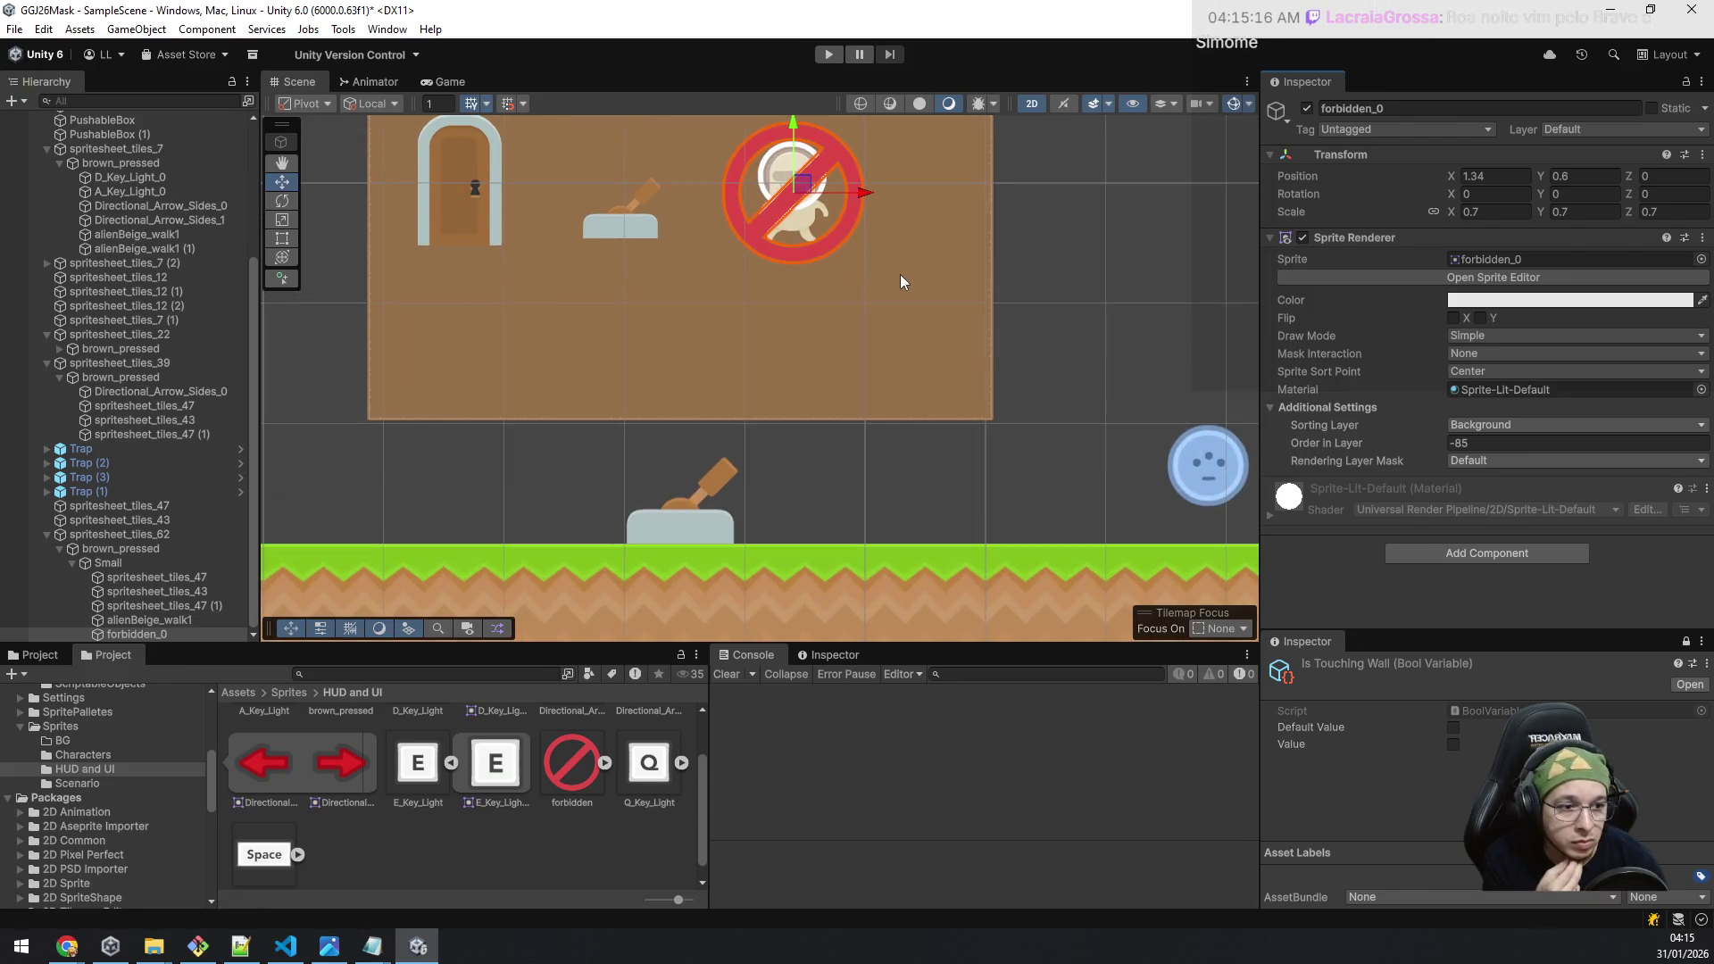
# Step: Move forbidden_0 and alienBeige_walk1 together further right in the Small bubble
pyautogui.moveTo(910, 227); pyautogui.dragTo(1104, 342)
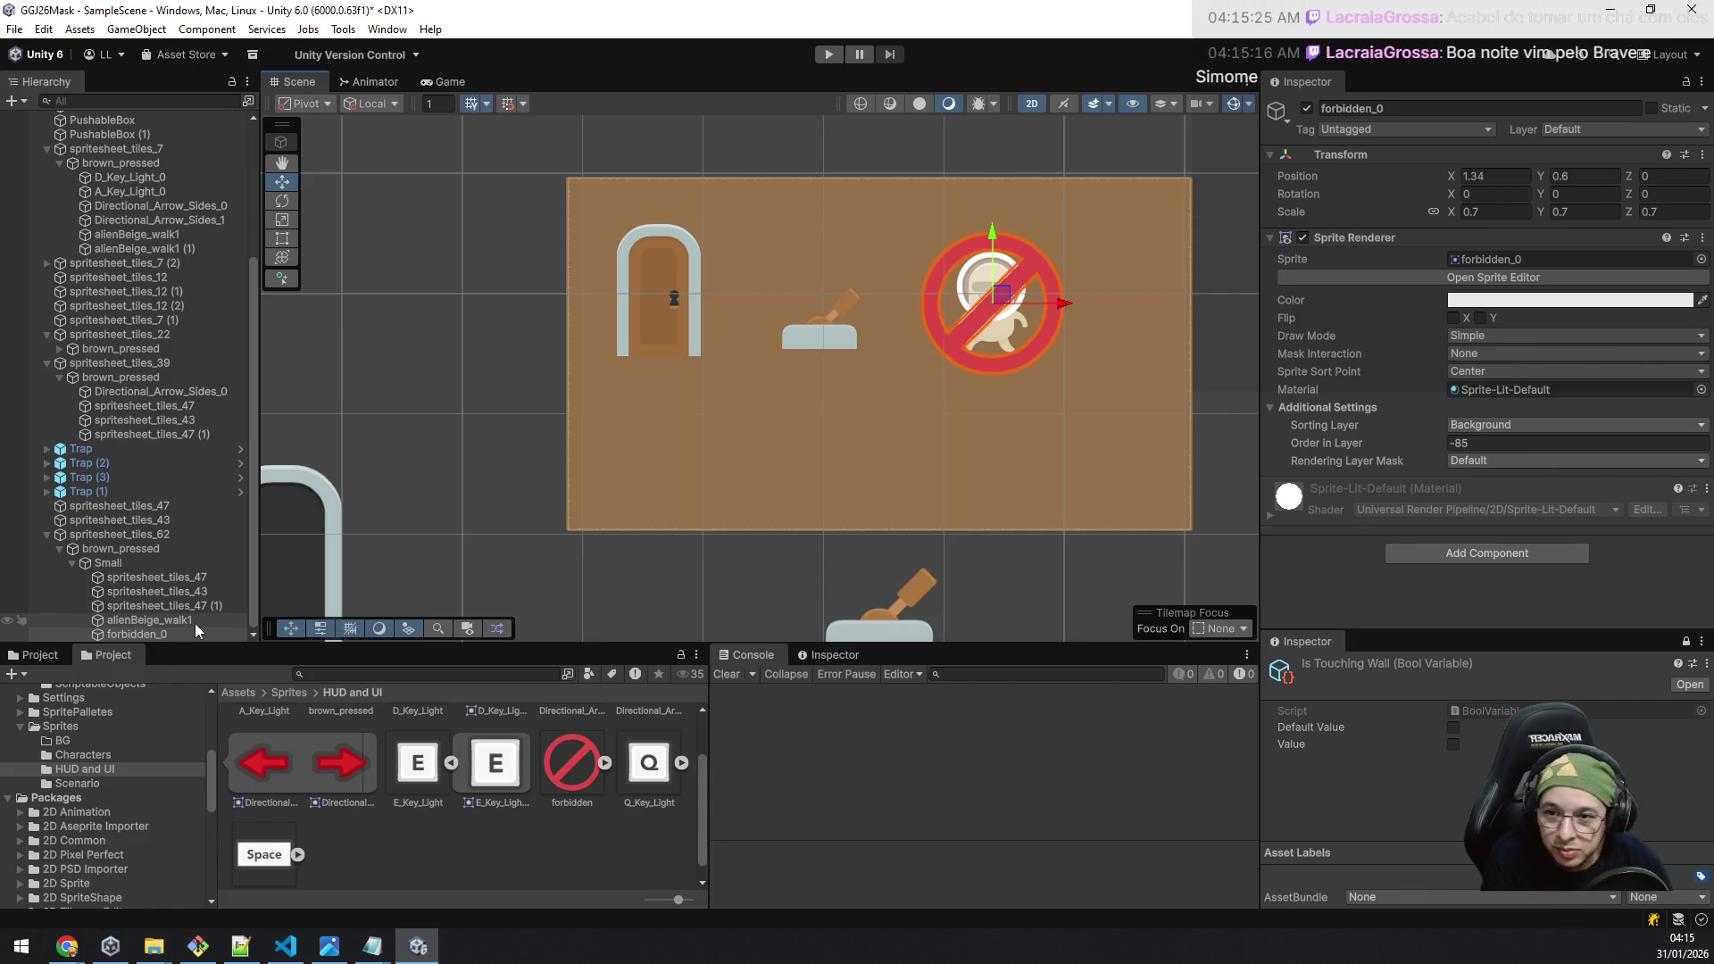
pyautogui.keyDown('ctrl'); pyautogui.click(196, 623); pyautogui.keyUp('ctrl')
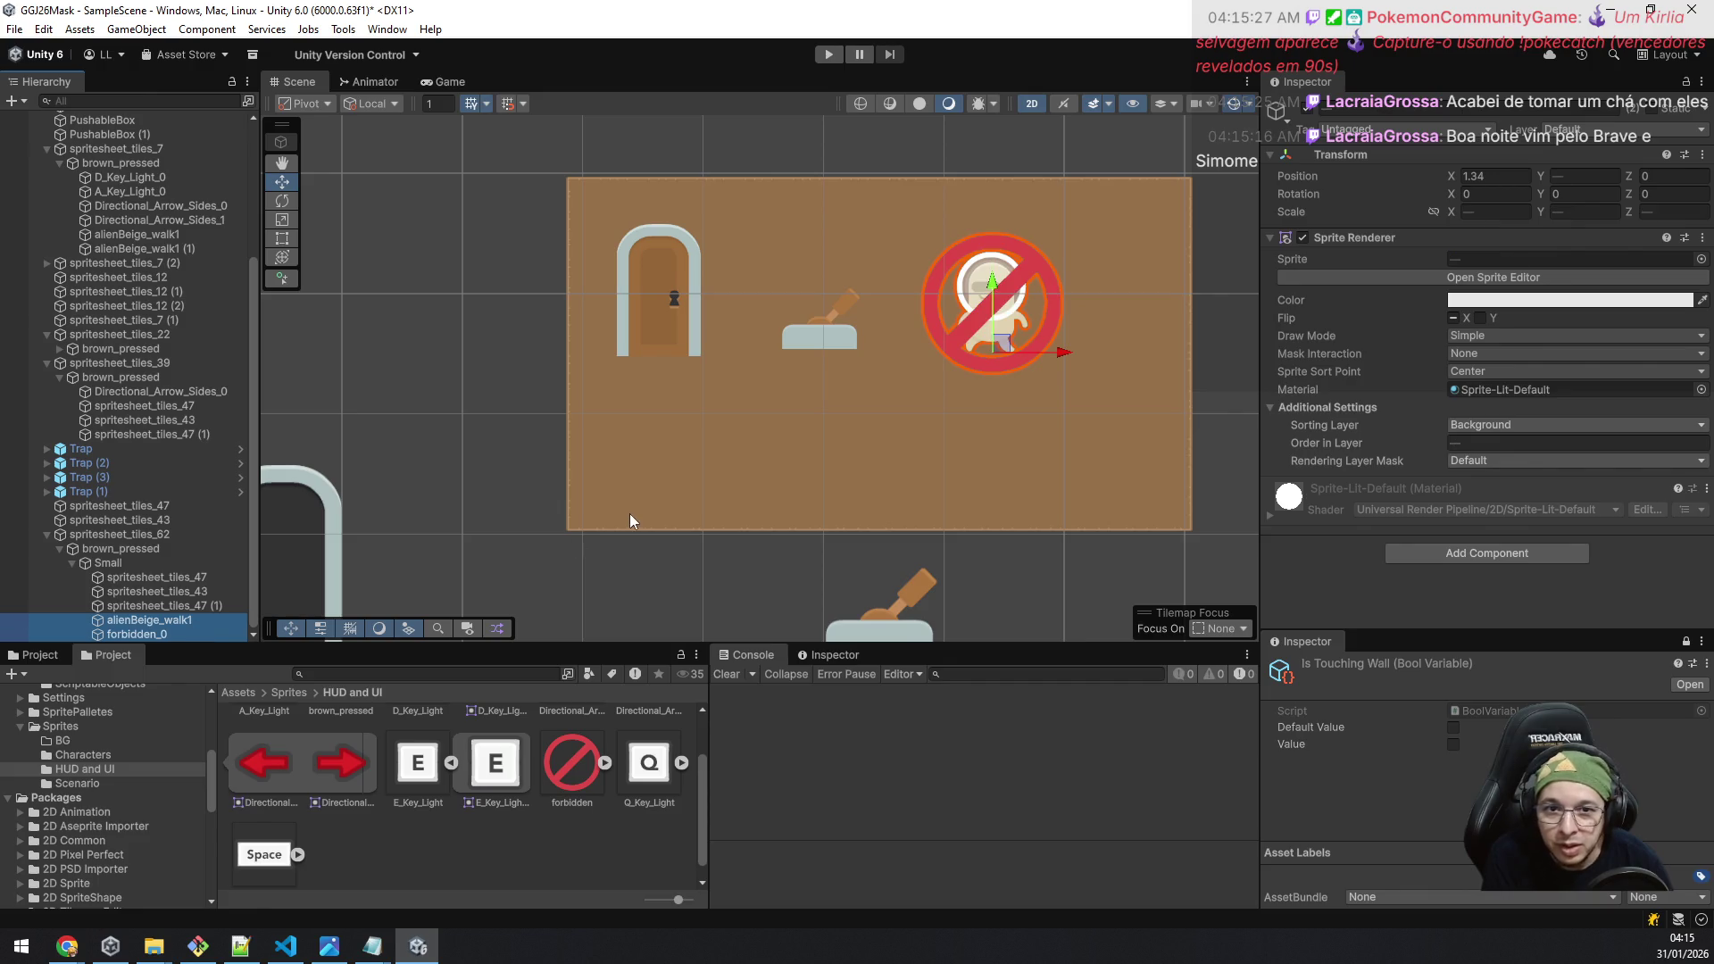
pyautogui.moveTo(1009, 346); pyautogui.dragTo(1079, 343)
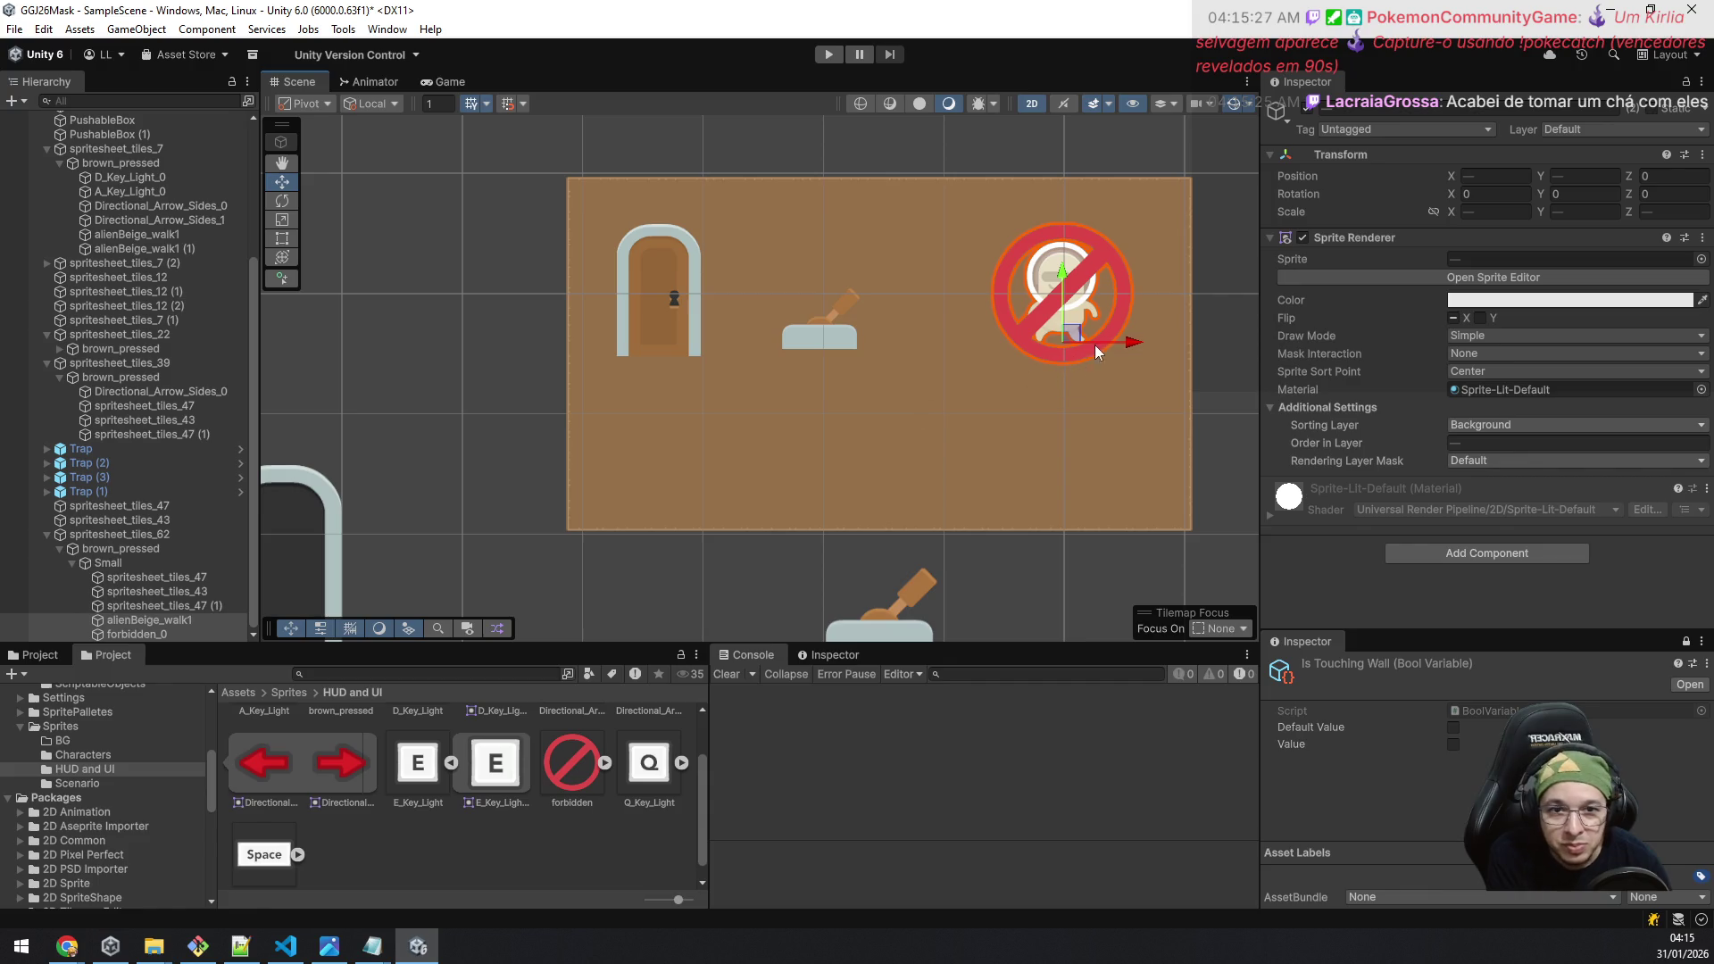
pyautogui.moveTo(1079, 334); pyautogui.dragTo(1089, 341)
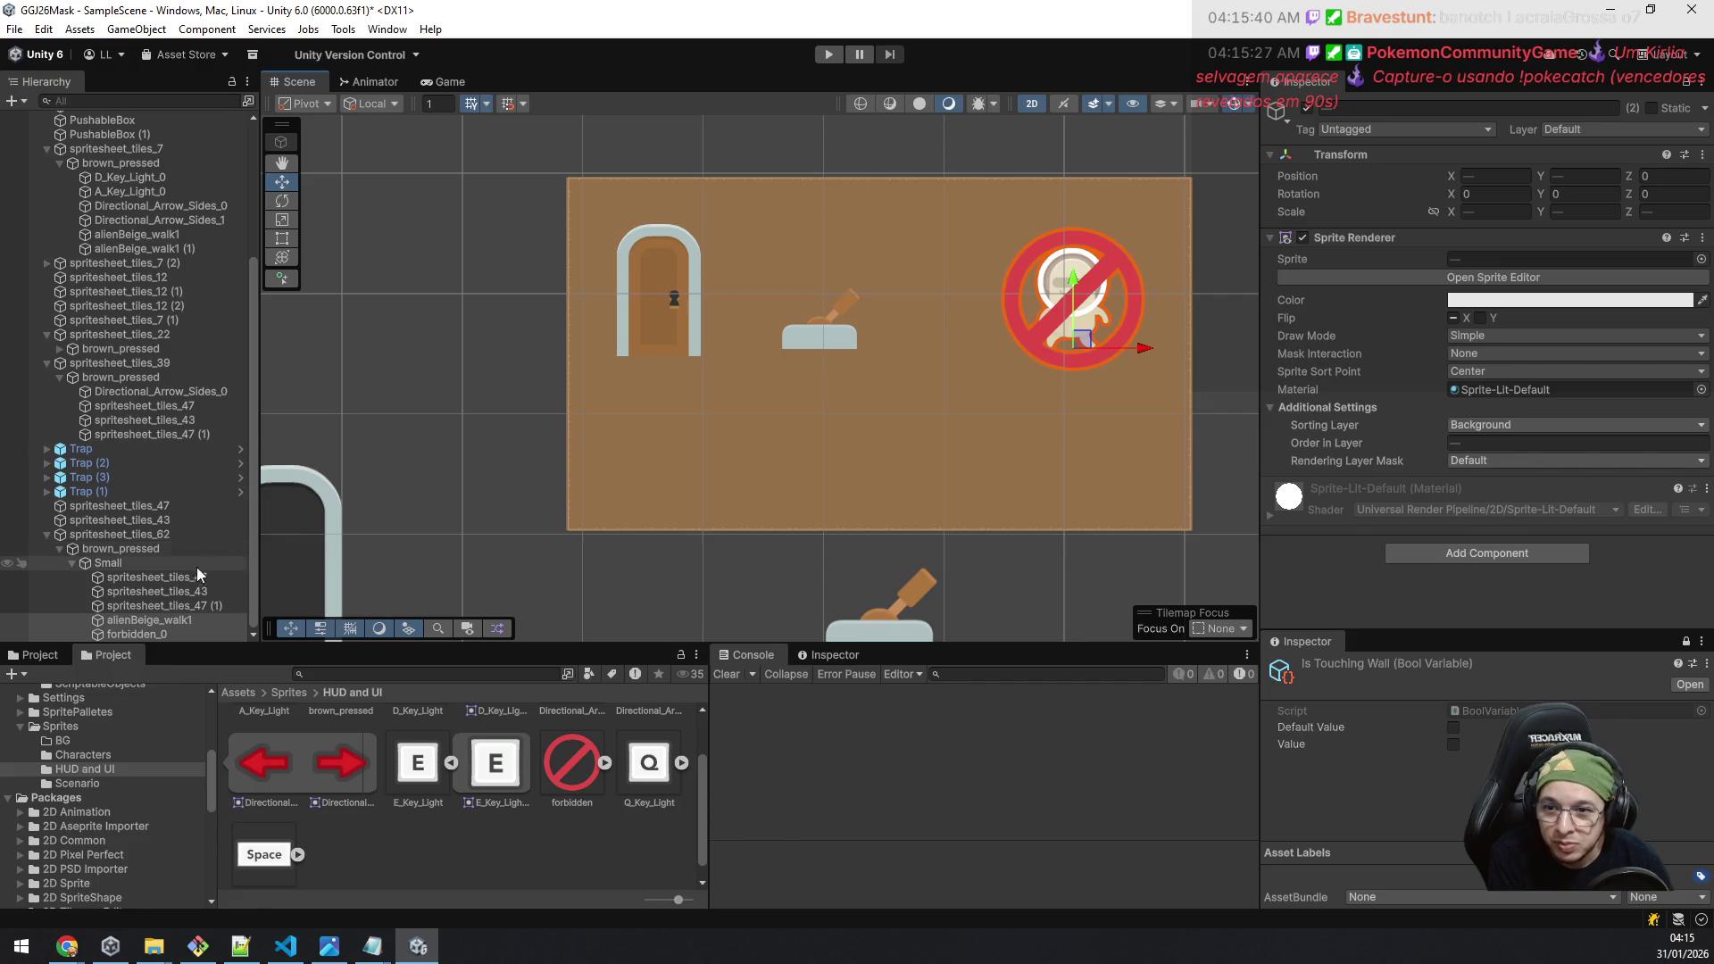
# Step: Slide the lever spritesheet_tiles_47 (1) right to X -0.01, the bubble's middle
pyautogui.click(188, 605)
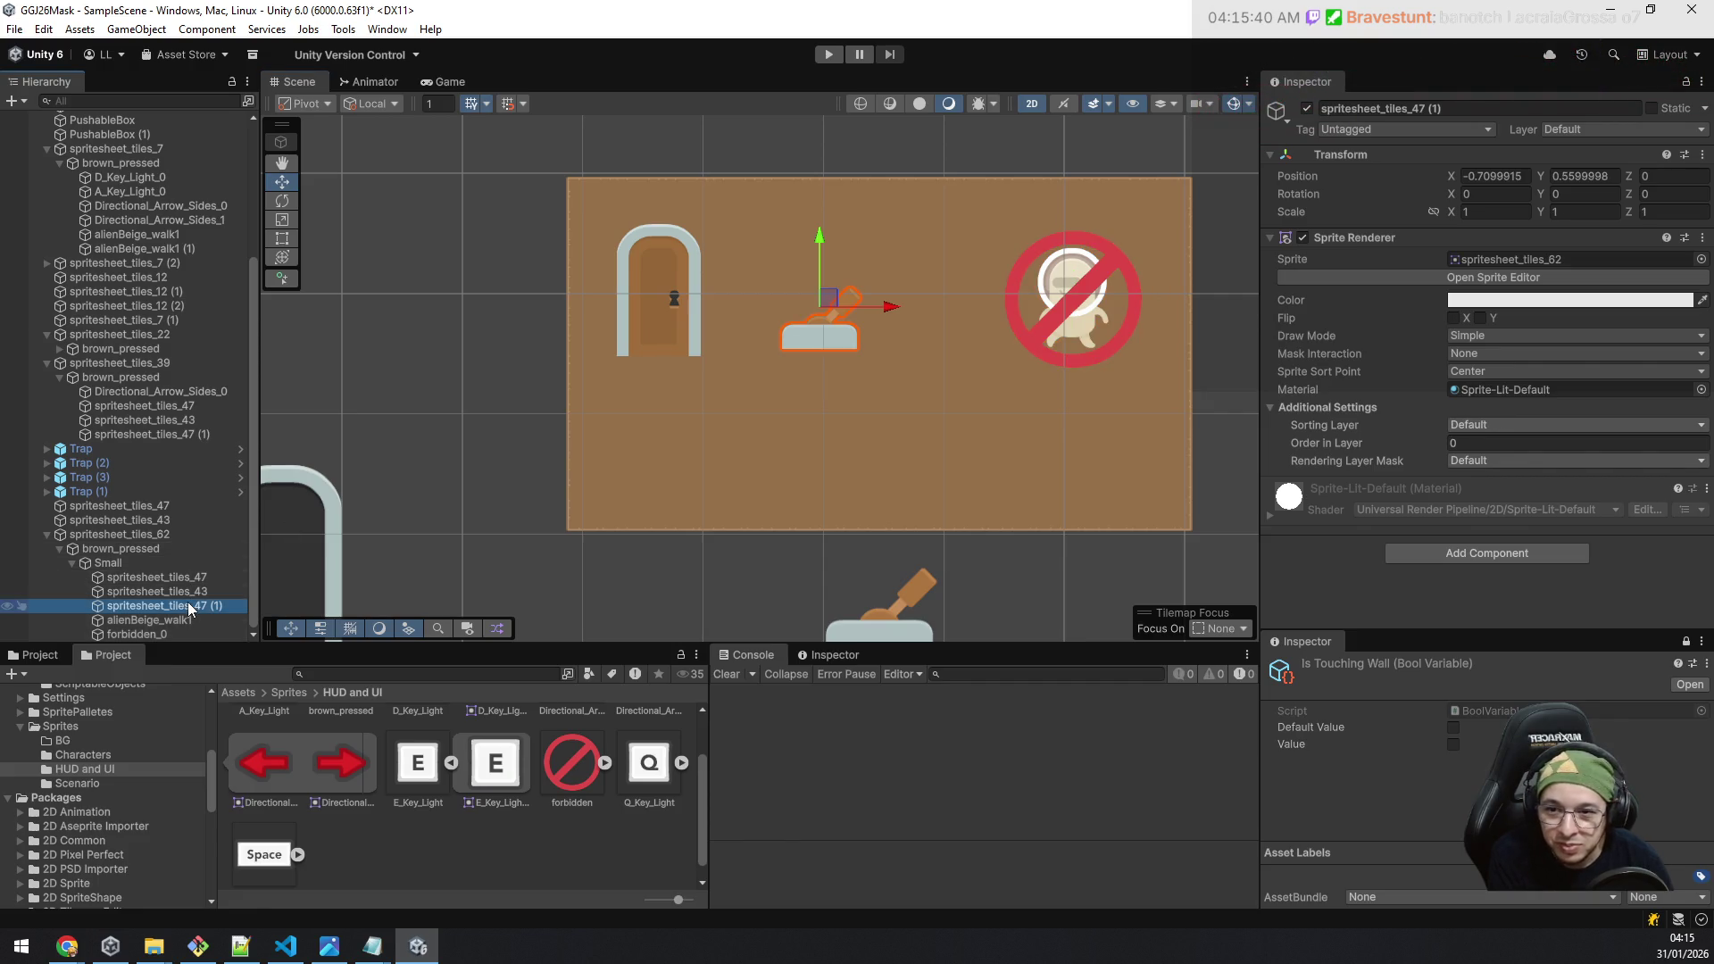
pyautogui.moveTo(897, 302); pyautogui.dragTo(951, 303)
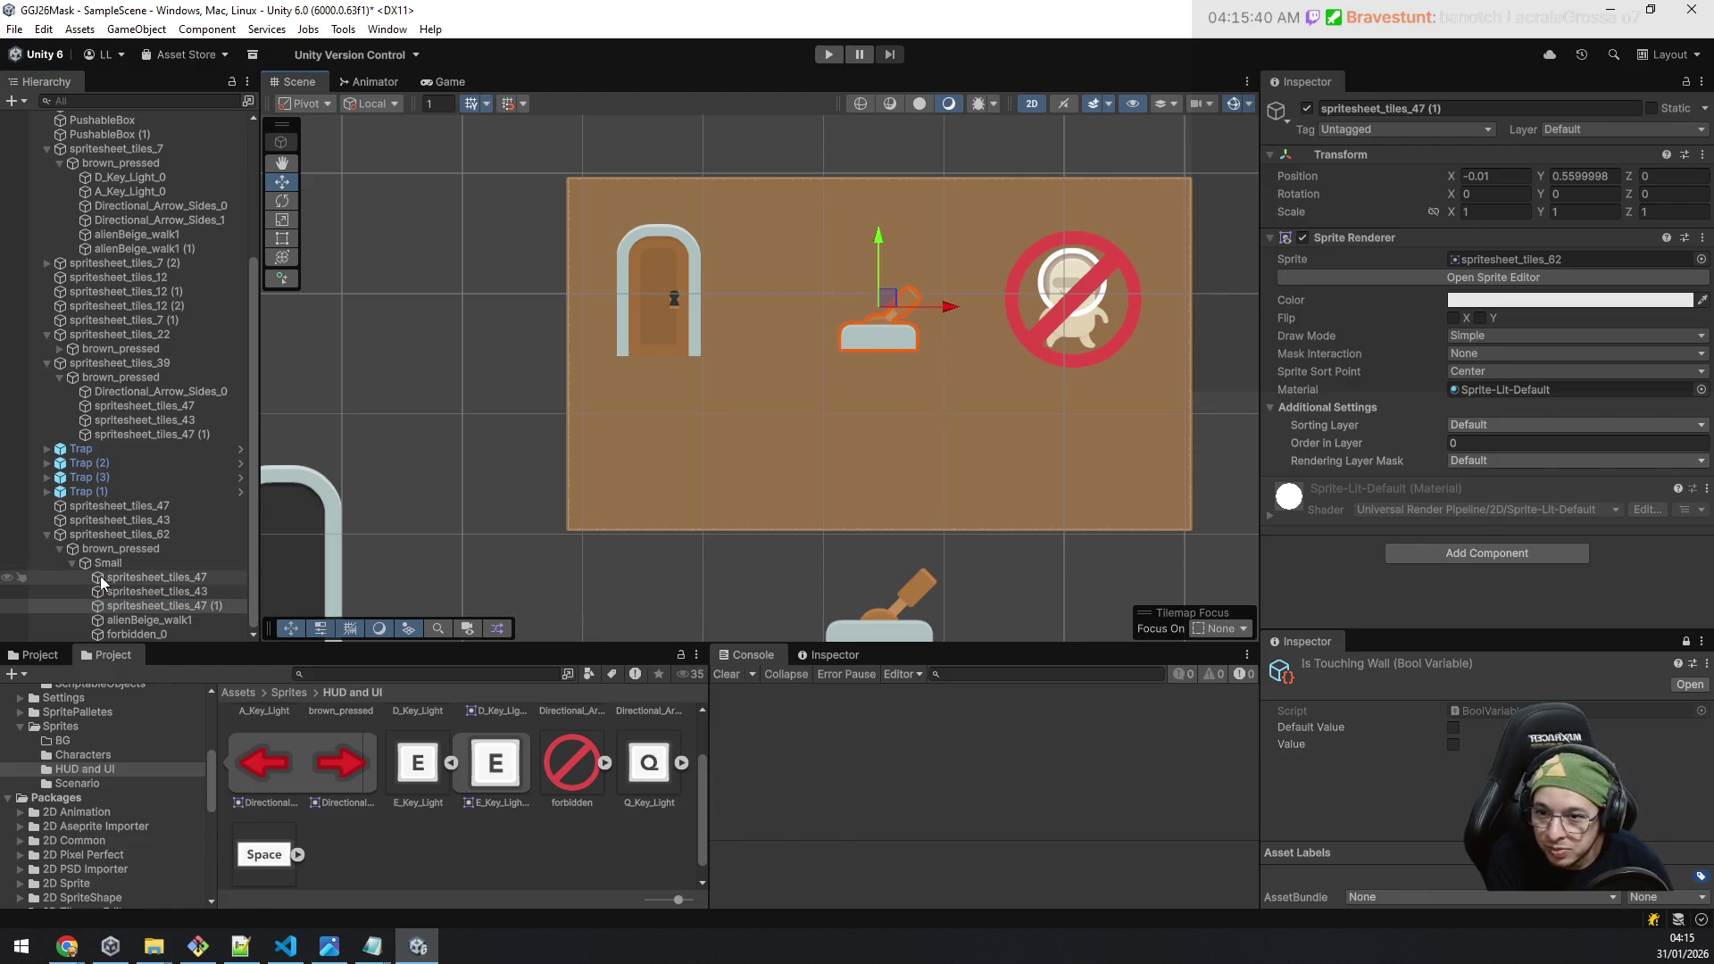
pyautogui.click(77, 564)
pyautogui.click(71, 564)
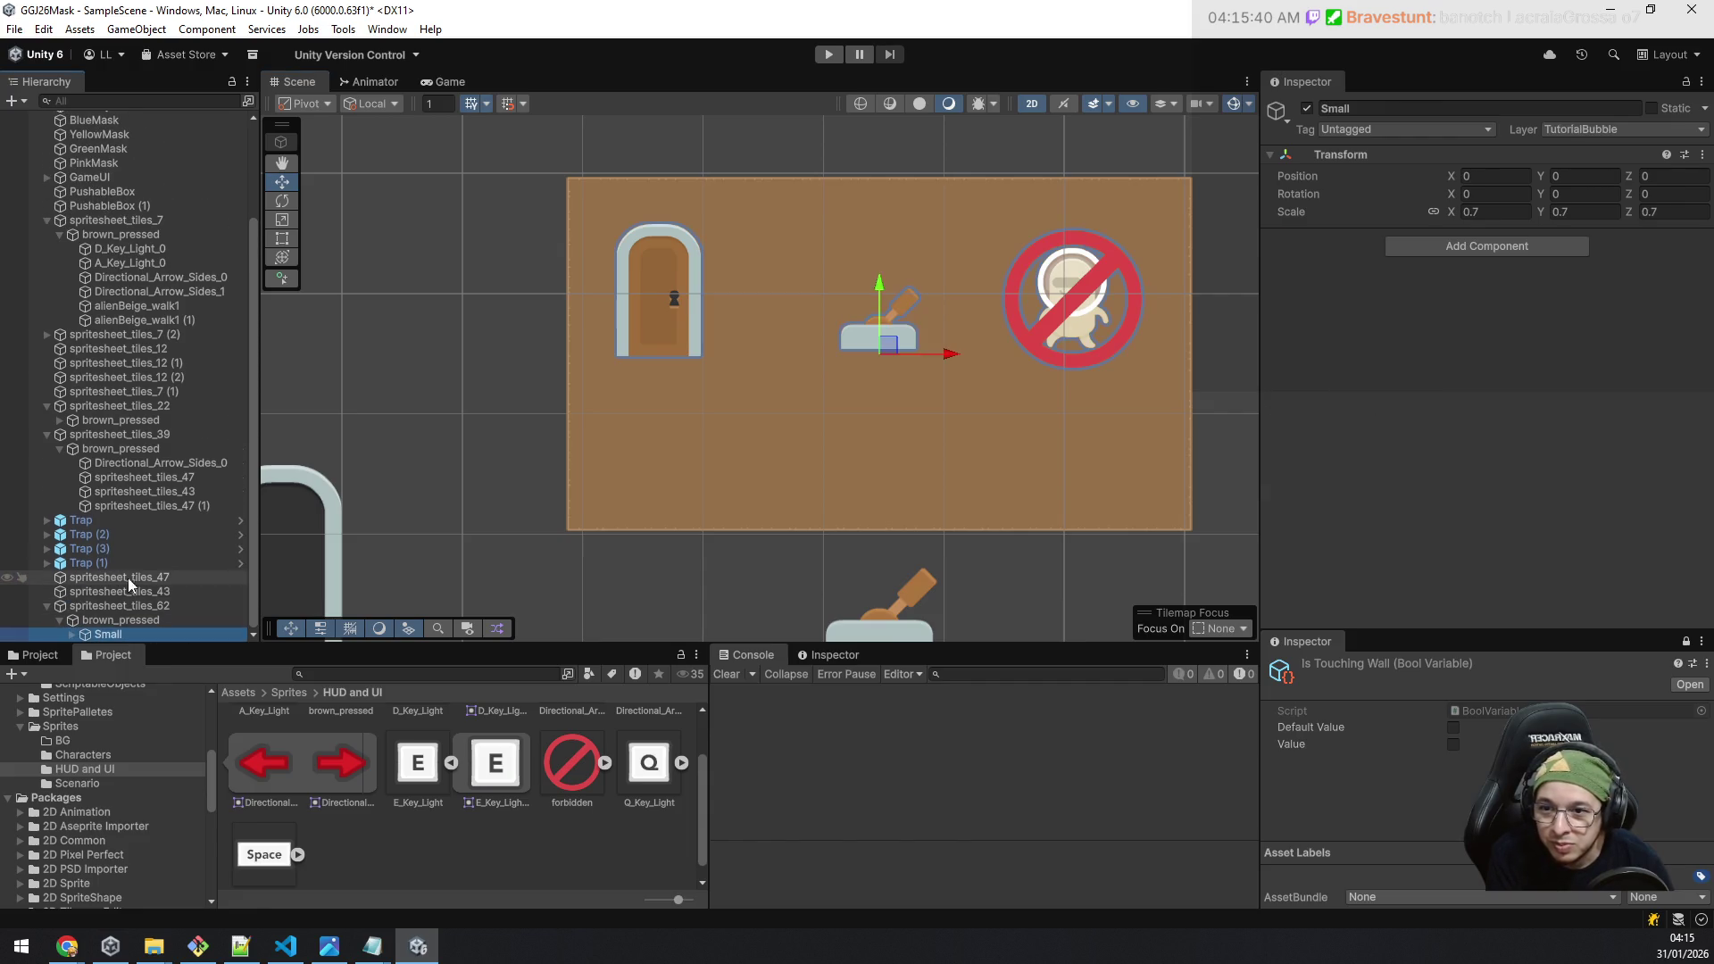
# Step: Duplicate Small with Ctrl+D and move Small (1) down below the original
pyautogui.click(122, 623)
pyautogui.click(121, 634)
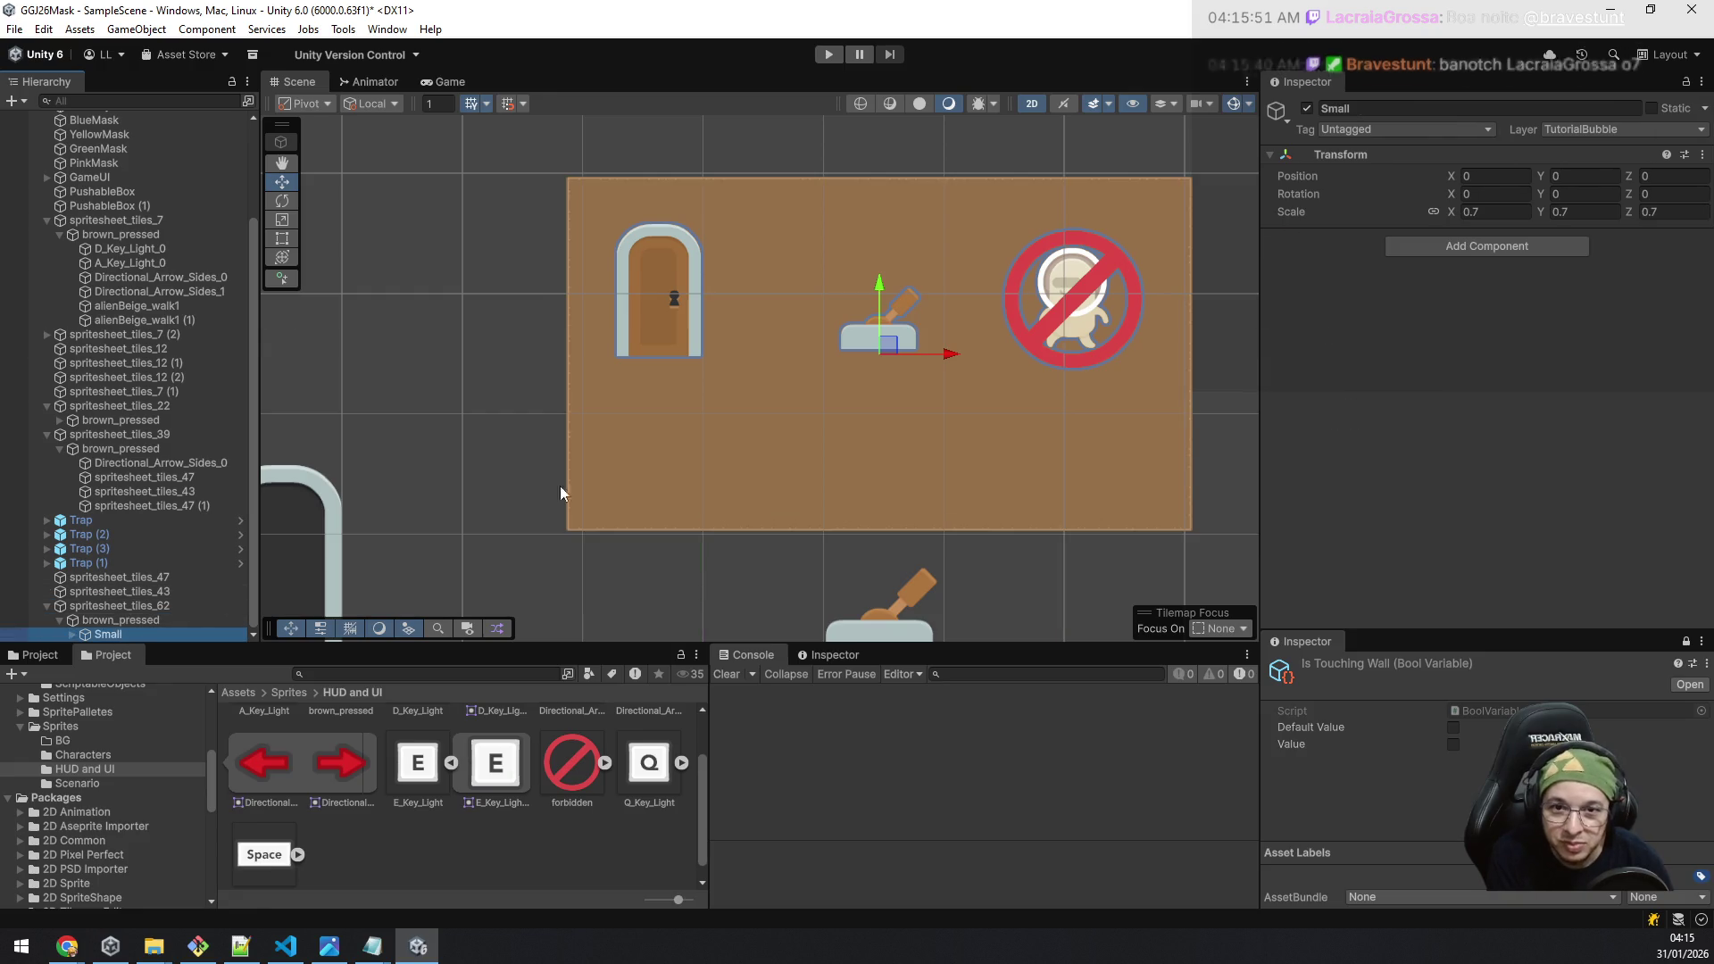
pyautogui.hotkey('ctrl', 'd')
pyautogui.moveTo(880, 295); pyautogui.dragTo(882, 436)
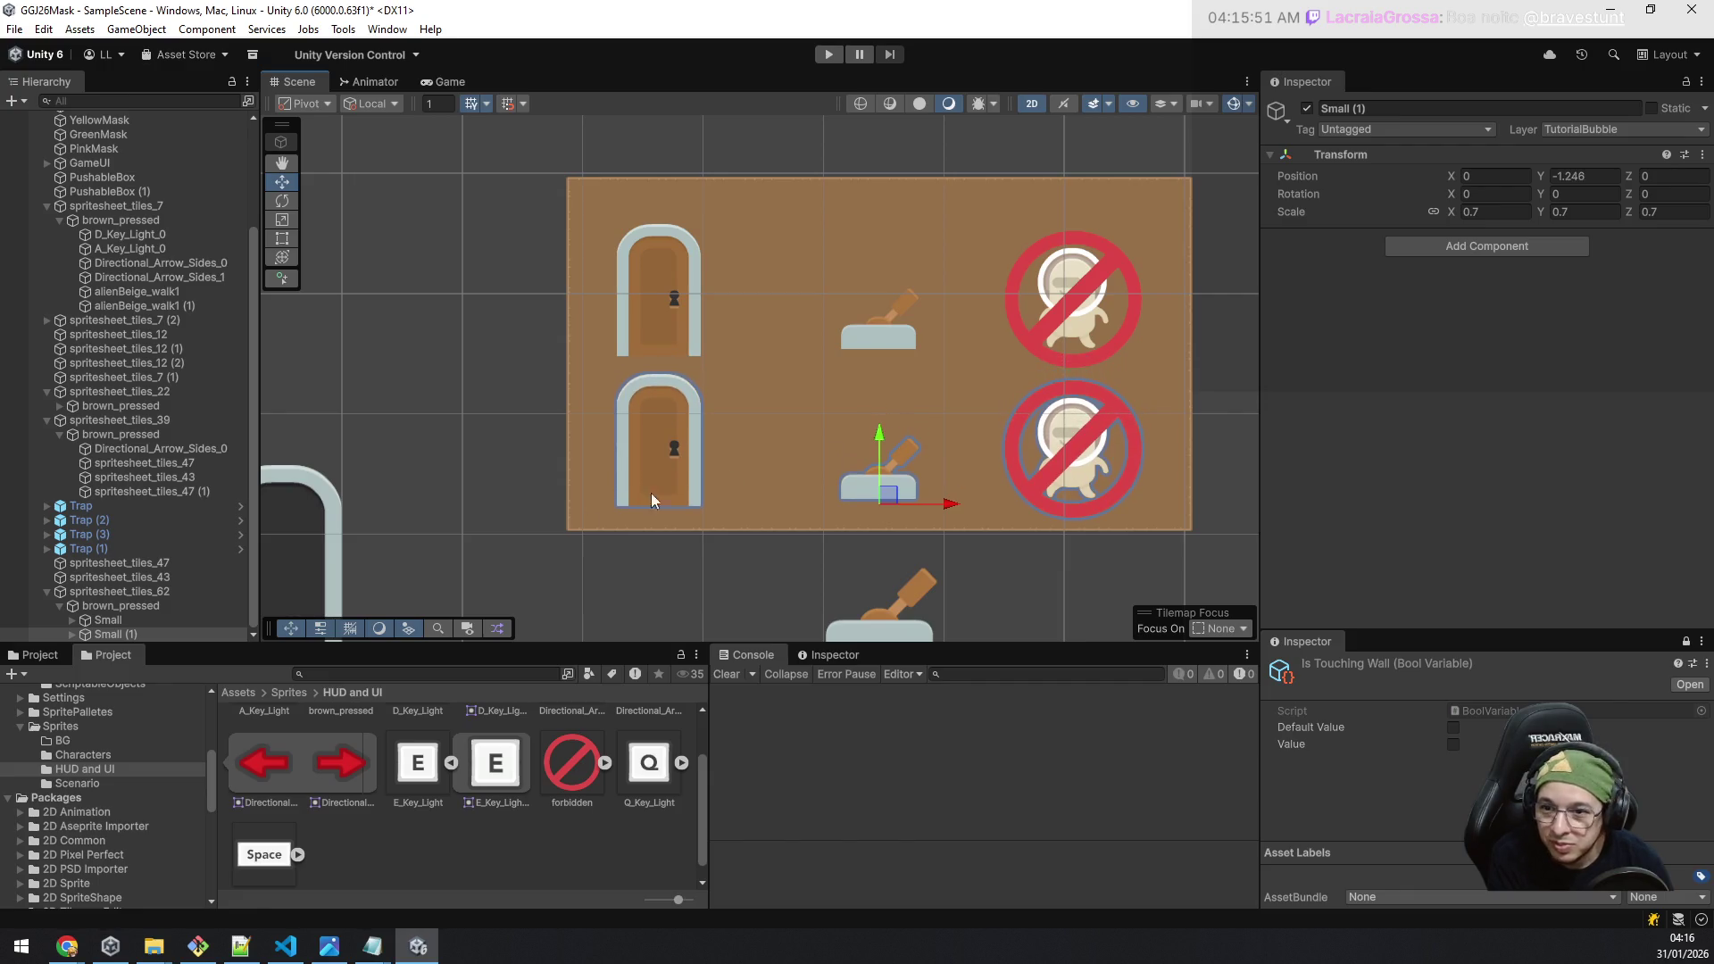
# Step: Raise the original Small bubble to Y 0.215
pyautogui.click(121, 619)
pyautogui.moveTo(882, 282); pyautogui.dragTo(883, 257)
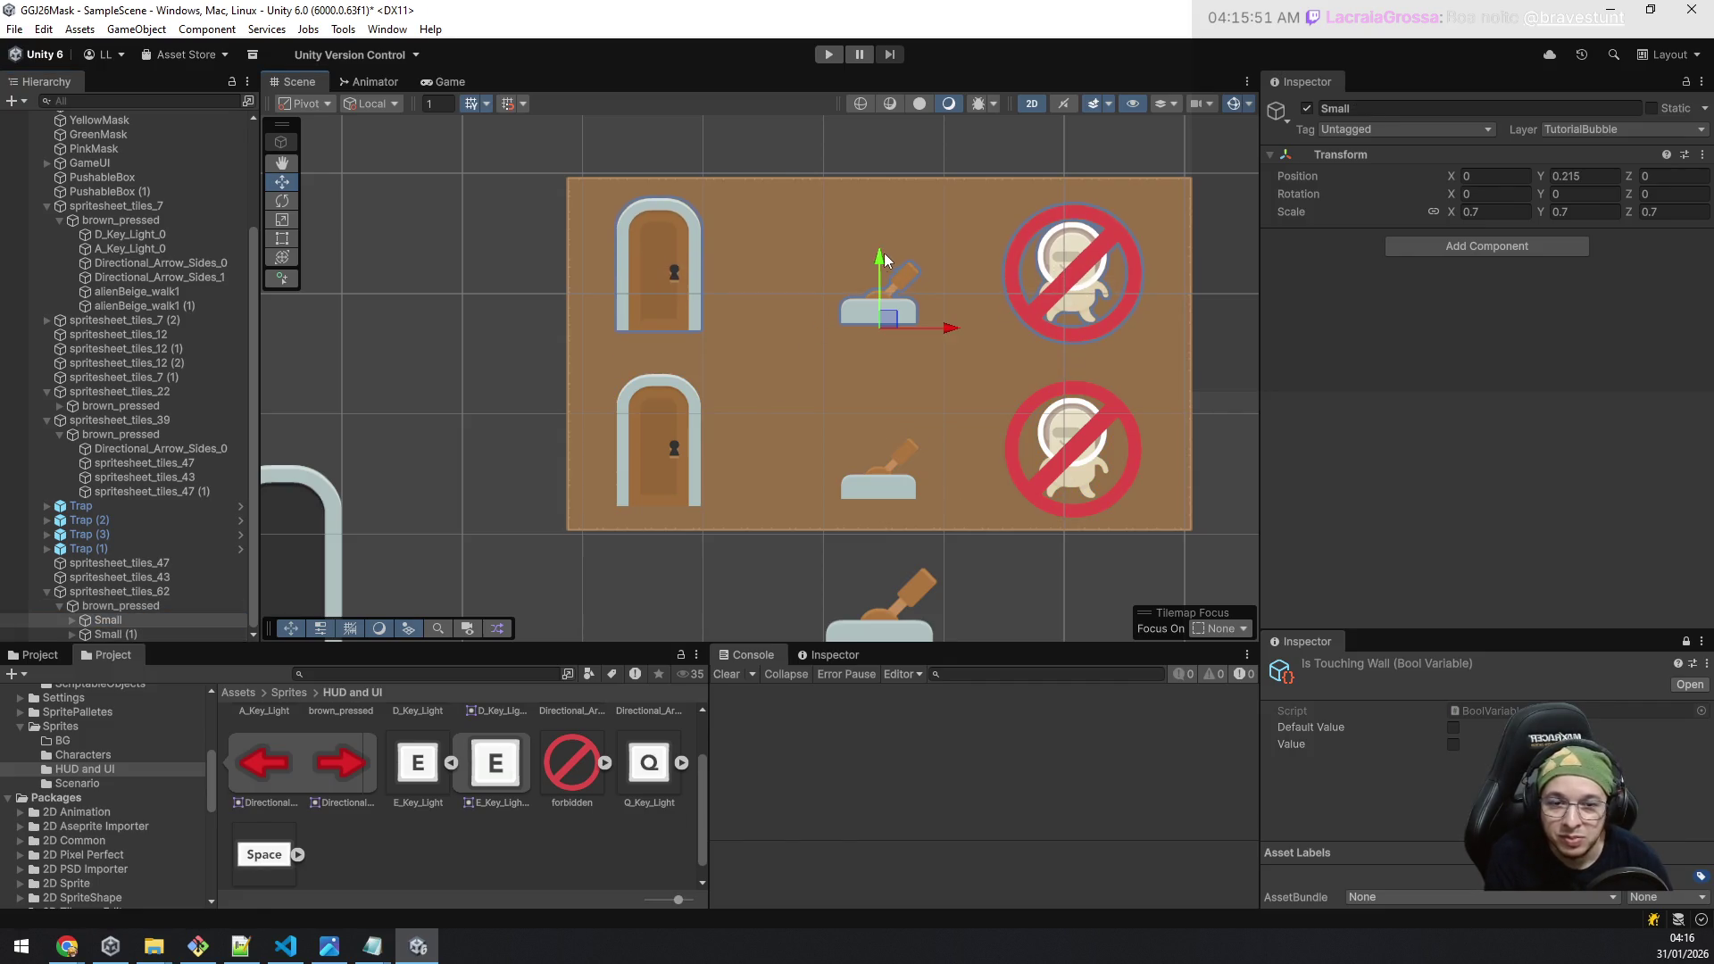
pyautogui.click(80, 633)
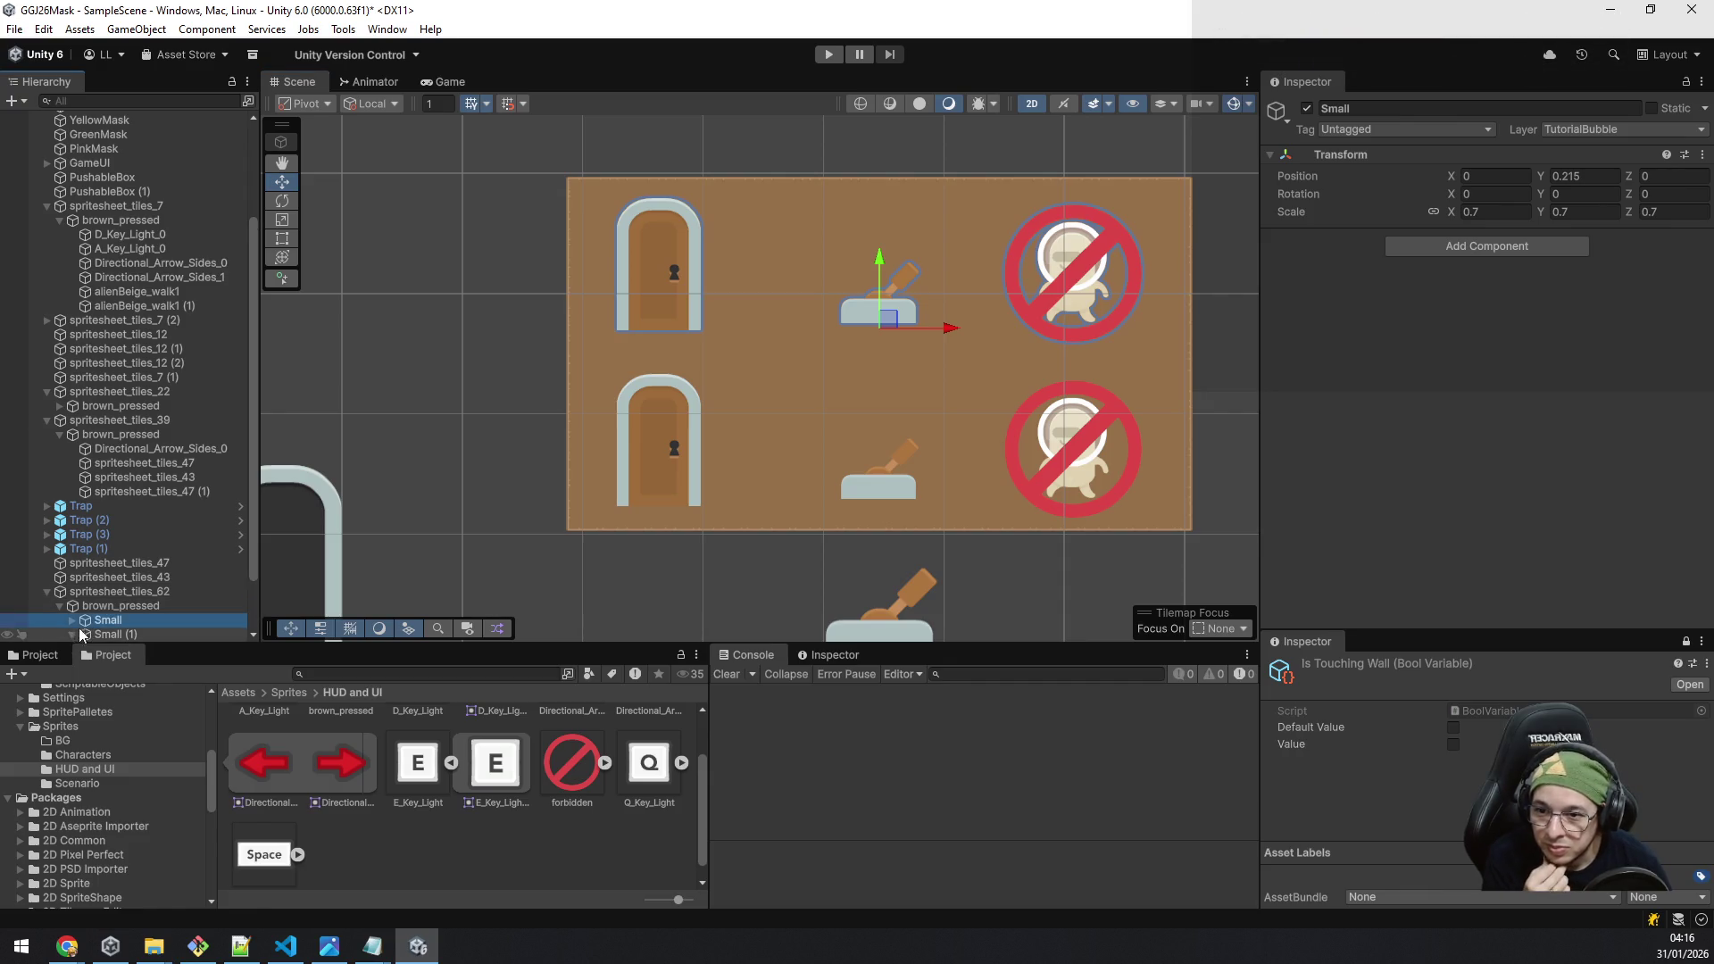
pyautogui.click(163, 634)
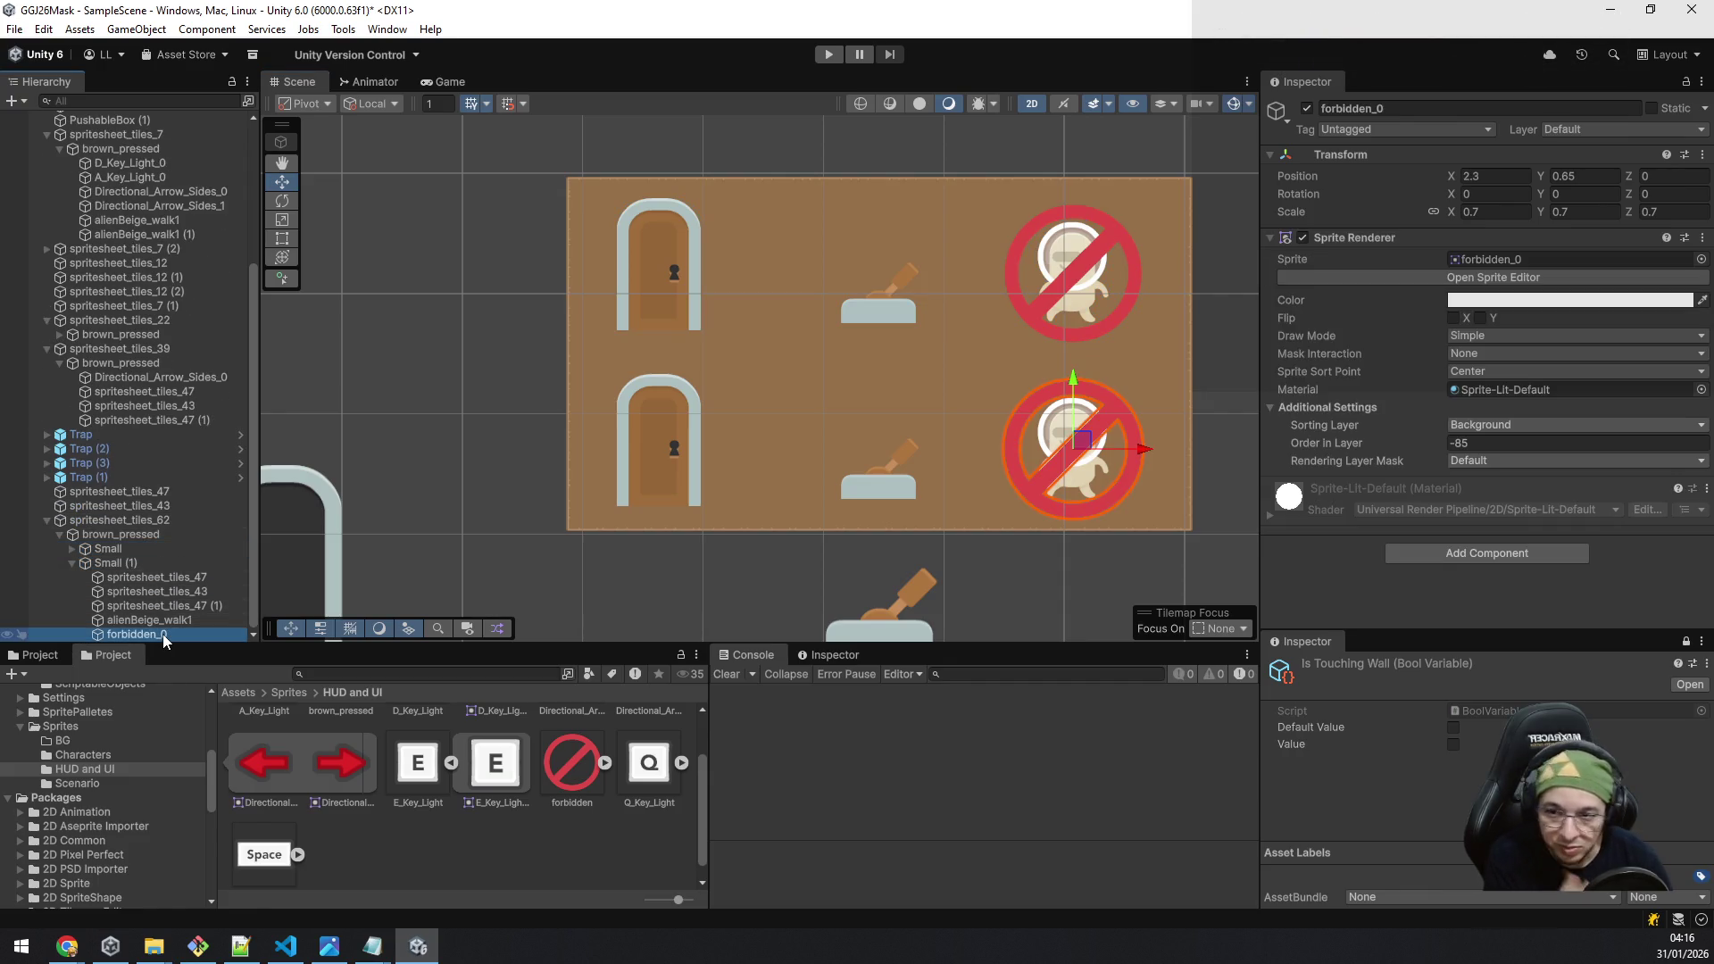
# Step: Remove the copy's forbidden sign and swap its alien to alienPink_stand
pyautogui.press('Delete')
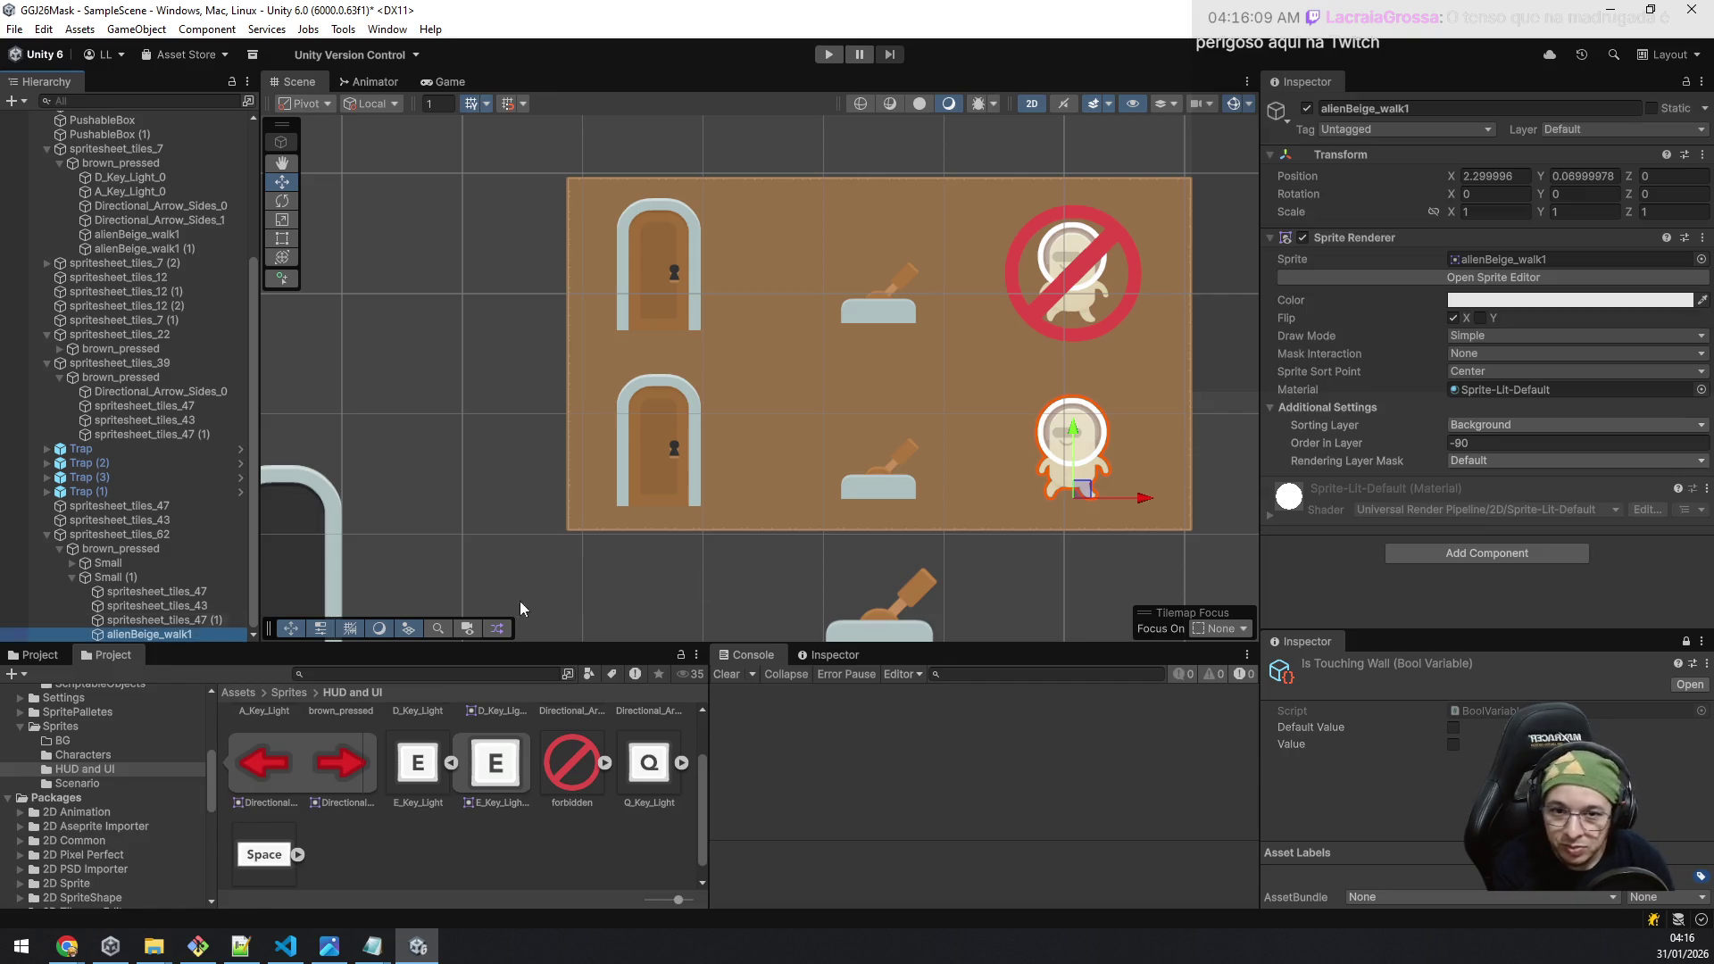
pyautogui.click(1517, 259)
pyautogui.scroll(-2, 592, 840)
pyautogui.scroll(-4, 592, 840)
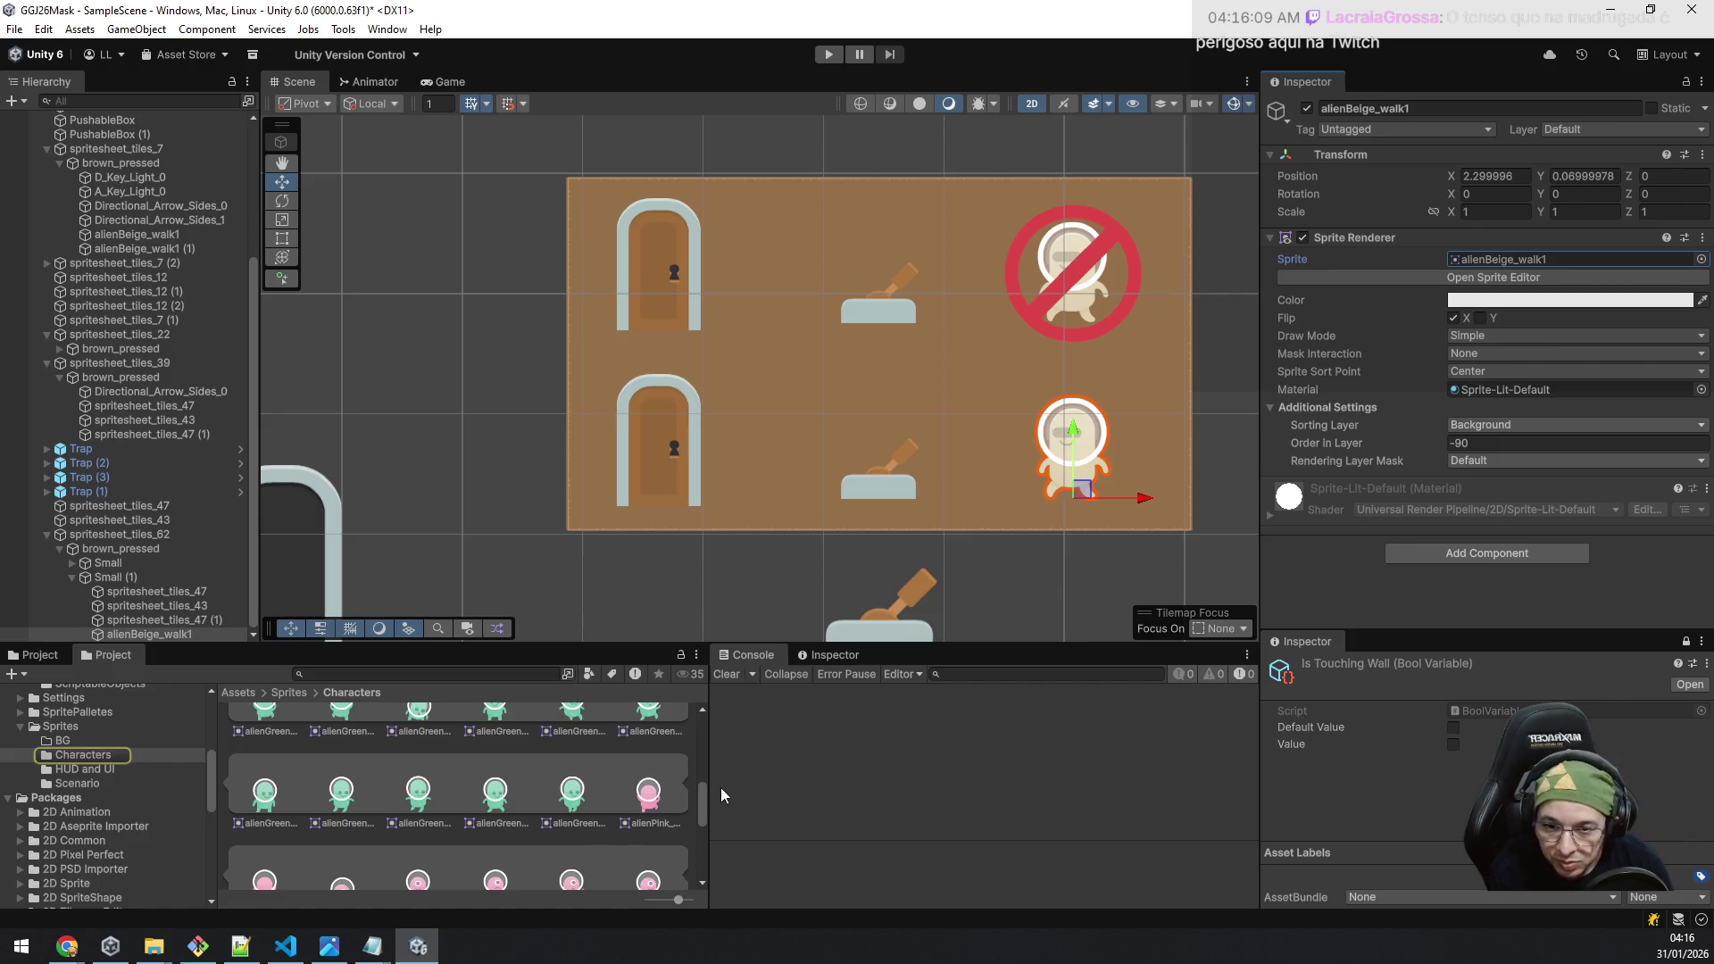
pyautogui.moveTo(702, 791); pyautogui.dragTo(703, 807)
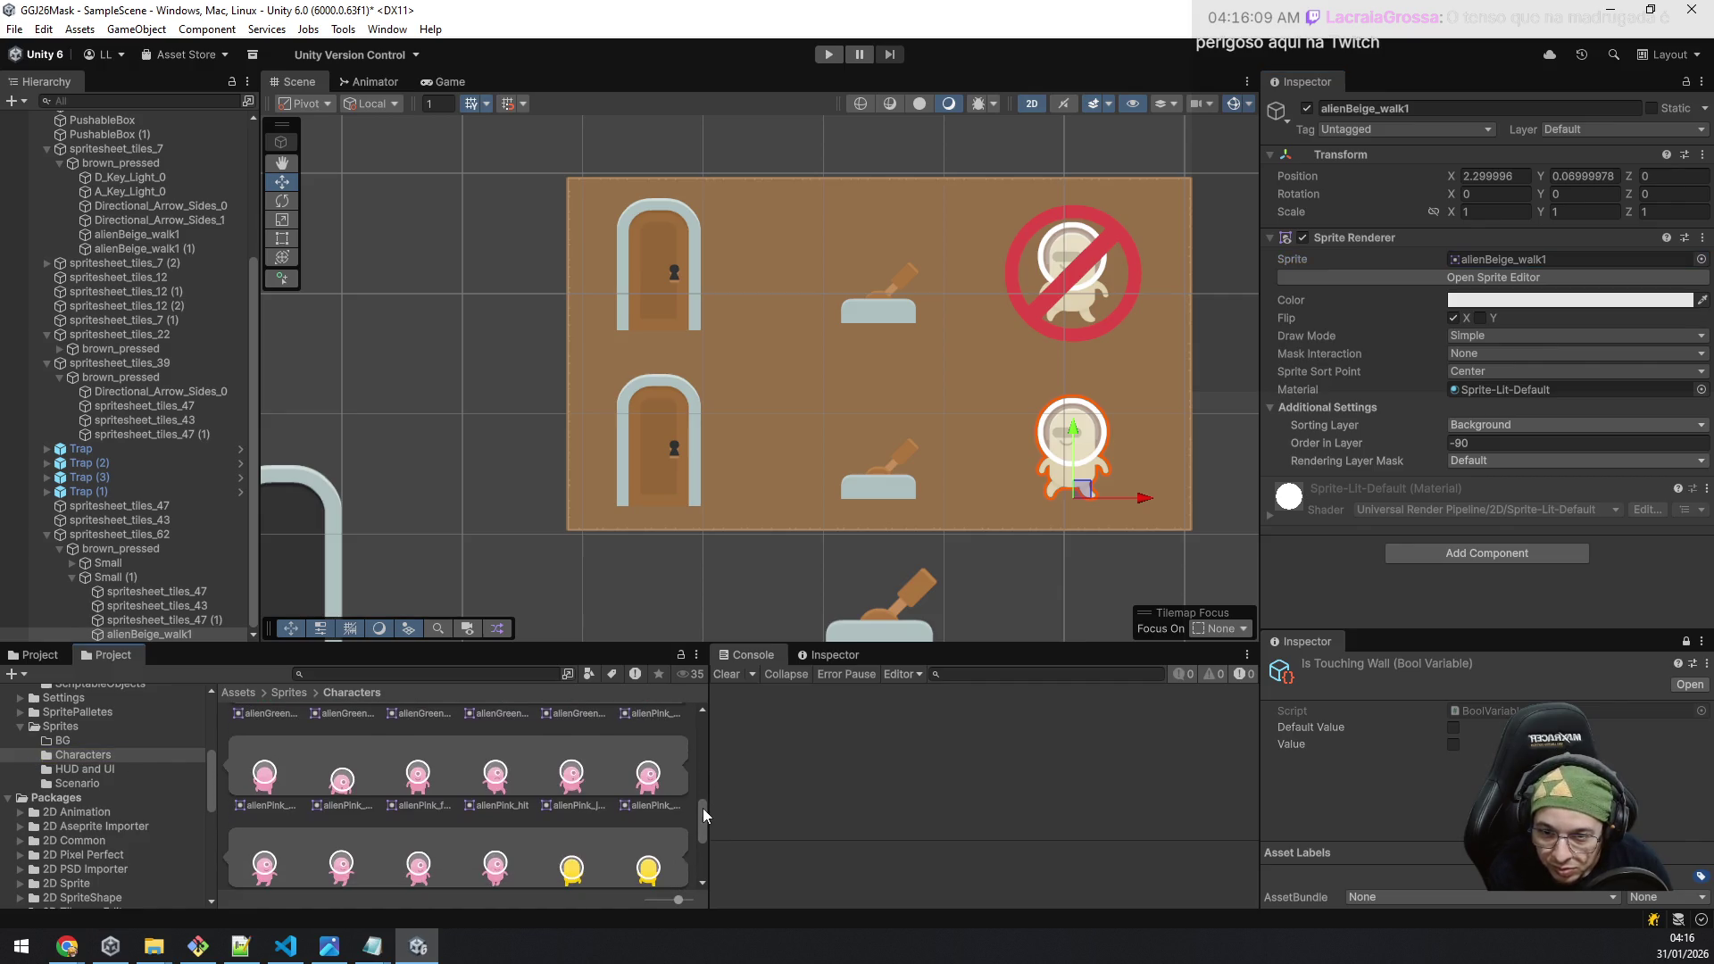
pyautogui.moveTo(648, 775)
pyautogui.mouseDown()
pyautogui.moveTo(1339, 447)
pyautogui.moveTo(1541, 270)
pyautogui.mouseUp()
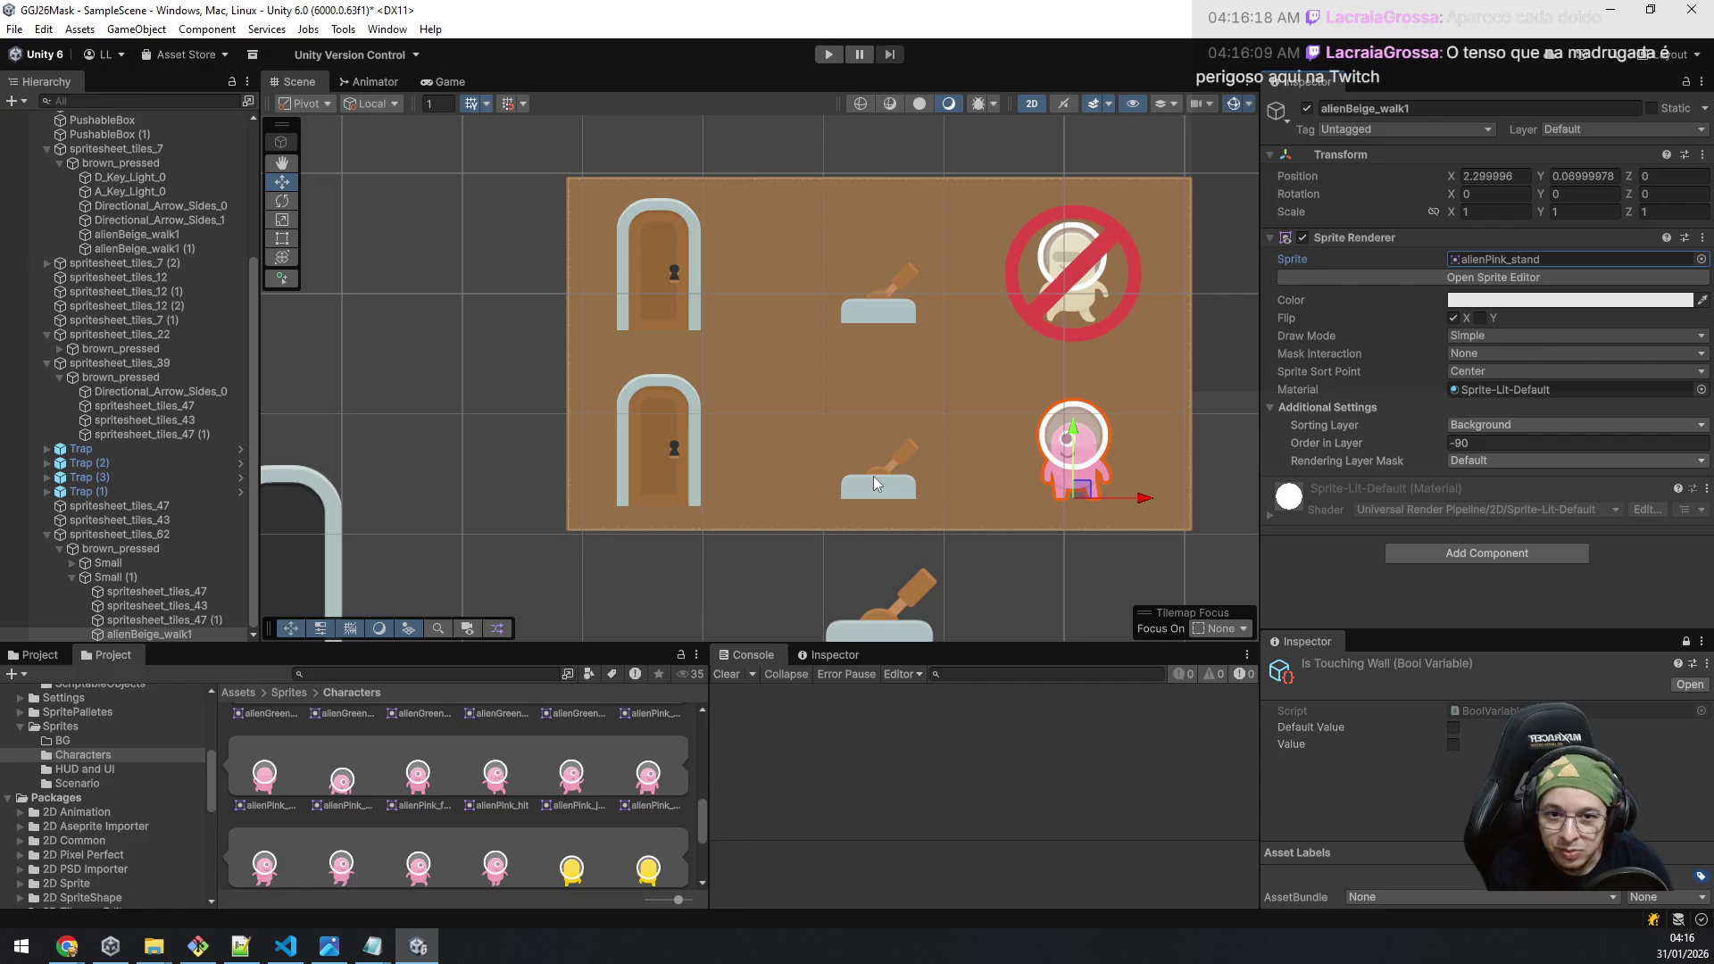
# Step: Change the lower panel's lever sprite to the pulled lever
pyautogui.click(183, 621)
pyautogui.click(1517, 259)
pyautogui.scroll(-1, 641, 794)
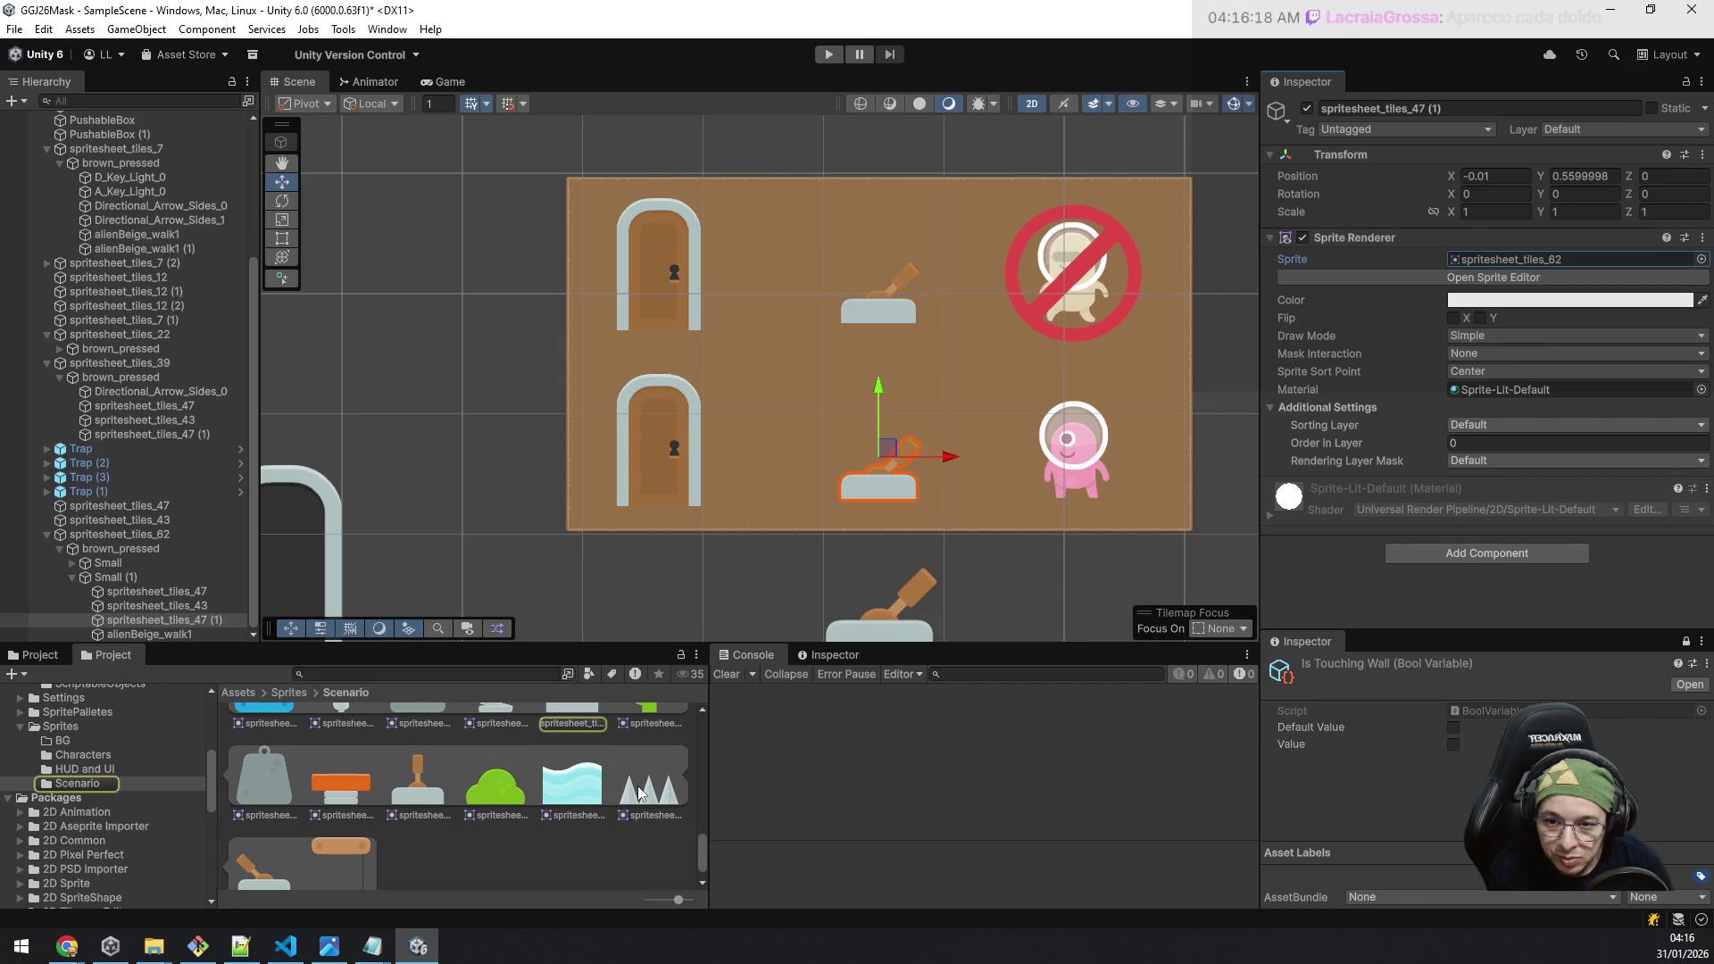
pyautogui.moveTo(267, 873); pyautogui.dragTo(1500, 262)
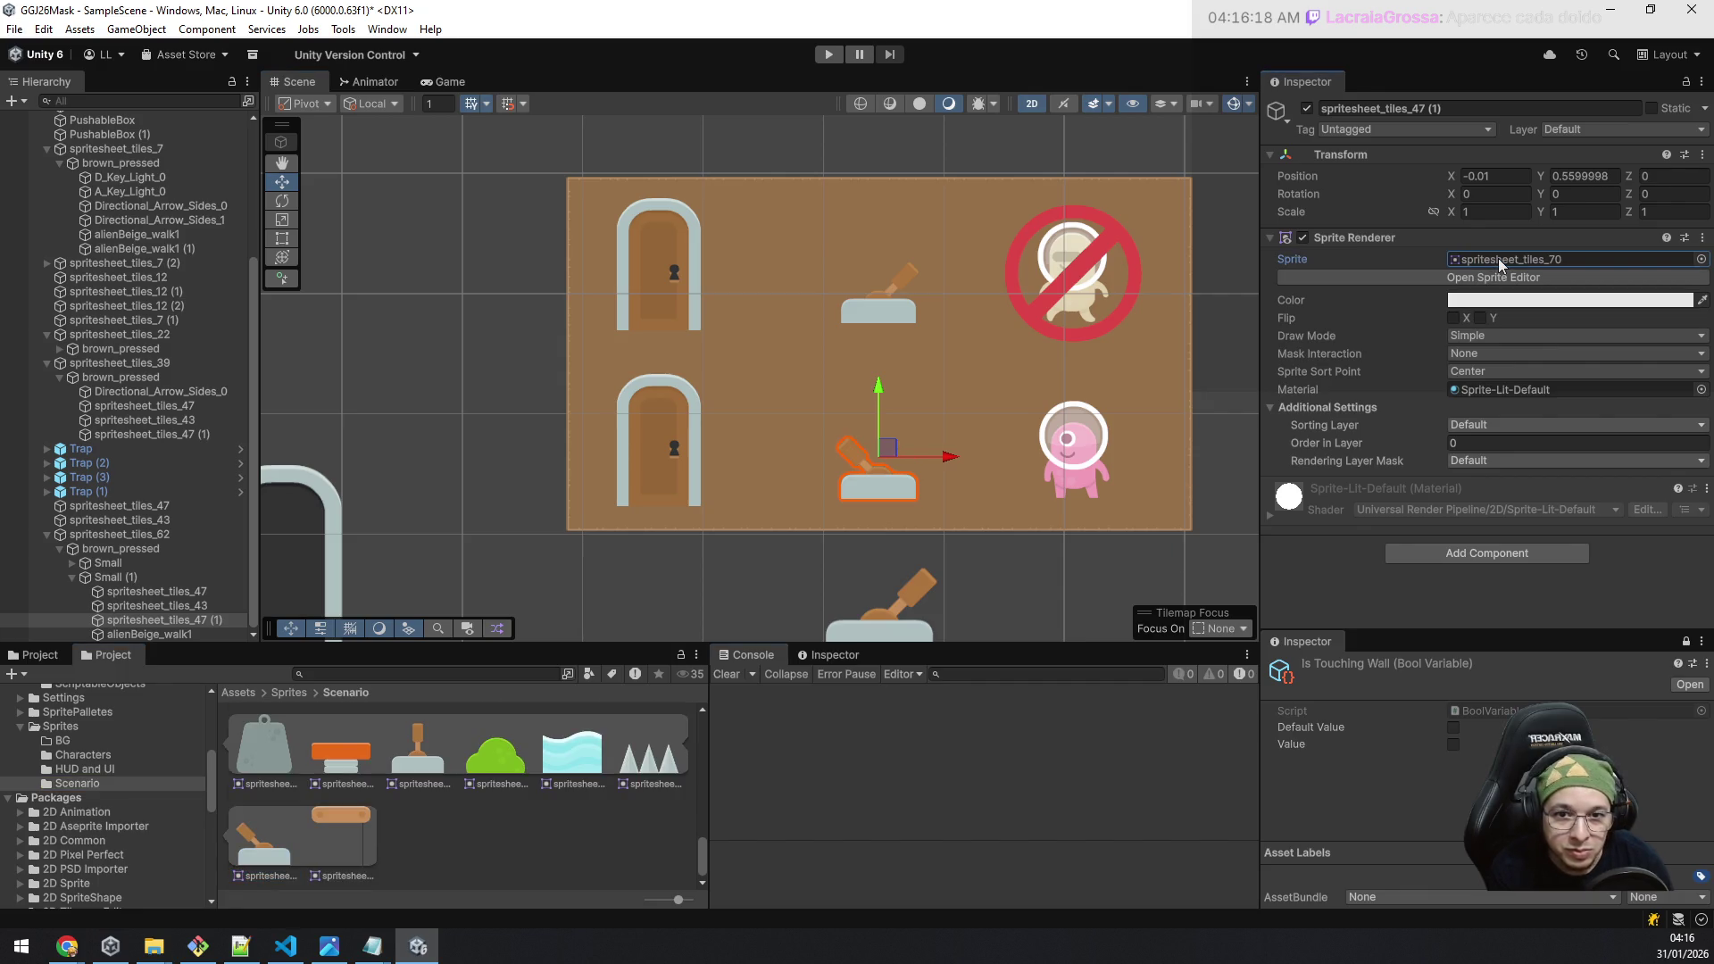
# Step: Give the lower door and arch dark open sprites, then nudge Small (1) down to Y -1.32
pyautogui.click(669, 475)
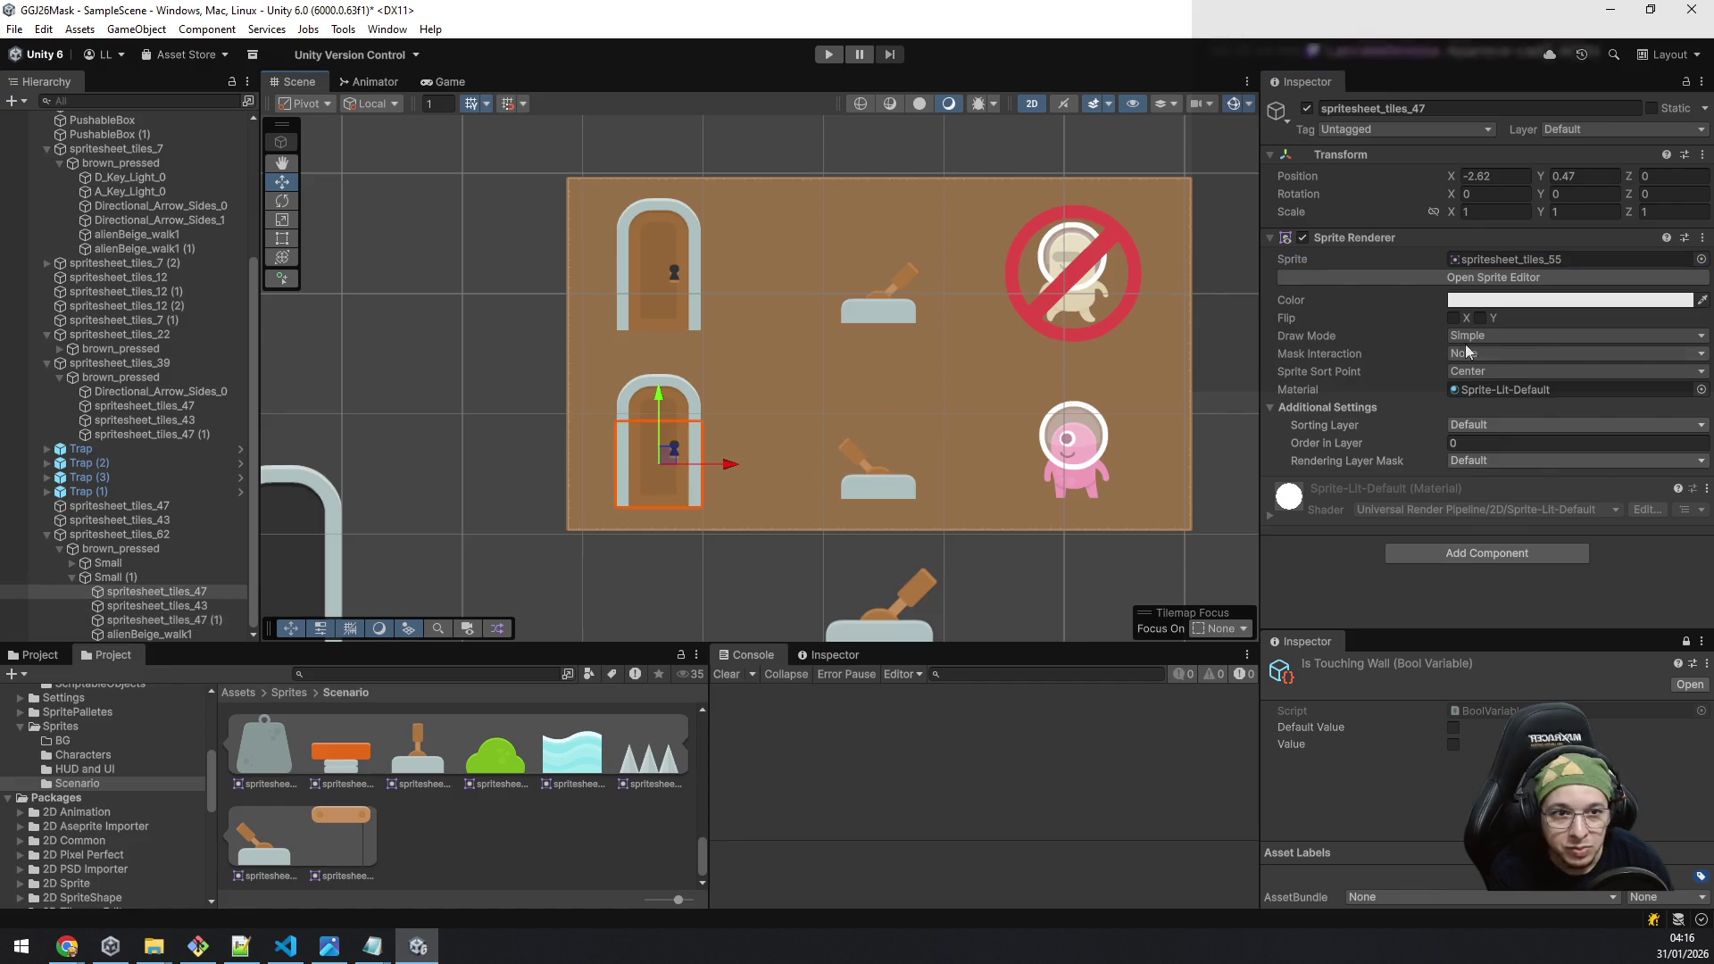
pyautogui.click(1546, 263)
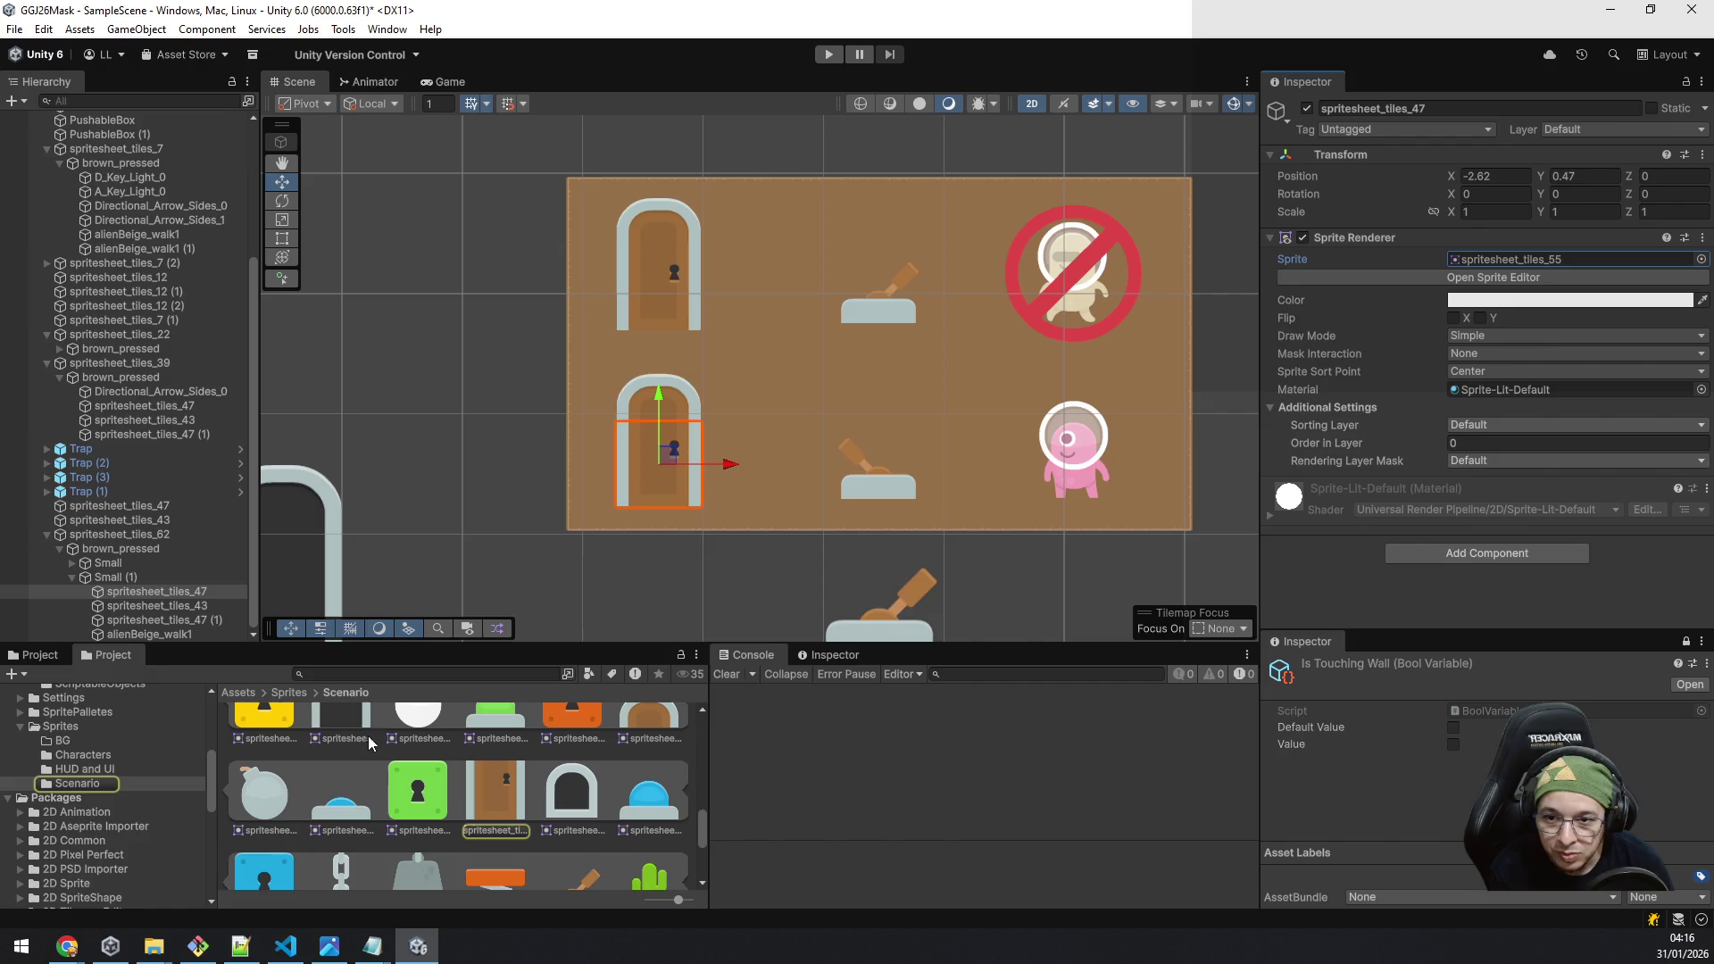
pyautogui.scroll(1, 379, 737)
pyautogui.moveTo(379, 737)
pyautogui.mouseDown()
pyautogui.moveTo(1506, 276)
pyautogui.moveTo(1473, 275)
pyautogui.mouseUp()
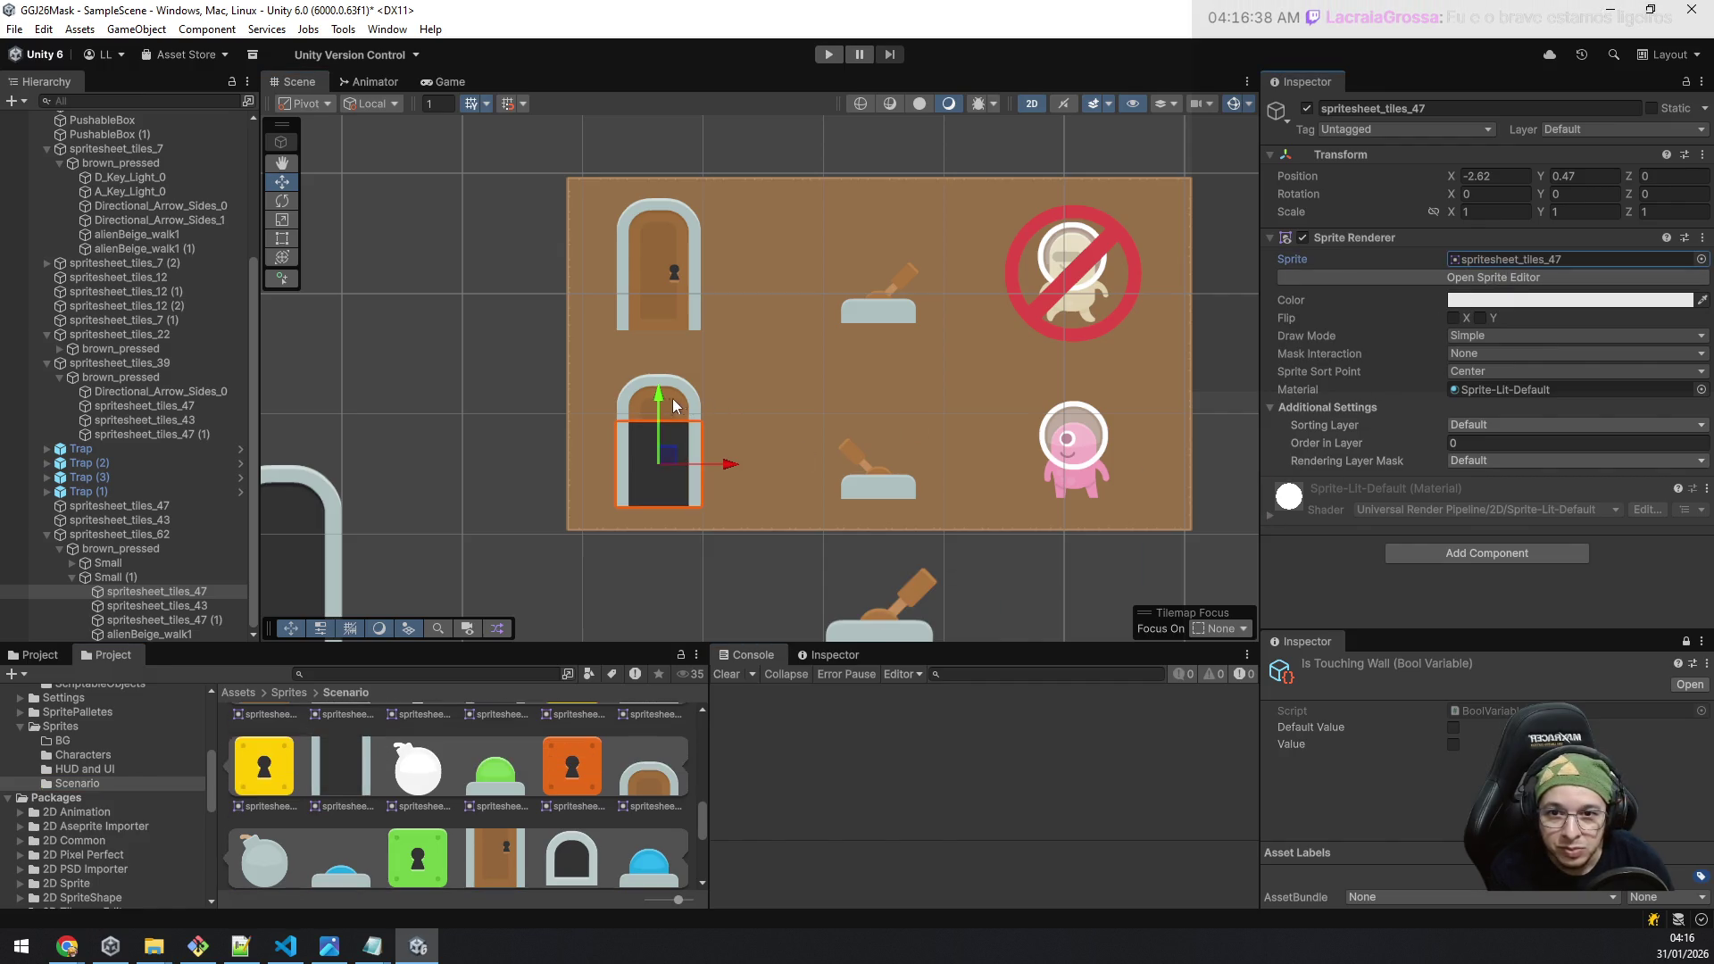
pyautogui.click(672, 398)
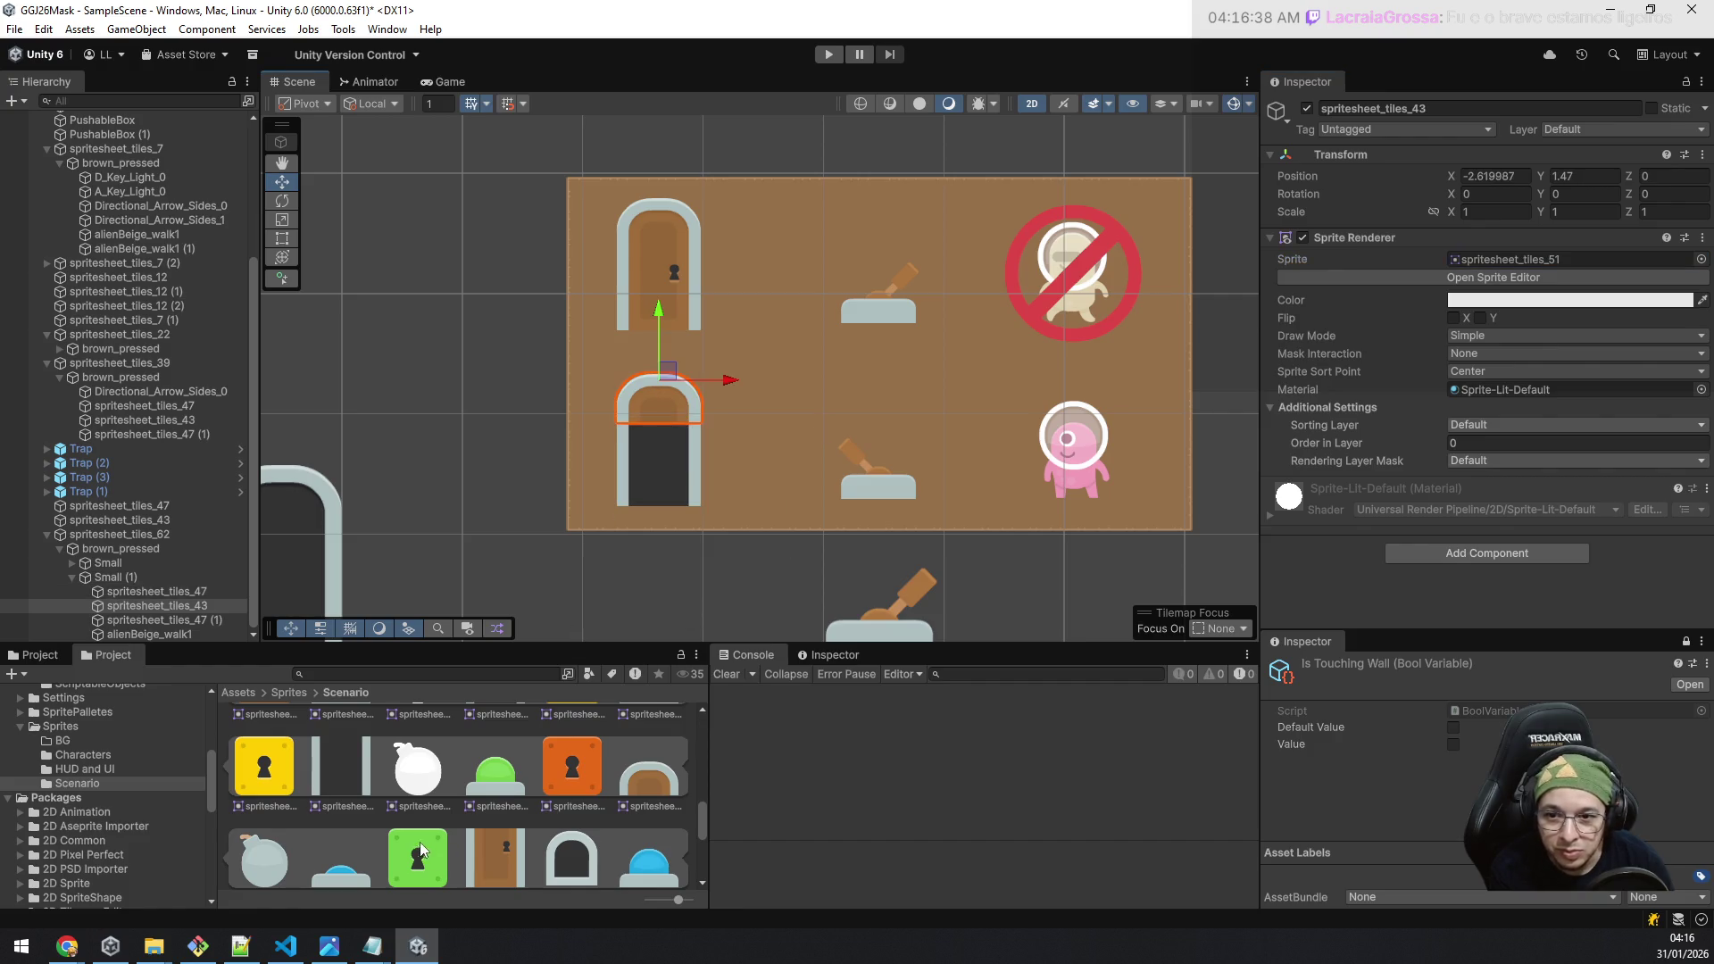
pyautogui.scroll(1, 500, 798)
pyautogui.click(505, 799)
pyautogui.moveTo(505, 799)
pyautogui.mouseDown()
pyautogui.moveTo(1369, 354)
pyautogui.moveTo(1482, 261)
pyautogui.mouseUp()
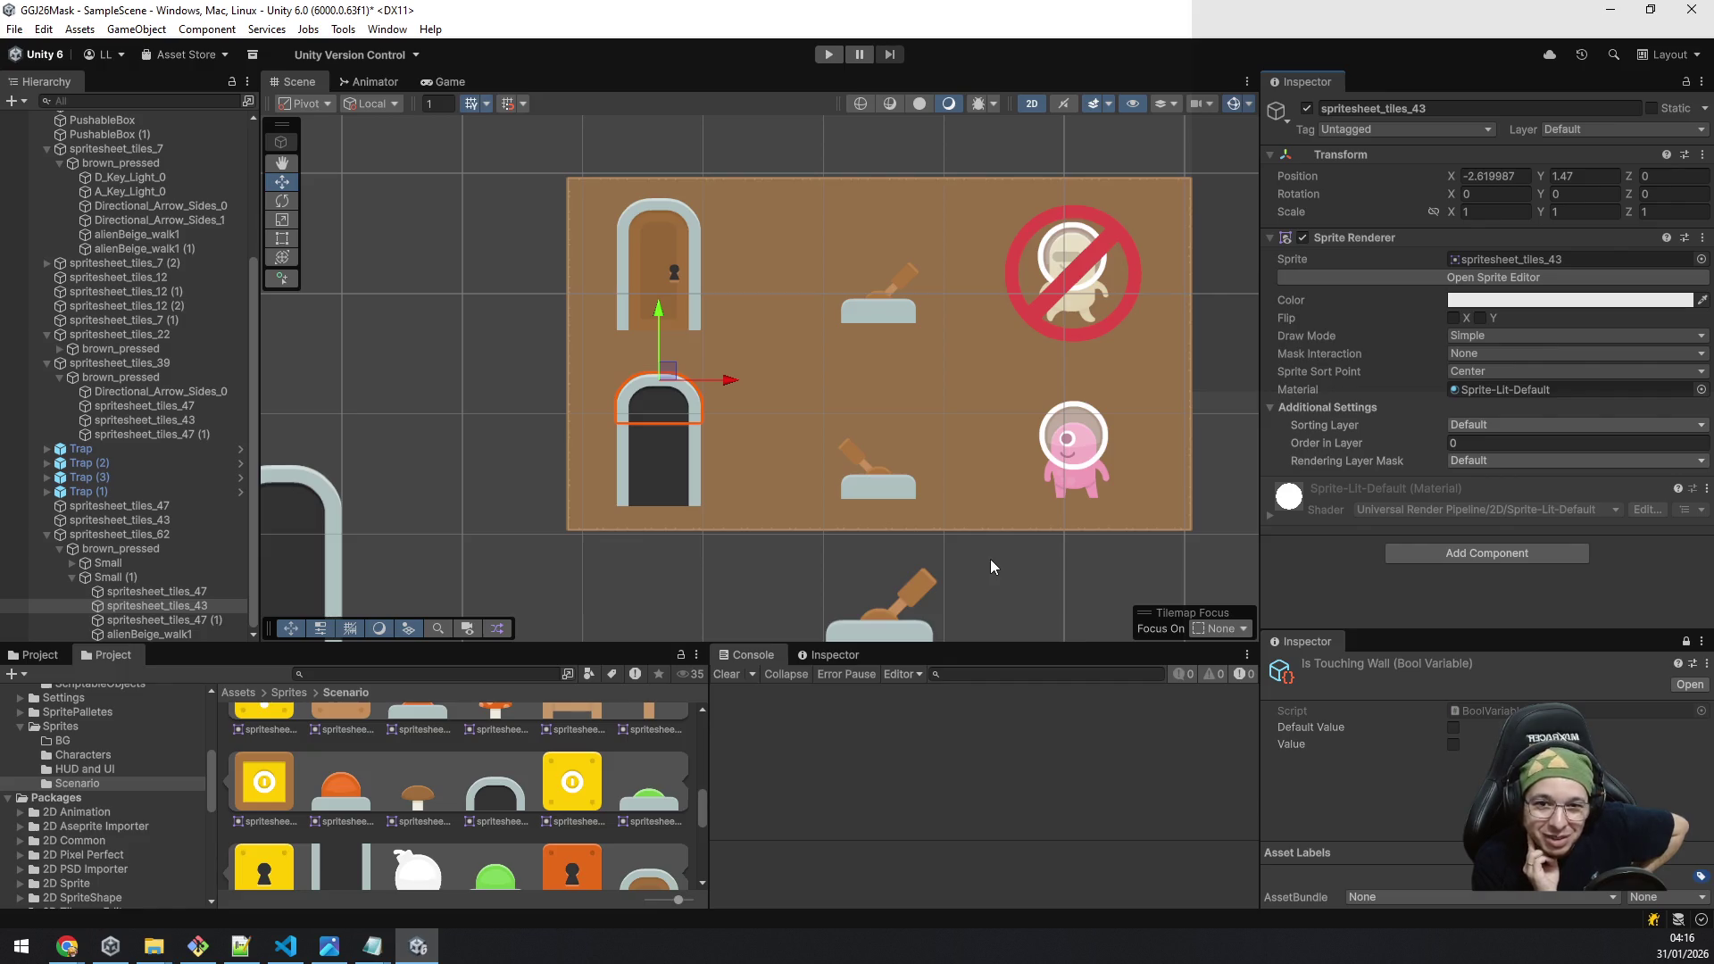
pyautogui.click(108, 577)
pyautogui.moveTo(880, 431); pyautogui.dragTo(884, 442)
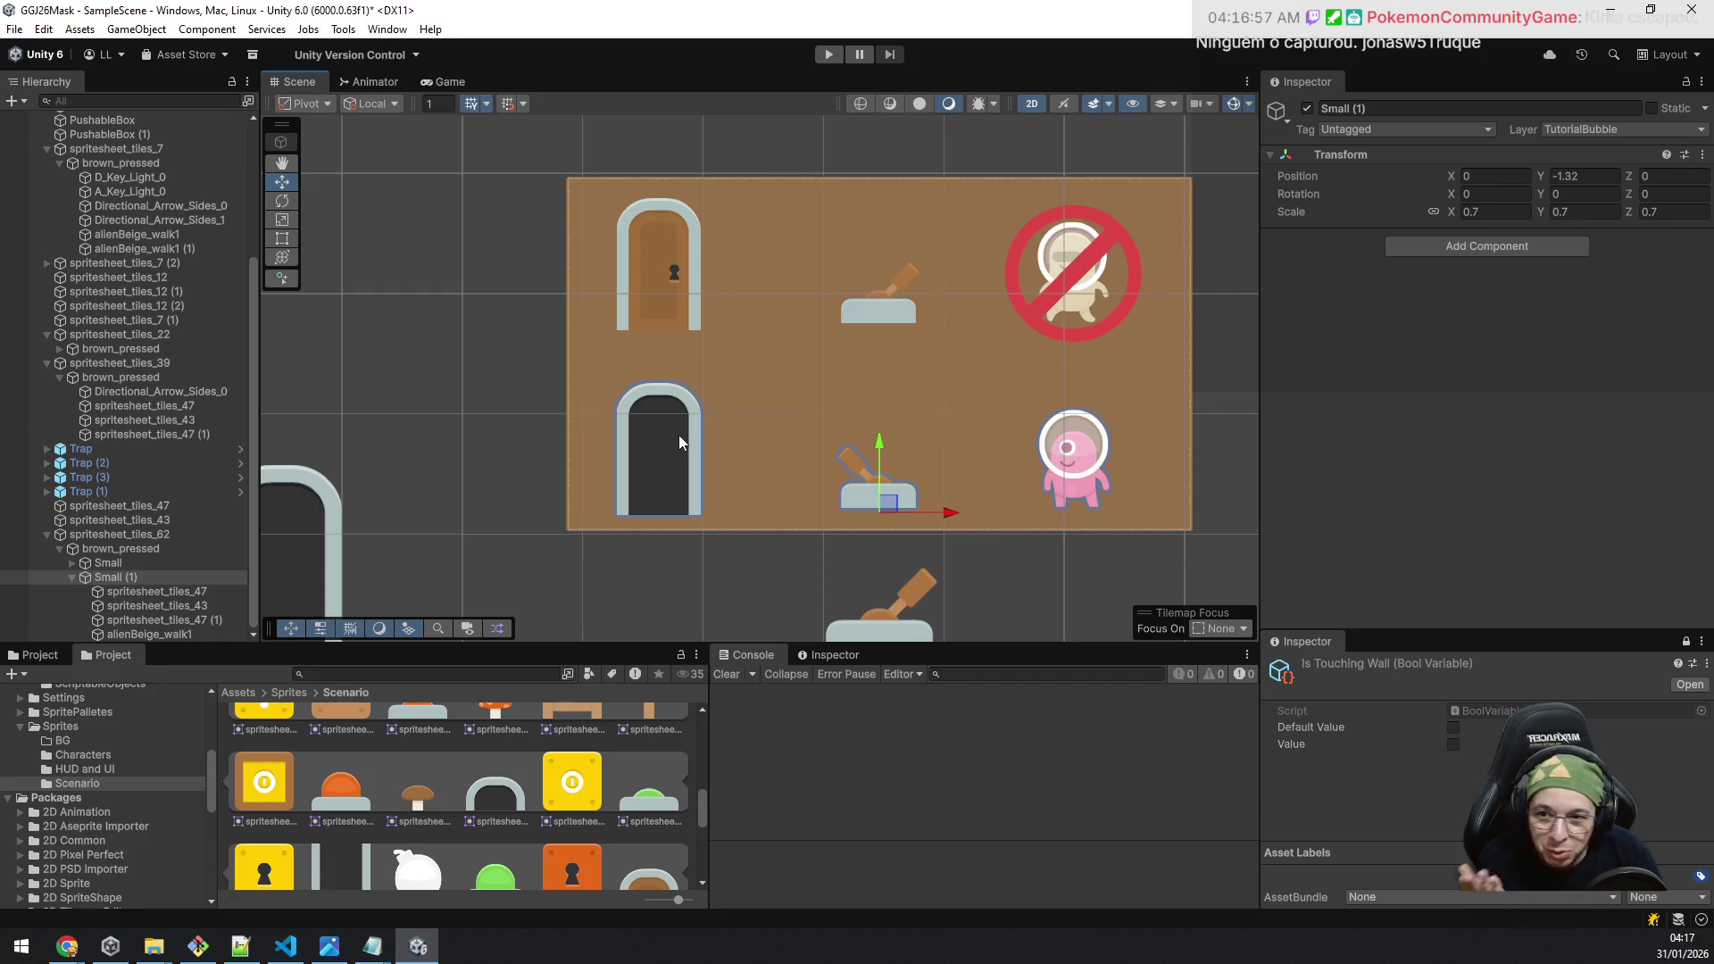
pyautogui.click(123, 564)
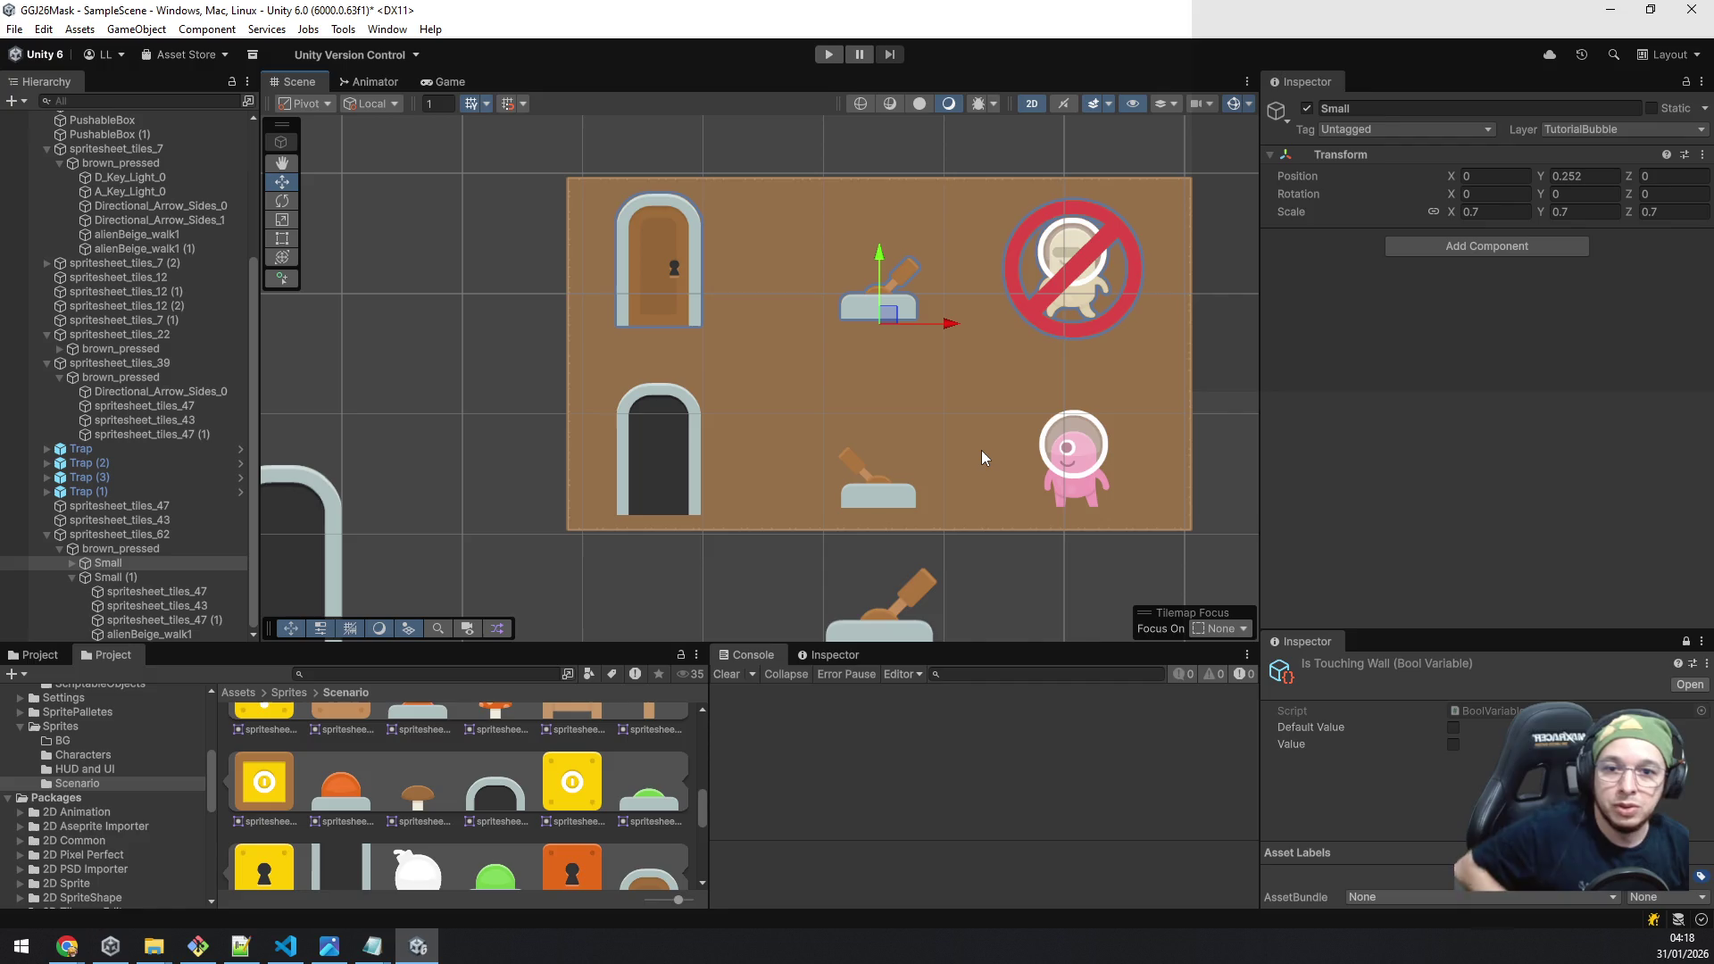
# Step: Zoom out to see the two-row tutorial bubble above the grassy ground lever
pyautogui.scroll(-3, 901, 372)
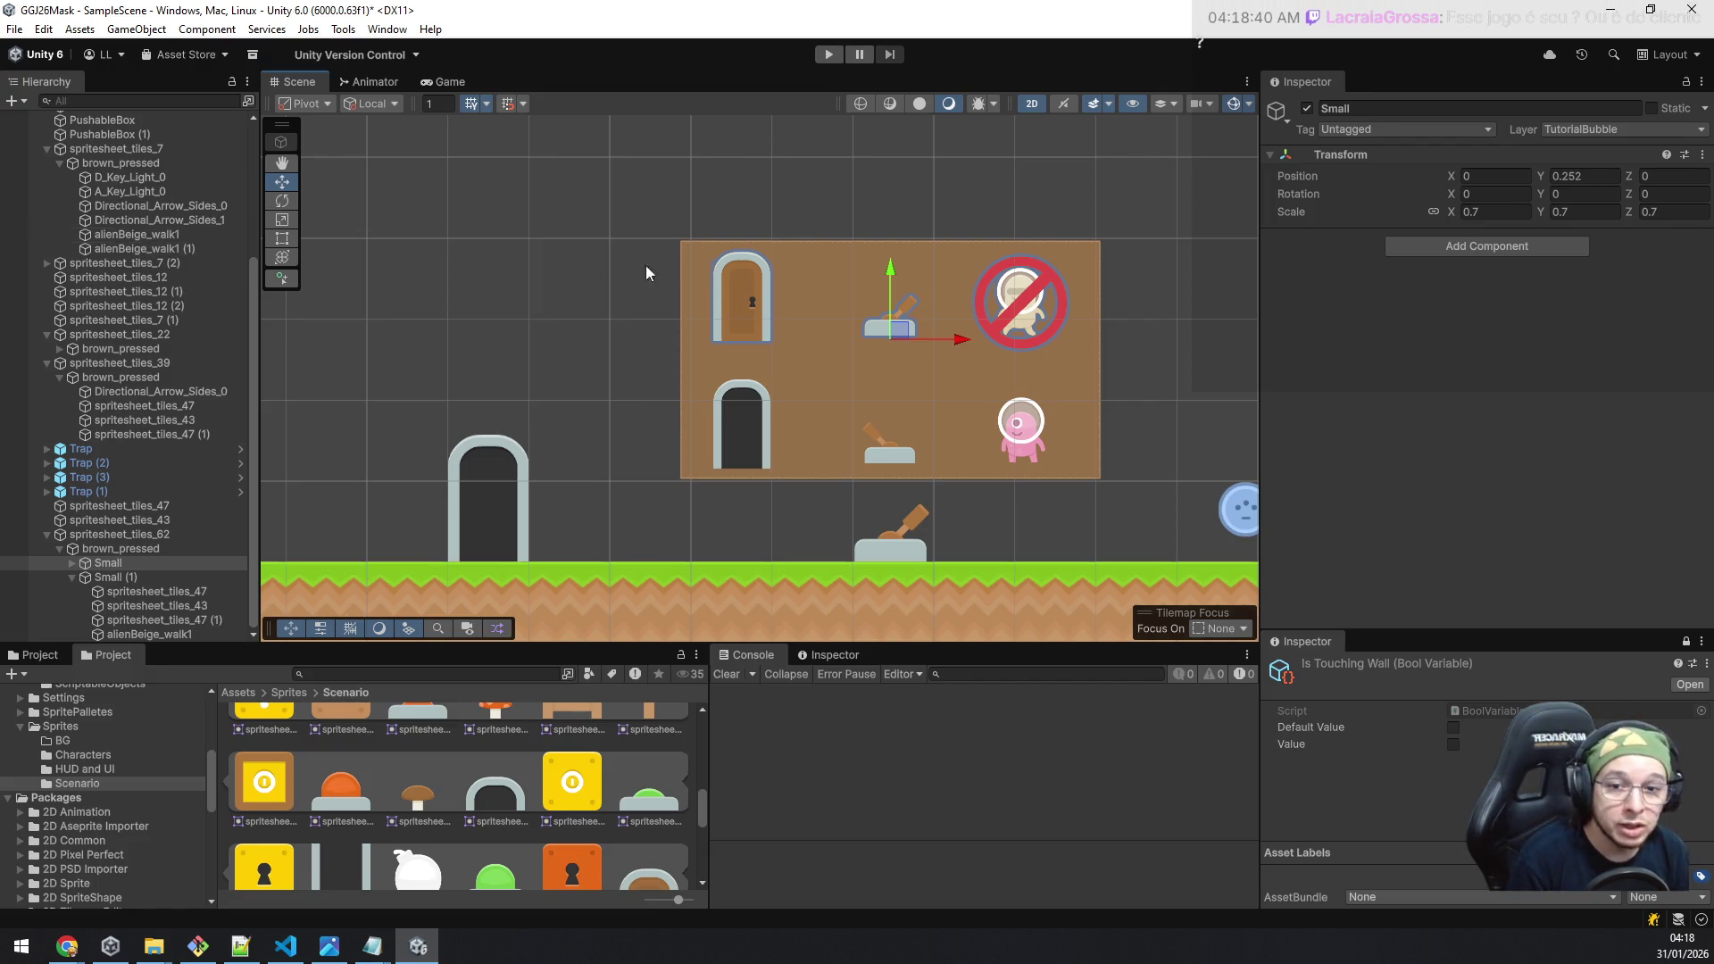
pyautogui.scroll(-6, 757, 296)
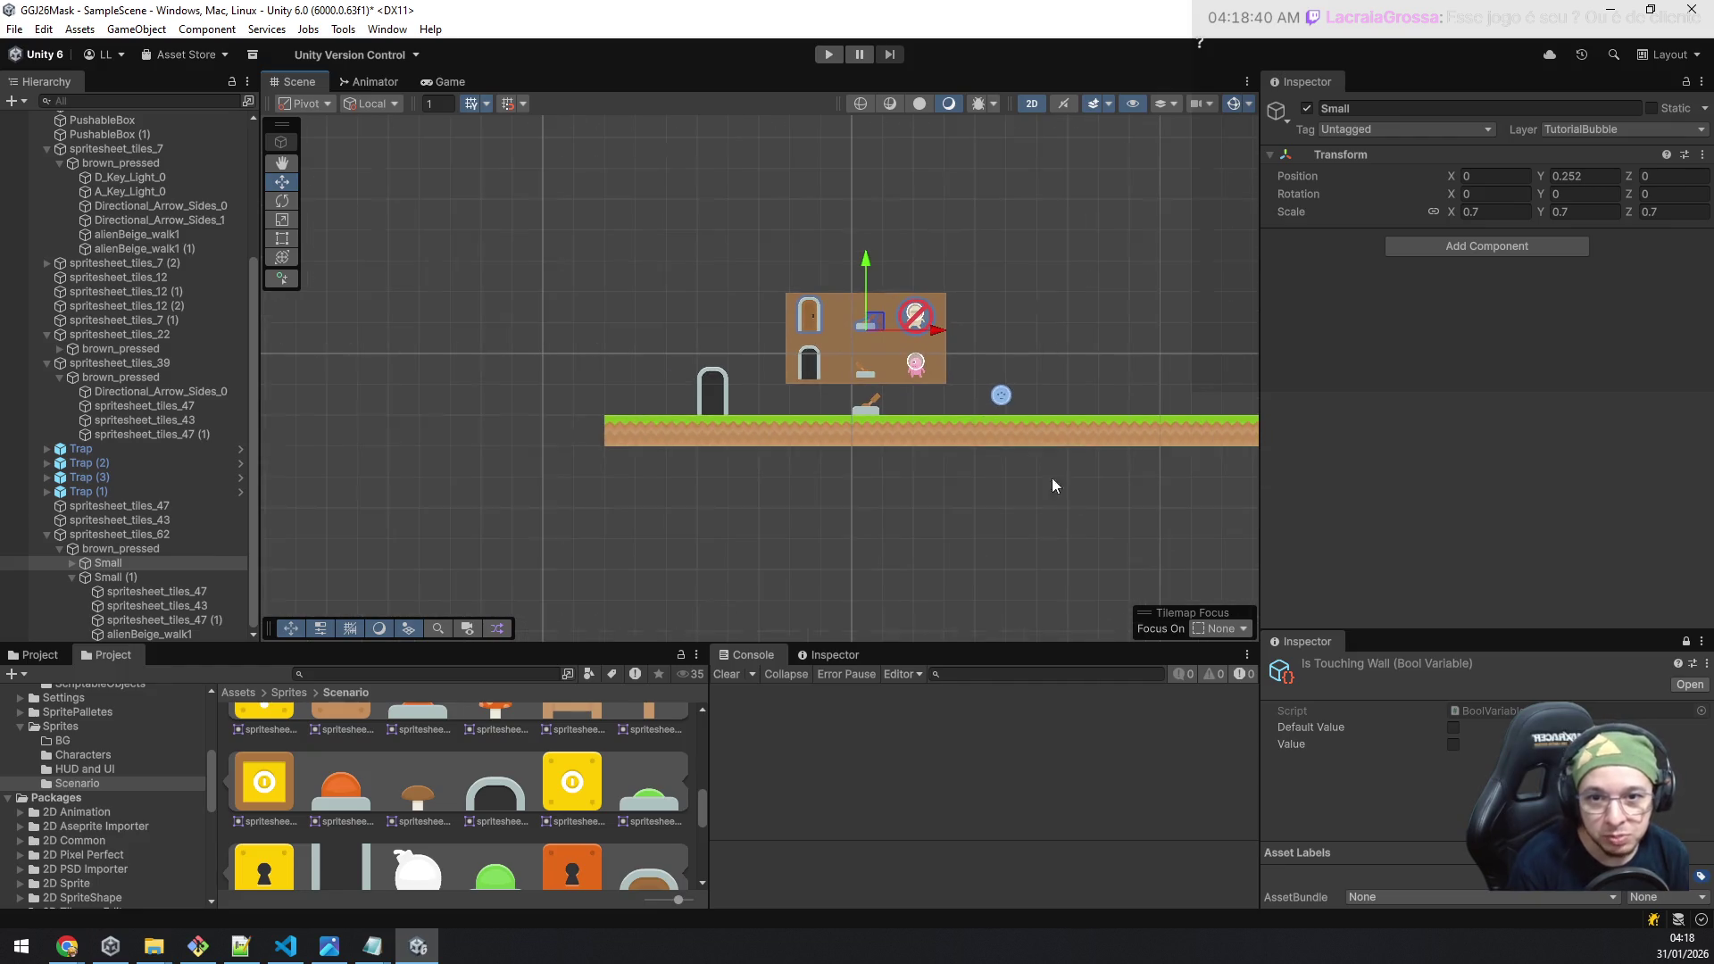
# Step: Survey the tutorial bubbles from the EXIT ledge across the level, then enter Play mode
pyautogui.moveTo(1100, 458); pyautogui.dragTo(881, 518)
pyautogui.scroll(-1, 1057, 393)
pyautogui.scroll(4, 893, 402)
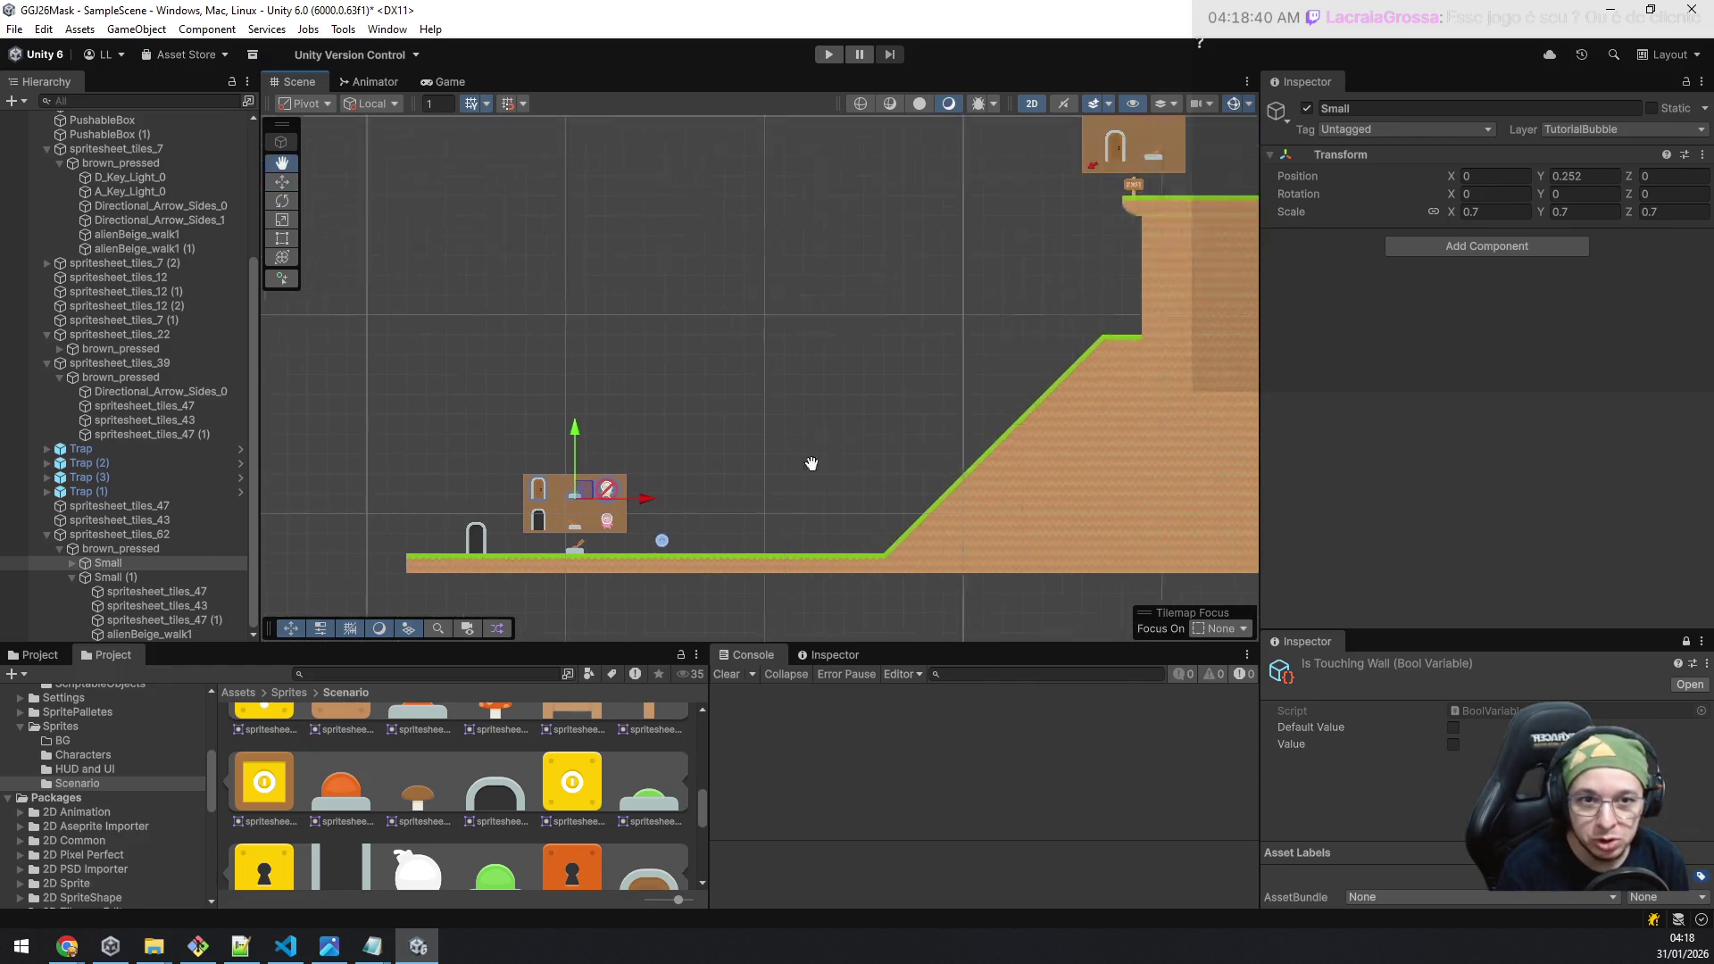
pyautogui.scroll(-3, 982, 313)
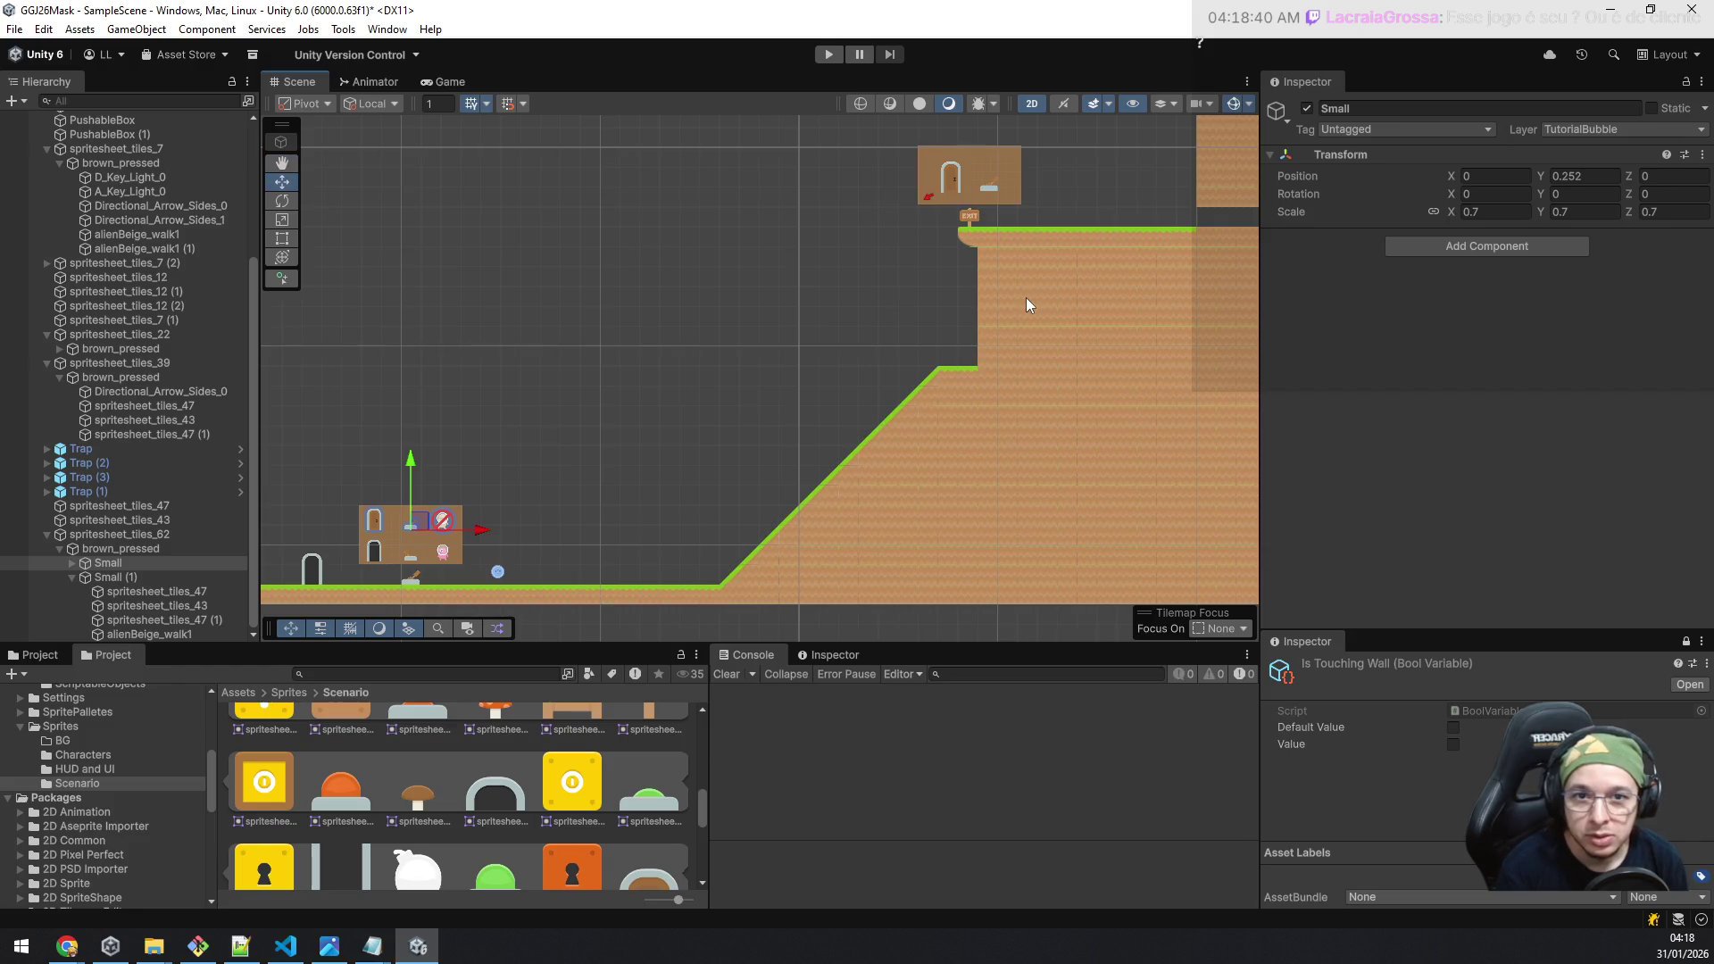
pyautogui.scroll(-1, 1009, 304)
pyautogui.moveTo(1041, 330); pyautogui.dragTo(834, 337)
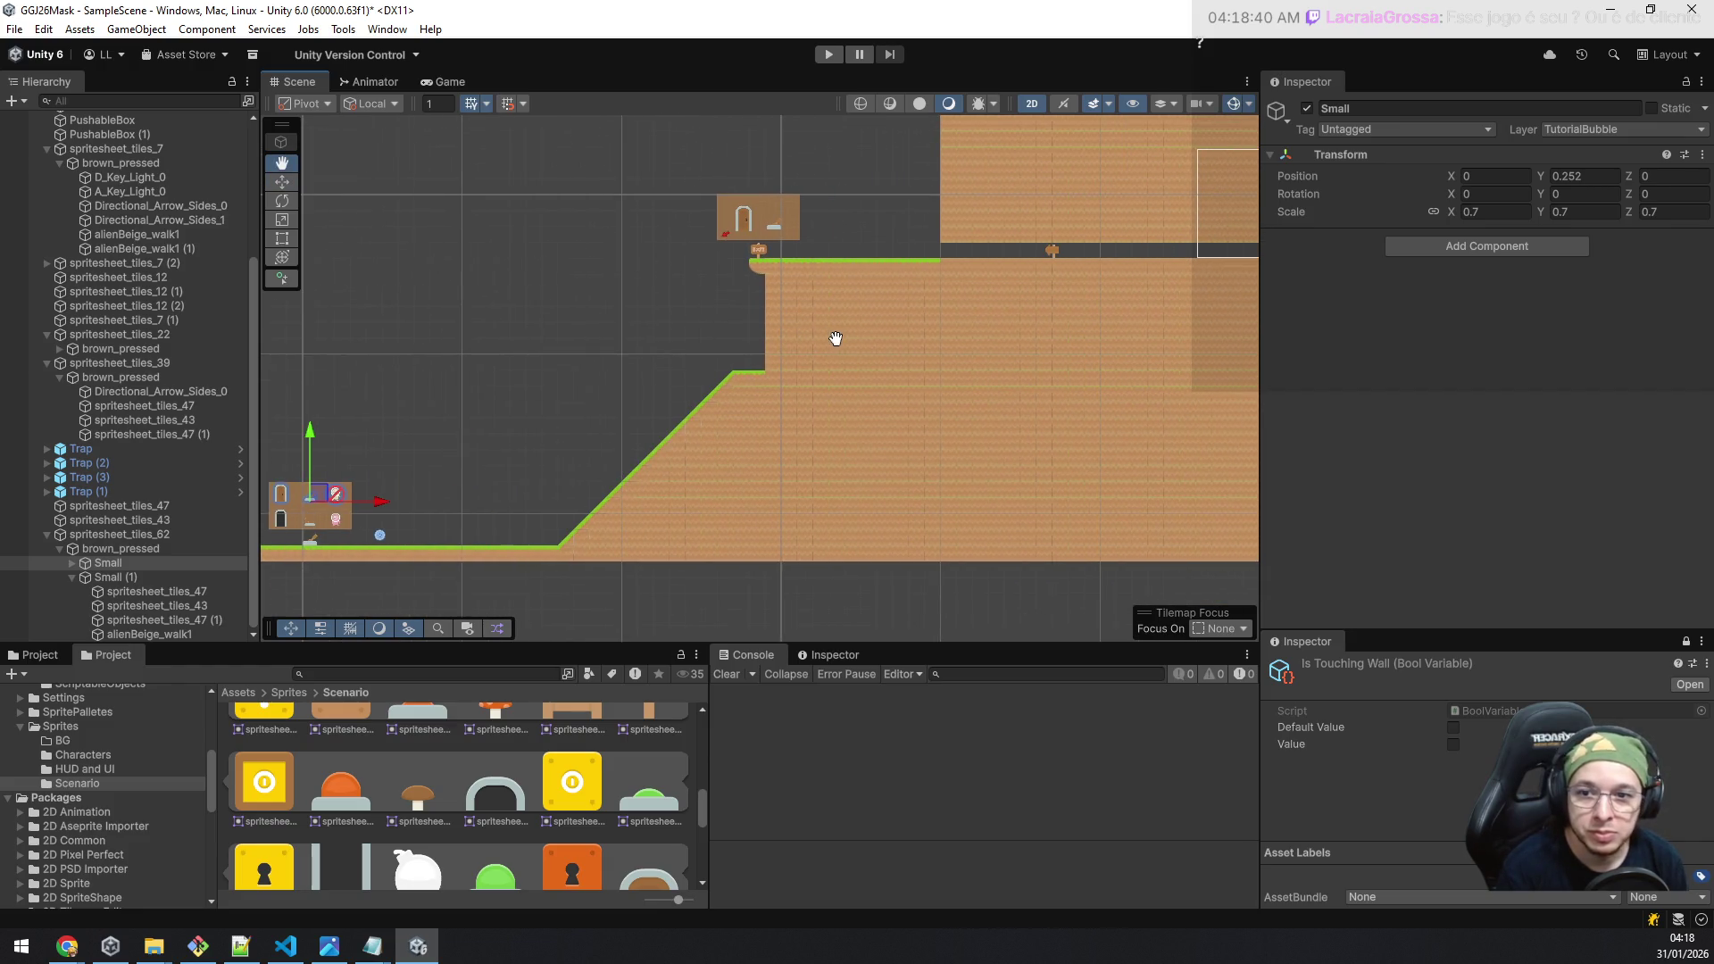
pyautogui.moveTo(989, 319)
pyautogui.mouseDown()
pyautogui.moveTo(834, 375)
pyautogui.moveTo(870, 347)
pyautogui.moveTo(490, 347)
pyautogui.mouseUp()
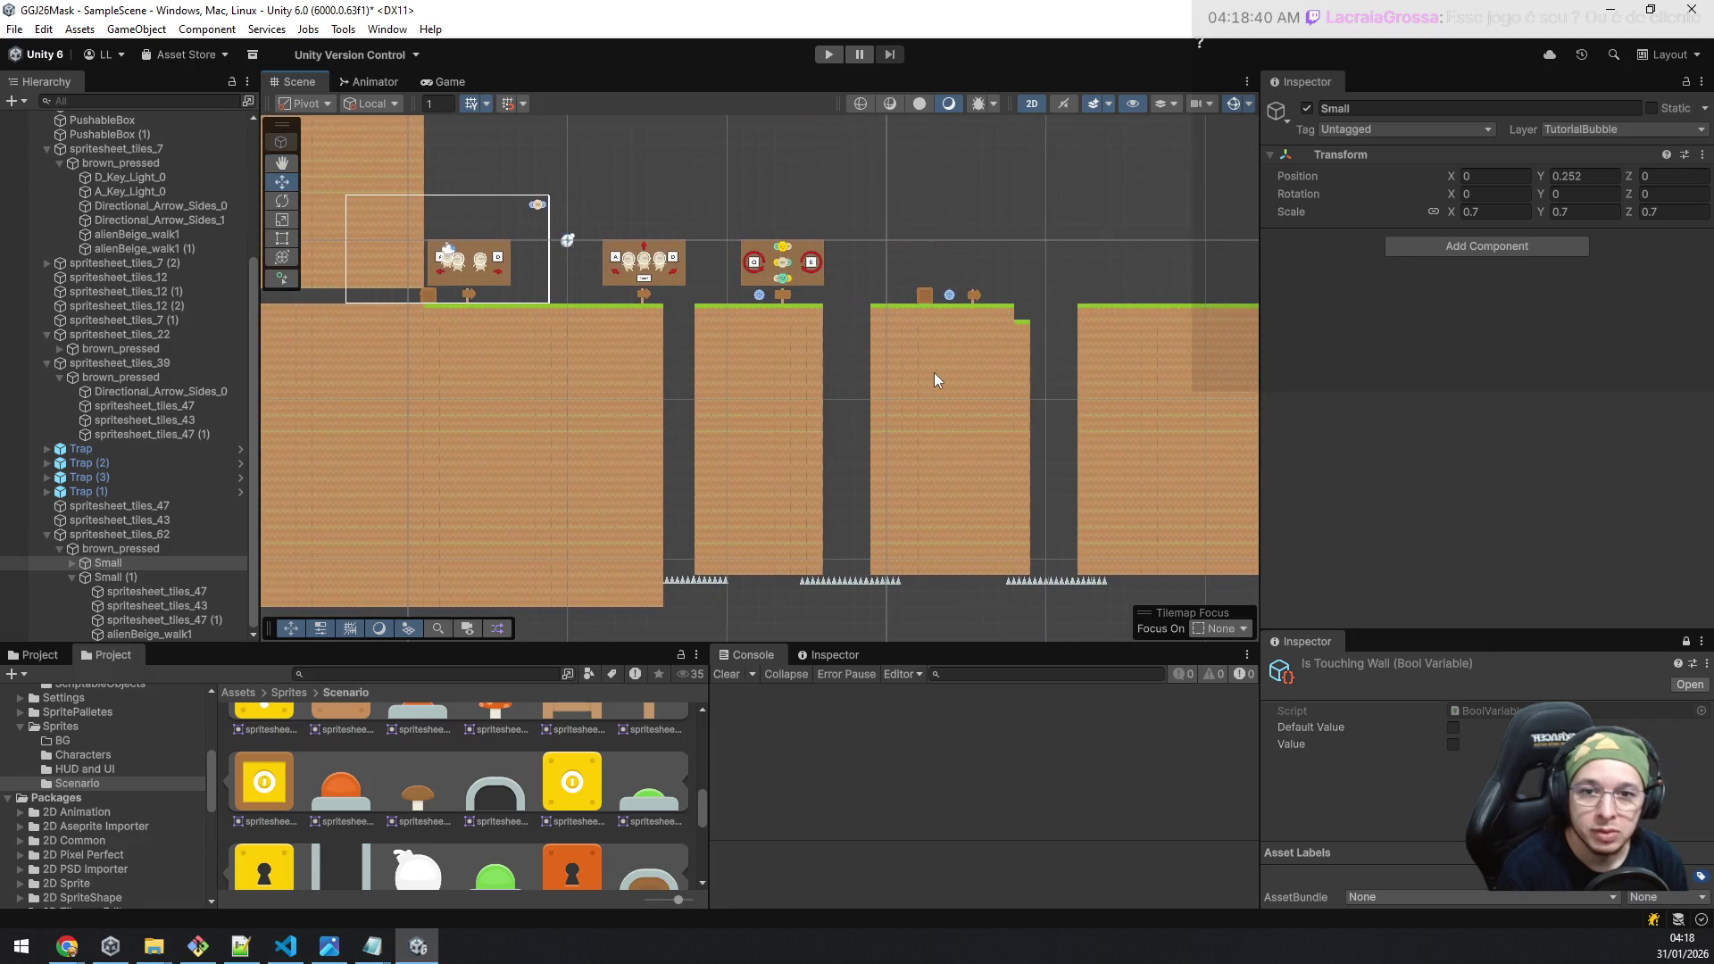
pyautogui.scroll(-2, 936, 372)
pyautogui.moveTo(816, 382); pyautogui.dragTo(998, 509)
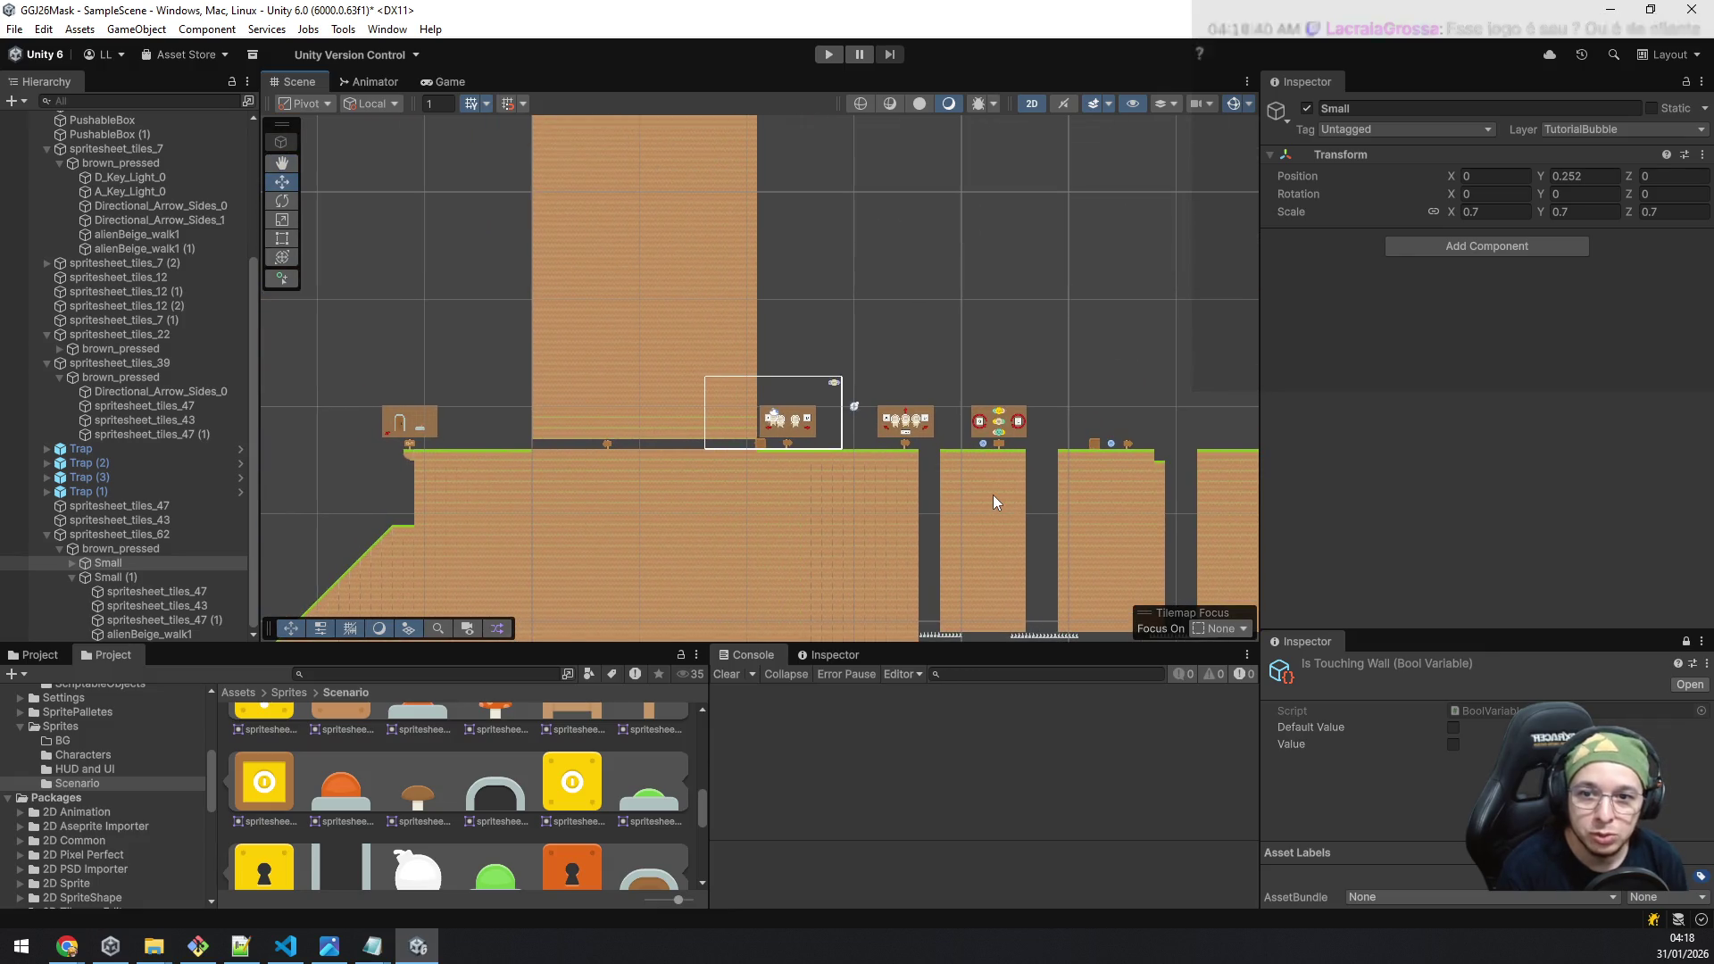
pyautogui.scroll(5, 994, 496)
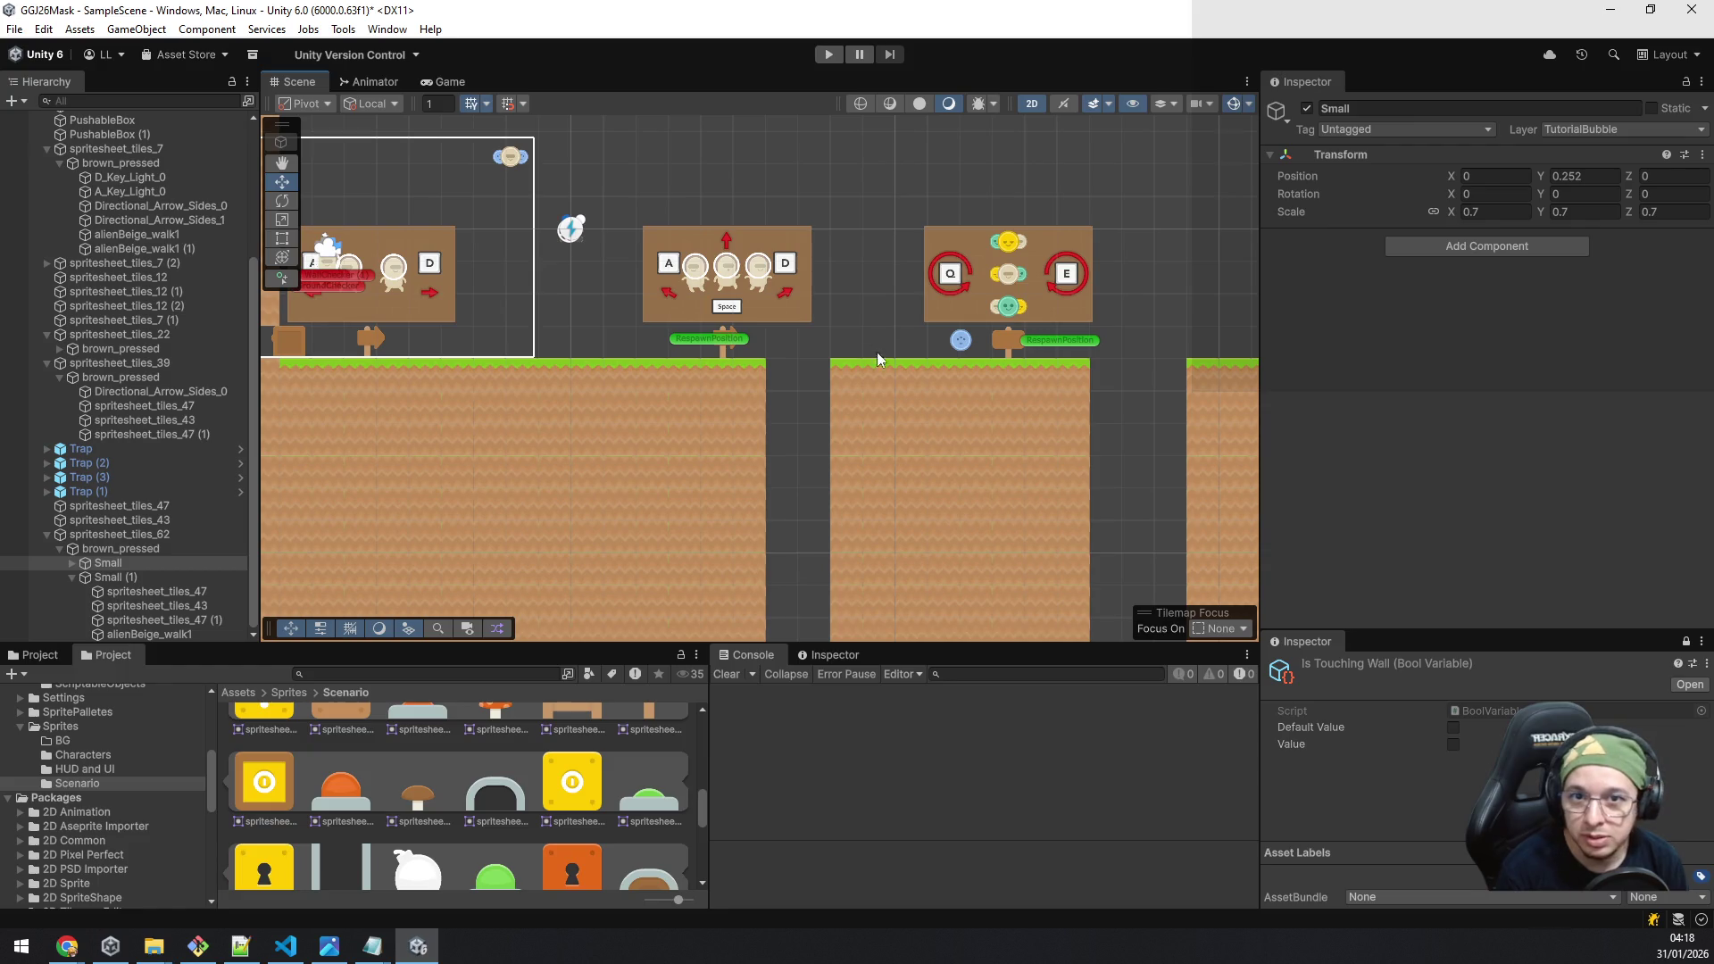
pyautogui.click(832, 52)
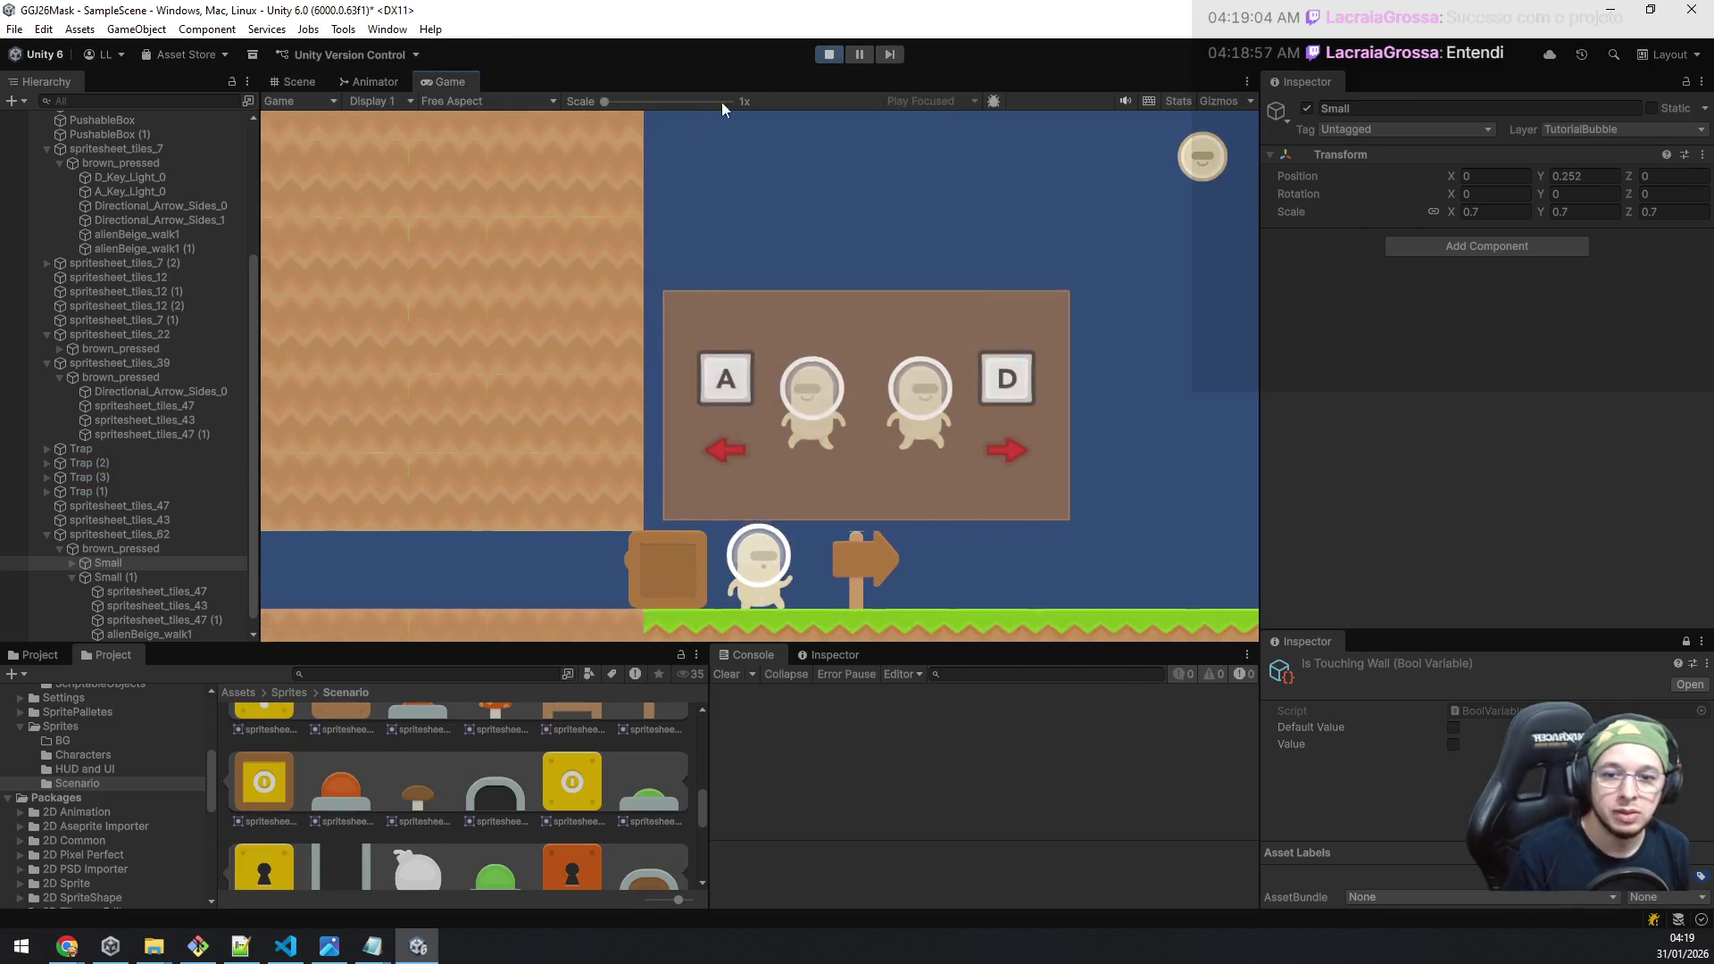
# Step: Walk right past the A/D tutorial, jump the gap and touch the green bubble
pyautogui.press('d')
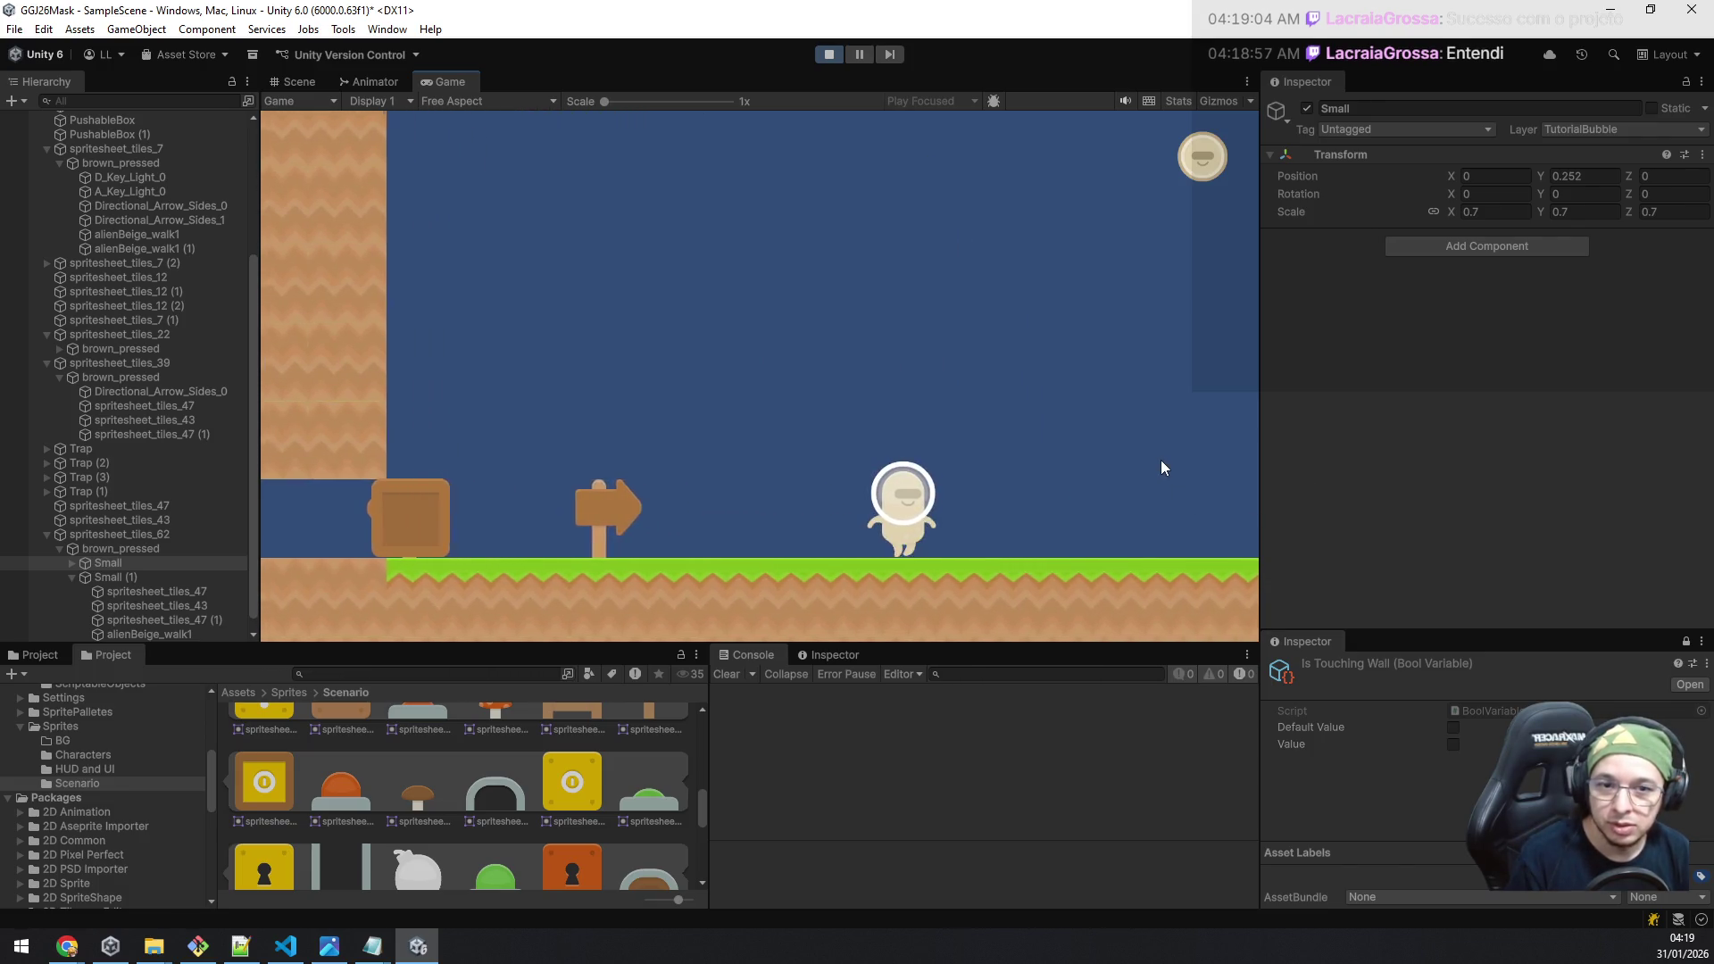
pyautogui.press('d')
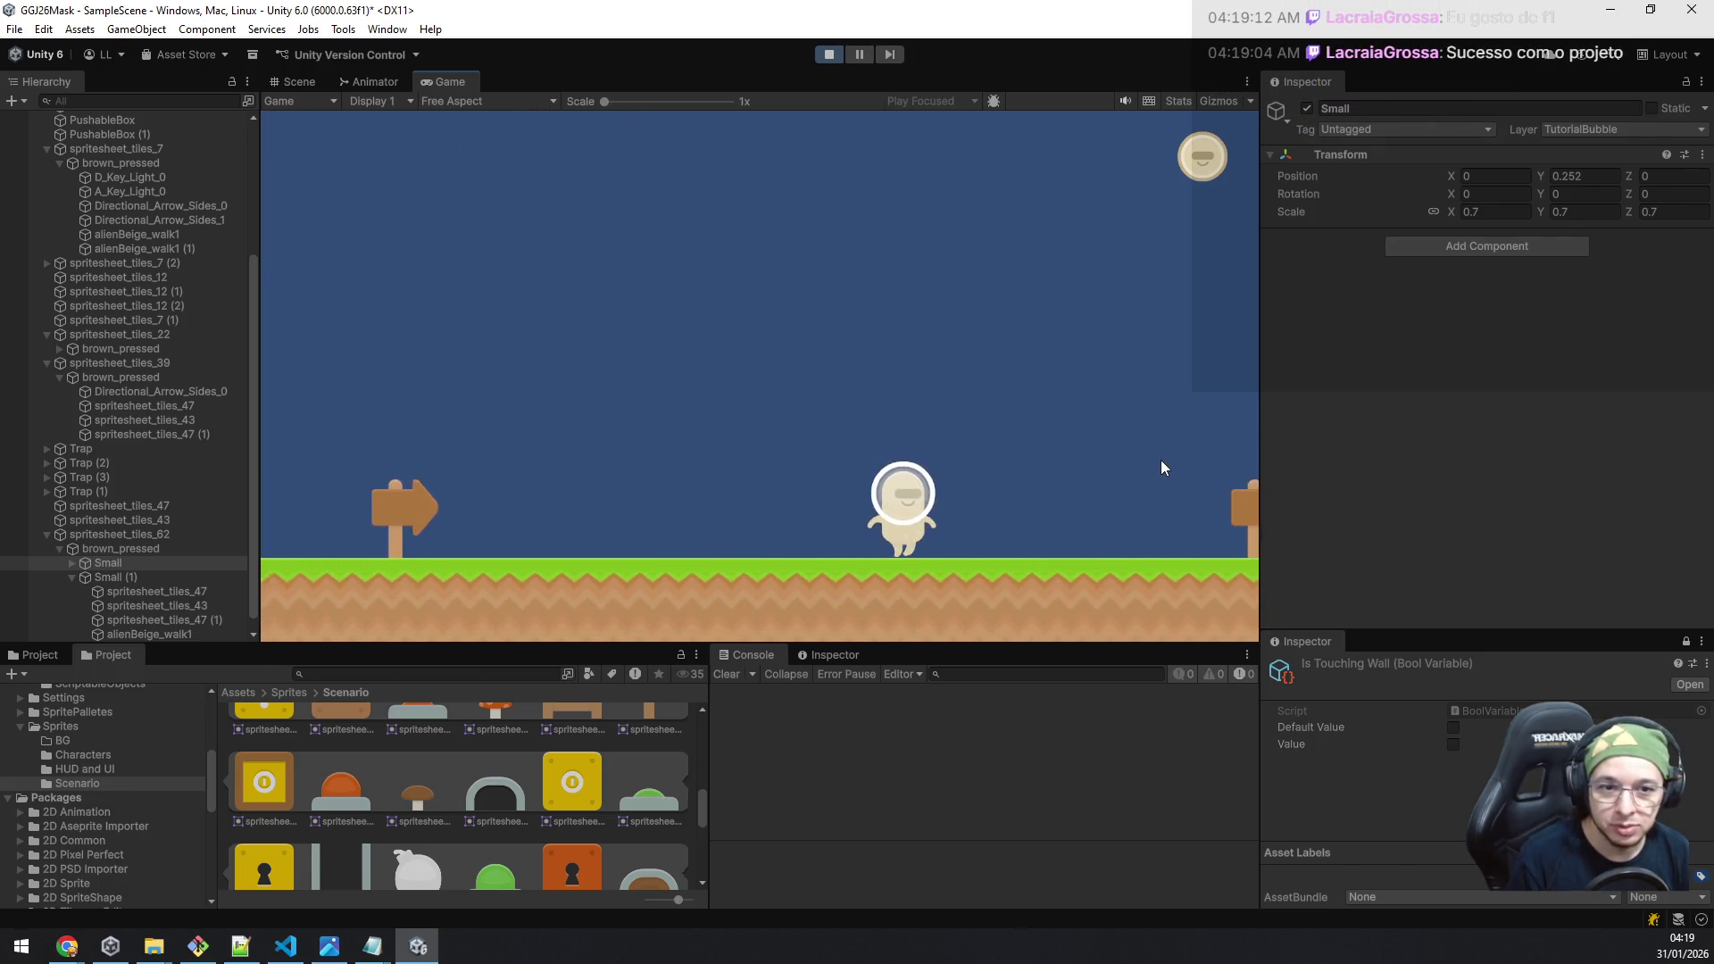
pyautogui.press('d')
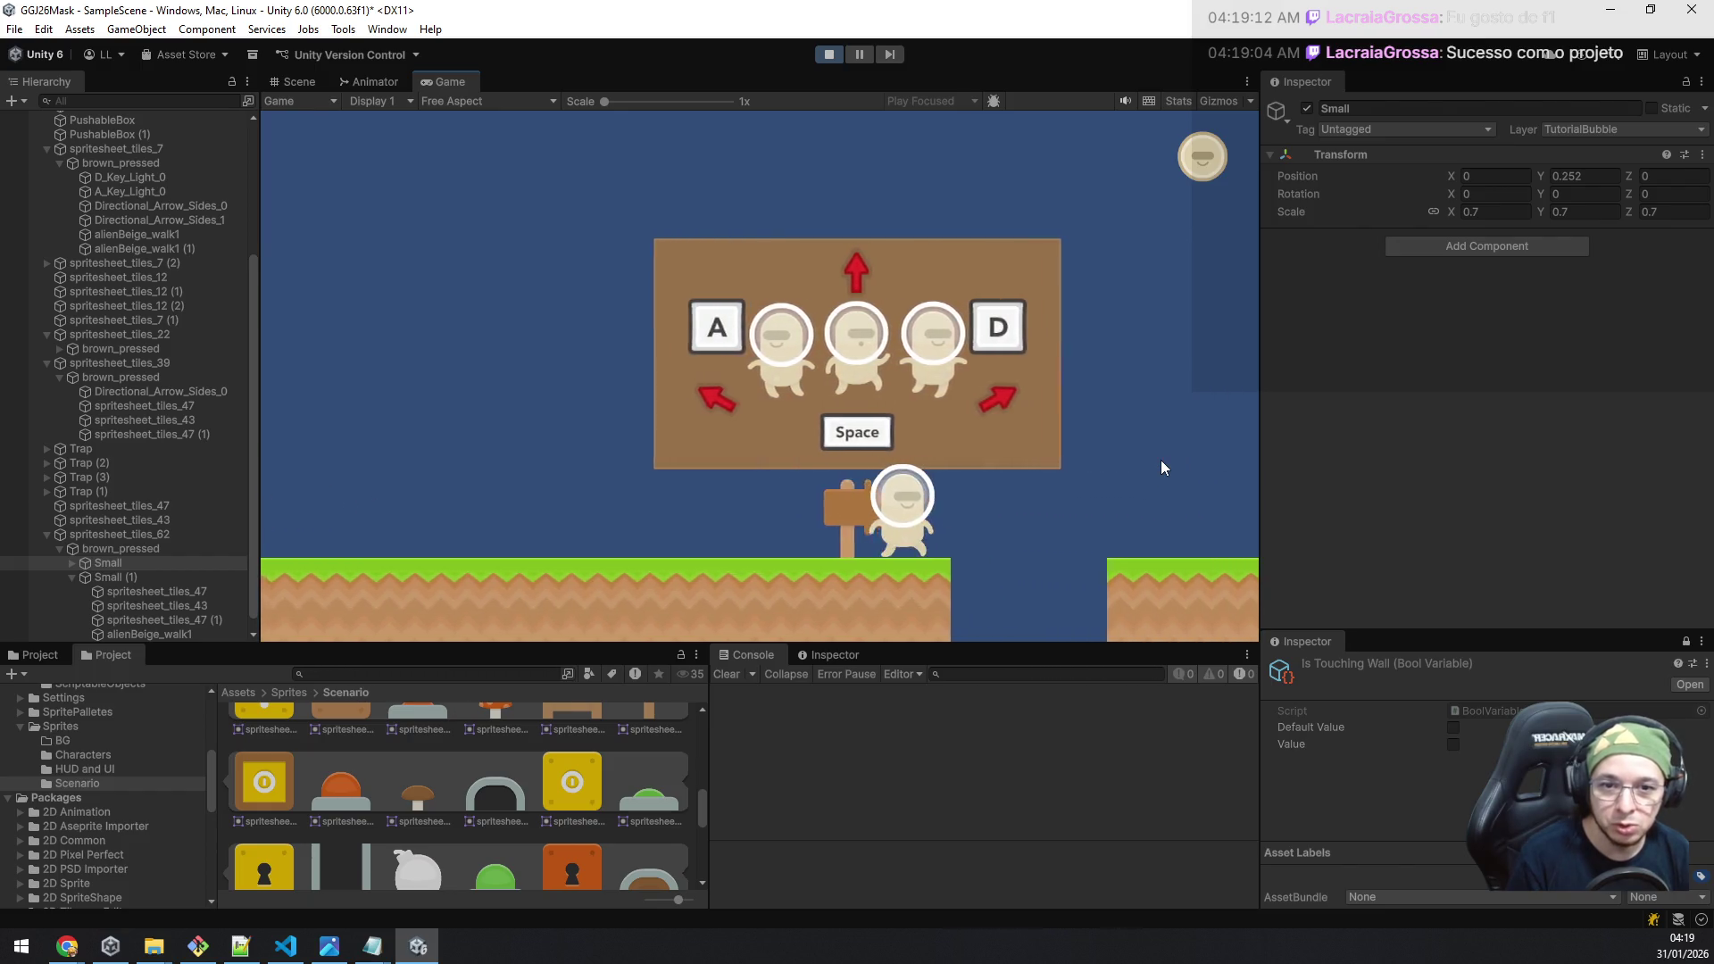
pyautogui.press('space')
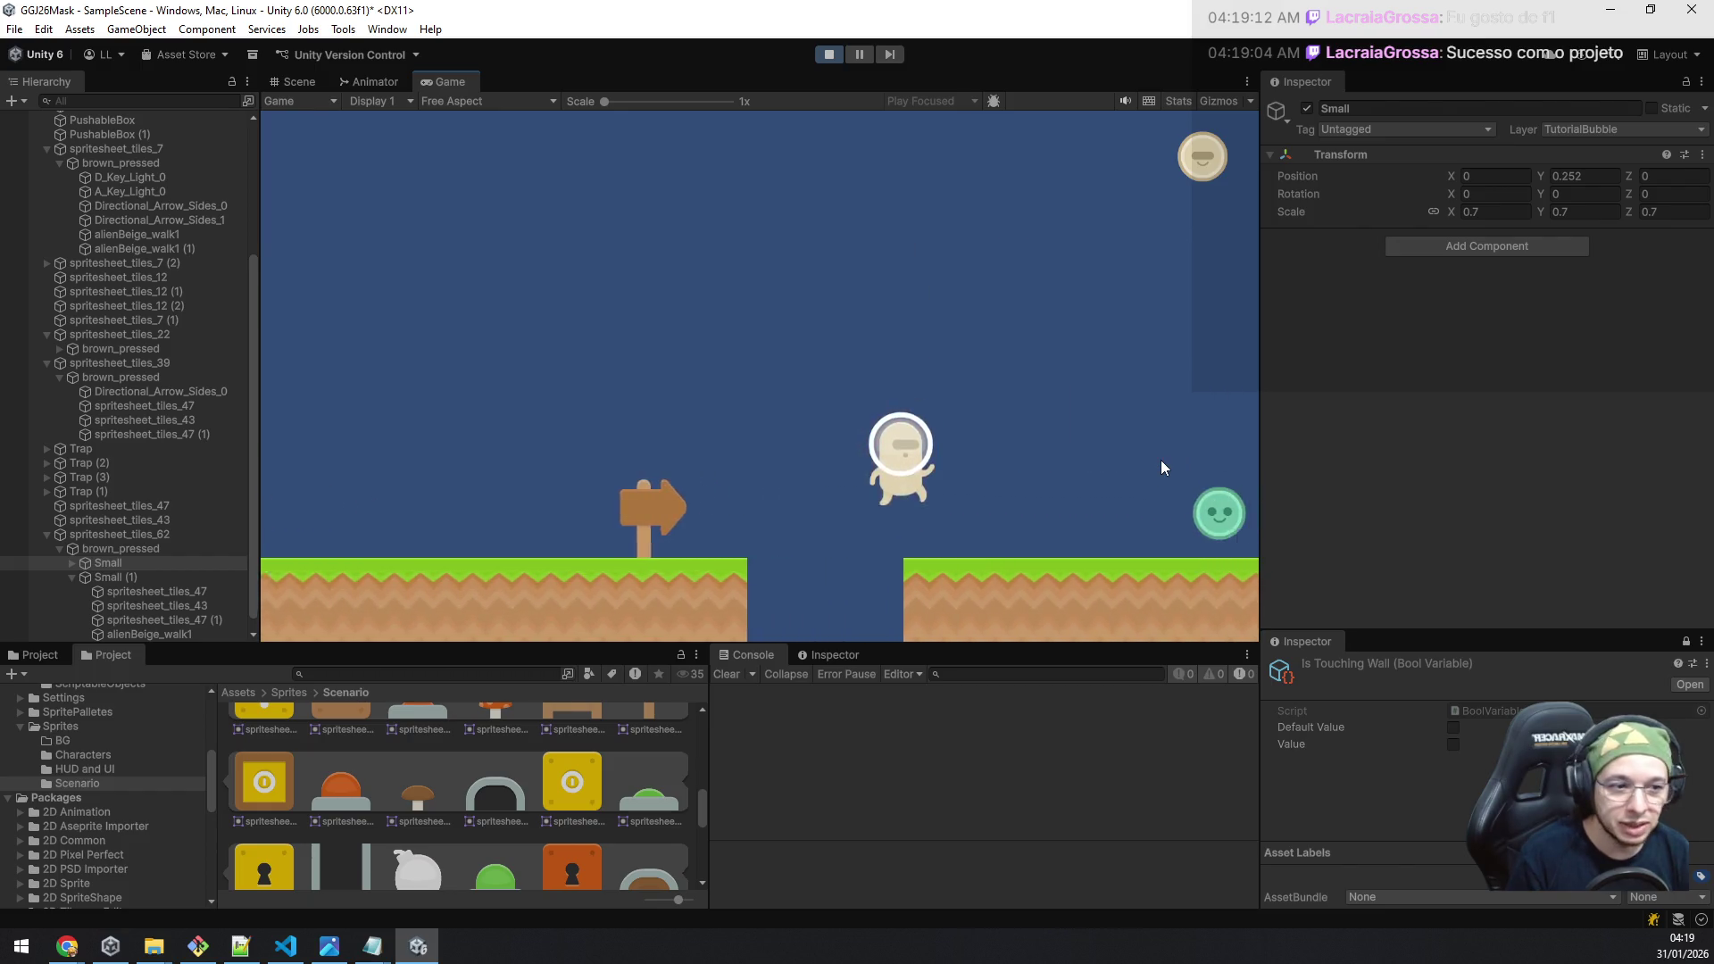
pyautogui.press('d')
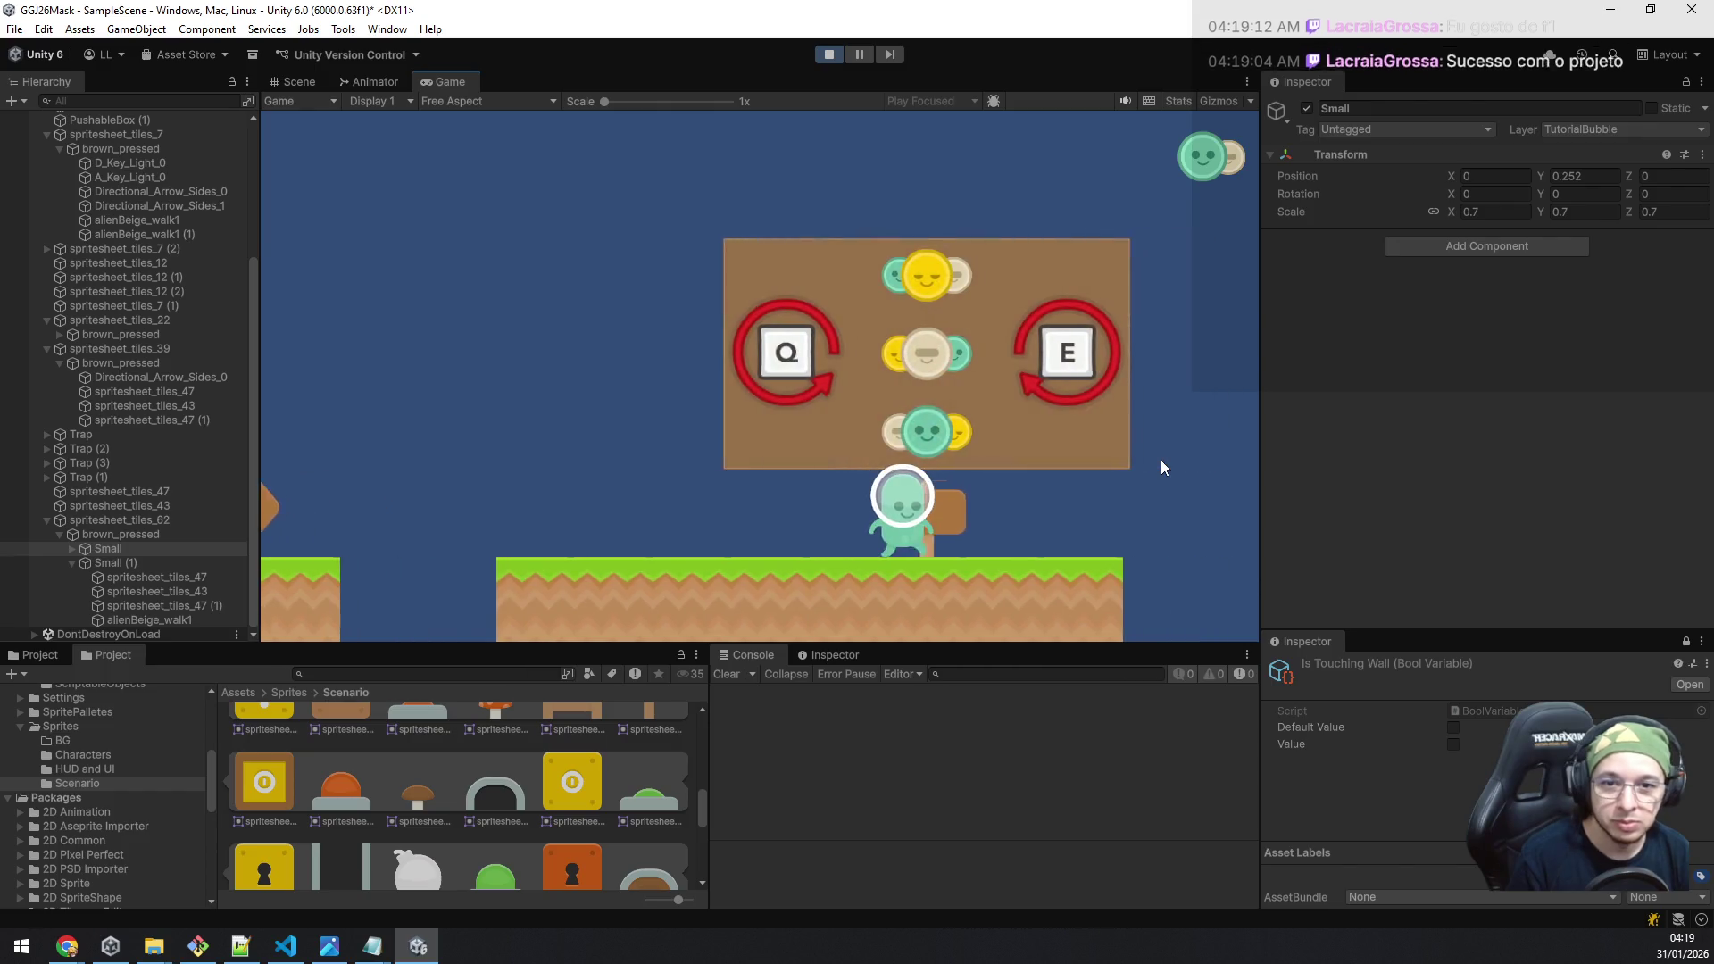
pyautogui.press('d')
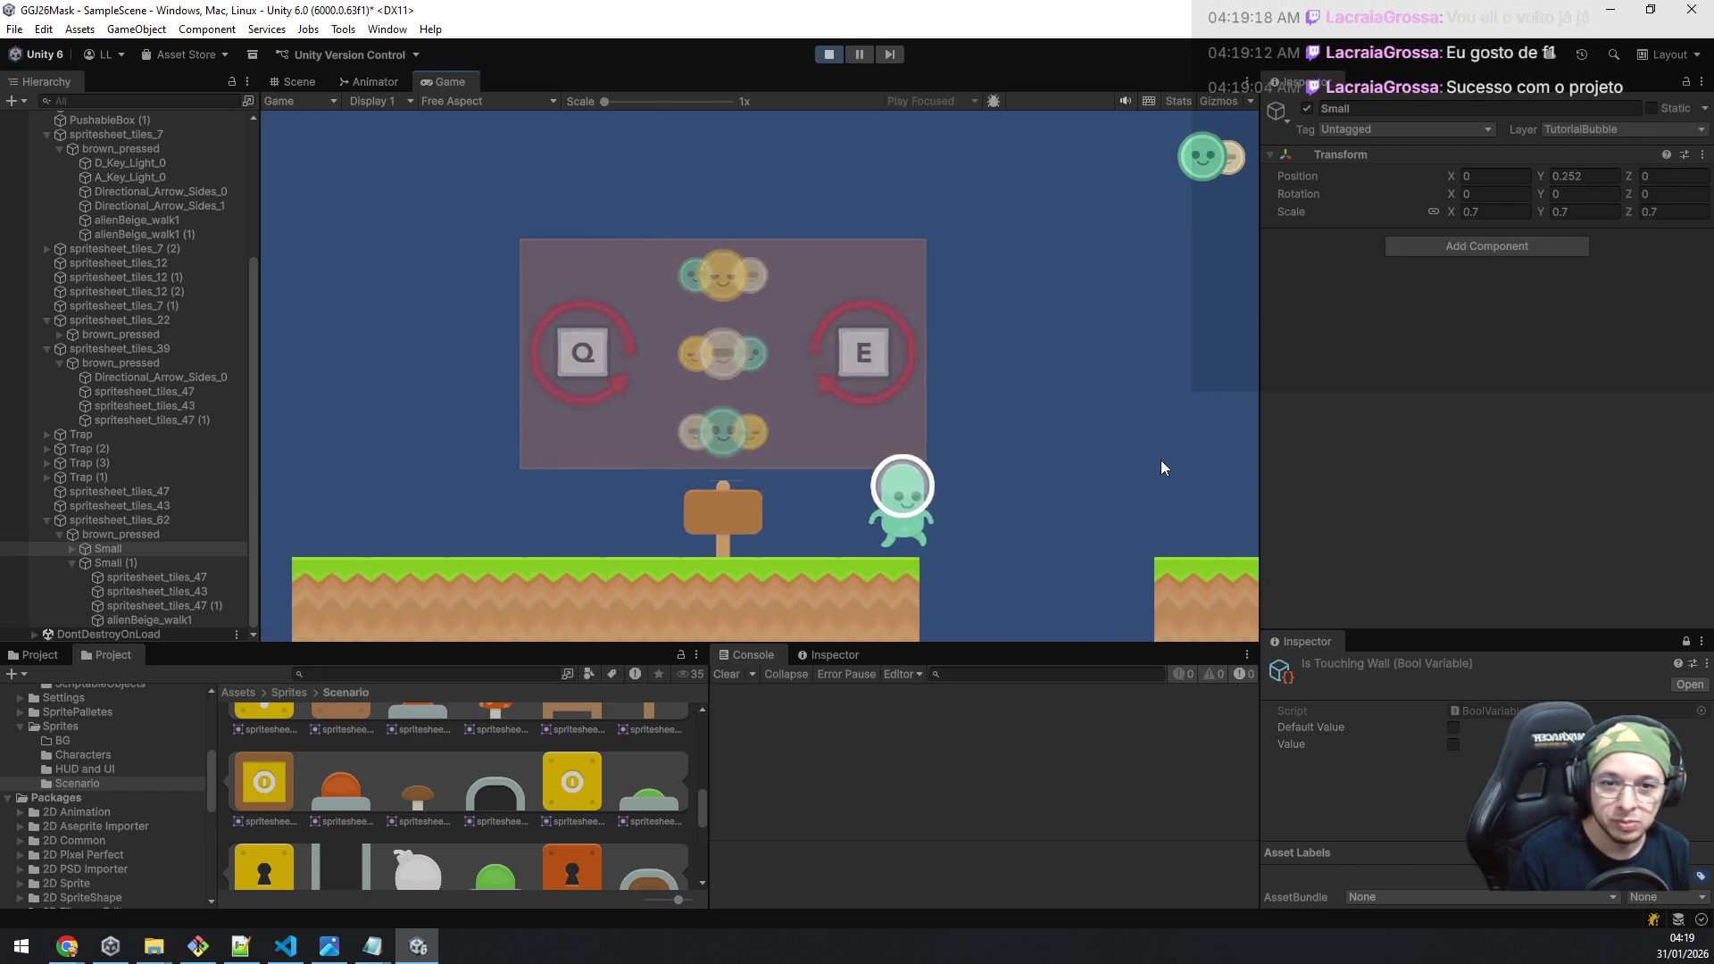
# Step: Jump on to touch the yellow bubble, then jump back left onto the wooden box
pyautogui.press('space')
pyautogui.press('d')
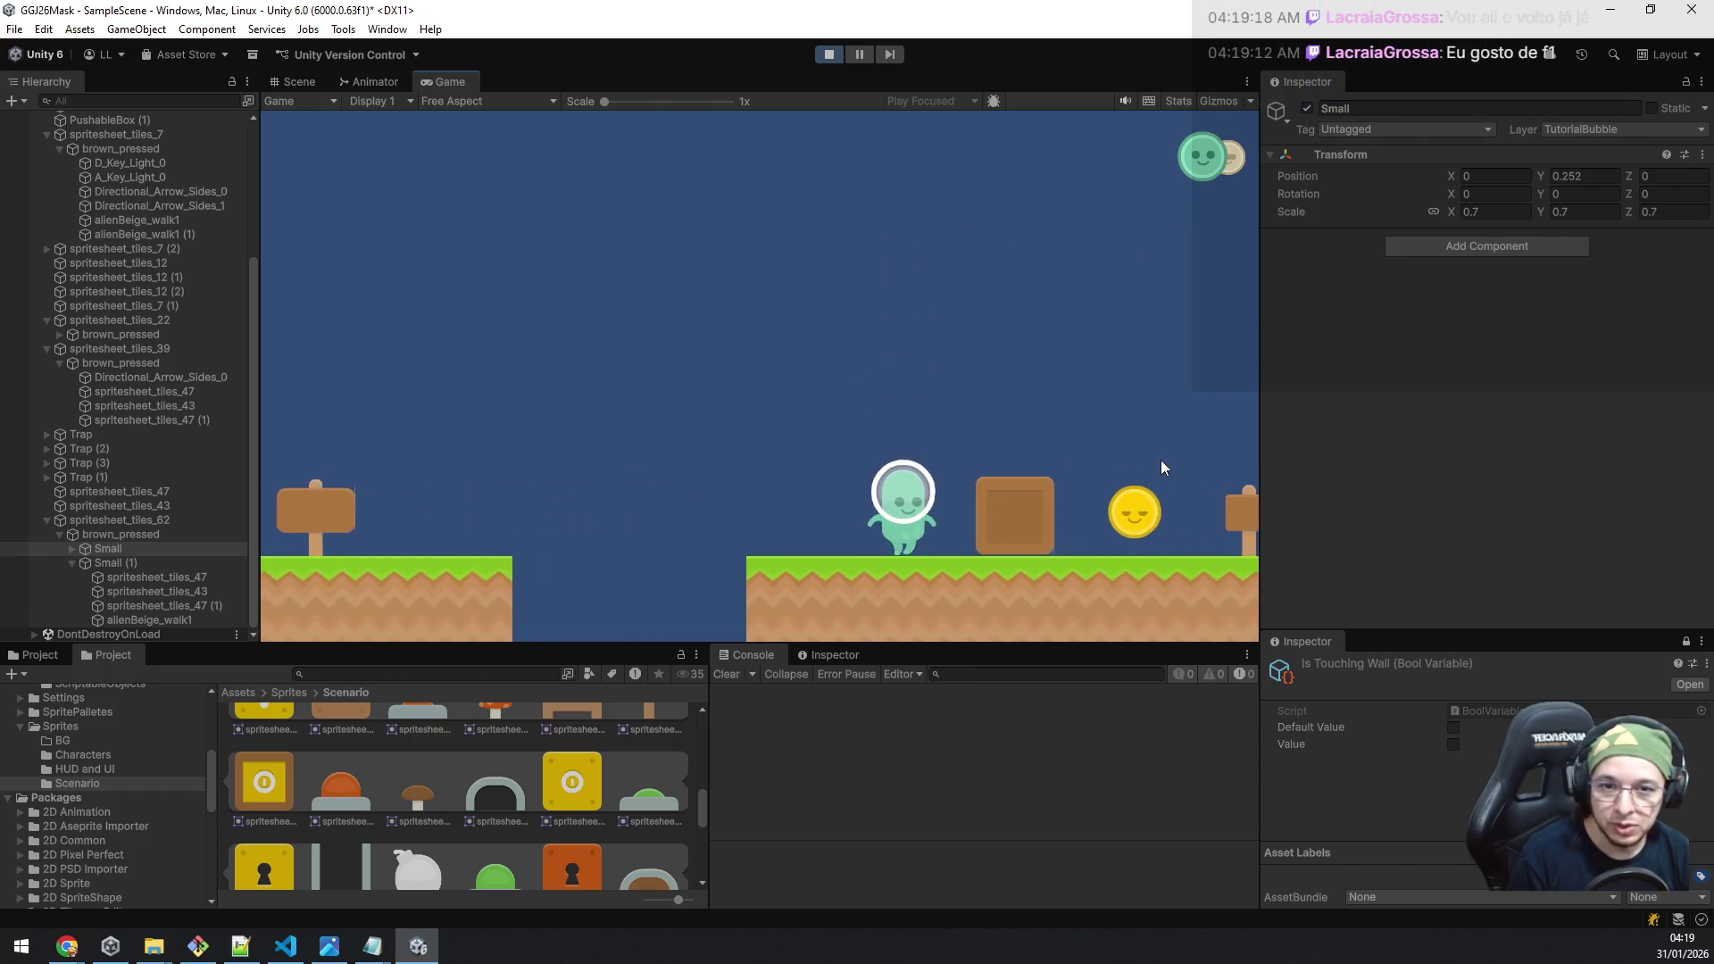
pyautogui.press('space')
pyautogui.press('a')
pyautogui.press('space')
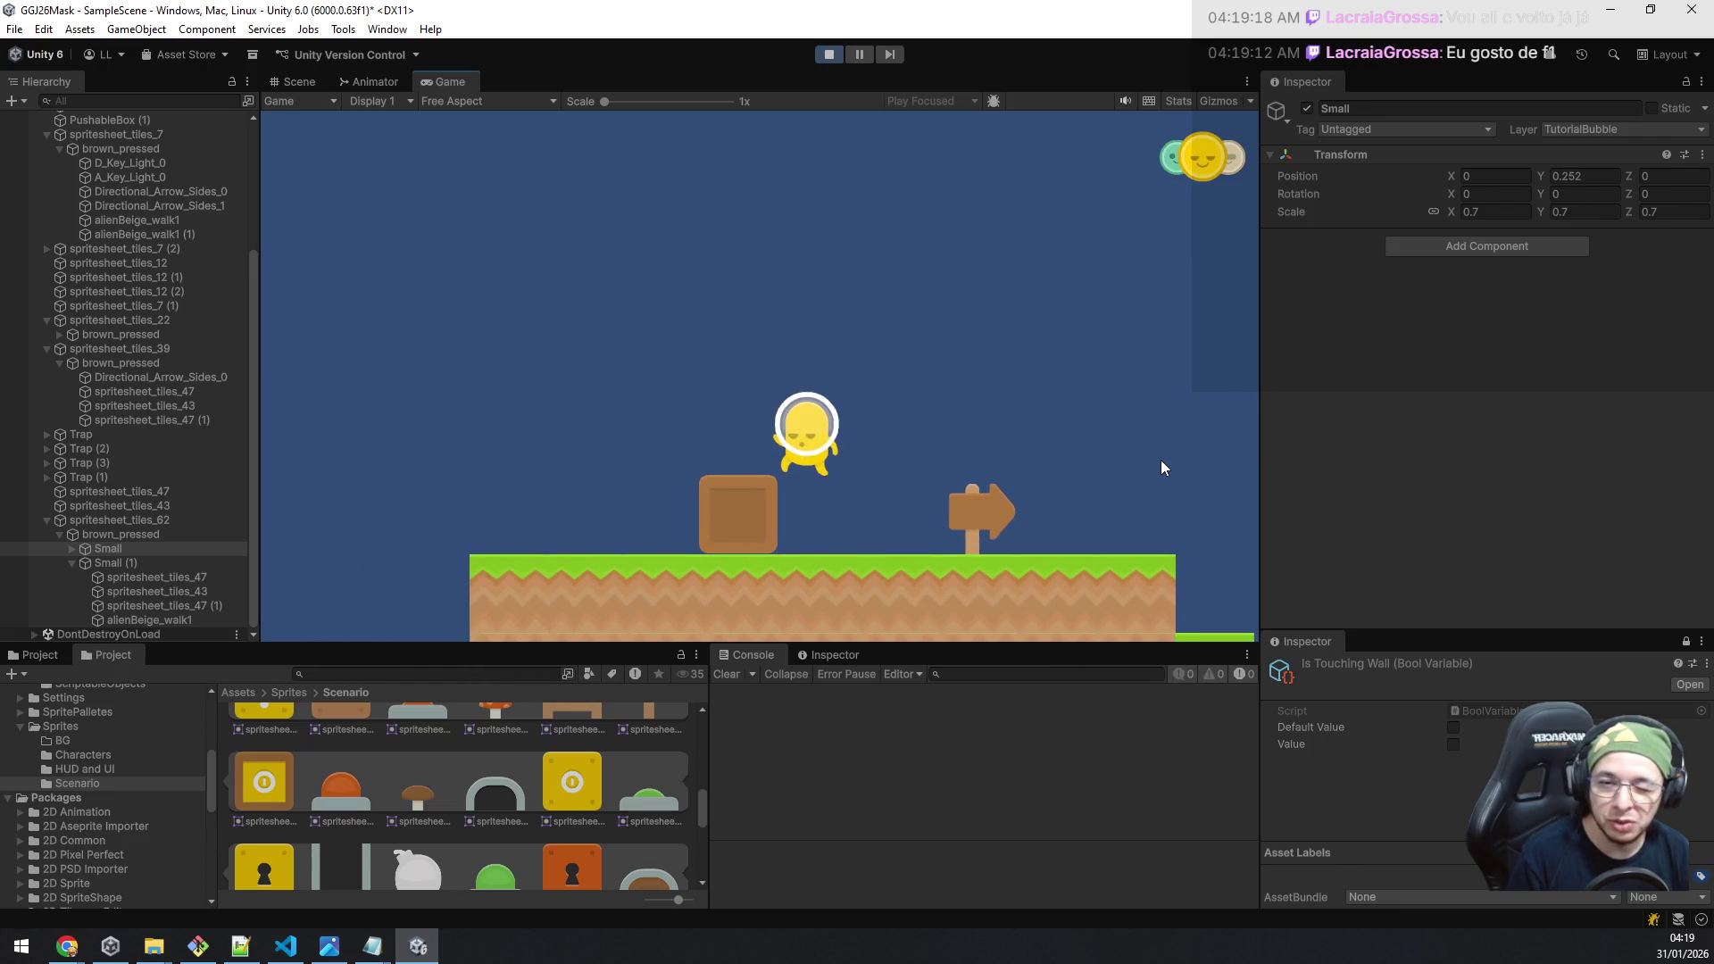
# Step: Push the wooden crate right until it drops into the gap
pyautogui.press('d')
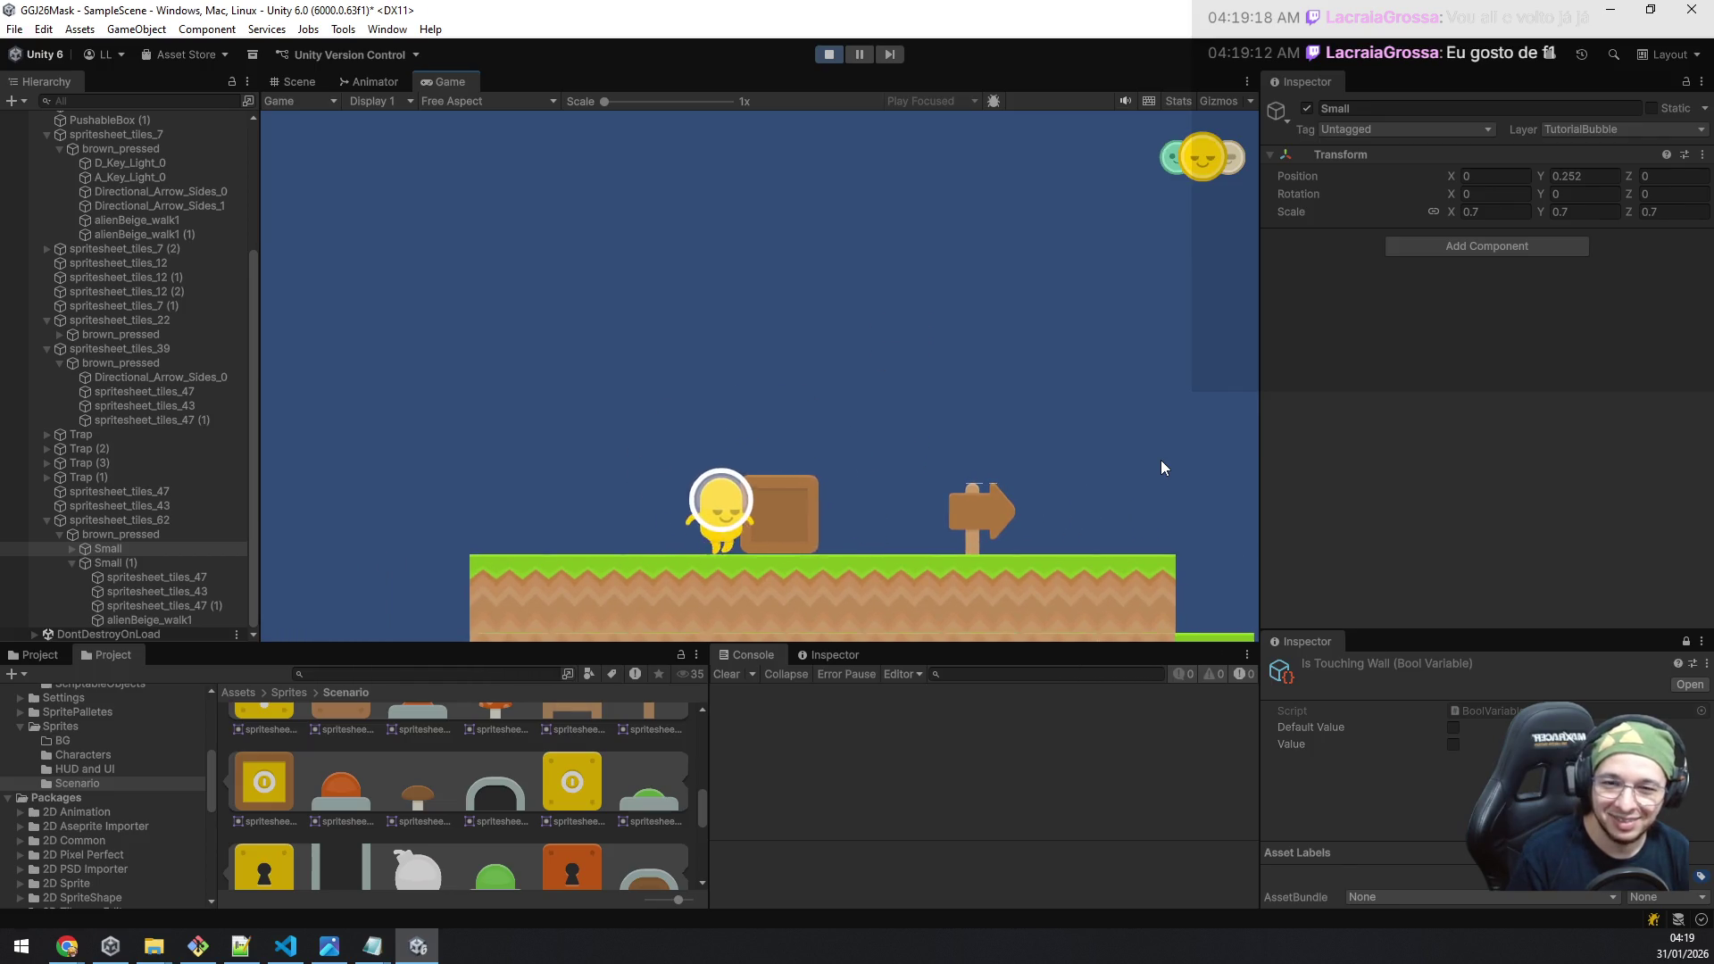
pyautogui.press('d')
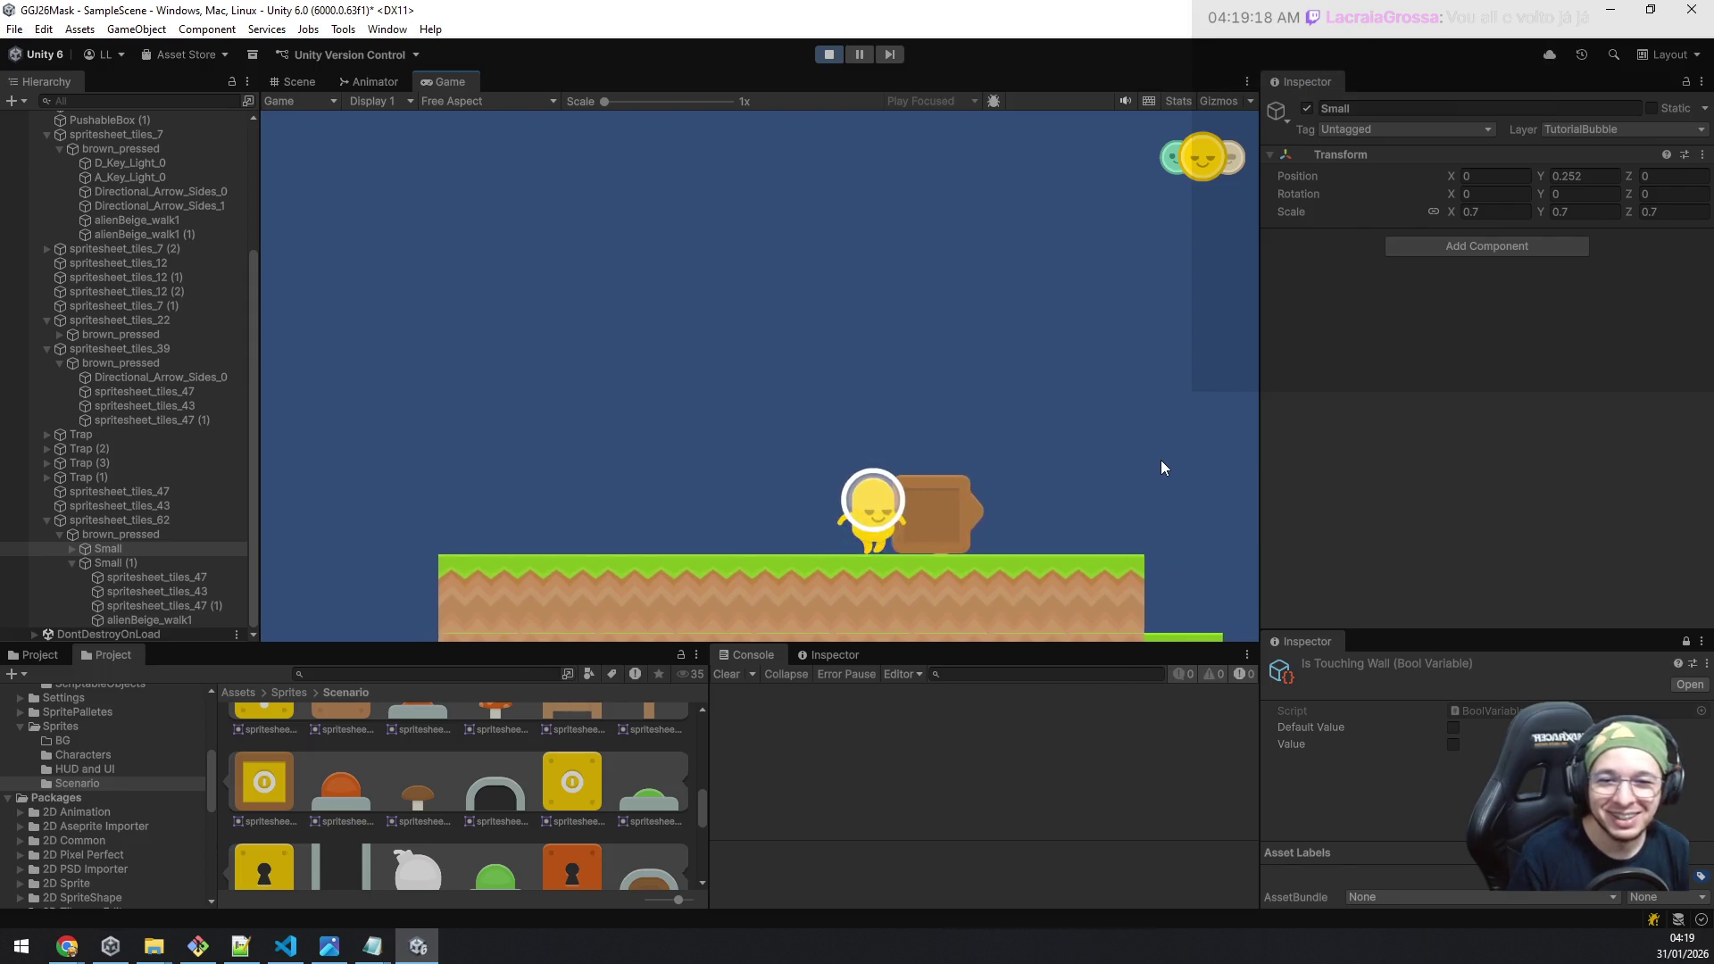
pyautogui.press('d')
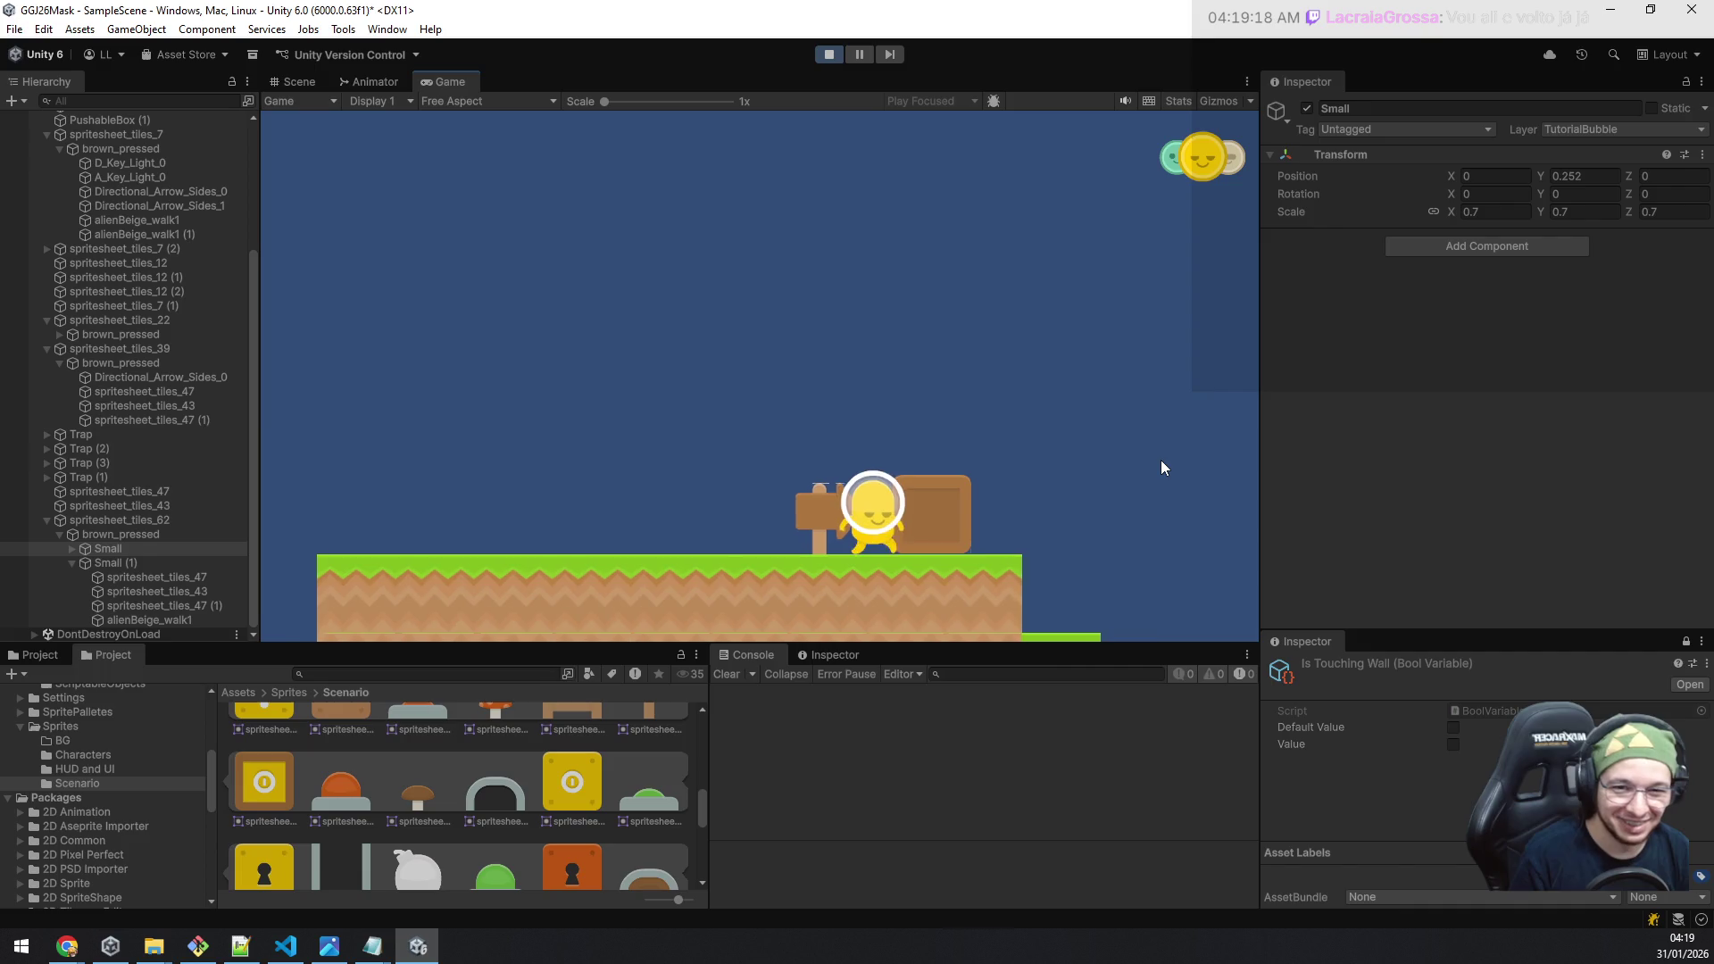
pyautogui.press('d')
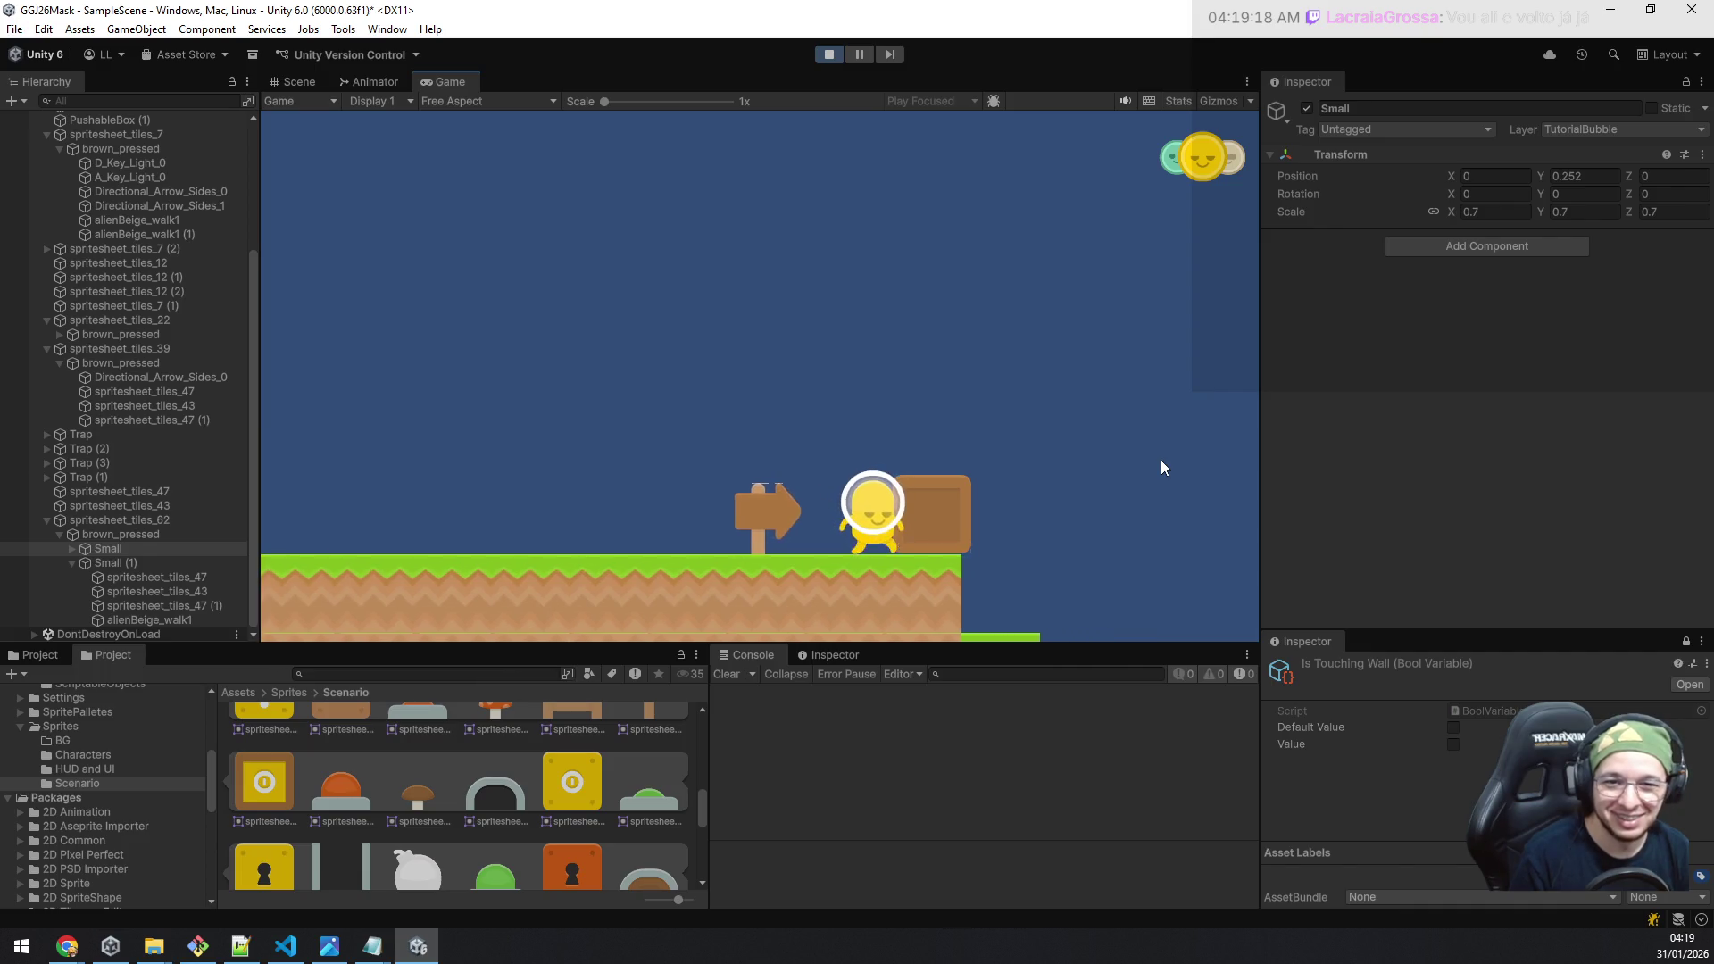
pyautogui.press('d')
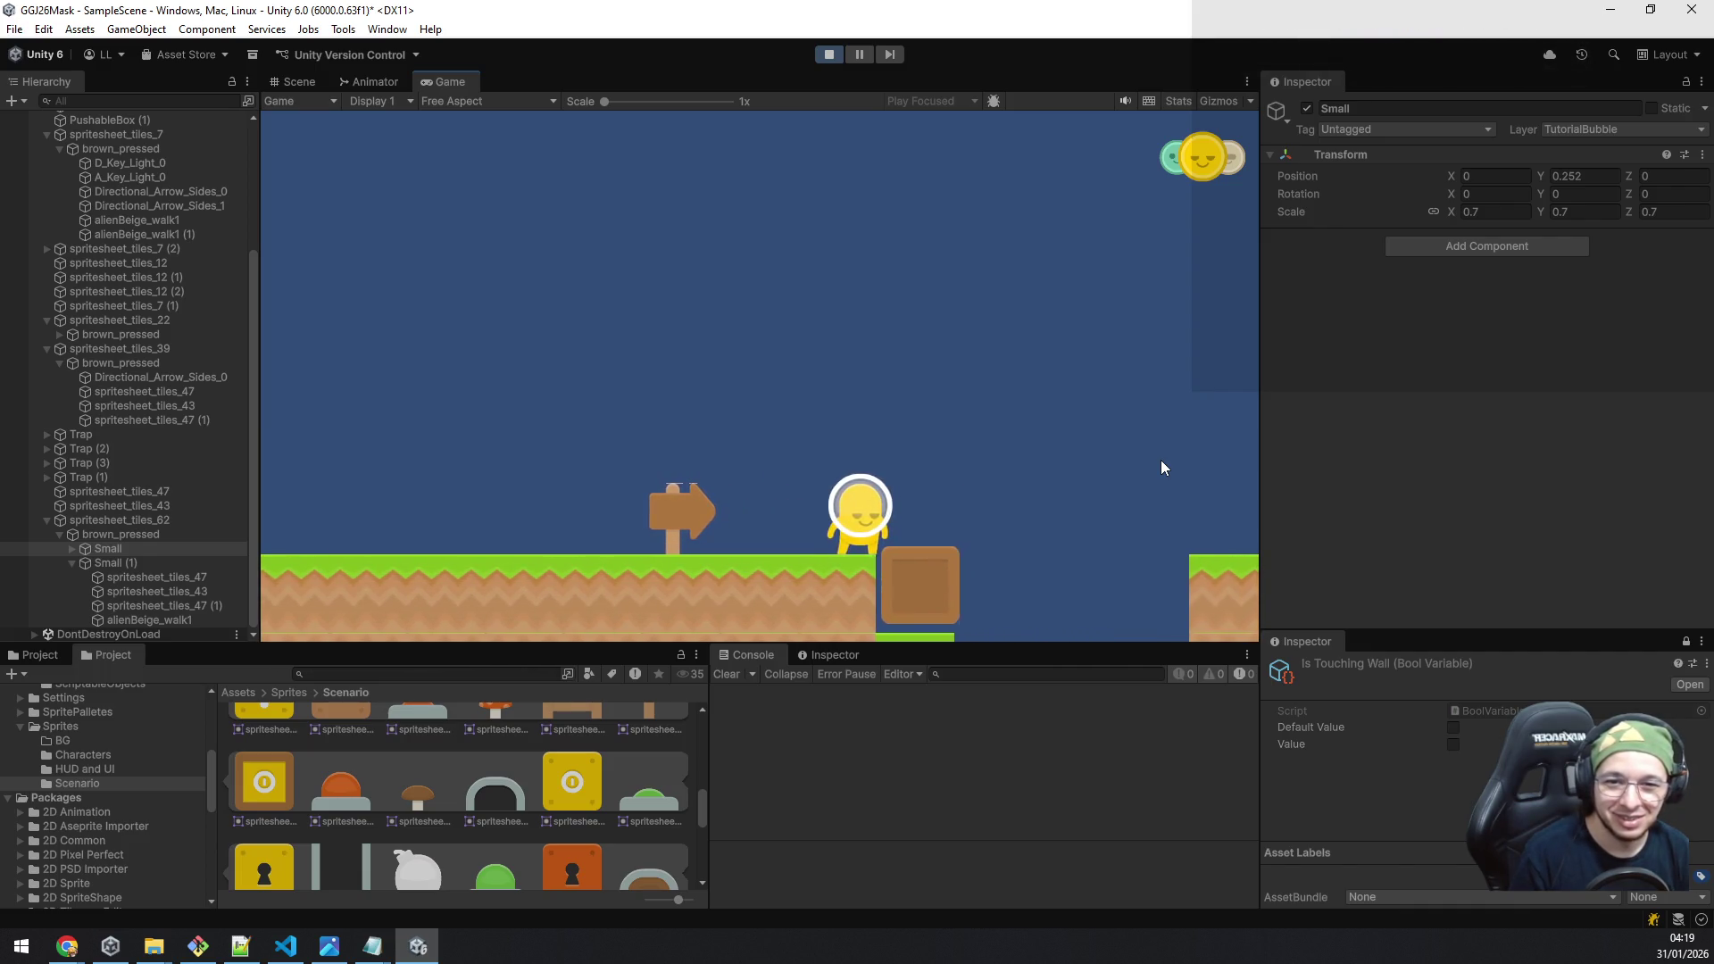
pyautogui.press('d')
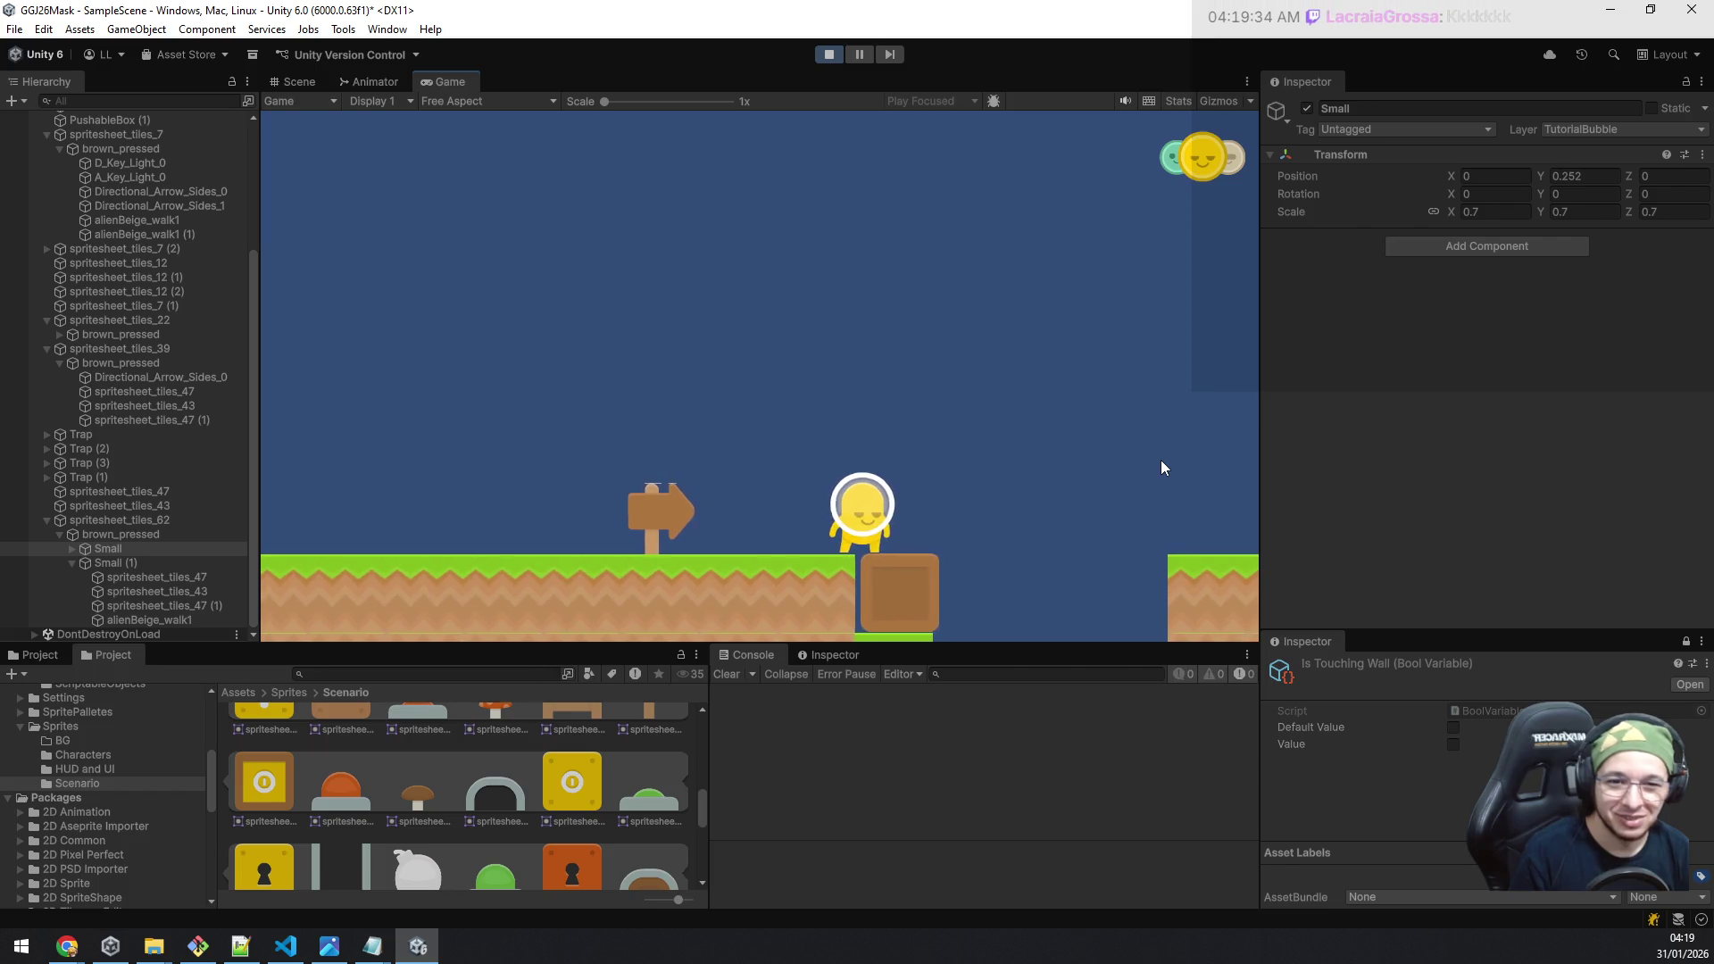
# Step: Switch to the green mask with Q and jump back across the gap
pyautogui.press('q')
pyautogui.press('a')
pyautogui.press('d')
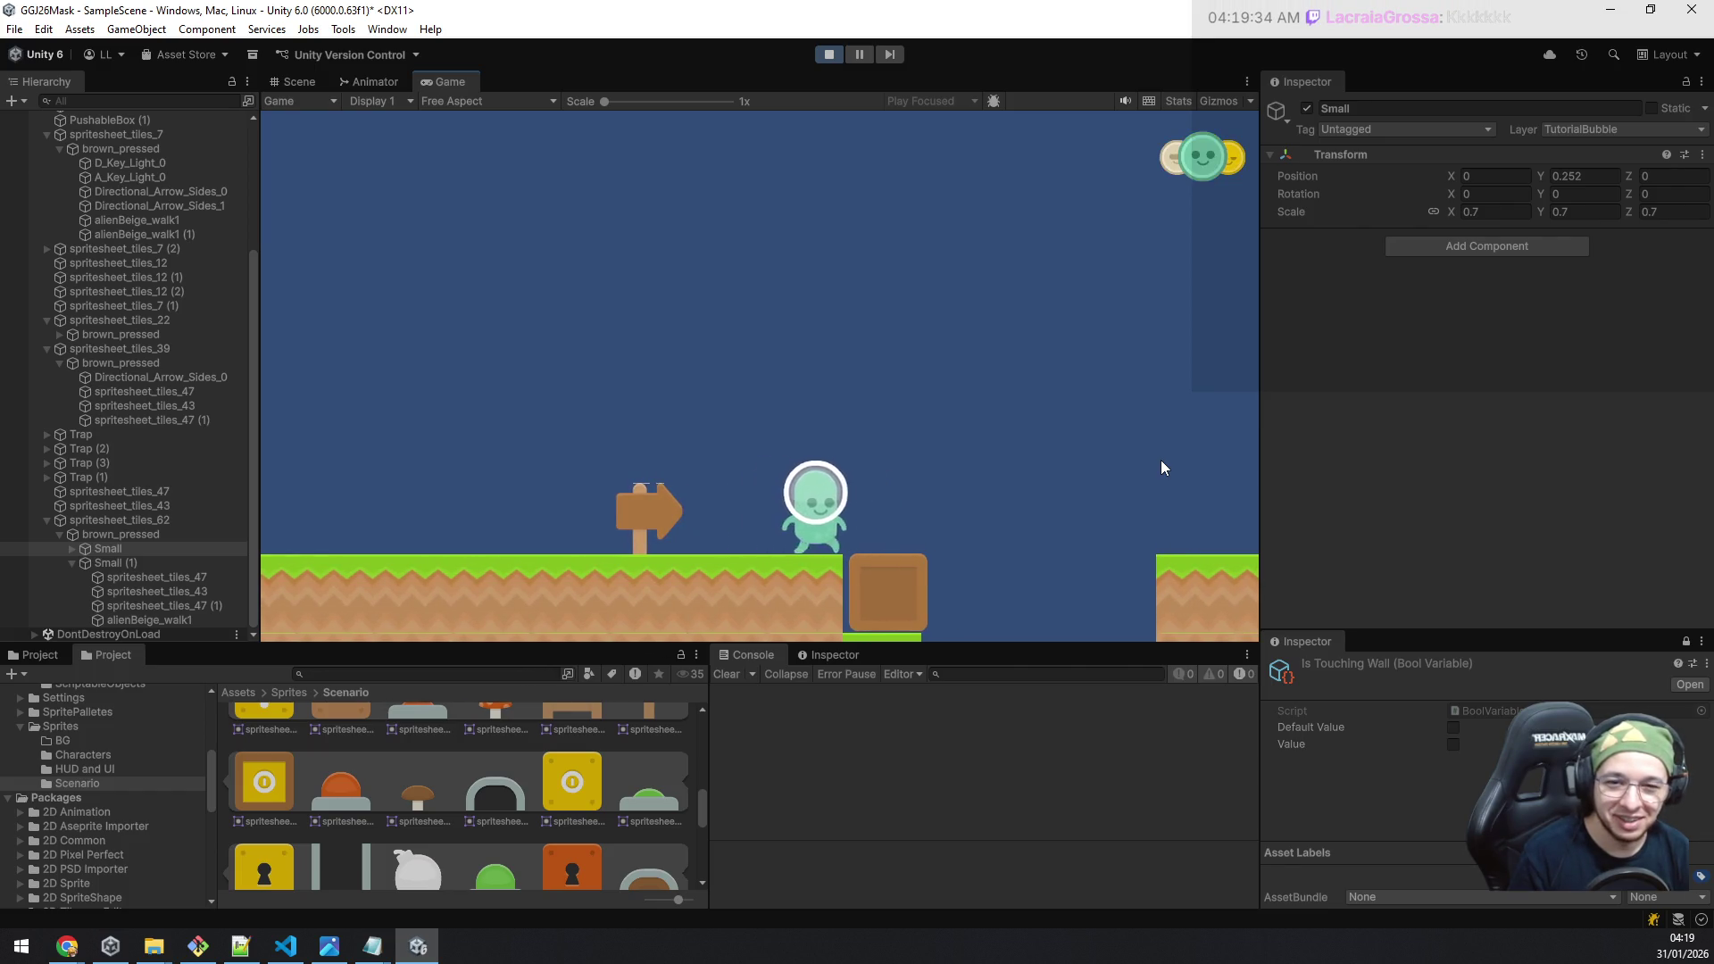
pyautogui.press('space')
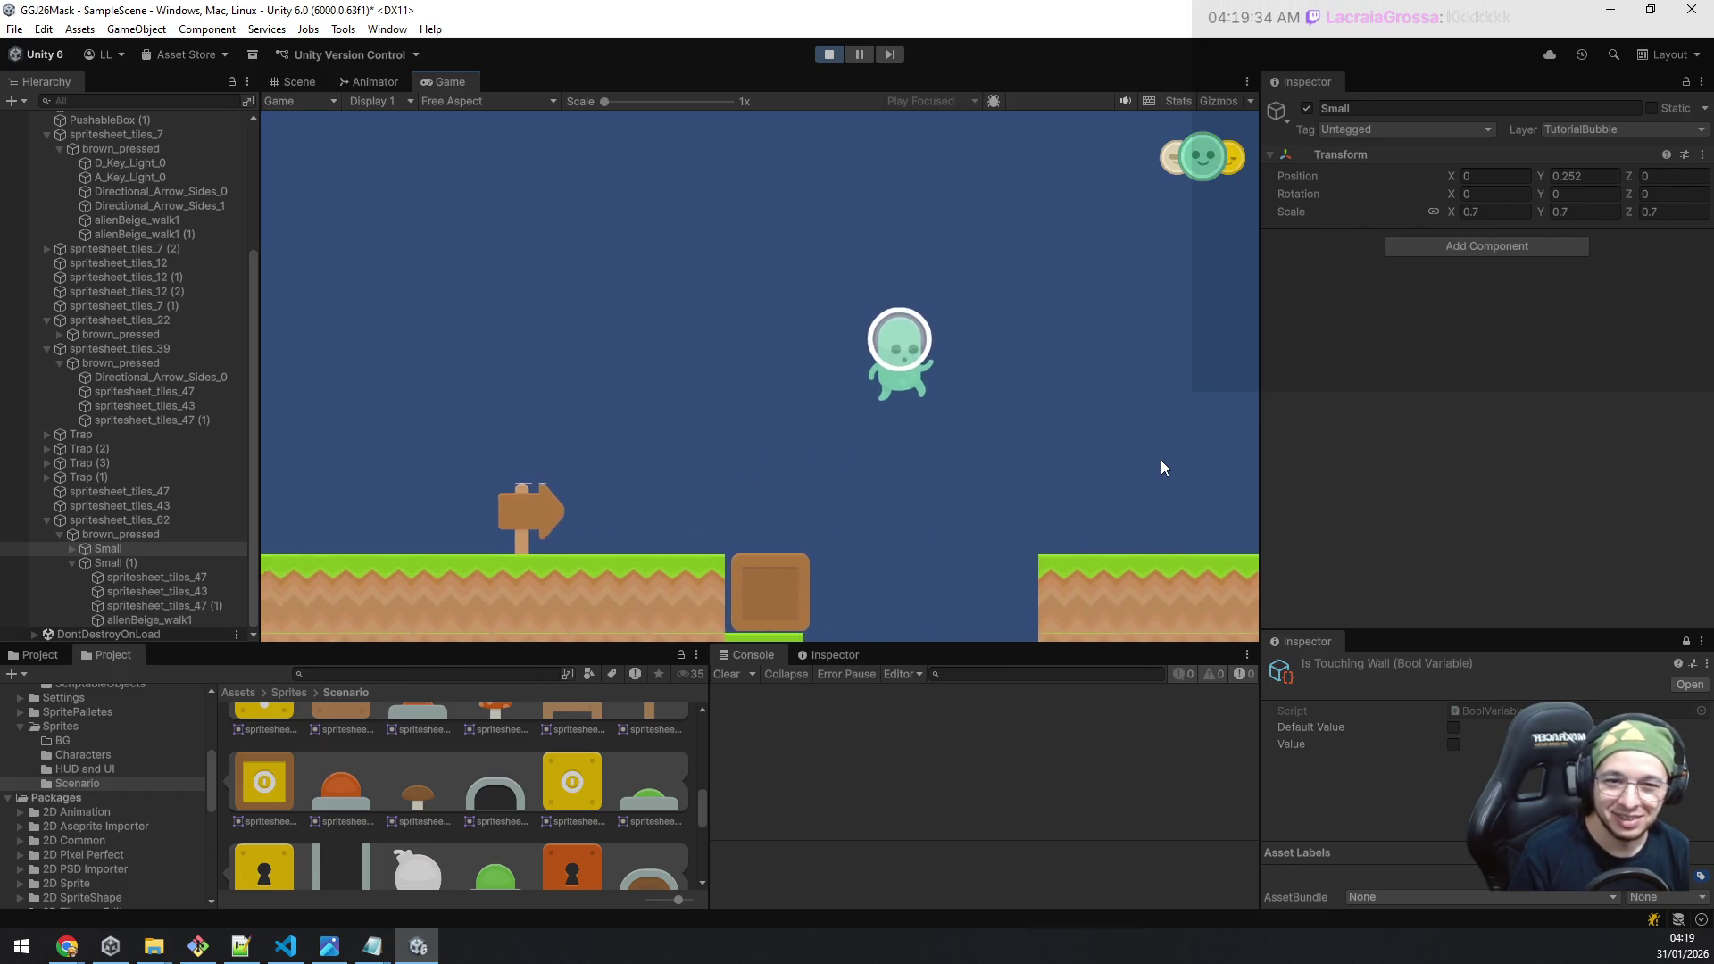
pyautogui.press('d')
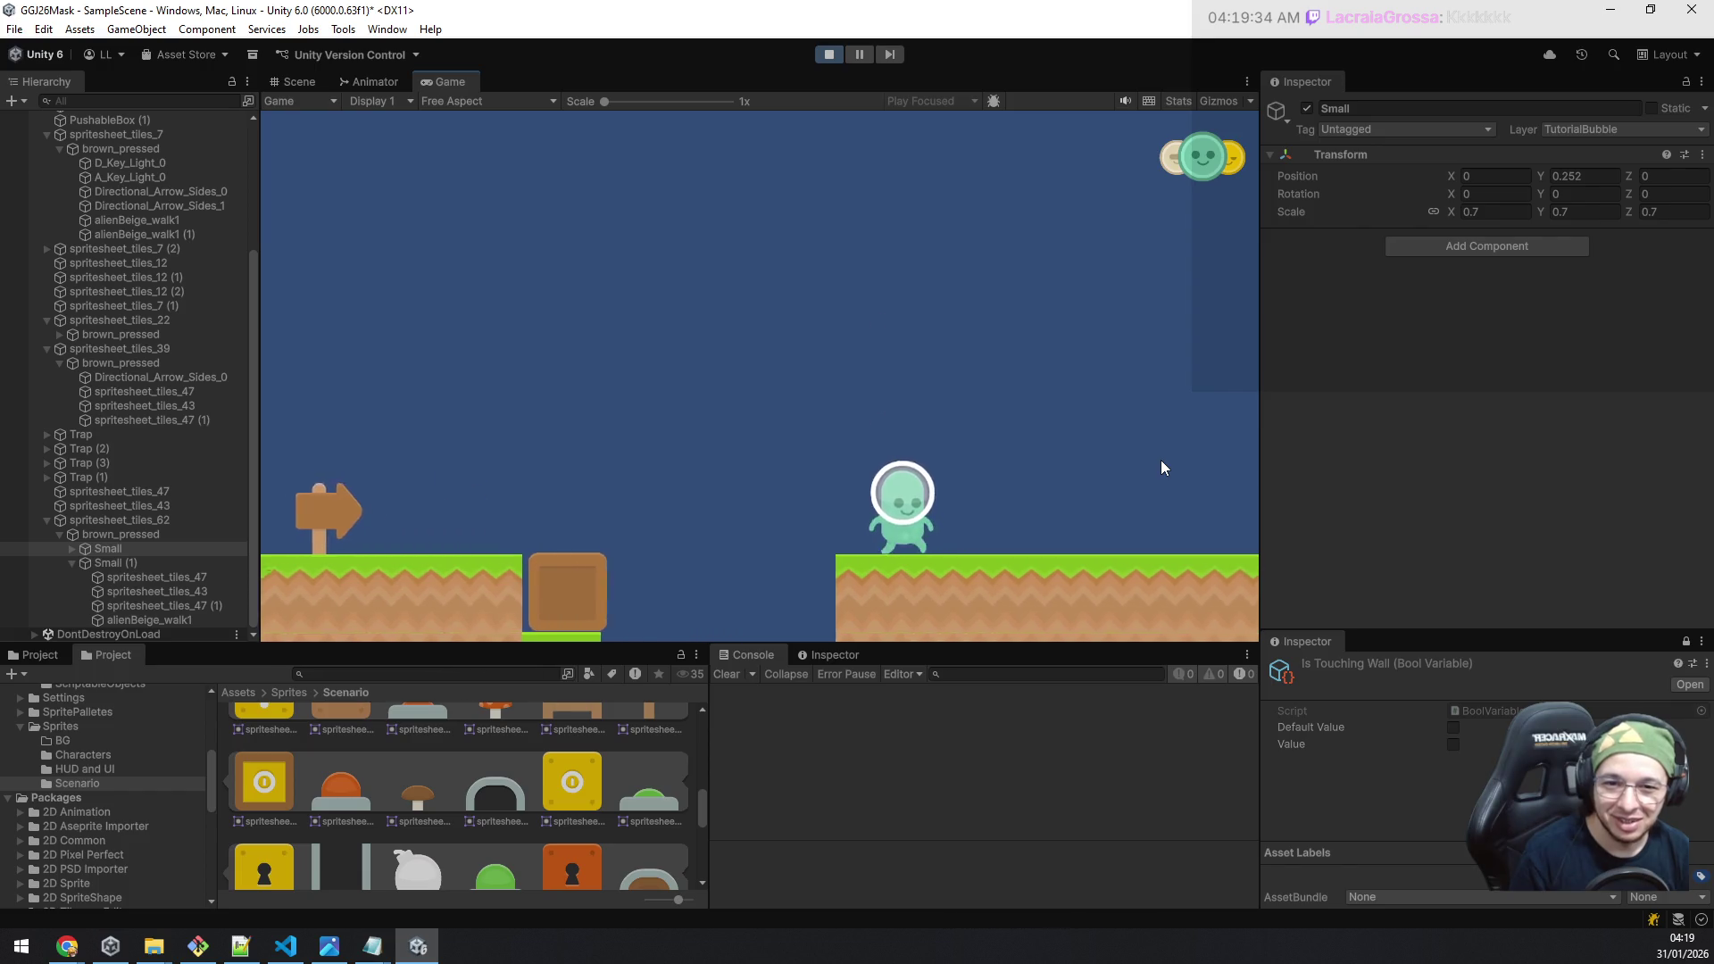
# Step: Cycle masks with Q and E, grab the blue mask and head back left
pyautogui.press('d')
pyautogui.press('q')
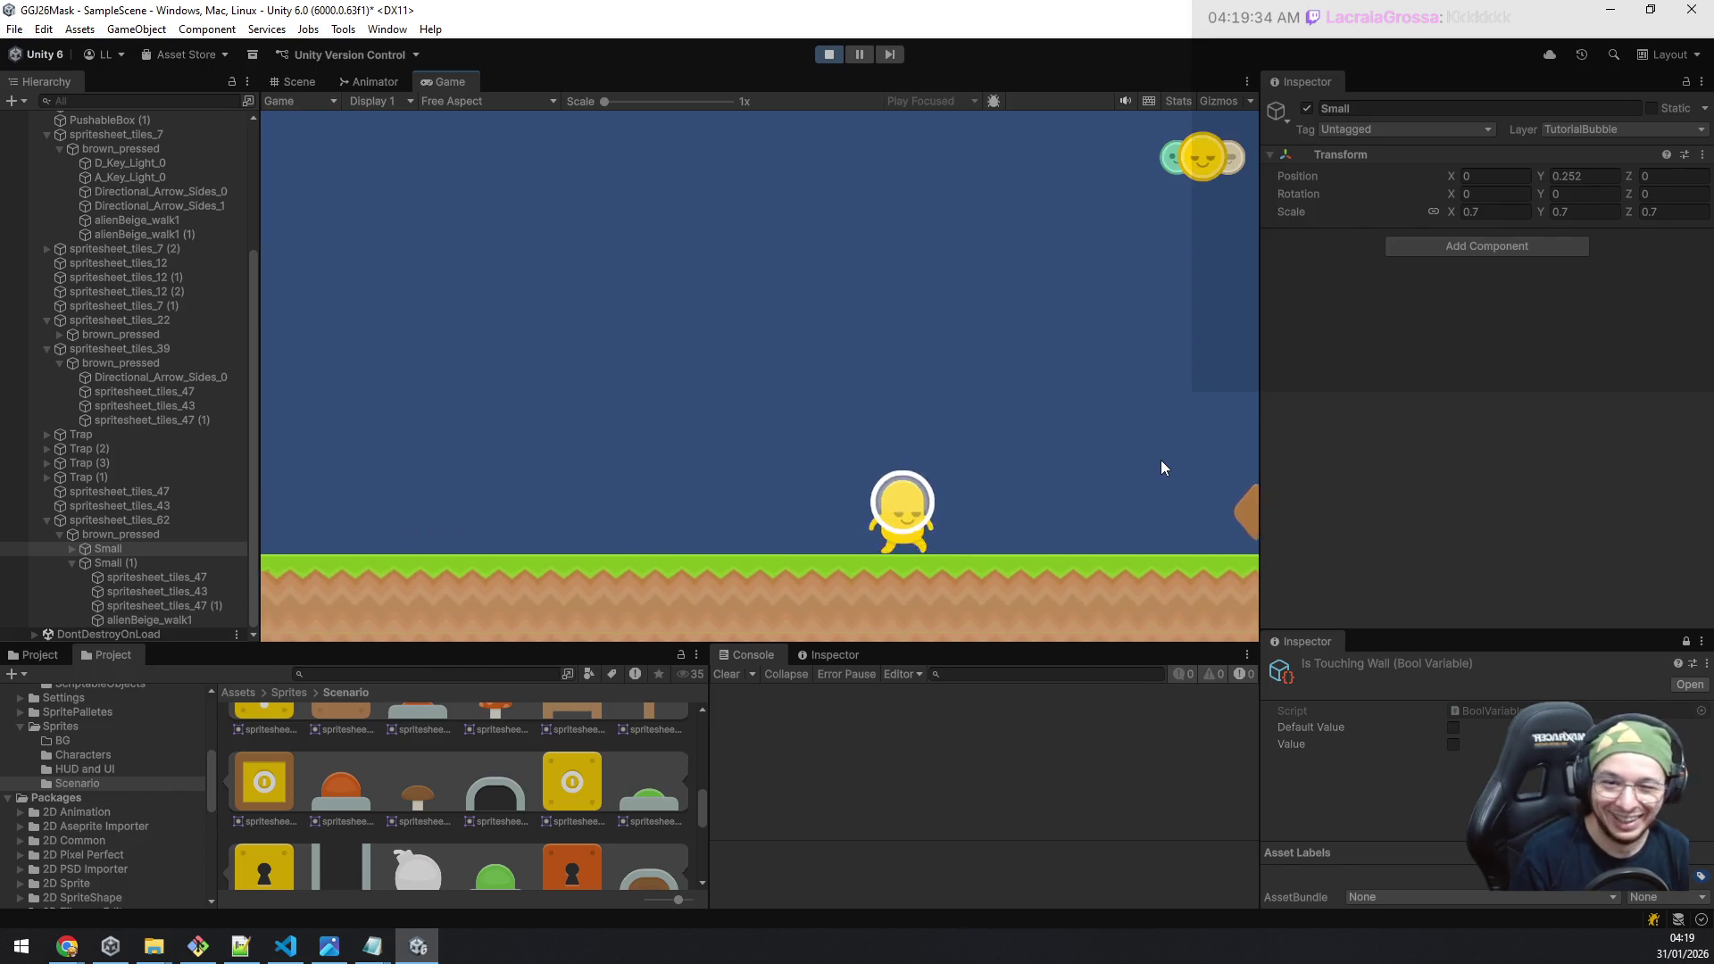
pyautogui.press('d')
pyautogui.press('e')
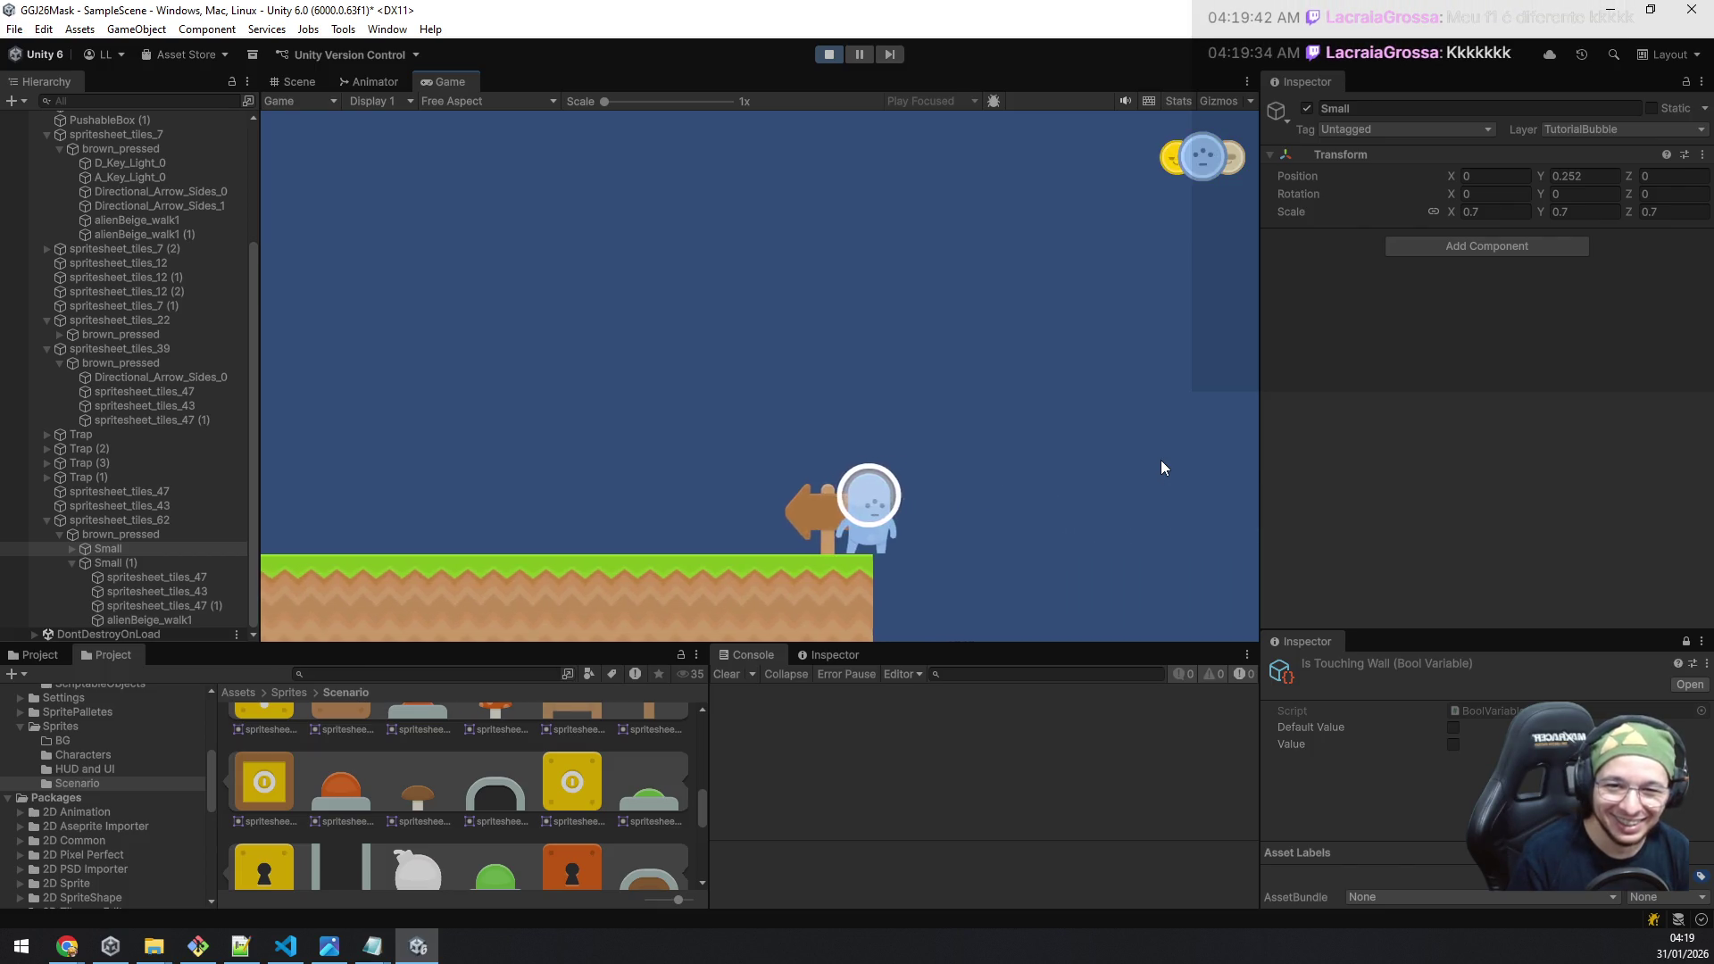
pyautogui.press('a')
pyautogui.press('space')
# Step: Walk left past the signpost, Q/E and A/D/Space tutorial panels
pyautogui.press('a')
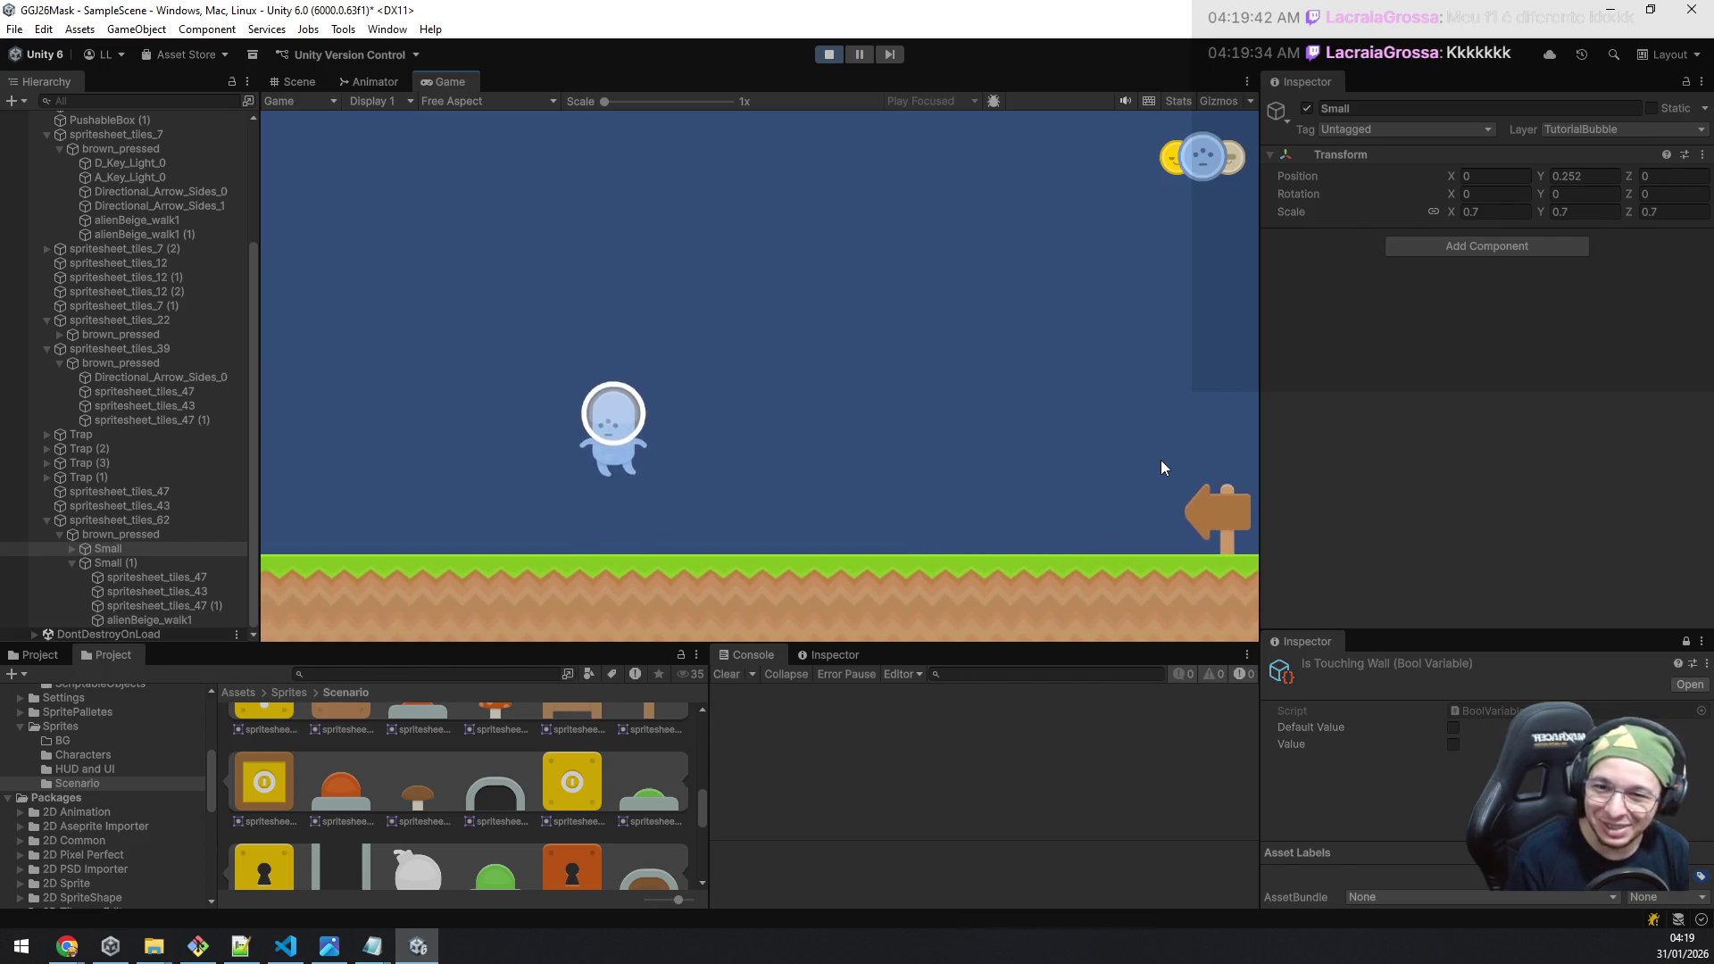
pyautogui.press('a')
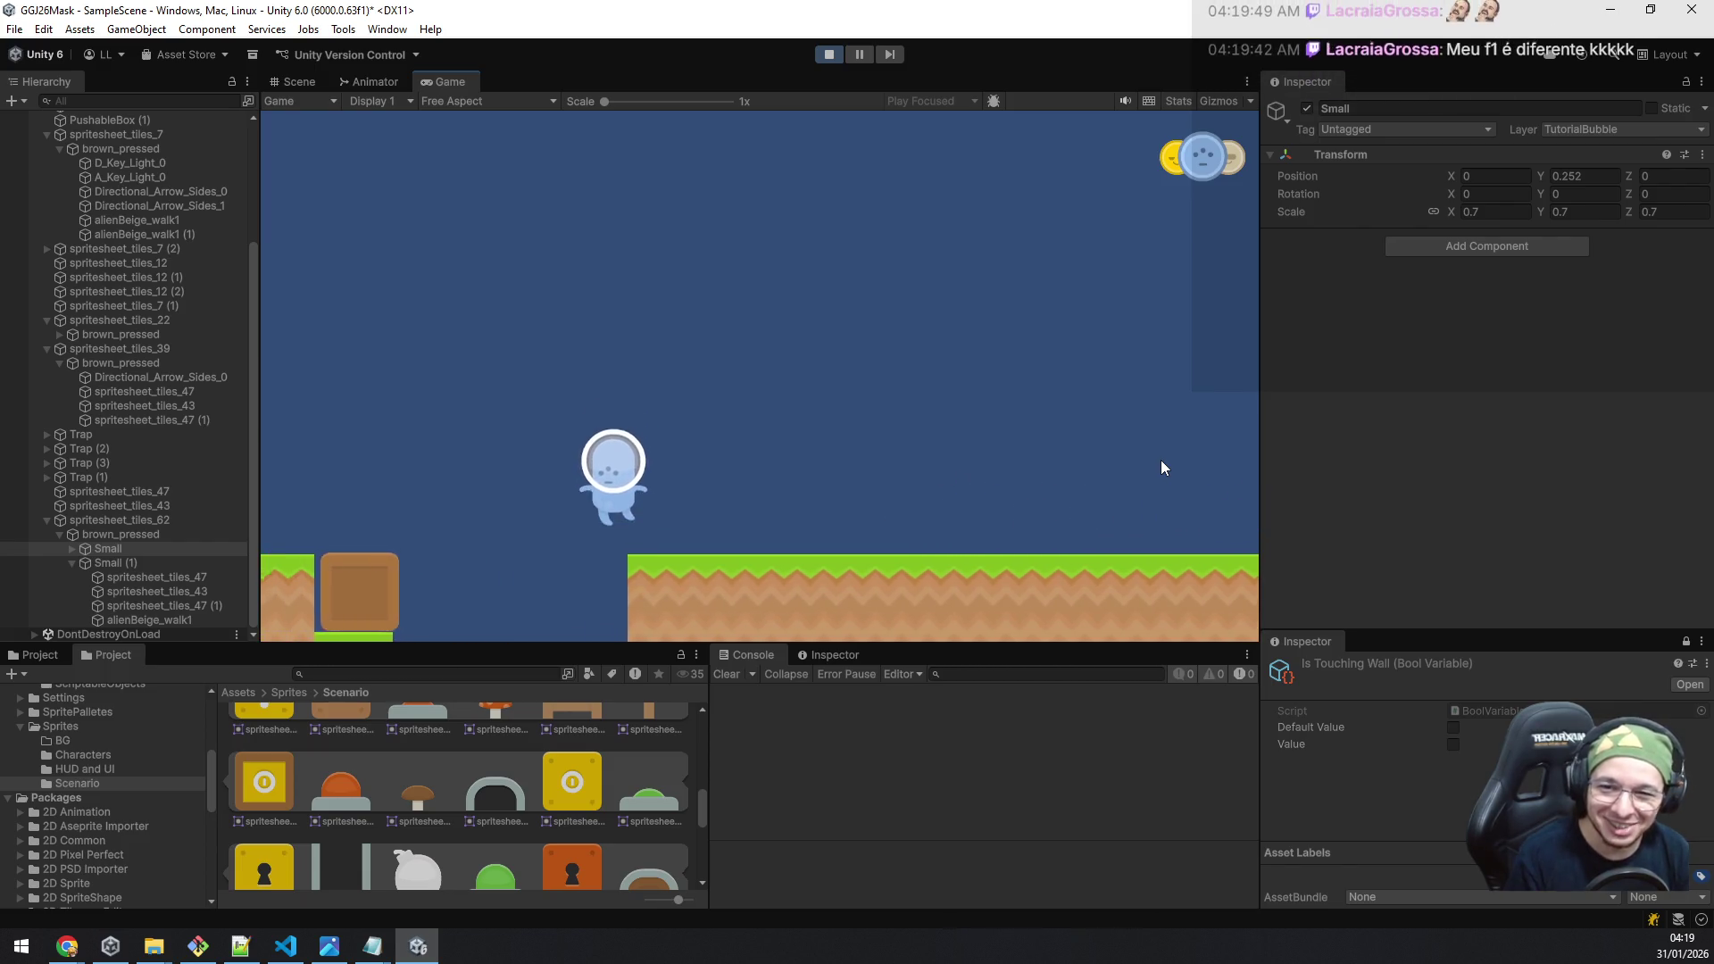
pyautogui.press('a')
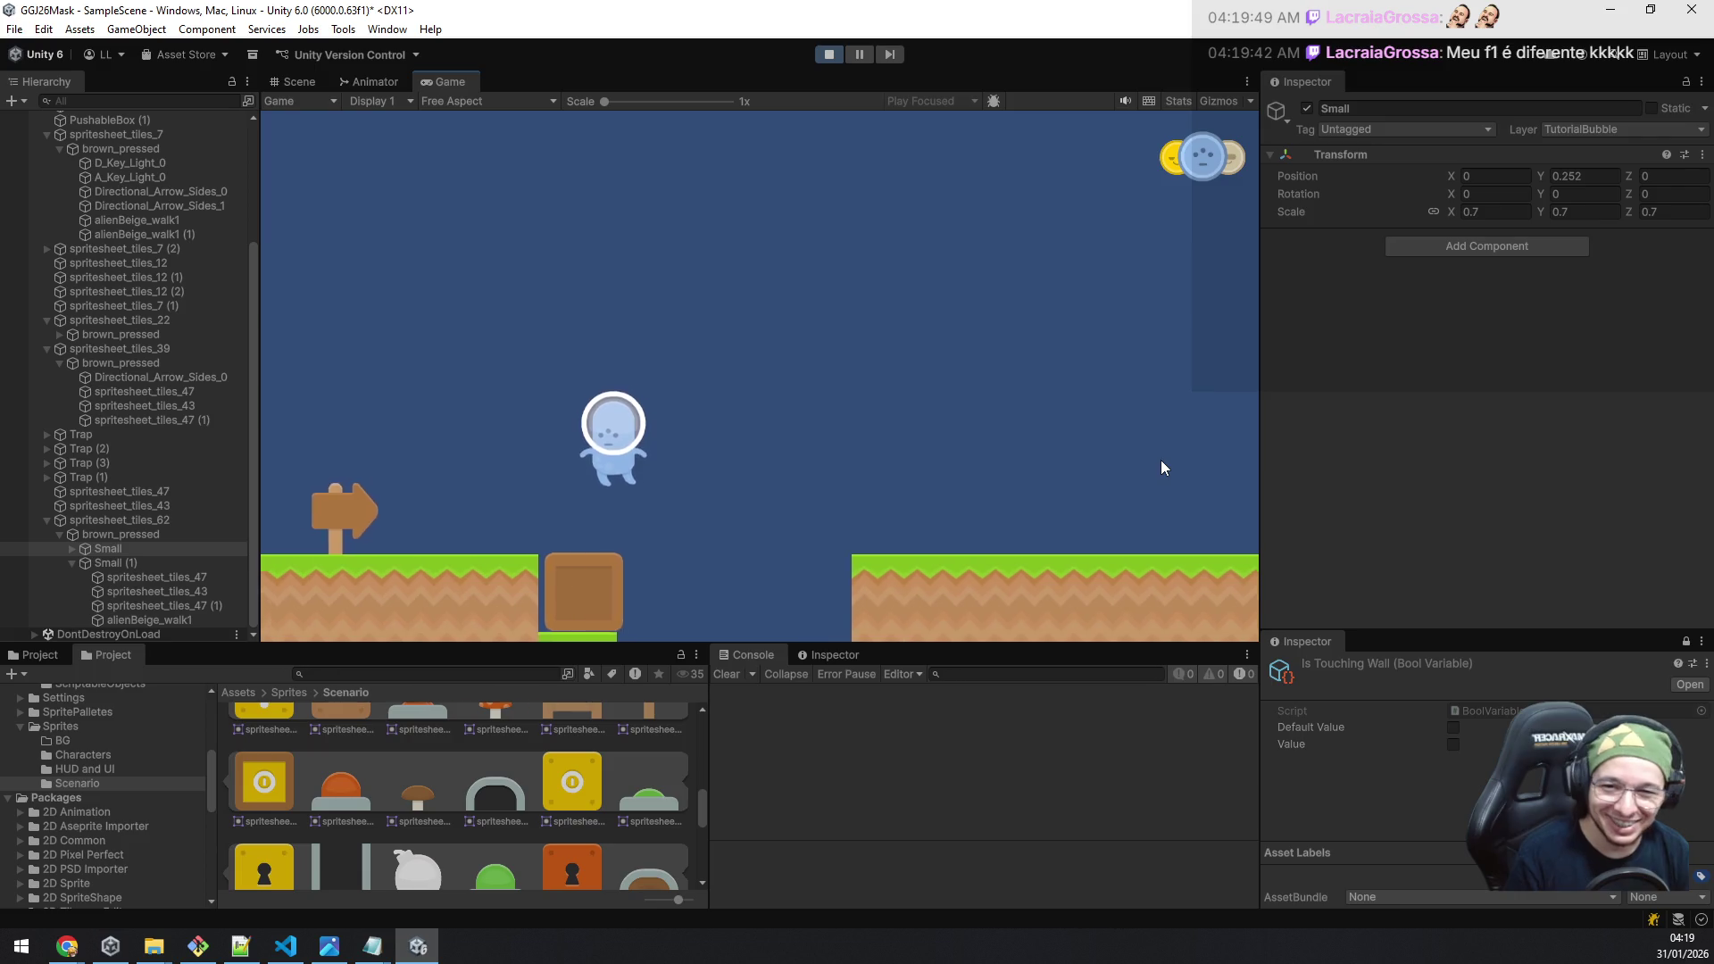
pyautogui.press('a')
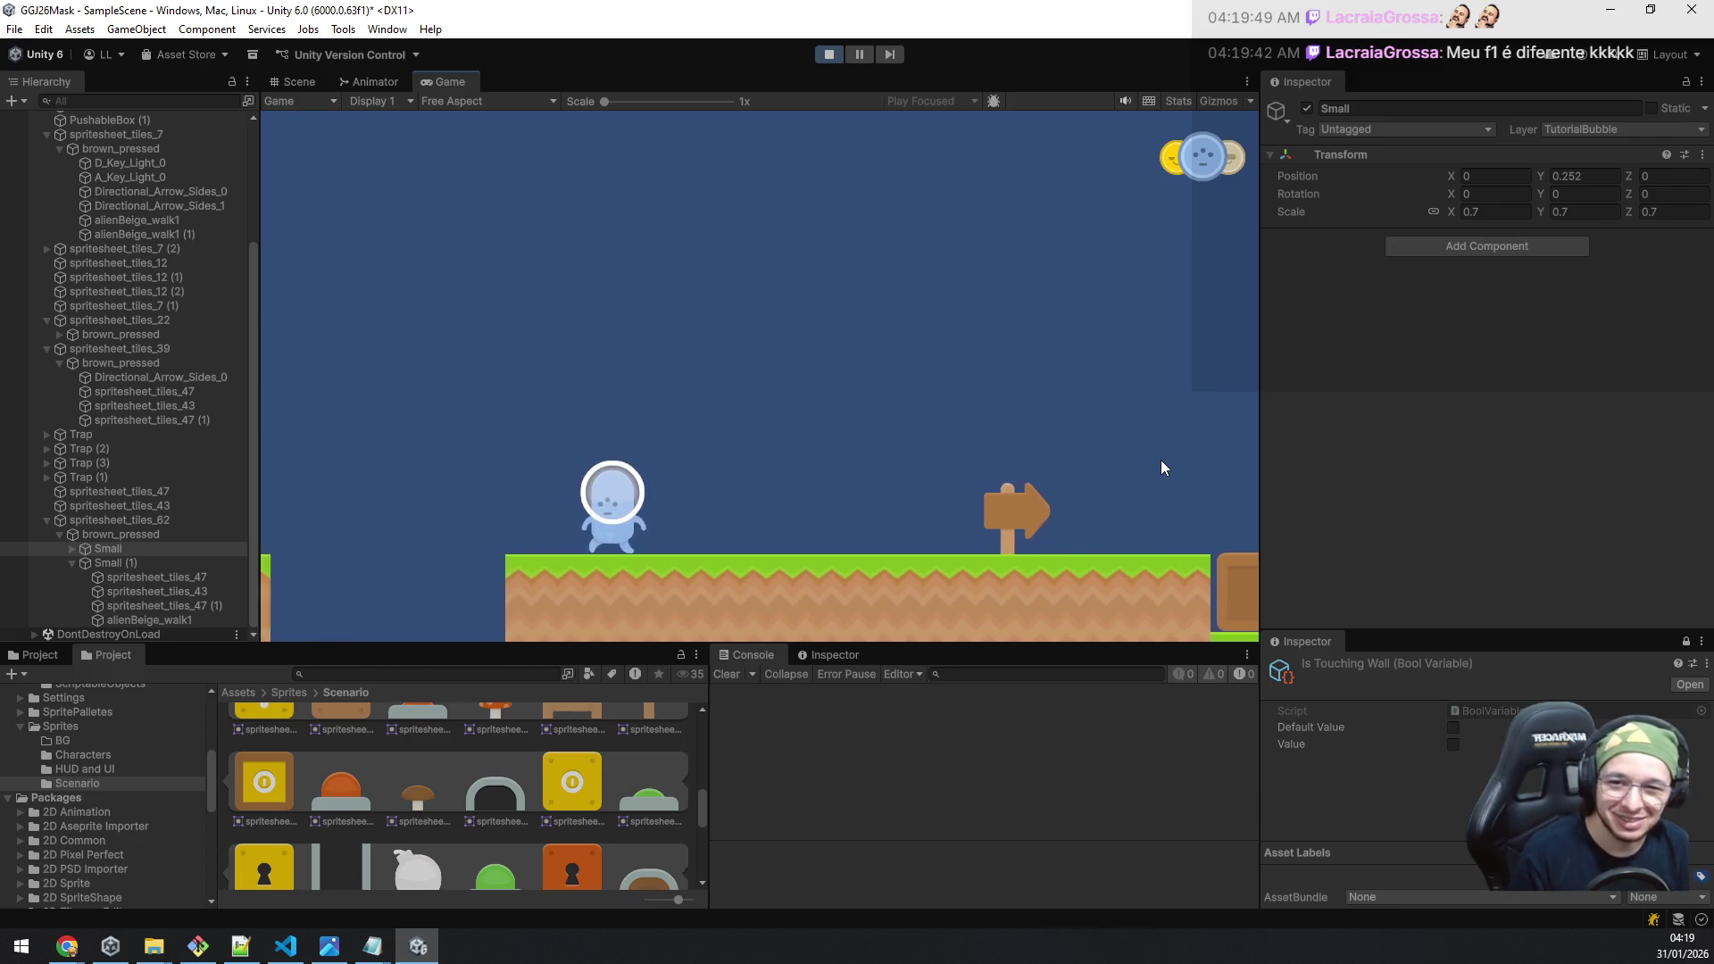
pyautogui.press('a')
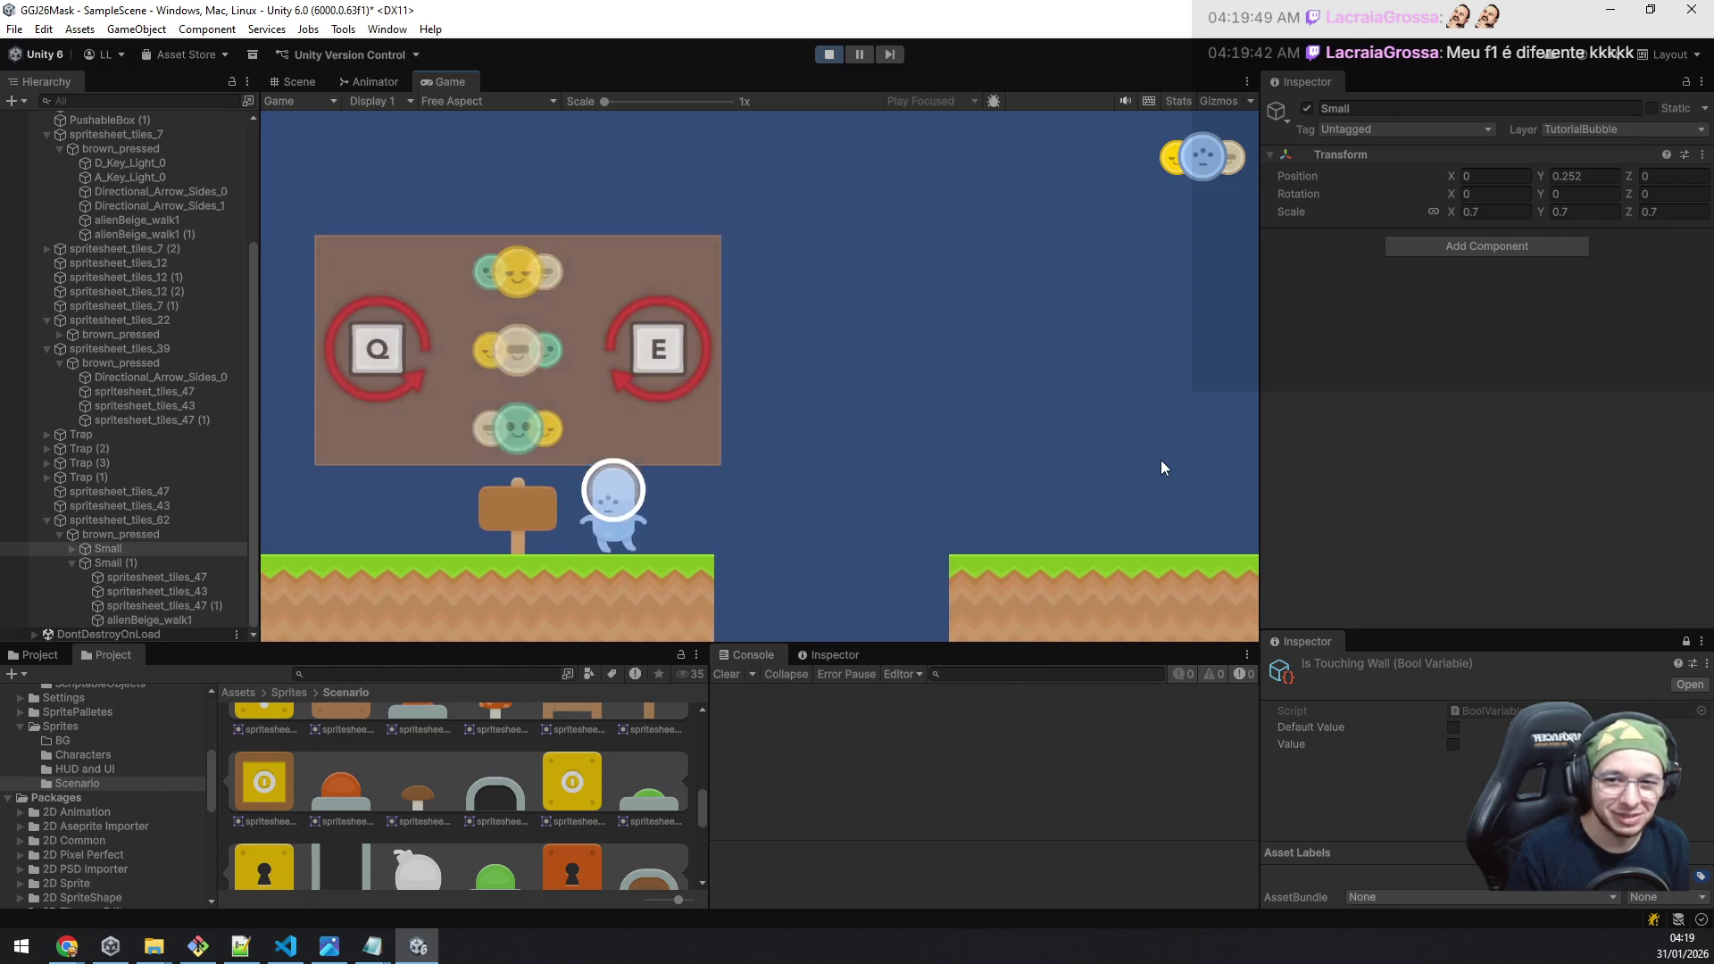
pyautogui.press('a')
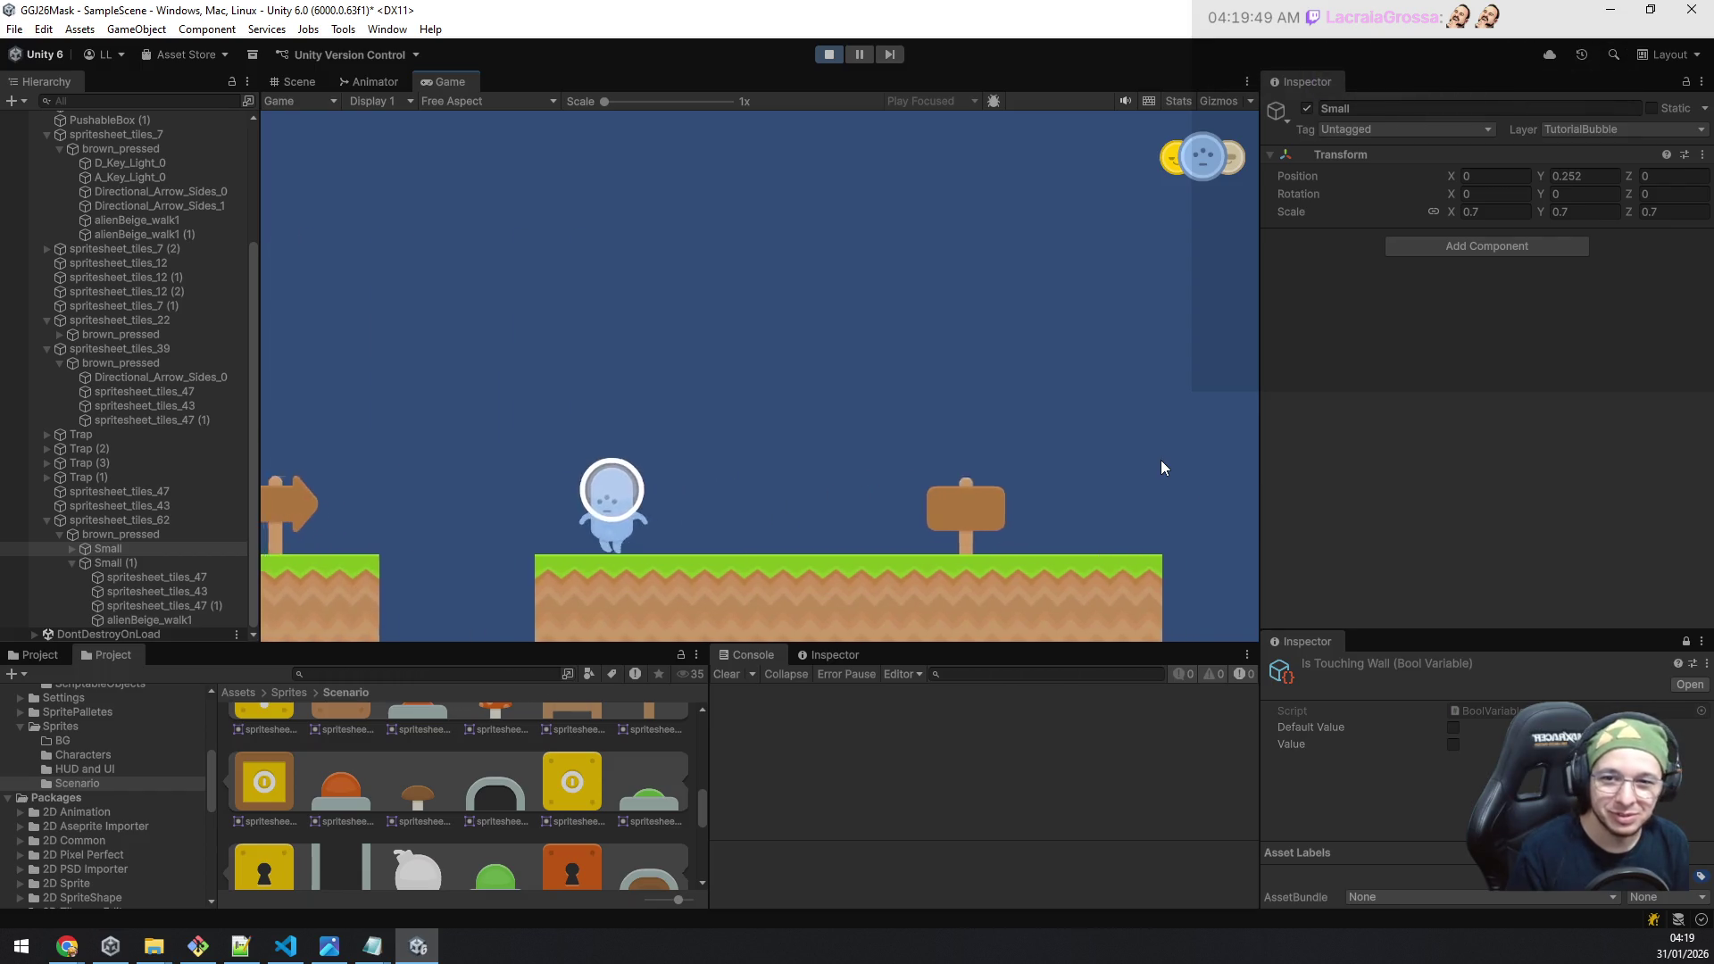
pyautogui.press('a')
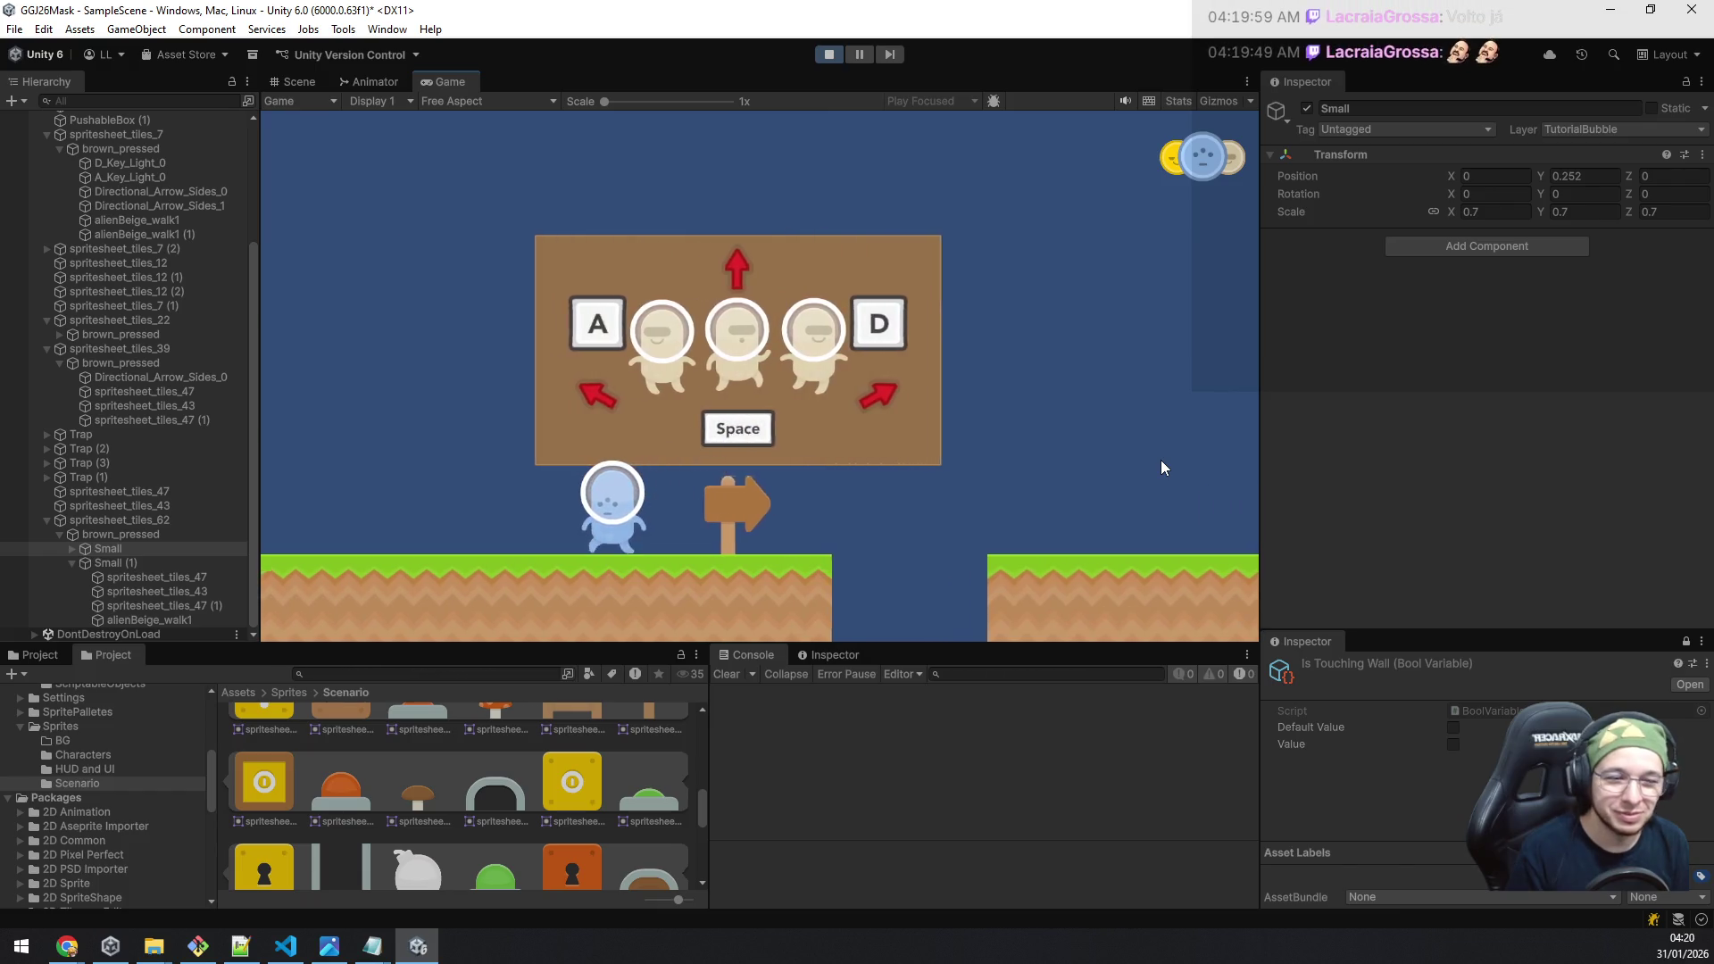
pyautogui.press('a')
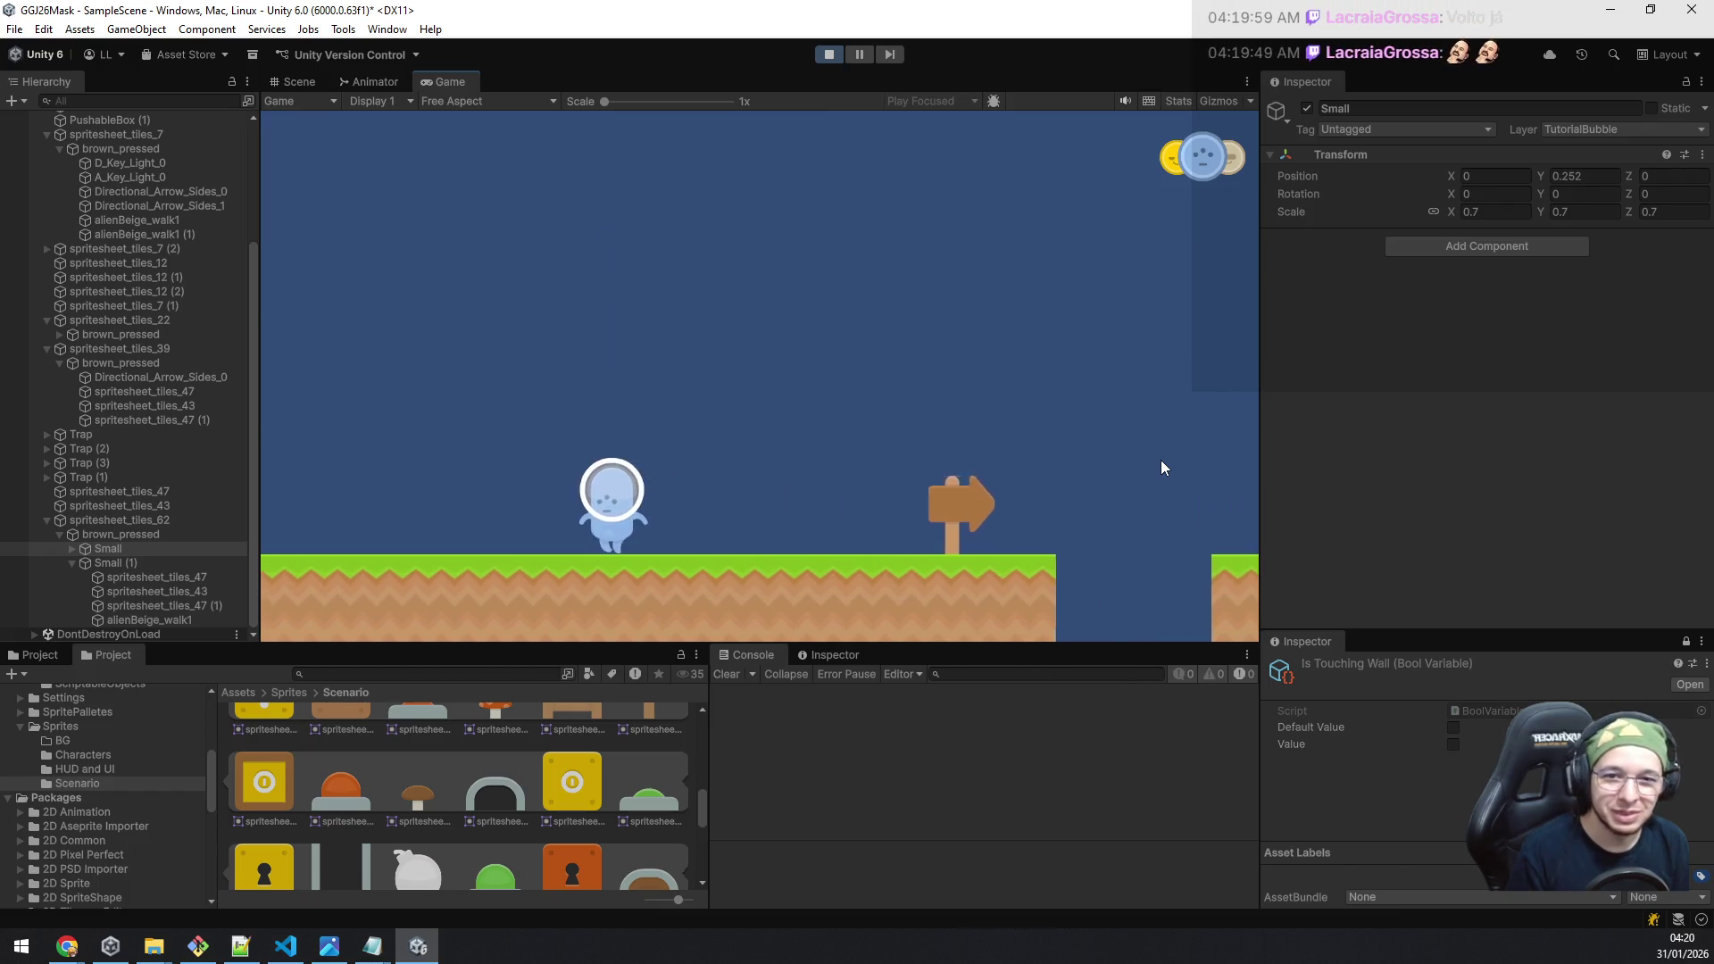
# Step: Switch to the yellow mask and push the crate left through the low tunnel
pyautogui.press('a')
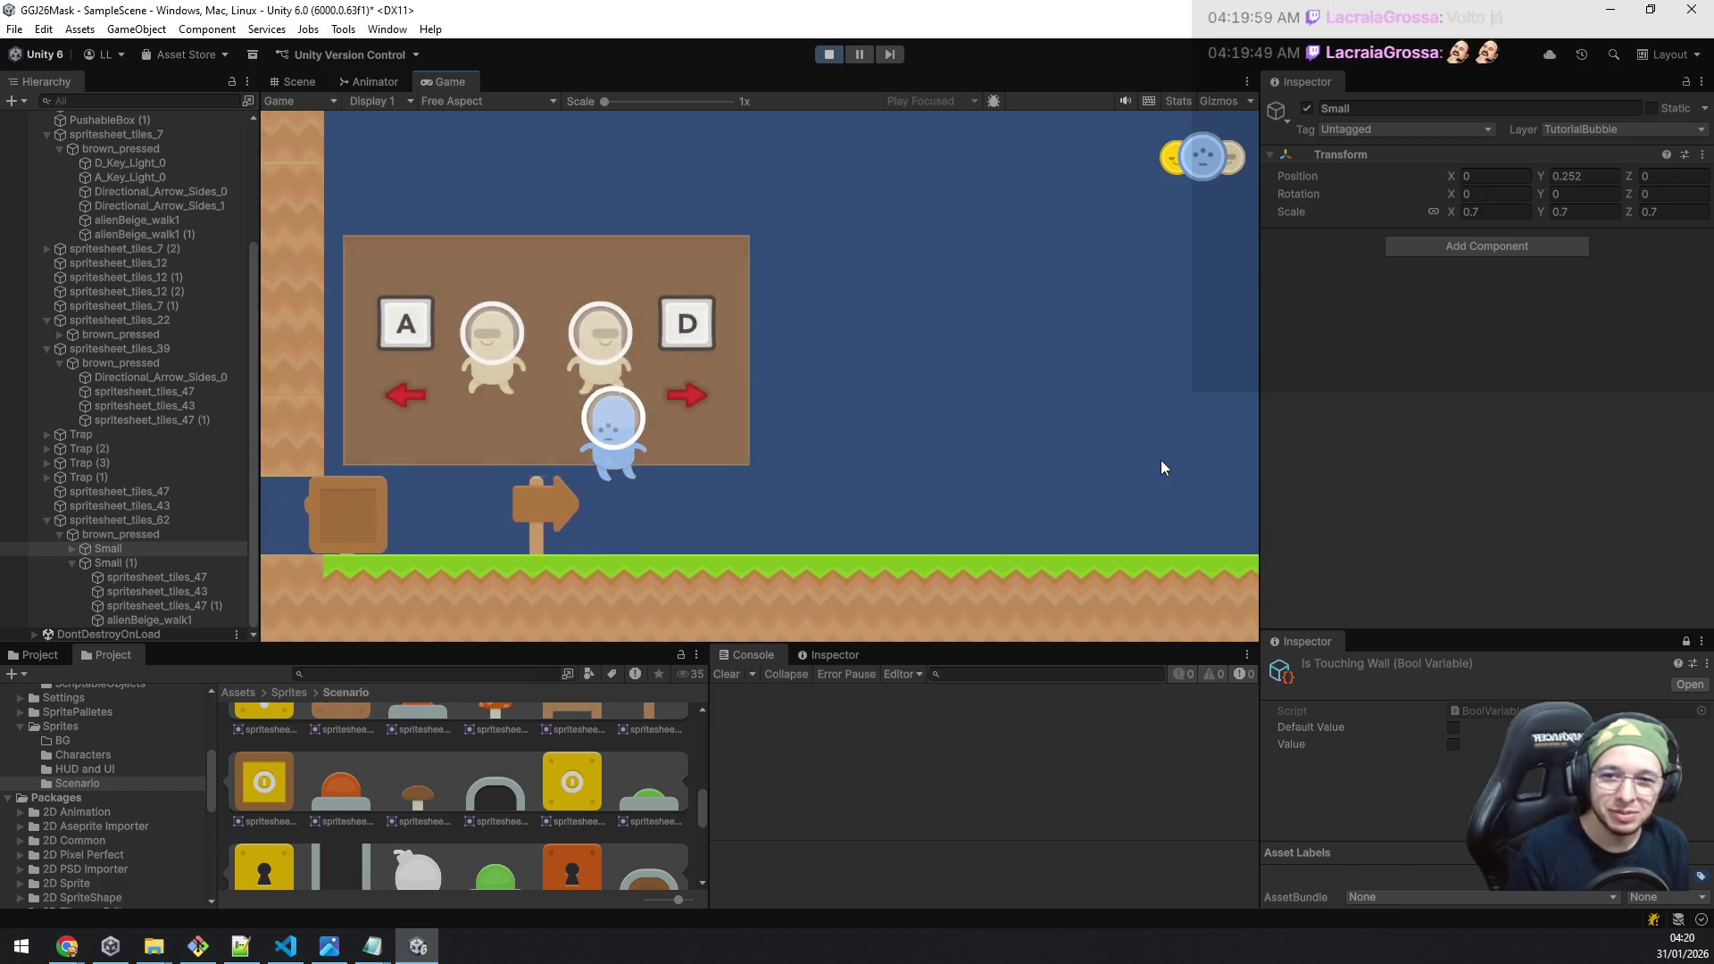
pyautogui.press('q')
pyautogui.press('a')
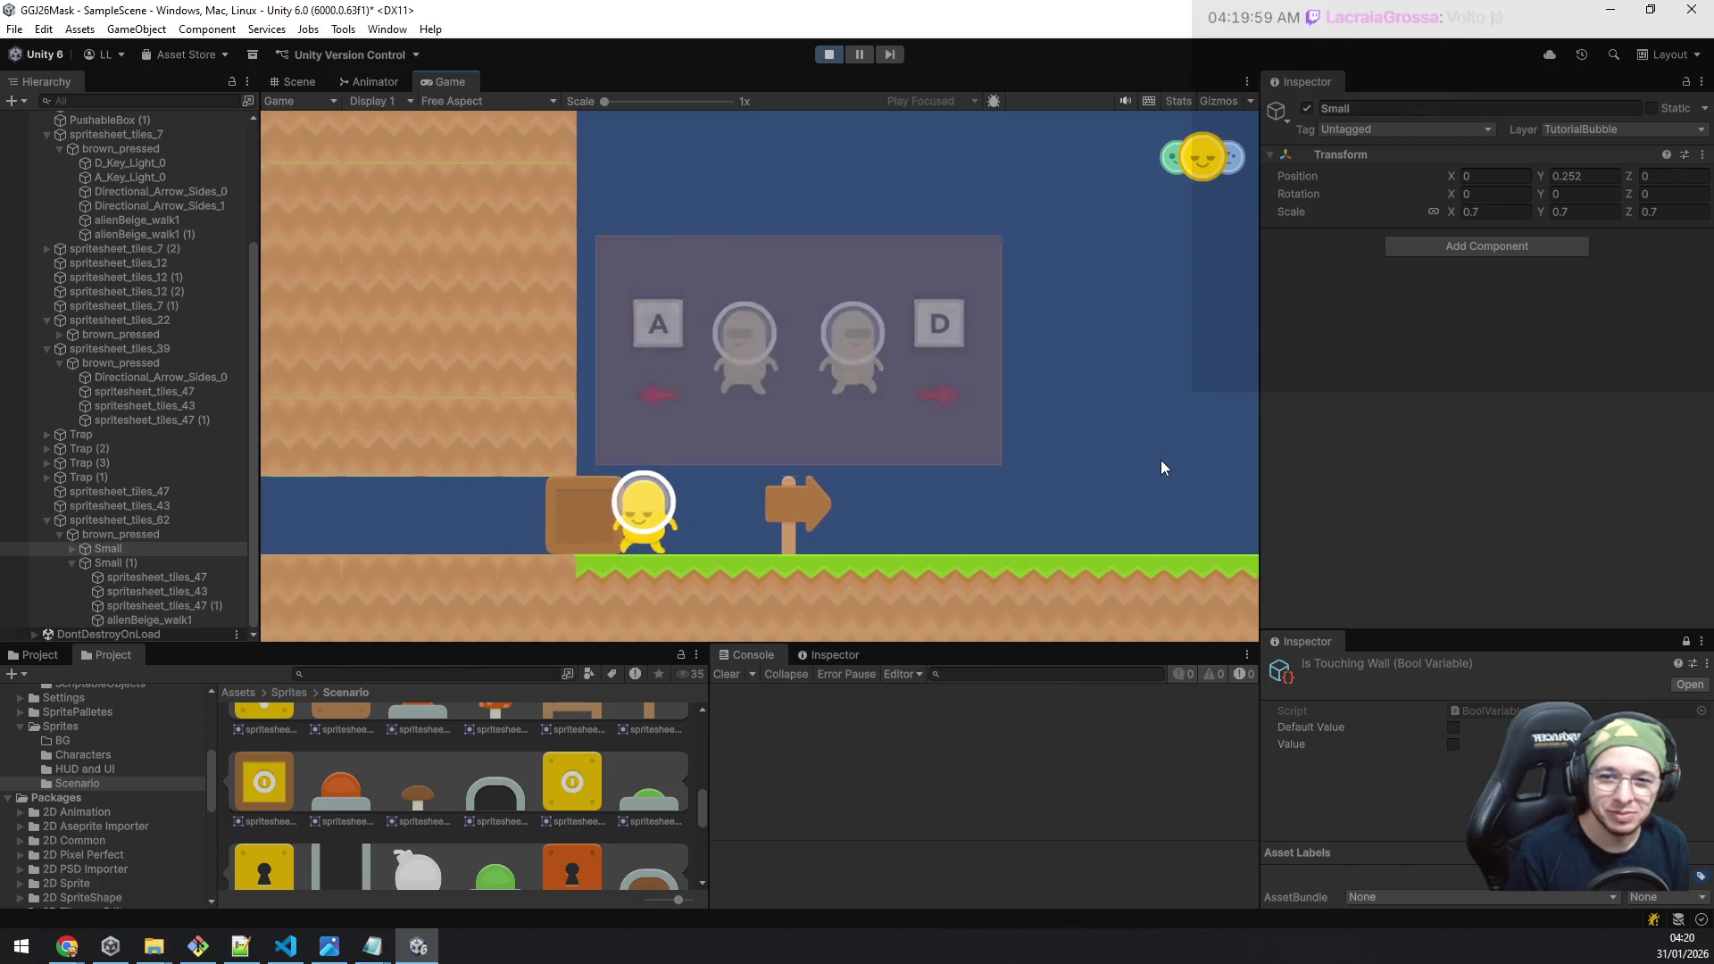
pyautogui.press('a')
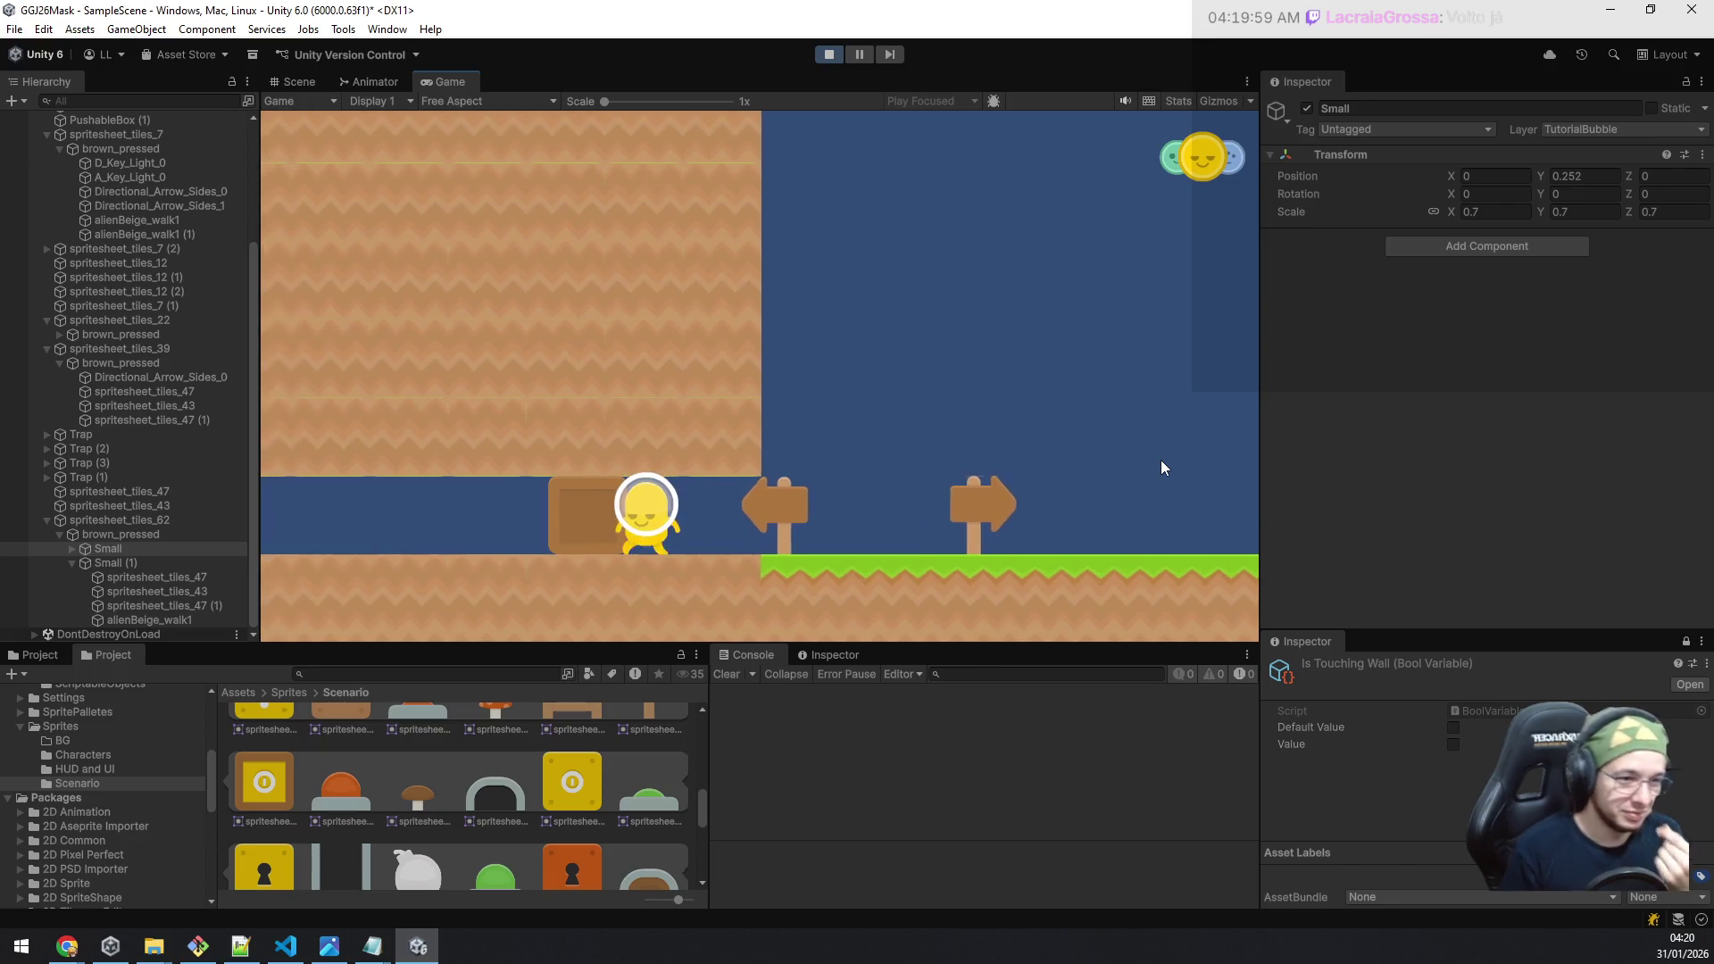
pyautogui.press('a')
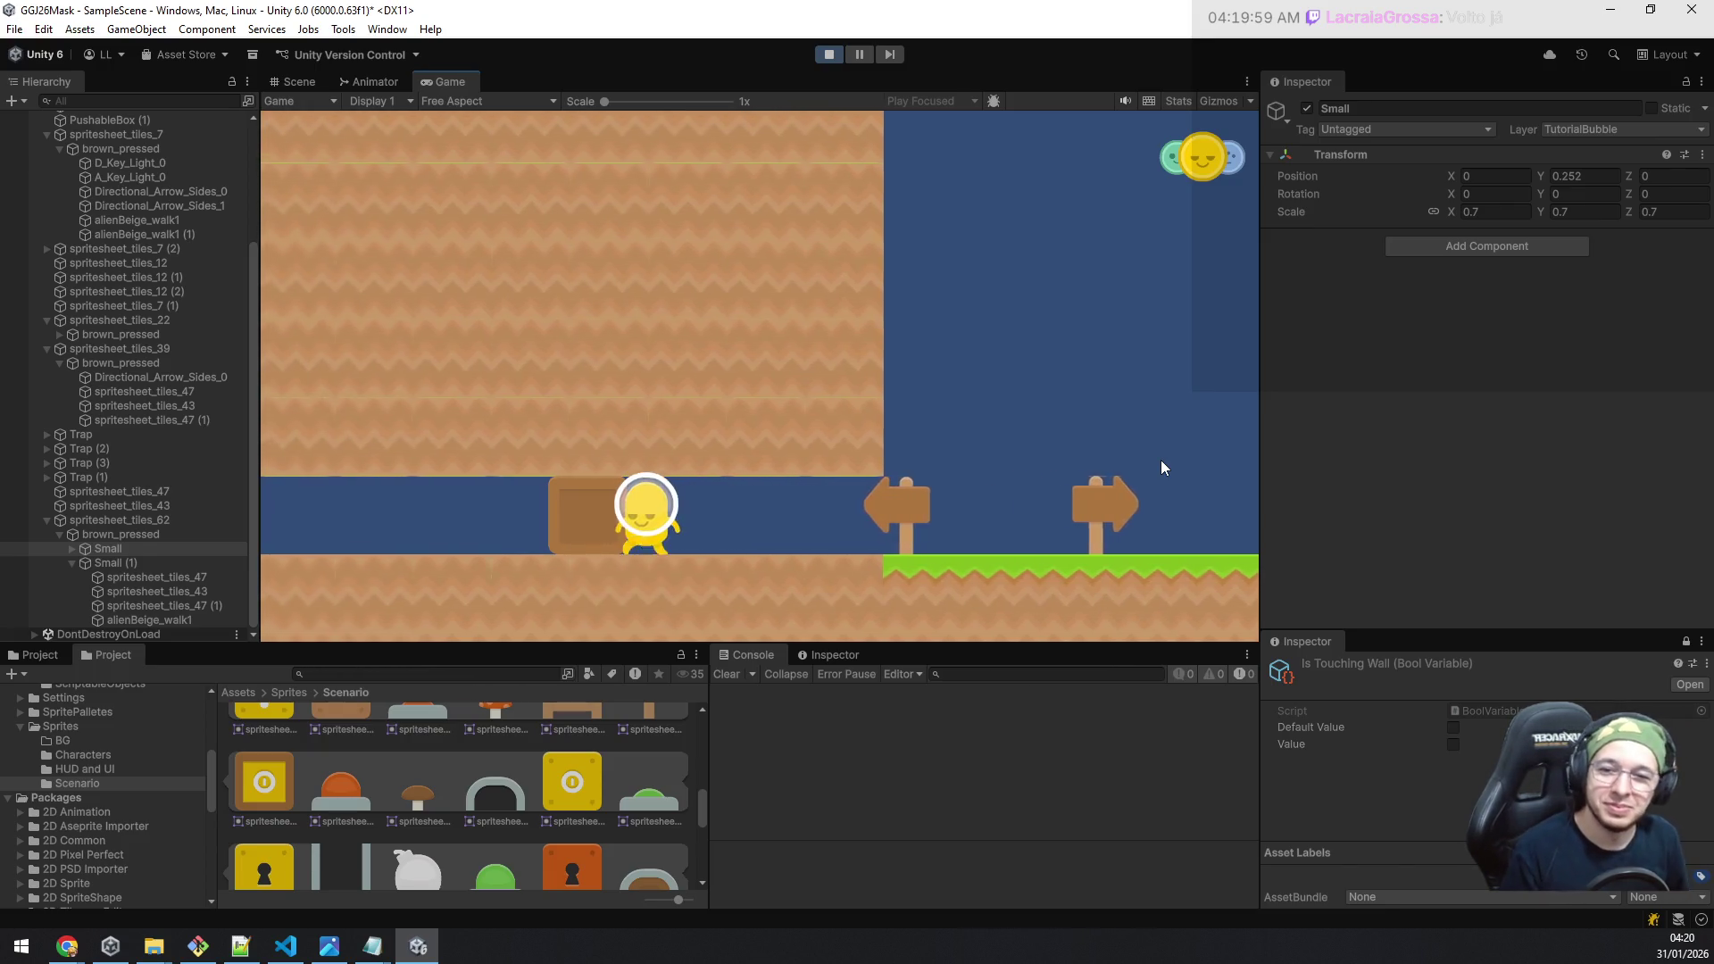
pyautogui.press('a')
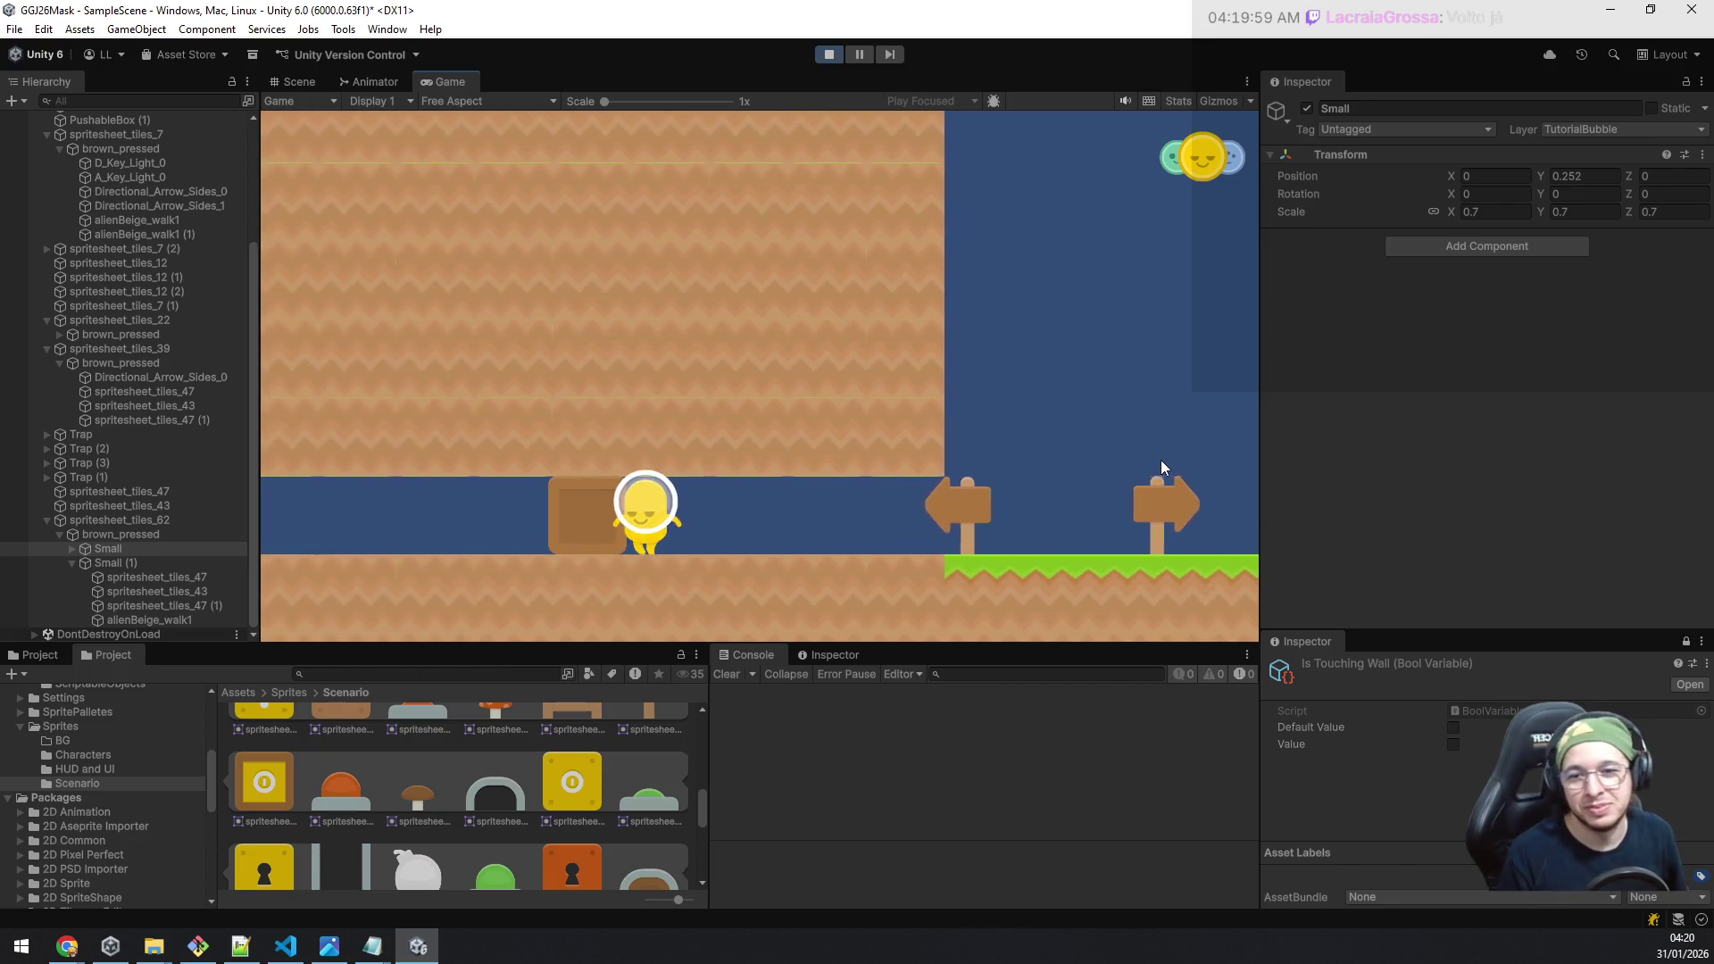
pyautogui.press('a')
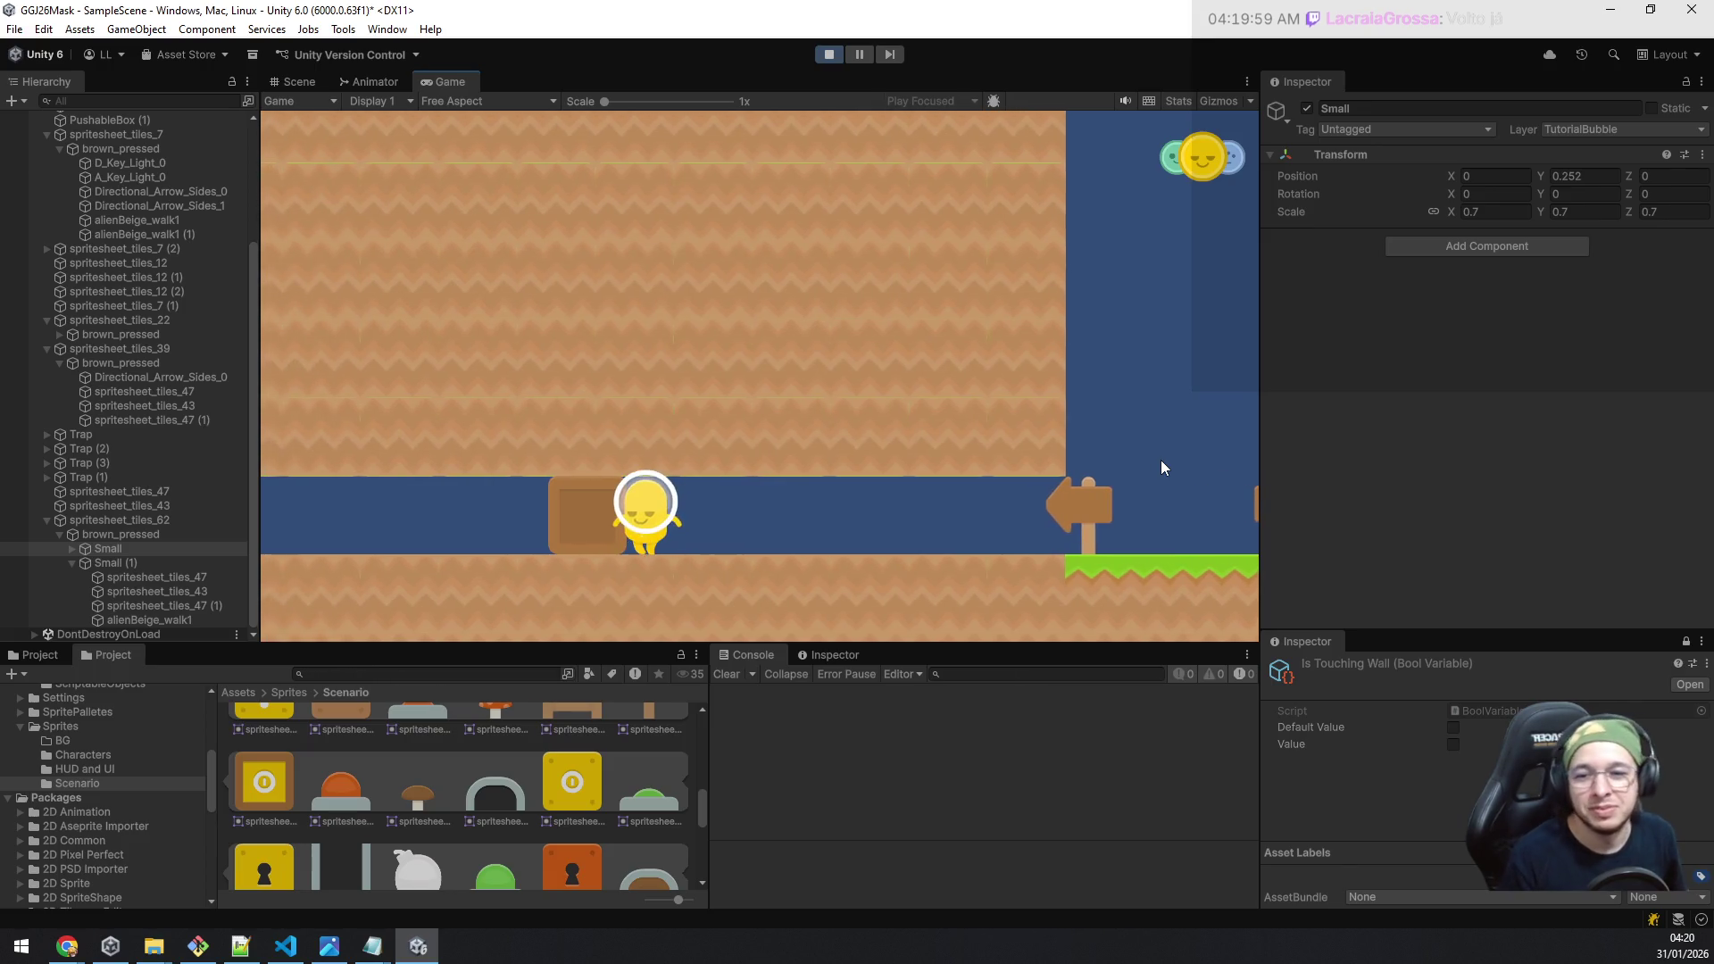
pyautogui.press('a')
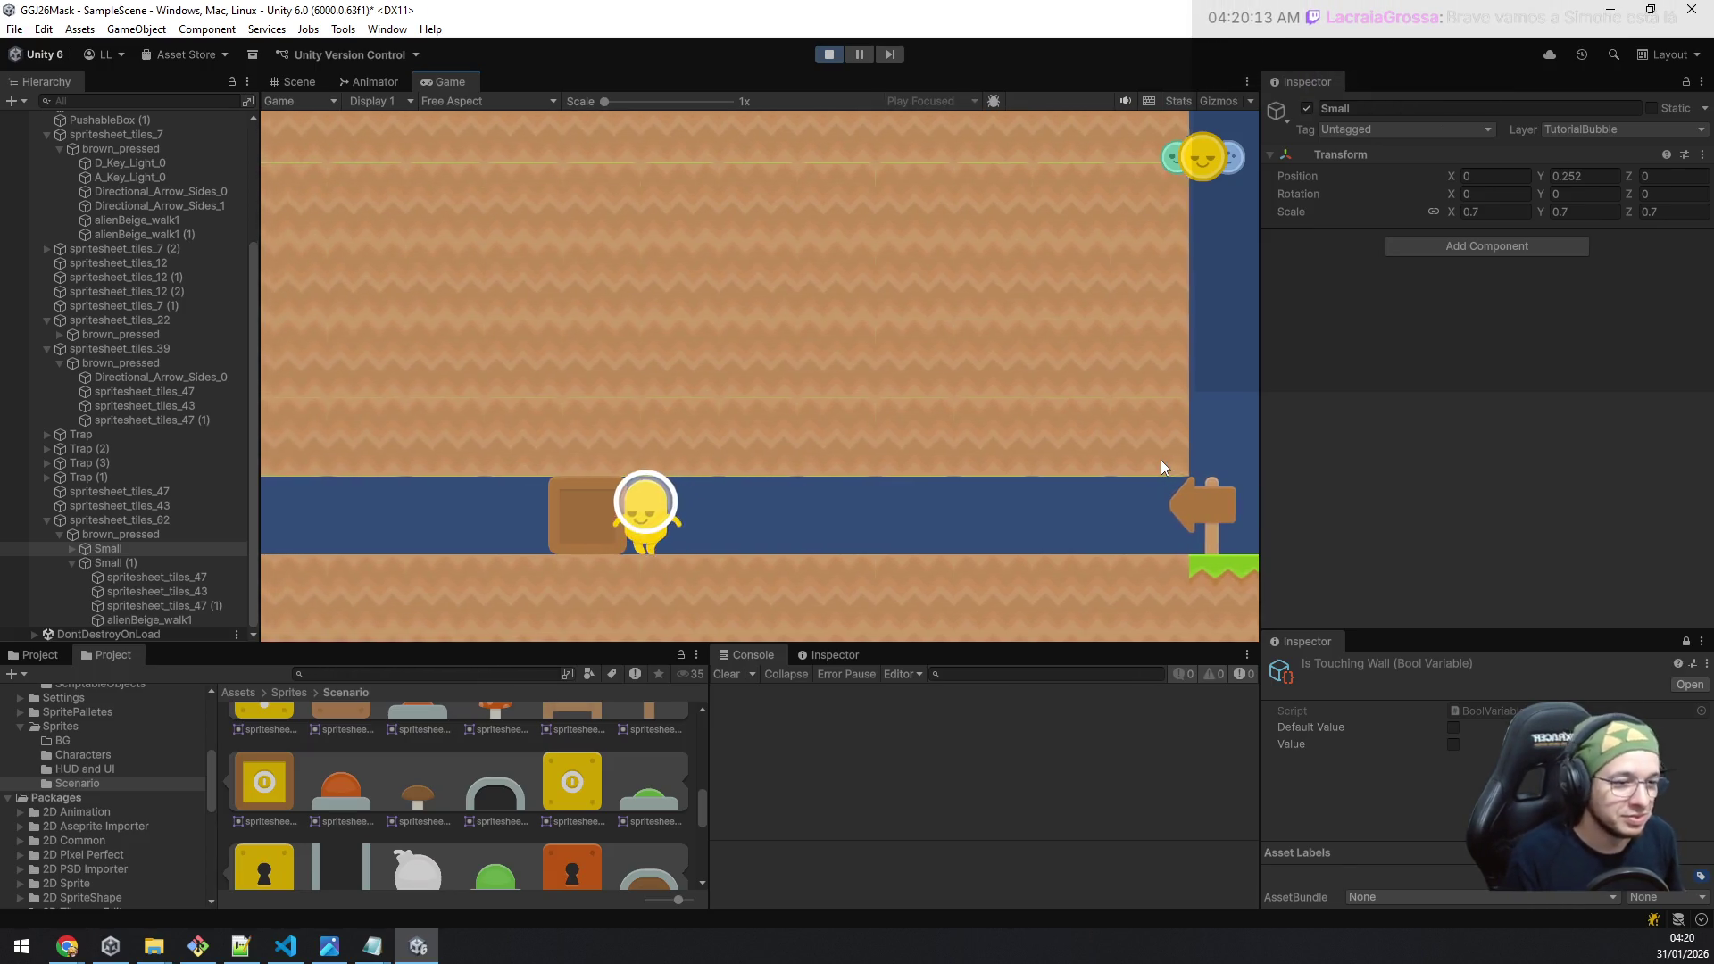
pyautogui.press('a')
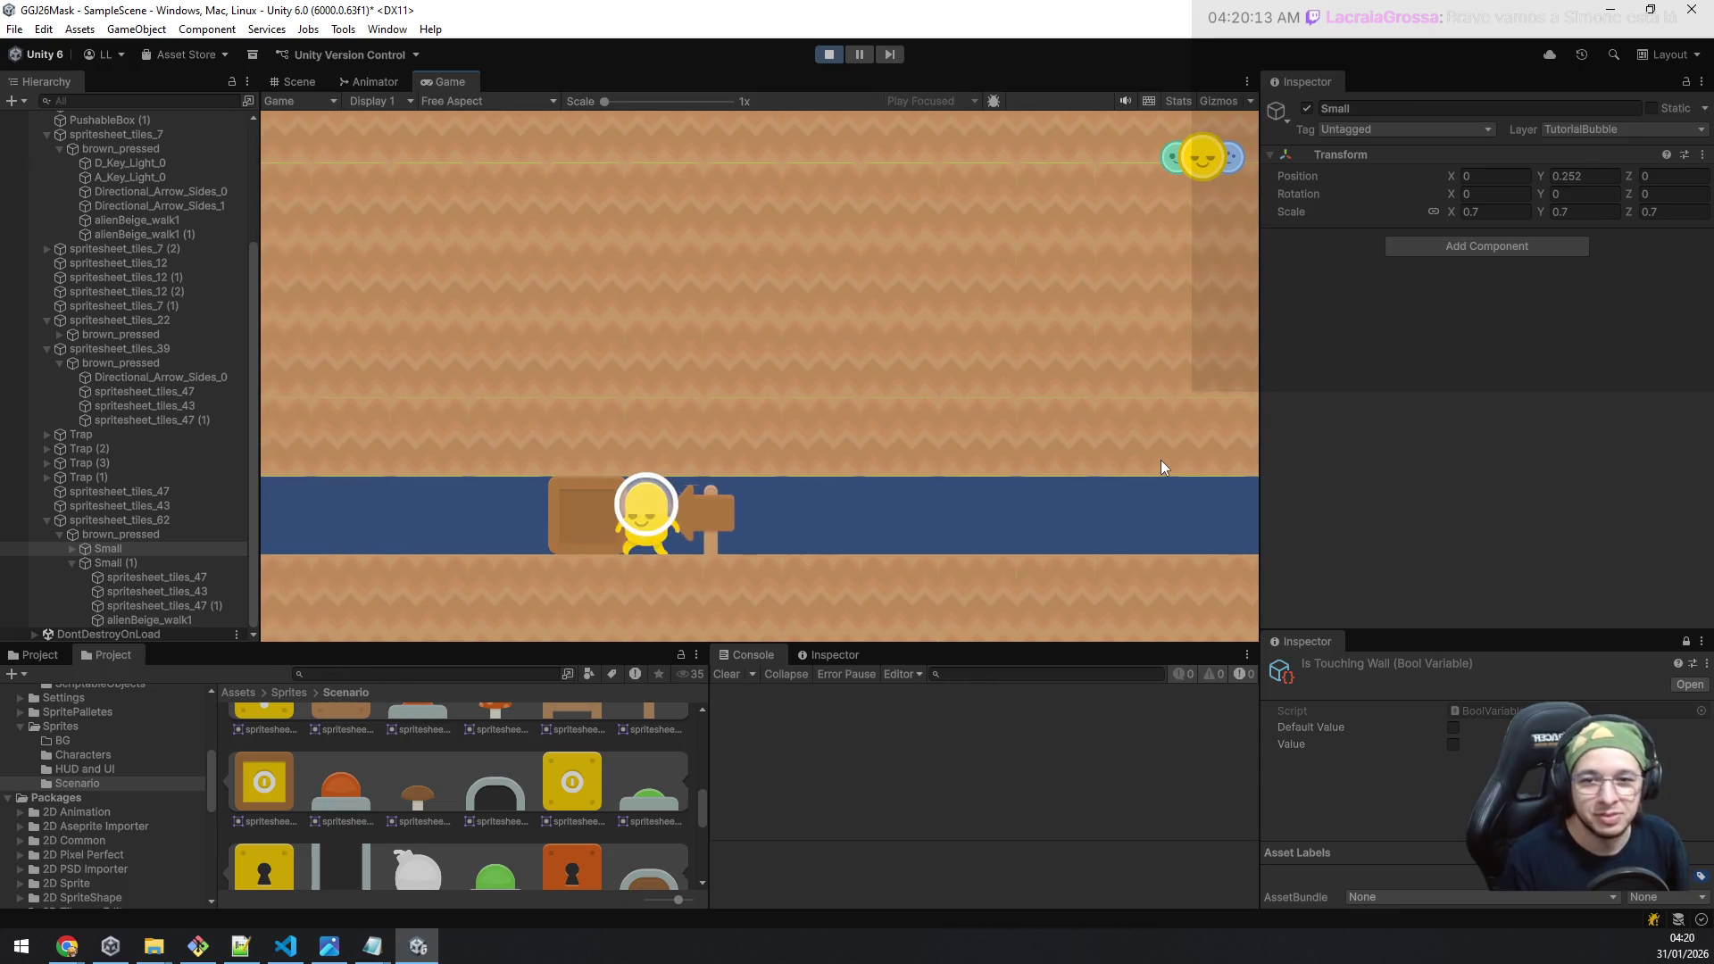
pyautogui.press('a')
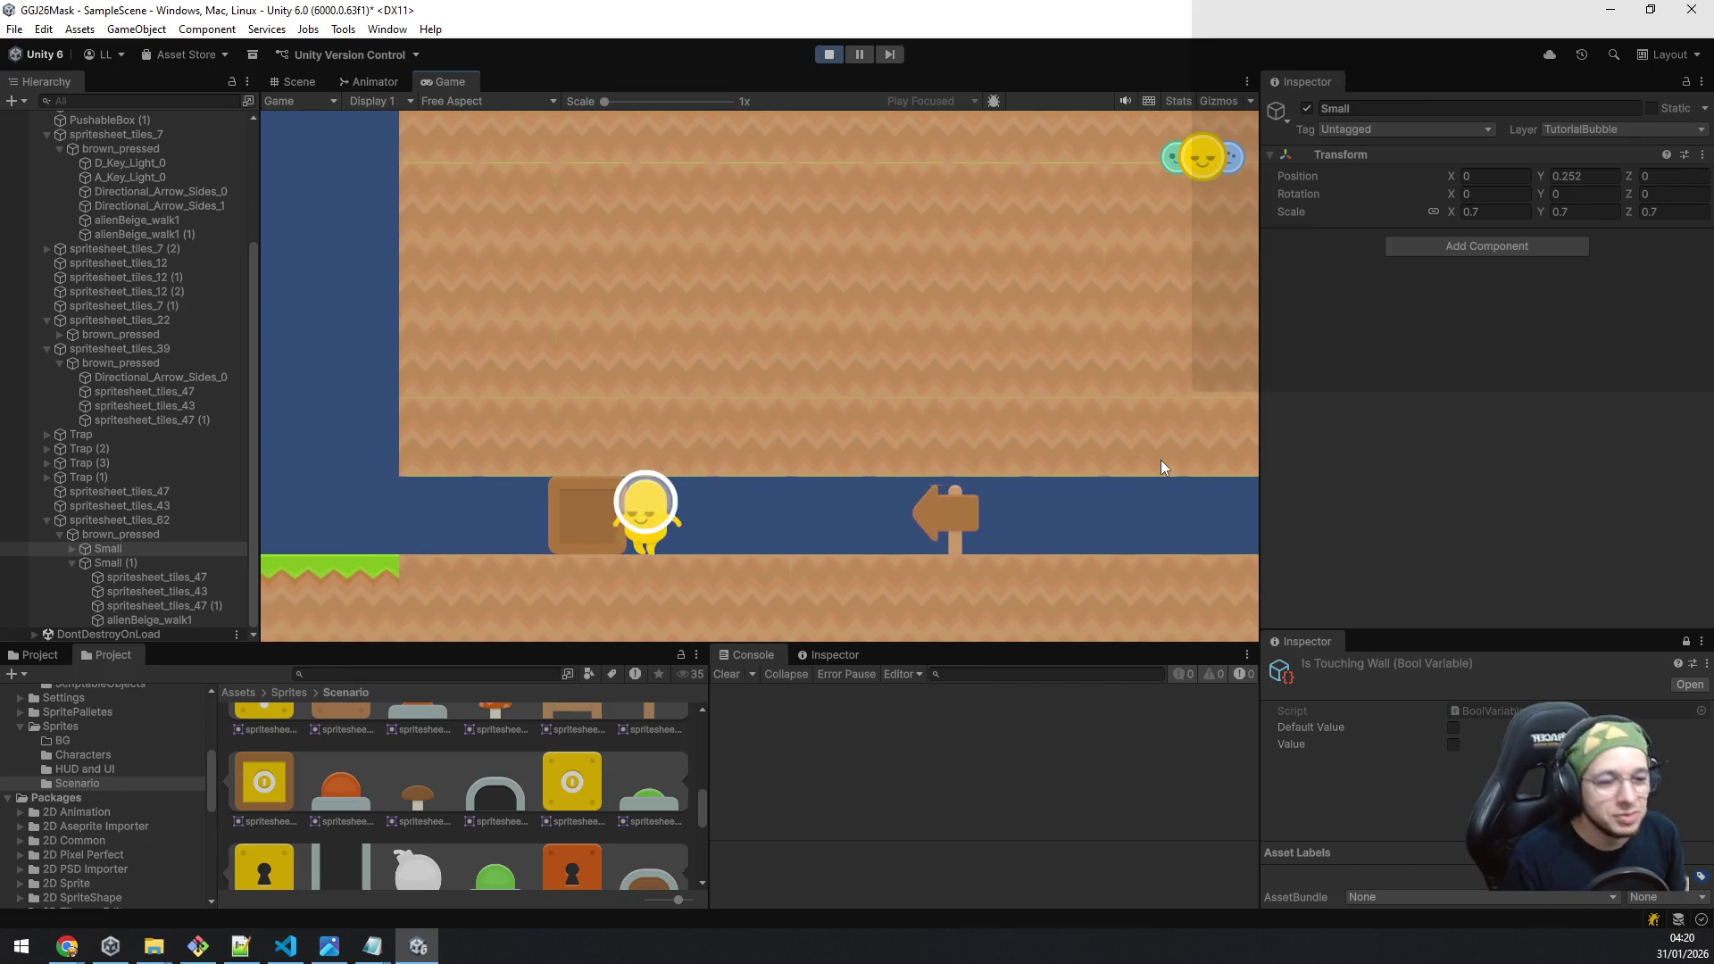
pyautogui.press('a')
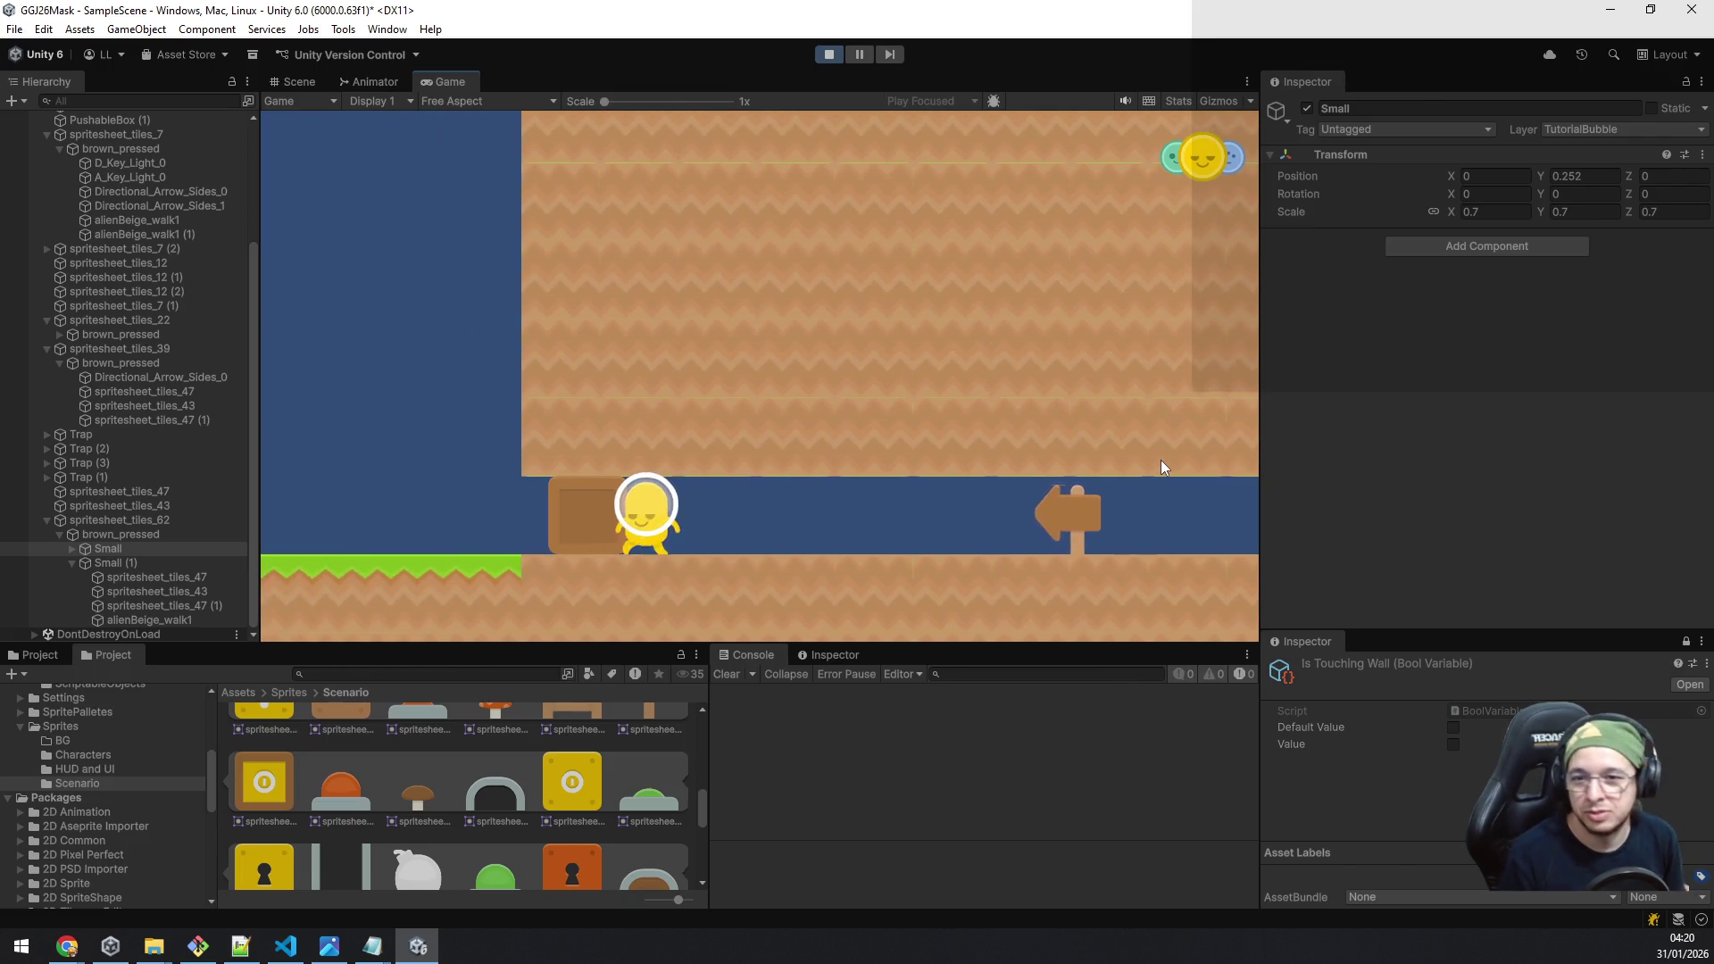